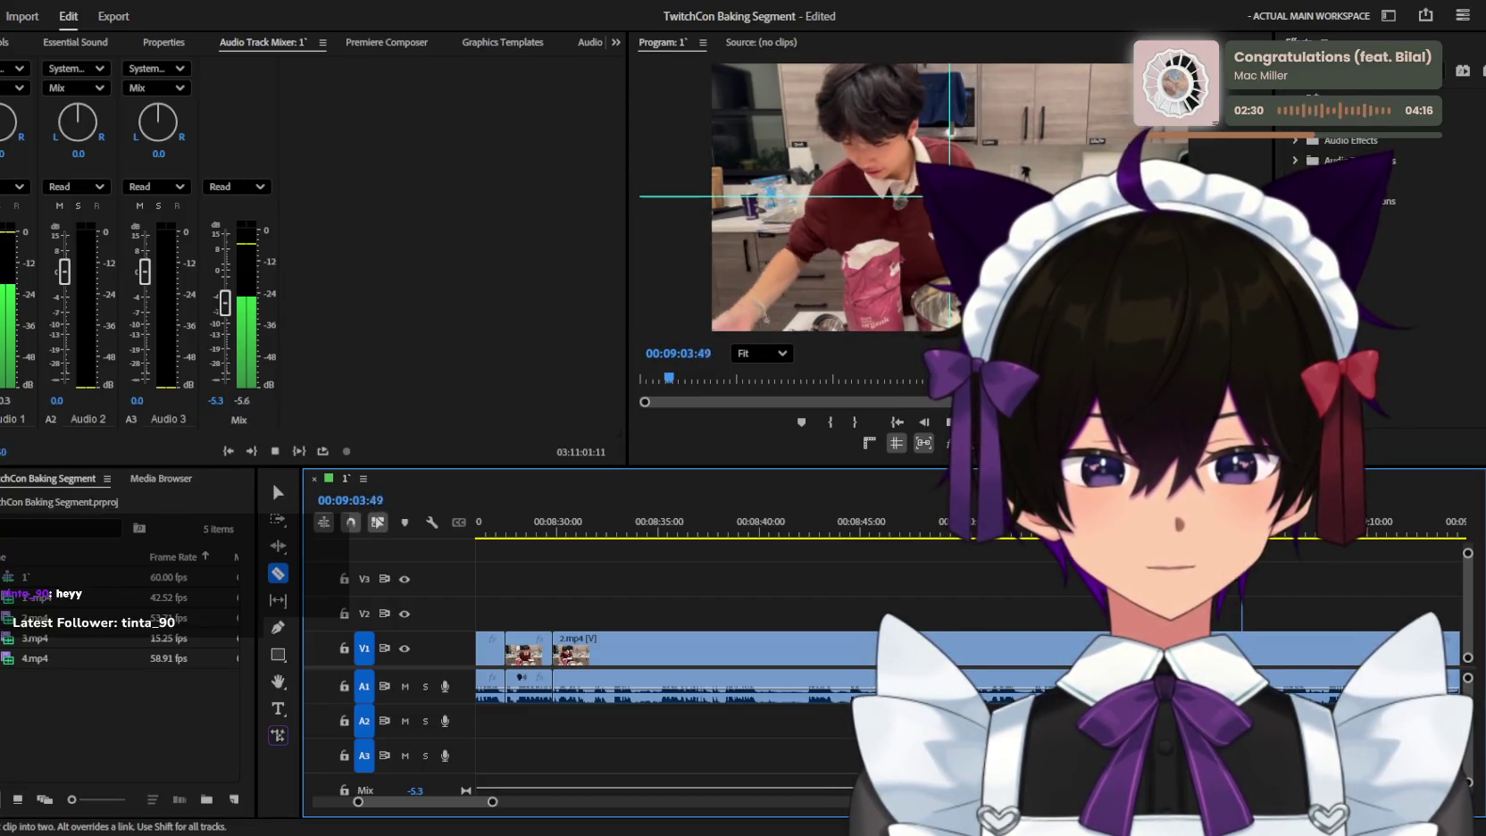
# Replay the sequence from 08:47, adjusting the timeline zoom to find cut points.
pyautogui.press('space')
pyautogui.press('=')
pyautogui.press('space')
pyautogui.press('=')
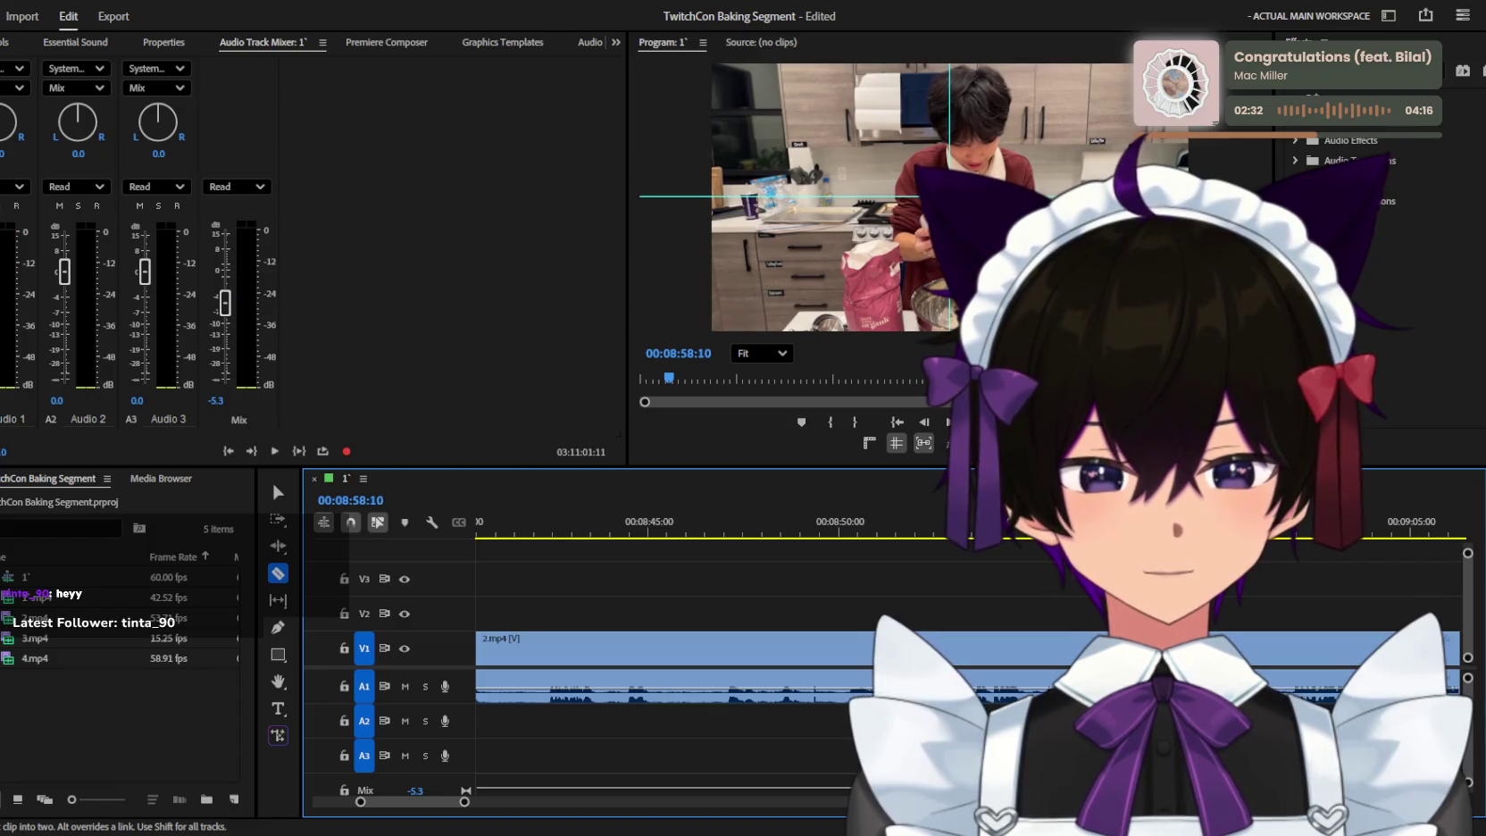
pyautogui.click(728, 534)
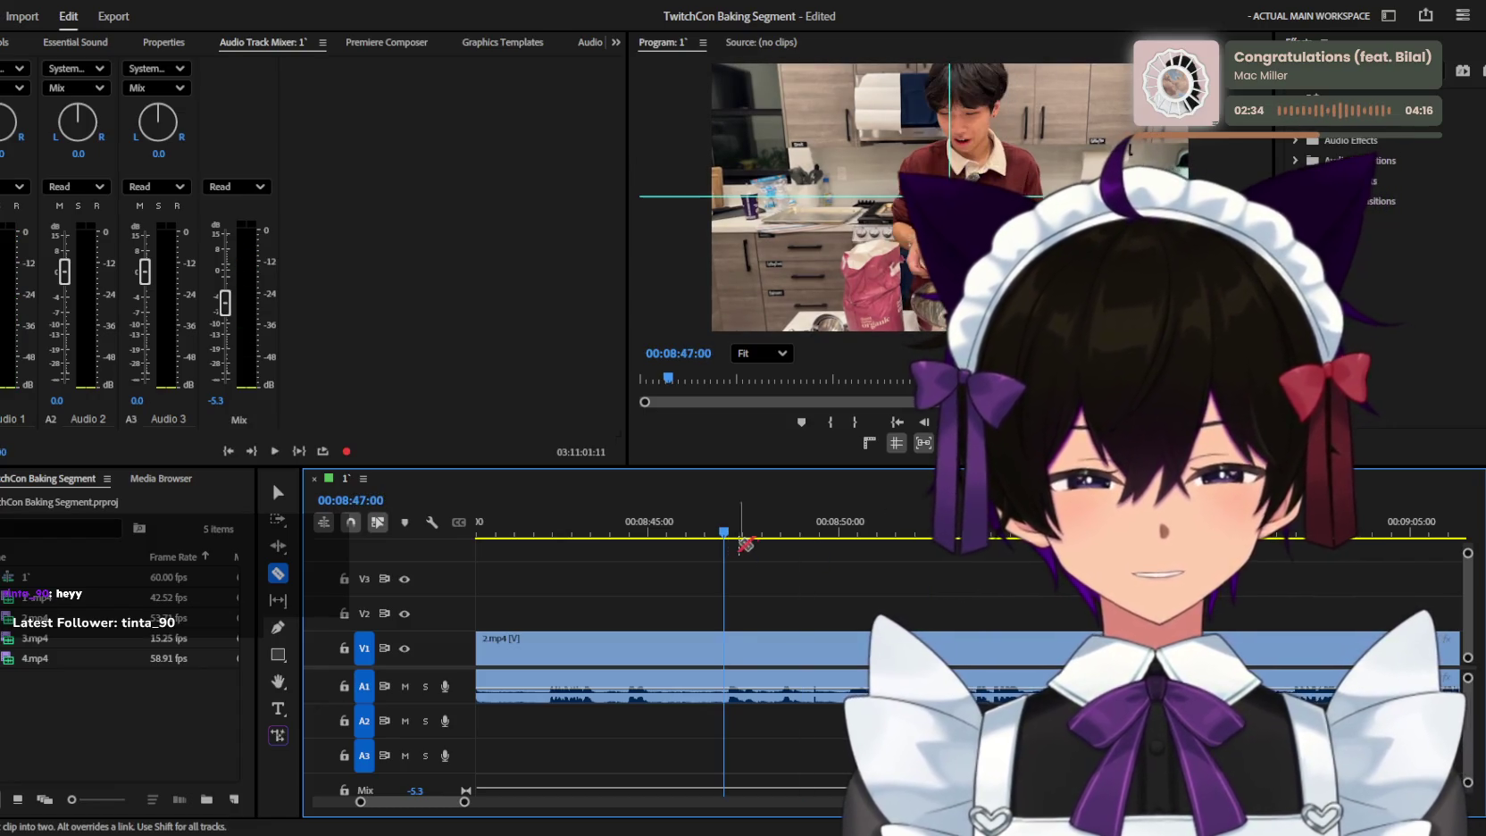
pyautogui.press('-')
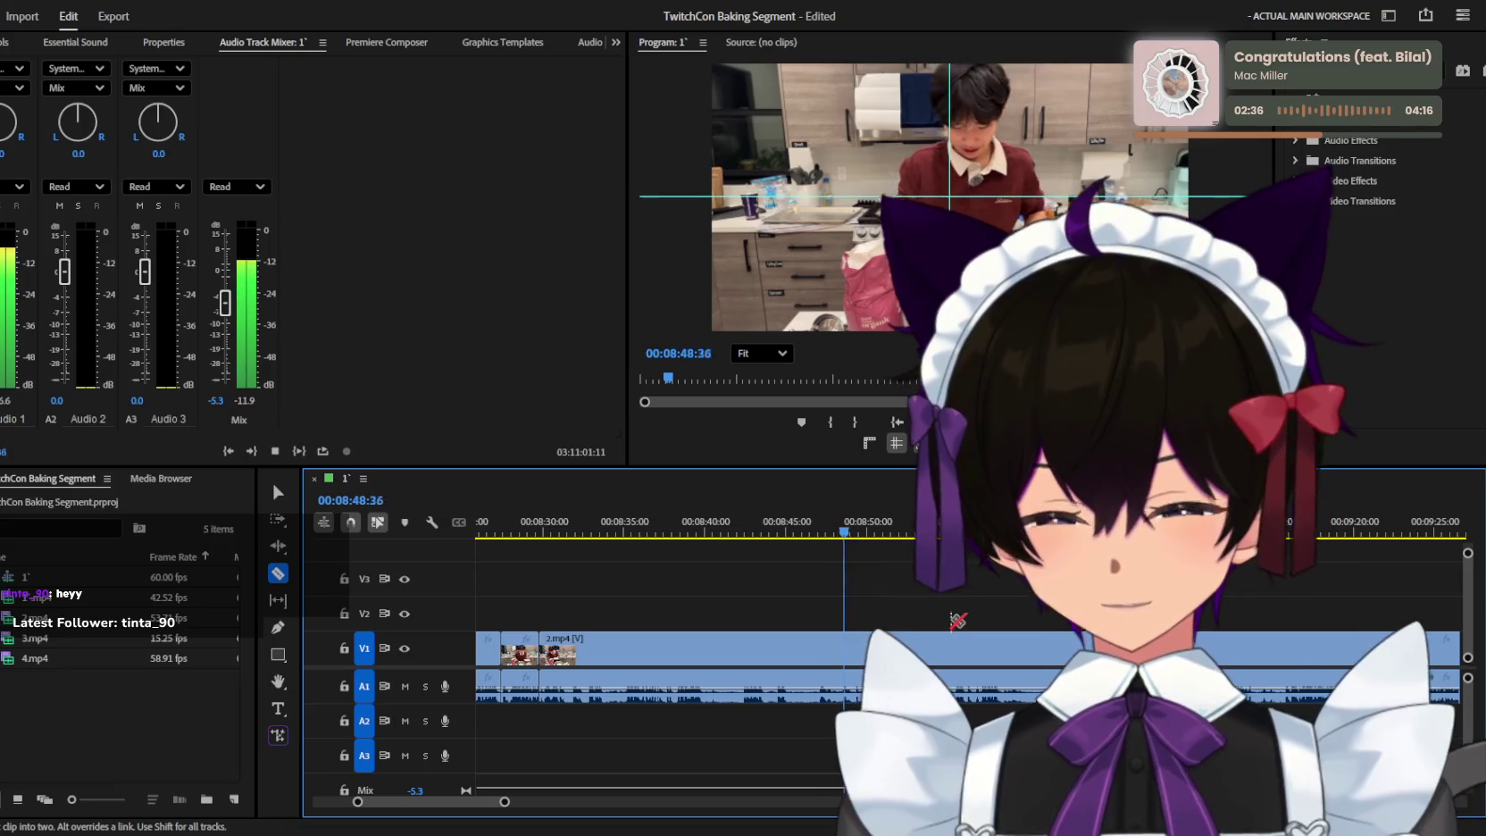
pyautogui.press('=')
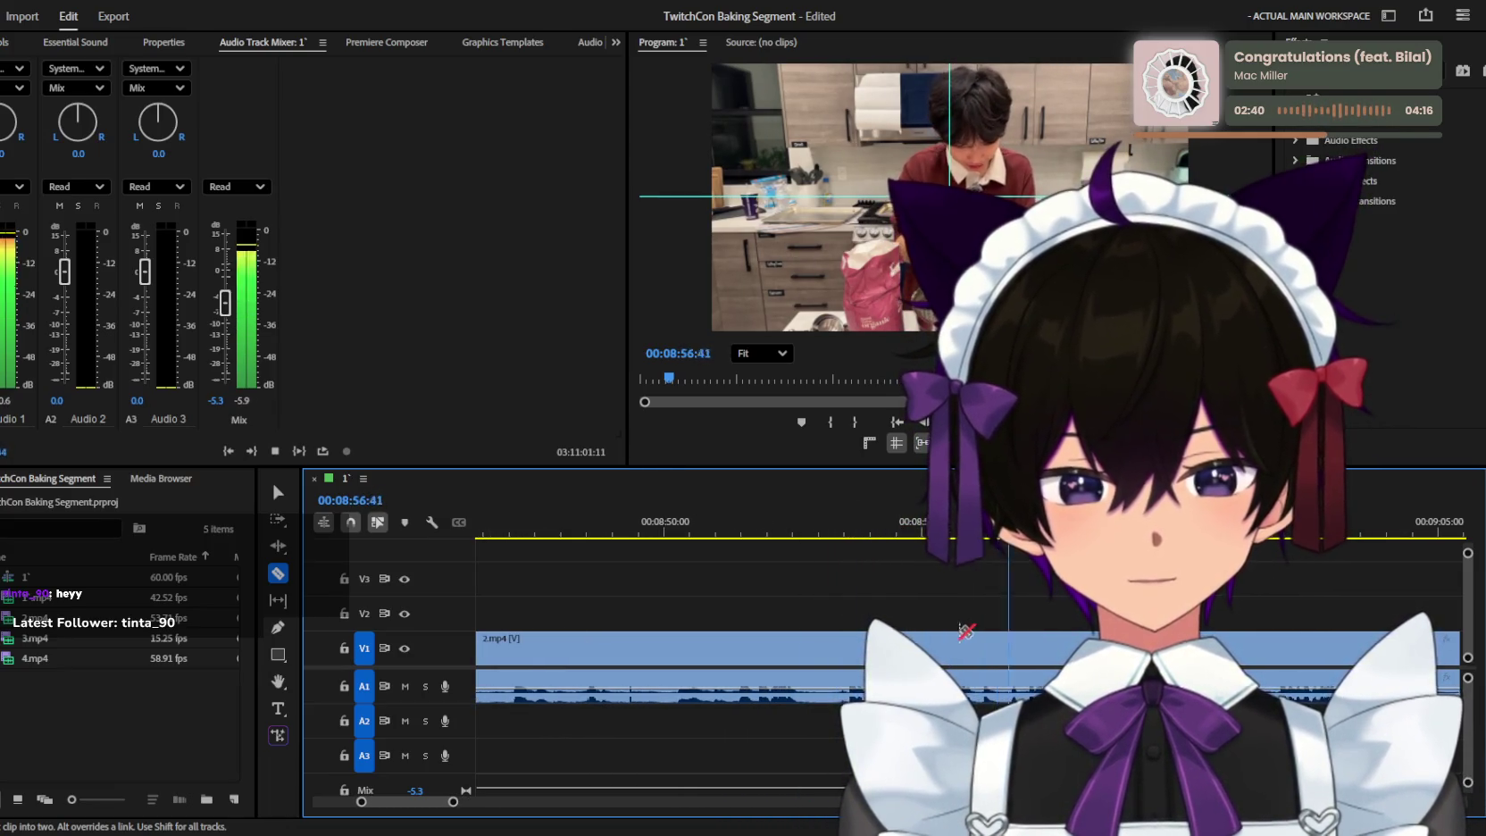
# With the Selection tool, shift the 2.mp4 clip slightly later on the track.
pyautogui.press('v')
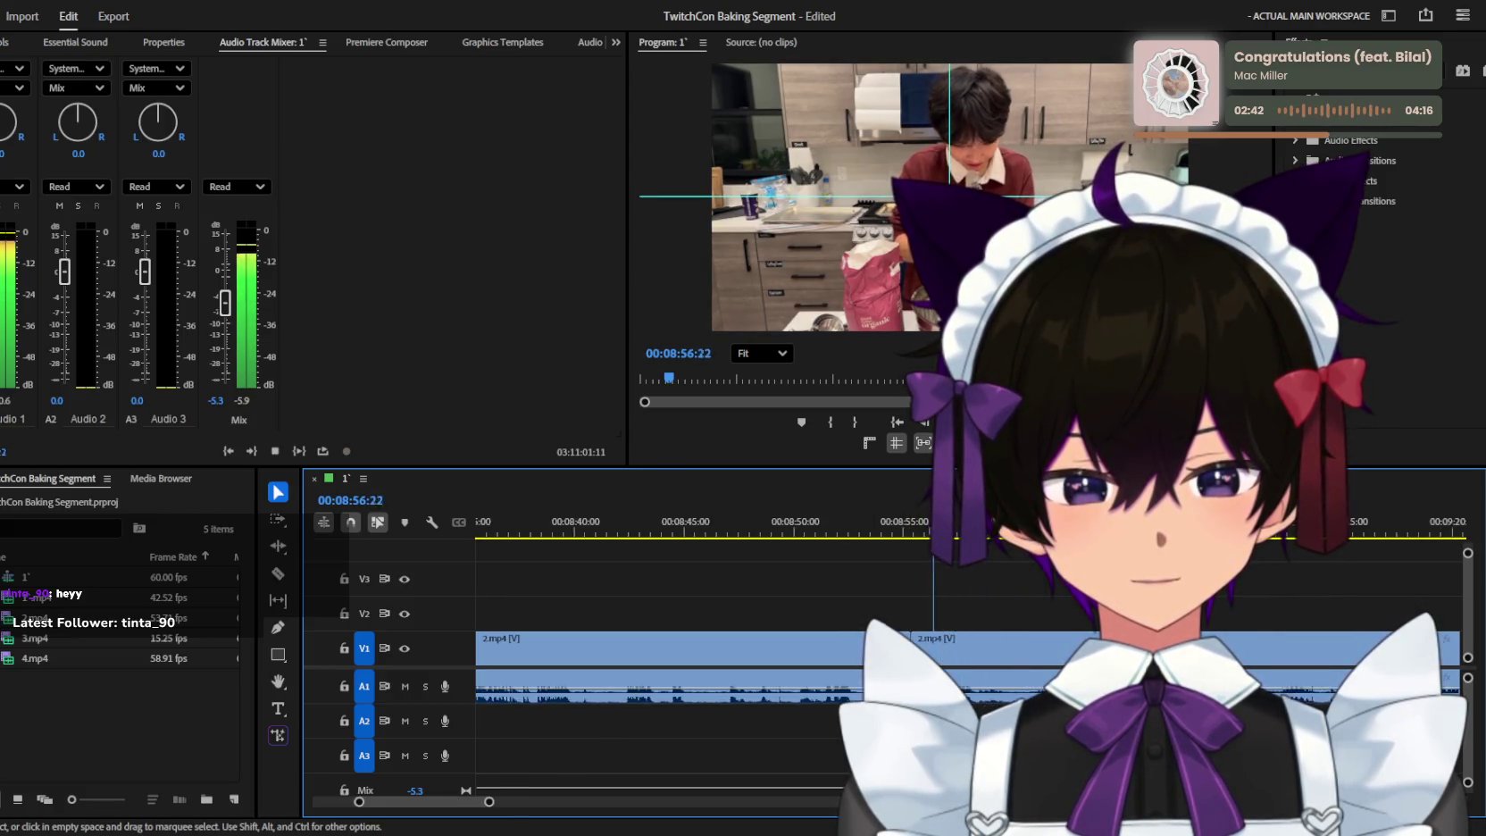
pyautogui.press('-')
pyautogui.press('-')
pyautogui.press('-')
pyautogui.press('=')
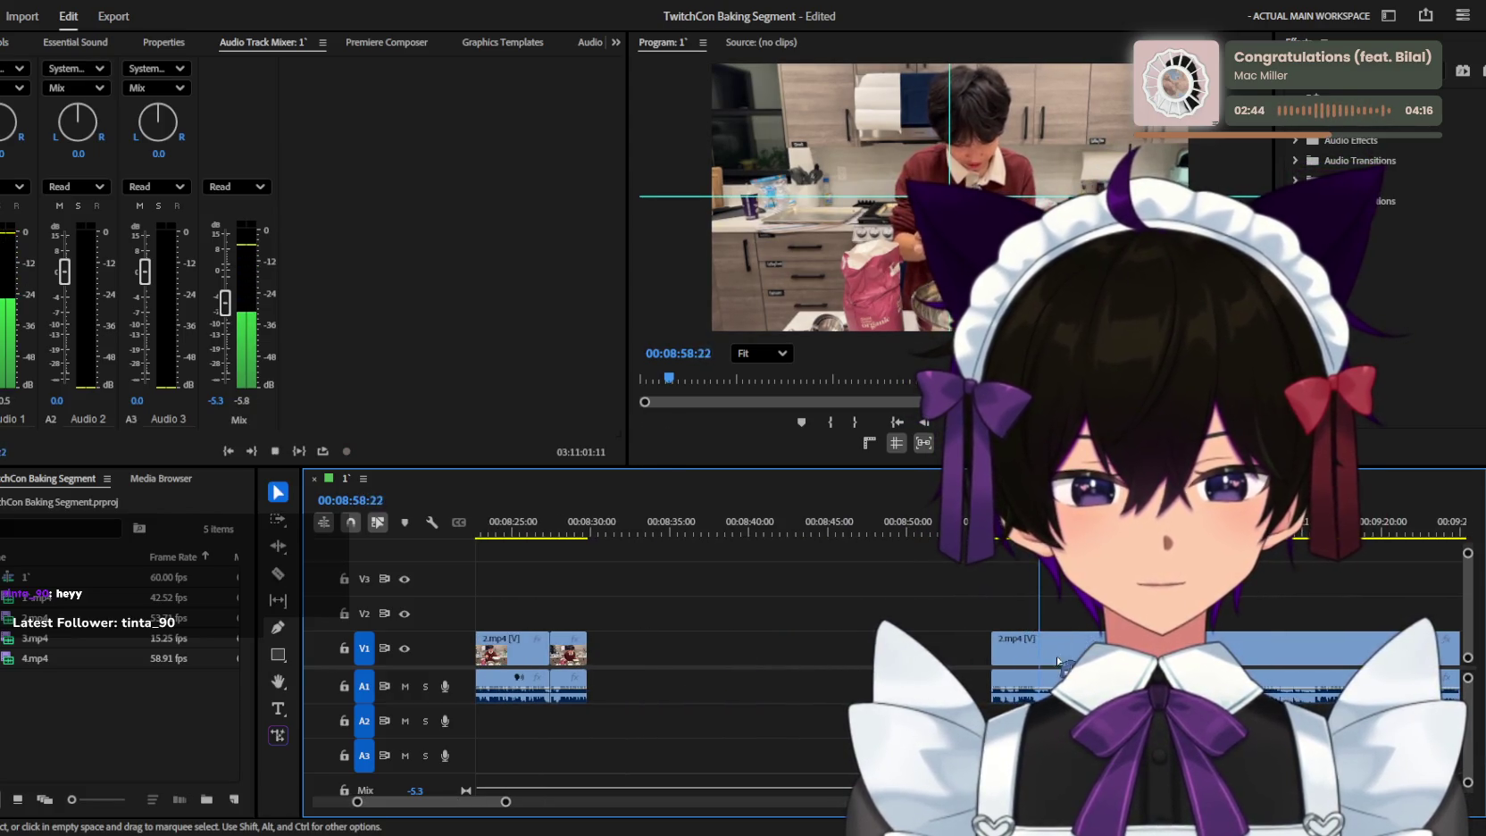
pyautogui.press('=')
pyautogui.moveTo(996, 657); pyautogui.dragTo(1022, 658)
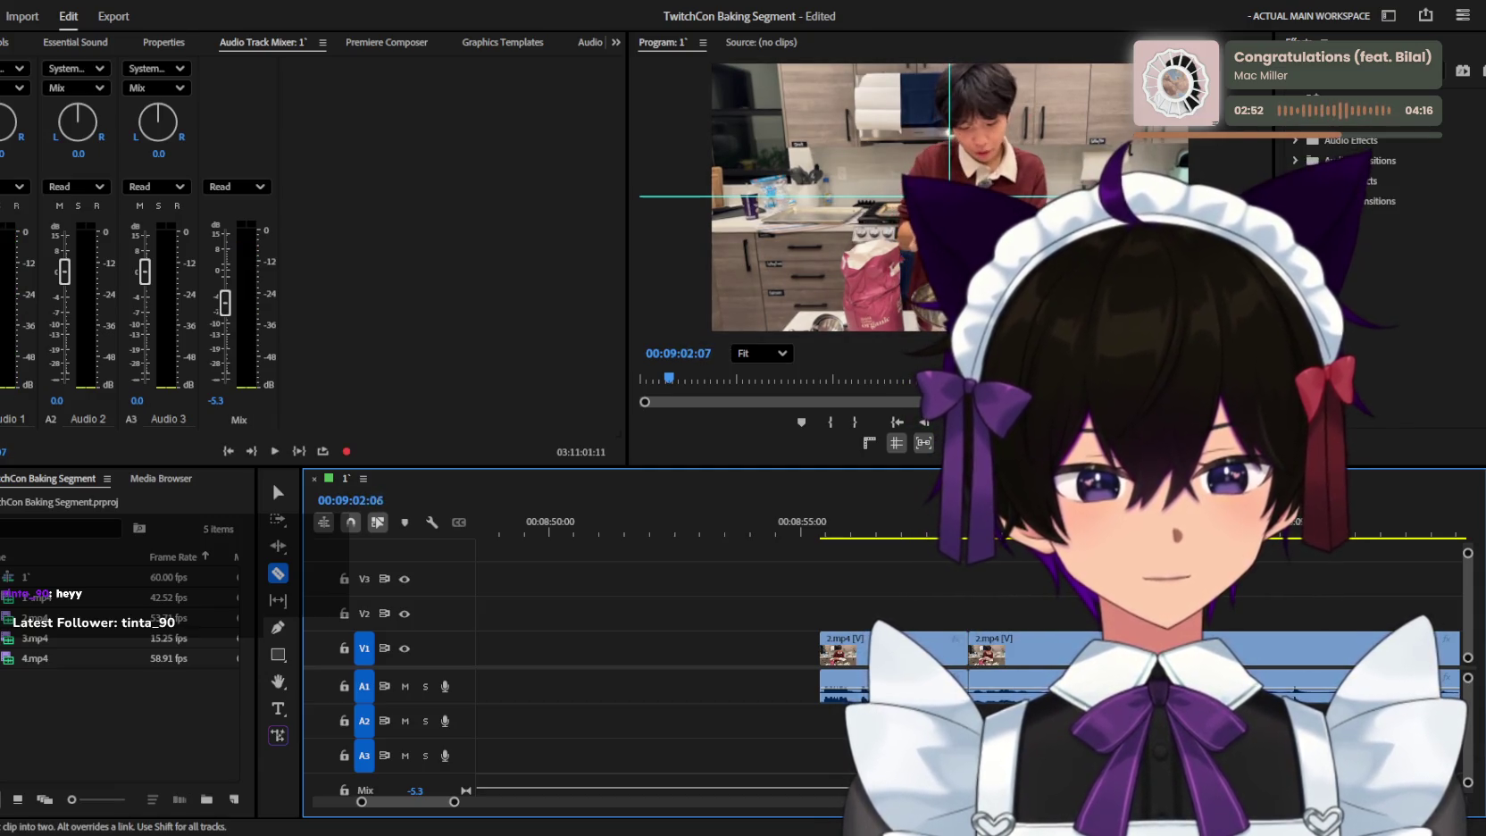
# Play from the start of 2.mp4 with the Razor tool ready.
pyautogui.press('space')
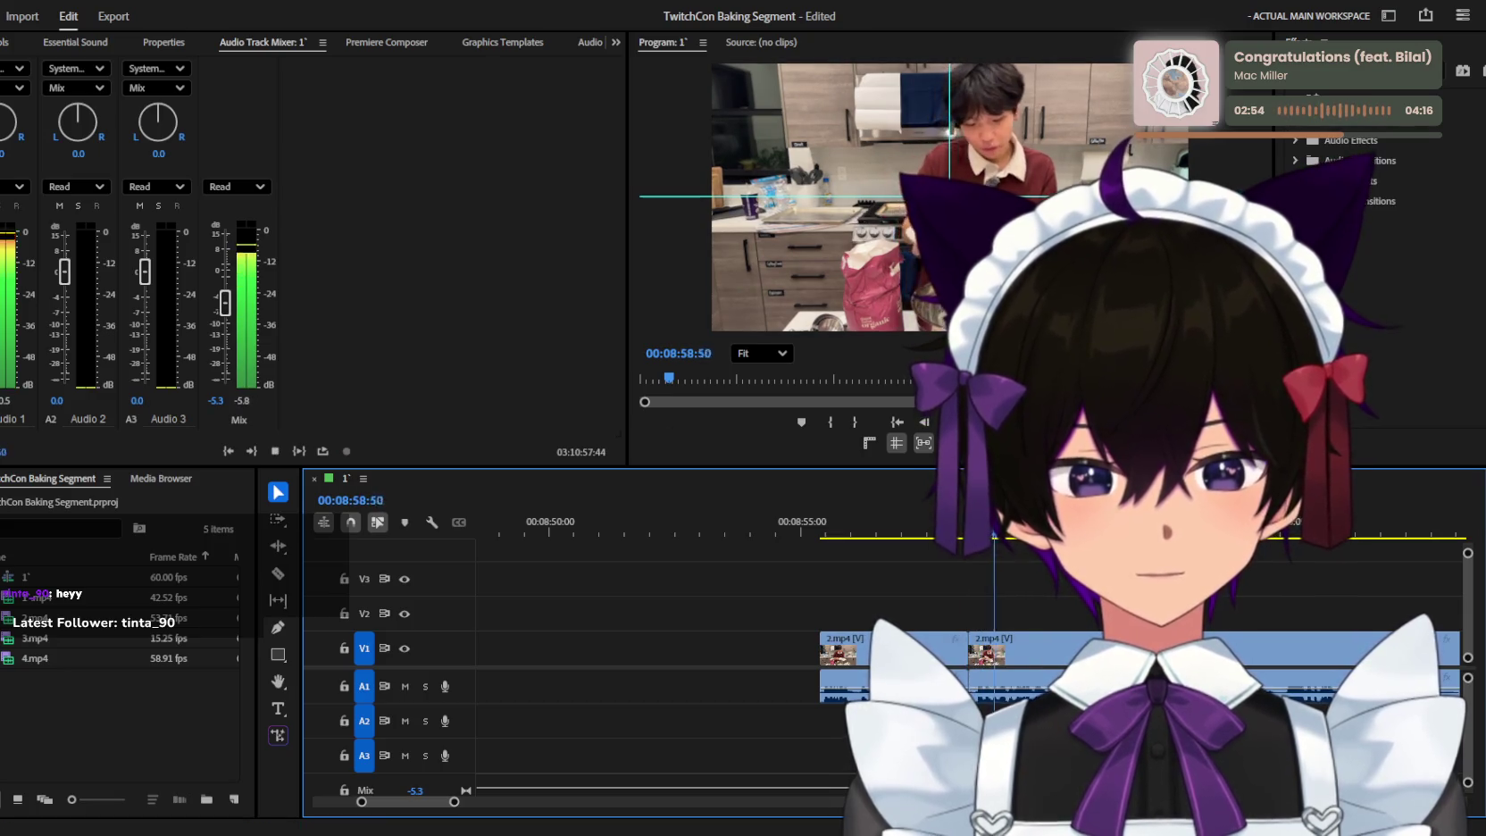
pyautogui.press('c')
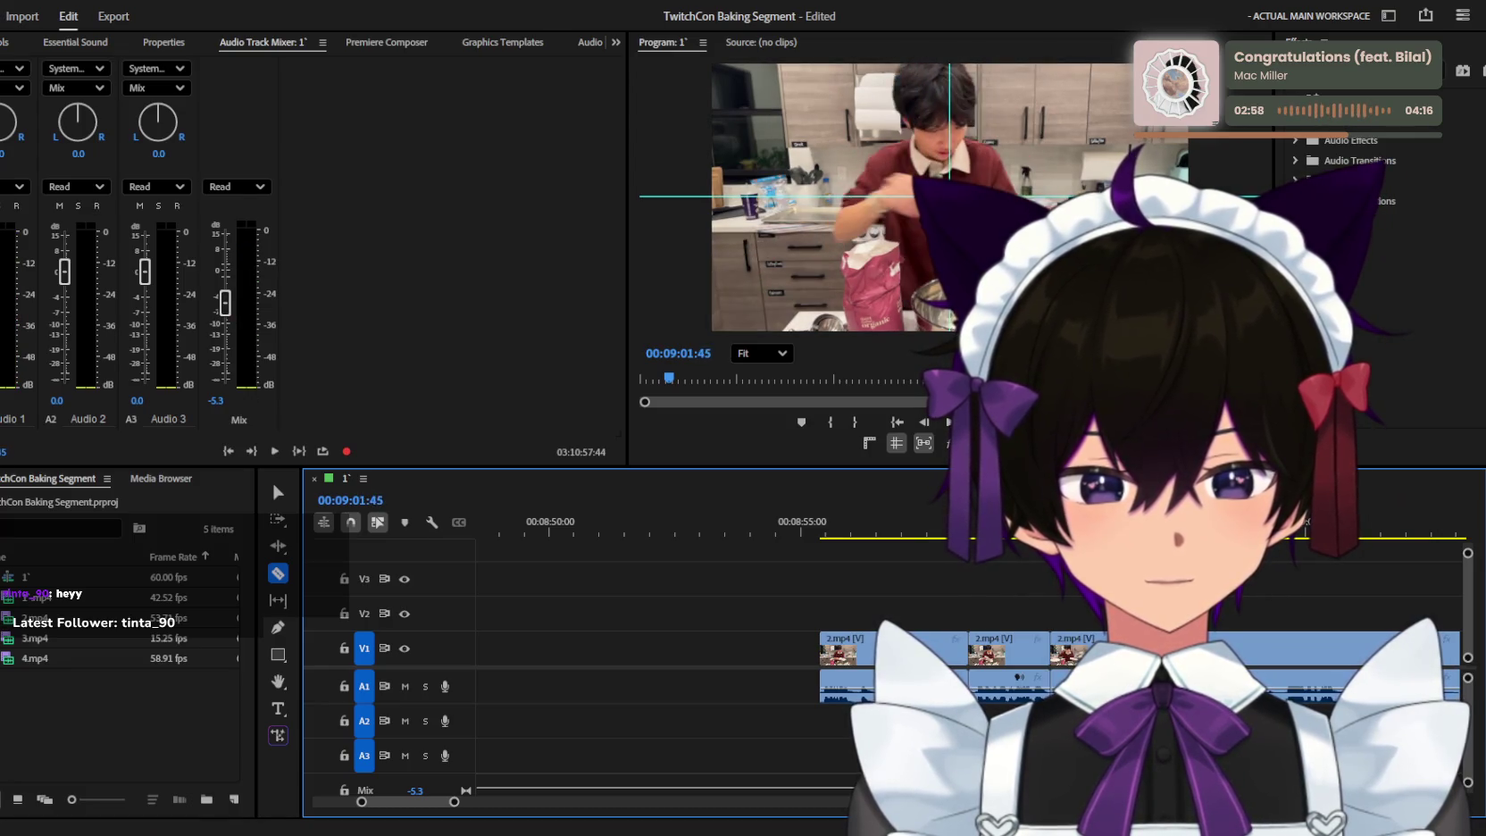
pyautogui.press('space')
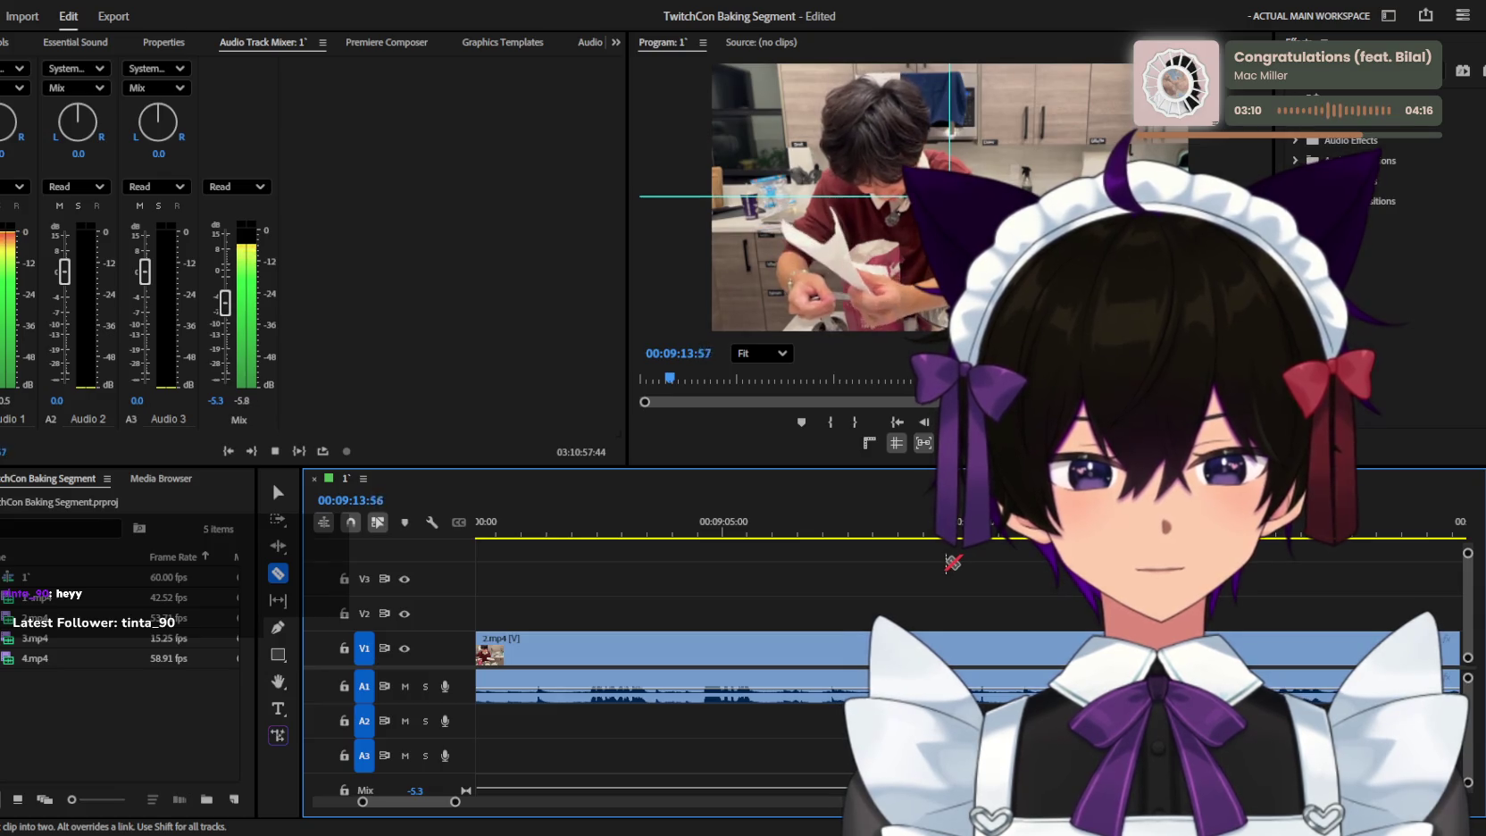
# Replay the footage from about 08:59, zooming in to find the cut point.
pyautogui.press('space')
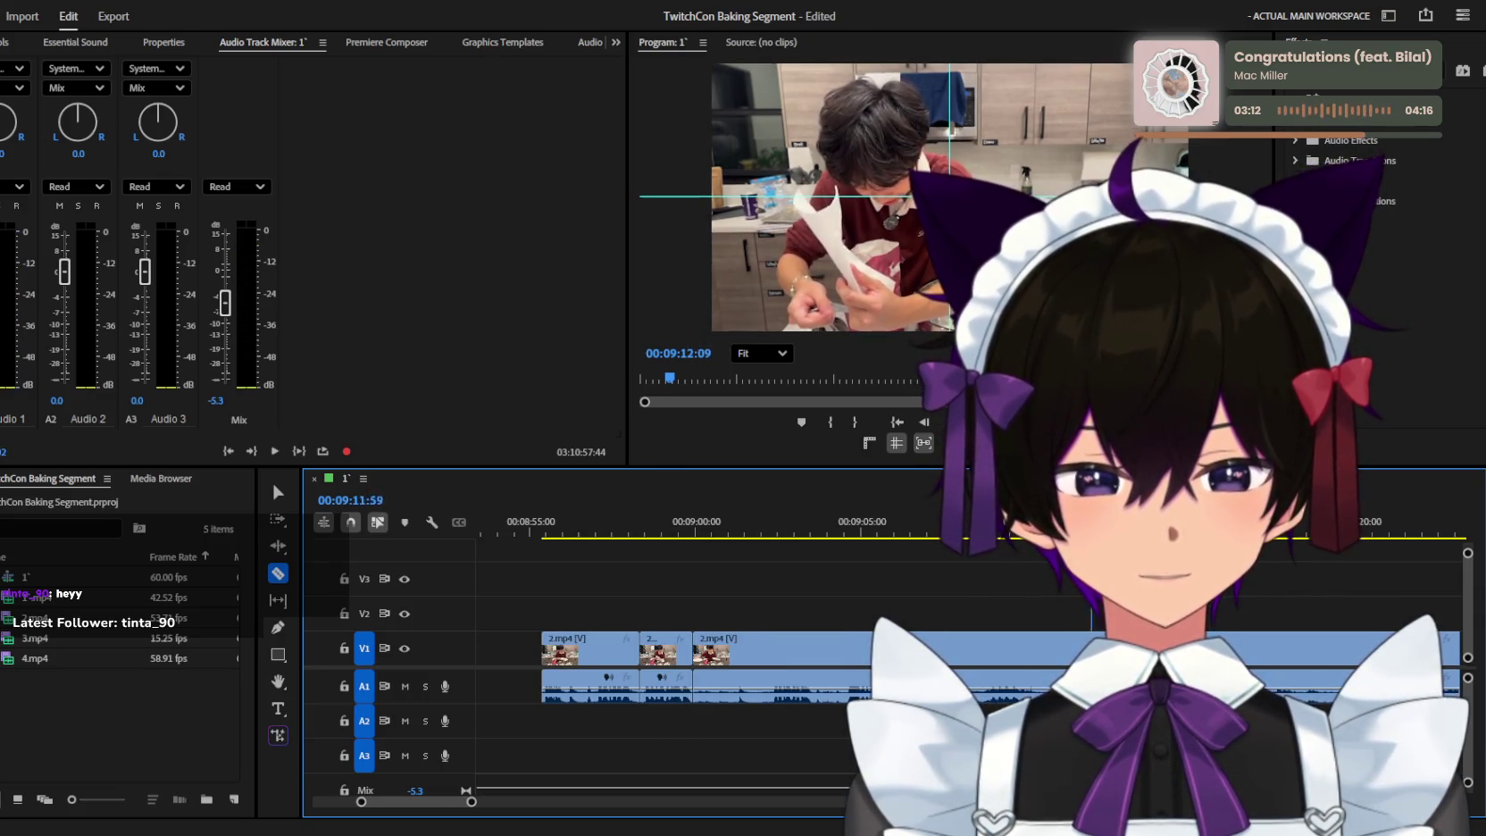
pyautogui.press('j')
pyautogui.press('=')
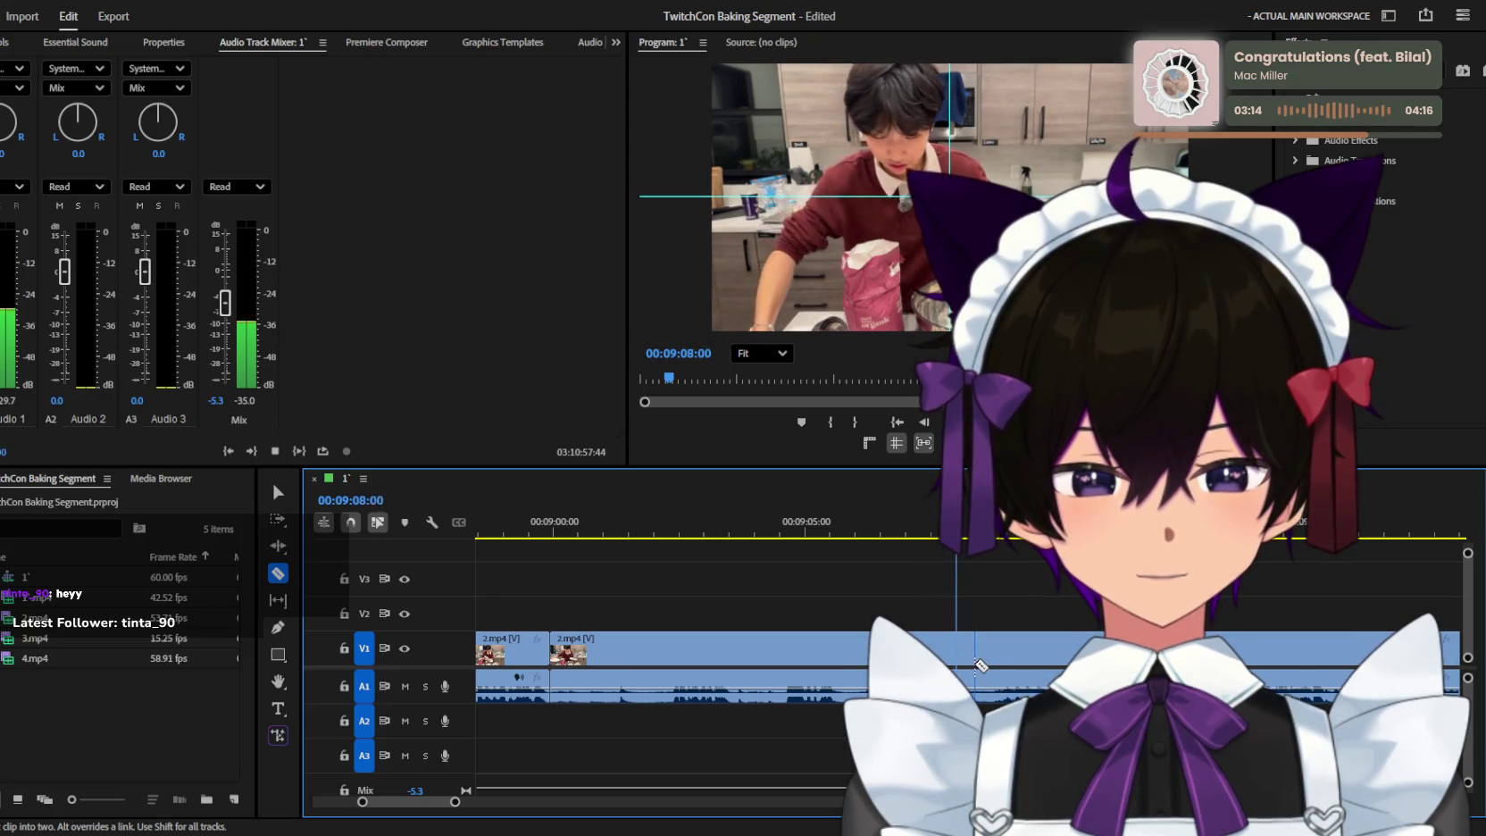
pyautogui.press('-')
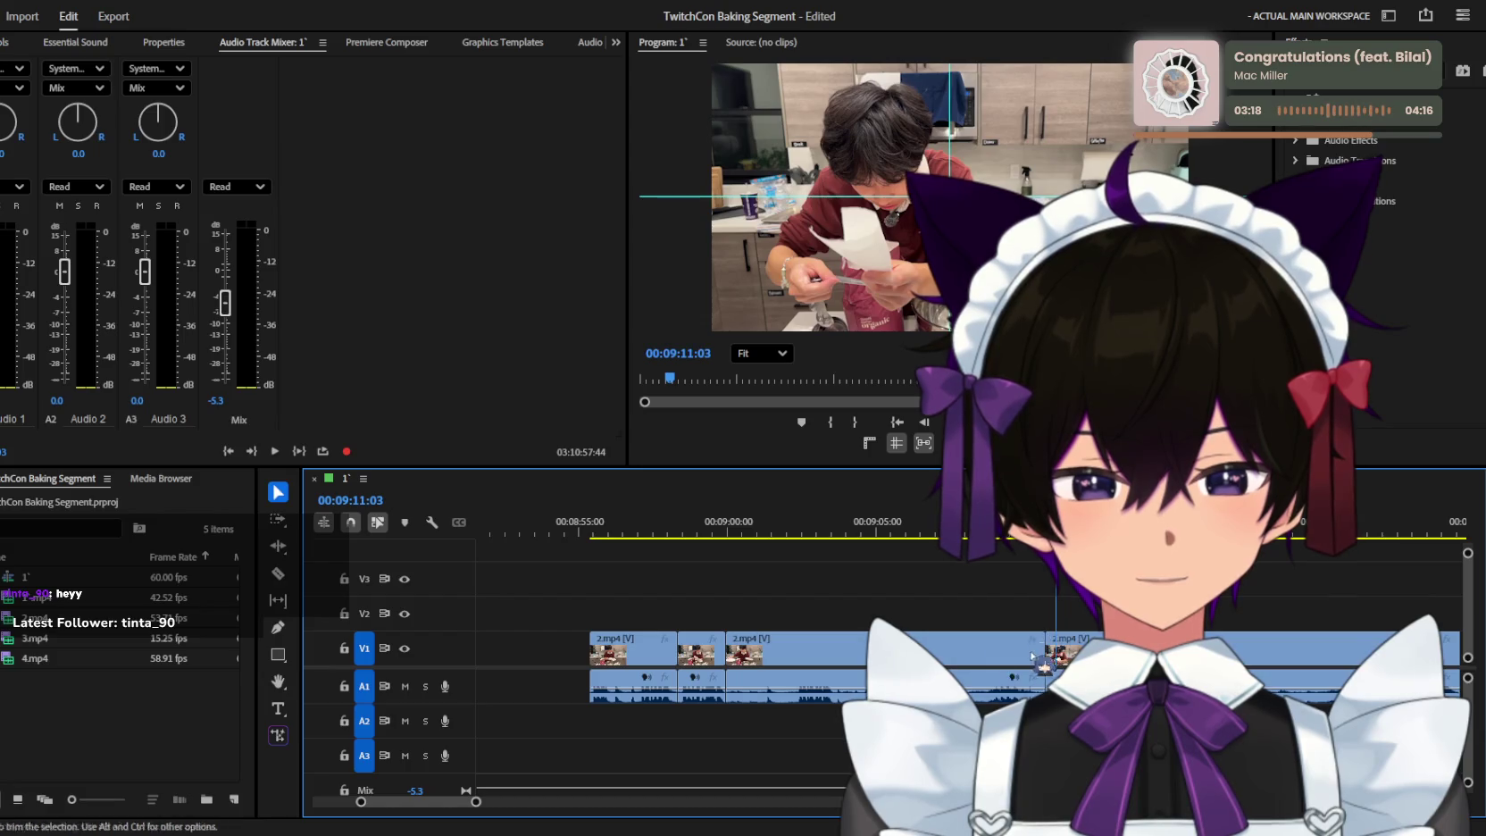
pyautogui.press('Up')
pyautogui.press('Up')
pyautogui.press('j')
pyautogui.press('=')
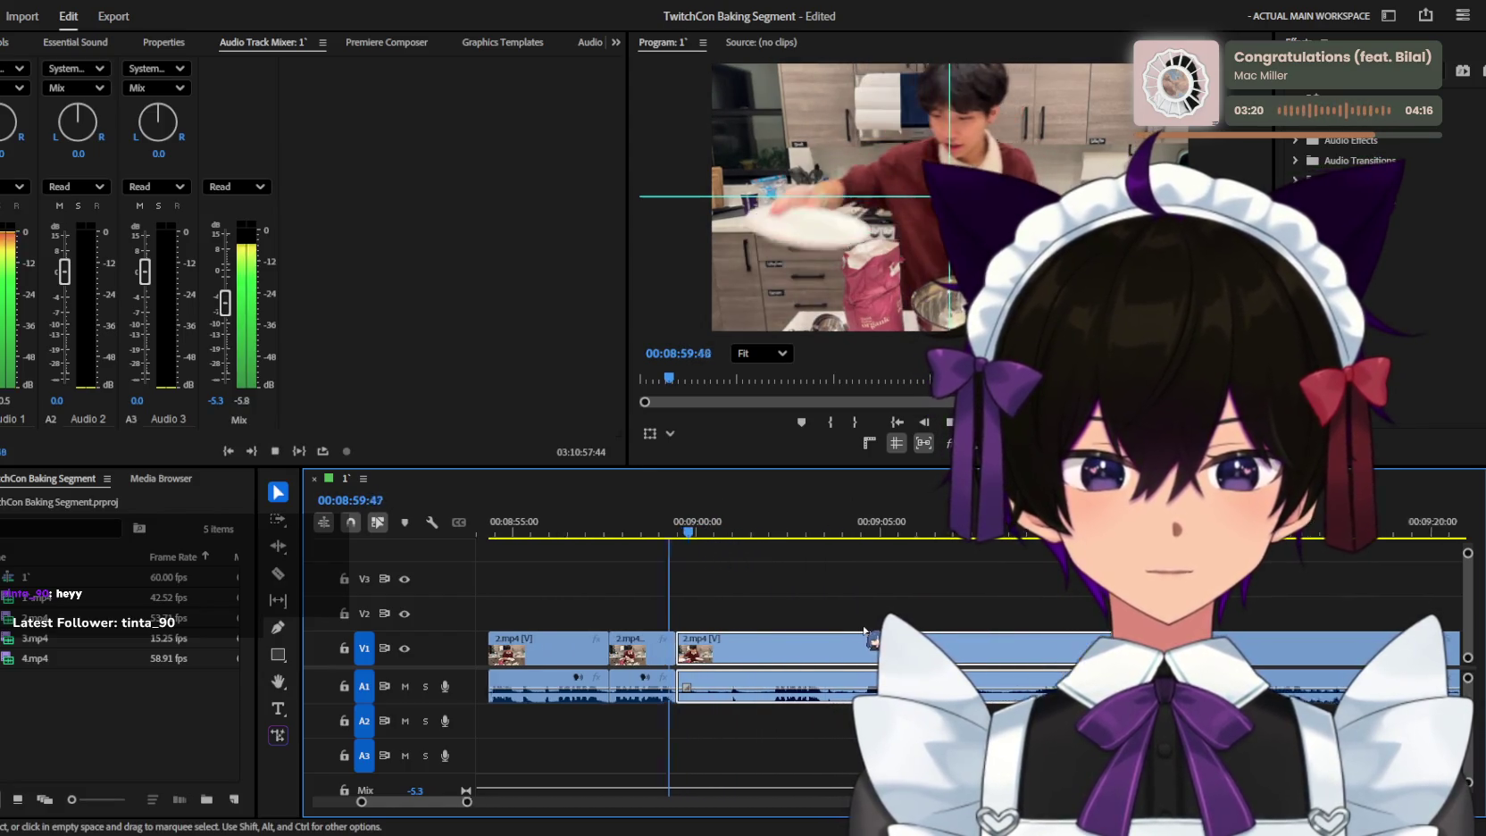
pyautogui.press('=')
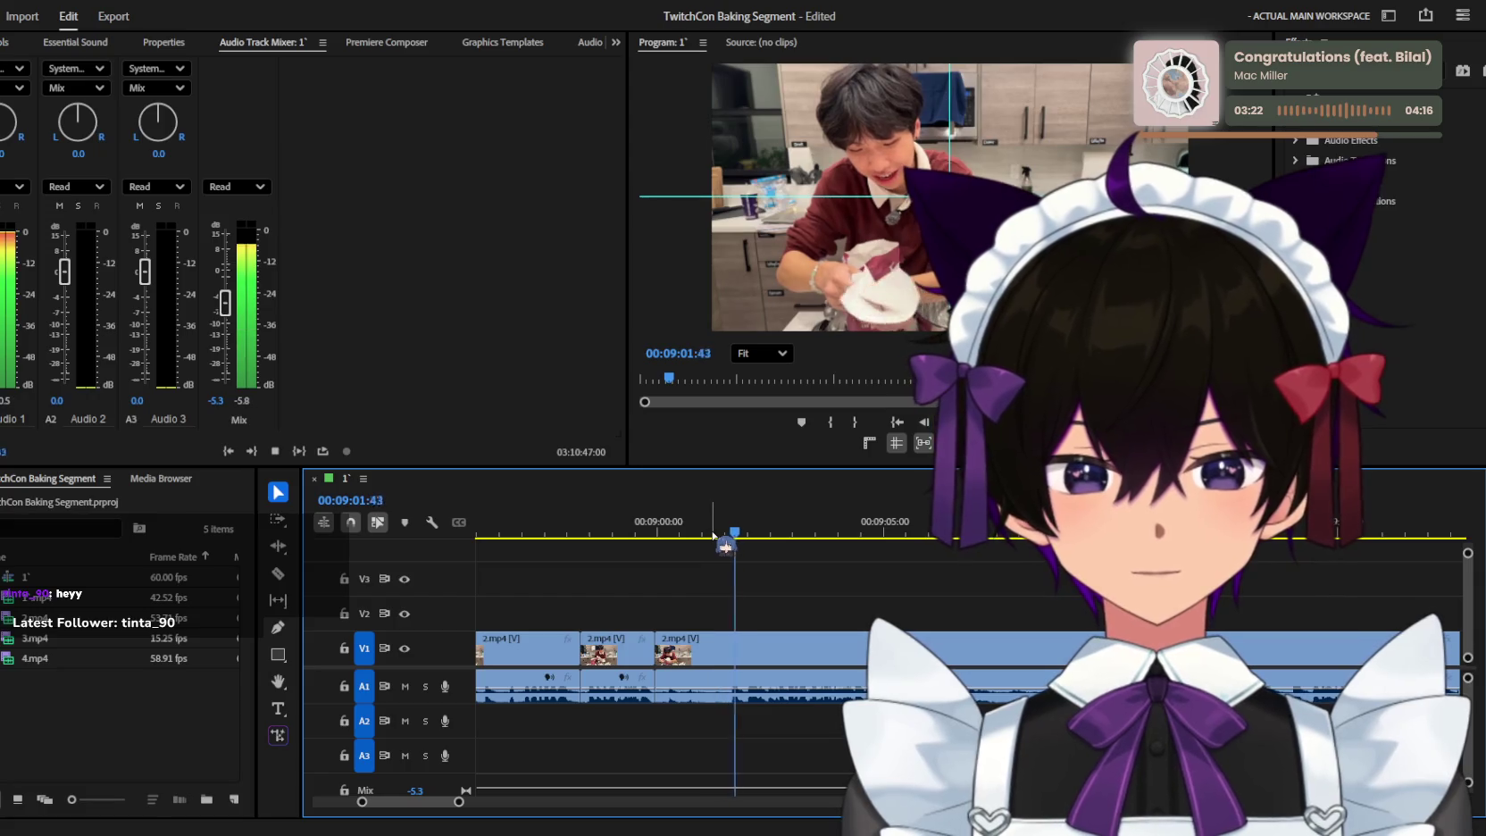
pyautogui.press('=')
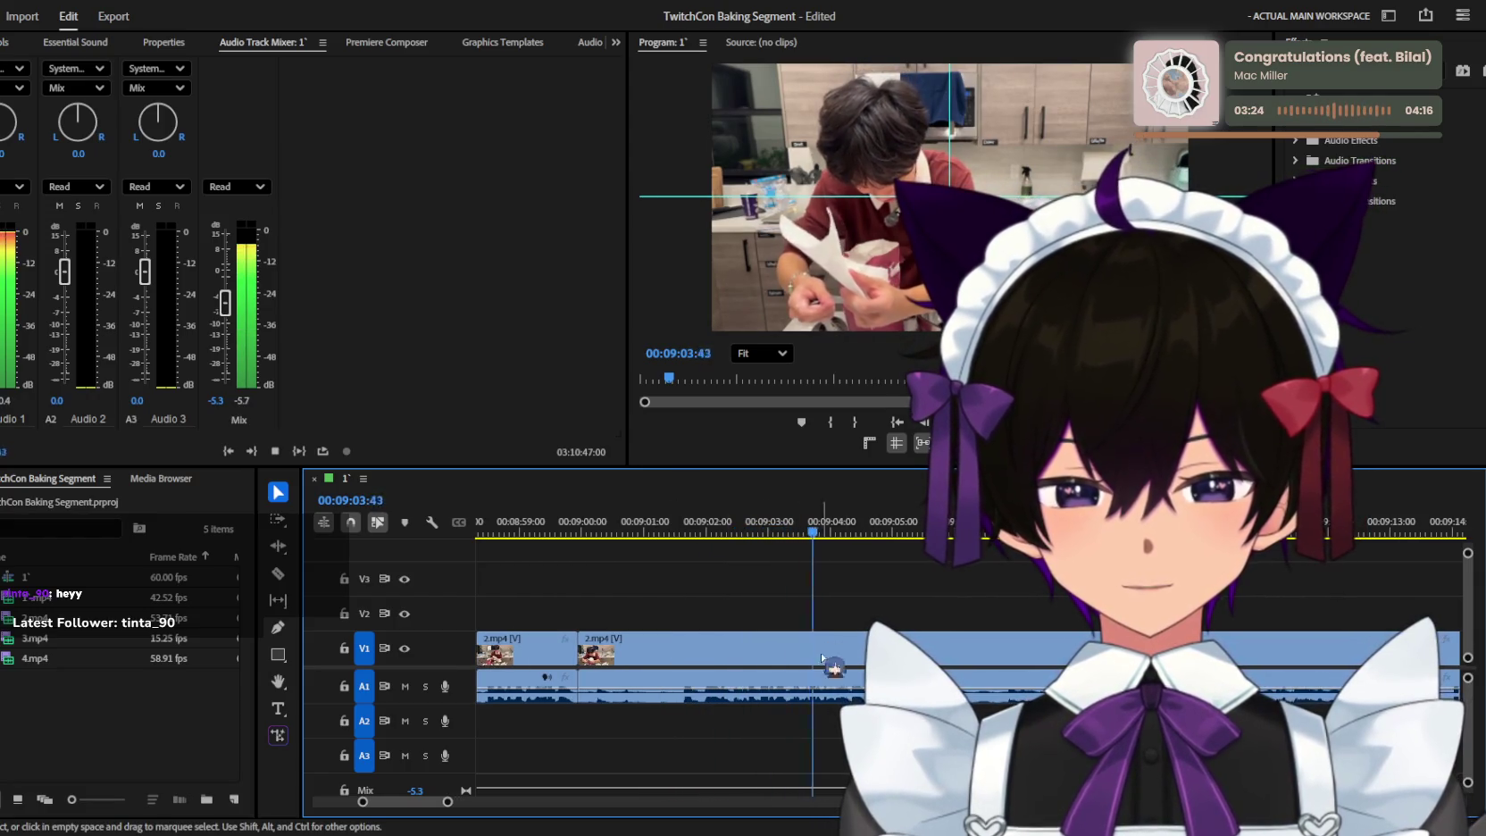
pyautogui.press('space')
pyautogui.press('space')
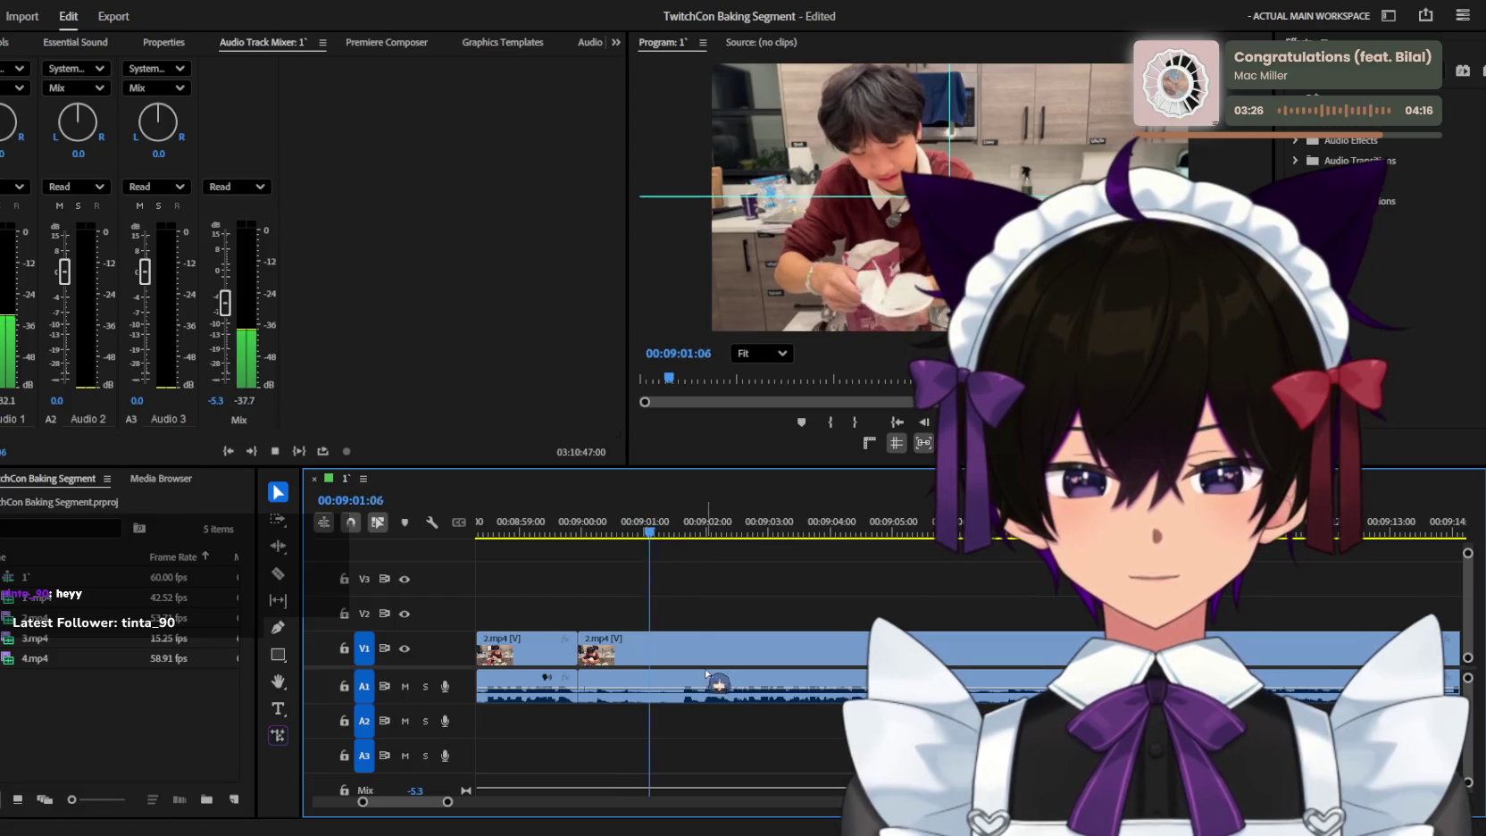
# Push the second 2.mp4 piece later, leaving a gap, and replay from about 09:02.
pyautogui.moveTo(654, 681); pyautogui.dragTo(757, 681)
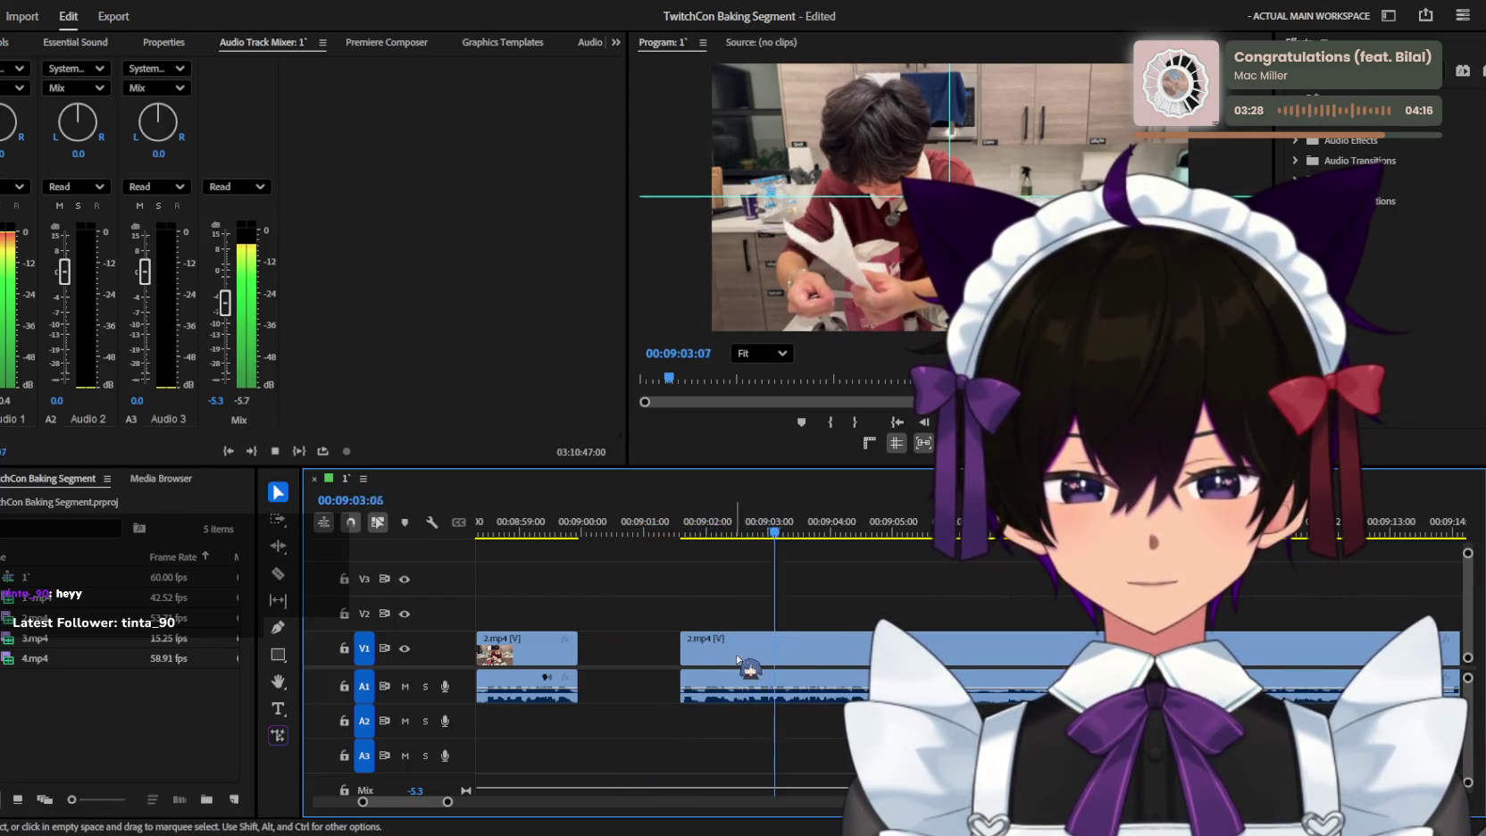
pyautogui.click(696, 534)
pyautogui.press('=')
pyautogui.press('space')
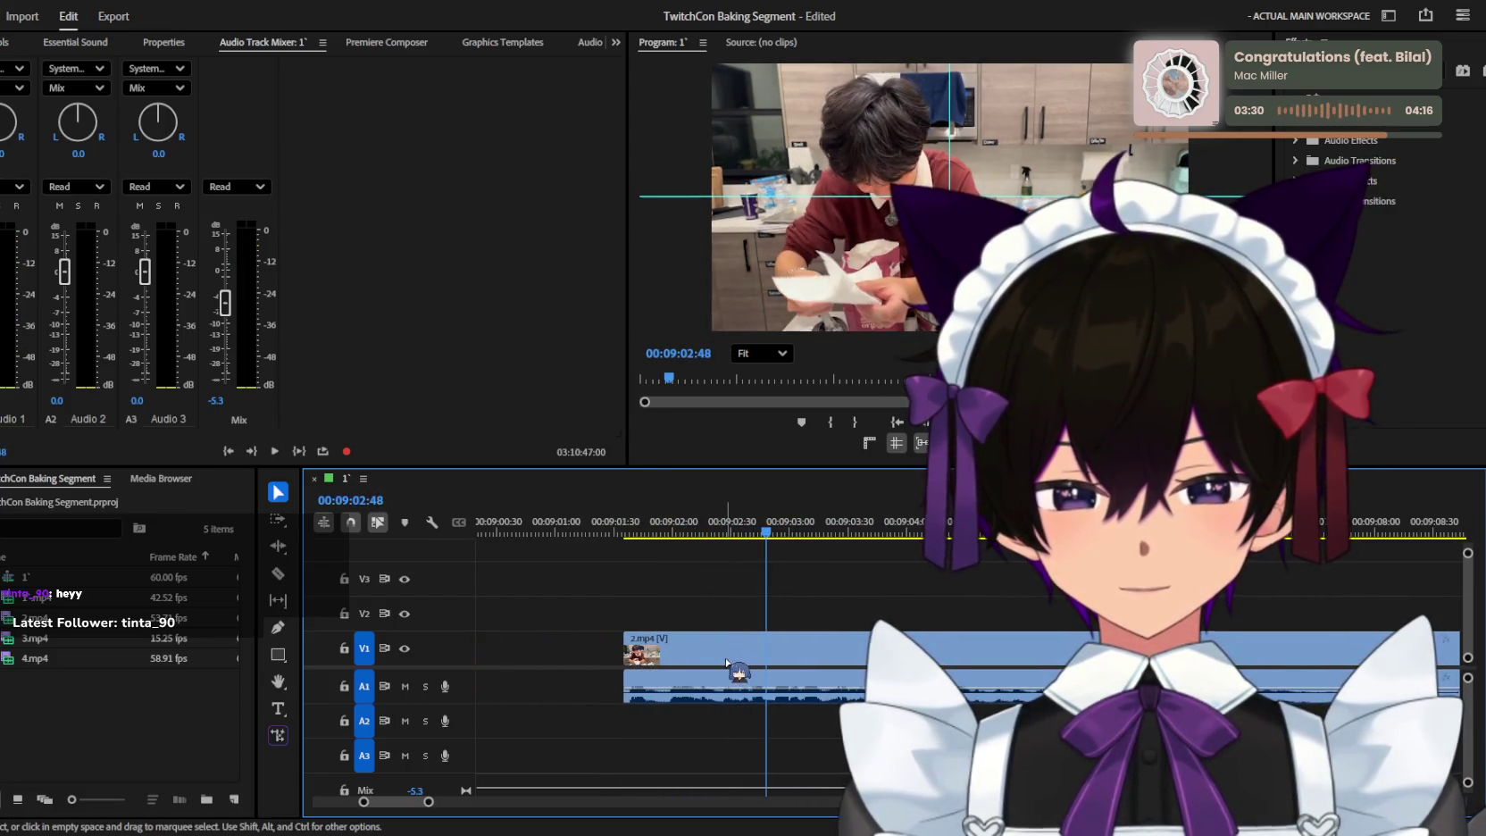
pyautogui.press('space')
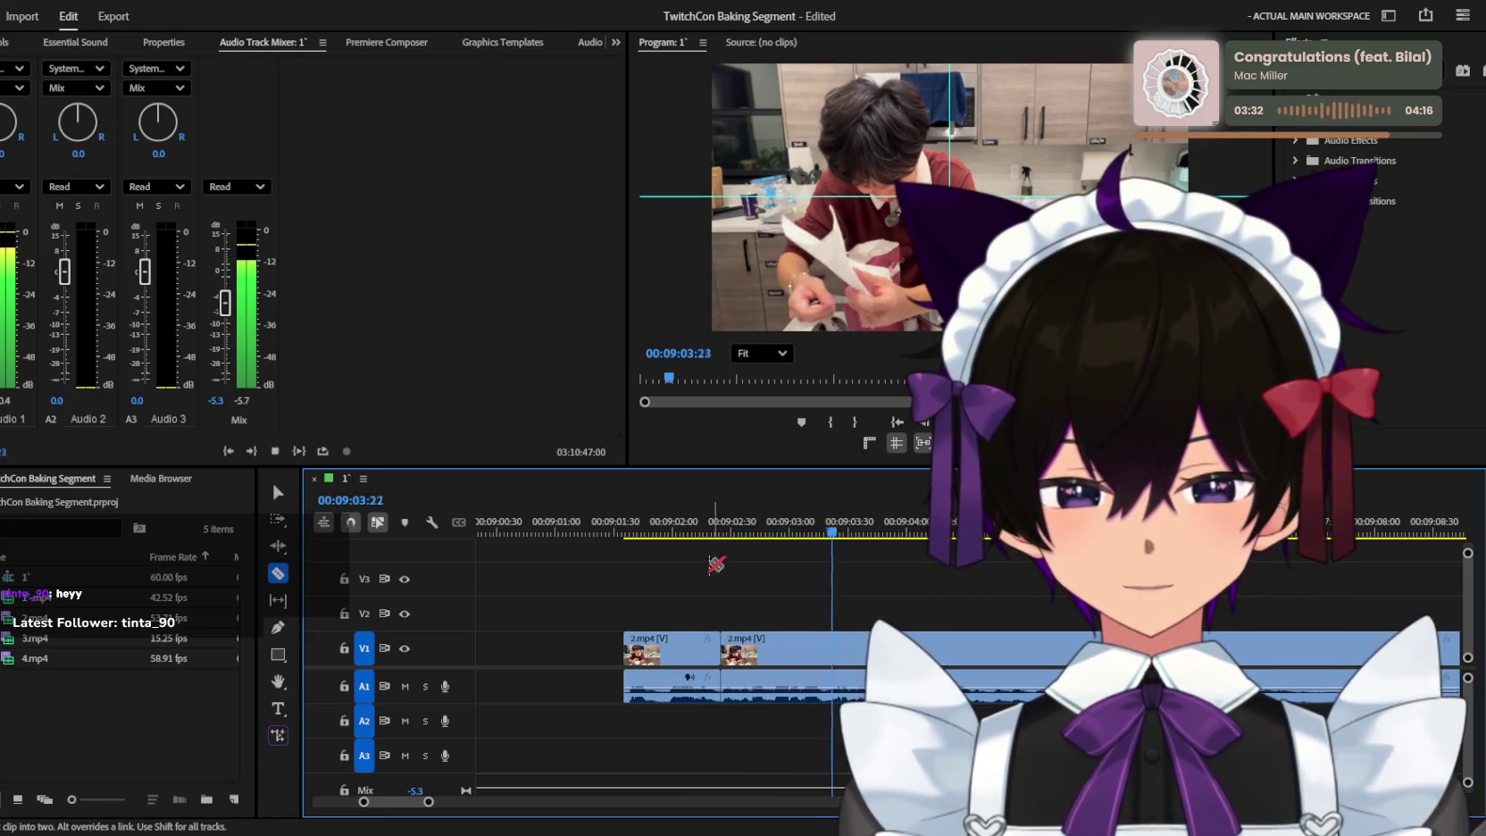
# Switch to the Razor tool and move the playhead to around 09:10–09:12.
pyautogui.press('-')
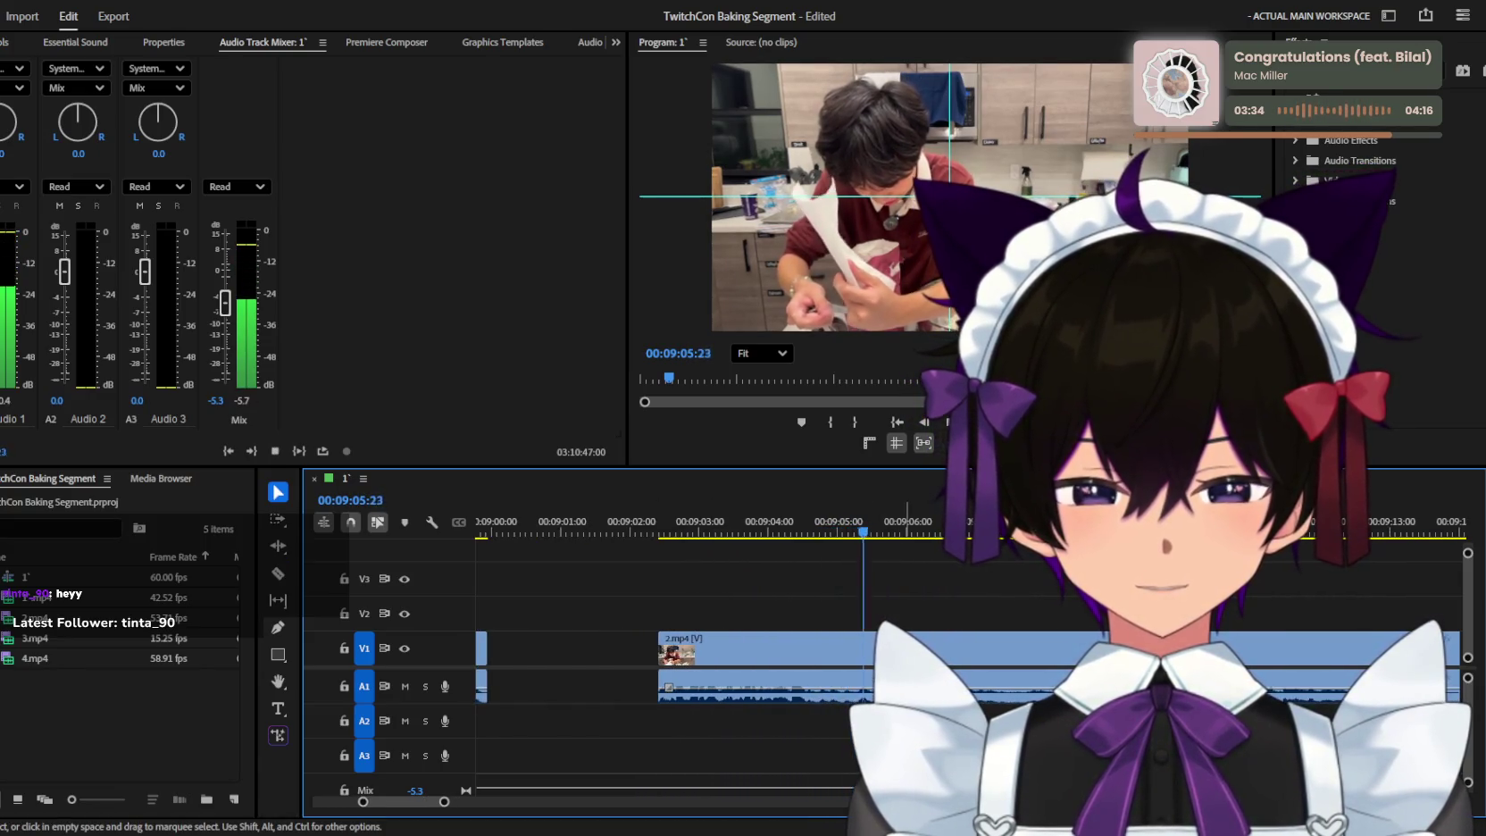
pyautogui.press('space')
pyautogui.press('c')
pyautogui.scroll(-2, 943, 649)
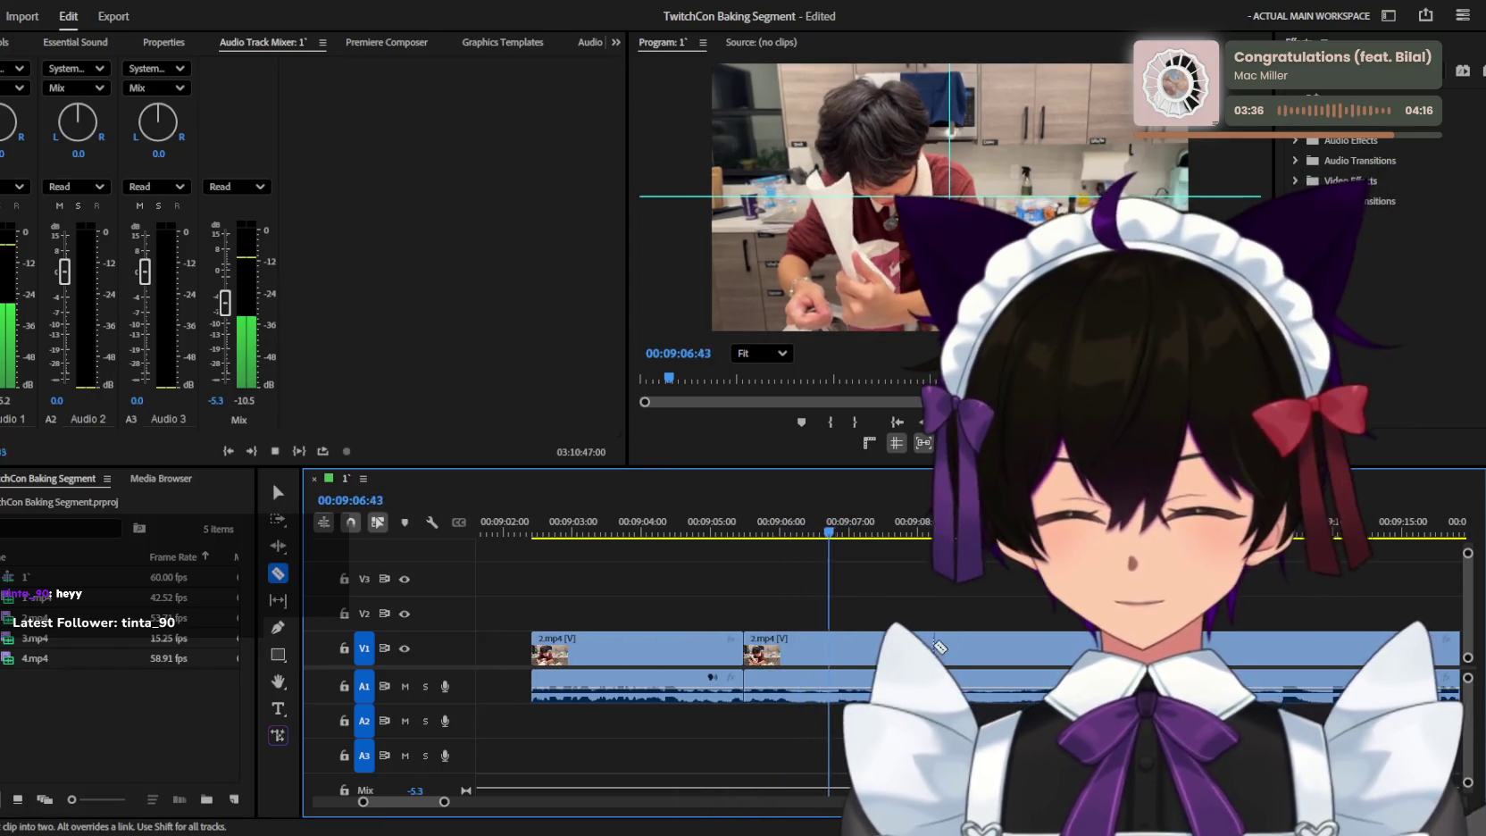
pyautogui.press('-')
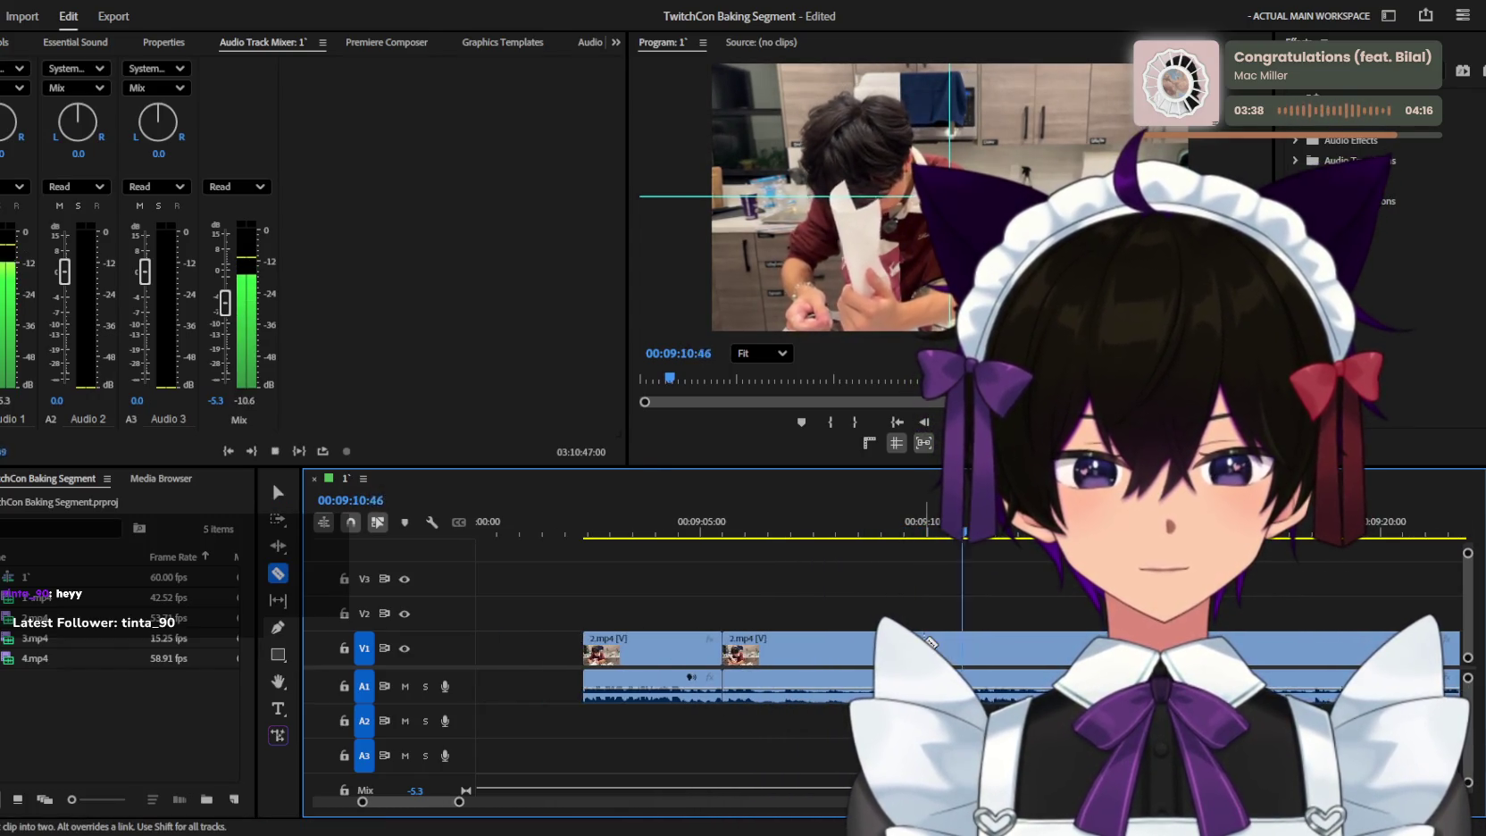
pyautogui.keyDown('alt'); pyautogui.scroll(-1, 928, 641); pyautogui.keyUp('alt')
pyautogui.click(935, 533)
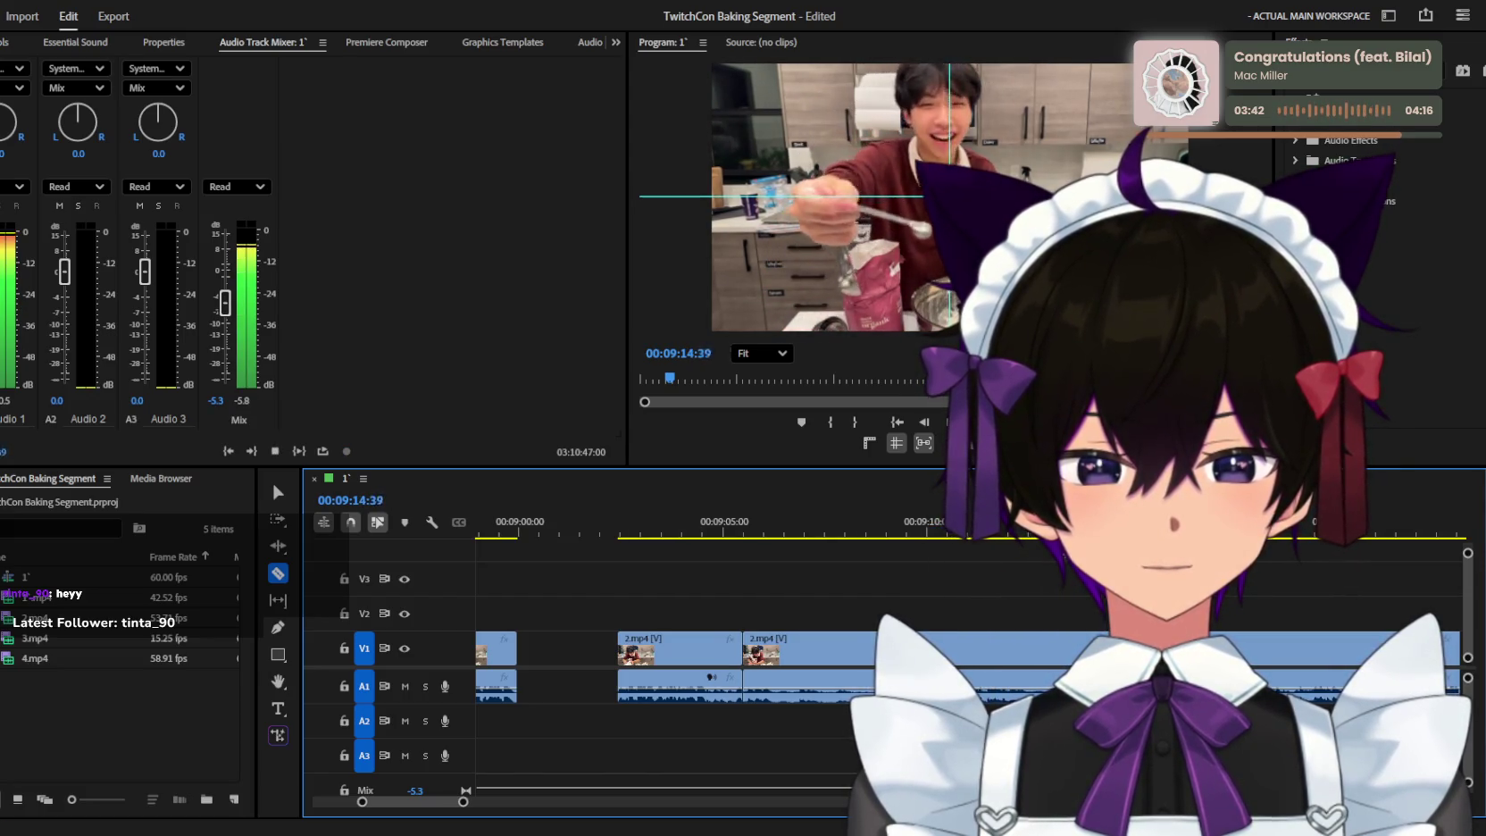
pyautogui.click(1018, 534)
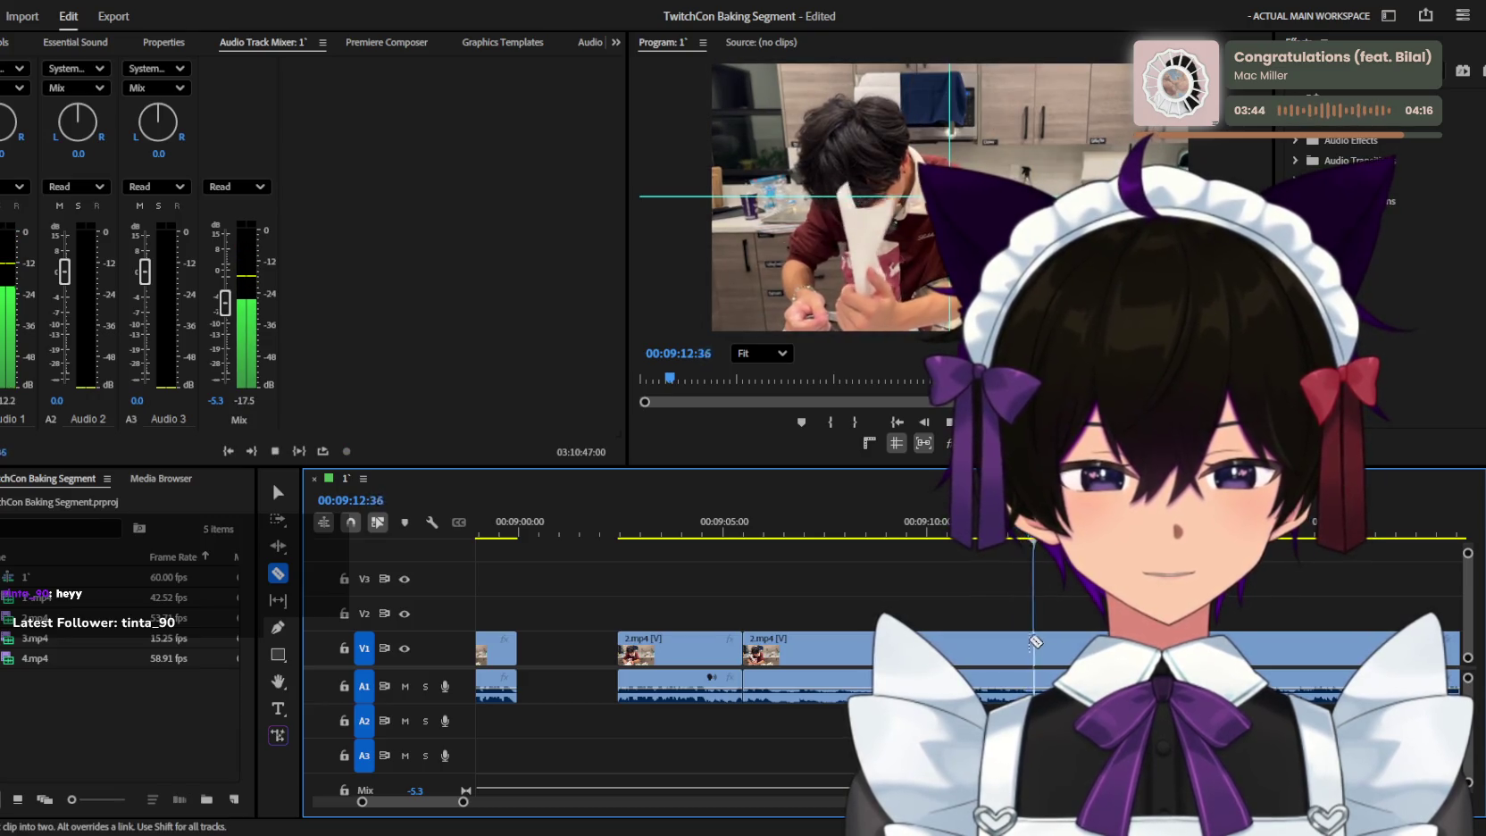
# Trim the start of the middle 2.mp4 piece later and close the gap.
pyautogui.click(1000, 648)
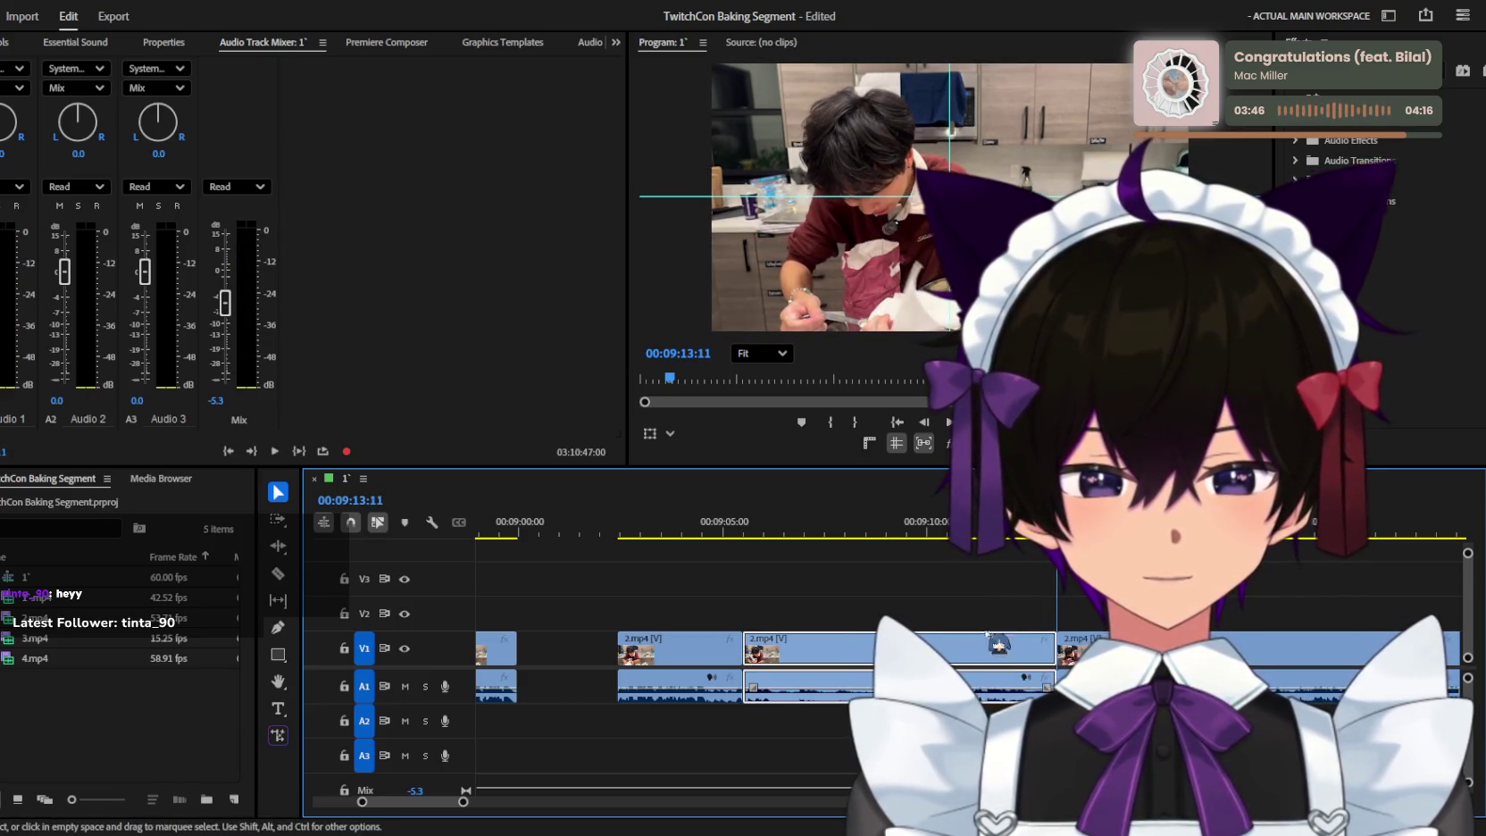
pyautogui.click(690, 534)
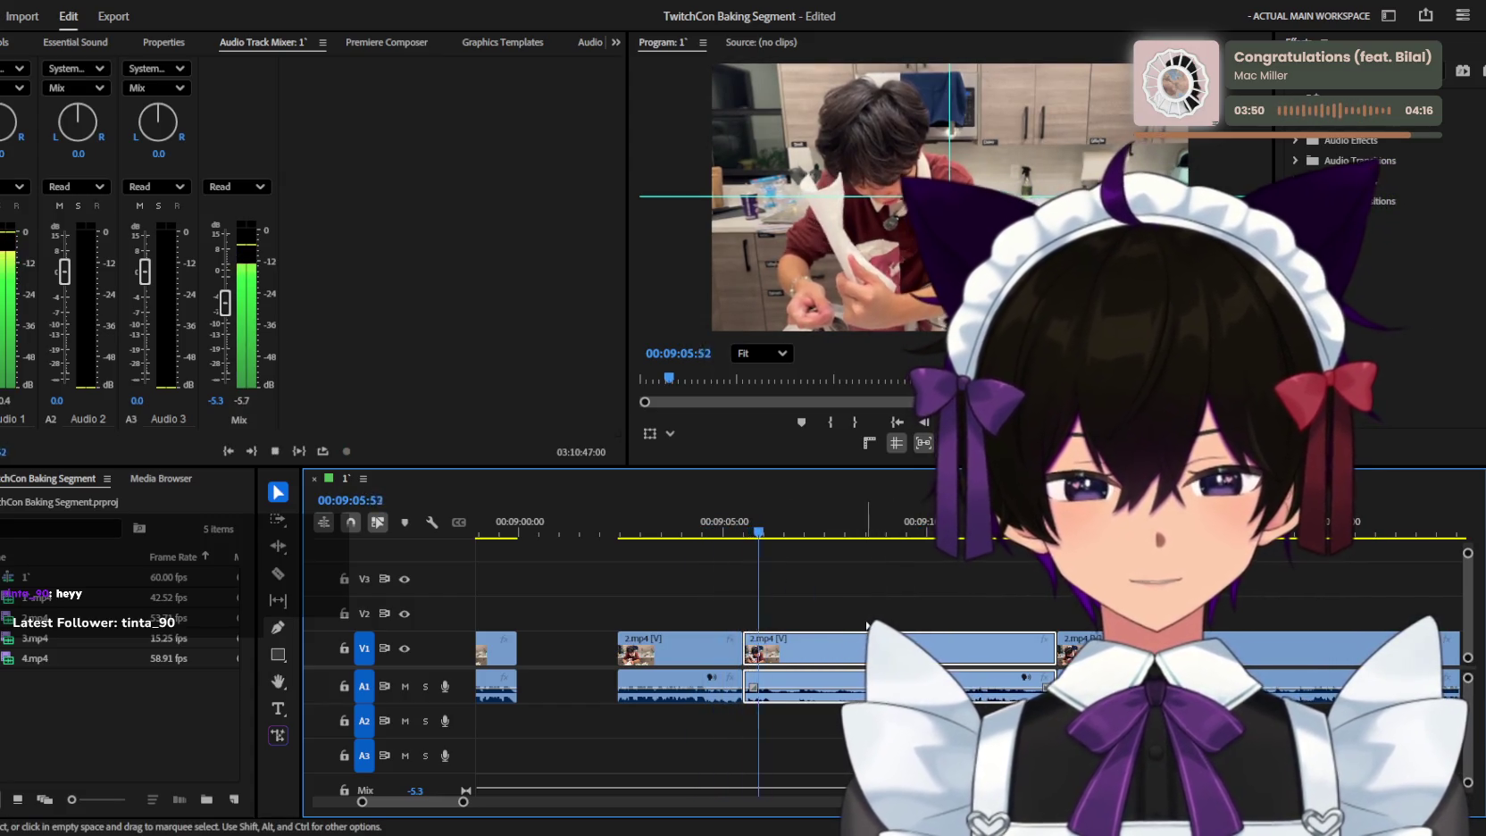
pyautogui.moveTo(745, 647); pyautogui.dragTo(792, 640)
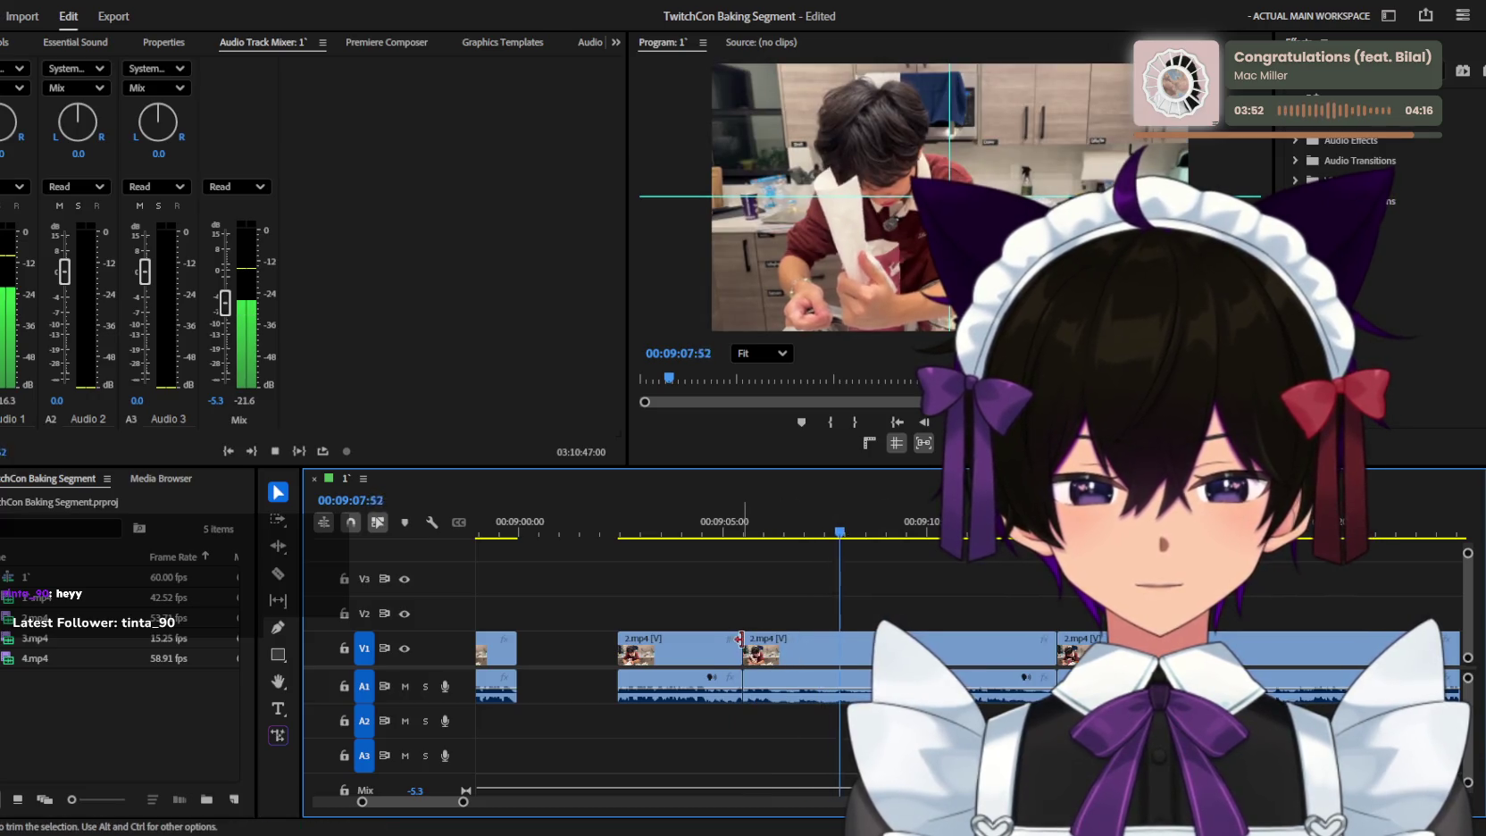
pyautogui.press('space')
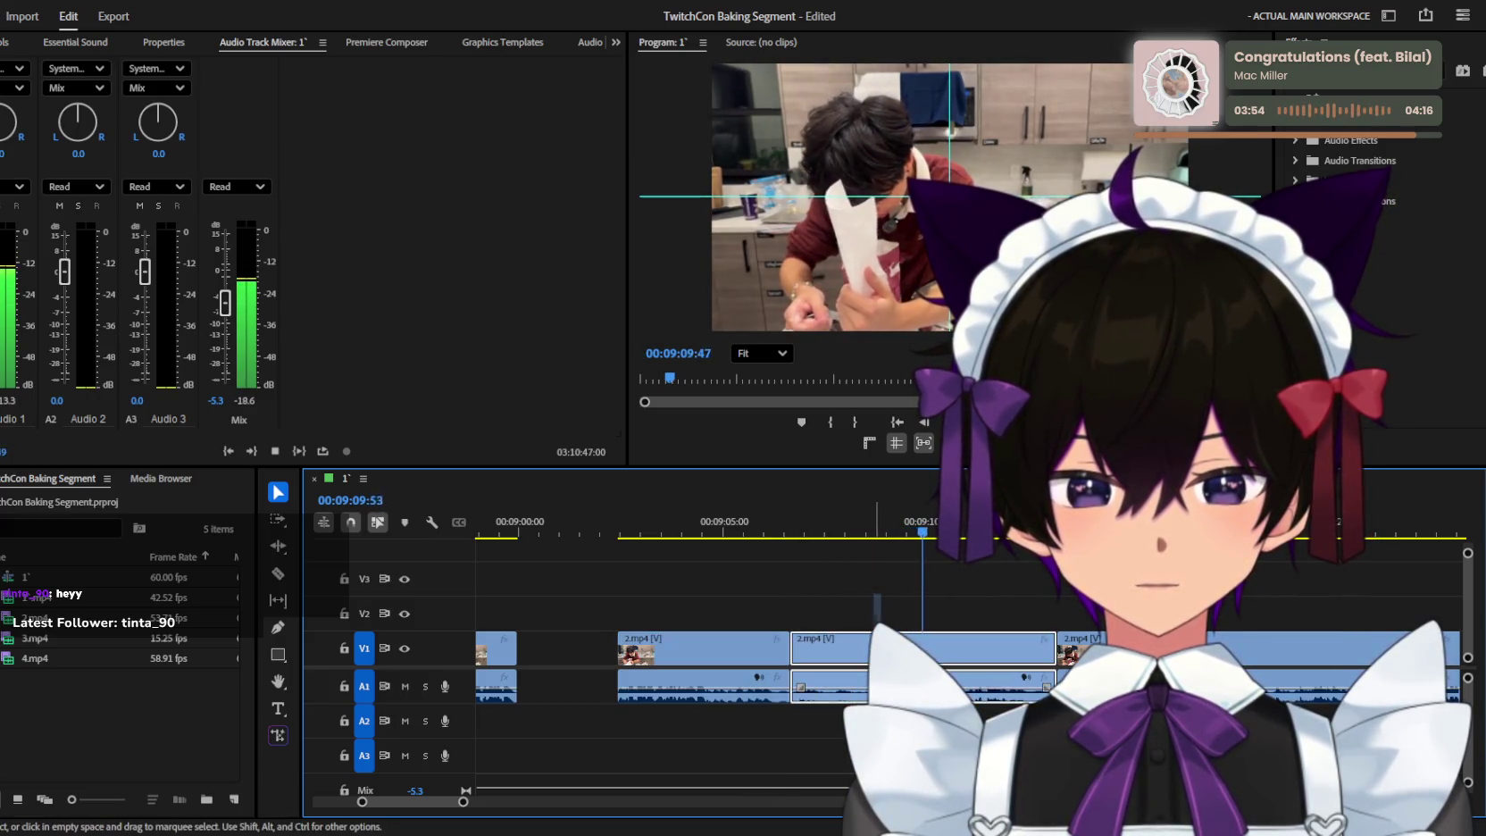
pyautogui.press('Delete')
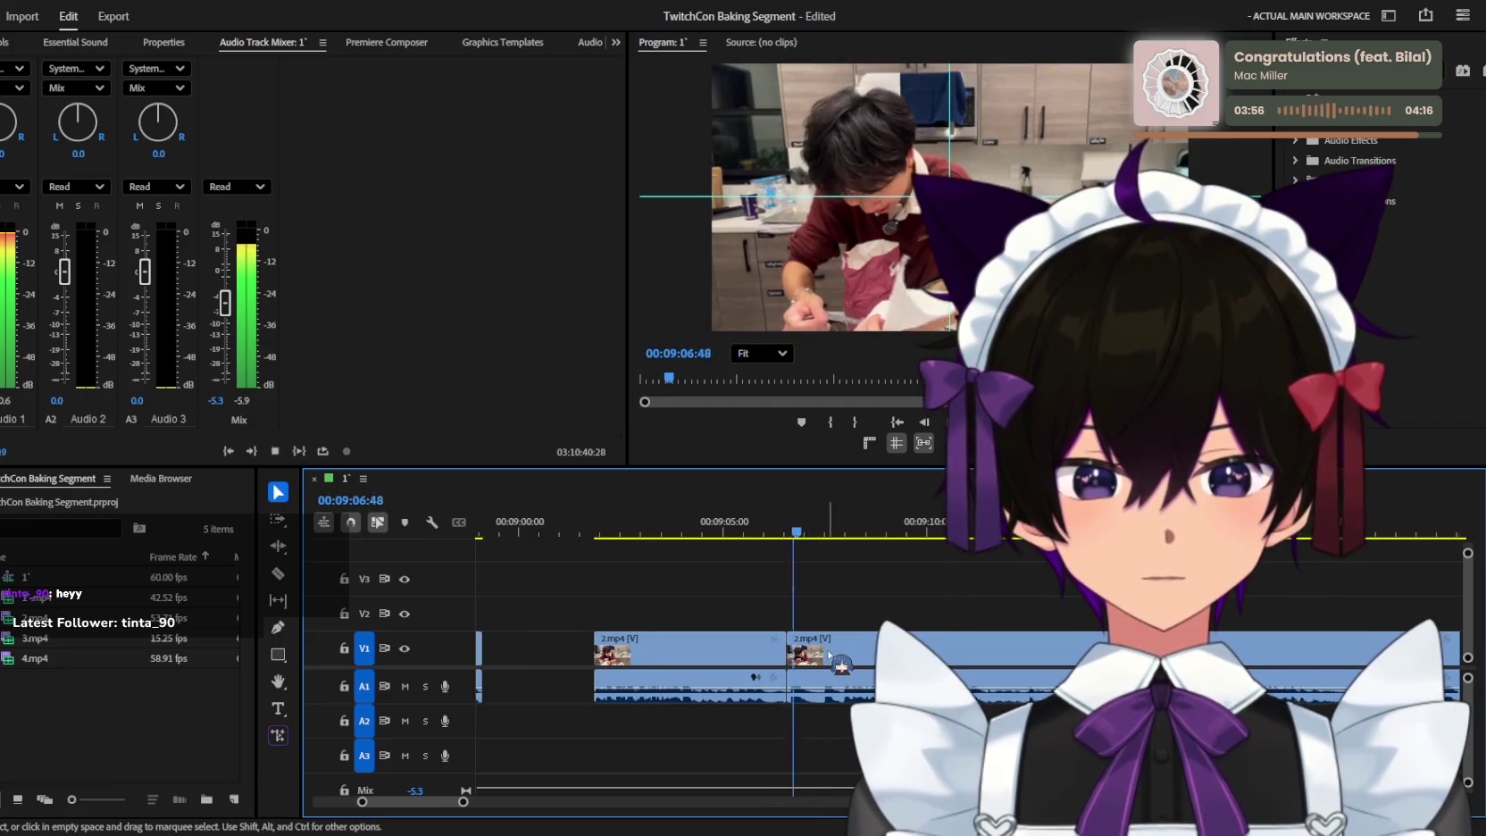
pyautogui.press('=')
# Jump ahead to about 09:14 and razor-cut the 2.mp4 clip there.
pyautogui.press('l')
pyautogui.press('l')
pyautogui.press('l')
pyautogui.press('=')
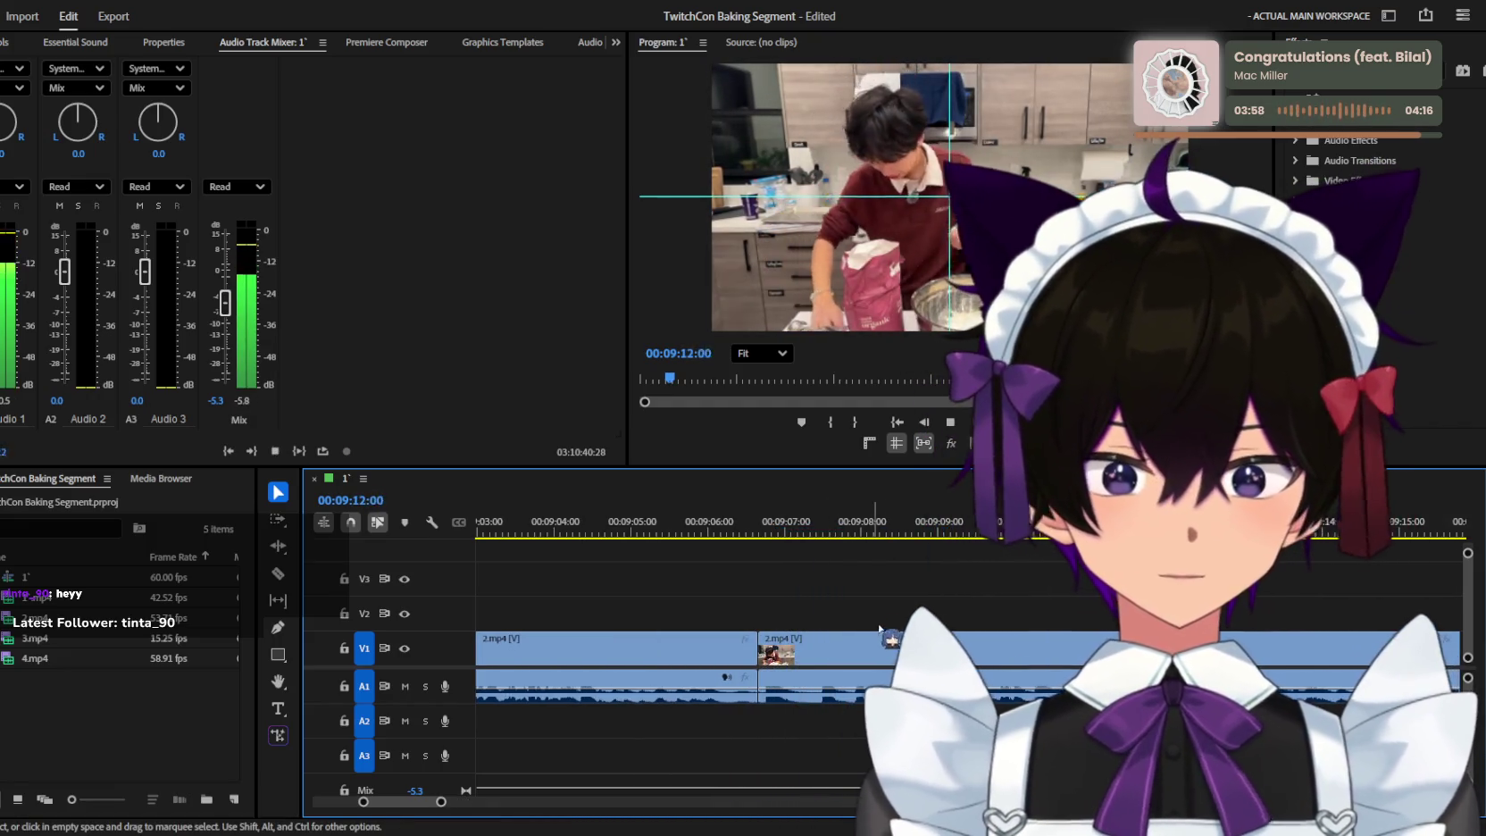
pyautogui.click(790, 525)
pyautogui.press('c')
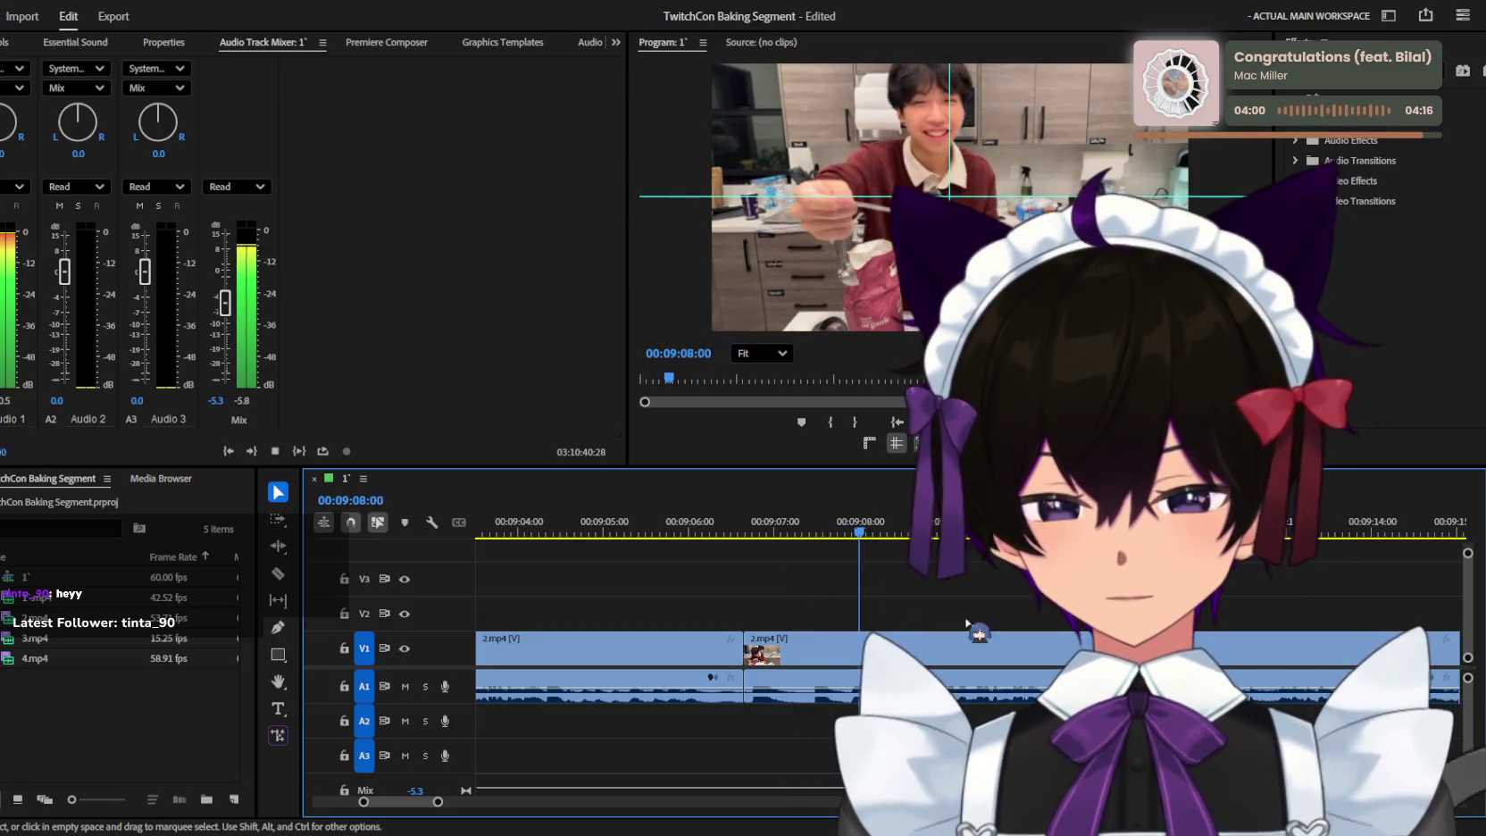
pyautogui.press('-')
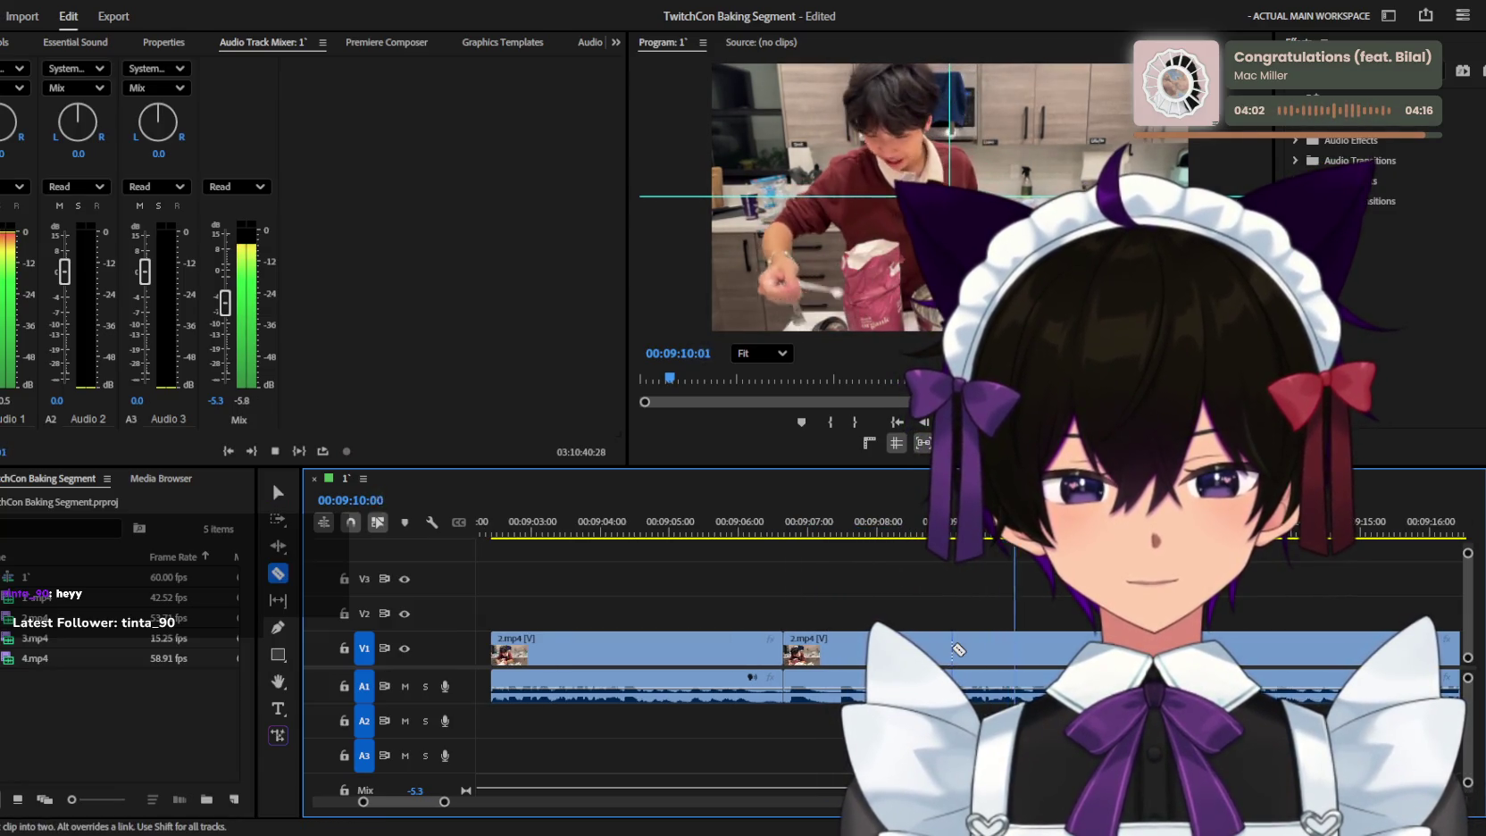
pyautogui.click(931, 649)
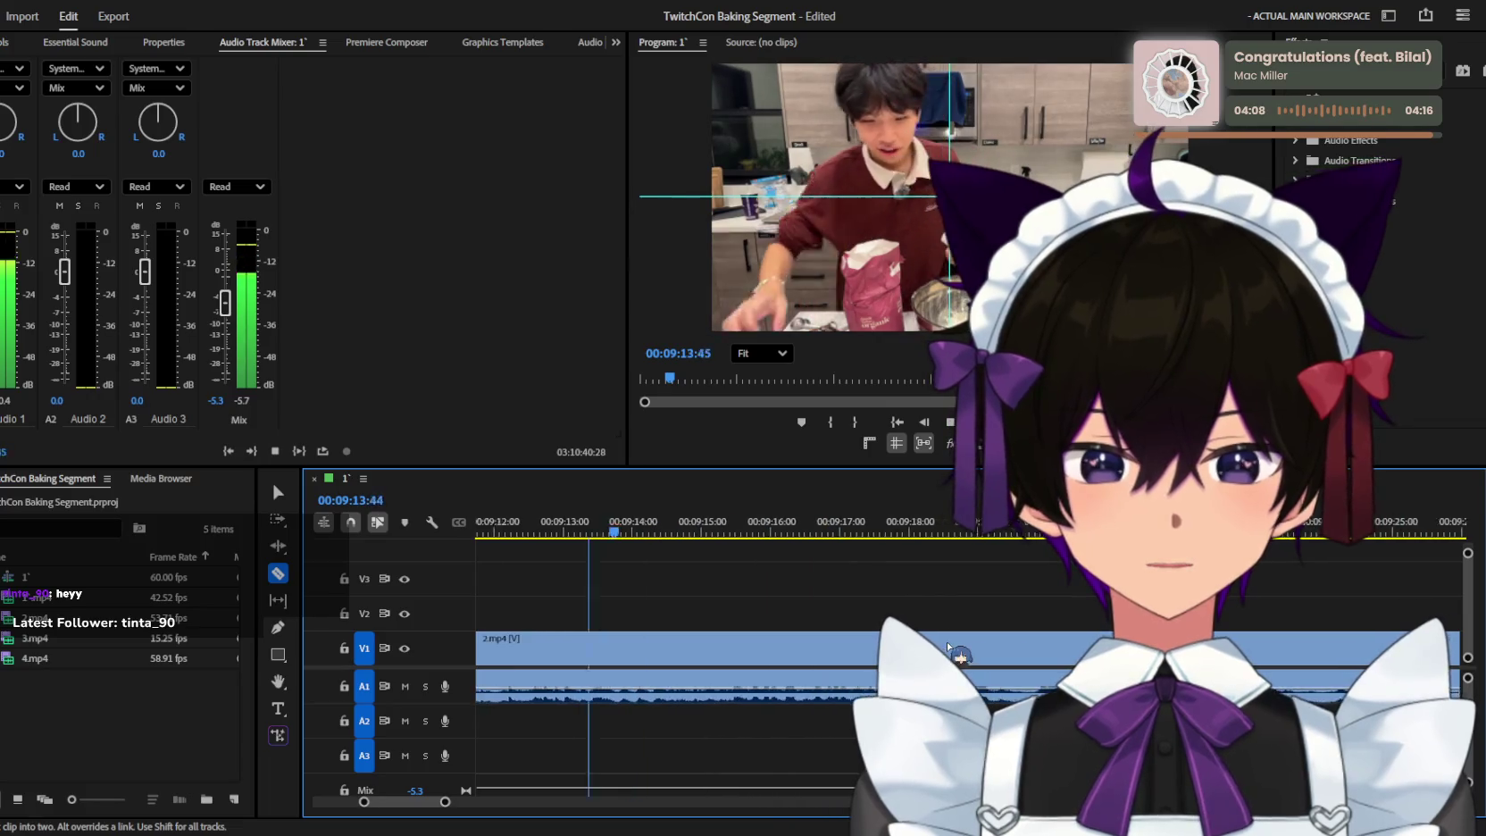
# Zoom the timeline in and out to review the earlier 2.mp4 pieces.
pyautogui.press('-')
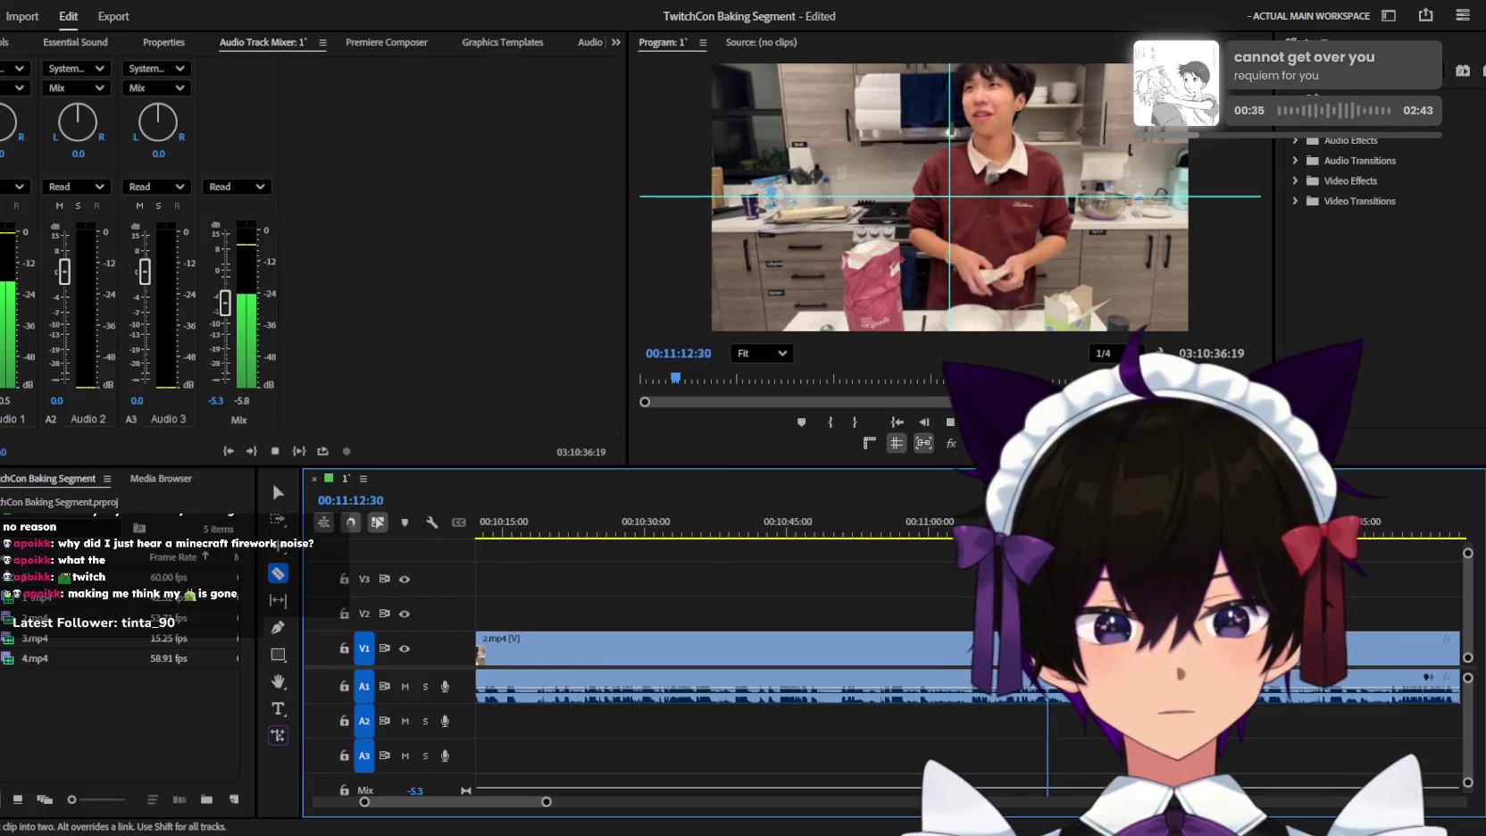
pyautogui.press('-')
pyautogui.press('-')
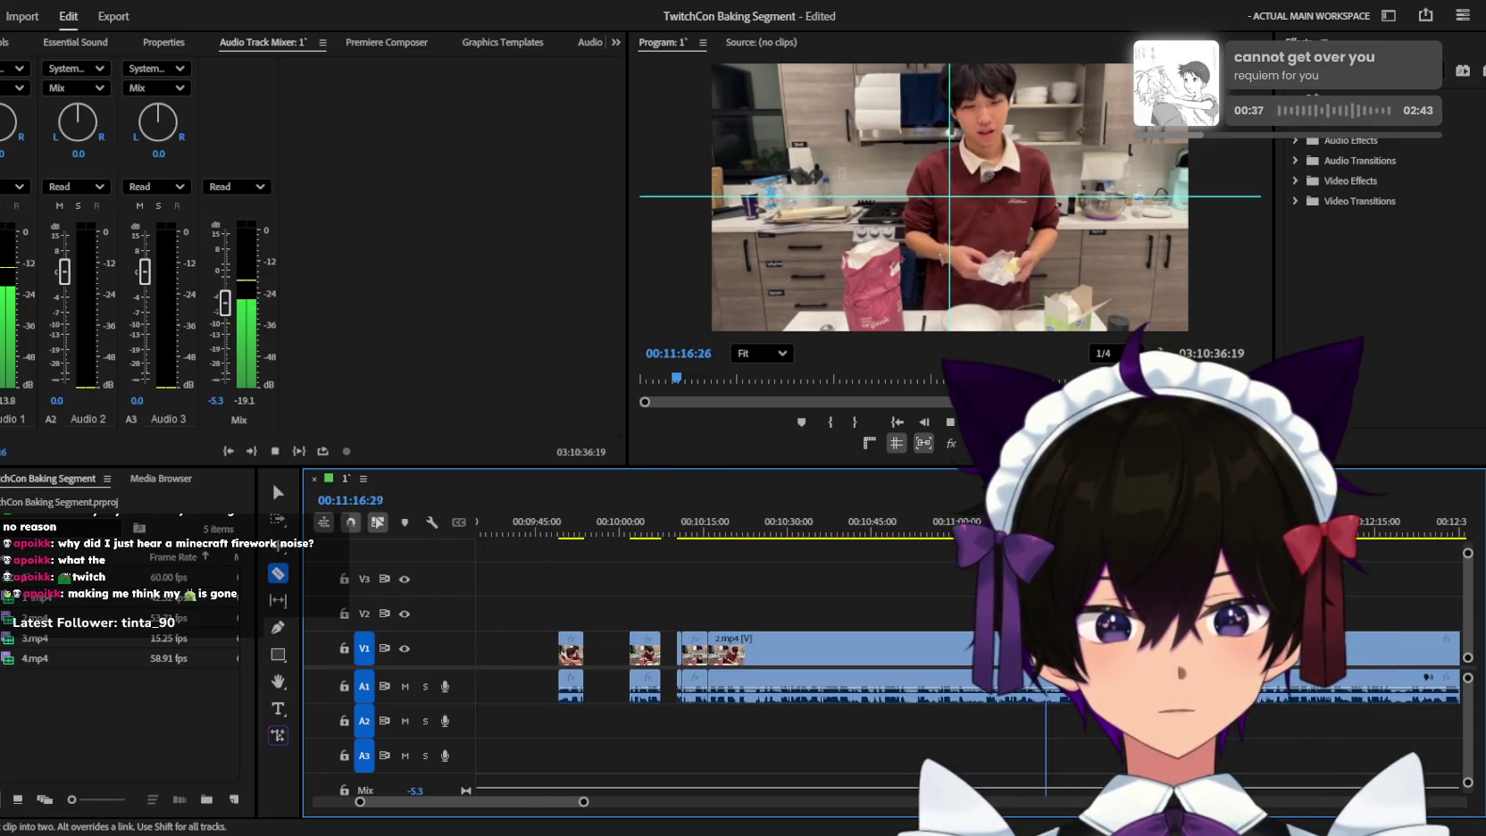
pyautogui.press('=')
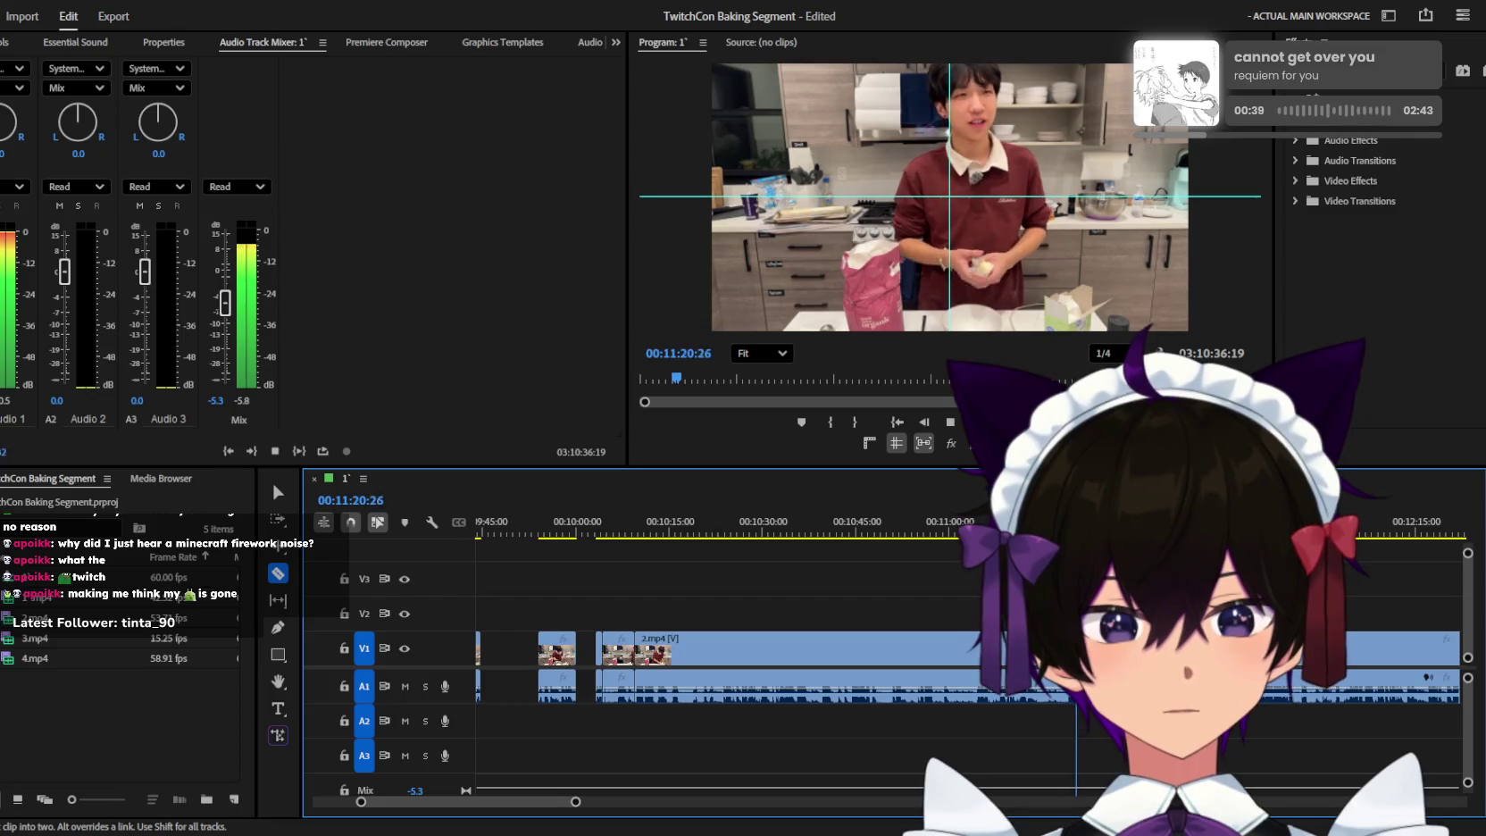
pyautogui.press('=')
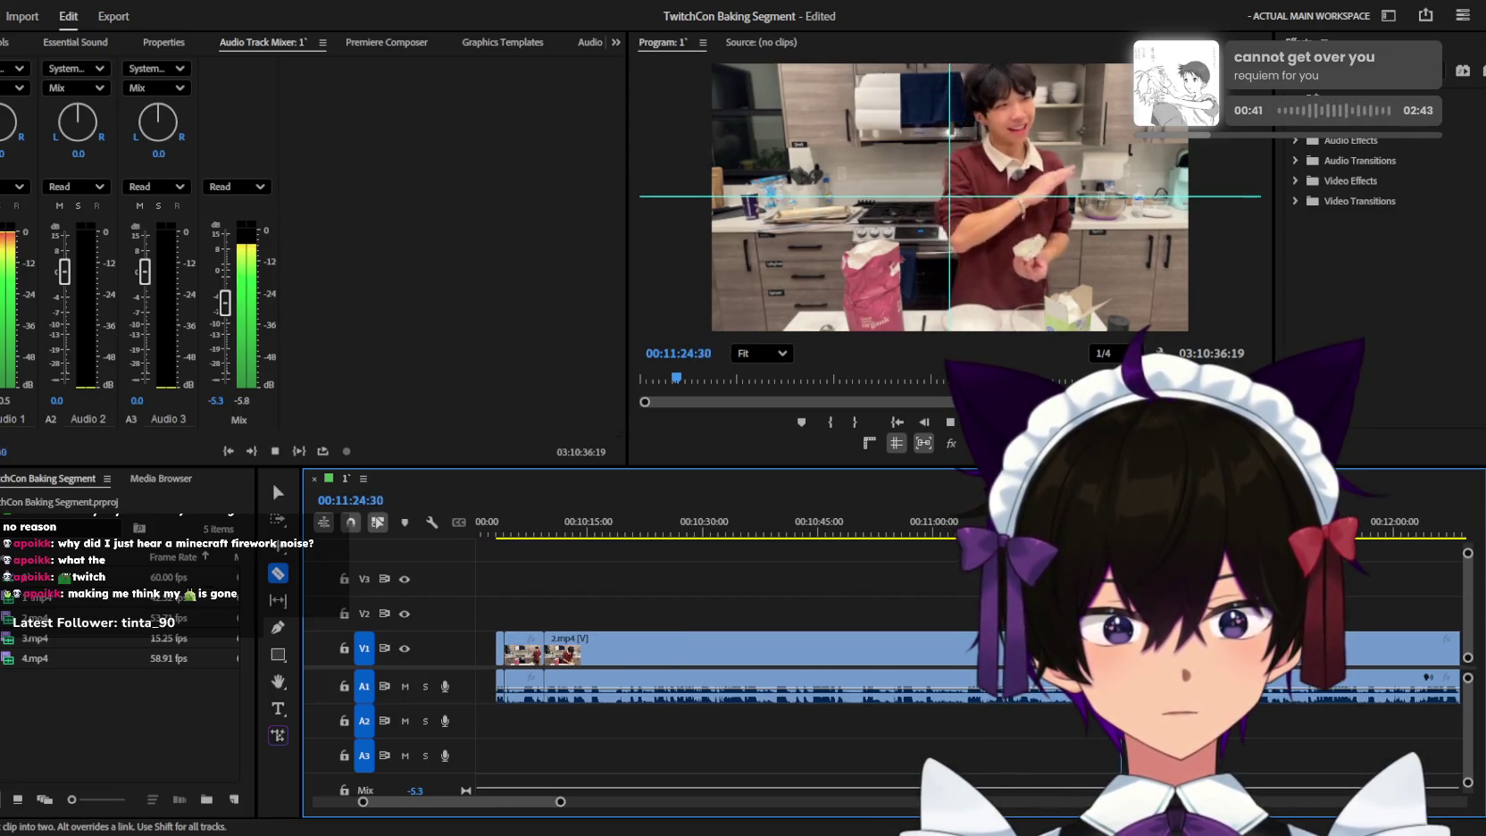
pyautogui.press('-')
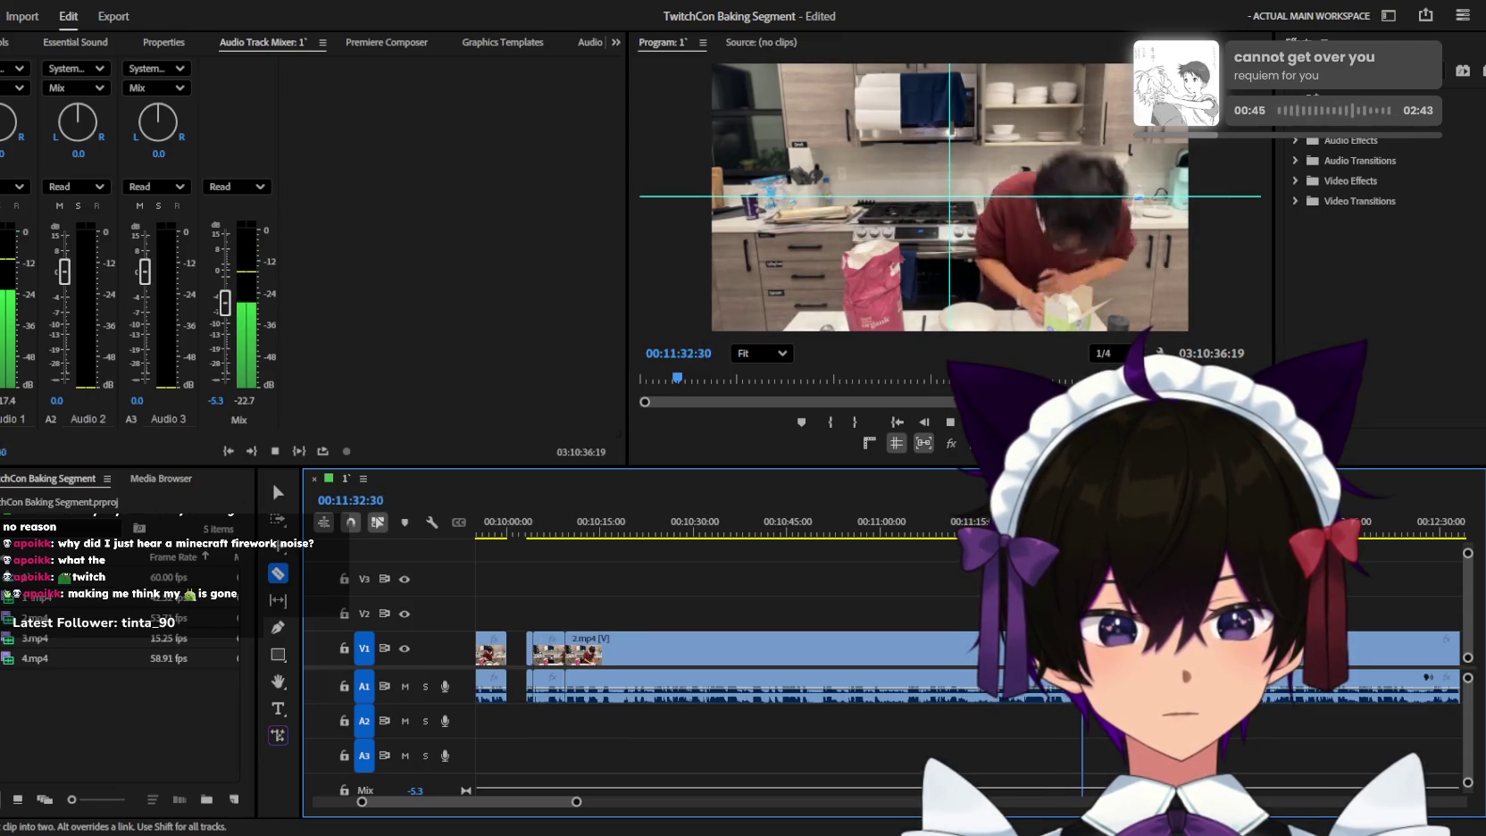
pyautogui.press('=')
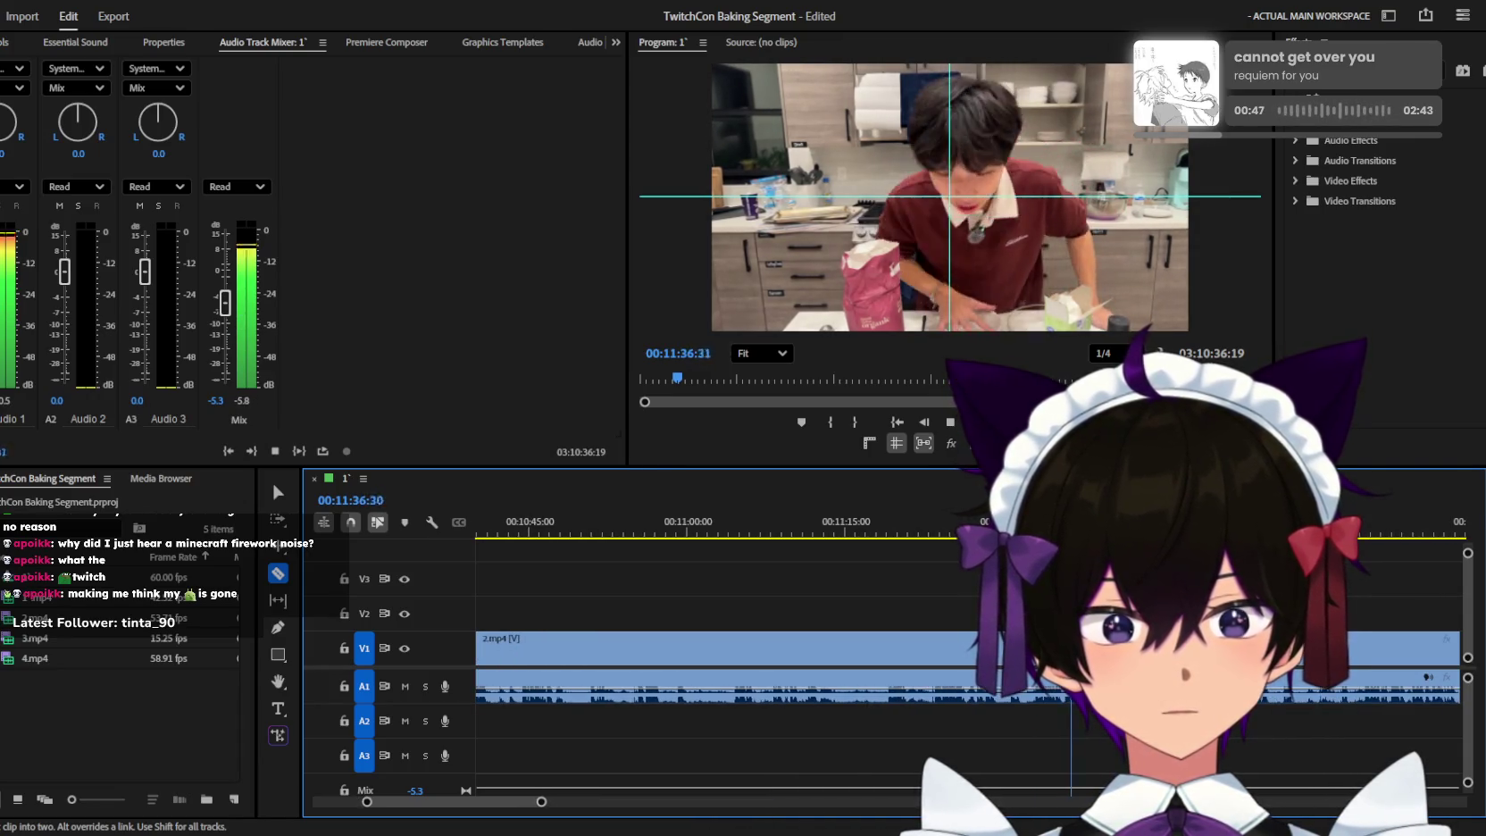
pyautogui.press('-')
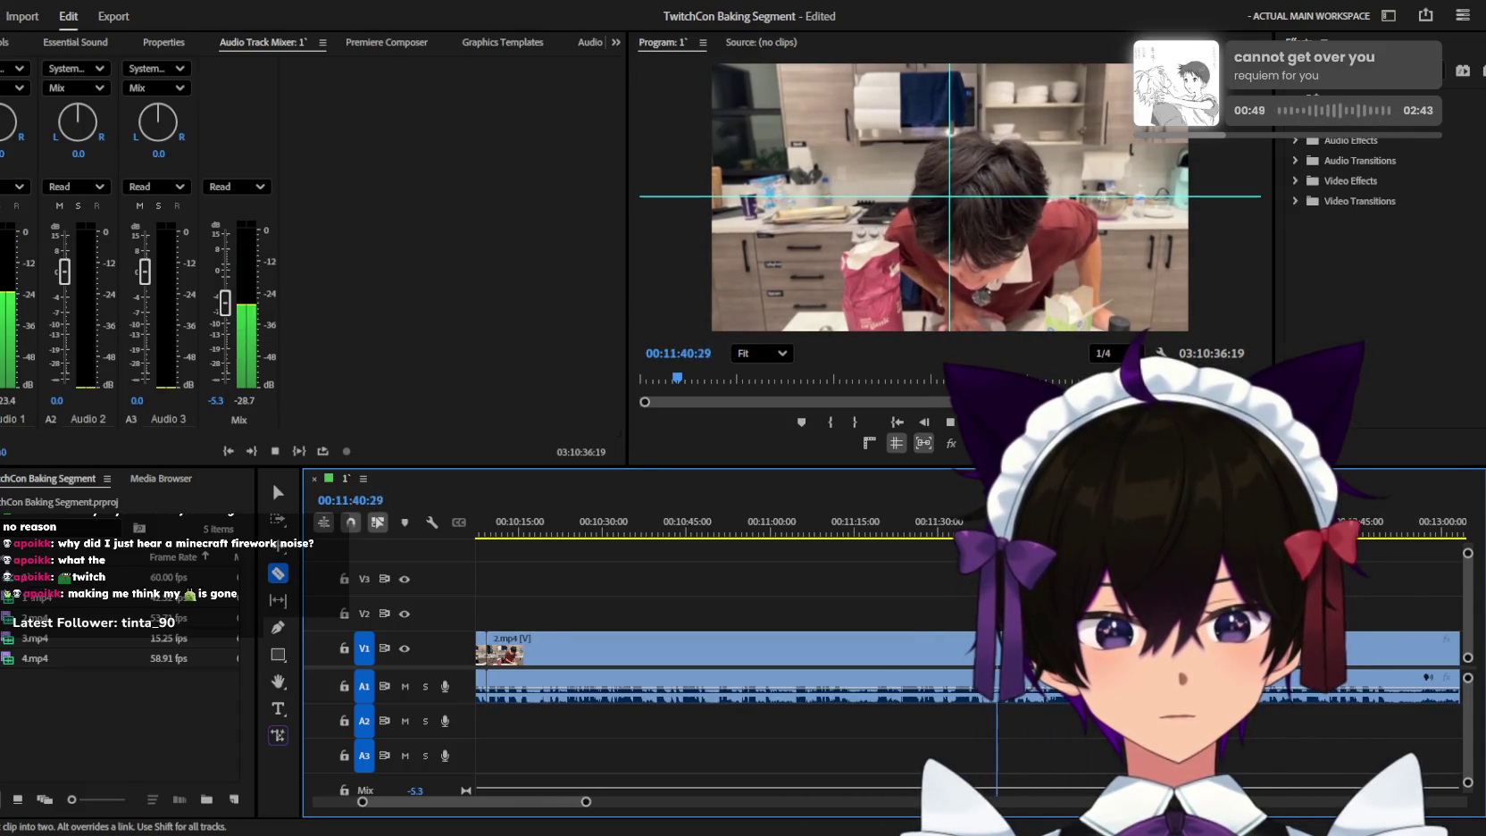
pyautogui.press('=')
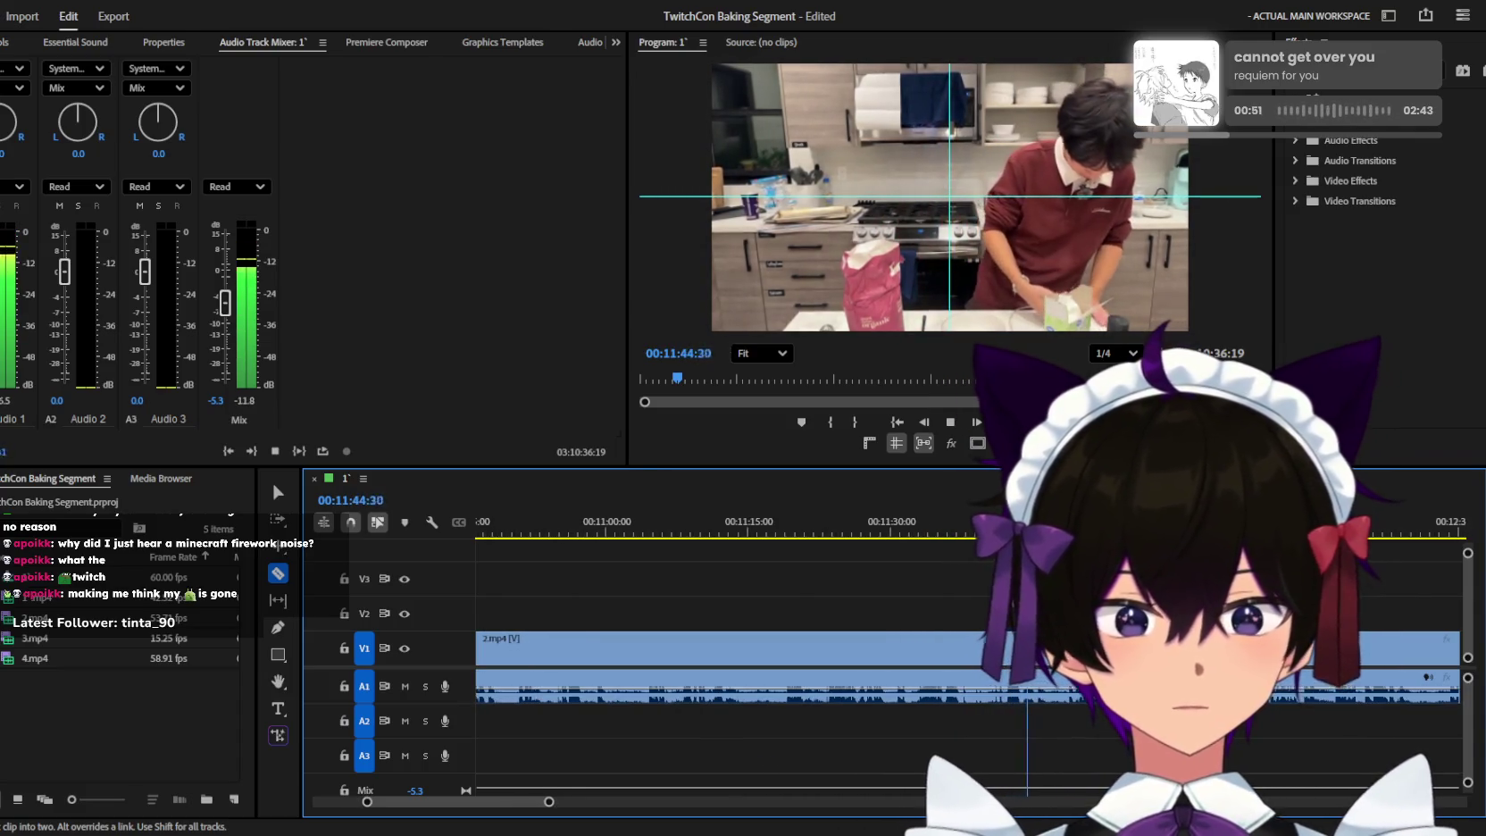
pyautogui.press('=')
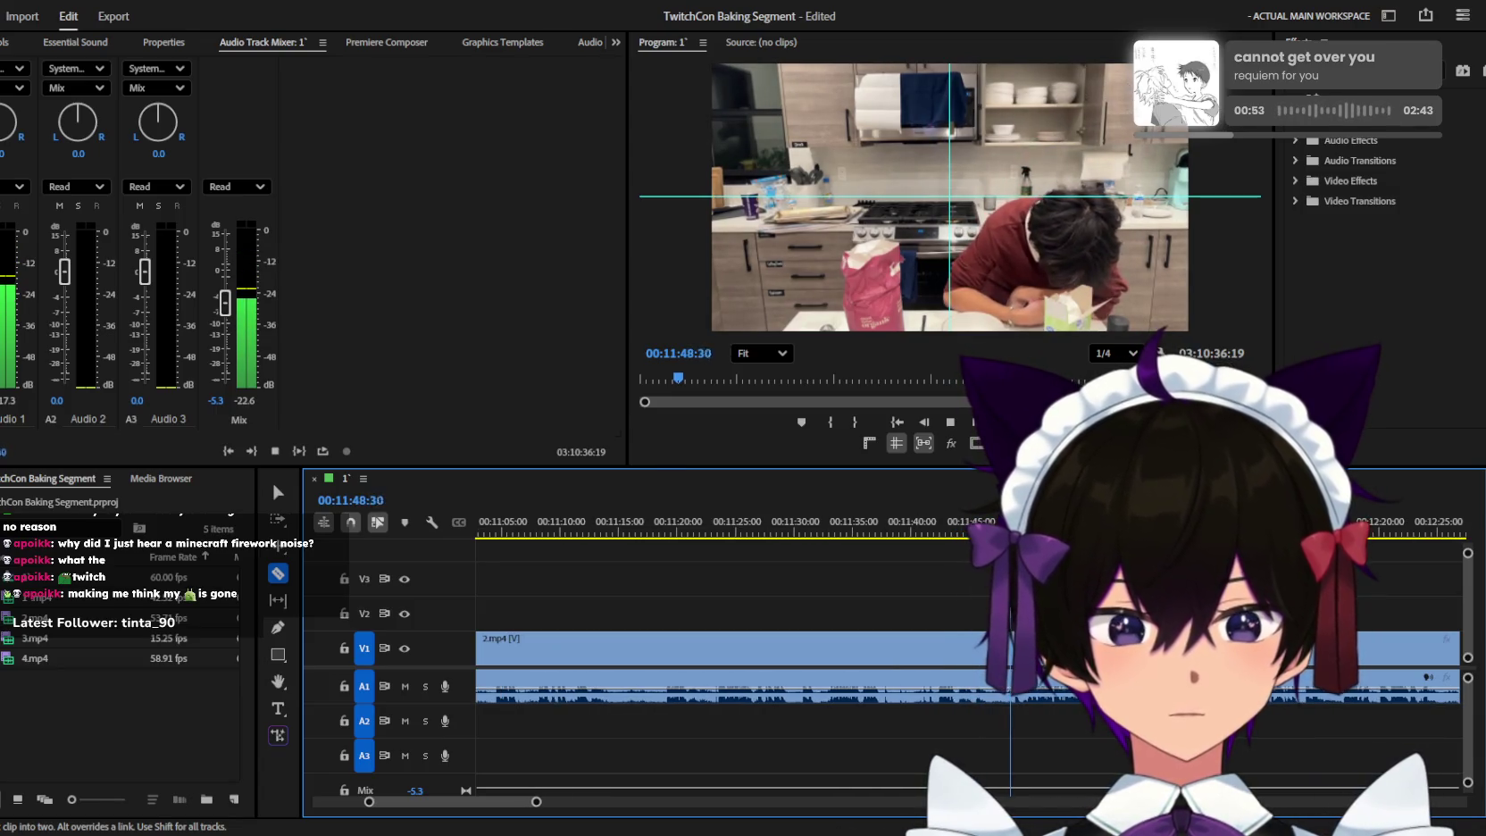
pyautogui.press('-')
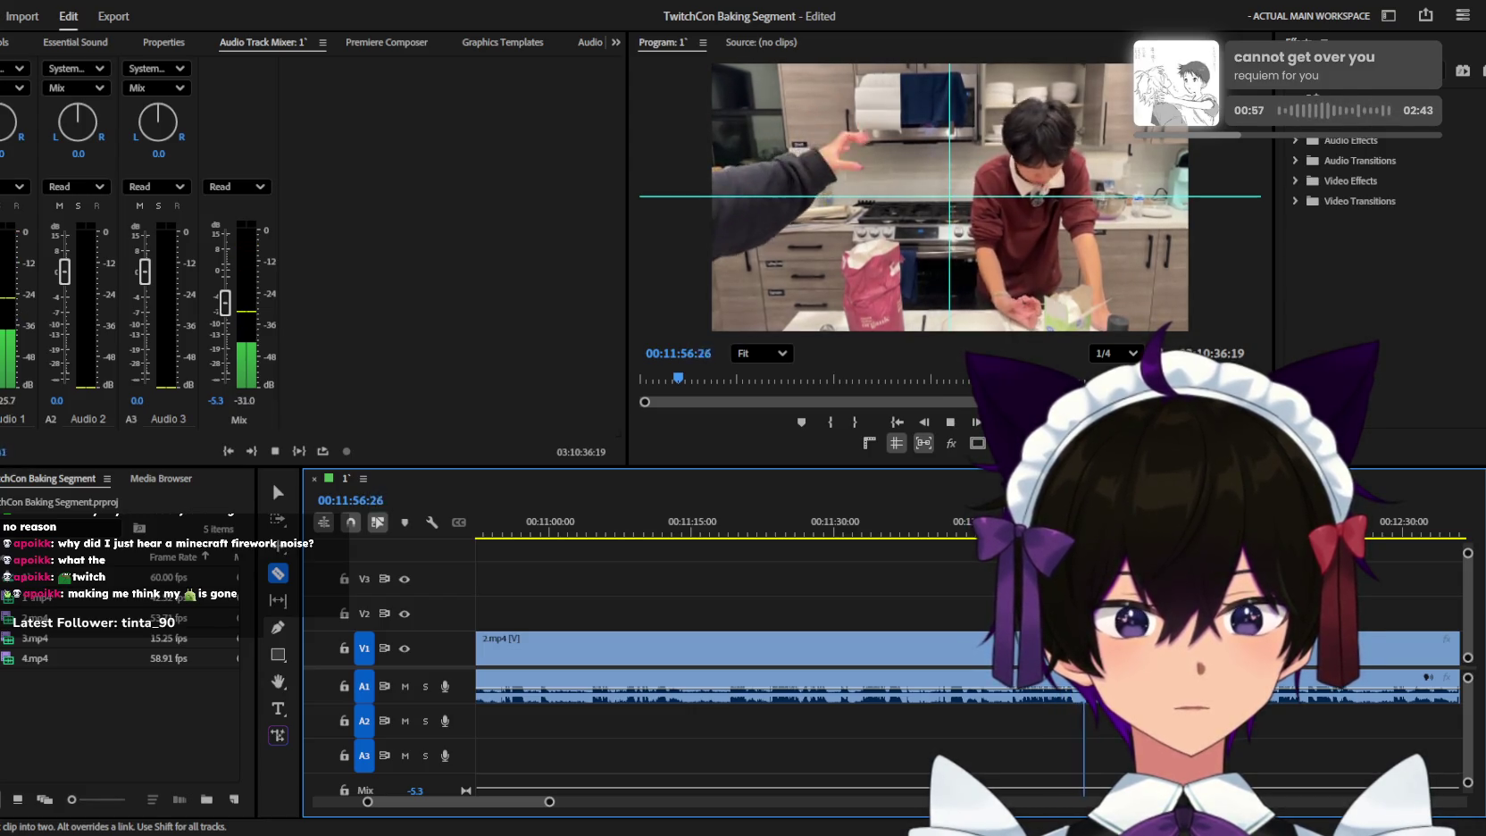
pyautogui.press('-')
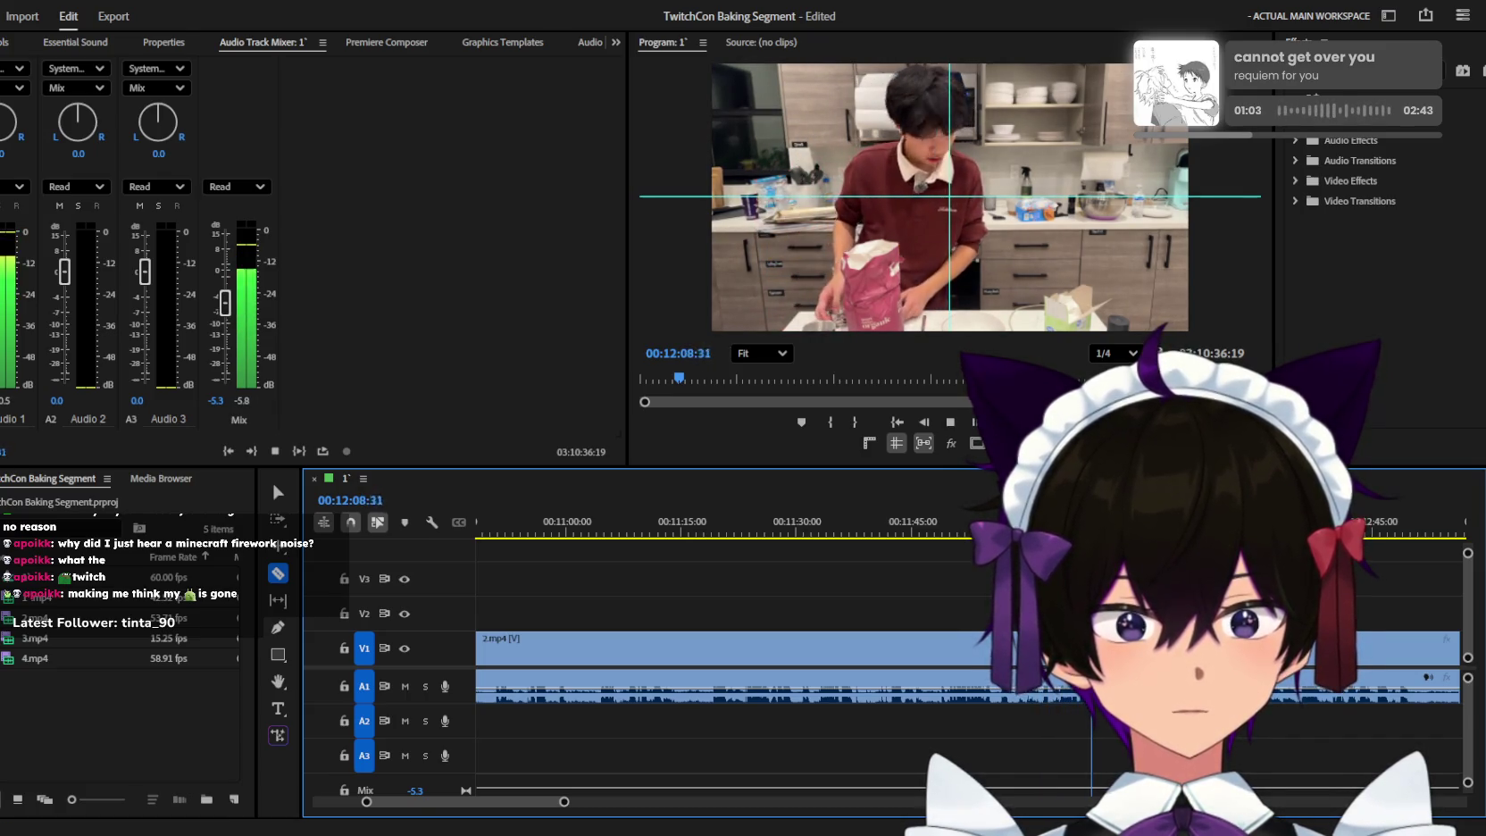
# Stop playback, jump back ten seconds and switch to the Selection tool.
pyautogui.press('space')
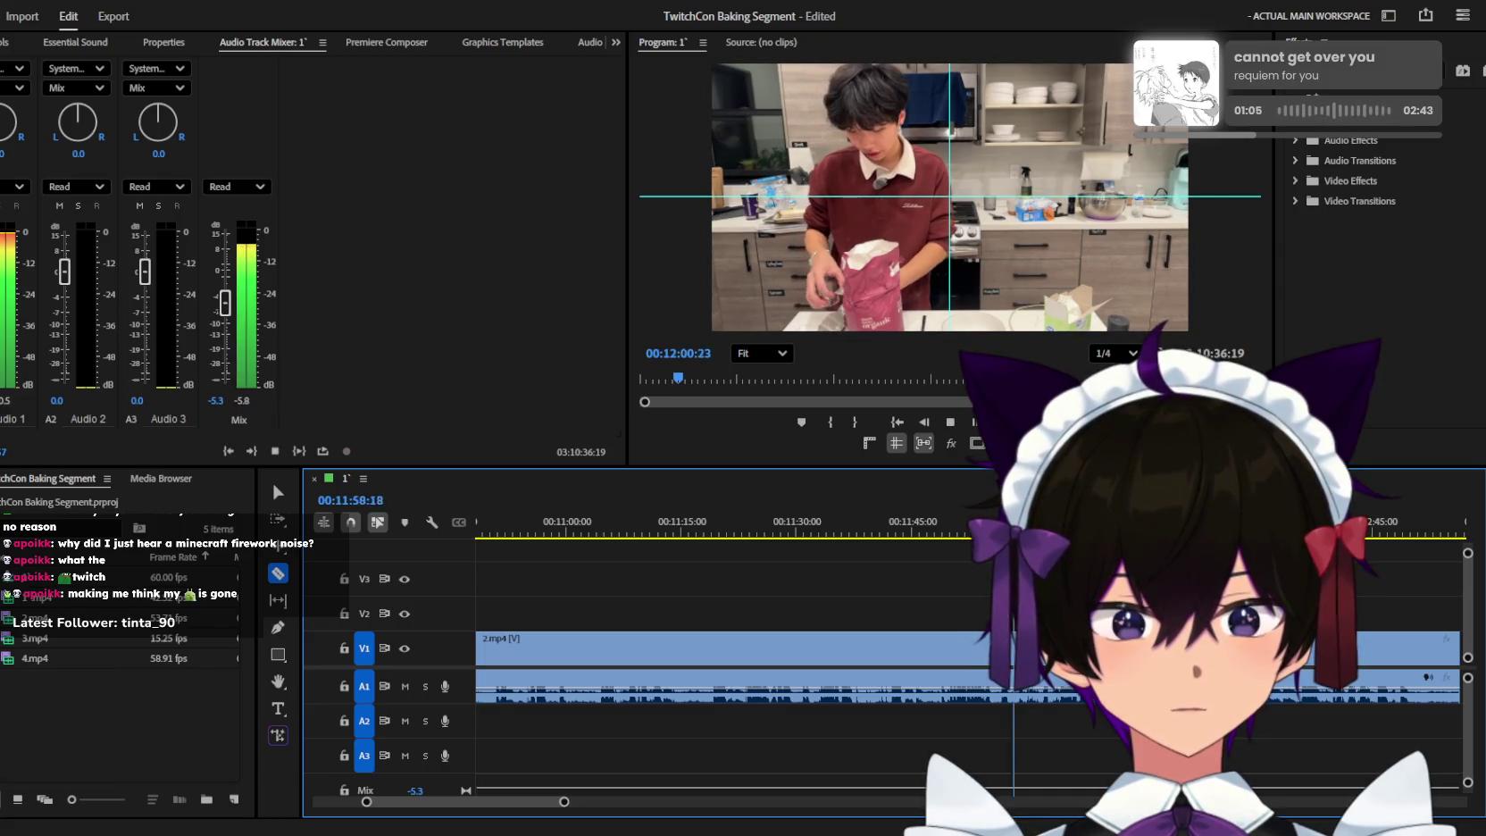
pyautogui.press('Left')
pyautogui.press('Left')
pyautogui.scroll(3, 976, 597)
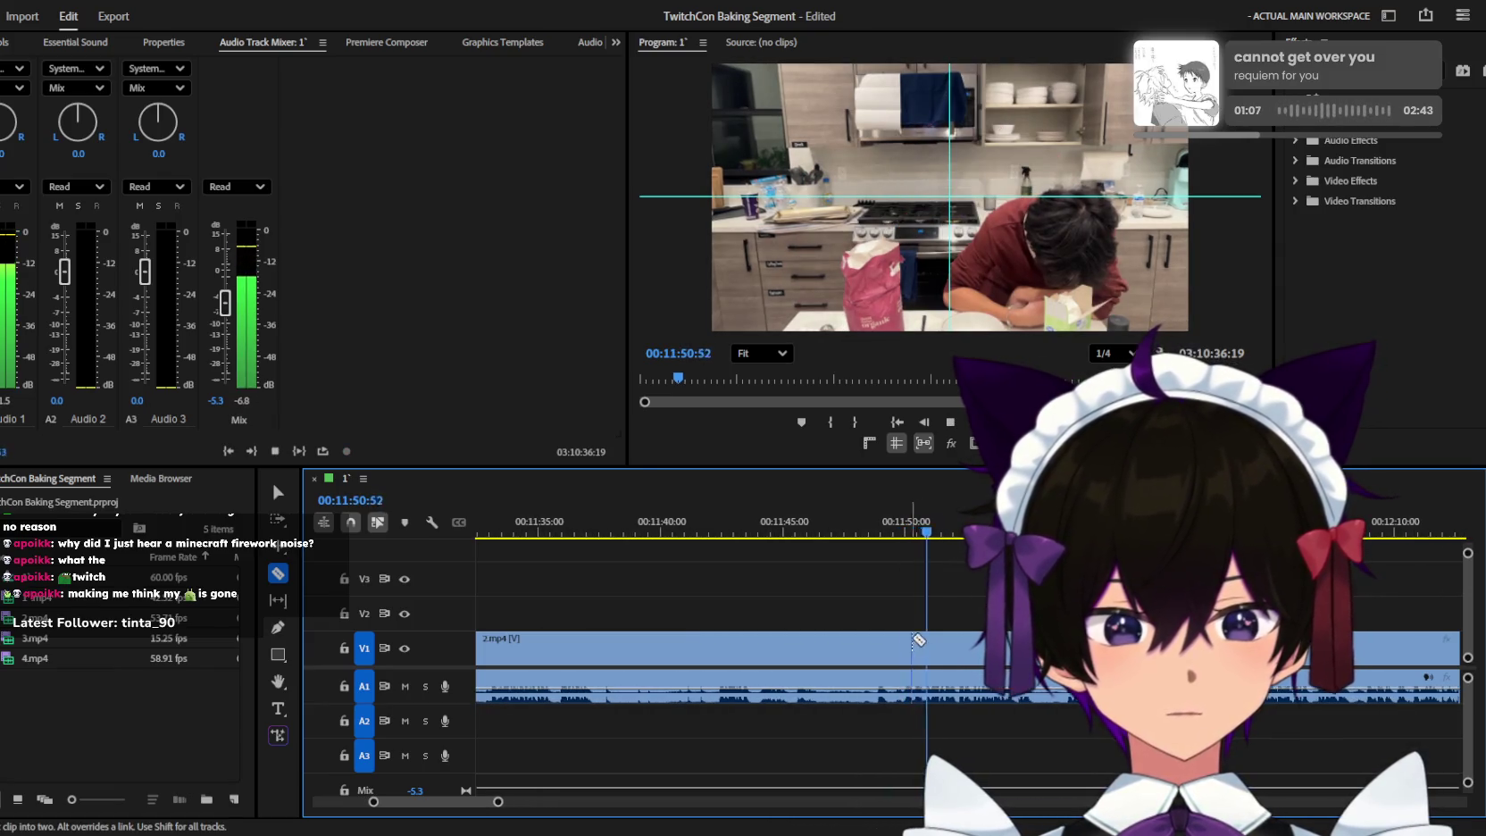
pyautogui.scroll(2, 918, 640)
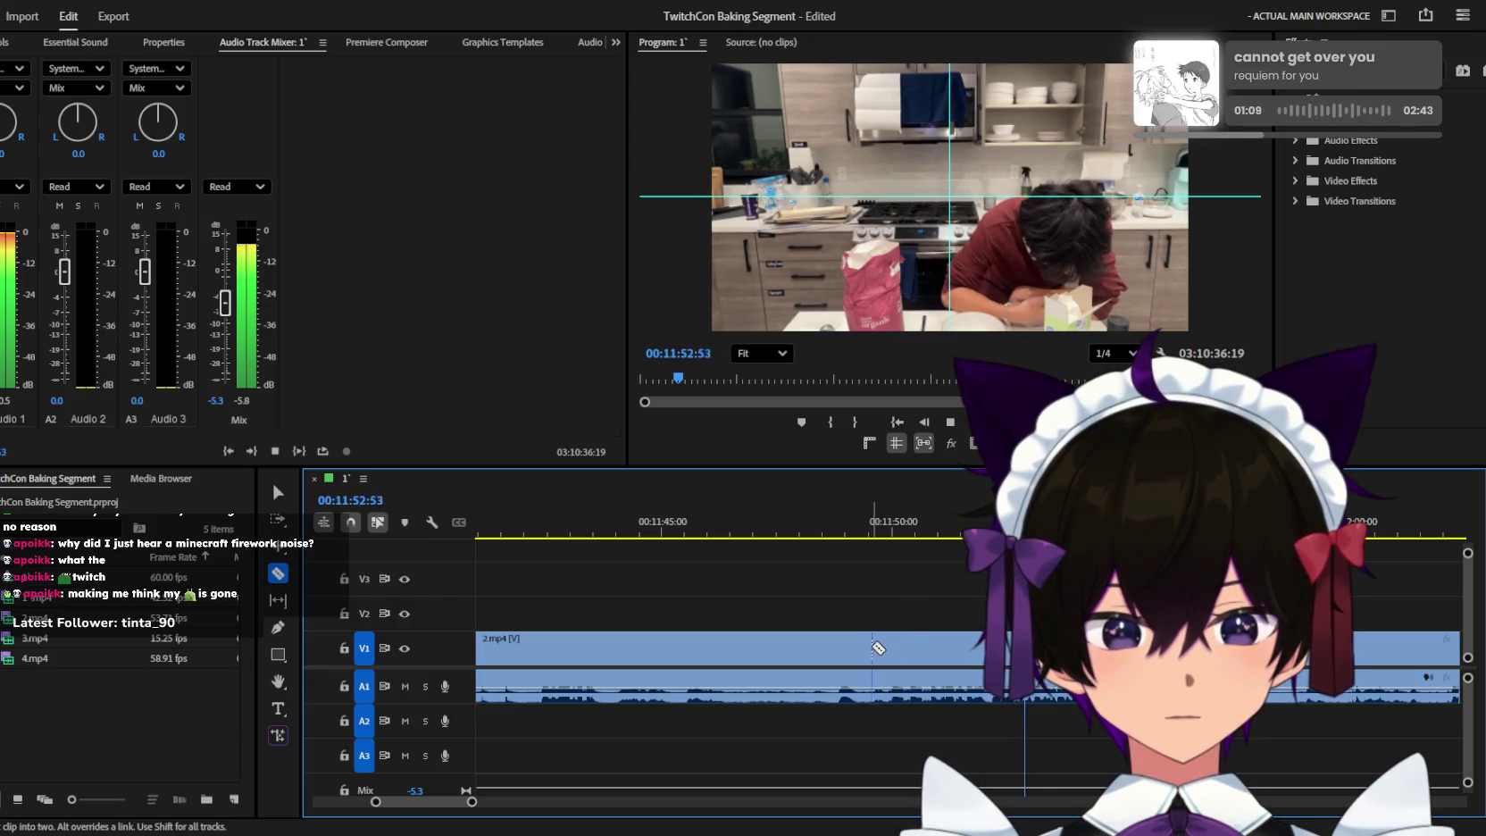
pyautogui.scroll(-4, 879, 664)
pyautogui.press('v')
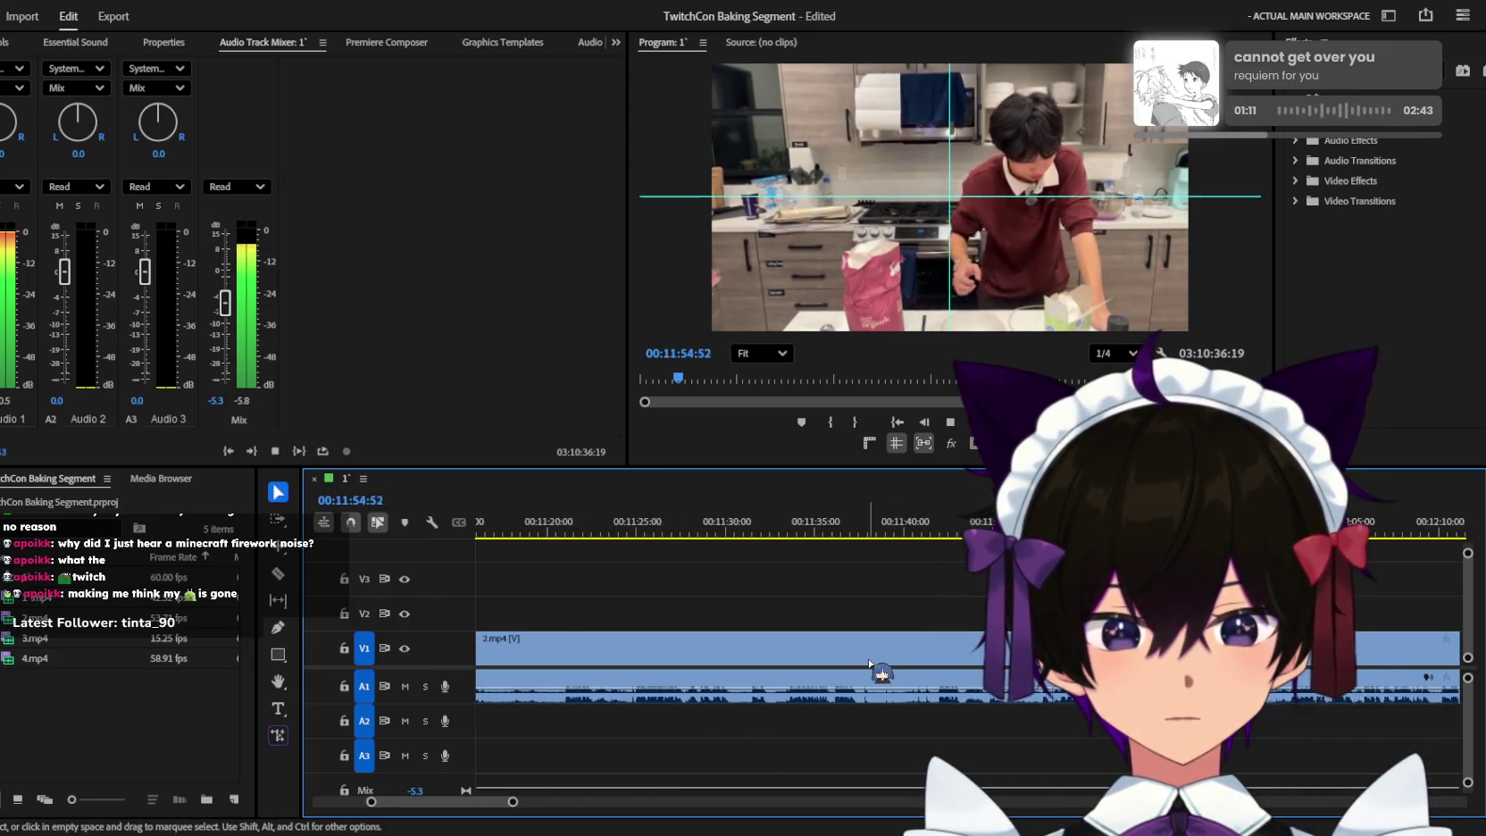
pyautogui.scroll(-3, 866, 661)
# Play from about 00:10:25, delete the unwanted 2.mp4 stretch and review the result.
pyautogui.click(704, 531)
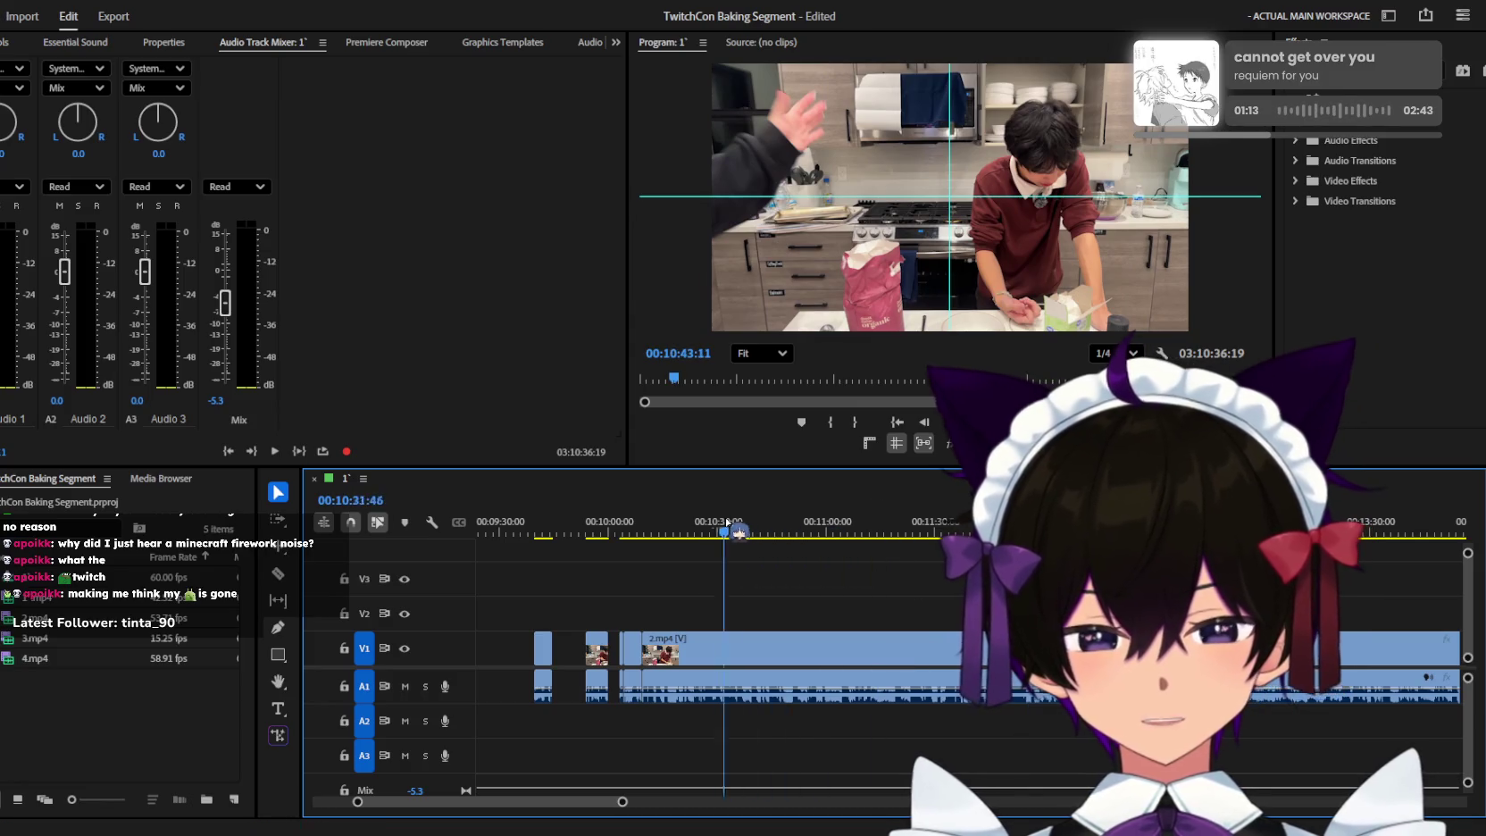
pyautogui.press('space')
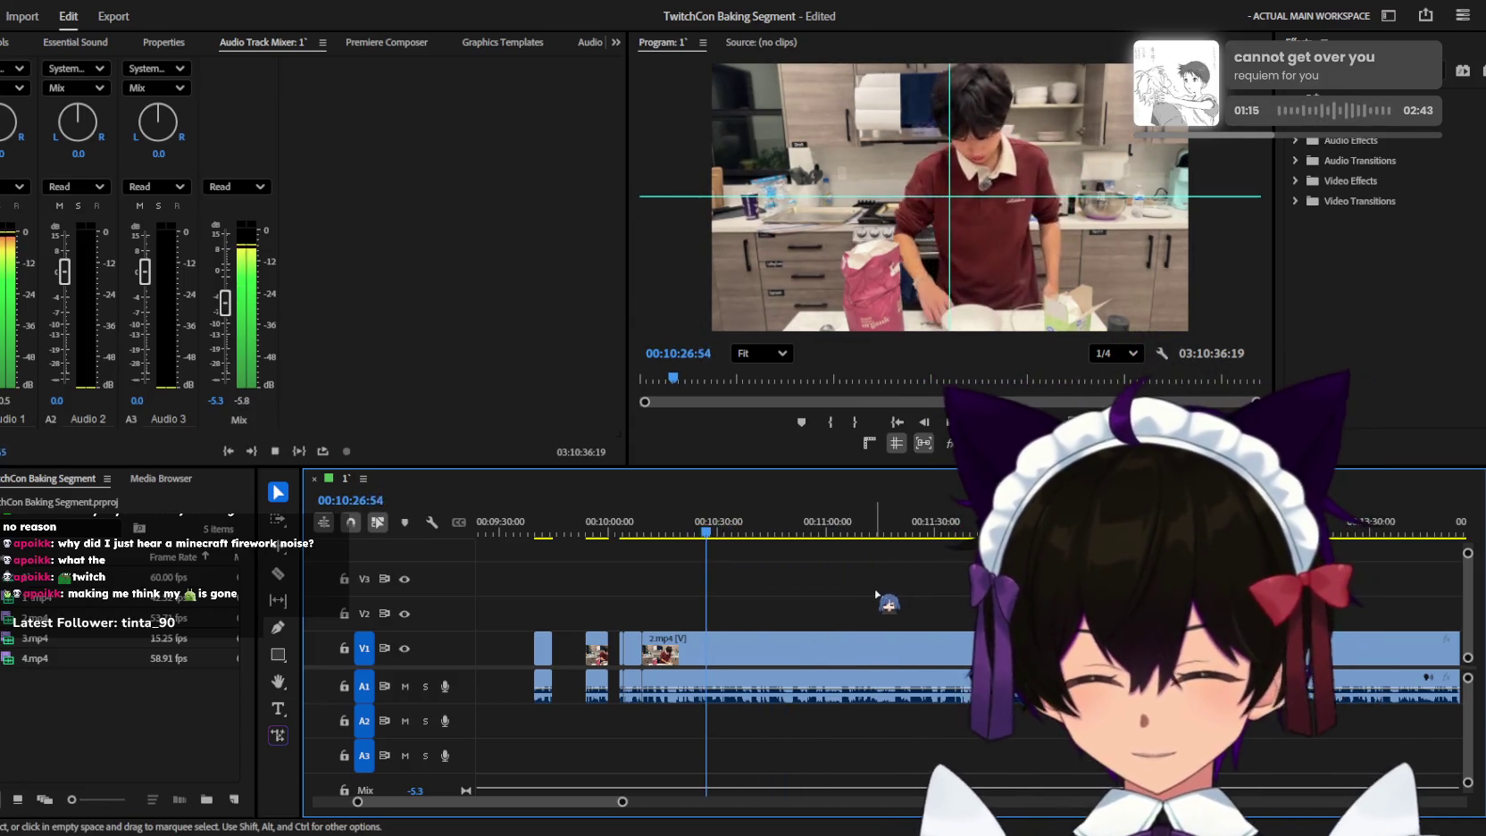
pyautogui.press('Delete')
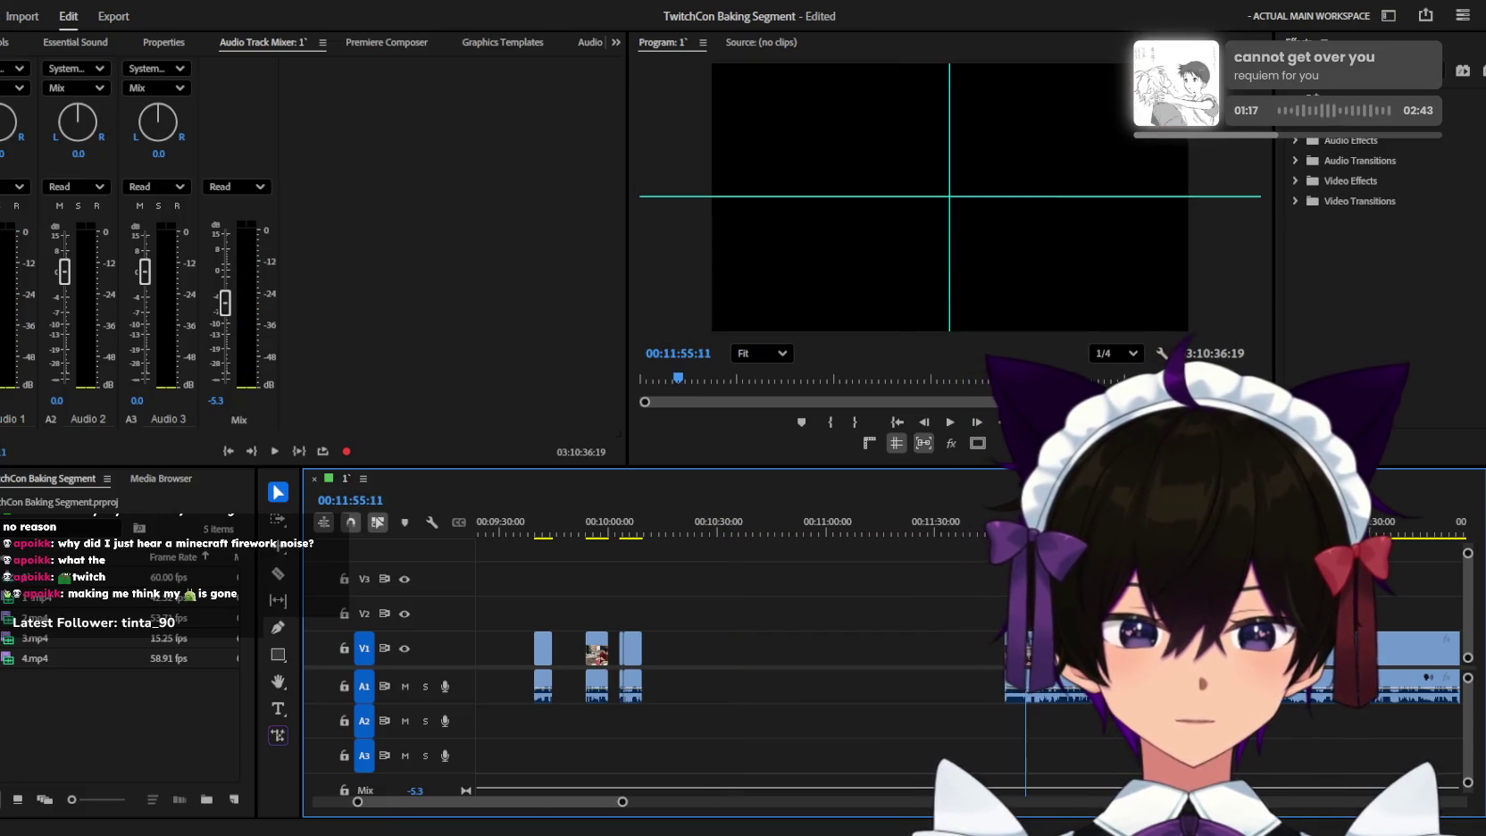
pyautogui.press('=')
pyautogui.press('space')
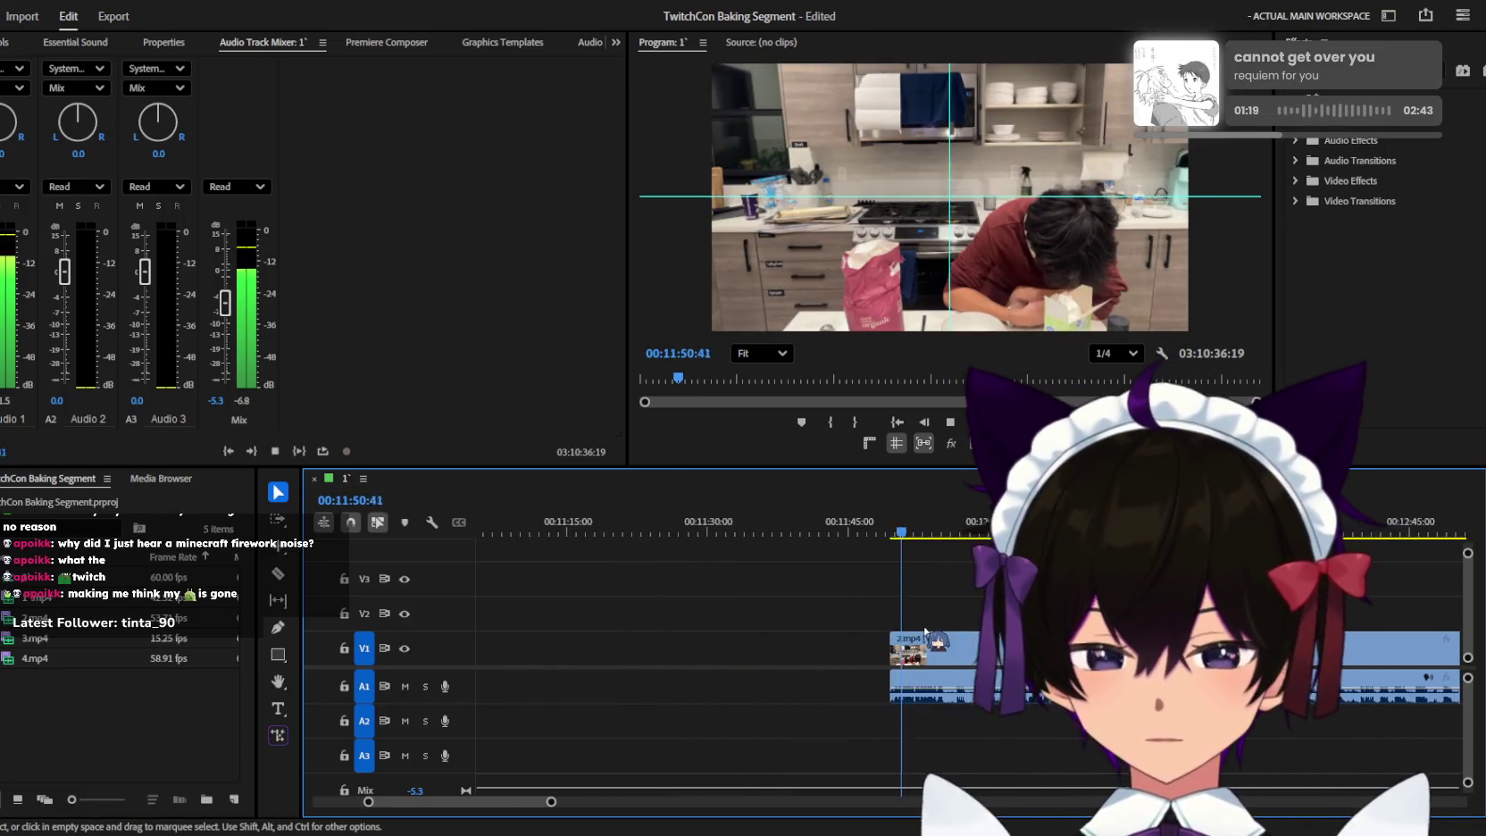
pyautogui.scroll(1, 923, 644)
pyautogui.press('c')
pyautogui.click(910, 644)
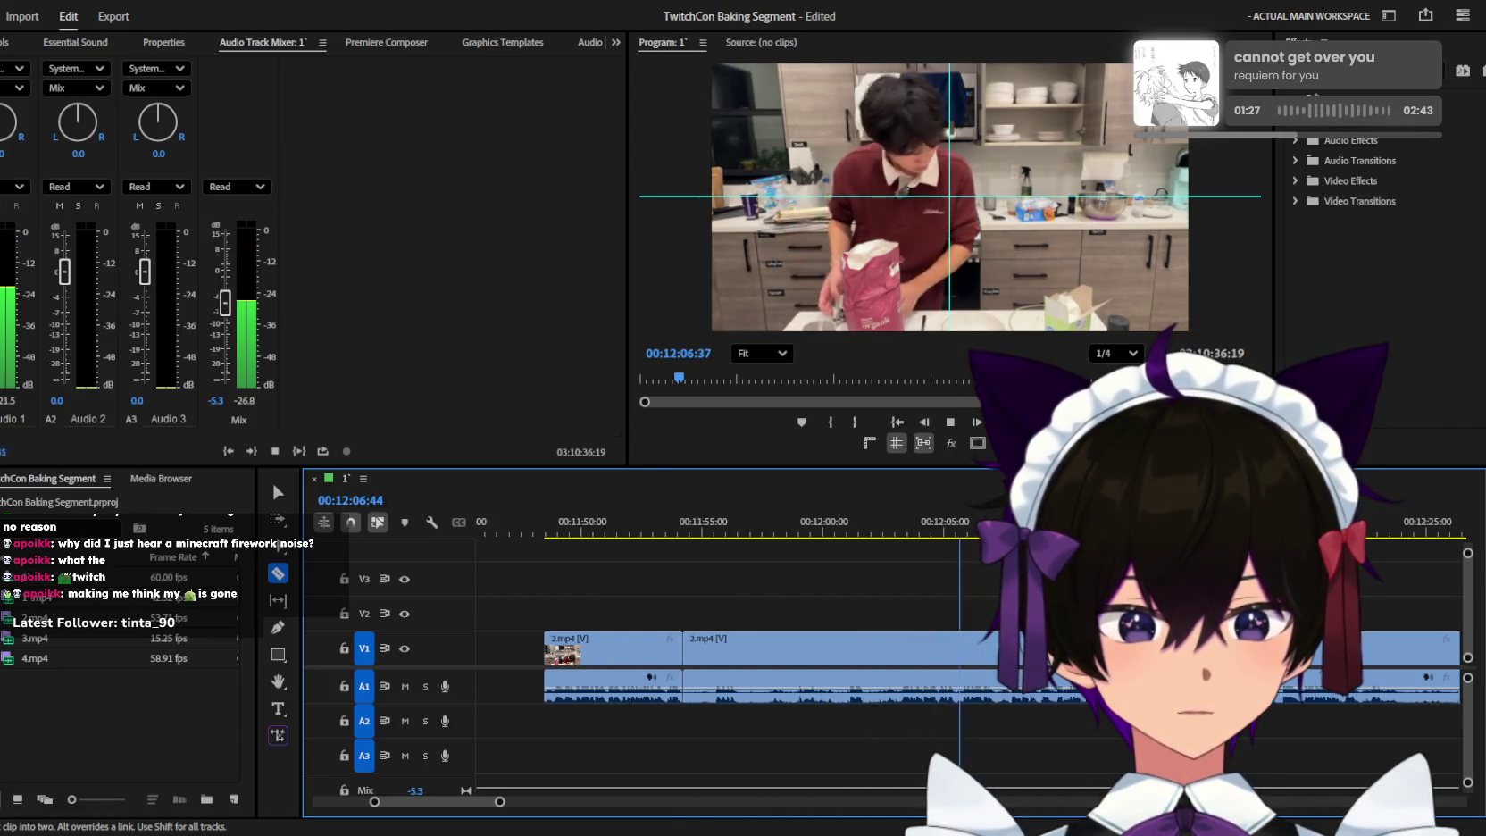
pyautogui.scroll(-1, 987, 624)
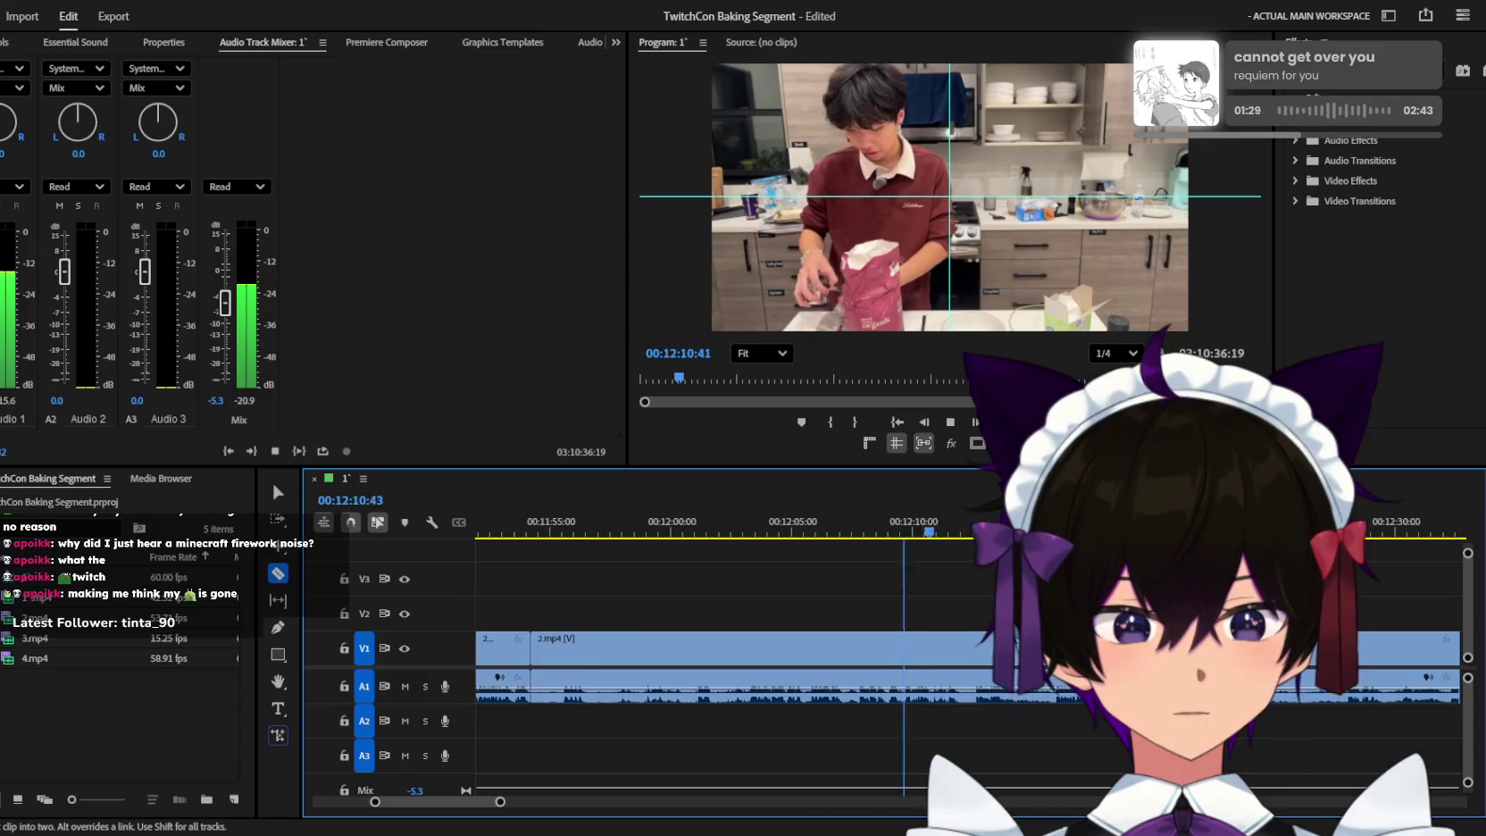
pyautogui.scroll(-1, 986, 623)
pyautogui.scroll(-1, 988, 619)
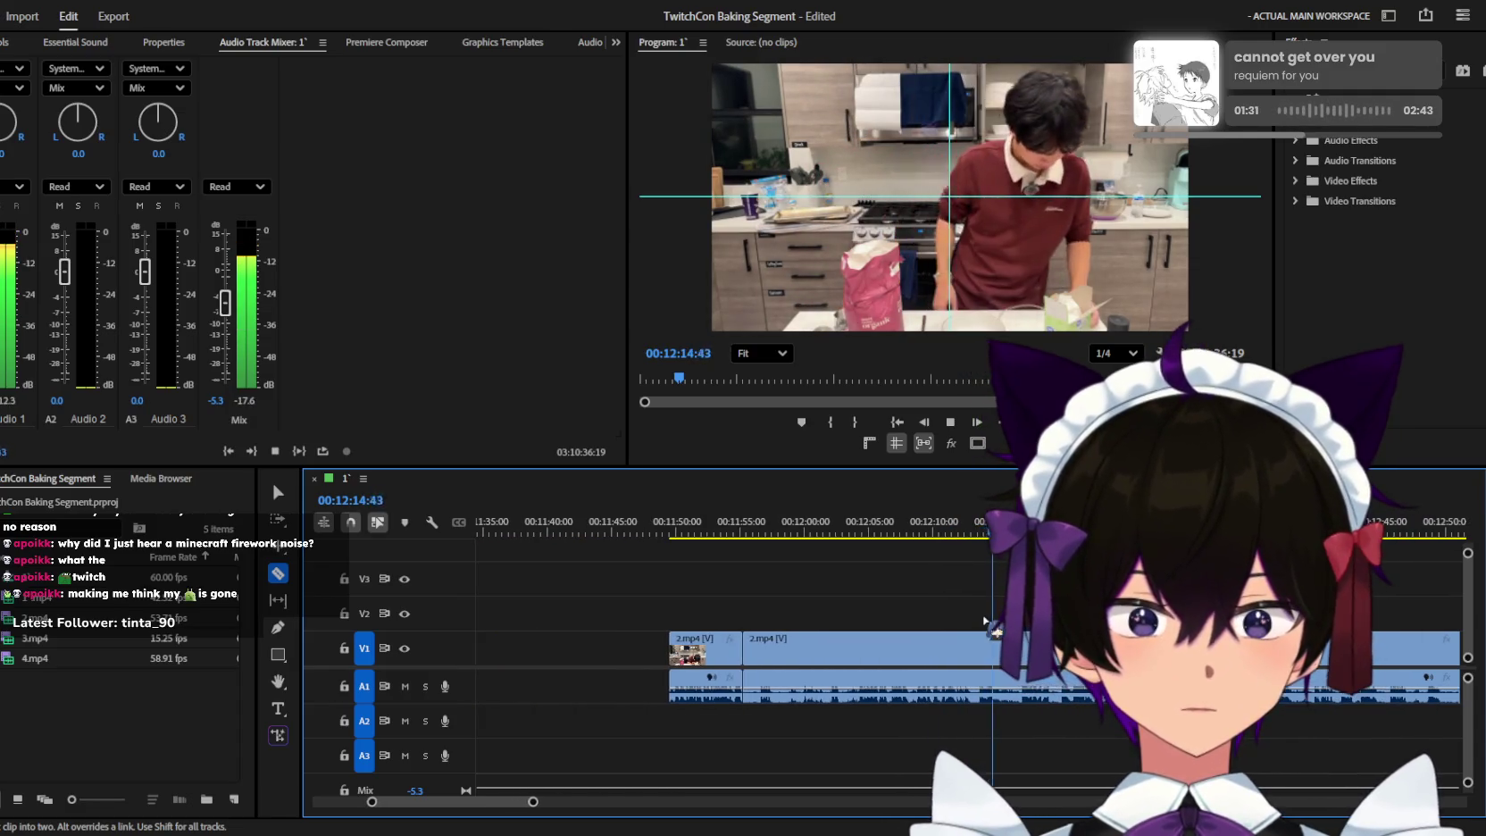
pyautogui.scroll(-1, 989, 616)
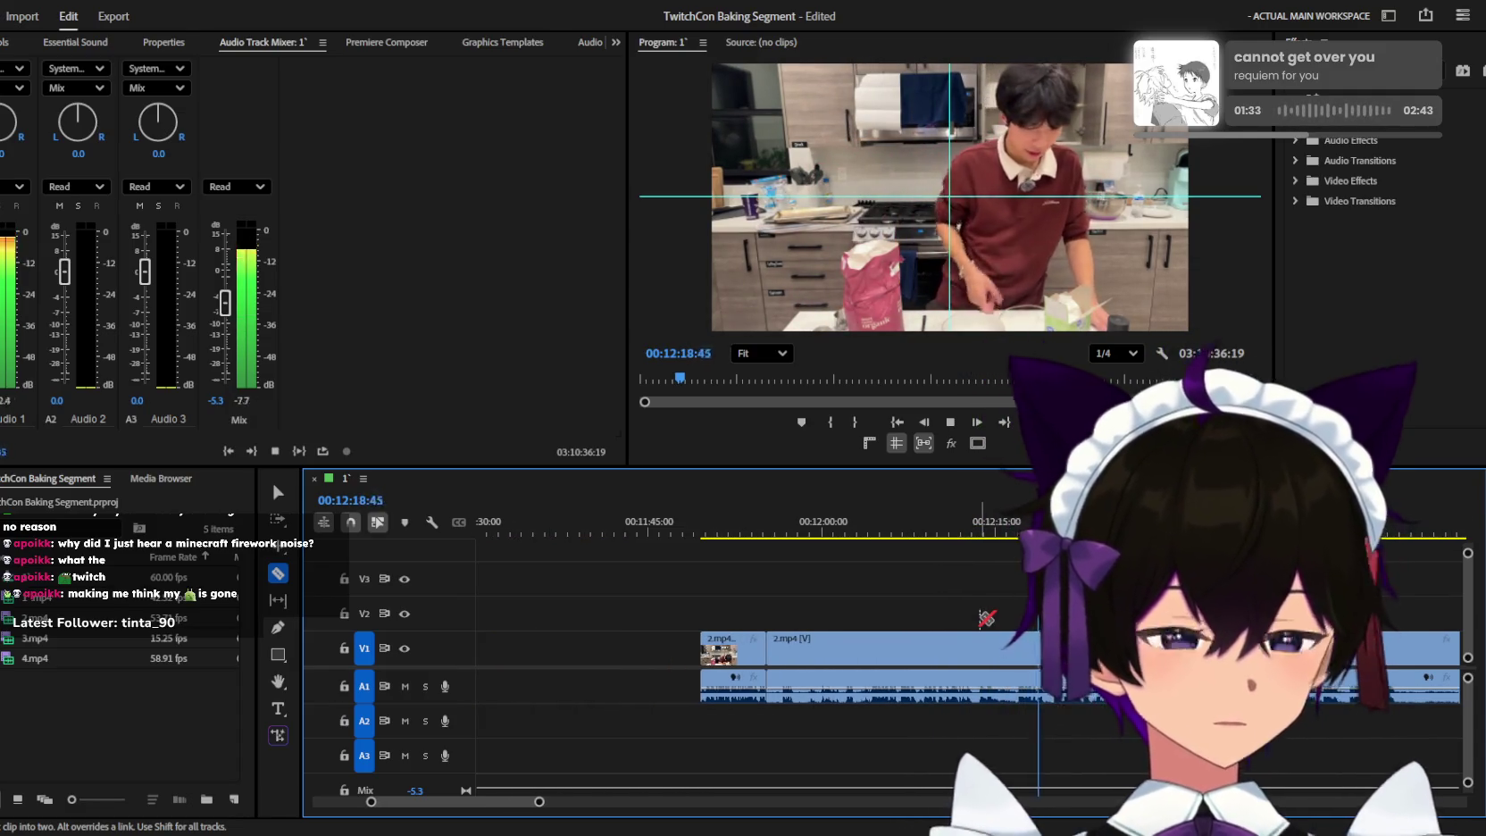
pyautogui.scroll(-1, 987, 618)
pyautogui.scroll(-1, 984, 617)
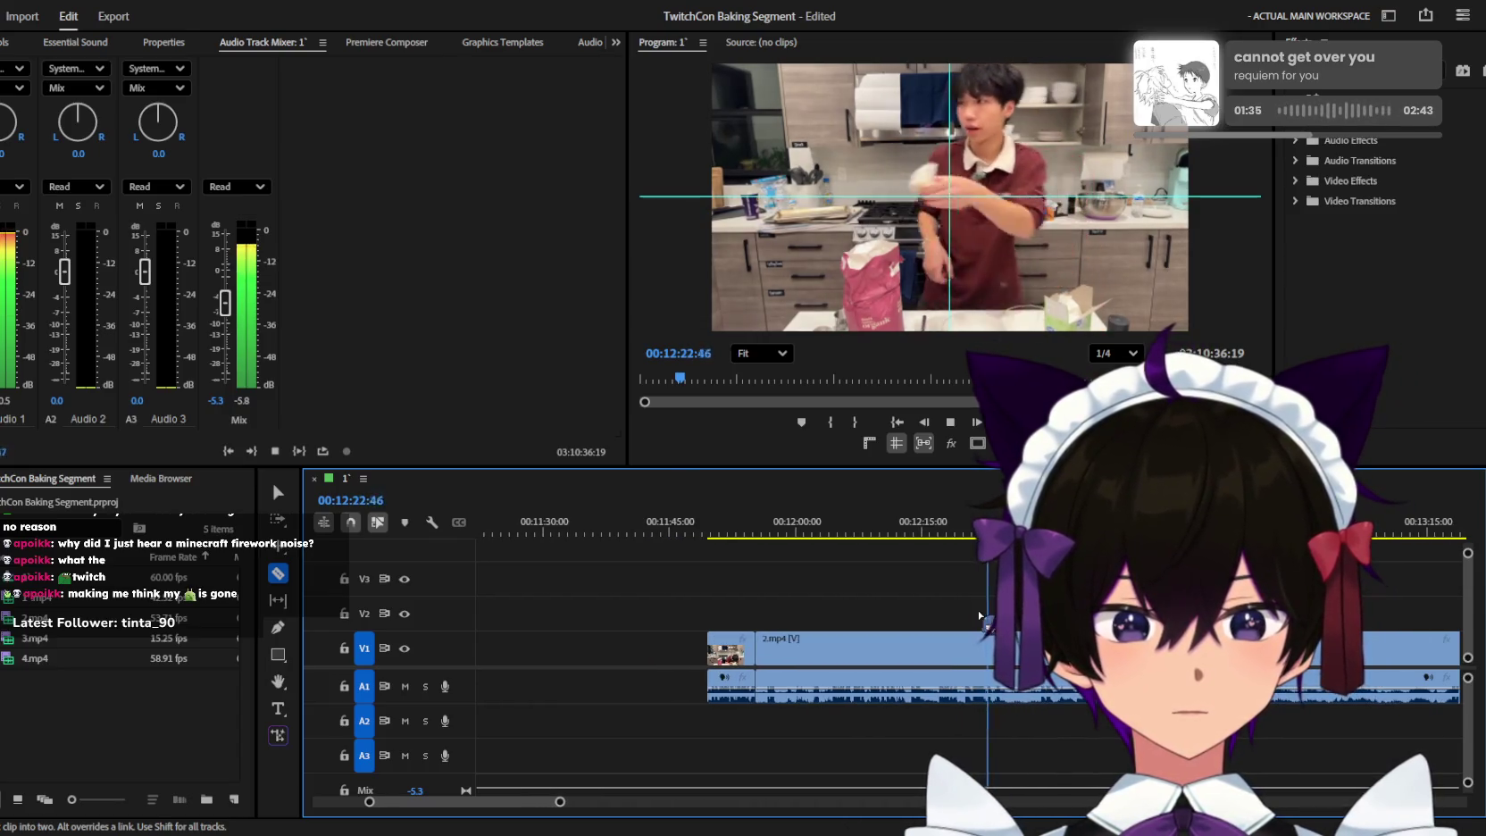
pyautogui.scroll(-1, 980, 616)
pyautogui.scroll(1, 981, 616)
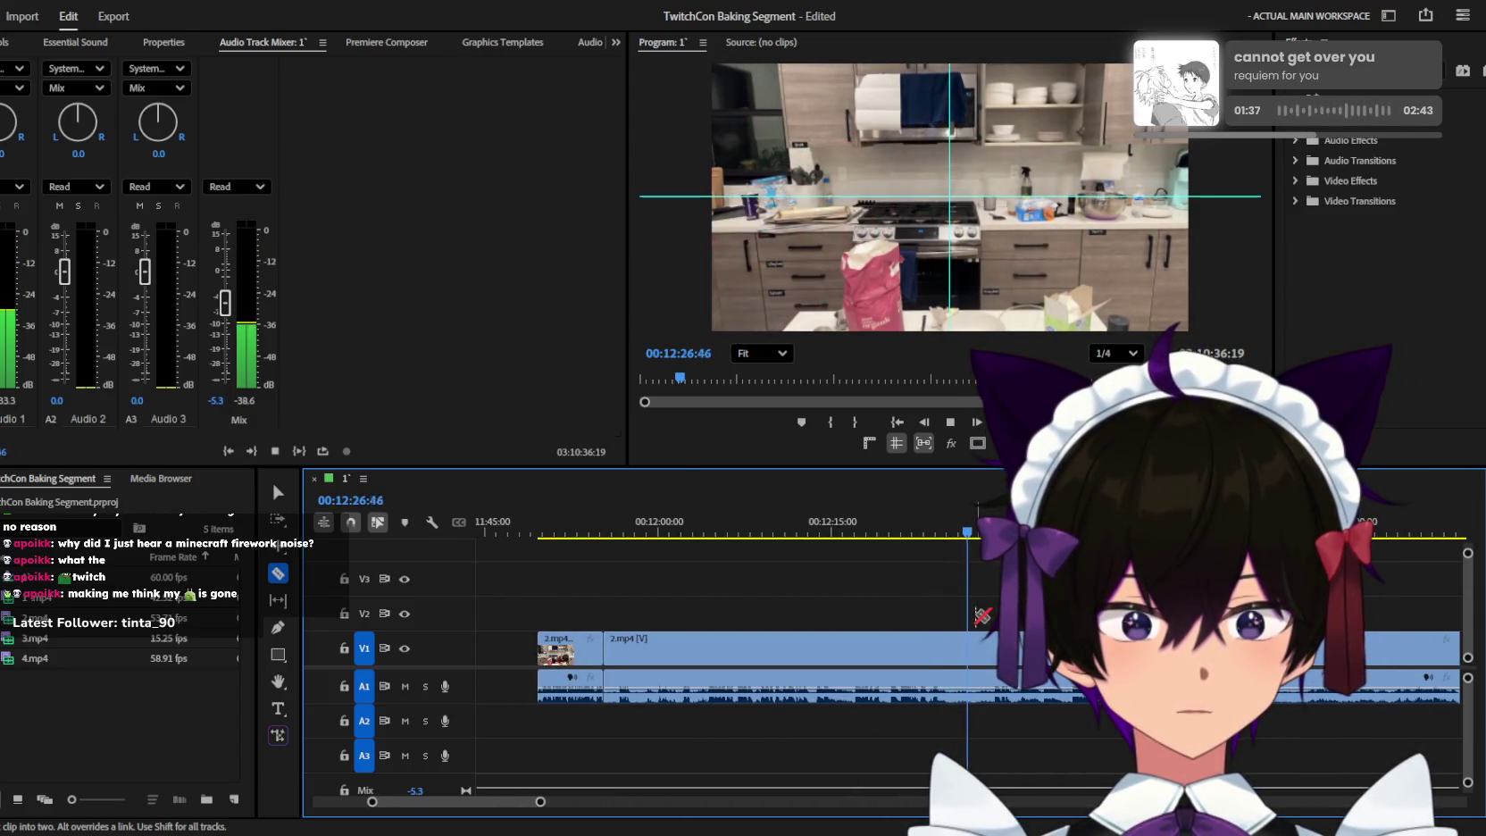
pyautogui.scroll(-1, 980, 616)
pyautogui.scroll(-1, 981, 616)
pyautogui.scroll(-1, 983, 617)
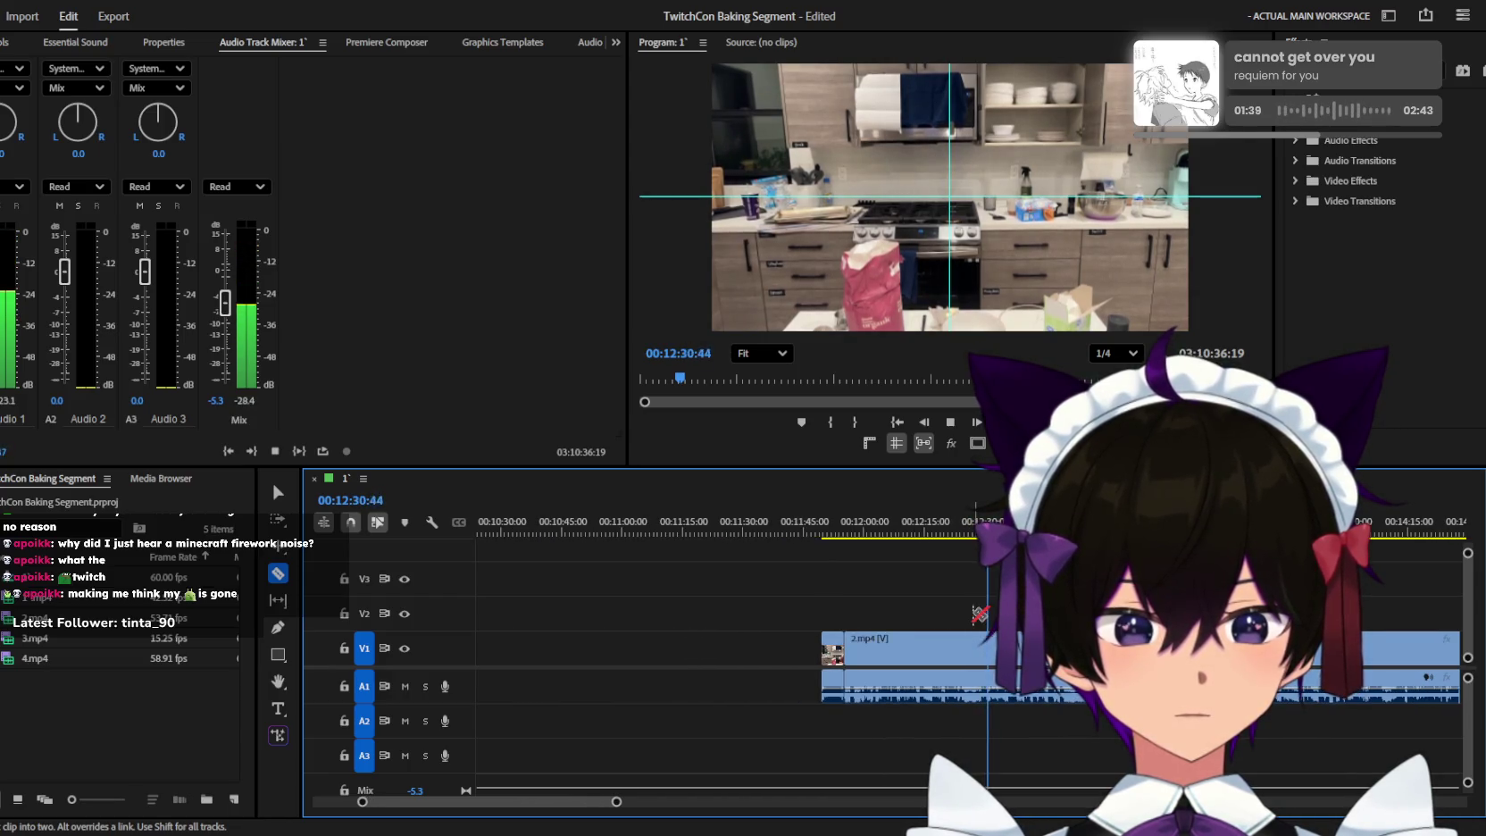
pyautogui.scroll(-1, 985, 618)
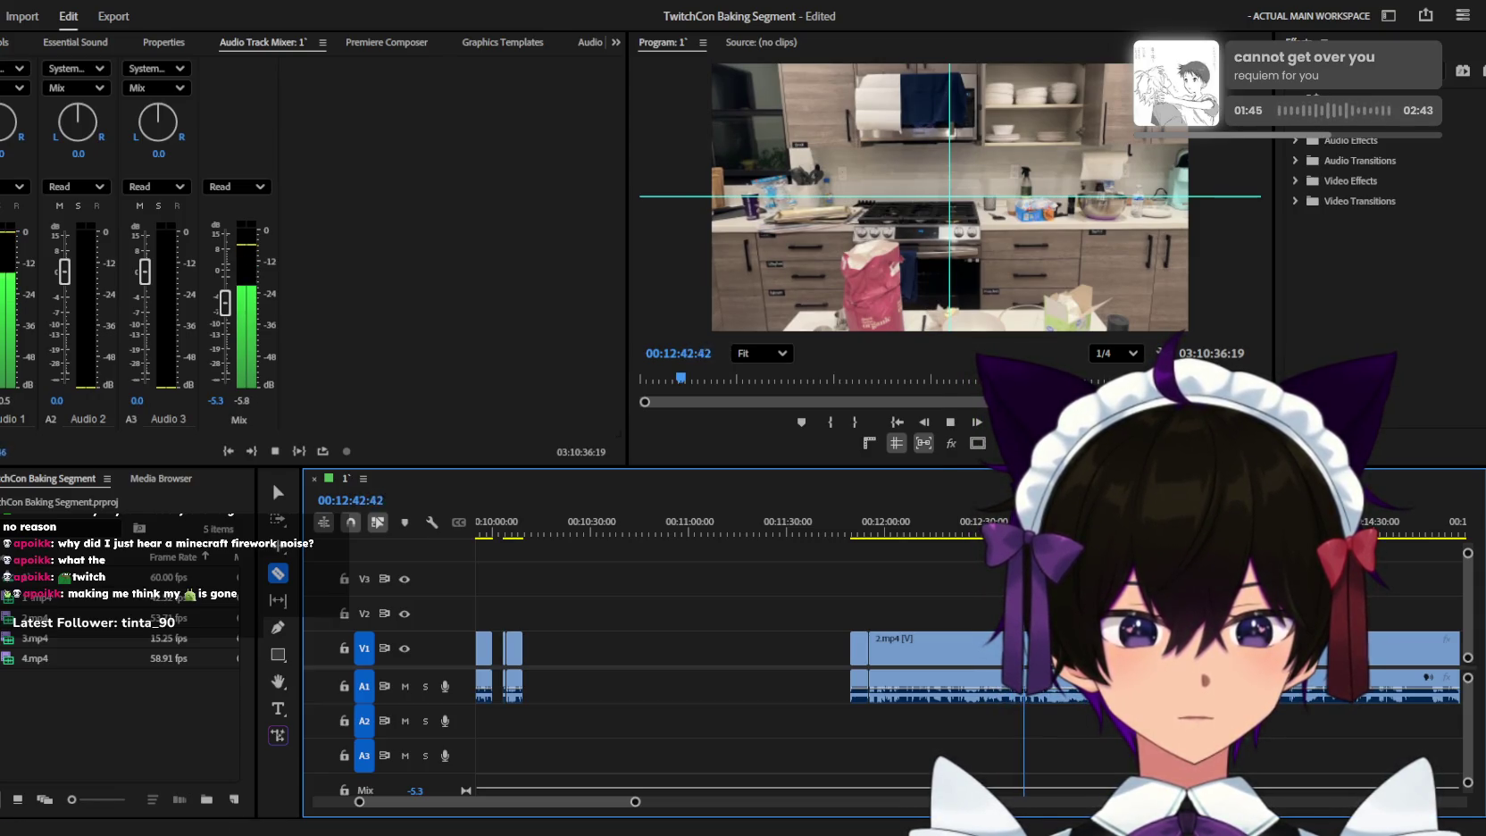
pyautogui.press('space')
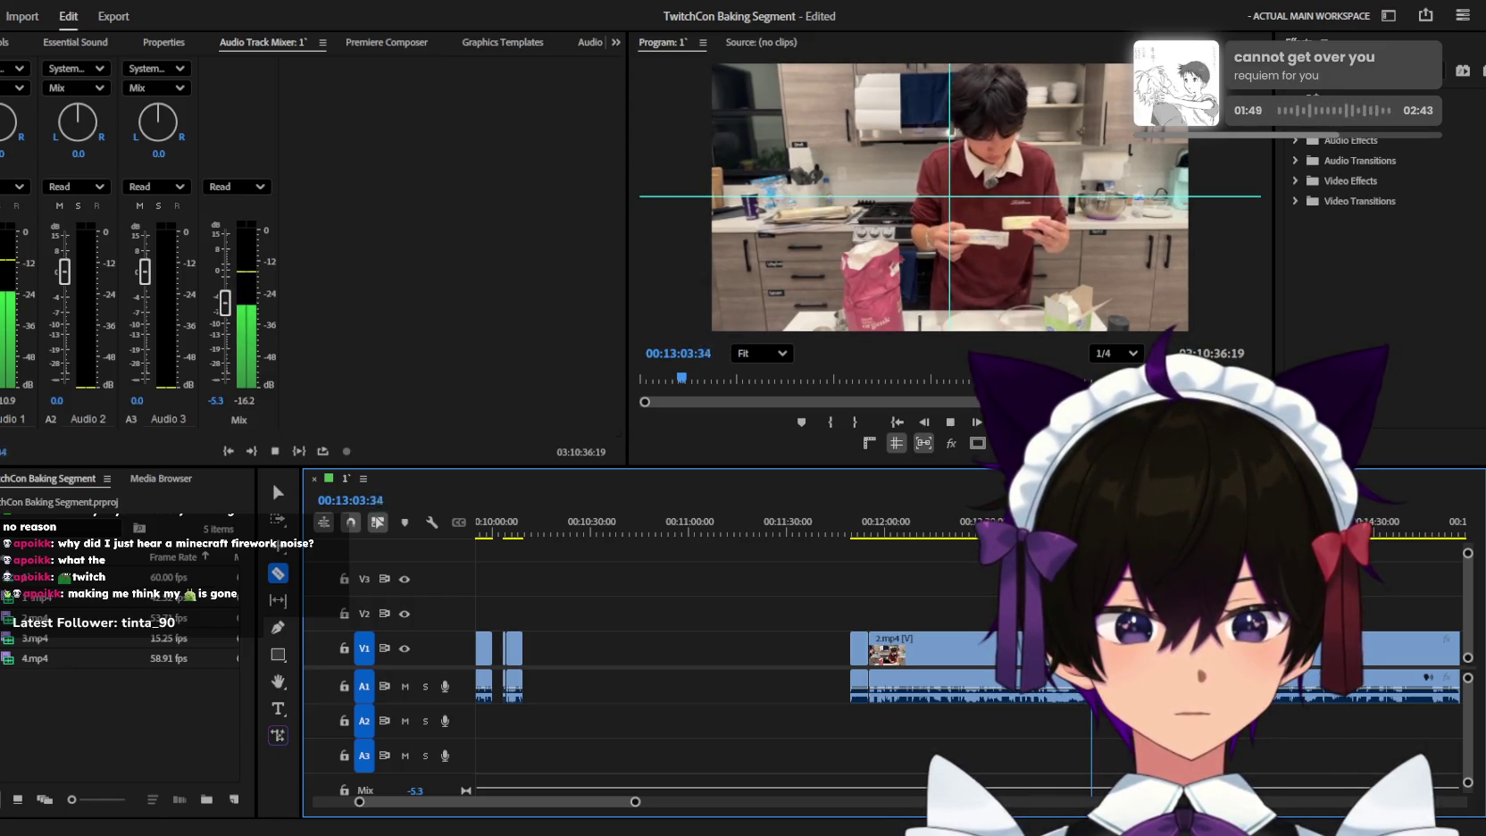
pyautogui.press('space')
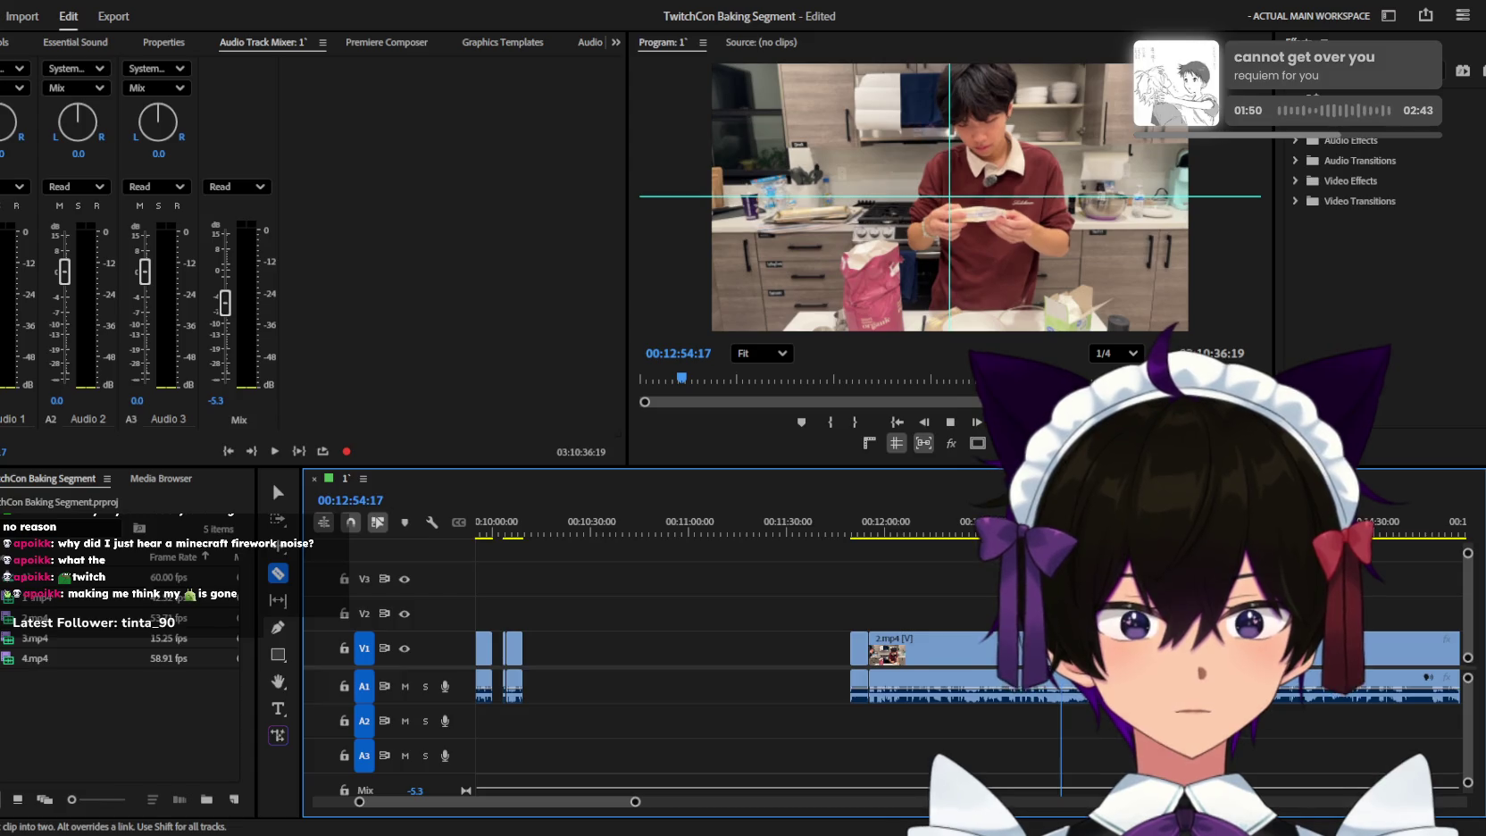
pyautogui.press('=')
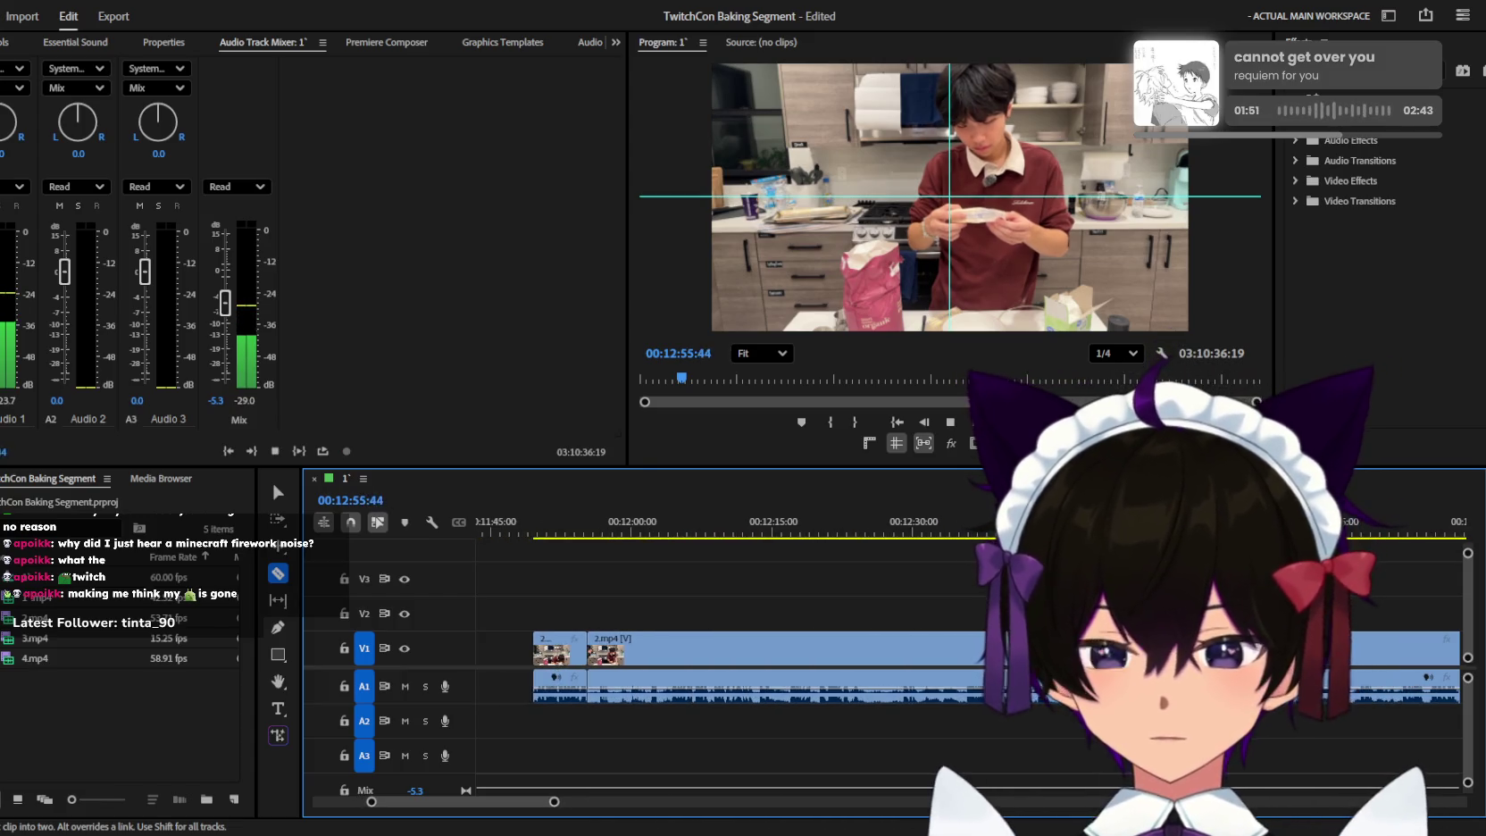
pyautogui.press('space')
pyautogui.press('-')
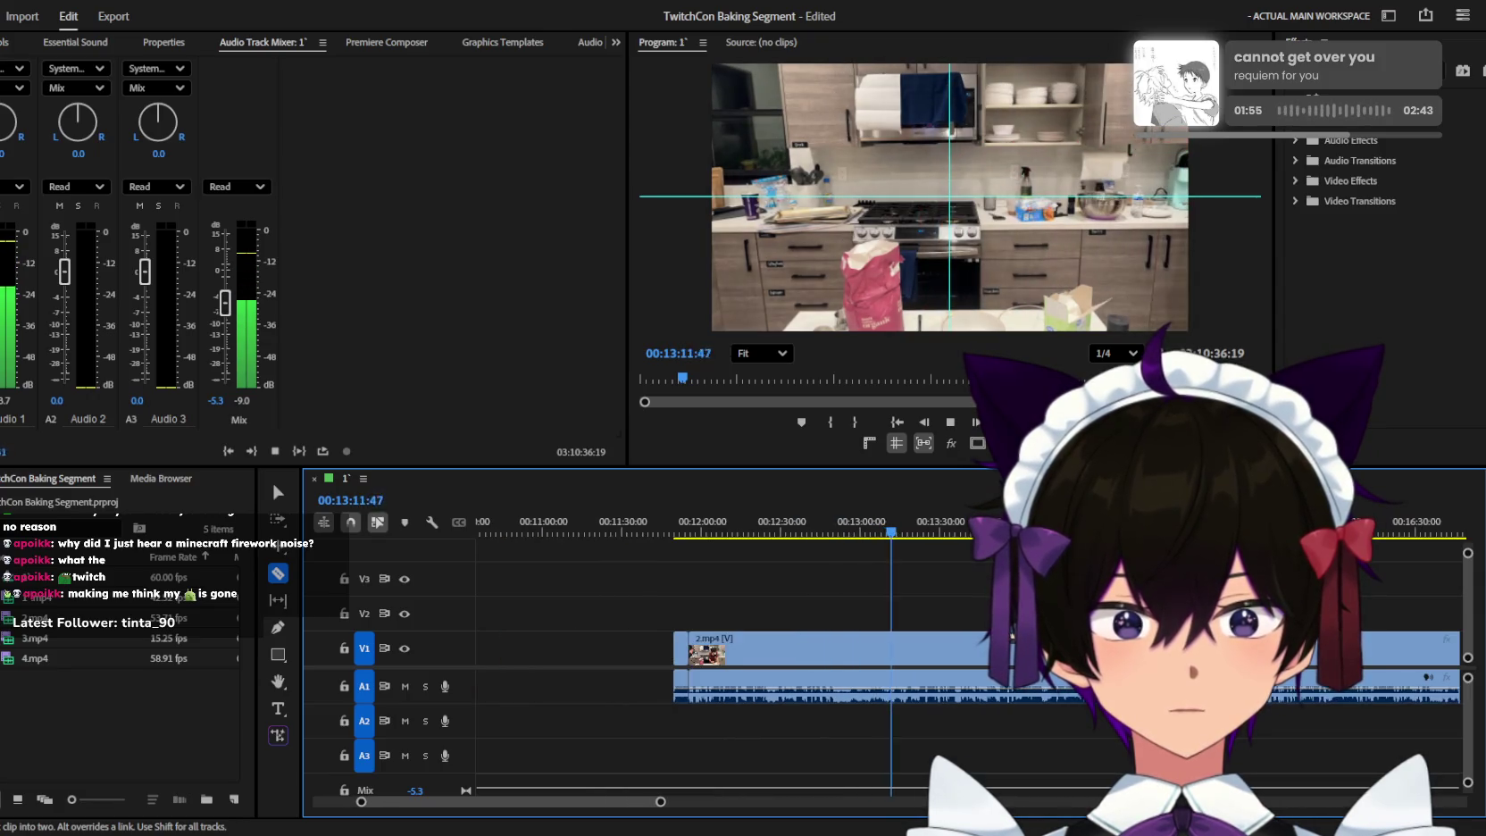
pyautogui.press('-')
pyautogui.press('-')
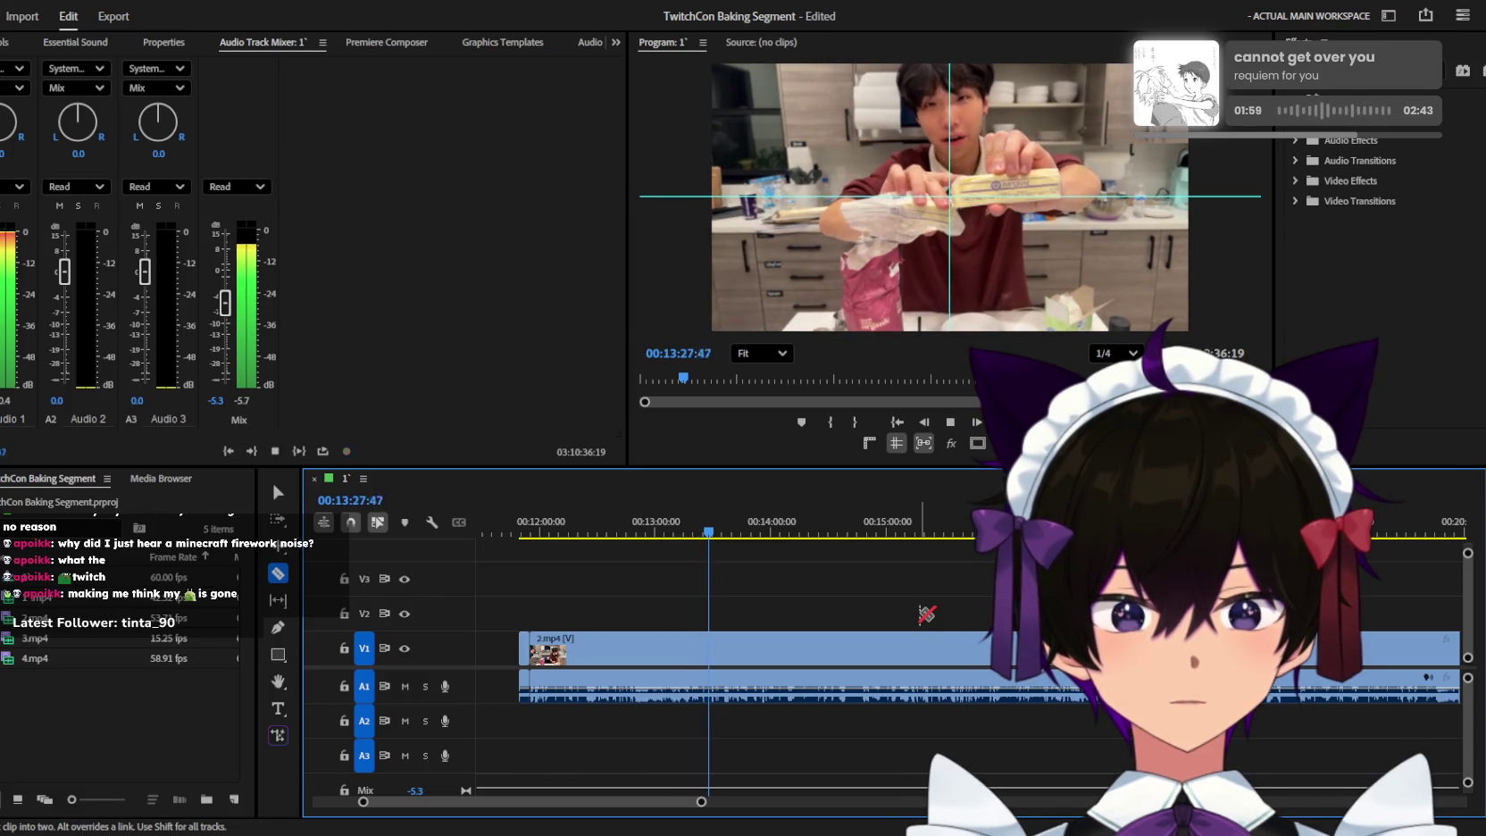
pyautogui.press('=')
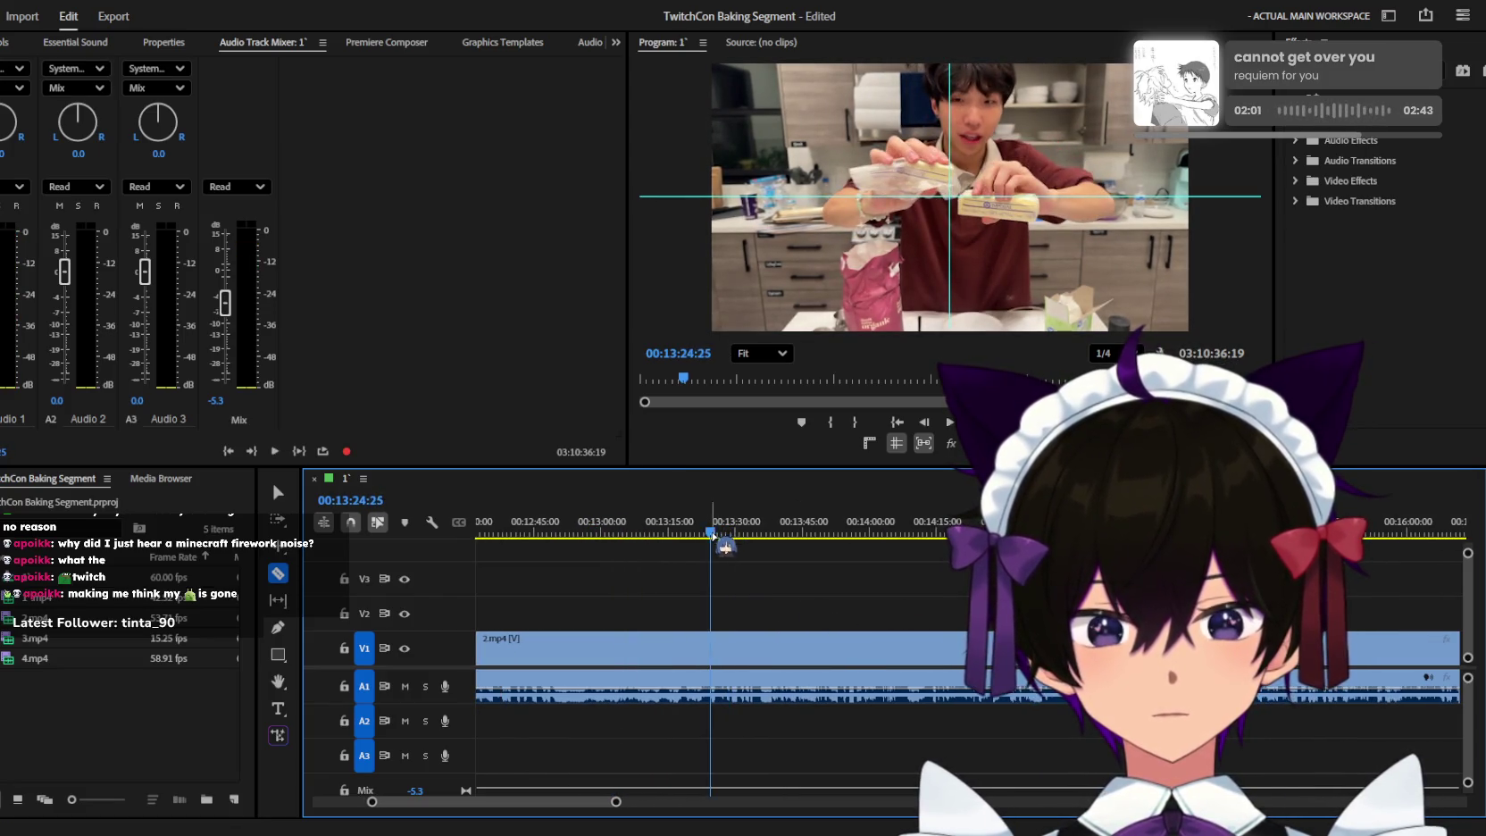
pyautogui.press('=')
pyautogui.click(515, 531)
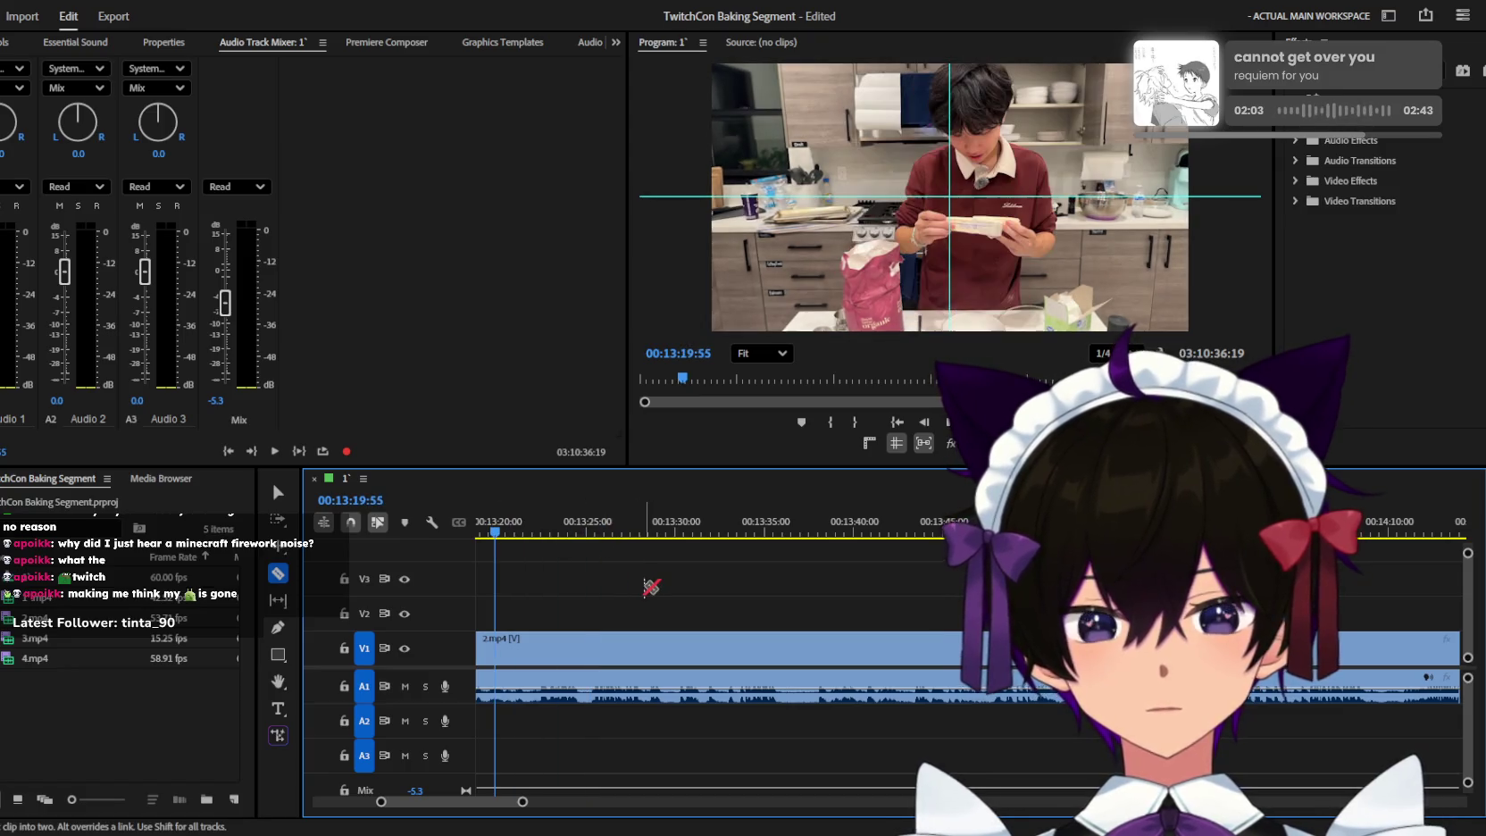
pyautogui.press('space')
pyautogui.scroll(5, 688, 598)
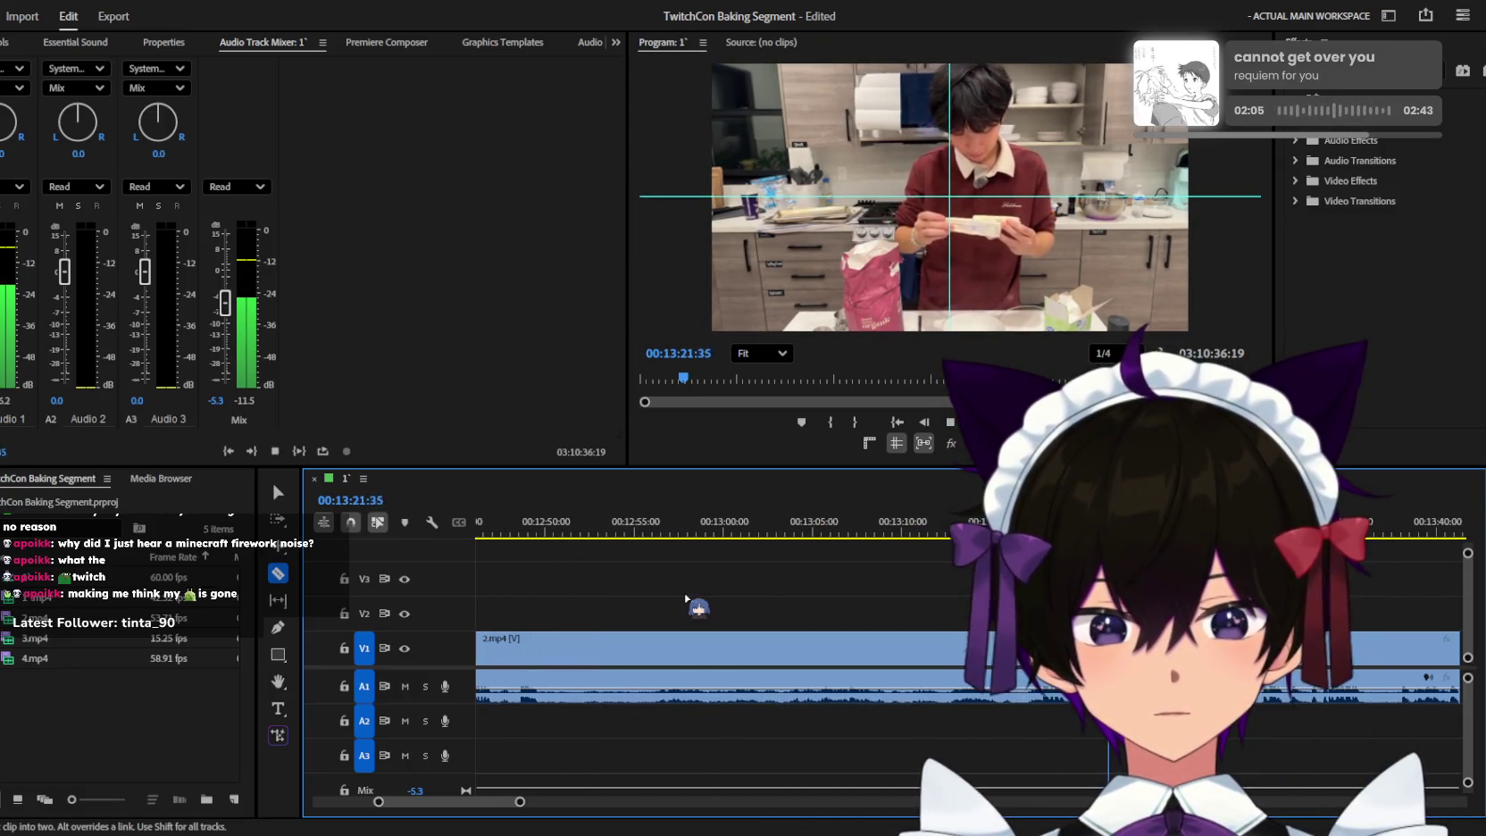
pyautogui.press('-')
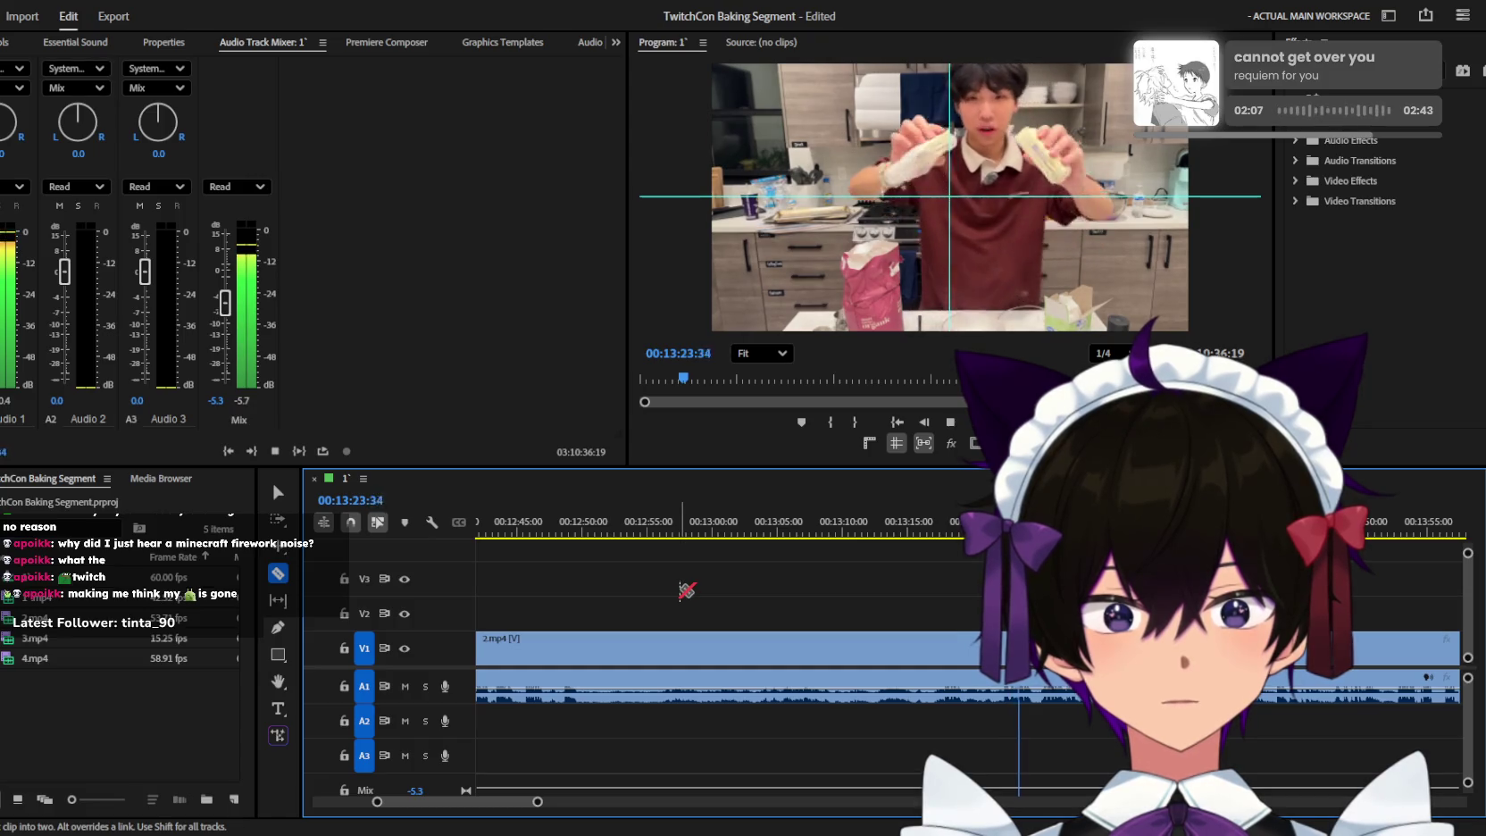
pyautogui.press('=')
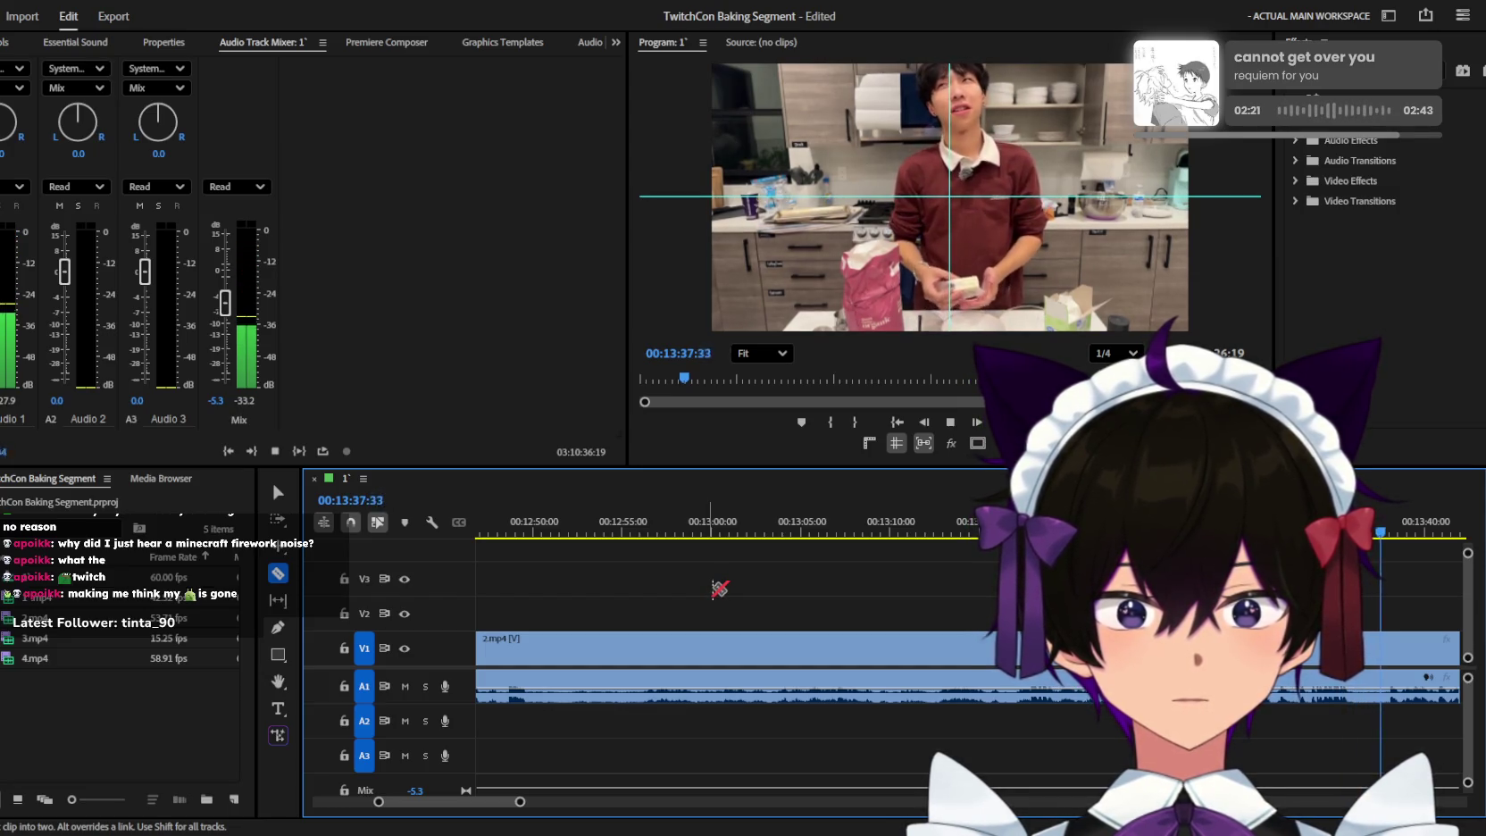
pyautogui.scroll(-3, 757, 613)
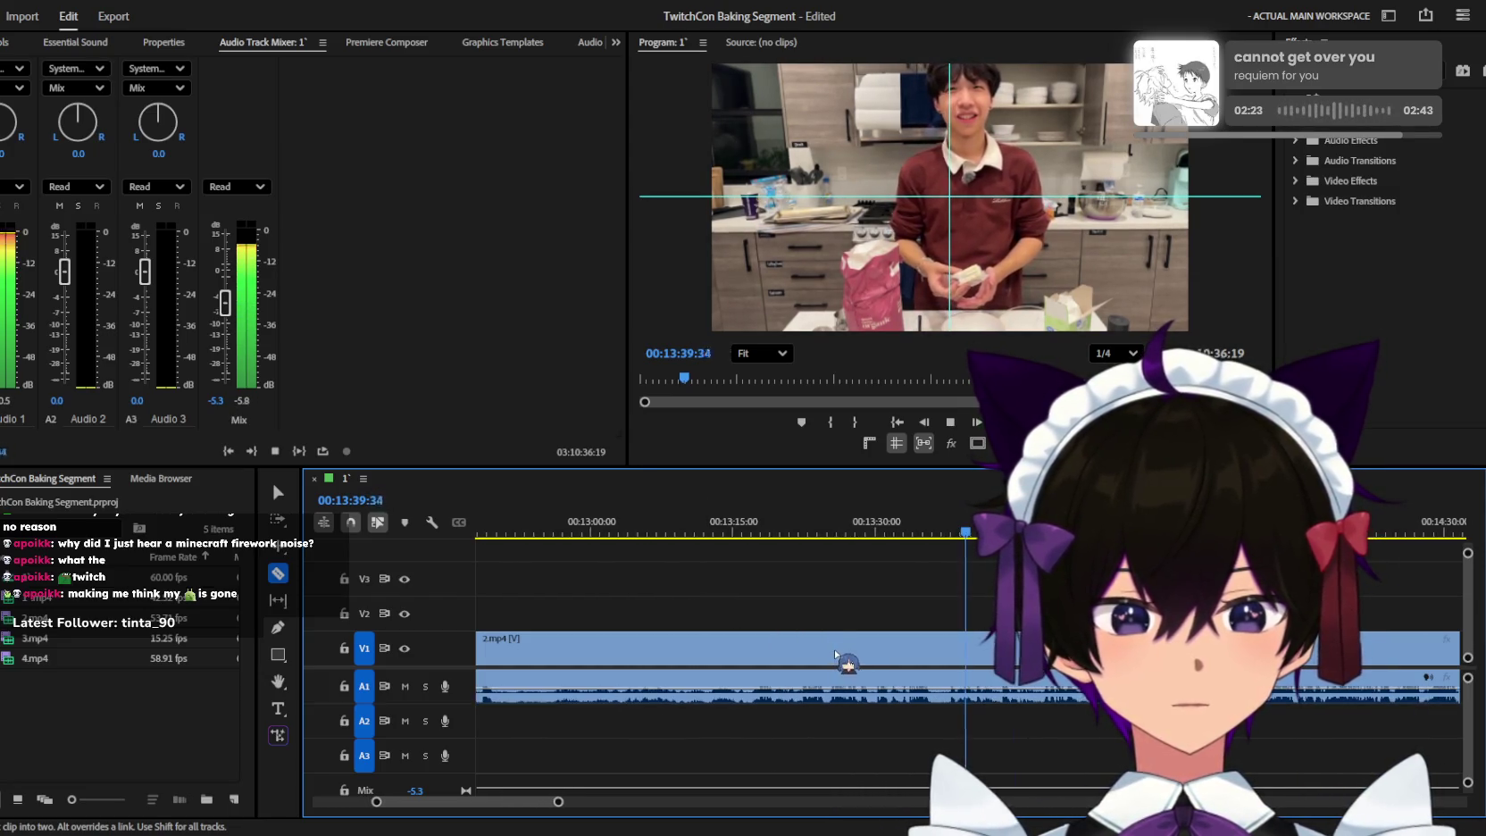
pyautogui.scroll(2, 833, 650)
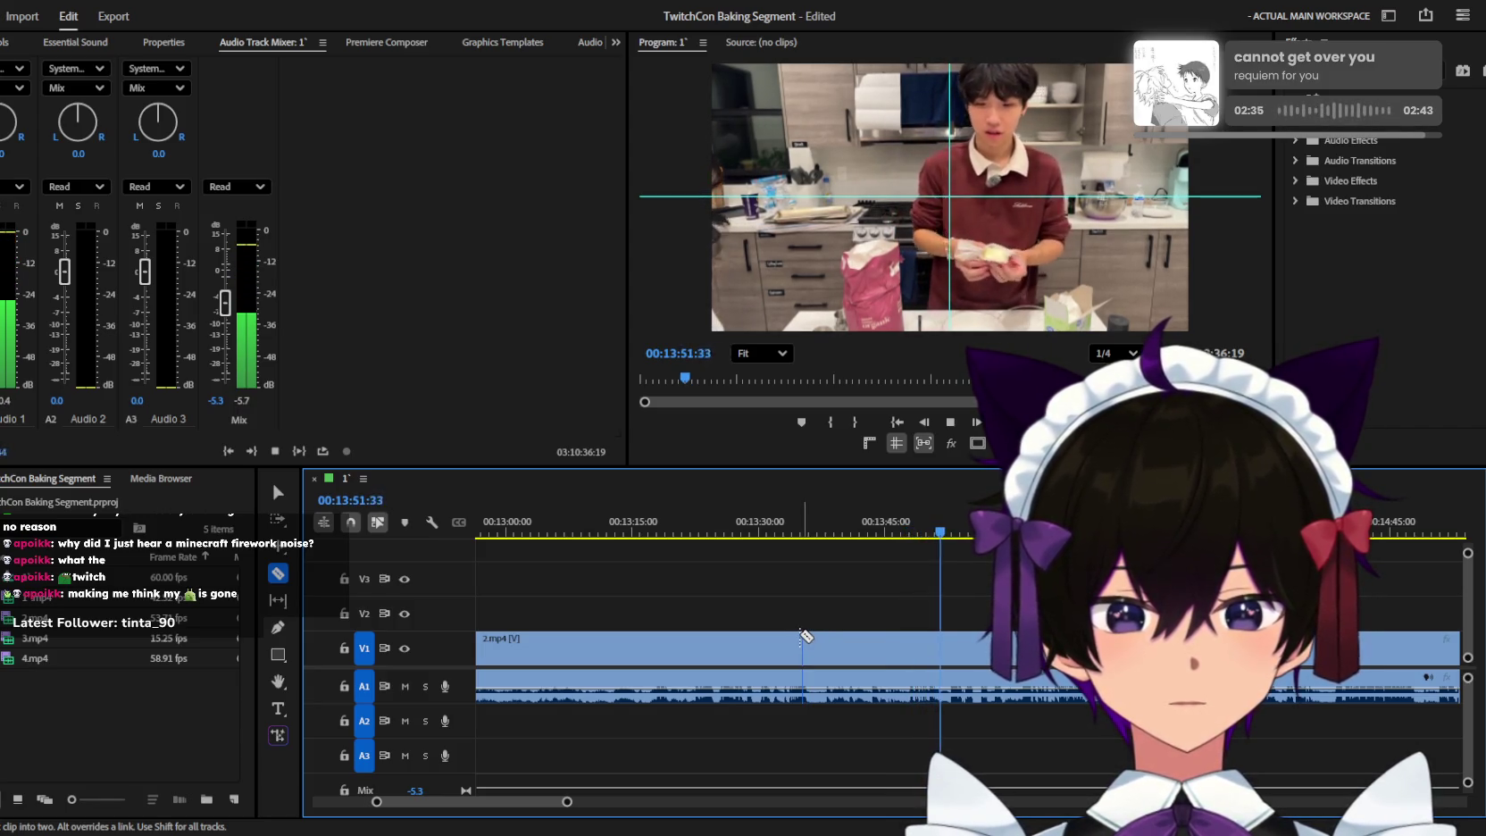
pyautogui.scroll(-1, 804, 635)
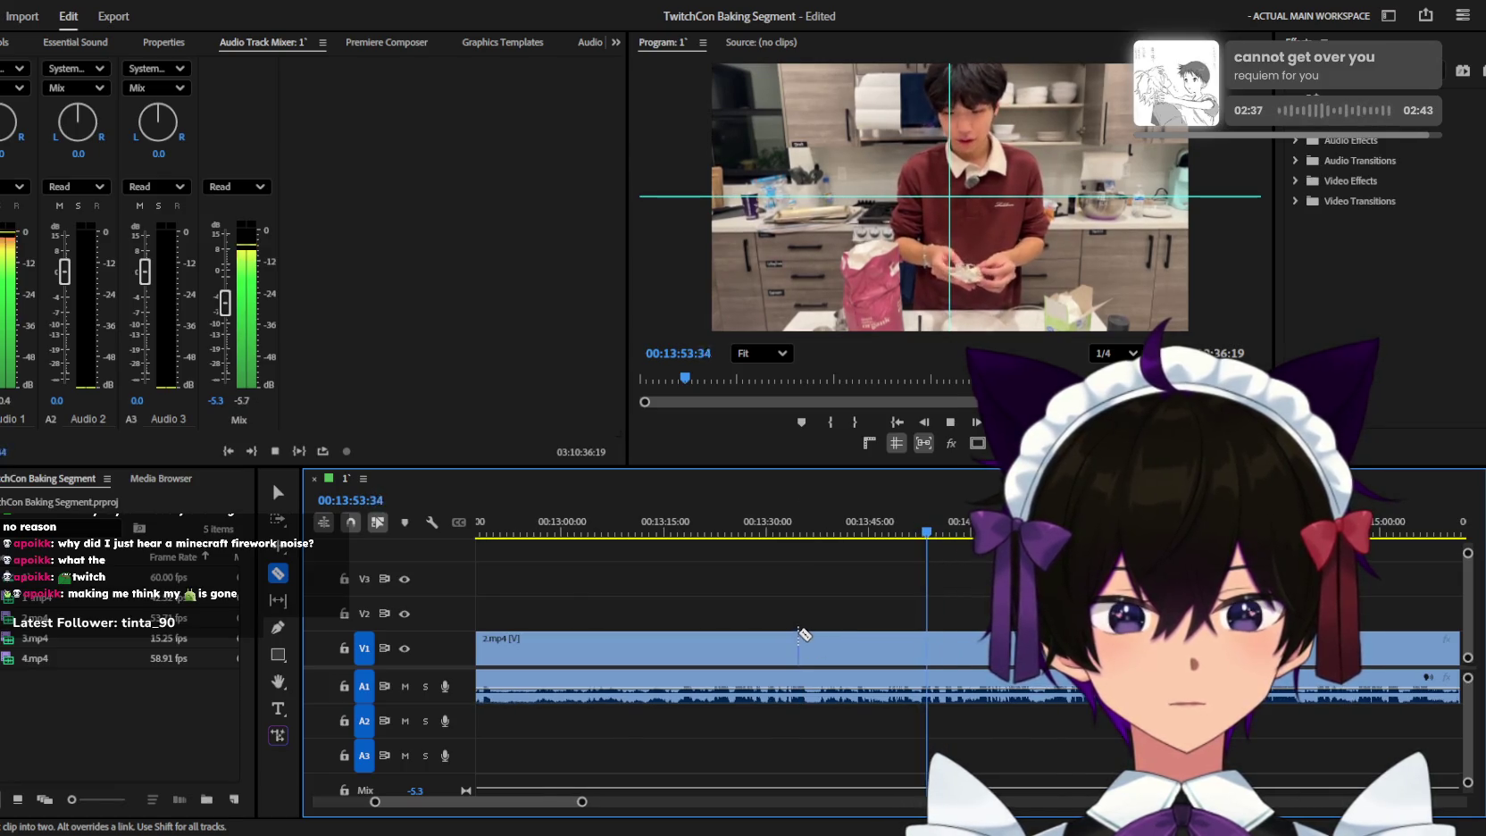
pyautogui.scroll(-1, 803, 630)
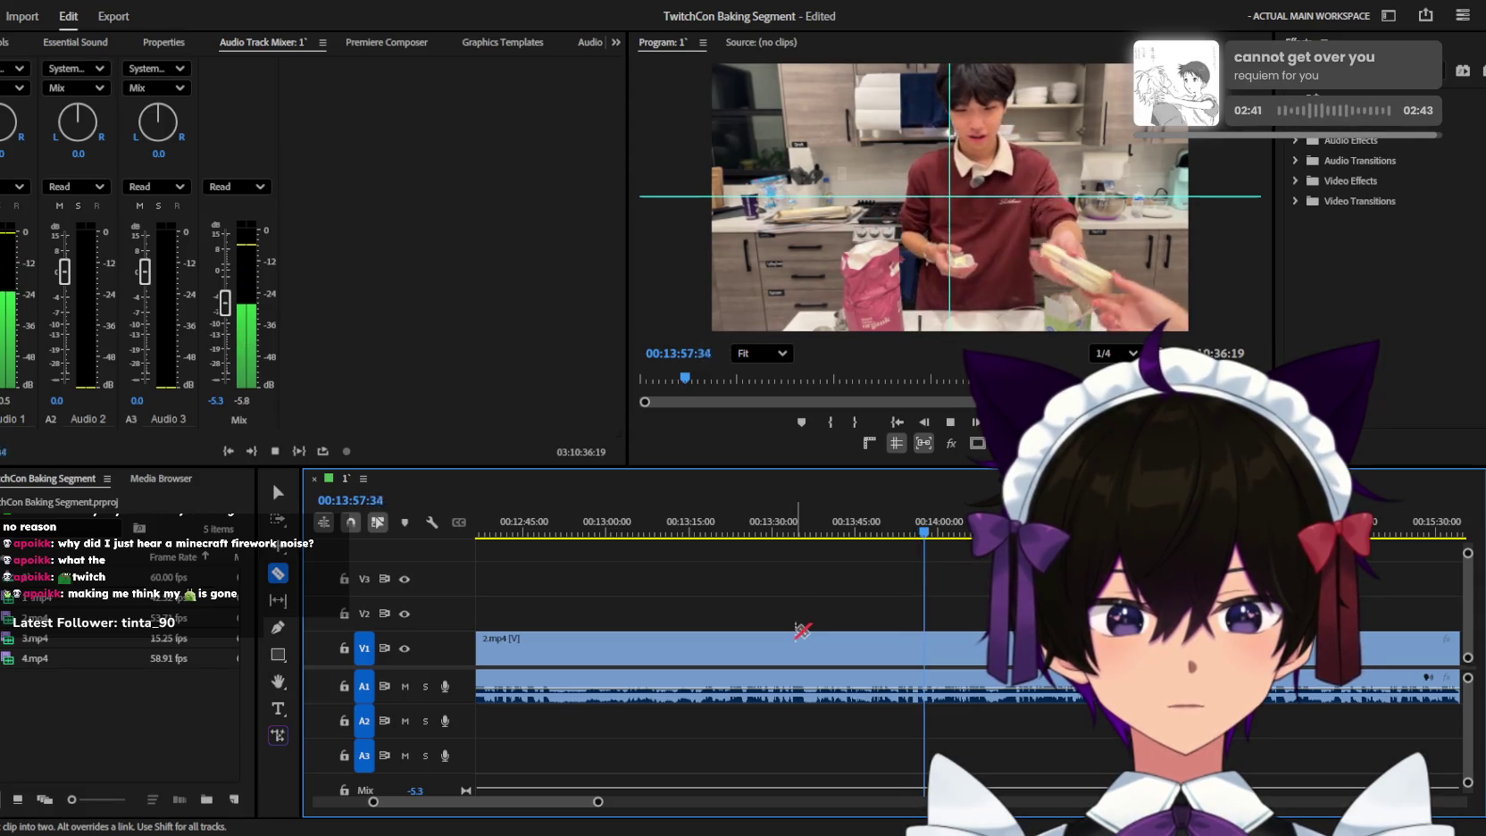
pyautogui.scroll(2, 801, 631)
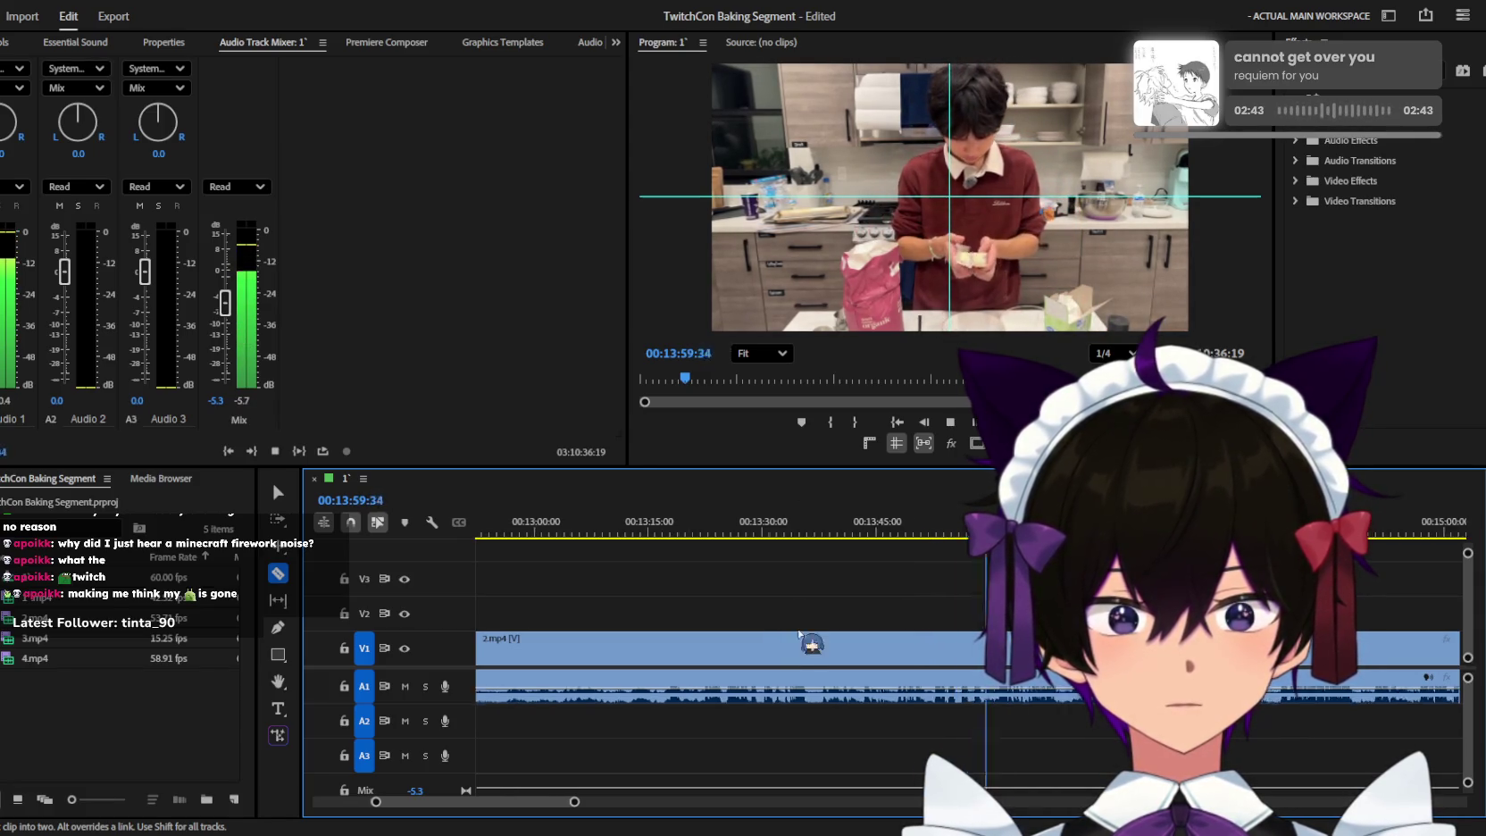
pyautogui.scroll(1, 799, 634)
pyautogui.scroll(-1, 1002, 638)
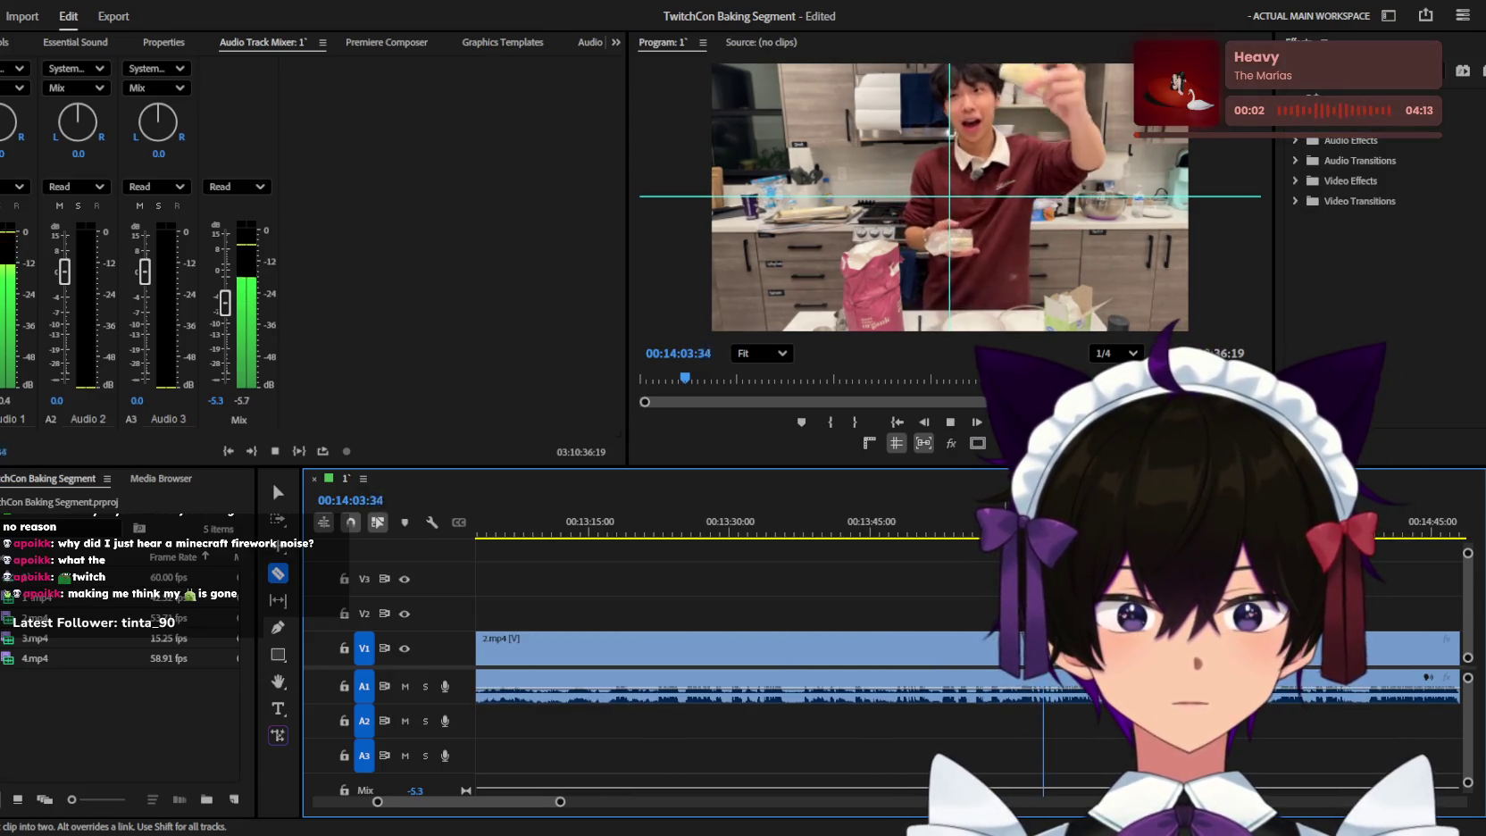
pyautogui.scroll(2, 1002, 637)
pyautogui.scroll(1, 1002, 637)
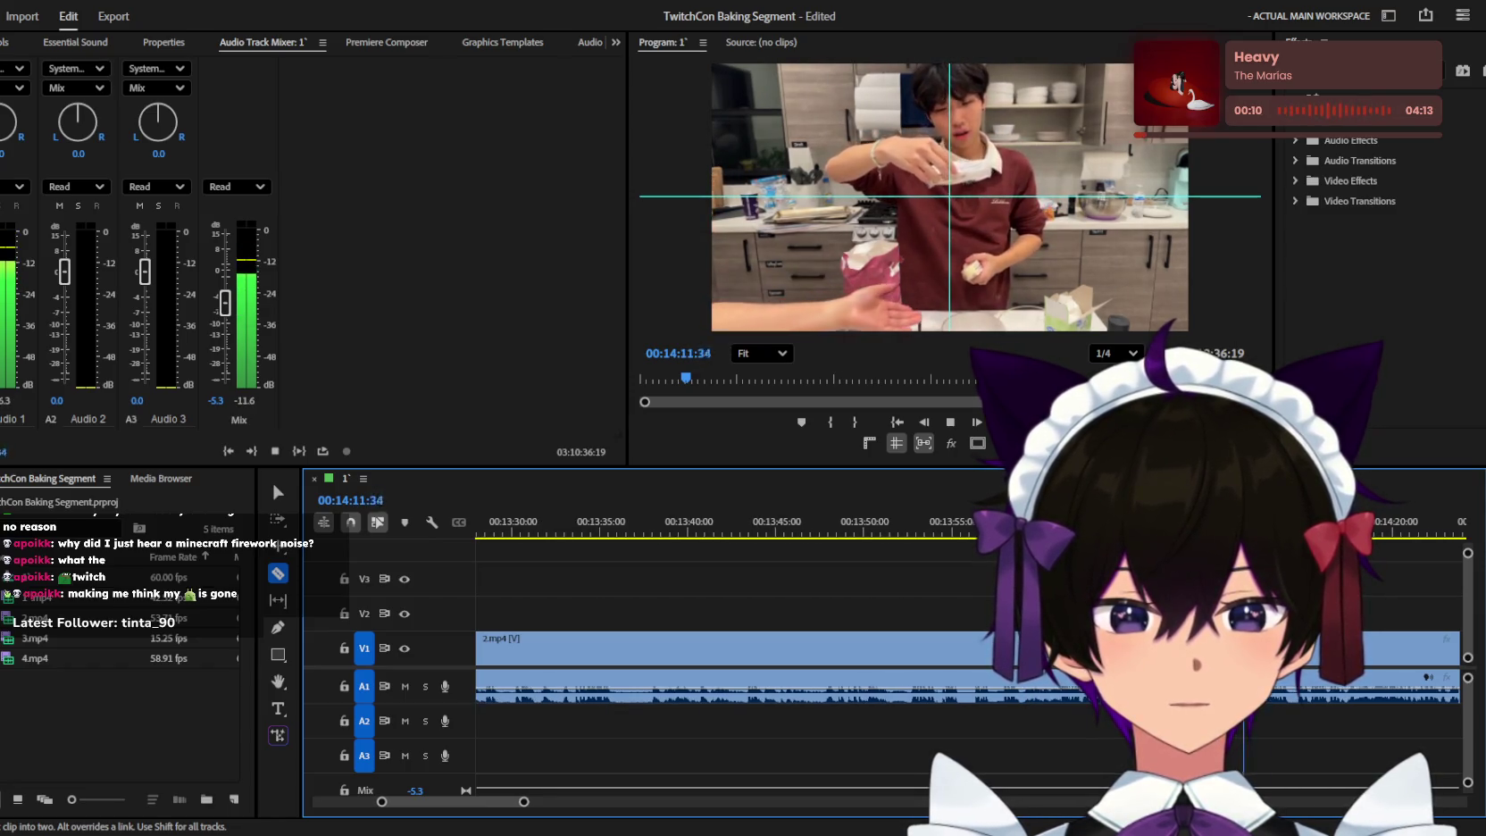
pyautogui.press('space')
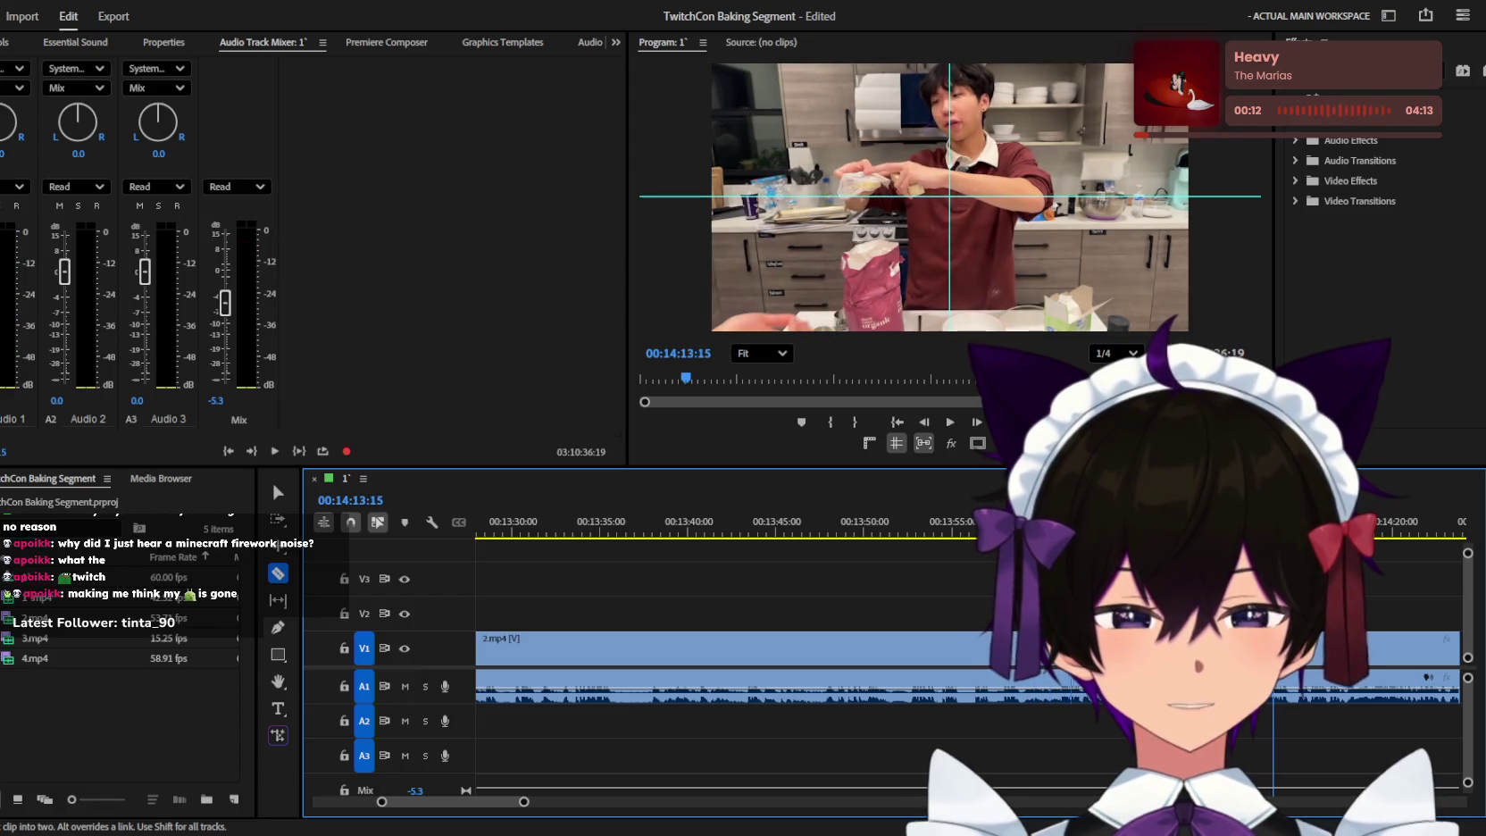
# Replay from 00:13:50:48 and split 2.mp4 at about 14:00, pausing at 00:14:05:09.
pyautogui.press('j')
pyautogui.press('j')
pyautogui.press('j')
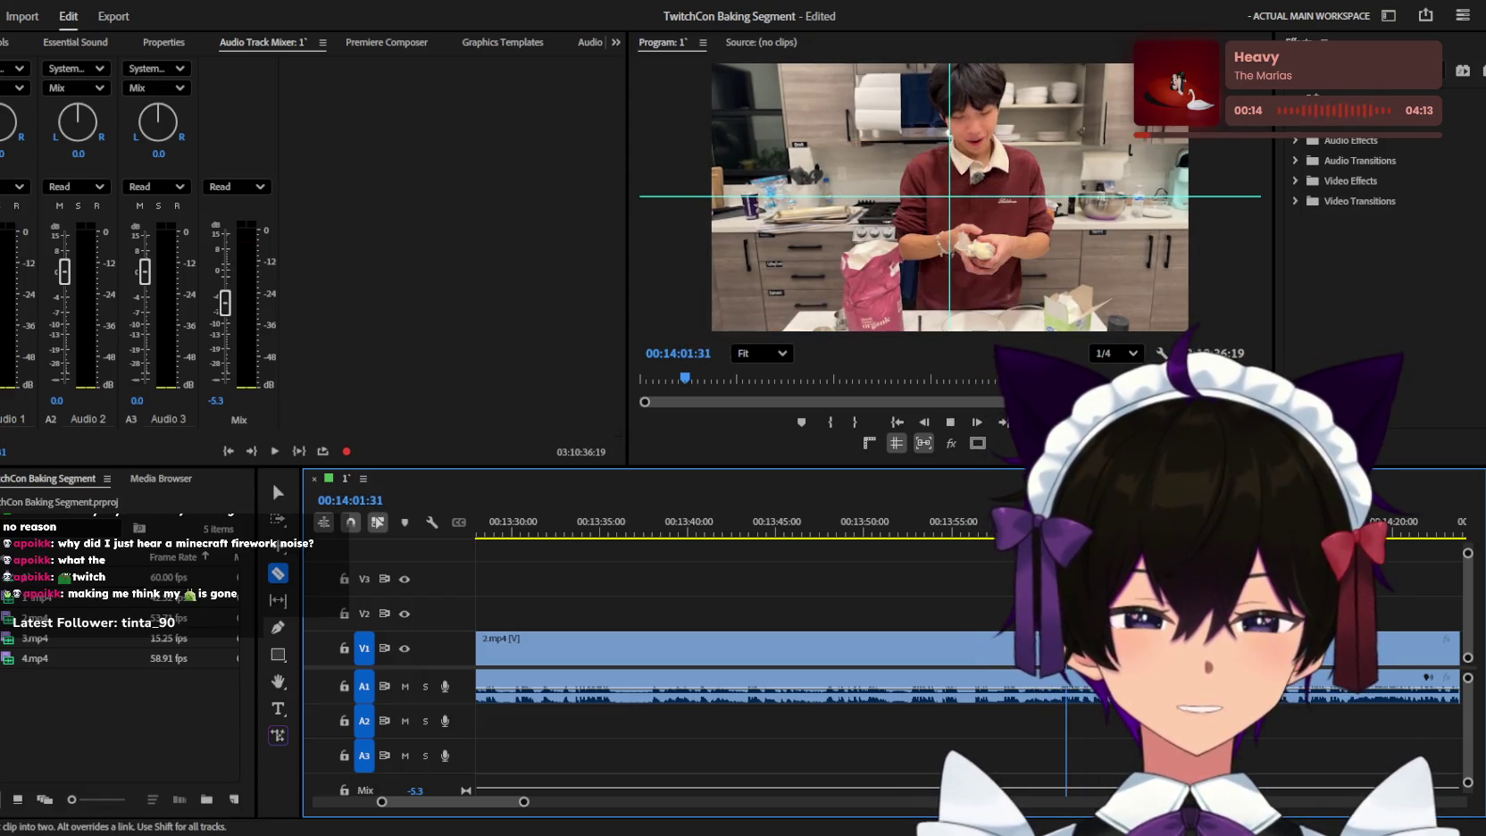
pyautogui.press('k')
pyautogui.press('j')
pyautogui.press('j')
pyautogui.press('j')
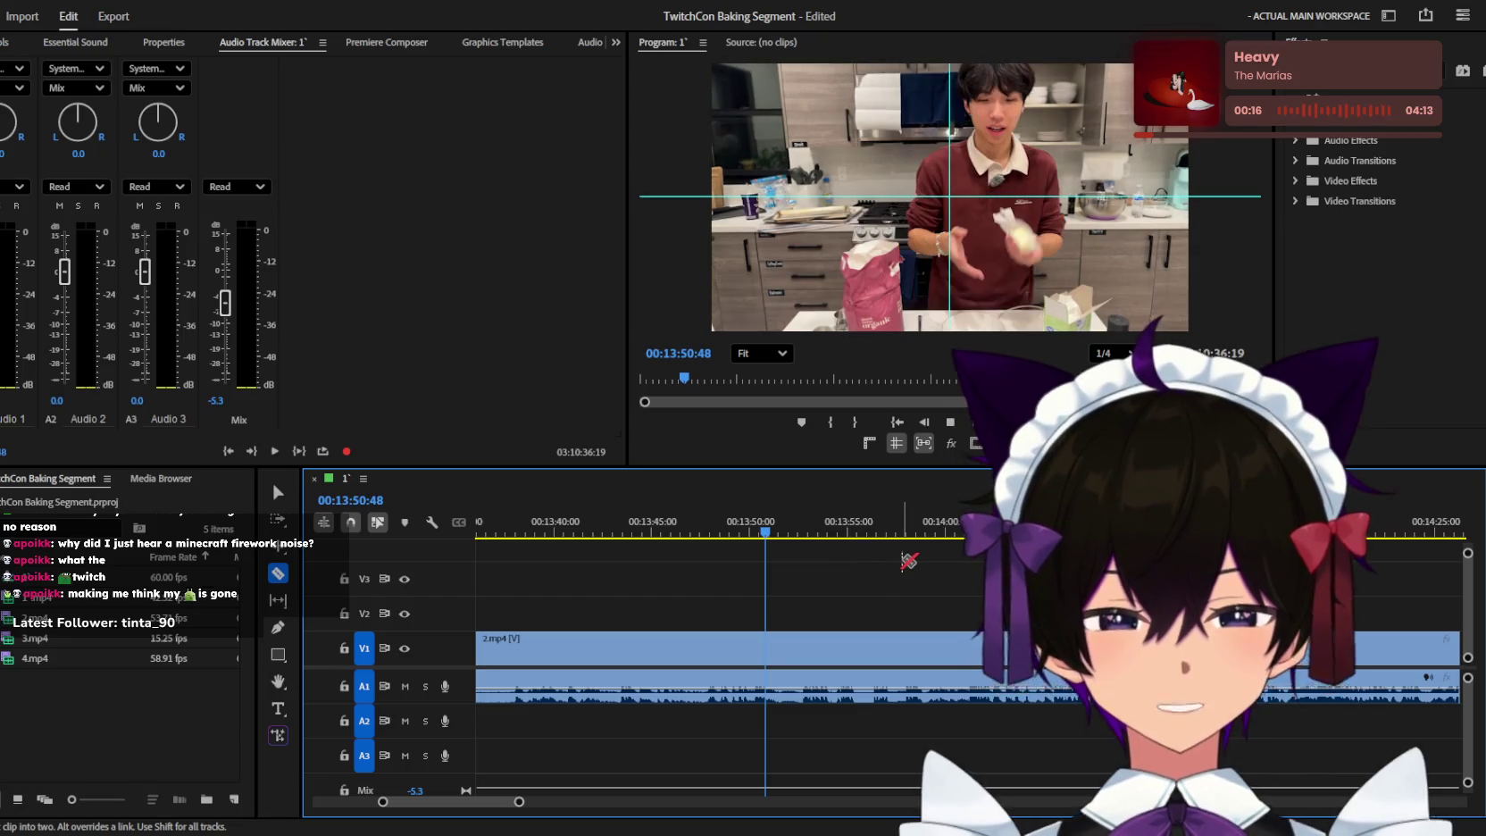
pyautogui.press('l')
pyautogui.press('l')
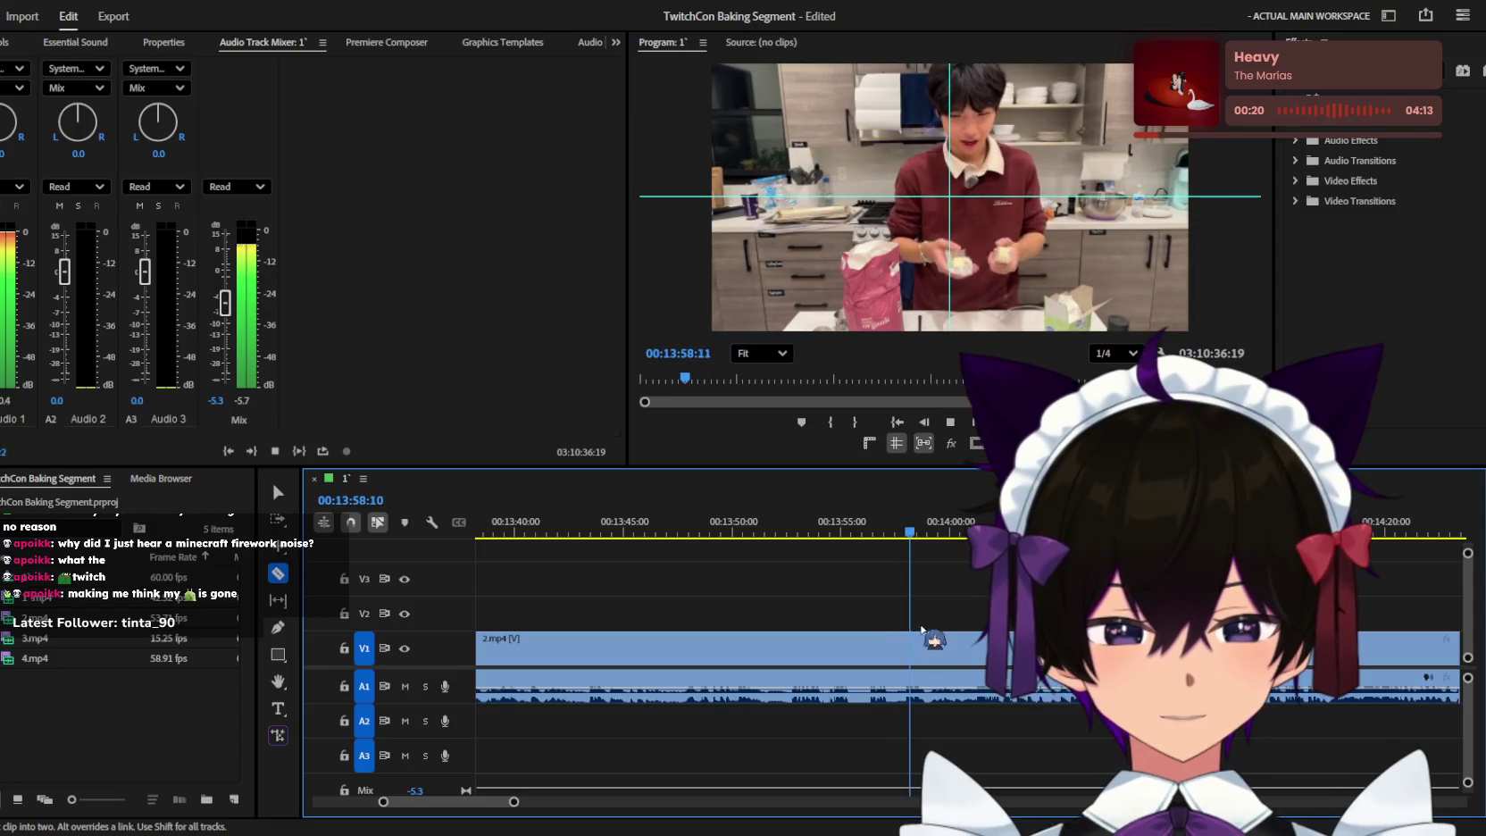
pyautogui.click(950, 641)
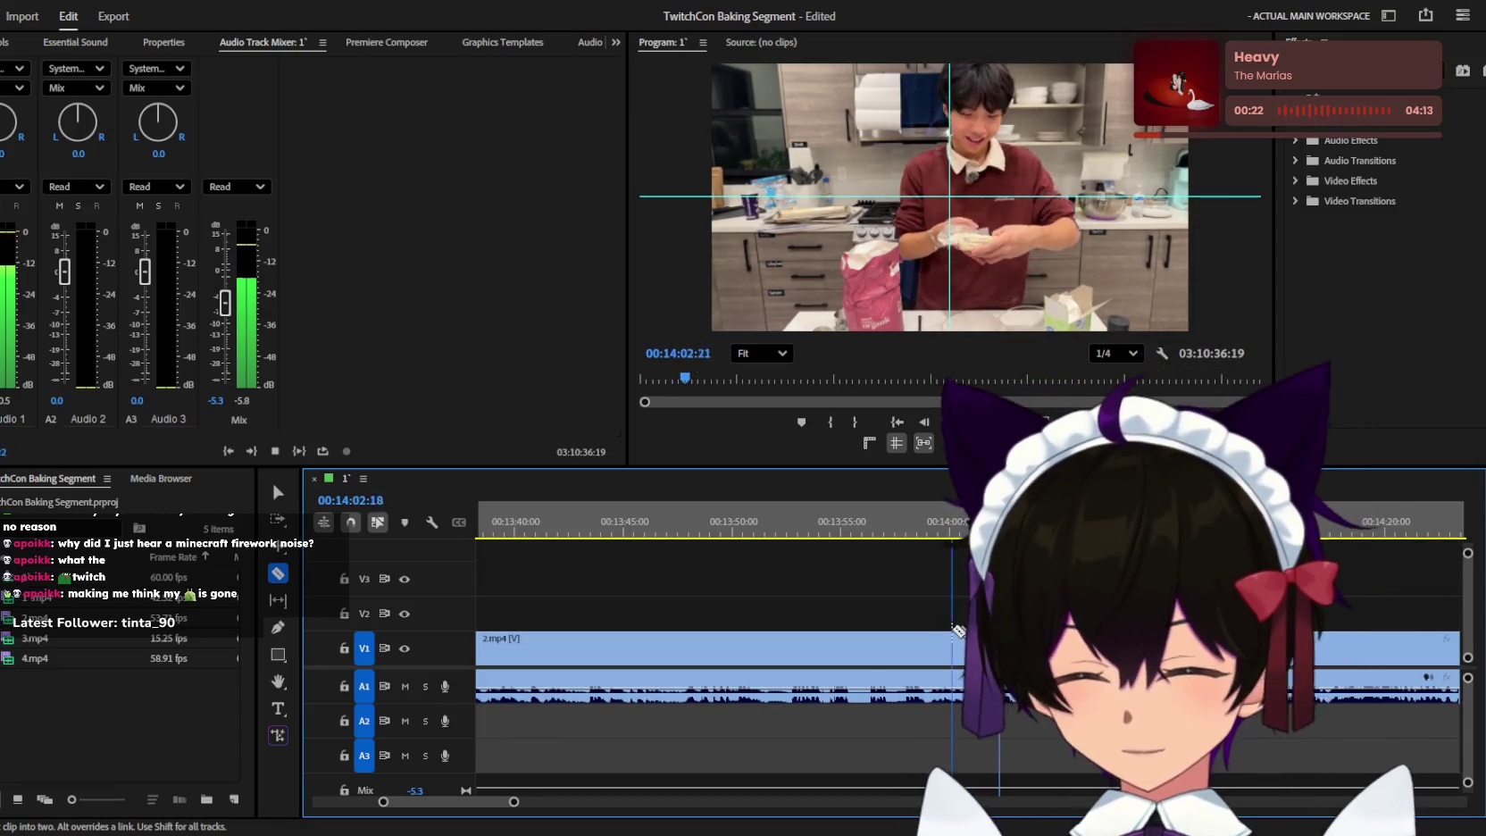
pyautogui.press('k')
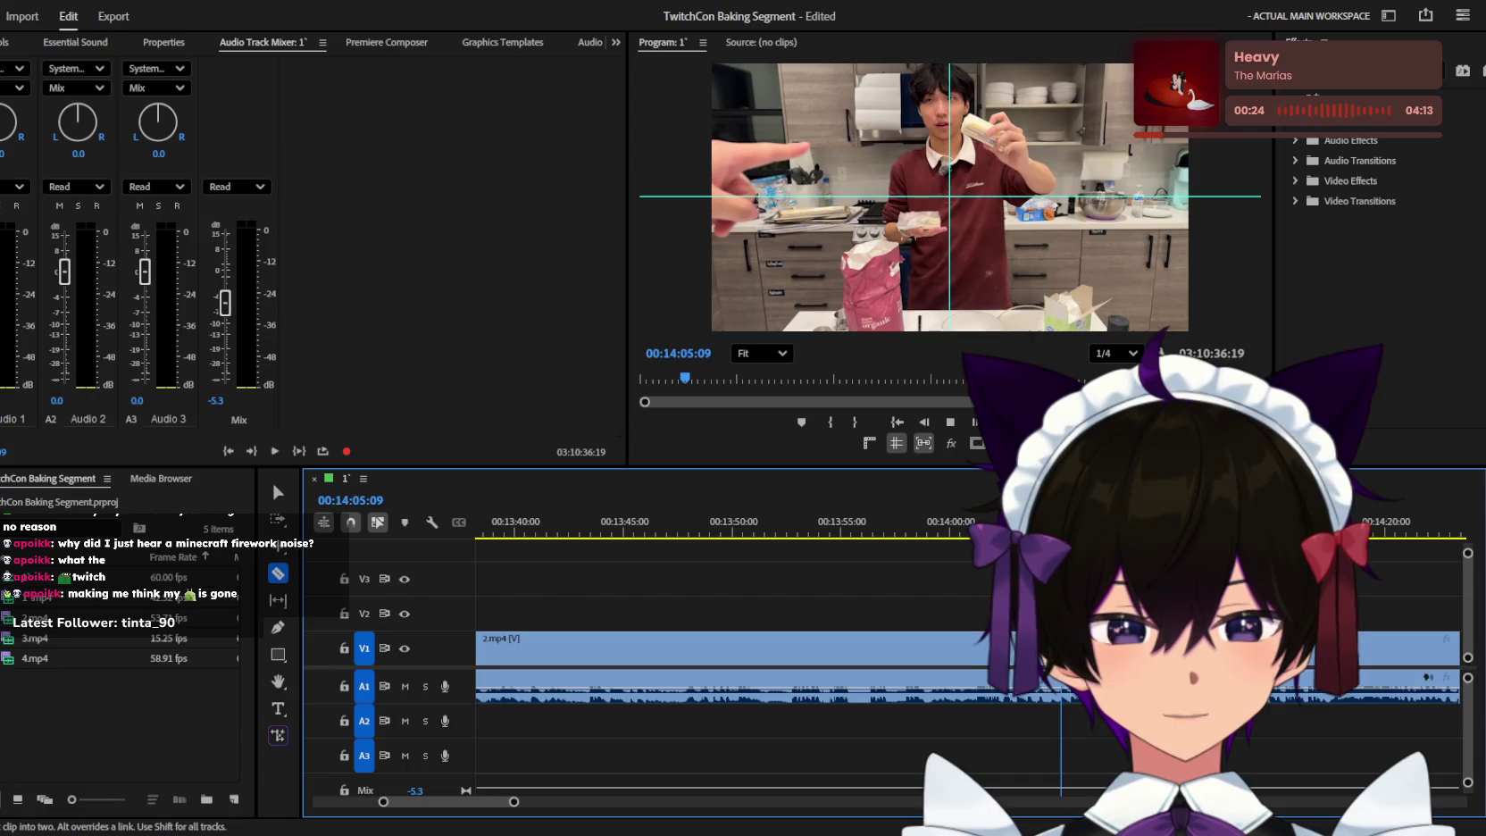
pyautogui.press('space')
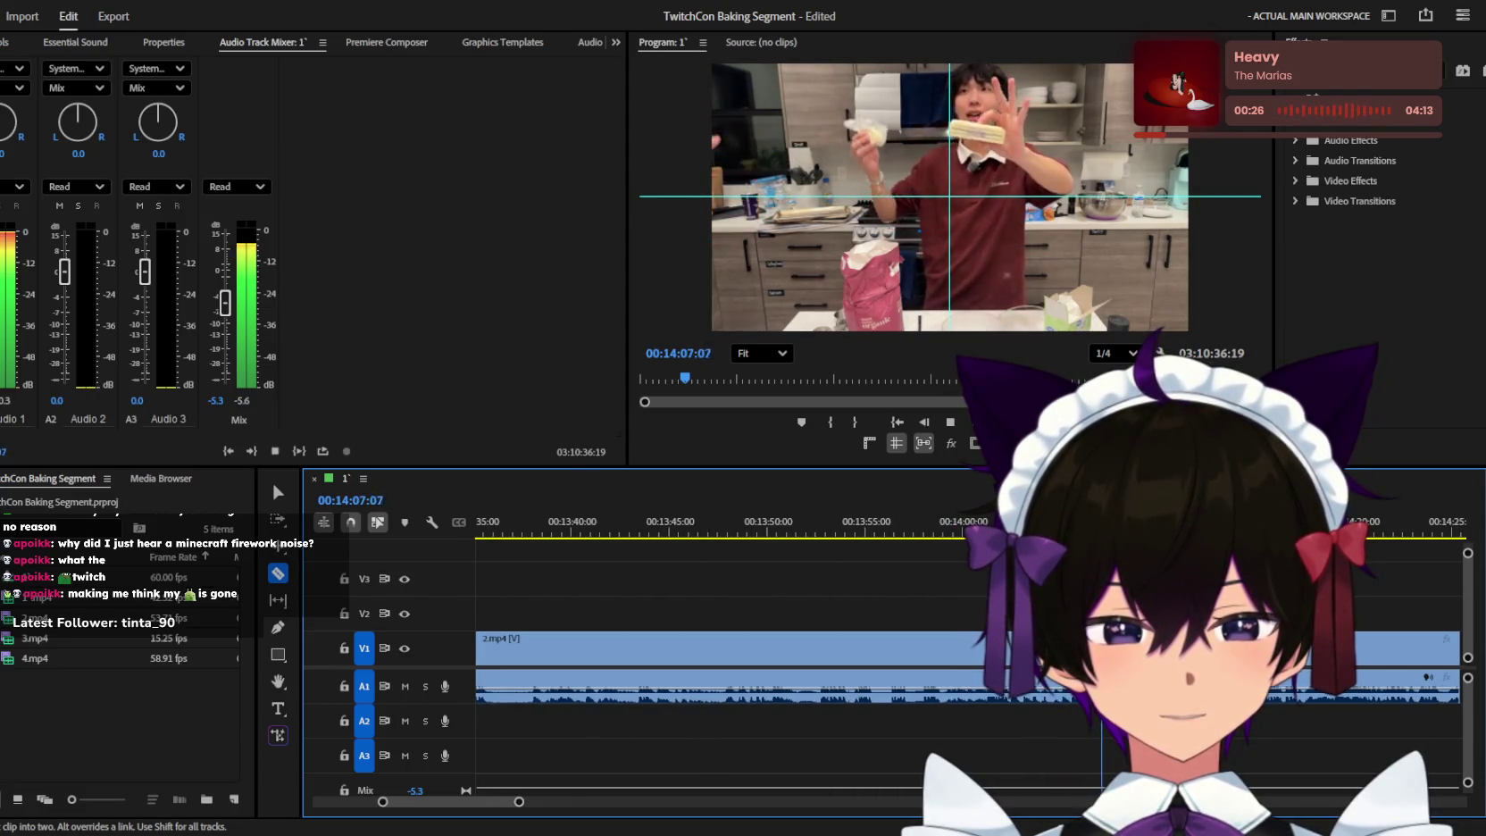
# Select and delete the unwanted 2.mp4 stretch before the split.
pyautogui.press('=')
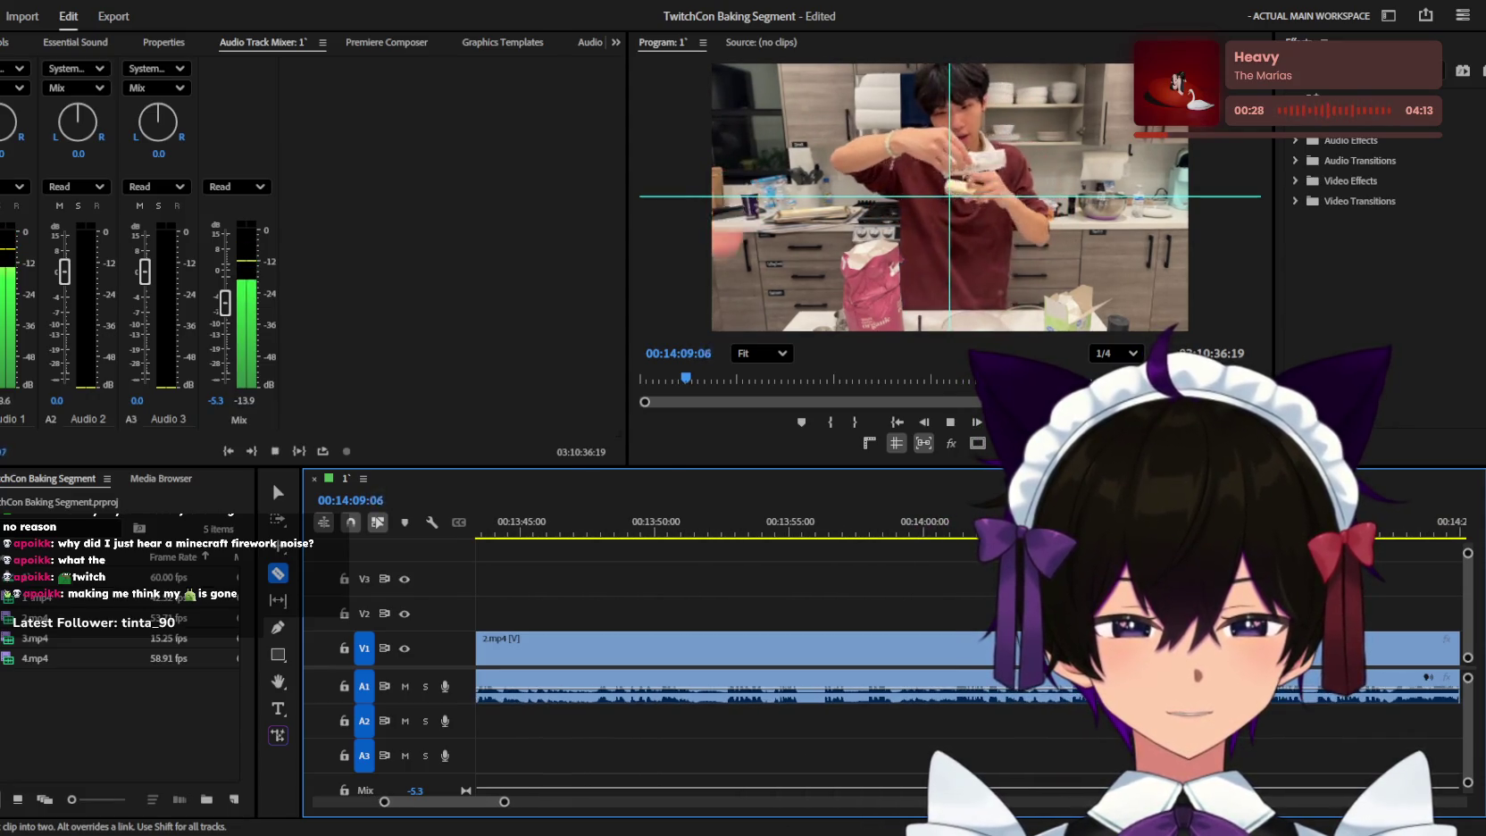
pyautogui.press('=')
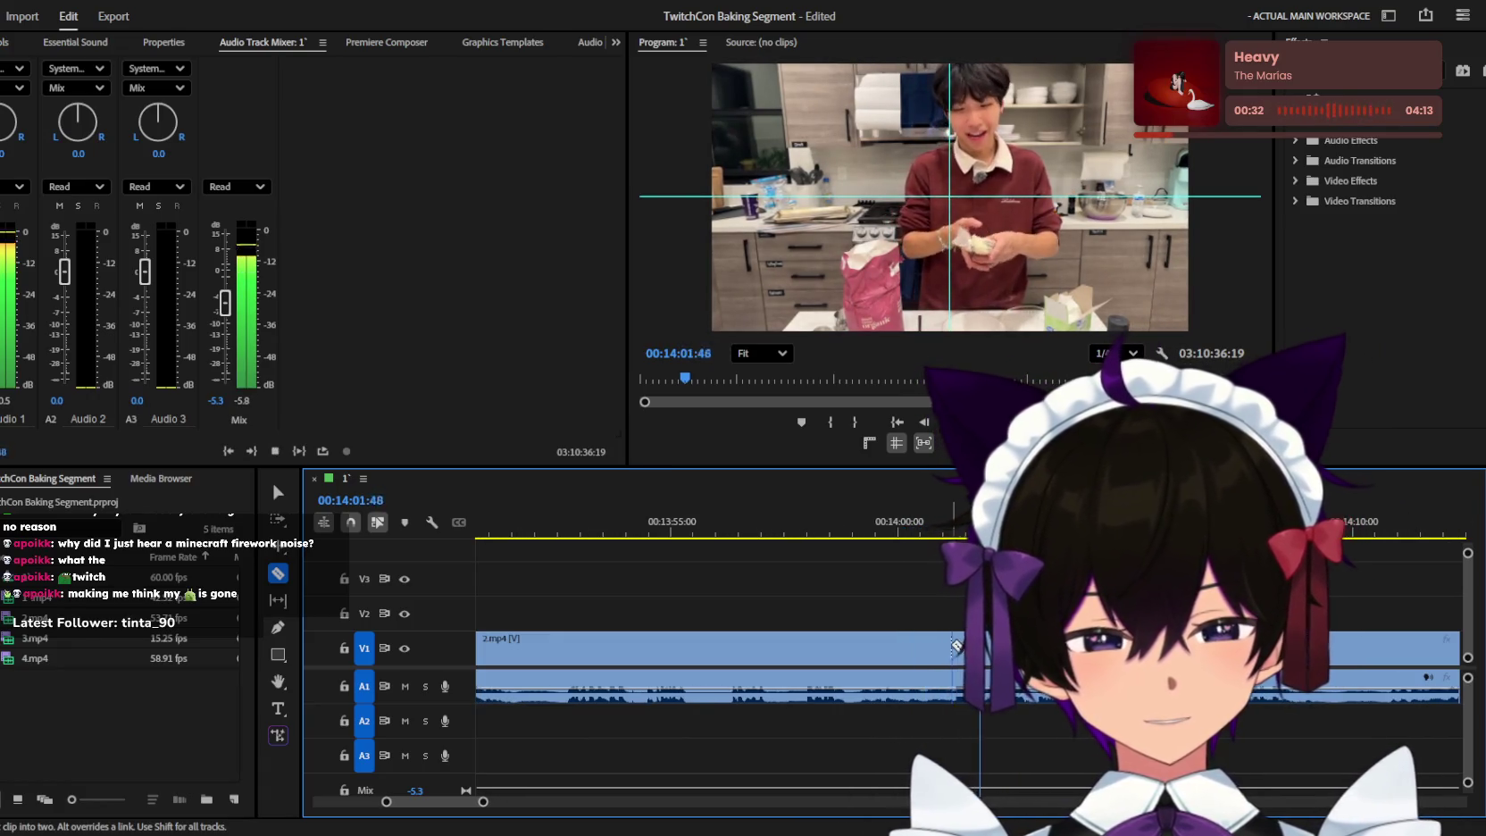
pyautogui.press('v')
pyautogui.press('-')
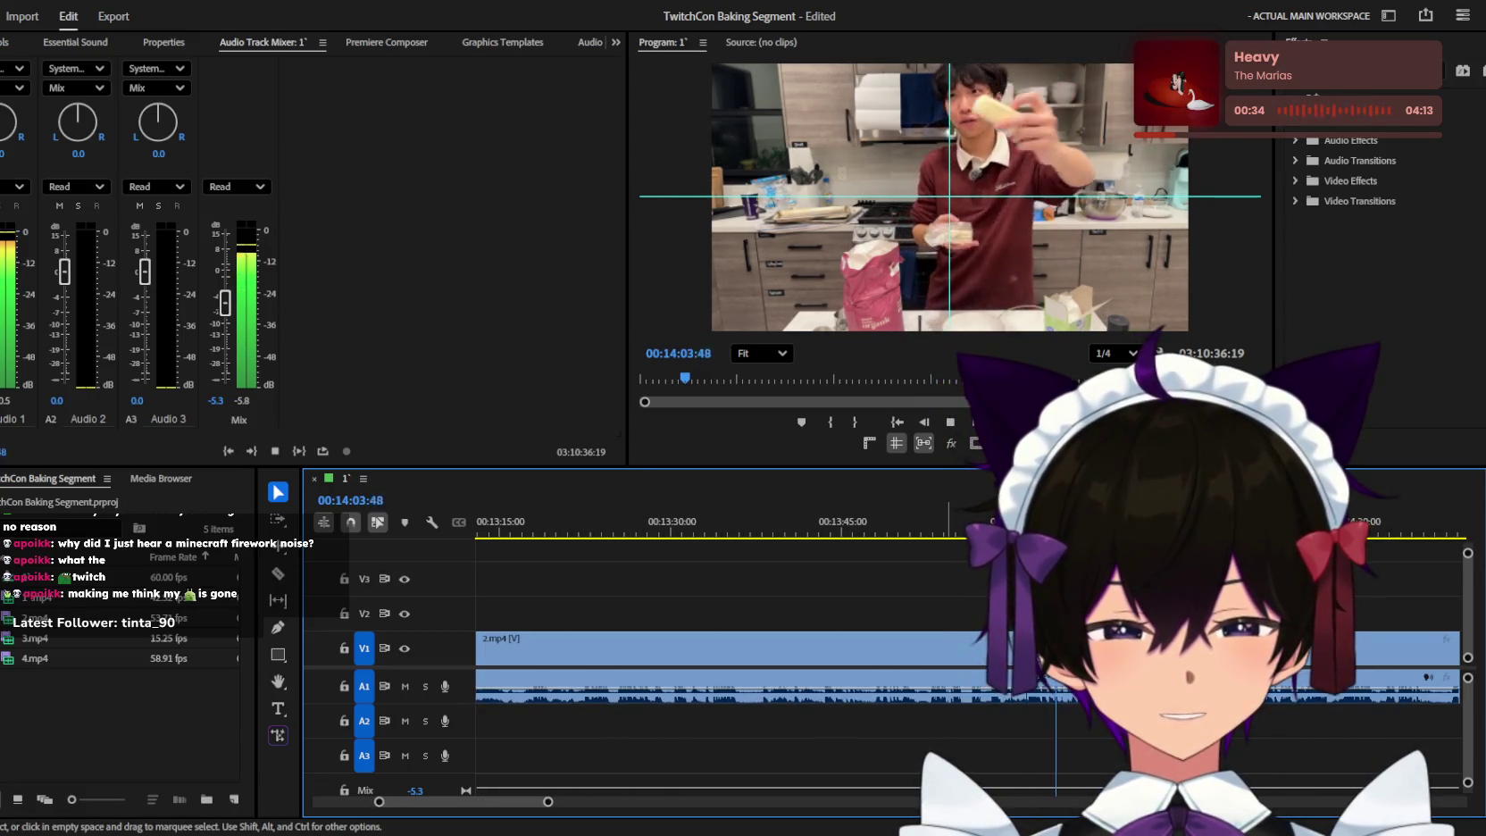
pyautogui.press('-')
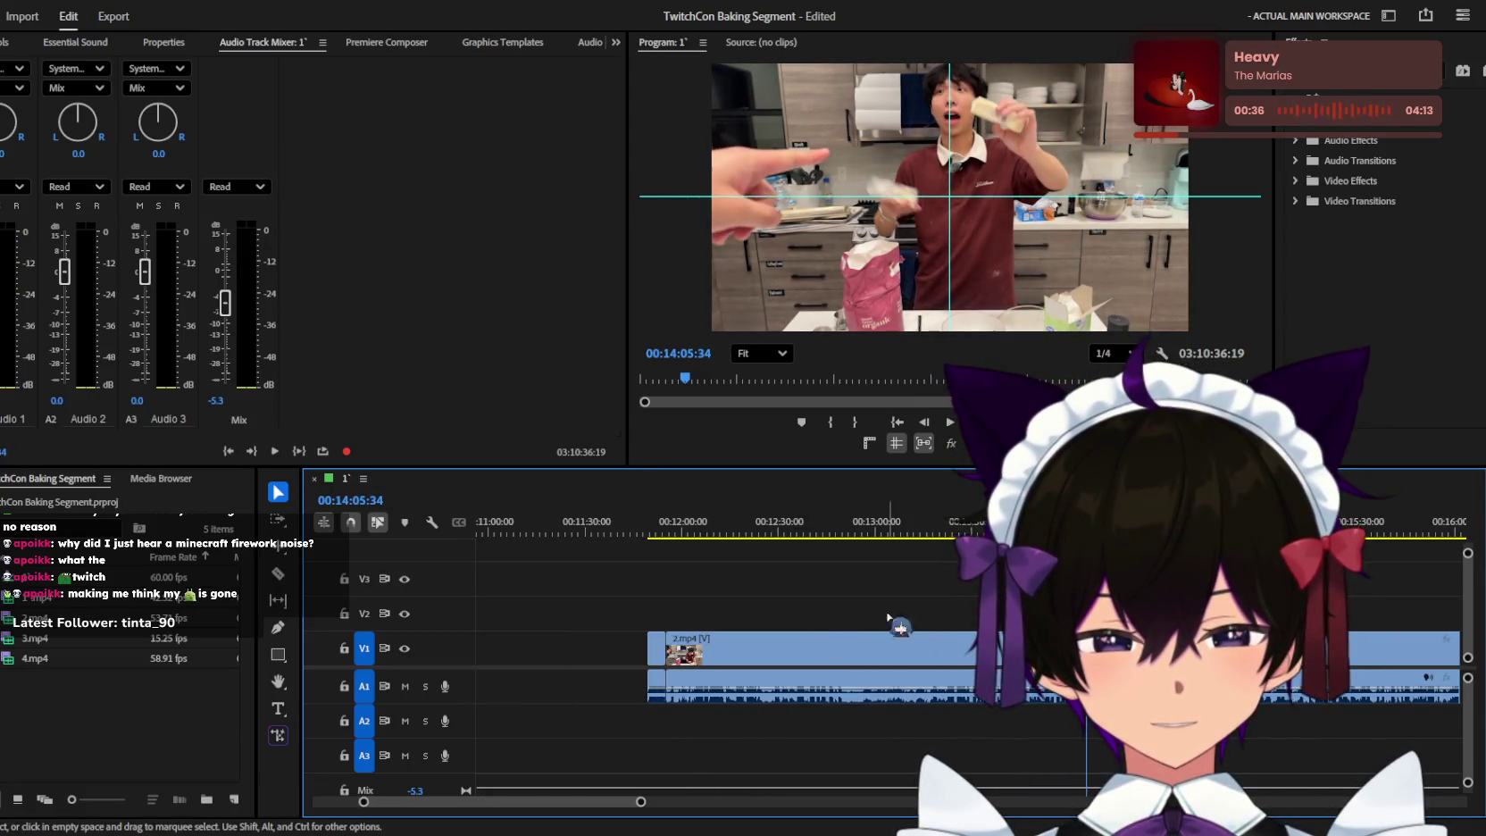
pyautogui.click(889, 643)
pyautogui.press('Delete')
# Play the remaining clip from its new start, zooming to locate the next spot near 14:09.
pyautogui.press('Up')
pyautogui.press('space')
pyautogui.press('=')
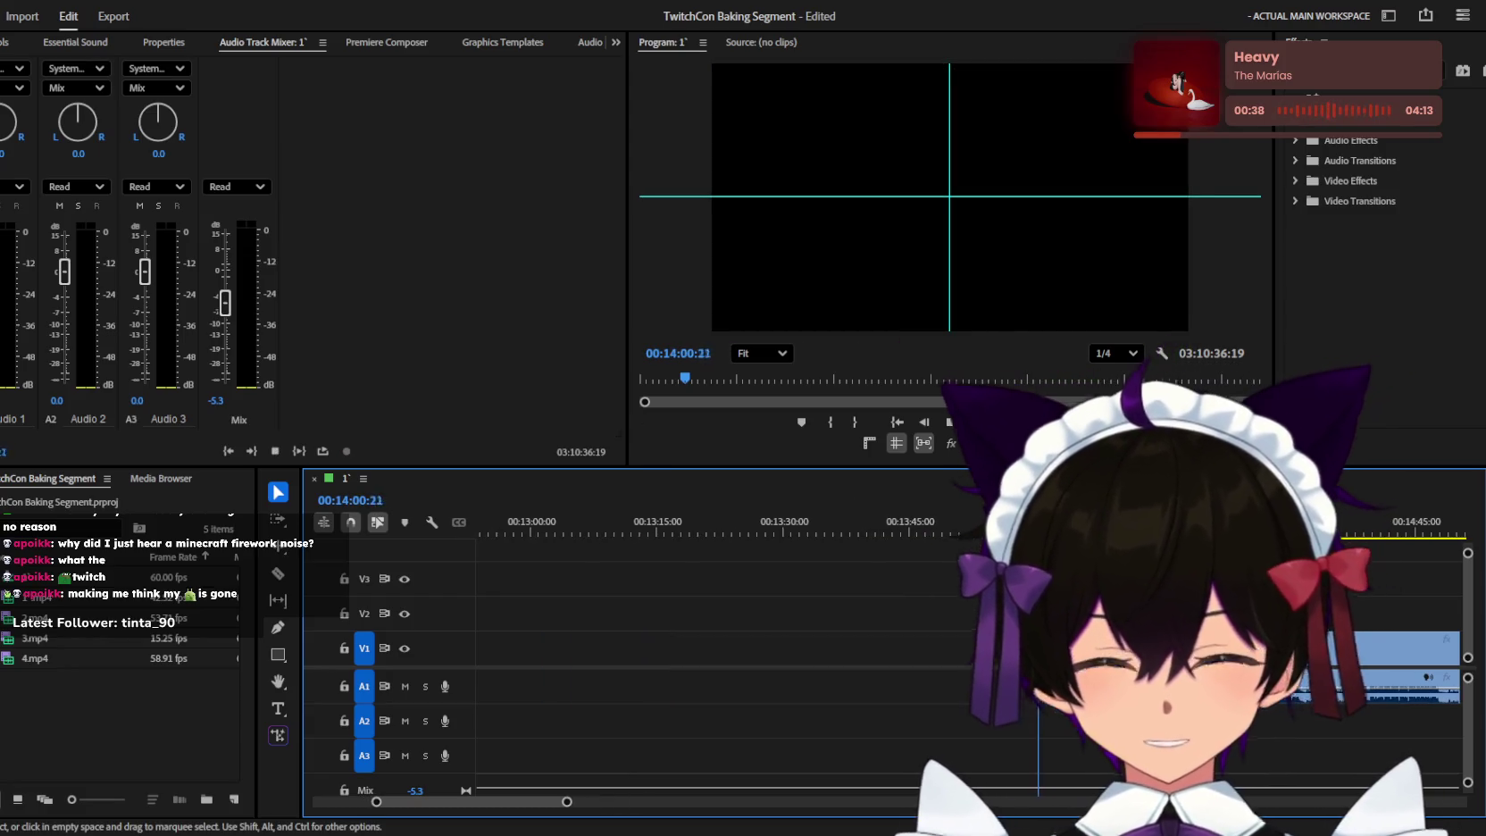
pyautogui.press('=')
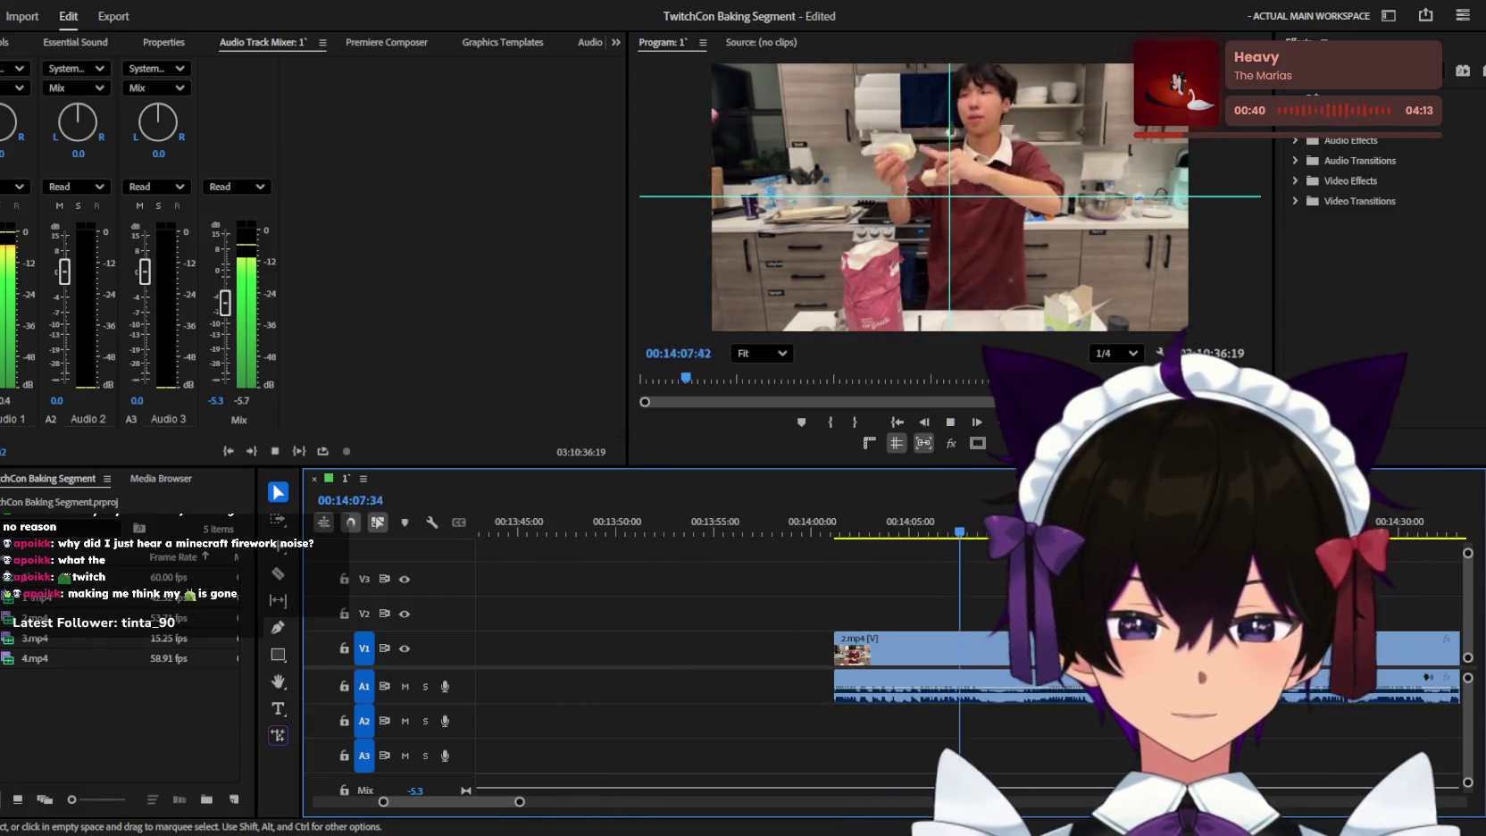
pyautogui.press('=')
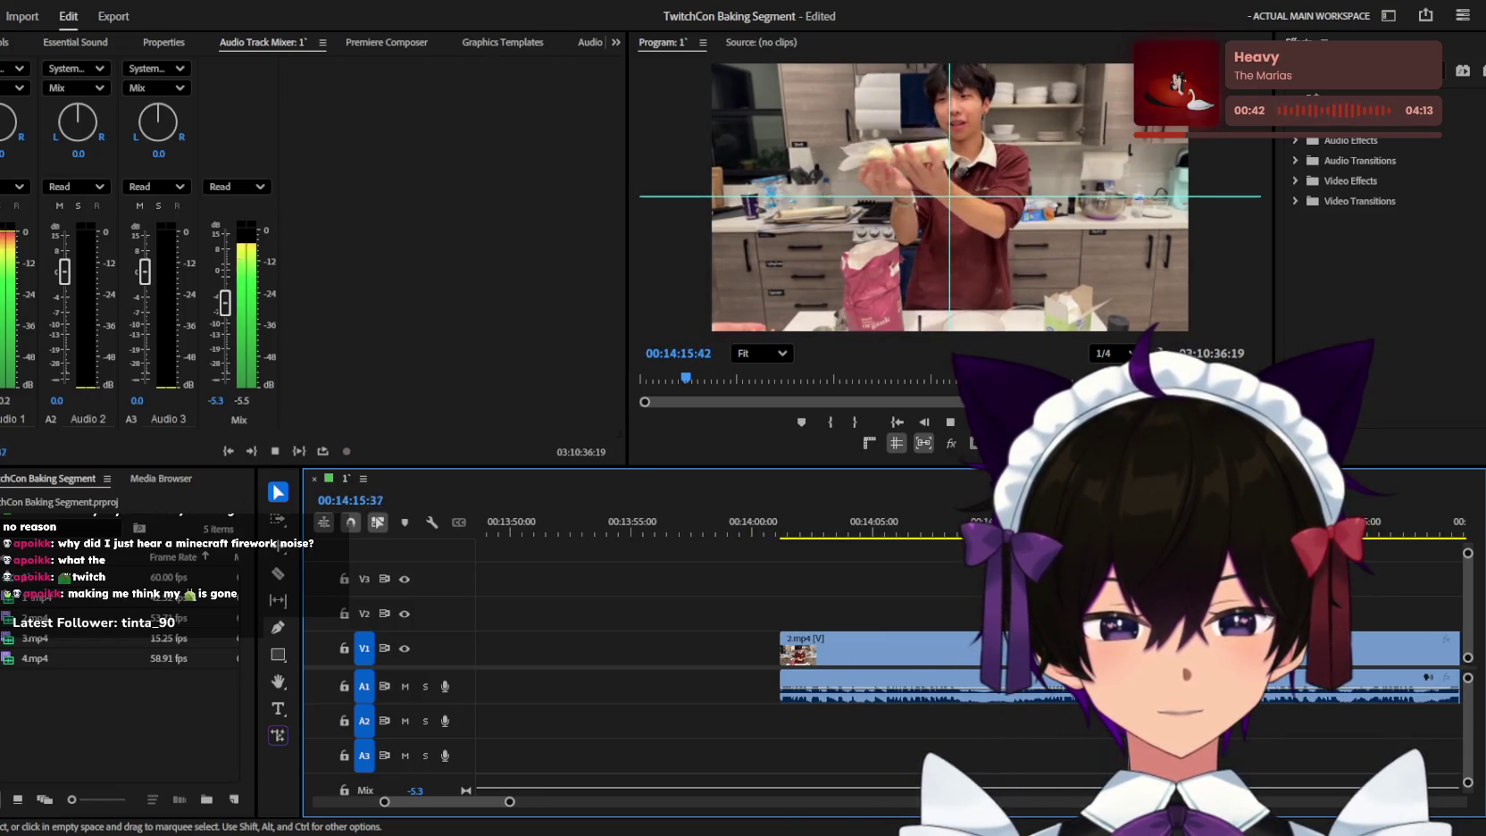
pyautogui.press('j')
pyautogui.press('=')
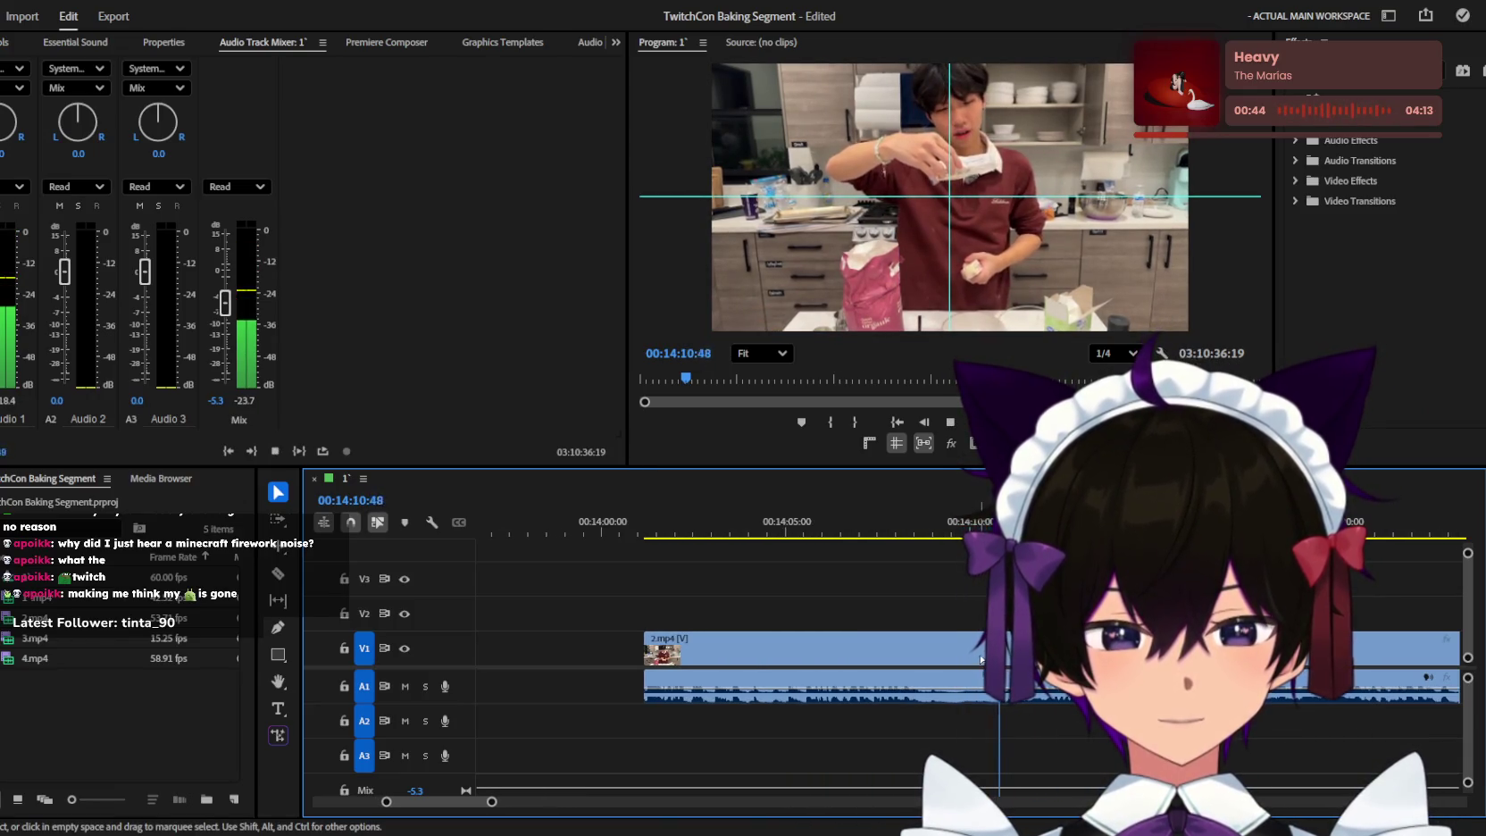
pyautogui.press('=')
pyautogui.press('=')
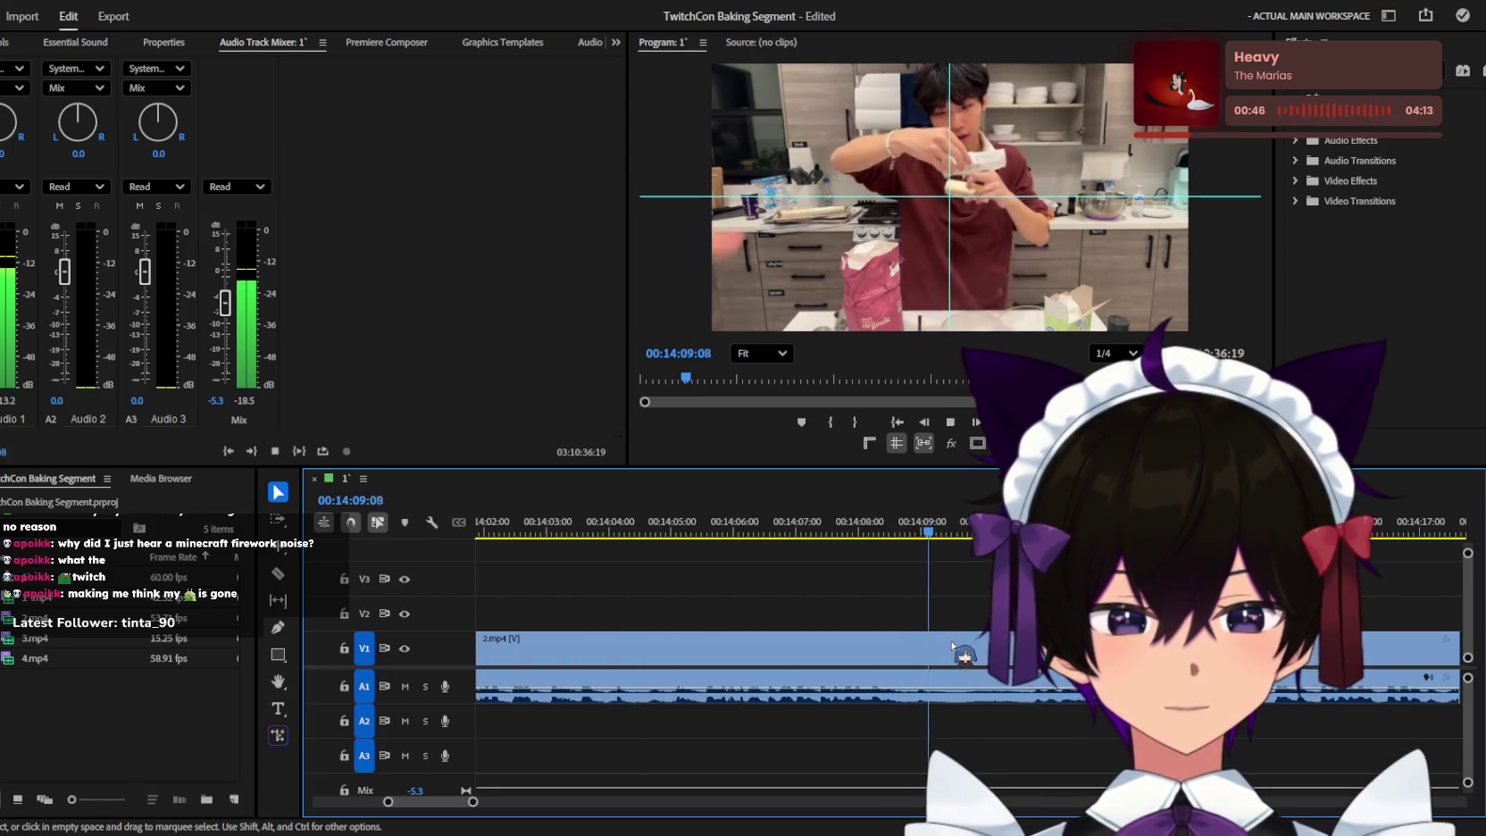
pyautogui.press('=')
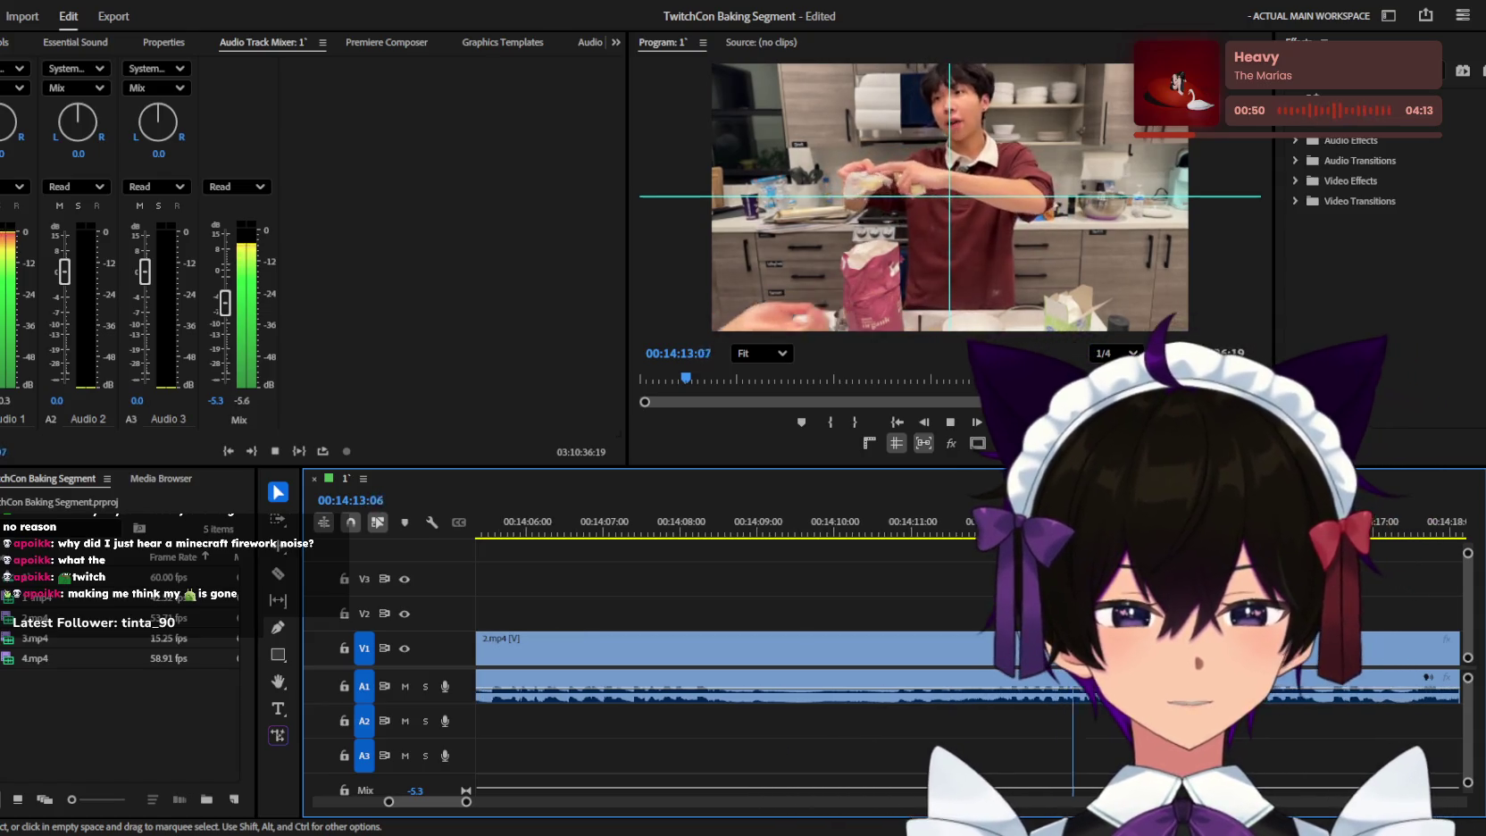
pyautogui.press('-')
pyautogui.press('-')
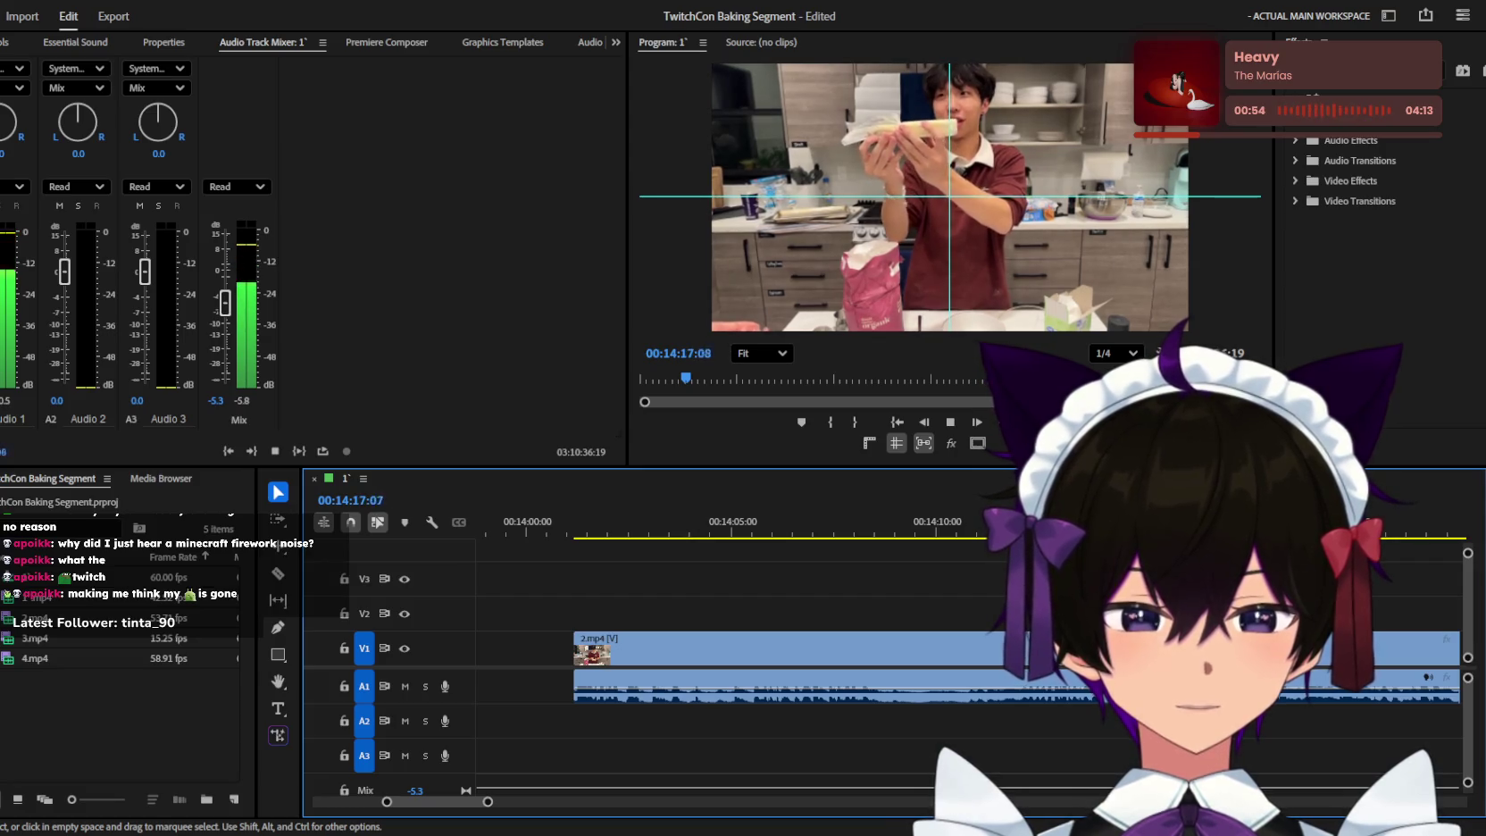
pyautogui.press('-')
pyautogui.press('-')
pyautogui.press('-')
pyautogui.press('-')
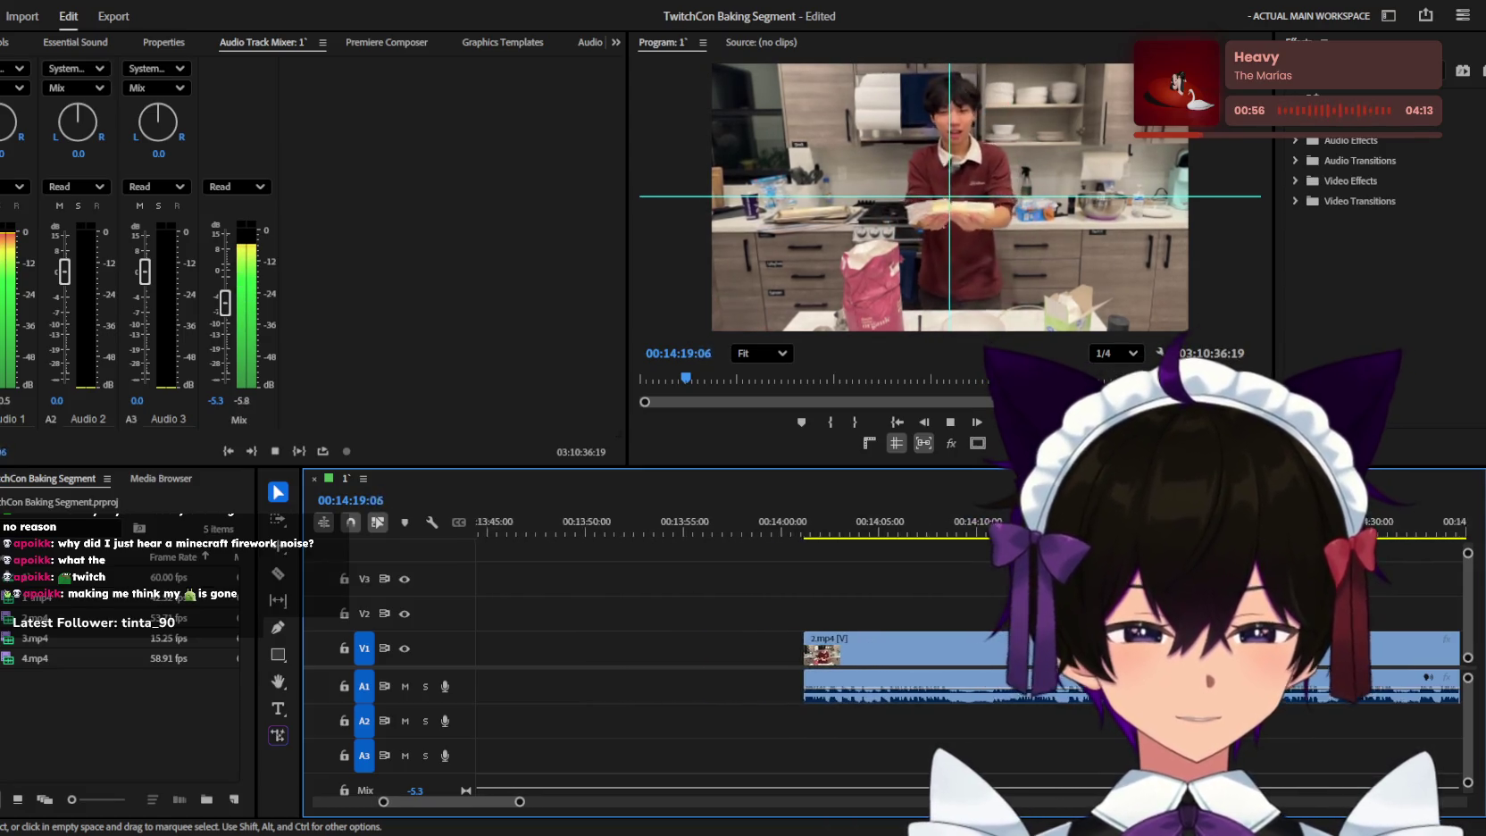
pyautogui.press('=')
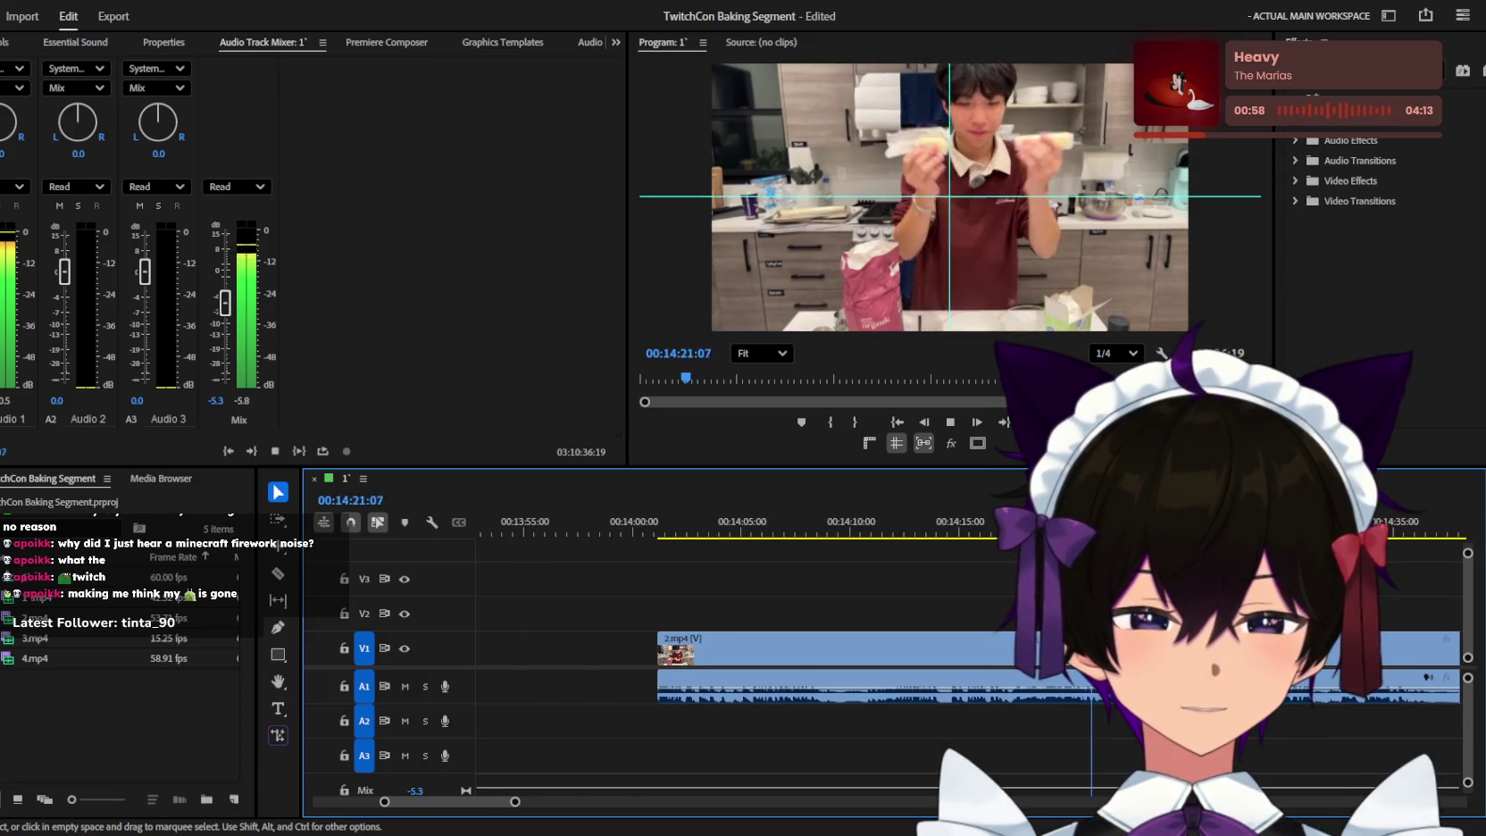
pyautogui.press('-')
pyautogui.press('-')
pyautogui.press('=')
pyautogui.press('=')
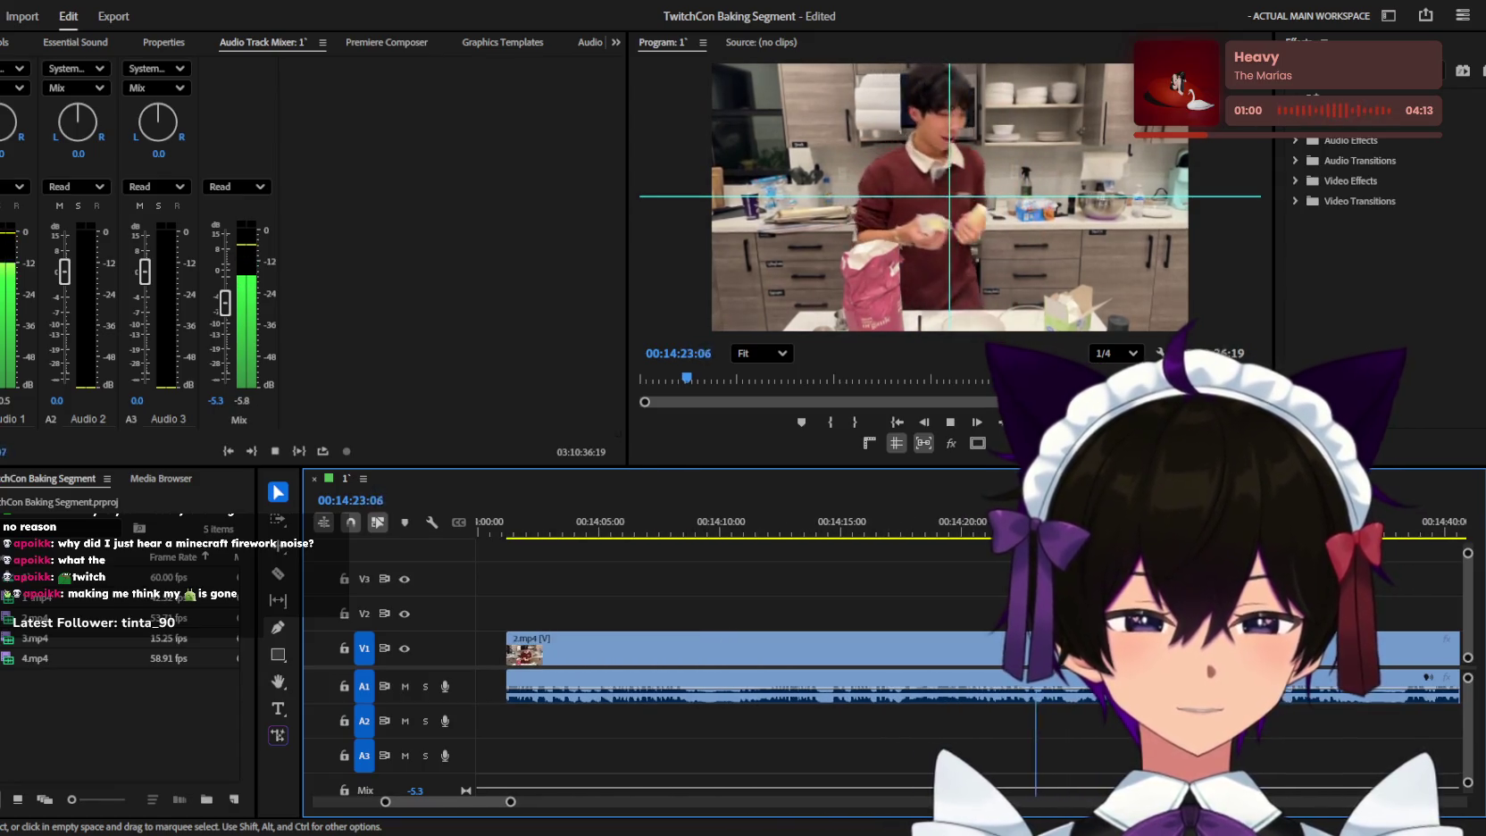
pyautogui.press('=')
# Razor-cut 2.mp4 just before 00:14:25 and play past the cut to check it.
pyautogui.press('c')
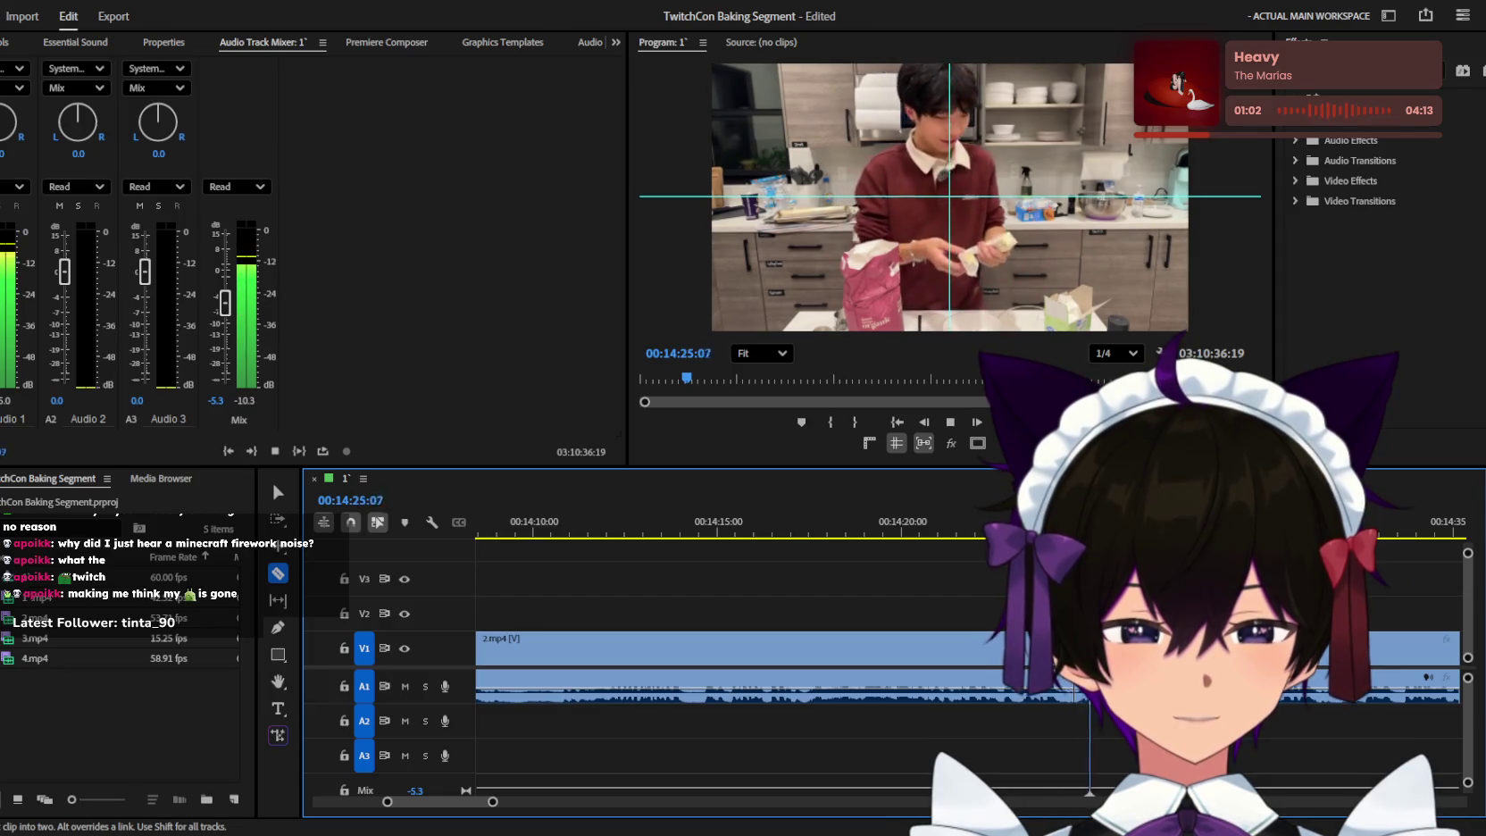
pyautogui.press('=')
pyautogui.click(922, 648)
pyautogui.press('-')
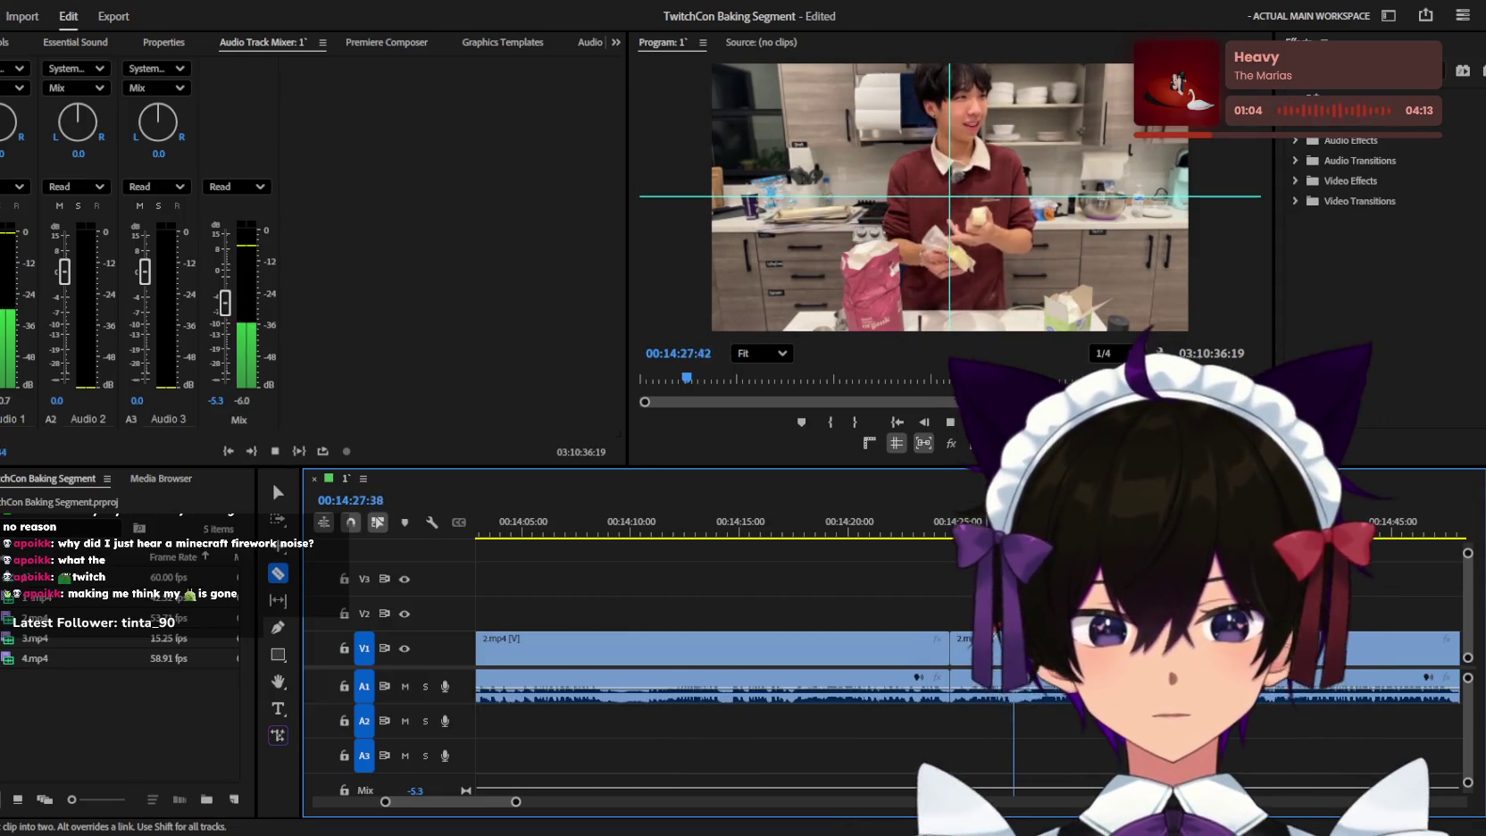
pyautogui.press('-')
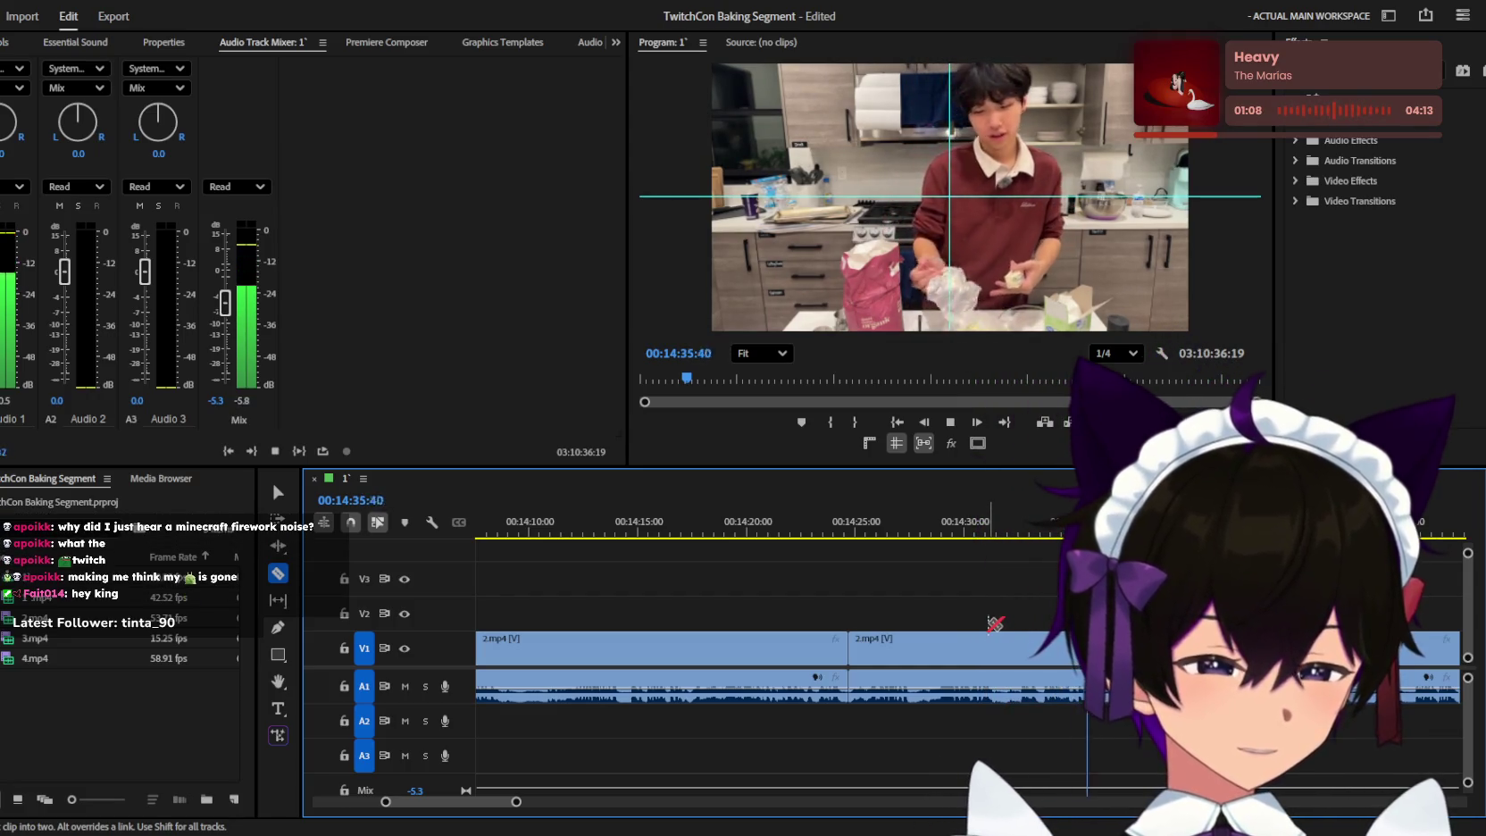
pyautogui.press('space')
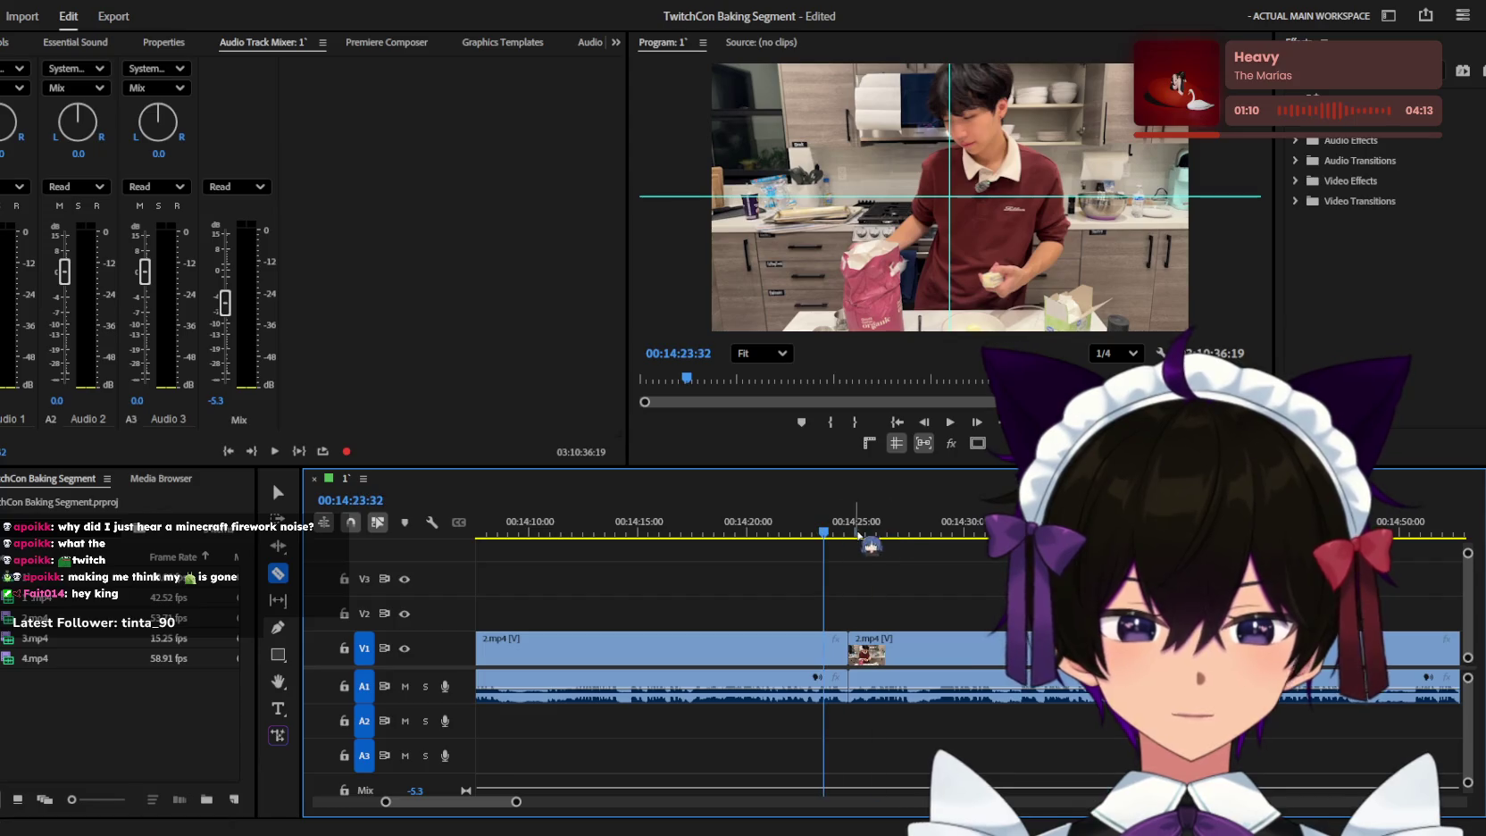
pyautogui.press('space')
pyautogui.press('=')
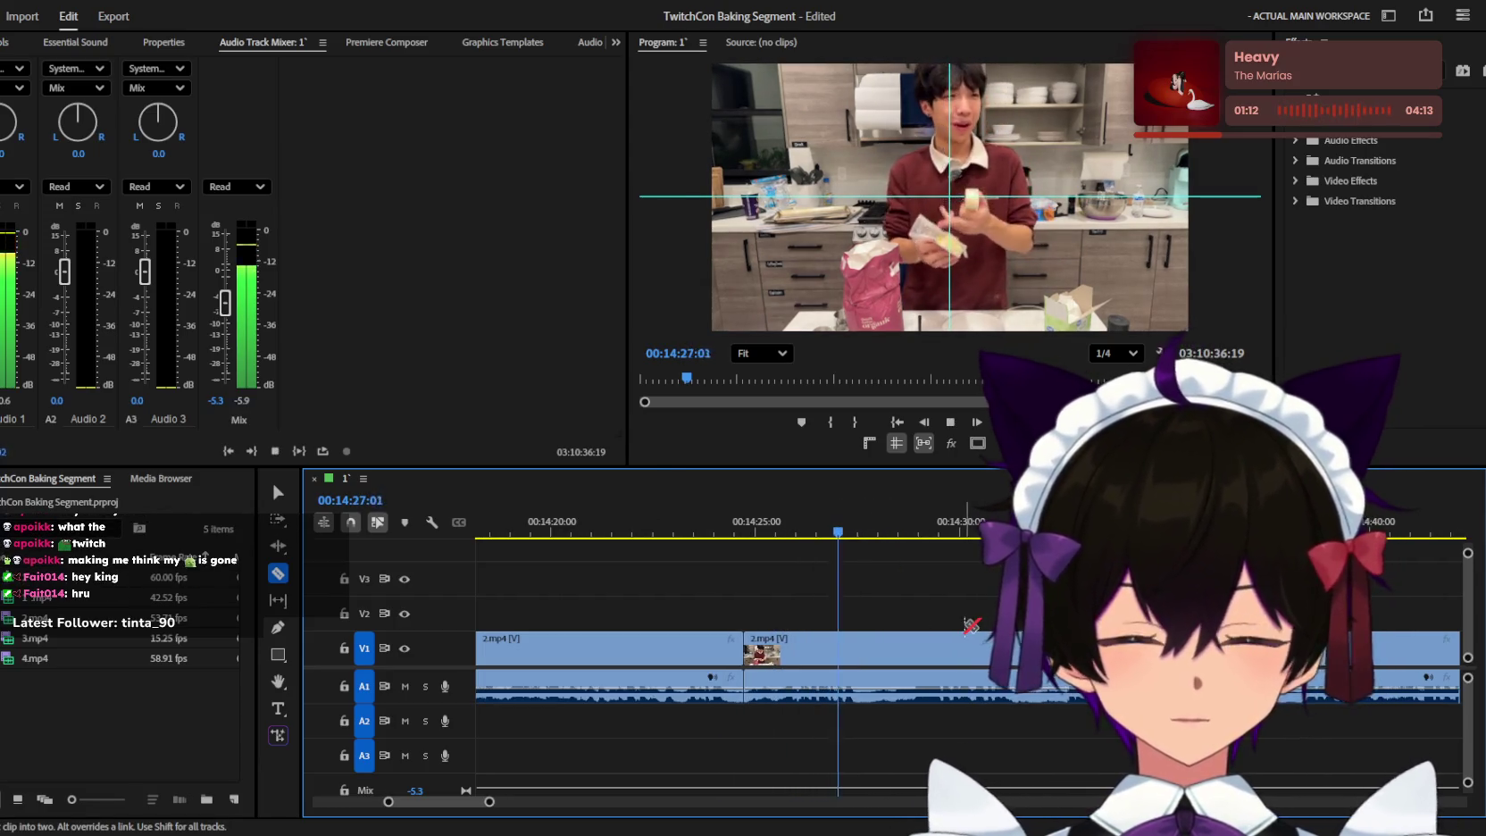
pyautogui.press('space')
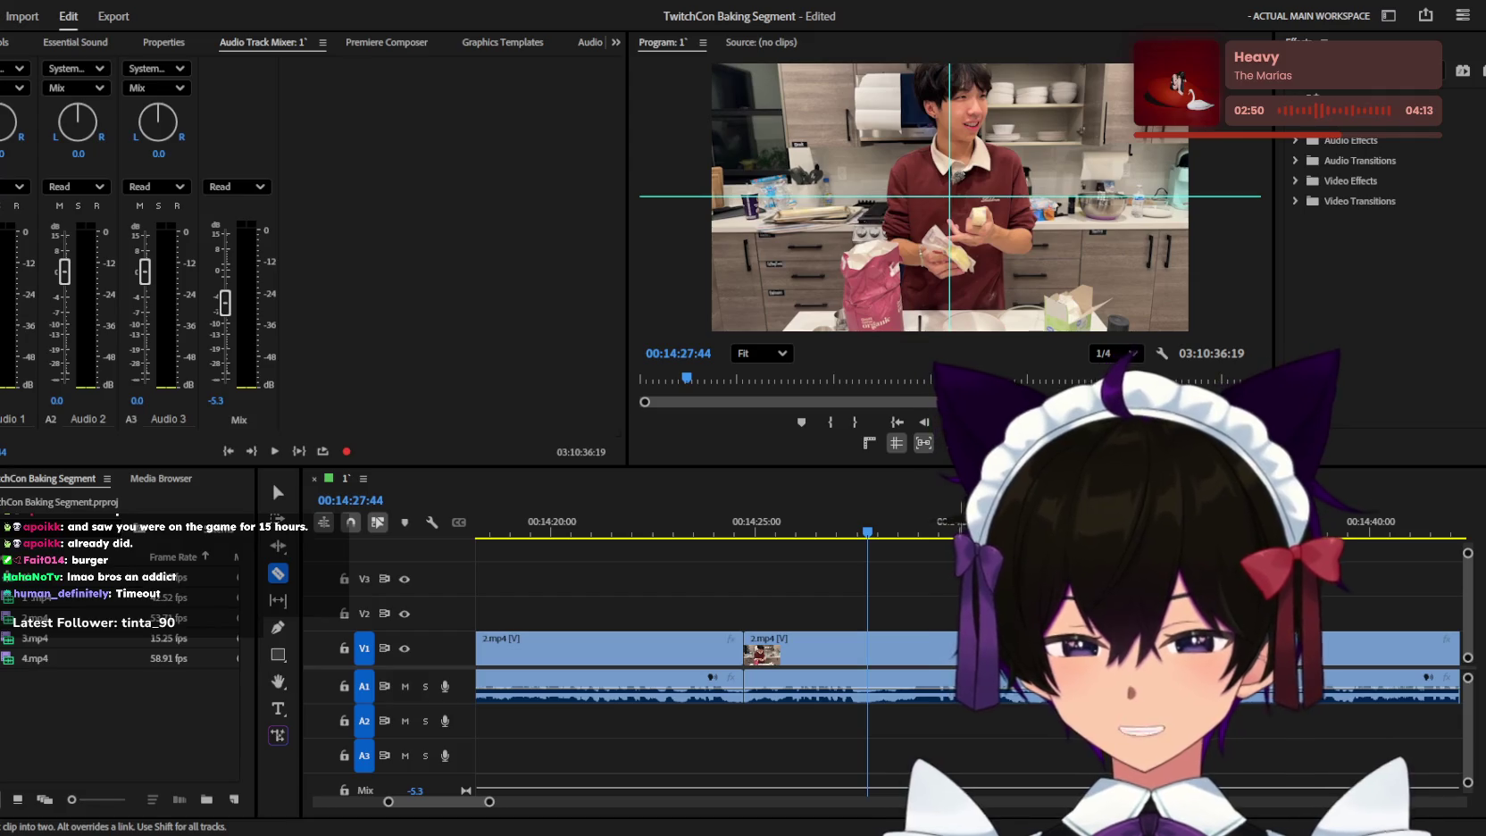
pyautogui.hotkey('shift', '3')
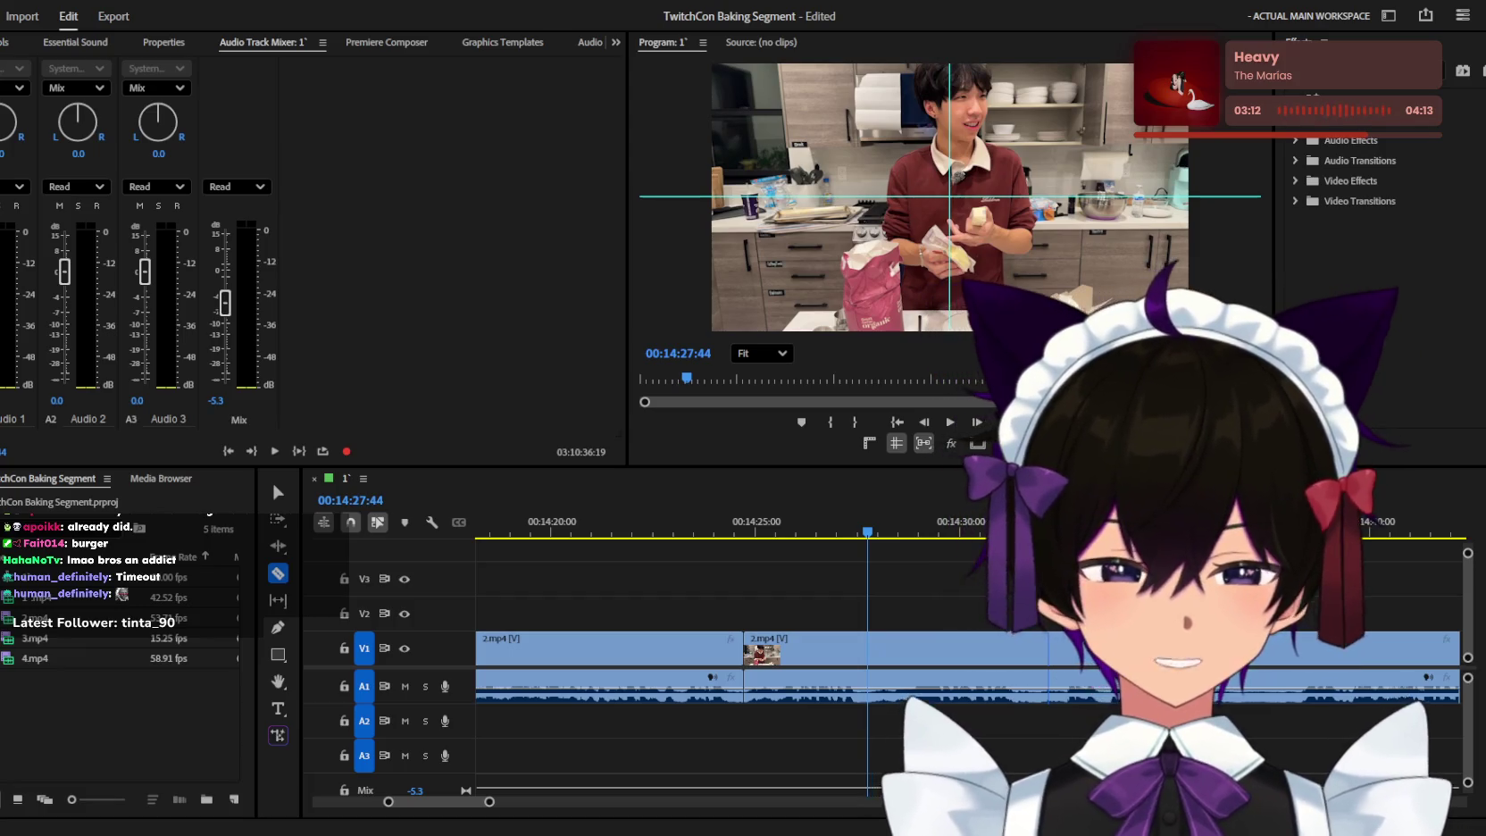
# Play the footage from about 00:14:22, adjusting the timeline zoom.
pyautogui.press('v')
pyautogui.press('-')
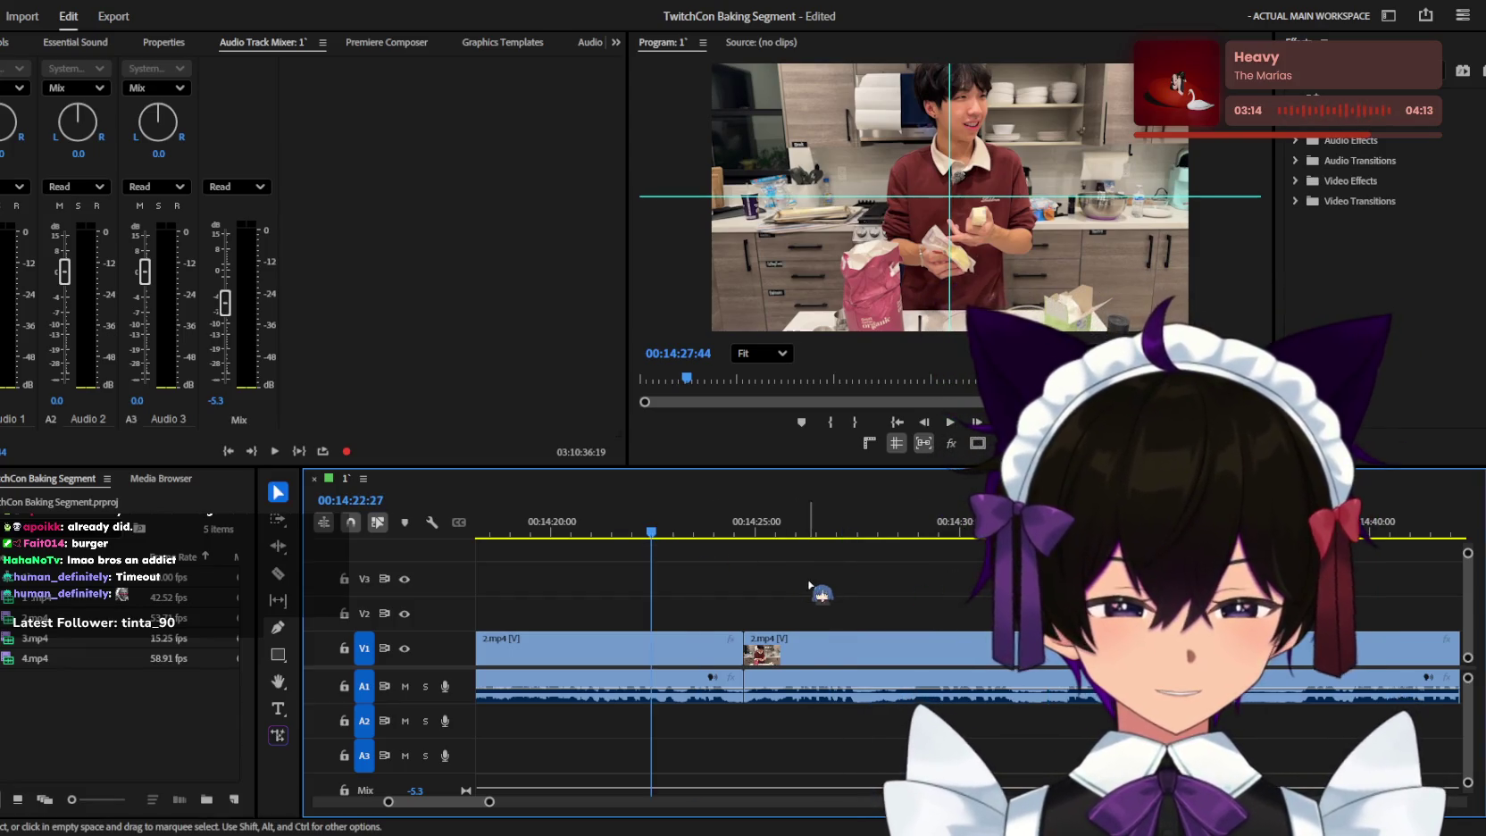
pyautogui.click(743, 528)
pyautogui.press('space')
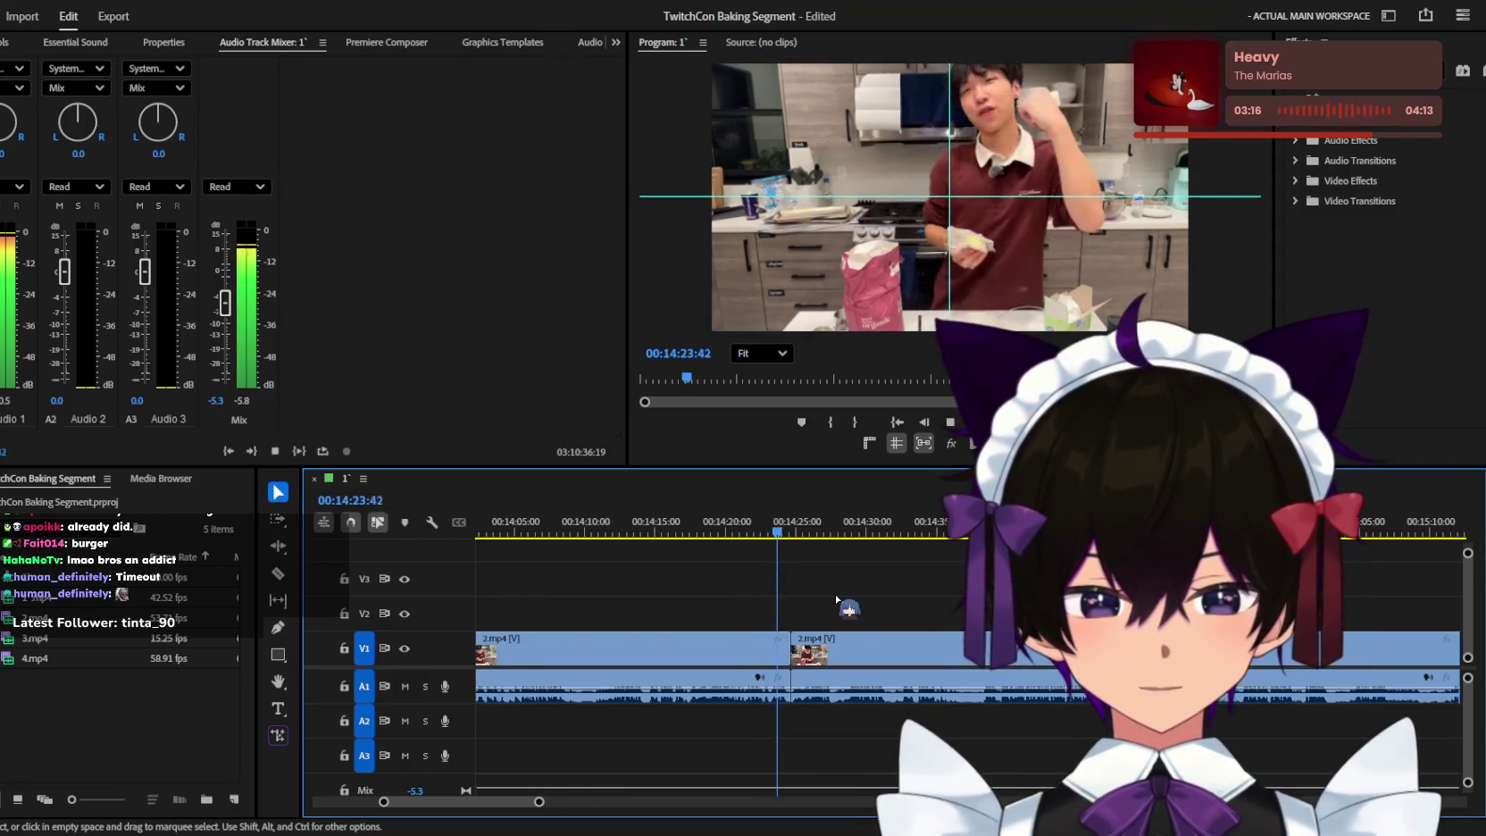
pyautogui.press('-')
pyautogui.press('=')
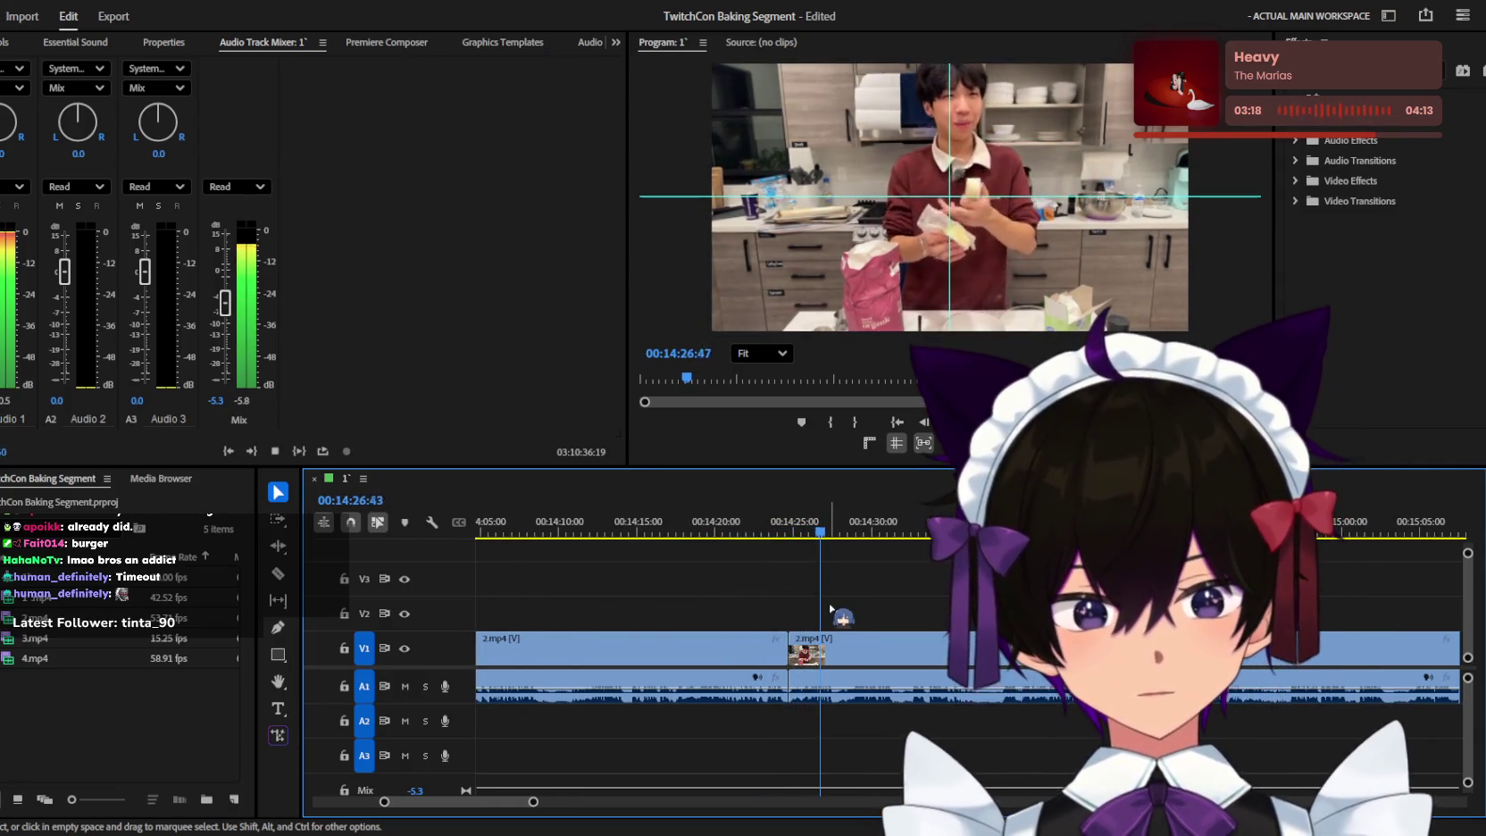
pyautogui.press('=')
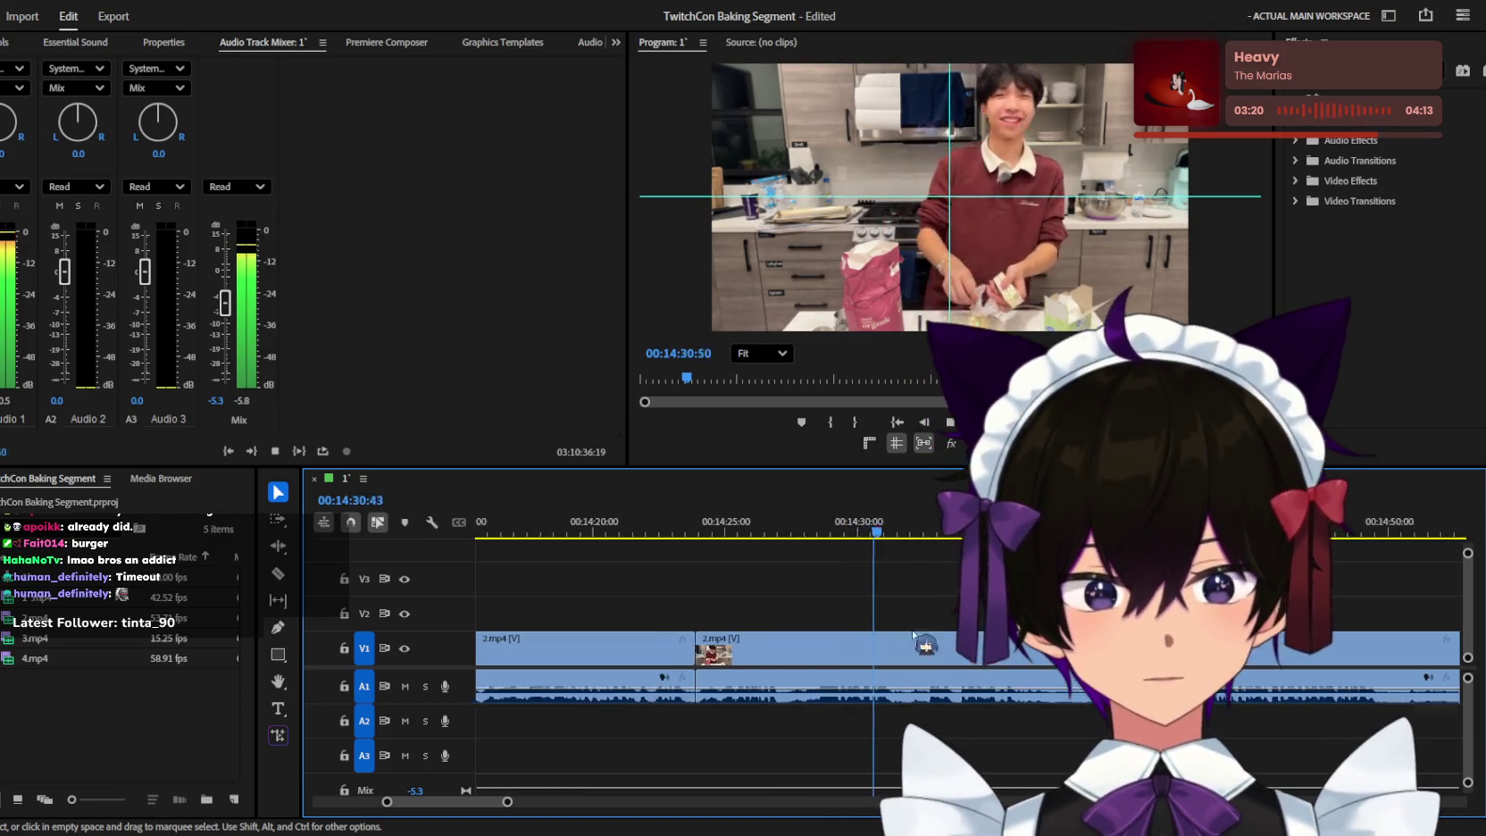
pyautogui.press('space')
pyautogui.press('space')
pyautogui.press('=')
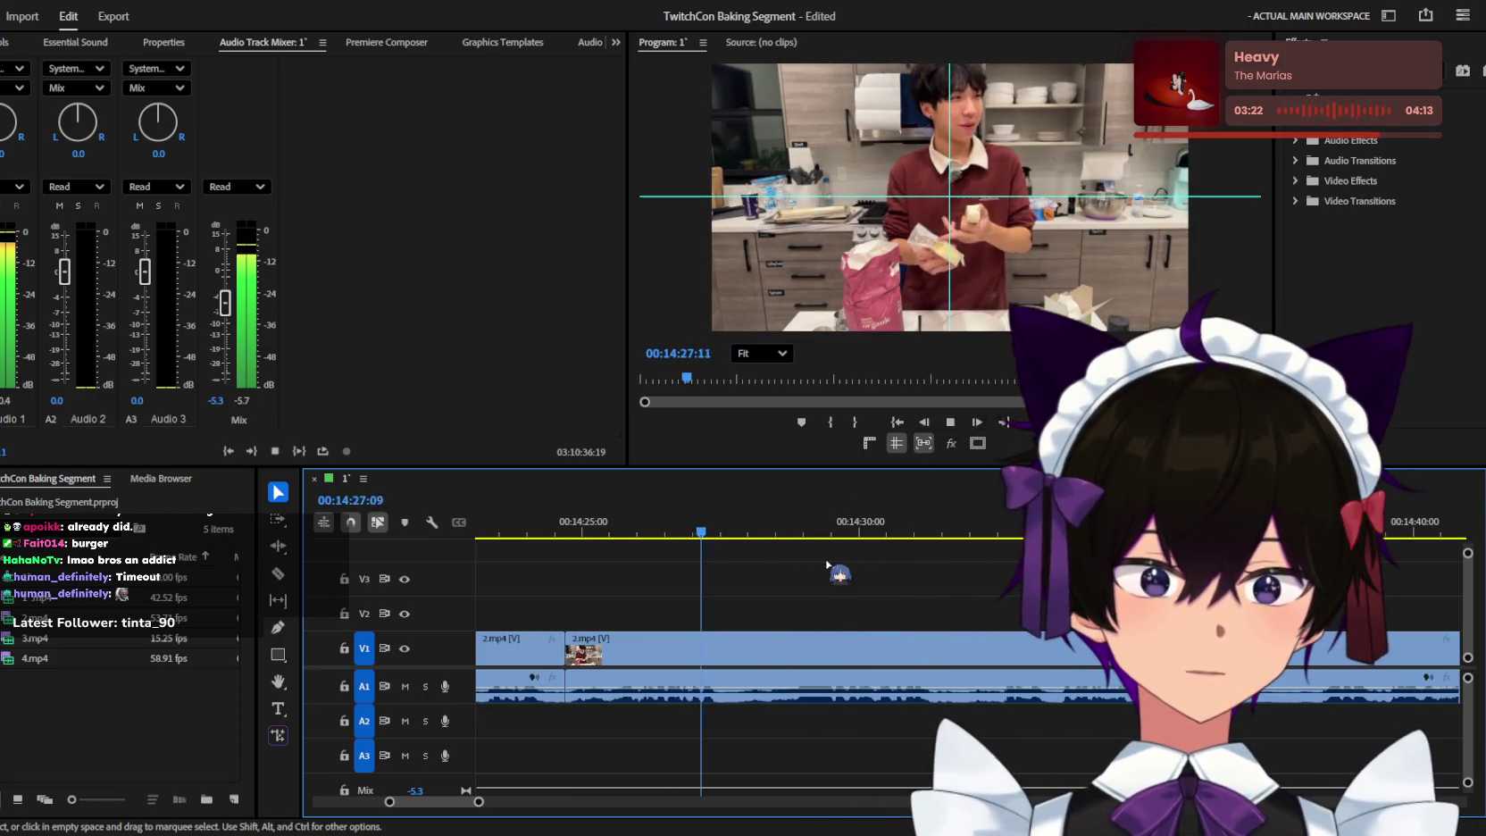
pyautogui.press('-')
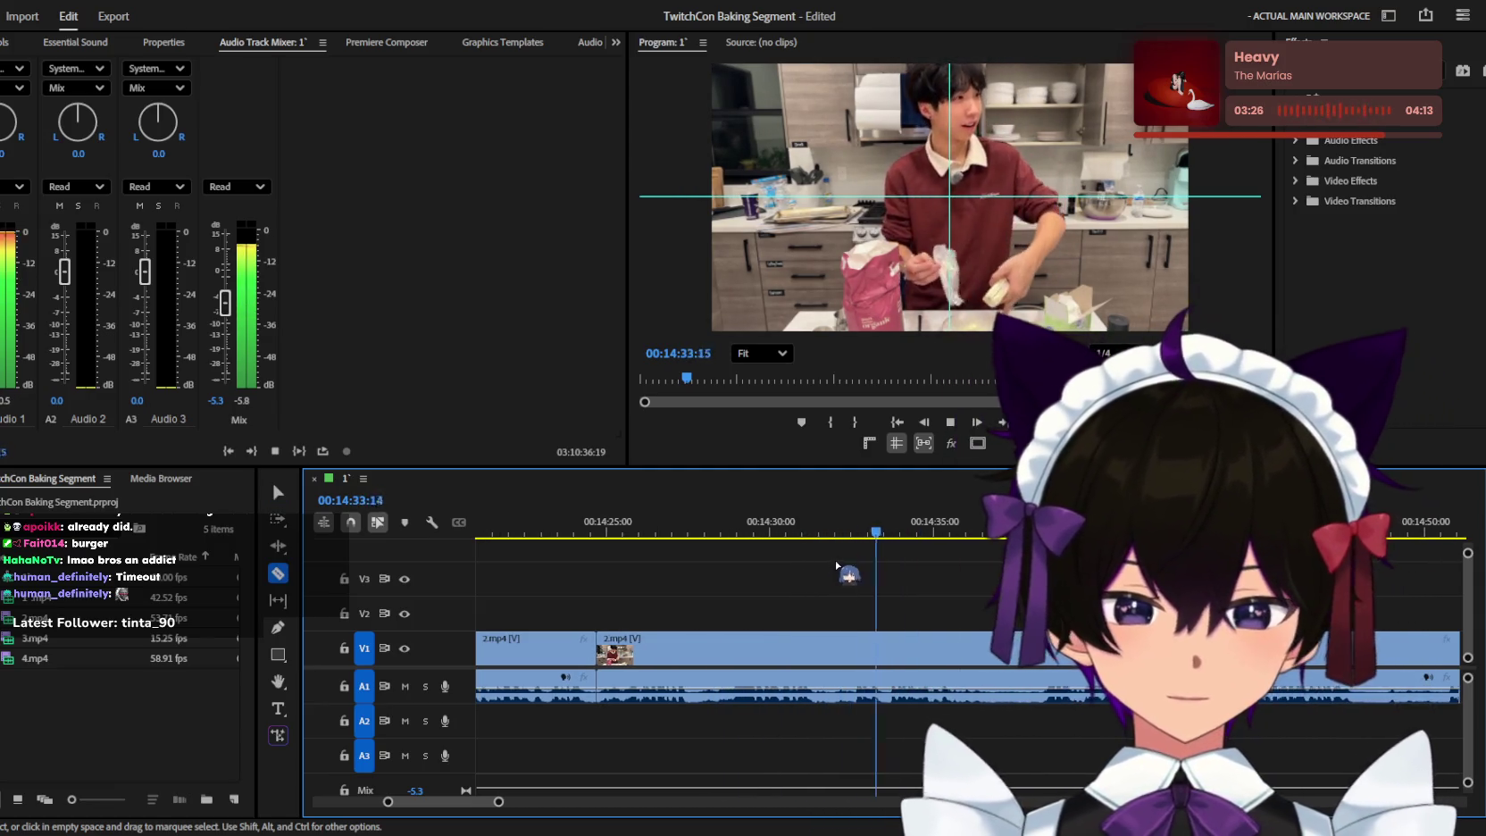
# With the Razor tool active, zoom out to follow playback toward 00:14:56.
pyautogui.press('c')
pyautogui.press('-')
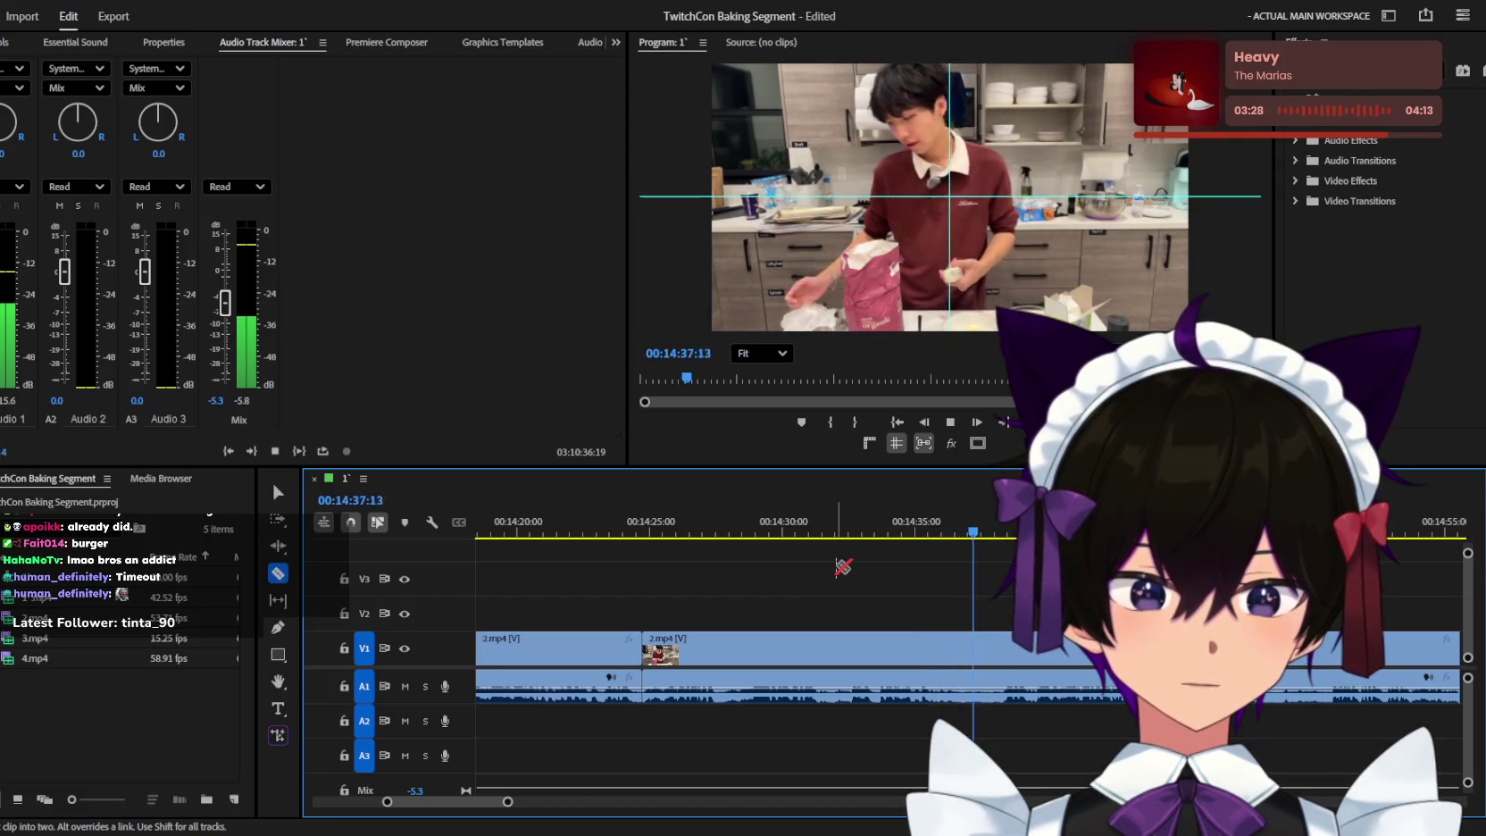
pyautogui.press('-')
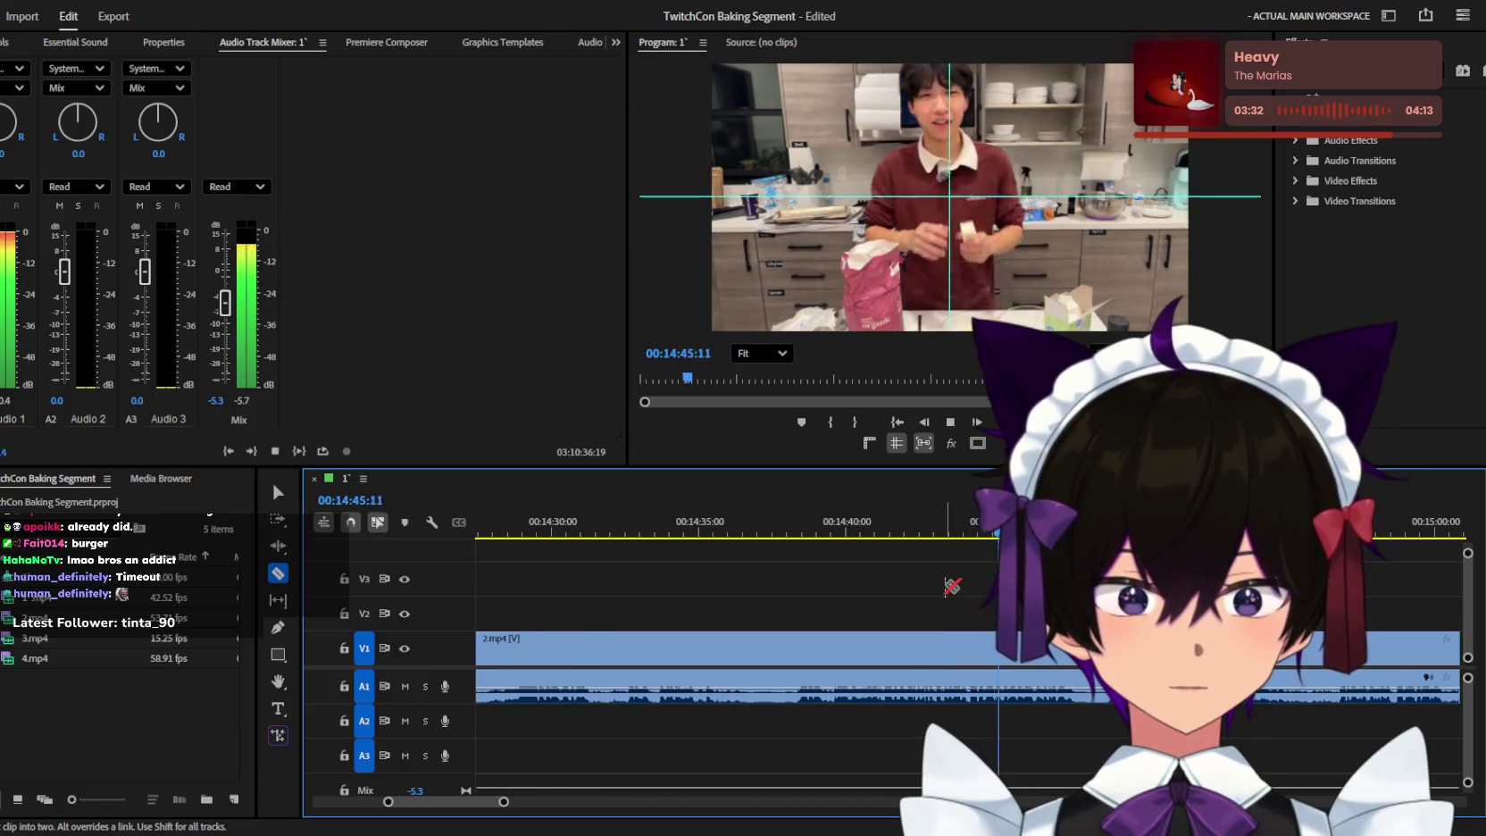
pyautogui.press('-')
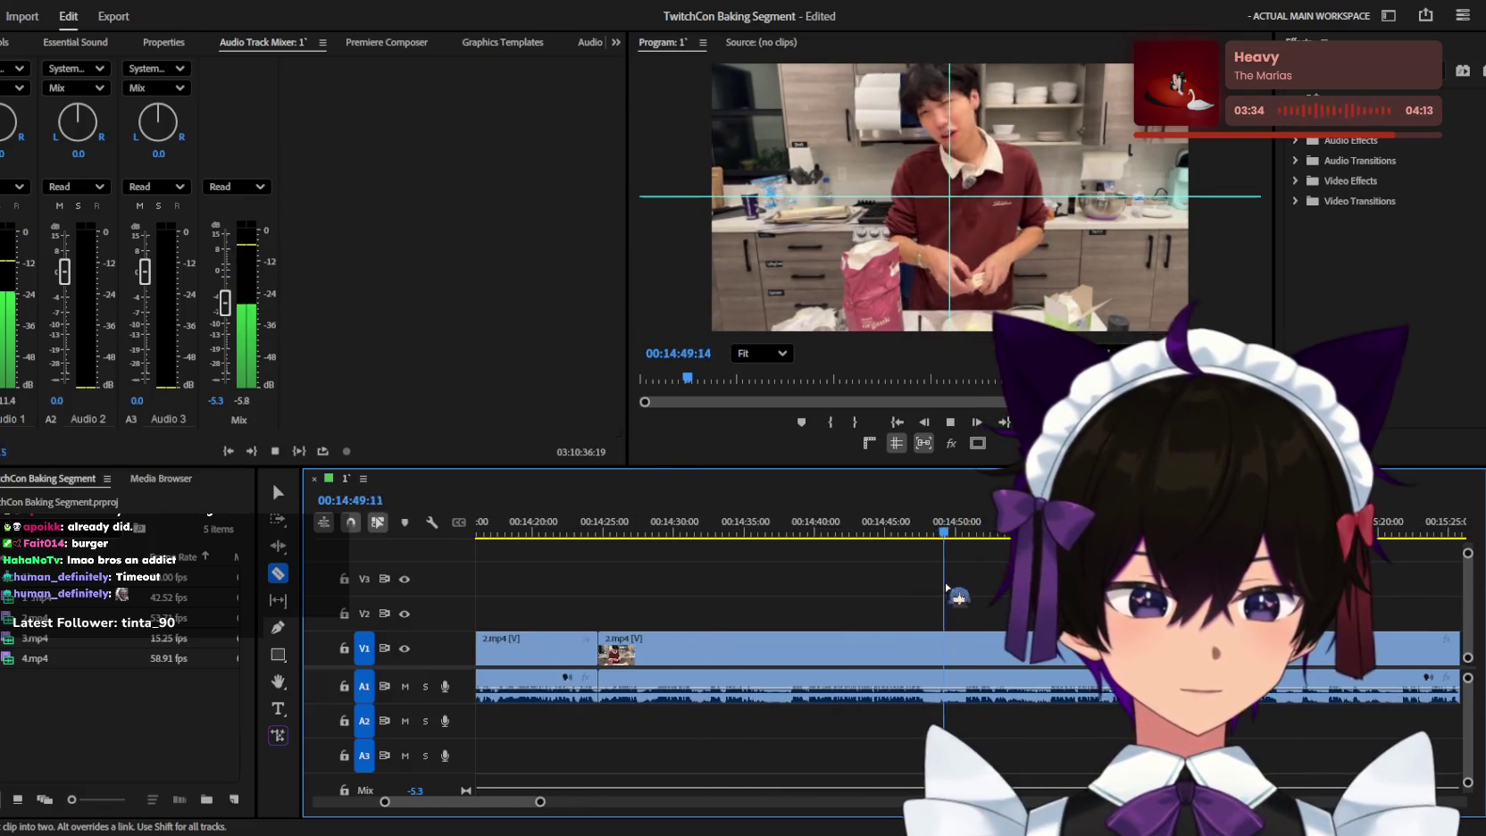
pyautogui.press('-')
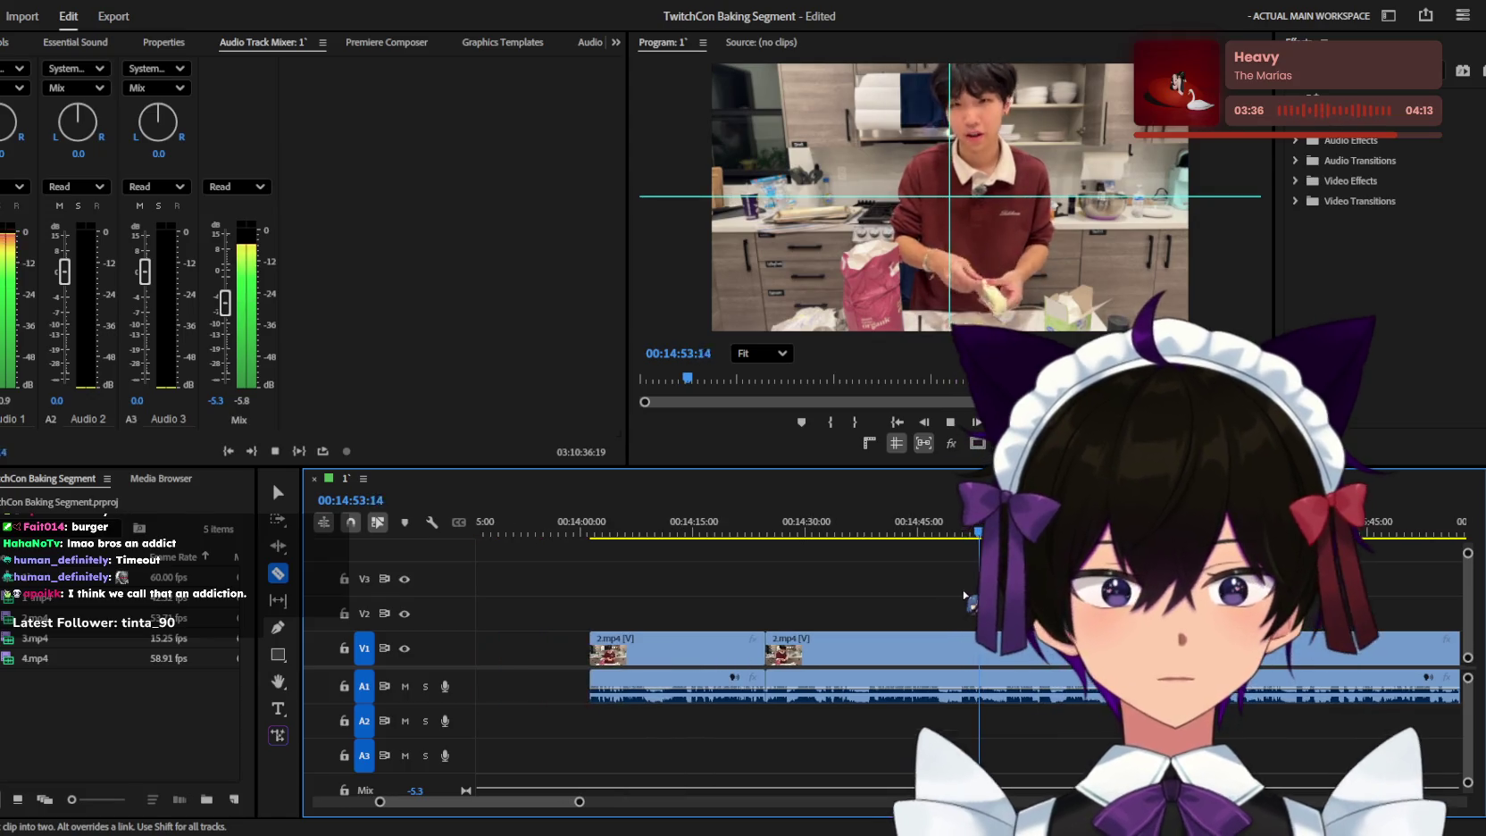
pyautogui.press('=')
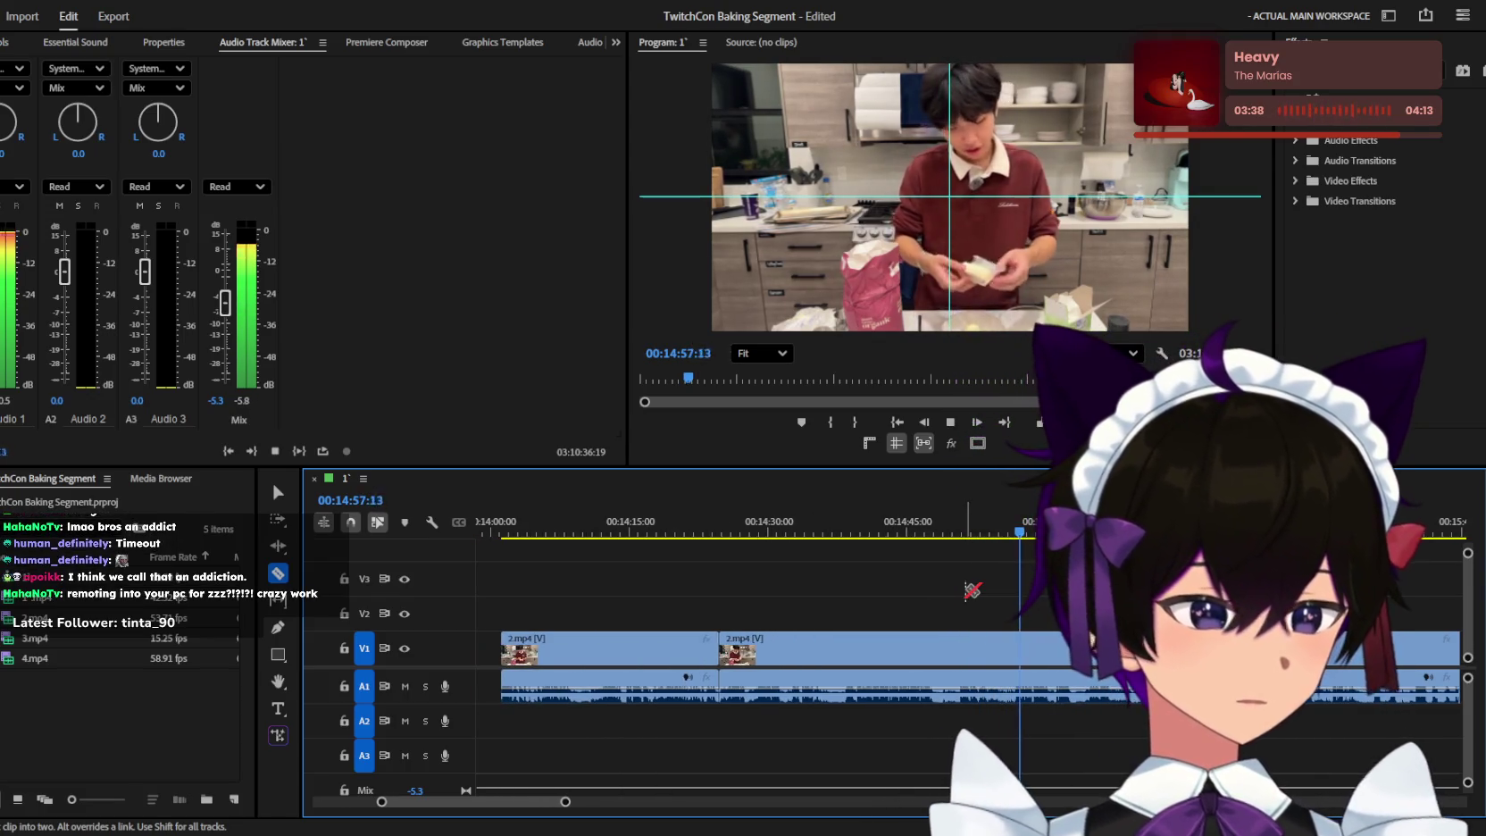
# Pin down the cut point near 00:14:57 with close zoom, then return to Selection.
pyautogui.press('space')
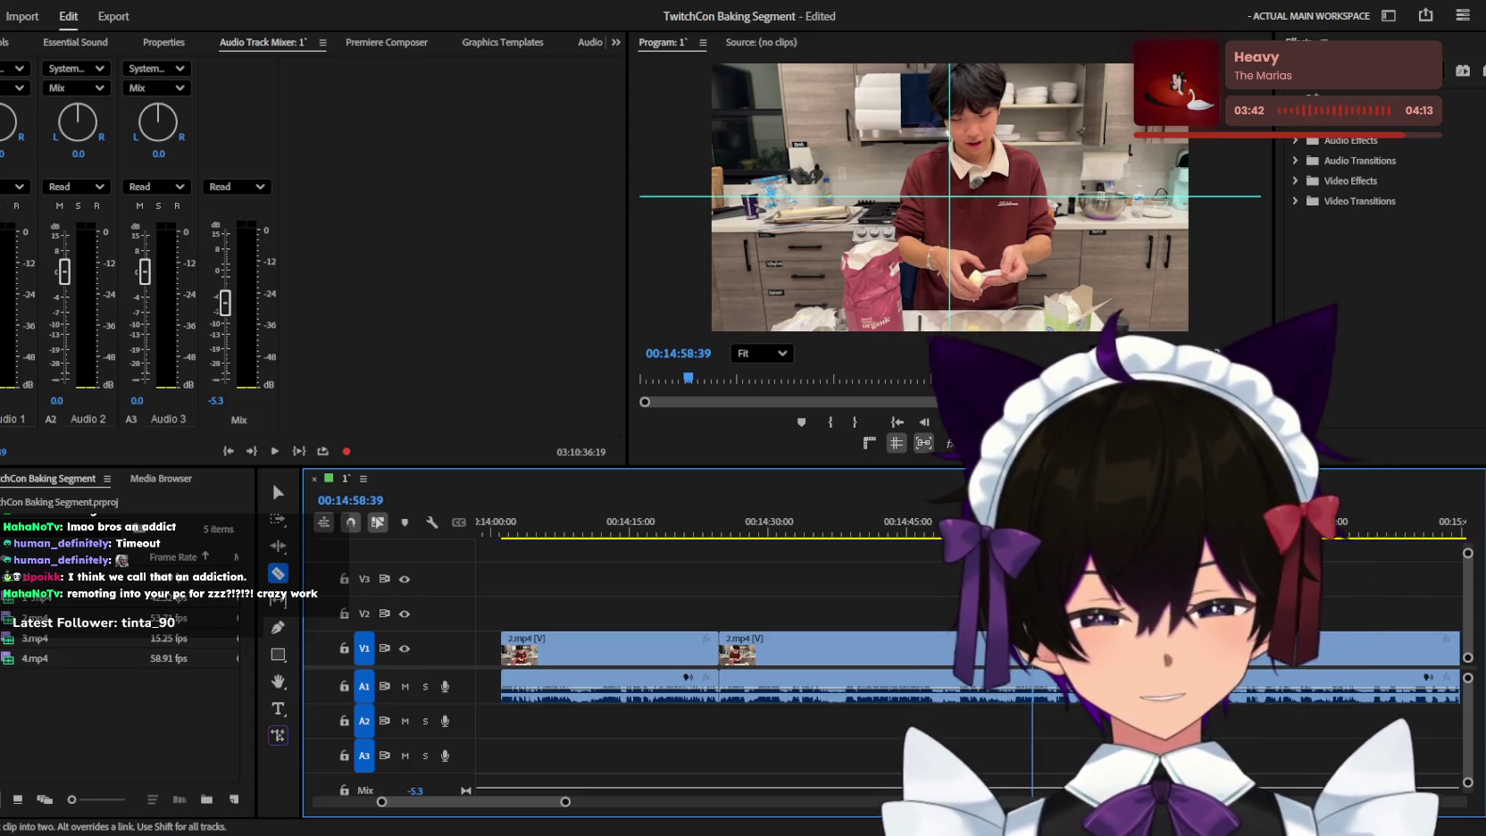
pyautogui.press('space')
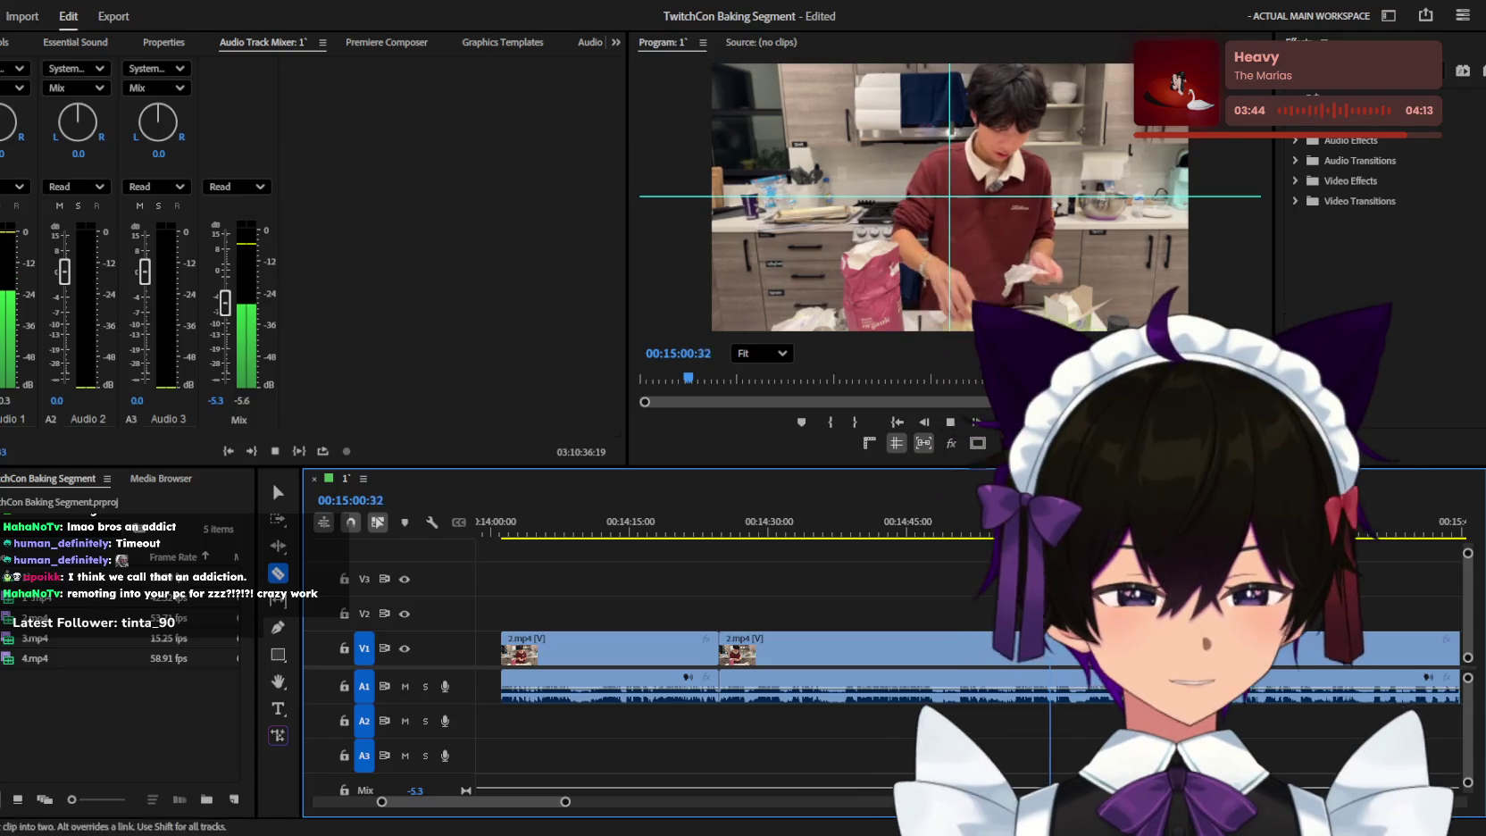
pyautogui.press('space')
pyautogui.press('space')
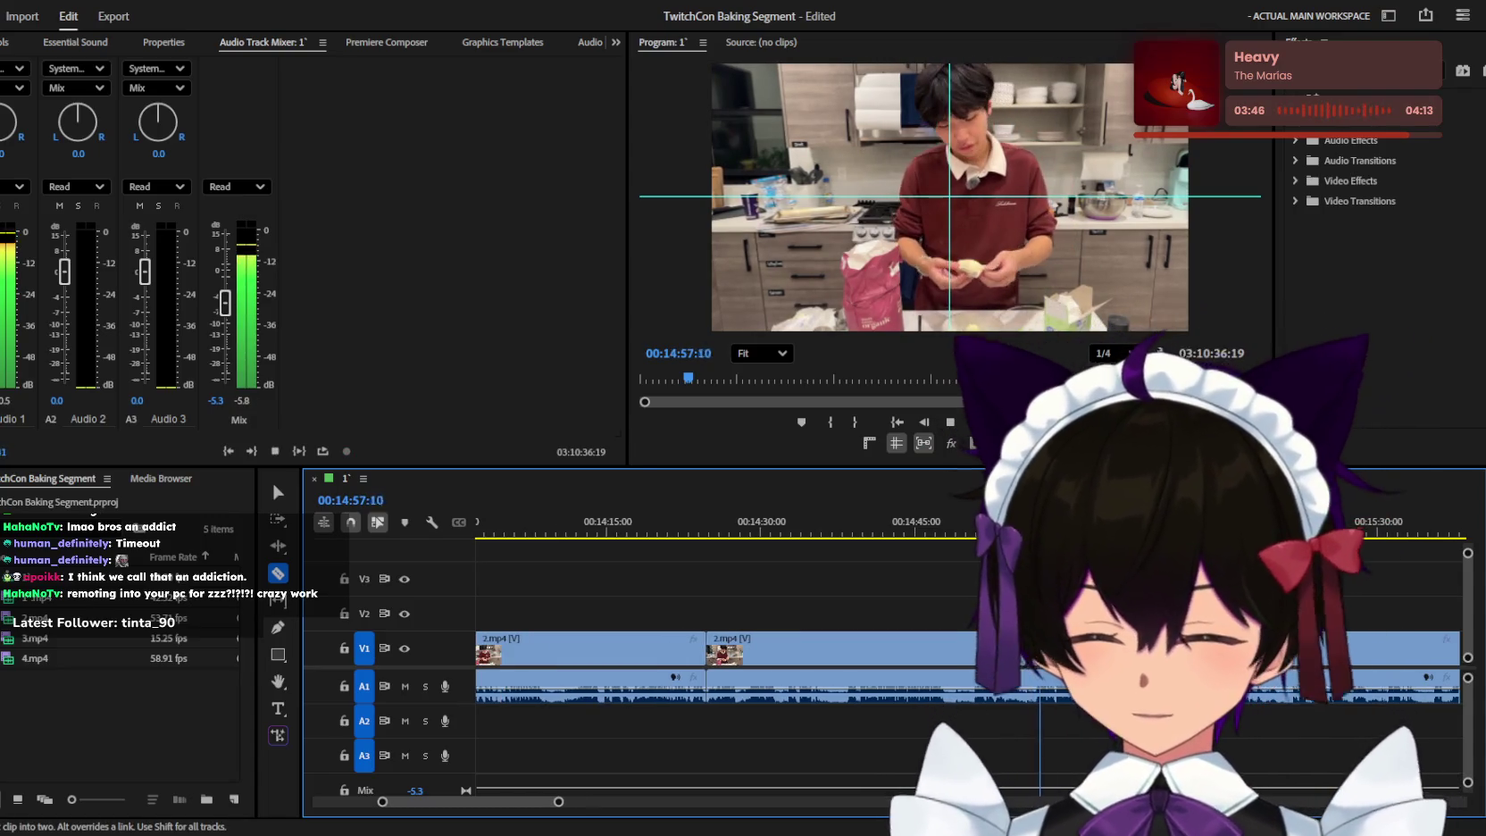
pyautogui.press('=')
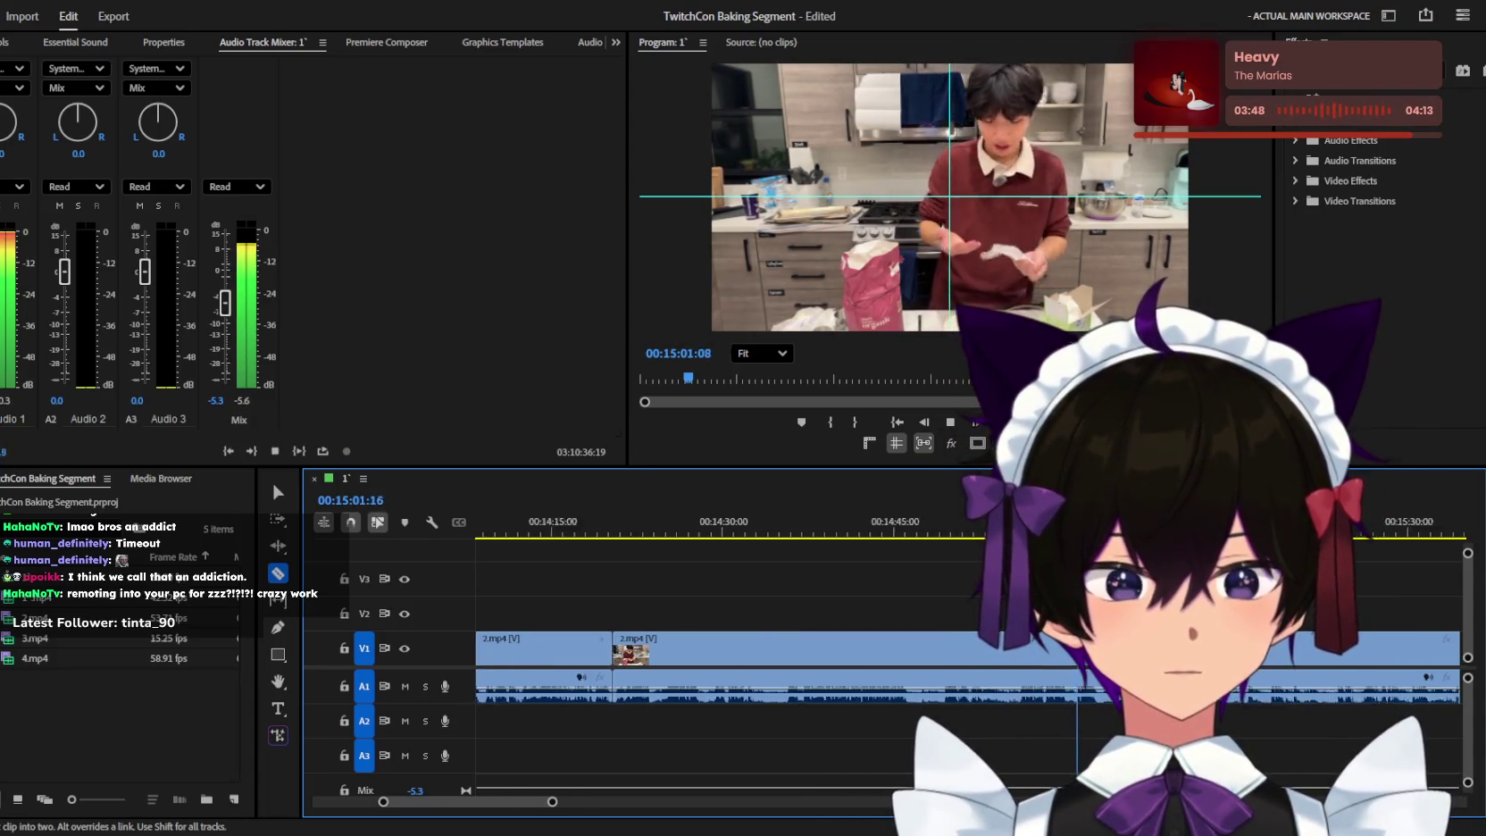
pyautogui.press('=')
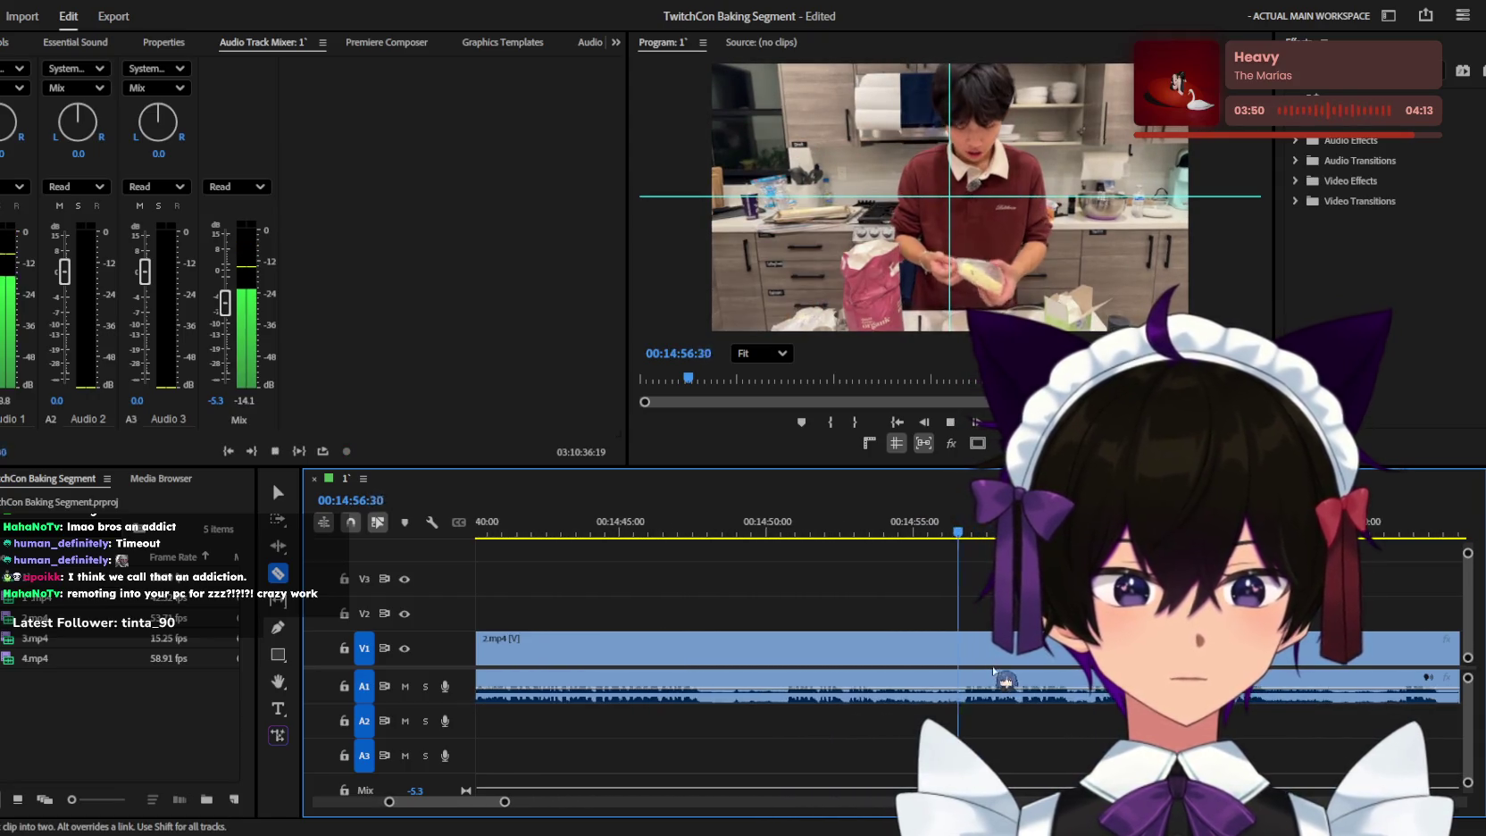
pyautogui.press('=')
pyautogui.press('space')
pyautogui.press('v')
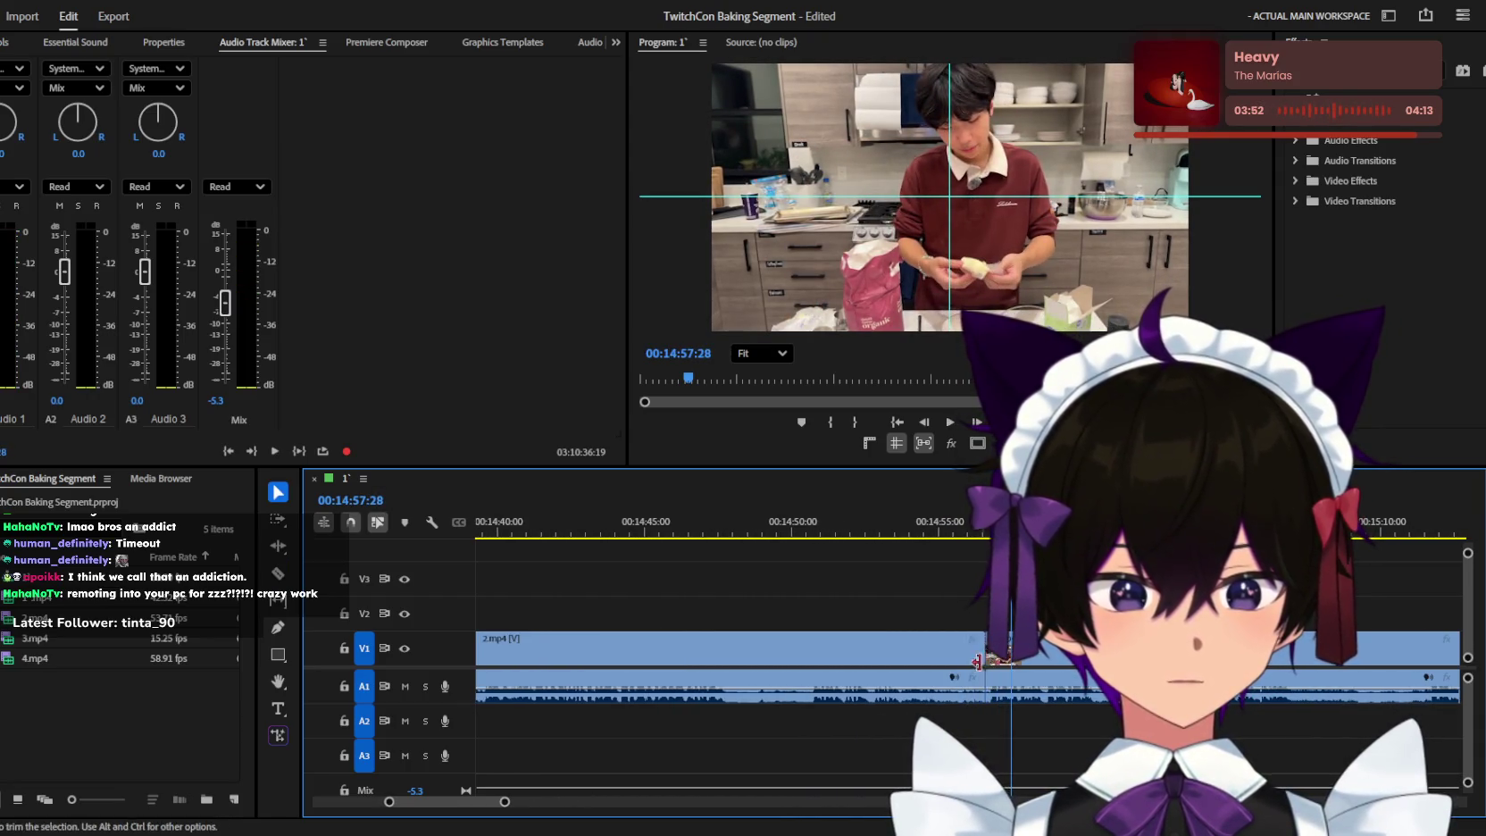
pyautogui.press('-')
pyautogui.press('-')
pyautogui.press('-')
pyautogui.press('space')
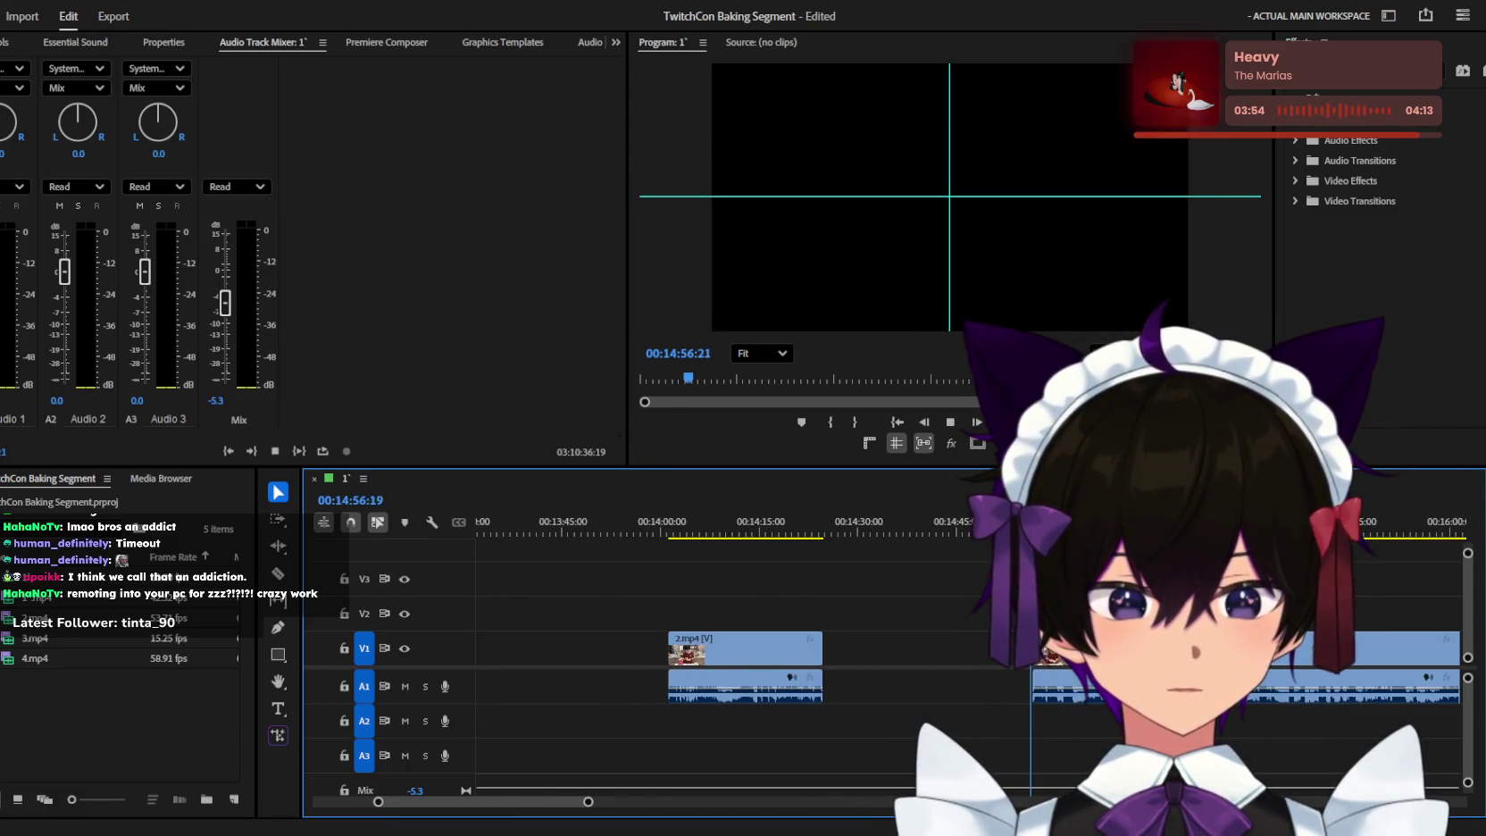
pyautogui.press('=')
pyautogui.press('=')
pyautogui.press('=')
pyautogui.press('=')
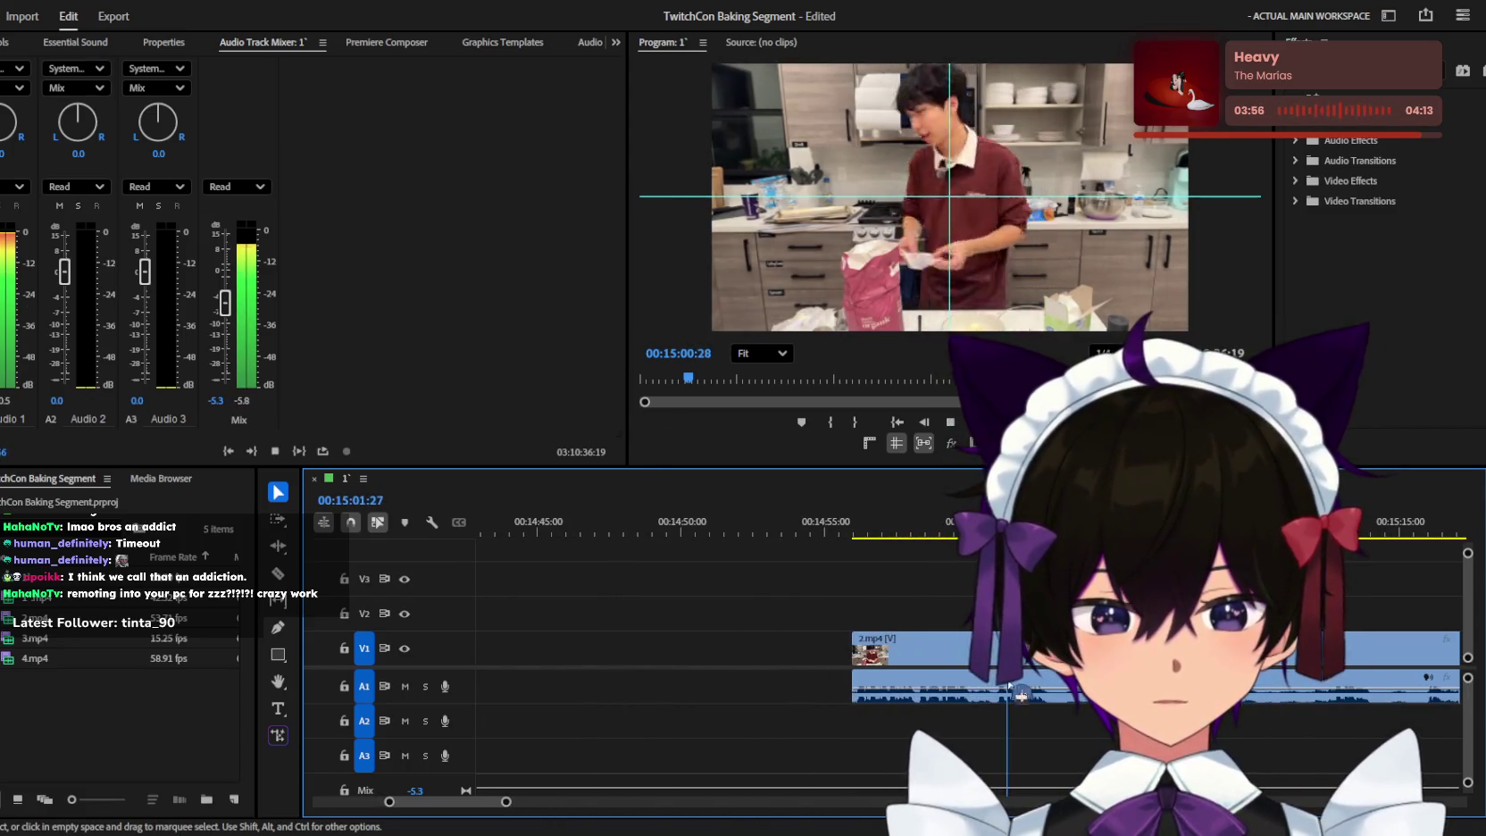
pyautogui.press('=')
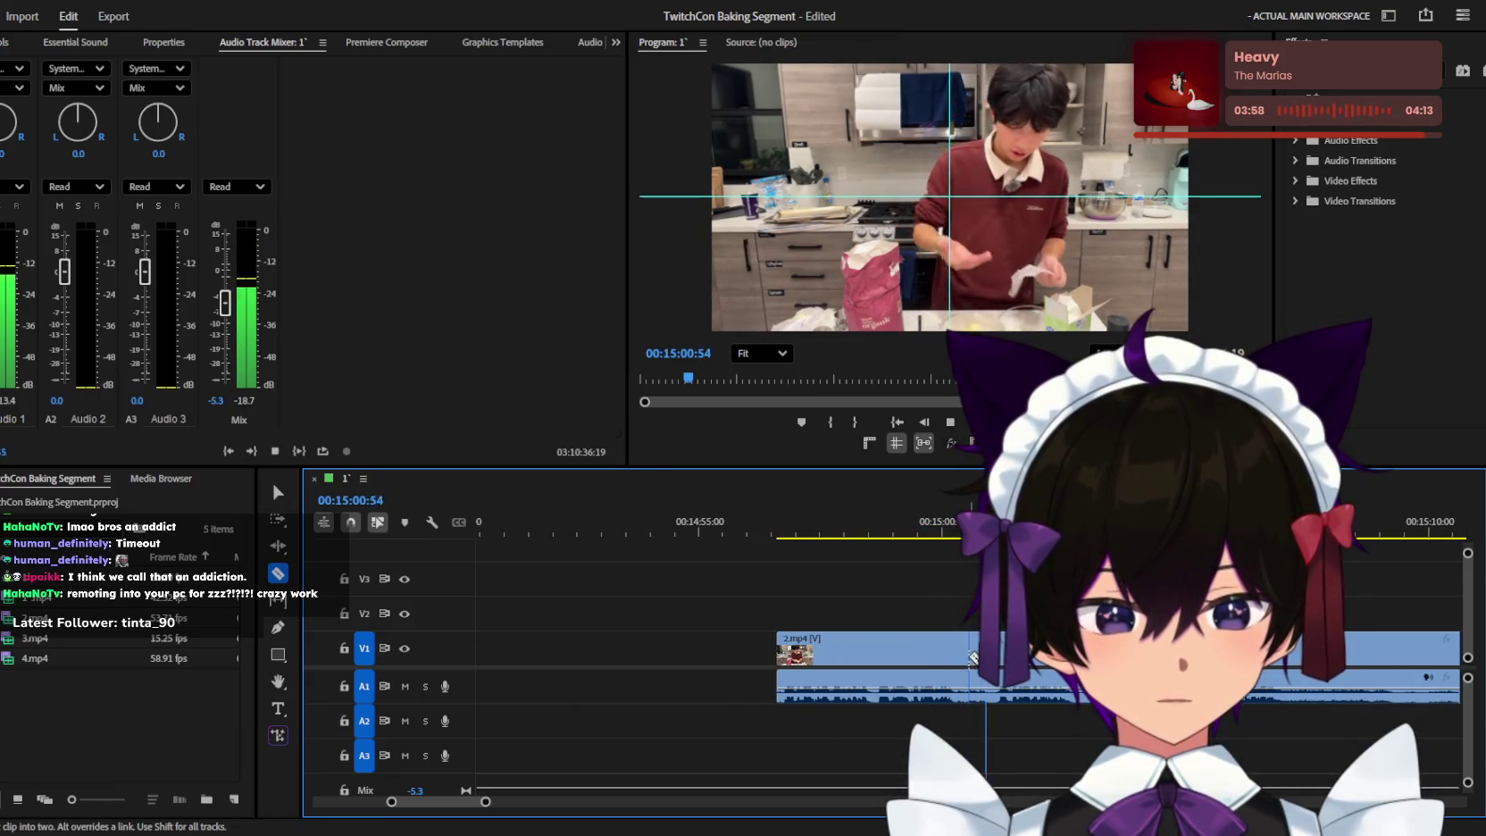
pyautogui.press('l')
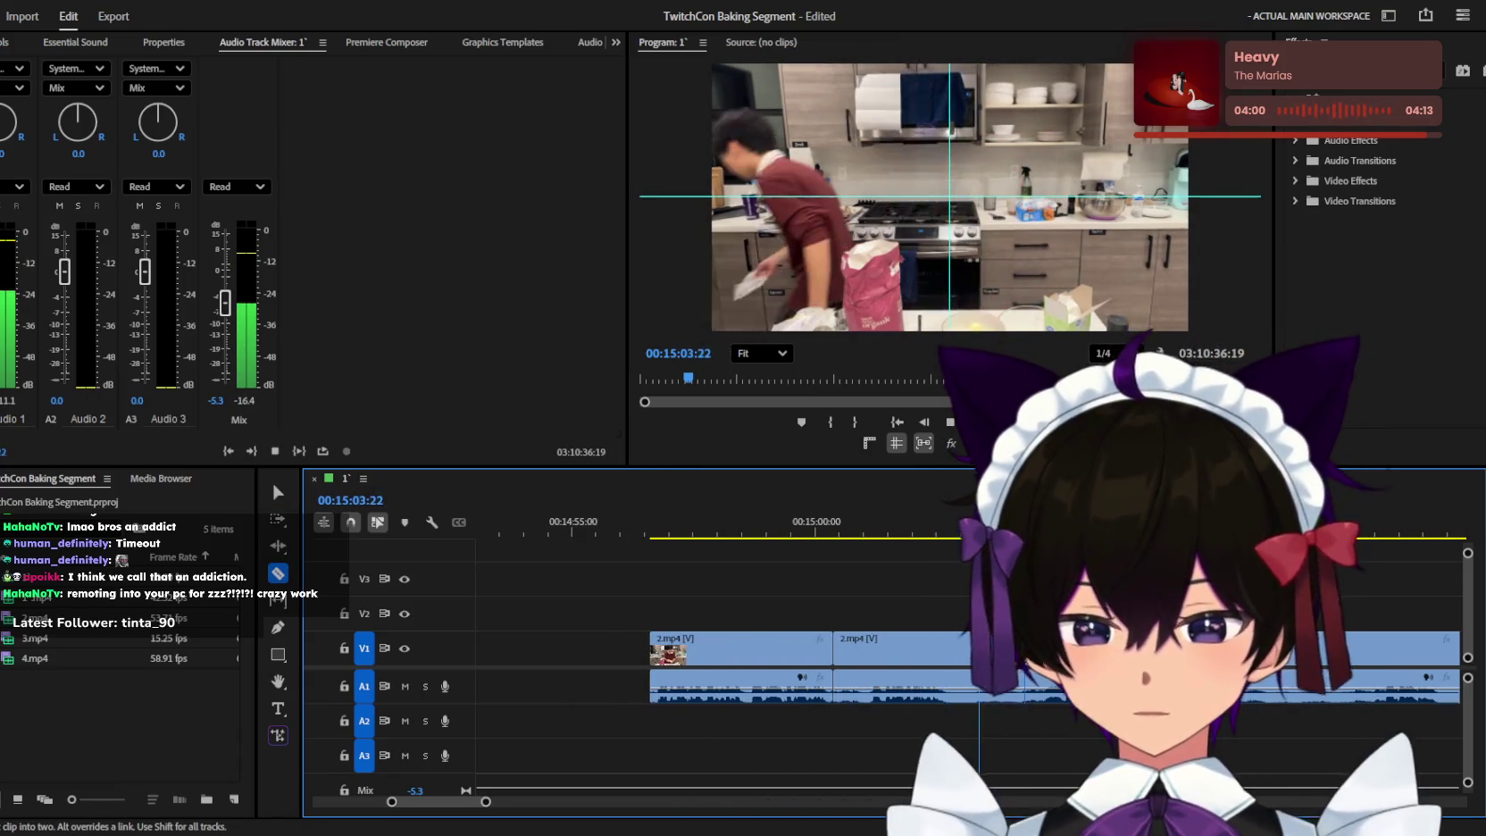
pyautogui.press('l')
pyautogui.press('-')
pyautogui.press('-')
pyautogui.press('-')
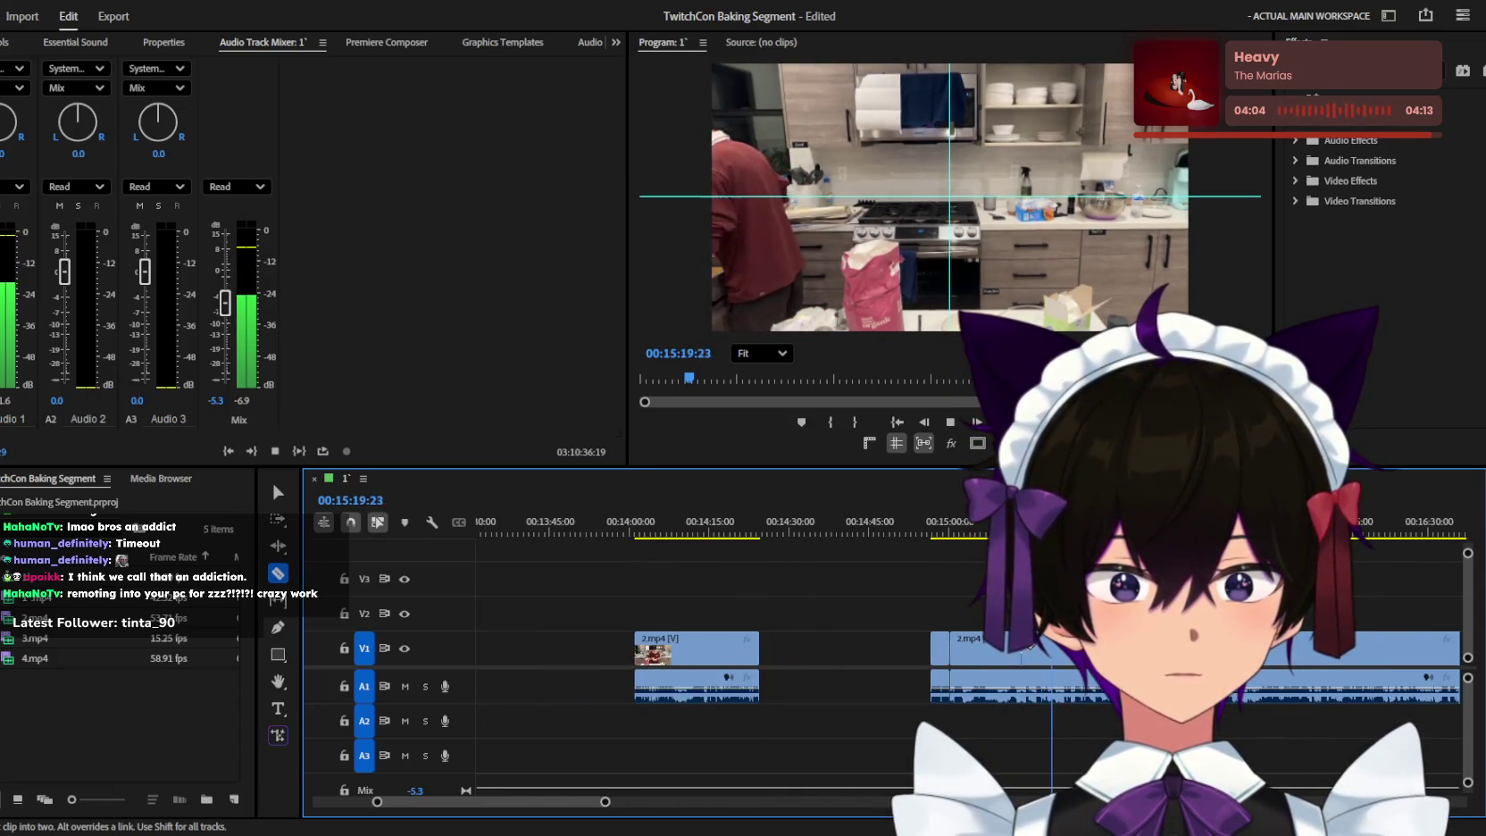
pyautogui.press('-')
pyautogui.press('-')
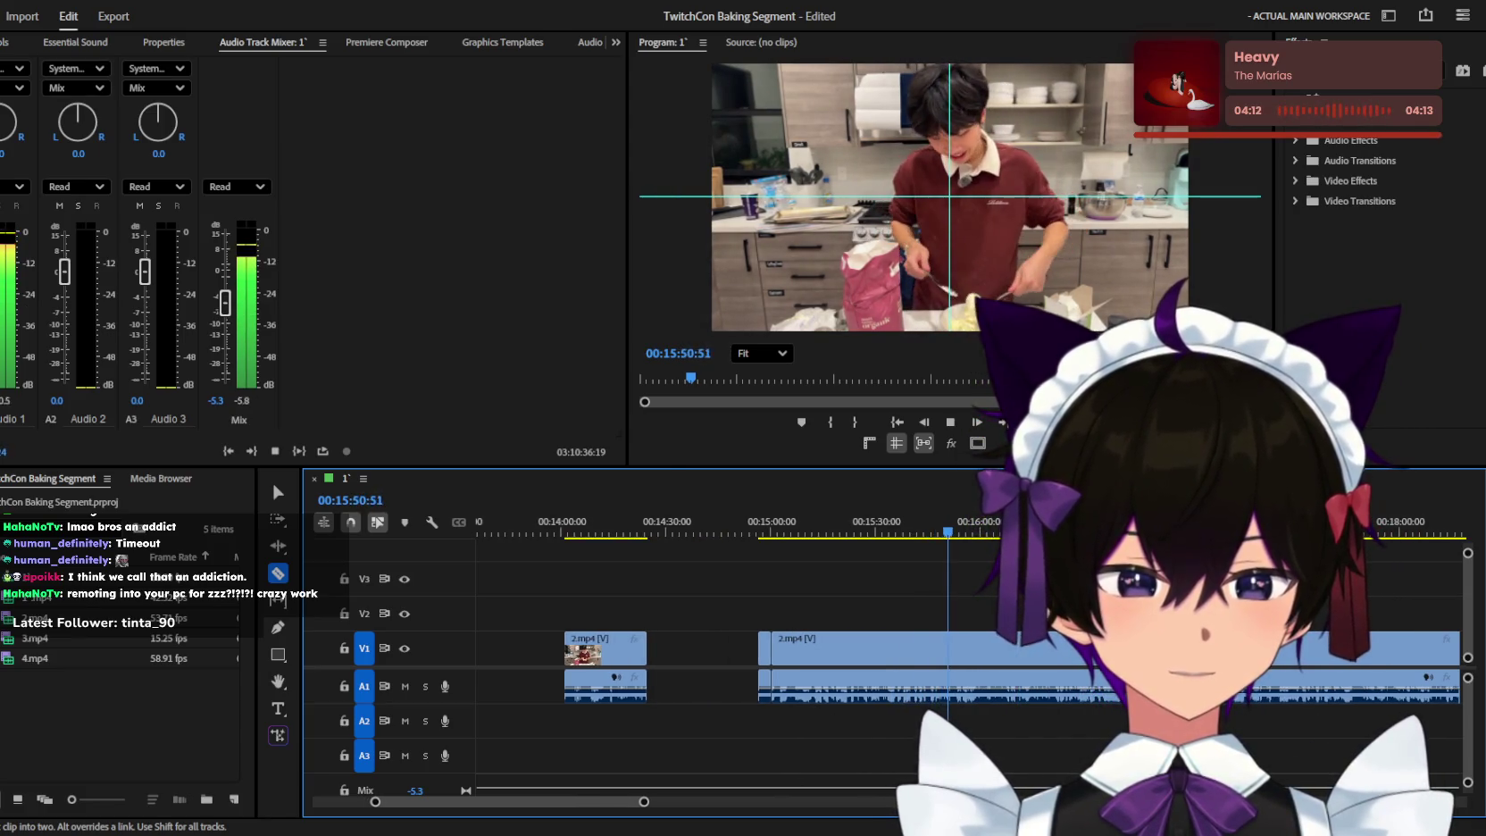
pyautogui.press('space')
pyautogui.press('=')
pyautogui.press('=')
pyautogui.press('space')
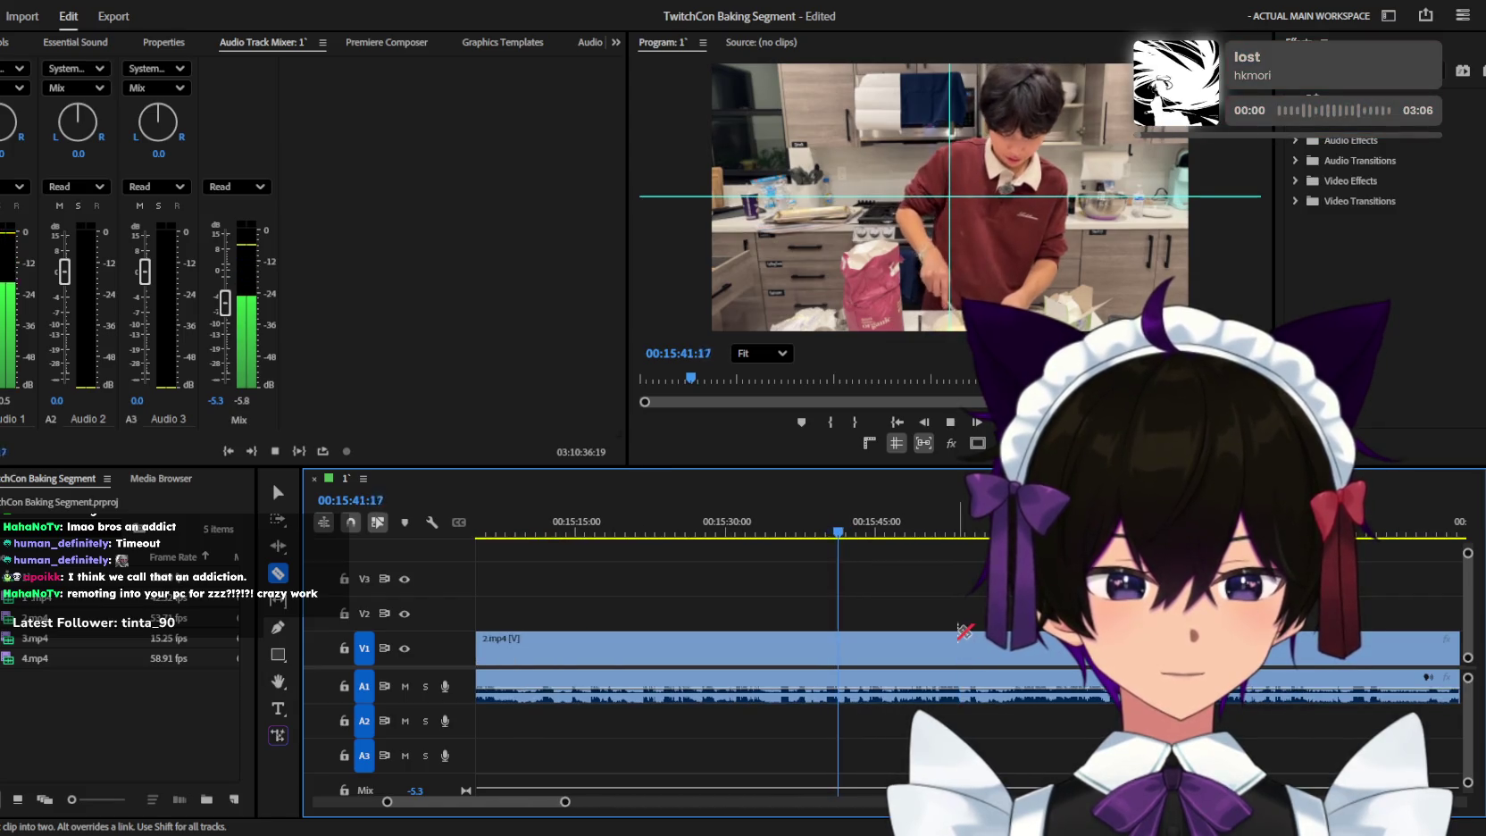
pyautogui.press('=')
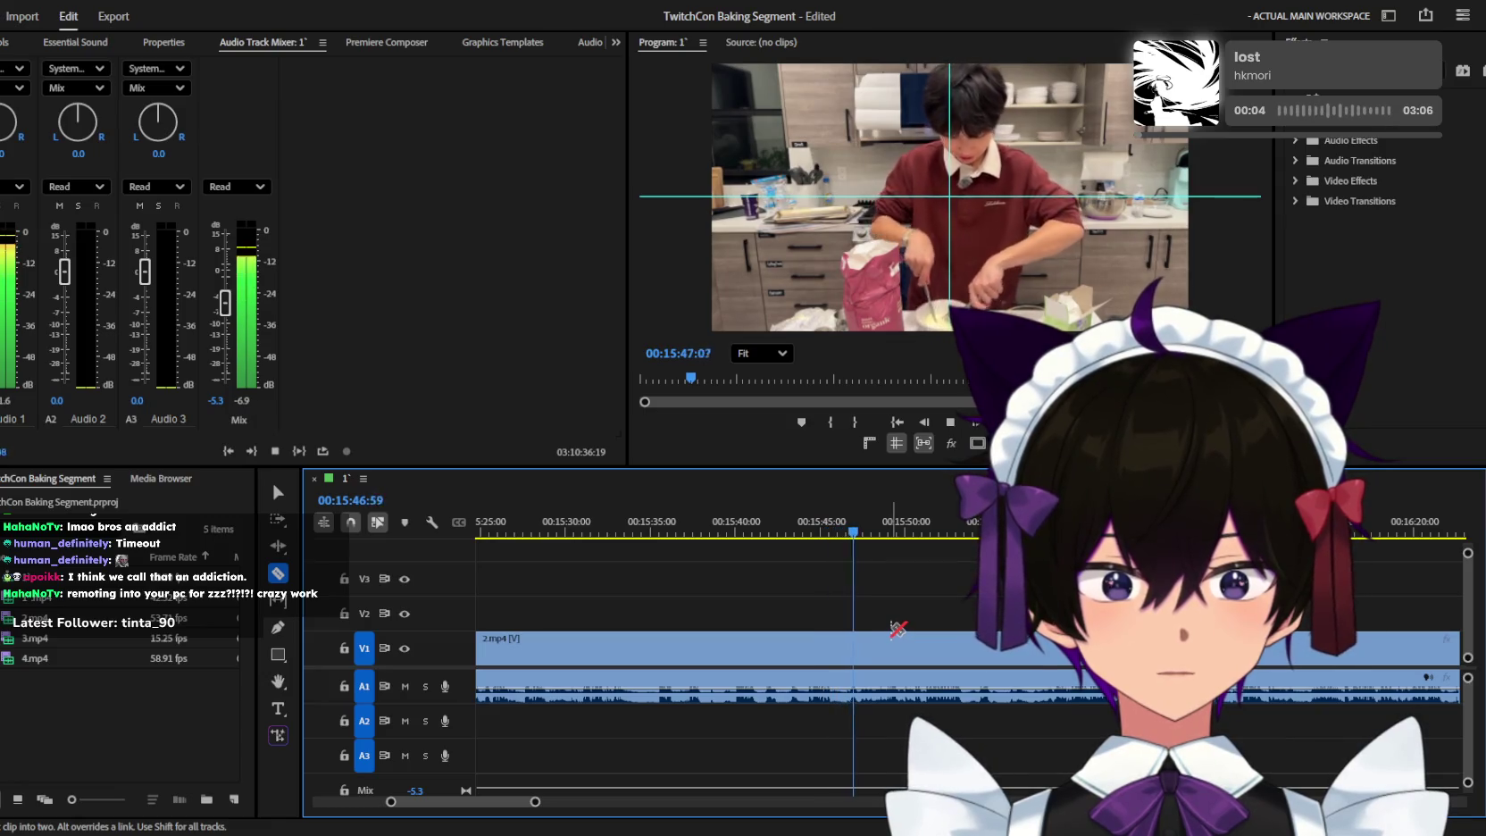
# Replay the footage around 15:42 and split 2.mp4 at 15:44:00.
pyautogui.press('space')
pyautogui.press('space')
pyautogui.press('=')
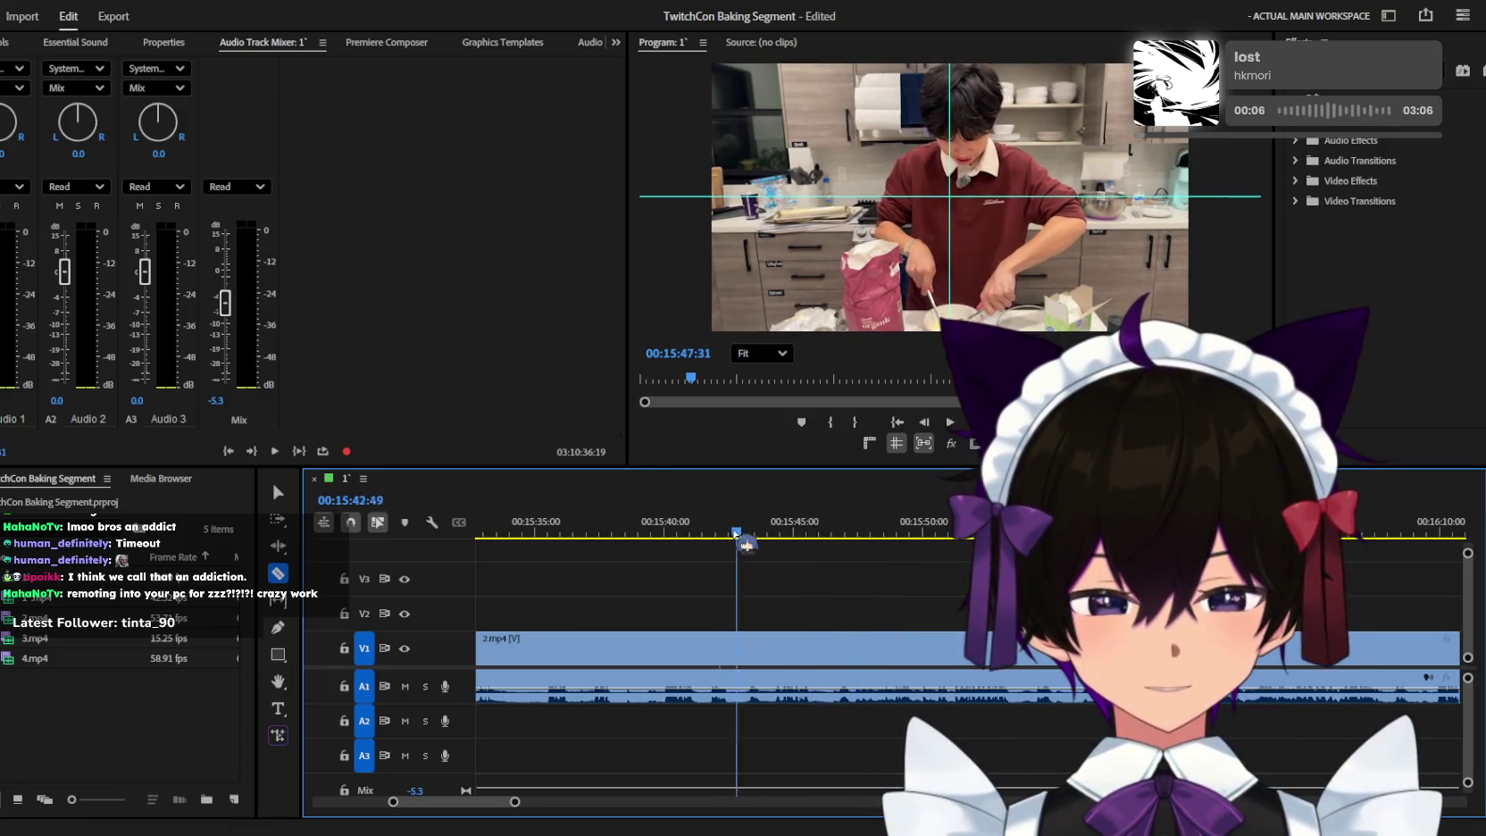
pyautogui.press('=')
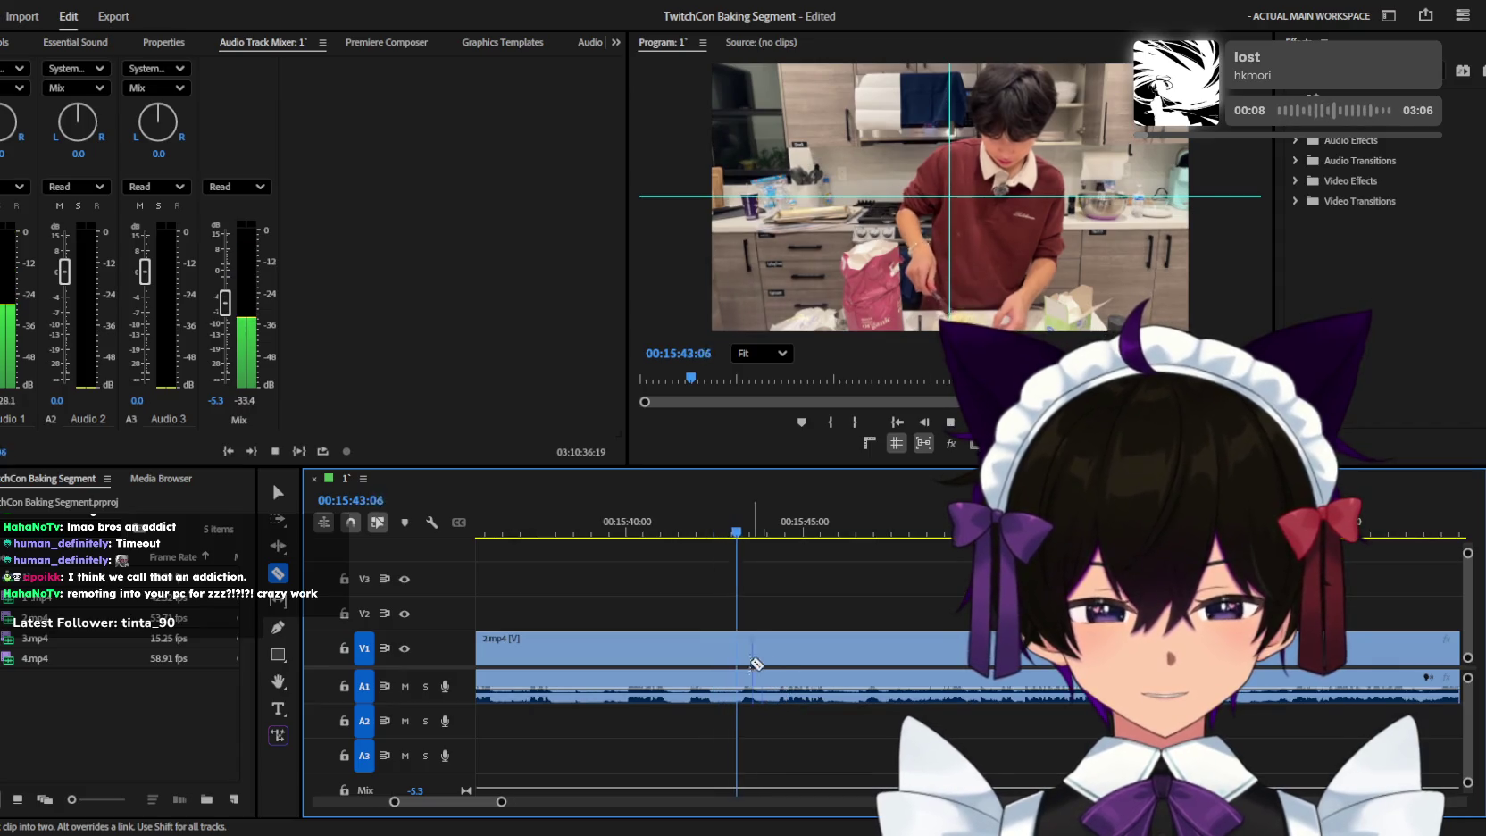
pyautogui.press('space')
pyautogui.click(762, 659)
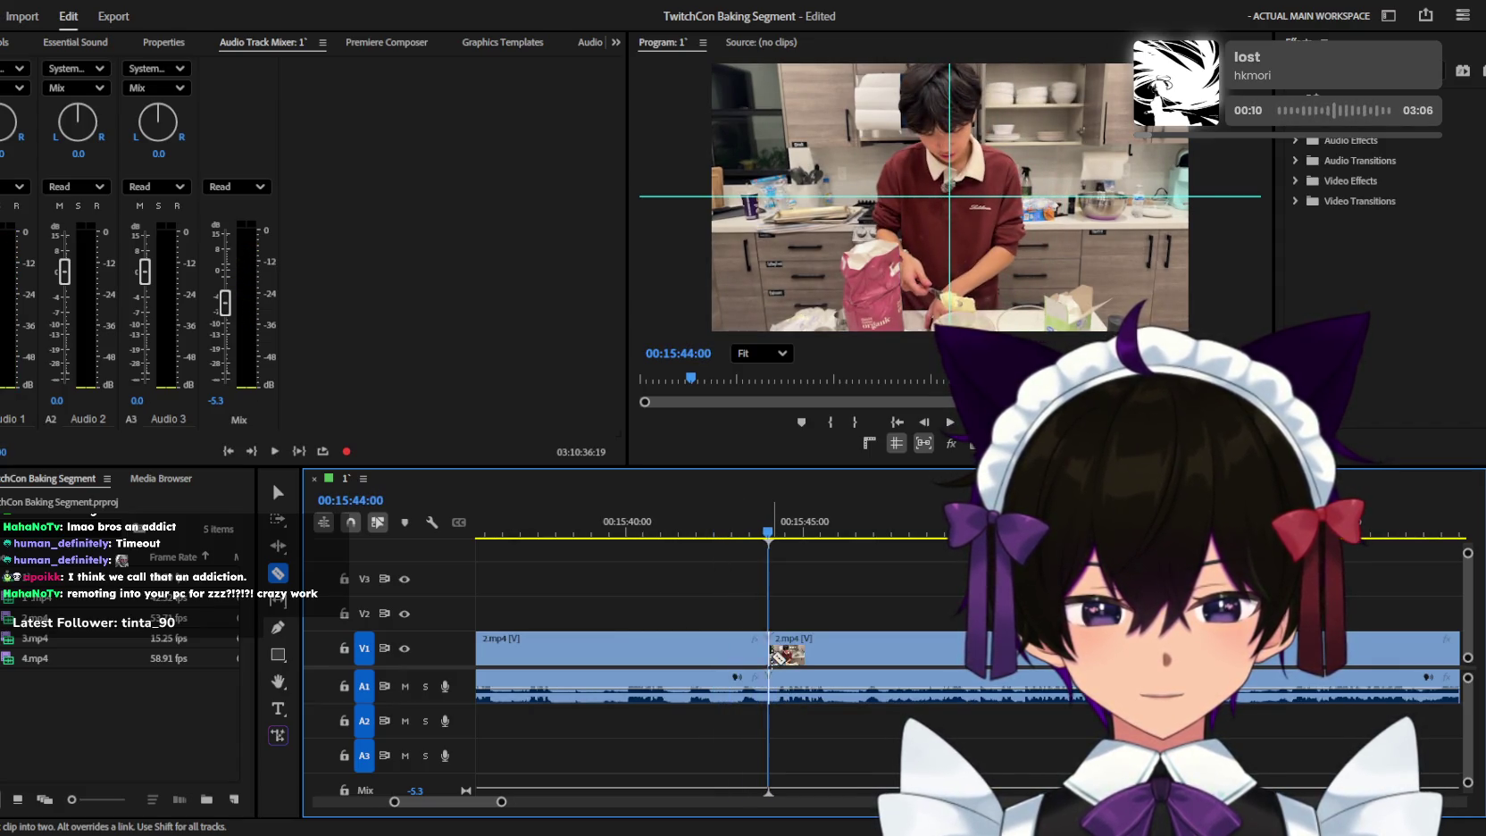
# Cut 2.mp4 again near 15:46 and delete the short piece between the cuts.
pyautogui.press('v')
pyautogui.press('space')
pyautogui.press('-')
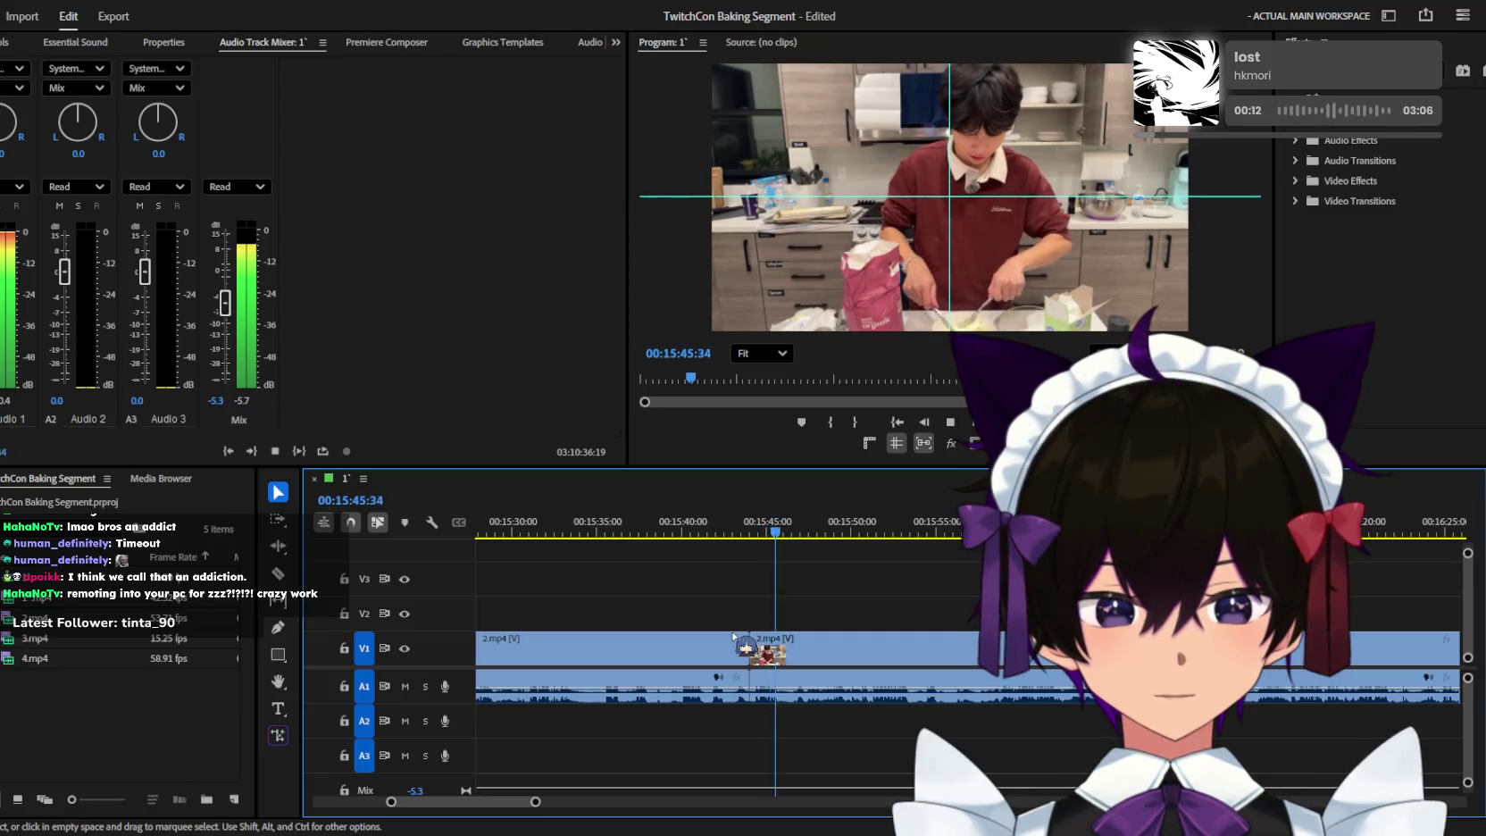
pyautogui.press('=')
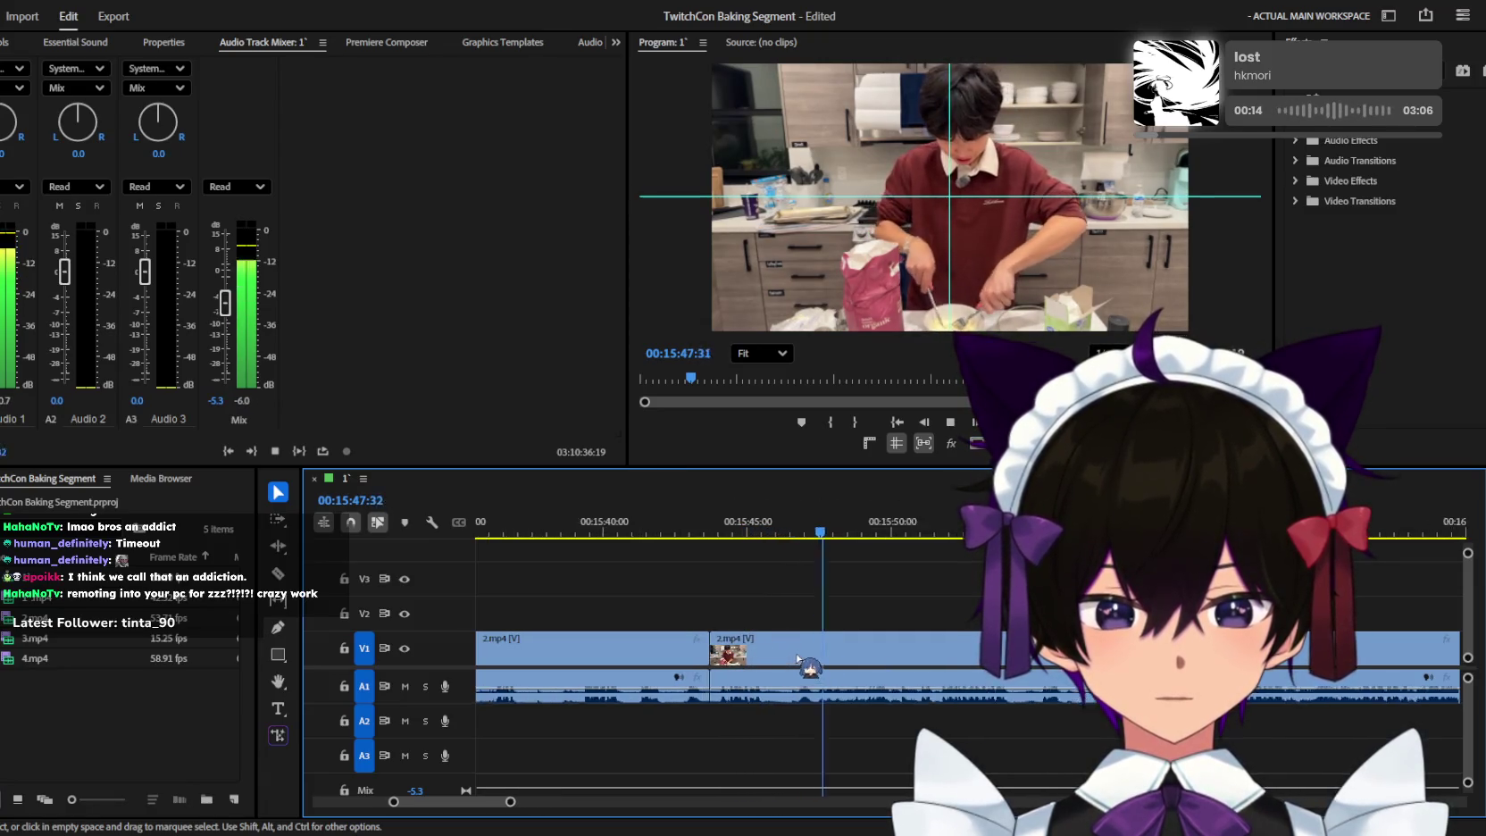
pyautogui.press('=')
pyautogui.press('c')
pyautogui.moveTo(785, 529); pyautogui.dragTo(803, 535)
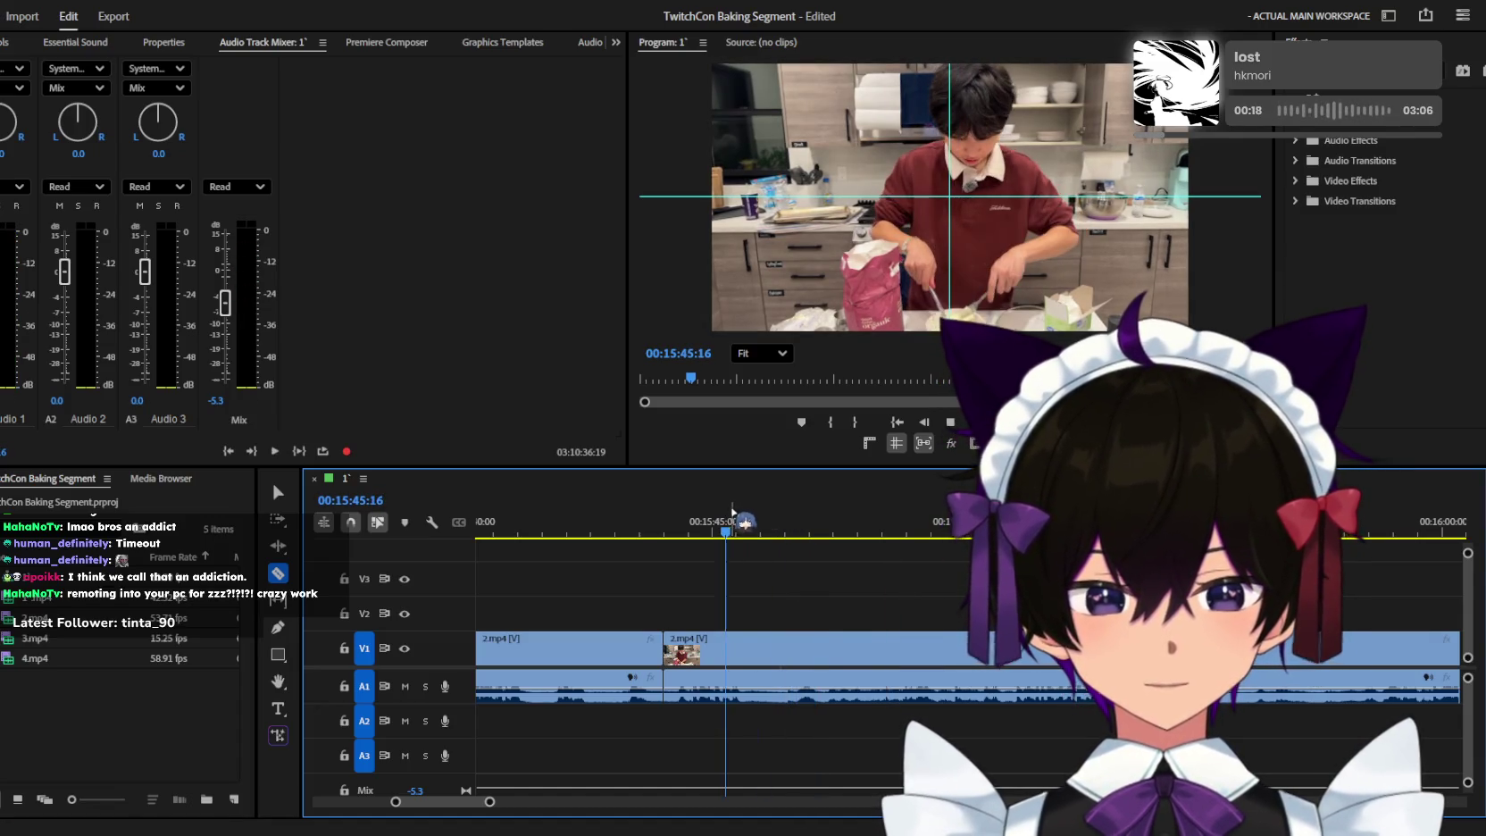
pyautogui.moveTo(734, 518); pyautogui.dragTo(760, 522)
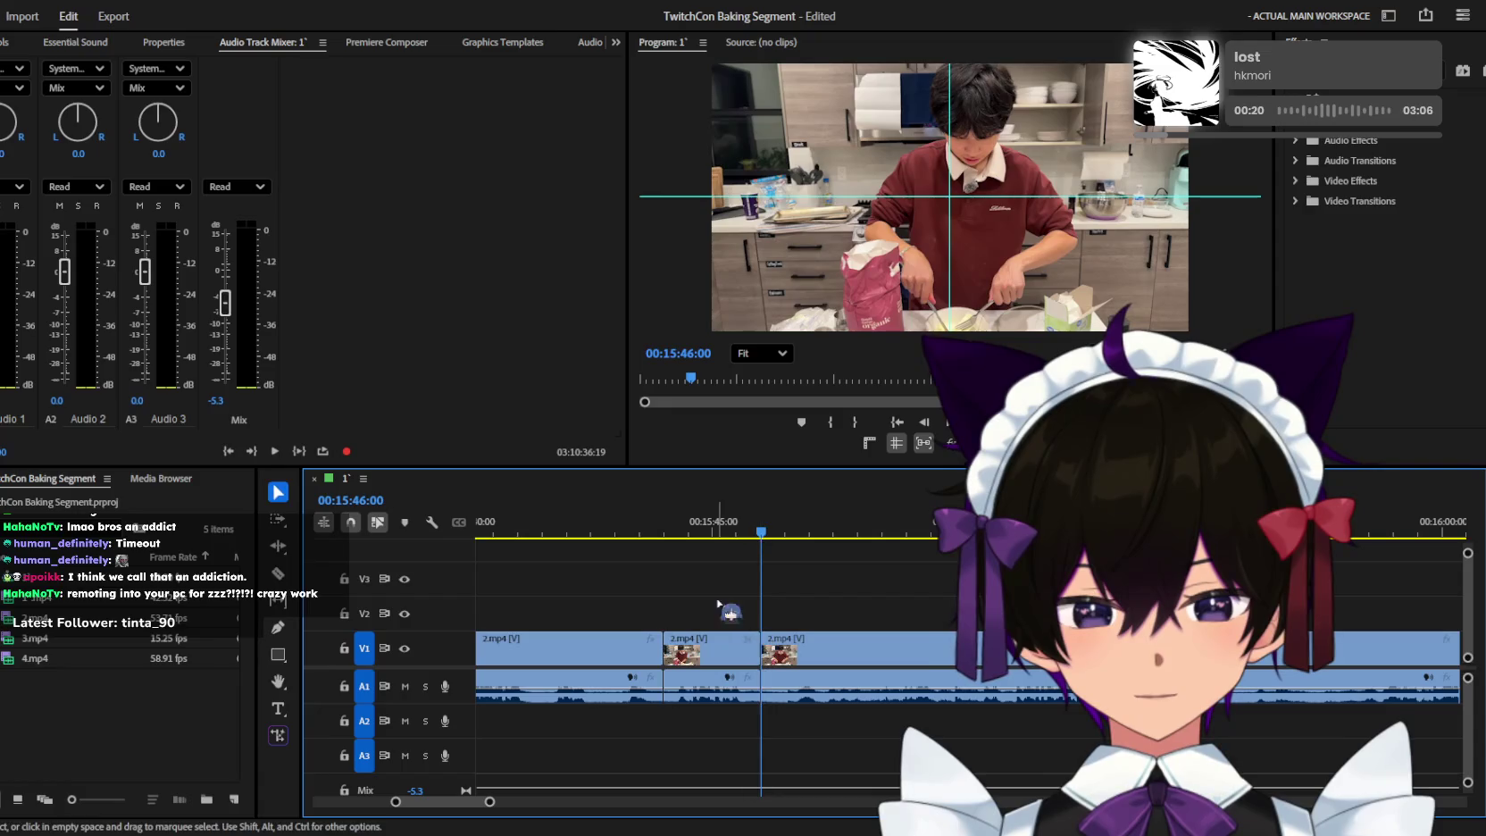
pyautogui.press('Delete')
pyautogui.press('-')
pyautogui.press('-')
pyautogui.press('-')
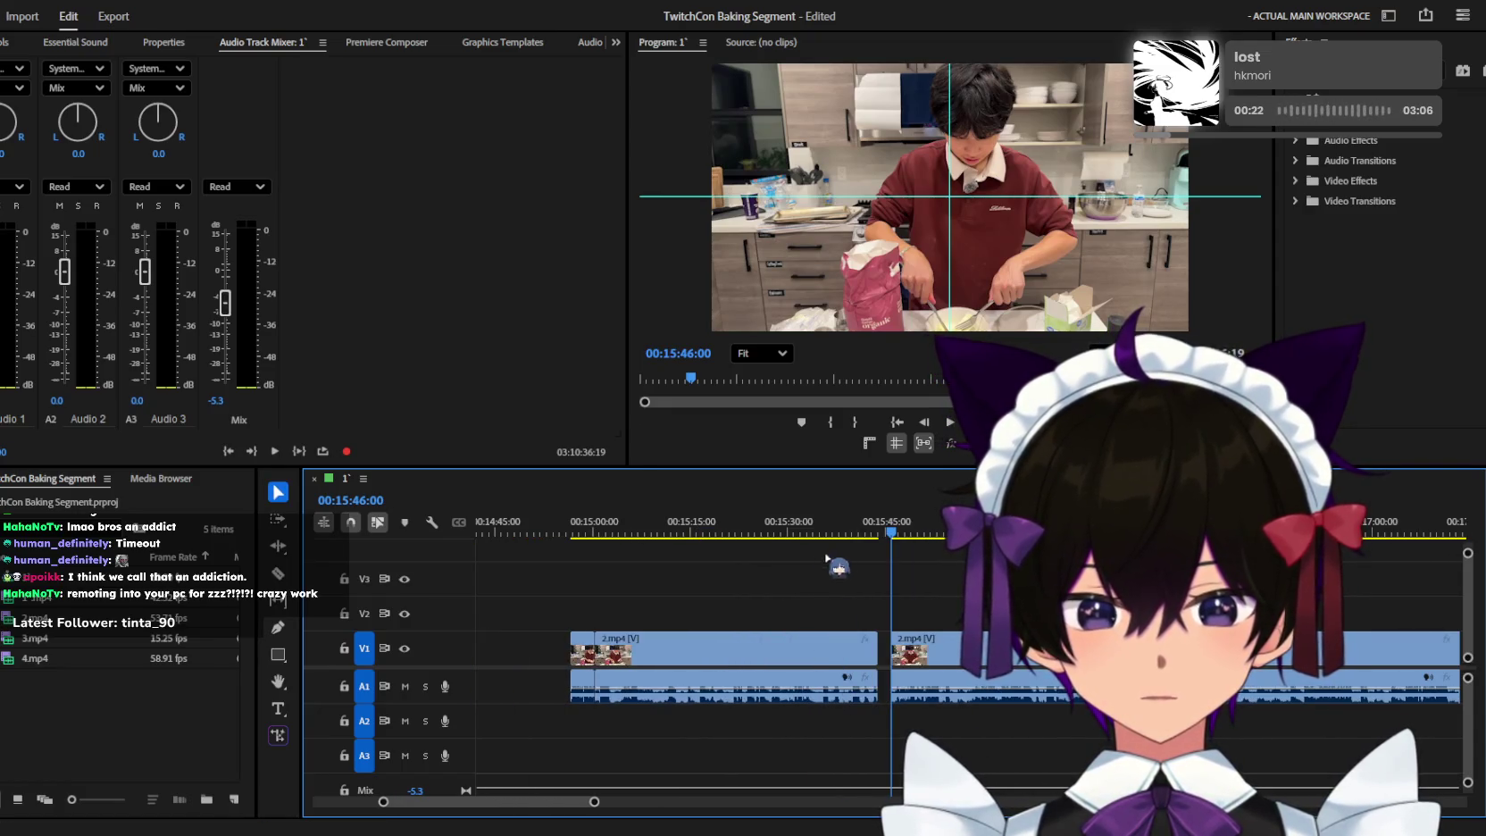
# Select and delete the opening stretch of 2.mp4 from 15:00:00.
pyautogui.click(626, 532)
pyautogui.moveTo(626, 532); pyautogui.dragTo(572, 532)
pyautogui.press('=')
pyautogui.press('space')
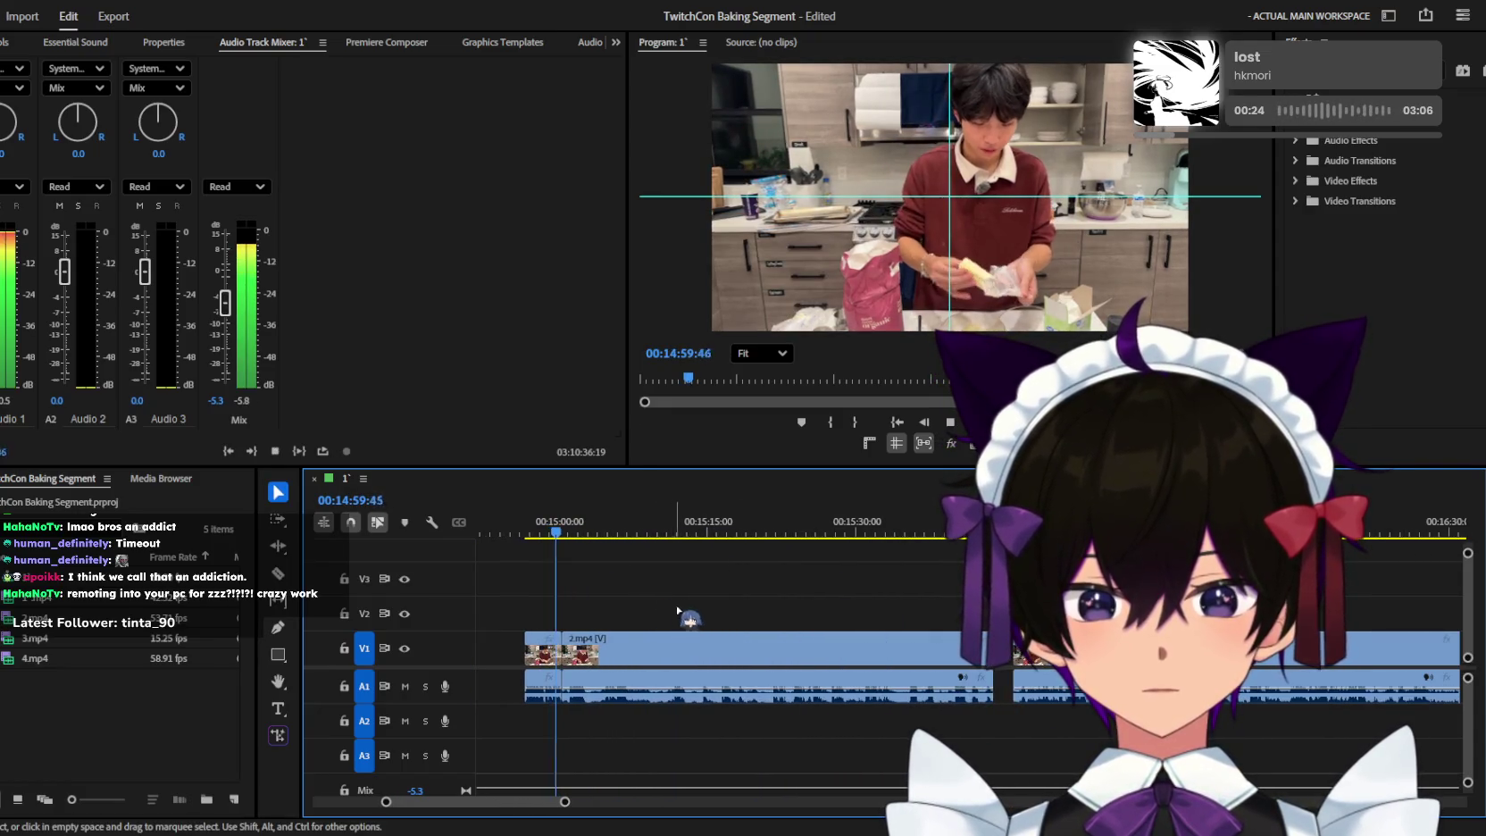
pyautogui.moveTo(754, 589); pyautogui.dragTo(698, 710)
pyautogui.press('Delete')
pyautogui.press('Down')
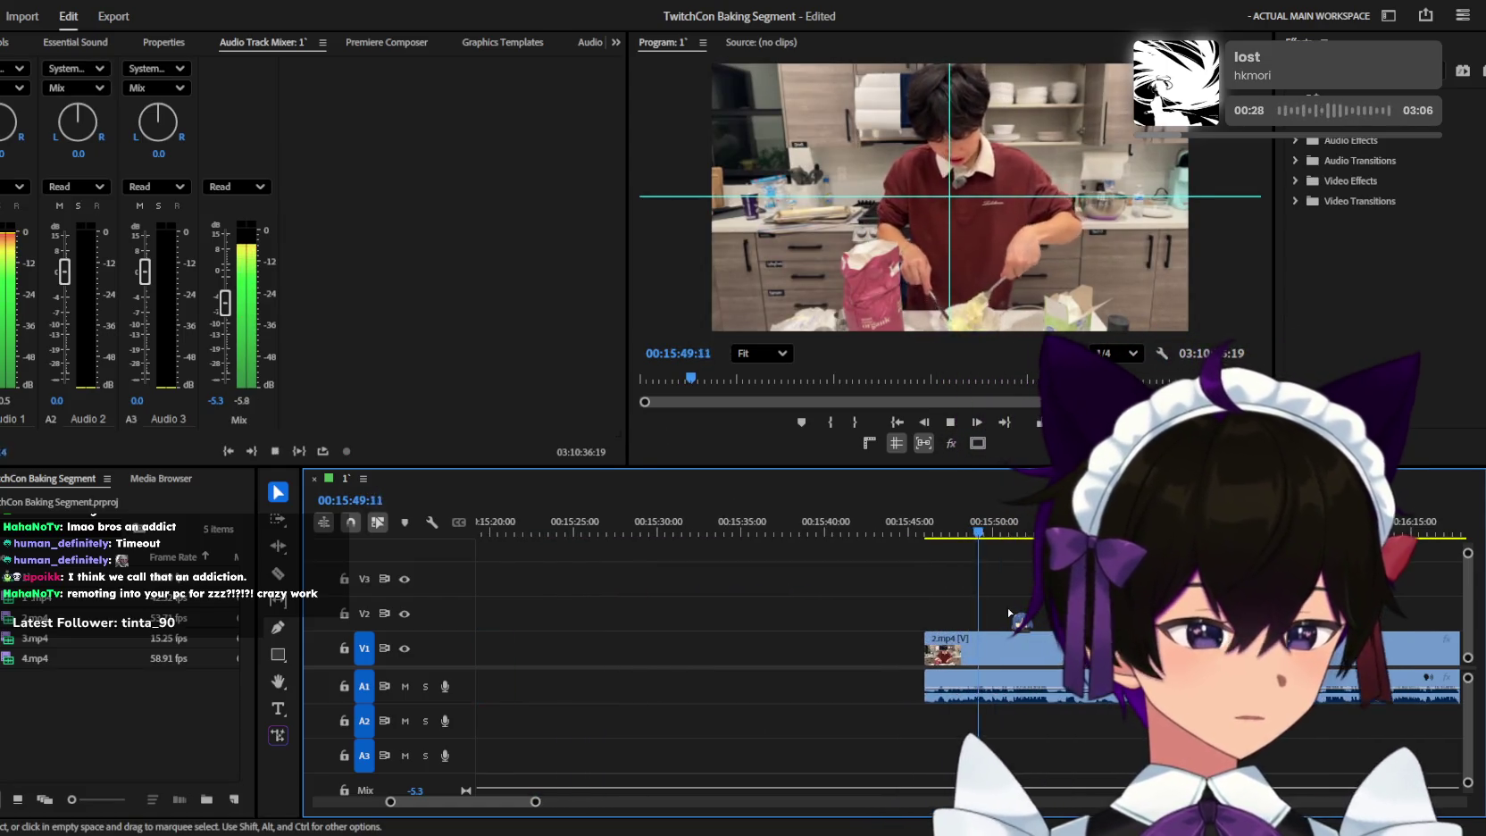
# Replay from 15:49:01 zoomed in and split 2.mp4 at about 15:52:54.
pyautogui.press('=')
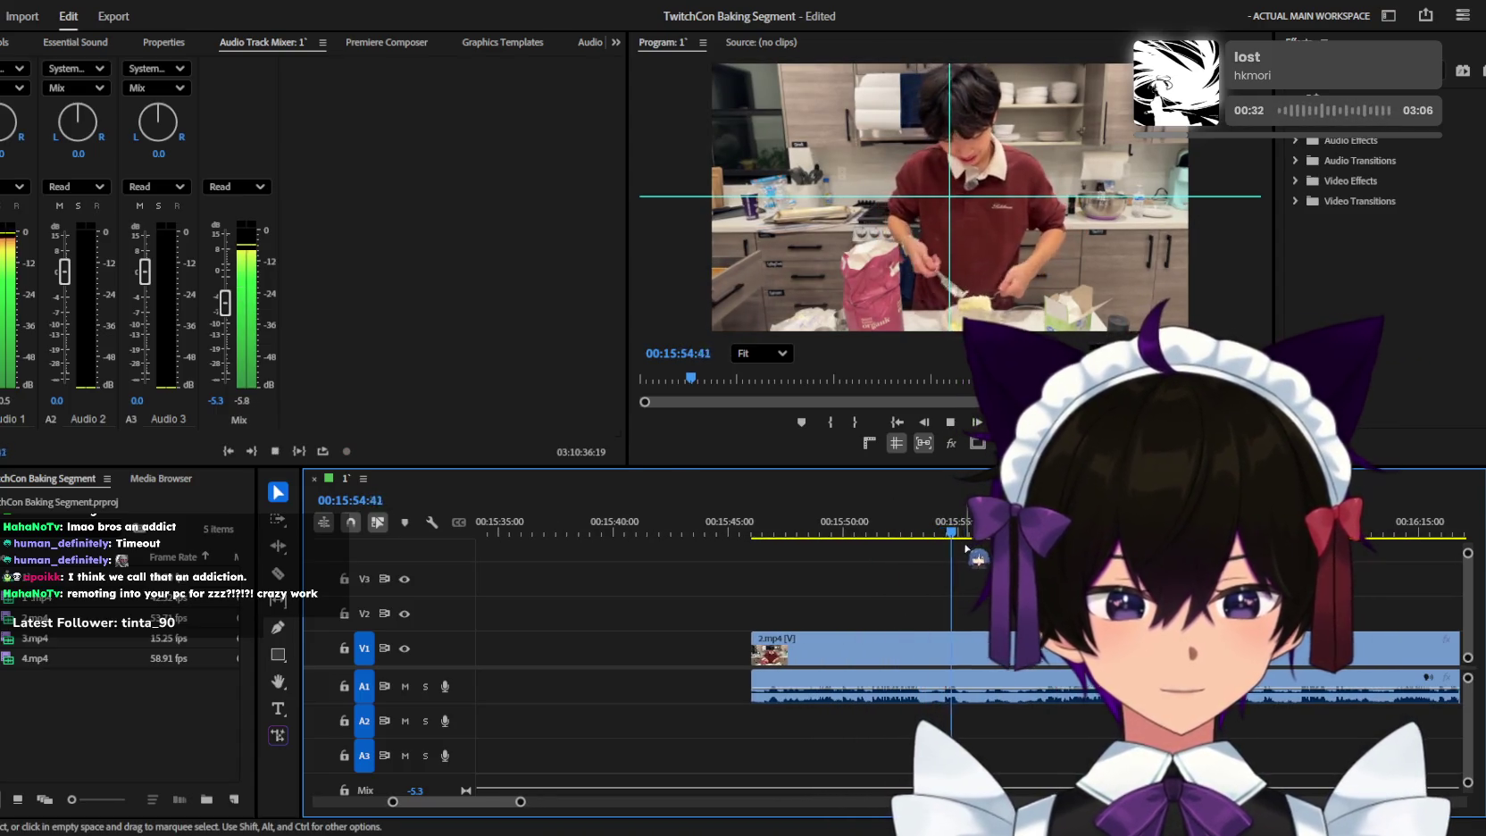
pyautogui.click(821, 535)
pyautogui.press('=')
pyautogui.press('space')
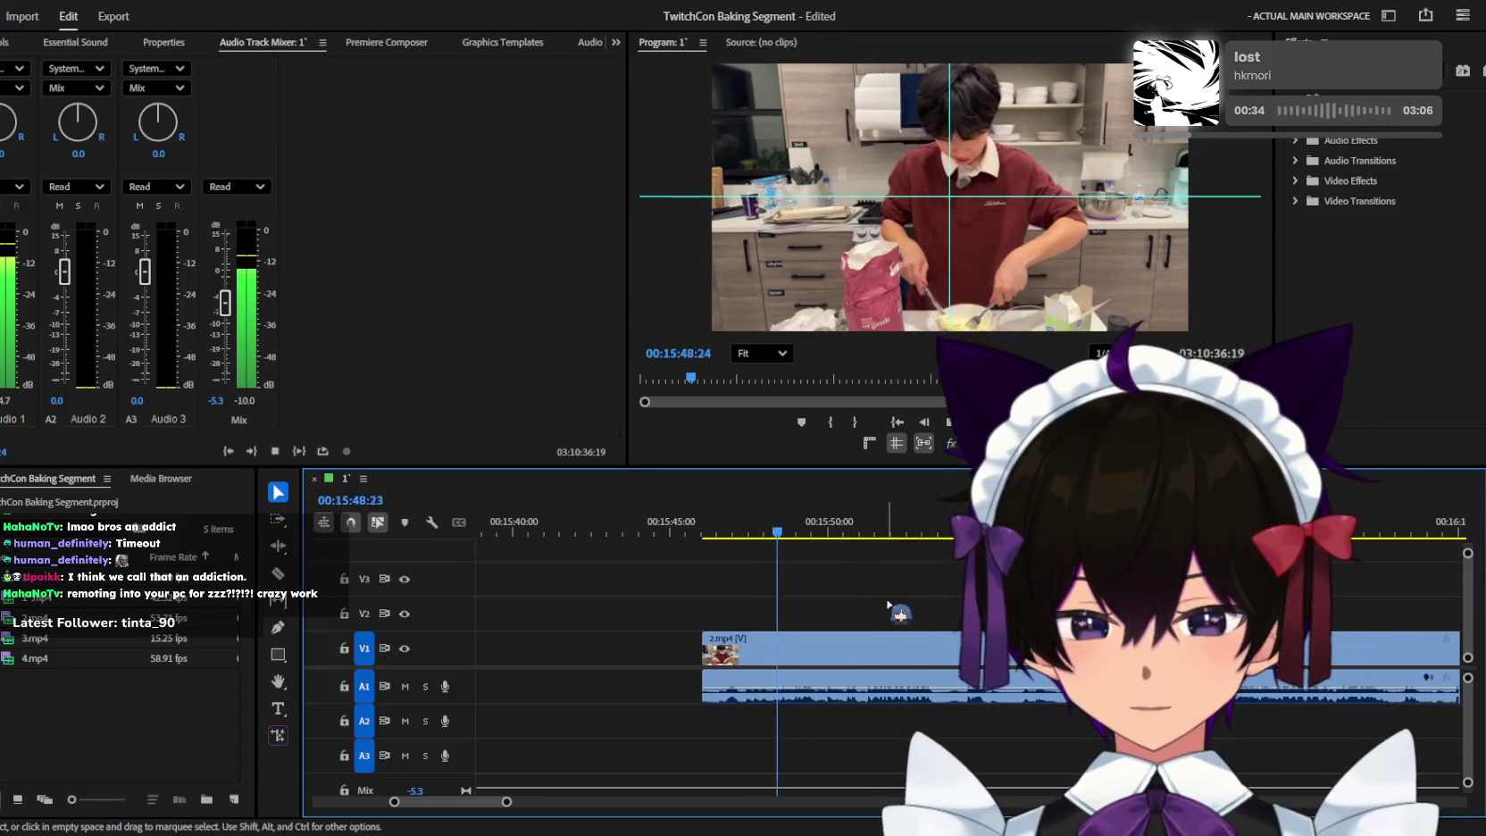
pyautogui.press('=')
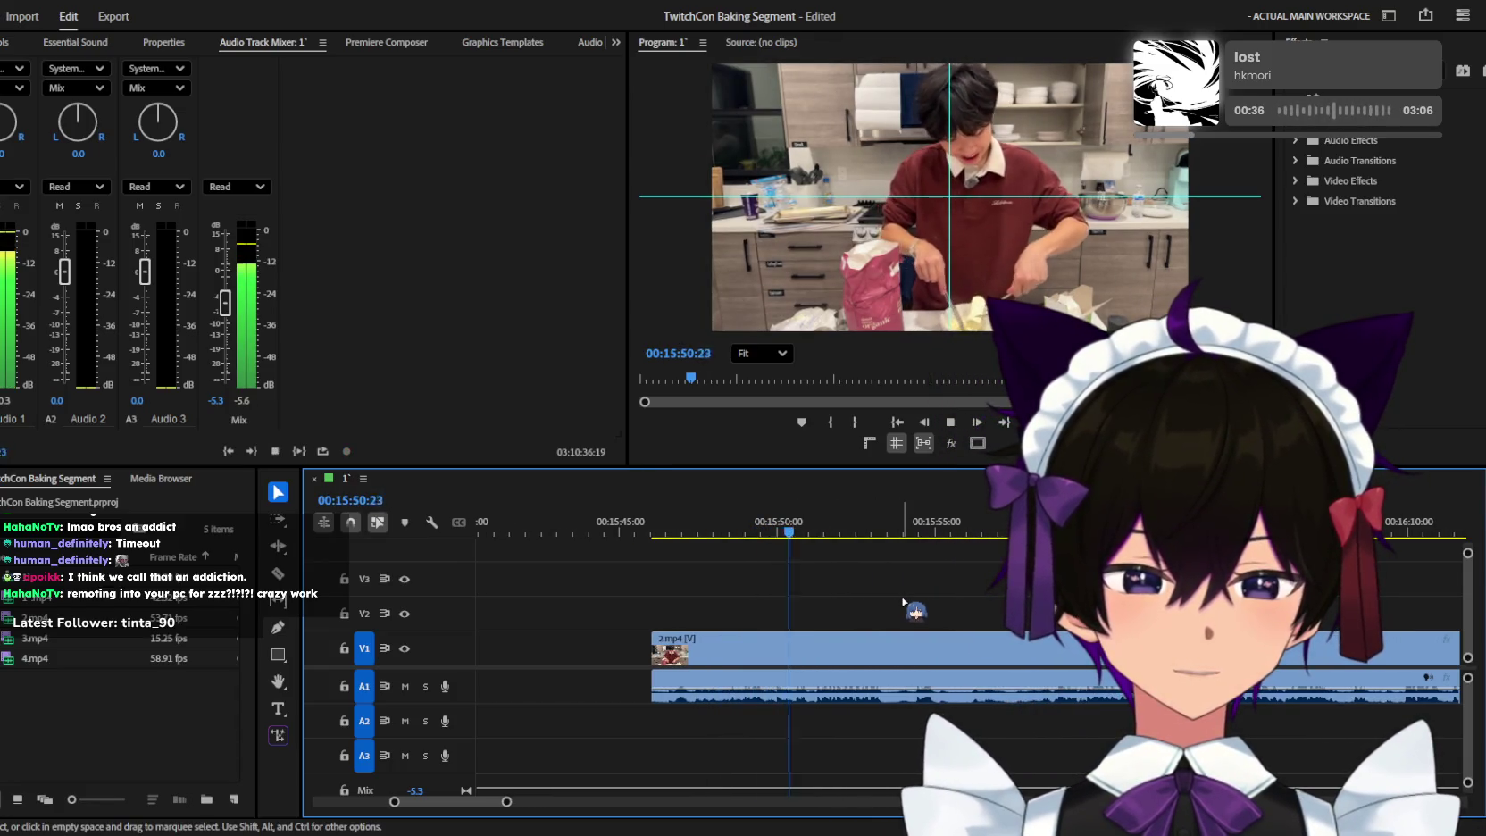
pyautogui.press('=')
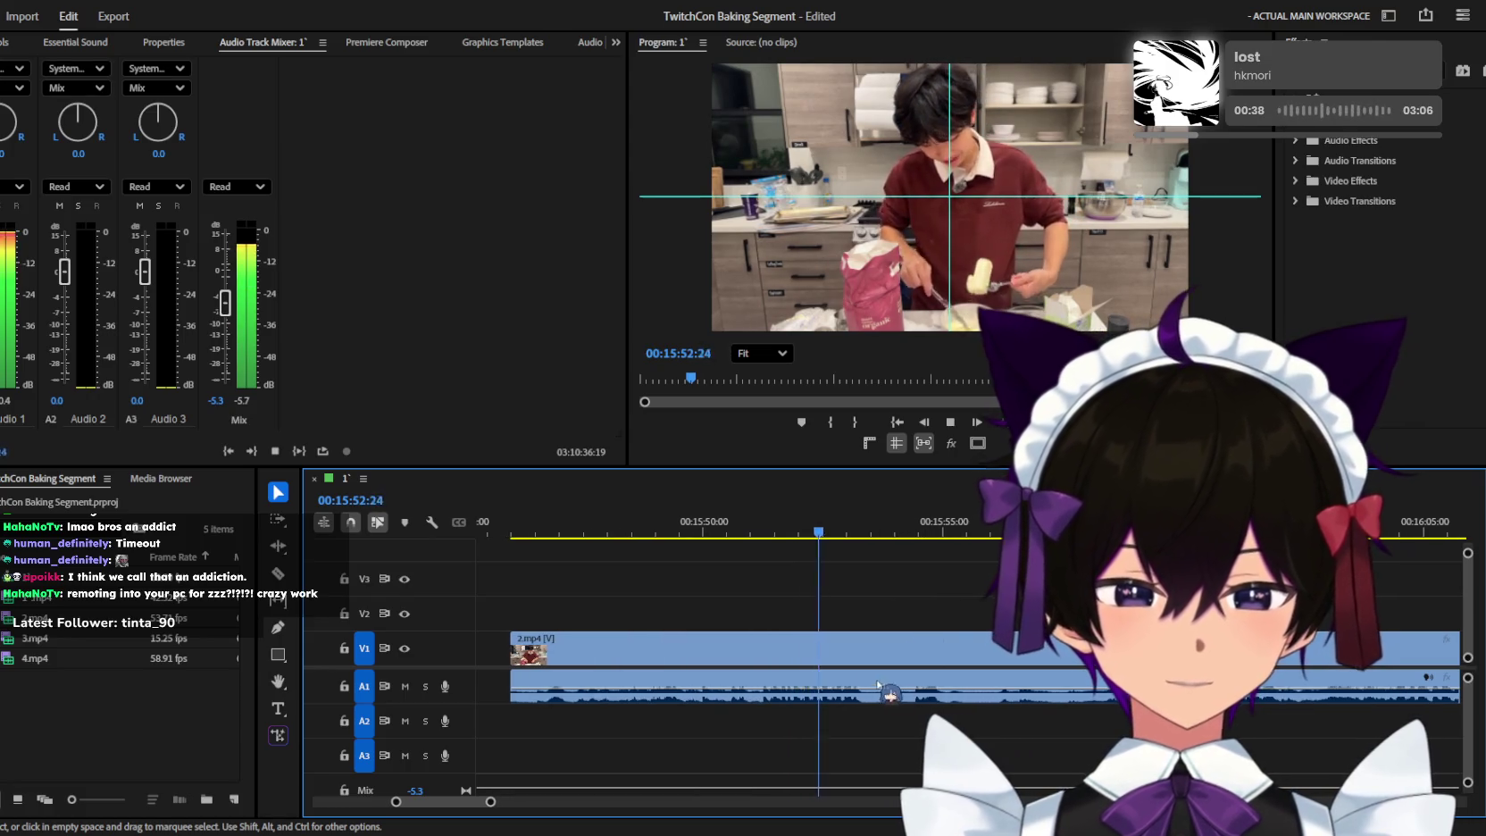
pyautogui.click(844, 655)
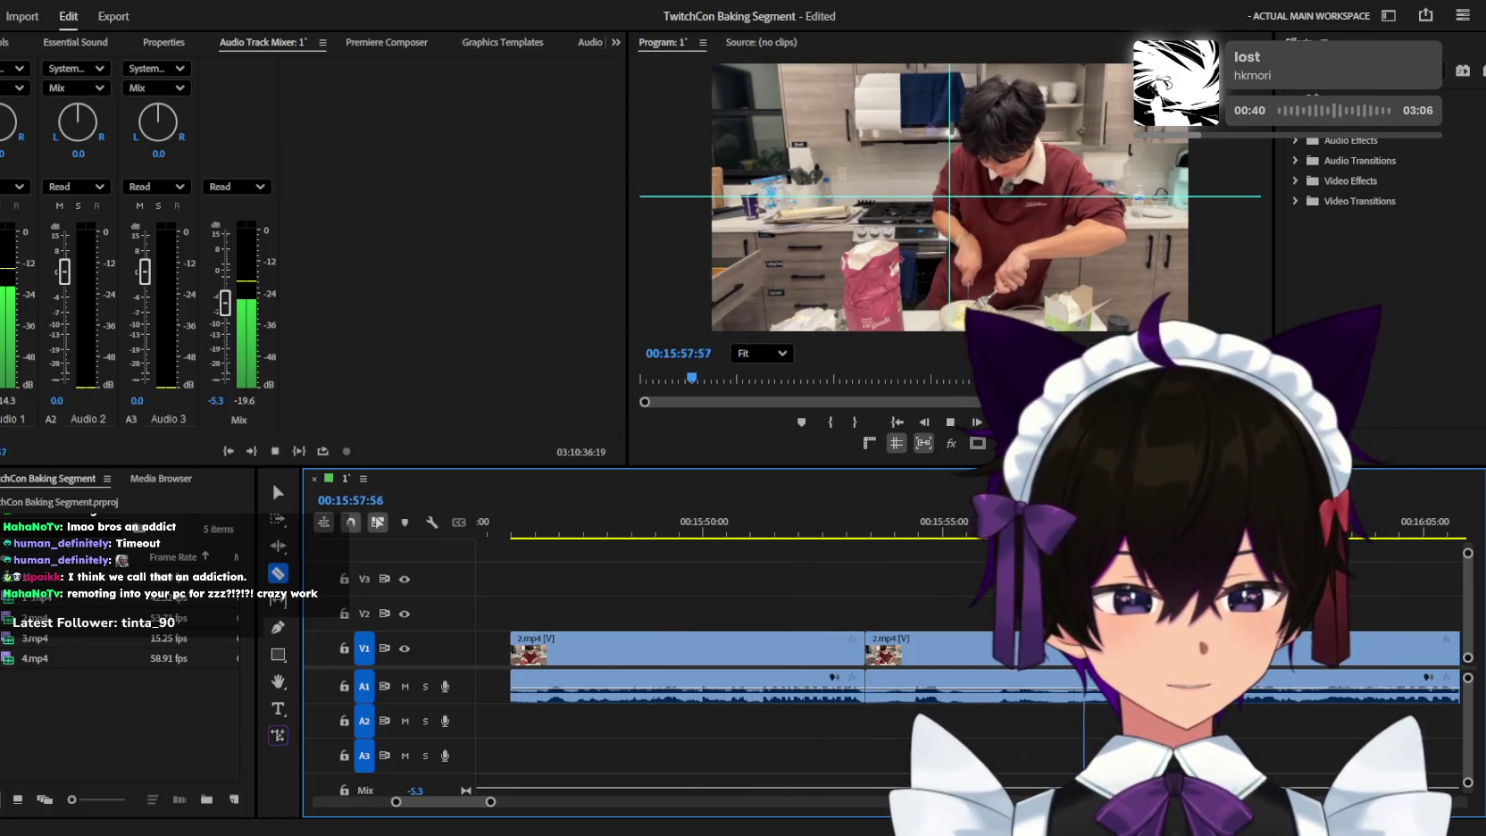
pyautogui.press('-')
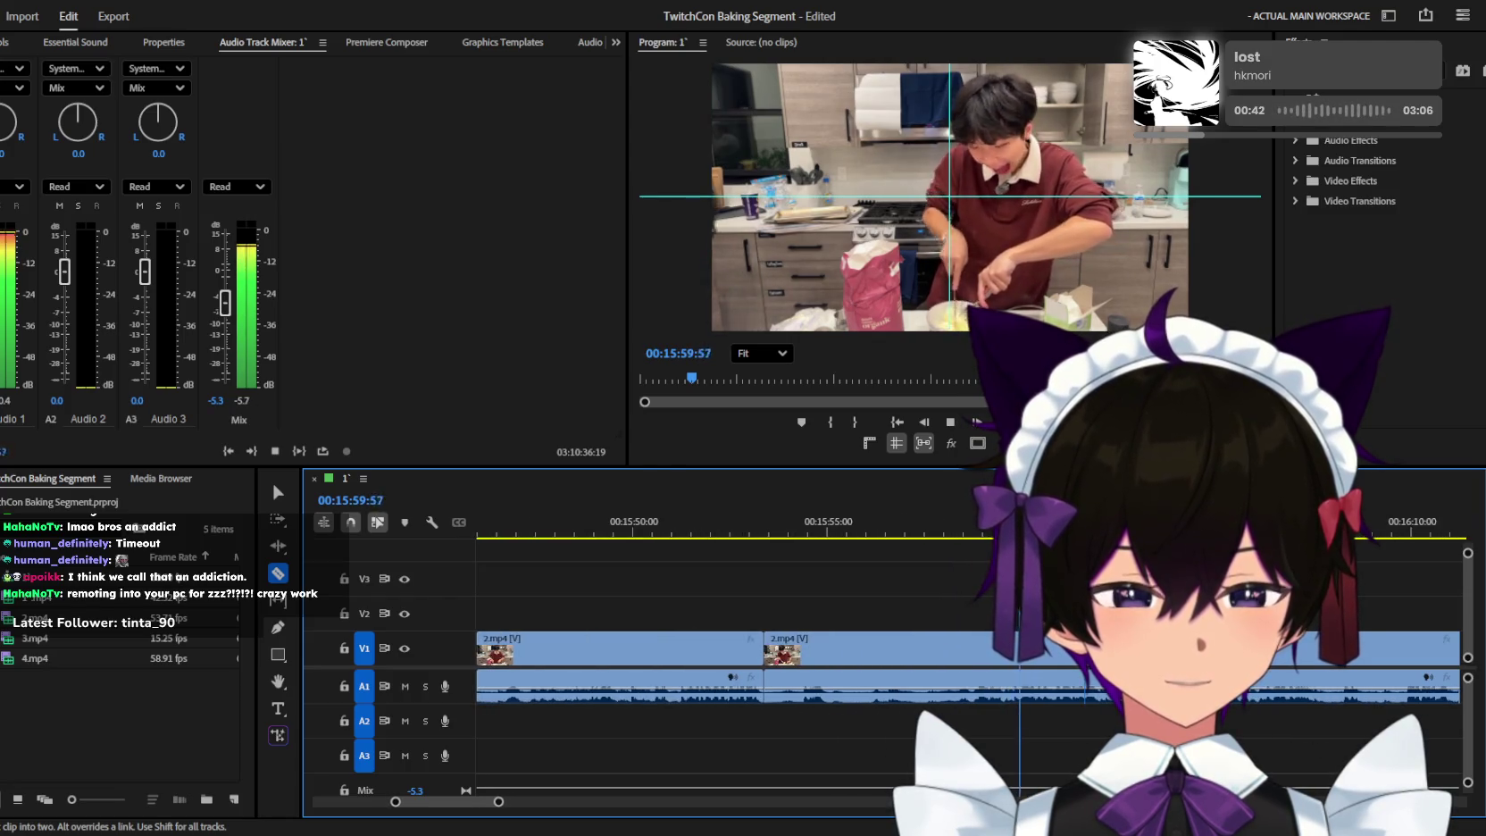
pyautogui.press('space')
# Play the footage from 15:55:35 to find where the unwanted stretch ends, around 15:58:15.
pyautogui.click(965, 522)
pyautogui.press('=')
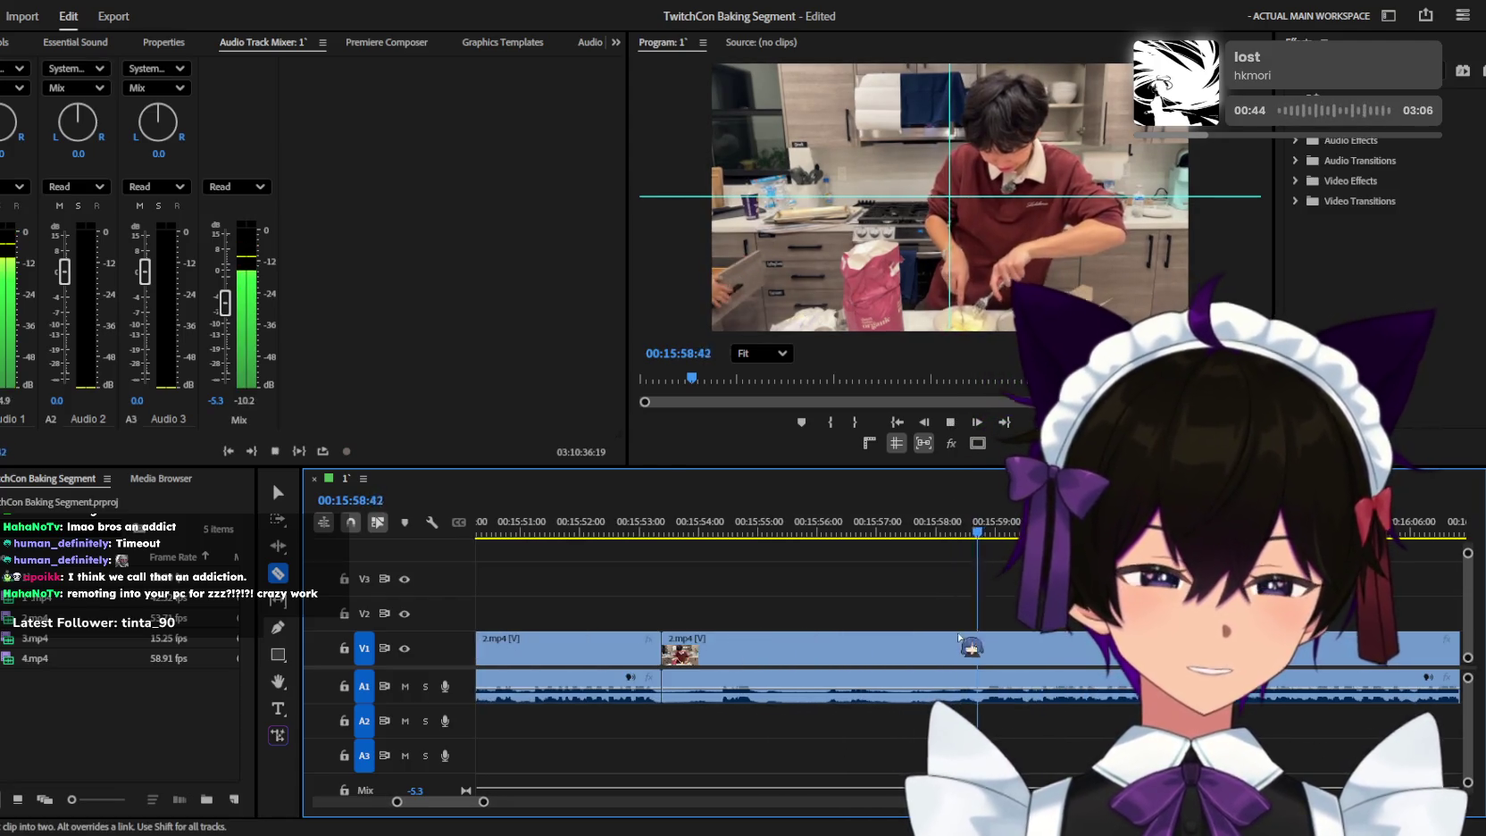
pyautogui.moveTo(964, 522); pyautogui.dragTo(796, 523)
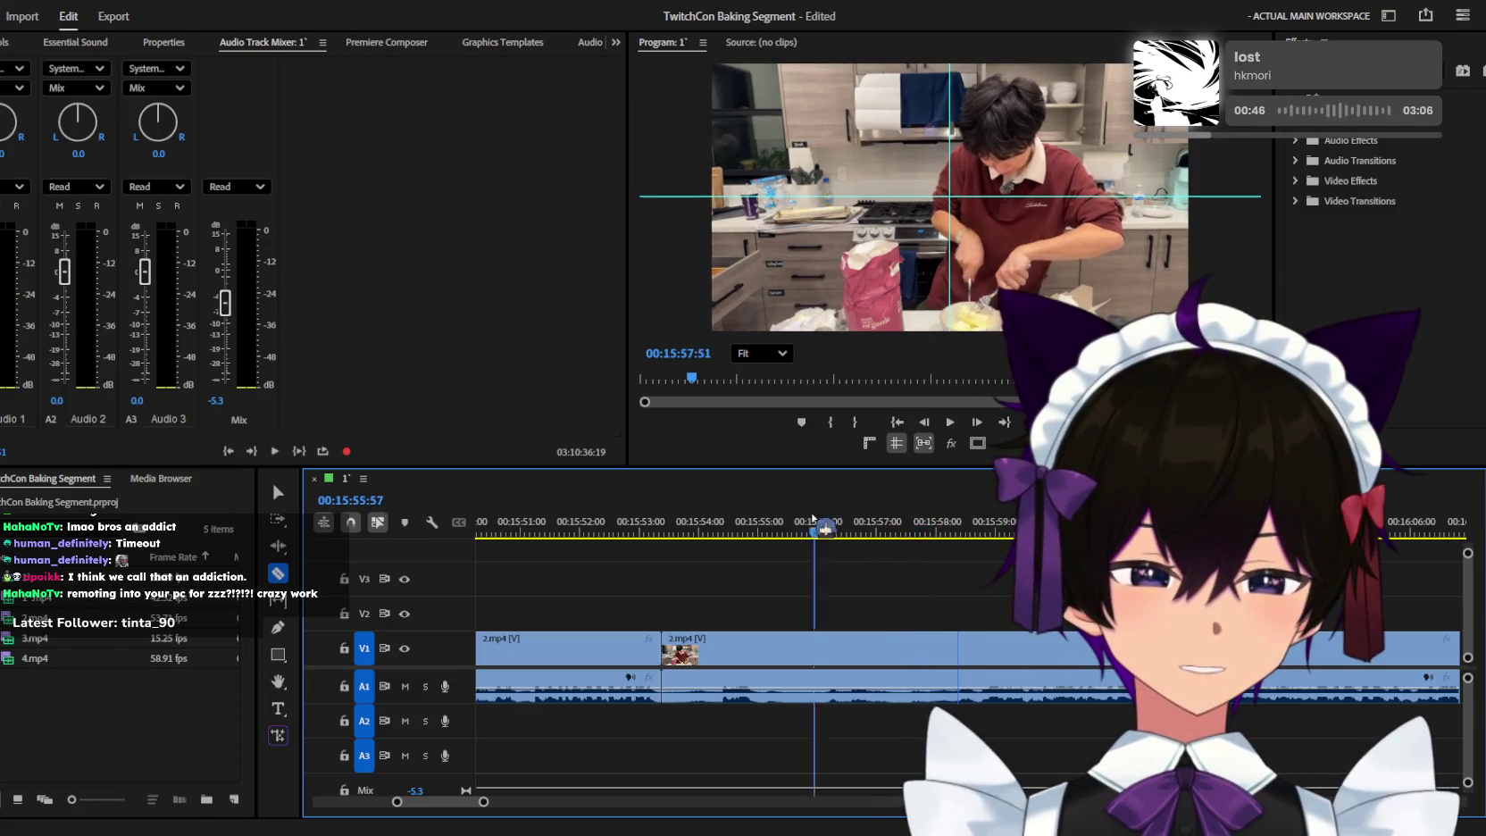
pyautogui.press('space')
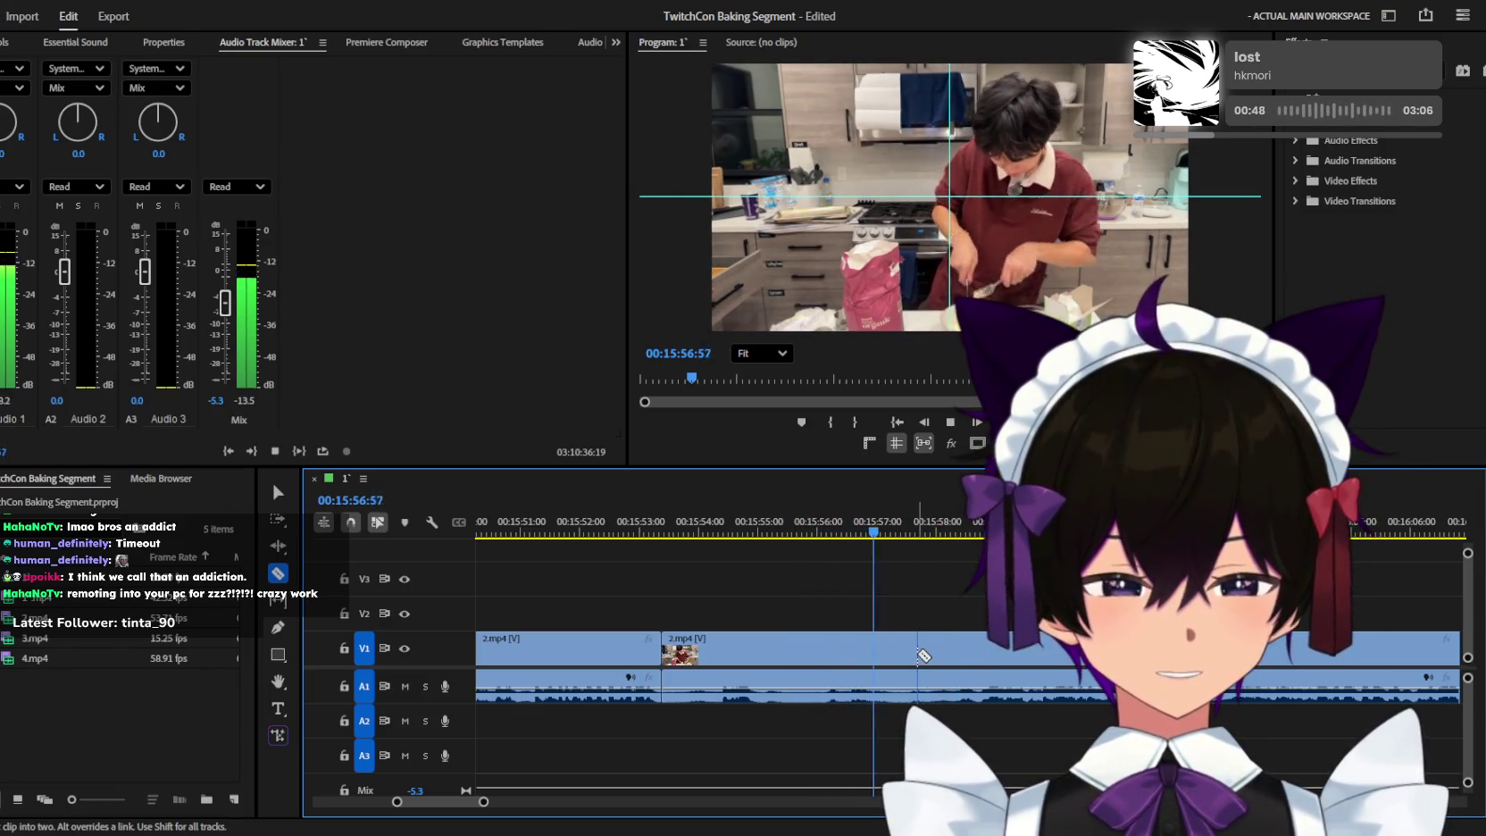
pyautogui.press('v')
pyautogui.press('-')
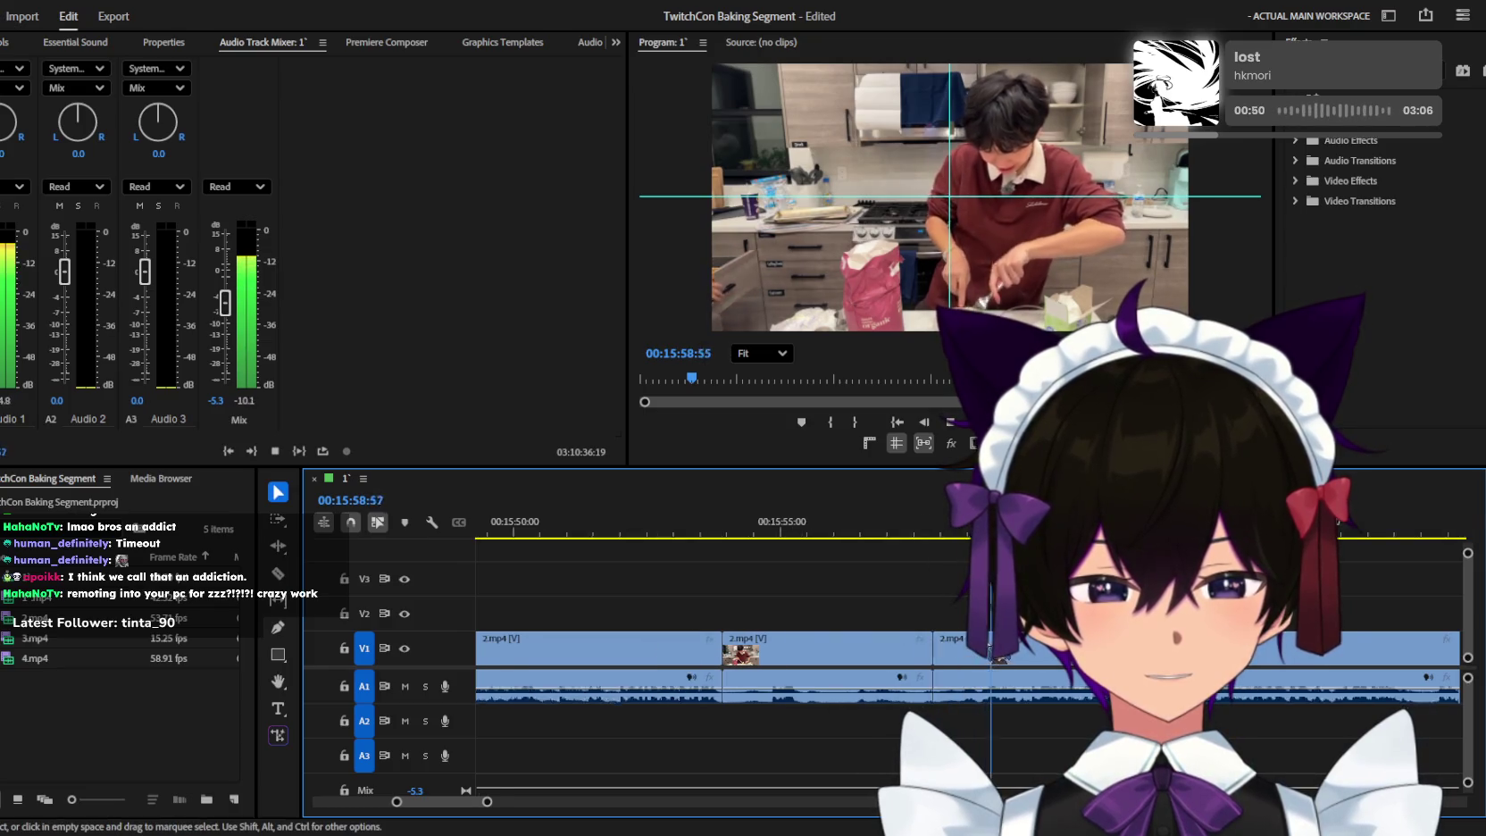
pyautogui.press('=')
pyautogui.press('space')
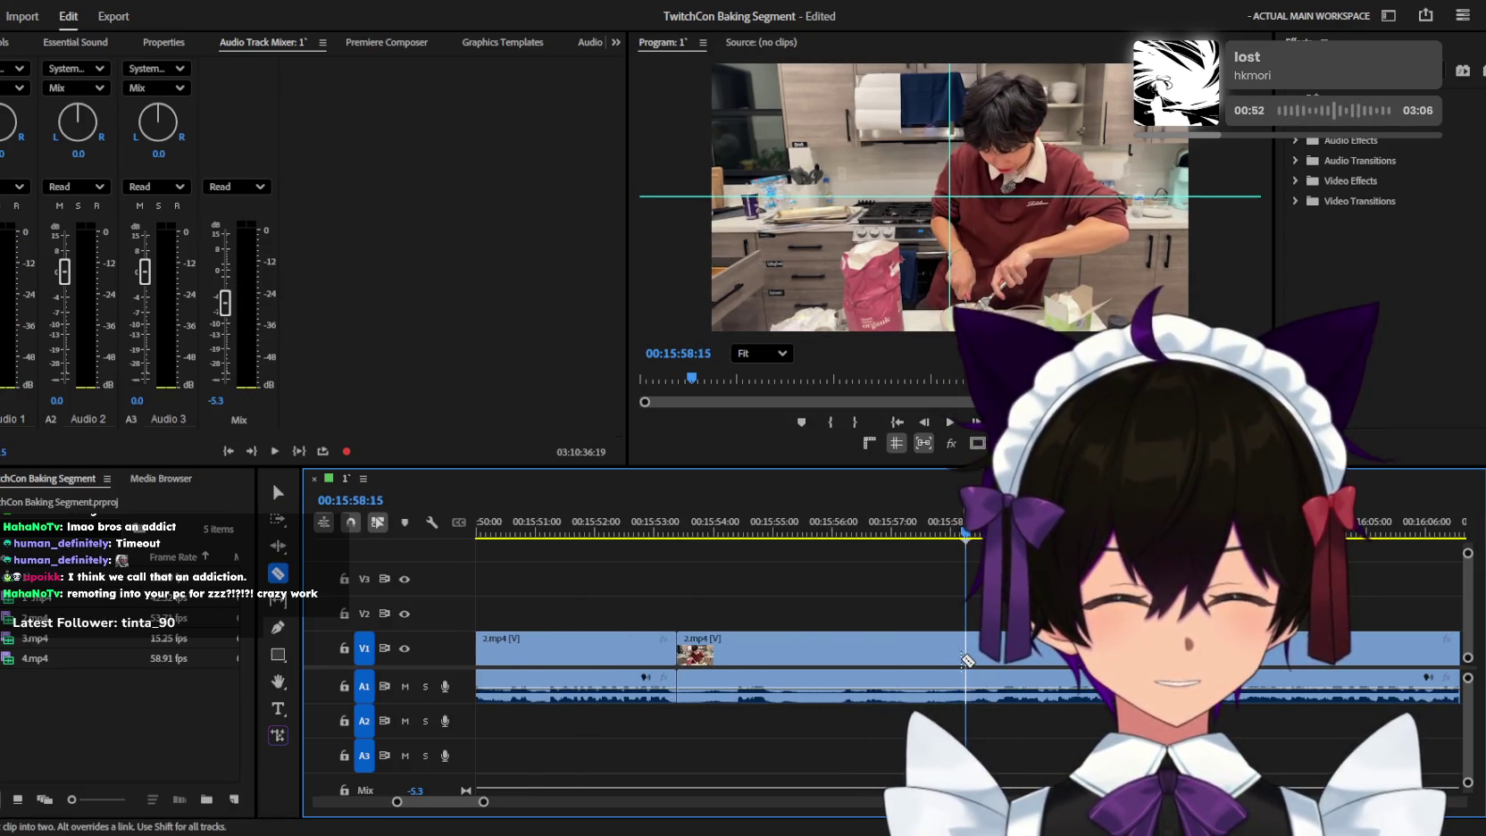
# Delete the middle 2.mp4 piece from about 15:53 to 15:58, then review the gap to 16:03:48.
pyautogui.click(867, 648)
pyautogui.press('Delete')
pyautogui.press('space')
pyautogui.press('-')
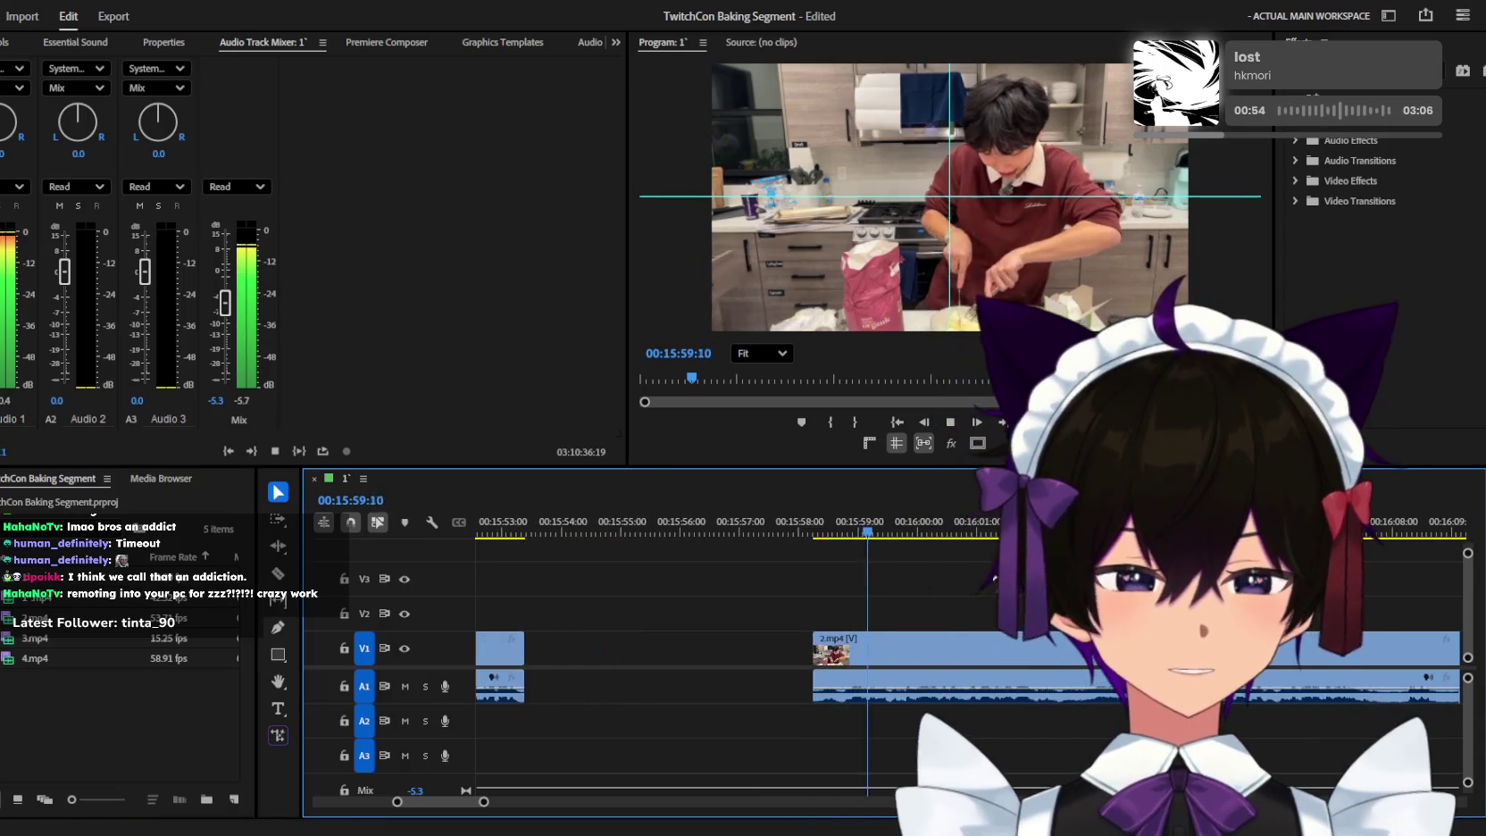
pyautogui.press('-')
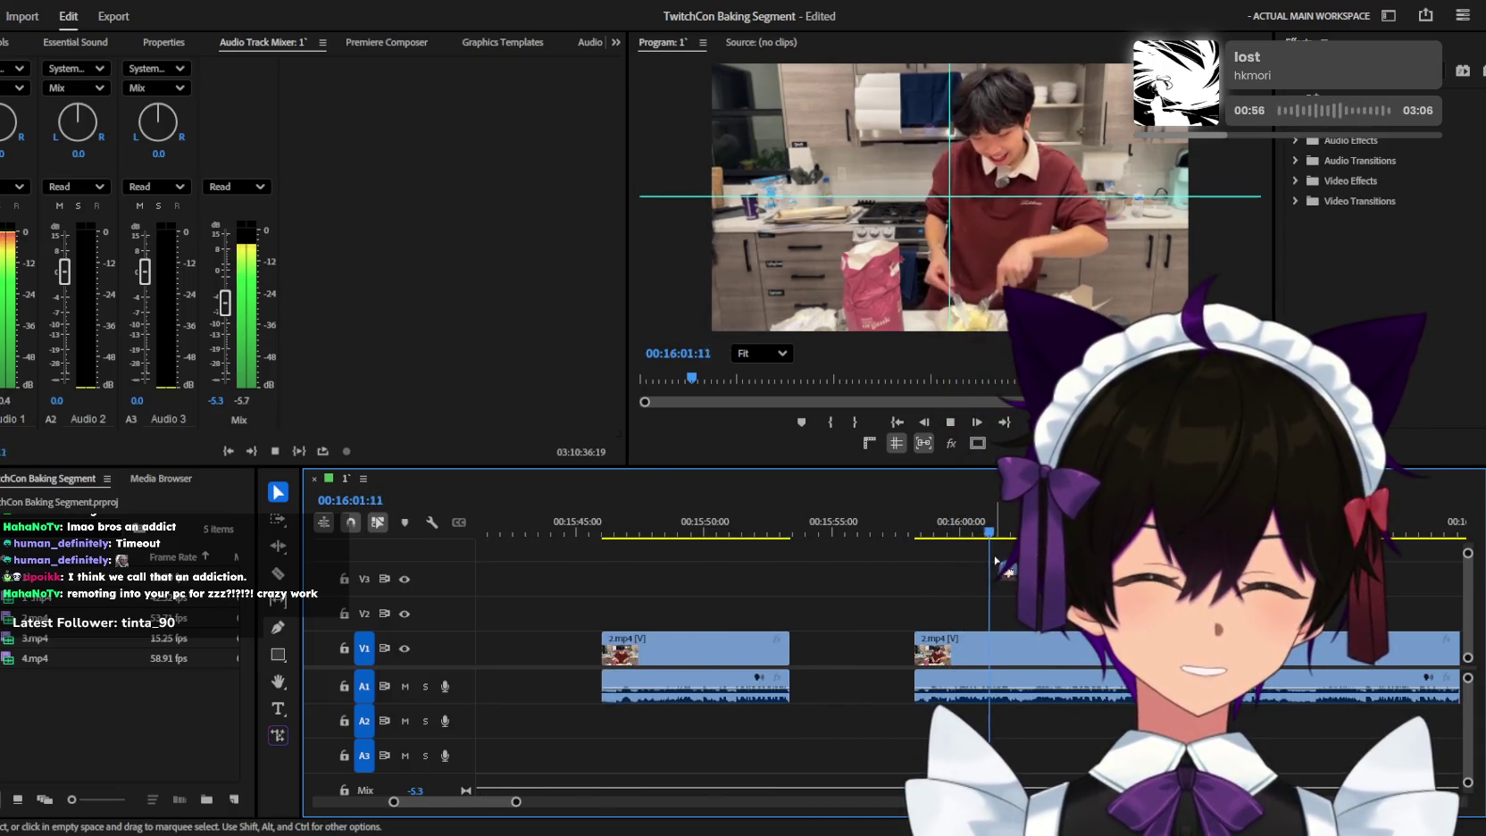
pyautogui.press('=')
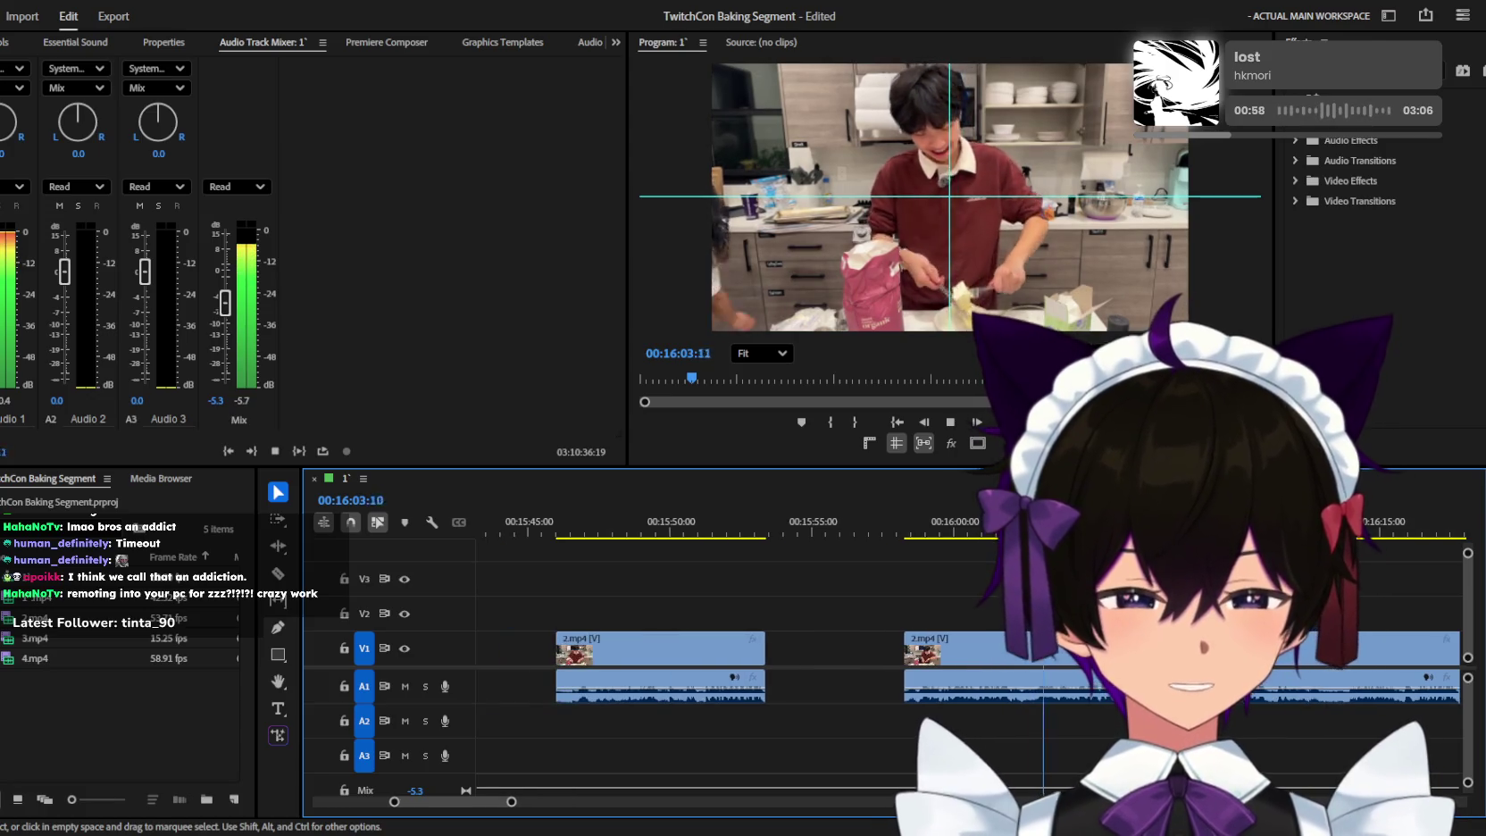
pyautogui.press('space')
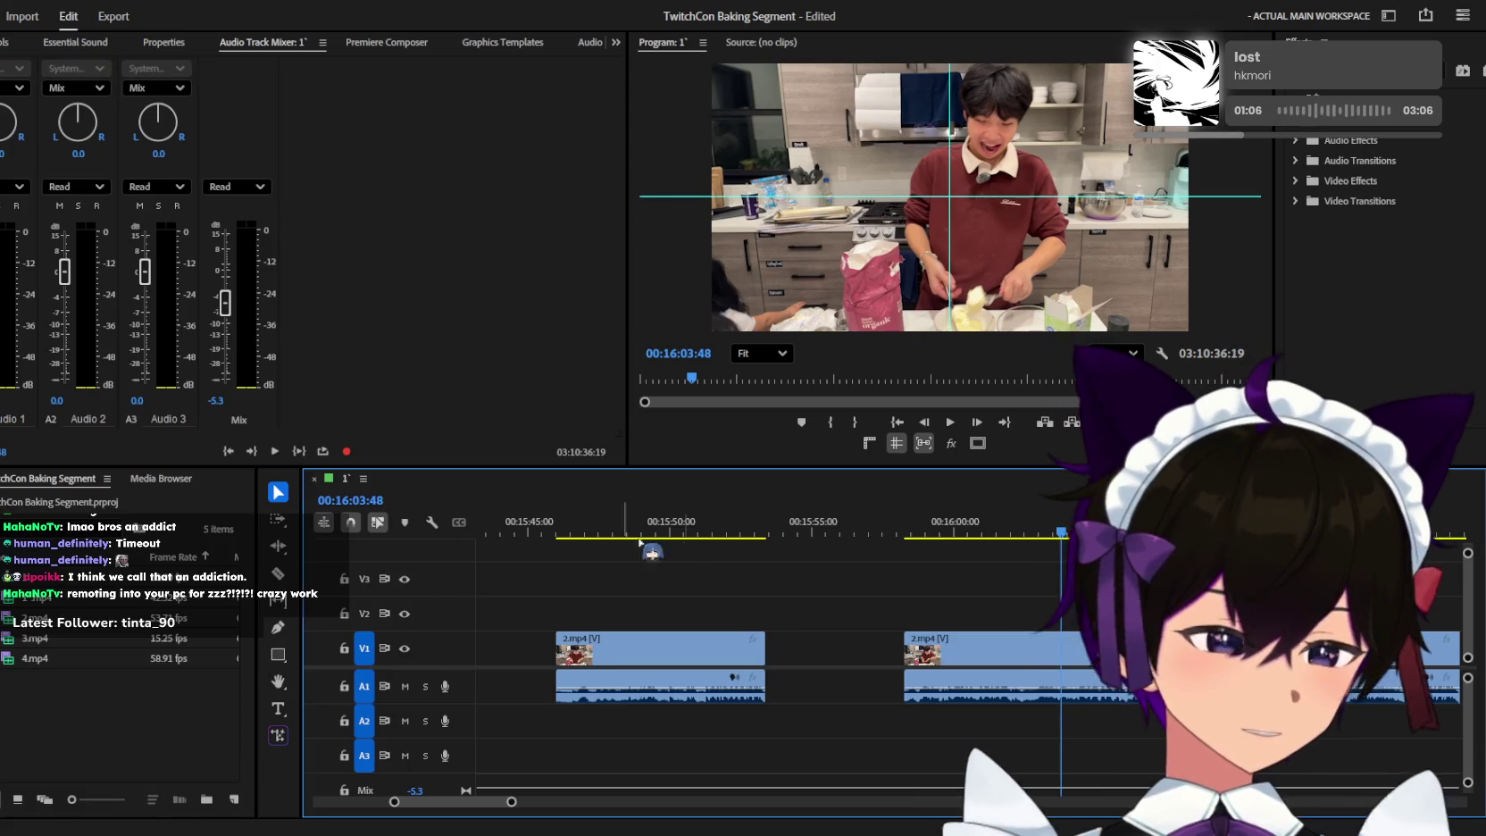
# Replay 2.mp4 from 15:57:38 through about 16:00 at one-second zoom detail.
pyautogui.click(886, 532)
pyautogui.press('=')
pyautogui.press('space')
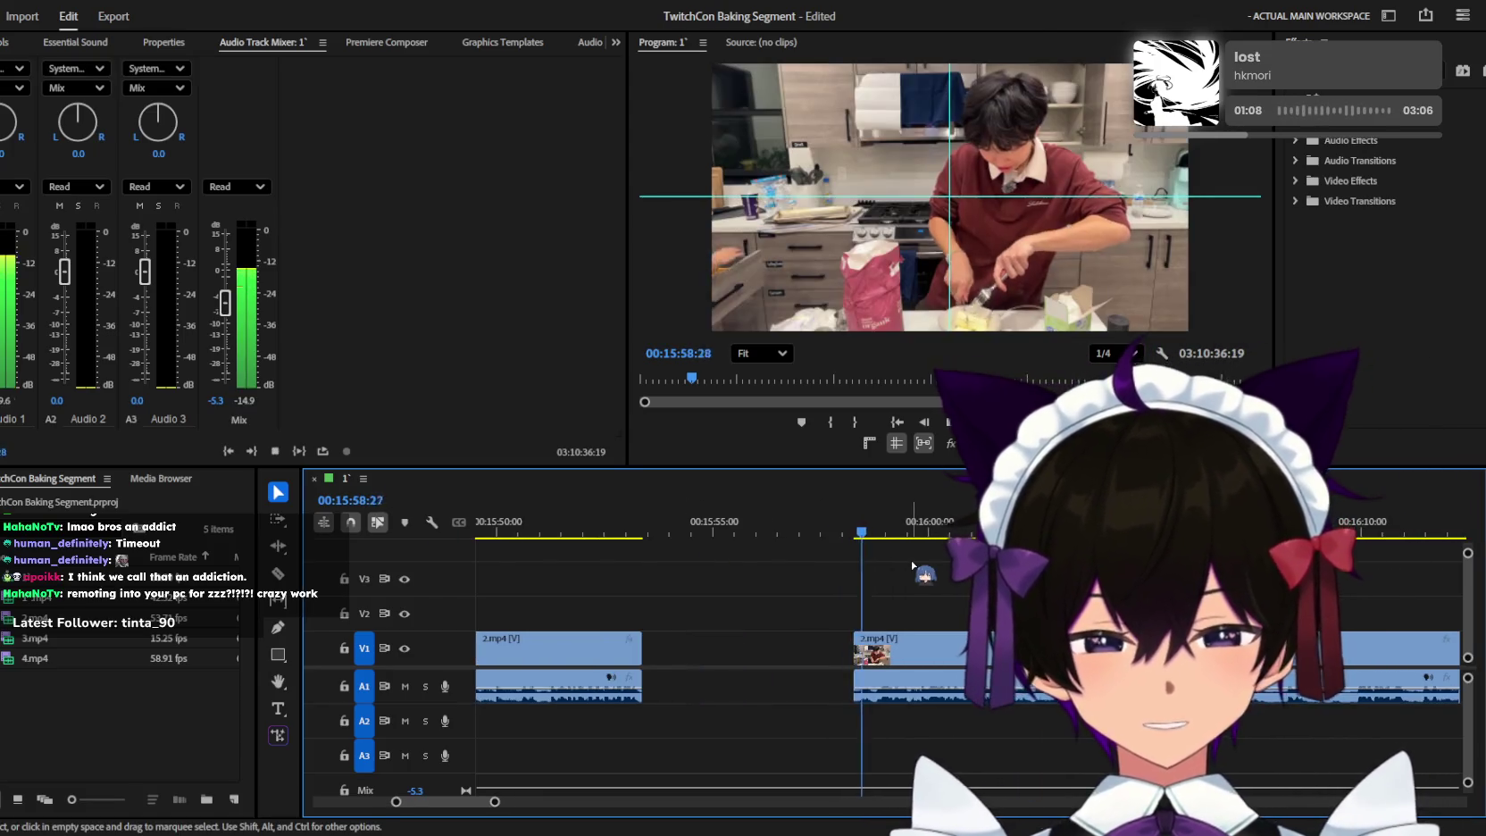
pyautogui.press('=')
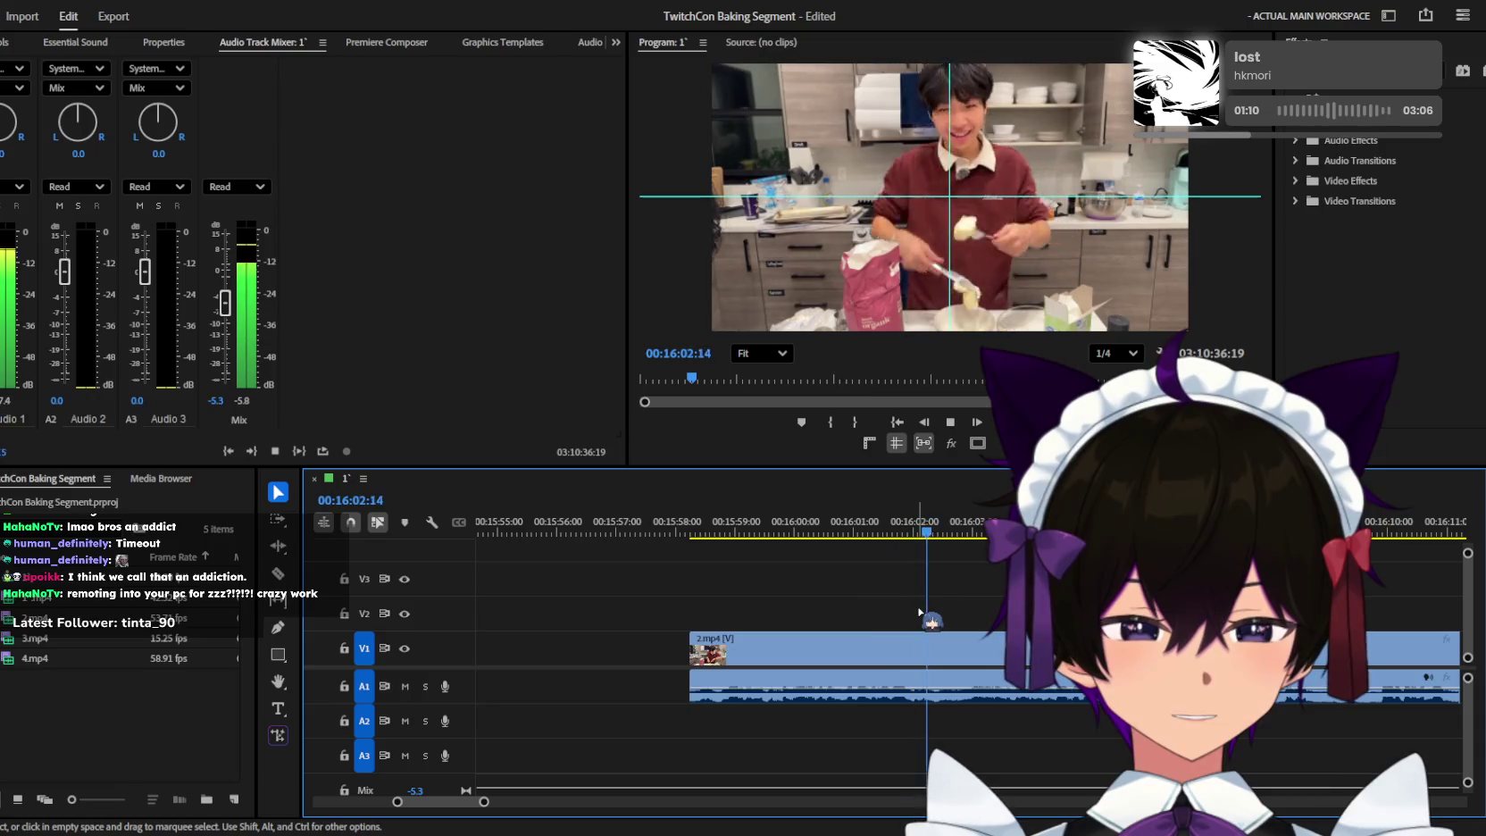
pyautogui.press('space')
pyautogui.press('space')
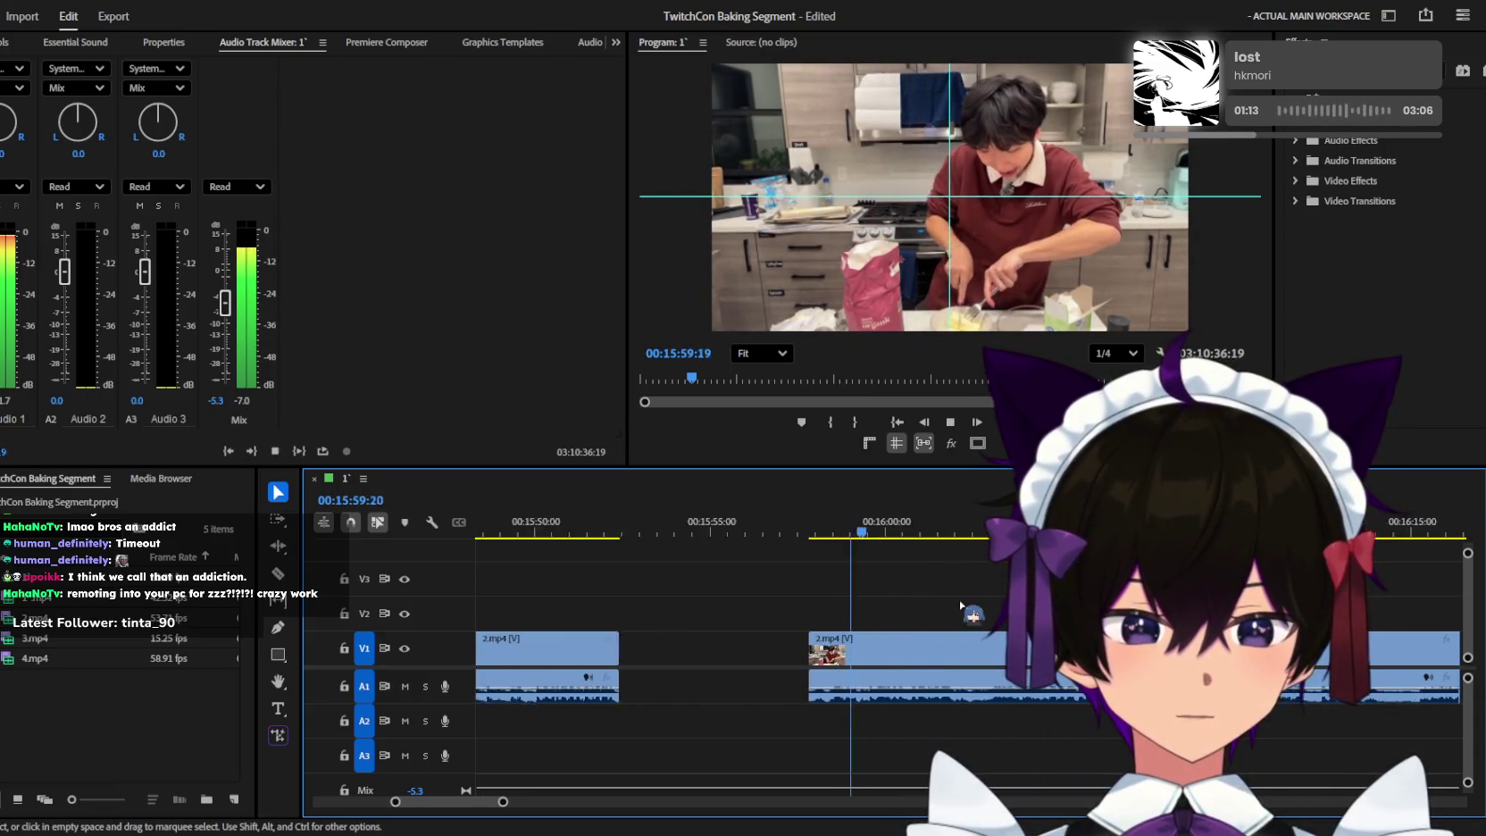
pyautogui.press('-')
pyautogui.press('=')
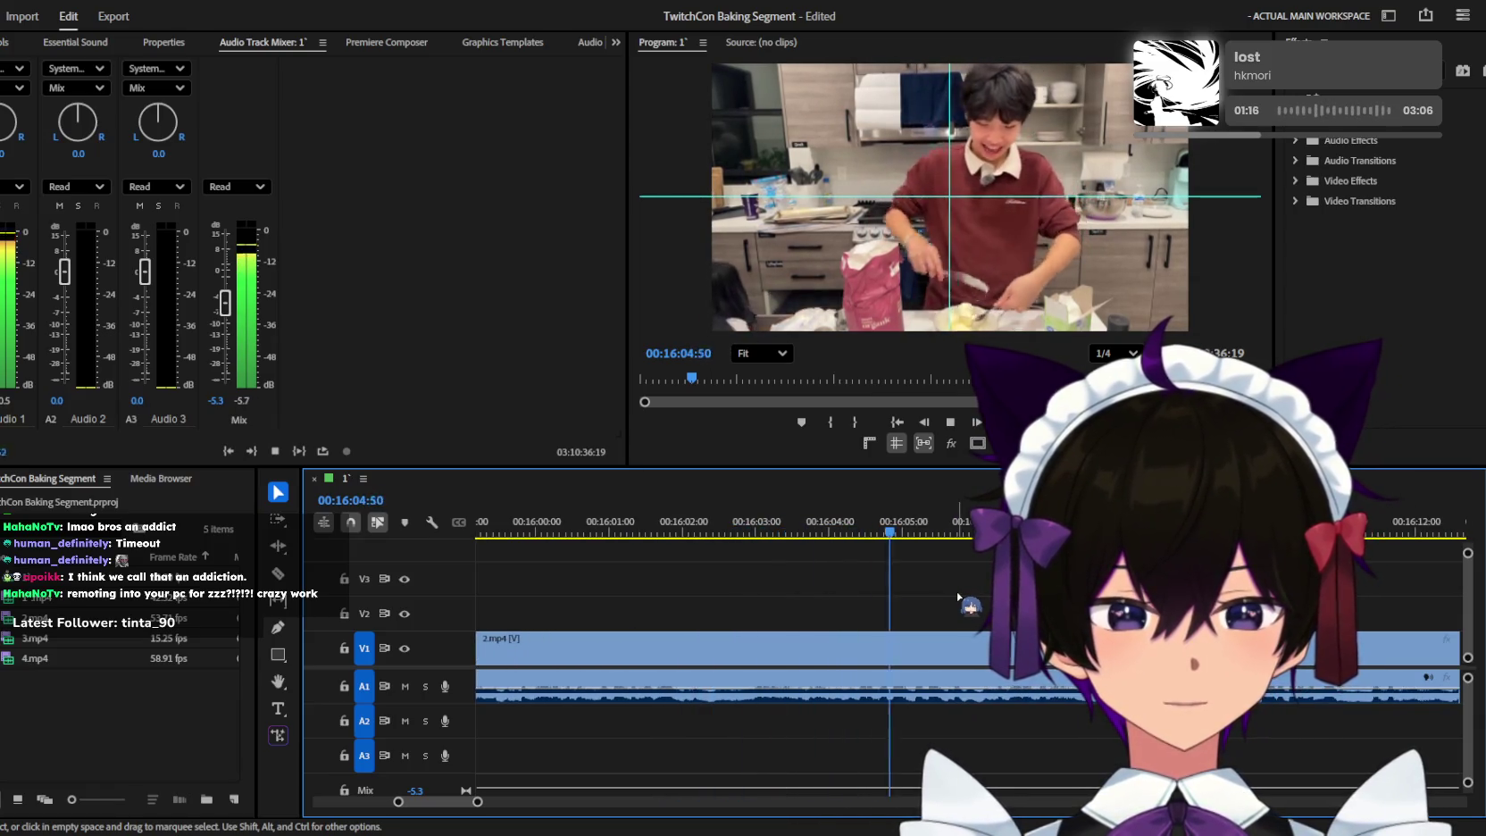
pyautogui.press('space')
pyautogui.press('space')
# Replay the section from about 16:00 with a wider view, stopping at 00:16:30:01.
pyautogui.press('-')
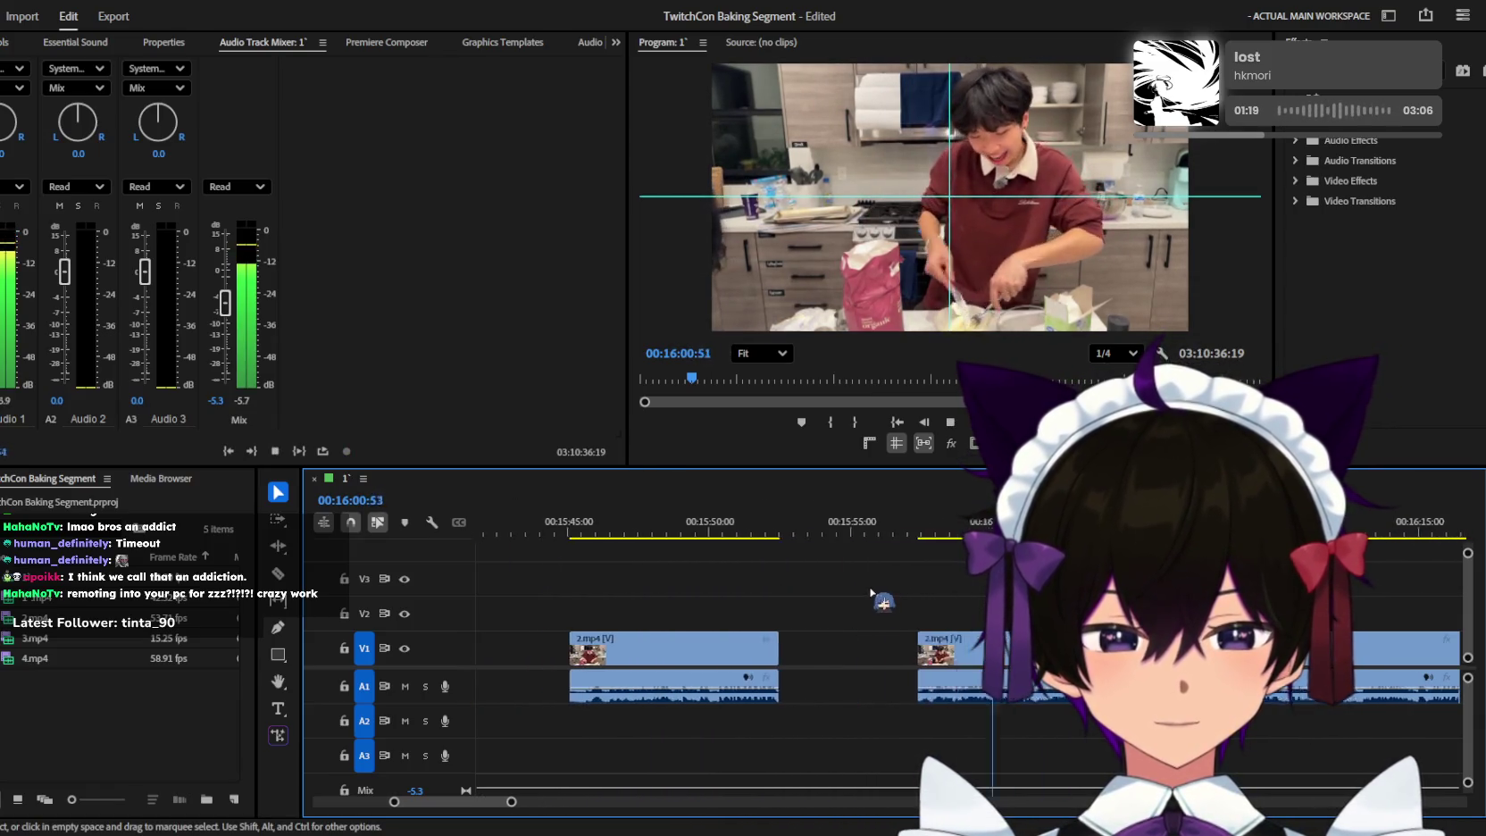
pyautogui.press('=')
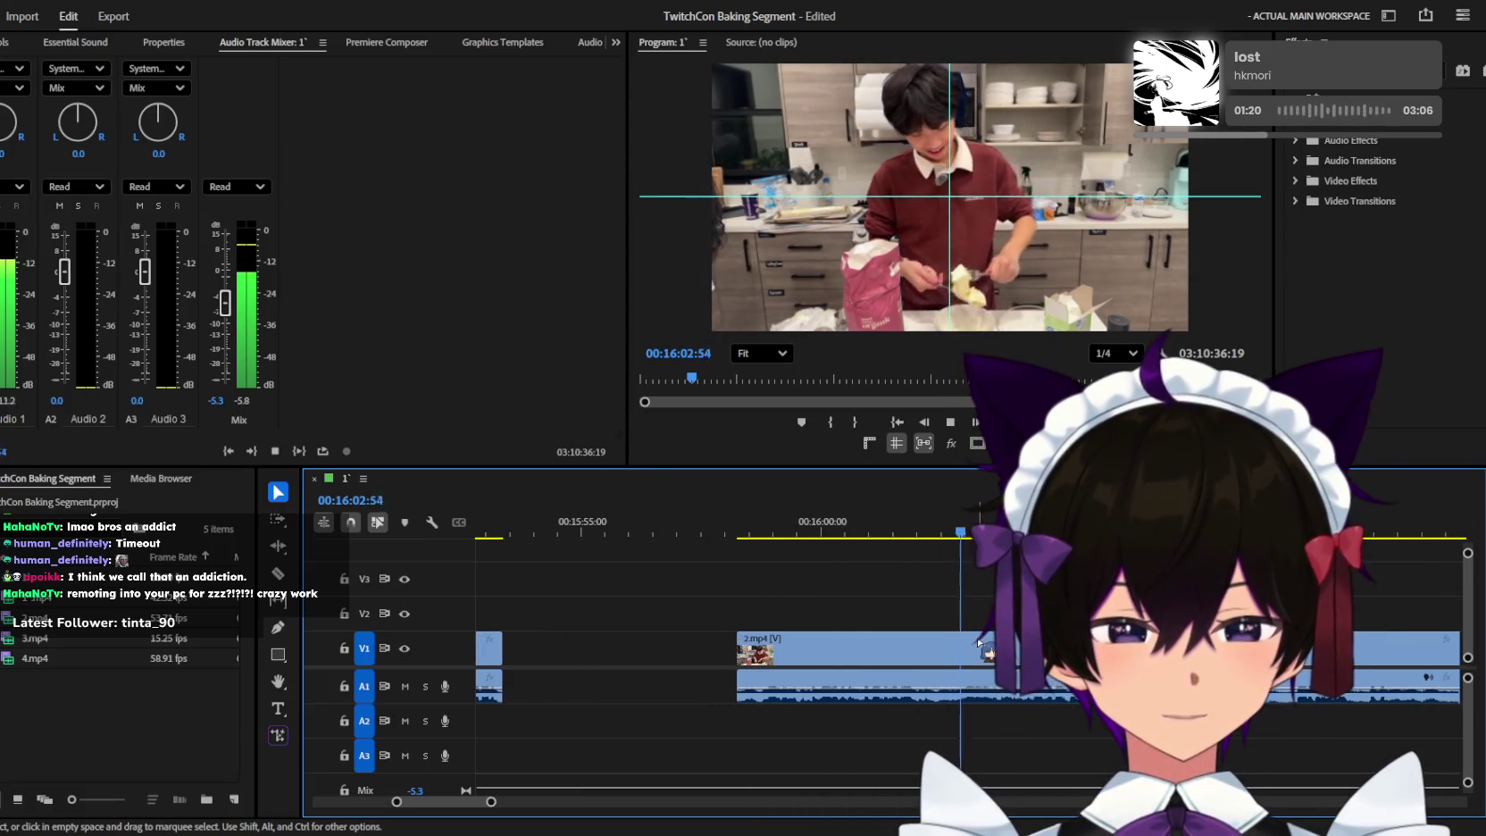
pyautogui.press('=')
pyautogui.press('=')
pyautogui.press('=')
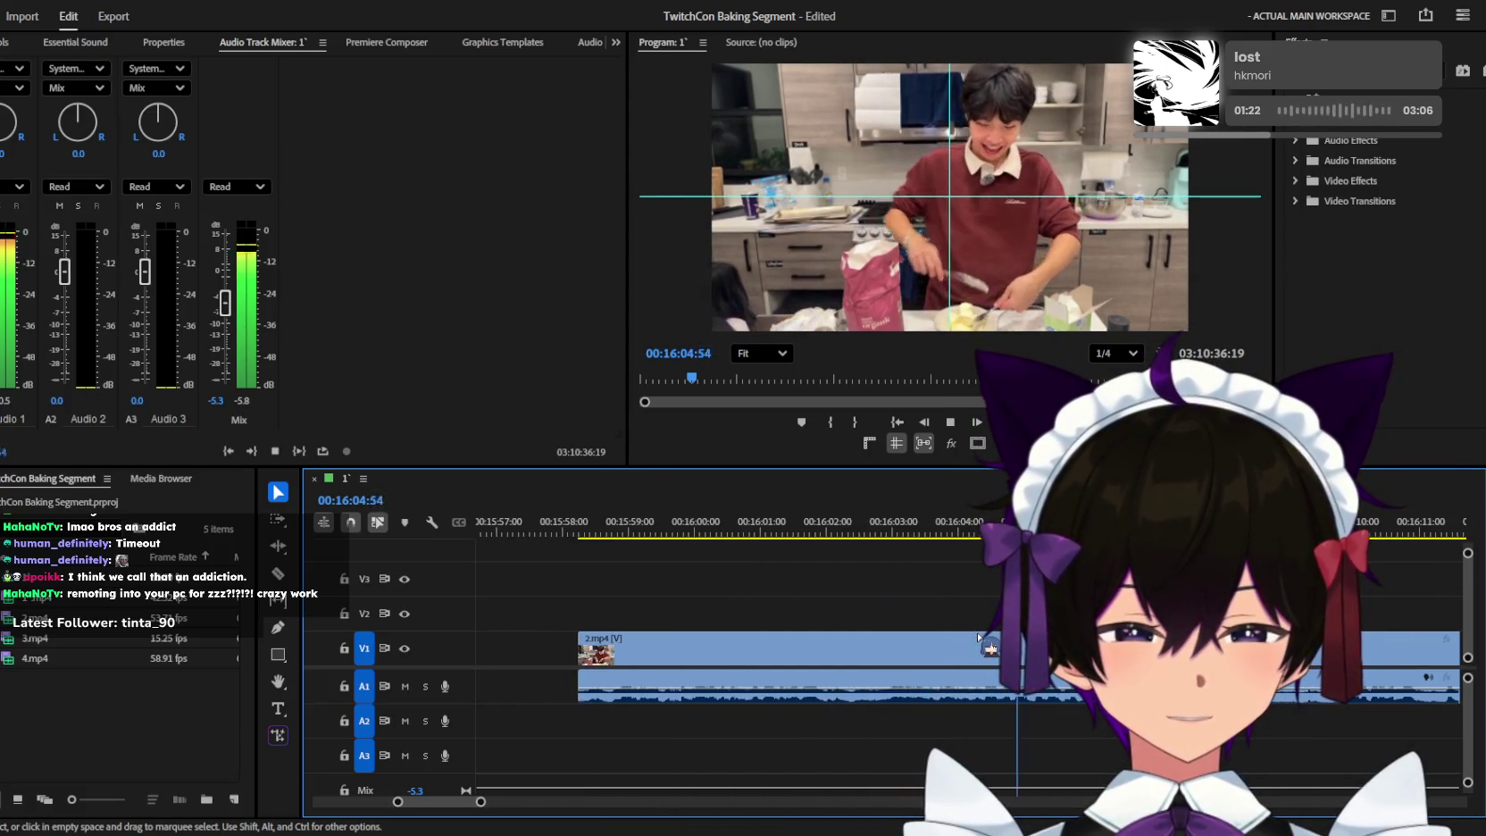
pyautogui.press('-')
pyautogui.press('-')
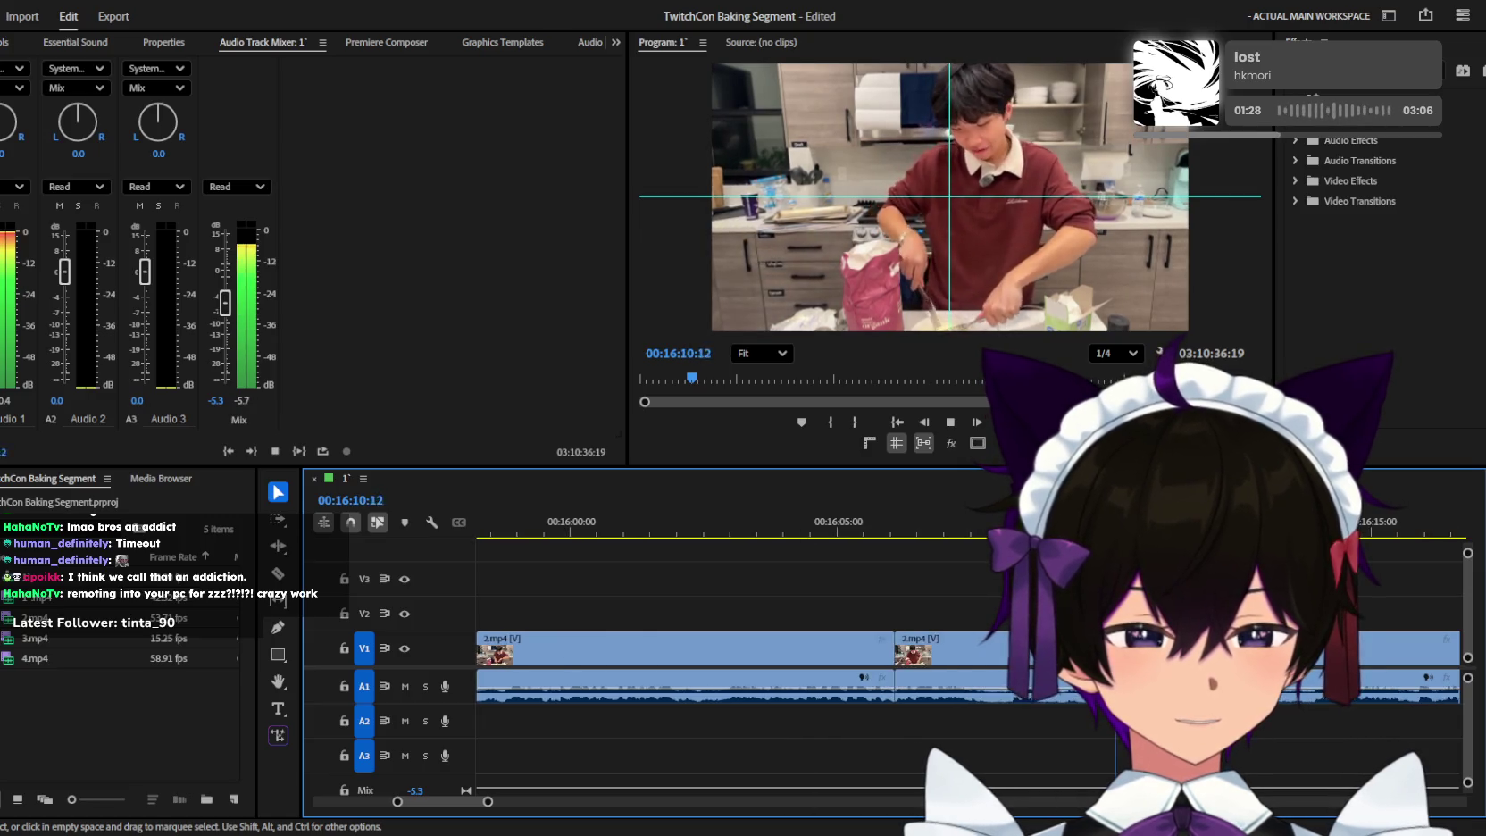
pyautogui.press('-')
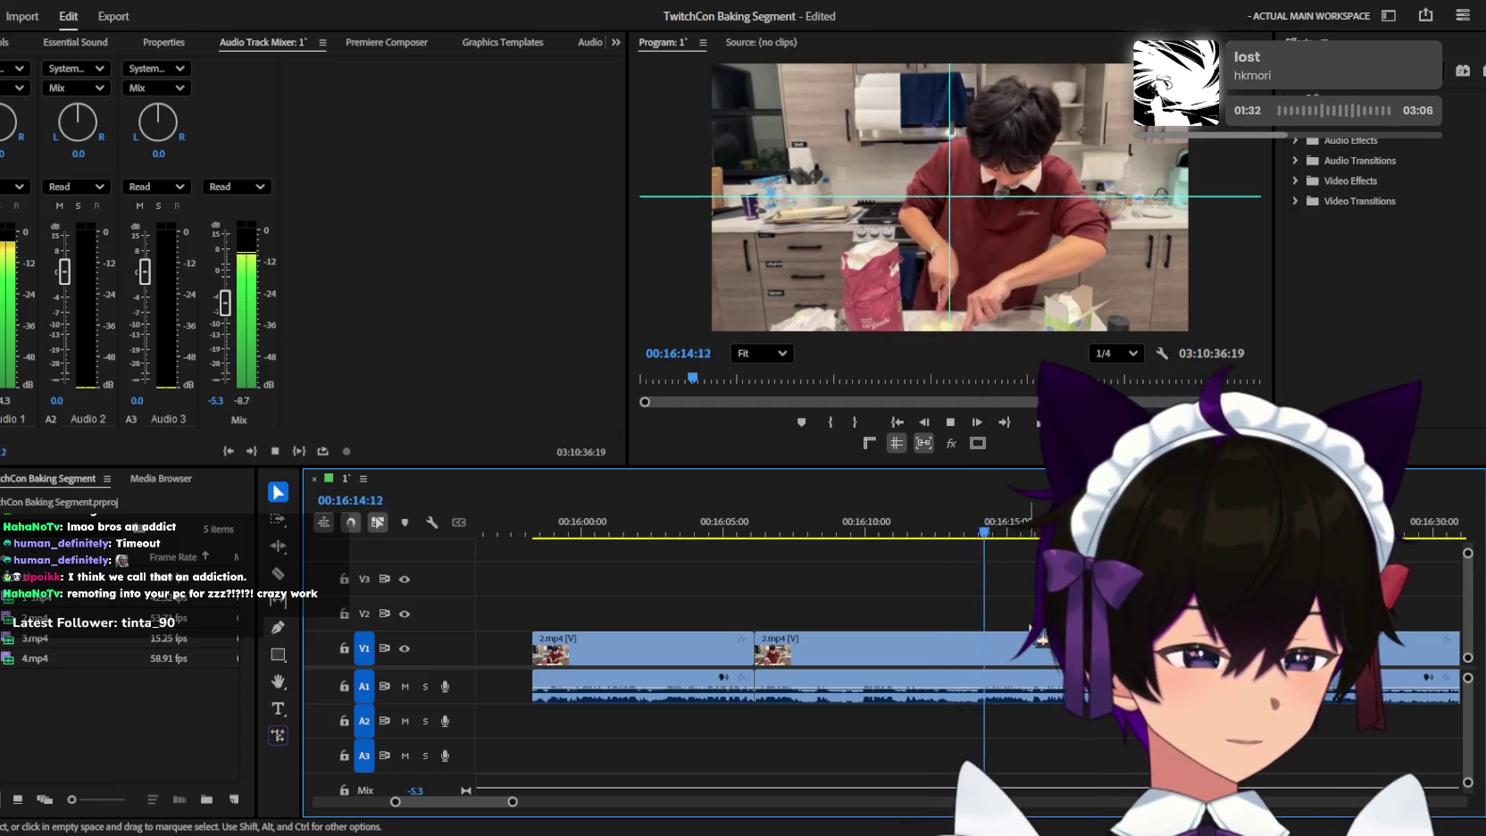
pyautogui.press('-')
pyautogui.press('-')
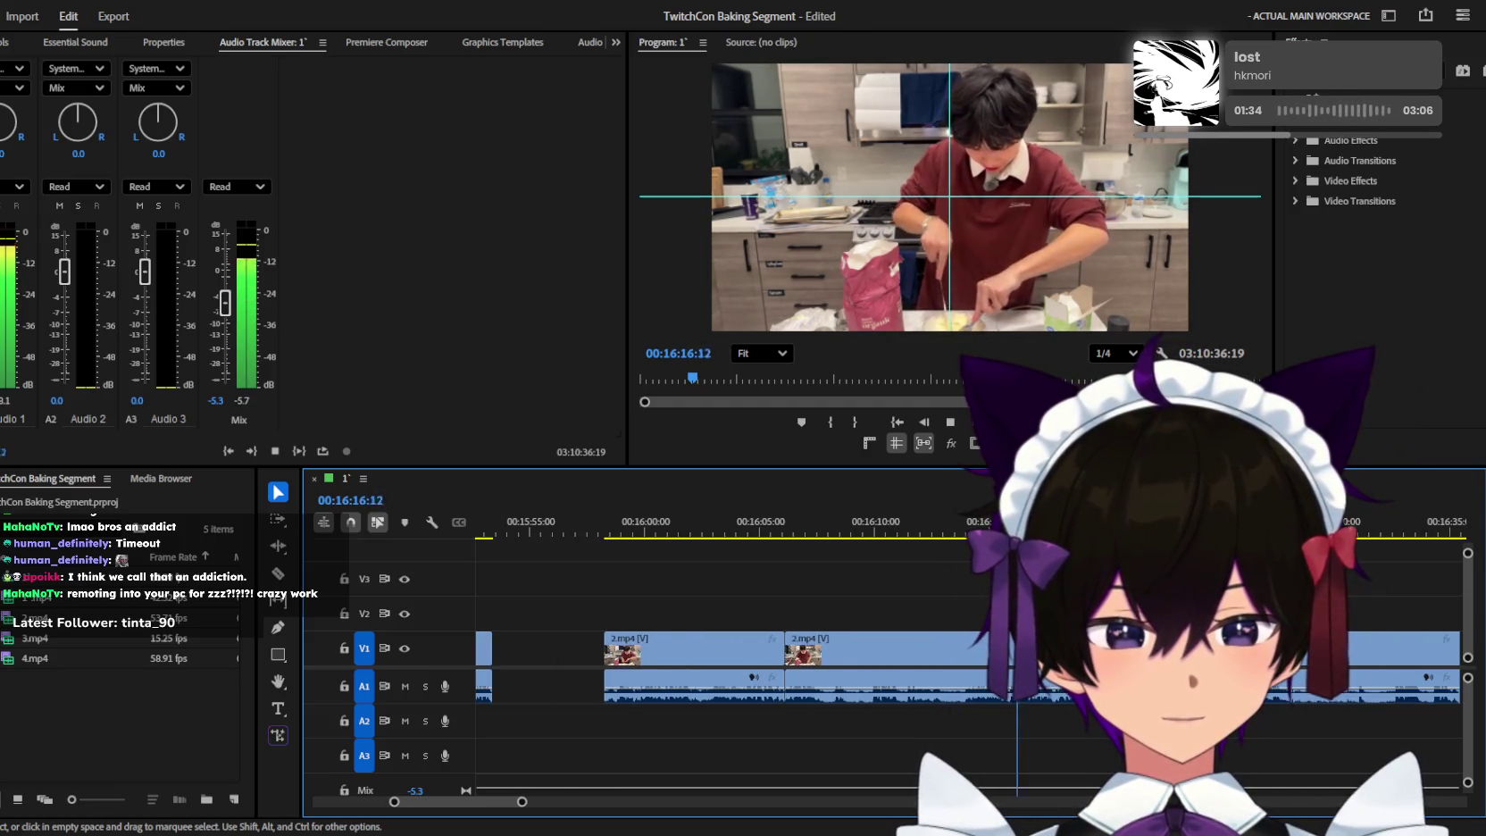
pyautogui.press('-')
pyautogui.press('-')
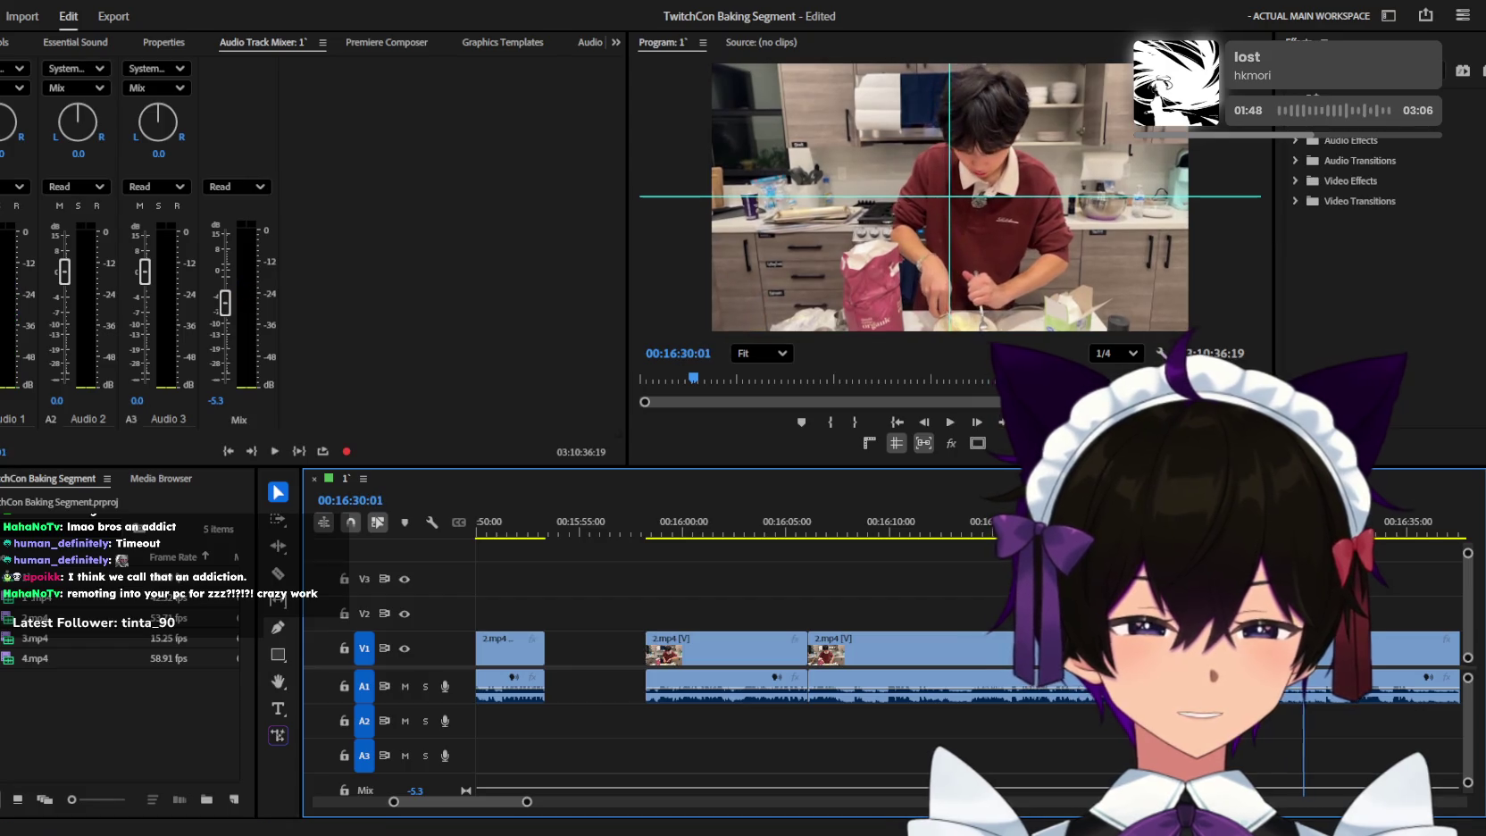
pyautogui.press('space')
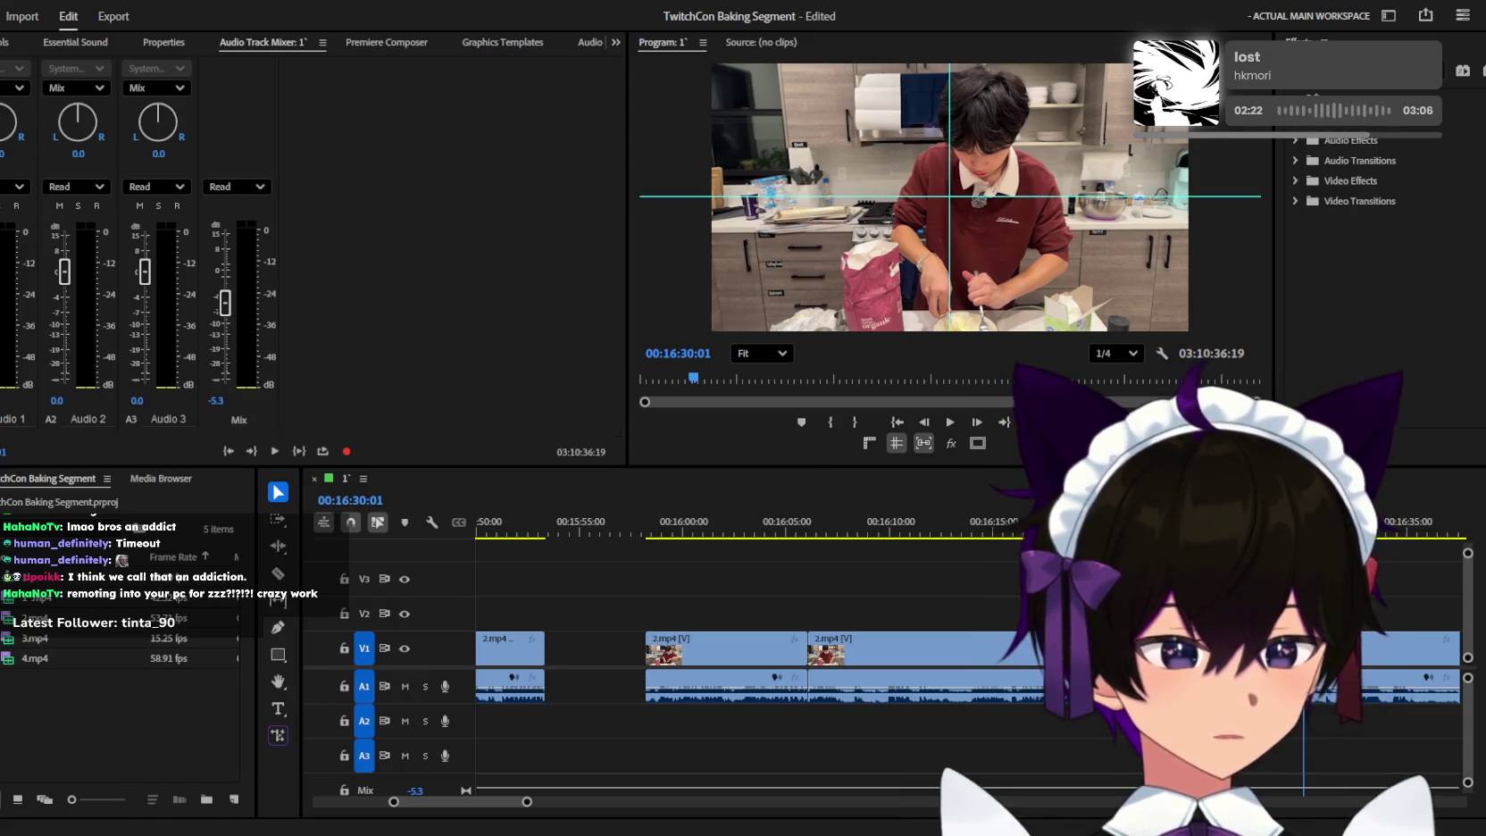
pyautogui.click(749, 528)
# Play 2.mp4 from about 16:03 while scrolling the timeline to follow it.
pyautogui.press('space')
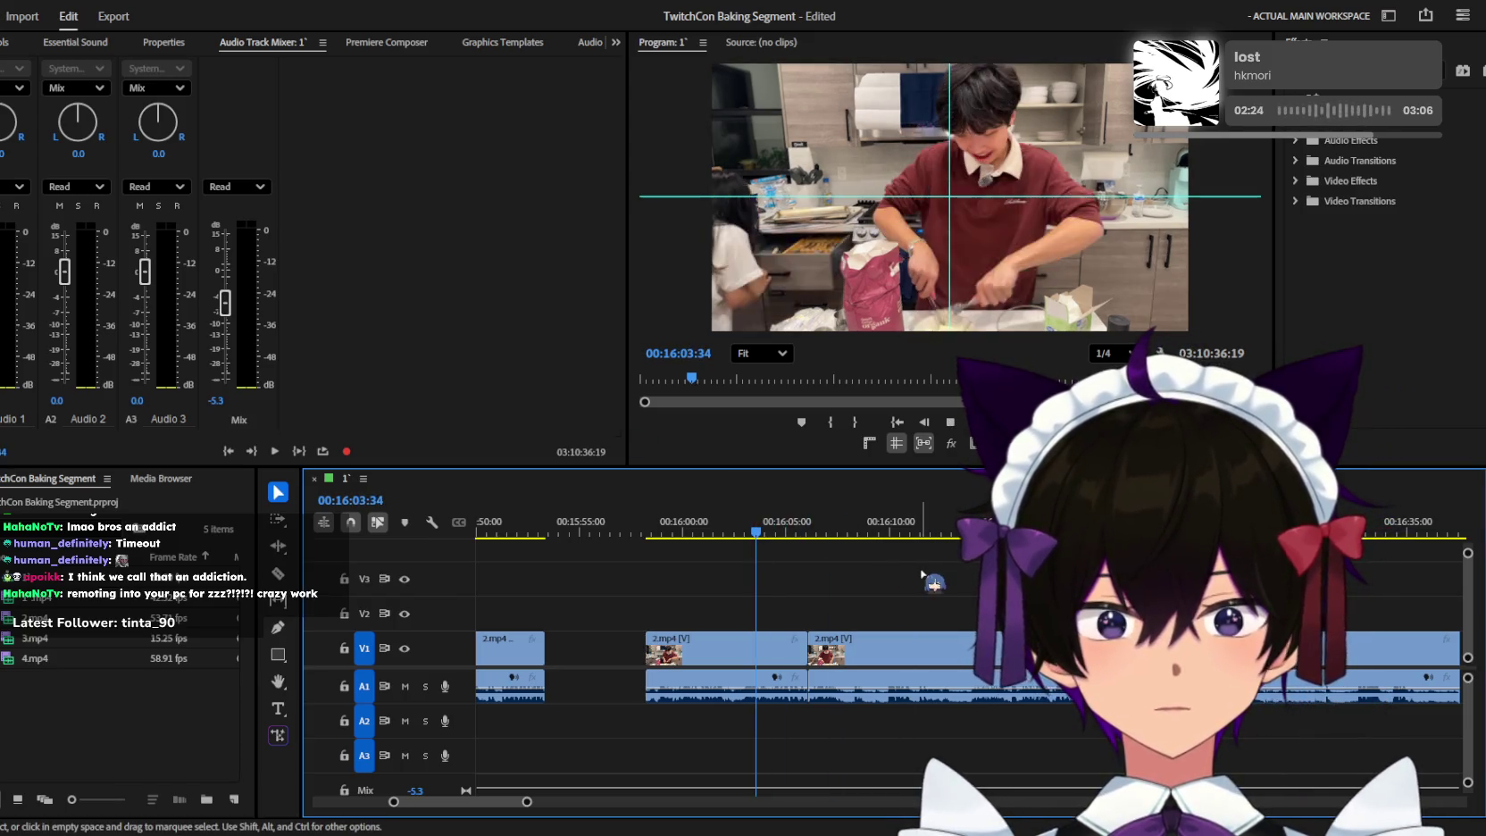
pyautogui.keyDown('alt'); pyautogui.scroll(-1, 919, 572); pyautogui.keyUp('alt')
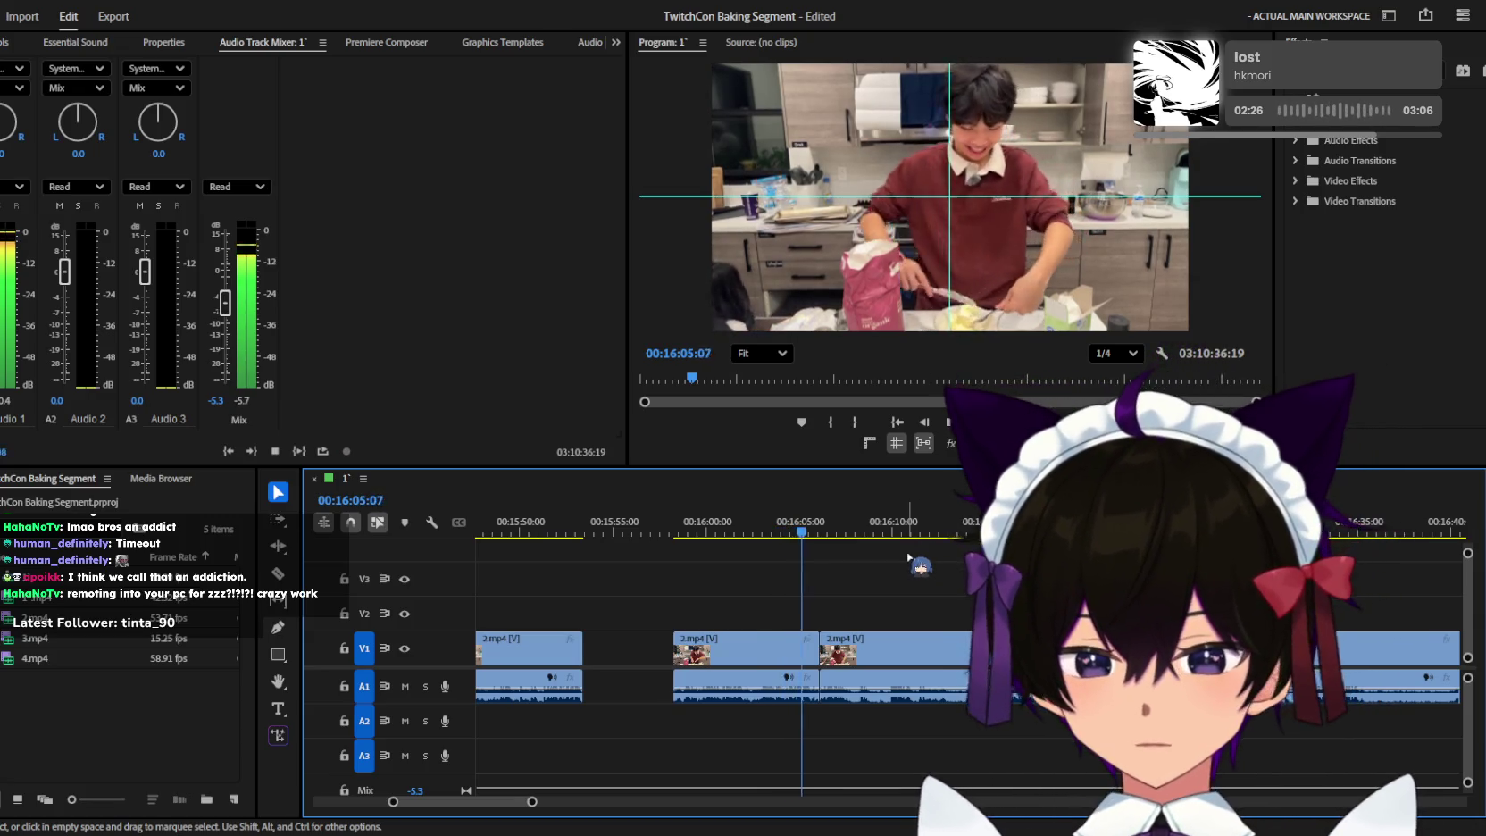
pyautogui.scroll(-2, 919, 572)
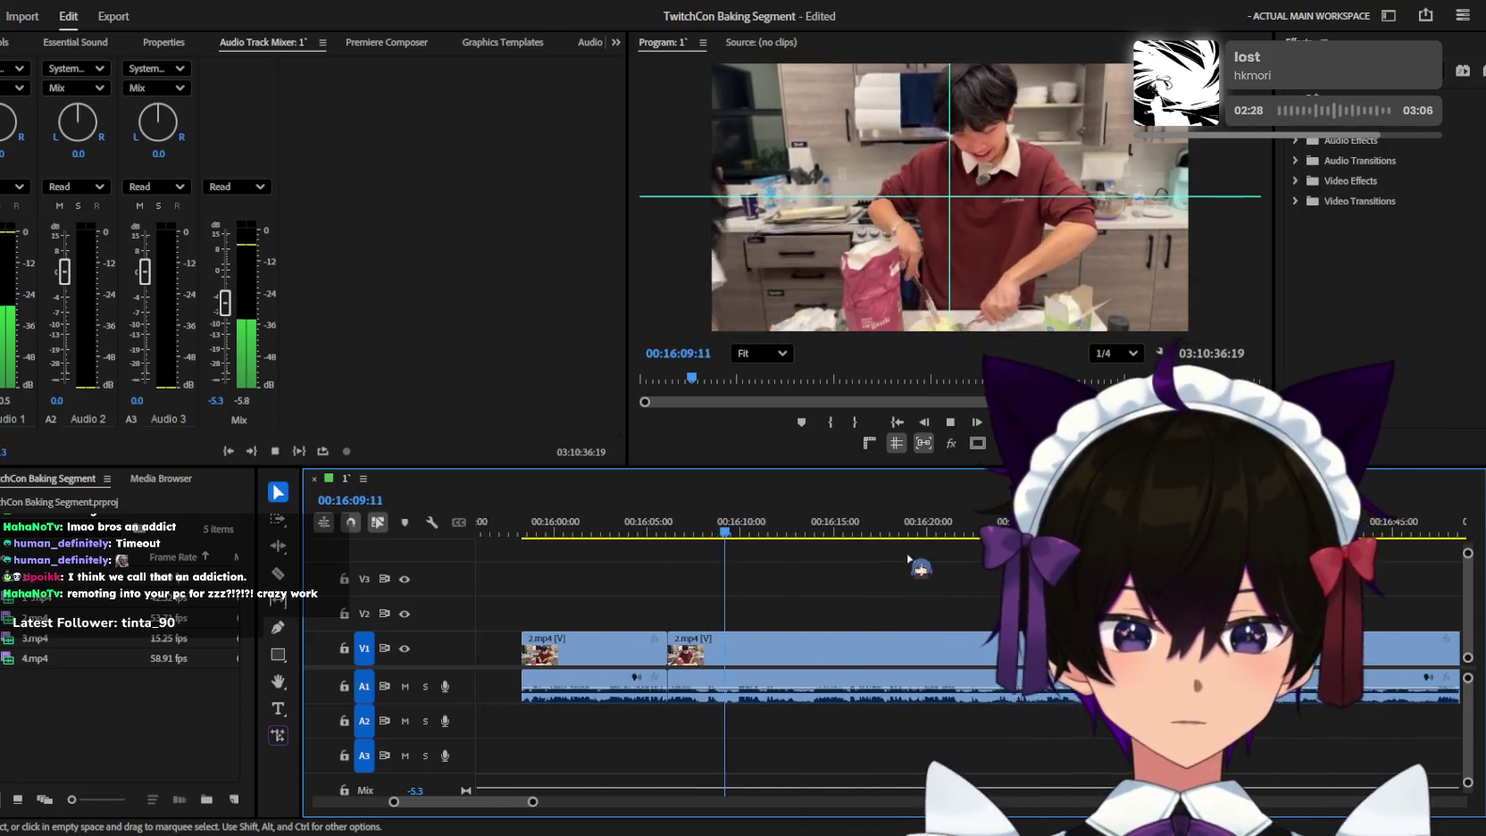
pyautogui.keyDown('alt'); pyautogui.scroll(-2, 911, 558); pyautogui.keyUp('alt')
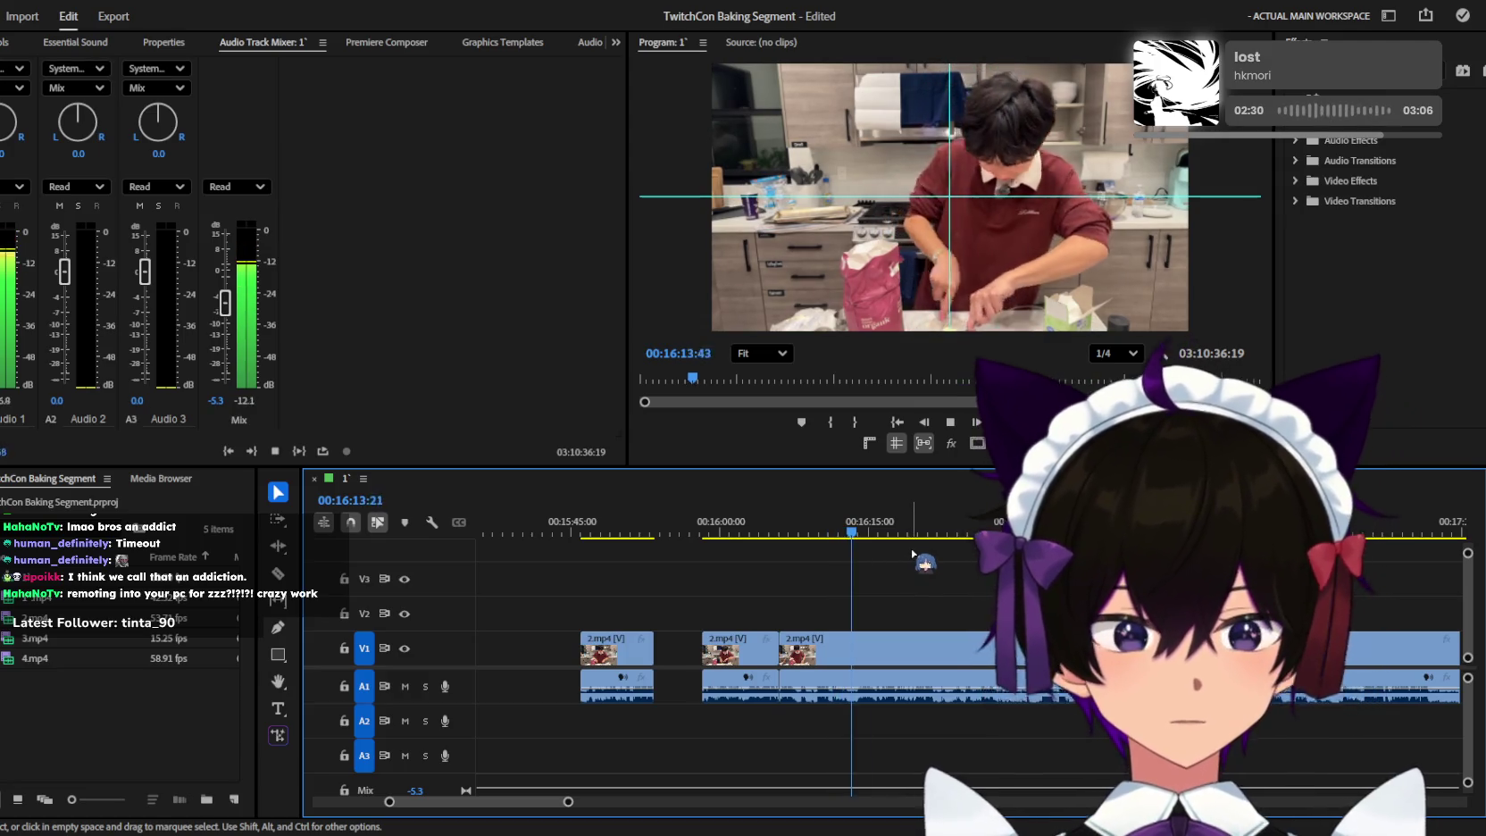
pyautogui.scroll(-2, 912, 558)
pyautogui.keyDown('alt'); pyautogui.scroll(2, 860, 564); pyautogui.keyUp('alt')
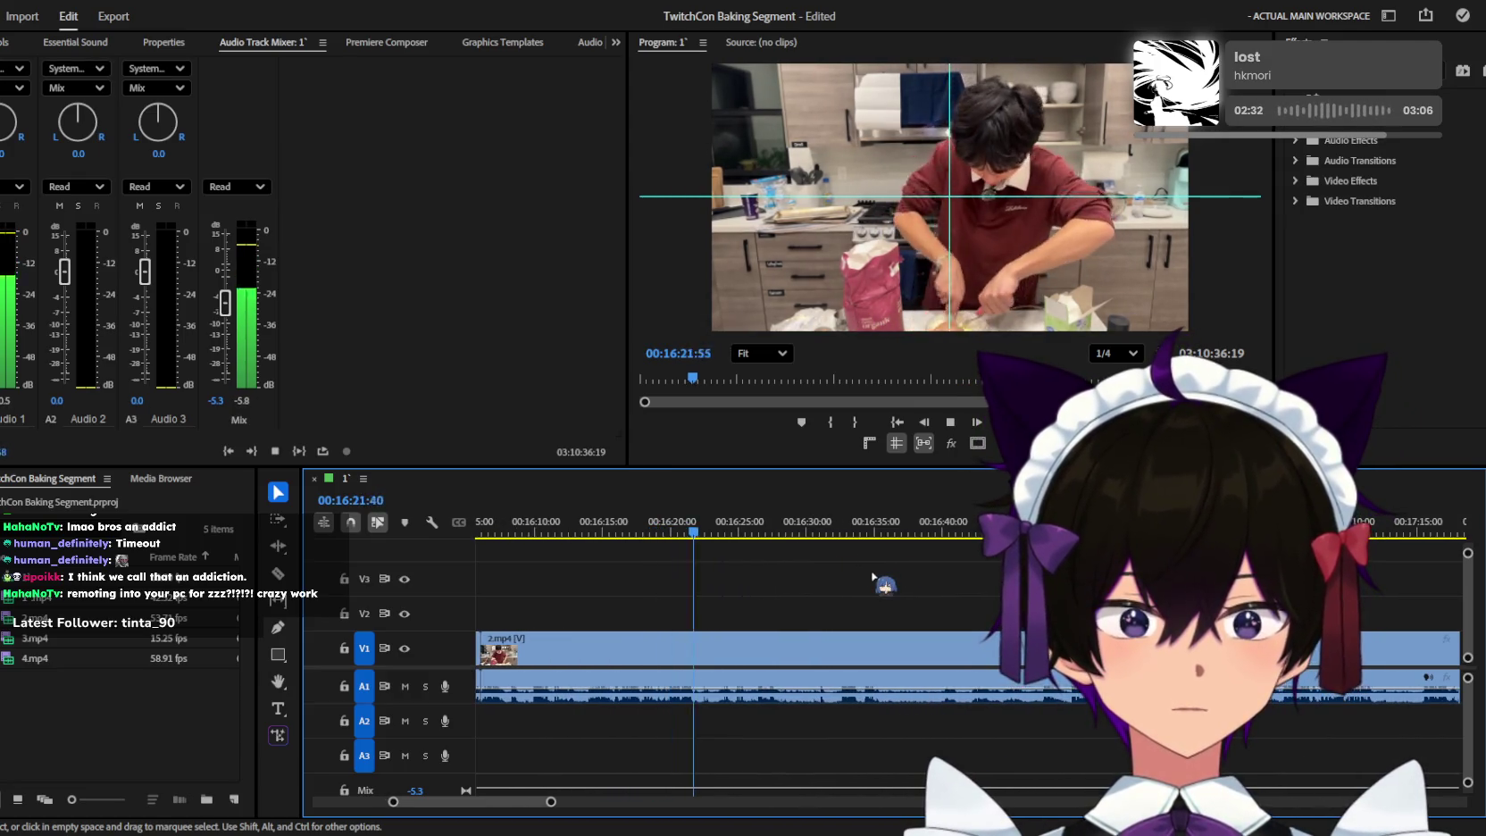
pyautogui.keyDown('alt'); pyautogui.scroll(-1, 873, 576); pyautogui.keyUp('alt')
pyautogui.keyDown('alt'); pyautogui.scroll(-1, 873, 568); pyautogui.keyUp('alt')
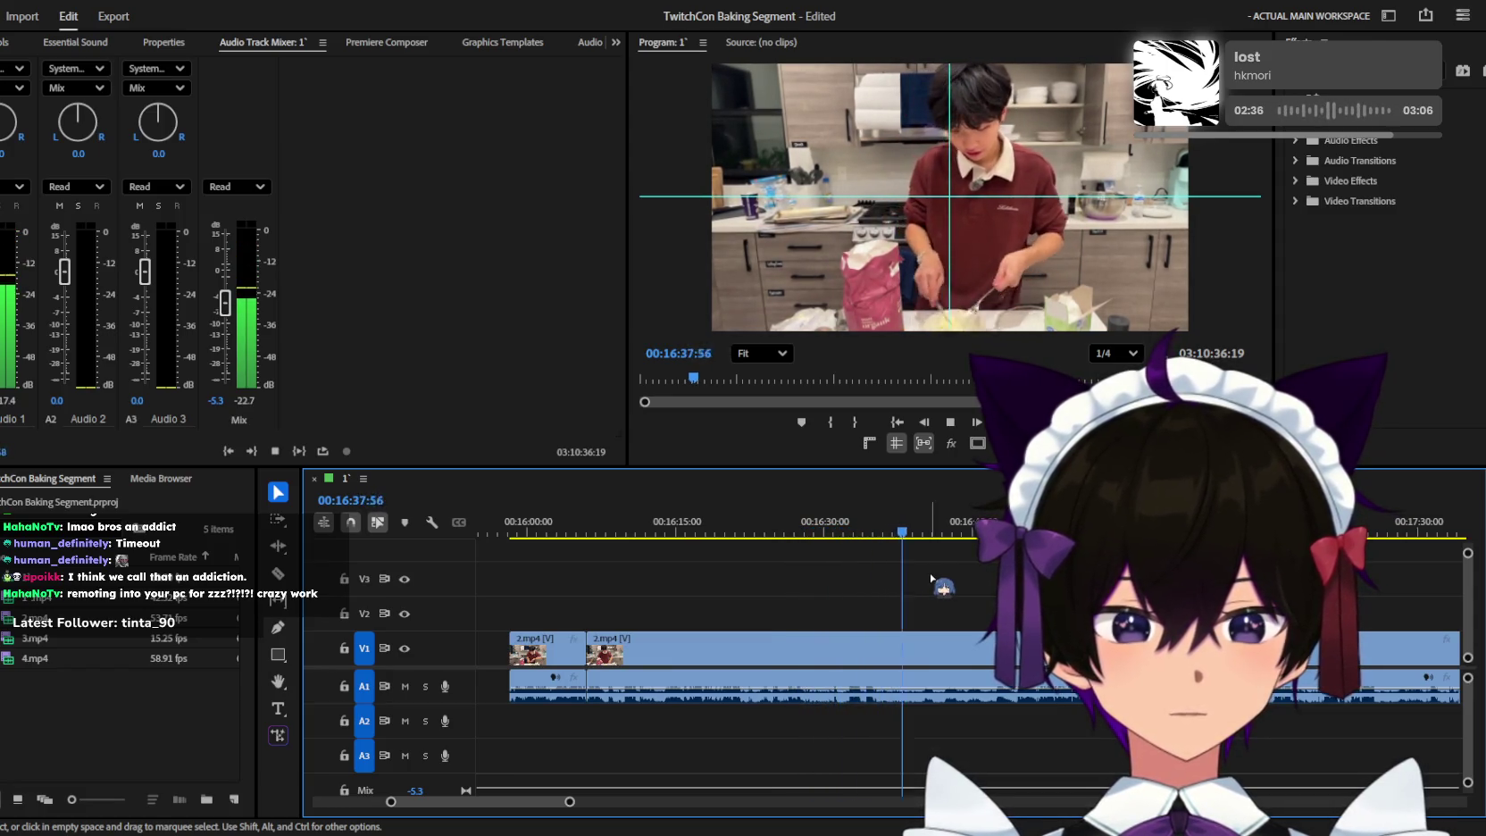
pyautogui.keyDown('alt'); pyautogui.scroll(-2, 931, 572); pyautogui.keyUp('alt')
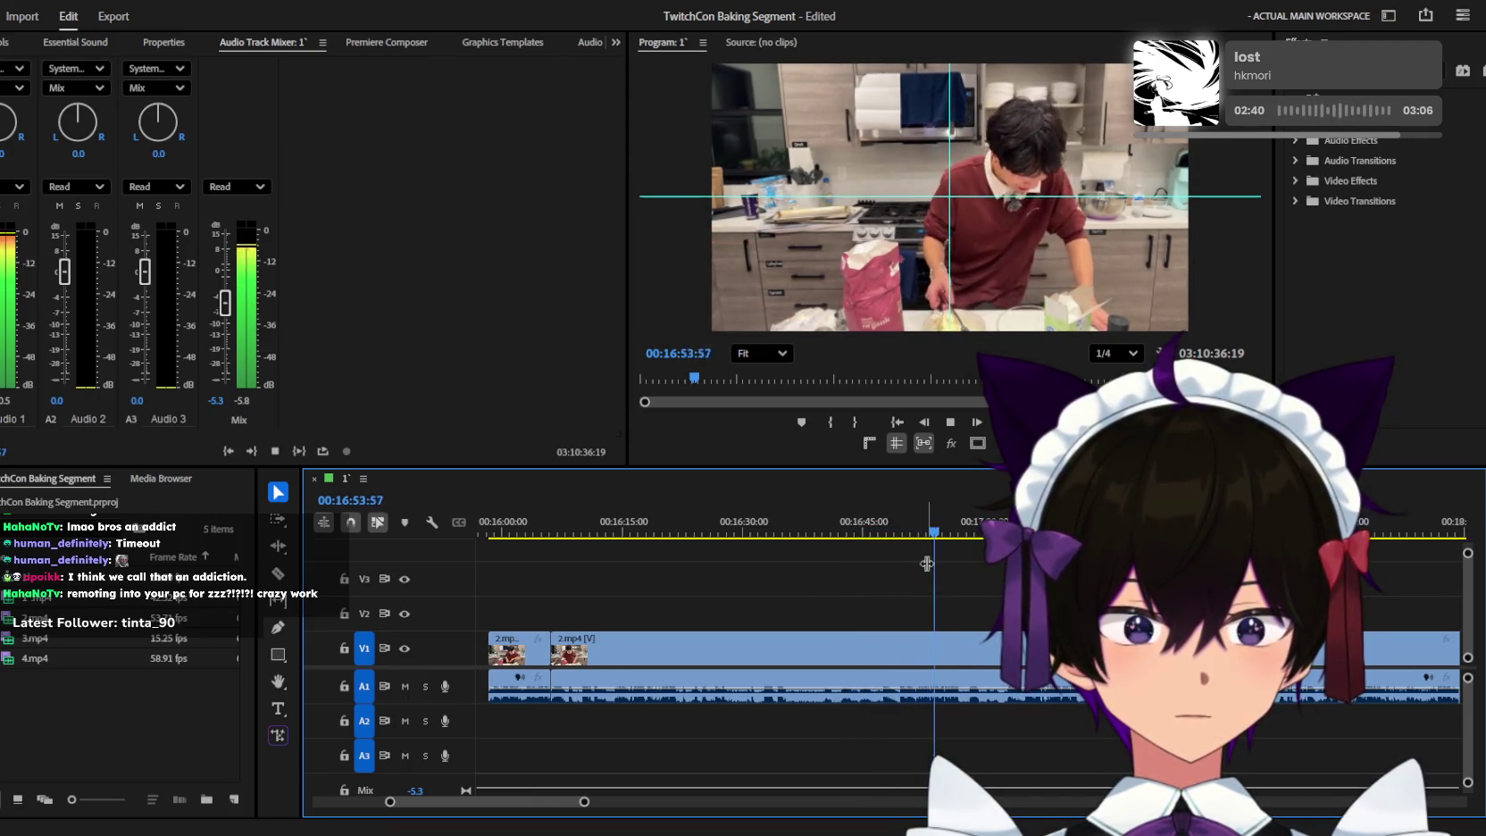
pyautogui.keyDown('alt'); pyautogui.scroll(1, 931, 566); pyautogui.keyUp('alt')
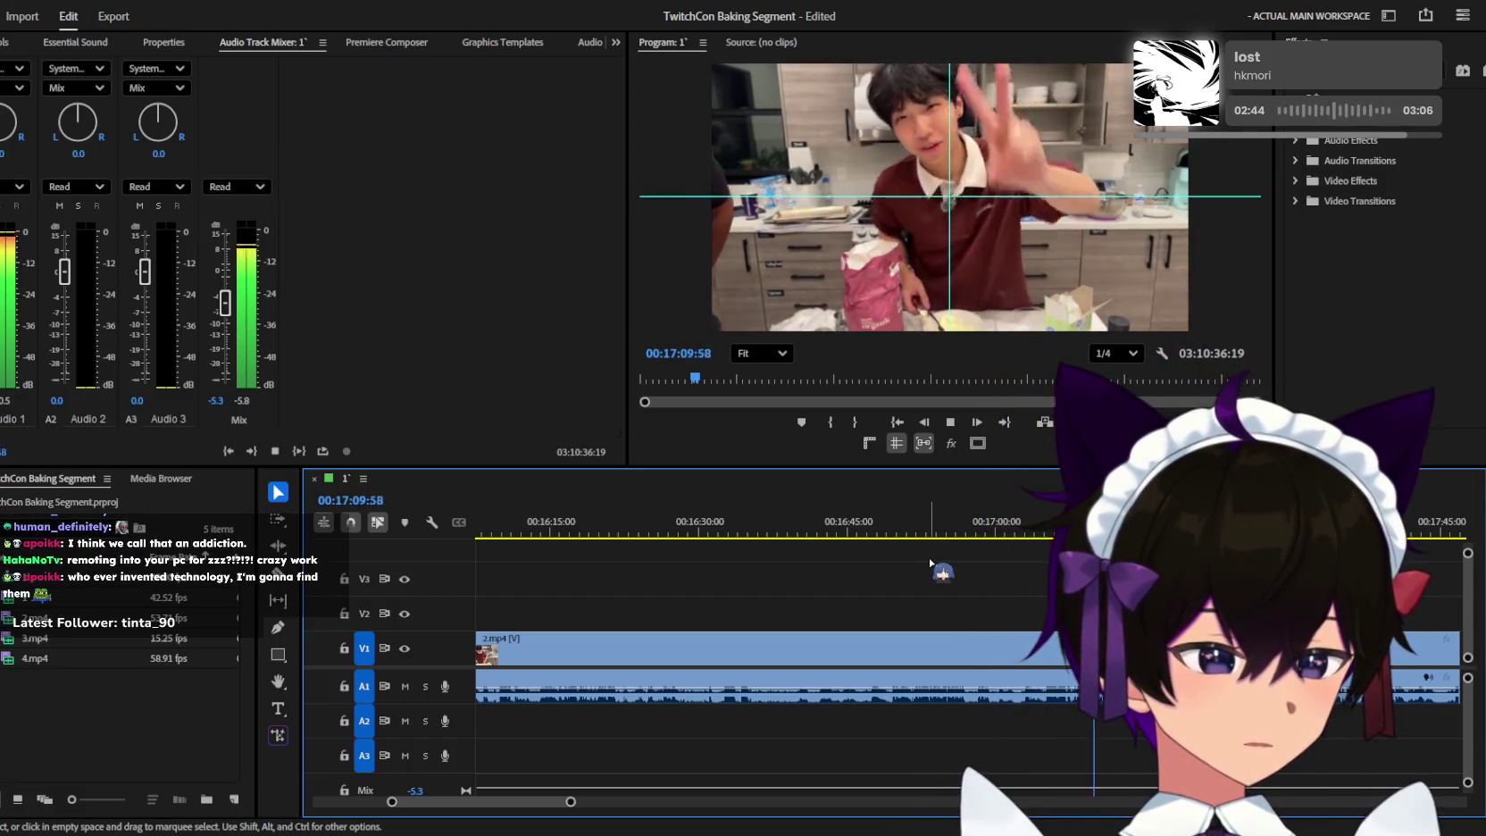
# Pause around 17:11, widen the timeline view, and resume playback toward 18:14.
pyautogui.press('space')
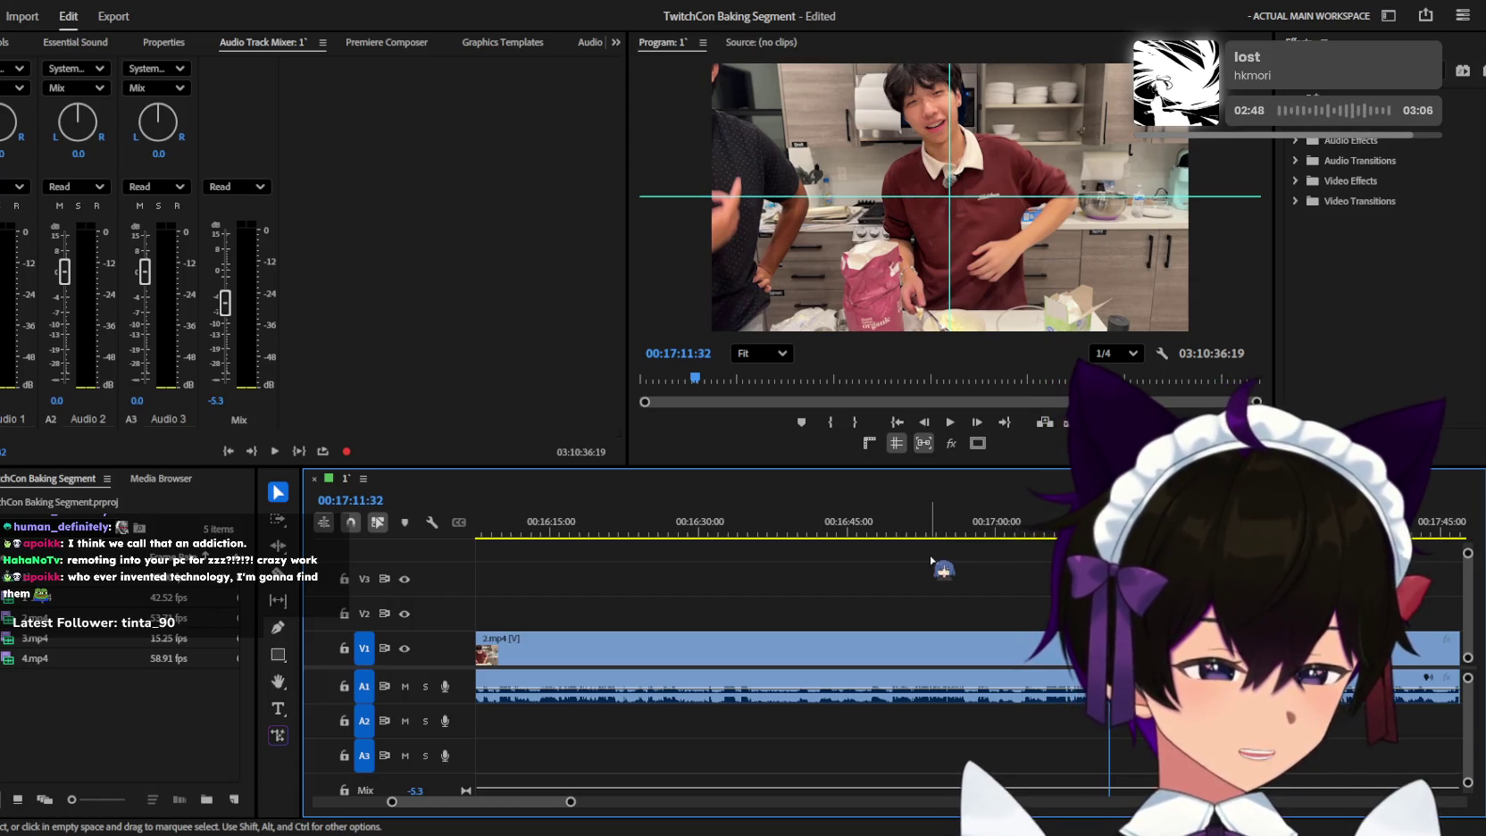
pyautogui.press('-')
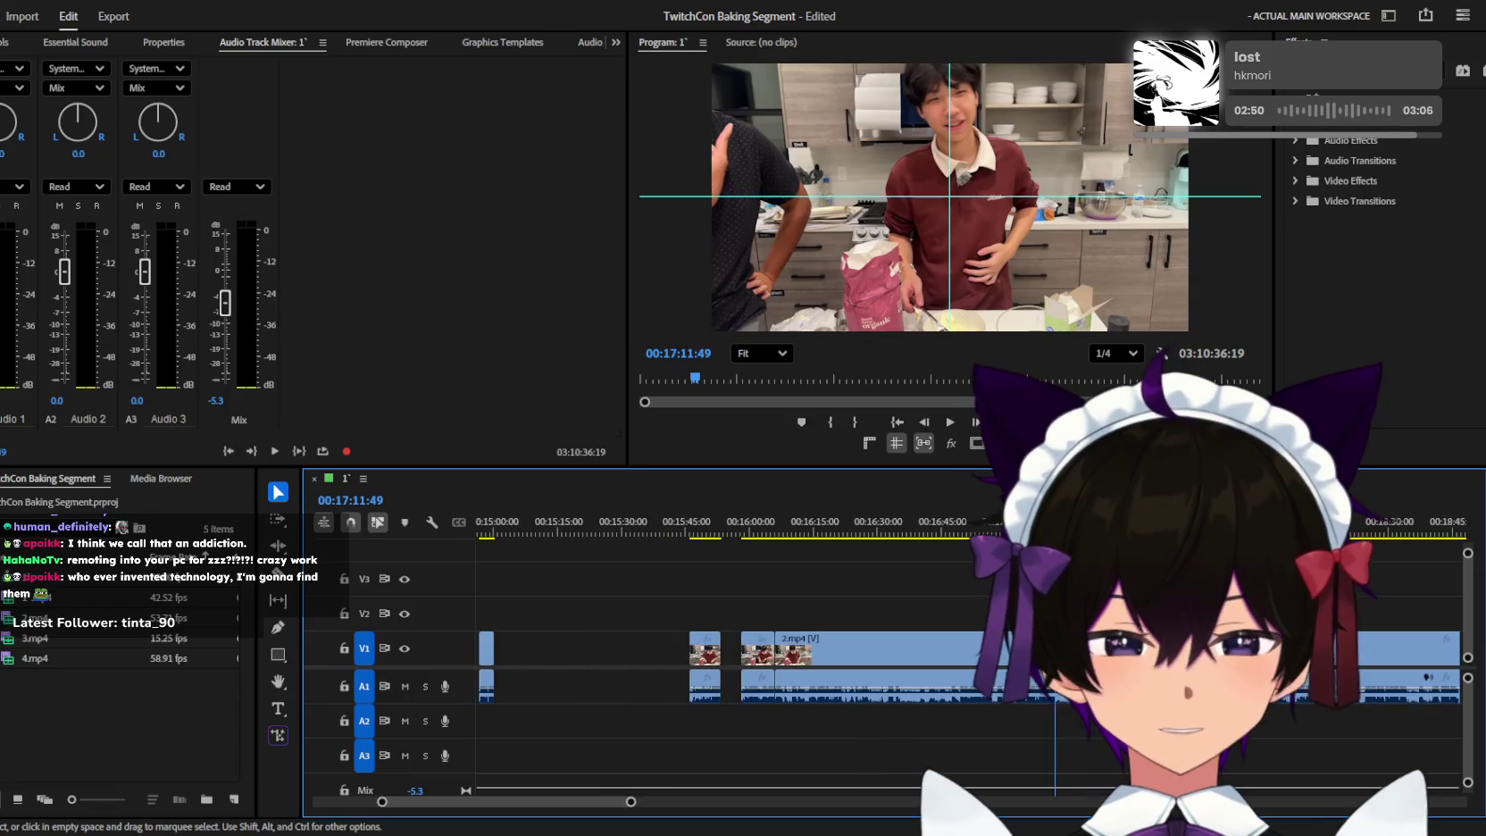
pyautogui.press('space')
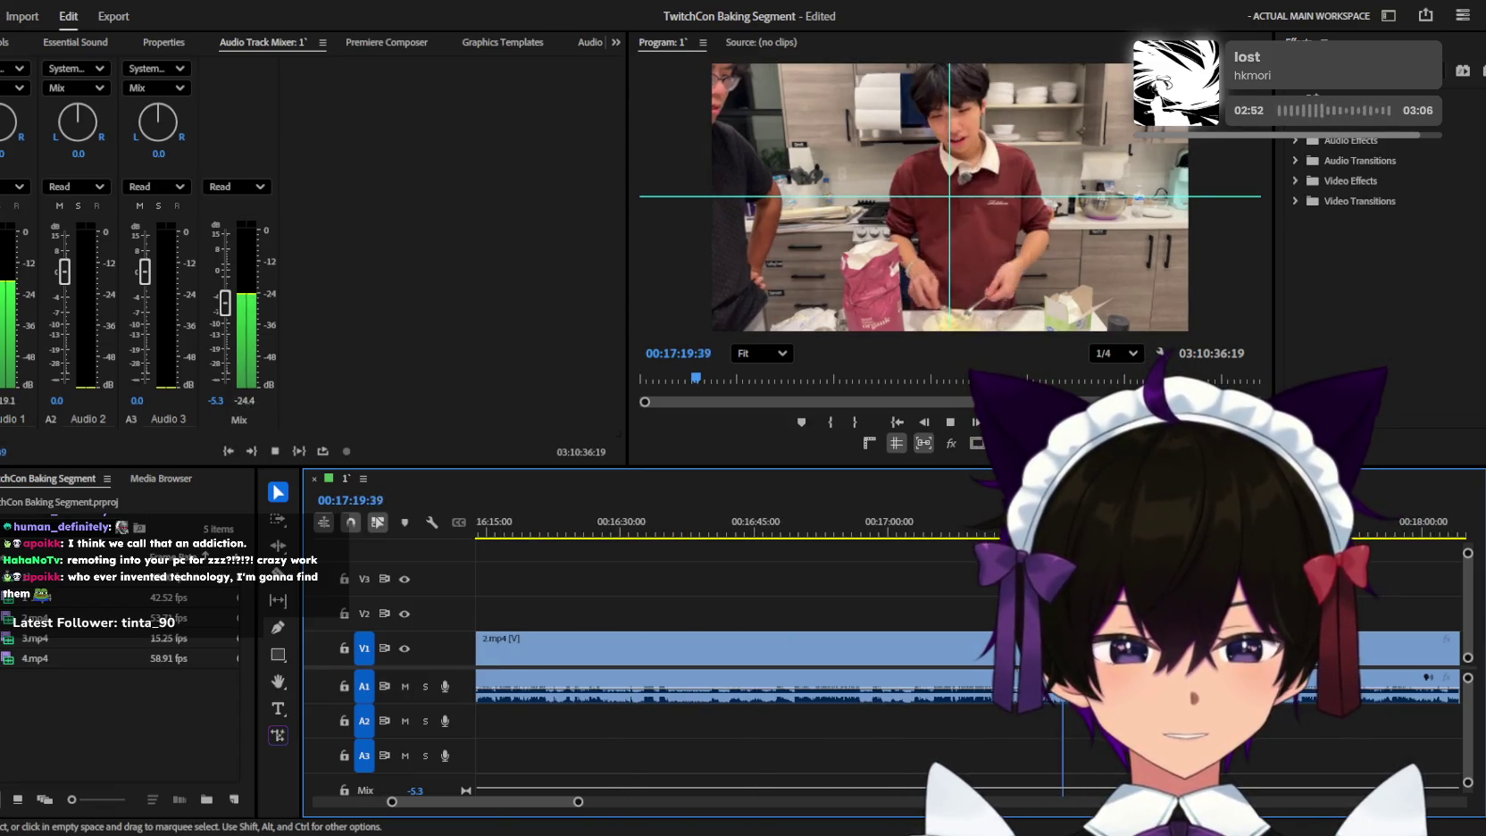
pyautogui.press('=')
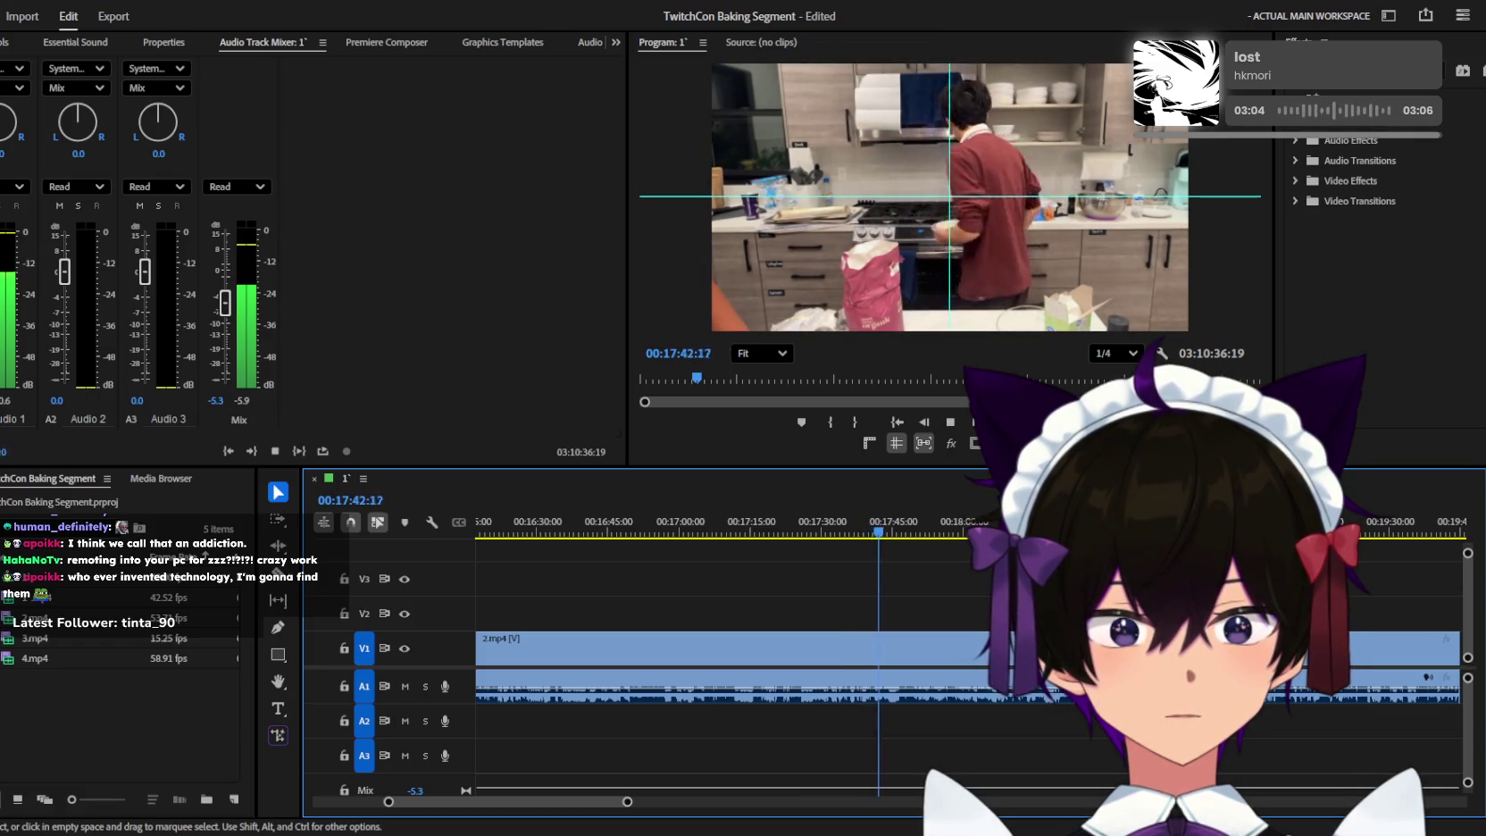
pyautogui.scroll(3, 920, 628)
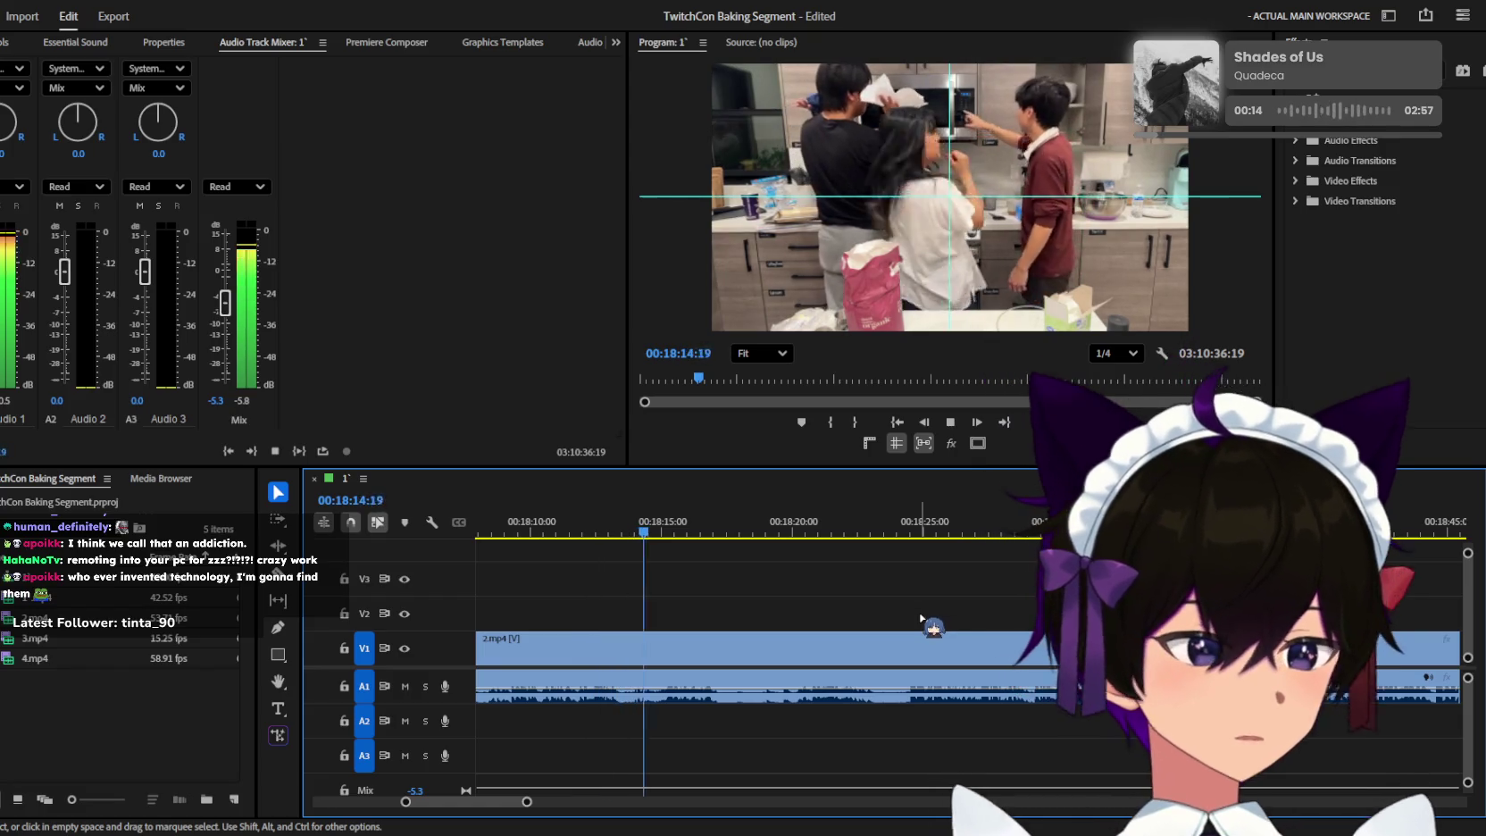
pyautogui.press('-')
pyautogui.press('space')
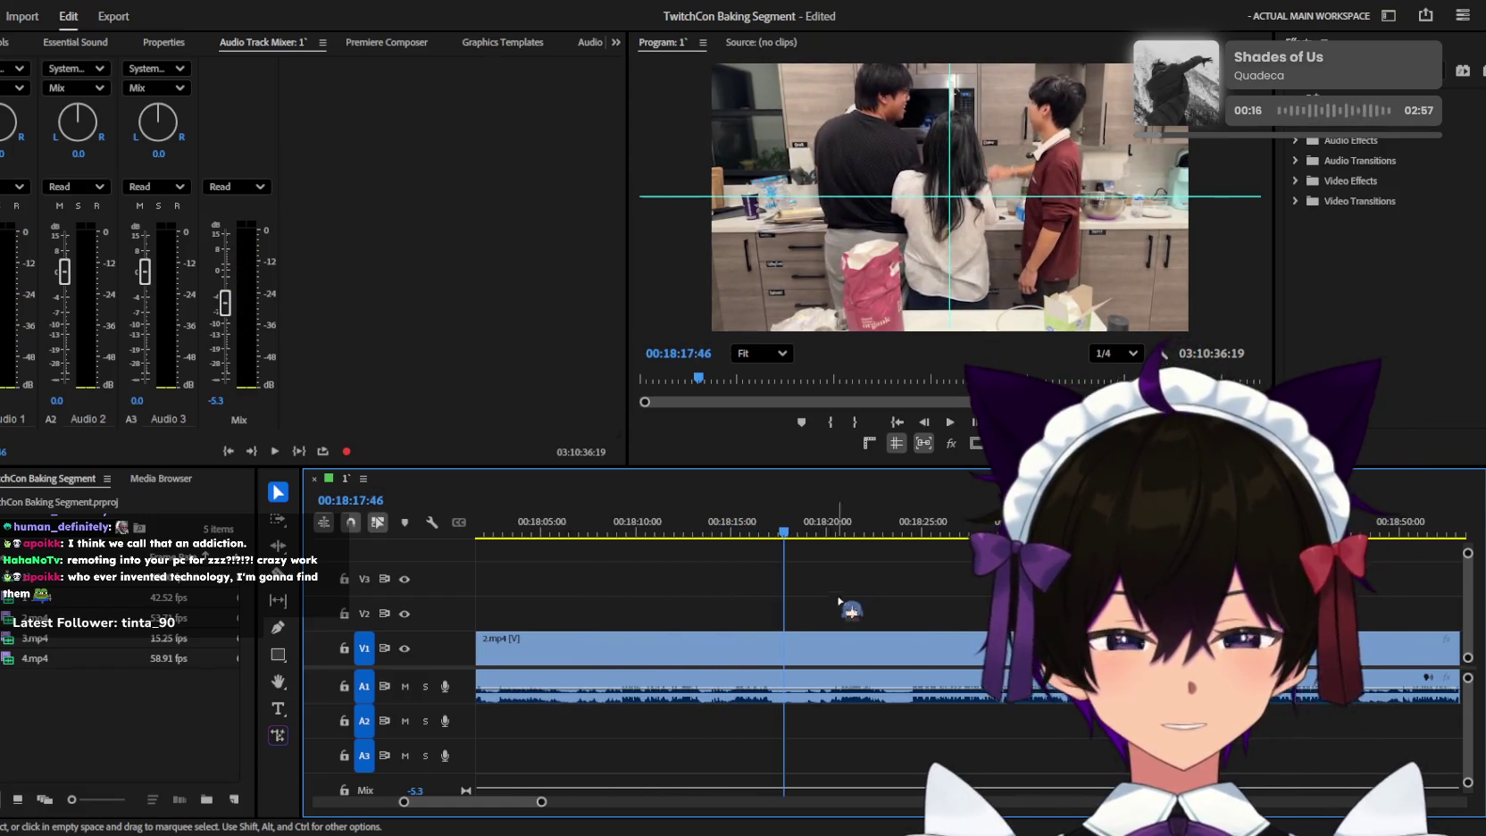
pyautogui.press('-')
pyautogui.press('j')
pyautogui.press('j')
pyautogui.press('j')
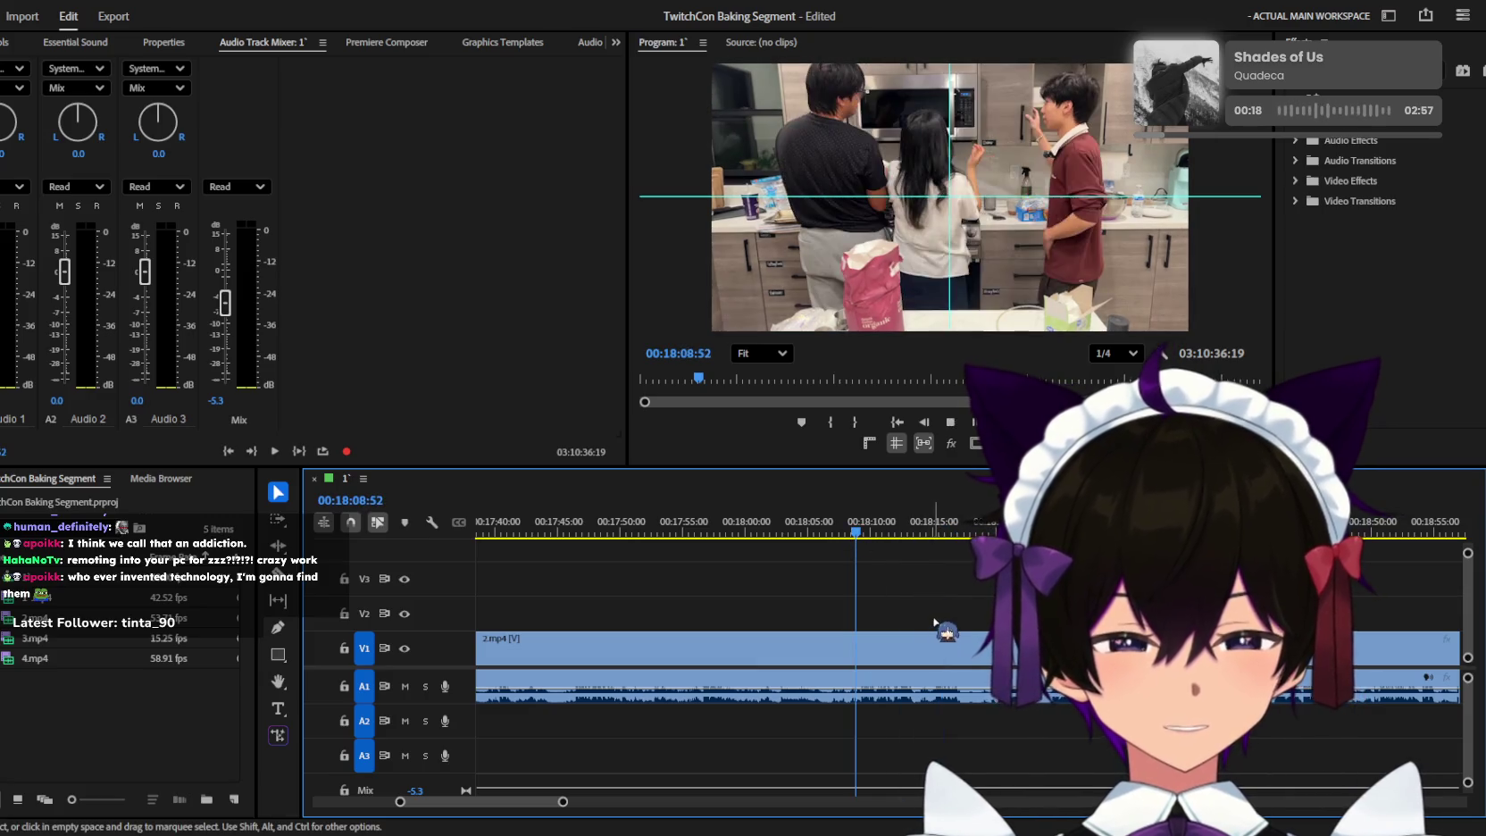
pyautogui.press('-')
pyautogui.press('space')
pyautogui.press('space')
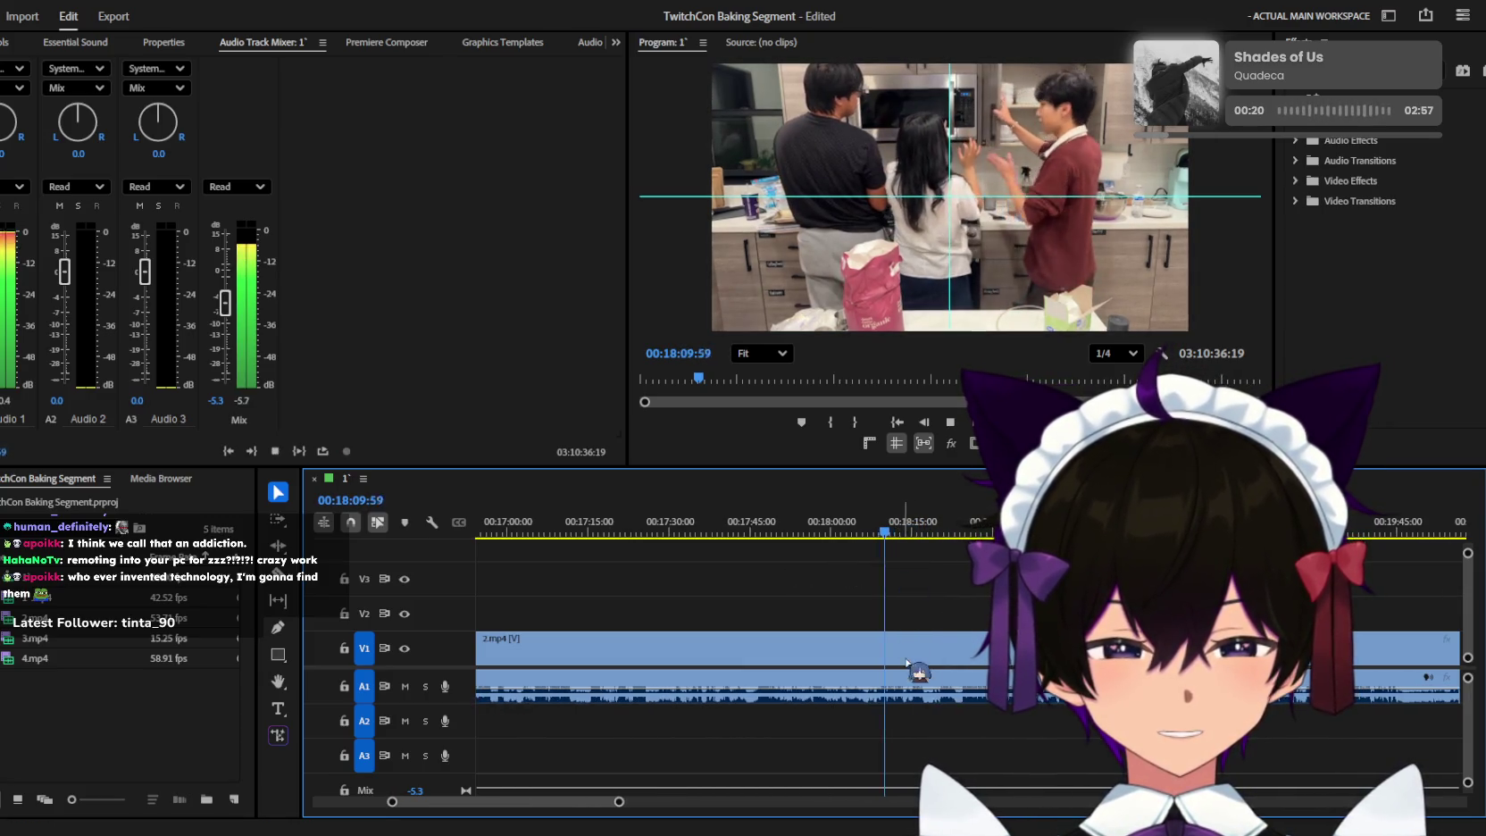
pyautogui.press('space')
pyautogui.press('=')
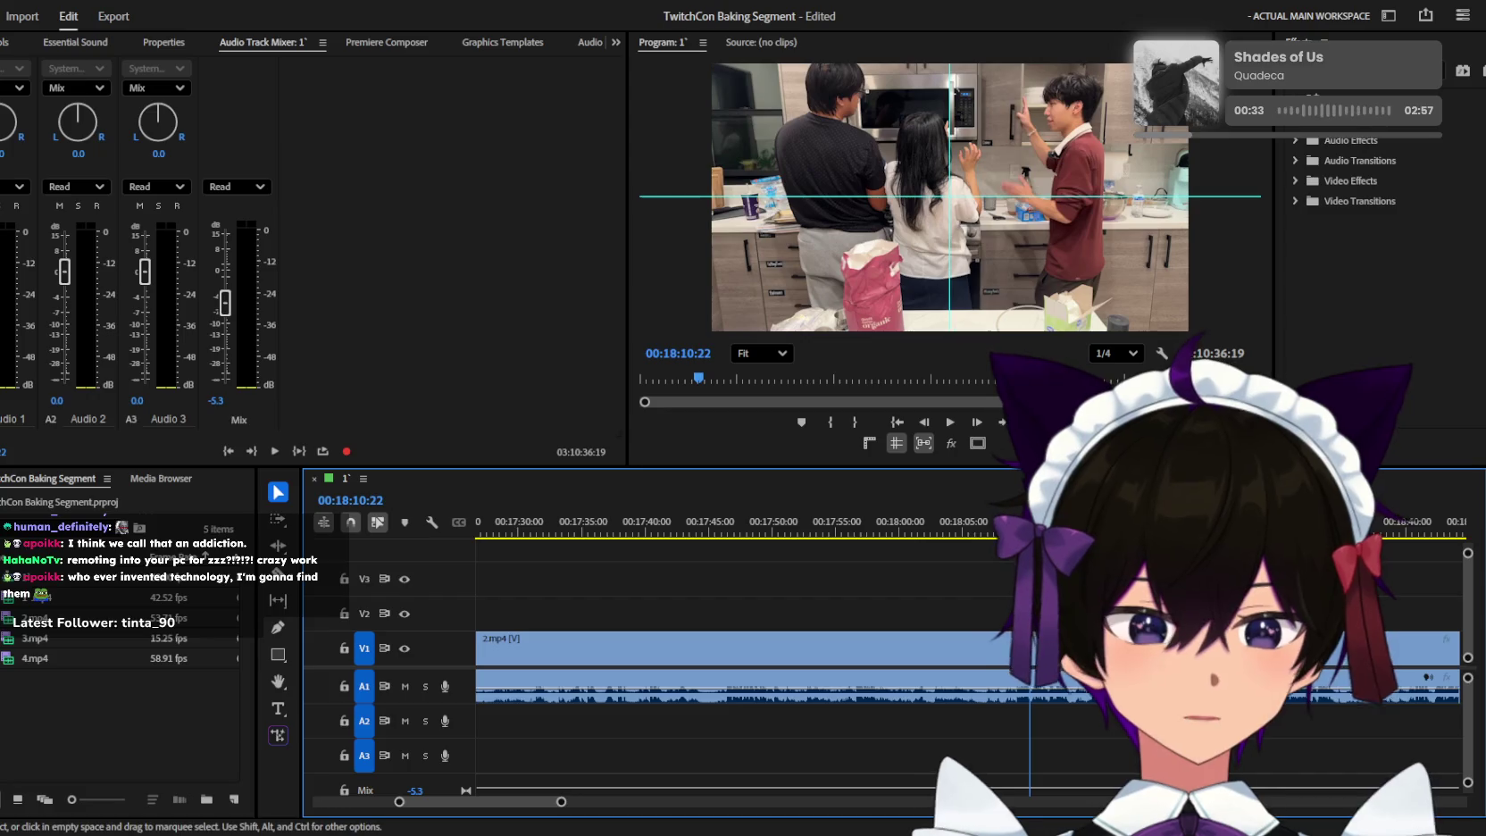
pyautogui.press('=')
pyautogui.press('=')
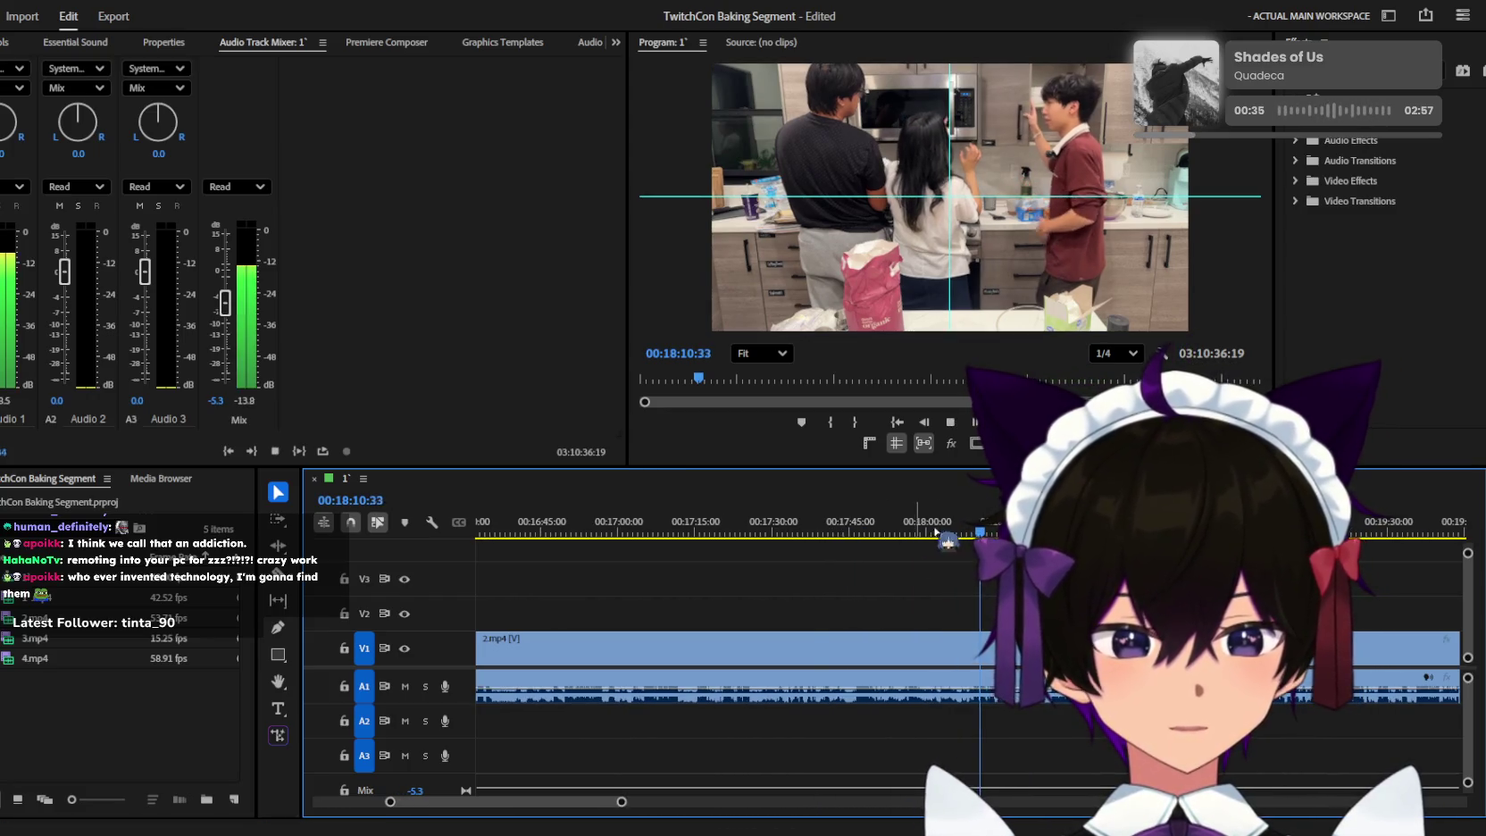
pyautogui.press('-')
pyautogui.click(812, 527)
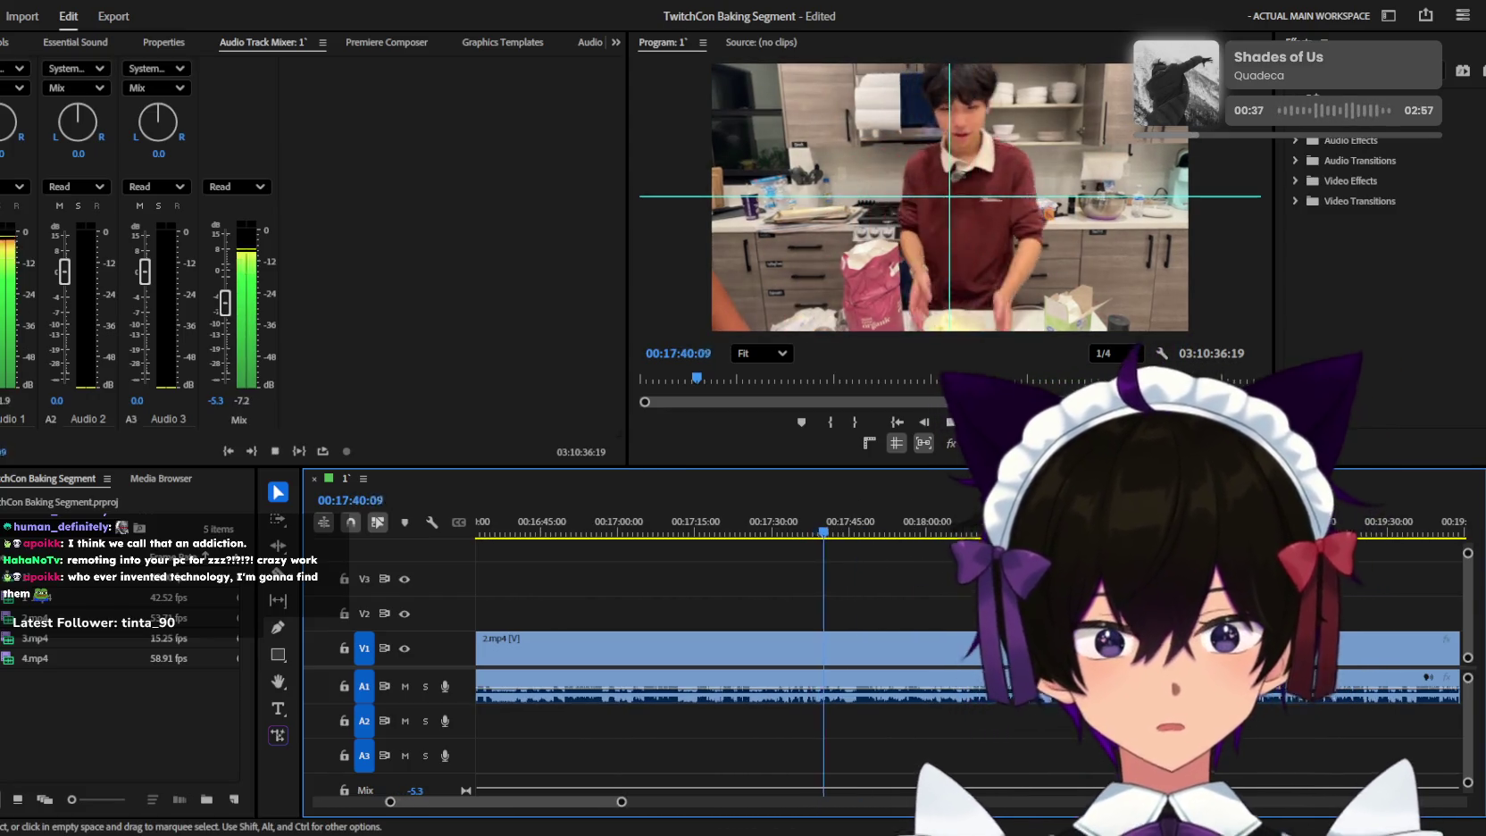
pyautogui.press('-')
pyautogui.click(893, 534)
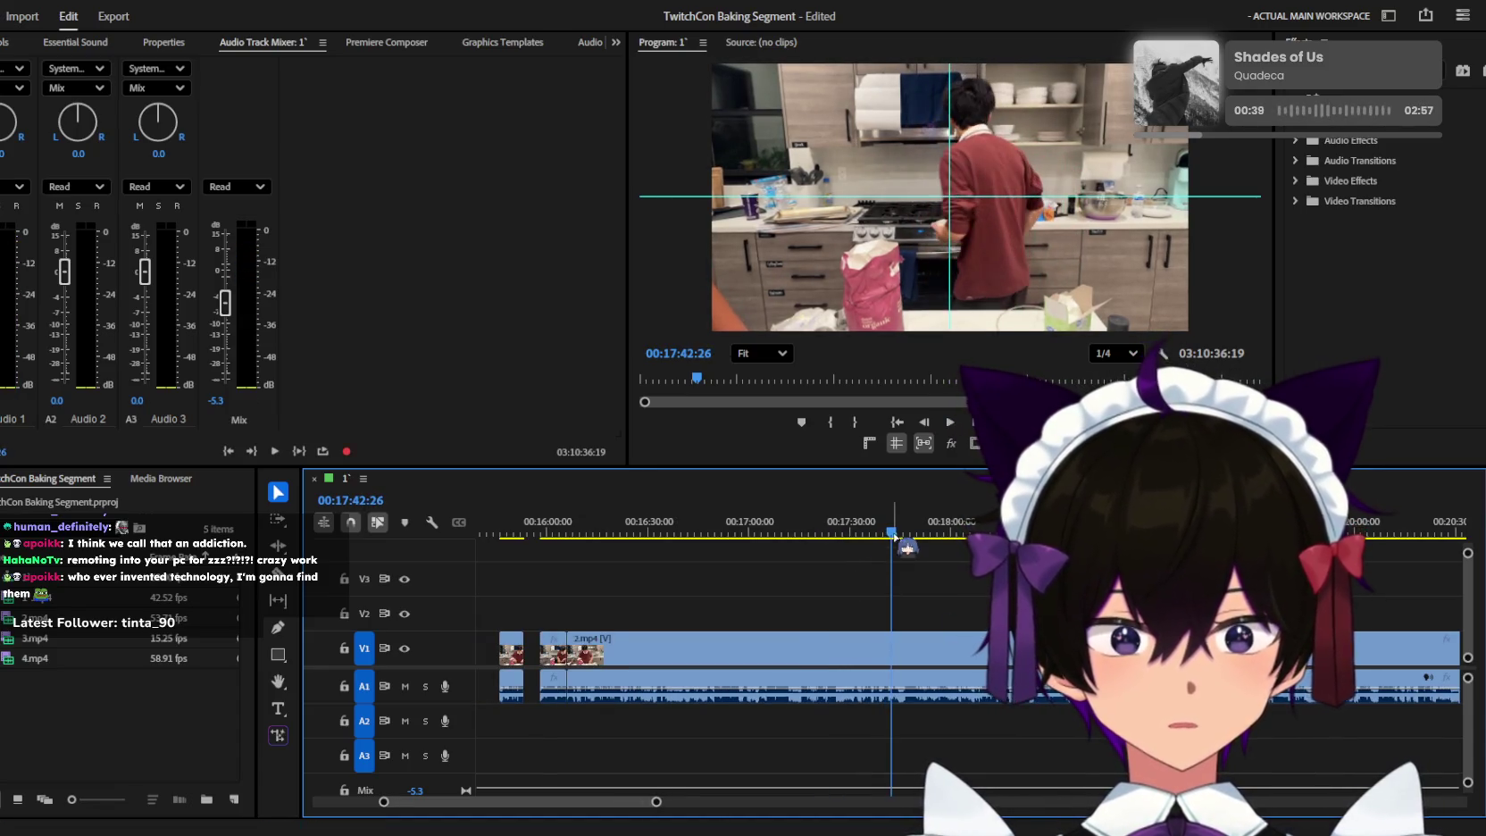
pyautogui.click(794, 529)
pyautogui.press('=')
pyautogui.press('space')
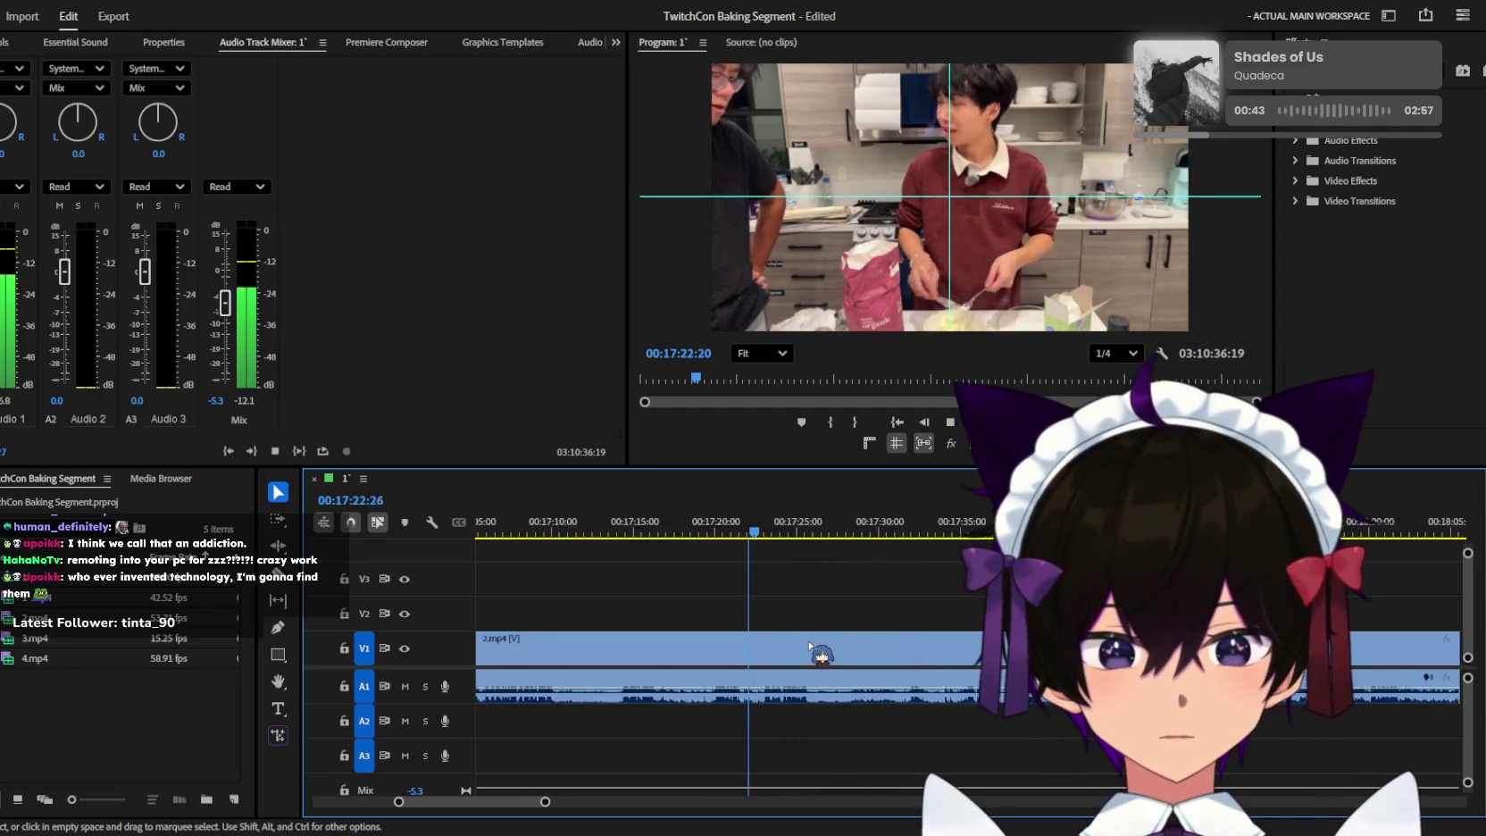
pyautogui.press('=')
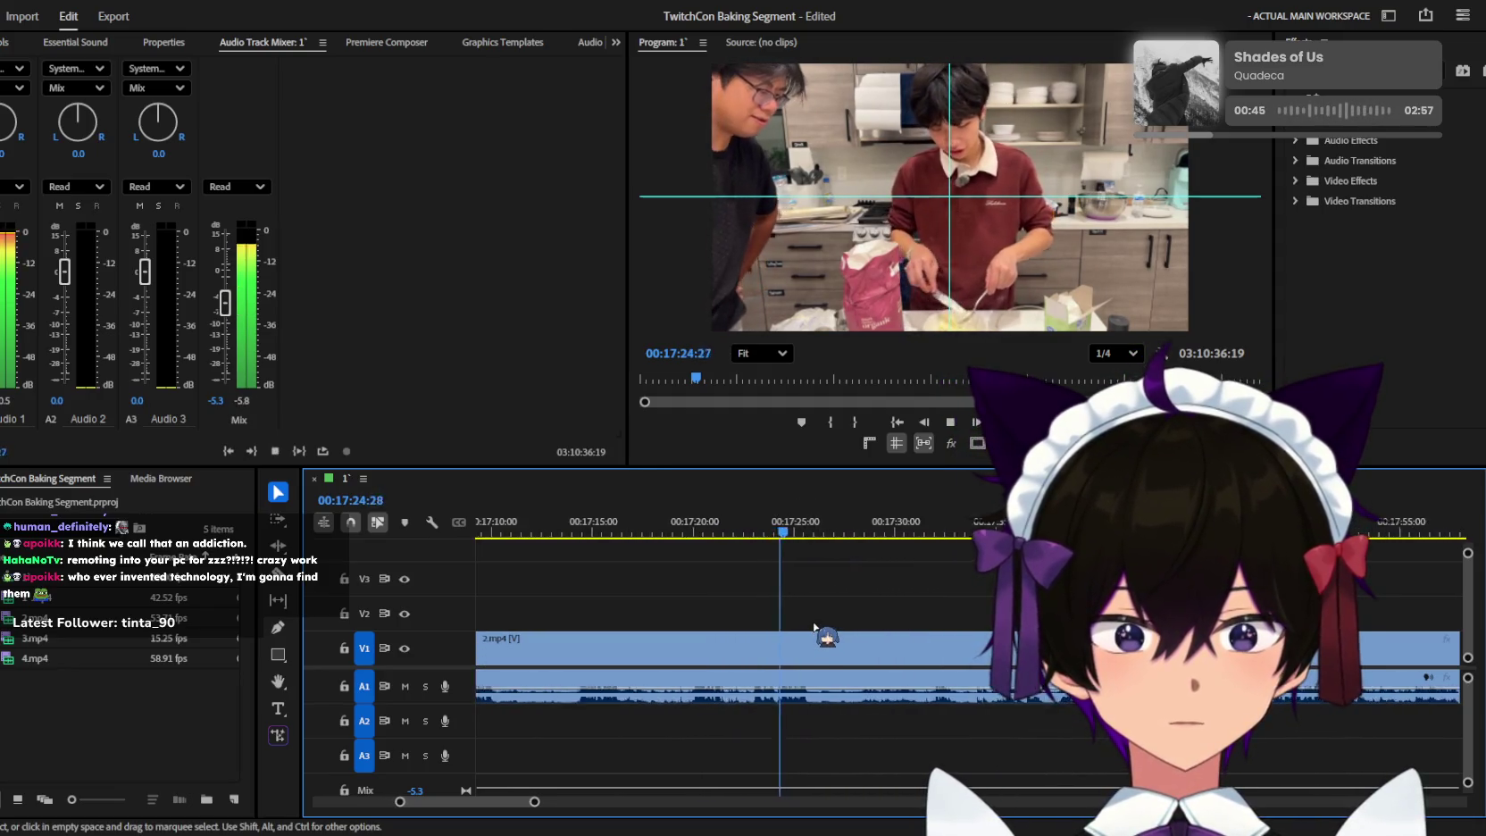
pyautogui.press('=')
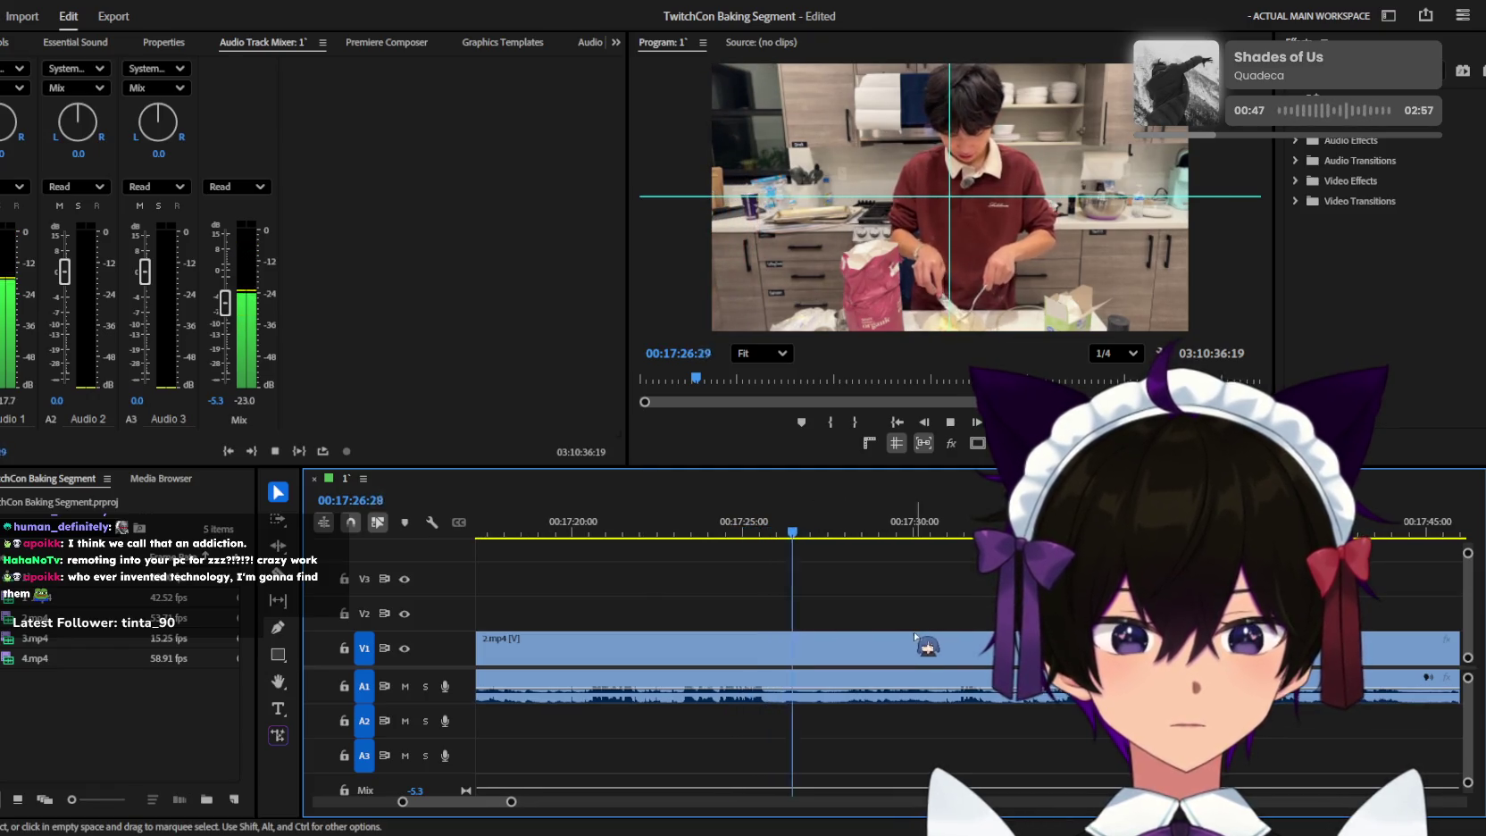
pyautogui.press('=')
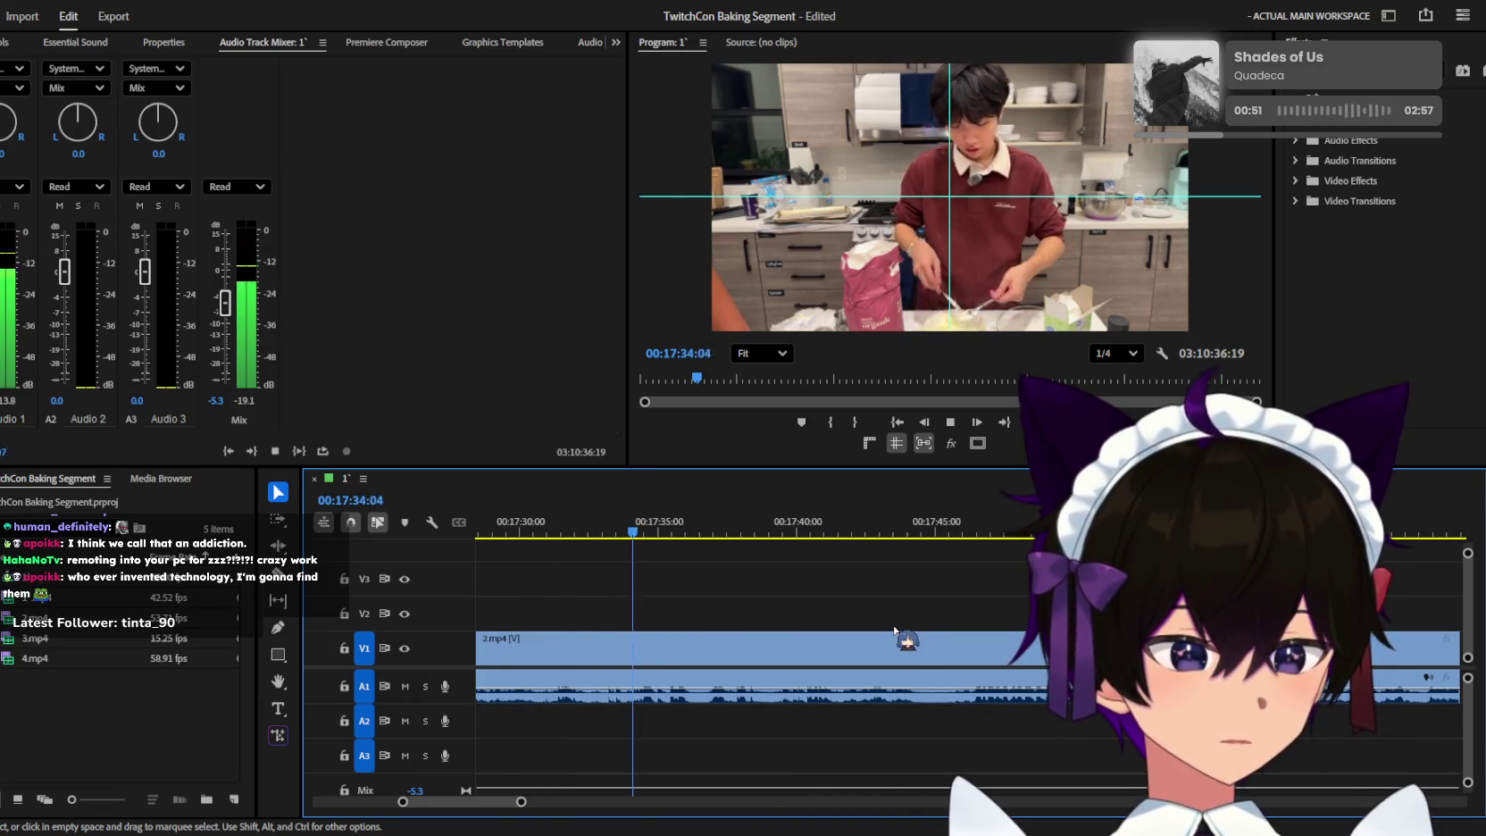
pyautogui.press('-')
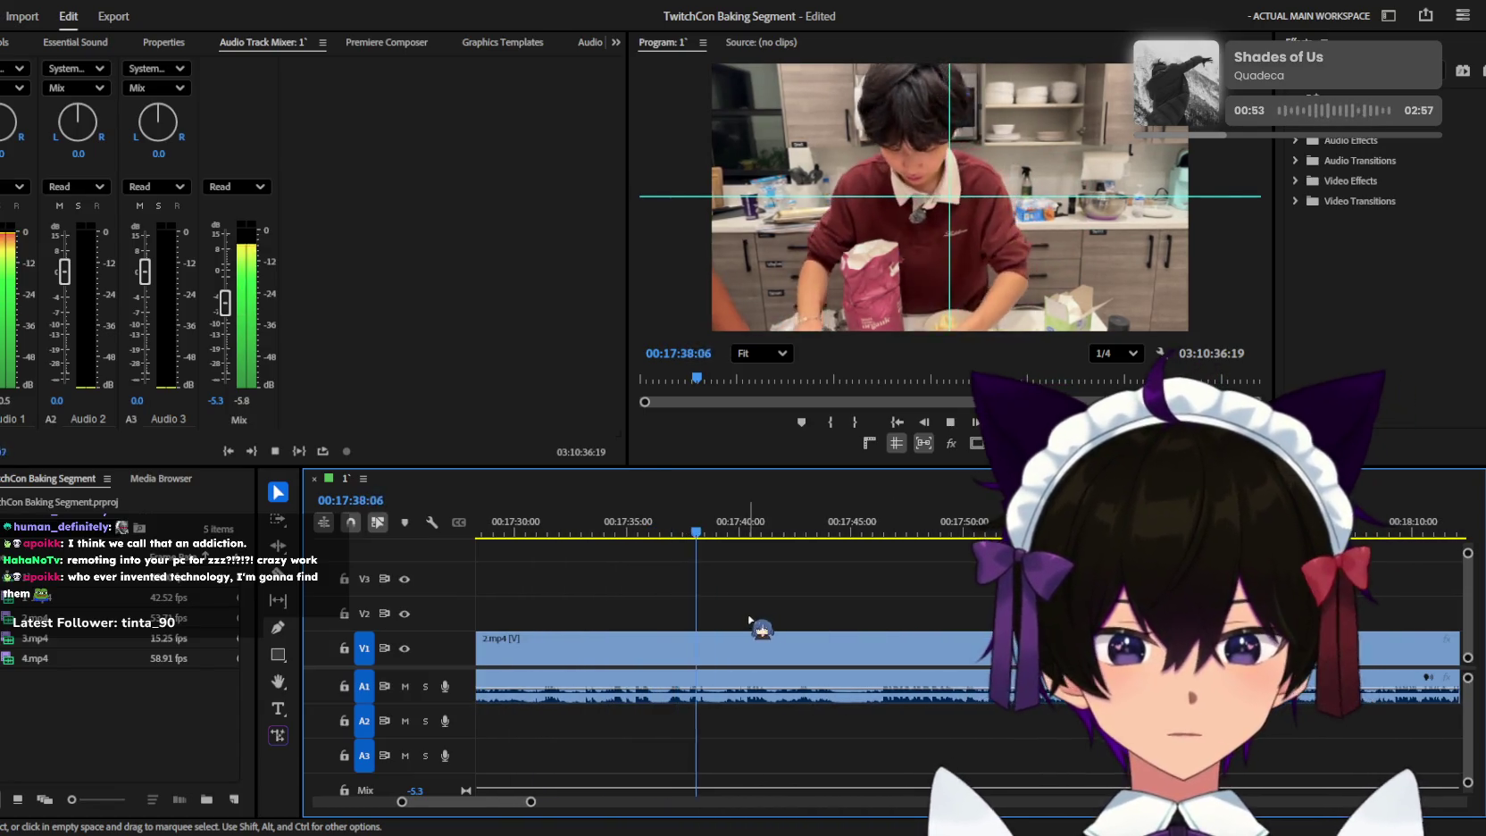
pyautogui.press('space')
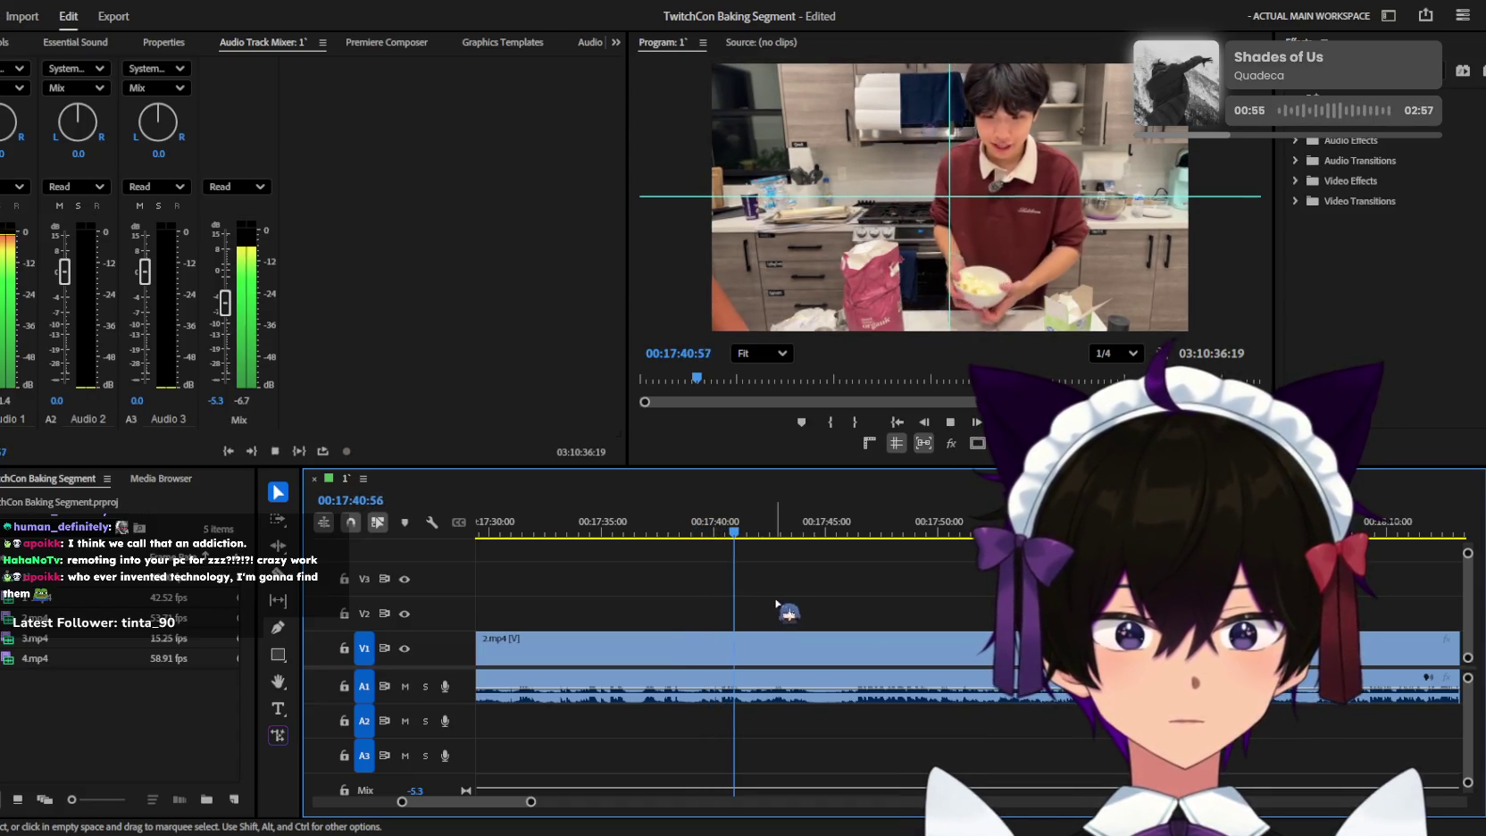
pyautogui.press('=')
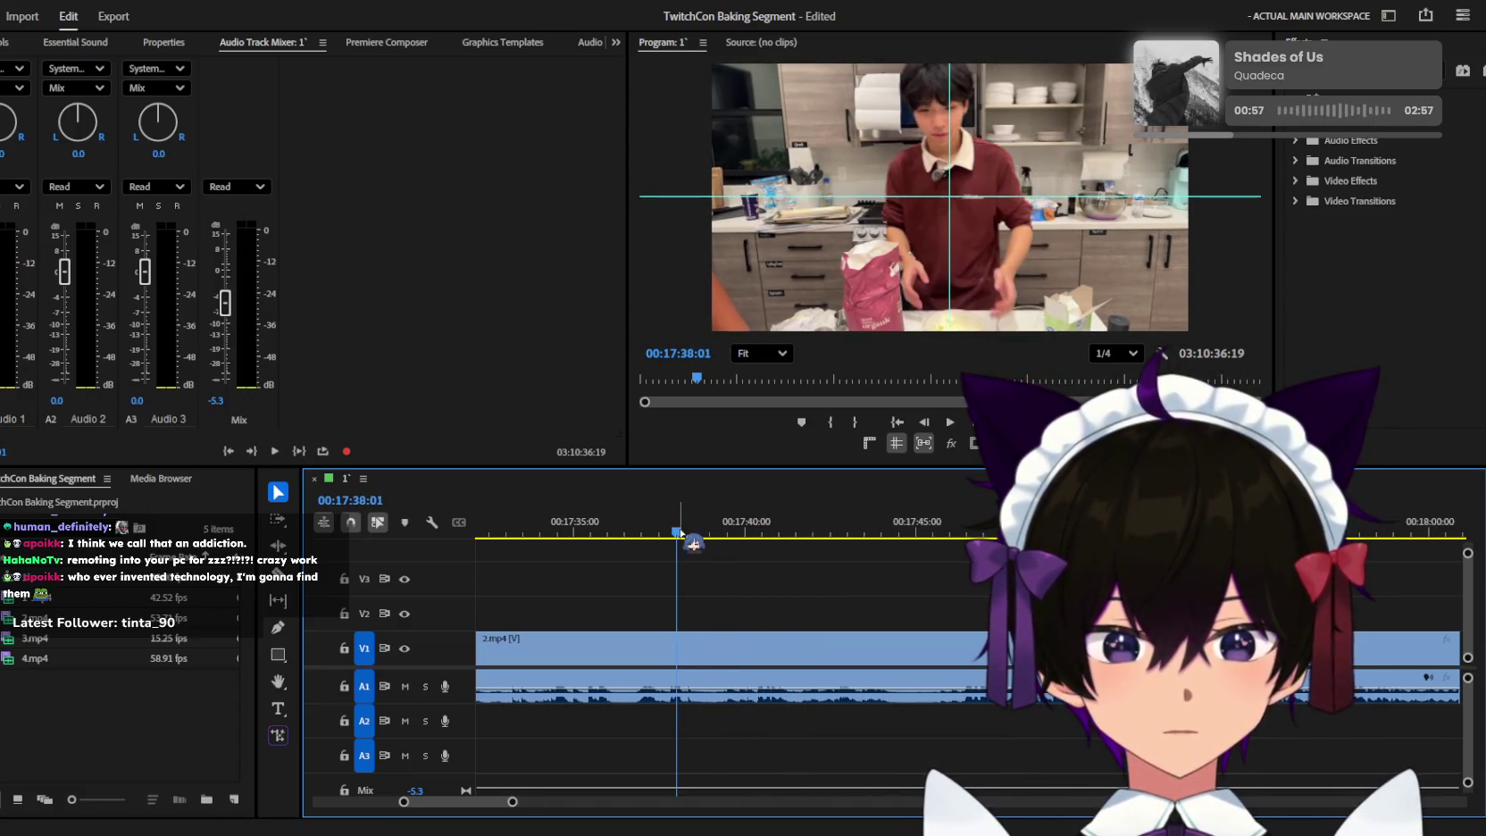
pyautogui.press('space')
# Delete the long 2.mp4 stretch leading up to the 17:39 cut.
pyautogui.hotkey('ctrl', 'k')
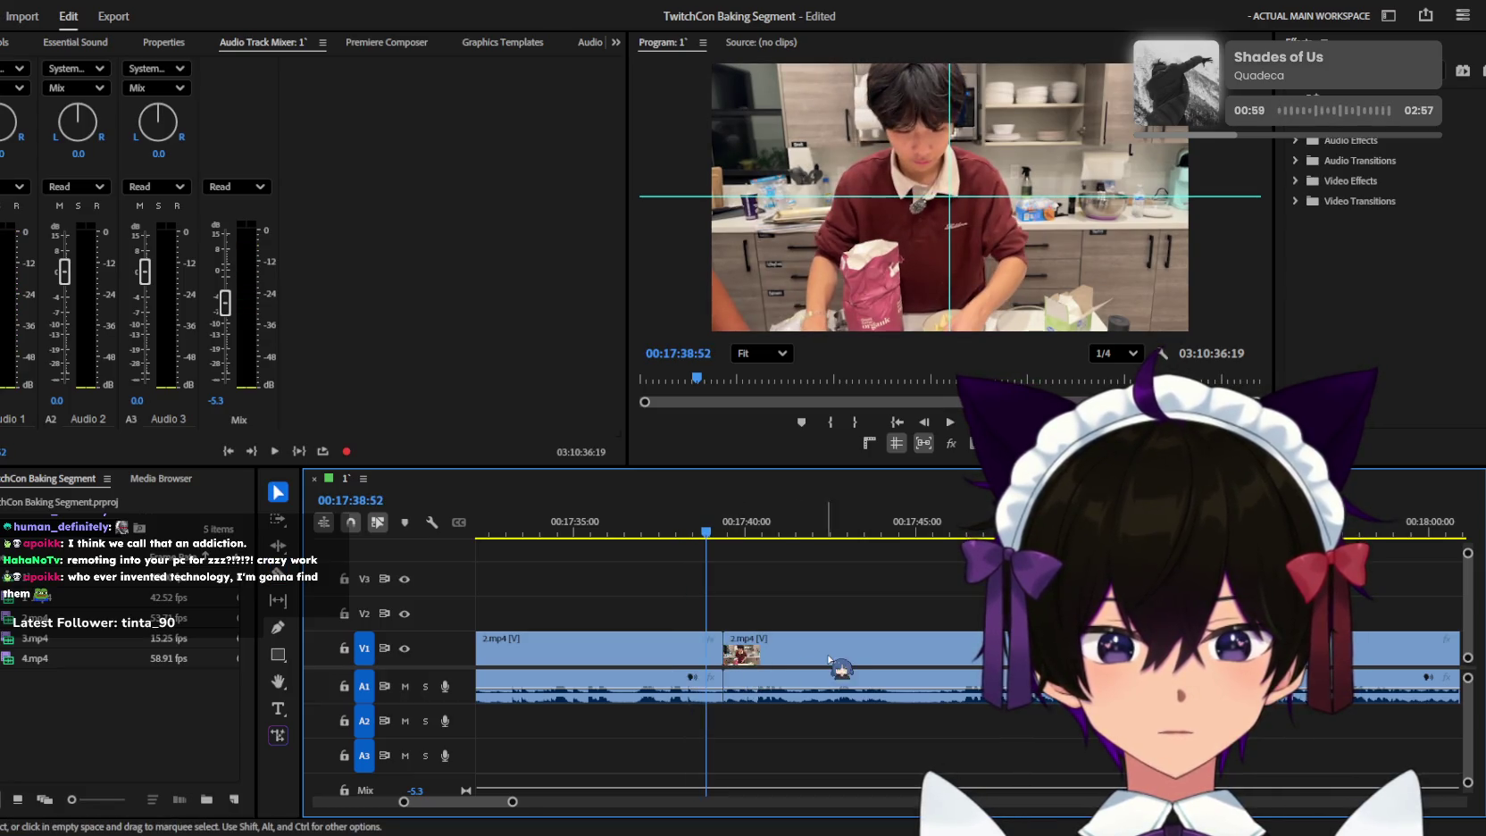
pyautogui.press('-')
pyautogui.press('-')
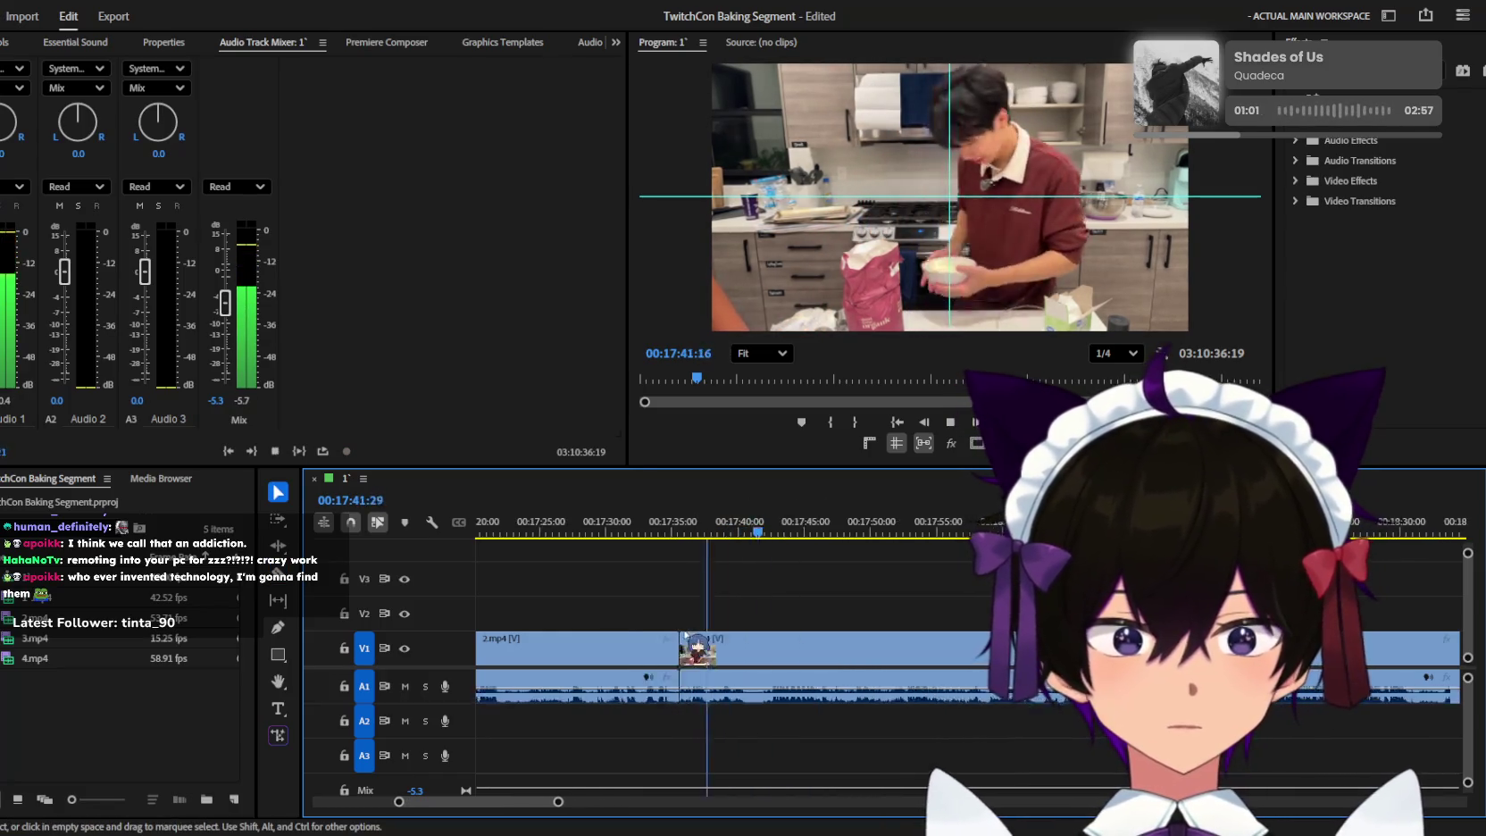
pyautogui.press('space')
pyautogui.press('-')
pyautogui.press('-')
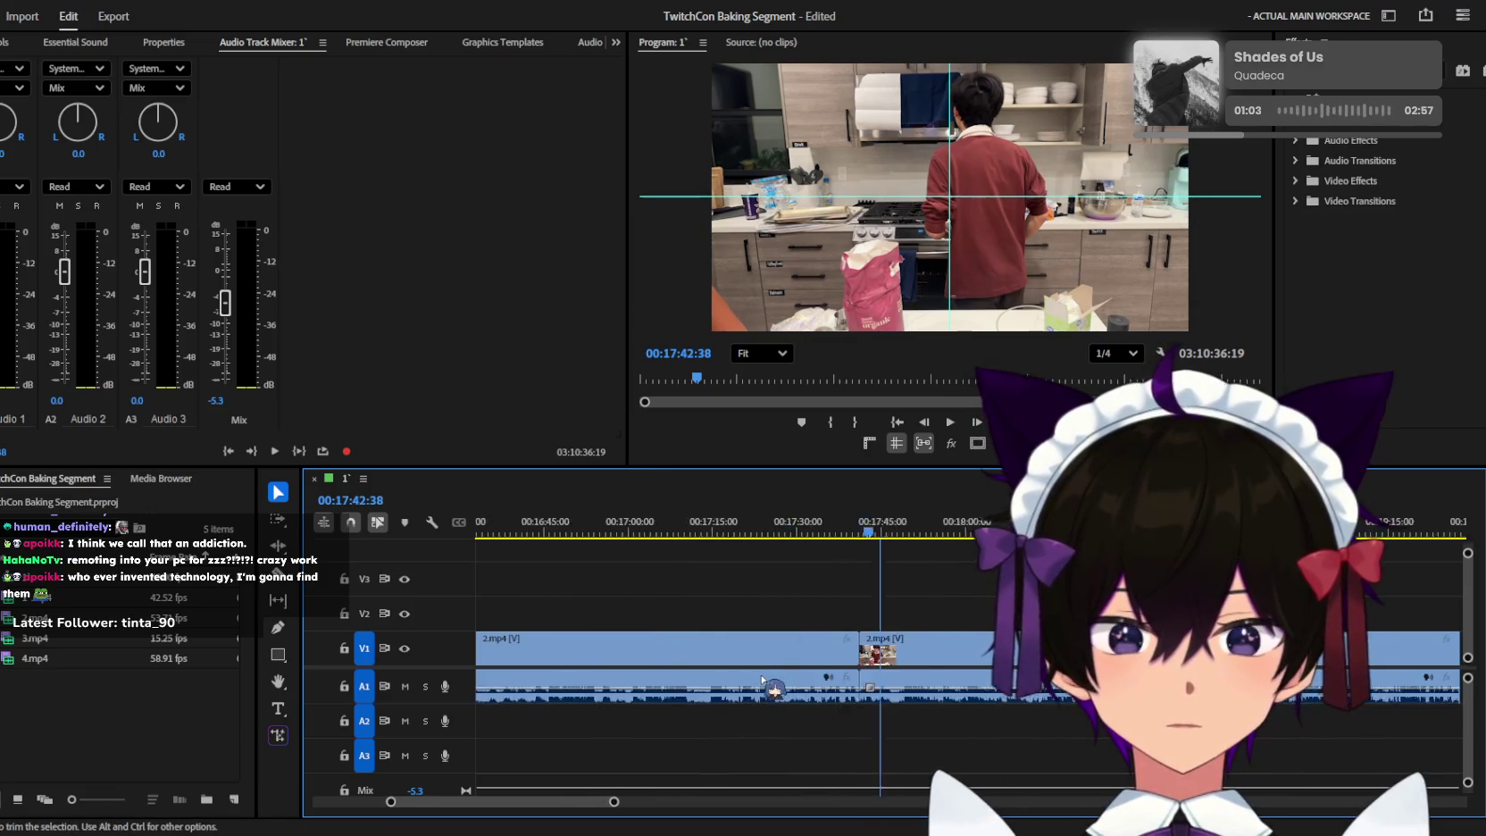
pyautogui.press('-')
pyautogui.click(889, 643)
pyautogui.press('Delete')
# Check the cut, then split 2.mp4 again at about 17:41:46.
pyautogui.press('Up')
pyautogui.press('space')
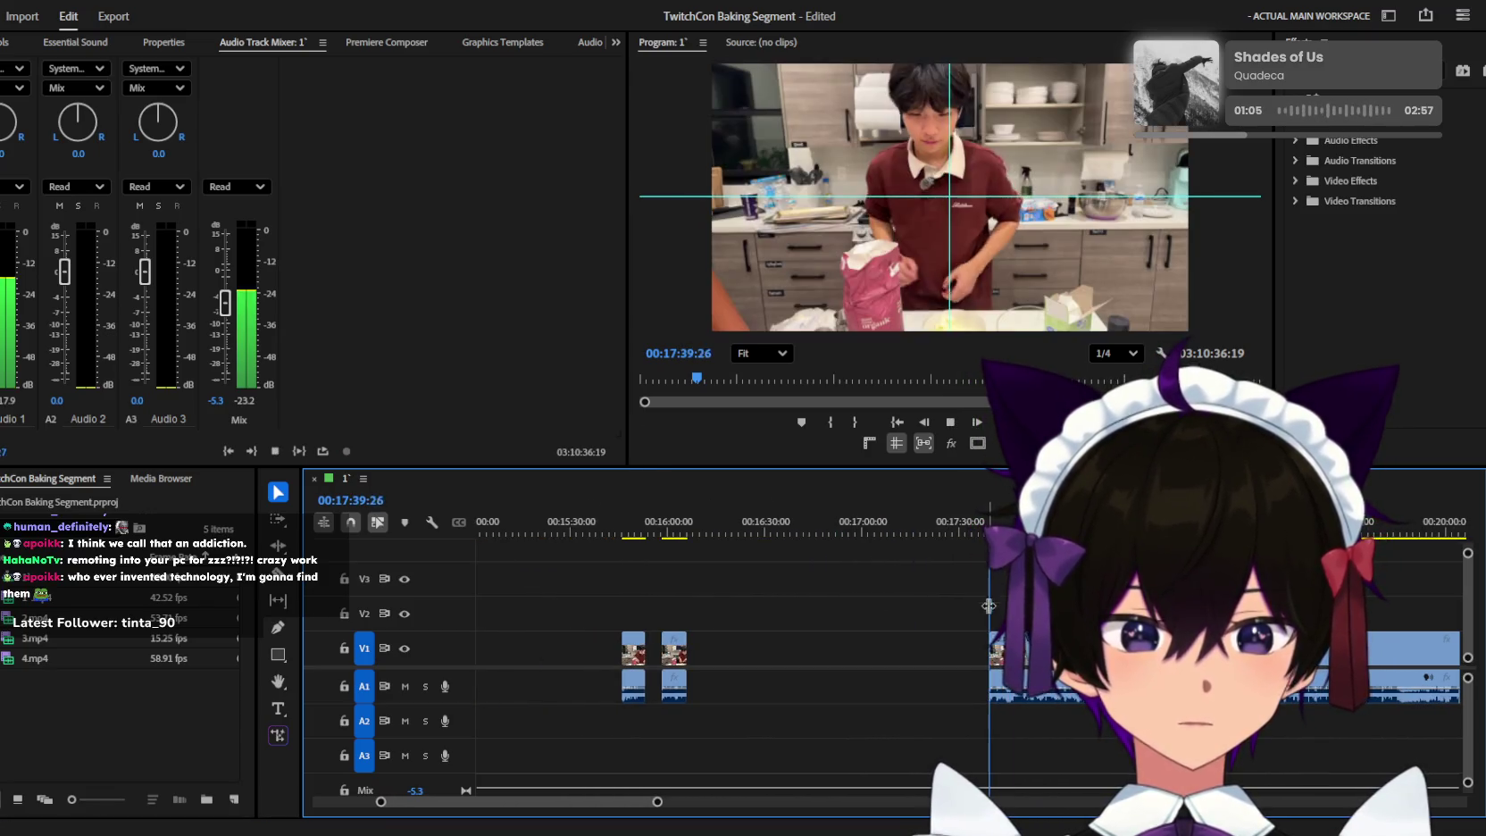
pyautogui.press('=')
pyautogui.press('=')
pyautogui.press('=')
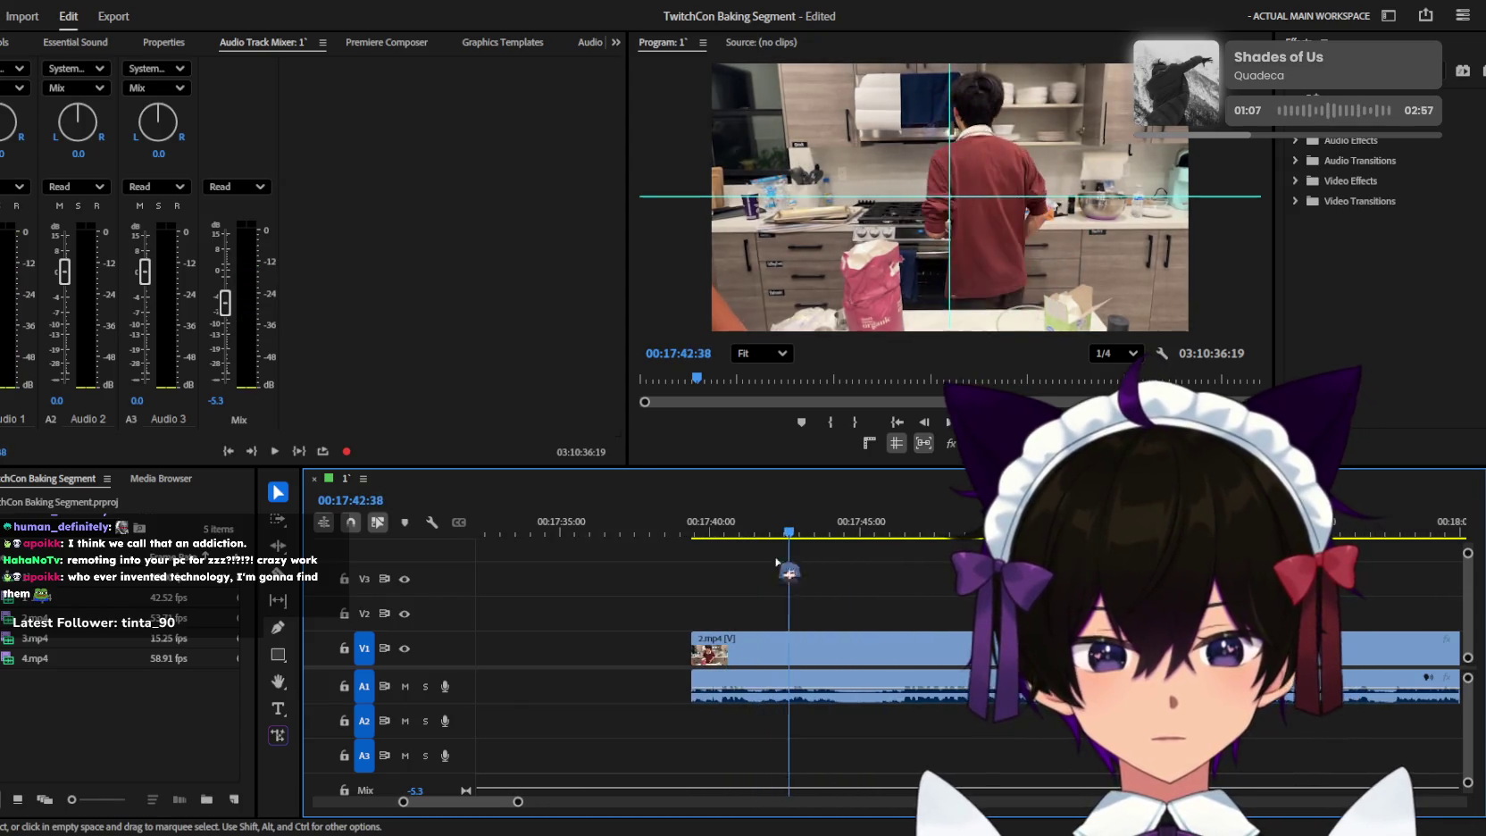
pyautogui.press('c')
pyautogui.click(761, 650)
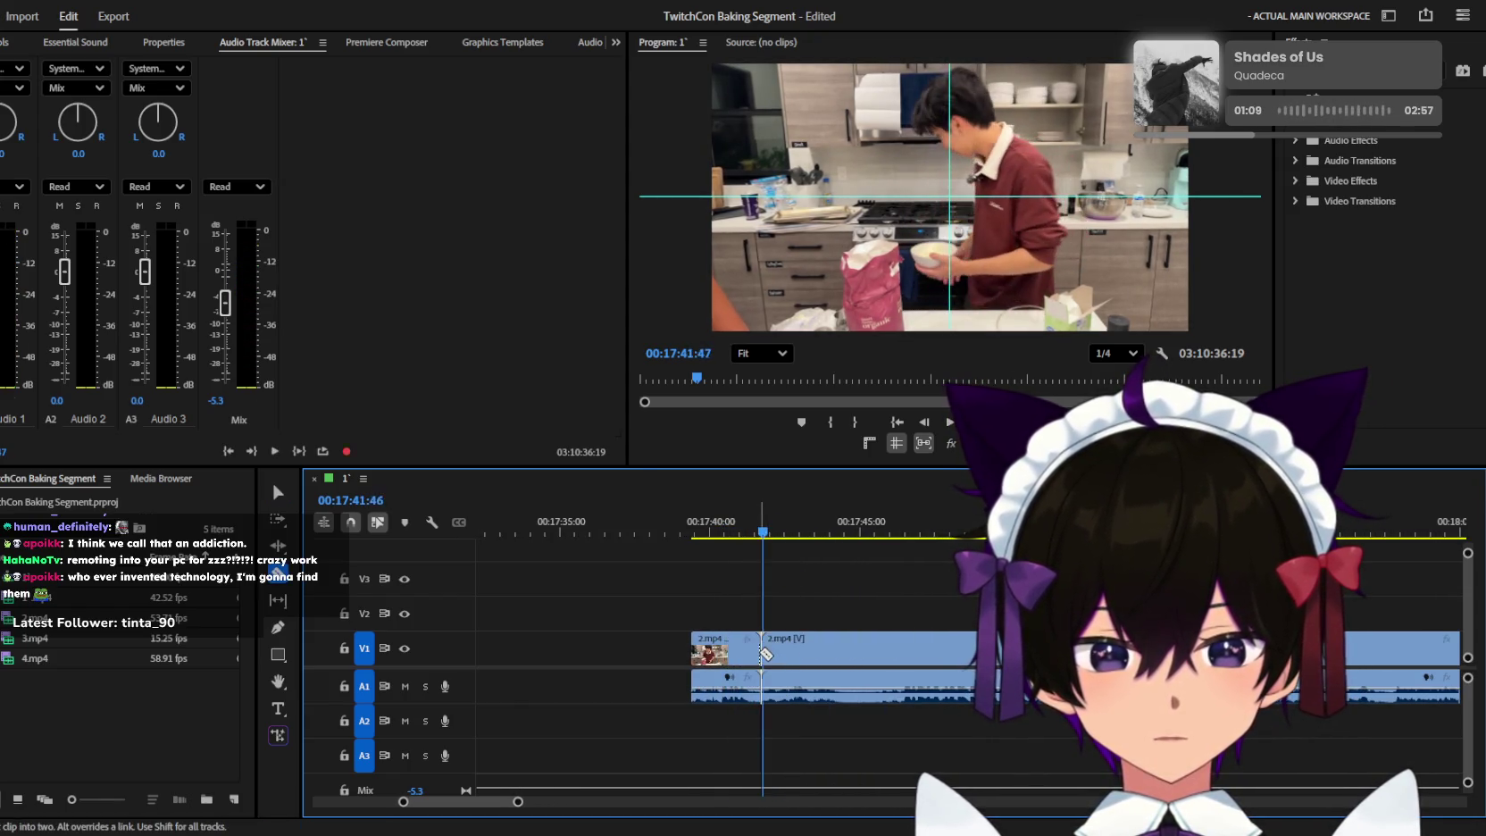
pyautogui.press('space')
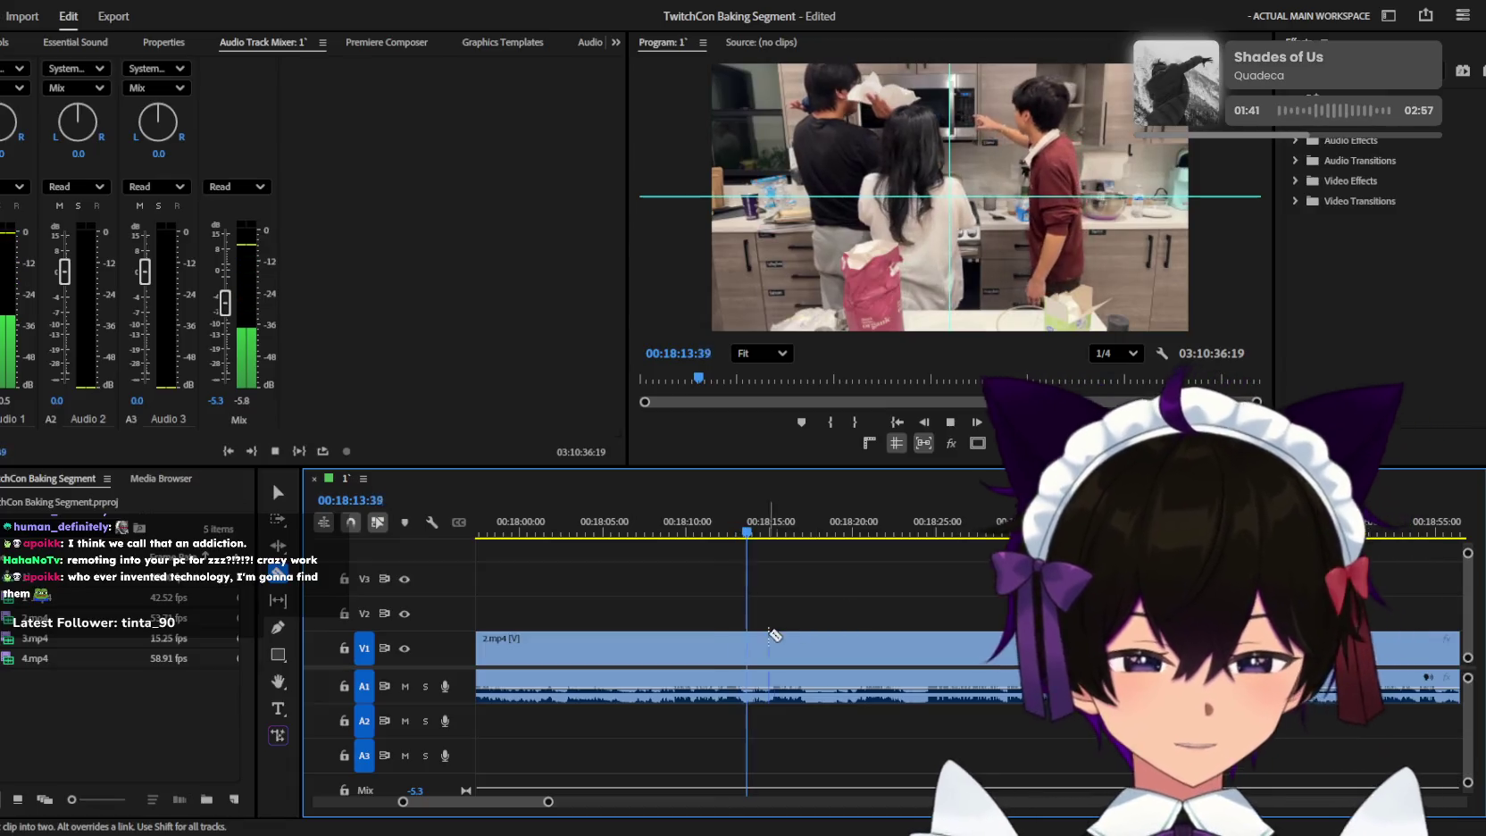
# Replay from about 18:18 and split 2.mp4 near 18:20.
pyautogui.press('=')
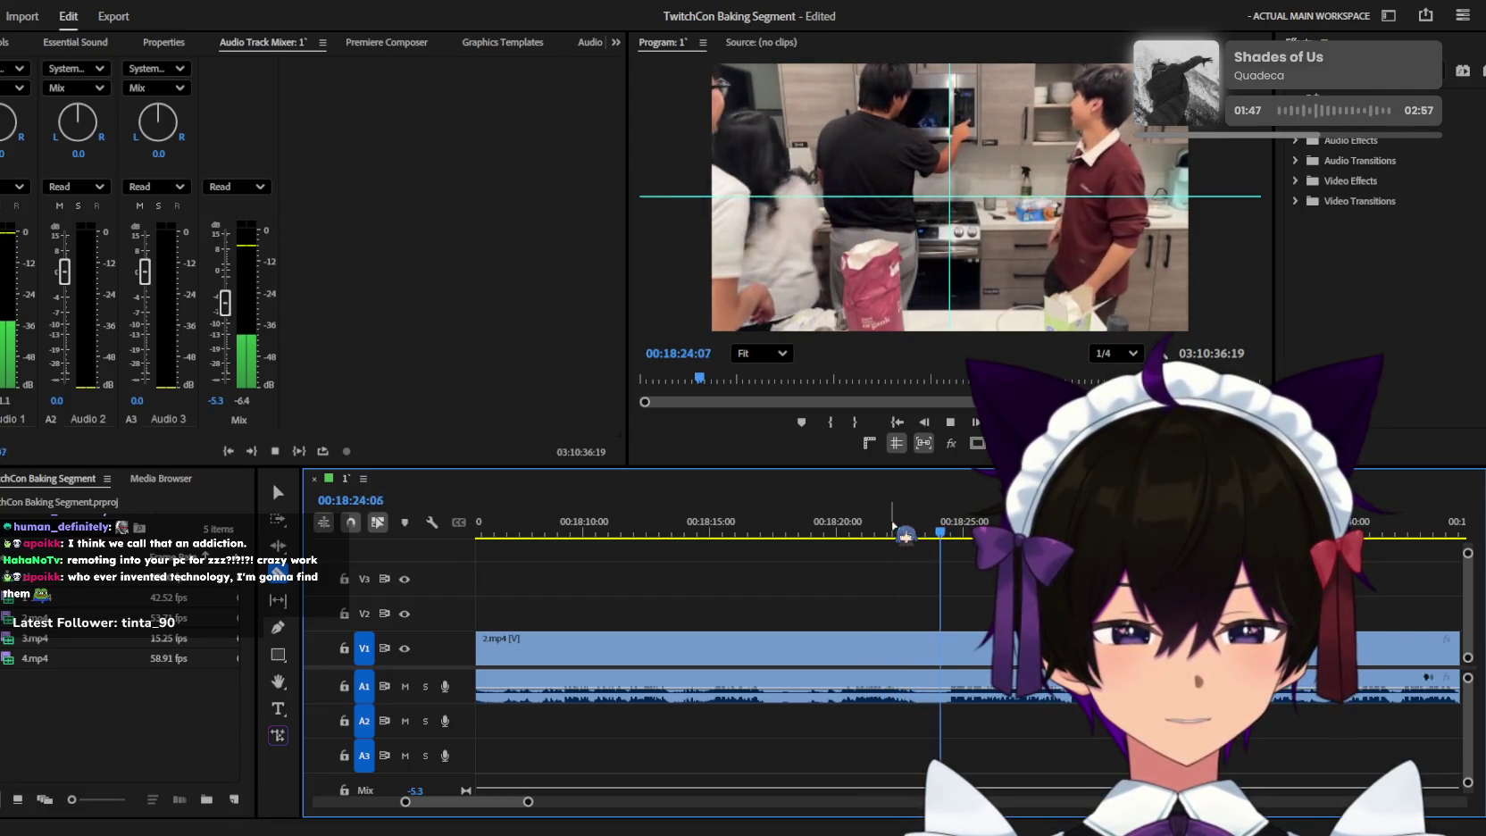
pyautogui.press('space')
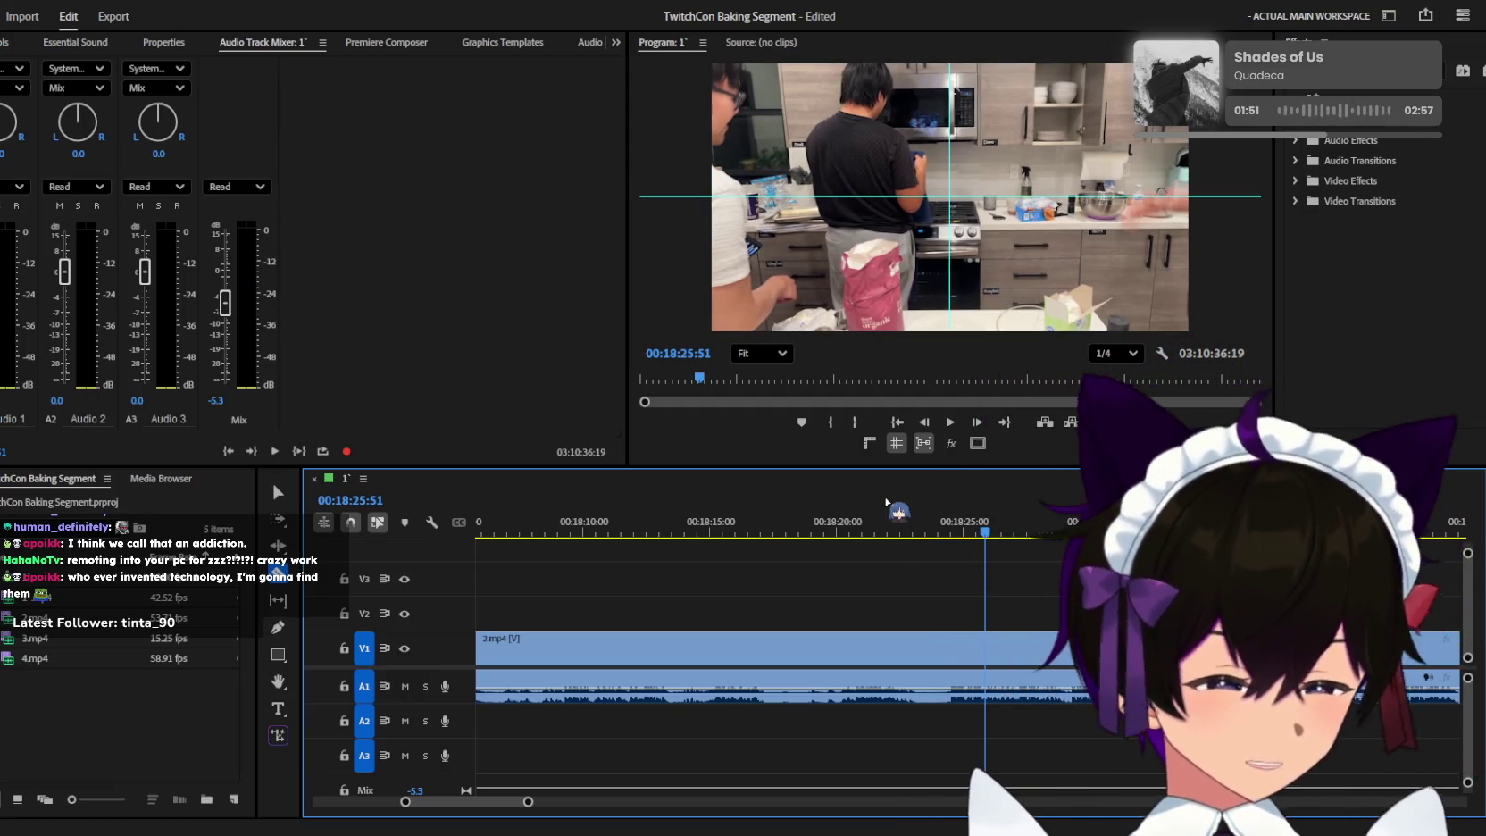
pyautogui.scroll(2, 870, 545)
pyautogui.press('space')
pyautogui.press('space')
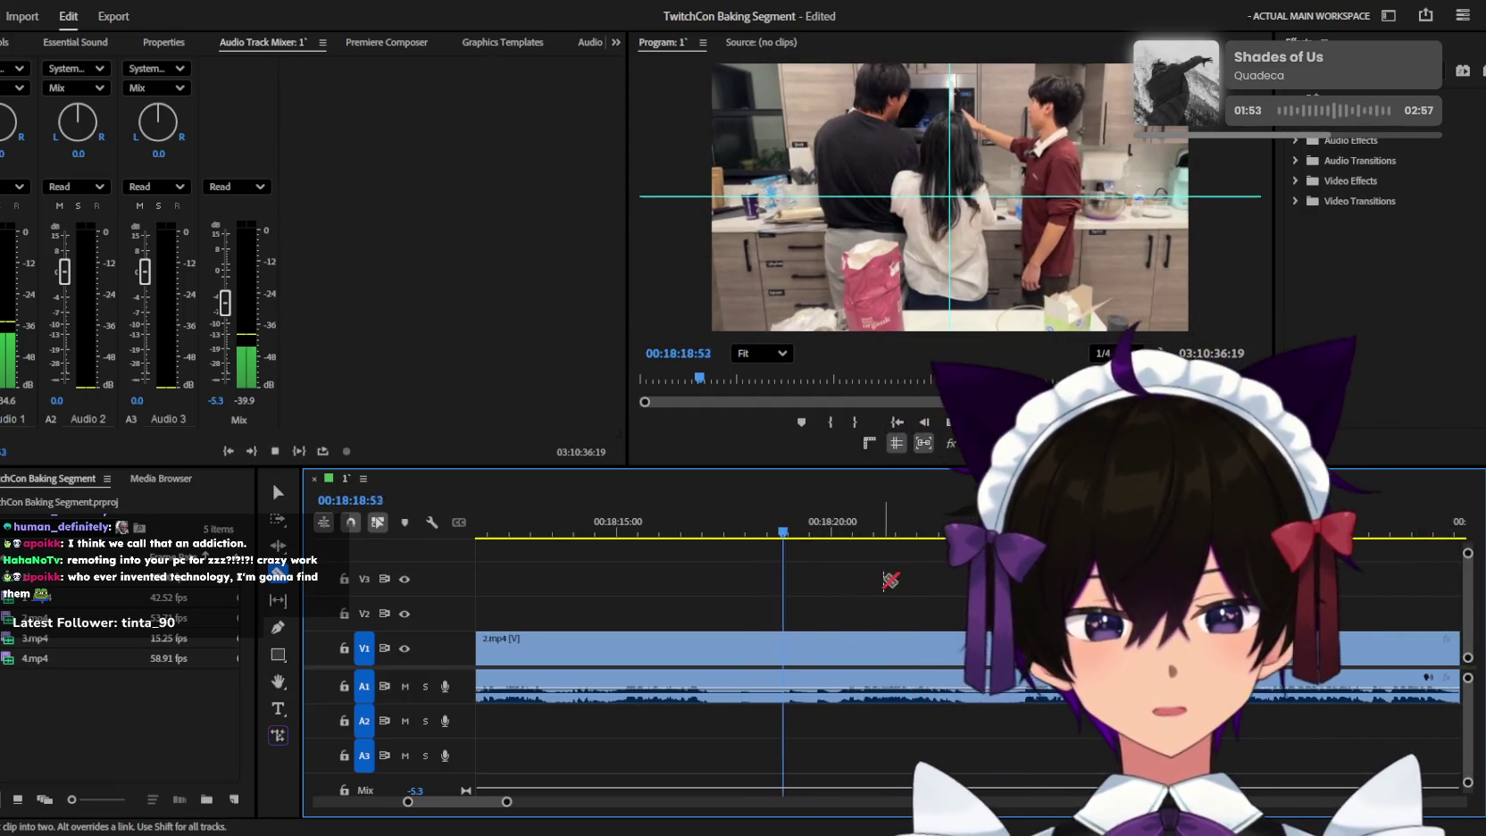
pyautogui.press('space')
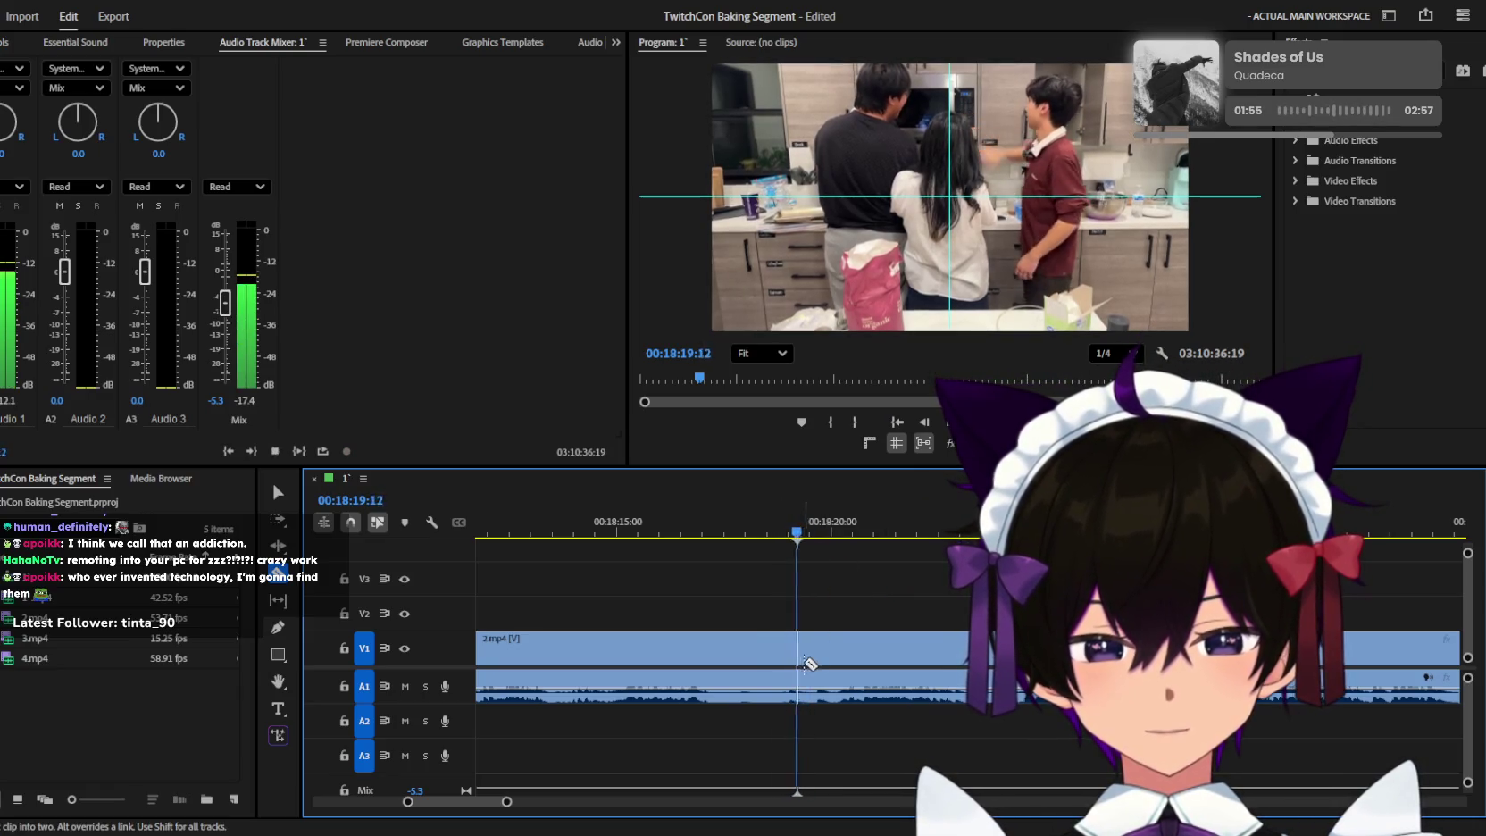
pyautogui.click(832, 647)
# Split 2.mp4 a second time near 18:23.
pyautogui.press('v')
pyautogui.scroll(-2, 878, 663)
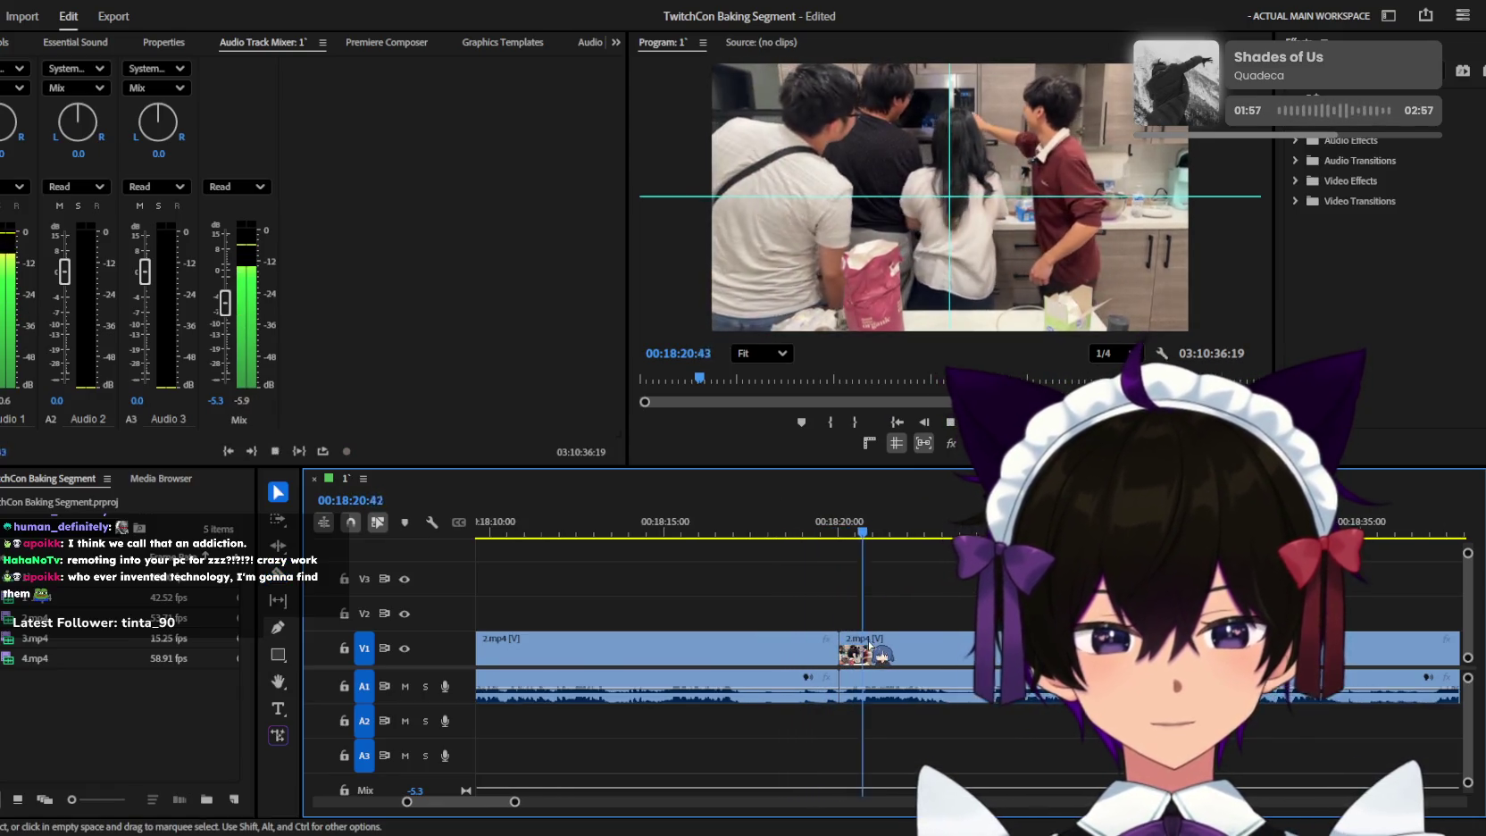
pyautogui.scroll(-1, 868, 643)
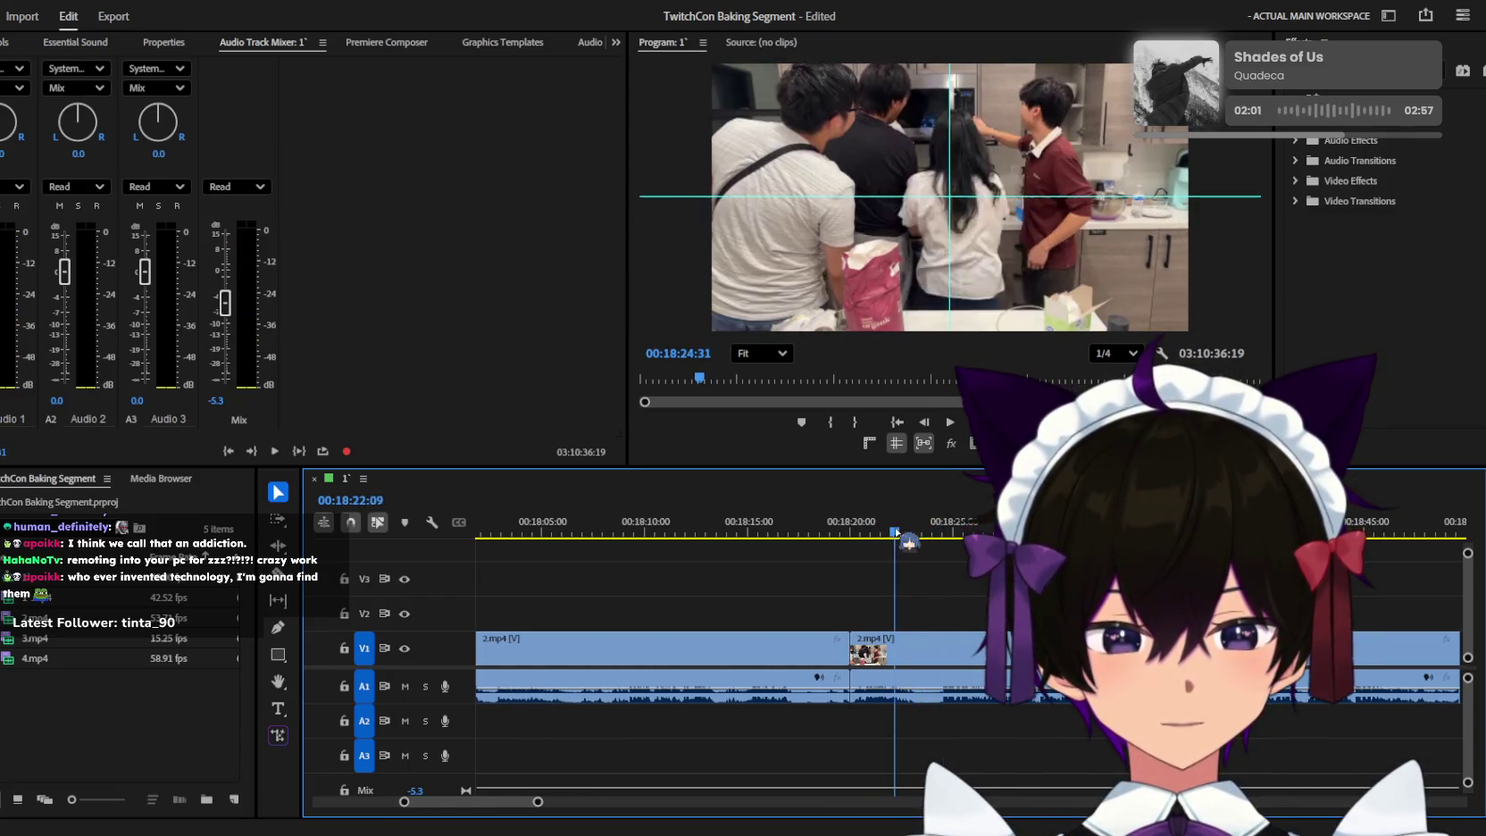
pyautogui.scroll(2, 868, 643)
pyautogui.press('c')
pyautogui.click(920, 649)
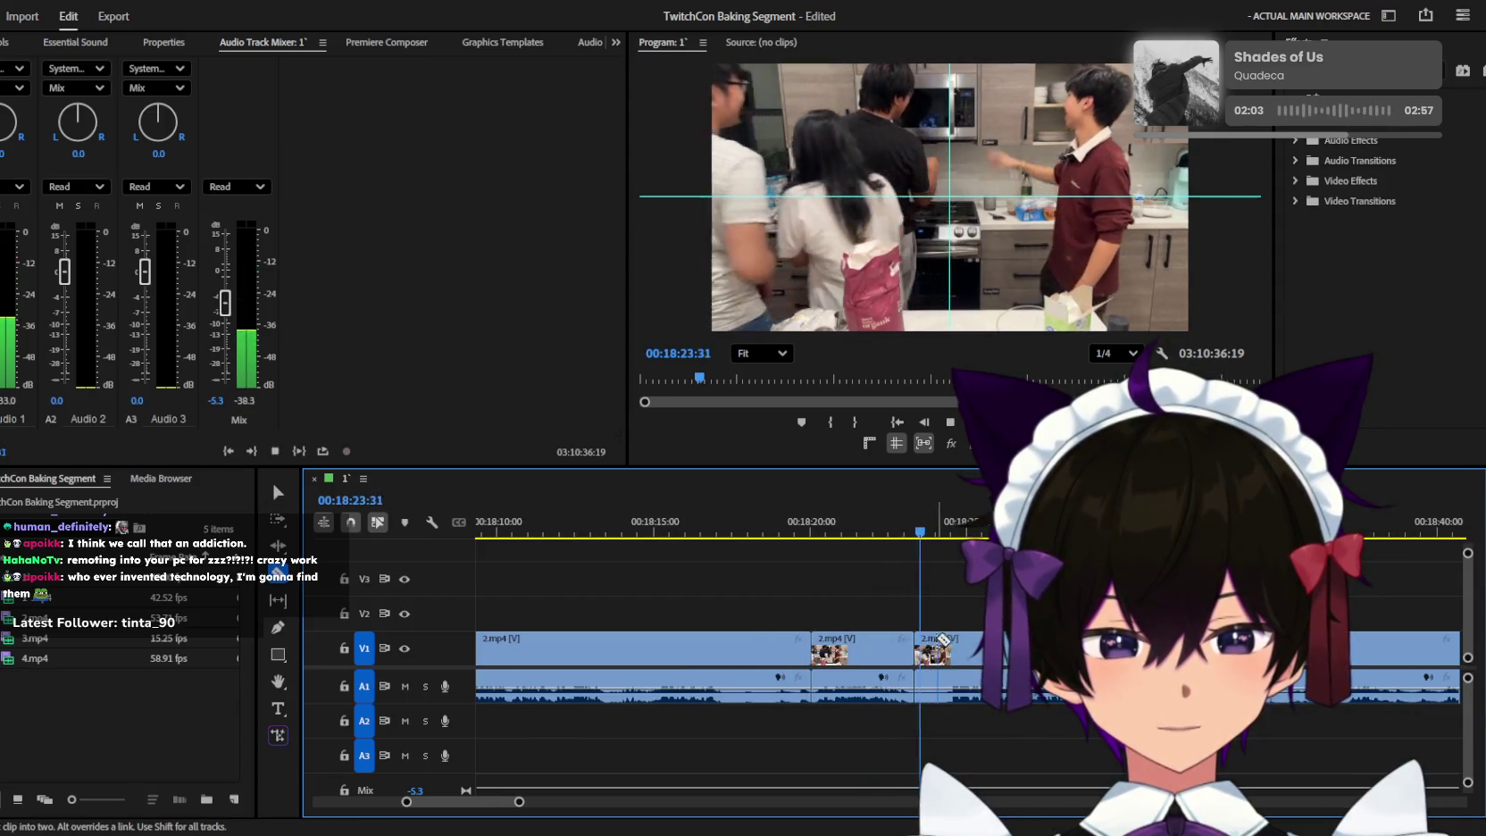
# Remove the unwanted piece between the 18:20 and 18:23 cuts, closing the gap.
pyautogui.scroll(2, 933, 645)
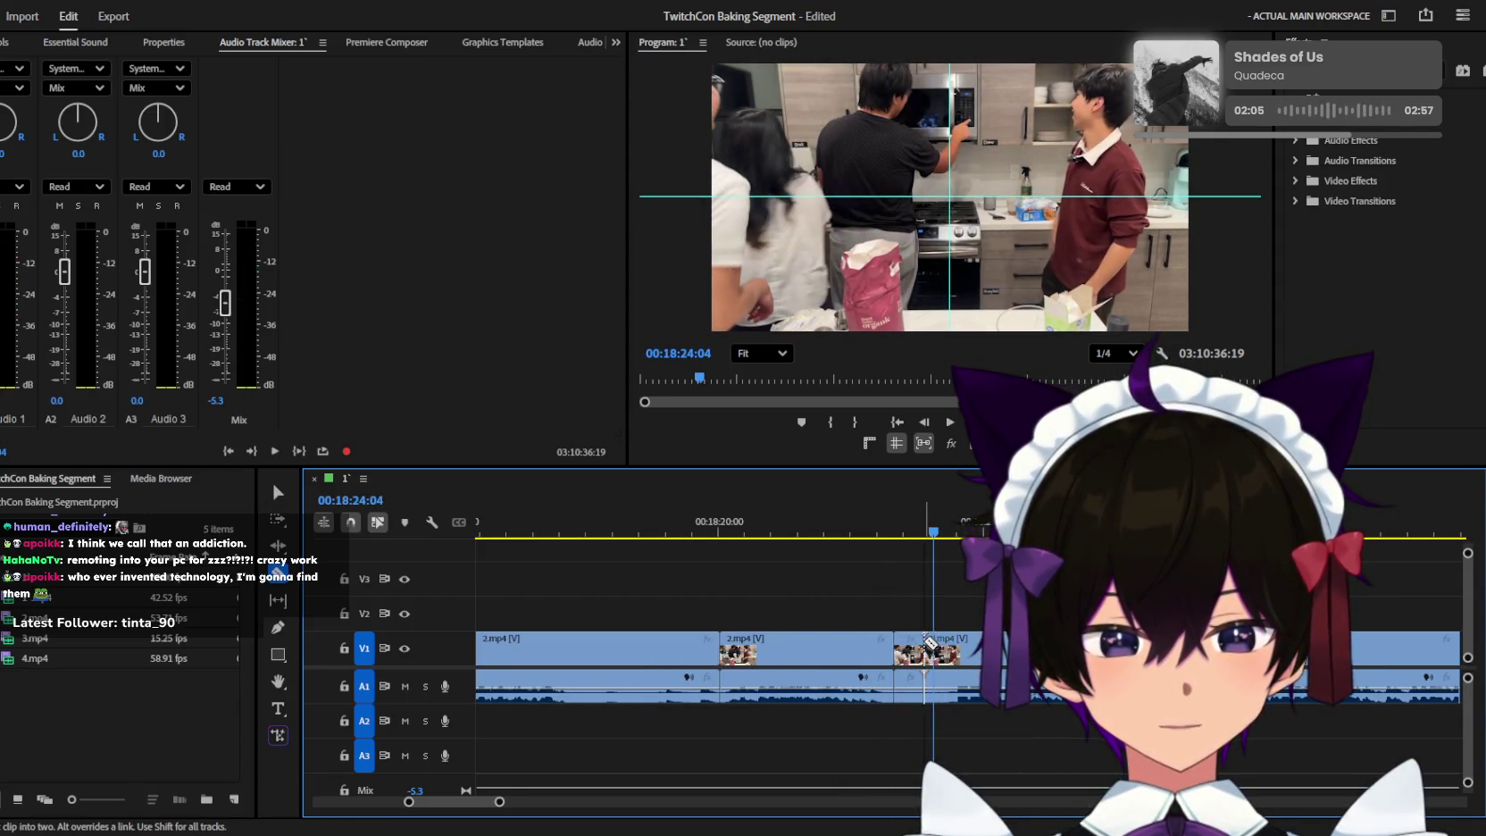
pyautogui.click(908, 648)
pyautogui.press('Delete')
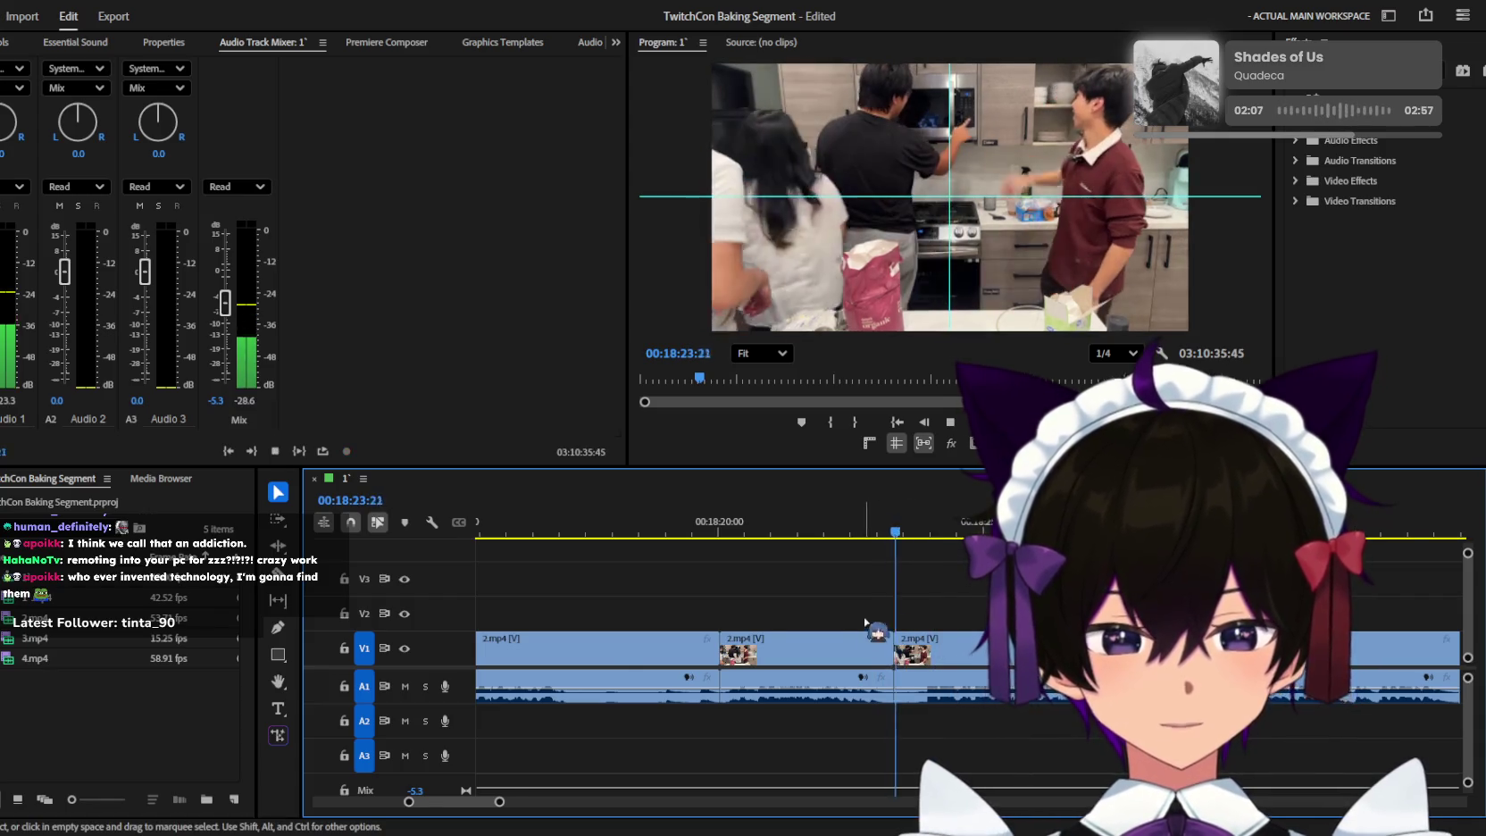
pyautogui.scroll(2, 933, 616)
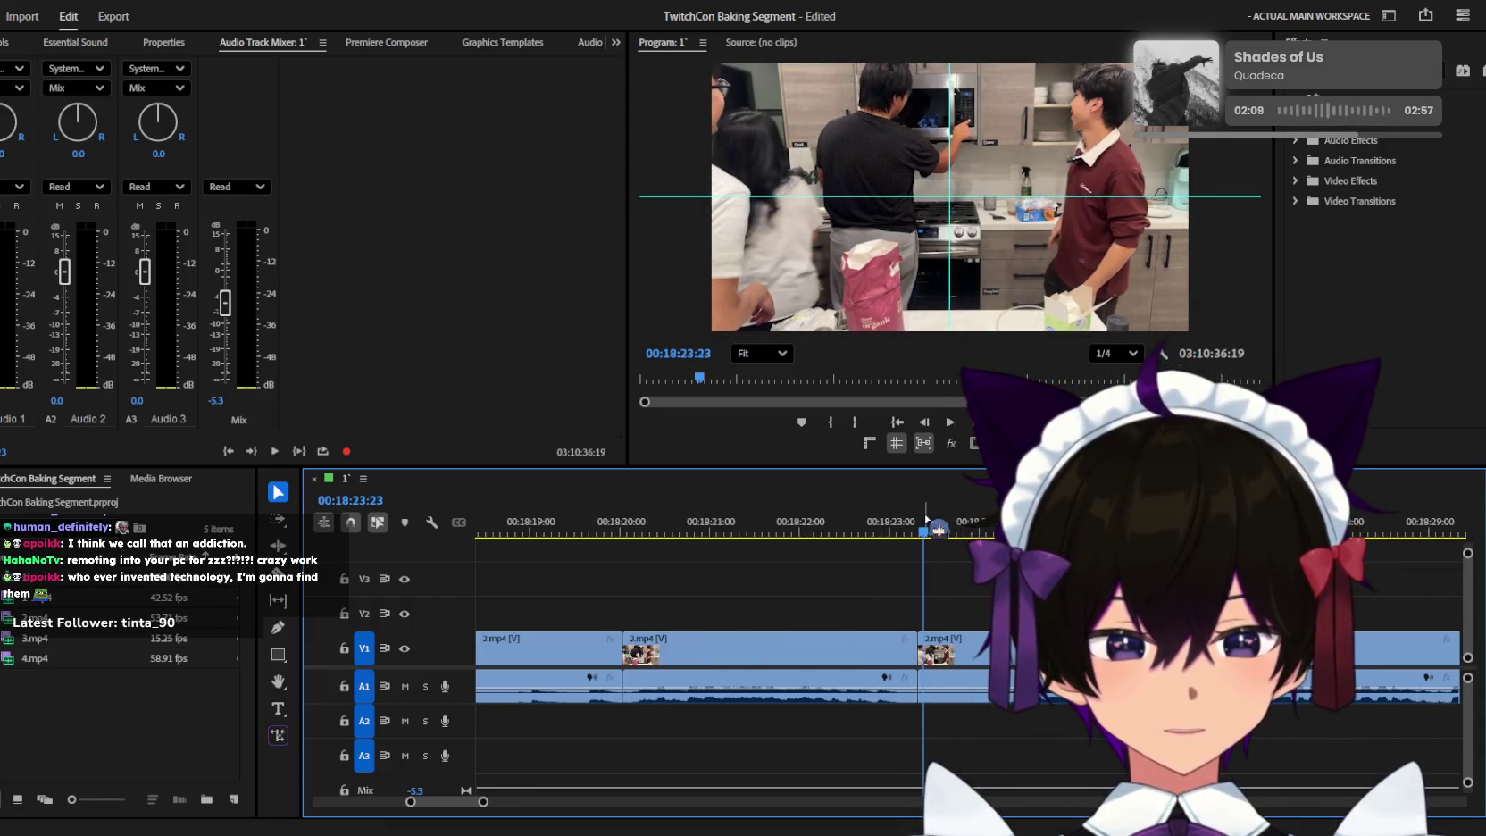
# Play back the edit around 18:25–18:27 to review the new short pieces.
pyautogui.press('space')
pyautogui.scroll(2, 960, 638)
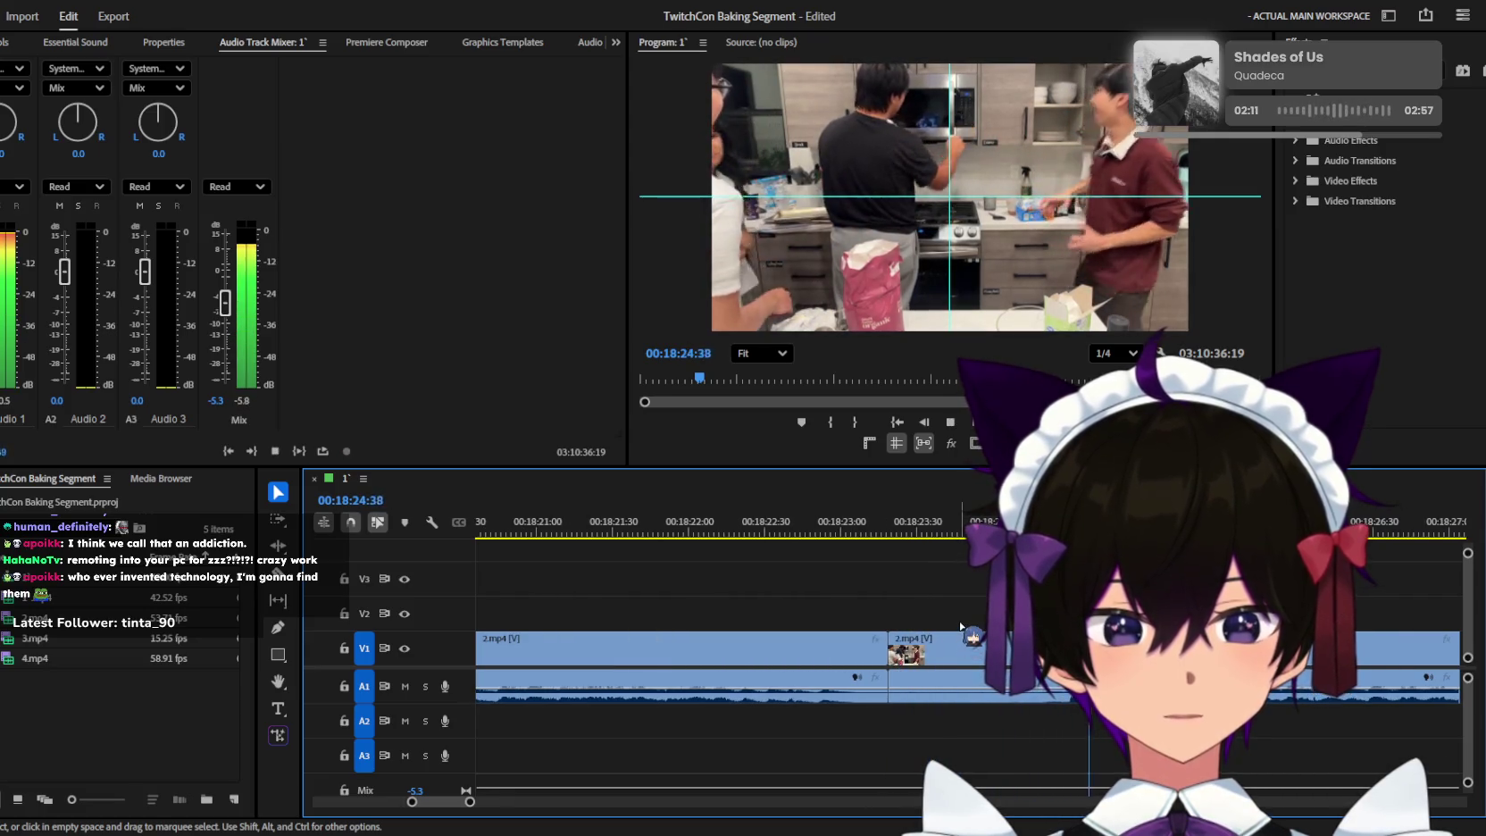
pyautogui.scroll(-5, 974, 629)
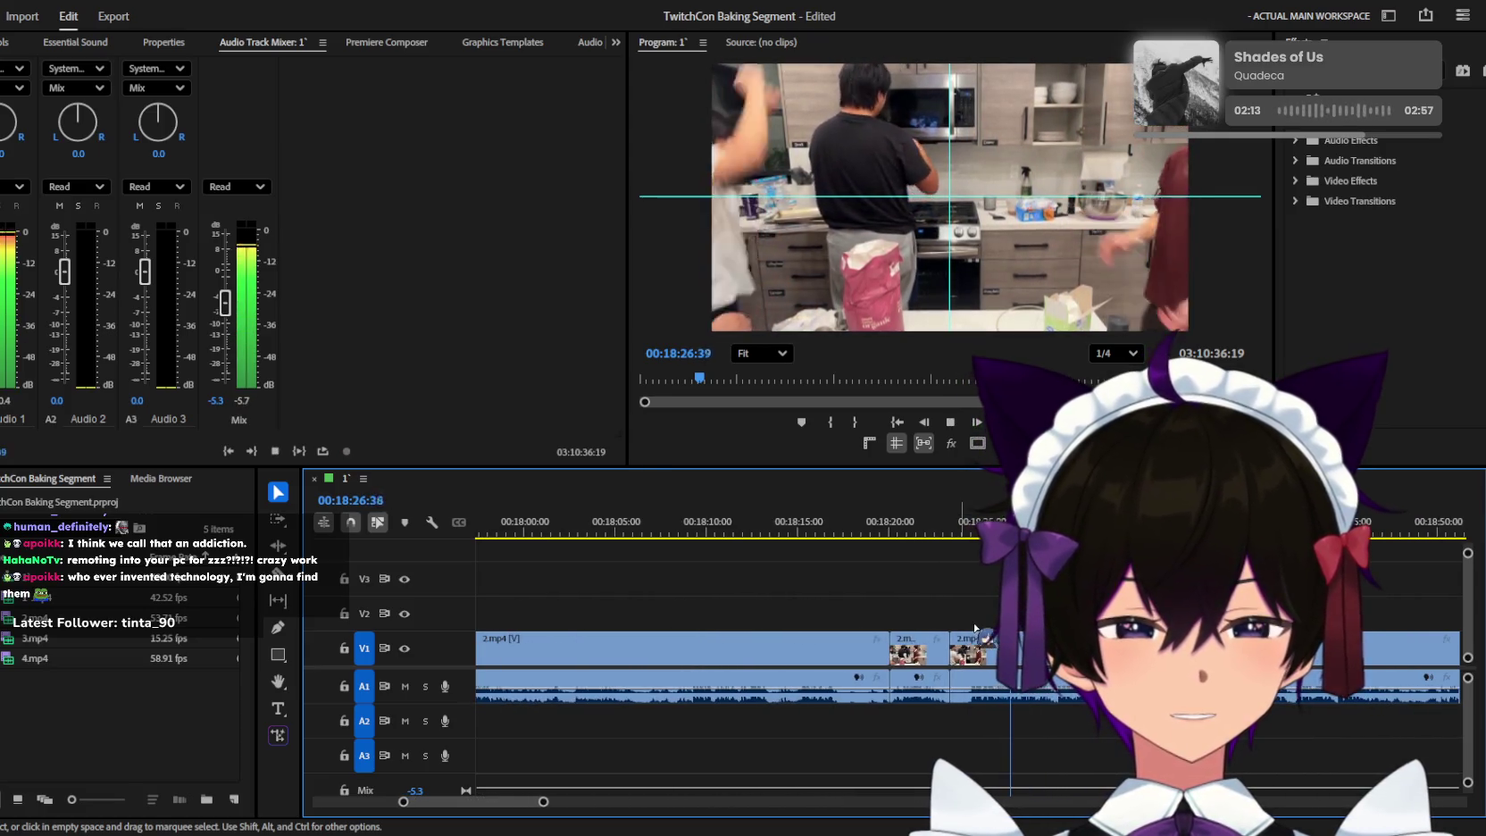
pyautogui.press('=')
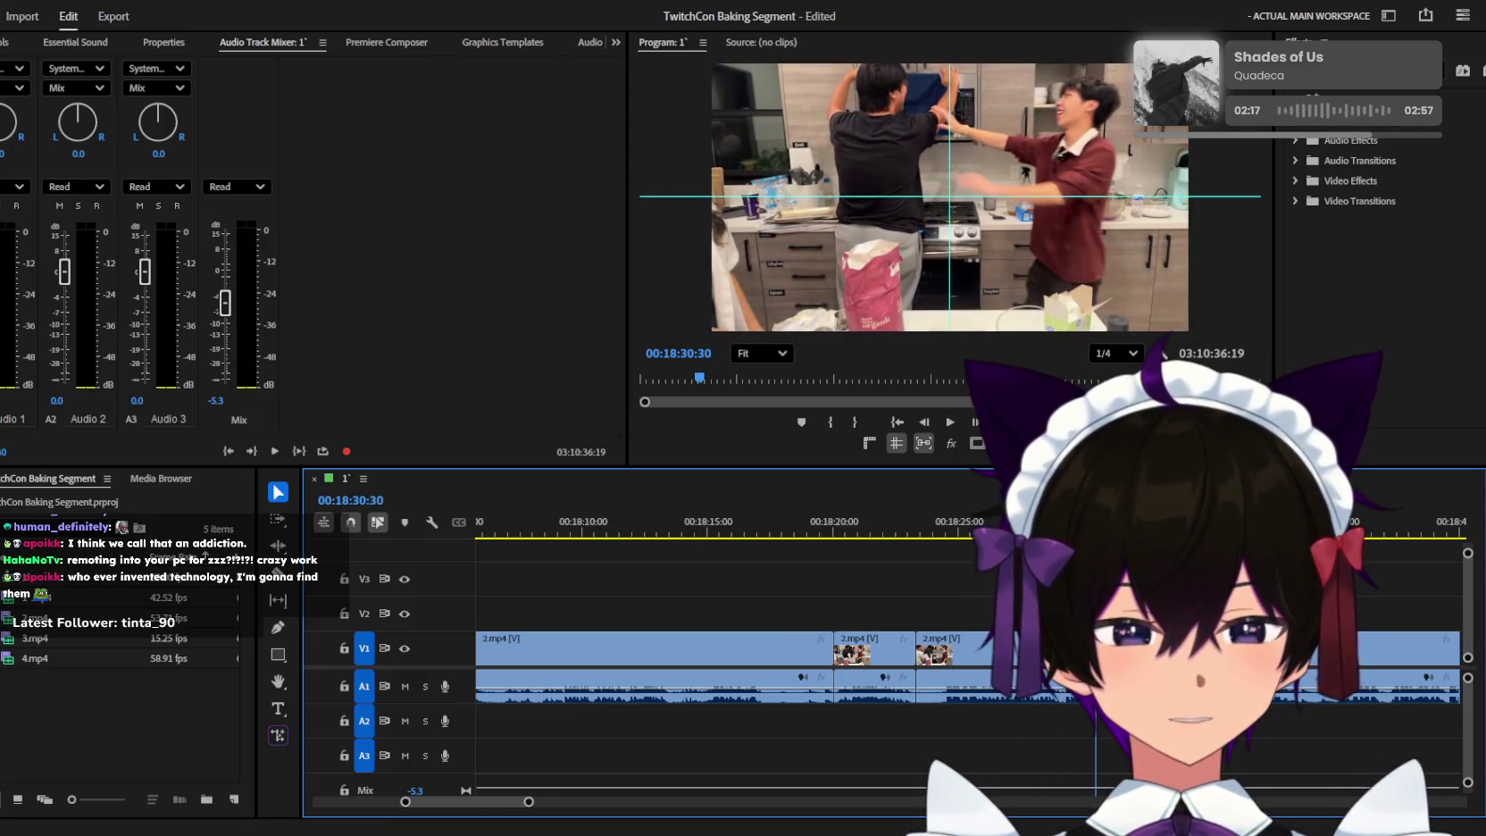
pyautogui.click(963, 526)
pyautogui.press('=')
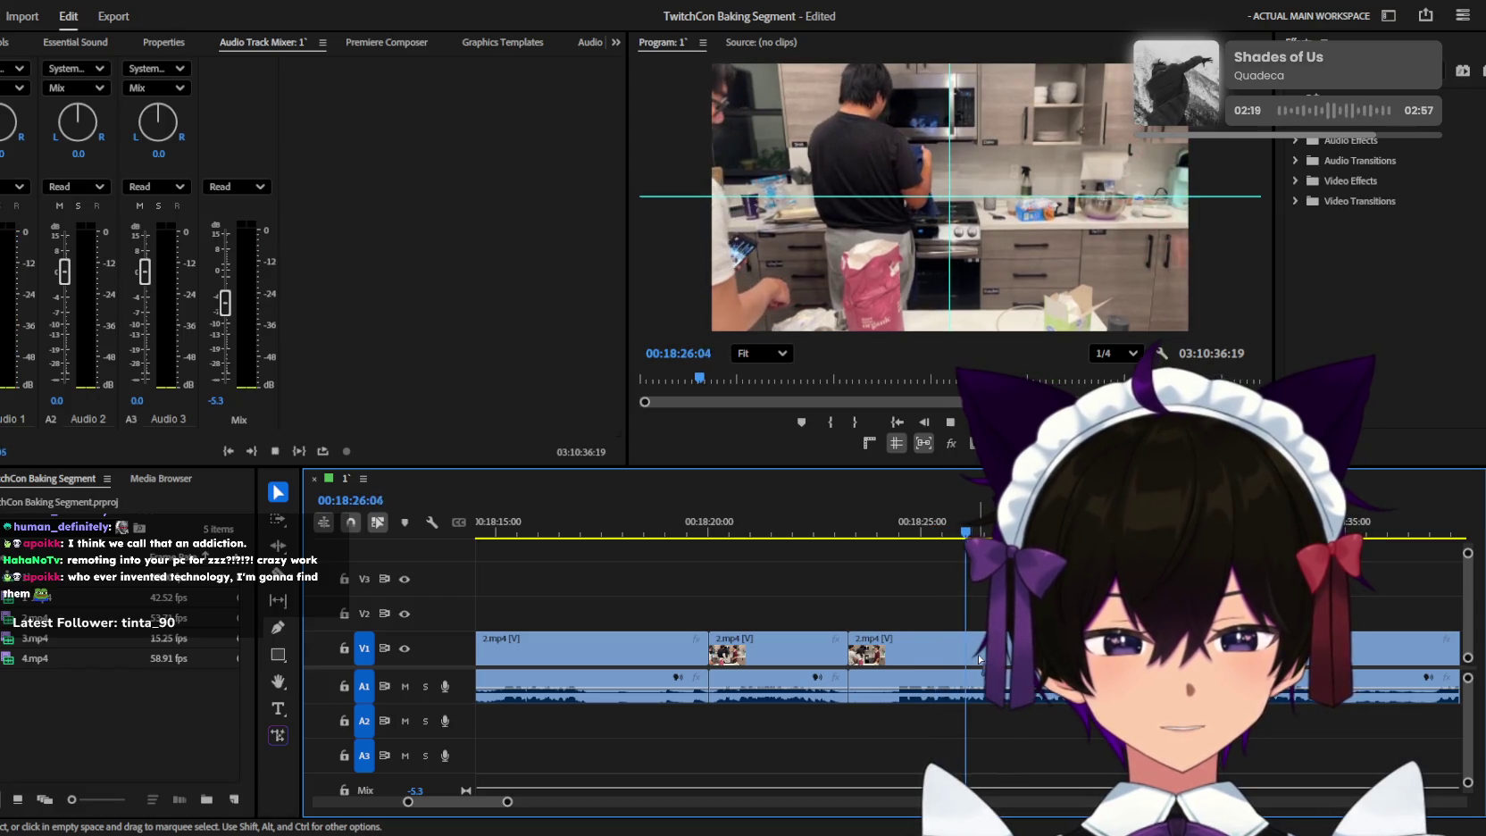
pyautogui.press('=')
pyautogui.press('space')
pyautogui.press('space')
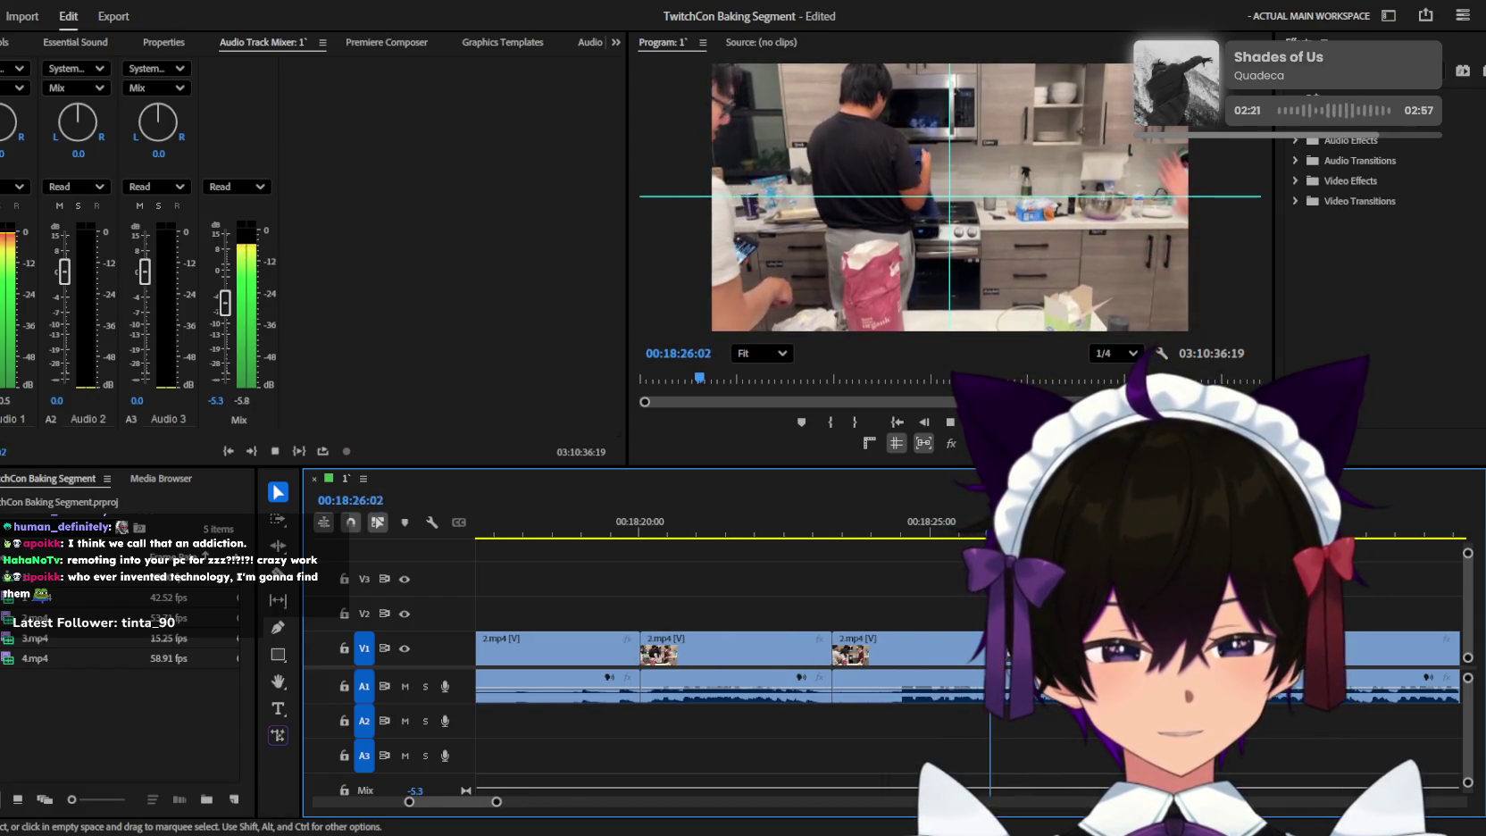
pyautogui.press('space')
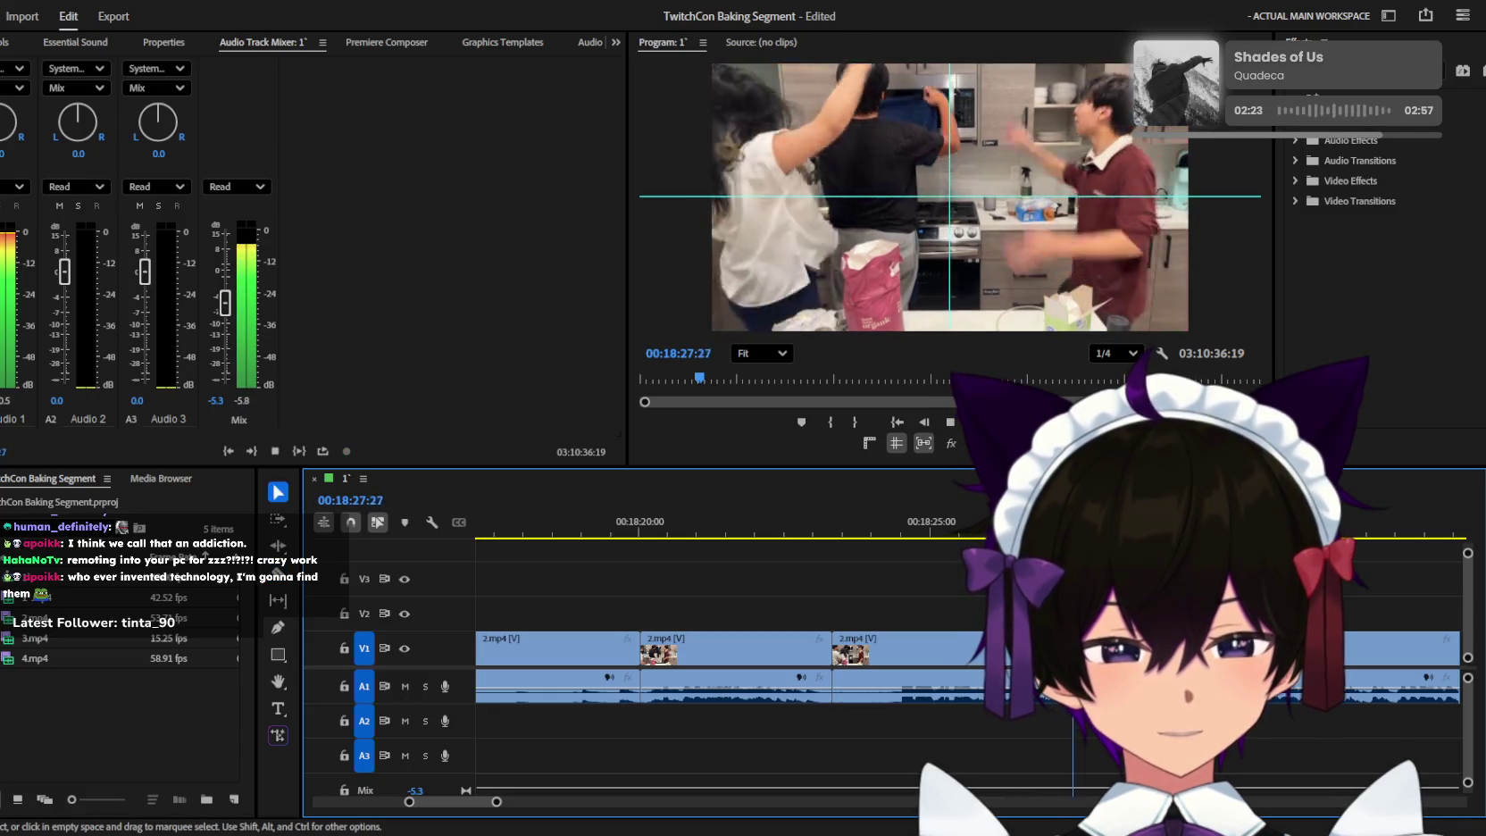
pyautogui.press('-')
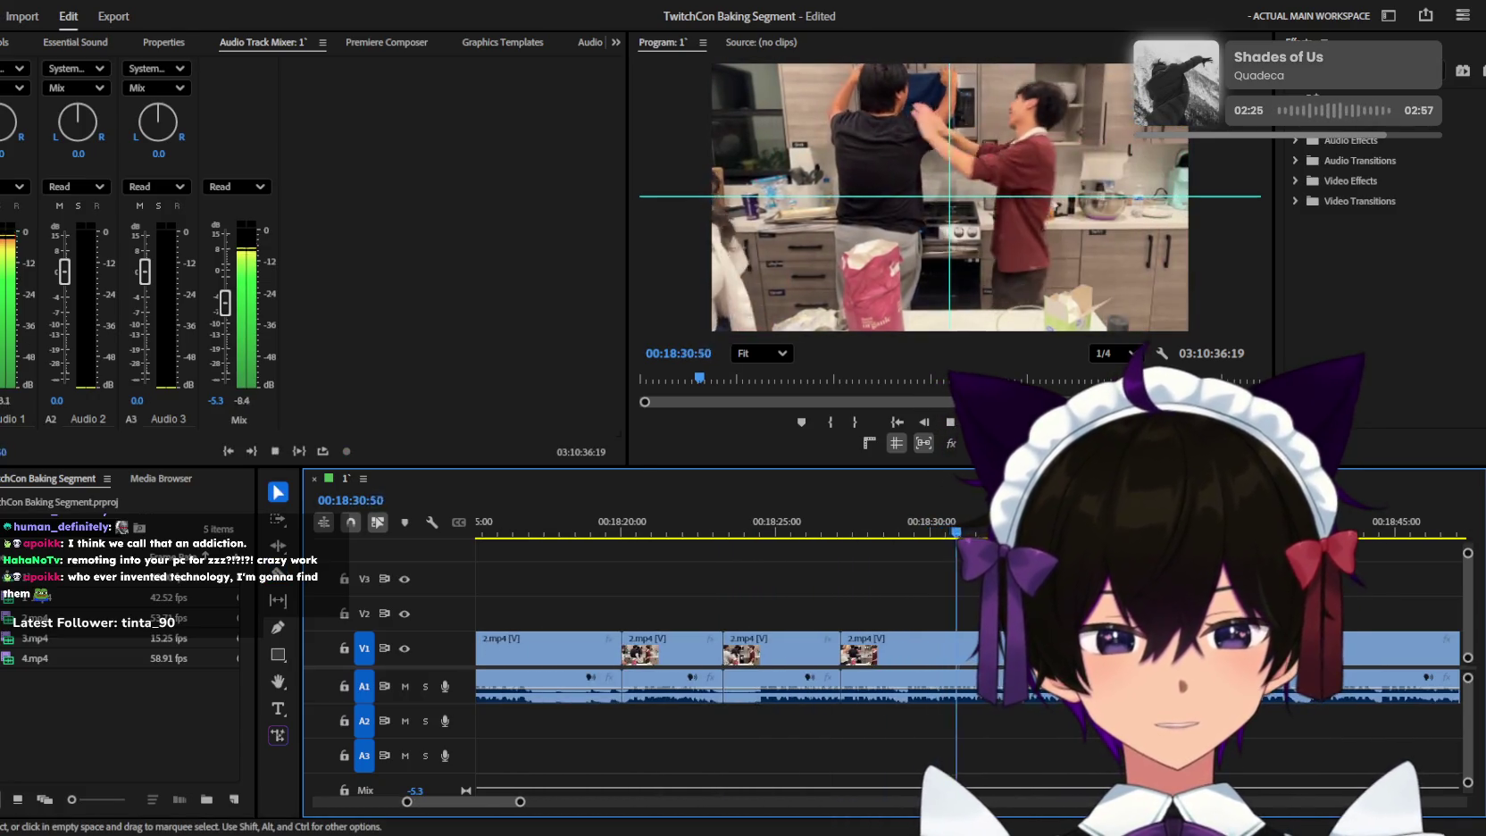
pyautogui.press('-')
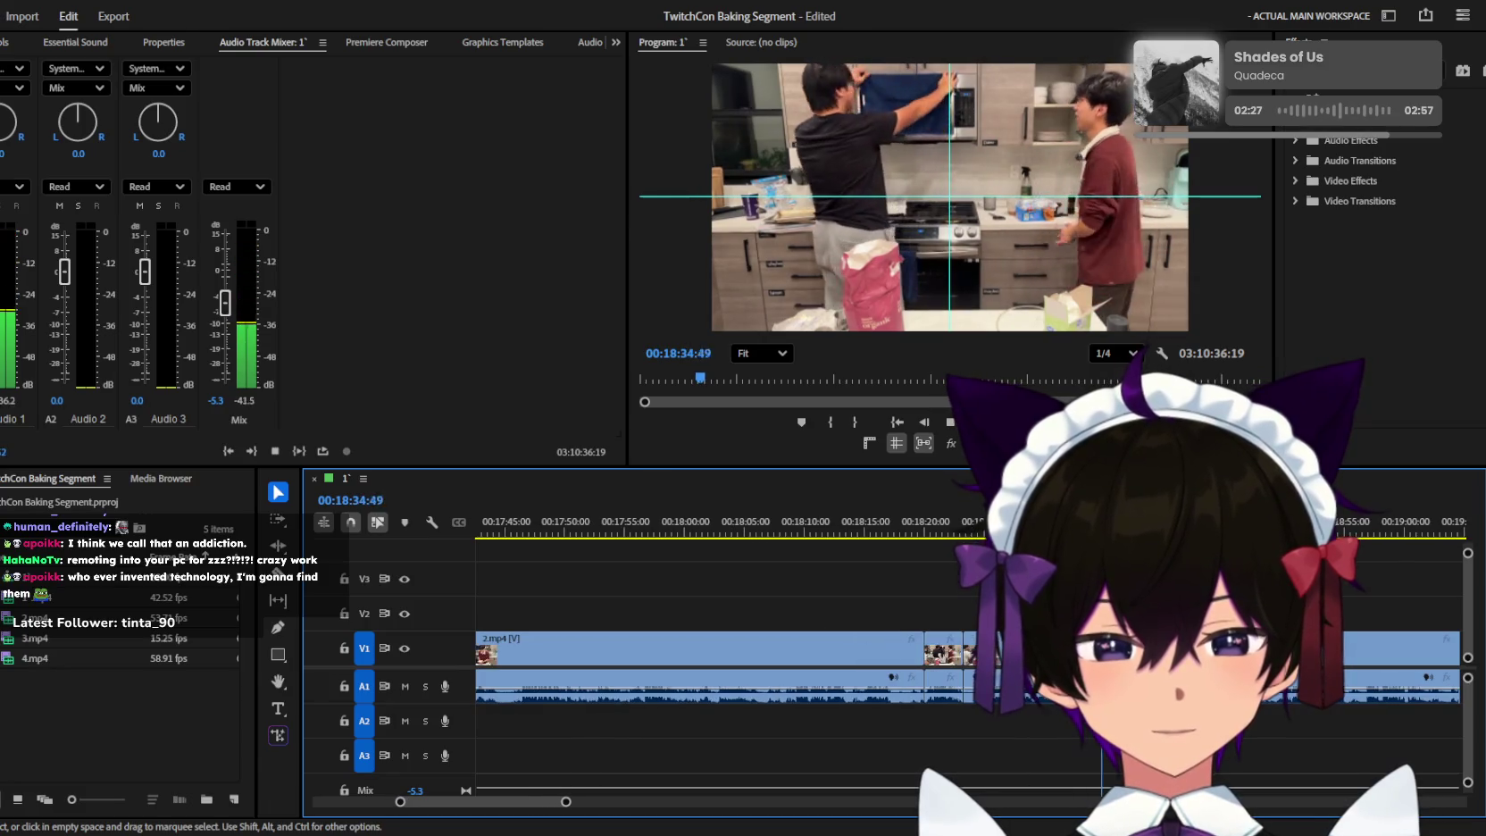
pyautogui.press('=')
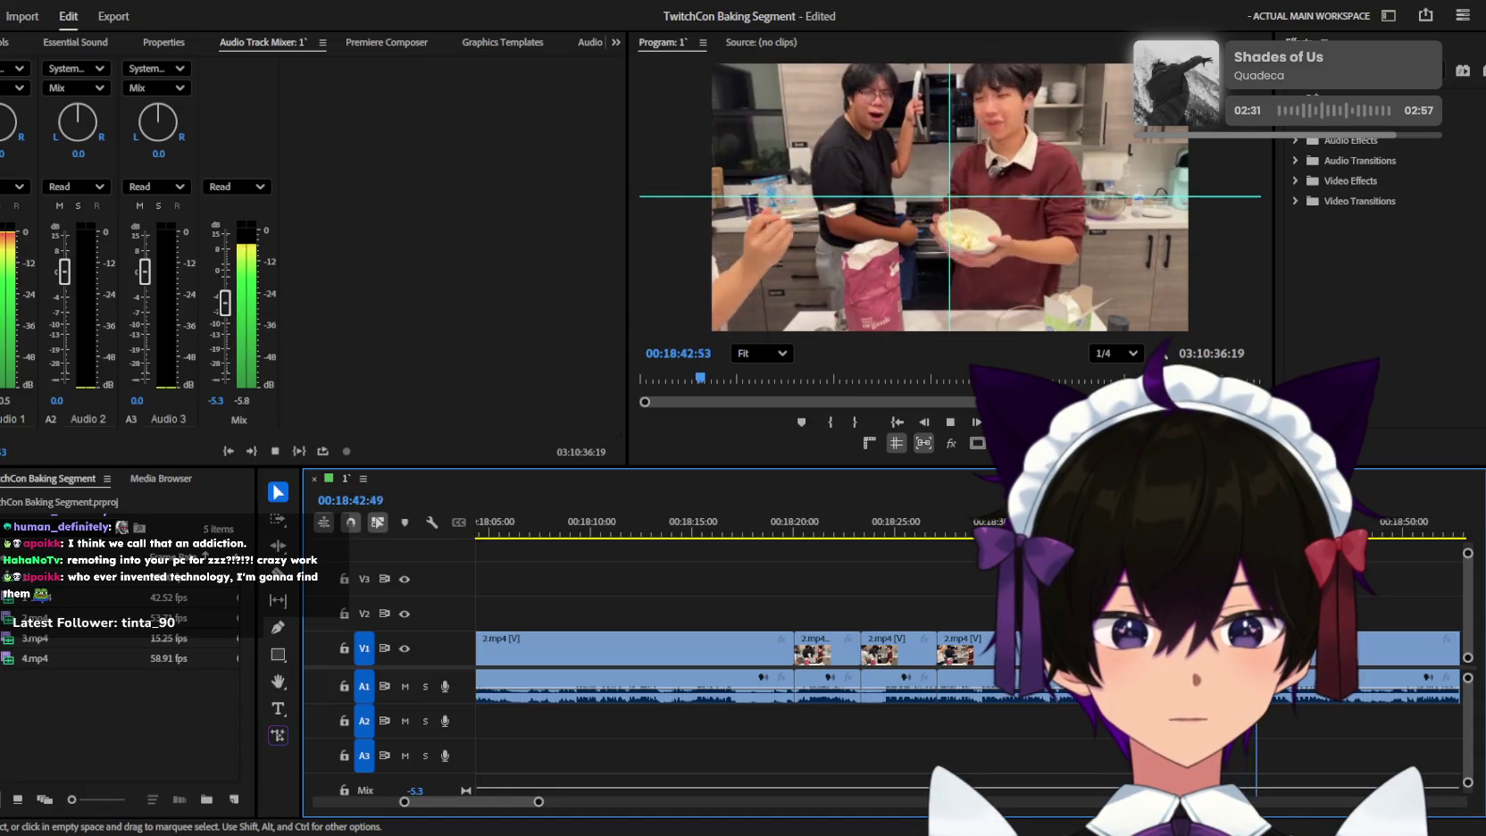
pyautogui.press('-')
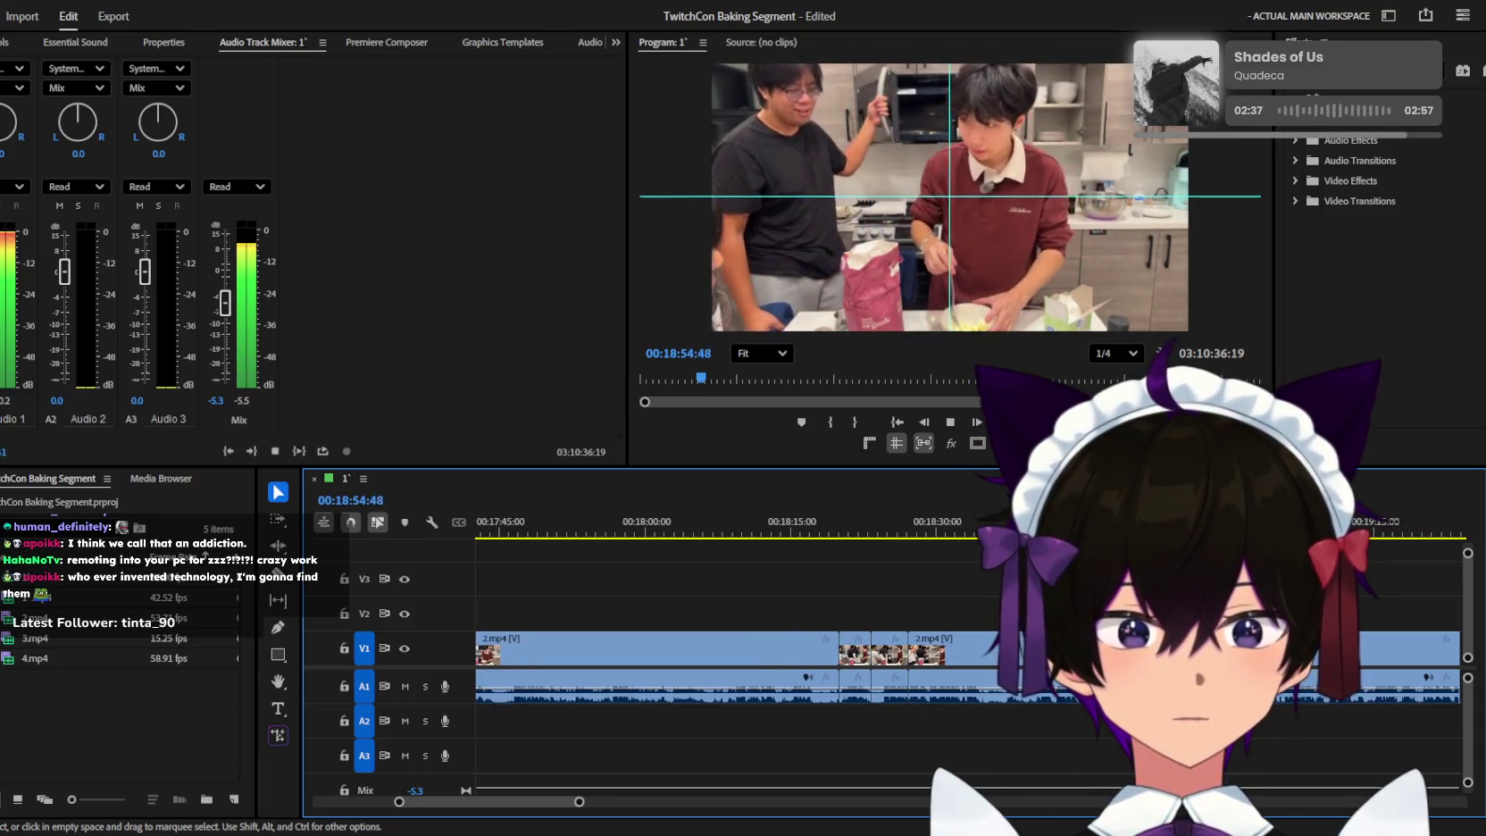
pyautogui.press('-')
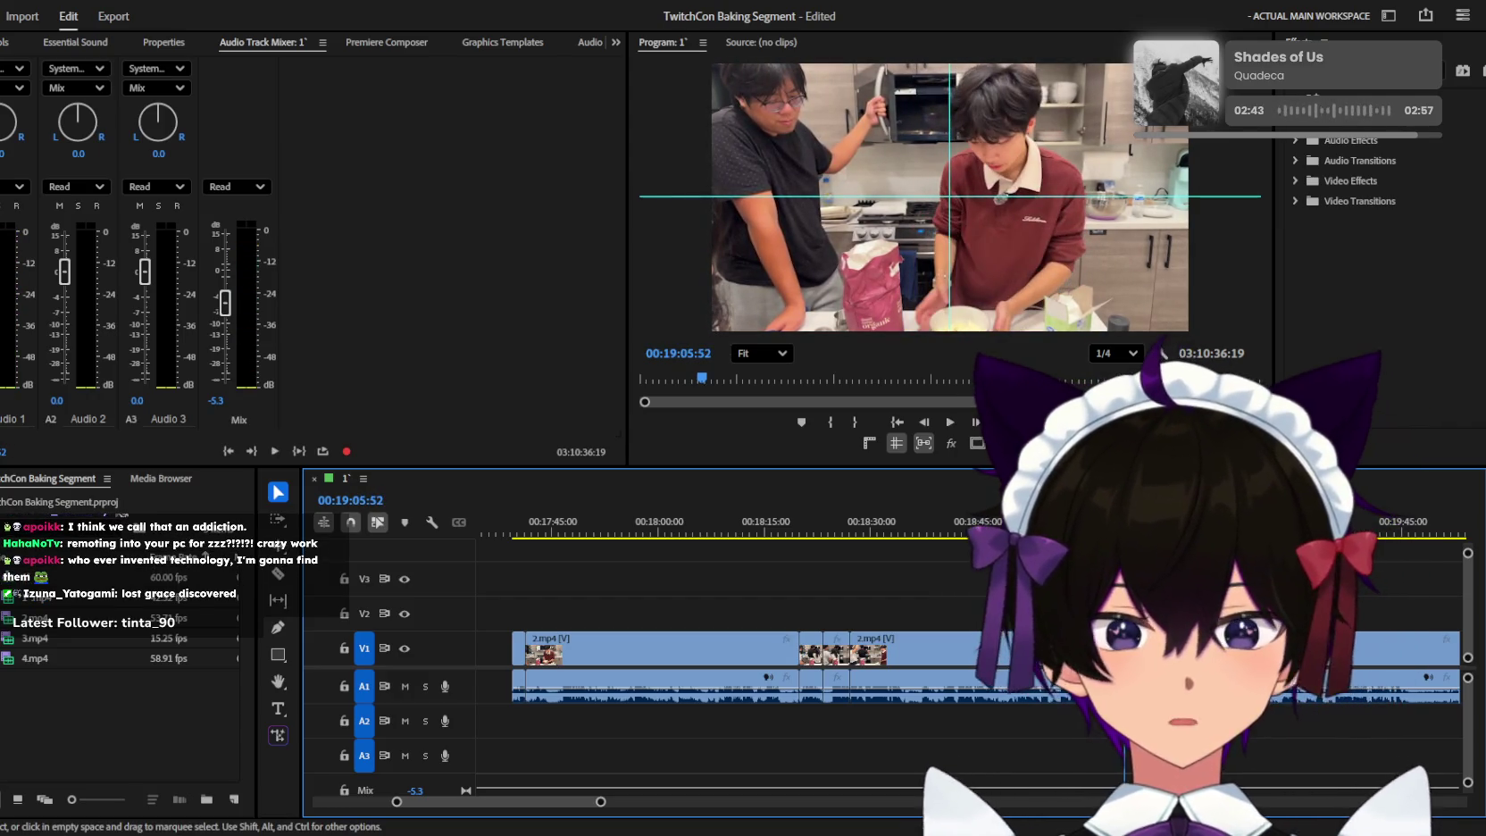
pyautogui.press('=')
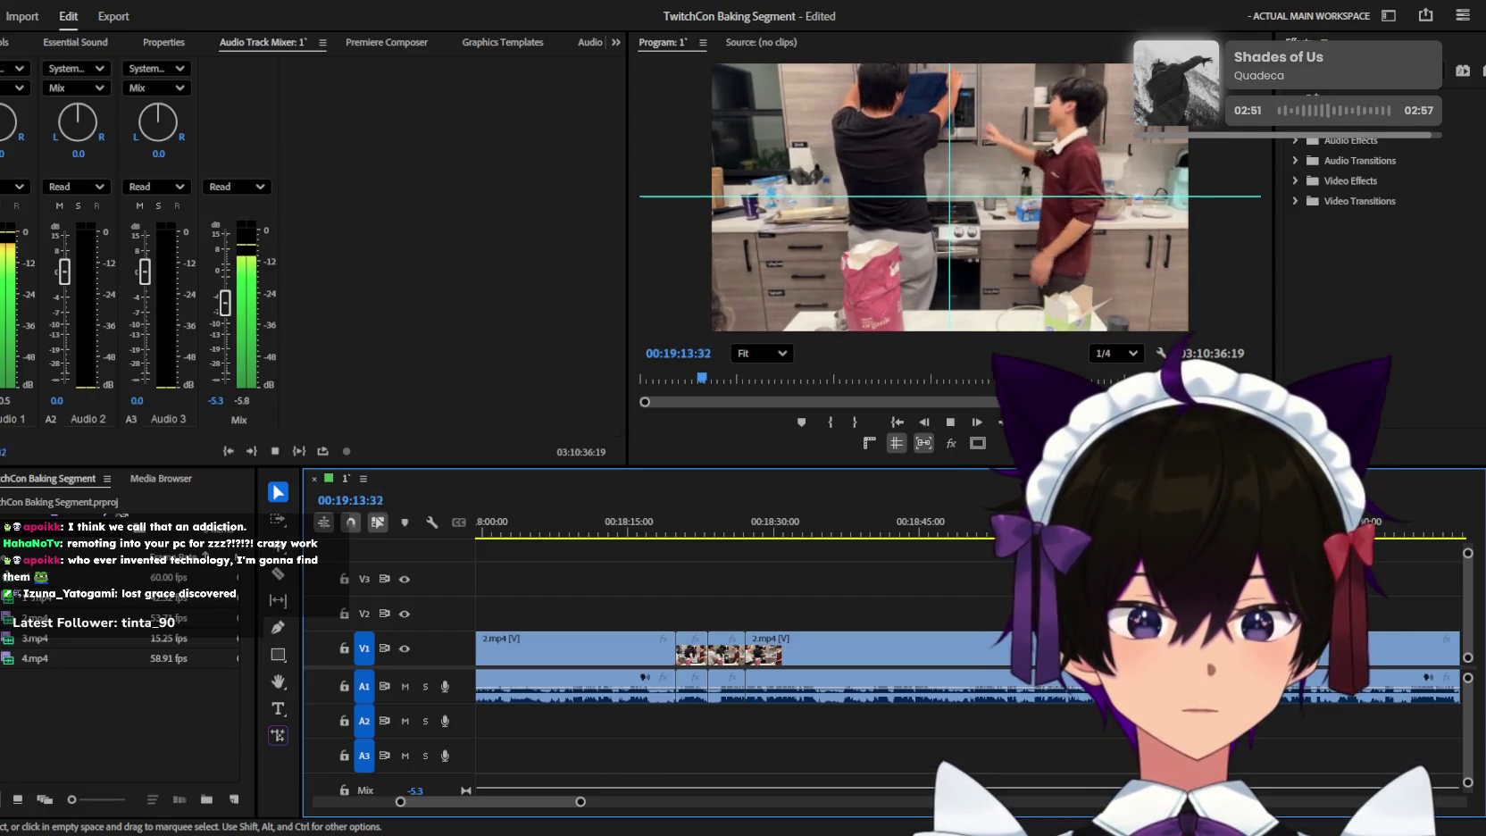
pyautogui.press('=')
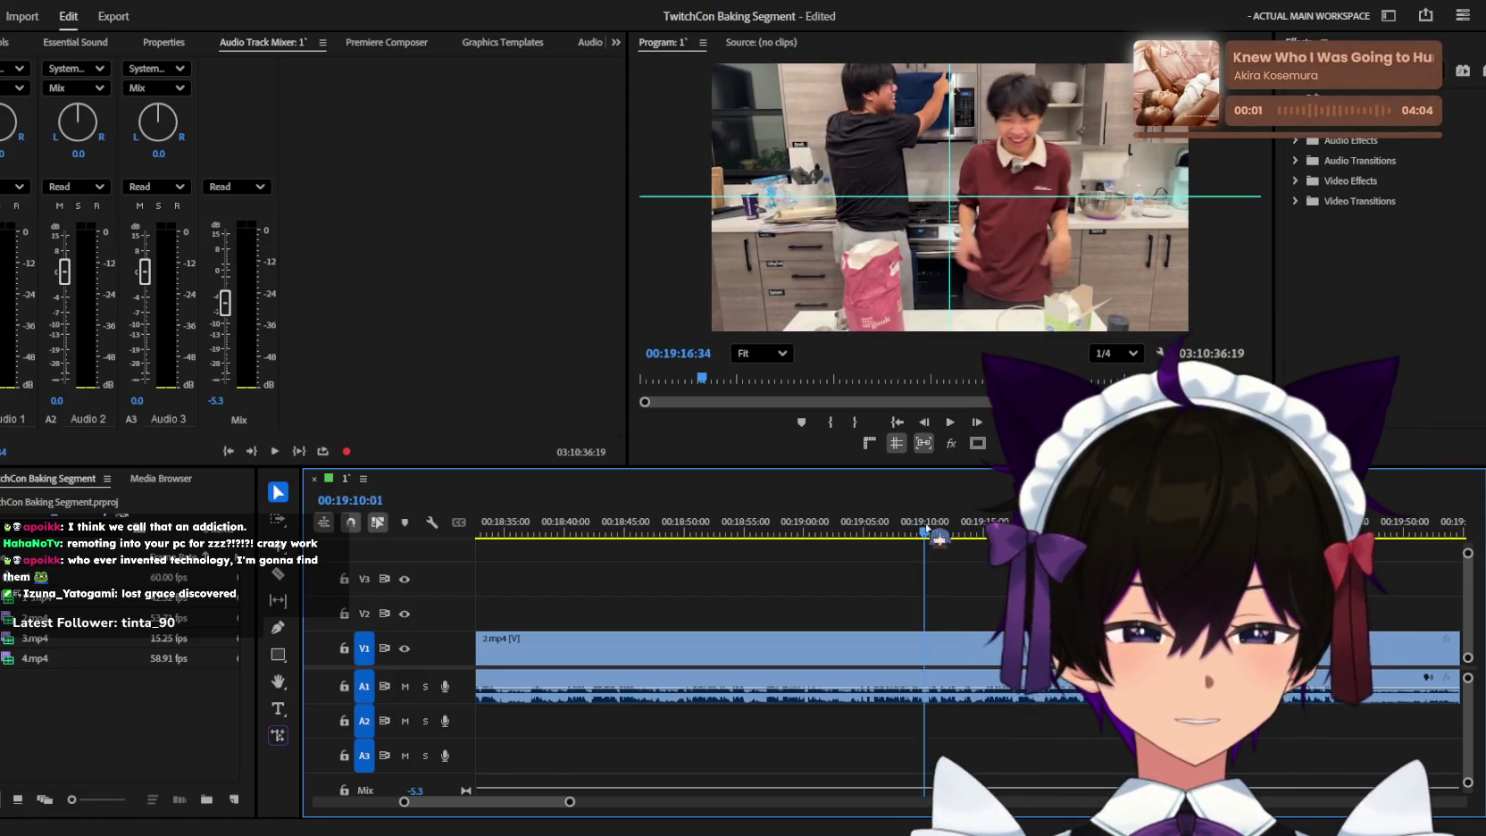
pyautogui.click(868, 533)
pyautogui.press('space')
pyautogui.press('=')
pyautogui.press('=')
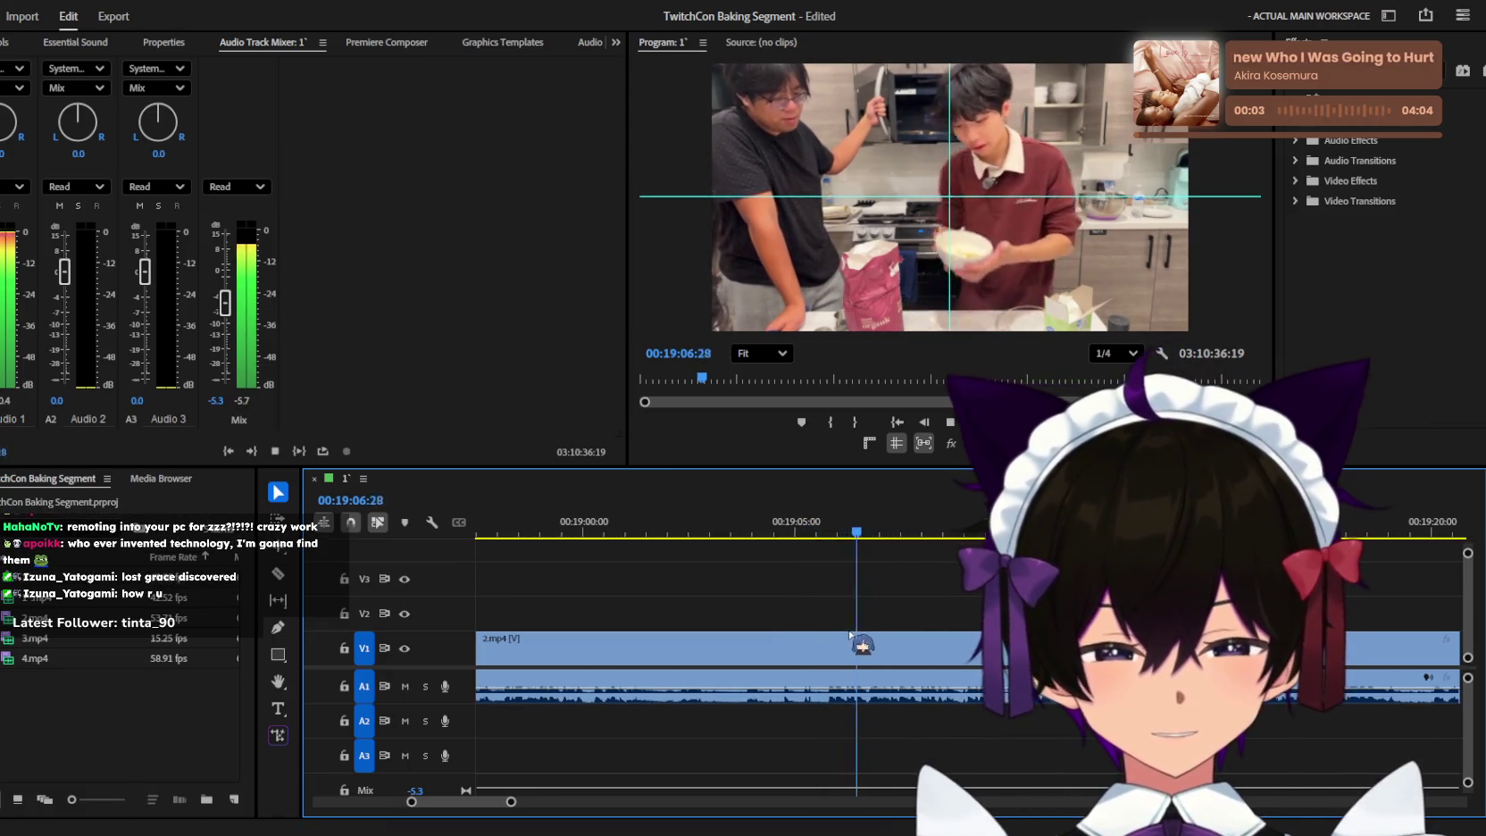
pyautogui.press('space')
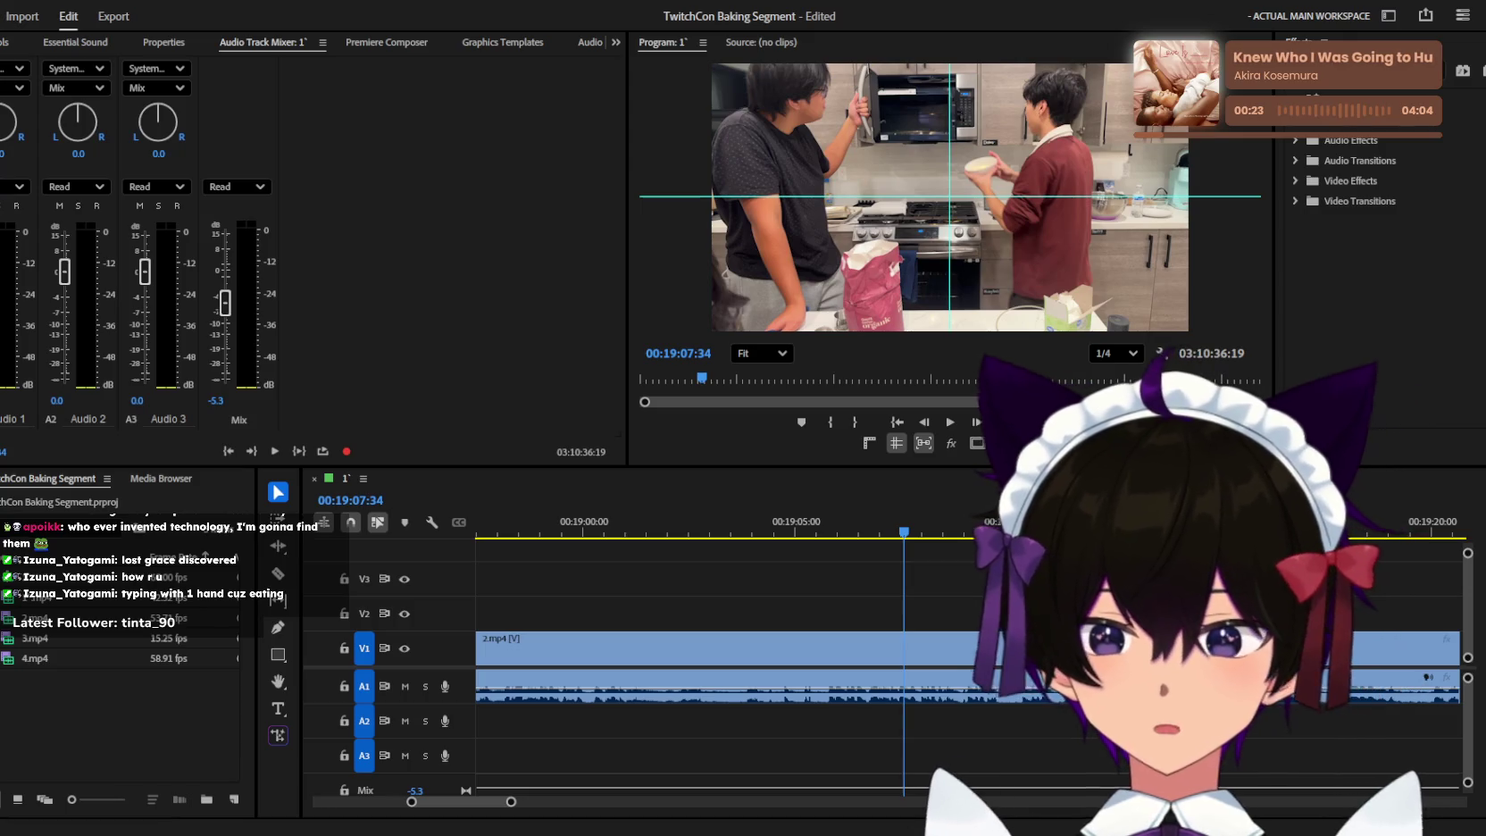
pyautogui.hotkey('shift', '3')
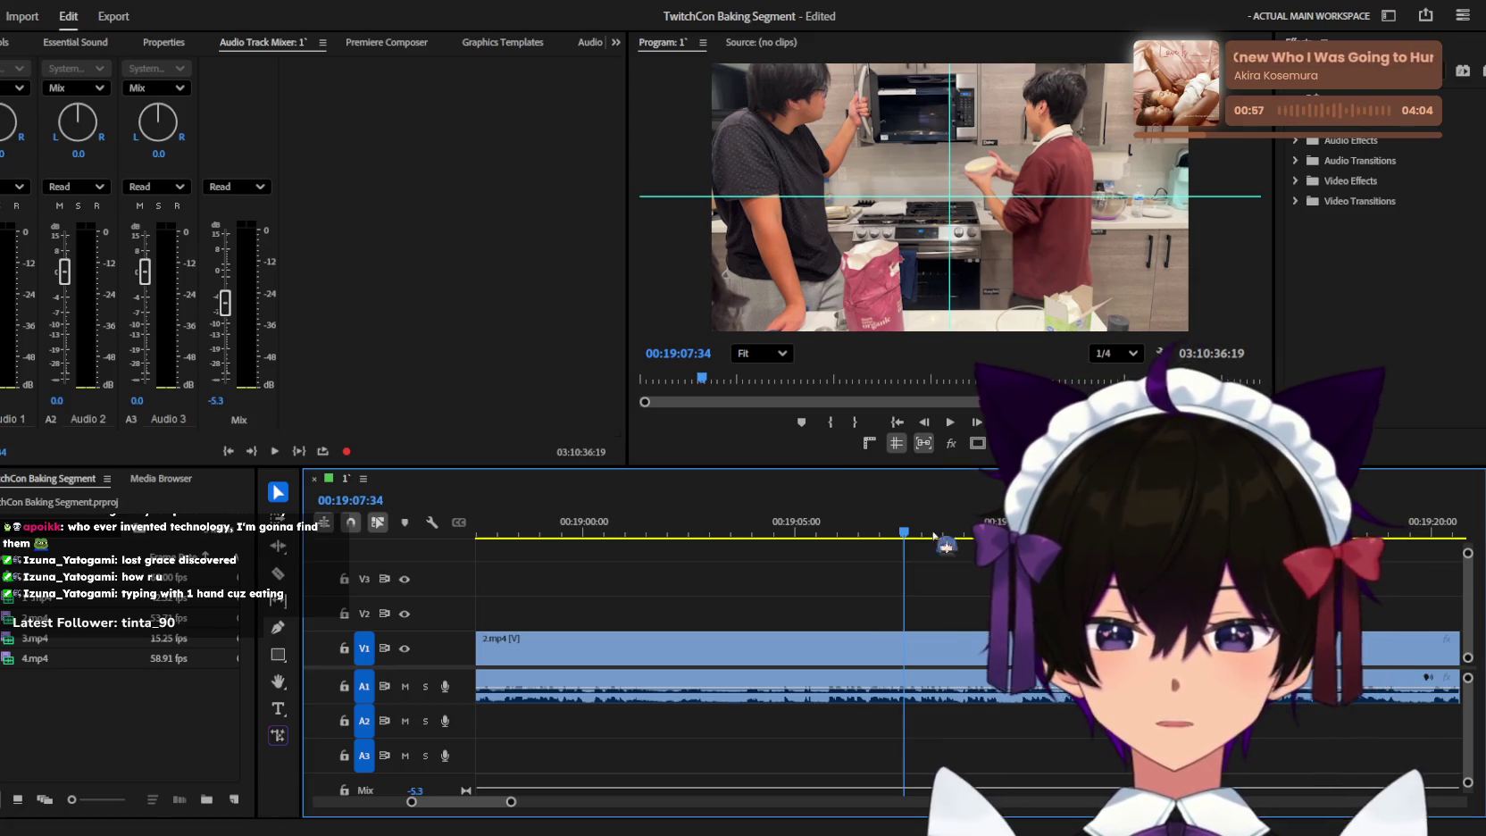
# Review the 2.mp4 footage around 19:13–19:15 and split the clip at about 19:15.
pyautogui.scroll(-5, 891, 636)
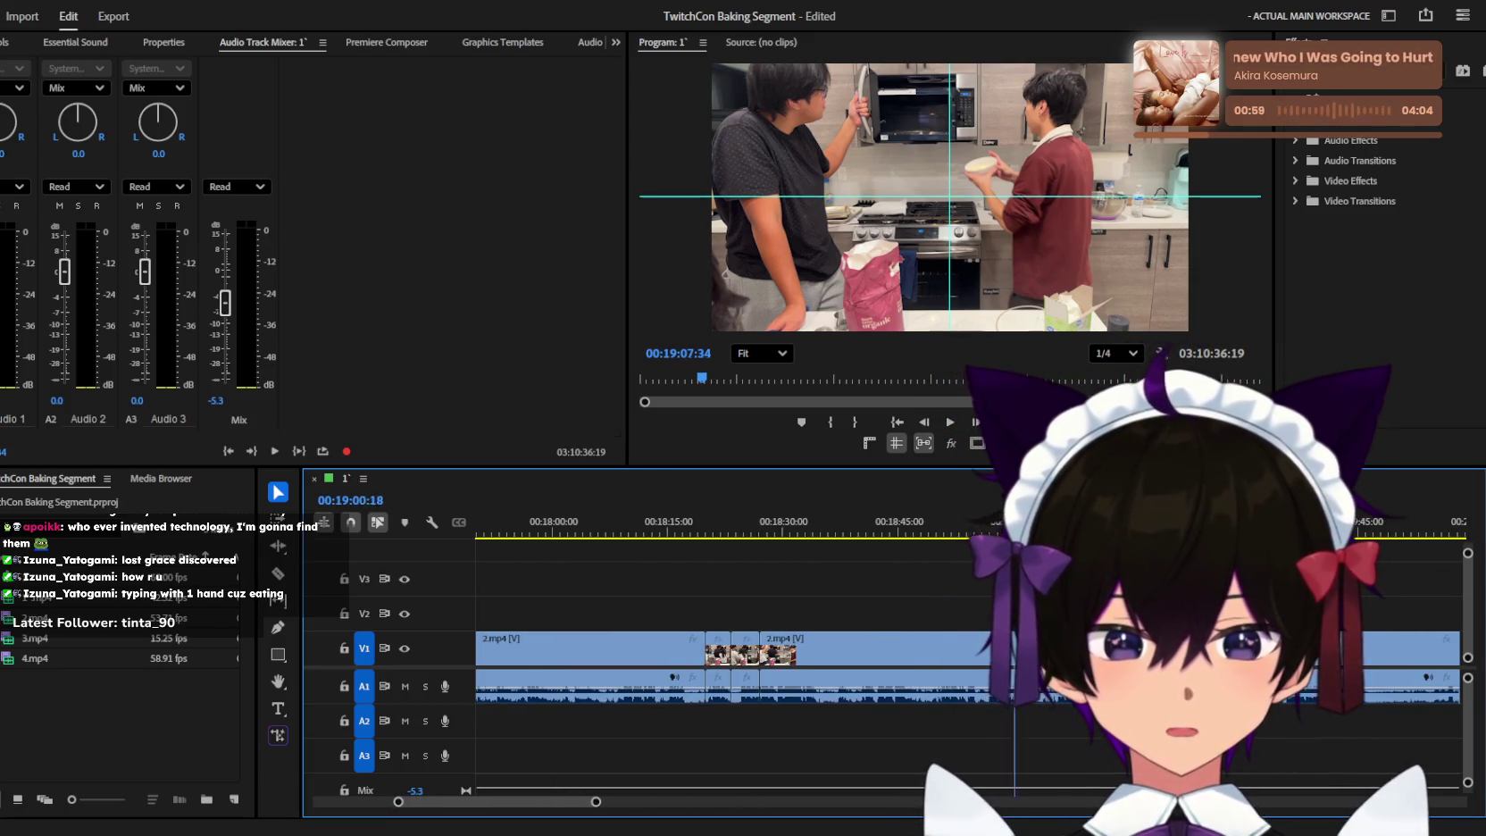
pyautogui.press('space')
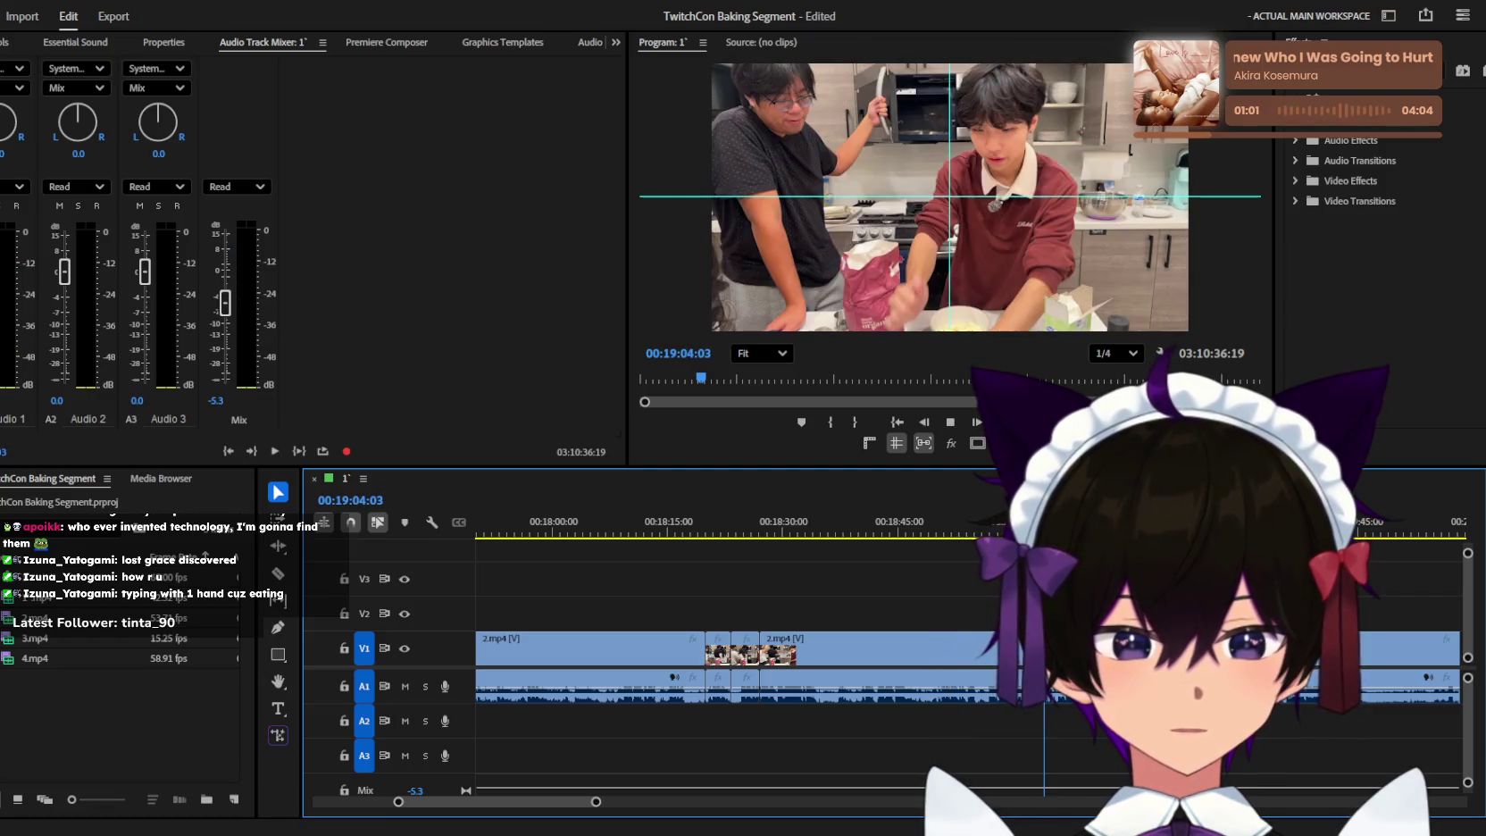
pyautogui.scroll(3, 892, 635)
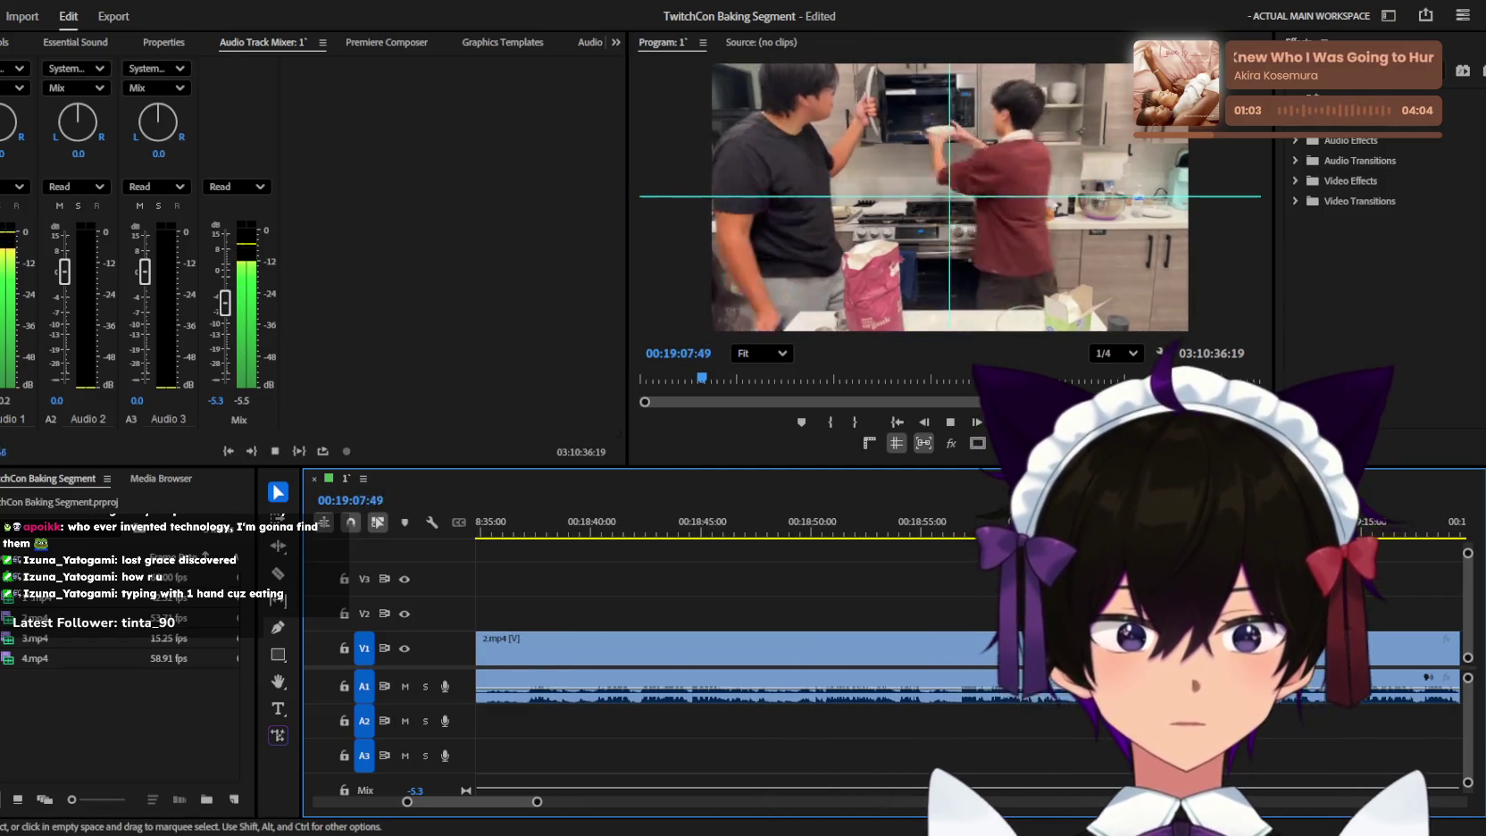
pyautogui.scroll(2, 891, 636)
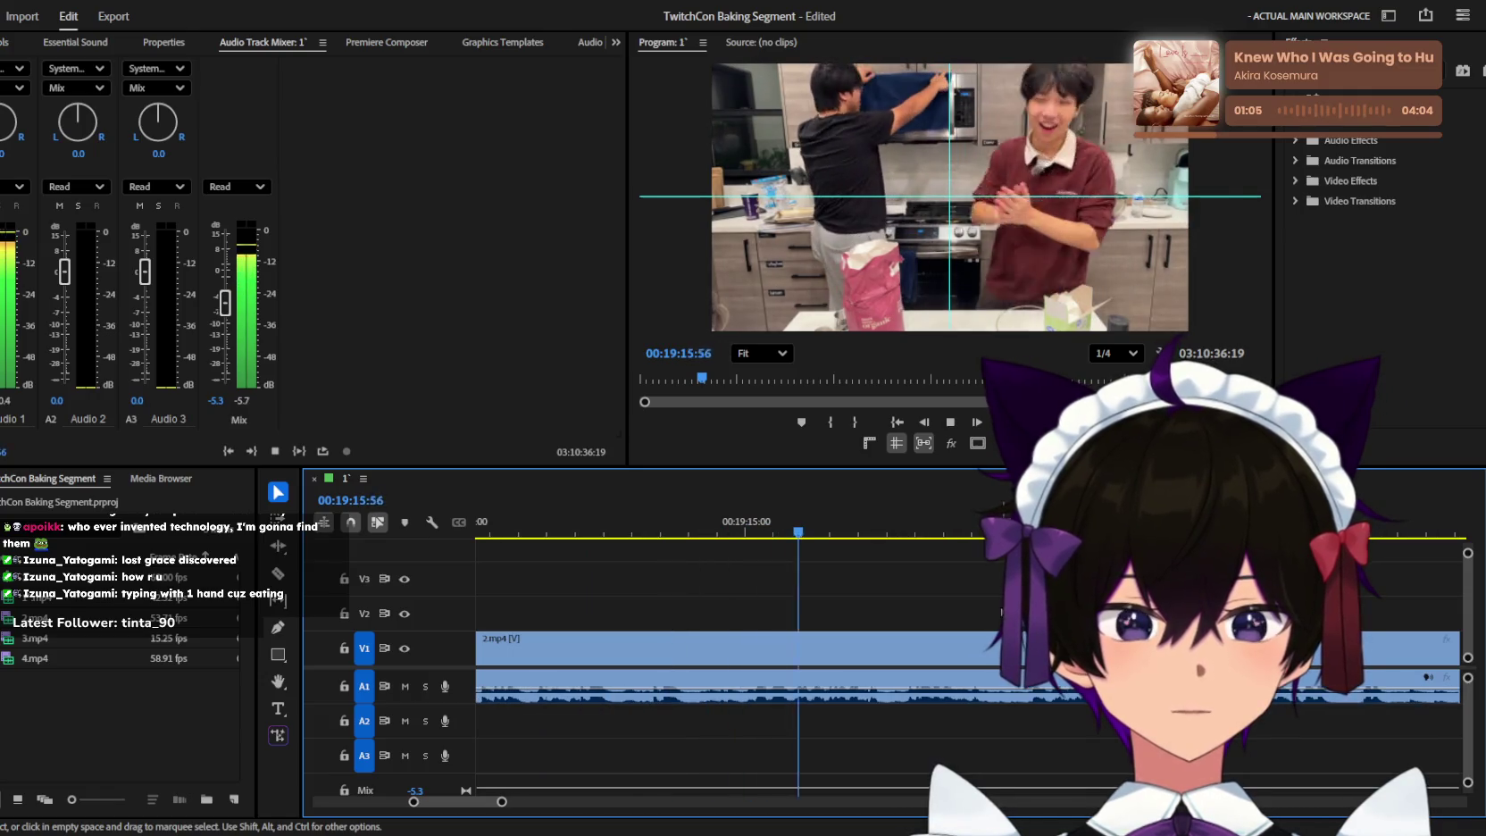
pyautogui.scroll(-2, 900, 536)
pyautogui.click(715, 527)
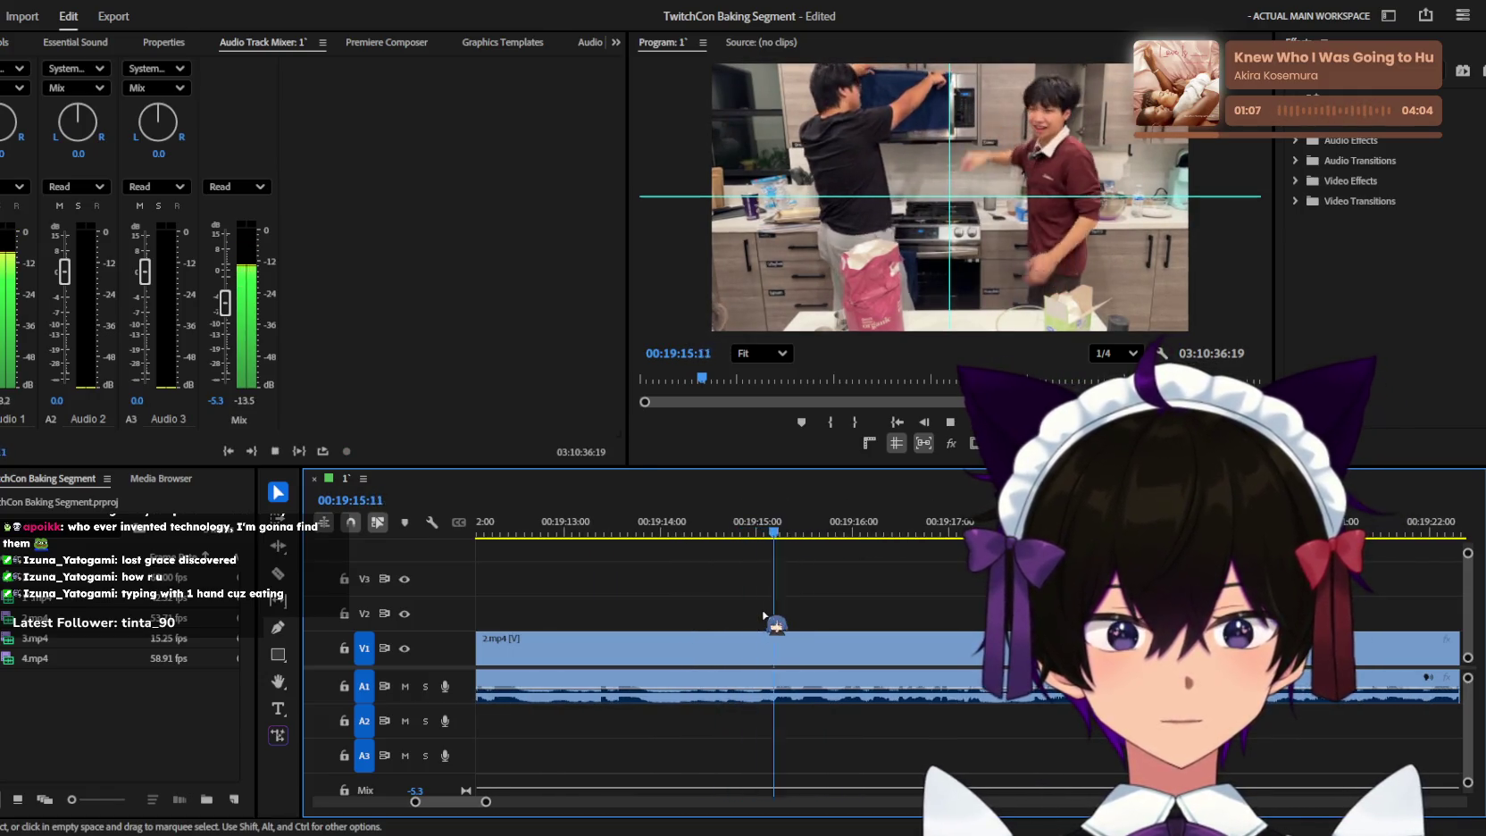
pyautogui.click(630, 527)
pyautogui.scroll(-2, 643, 589)
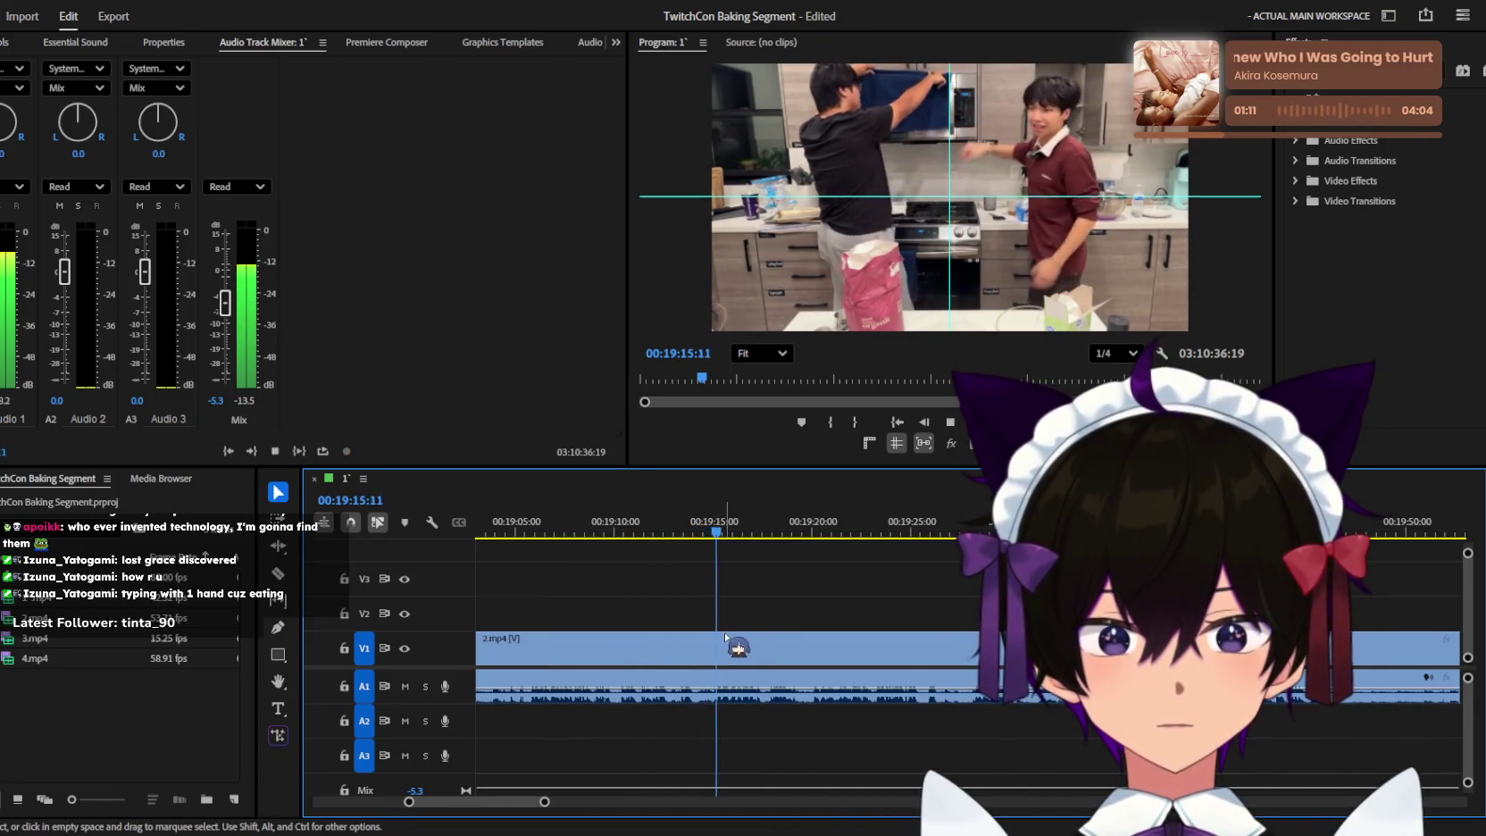
pyautogui.scroll(-1, 729, 607)
pyautogui.press('space')
pyautogui.scroll(1, 729, 561)
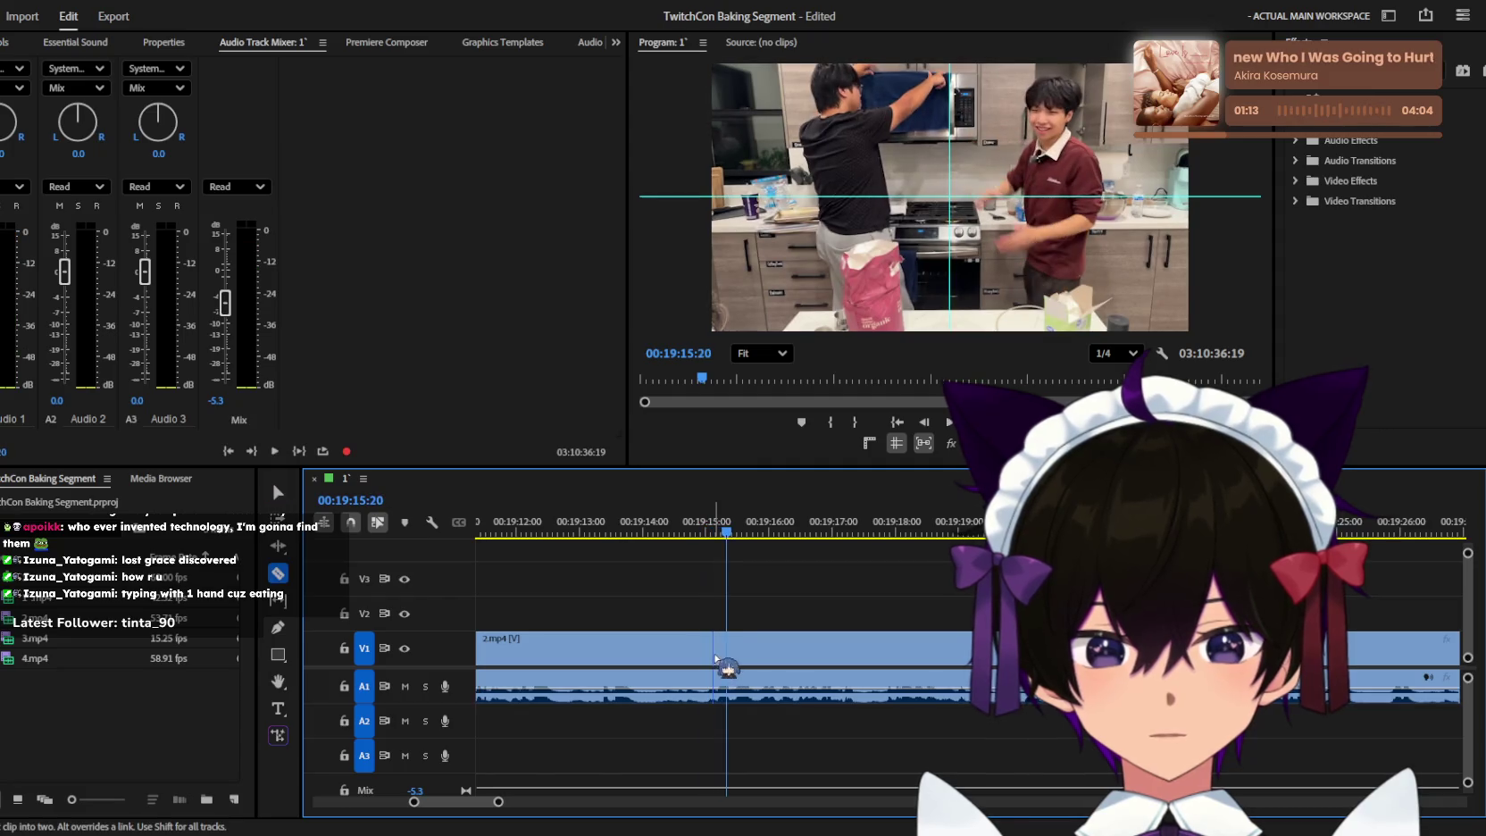
pyautogui.moveTo(729, 561); pyautogui.dragTo(715, 640)
# Replay the footage from the new cut through about 19:19 to check the split.
pyautogui.press('space')
pyautogui.scroll(-2, 719, 641)
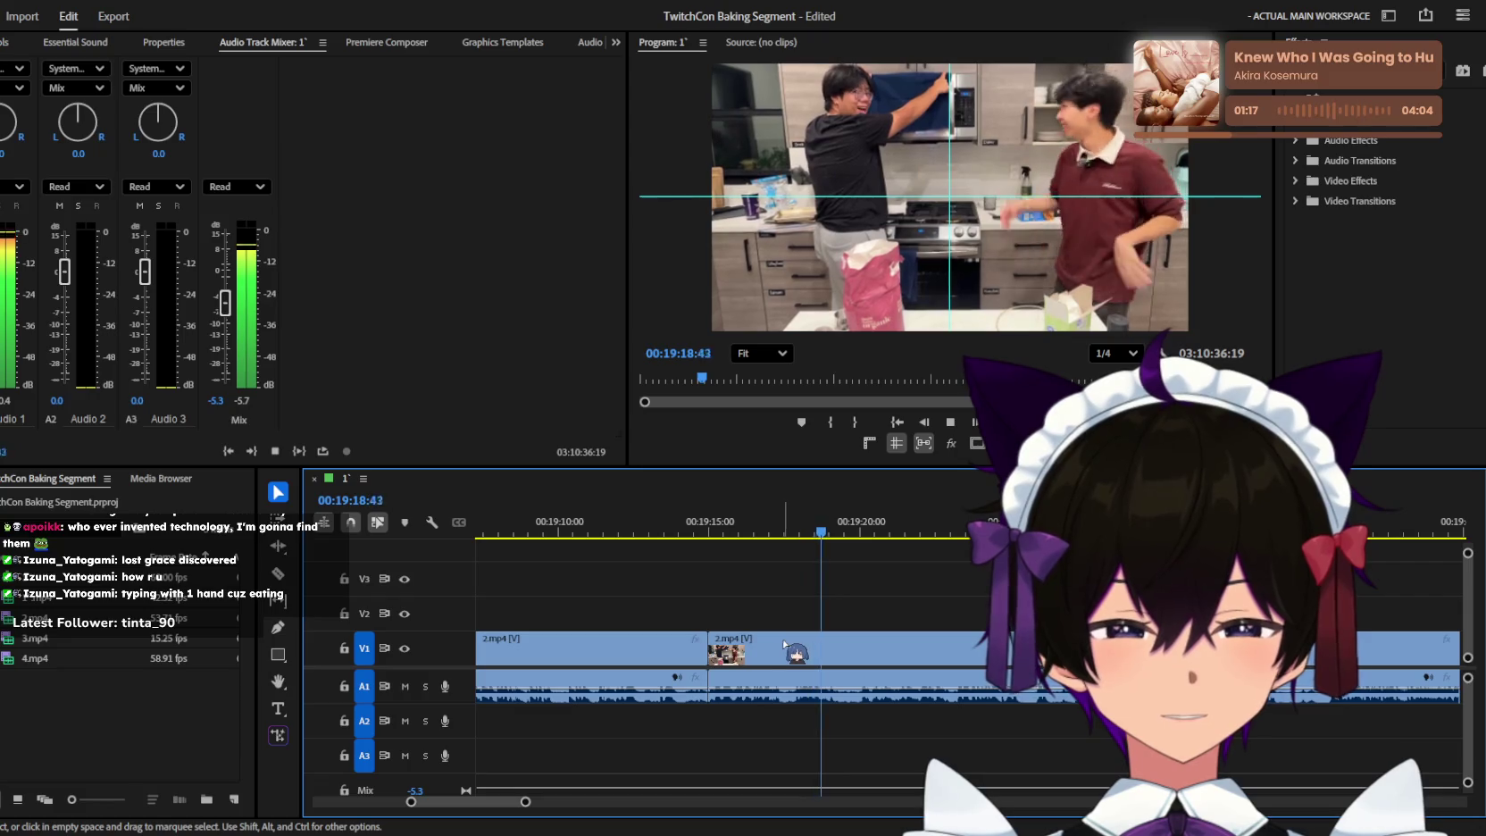
pyautogui.scroll(1, 809, 650)
pyautogui.press('space')
pyautogui.click(859, 533)
pyautogui.press('space')
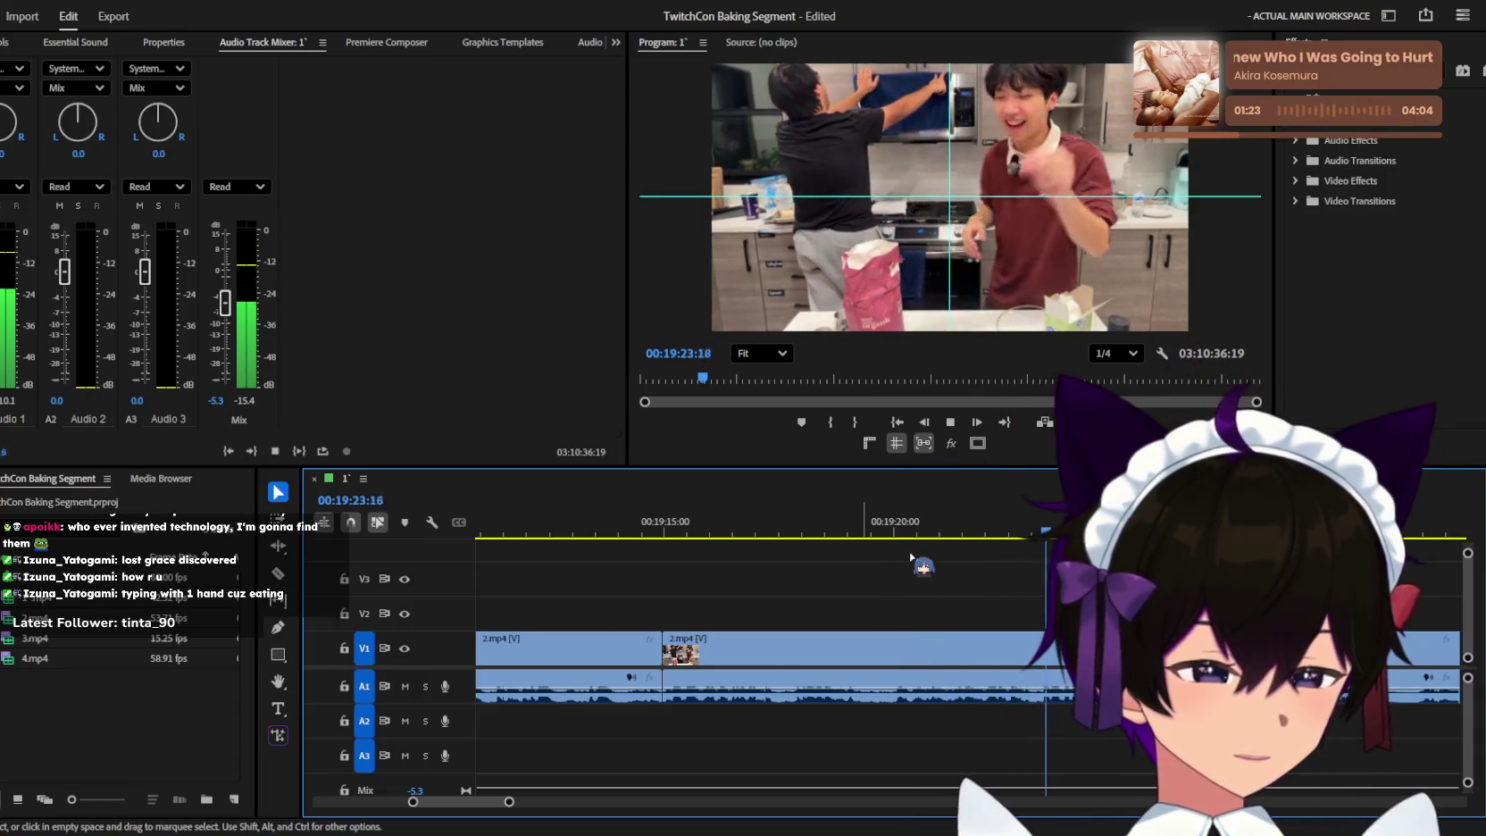
pyautogui.press('space')
pyautogui.scroll(1, 857, 625)
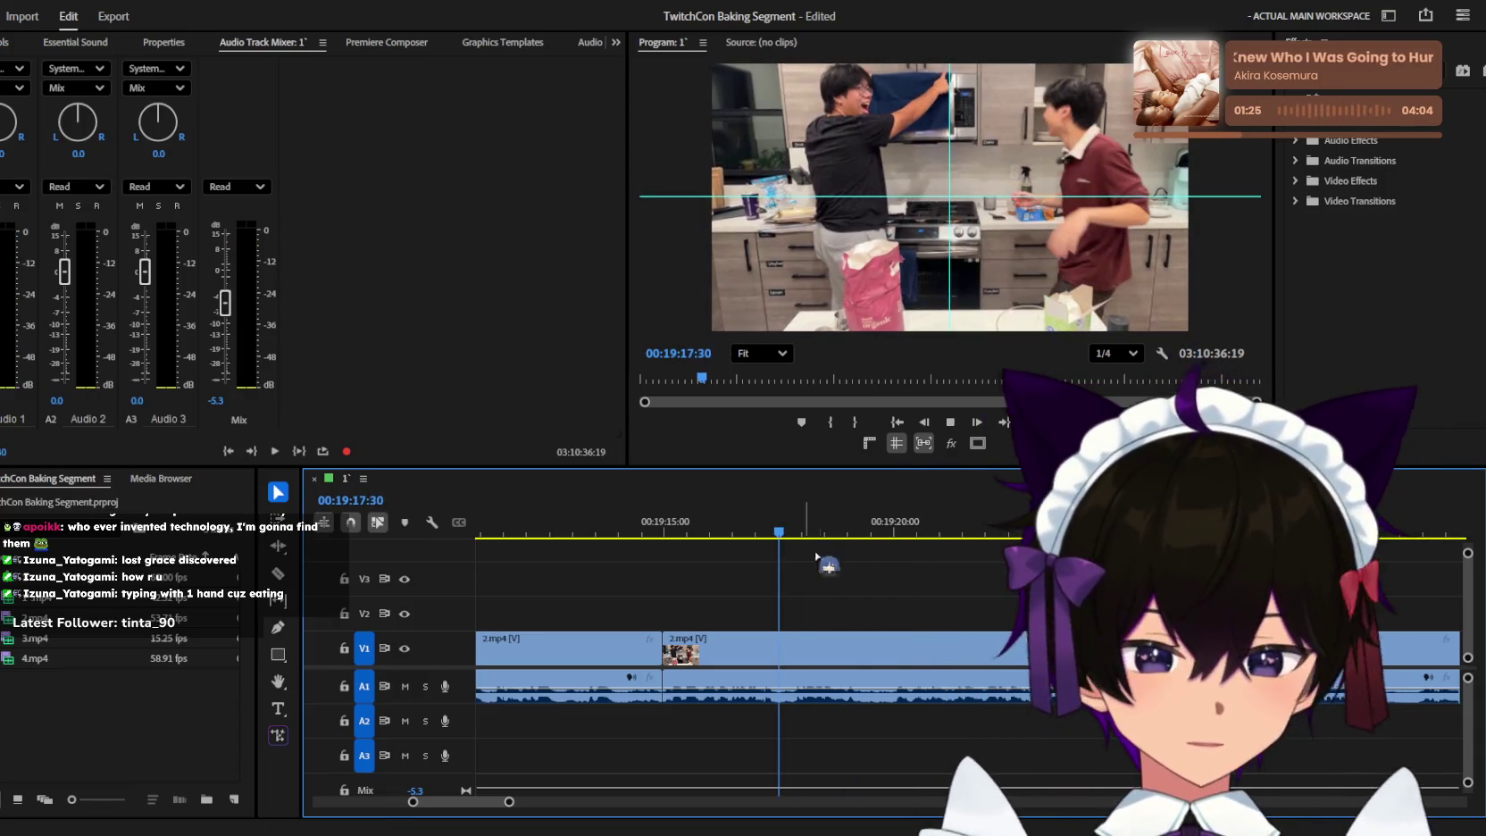
pyautogui.press('space')
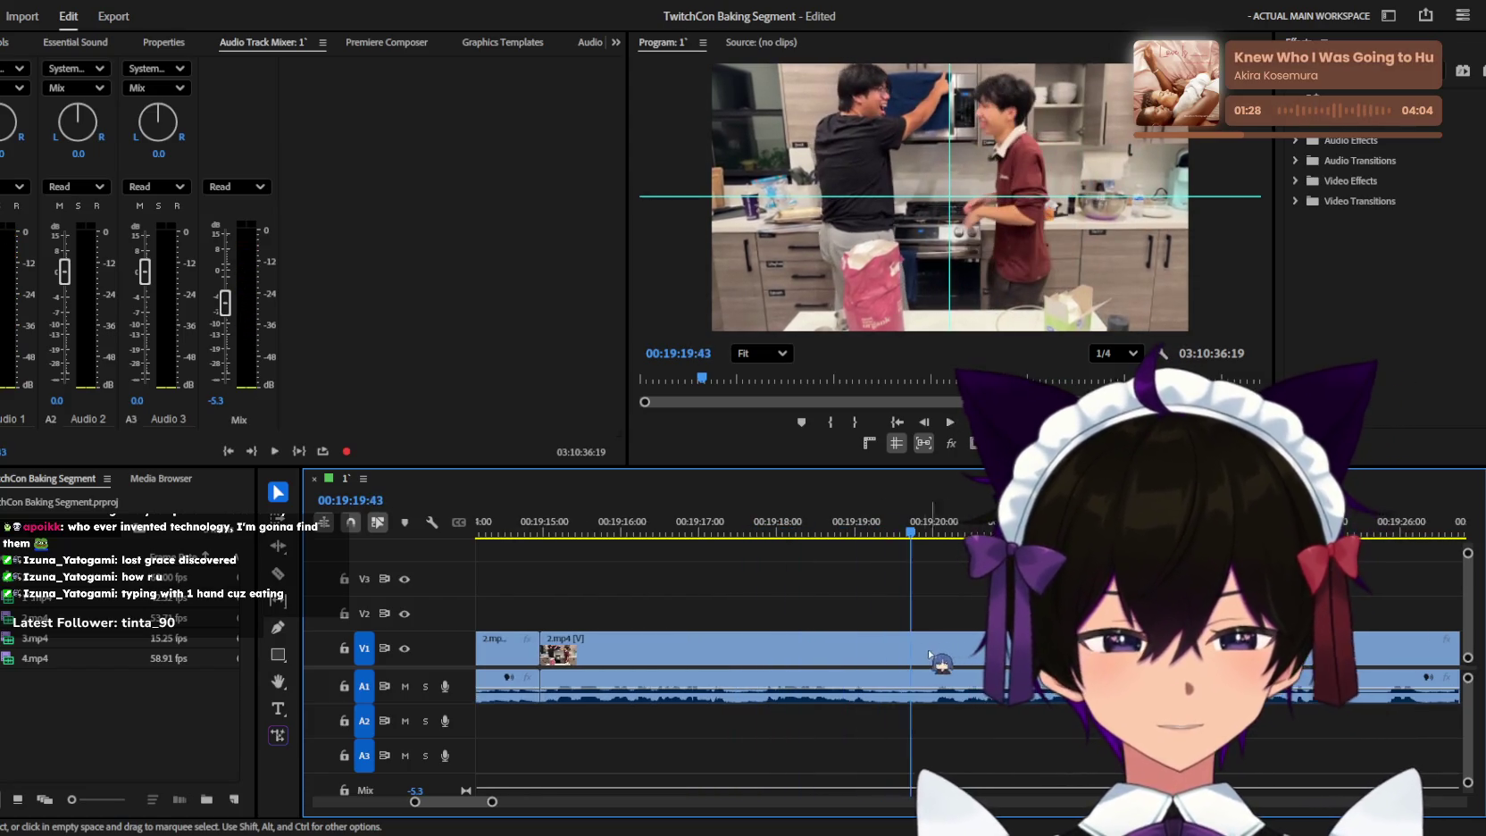
pyautogui.press('space')
# Adjust the timeline zoom and return to the Selection tool while reviewing from around 18:19.
pyautogui.press('-')
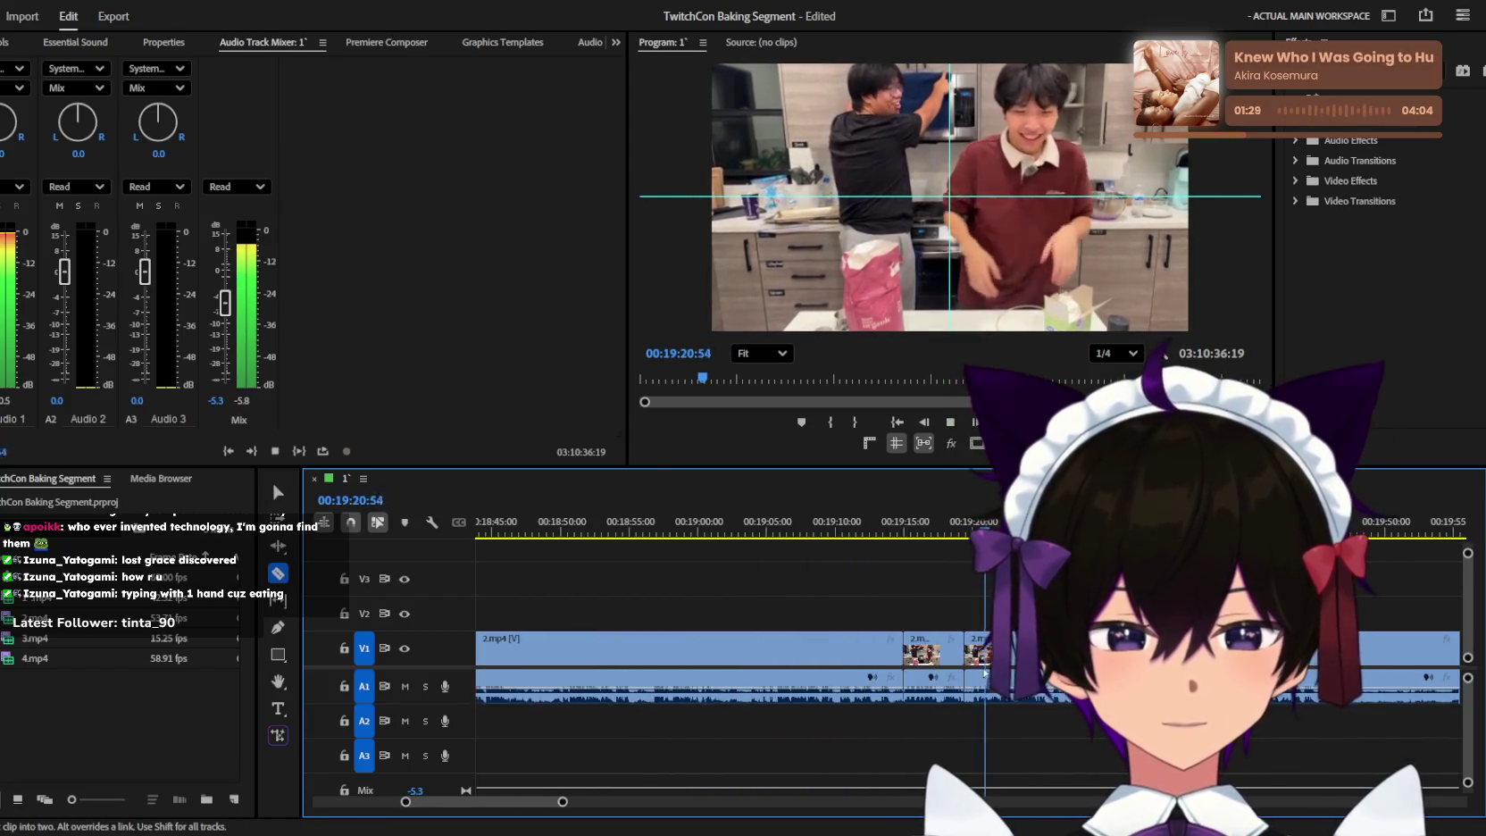
pyautogui.press('-')
pyautogui.press('v')
pyautogui.press('space')
pyautogui.press('=')
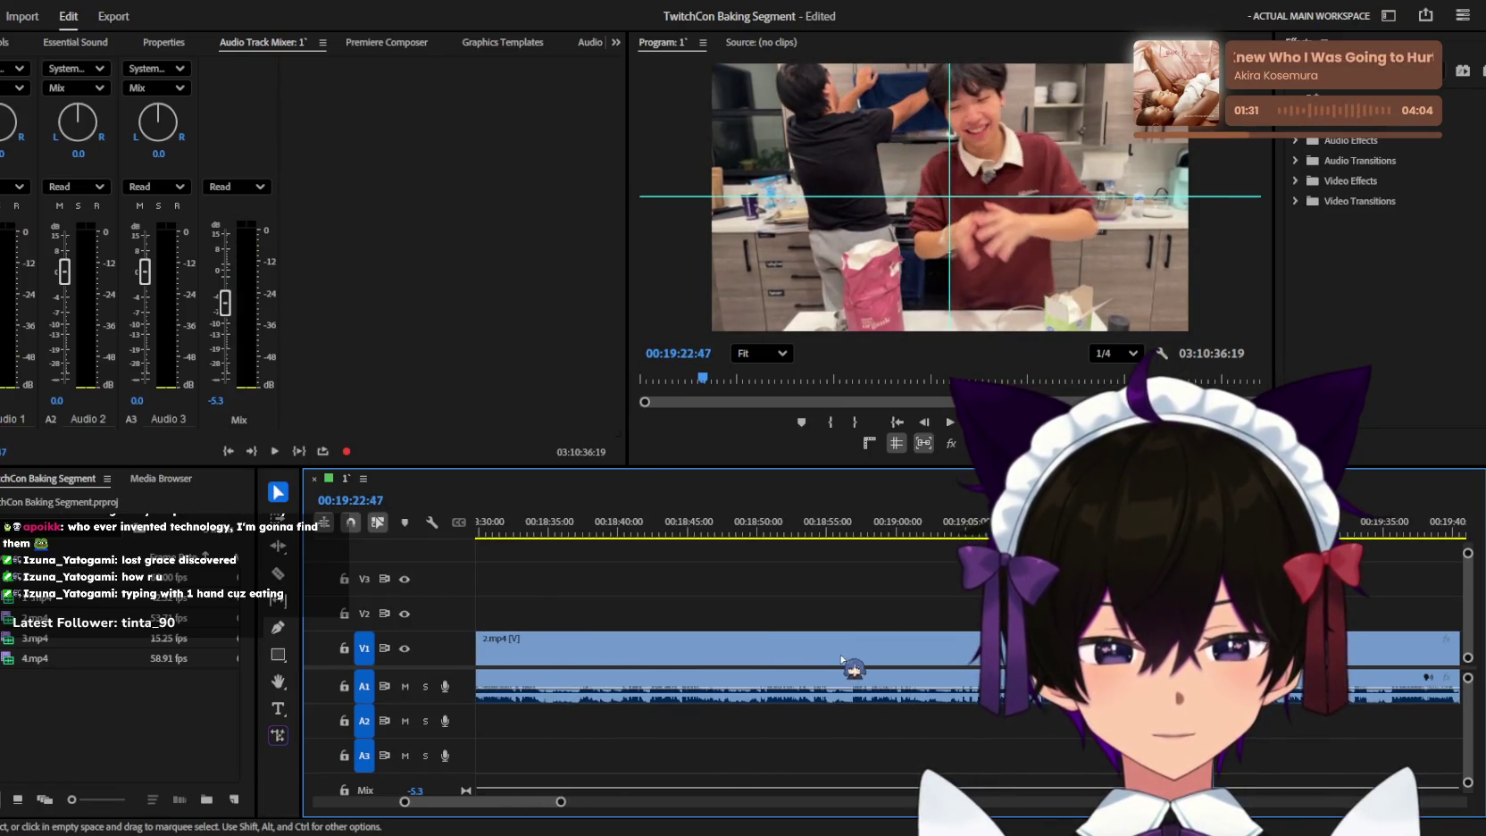
pyautogui.press('=')
pyautogui.press('-')
pyautogui.press('=')
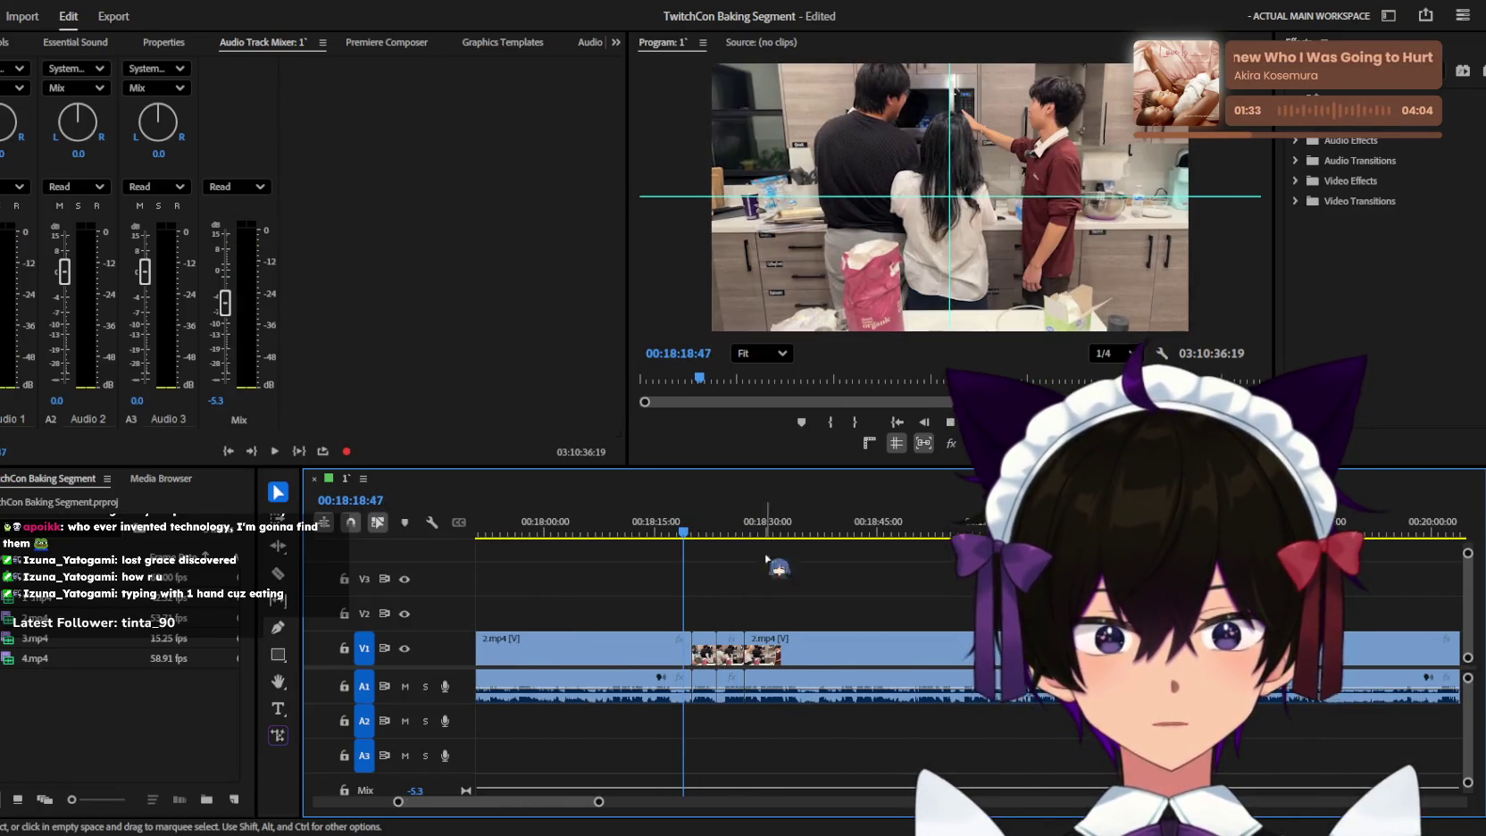
pyautogui.press('space')
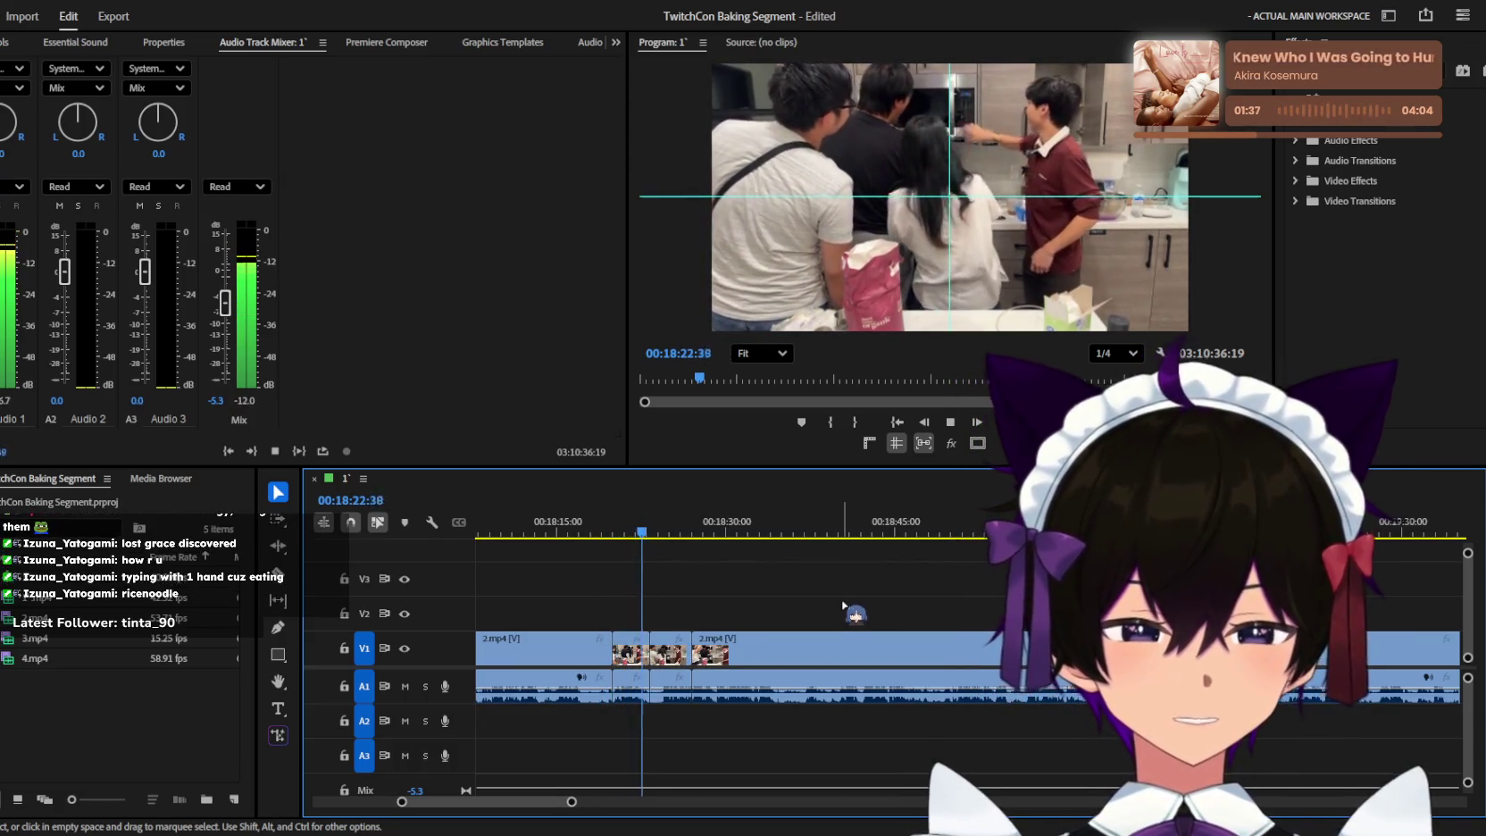
# Marquee-select the clip pieces between about 18:30 and 19:29 and delete them.
pyautogui.press('=')
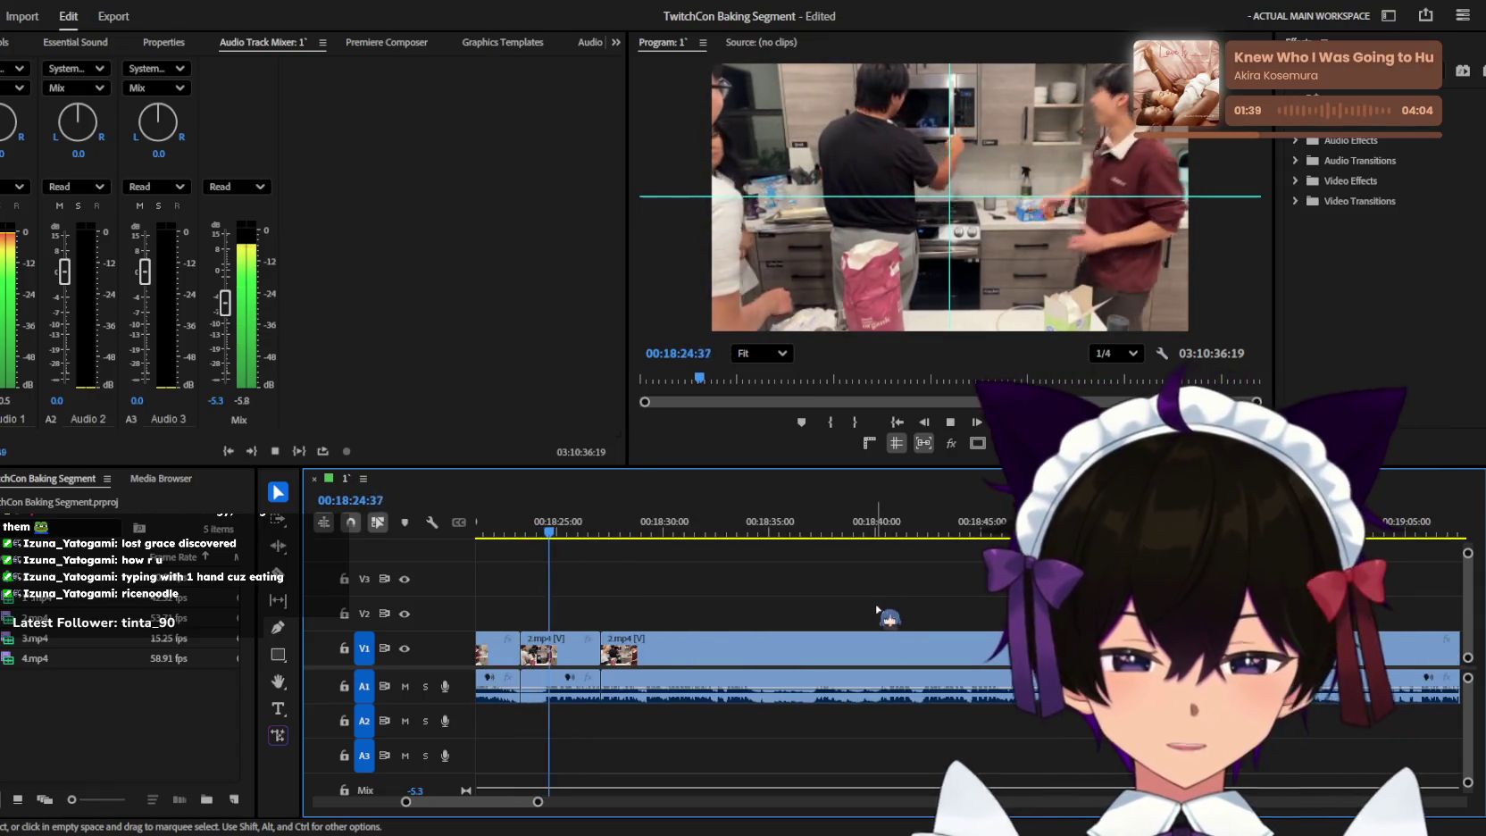
pyautogui.press('-')
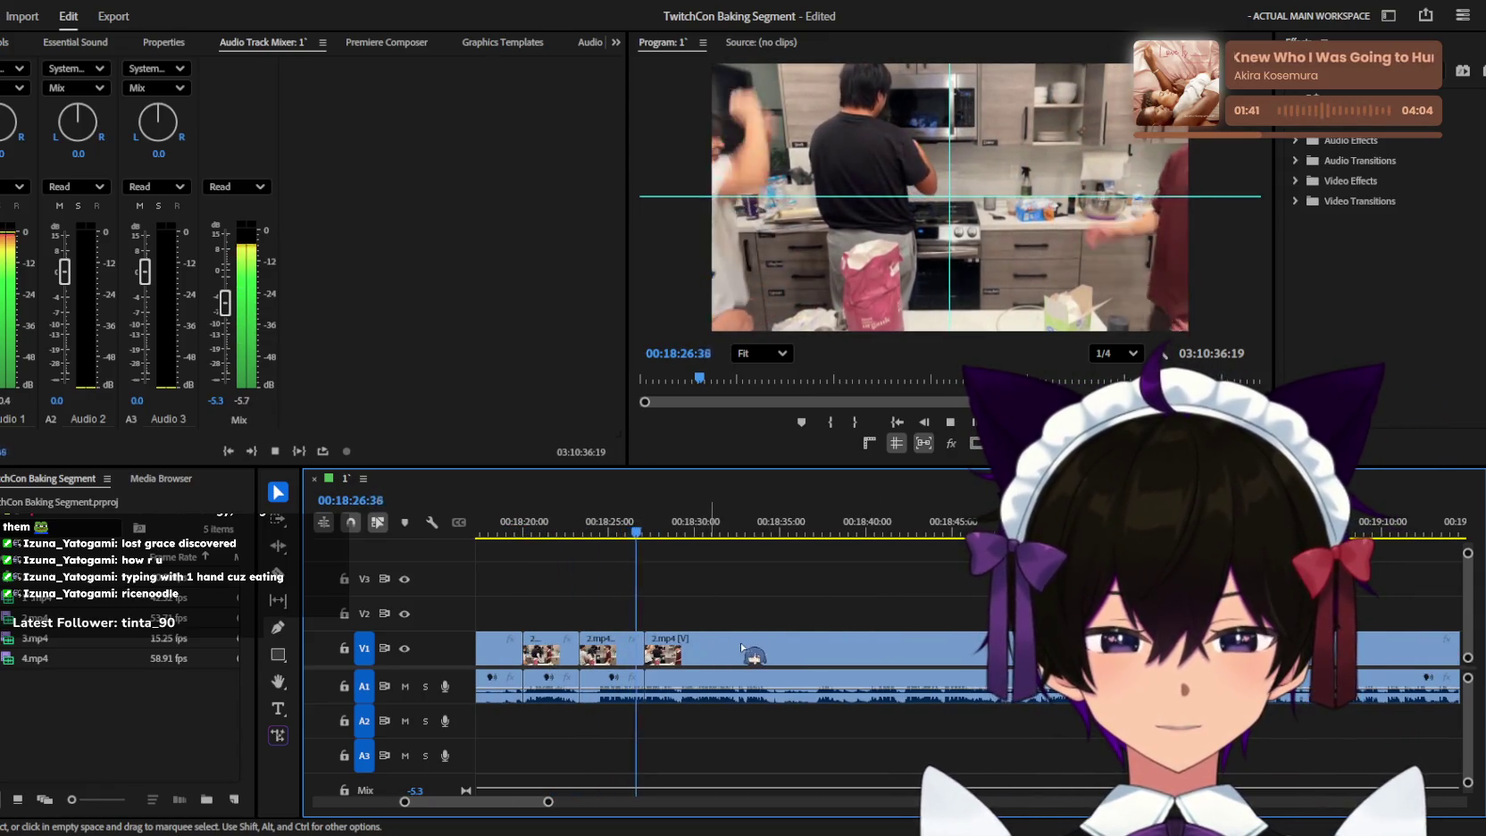
pyautogui.press('-')
pyautogui.moveTo(871, 589); pyautogui.dragTo(927, 632)
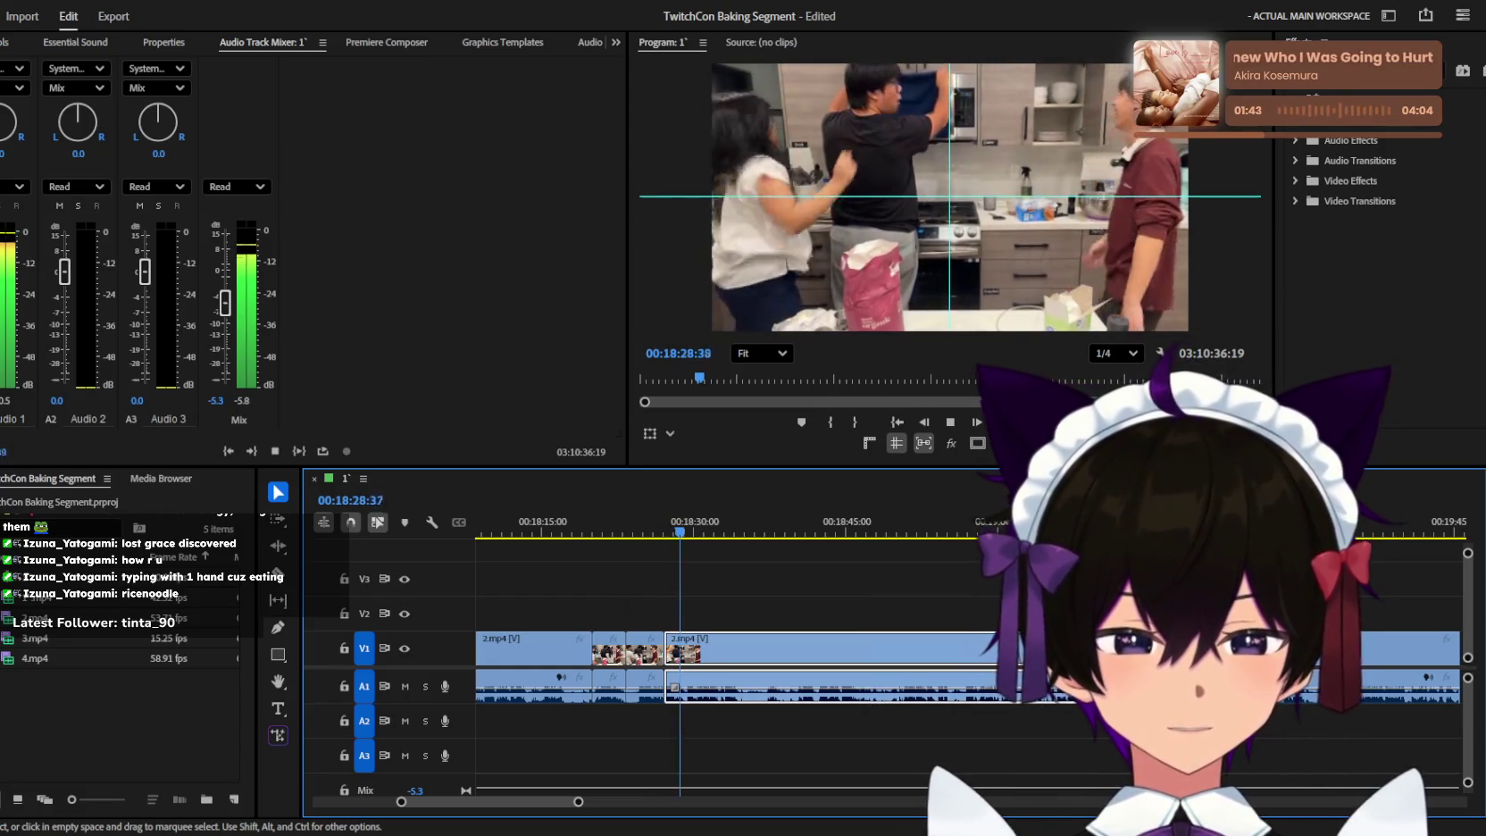
pyautogui.press('Delete')
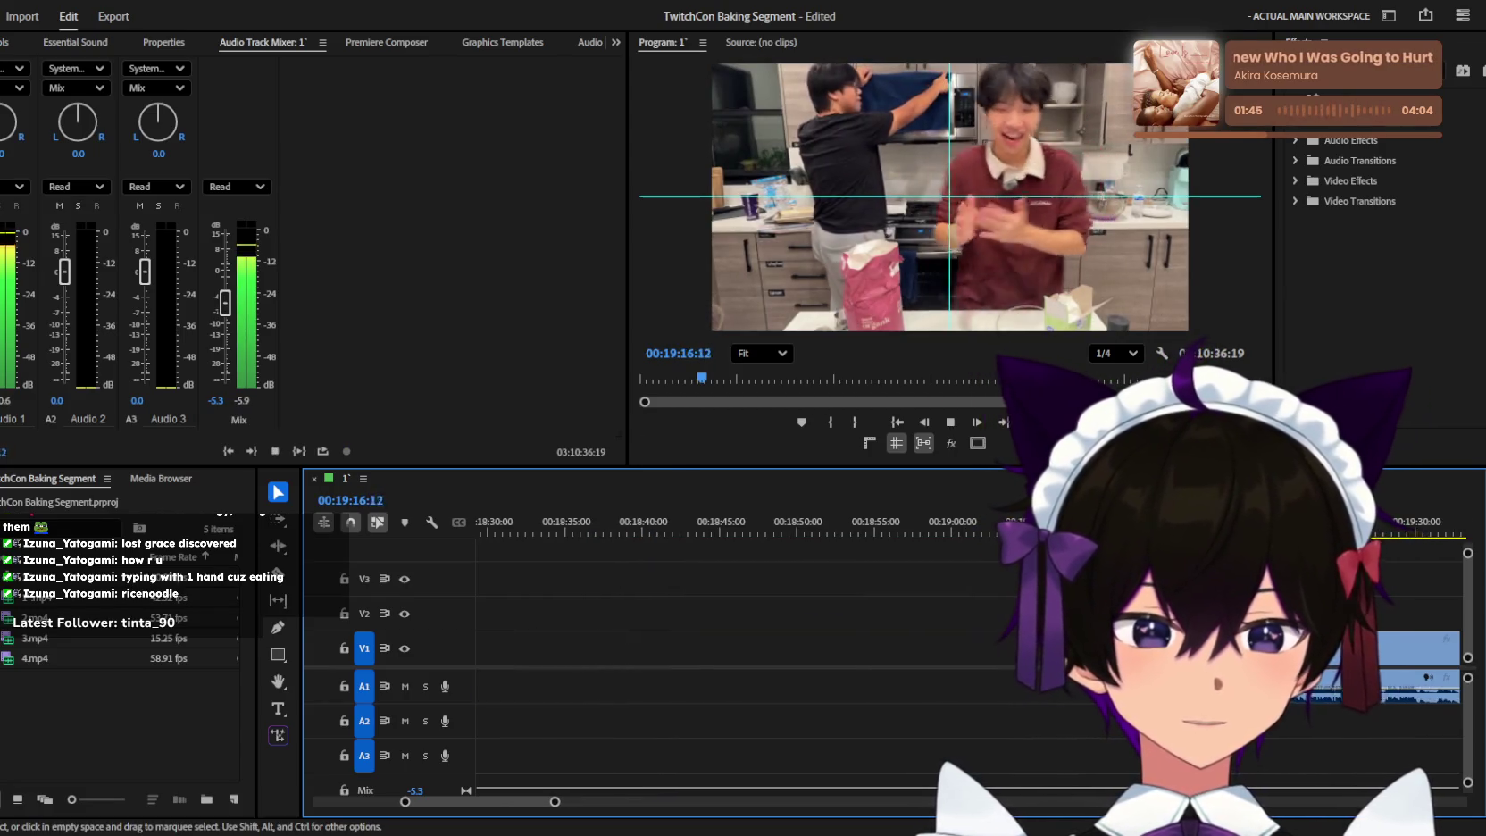
pyautogui.press('-')
# Undo the deletion and replay the 2.mp4 stretch from about 18:50 to 19:05.
pyautogui.hotkey('ctrl', 'z')
pyautogui.press('v')
pyautogui.click(821, 529)
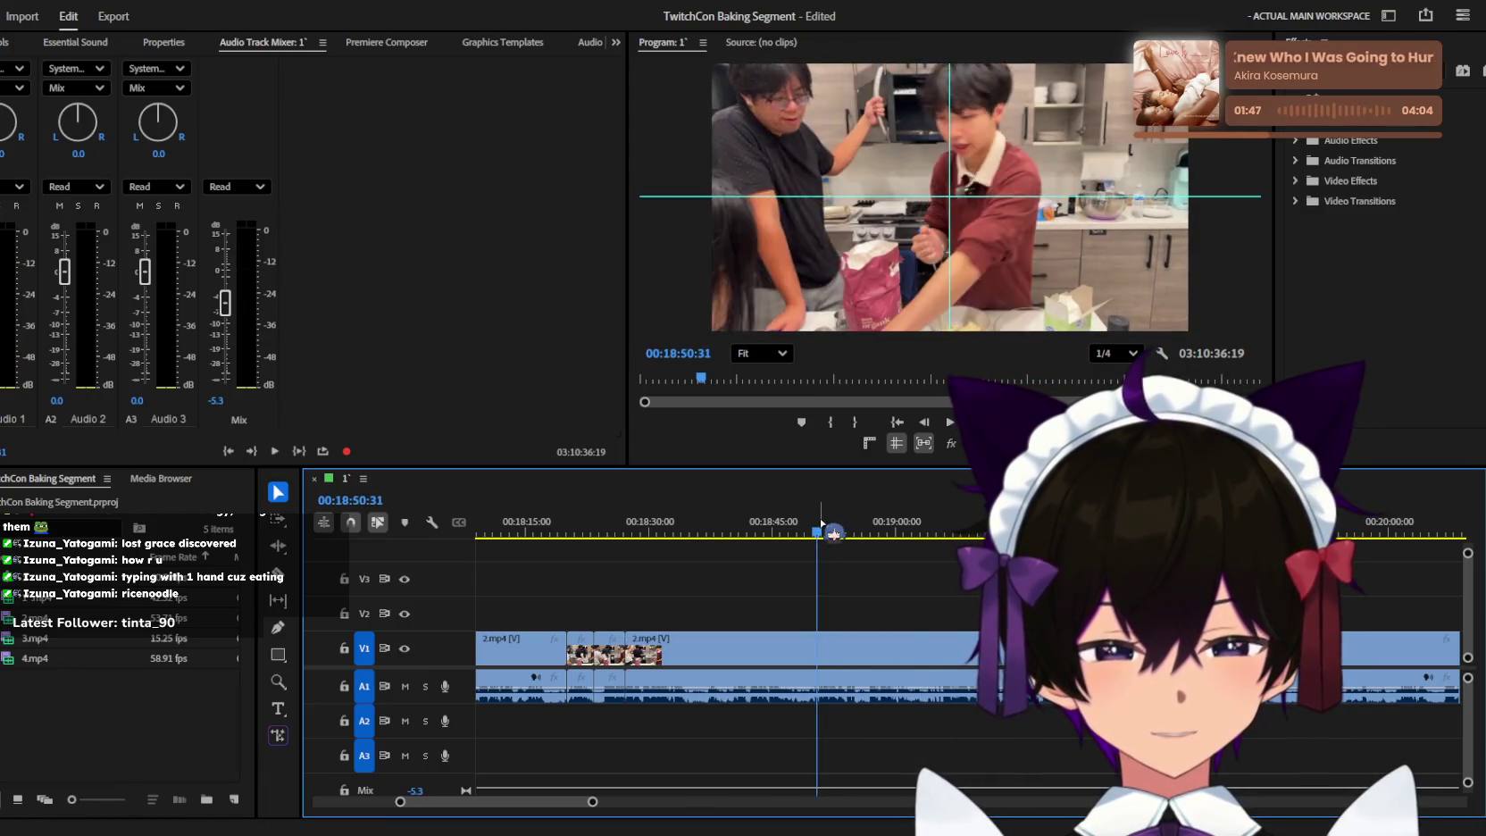
pyautogui.moveTo(839, 539); pyautogui.dragTo(884, 541)
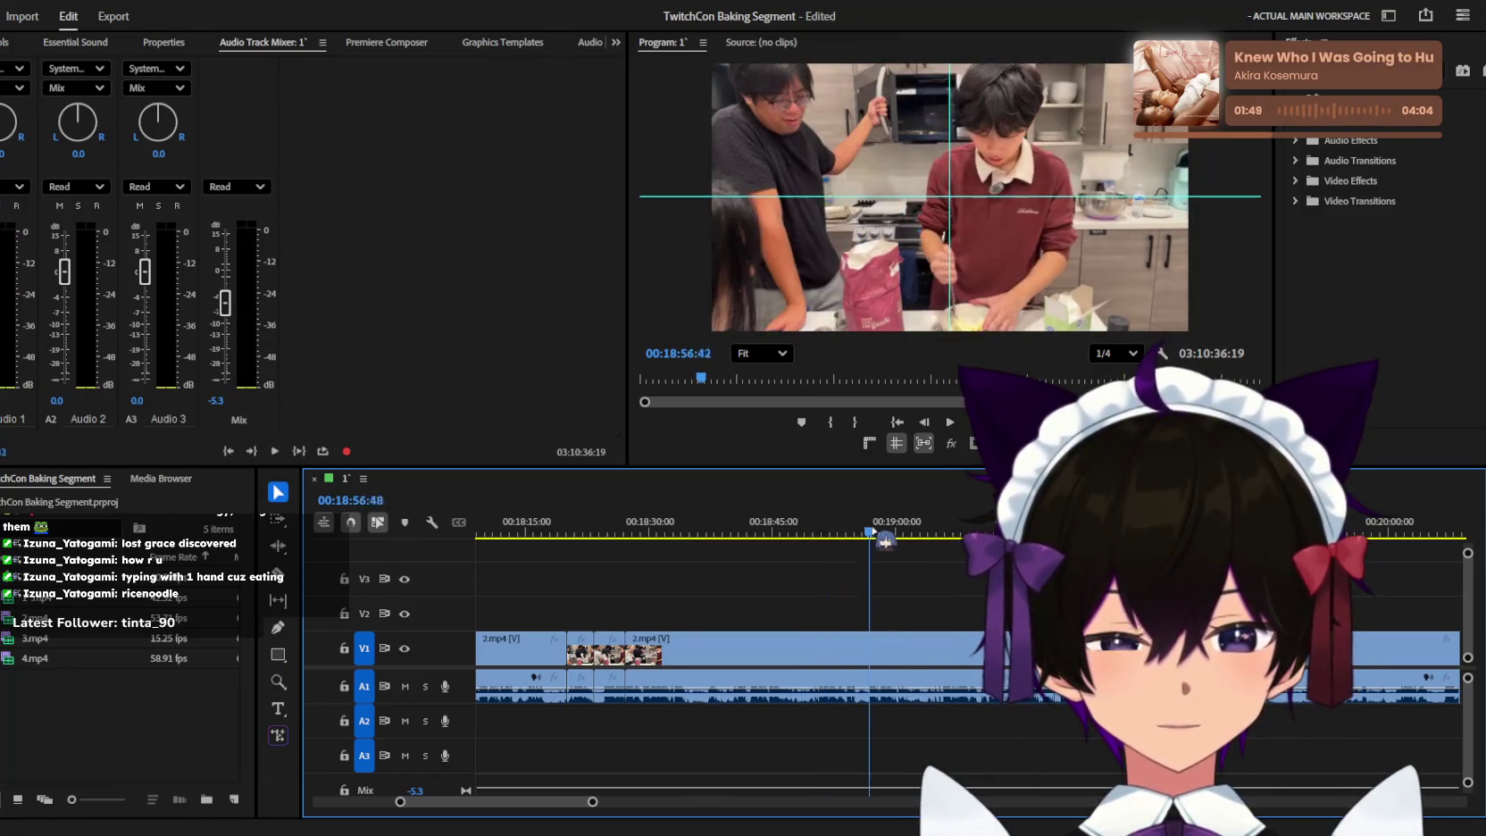
pyautogui.press('=')
pyautogui.press('=')
pyautogui.press('space')
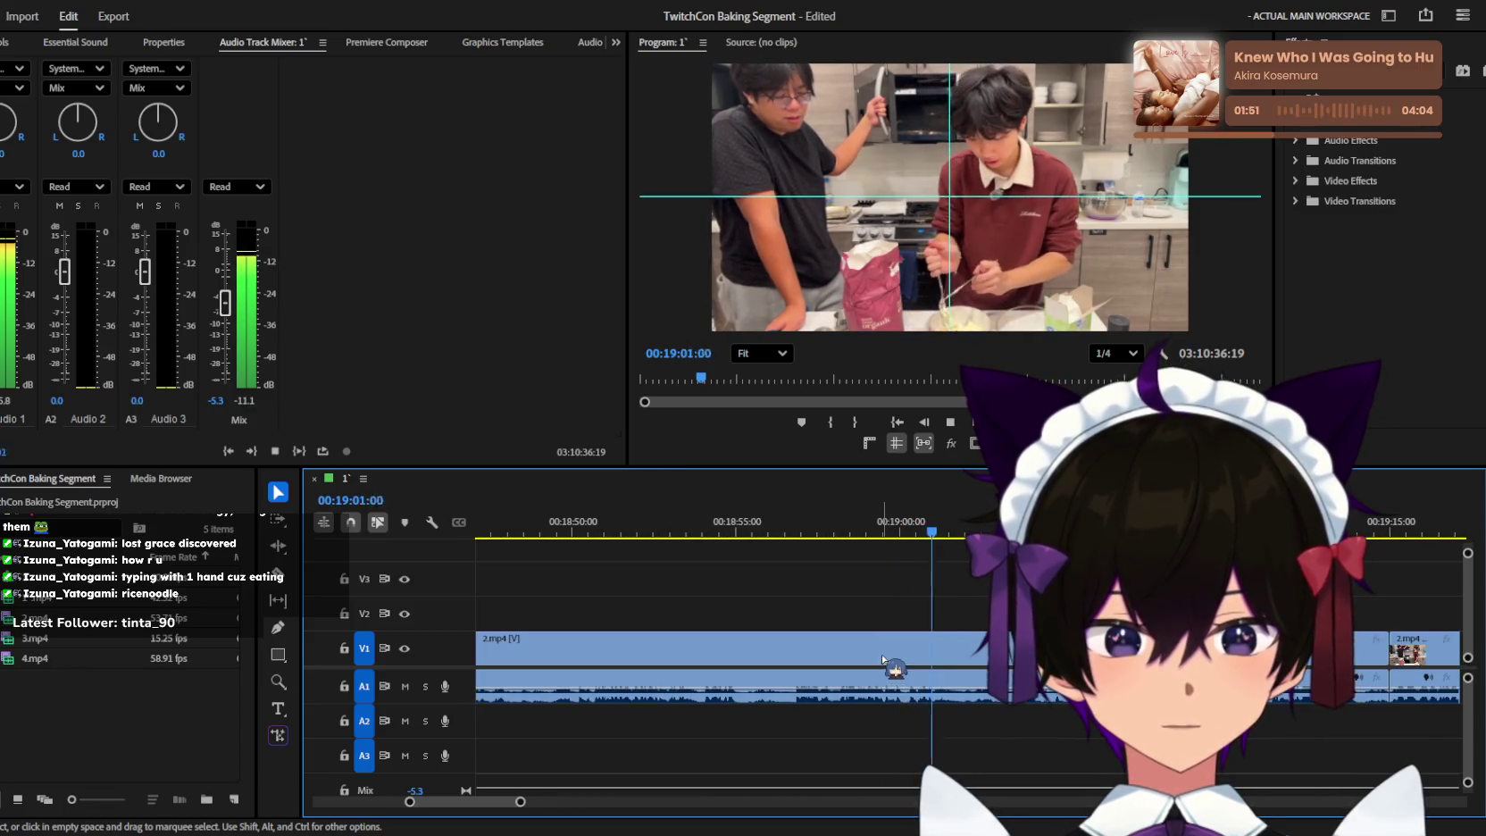
pyautogui.click(1076, 529)
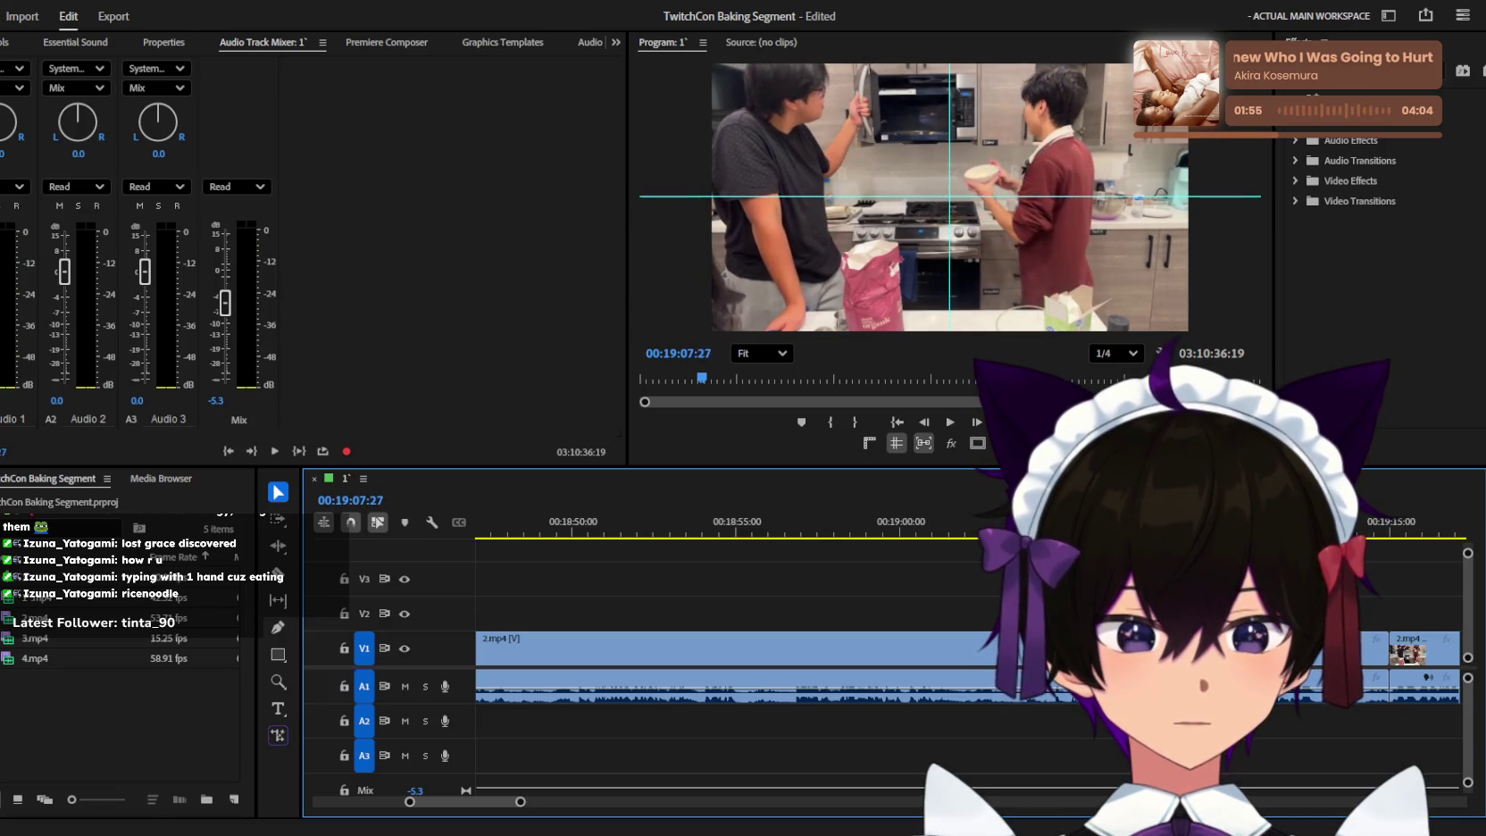
pyautogui.click(887, 533)
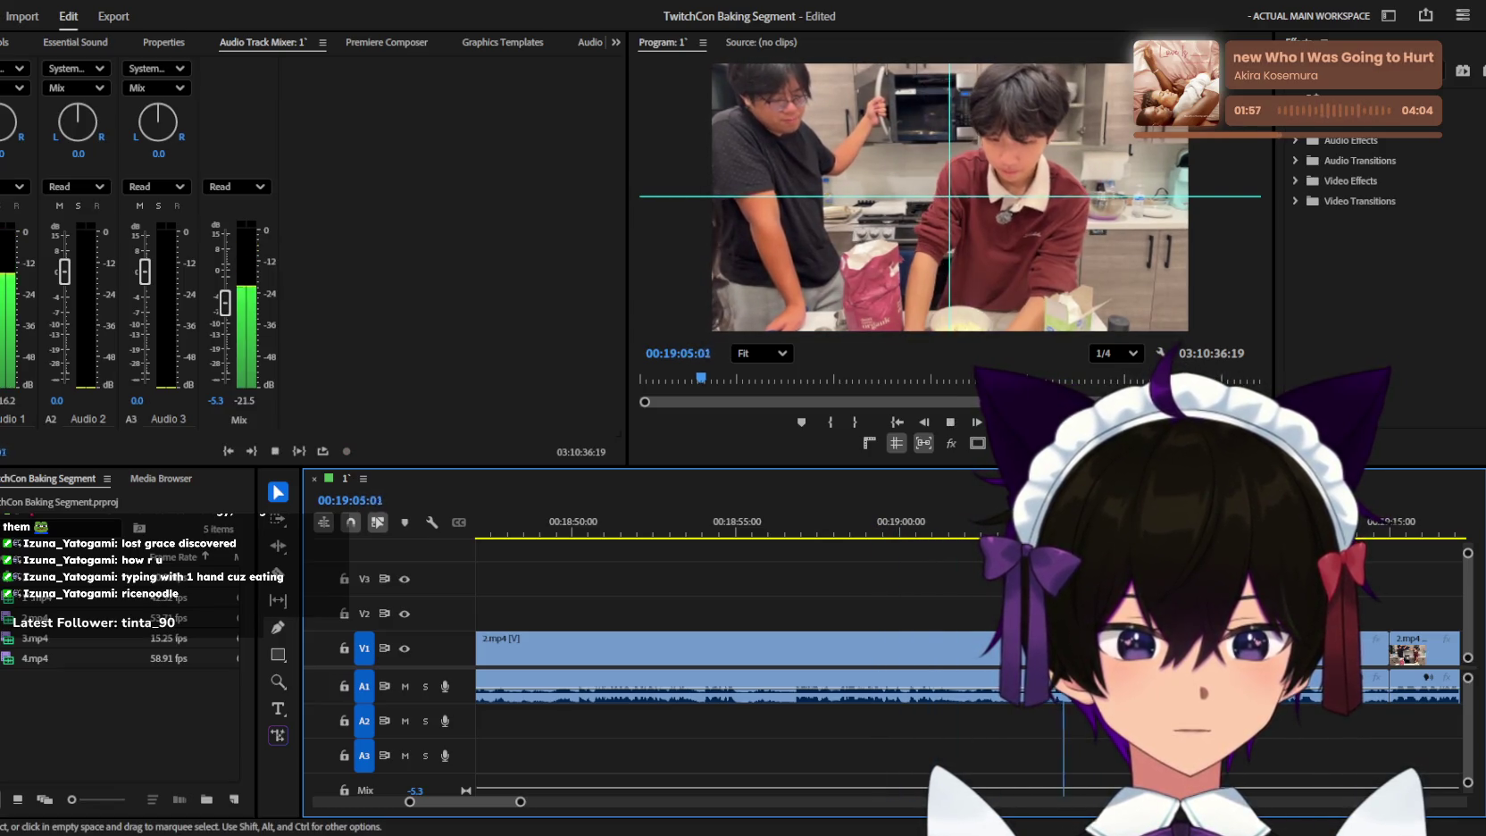
pyautogui.press('=')
pyautogui.press('space')
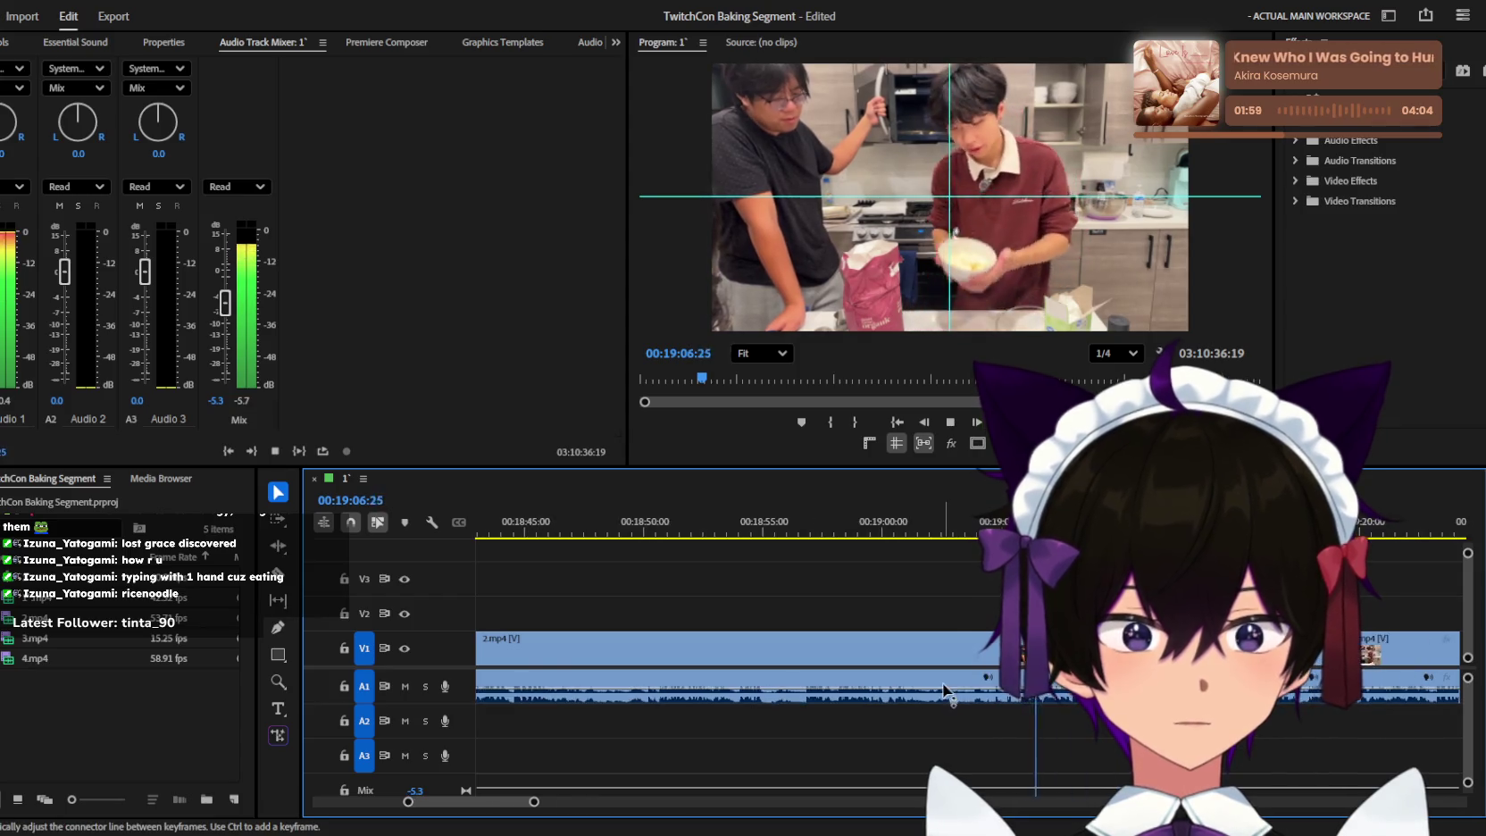
pyautogui.press('-')
pyautogui.press('-')
# Delete the second 2.mp4 clip piece and check the gap it leaves near 19:09.
pyautogui.click(877, 647)
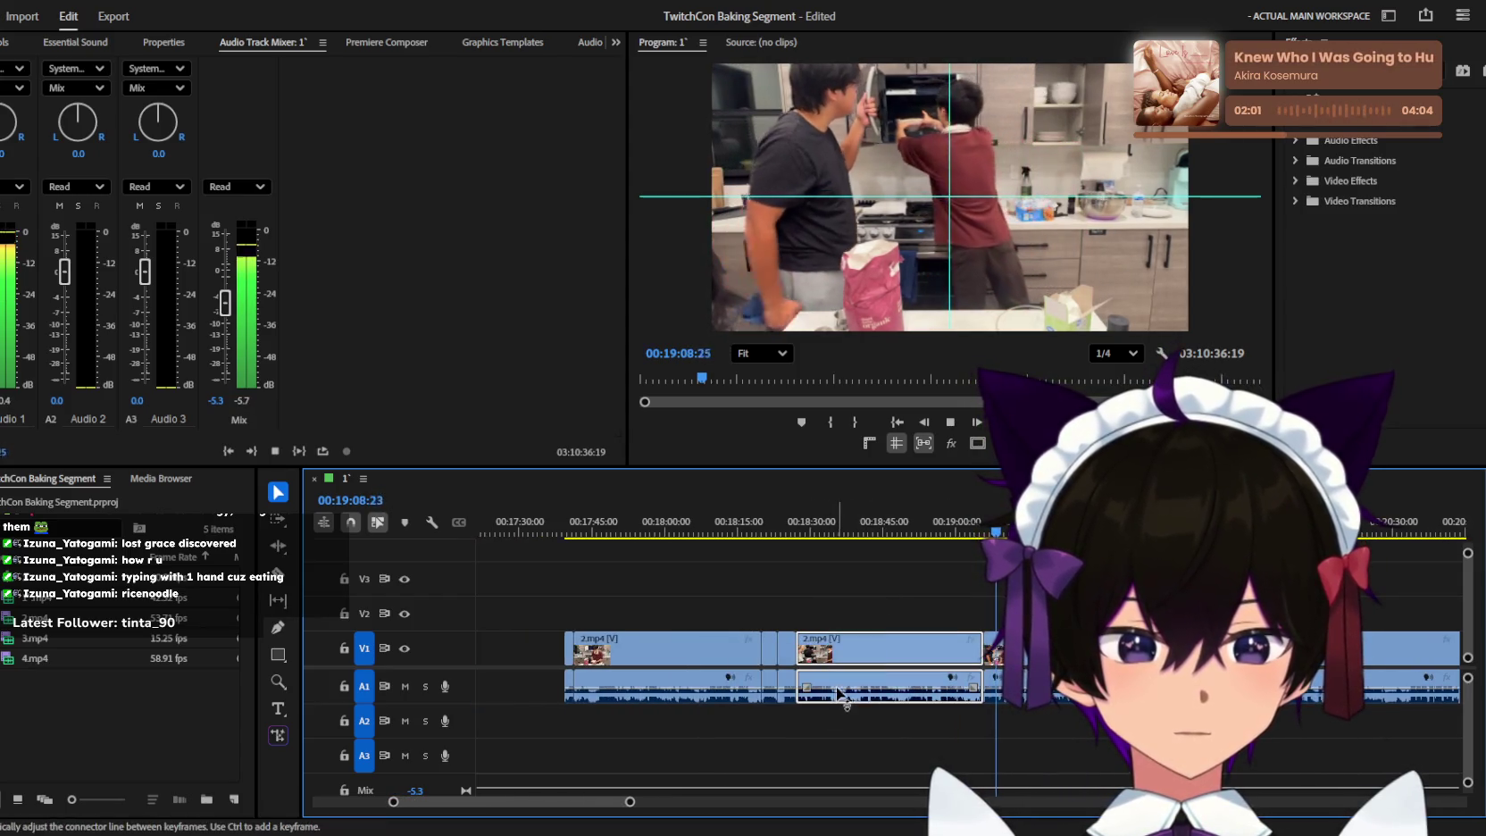
pyautogui.press('Delete')
pyautogui.click(906, 652)
pyautogui.press('=')
pyautogui.press('=')
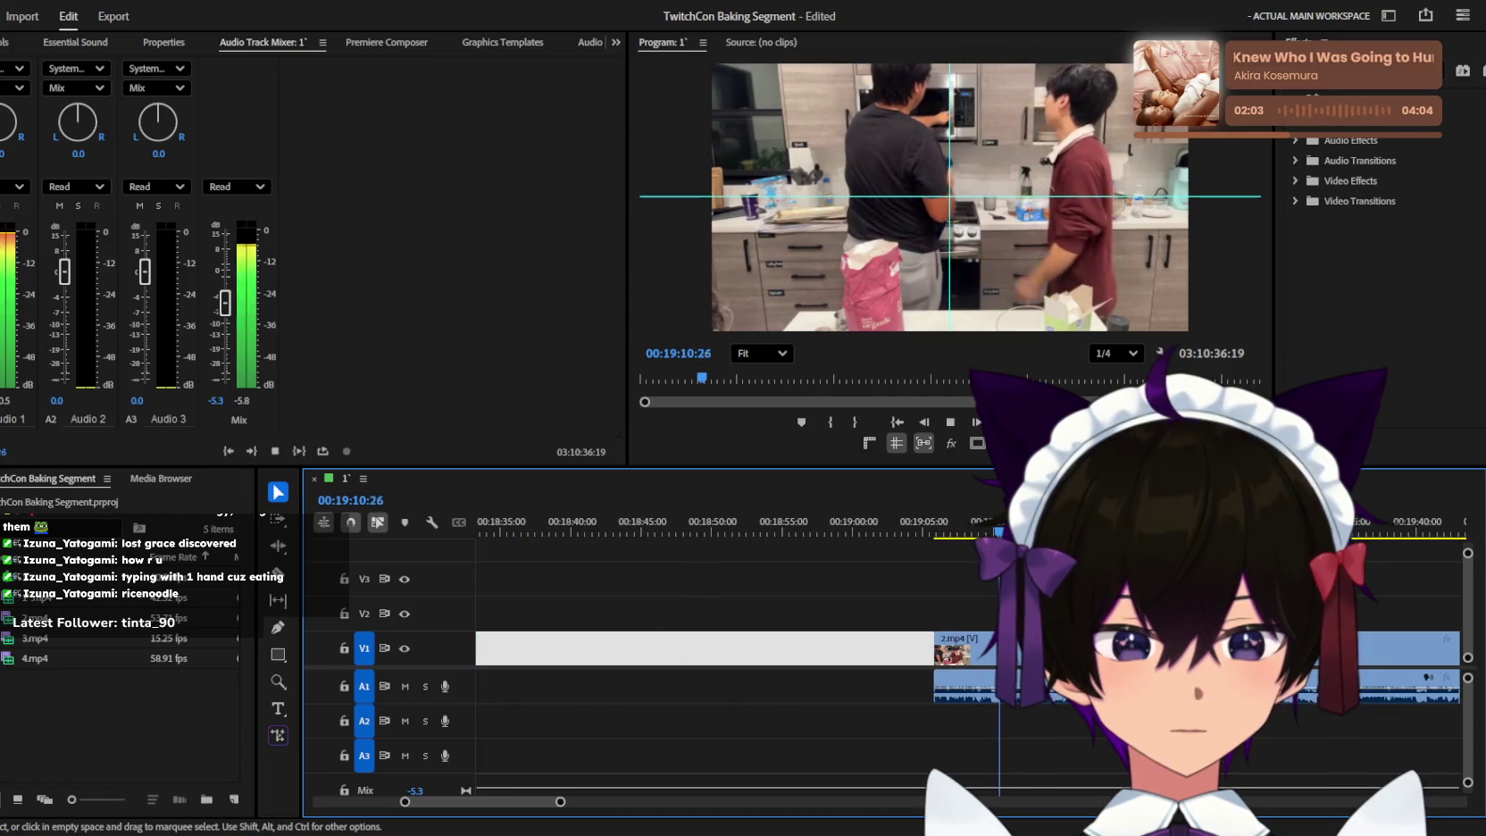
pyautogui.press('j')
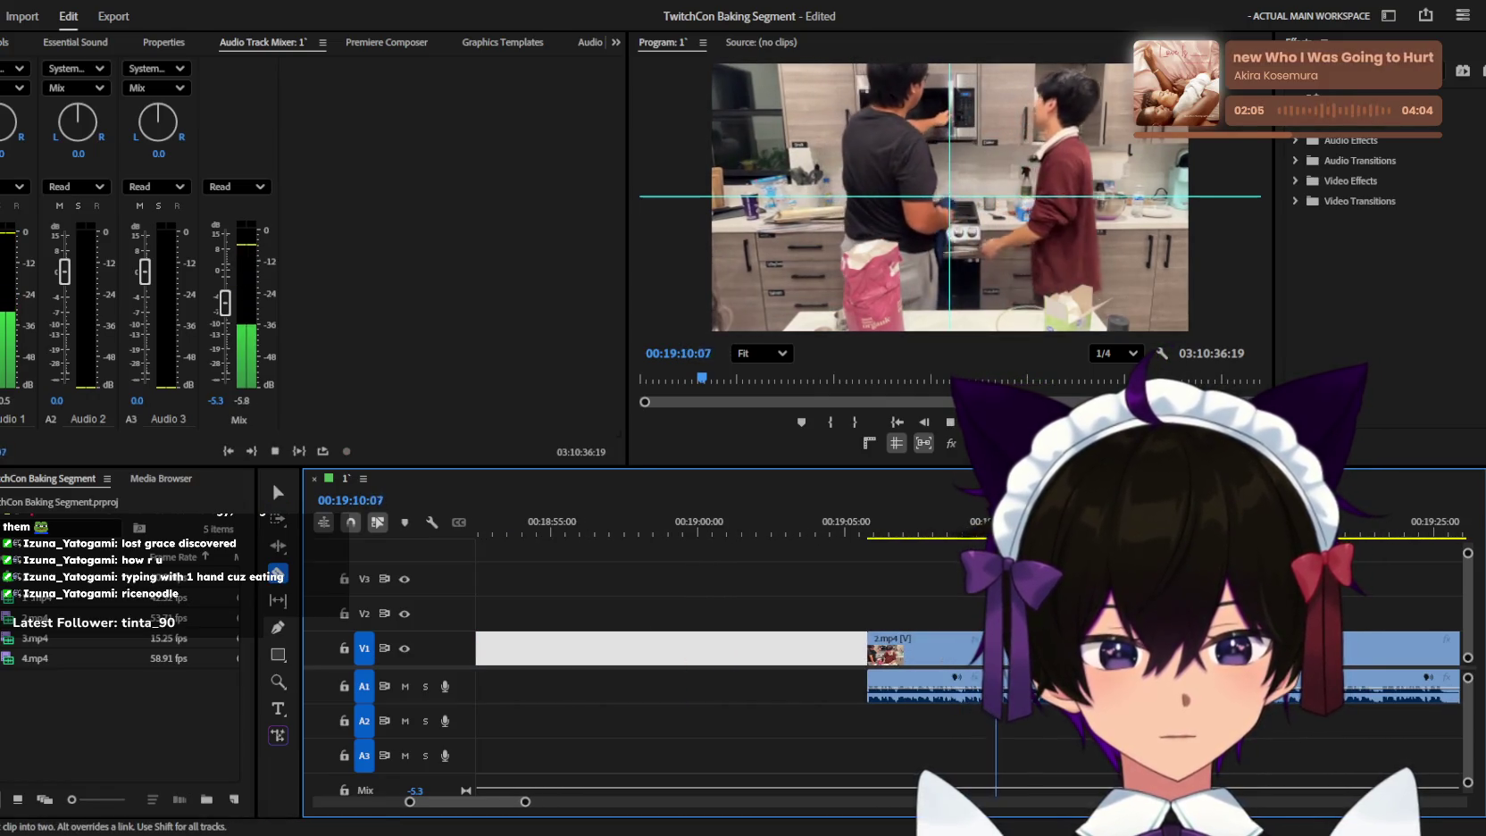
pyautogui.click(278, 490)
pyautogui.press('-')
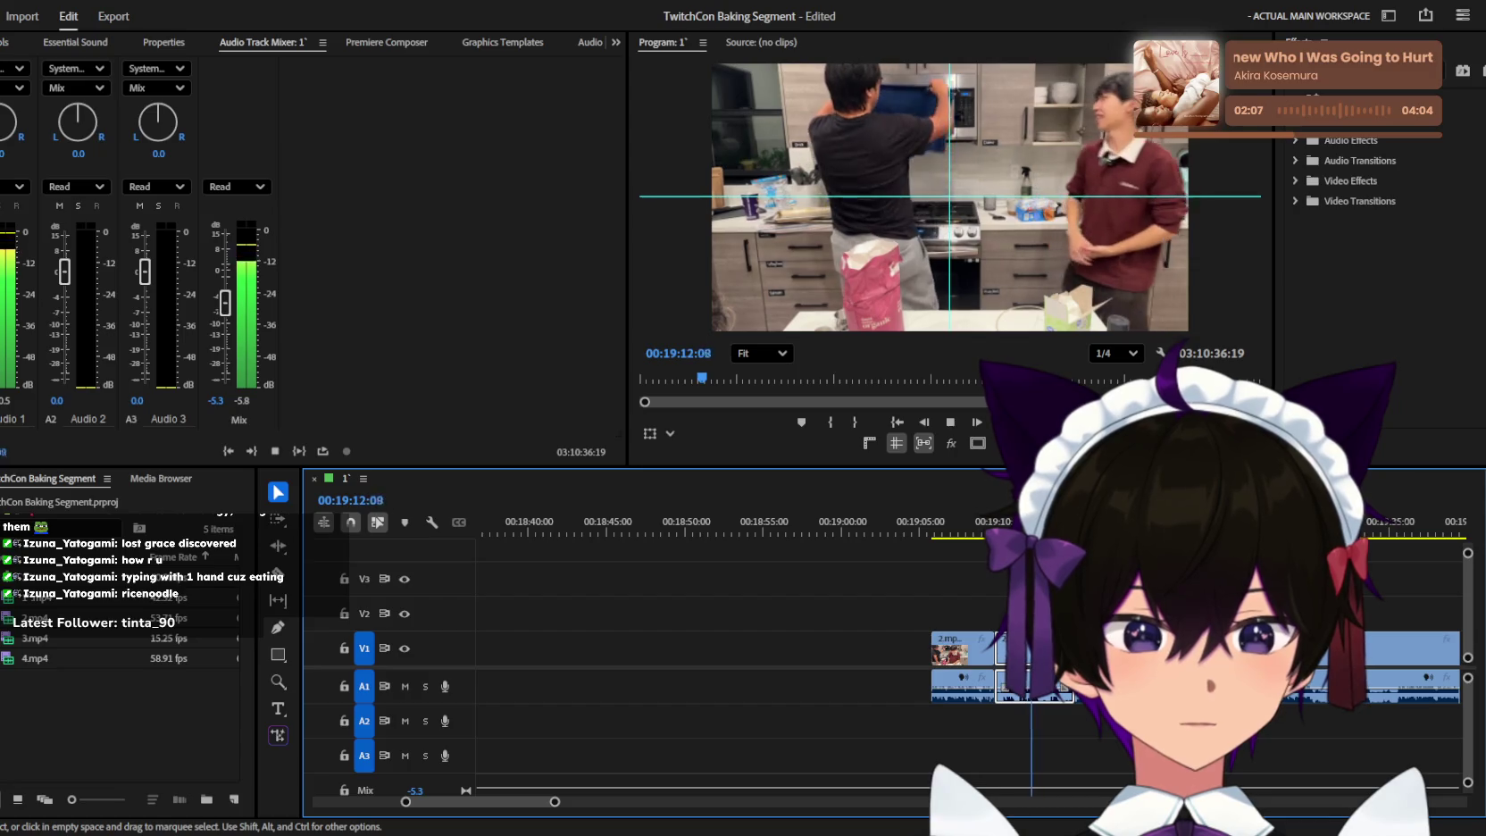
pyautogui.press('-')
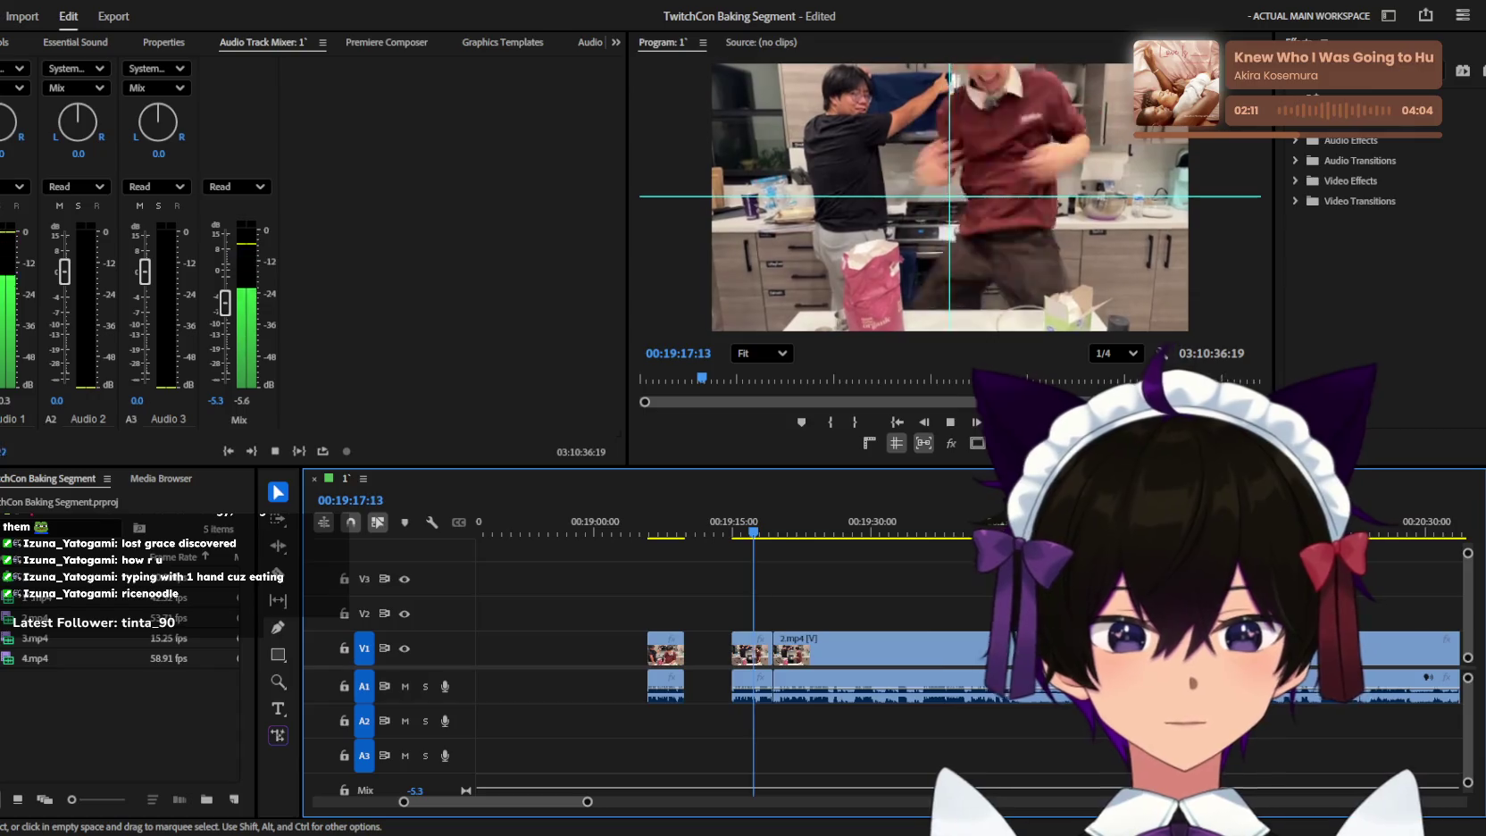
pyautogui.press('-')
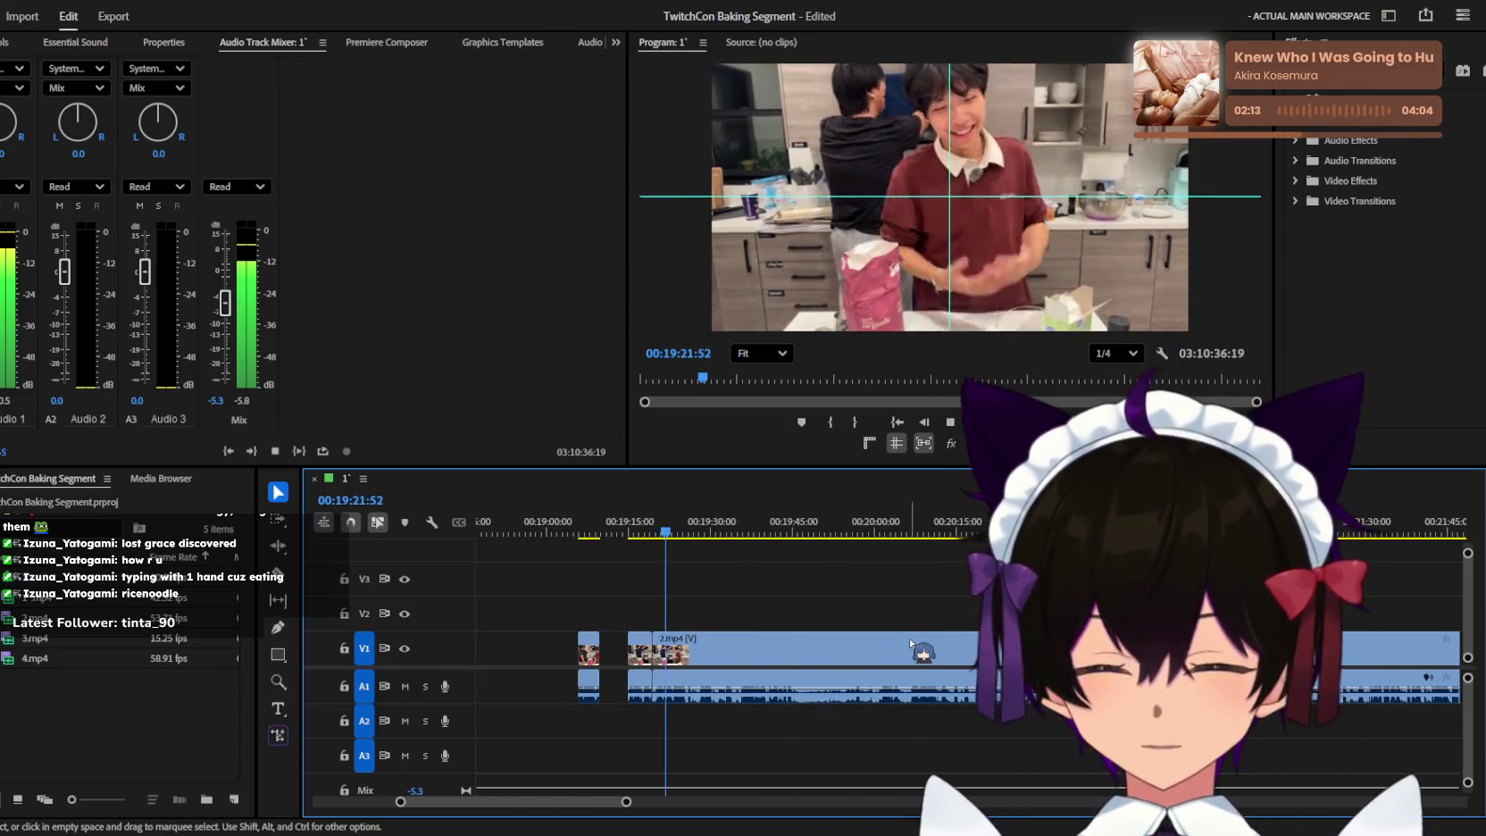
# Play the 2.mp4 footage leading up to the 20:00 mark.
pyautogui.hscroll(-5, 911, 643)
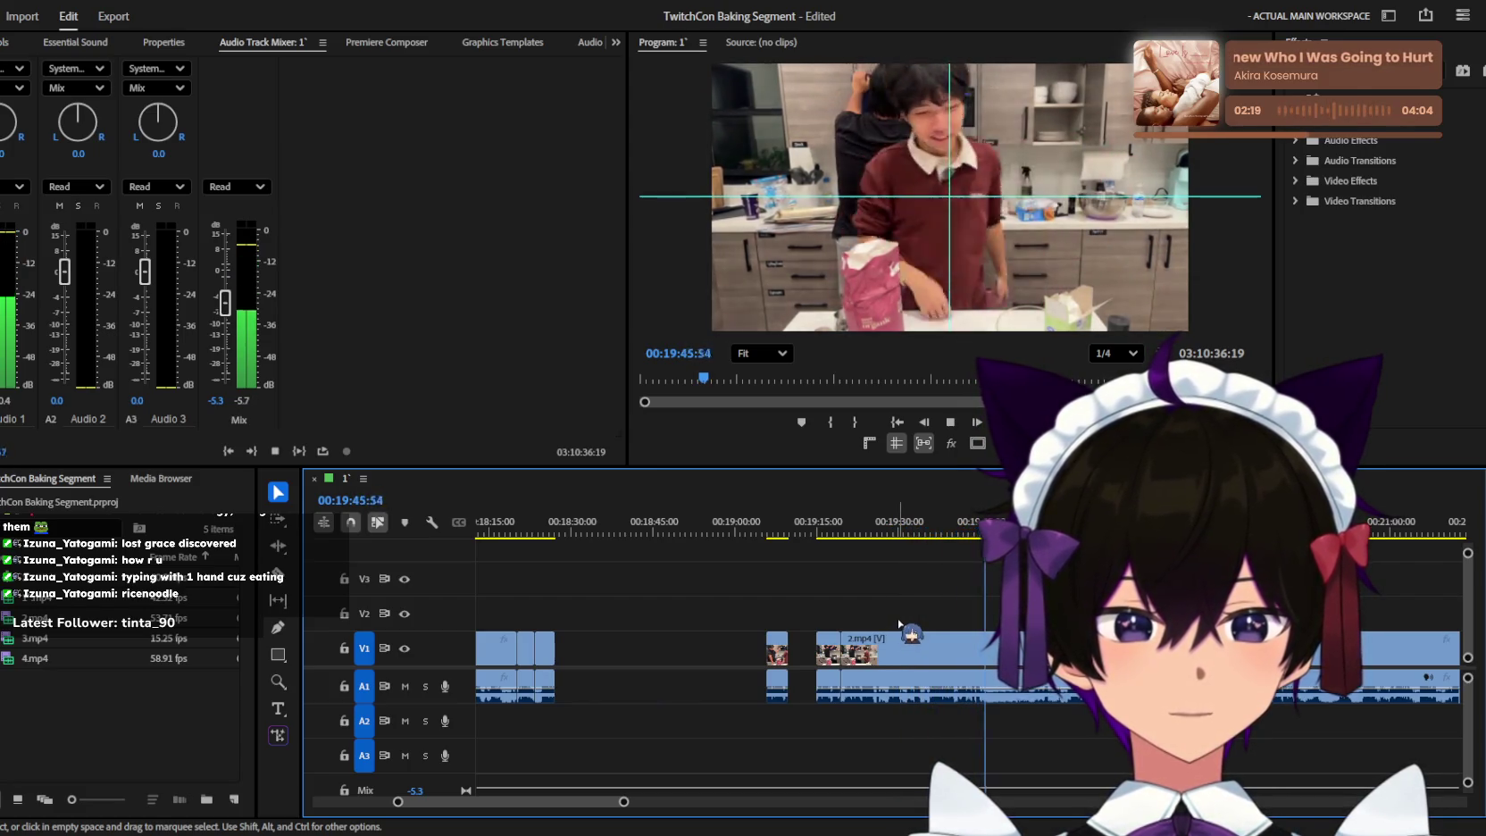
pyautogui.press('=')
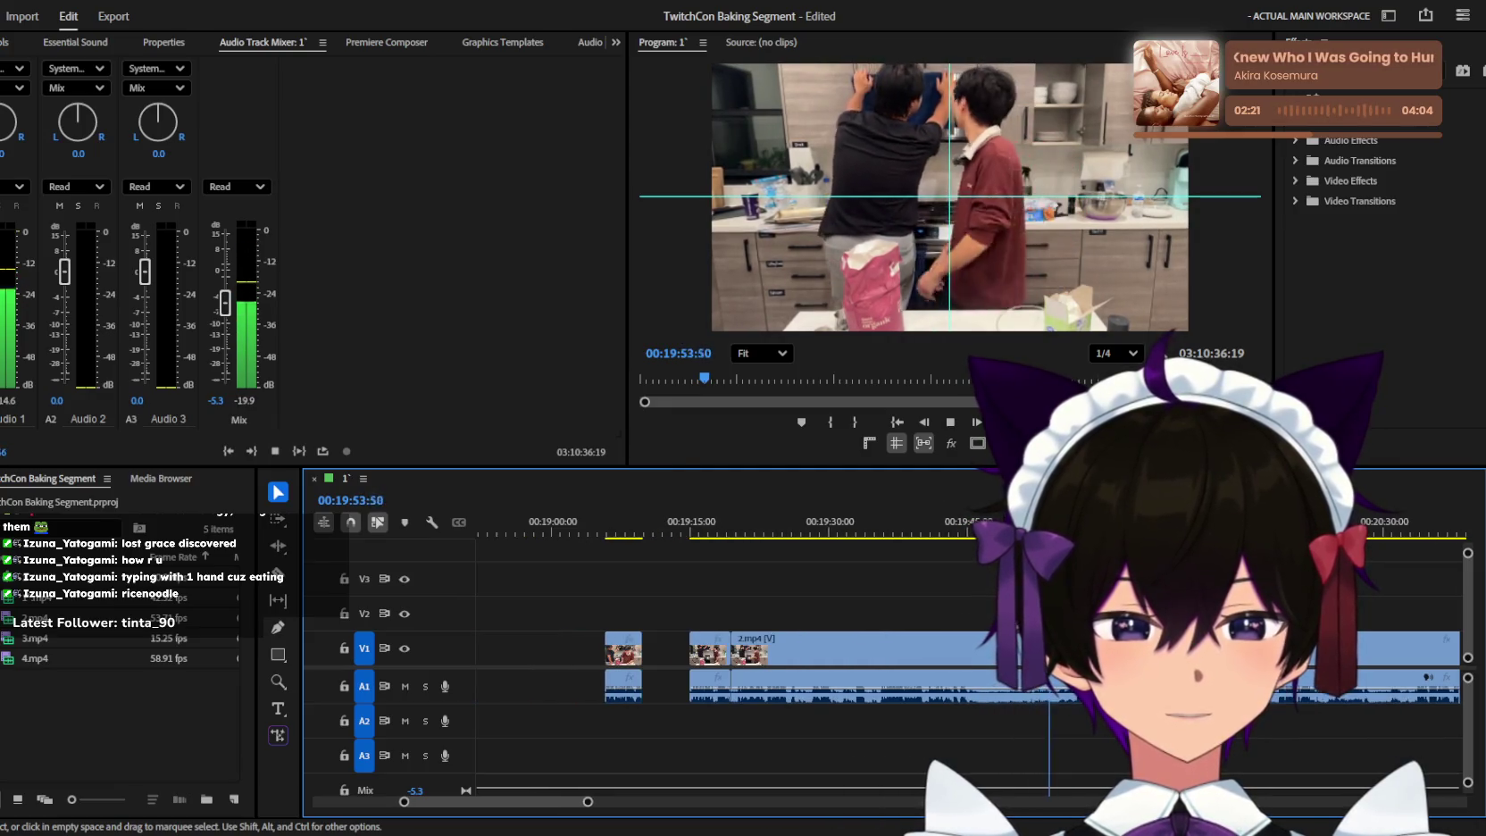
pyautogui.press('=')
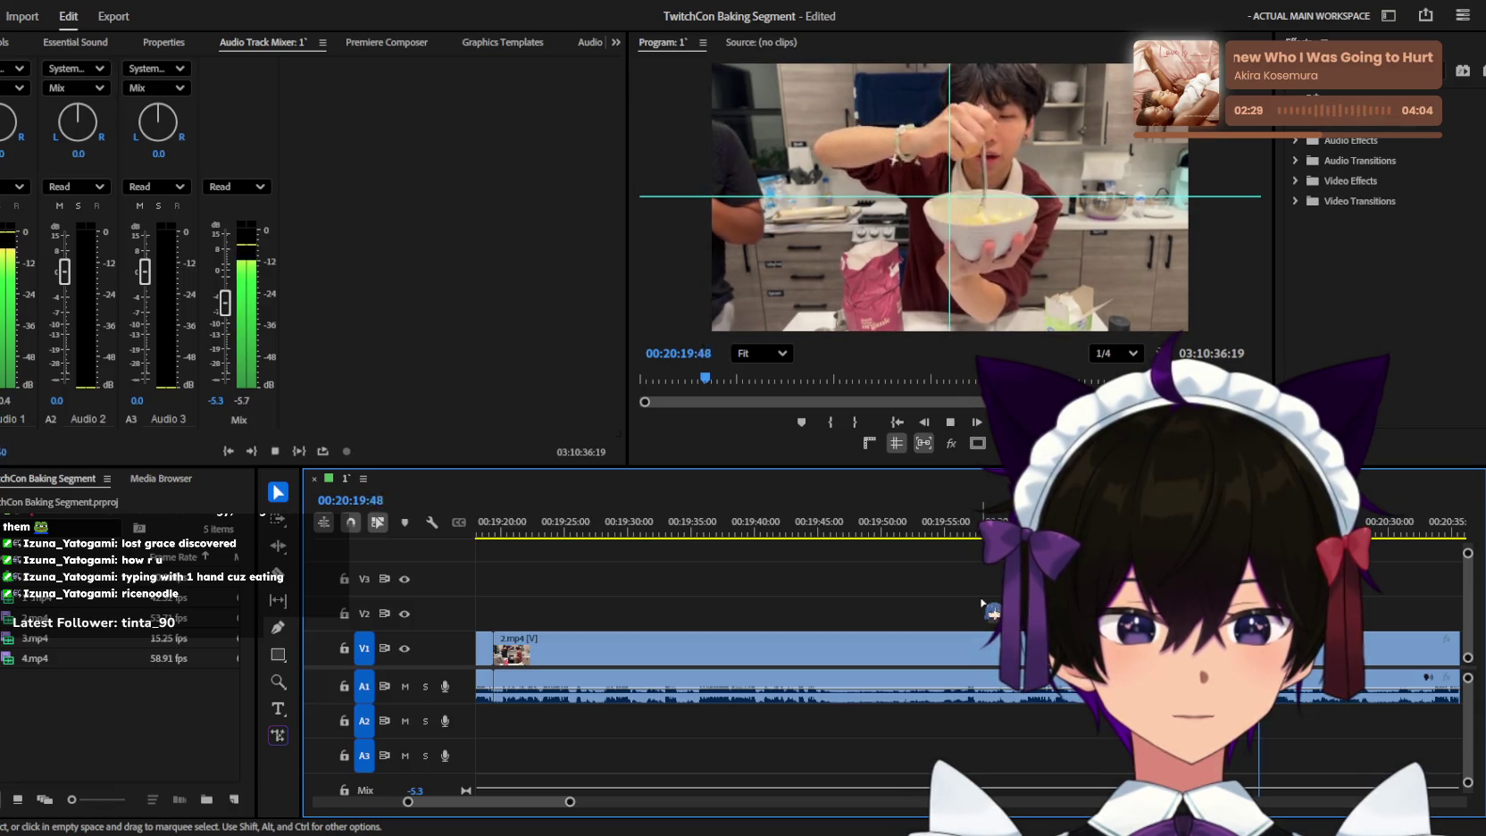
pyautogui.press('-')
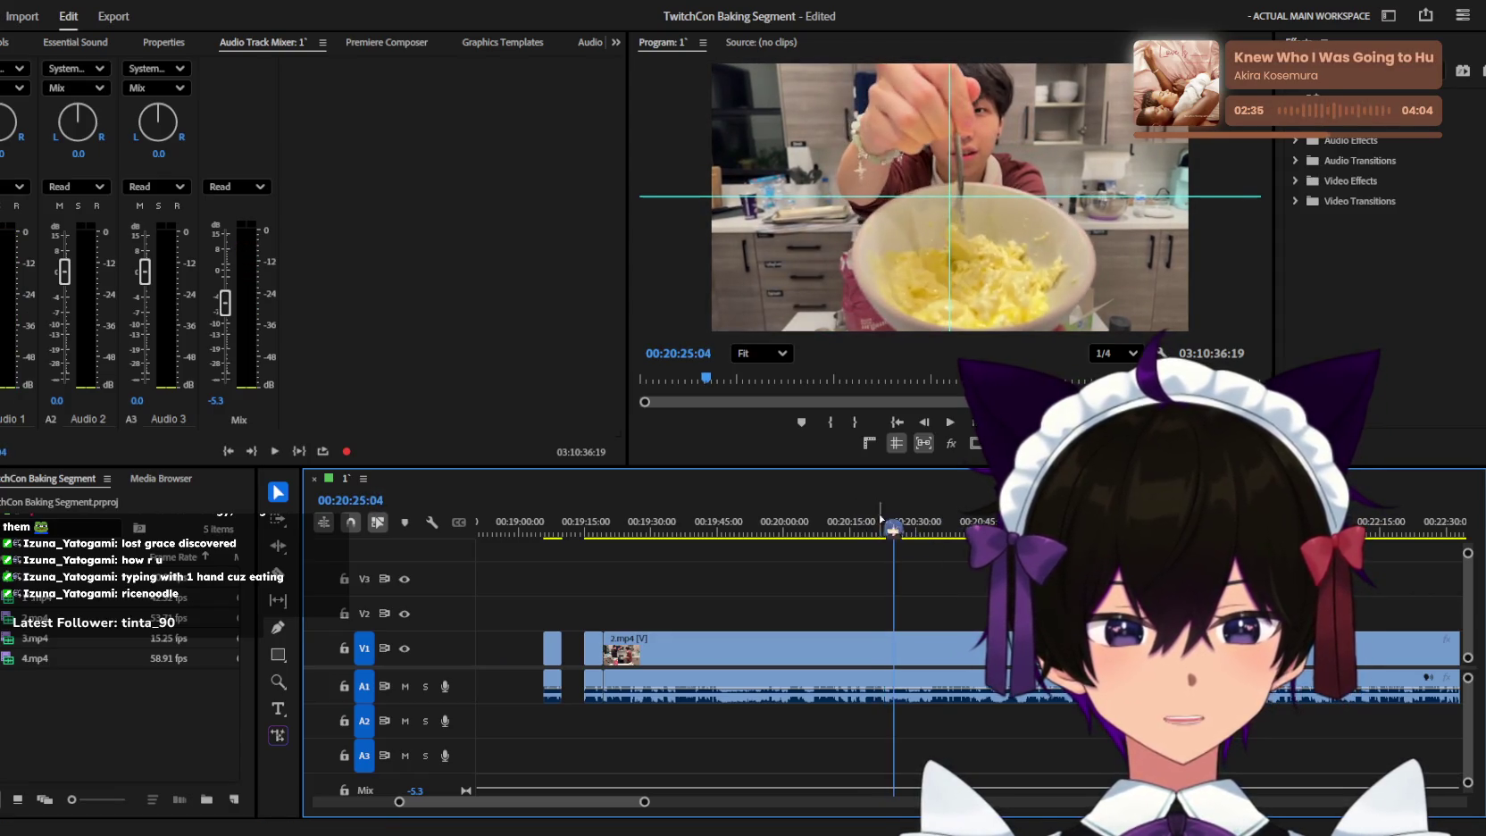
pyautogui.click(781, 533)
pyautogui.press('=')
pyautogui.press('space')
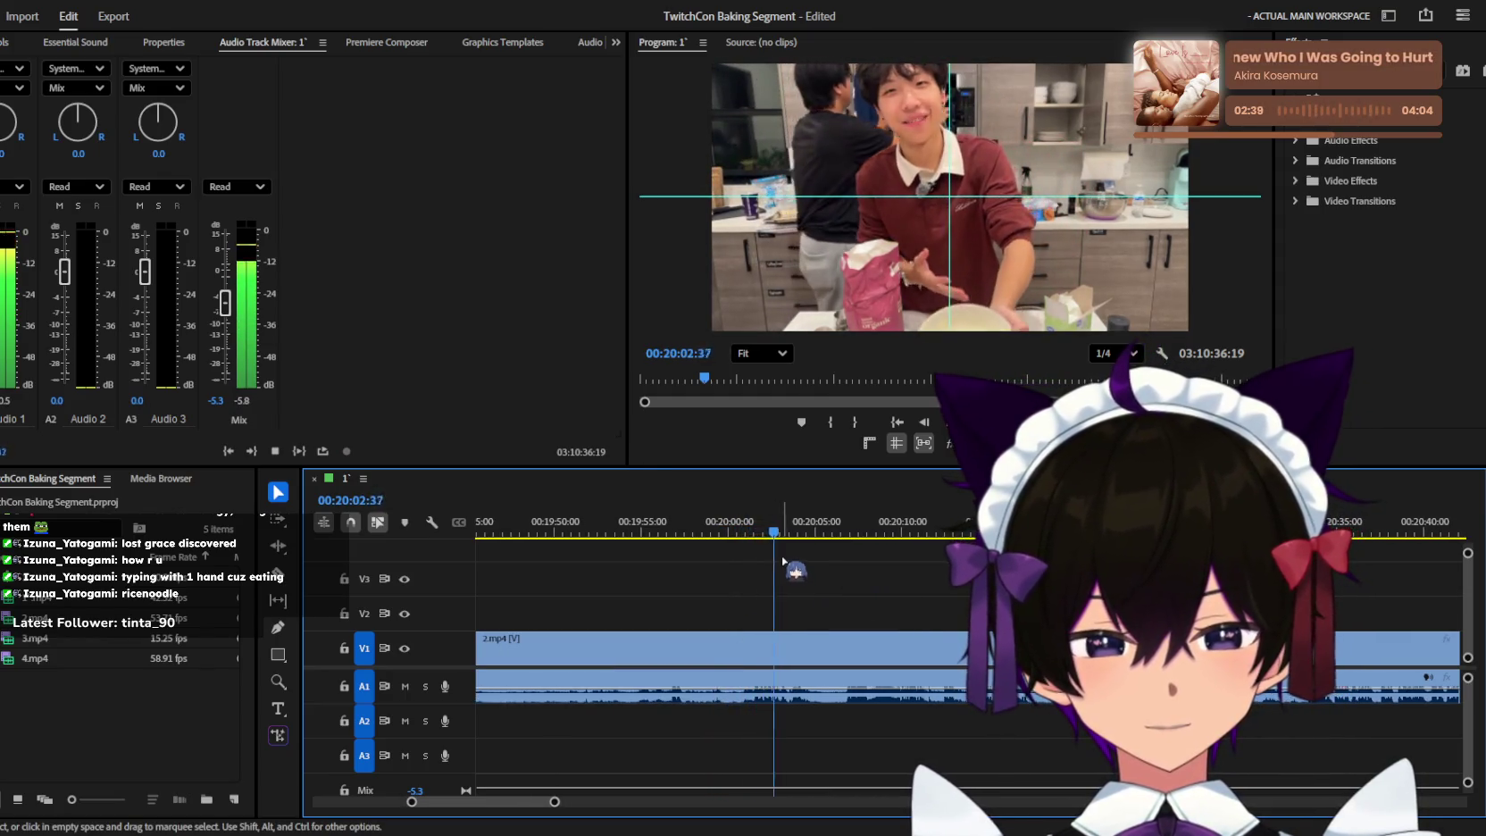
# Split 2.mp4 at 20:00:00 with the Razor tool.
pyautogui.click(728, 533)
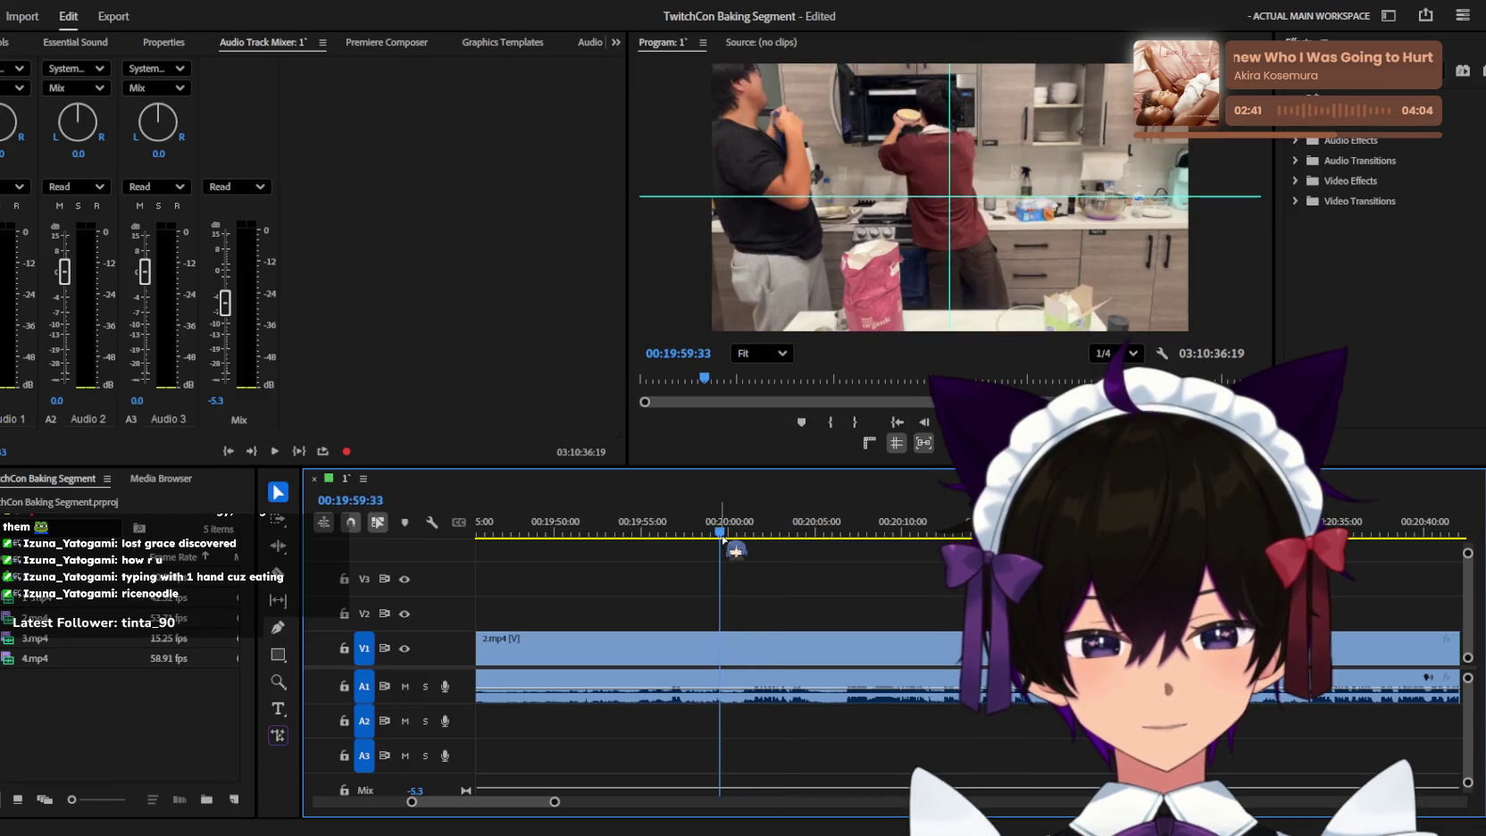
pyautogui.press('c')
pyautogui.click(734, 663)
pyautogui.press('v')
pyautogui.press('-')
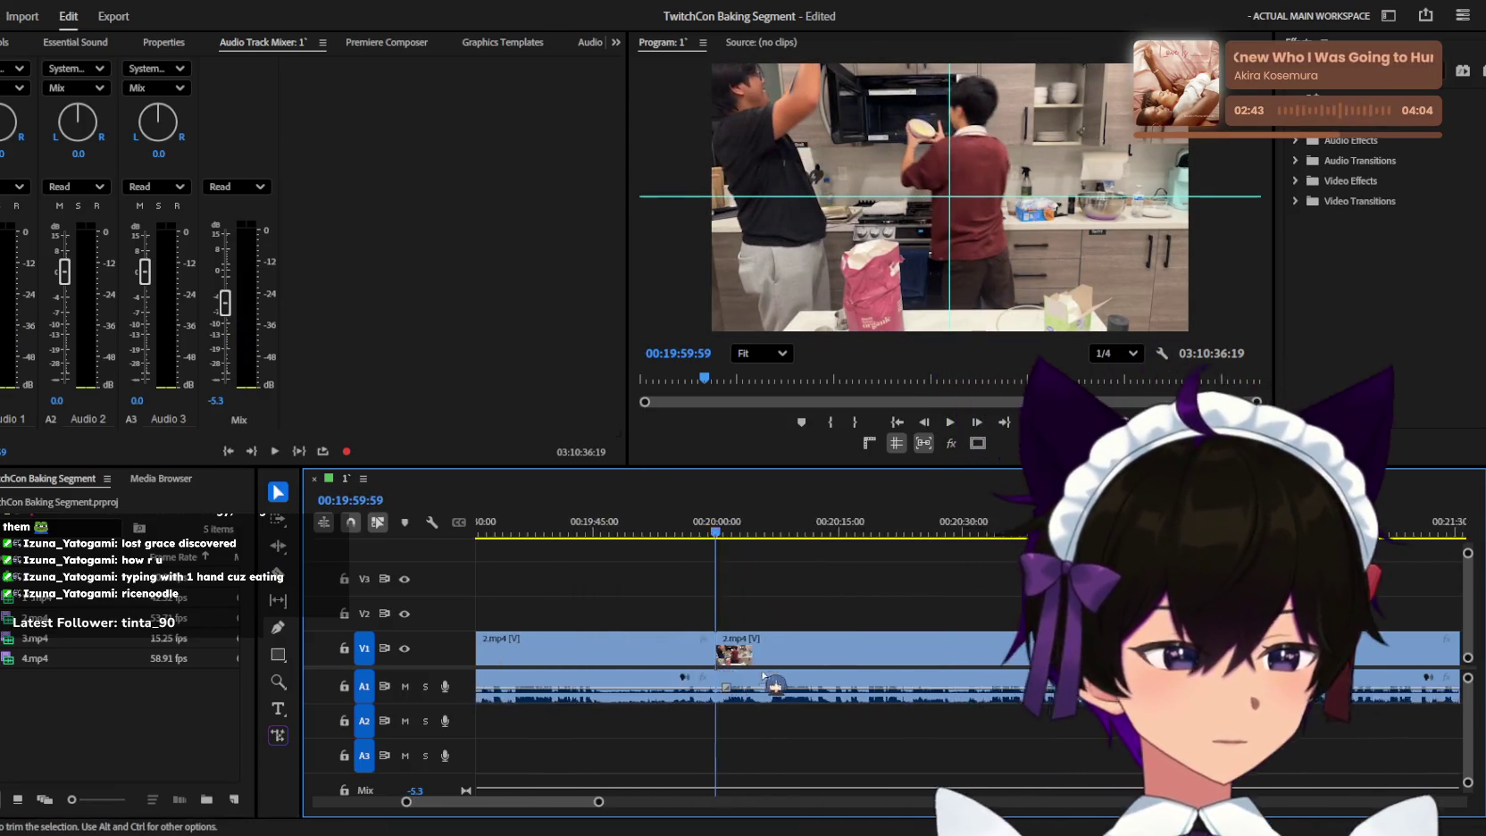
# Review the footage from about 19:25, then delete the unwanted piece before the 20:00 cut.
pyautogui.scroll(3, 830, 679)
pyautogui.click(773, 533)
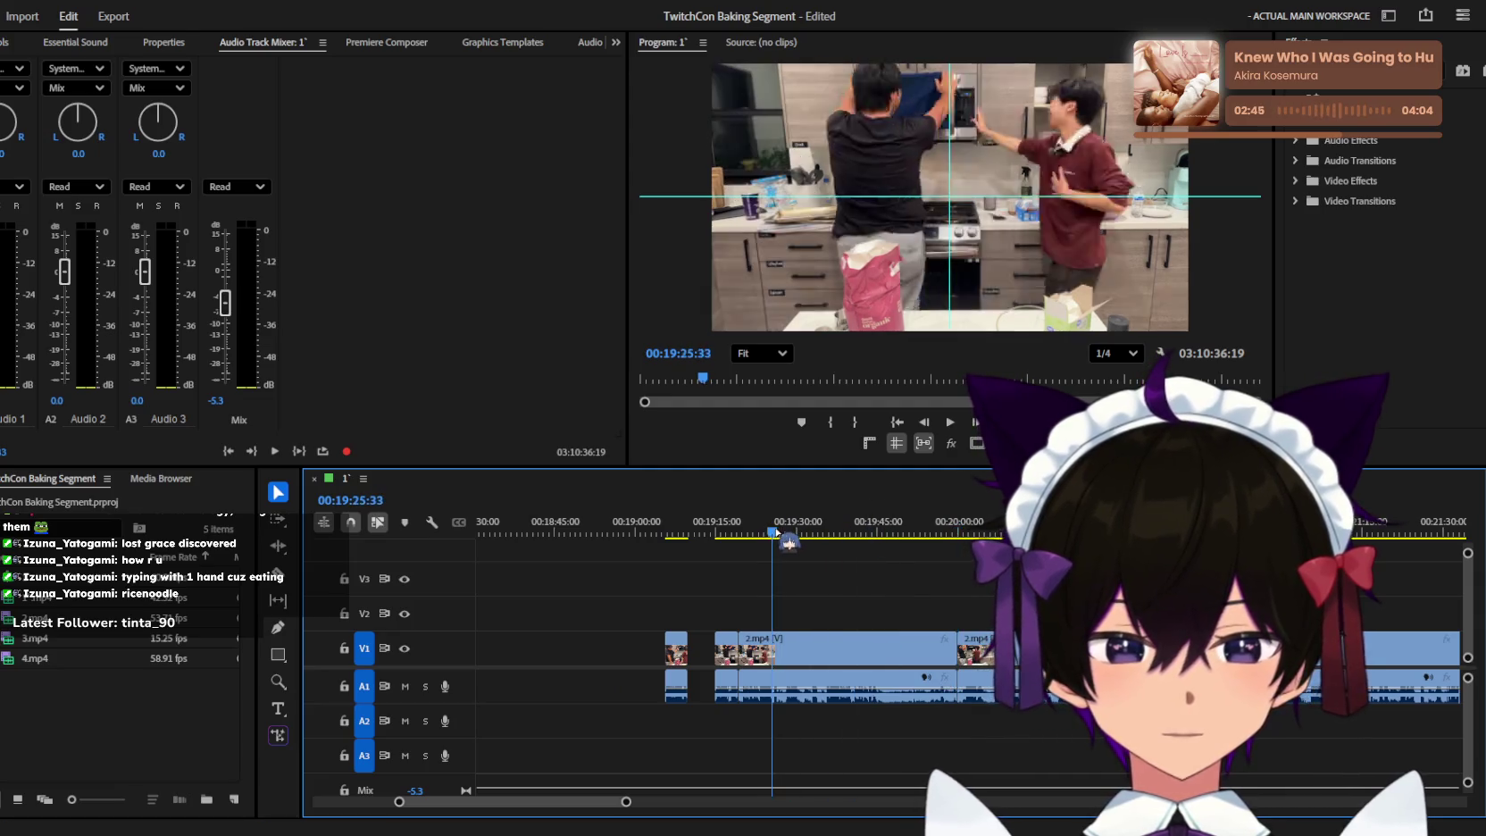
pyautogui.press('space')
pyautogui.press('=')
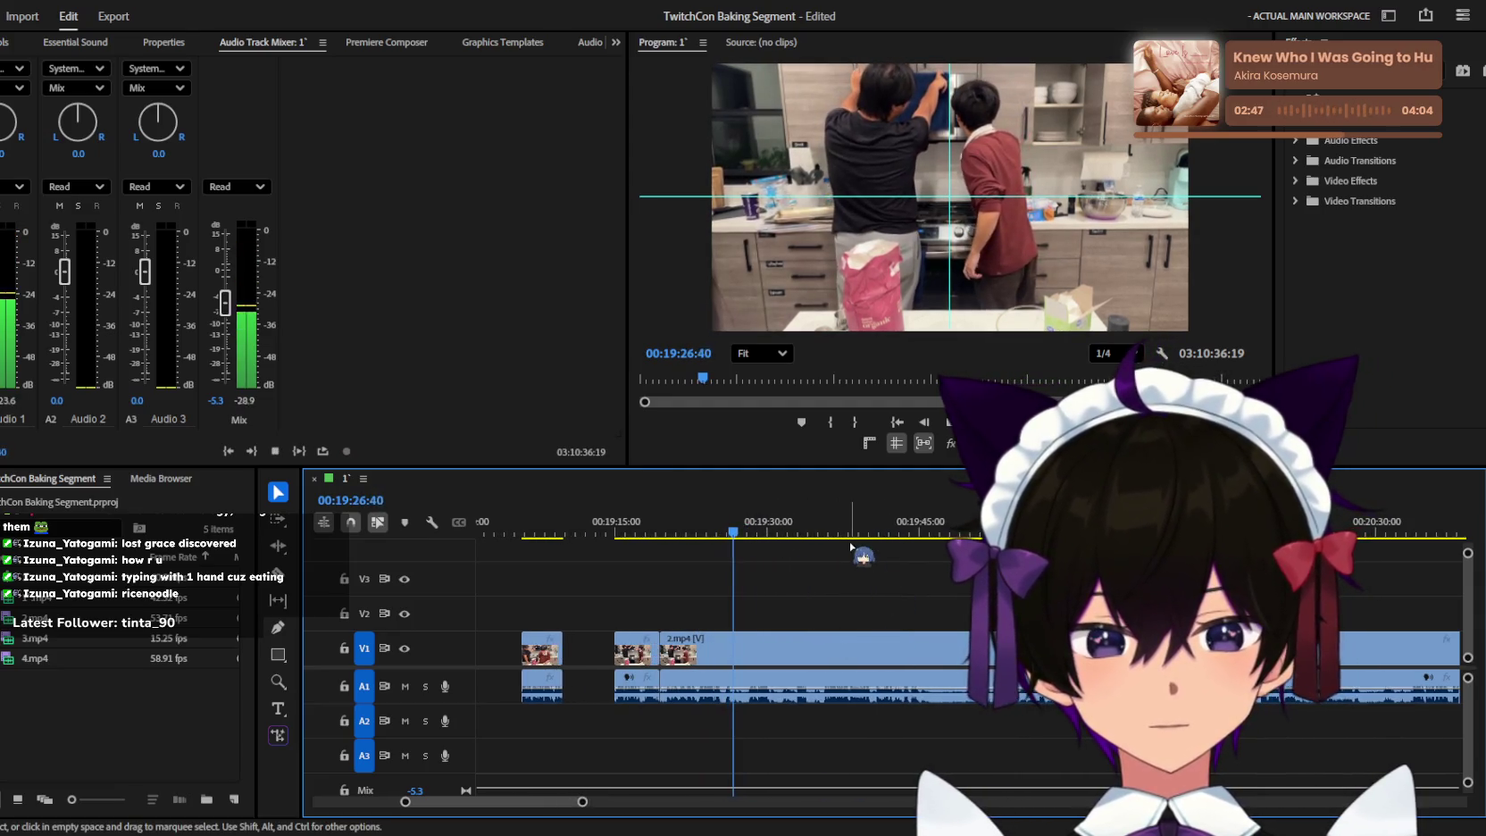
pyautogui.moveTo(770, 538); pyautogui.dragTo(886, 533)
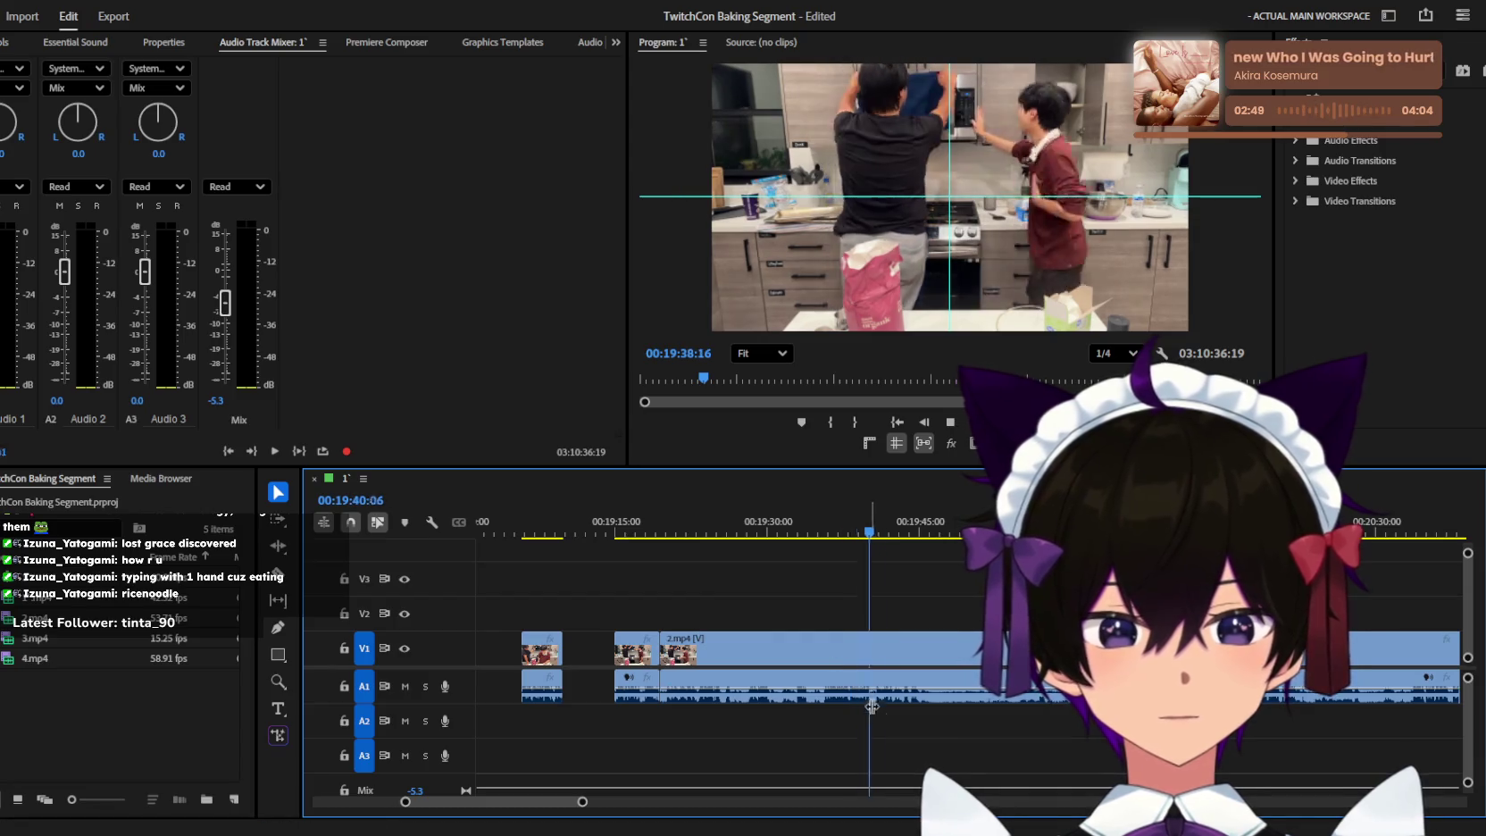
pyautogui.click(938, 687)
pyautogui.press('Delete')
pyautogui.press('Down')
pyautogui.press('space')
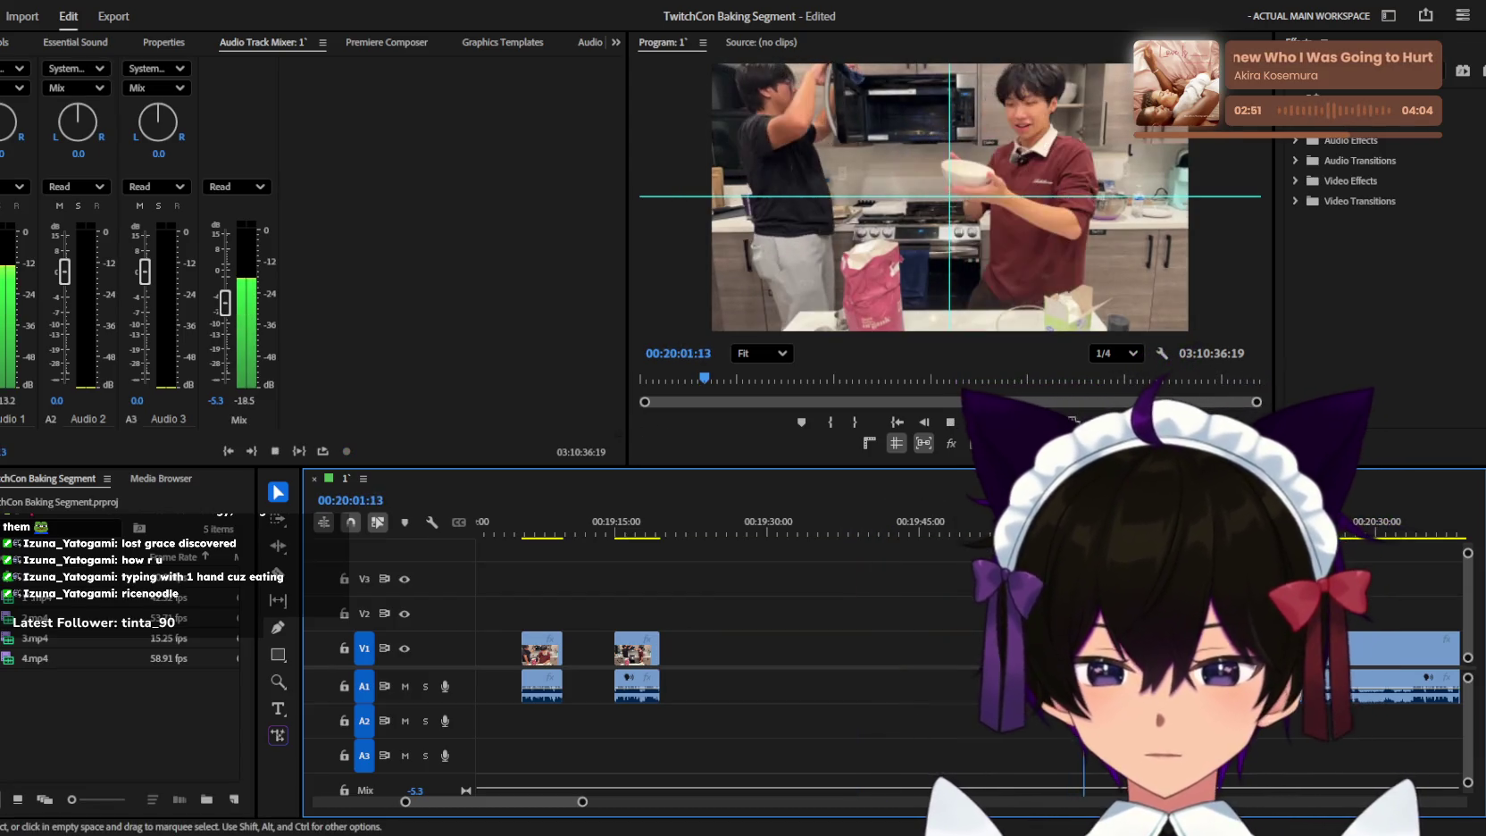
# Cut 2.mp4 near 20:03 with the Razor tool, reviewing playback up to about 20:24.
pyautogui.press('c')
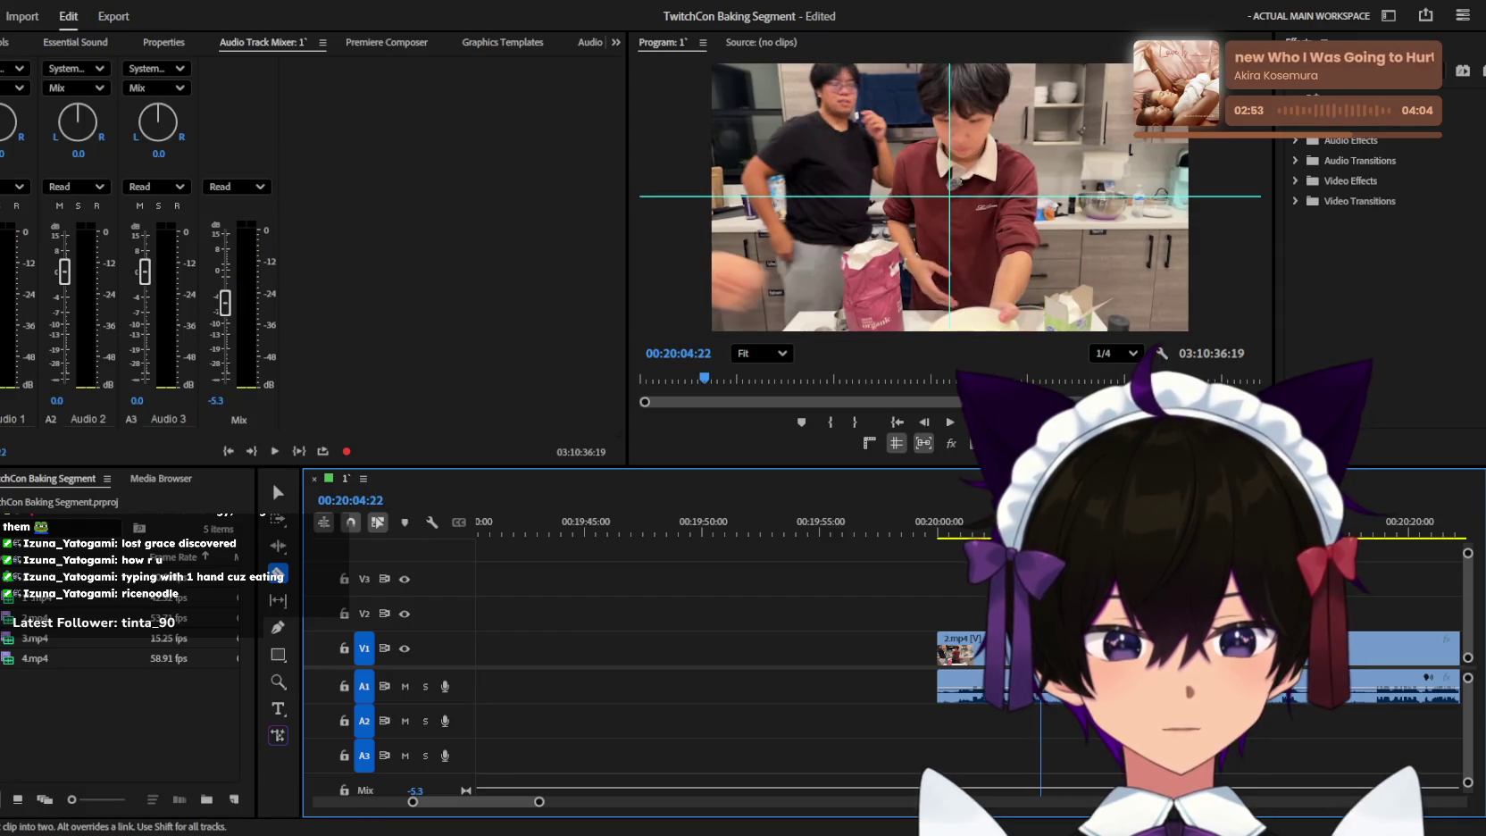
pyautogui.press('=')
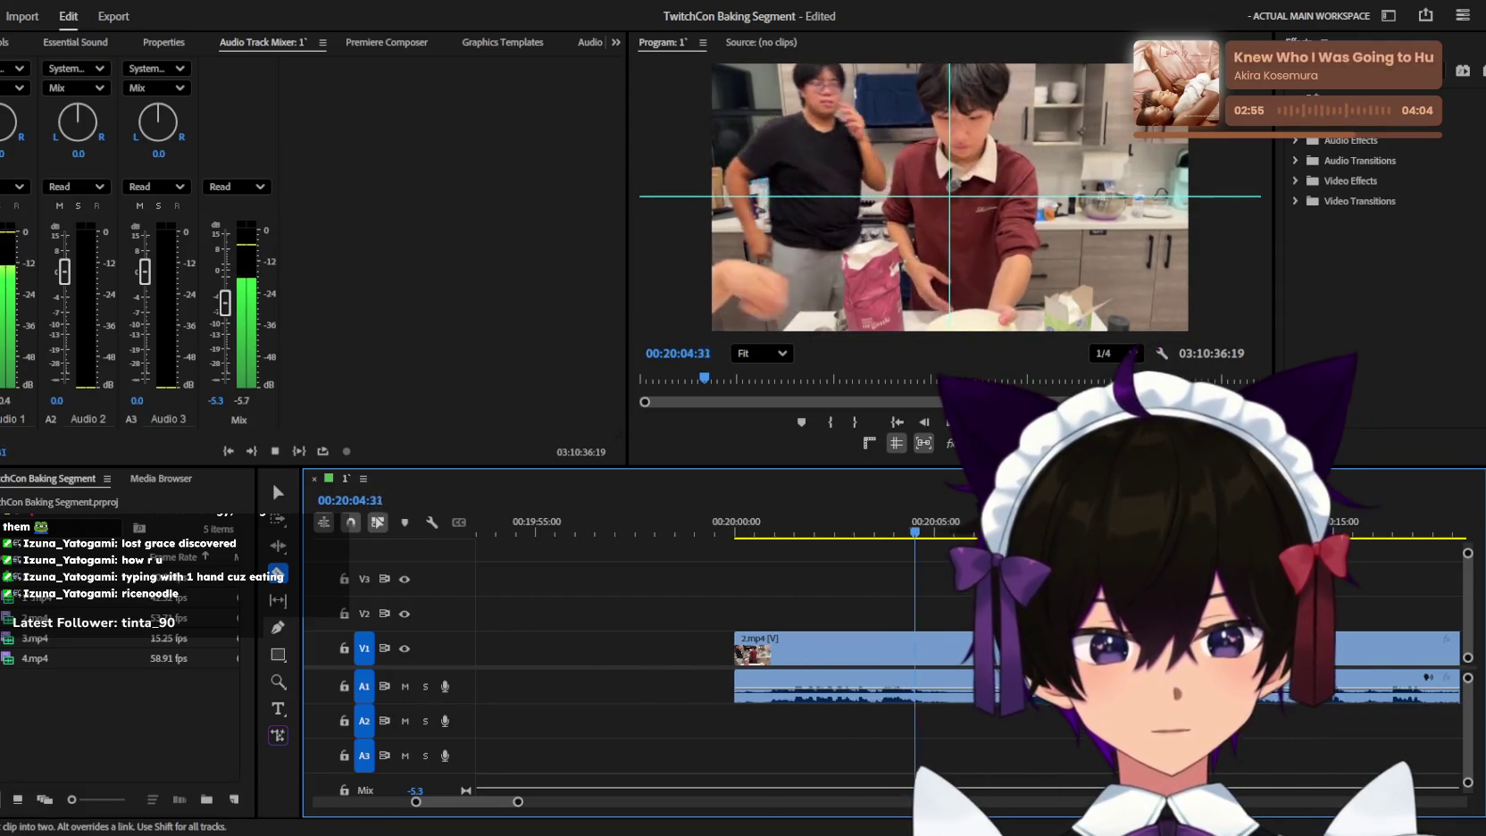
pyautogui.press('space')
pyautogui.press('space')
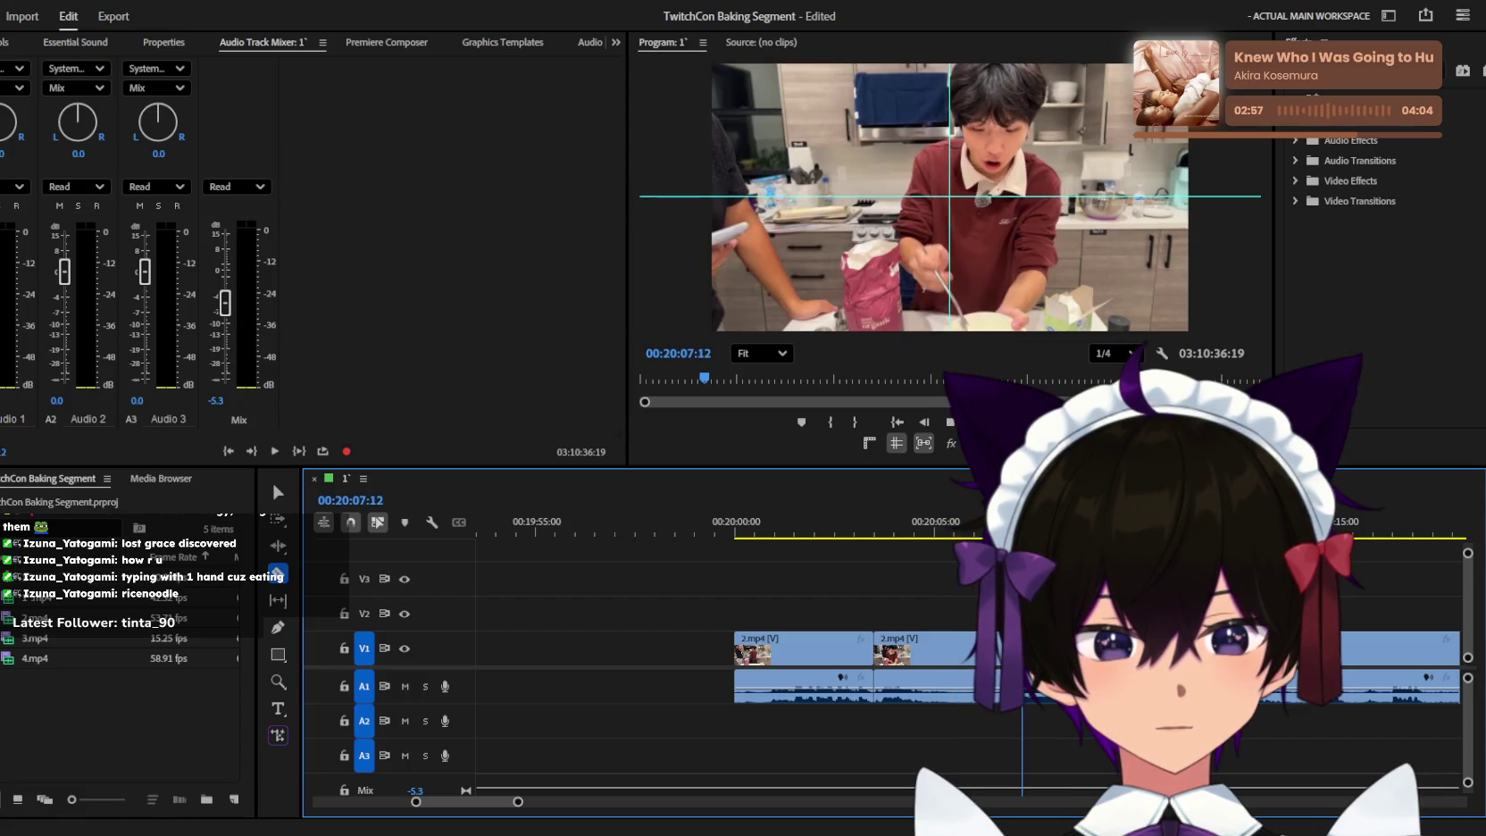
pyautogui.press('-')
pyautogui.press('-')
pyautogui.press('-')
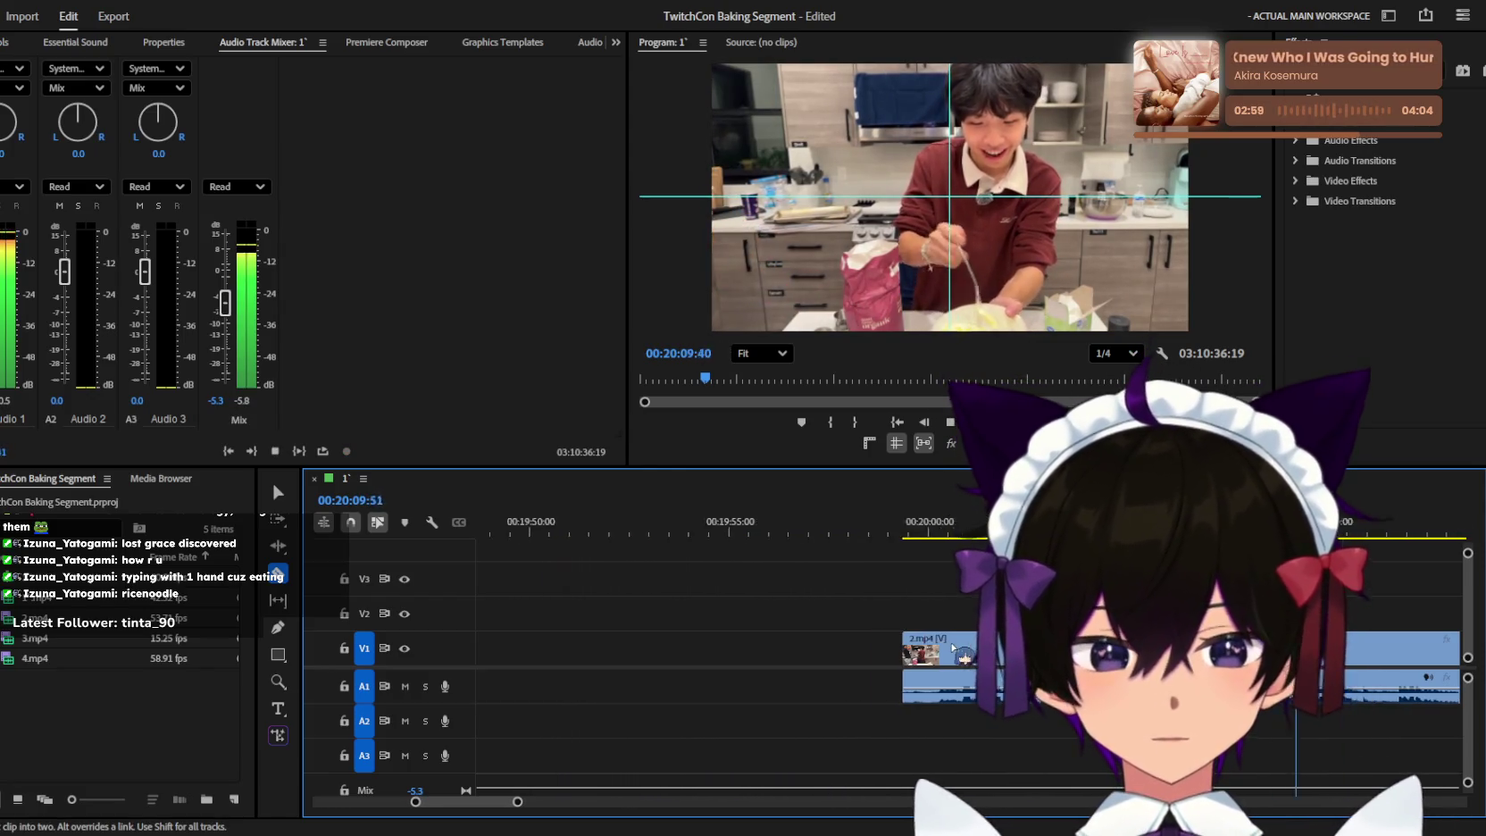
pyautogui.press('=')
pyautogui.press('=')
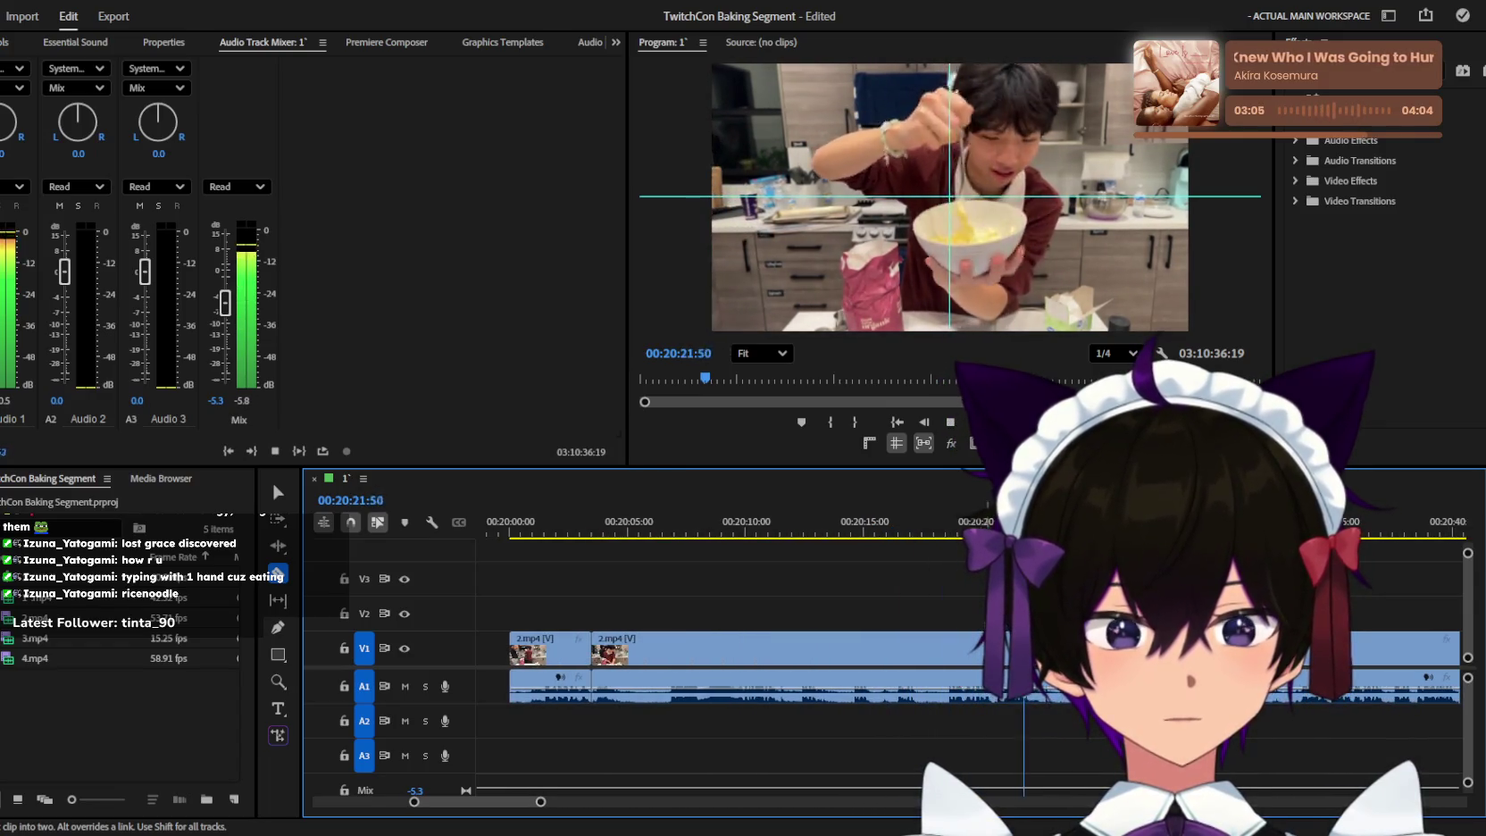
pyautogui.press('space')
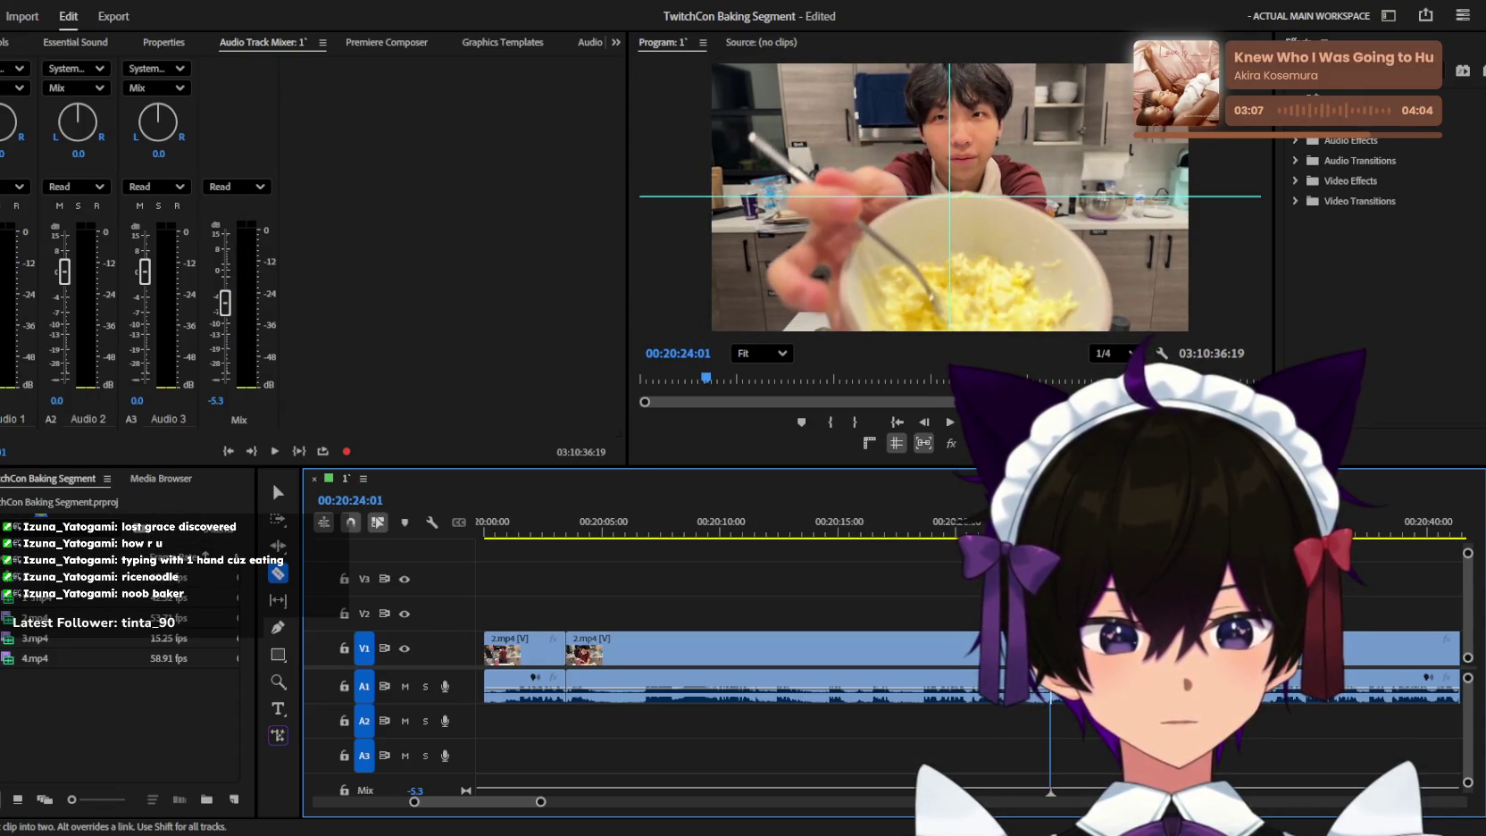
pyautogui.press('v')
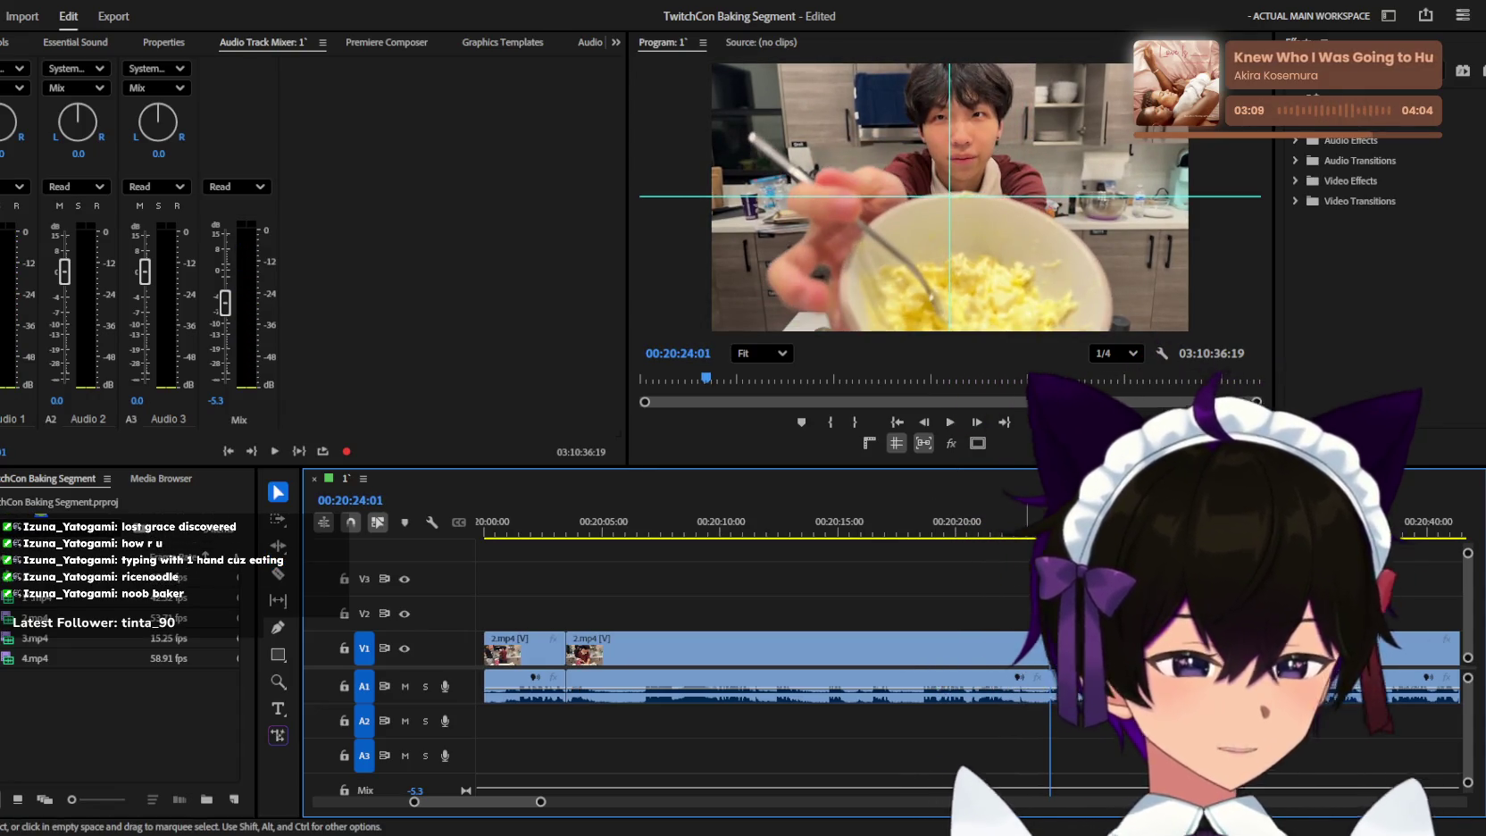
# Cut 2.mp4 at 20:21:59 and delete the middle piece between the two cuts.
pyautogui.press('=')
pyautogui.press('c')
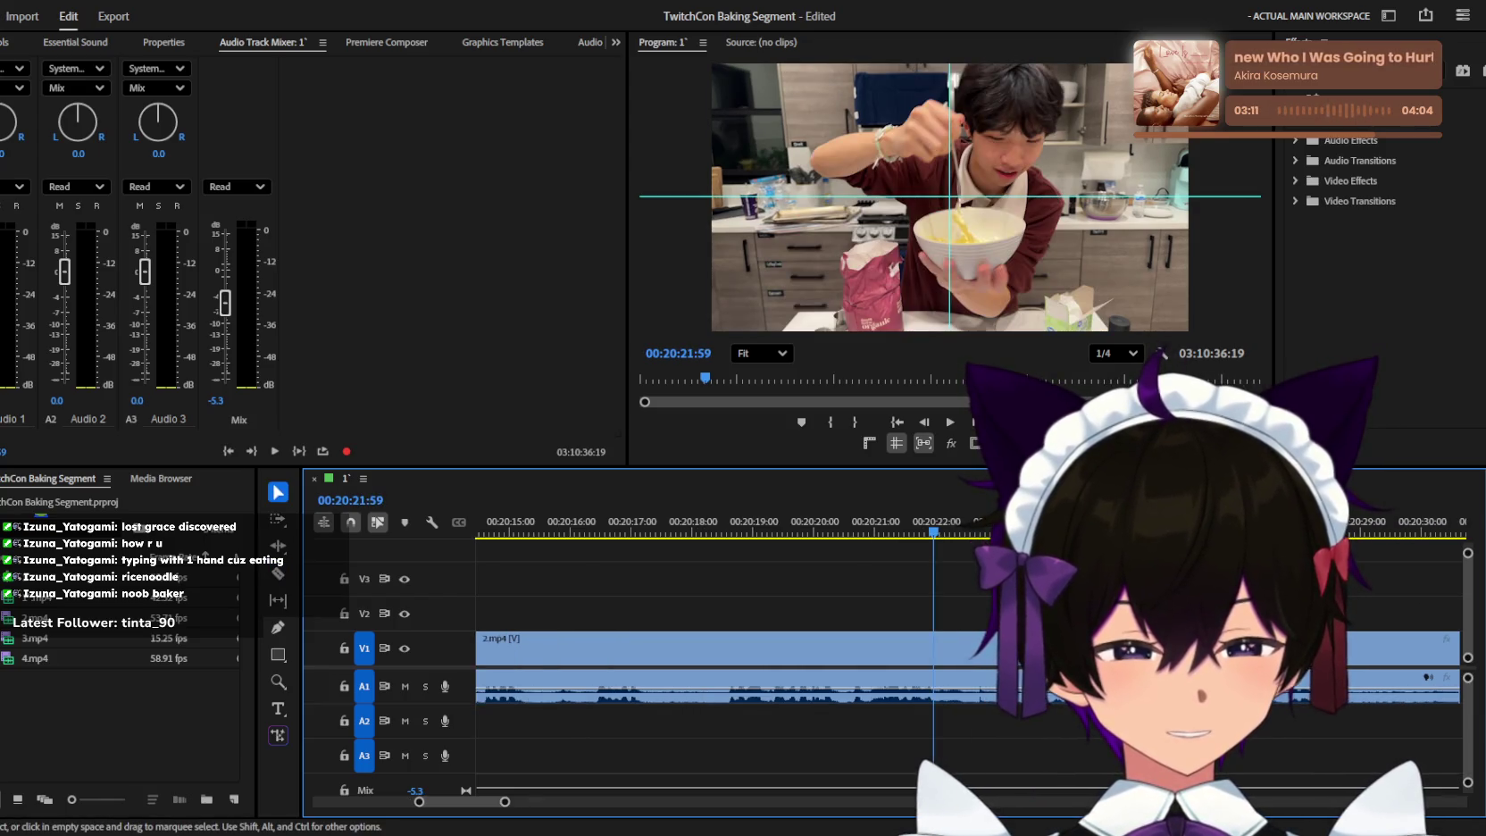
pyautogui.press('v')
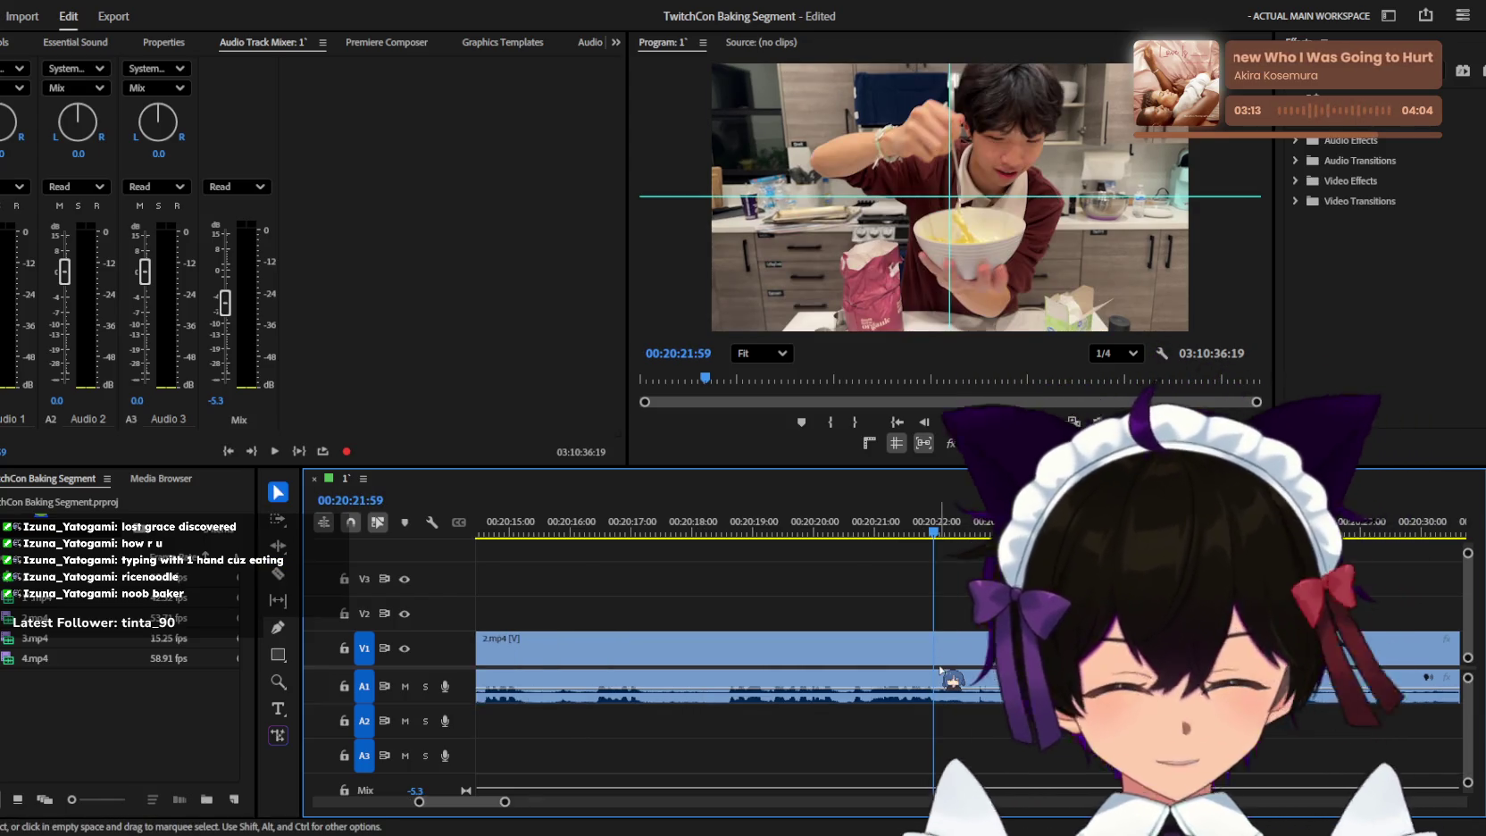
pyautogui.press('-')
pyautogui.press('-')
pyautogui.press('-')
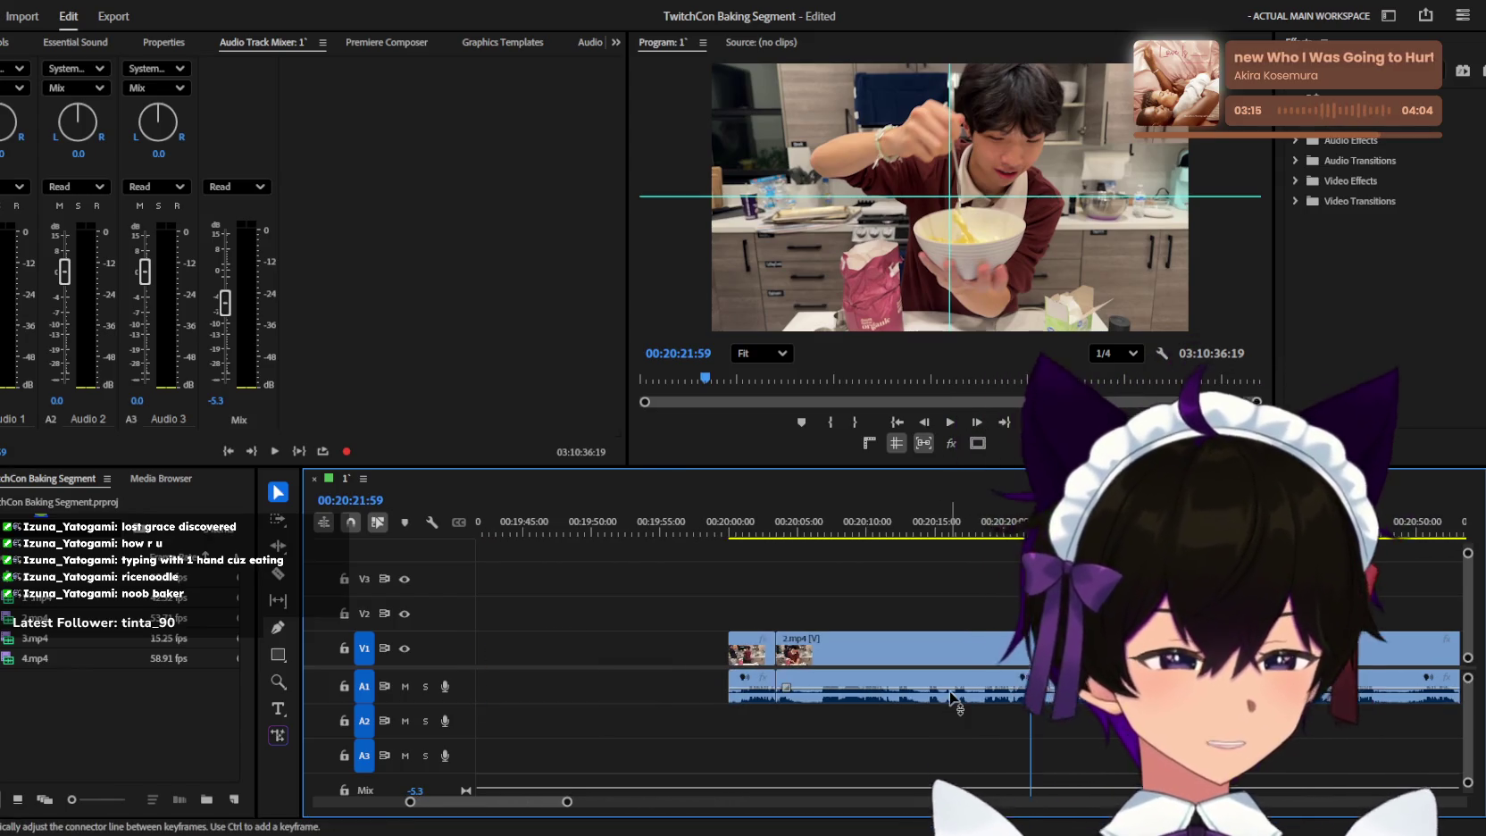
pyautogui.click(880, 685)
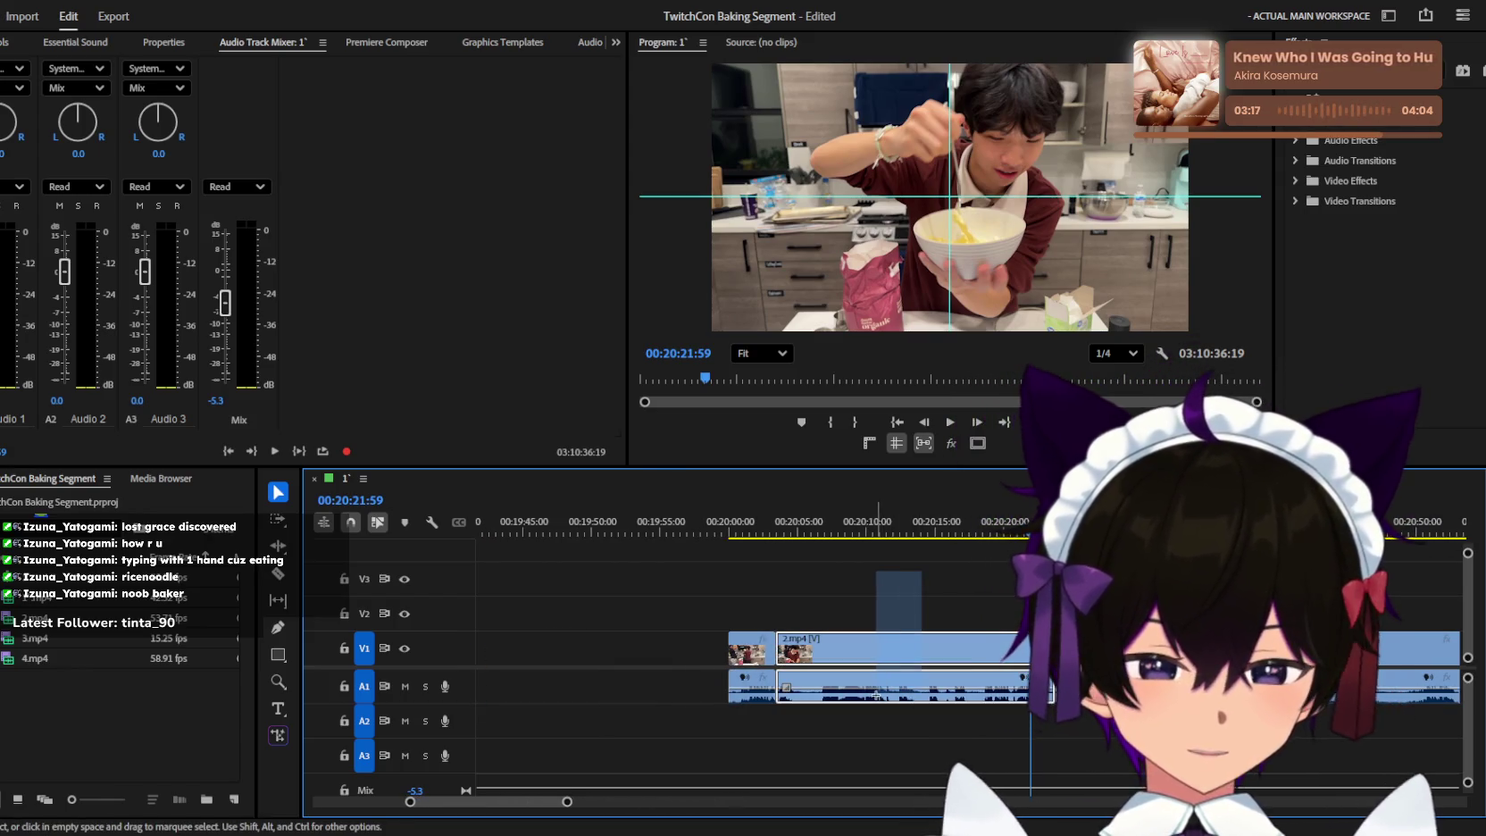
pyautogui.press('Delete')
pyautogui.press('=')
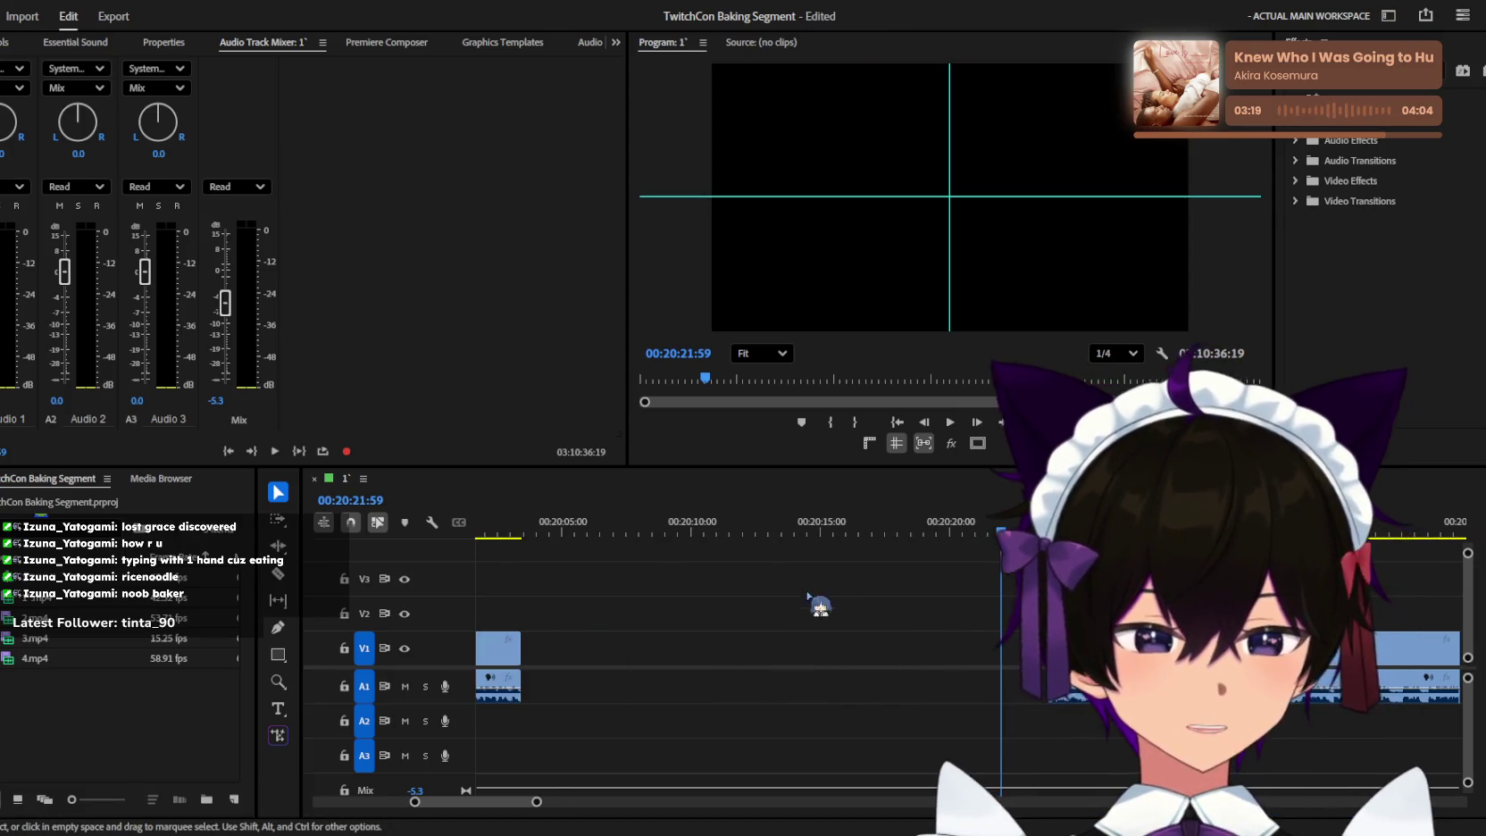
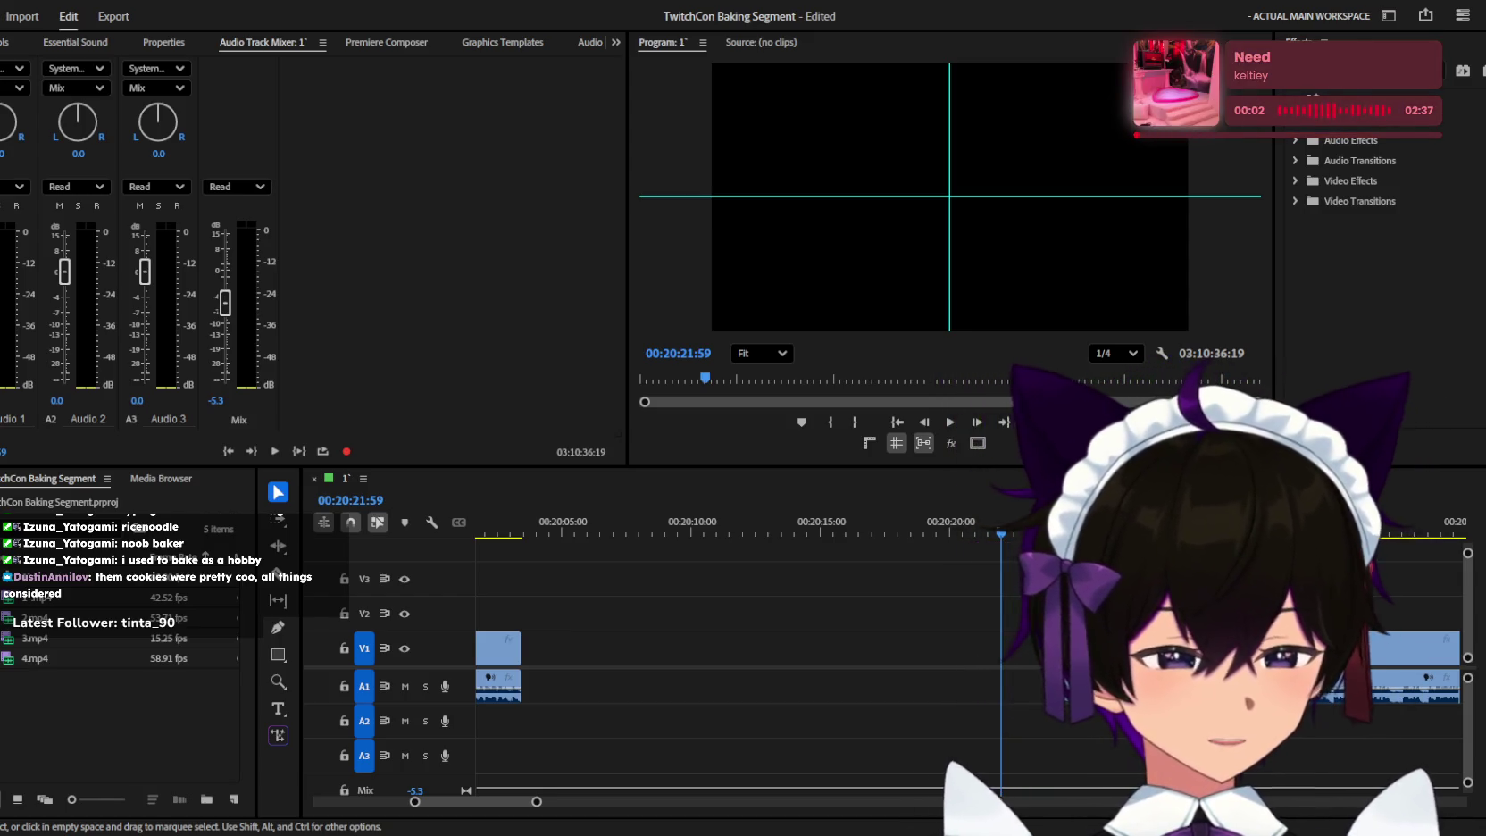
# Zoom out and scrub through the sequence to preview the kitchen footage.
pyautogui.press('-')
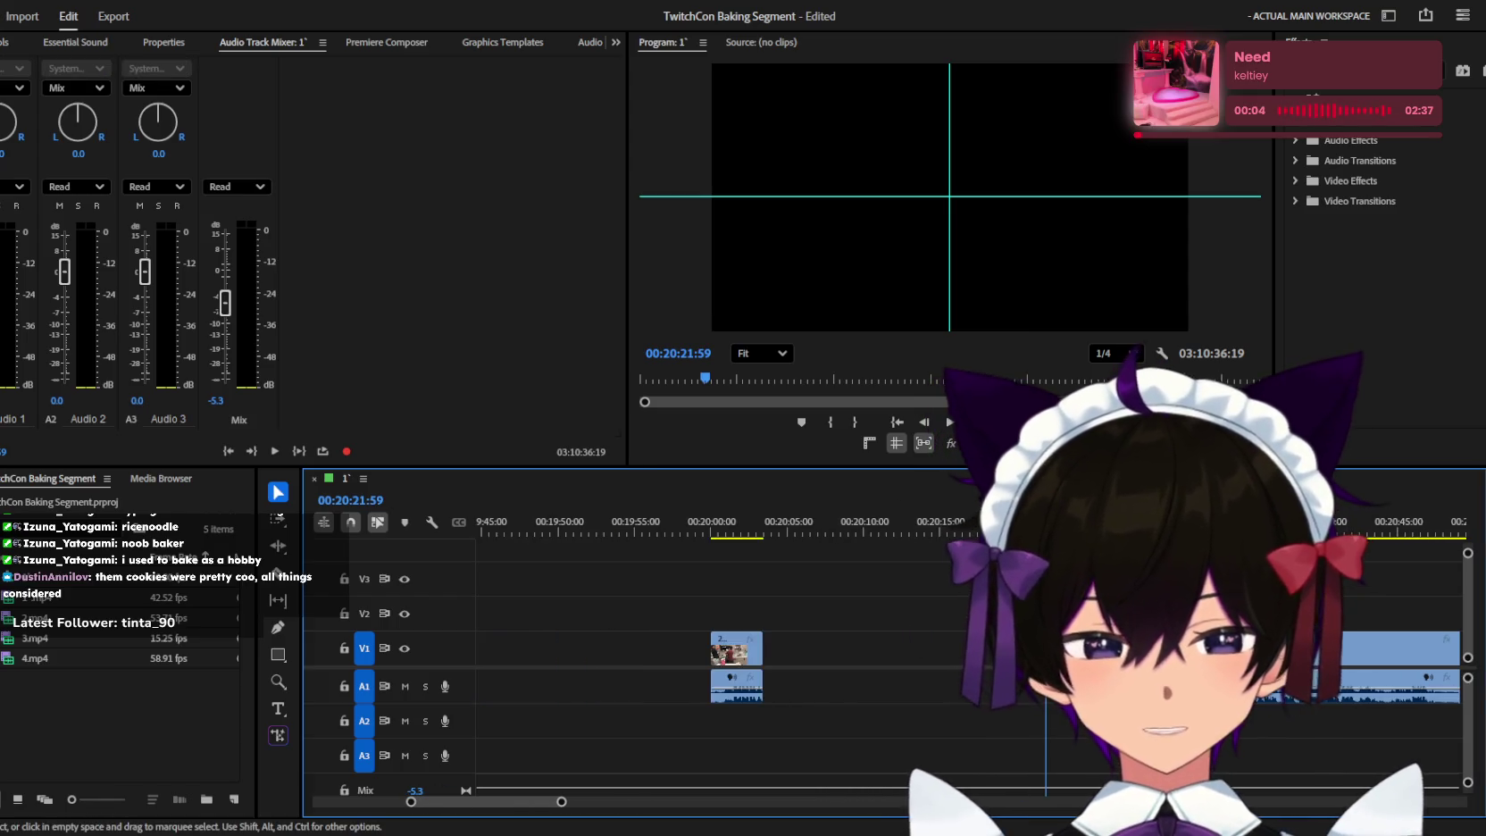
pyautogui.press('=')
pyautogui.press('=')
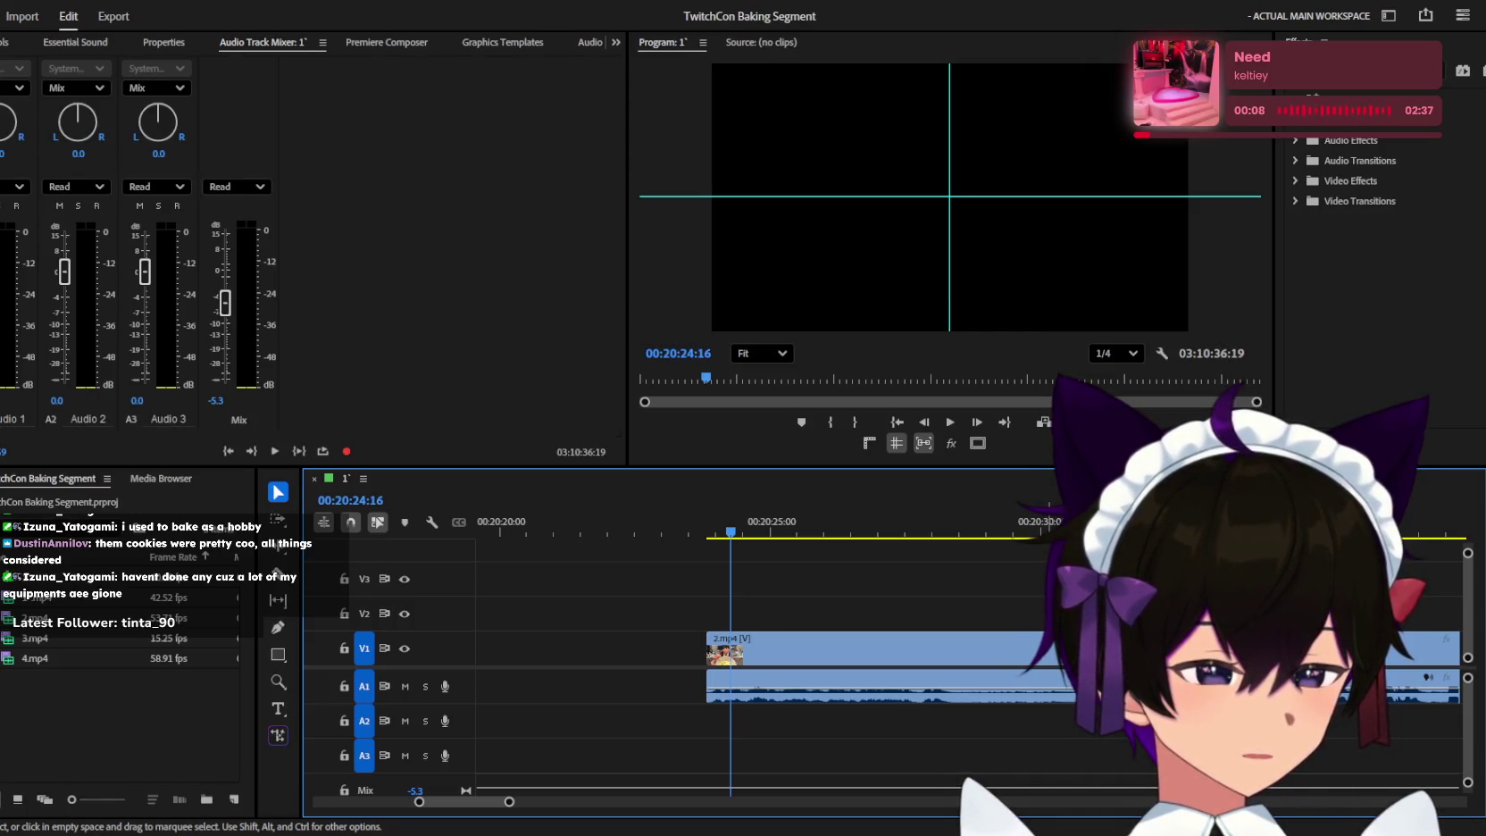
pyautogui.press('space')
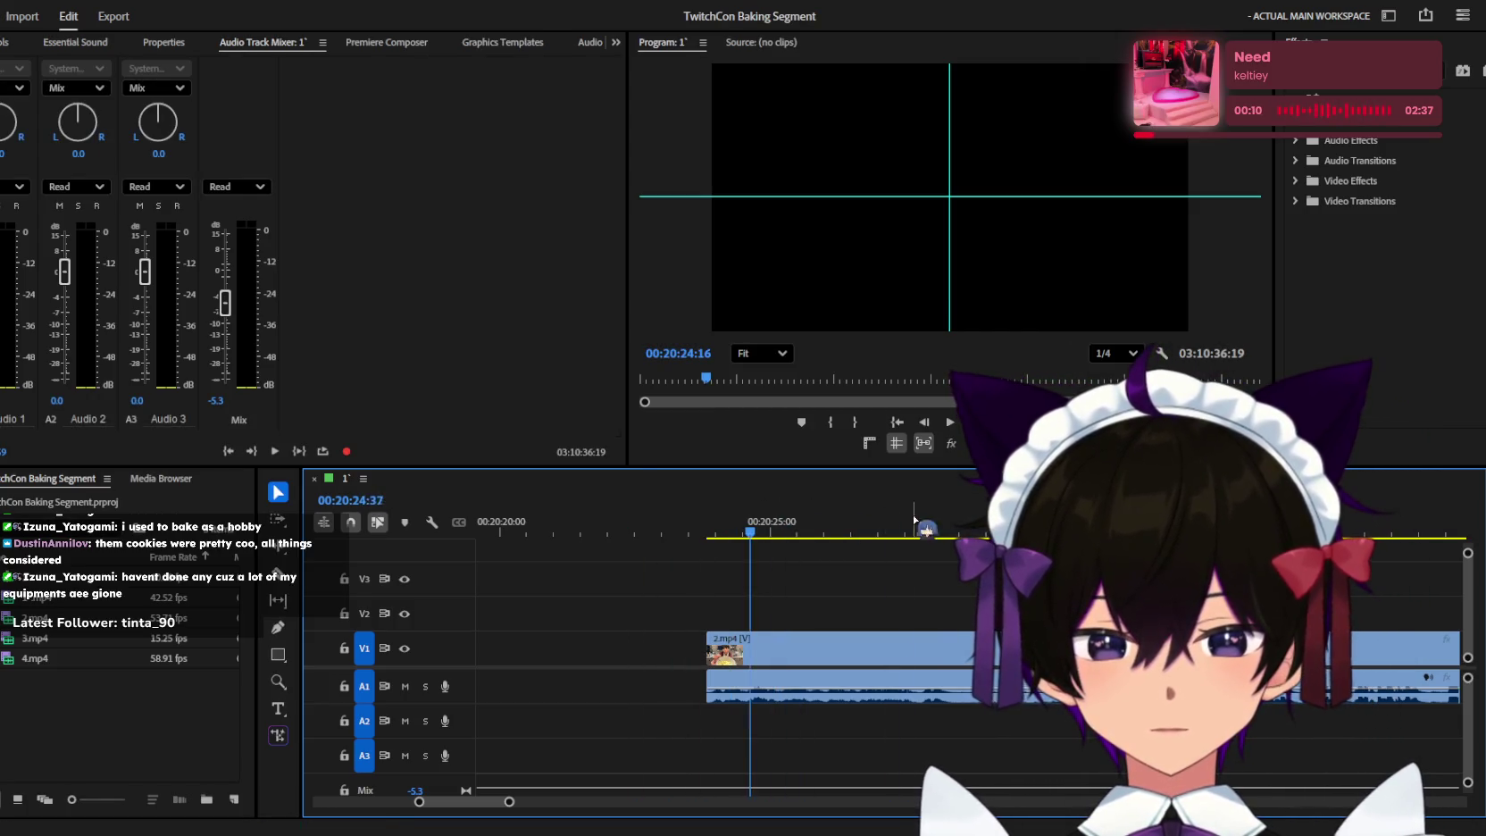
pyautogui.press('-')
pyautogui.press('-')
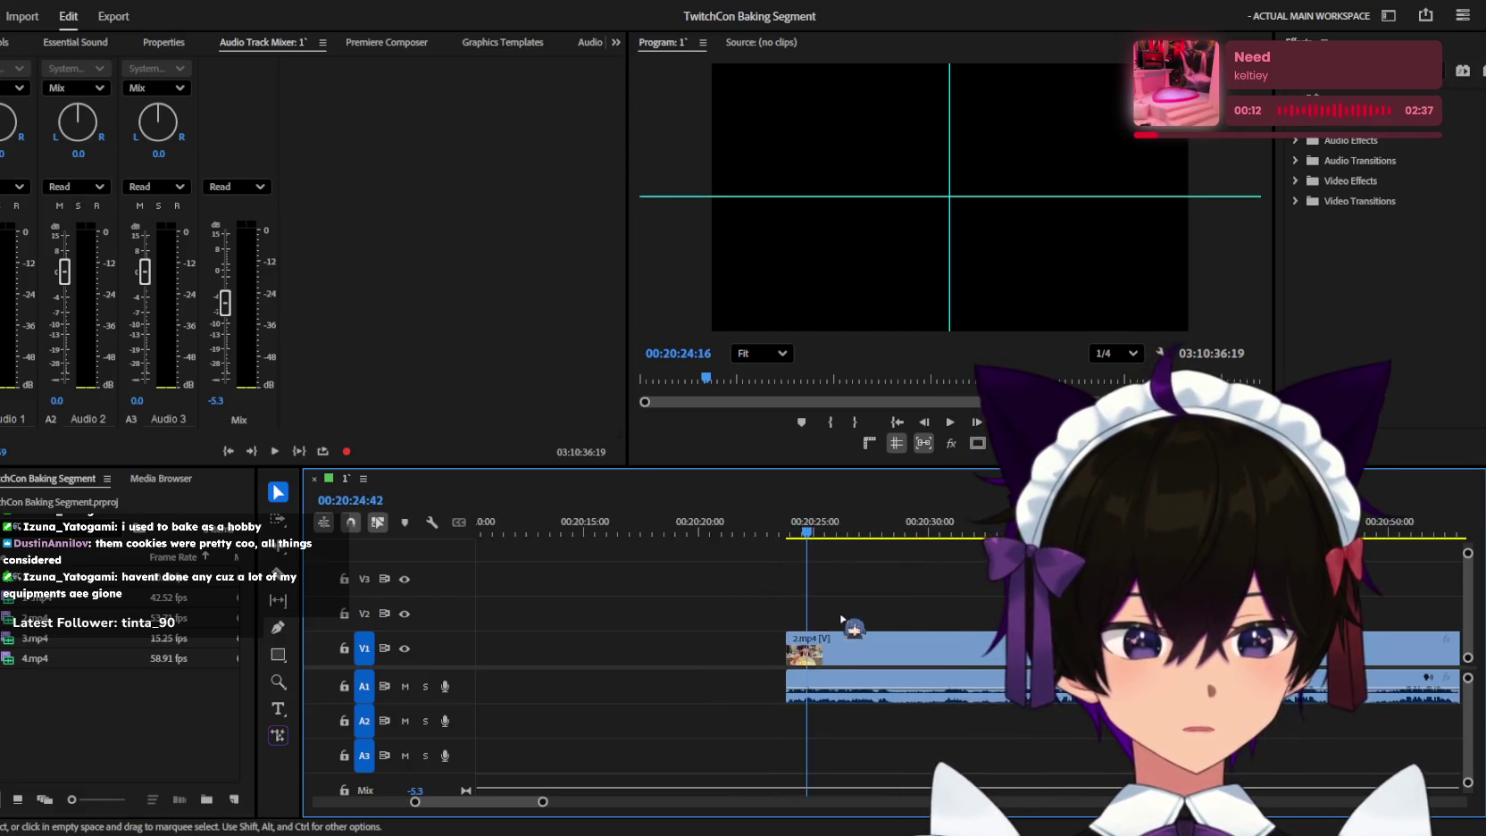
pyautogui.press('-')
pyautogui.press('-')
pyautogui.press('-')
pyautogui.press('-')
pyautogui.press('-')
pyautogui.press('-')
pyautogui.press('-')
pyautogui.press('-')
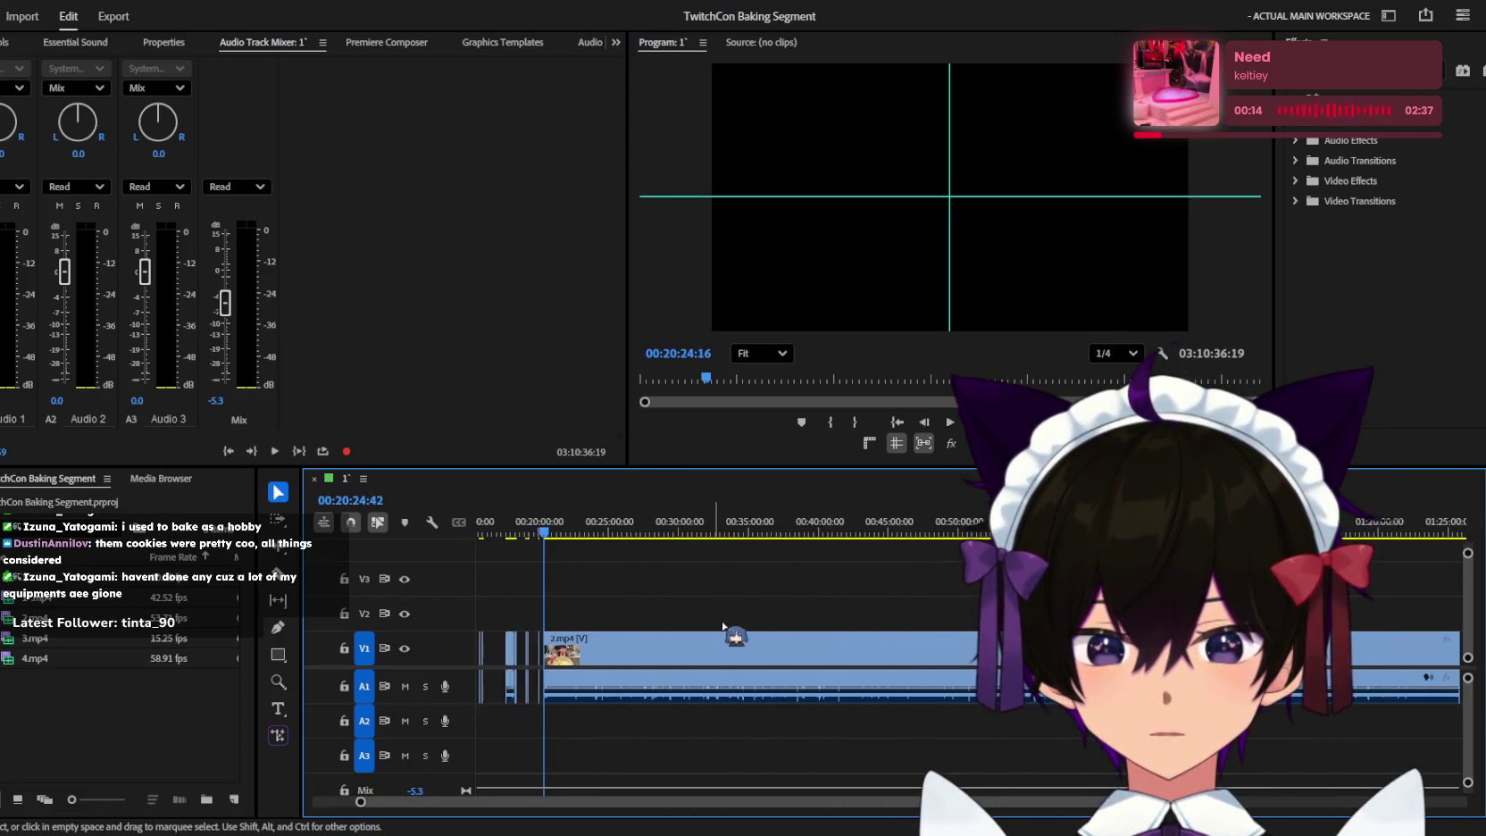
pyautogui.press('-')
pyautogui.press('-')
pyautogui.moveTo(936, 516); pyautogui.dragTo(1226, 518)
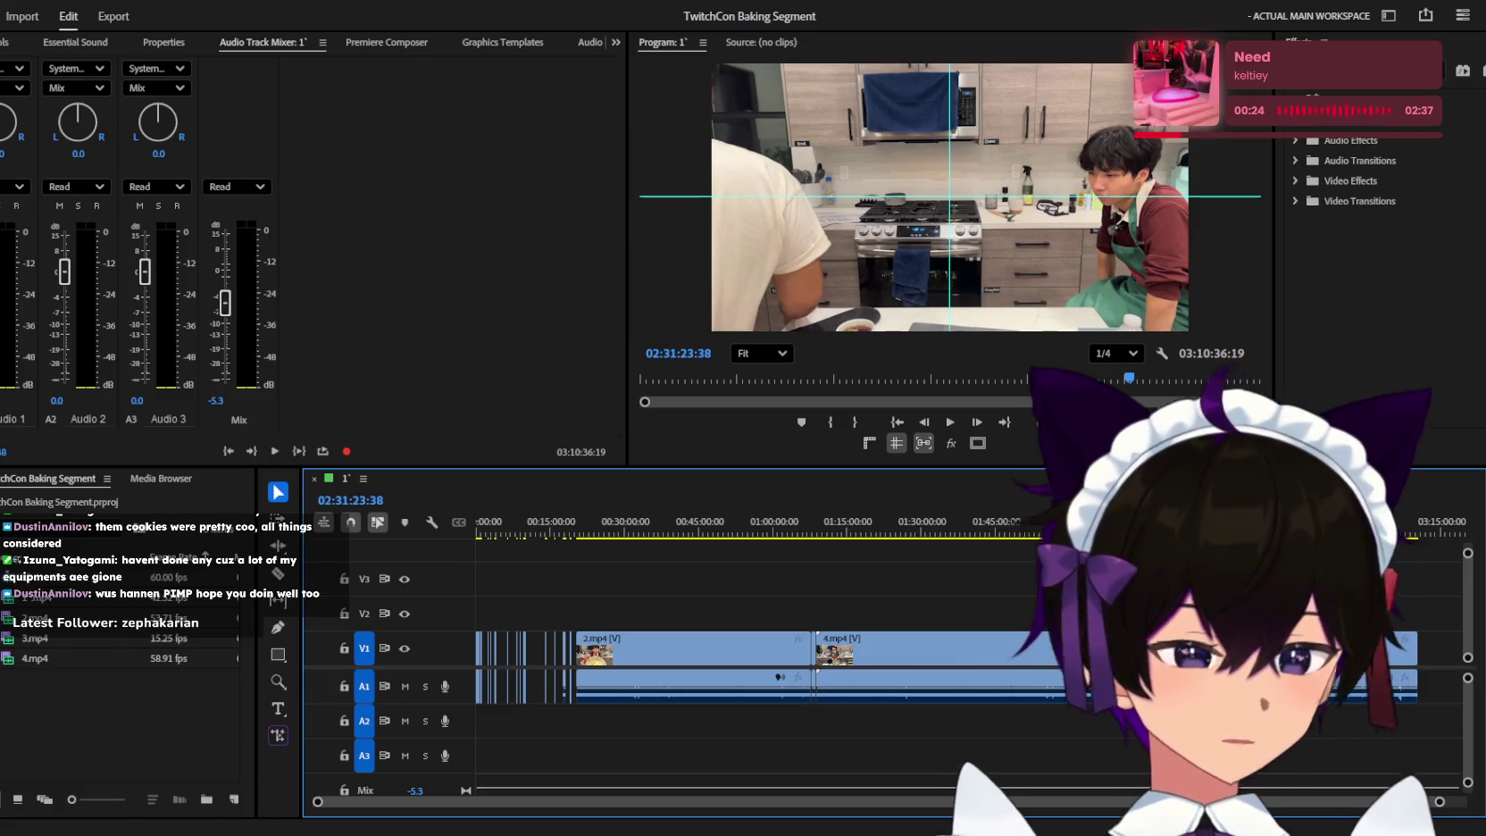
pyautogui.moveTo(1227, 518)
pyautogui.mouseDown()
pyautogui.moveTo(976, 532)
pyautogui.moveTo(854, 506)
pyautogui.mouseUp()
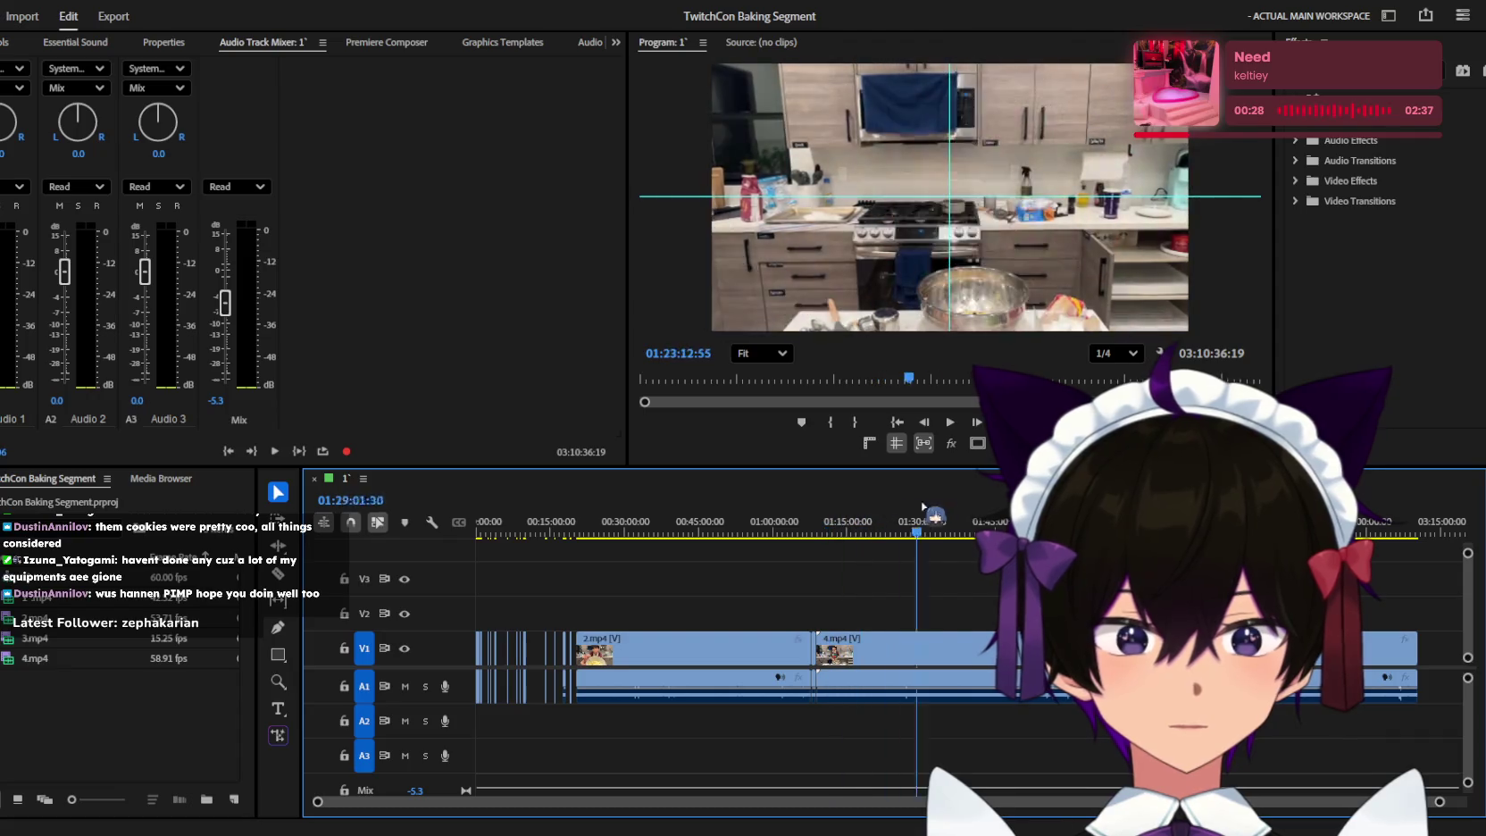
pyautogui.moveTo(854, 506)
pyautogui.mouseDown()
pyautogui.moveTo(1161, 517)
pyautogui.moveTo(705, 517)
pyautogui.mouseUp()
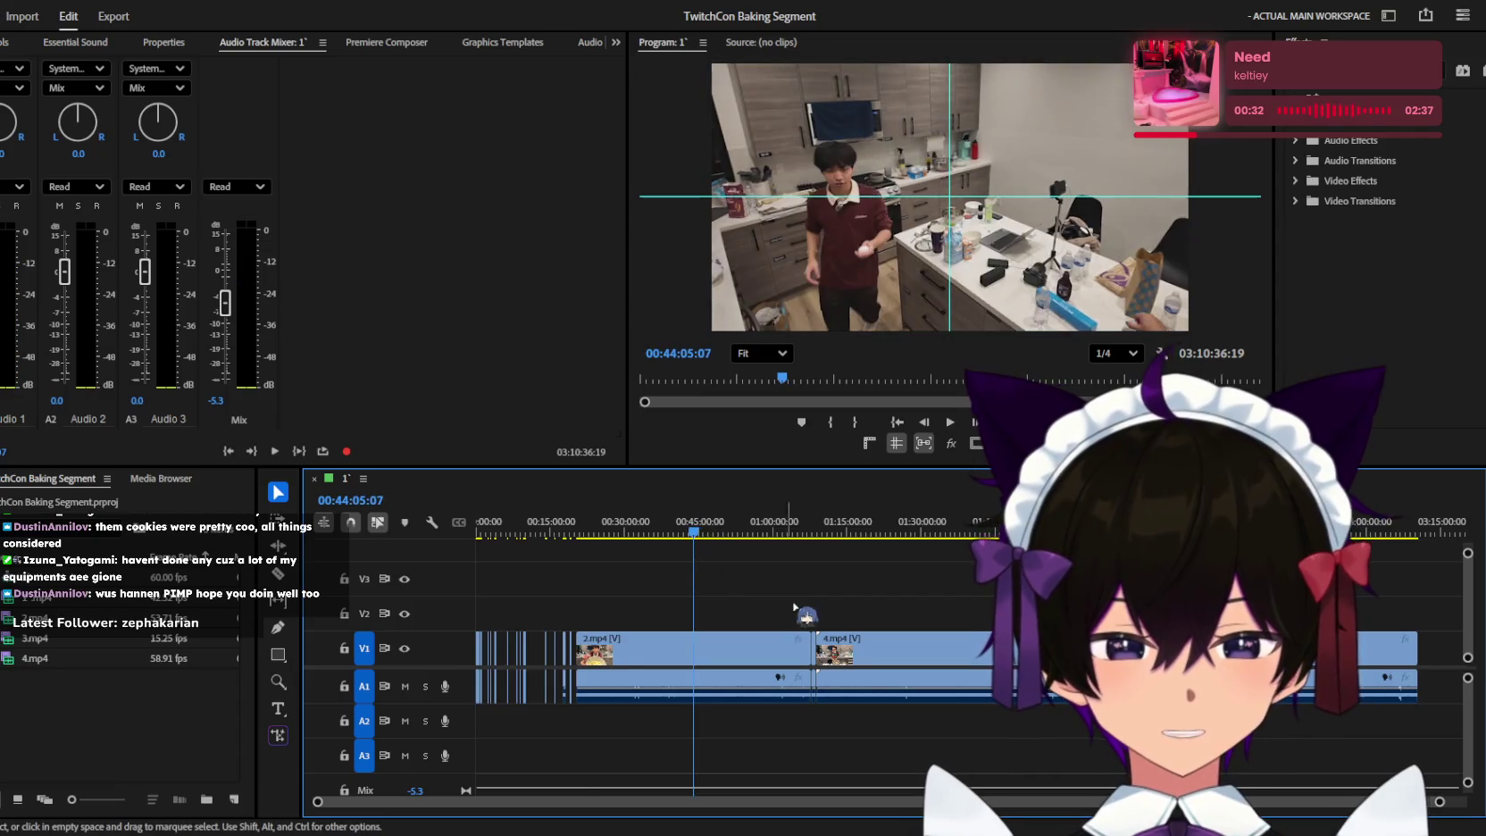
# Bring the playhead back before 20:00 and zoom in on the clips there.
pyautogui.press('=')
pyautogui.press('=')
pyautogui.press('=')
pyautogui.press('-')
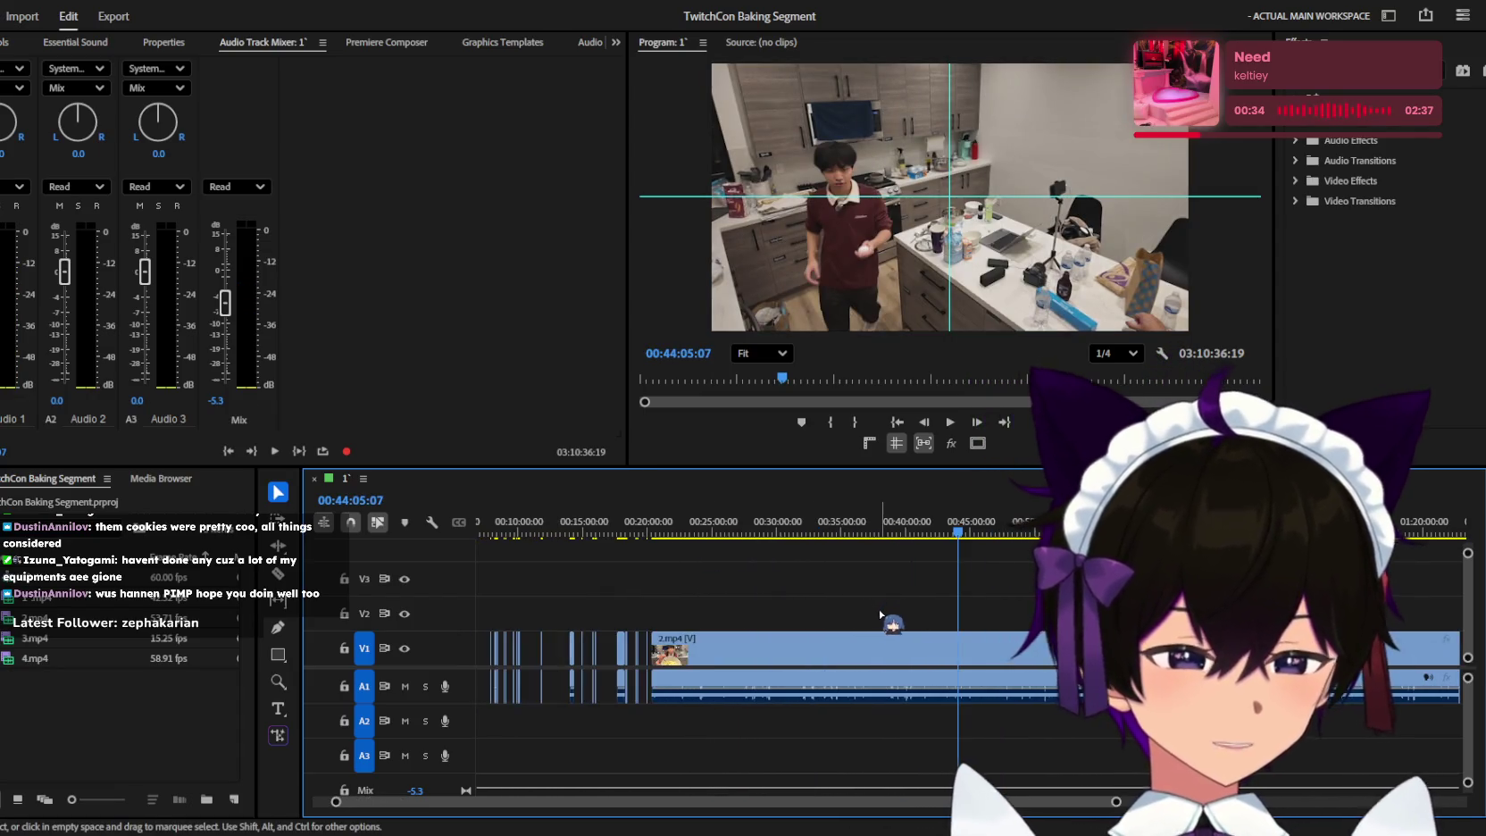
pyautogui.moveTo(712, 522); pyautogui.dragTo(646, 522)
pyautogui.press('=')
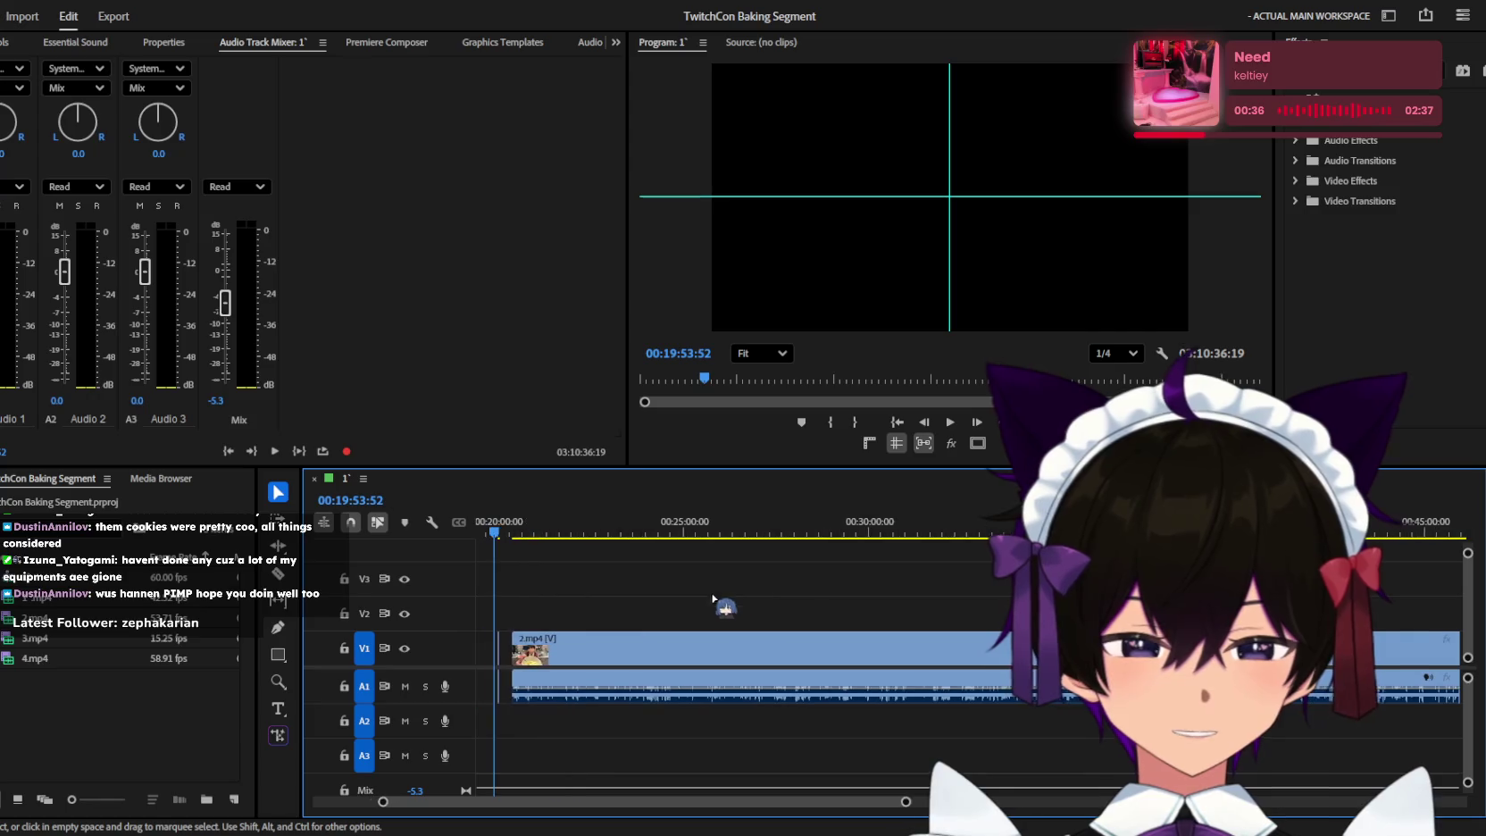
pyautogui.press('=')
pyautogui.scroll(3, 527, 569)
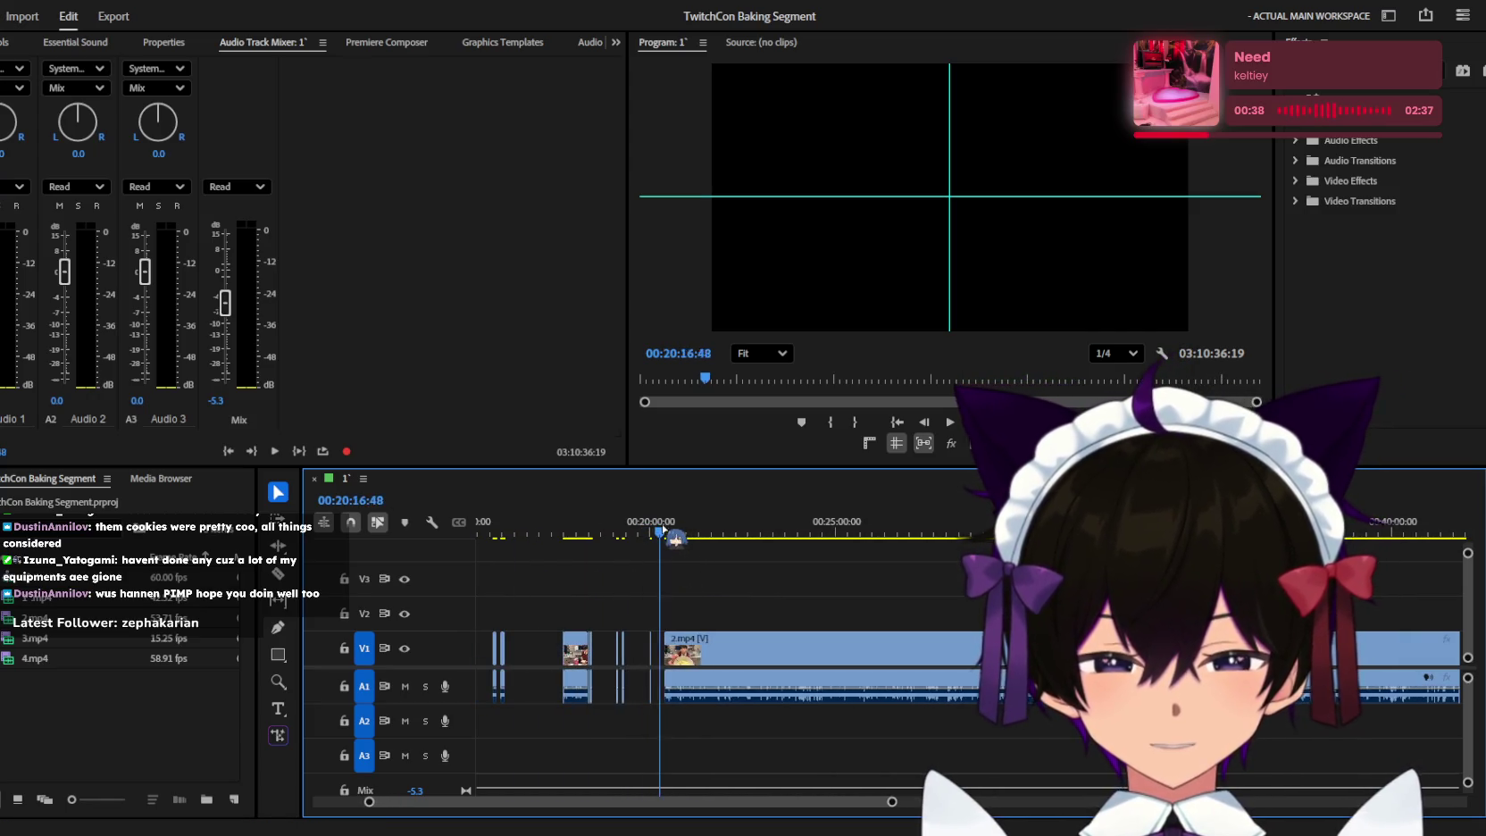
pyautogui.press('=')
pyautogui.press('=')
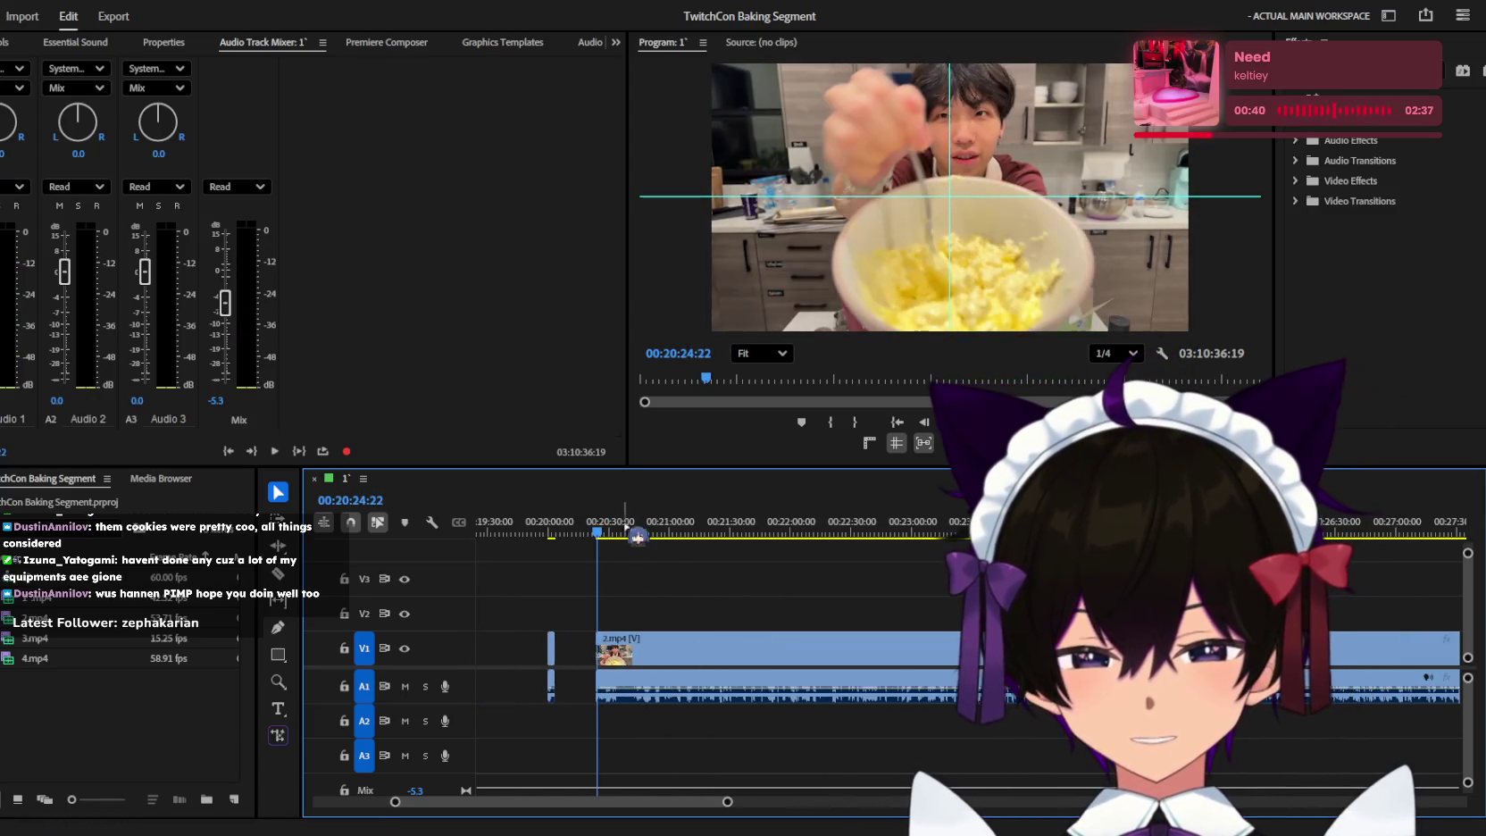
pyautogui.press('space')
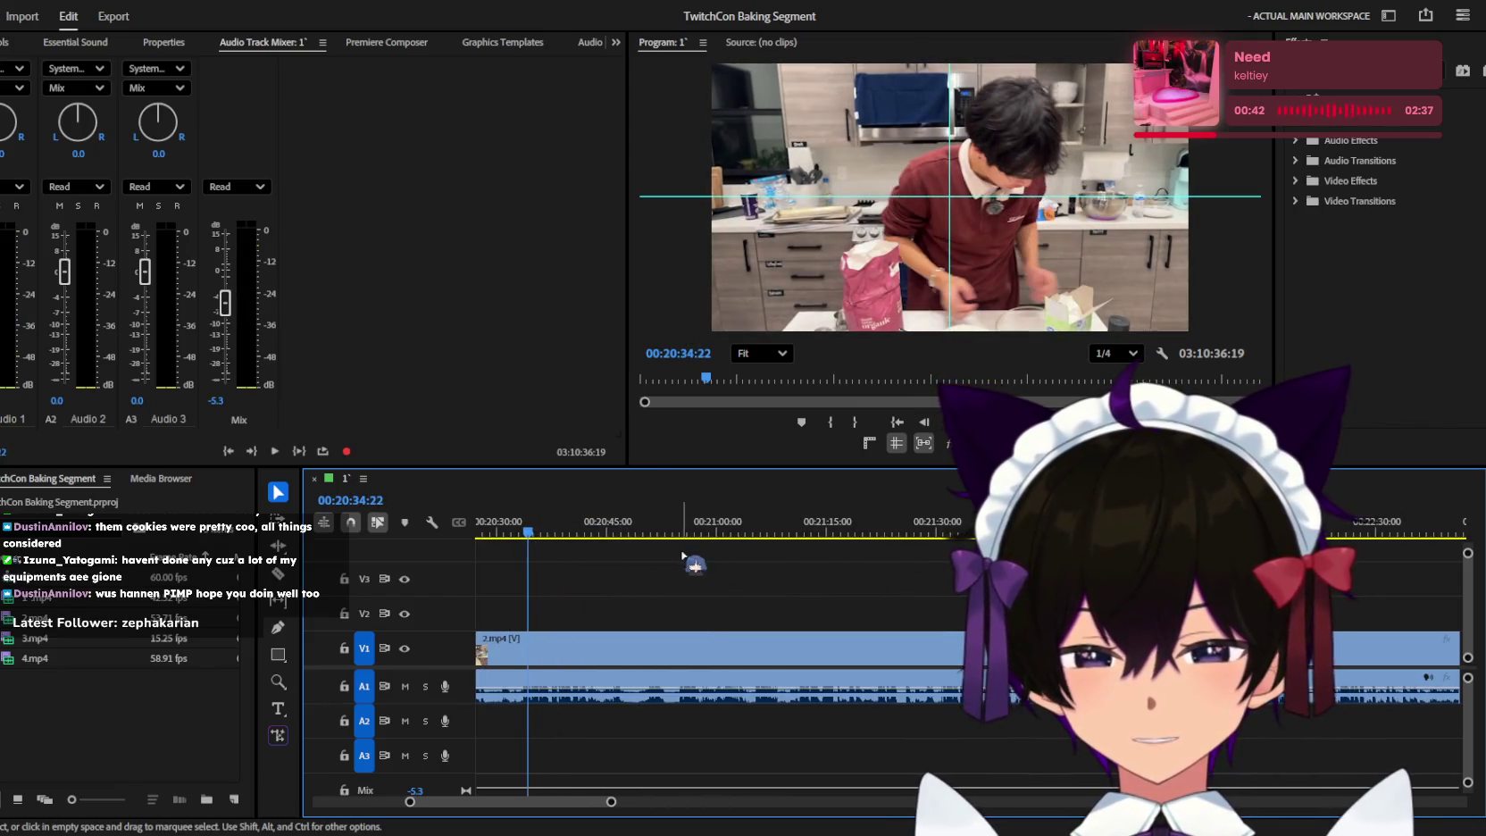
pyautogui.press('=')
# Play from about 00:20:24 and stop where the 2.mp4 clip should be cut.
pyautogui.click(559, 528)
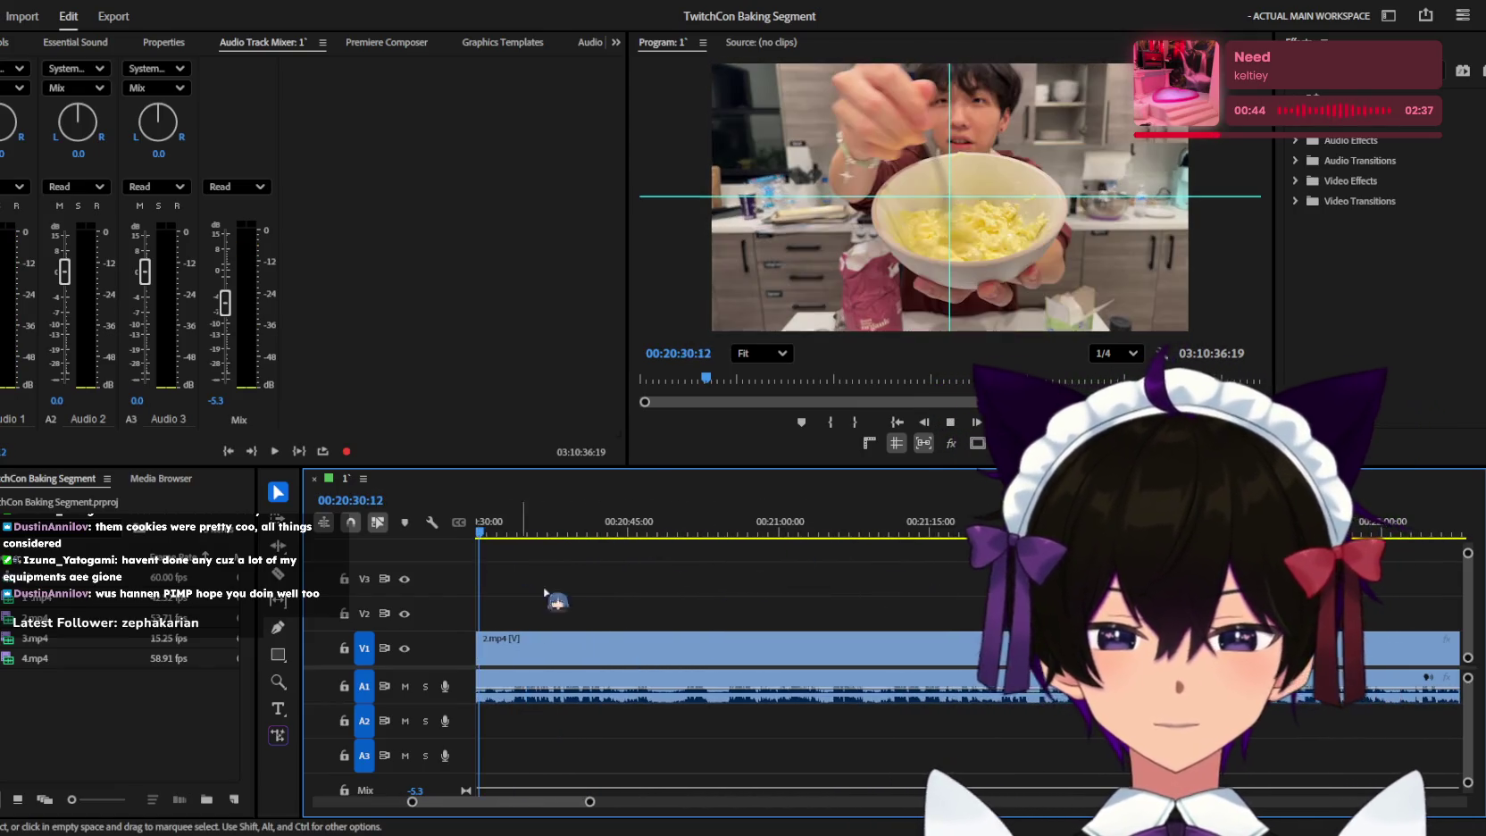
pyautogui.press('-')
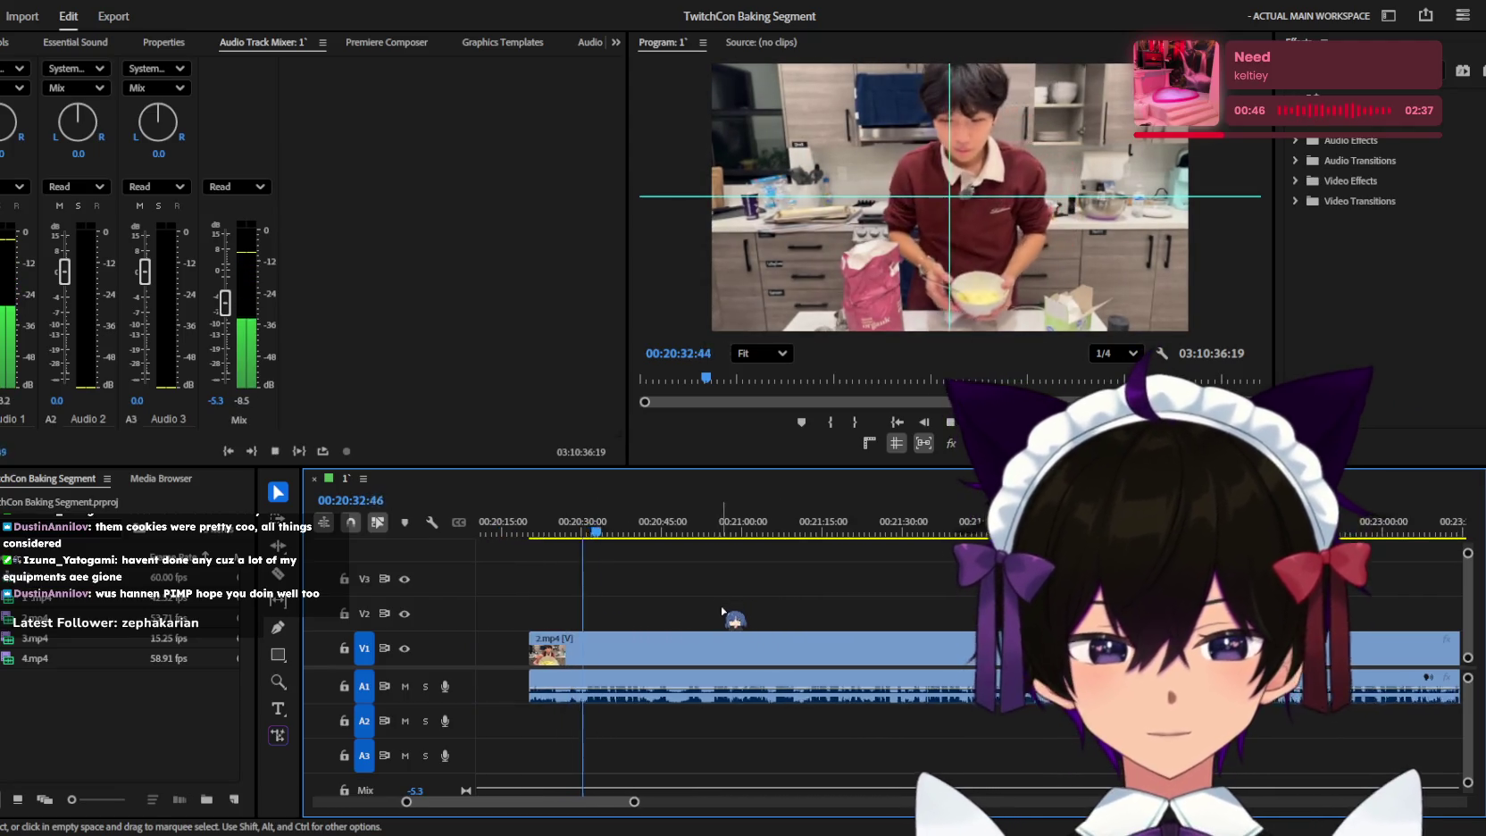
pyautogui.scroll(3, 729, 613)
pyautogui.scroll(5, 754, 607)
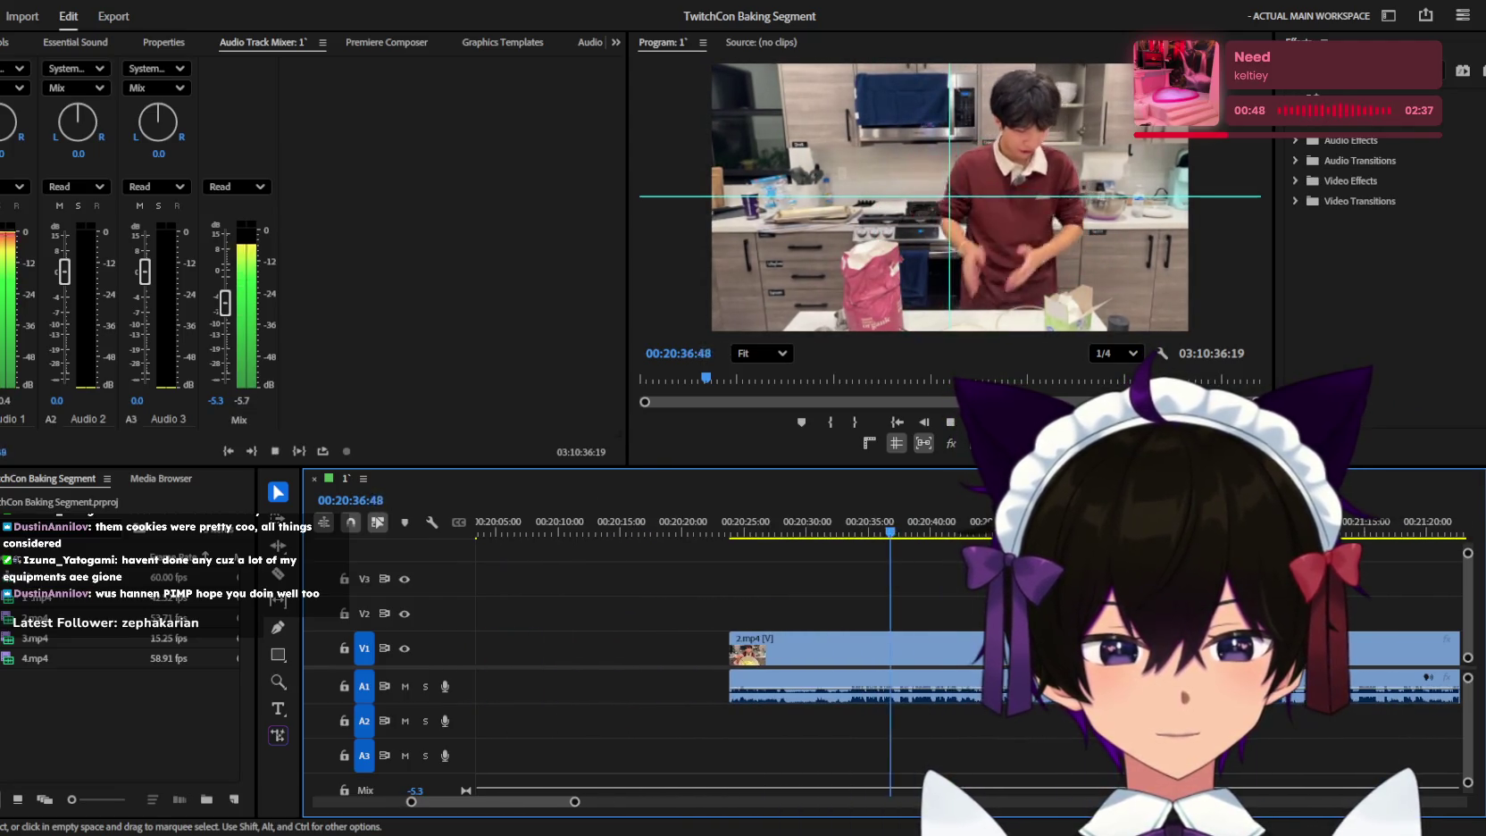
pyautogui.click(739, 533)
pyautogui.press('space')
pyautogui.scroll(2, 759, 580)
pyautogui.scroll(3, 776, 616)
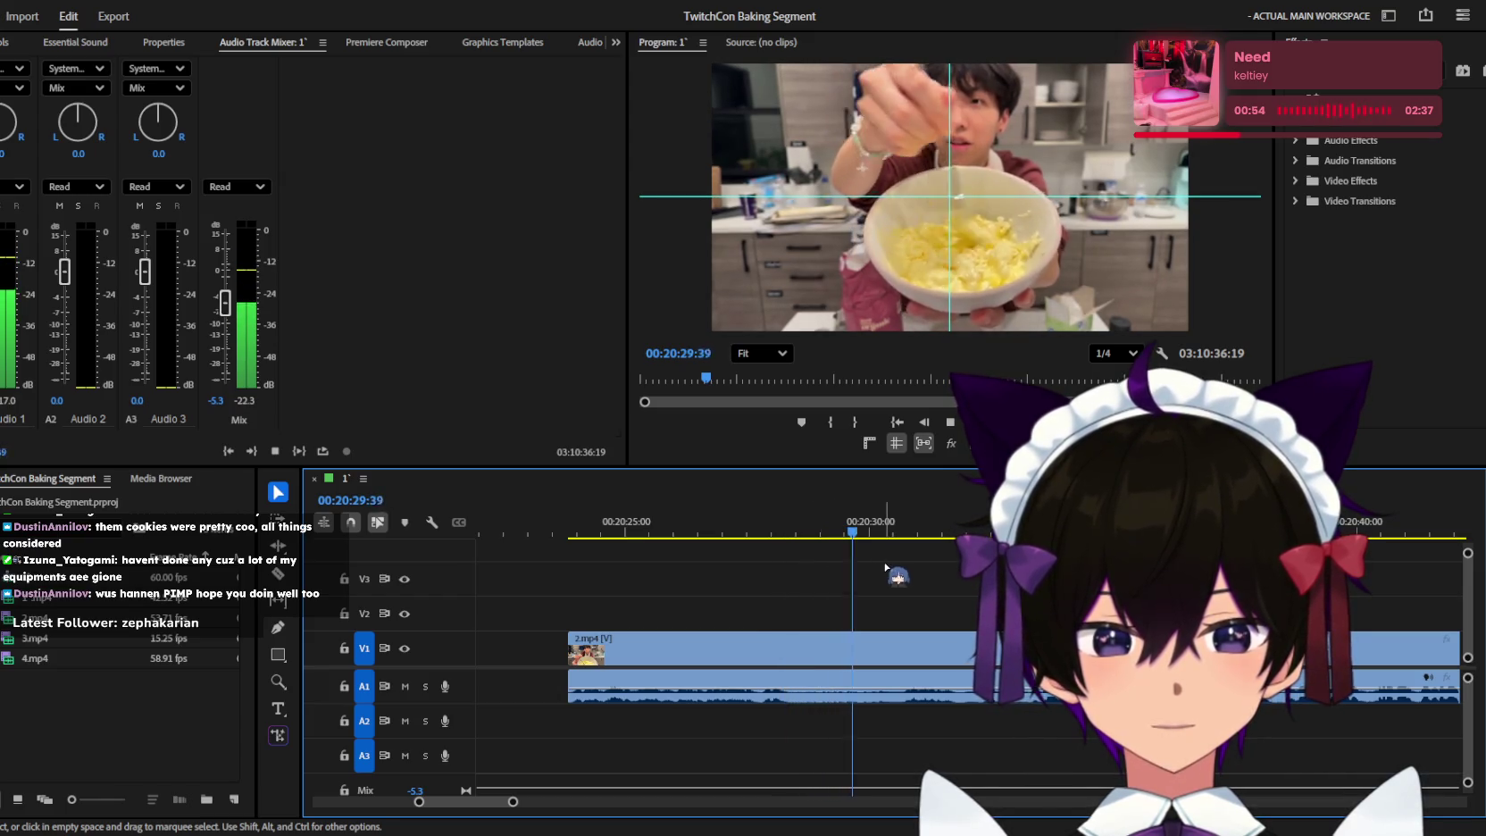
pyautogui.click(840, 529)
# Razor the 2.mp4 clip at that point and delete the unwanted part before the cut.
pyautogui.press('c')
pyautogui.click(811, 647)
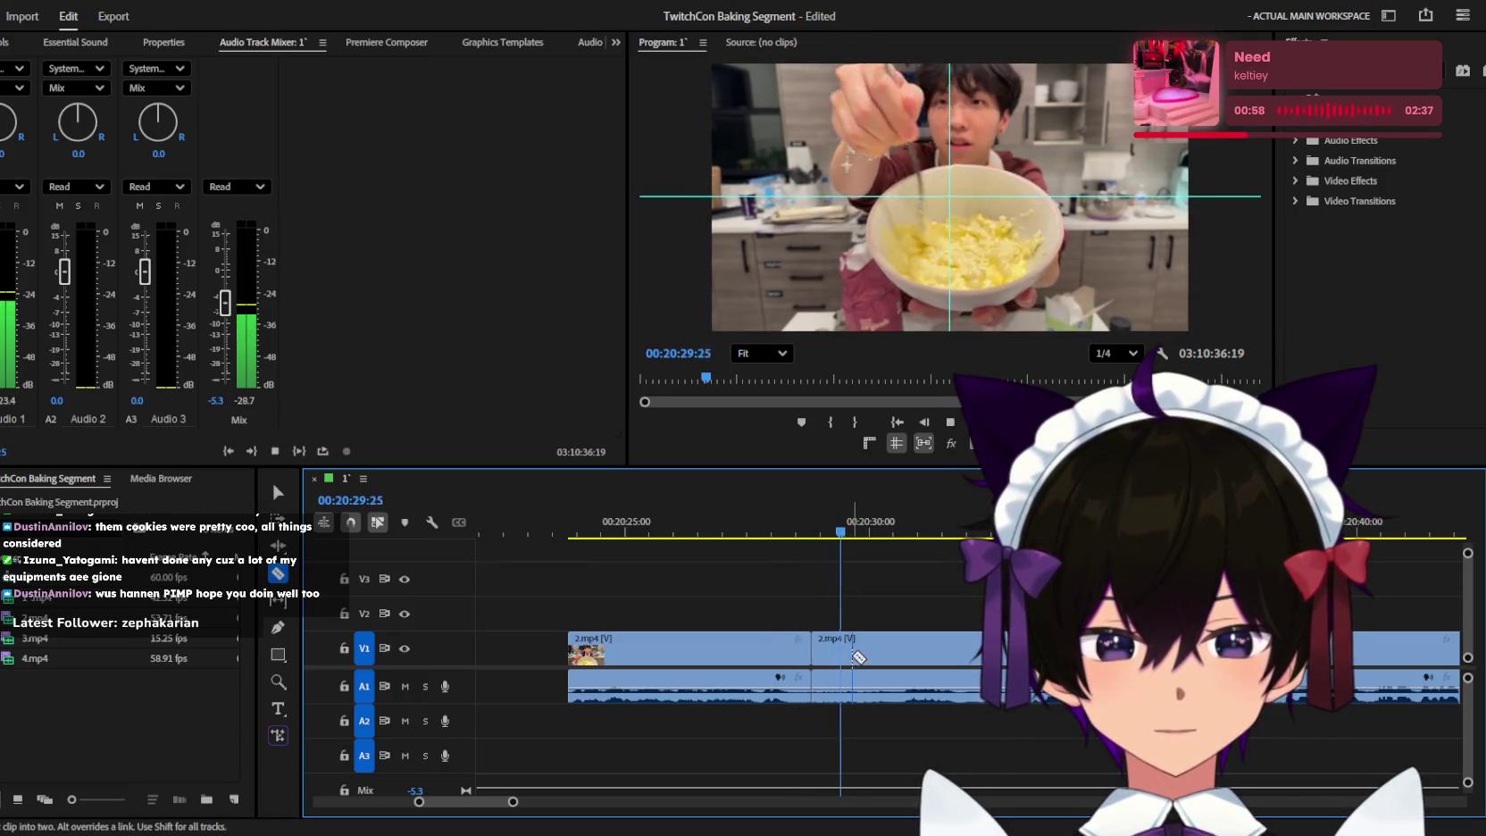
pyautogui.hotkey('ctrl', 'z')
pyautogui.click(836, 645)
pyautogui.press('v')
pyautogui.click(826, 647)
pyautogui.press('Delete')
# Play back the edit and review the short clip near 20:02.
pyautogui.press('space')
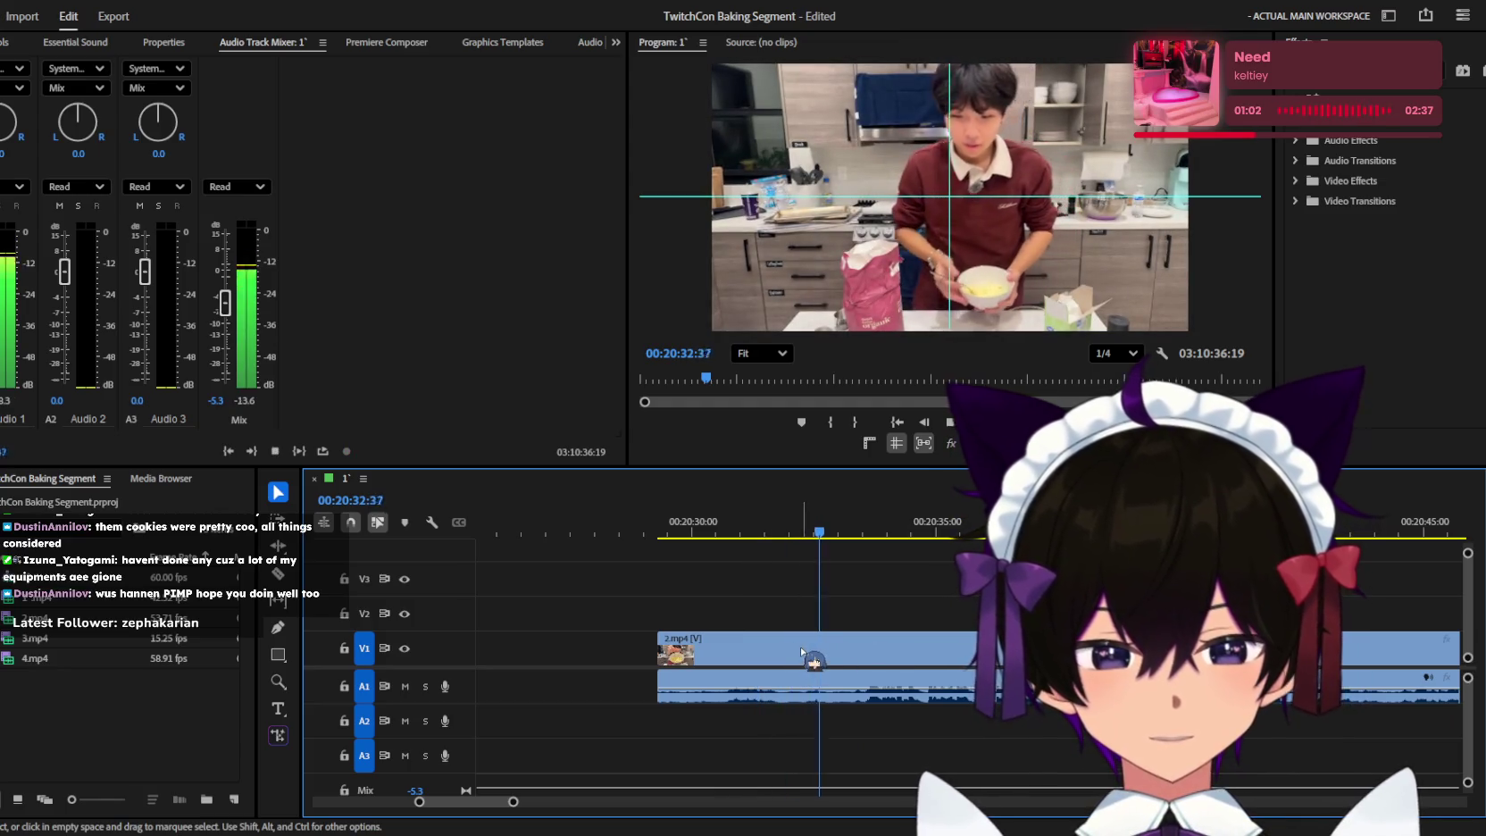
pyautogui.press('space')
pyautogui.scroll(-5, 724, 616)
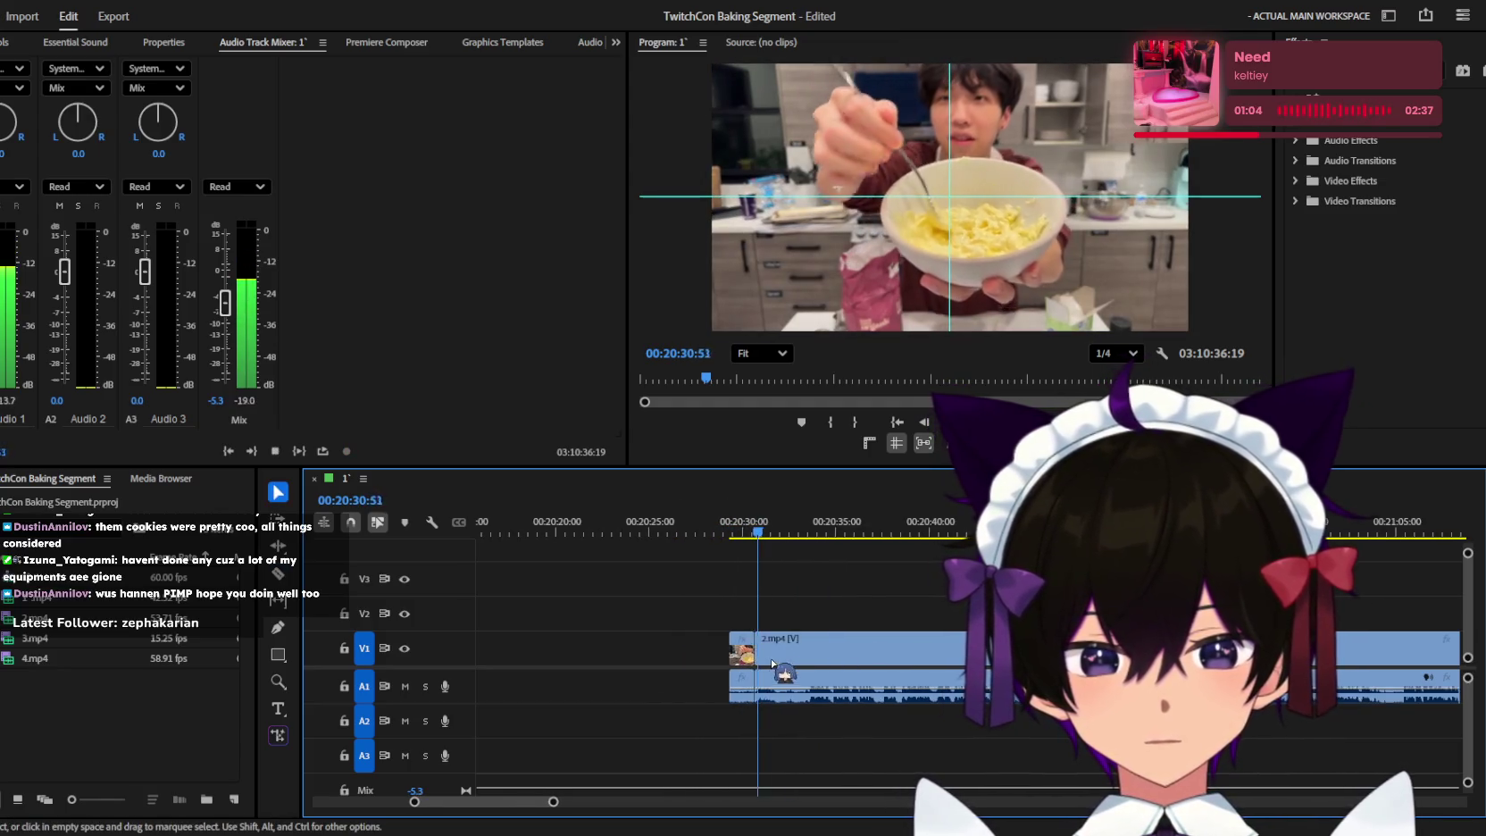
pyautogui.press('space')
pyautogui.click(726, 535)
pyautogui.press('space')
pyautogui.scroll(2, 746, 590)
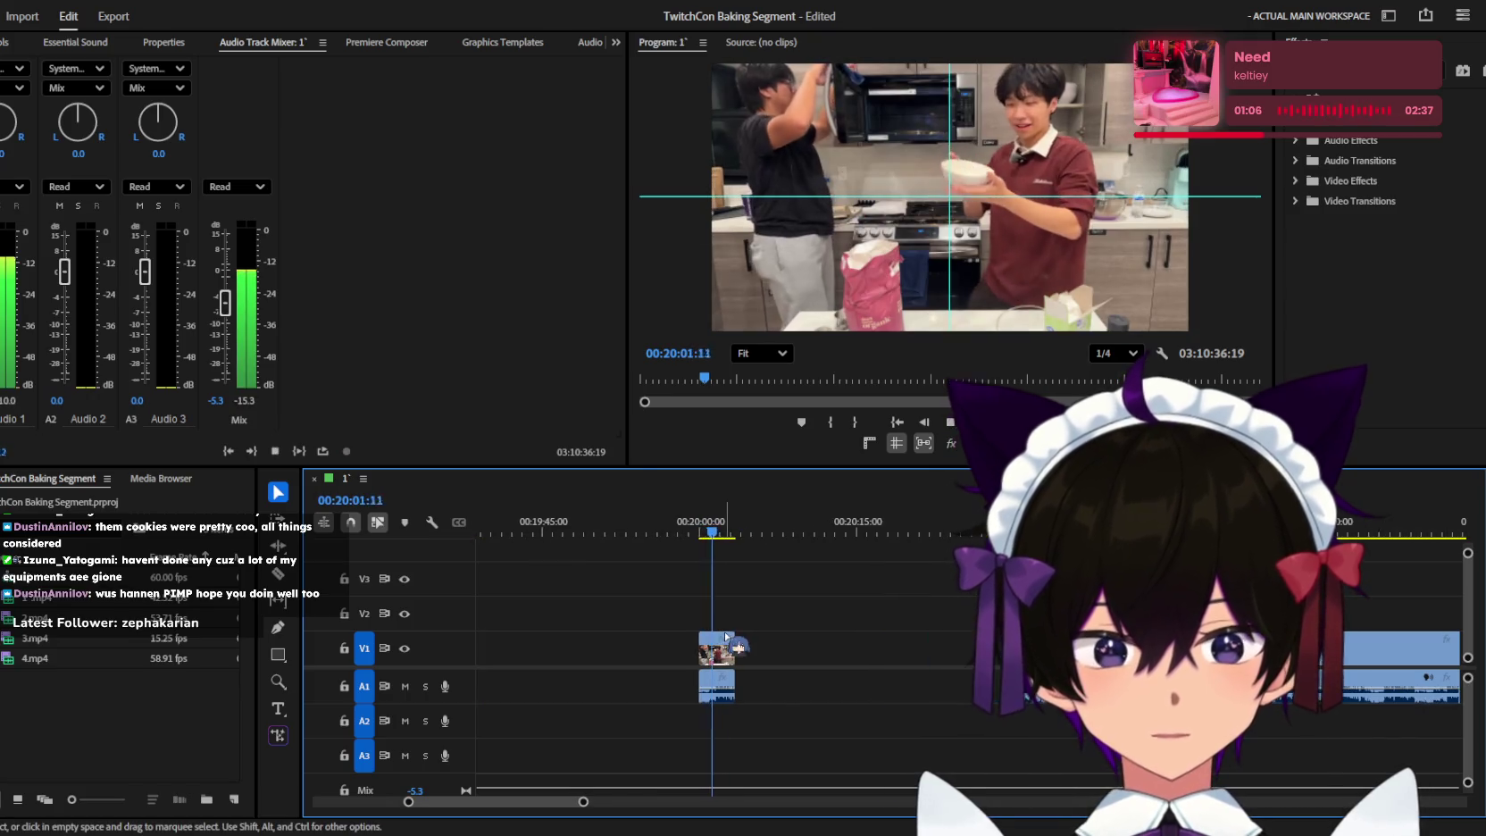
pyautogui.scroll(2, 771, 628)
pyautogui.scroll(-1, 791, 625)
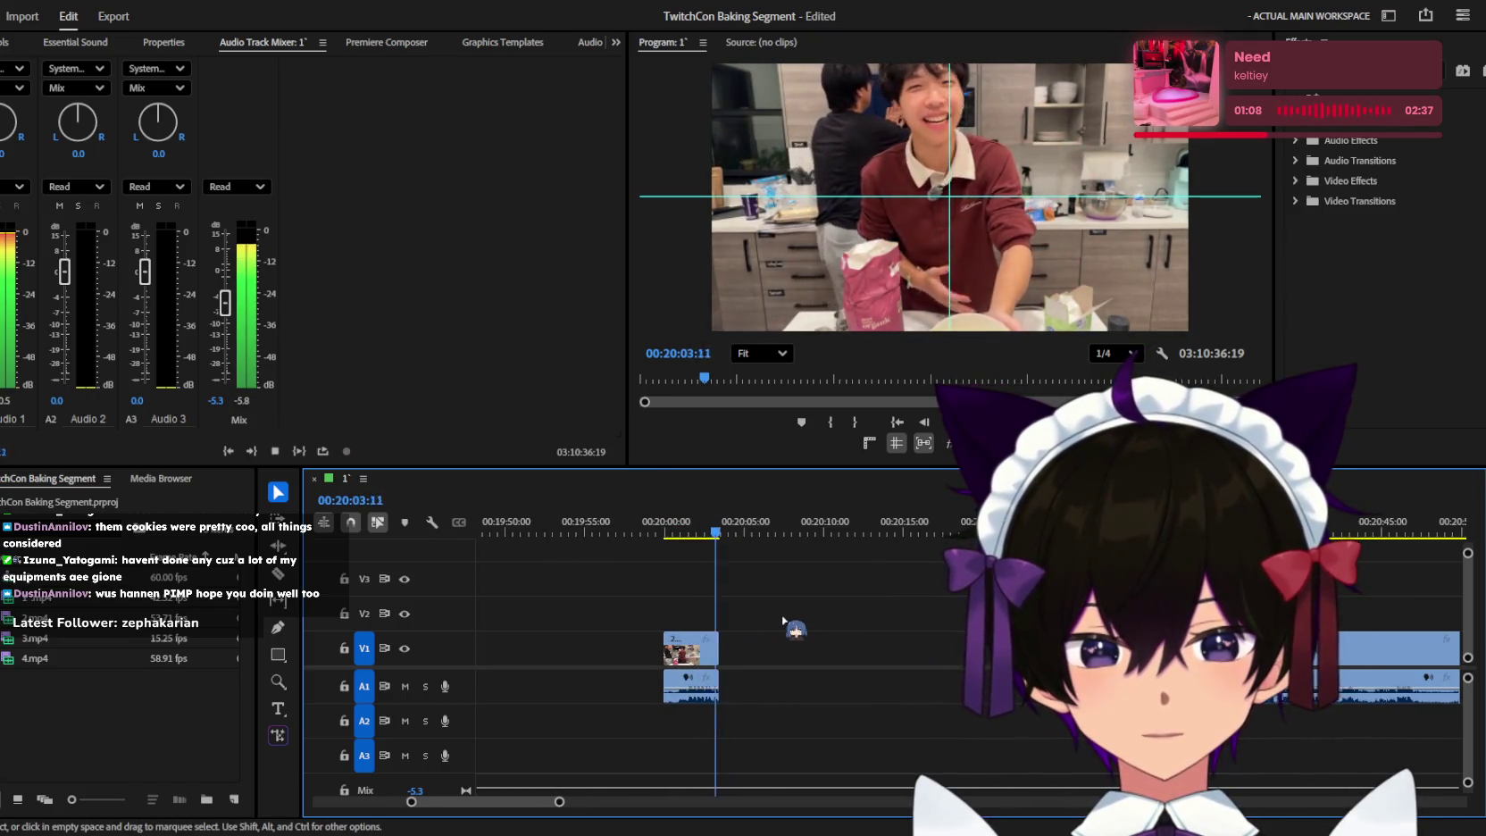
pyautogui.press('space')
# Extend the short clip's end to the right and split it at the playhead.
pyautogui.moveTo(739, 645); pyautogui.dragTo(877, 645)
pyautogui.press('space')
pyautogui.scroll(1, 754, 627)
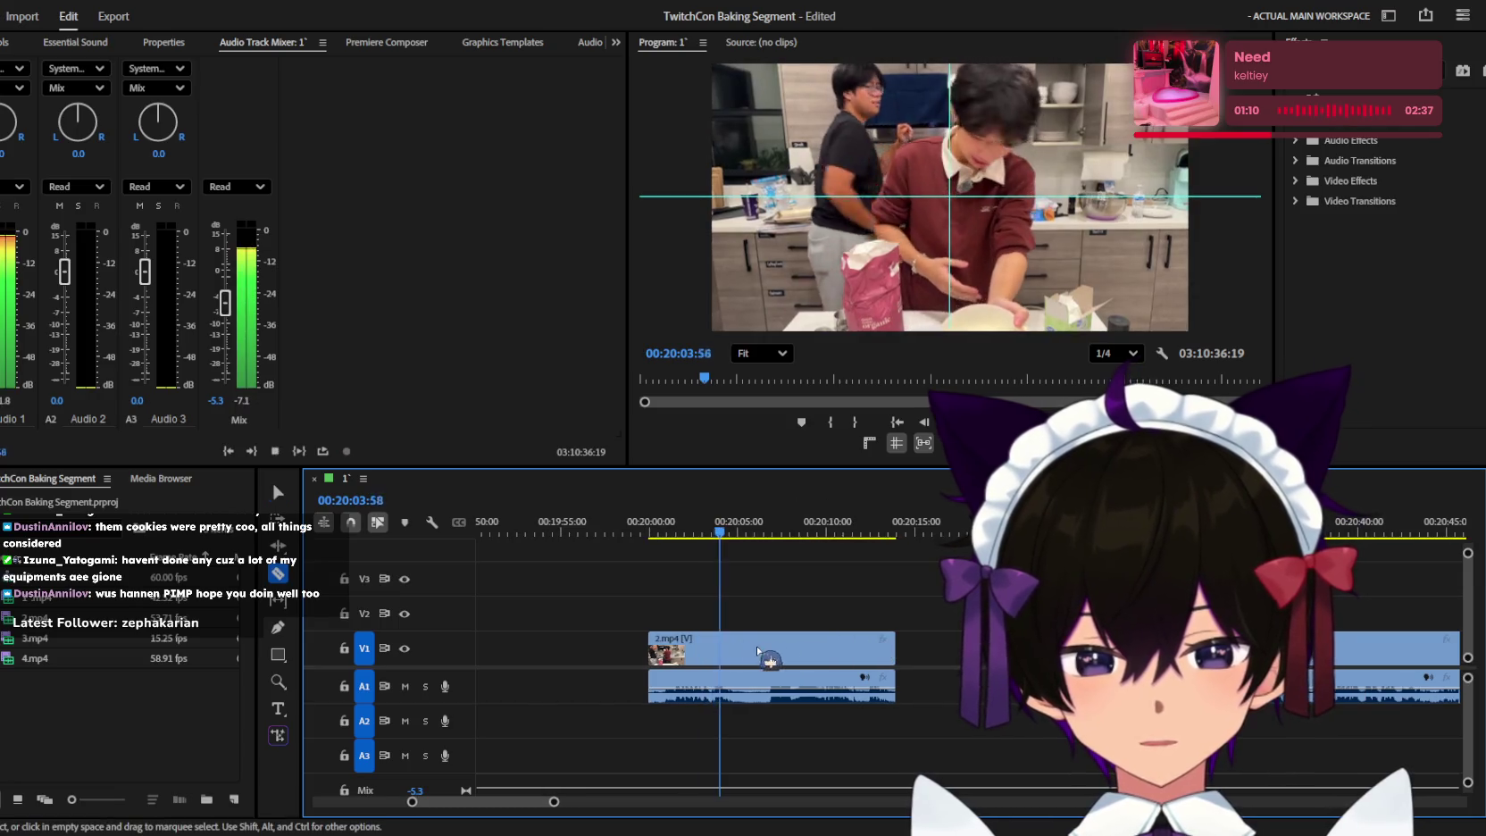
pyautogui.press('c')
pyautogui.click(742, 644)
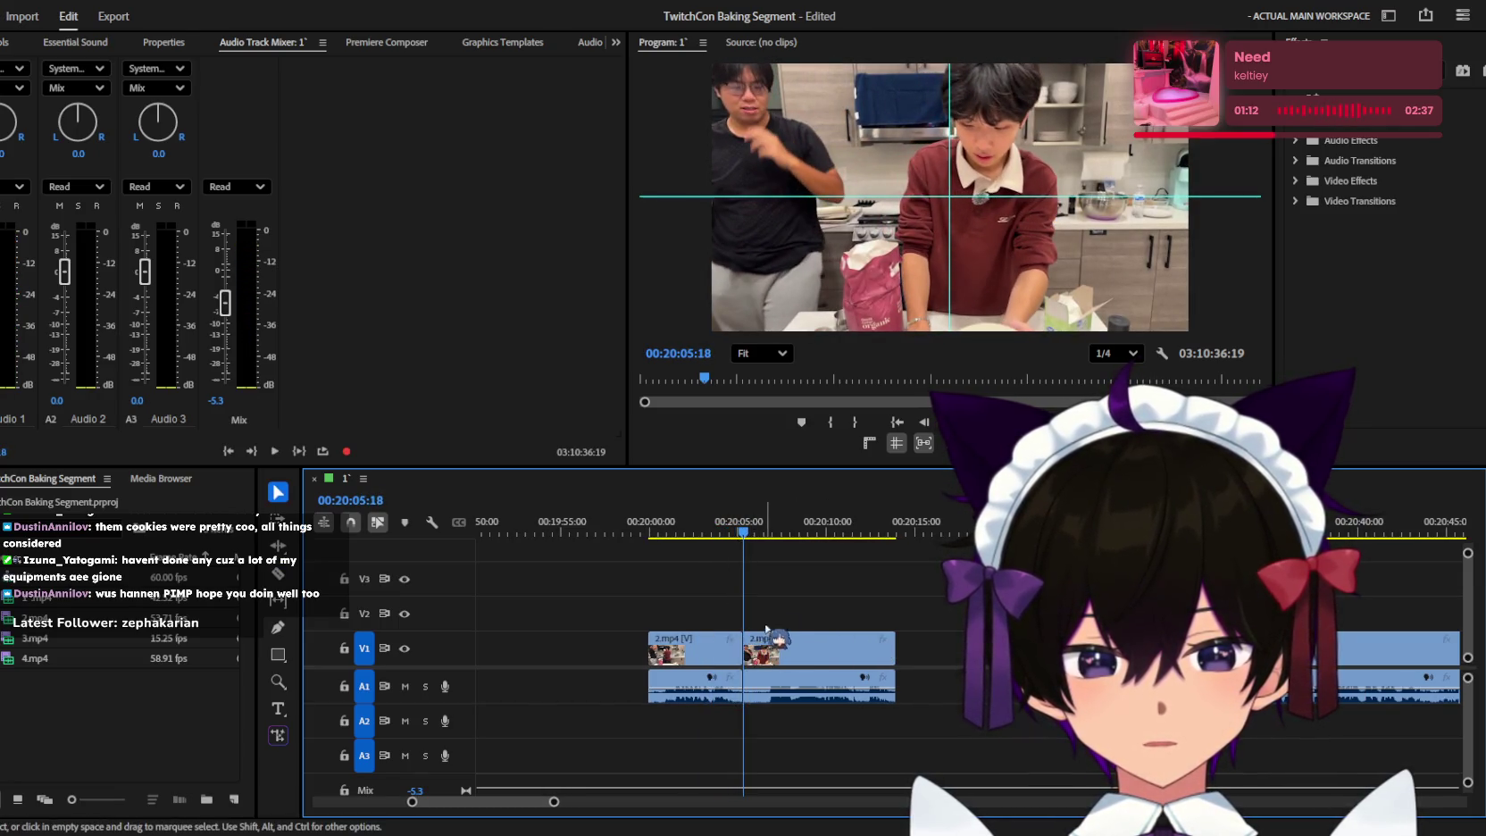
pyautogui.press('v')
# Cut out the short dead section after it and delete it.
pyautogui.press('=')
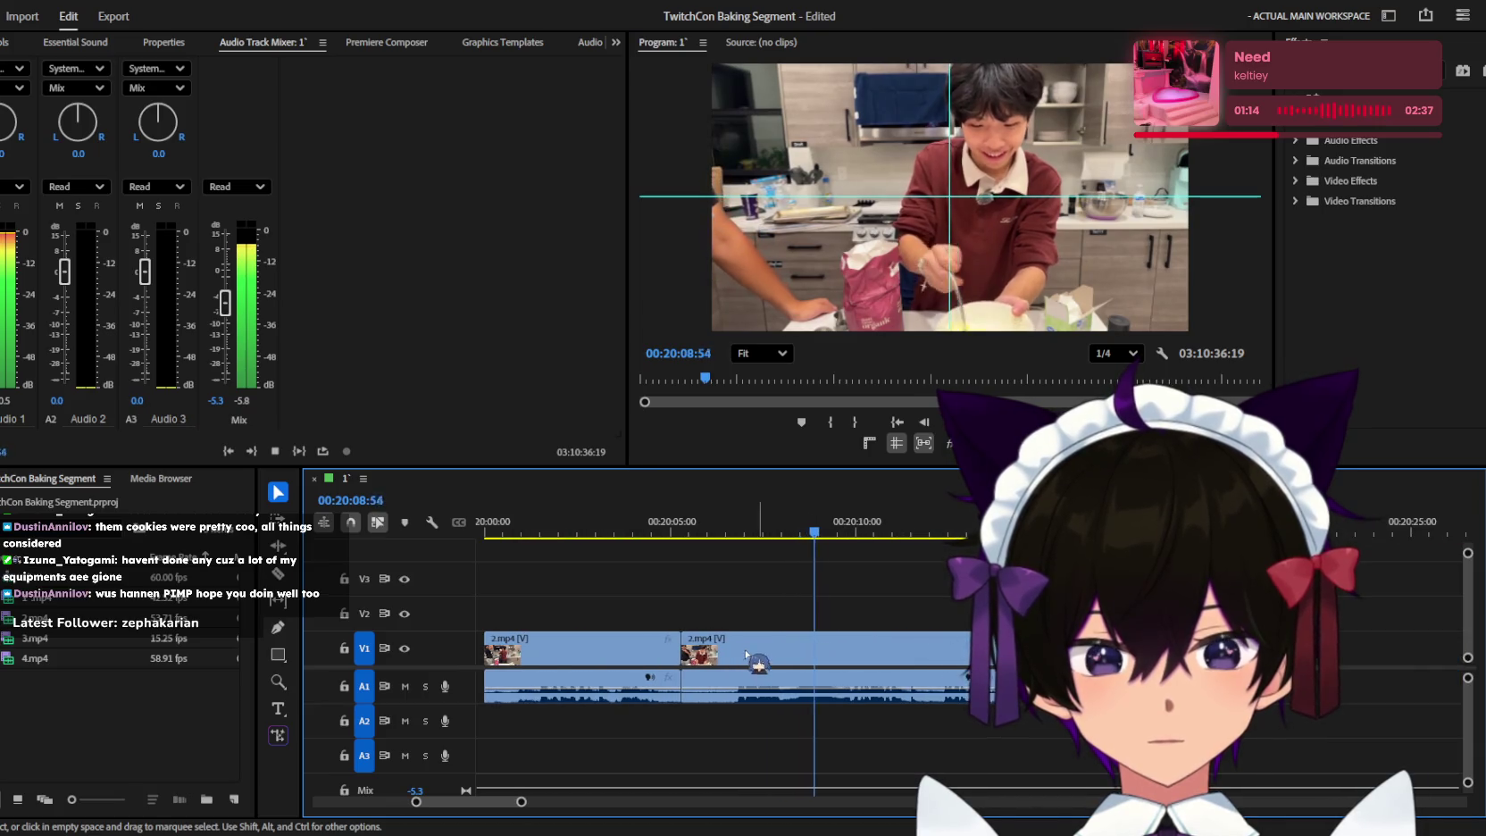
pyautogui.press('c')
pyautogui.click(734, 648)
pyautogui.press('v')
pyautogui.press('Delete')
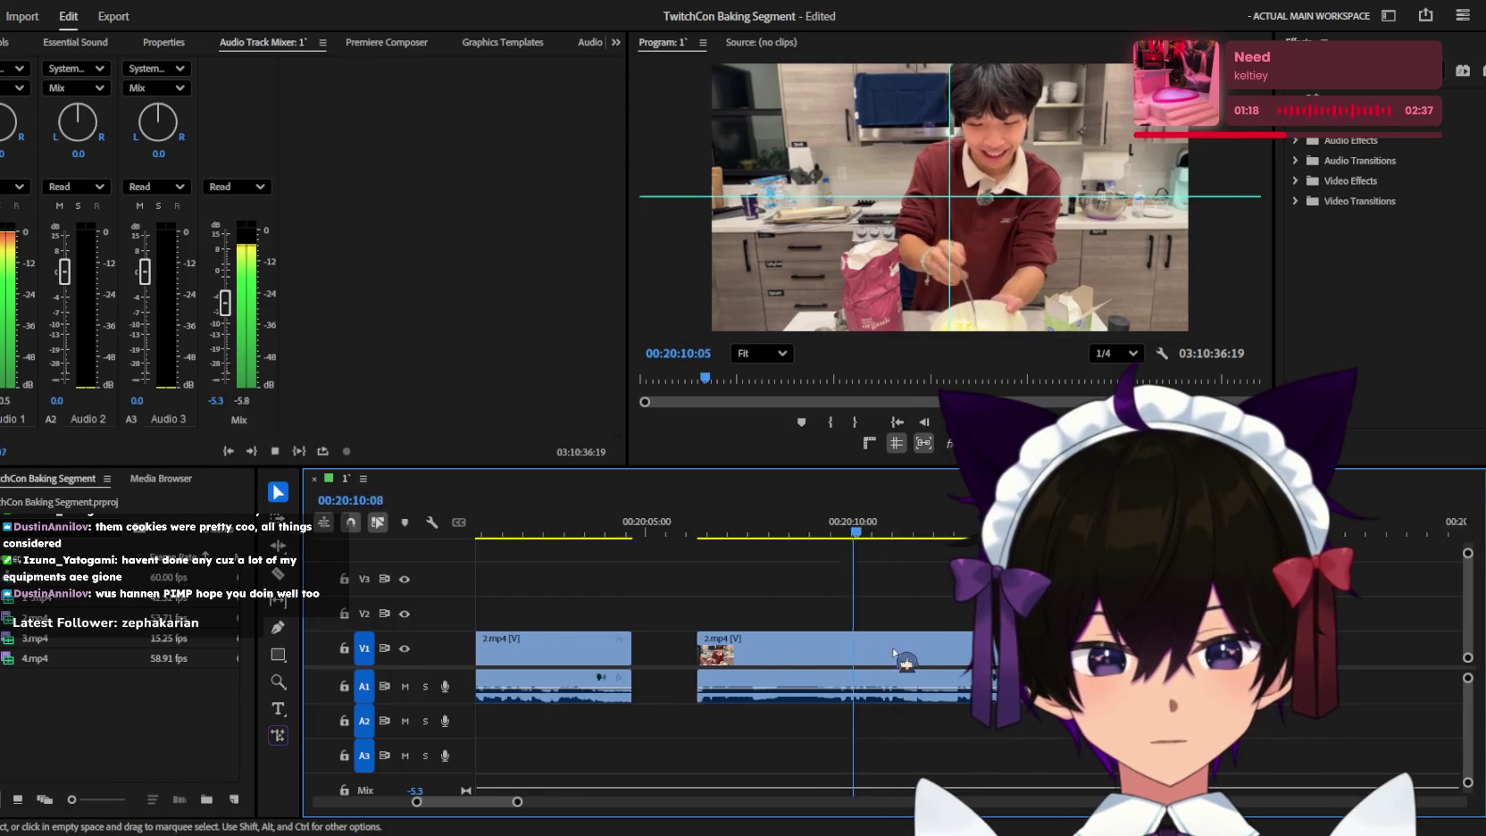
# Add another split further along the clip, then zoom out and resume playback.
pyautogui.press('=')
pyautogui.press('c')
pyautogui.click(926, 650)
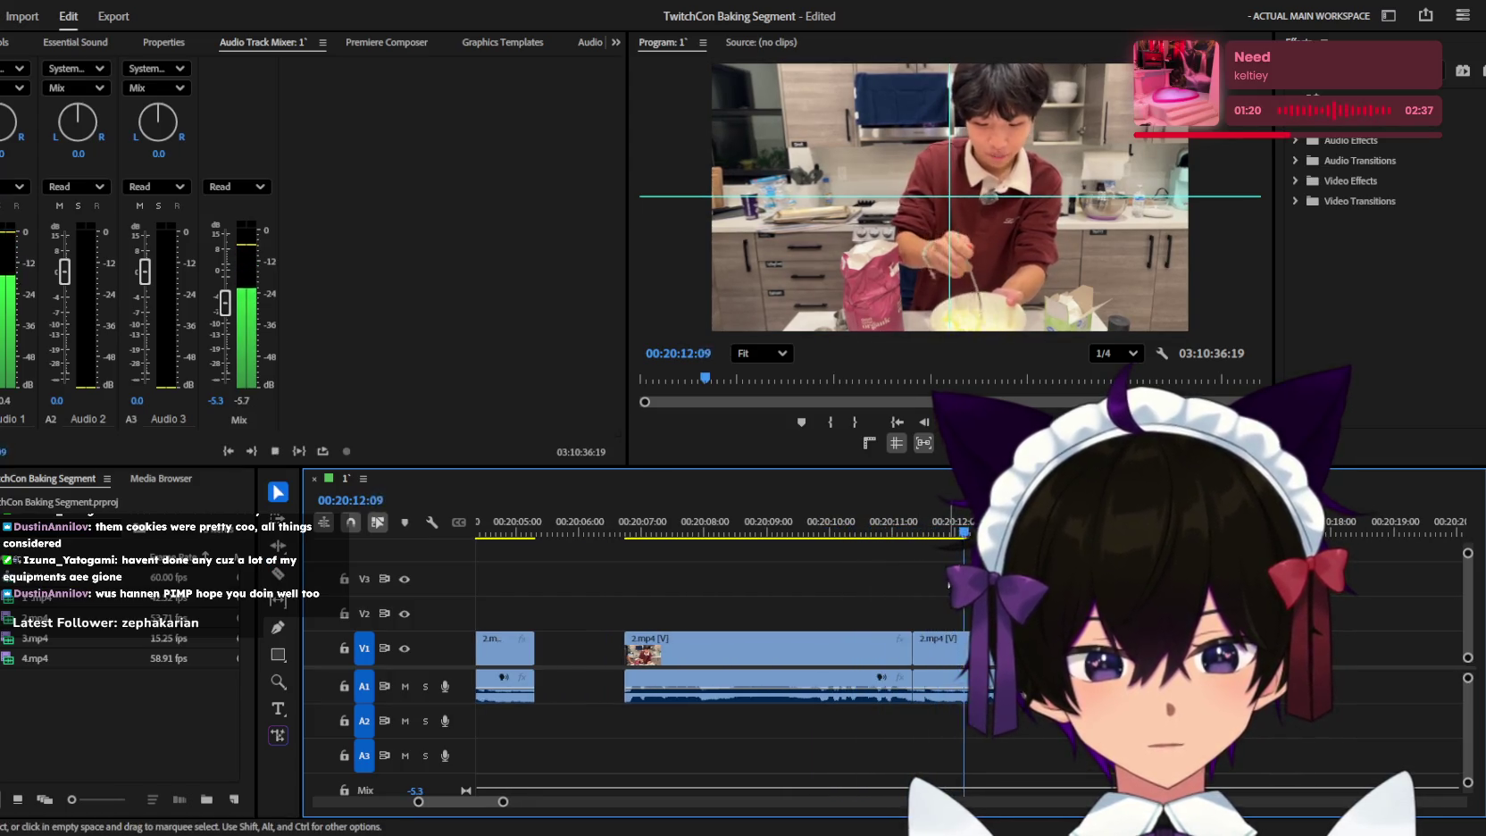
pyautogui.press('v')
pyautogui.press('-')
pyautogui.click(810, 534)
pyautogui.press('-')
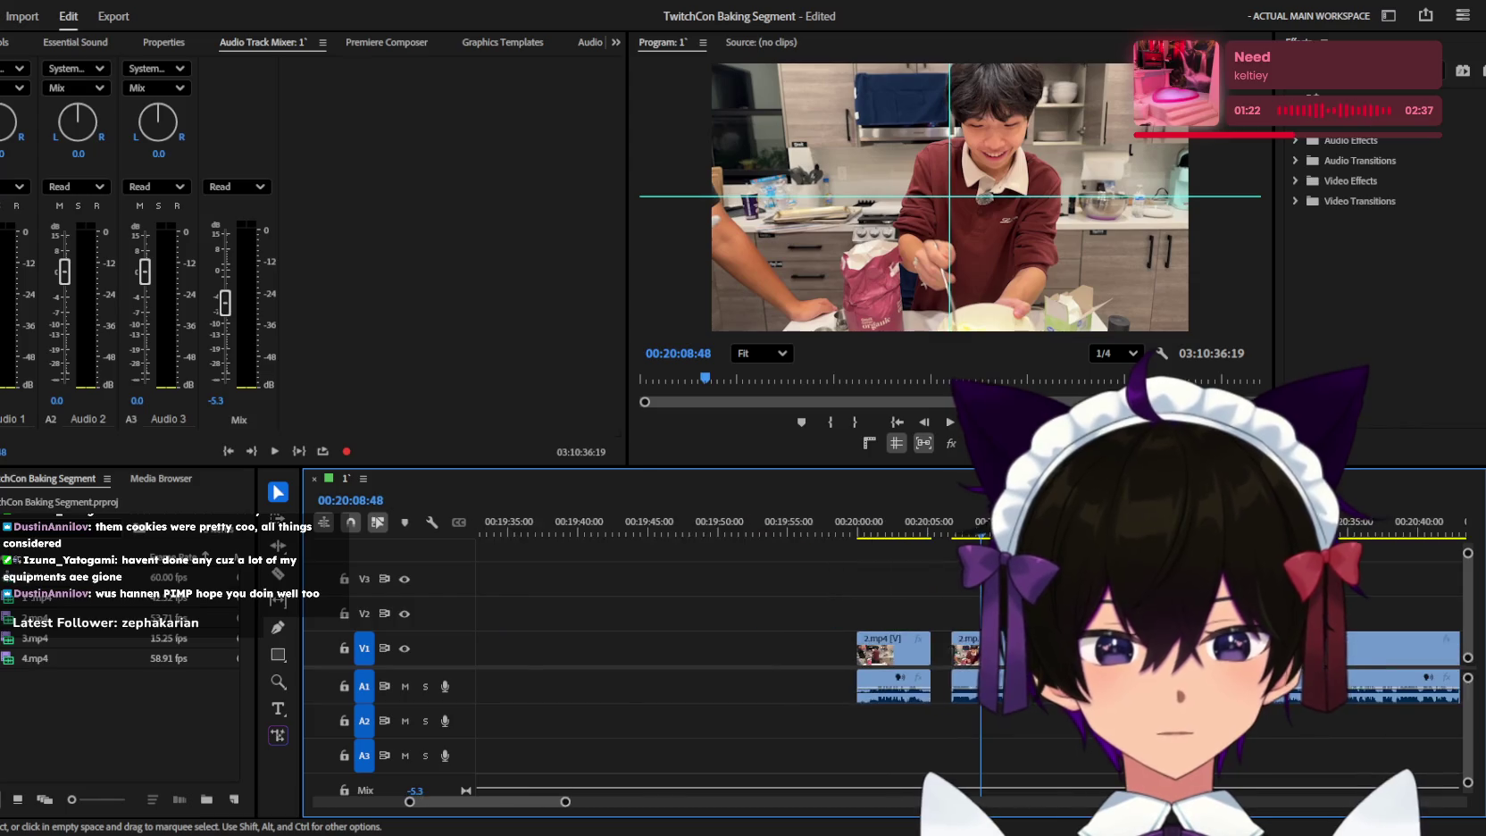
pyautogui.press('-')
pyautogui.press('space')
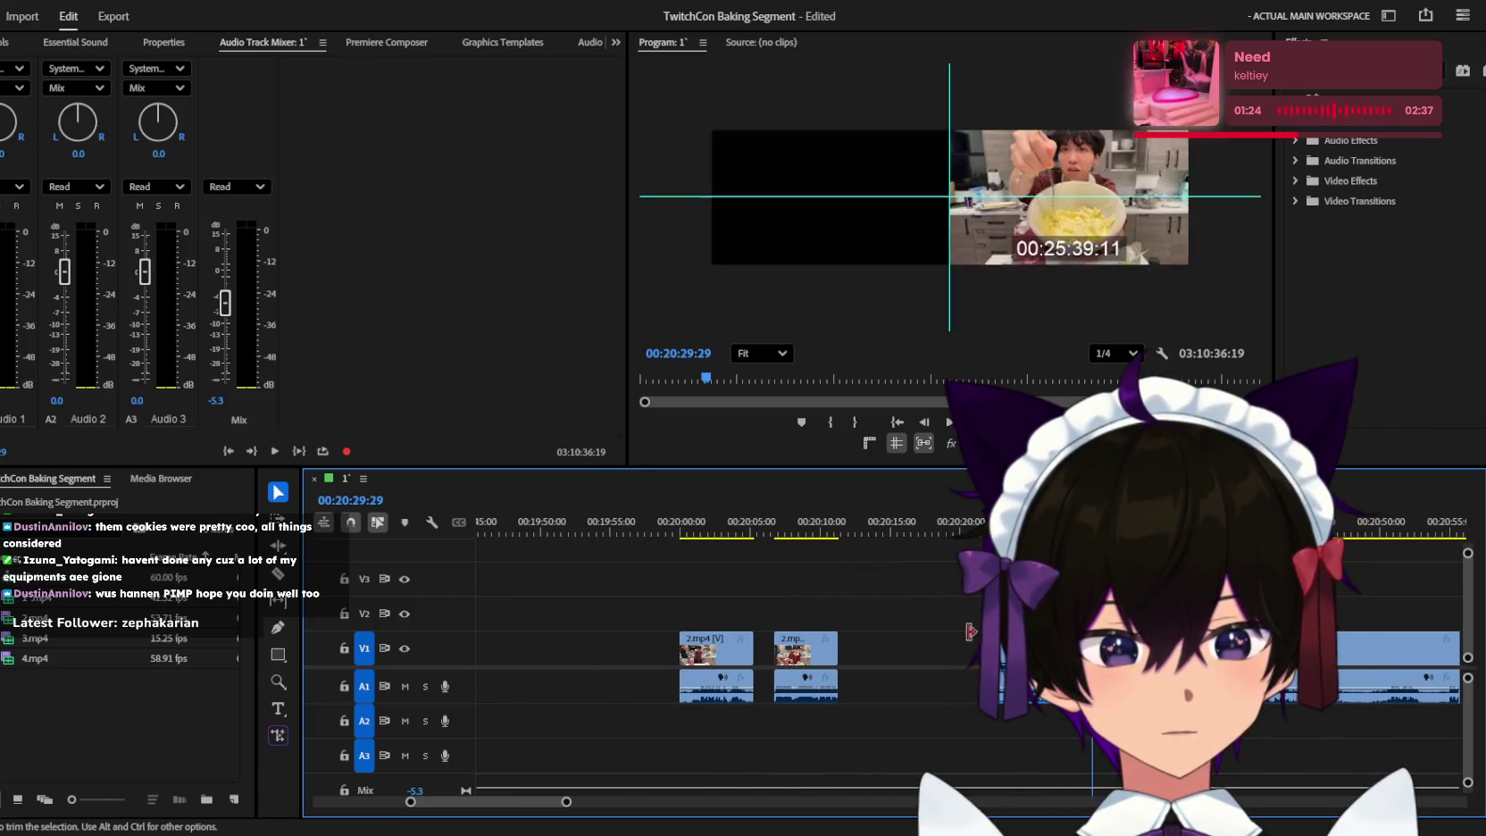
# Extend the next 2.mp4 clip's start earlier and play it back.
pyautogui.press('Down')
pyautogui.moveTo(959, 654); pyautogui.dragTo(849, 650)
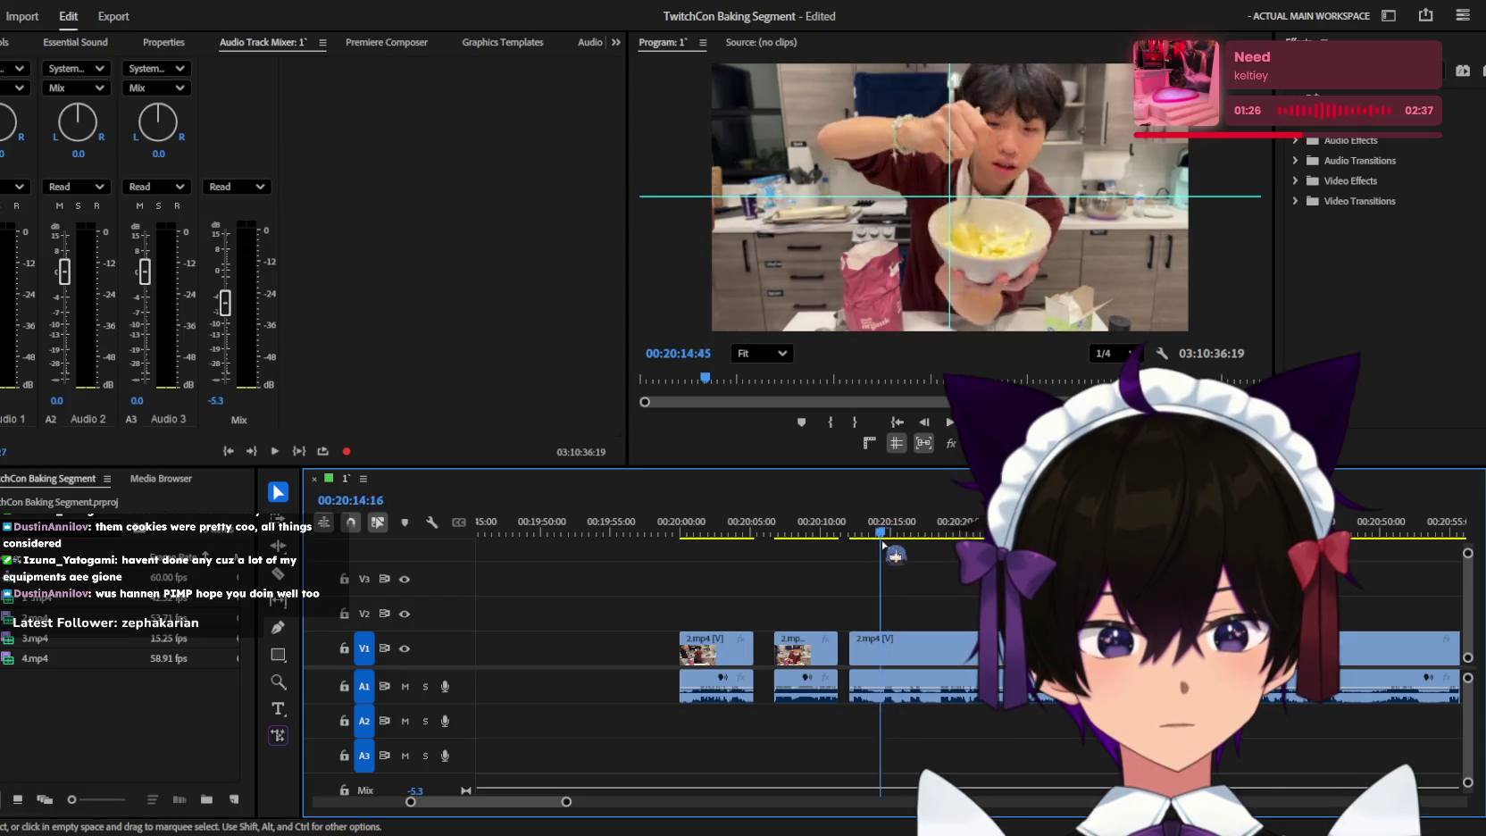
pyautogui.moveTo(857, 534)
pyautogui.mouseDown()
pyautogui.moveTo(916, 534)
pyautogui.moveTo(825, 536)
pyautogui.mouseUp()
pyautogui.press('space')
pyautogui.press('=')
pyautogui.press('=')
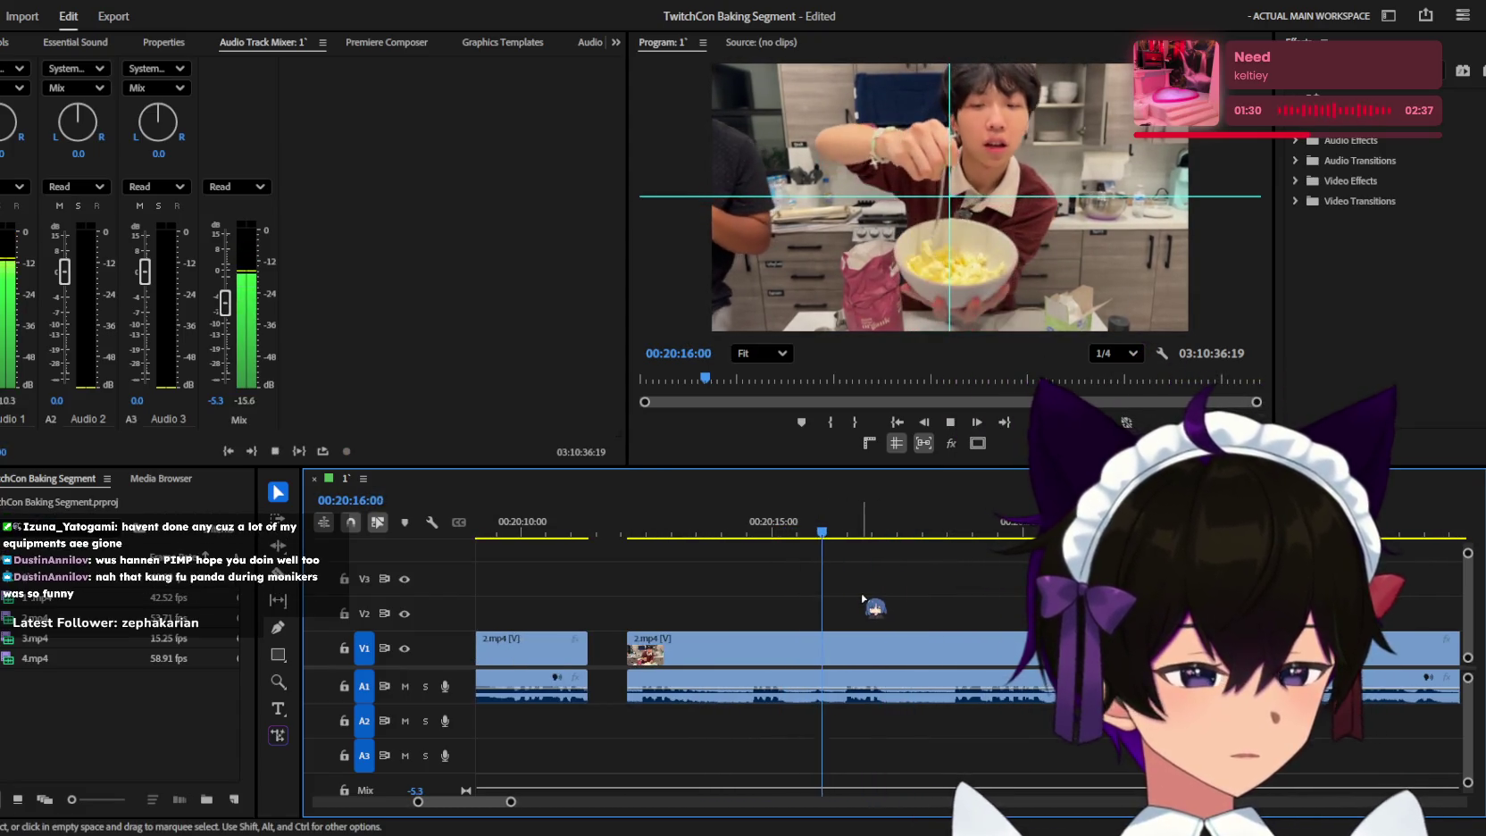
pyautogui.scroll(1, 951, 603)
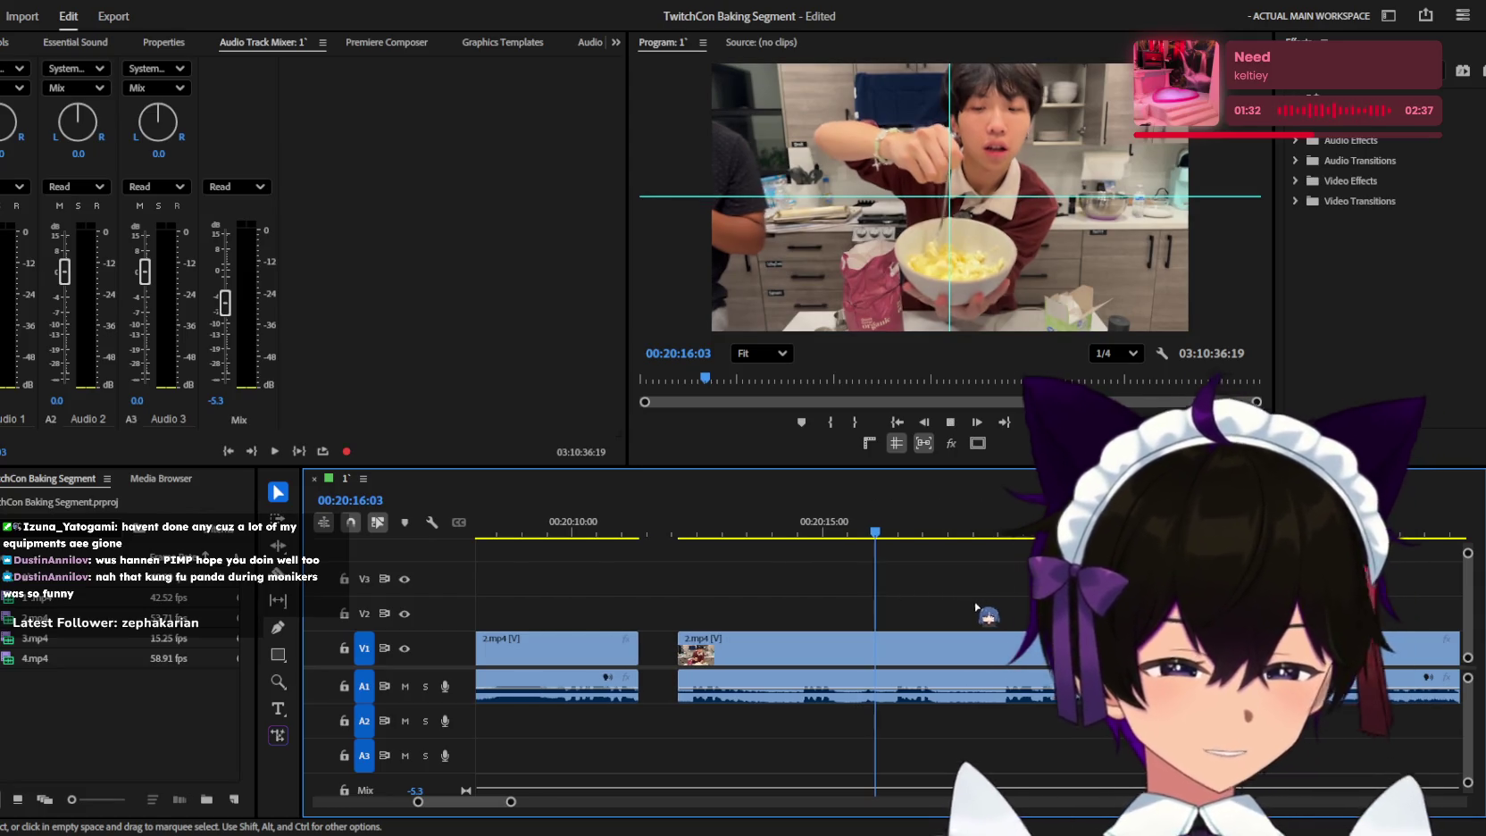
pyautogui.press('space')
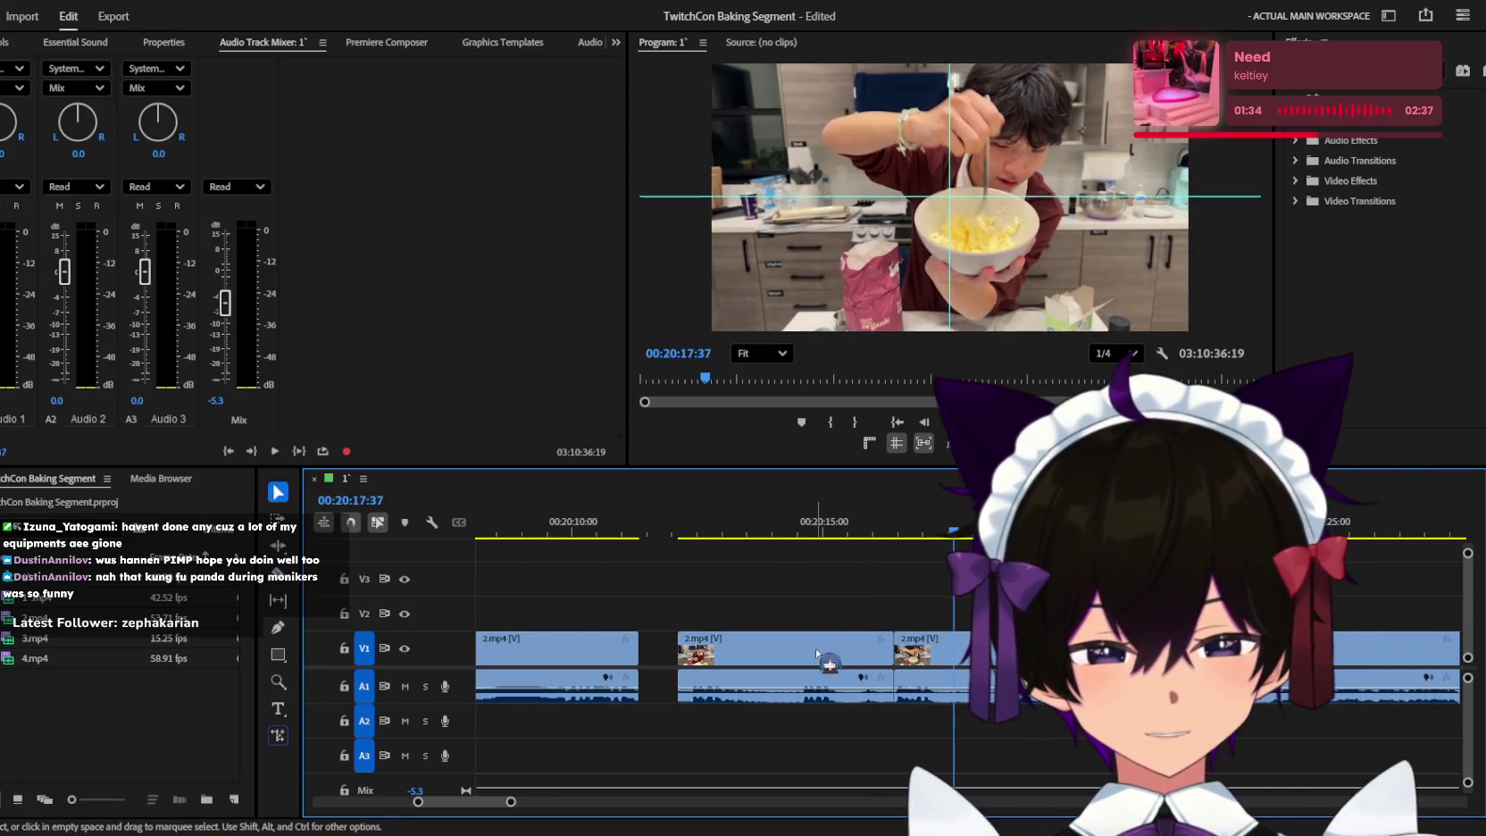
# Trim the dead time off the second clip's start and review the result.
pyautogui.moveTo(678, 647); pyautogui.dragTo(894, 647)
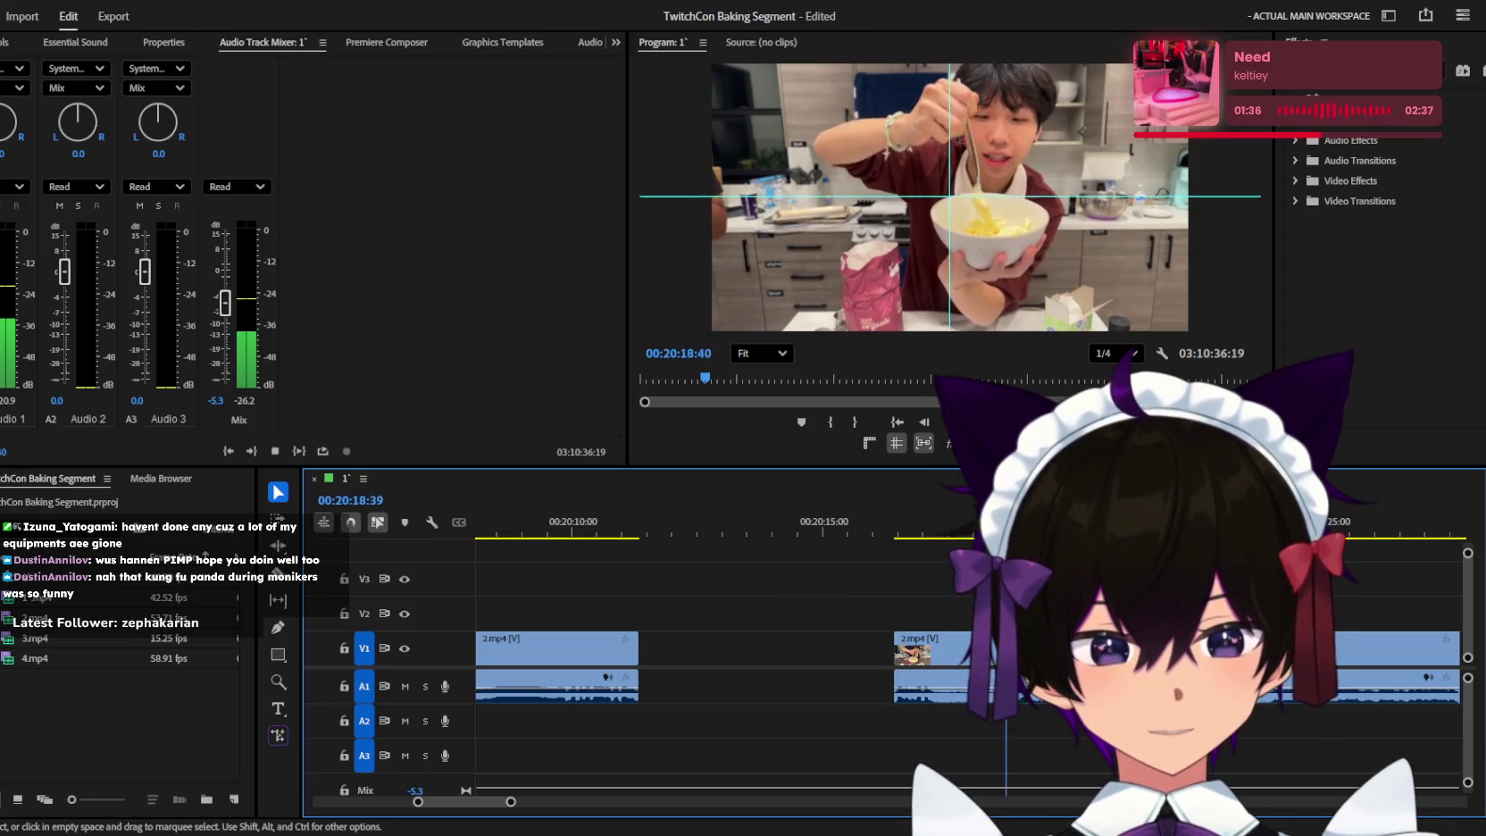
pyautogui.scroll(2, 768, 607)
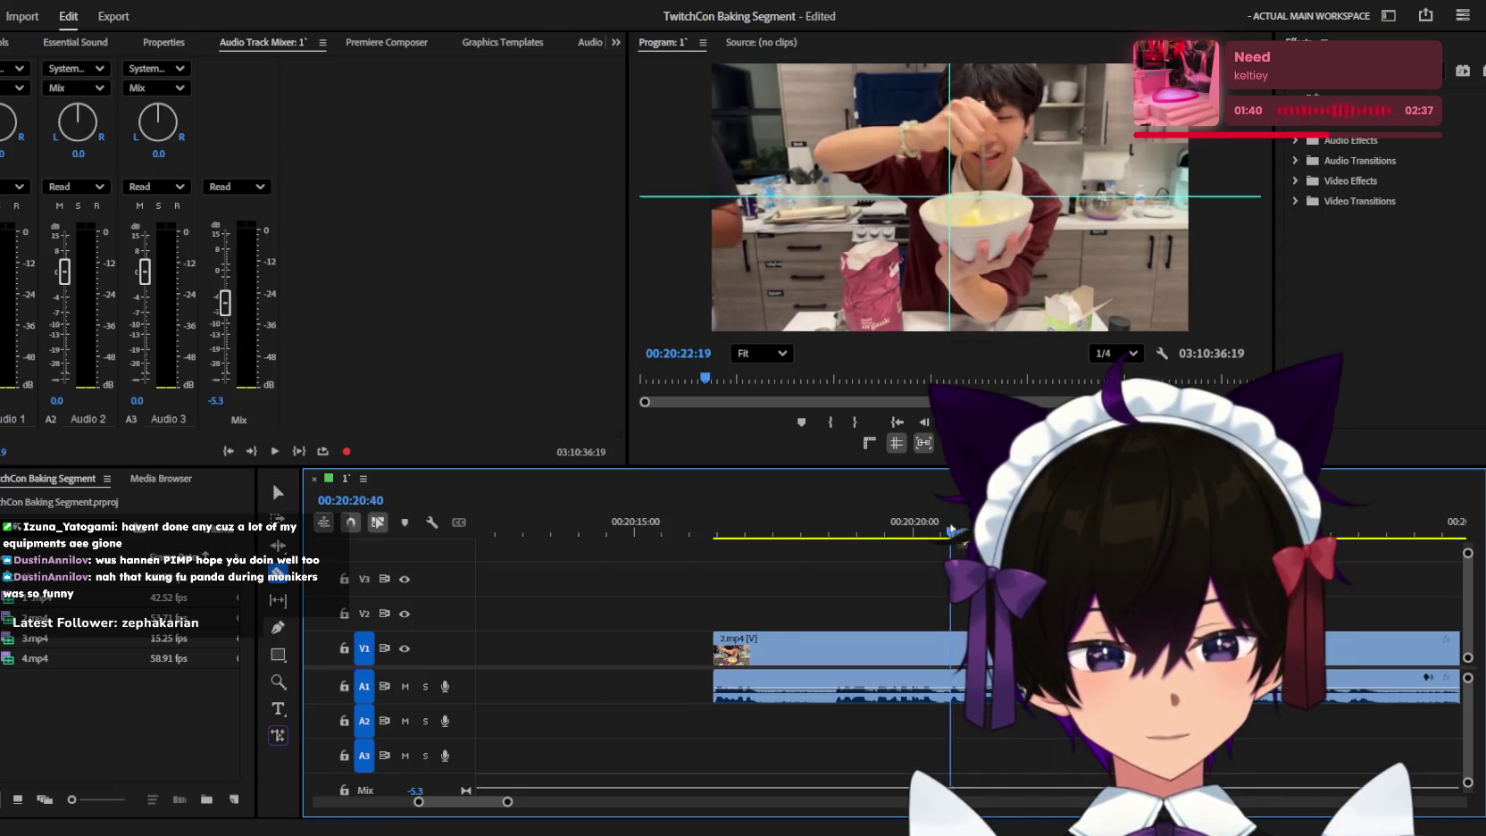
pyautogui.scroll(1, 898, 607)
pyautogui.scroll(1, 898, 607)
pyautogui.press('space')
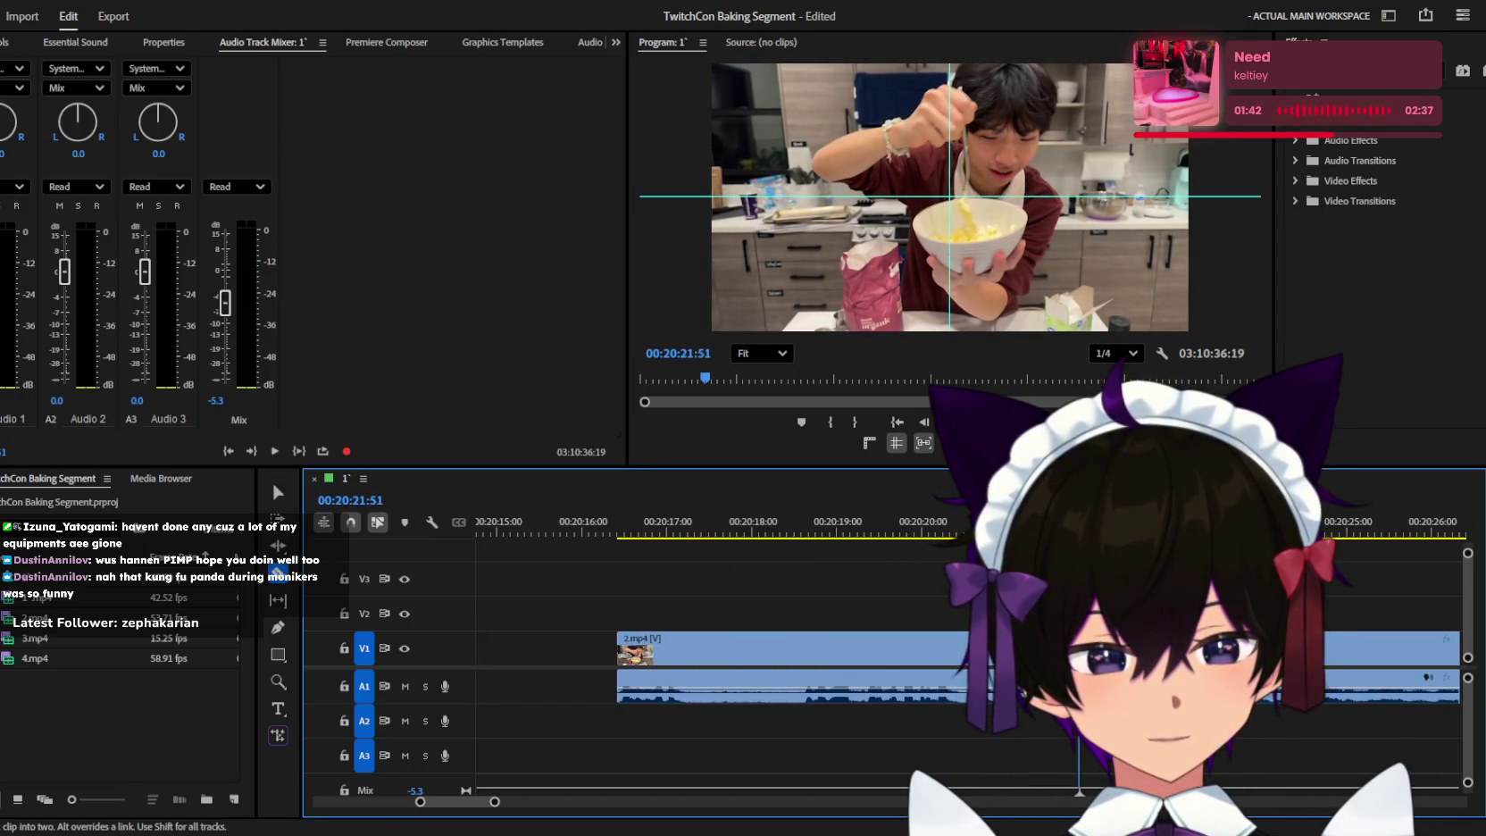
pyautogui.press('v')
pyautogui.press('-')
pyautogui.press('space')
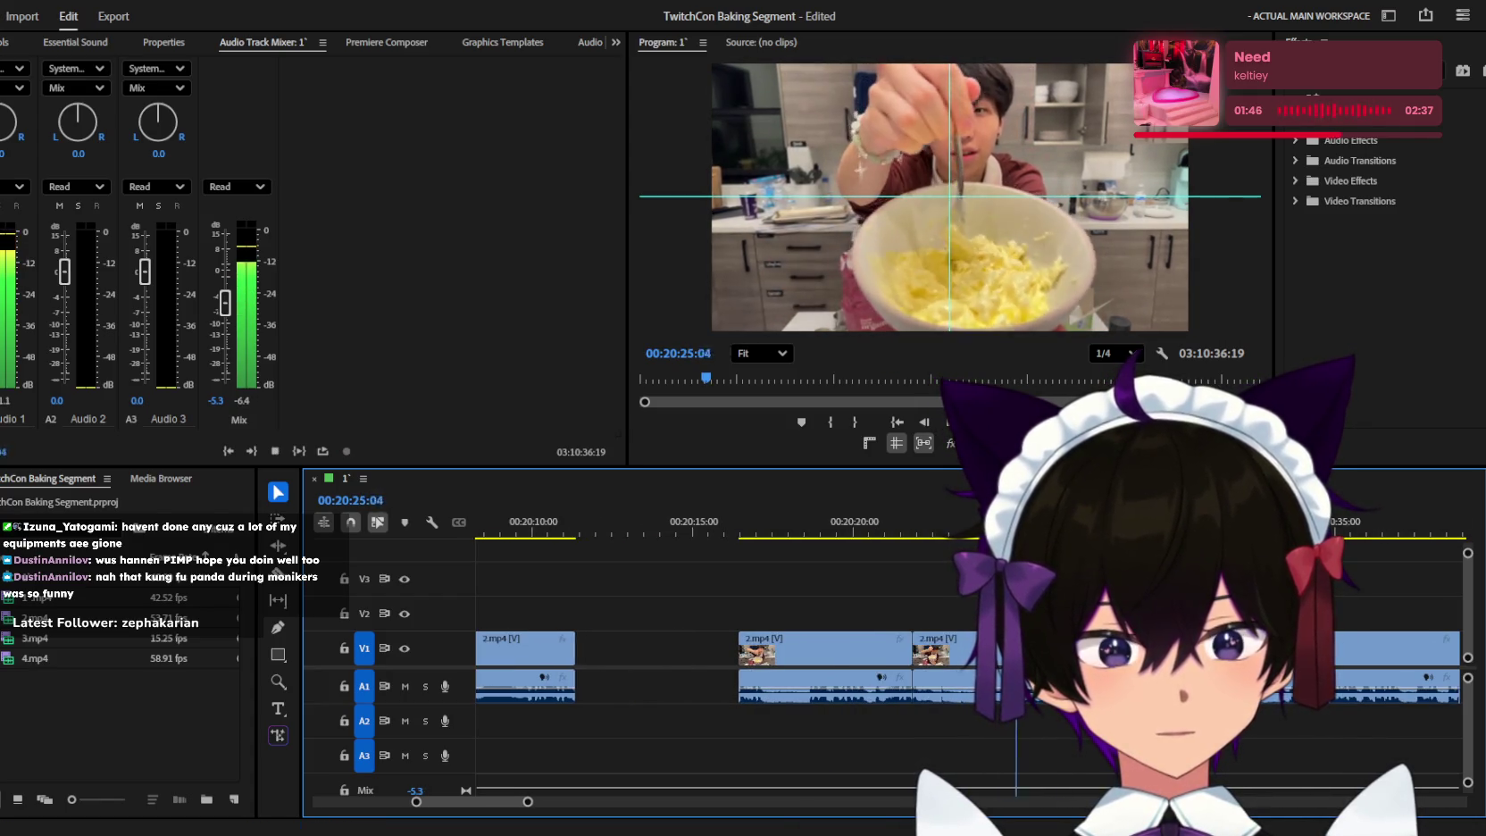
pyautogui.press('space')
# Find the cut point with J/L playback and delete the stretch of dead footage.
pyautogui.press('=')
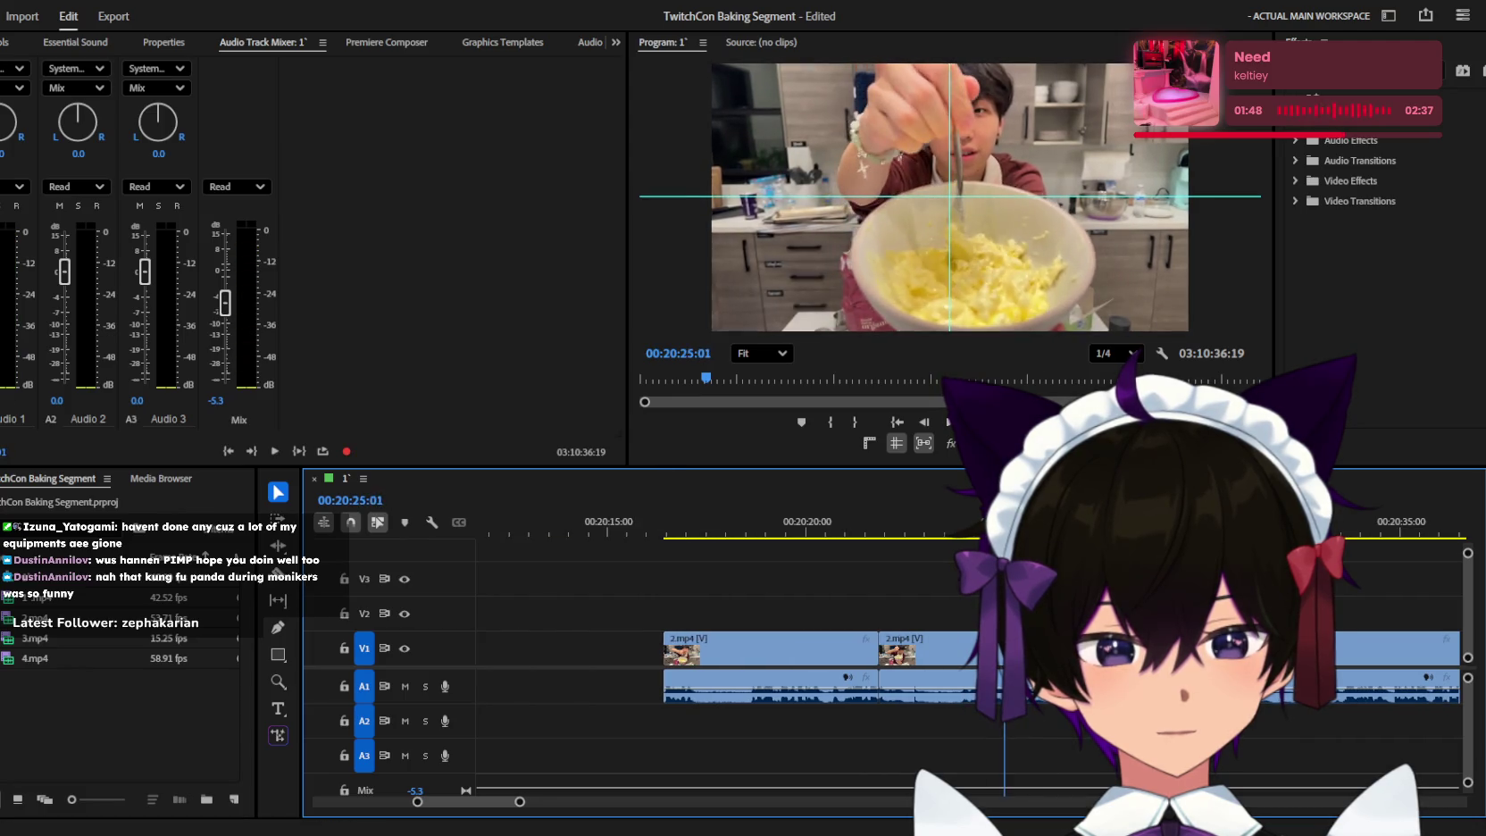
pyautogui.press('space')
pyautogui.press('space')
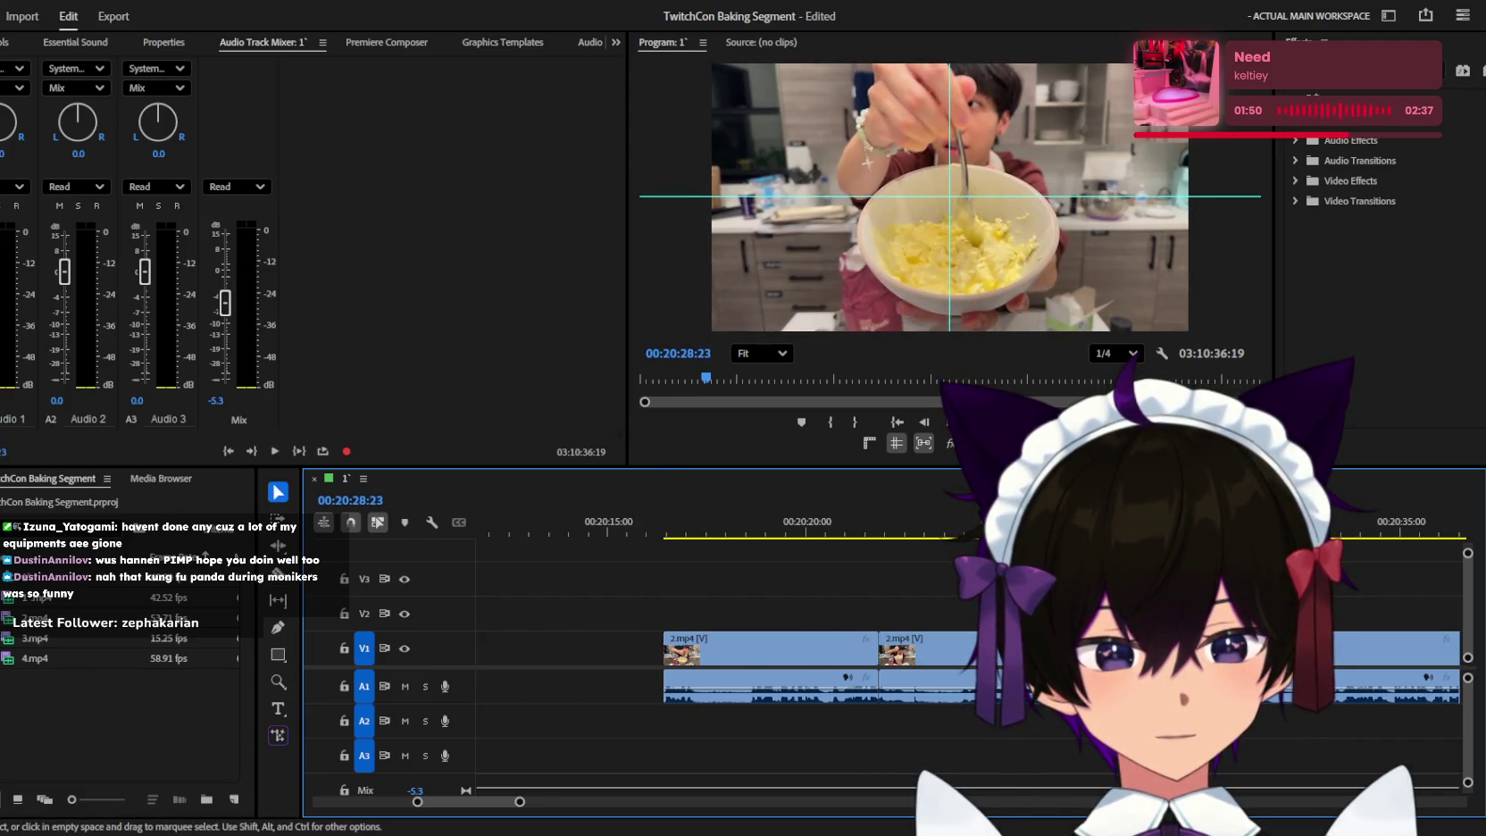
pyautogui.press('j')
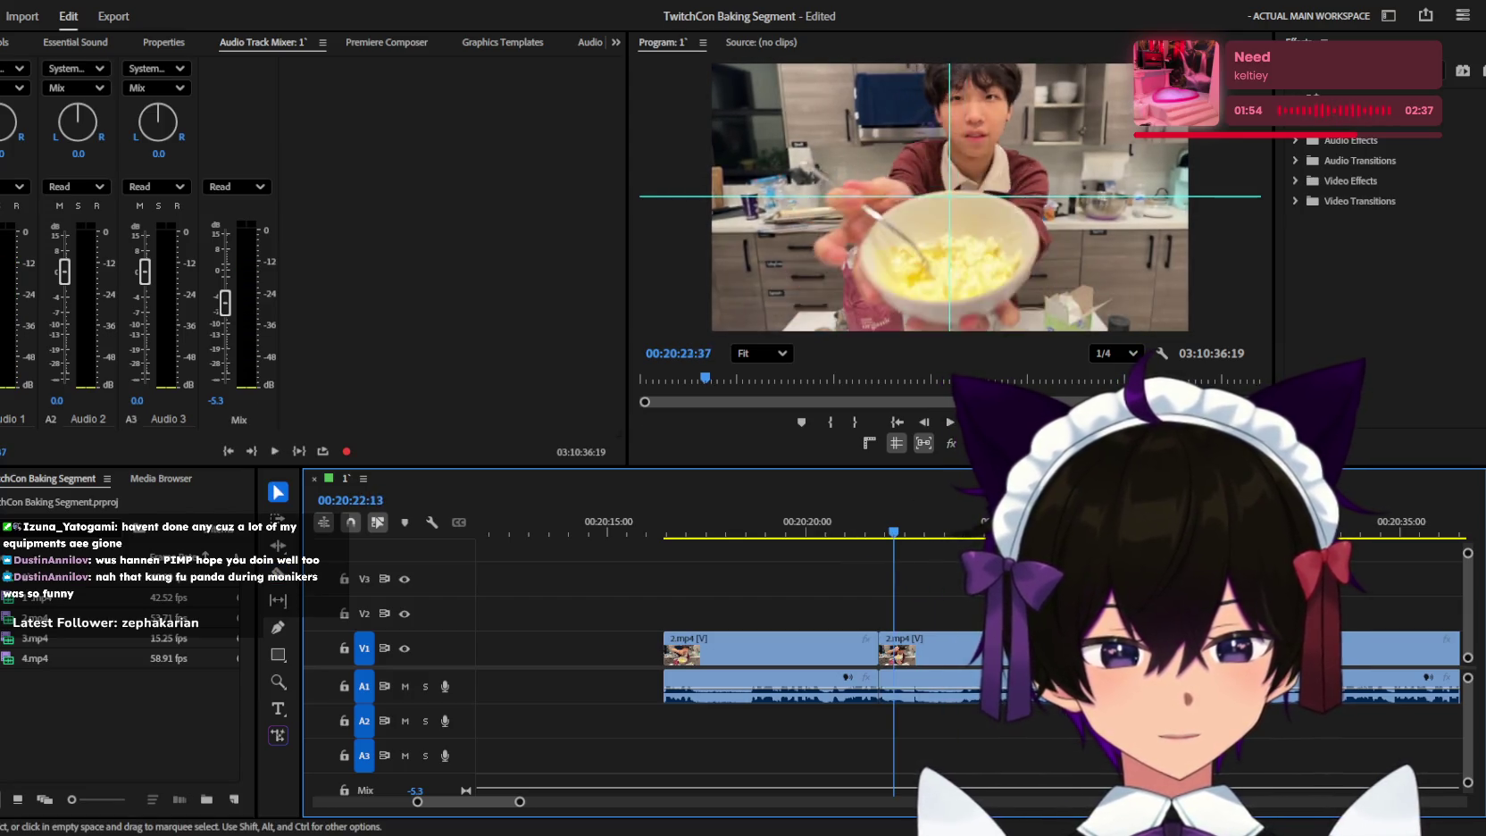
pyautogui.press('Delete')
pyautogui.press('l')
pyautogui.press('l')
pyautogui.press('l')
pyautogui.press('-')
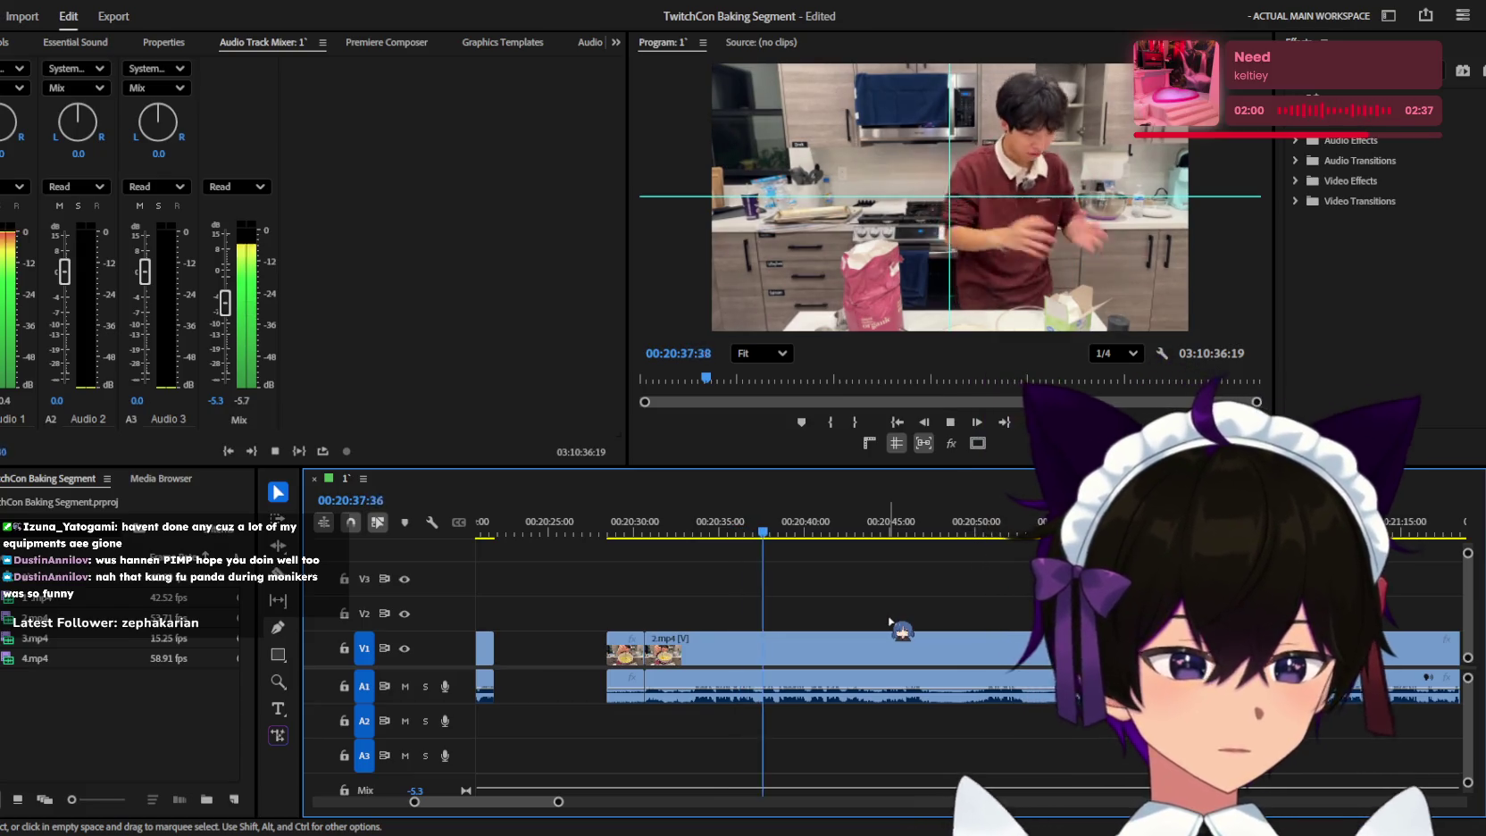
pyautogui.press('j')
pyautogui.press('j')
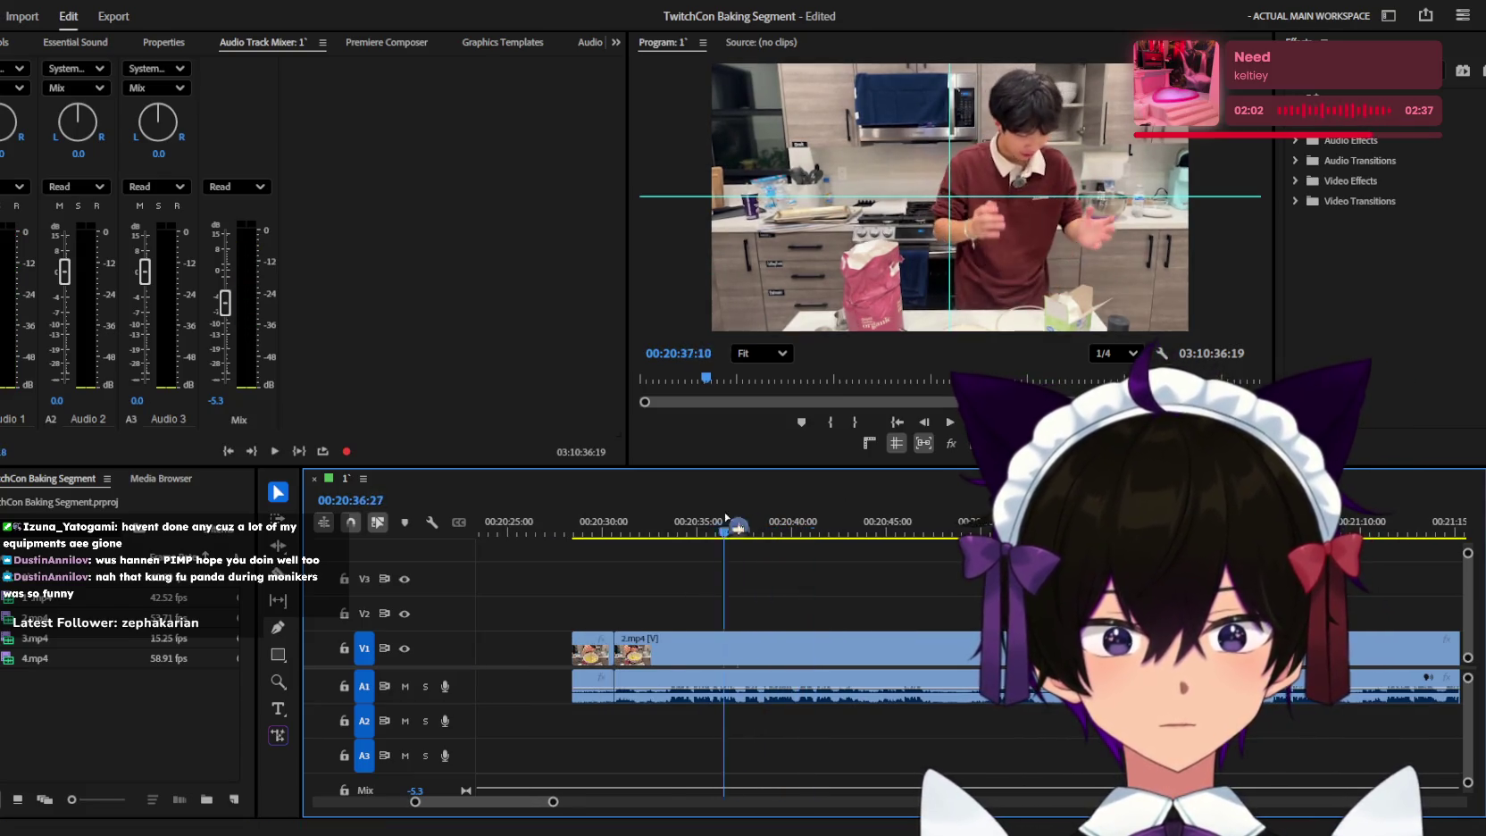
pyautogui.press('l')
# Zoom out to review a wider span of clips and save the project.
pyautogui.press('=')
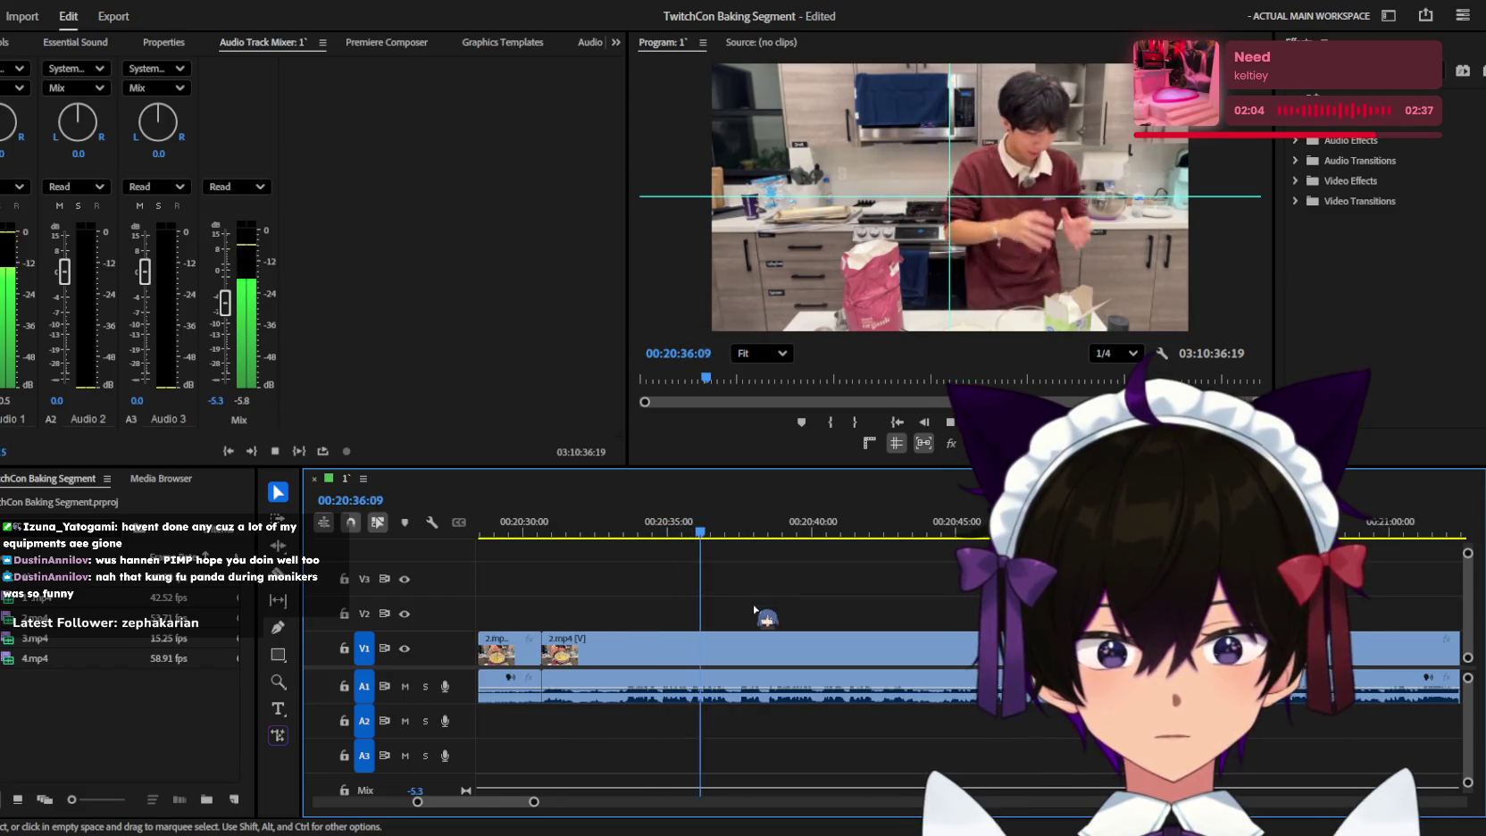
pyautogui.press('-')
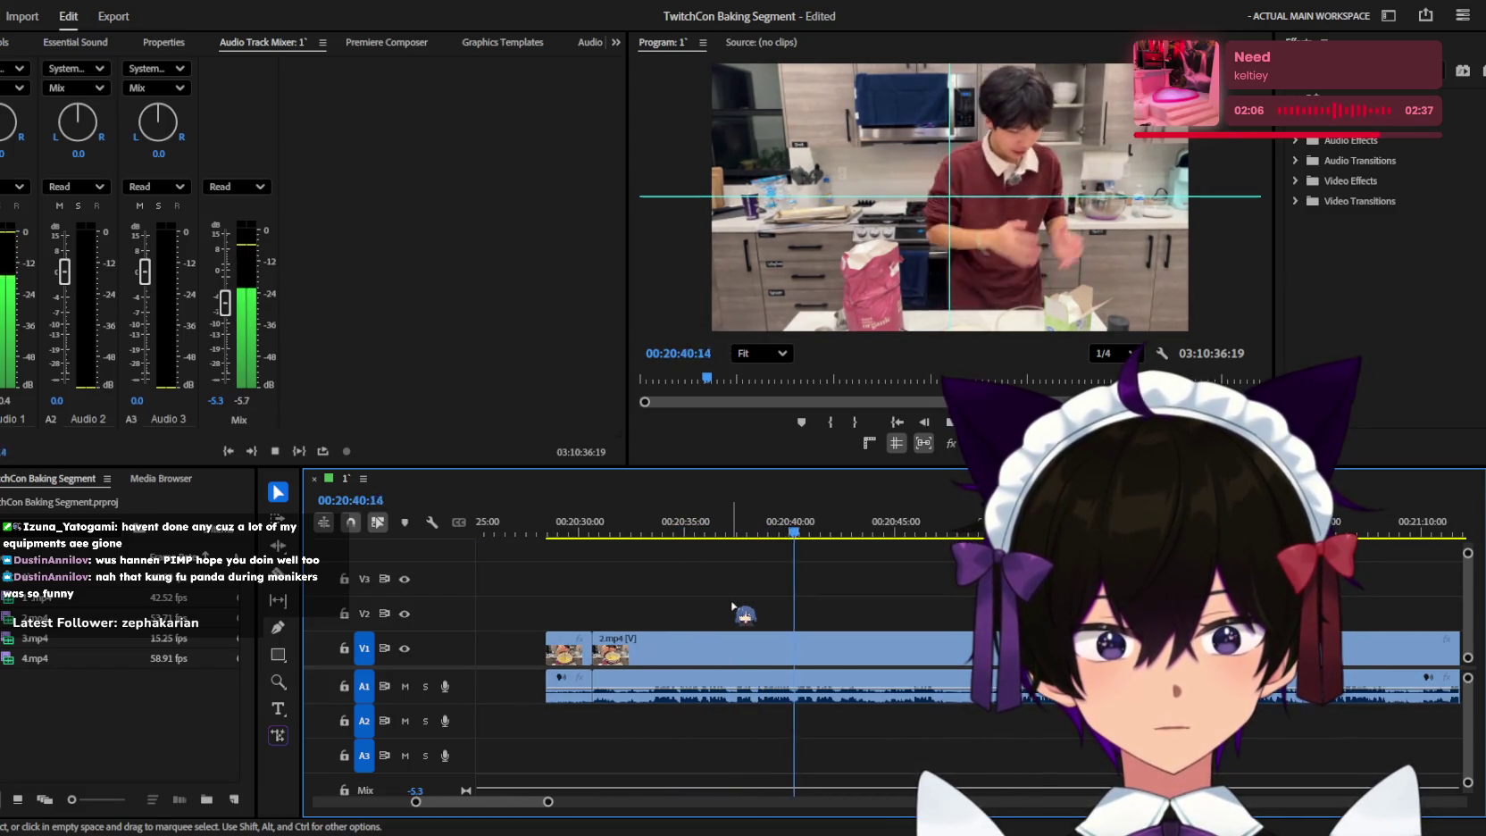
pyautogui.press('-')
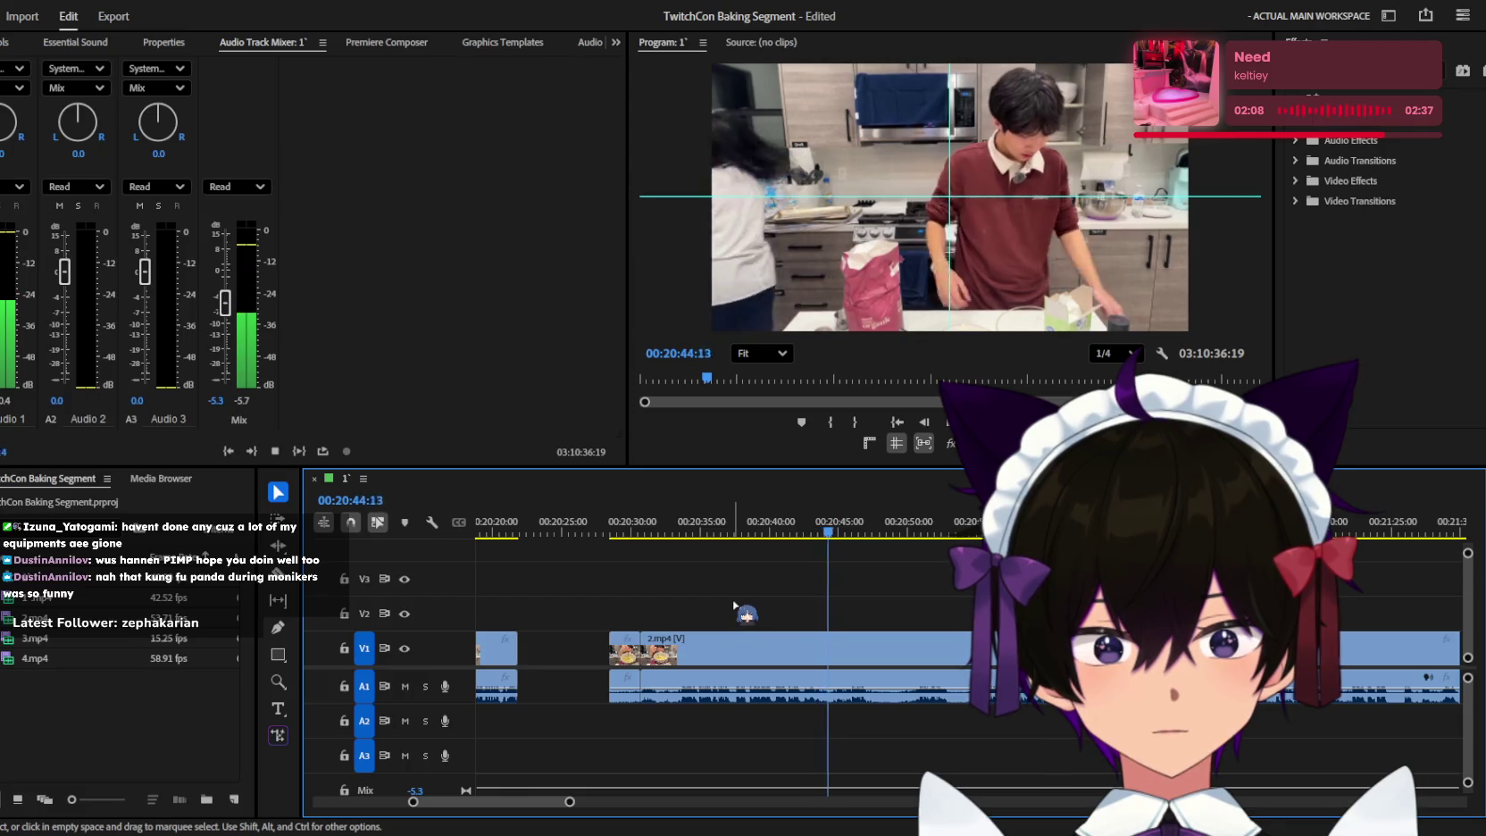
pyautogui.press('-')
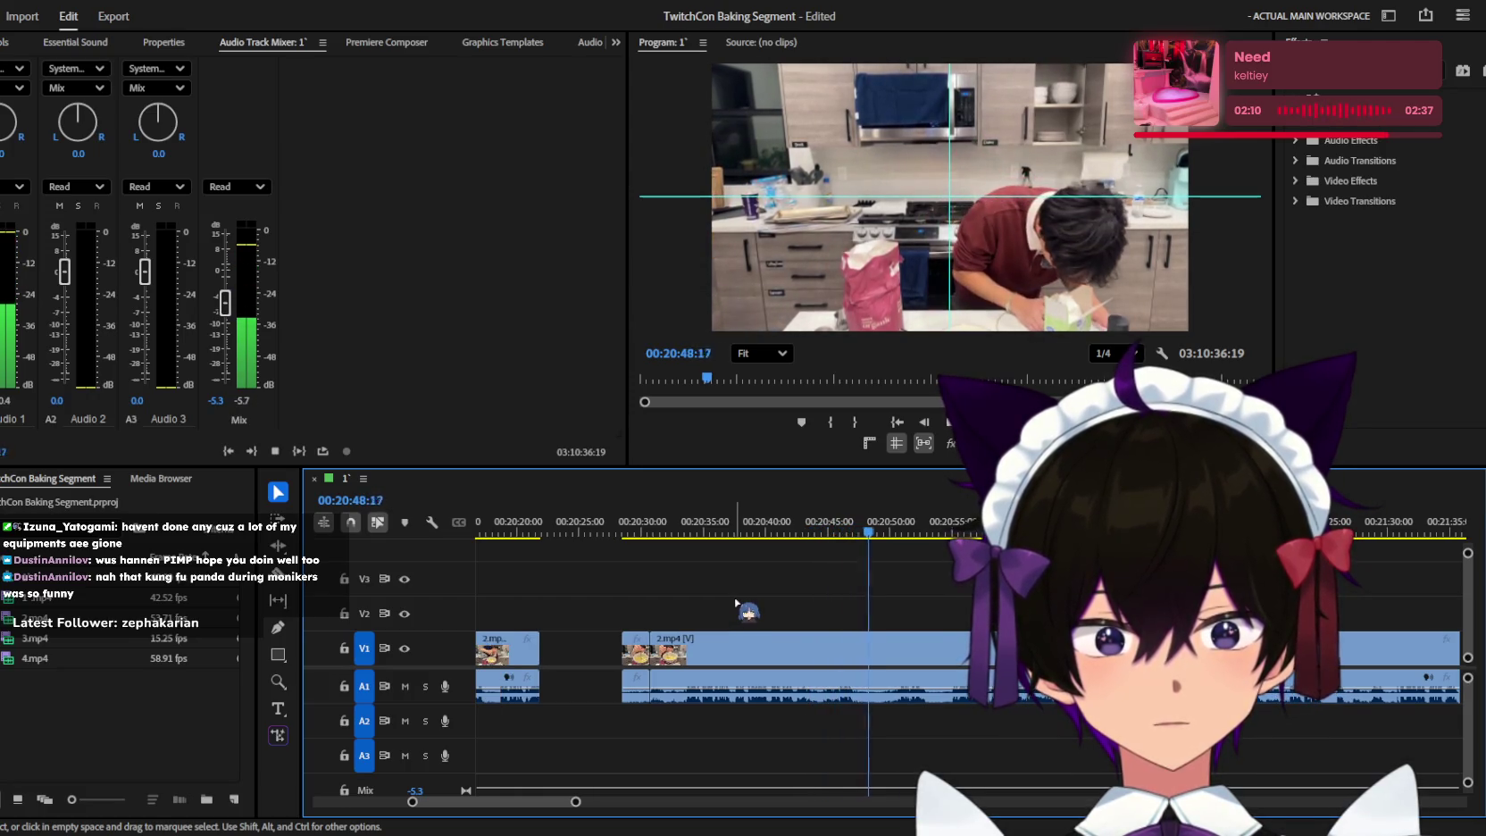
pyautogui.press('-')
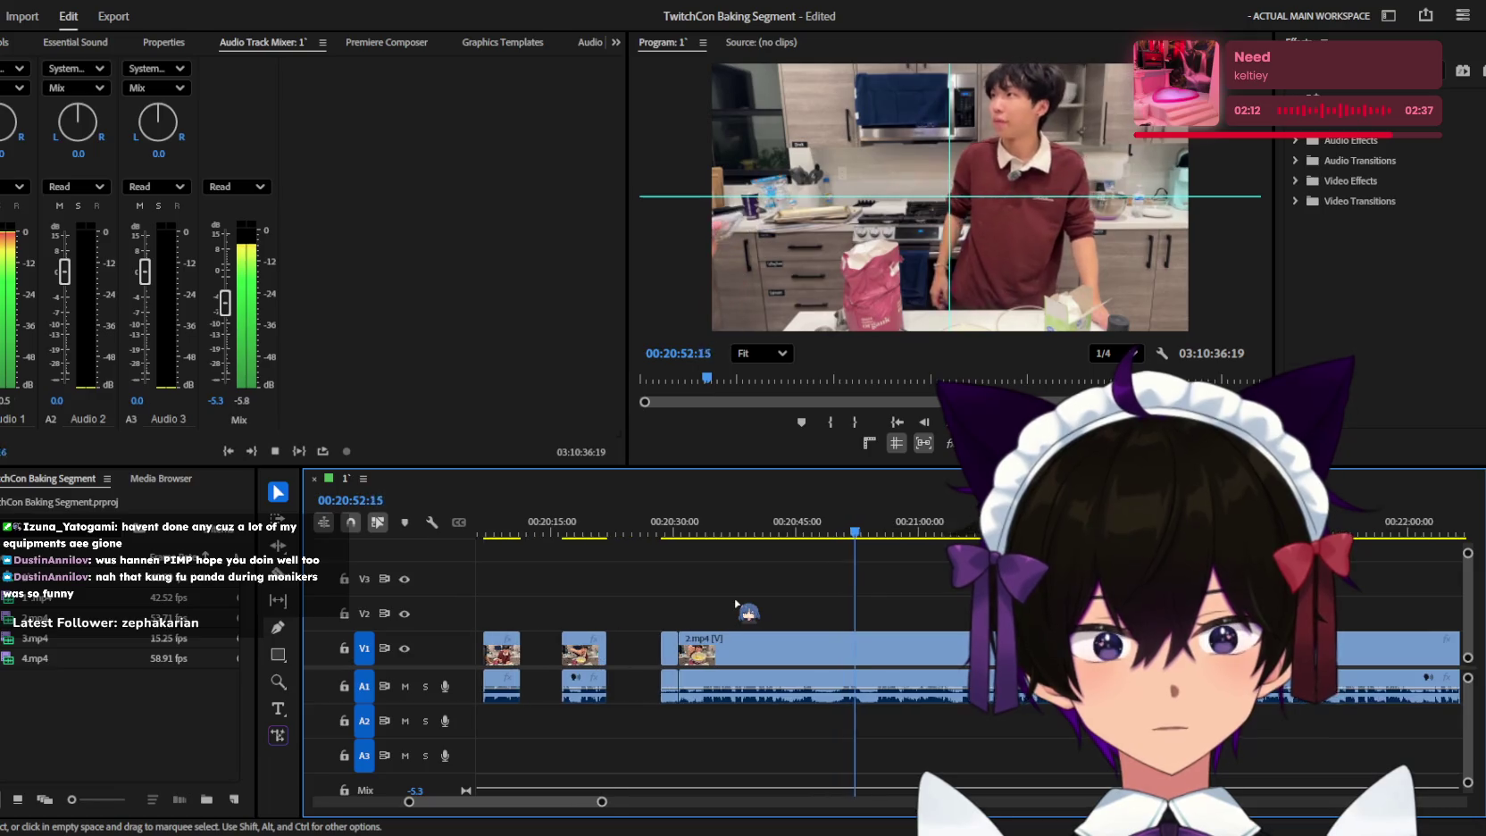
pyautogui.scroll(2, 740, 606)
pyautogui.scroll(2, 742, 606)
pyautogui.scroll(-2, 745, 607)
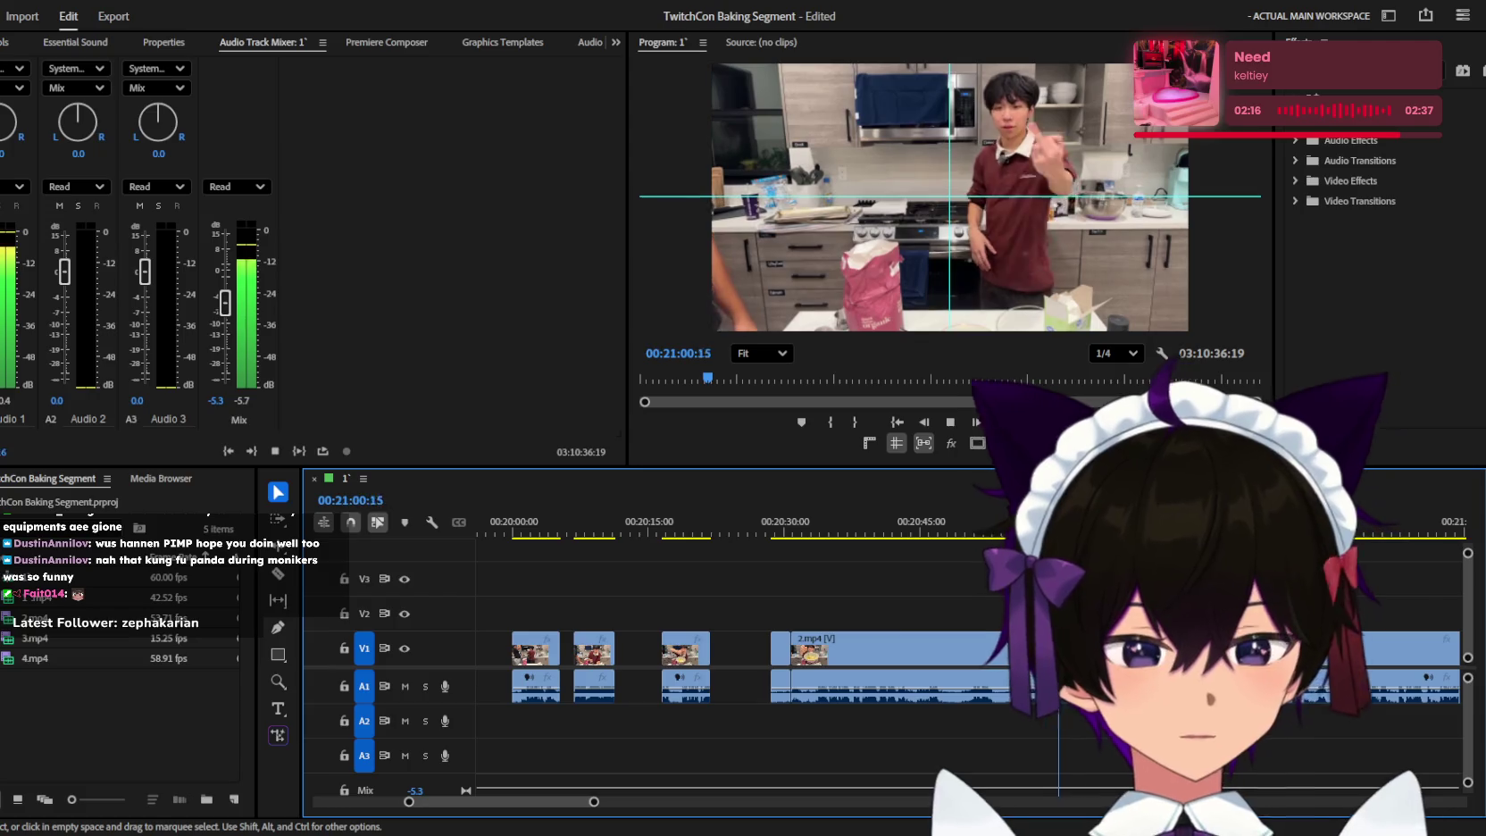
pyautogui.hotkey('ctrl', 's')
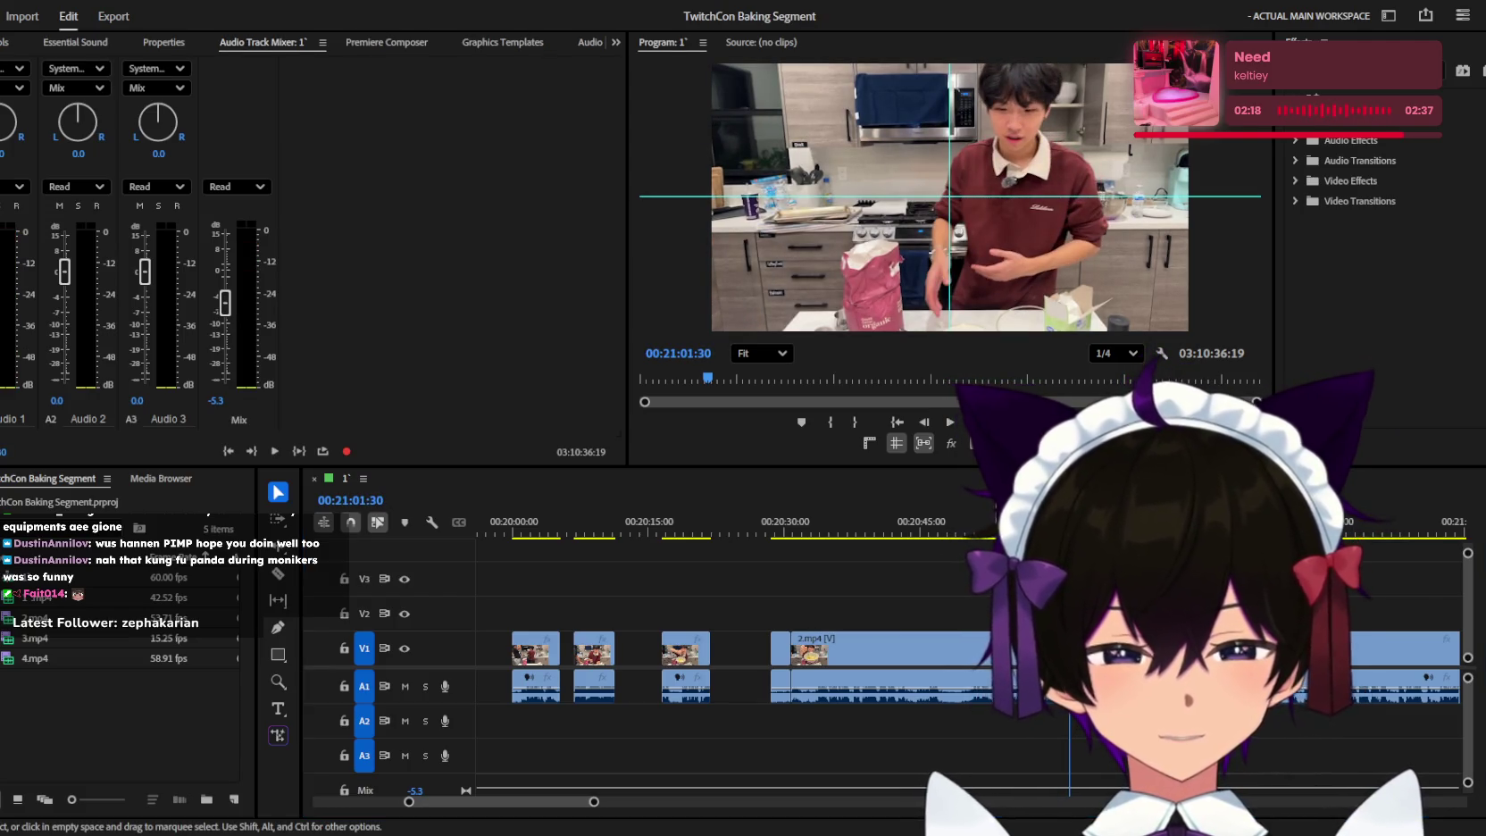
pyautogui.click(542, 566)
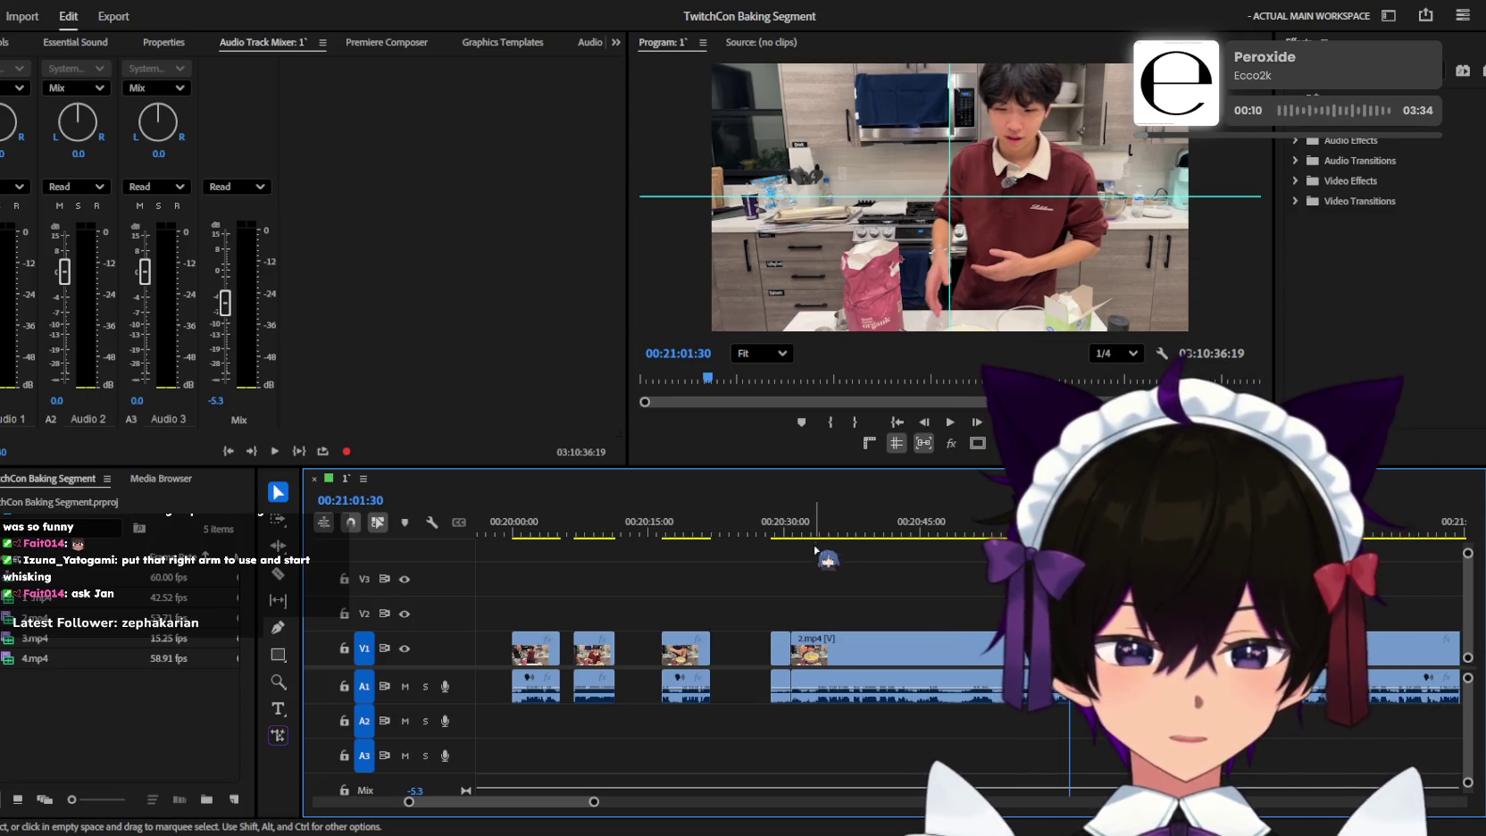
pyautogui.click(782, 529)
pyautogui.press('space')
pyautogui.press('=')
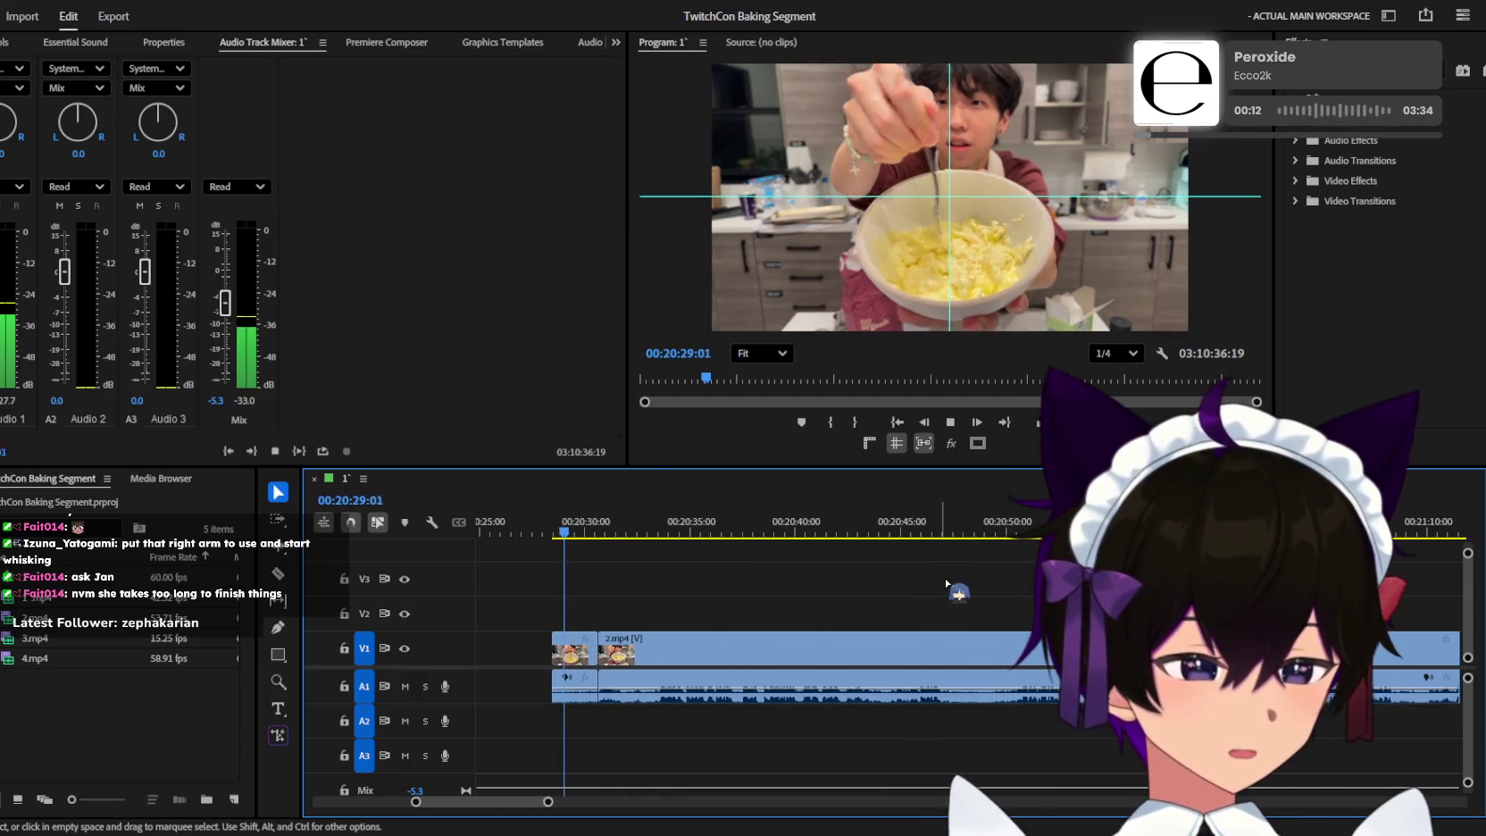
pyautogui.press('-')
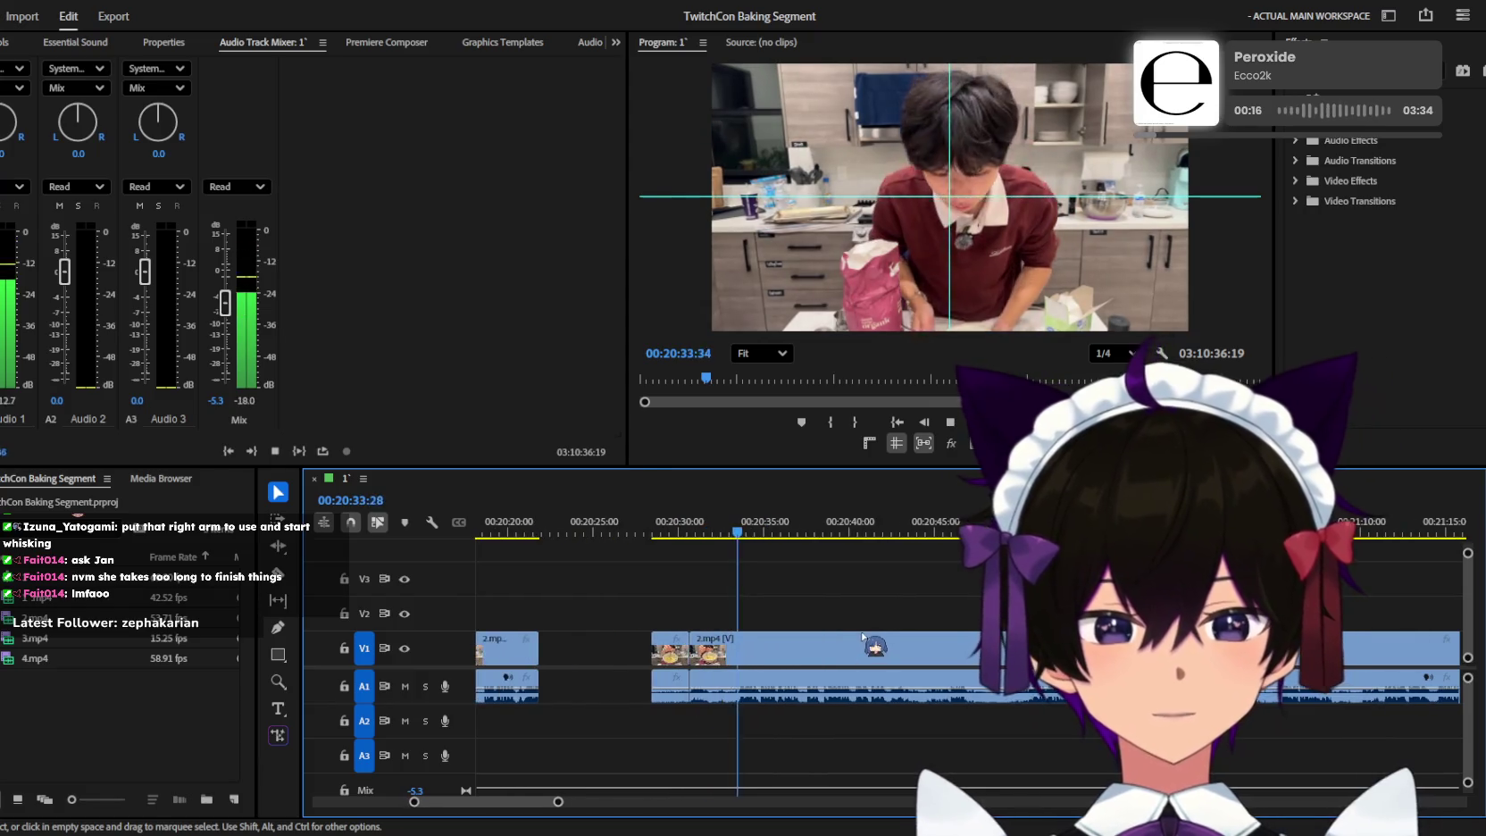
pyautogui.press('-')
pyautogui.press('-')
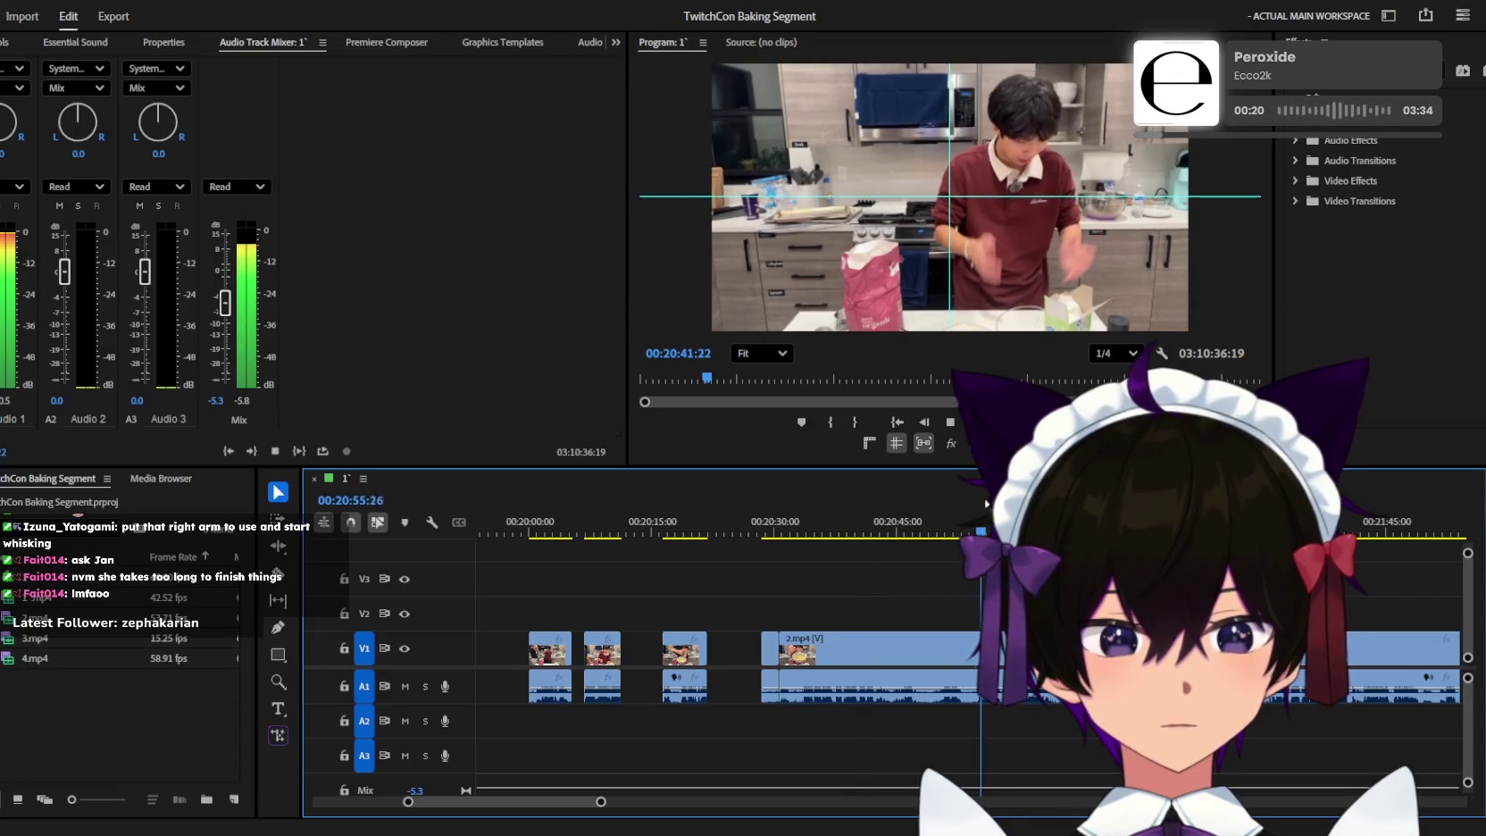
pyautogui.press('space')
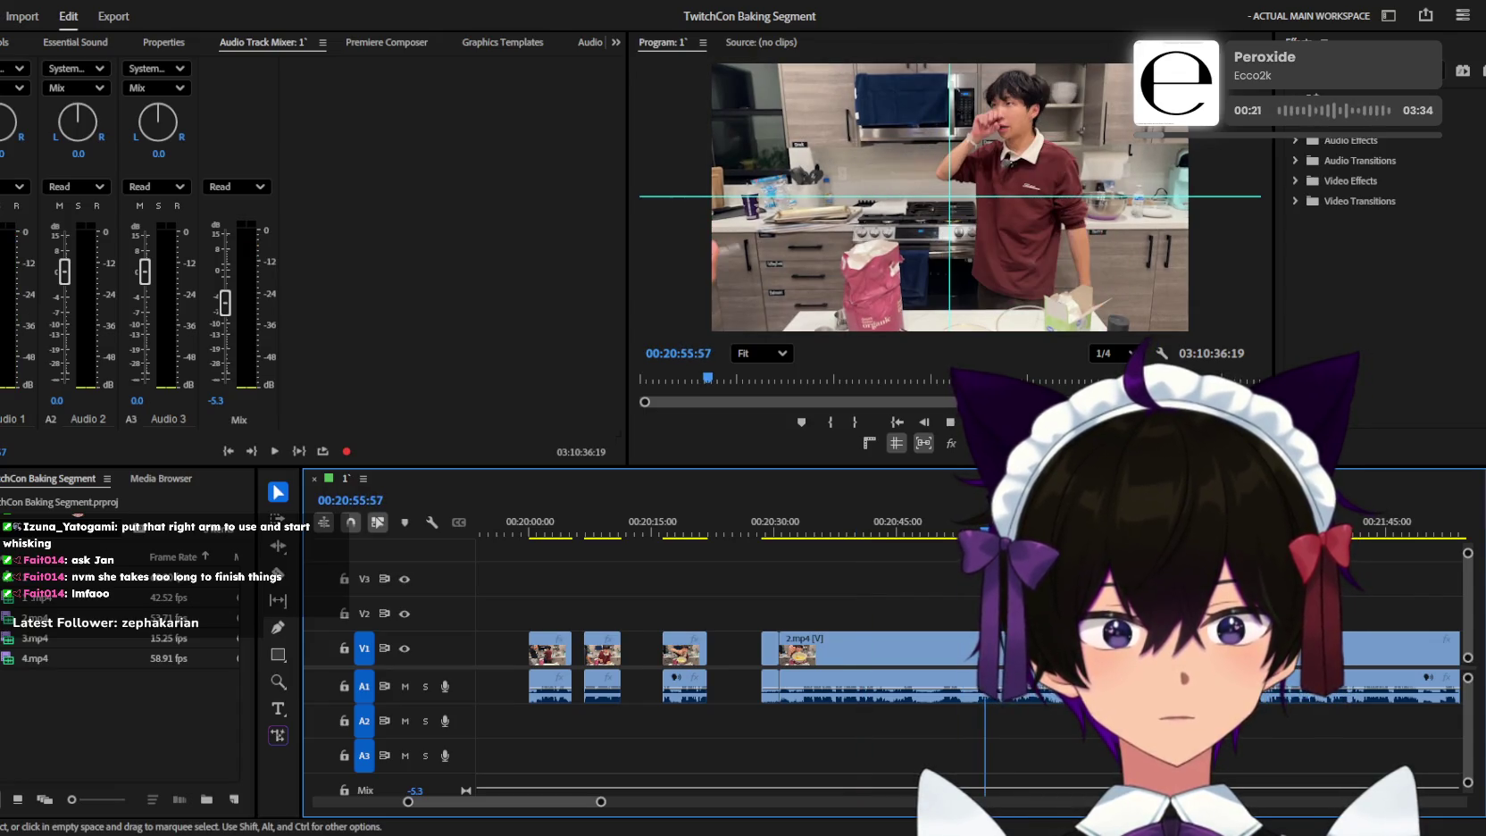
pyautogui.press('=')
pyautogui.press('space')
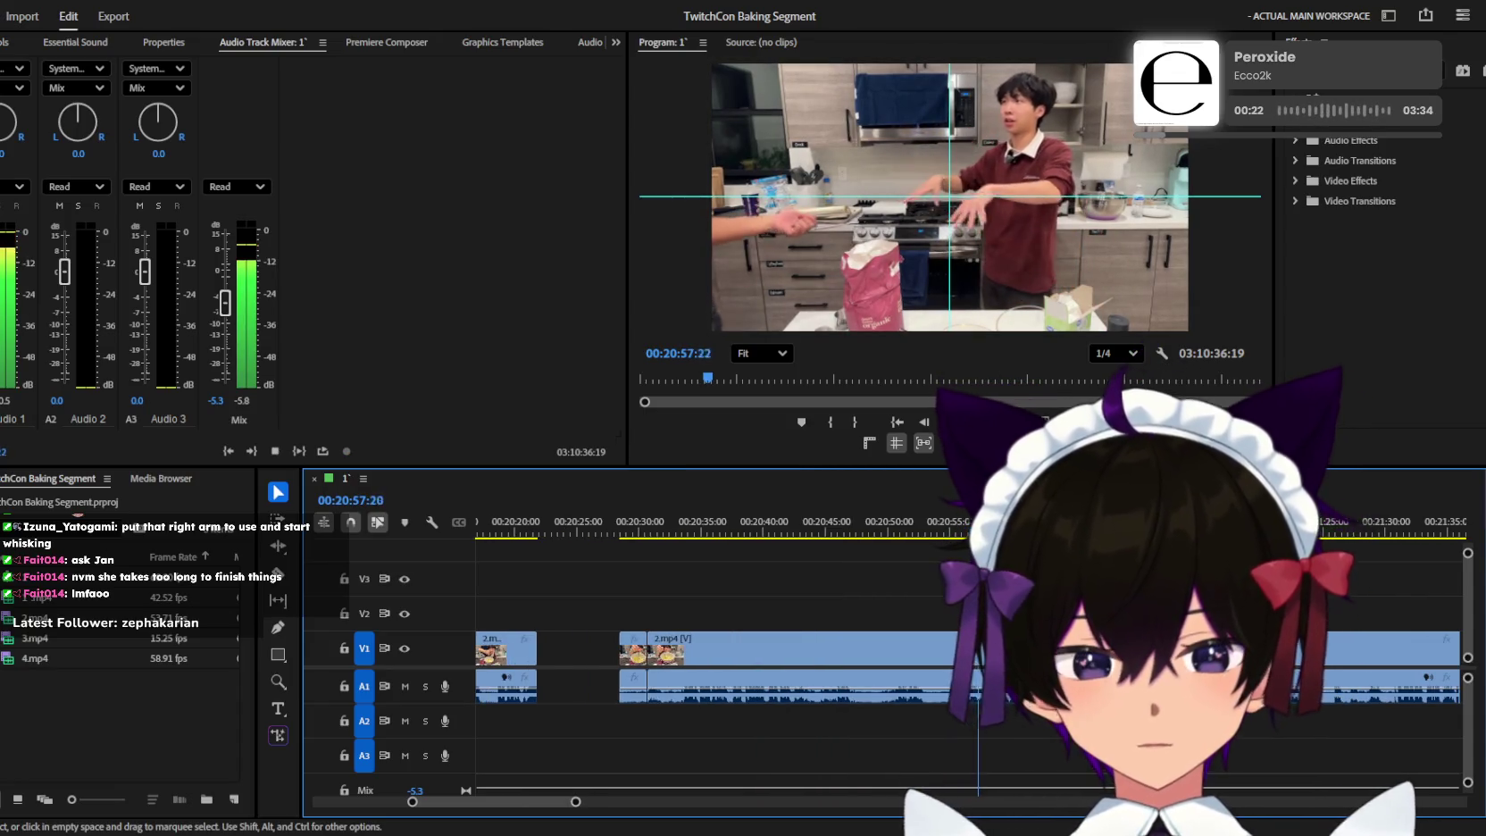
pyautogui.press('c')
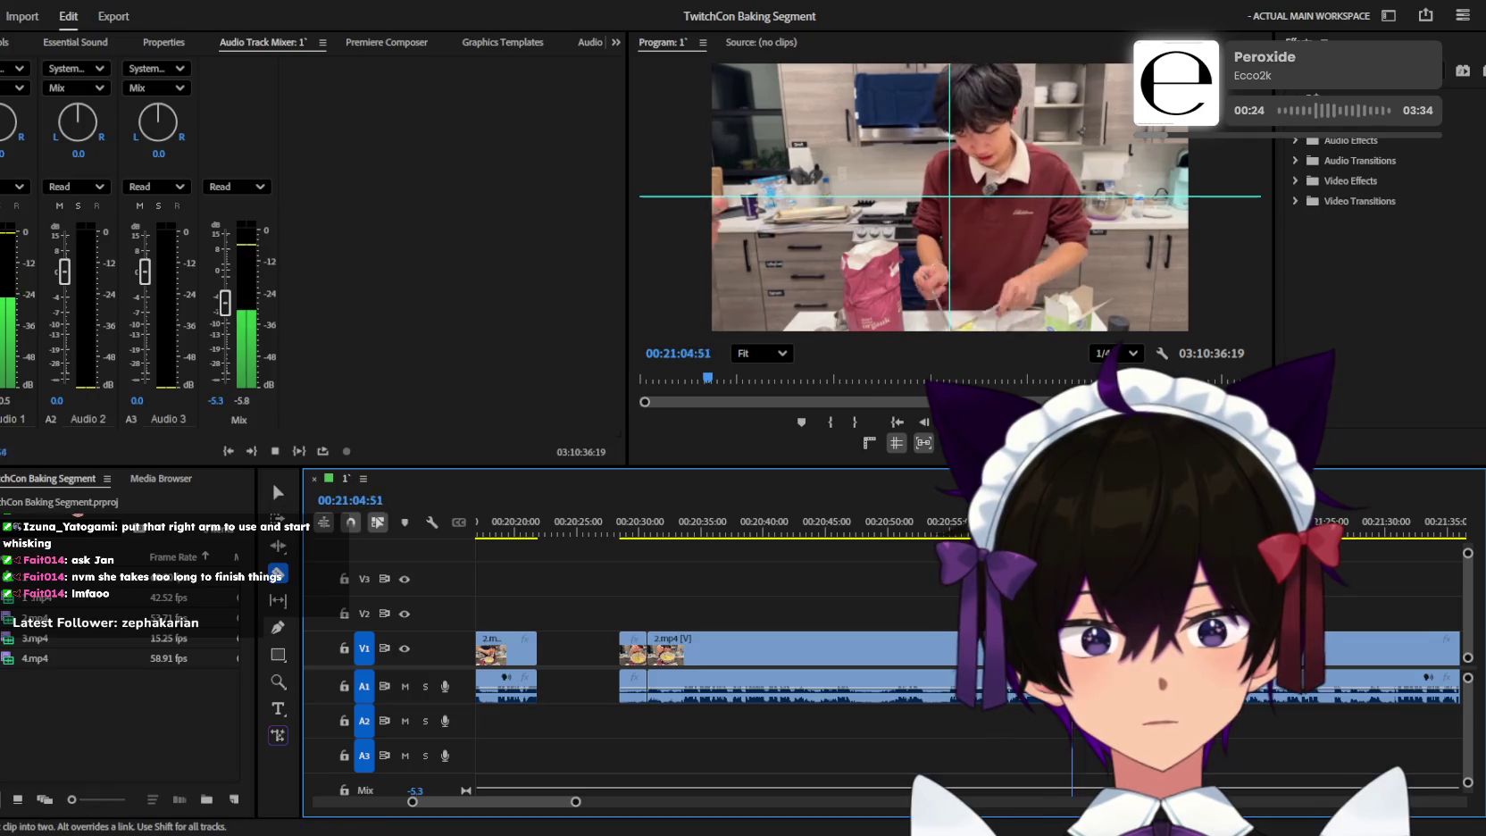
pyautogui.press('-')
pyautogui.press('-')
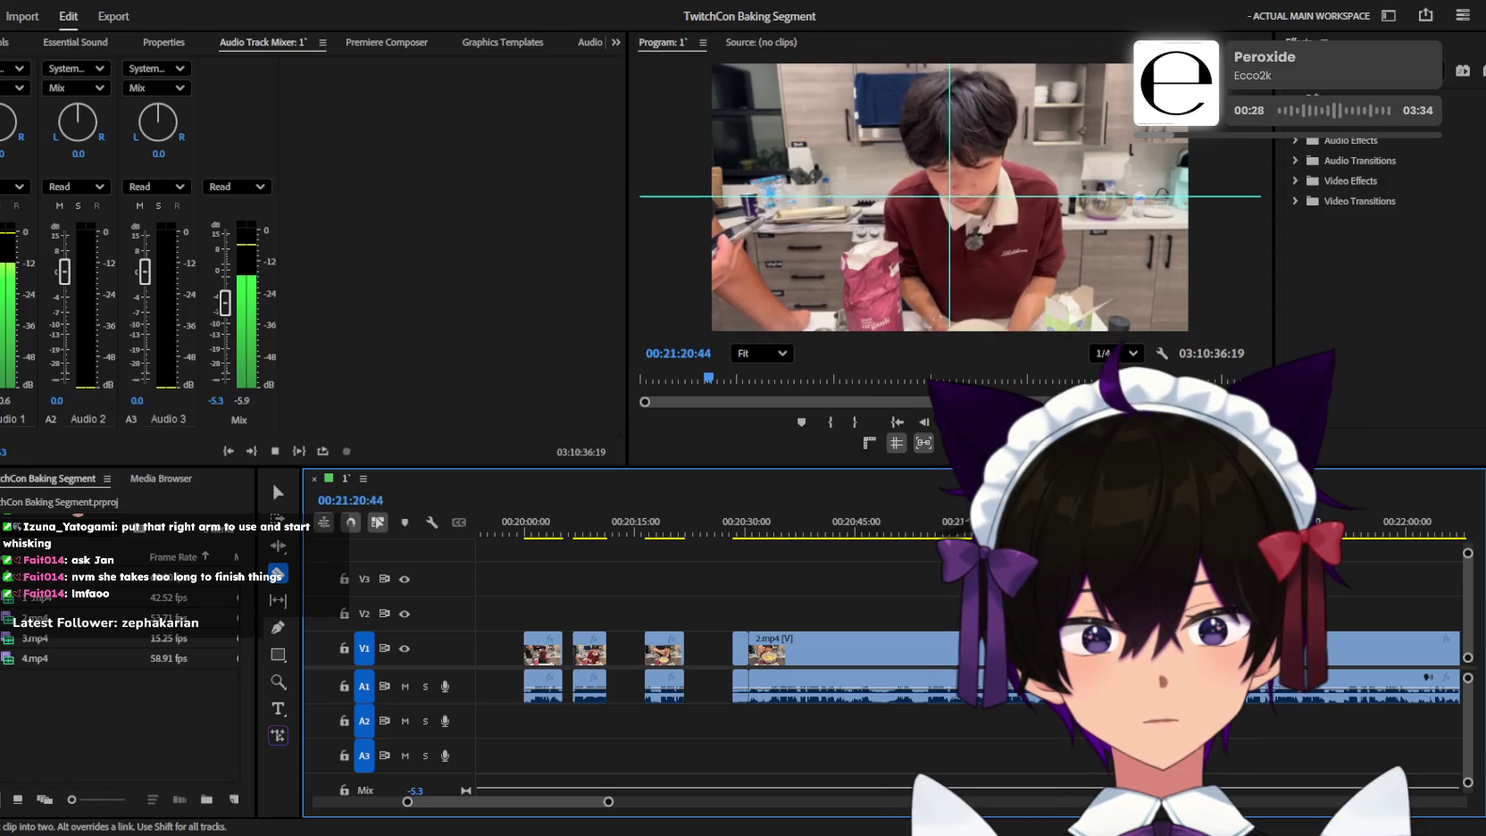
pyautogui.press('-')
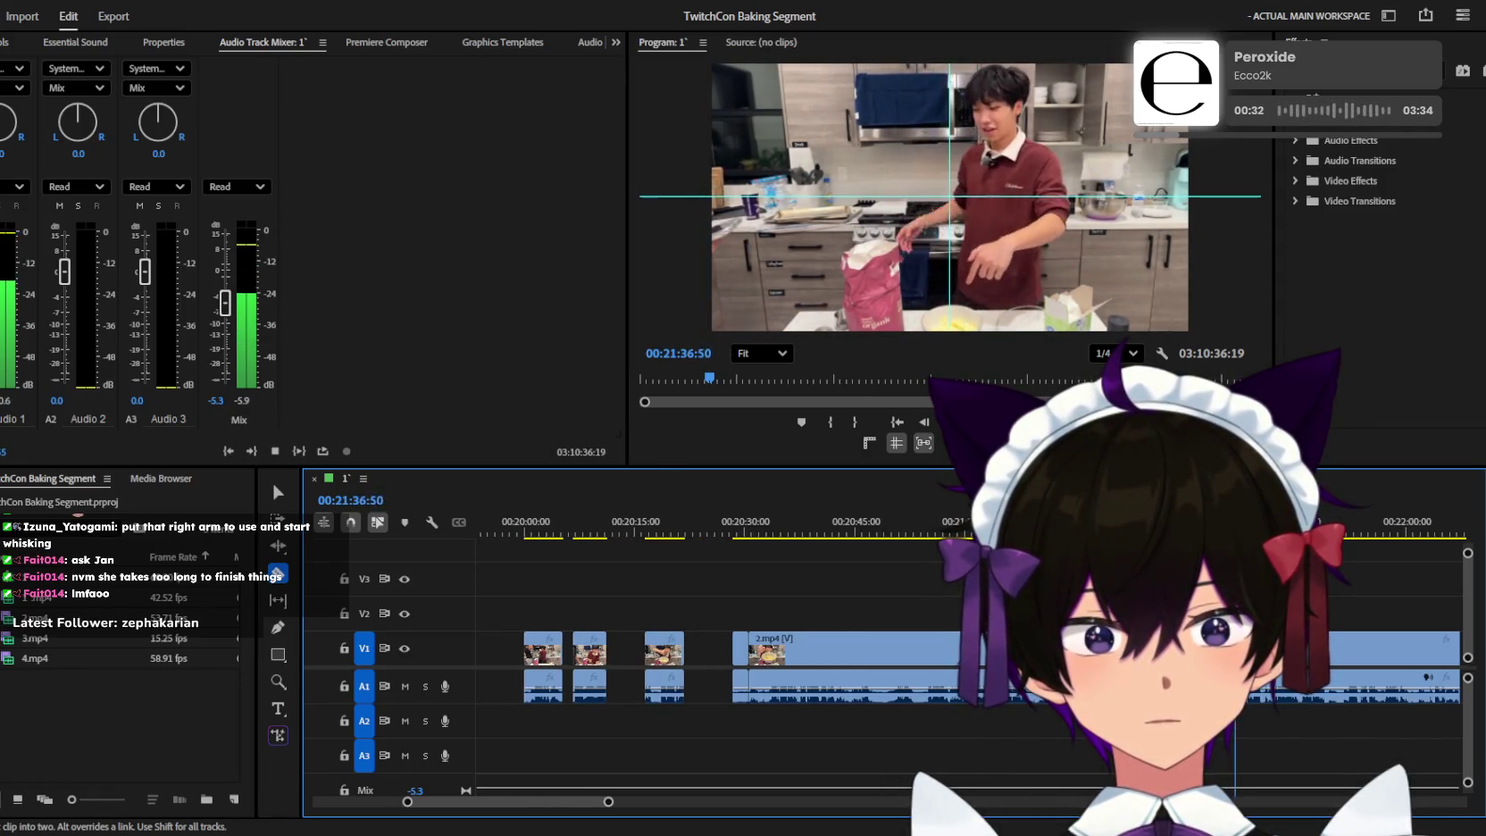
pyautogui.press('=')
pyautogui.press('-')
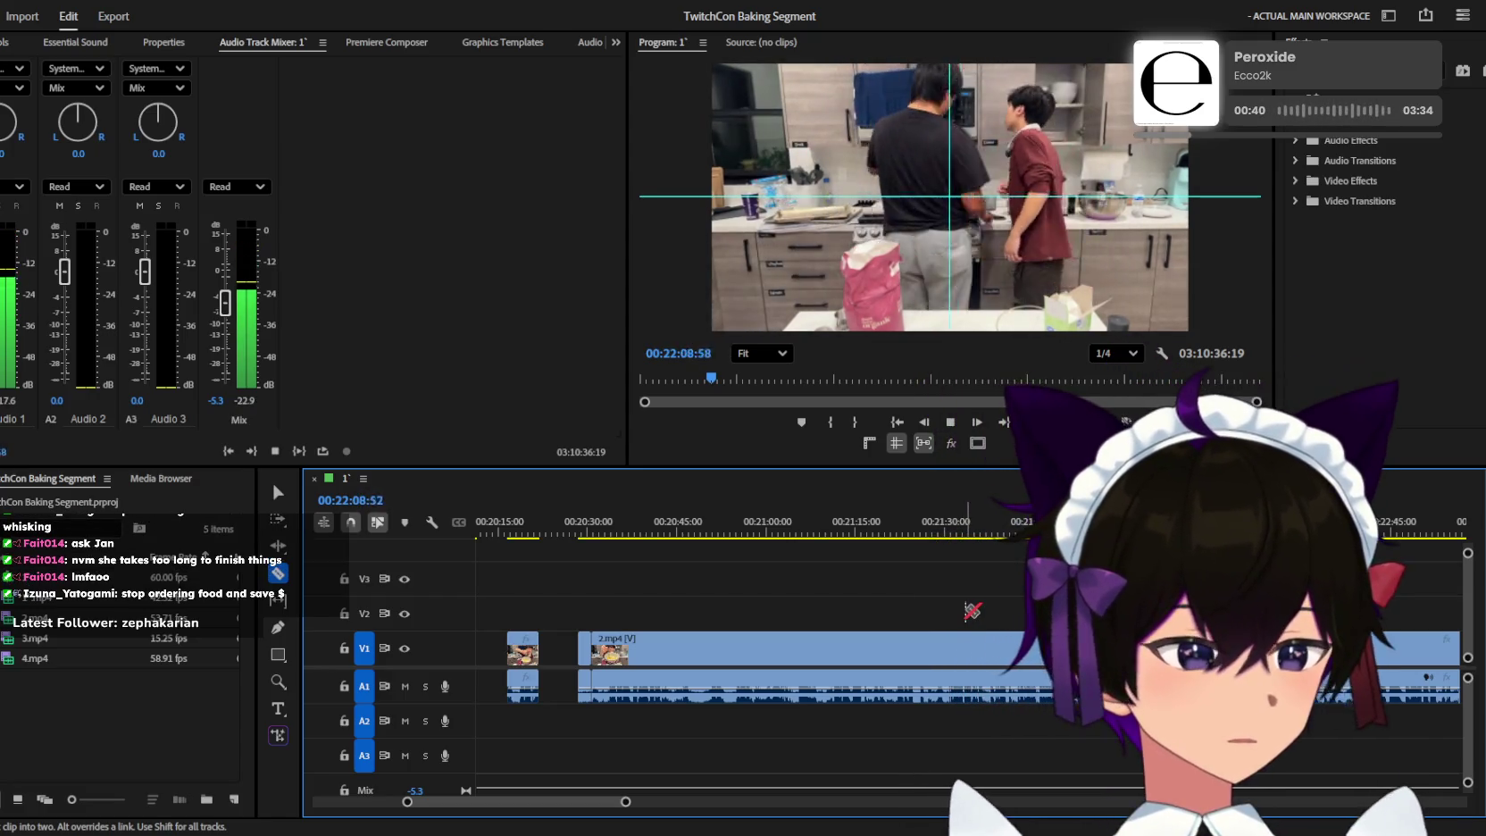
pyautogui.press('space')
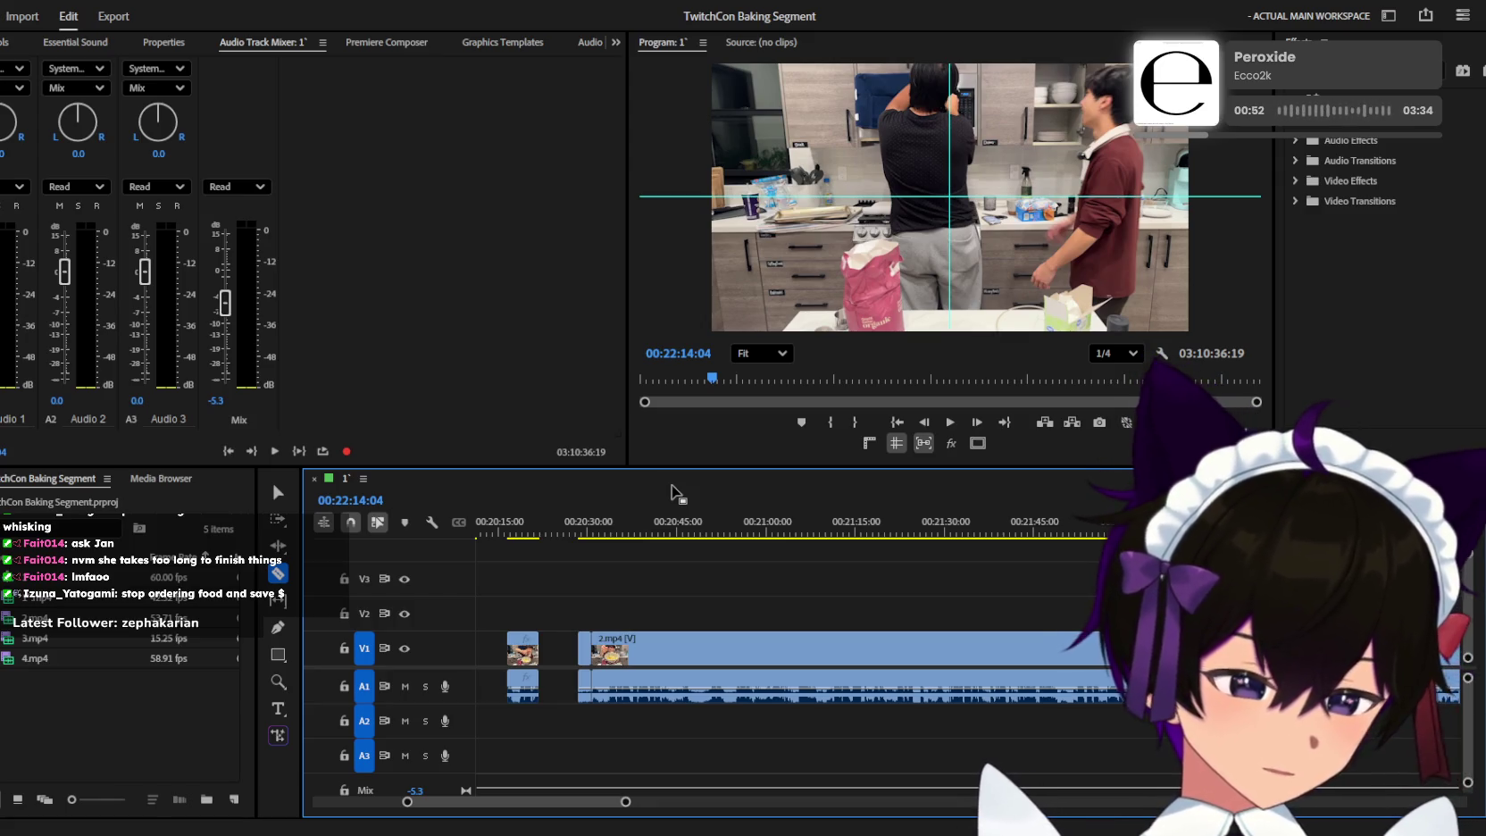
pyautogui.scroll(-5, 893, 661)
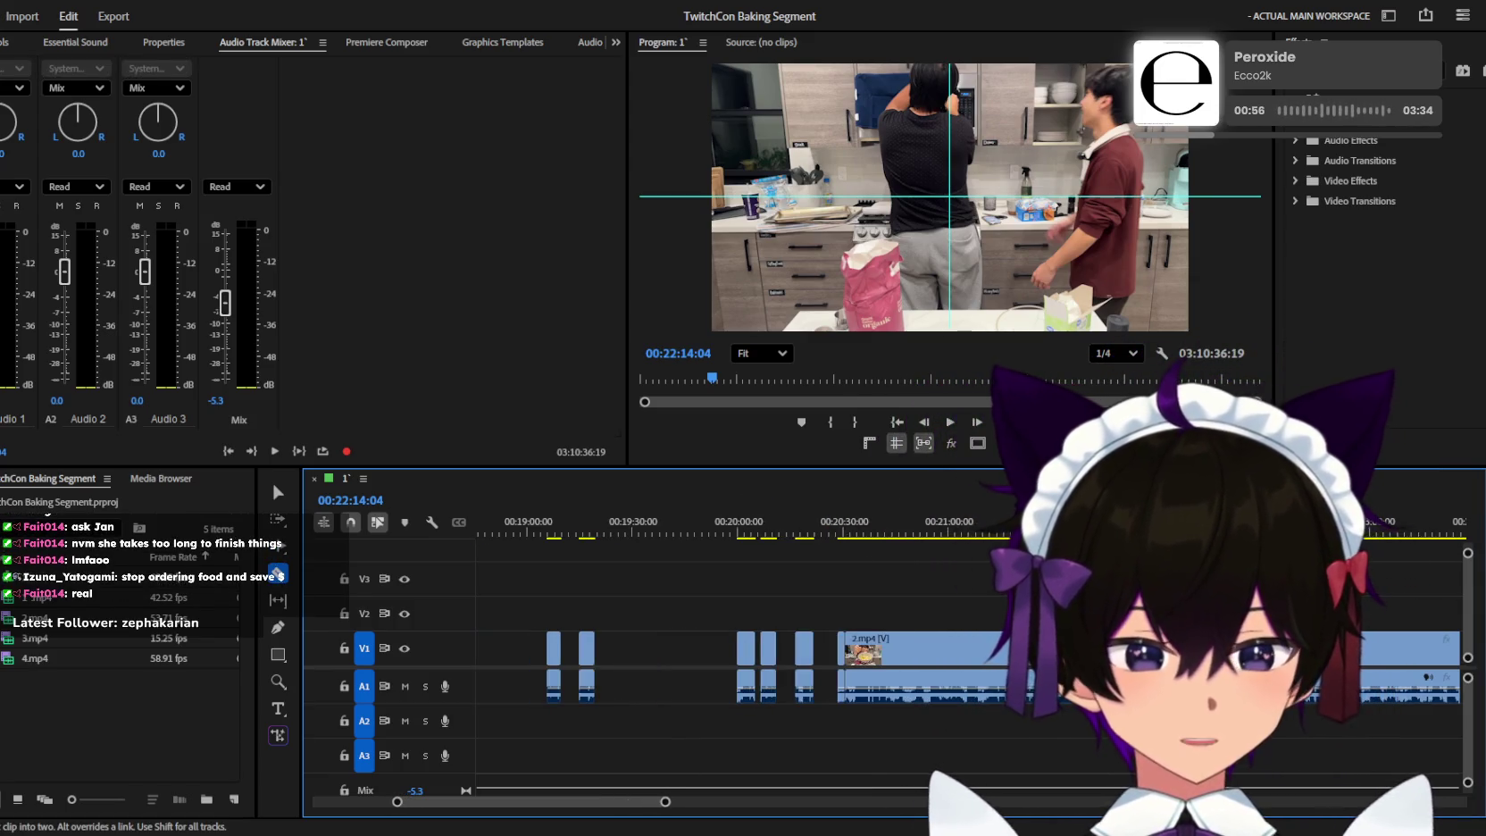
# Play around 21:59 zoomed in, then switch back to the Selection tool.
pyautogui.press('=')
pyautogui.press('space')
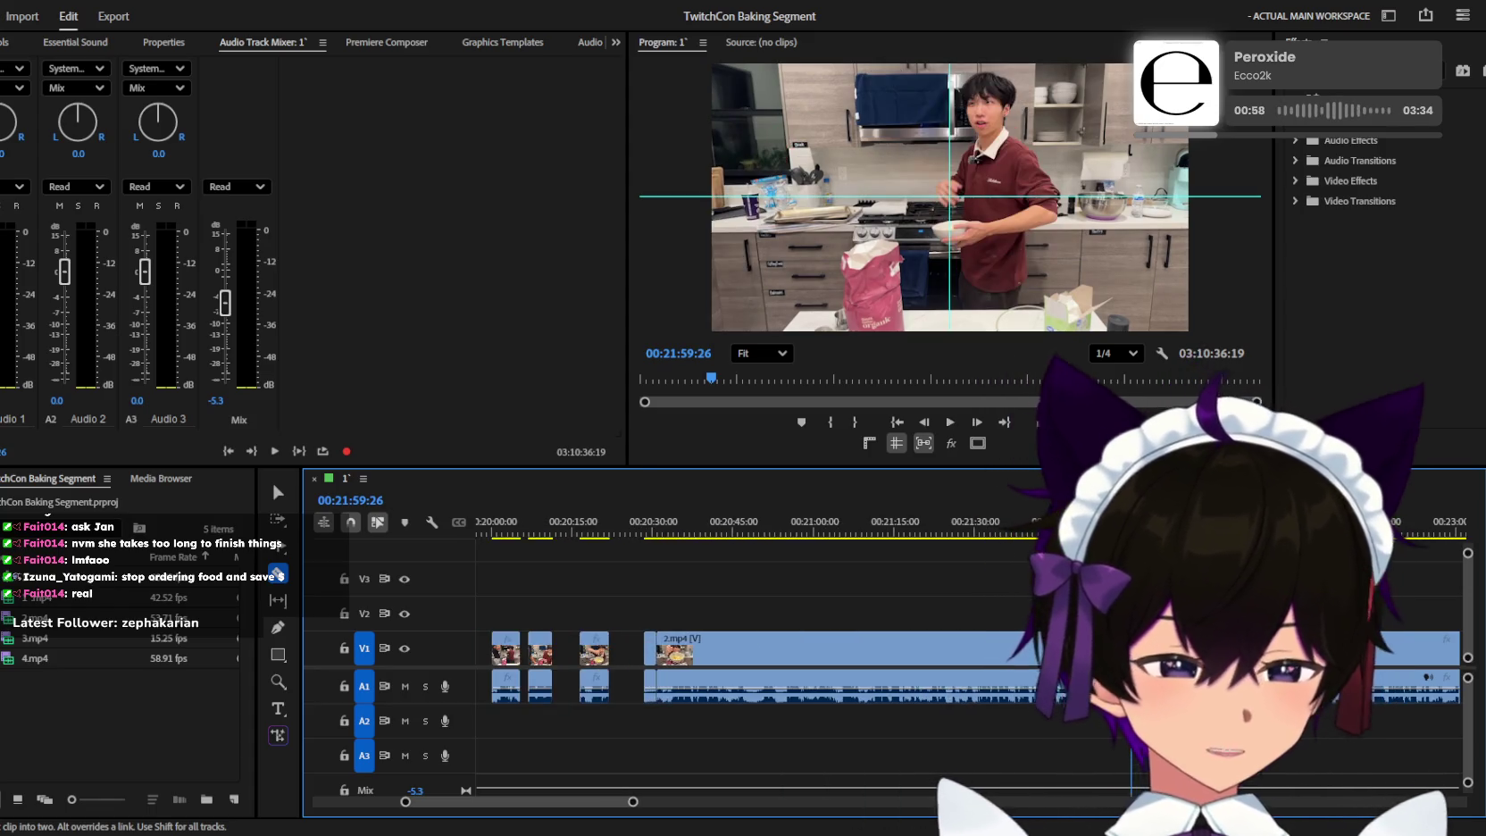
pyautogui.press('=')
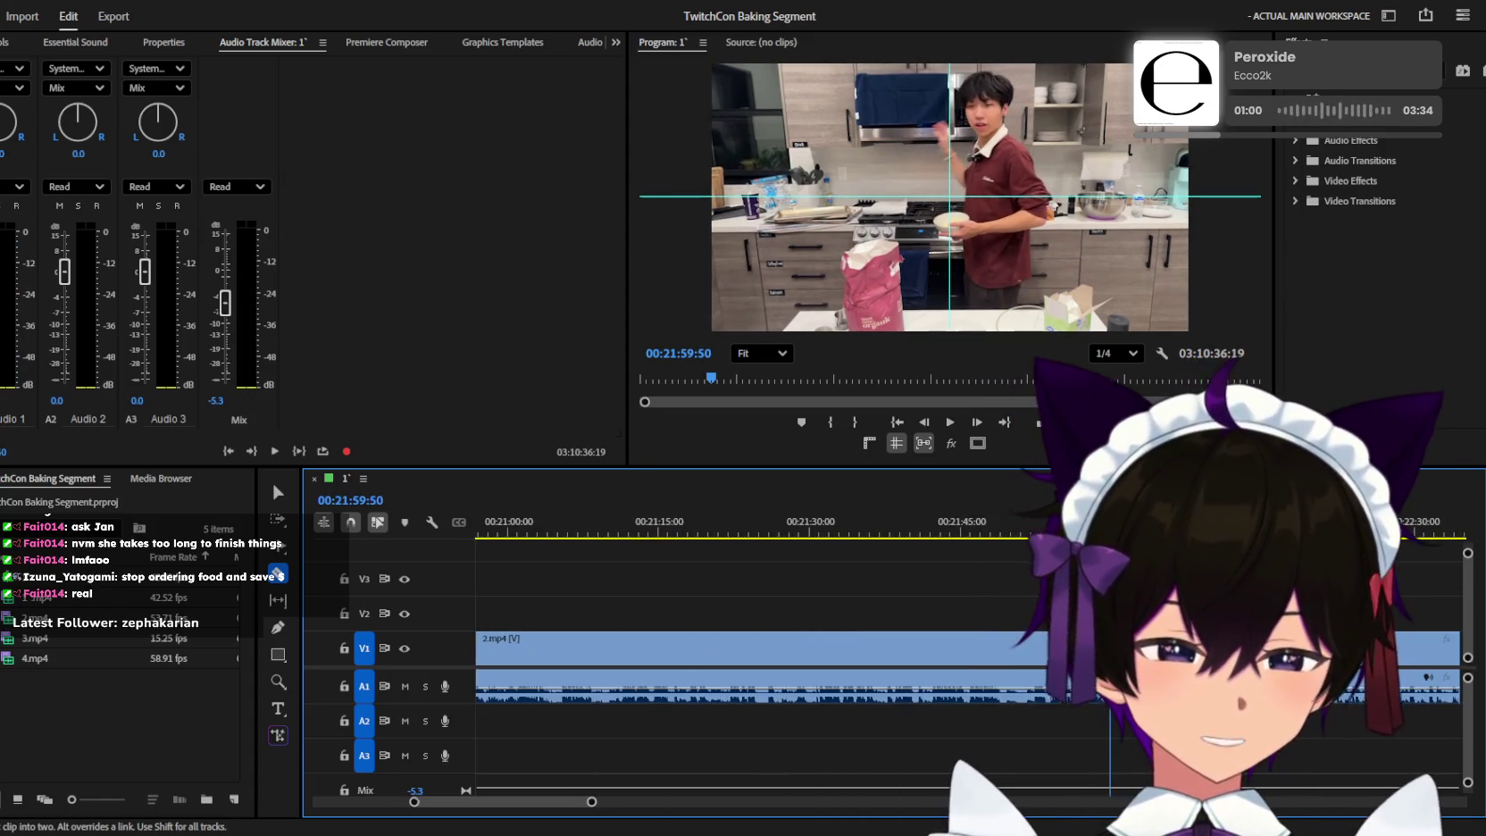
pyautogui.press('space')
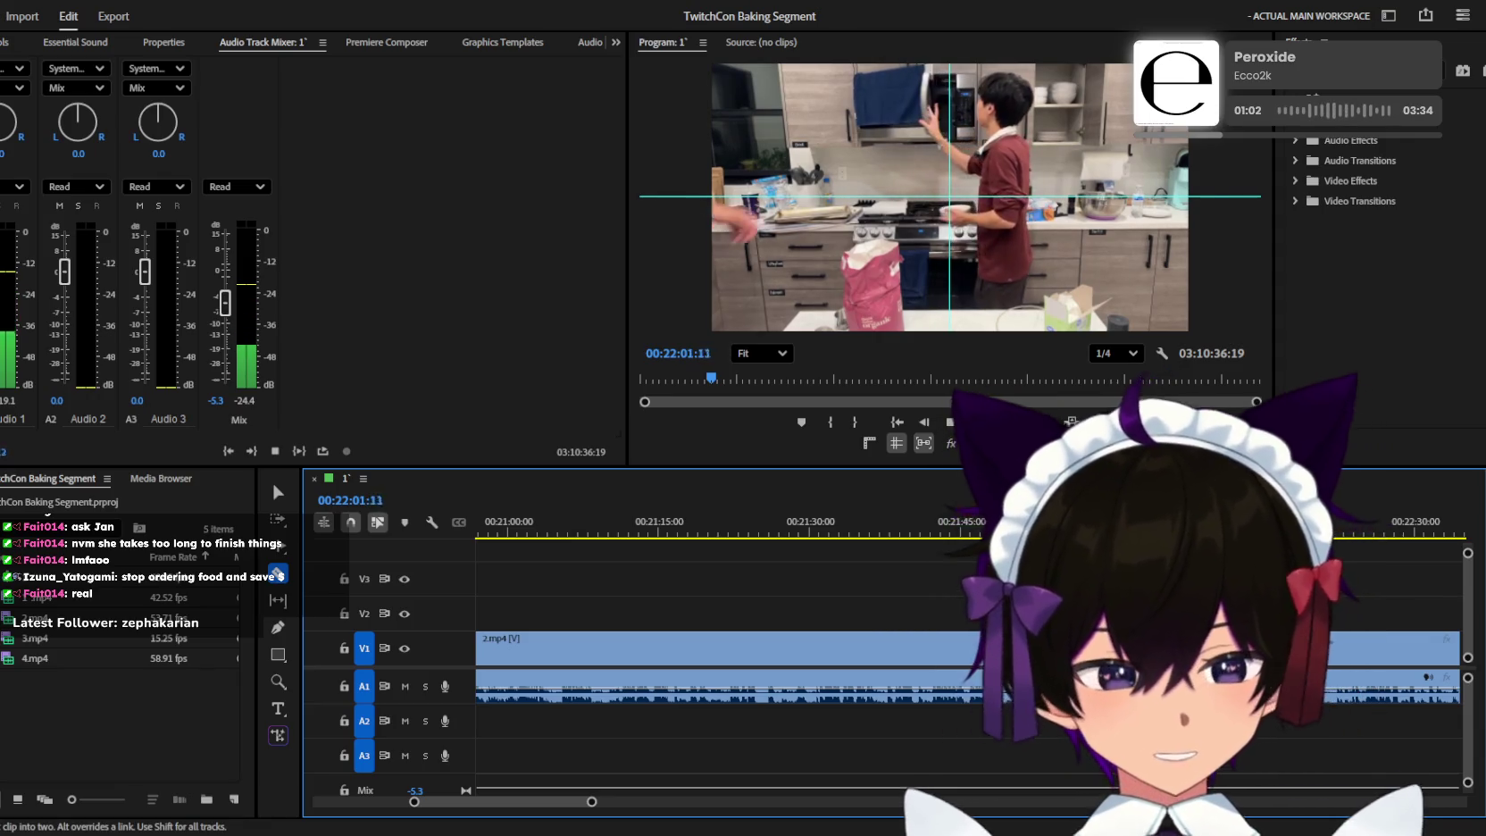
pyautogui.press('-')
pyautogui.press('v')
# Jump back to the previous cut and play from it to check the edit.
pyautogui.press('Up')
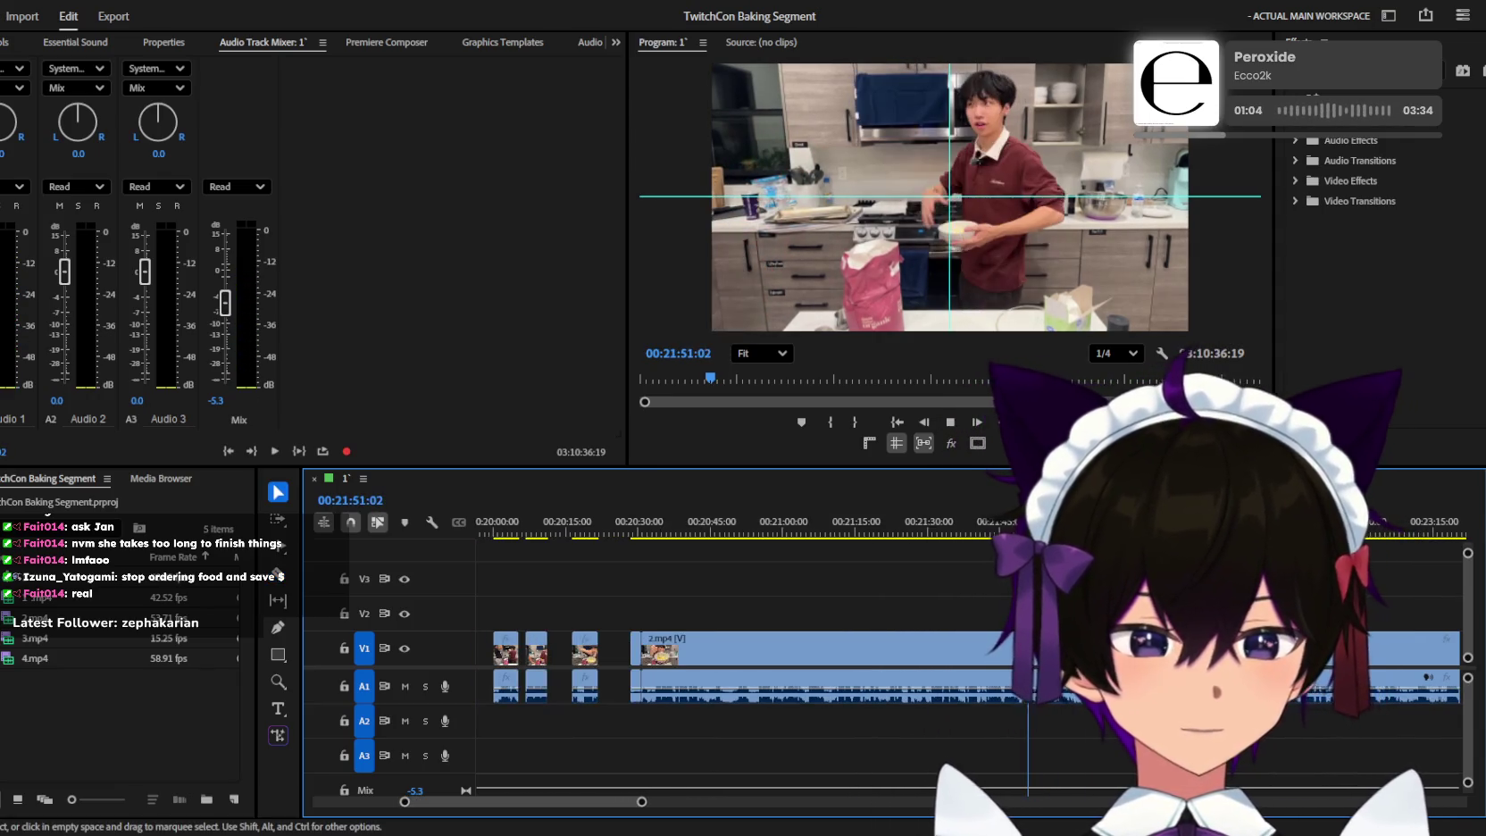
pyautogui.press('space')
pyautogui.press('=')
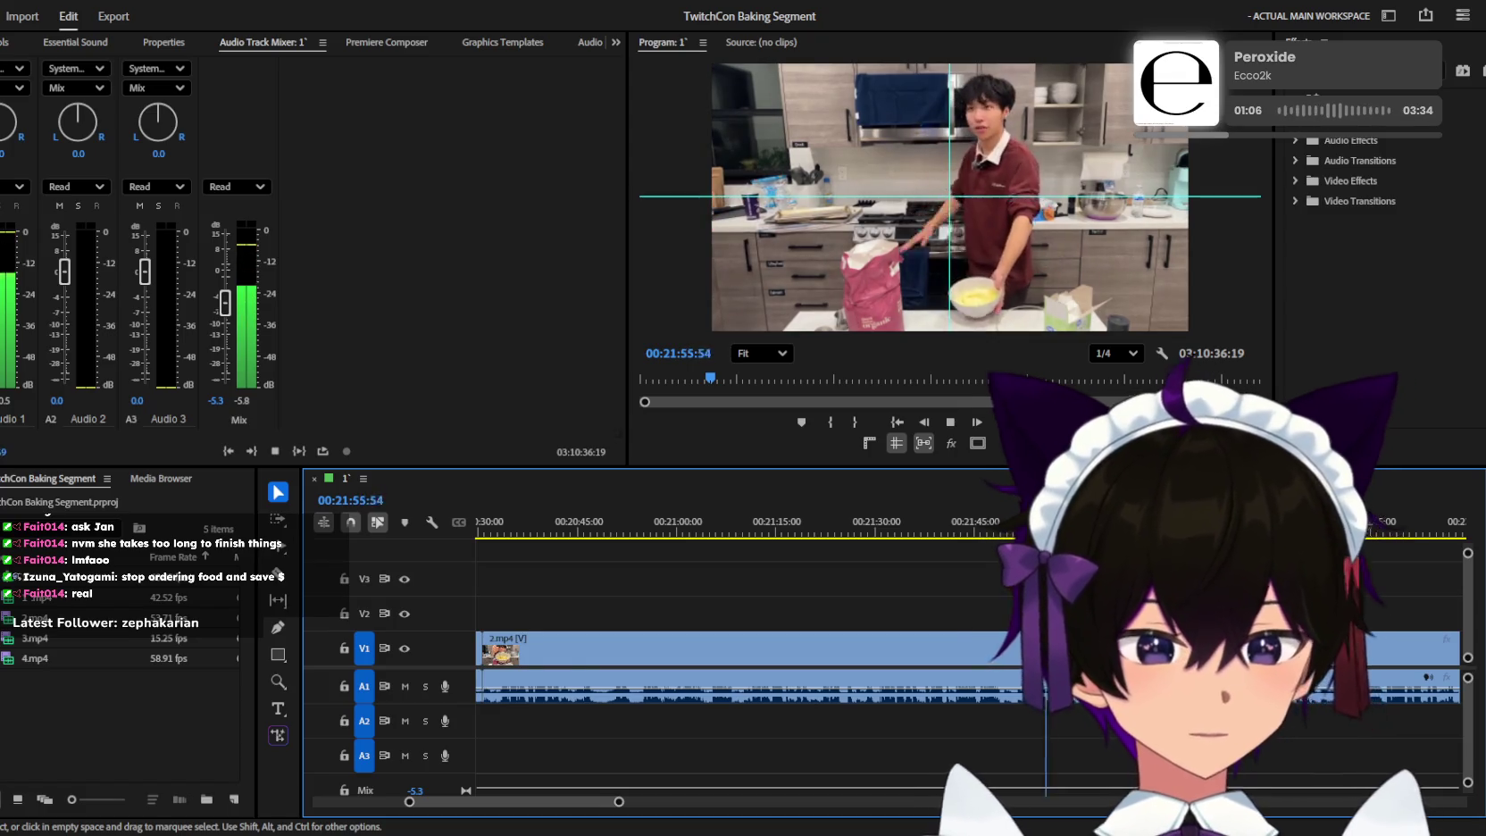
pyautogui.press('-')
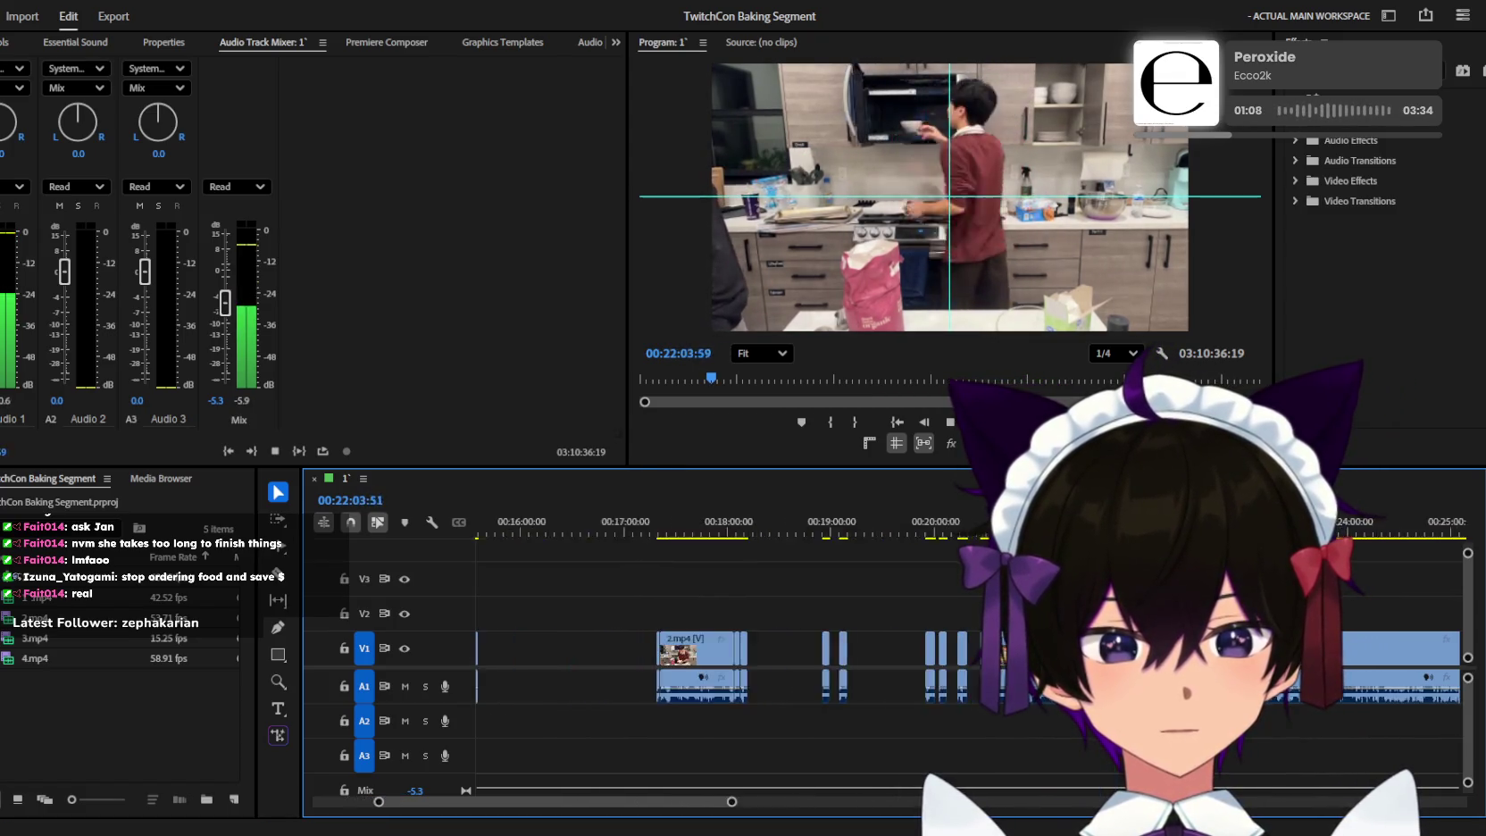
pyautogui.press('space')
pyautogui.scroll(-5, 753, 649)
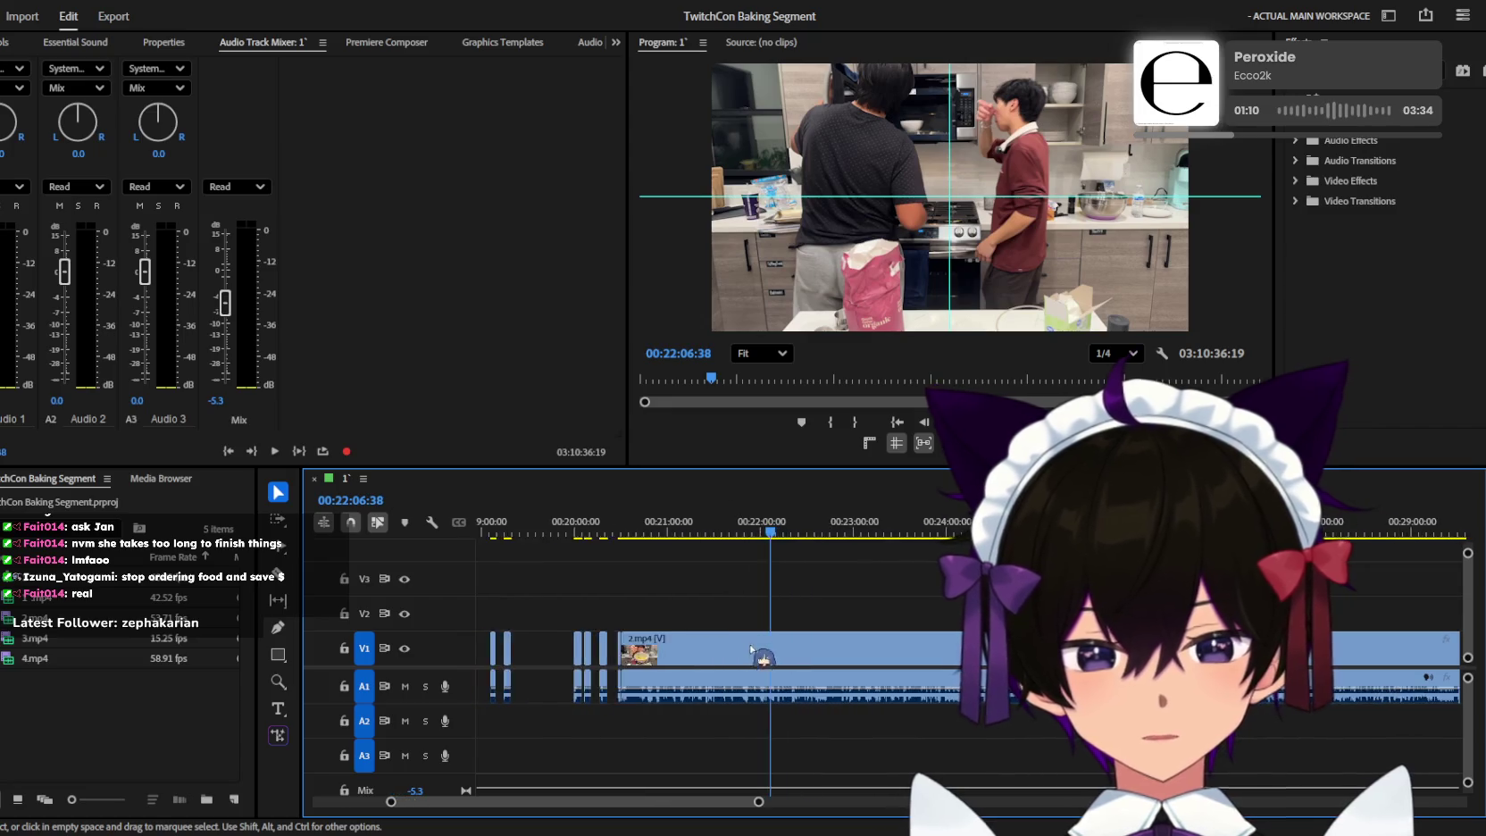
pyautogui.scroll(2, 750, 649)
# Scrub through the clips from about 19:08 to 22:16 and play to review the cuts.
pyautogui.moveTo(739, 531); pyautogui.dragTo(717, 531)
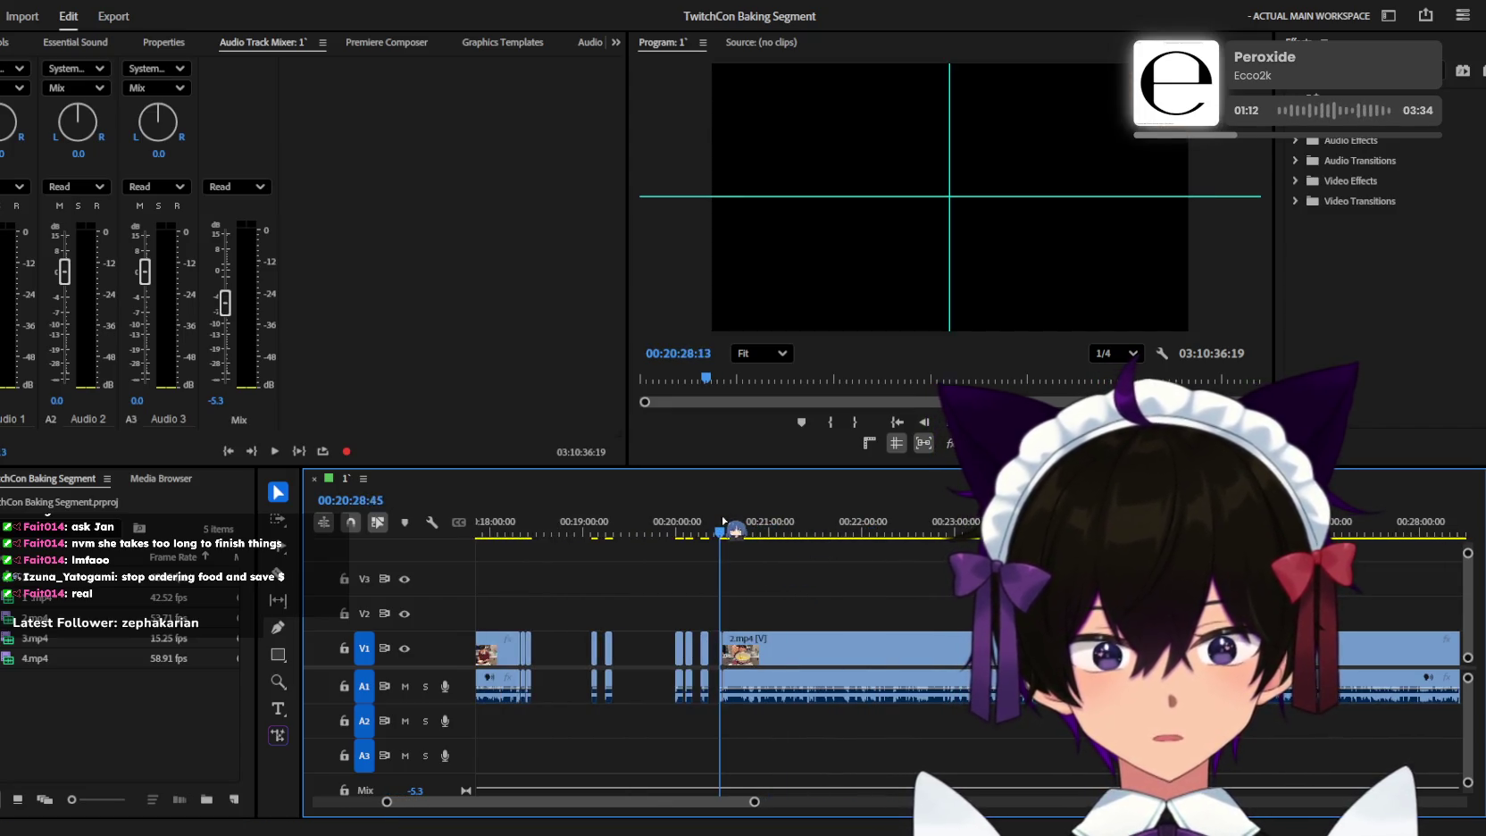
pyautogui.scroll(3, 740, 617)
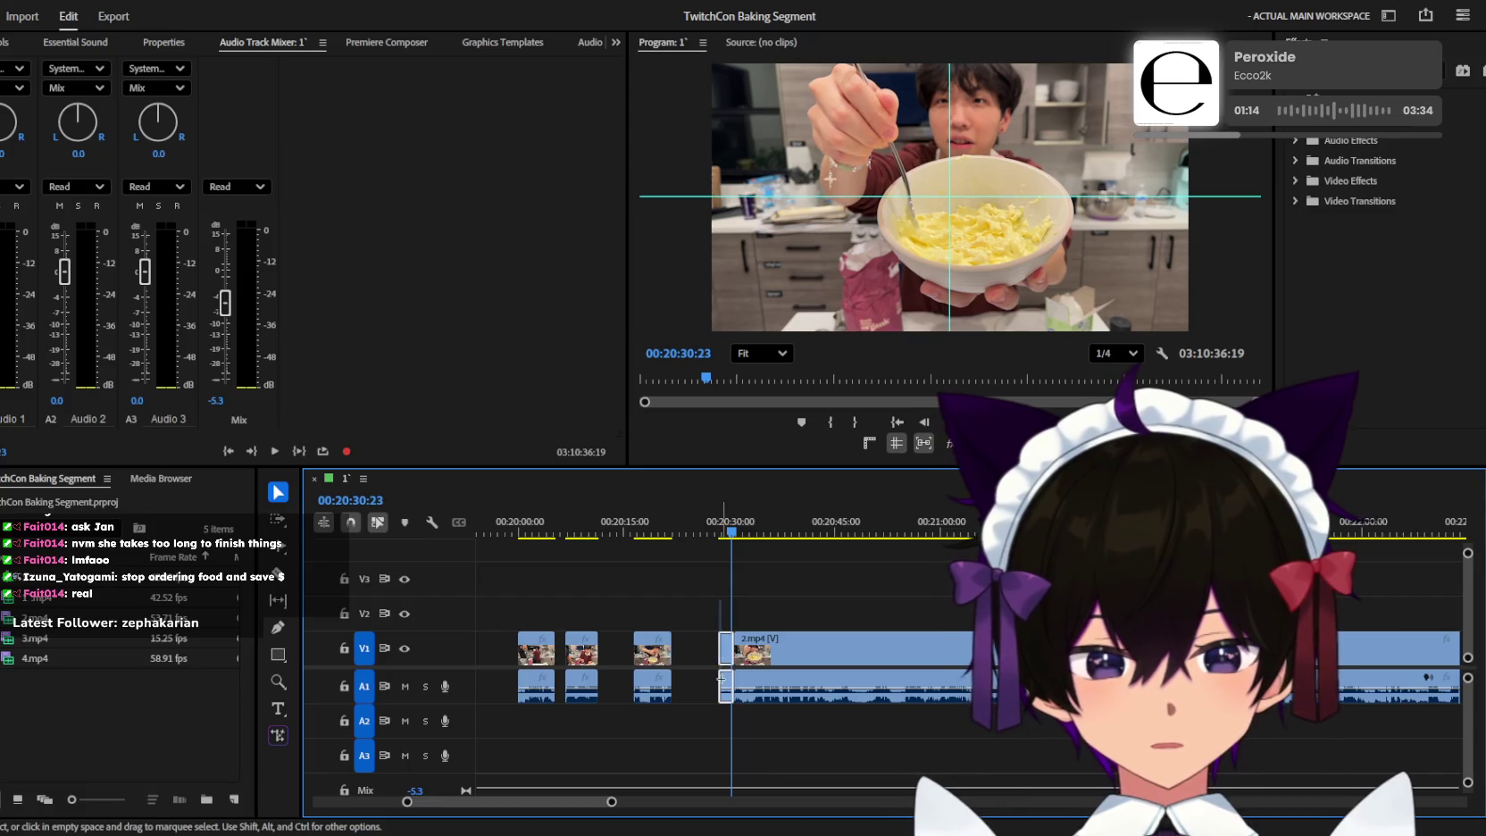
pyautogui.moveTo(786, 520)
pyautogui.mouseDown()
pyautogui.moveTo(561, 525)
pyautogui.moveTo(819, 515)
pyautogui.moveTo(545, 521)
pyautogui.mouseUp()
pyautogui.scroll(-3, 545, 580)
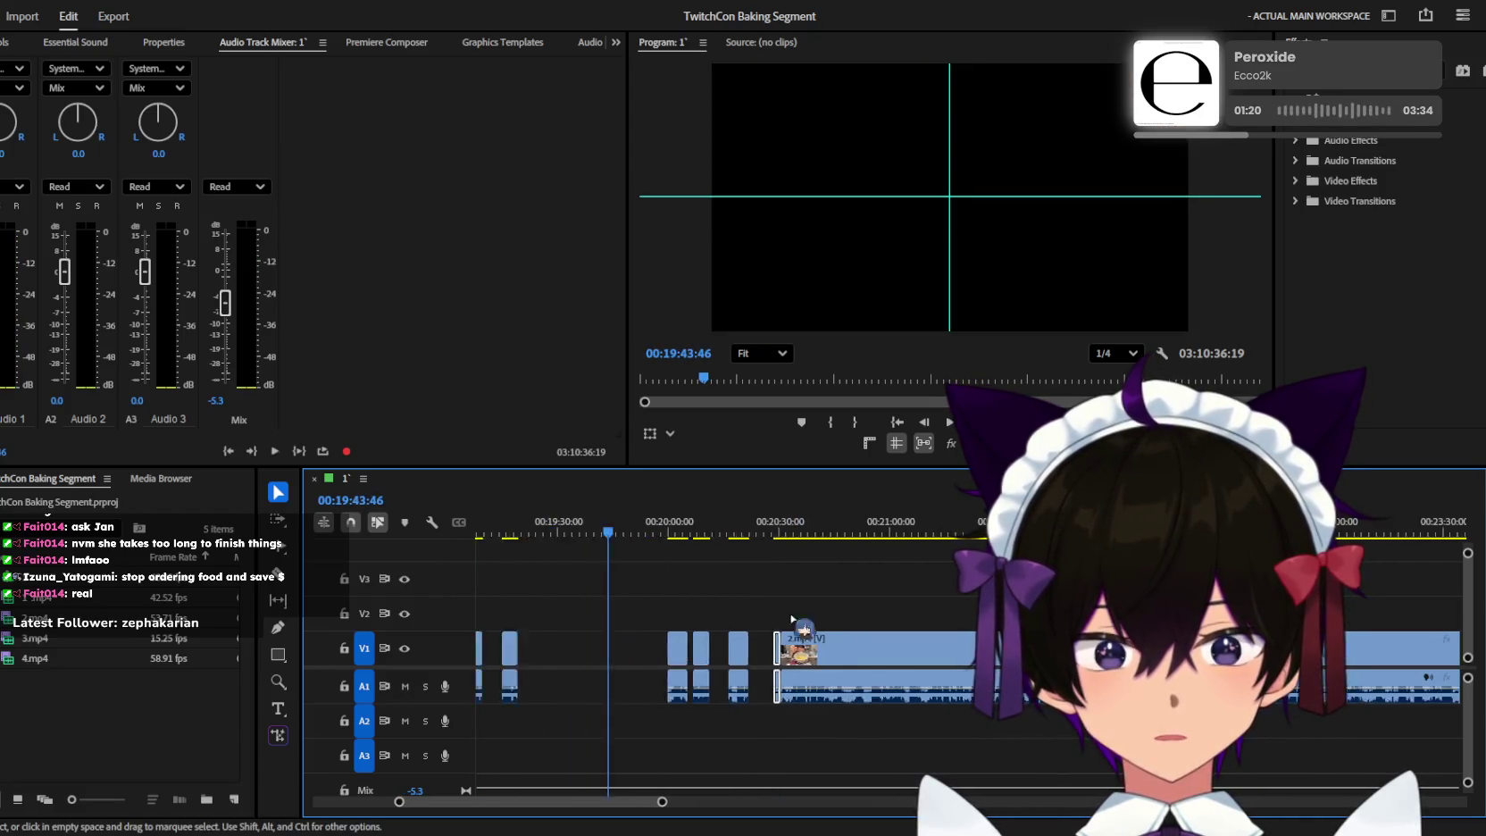
pyautogui.click(658, 518)
pyautogui.moveTo(670, 527)
pyautogui.mouseDown()
pyautogui.moveTo(1366, 541)
pyautogui.moveTo(1239, 535)
pyautogui.mouseUp()
pyautogui.press('space')
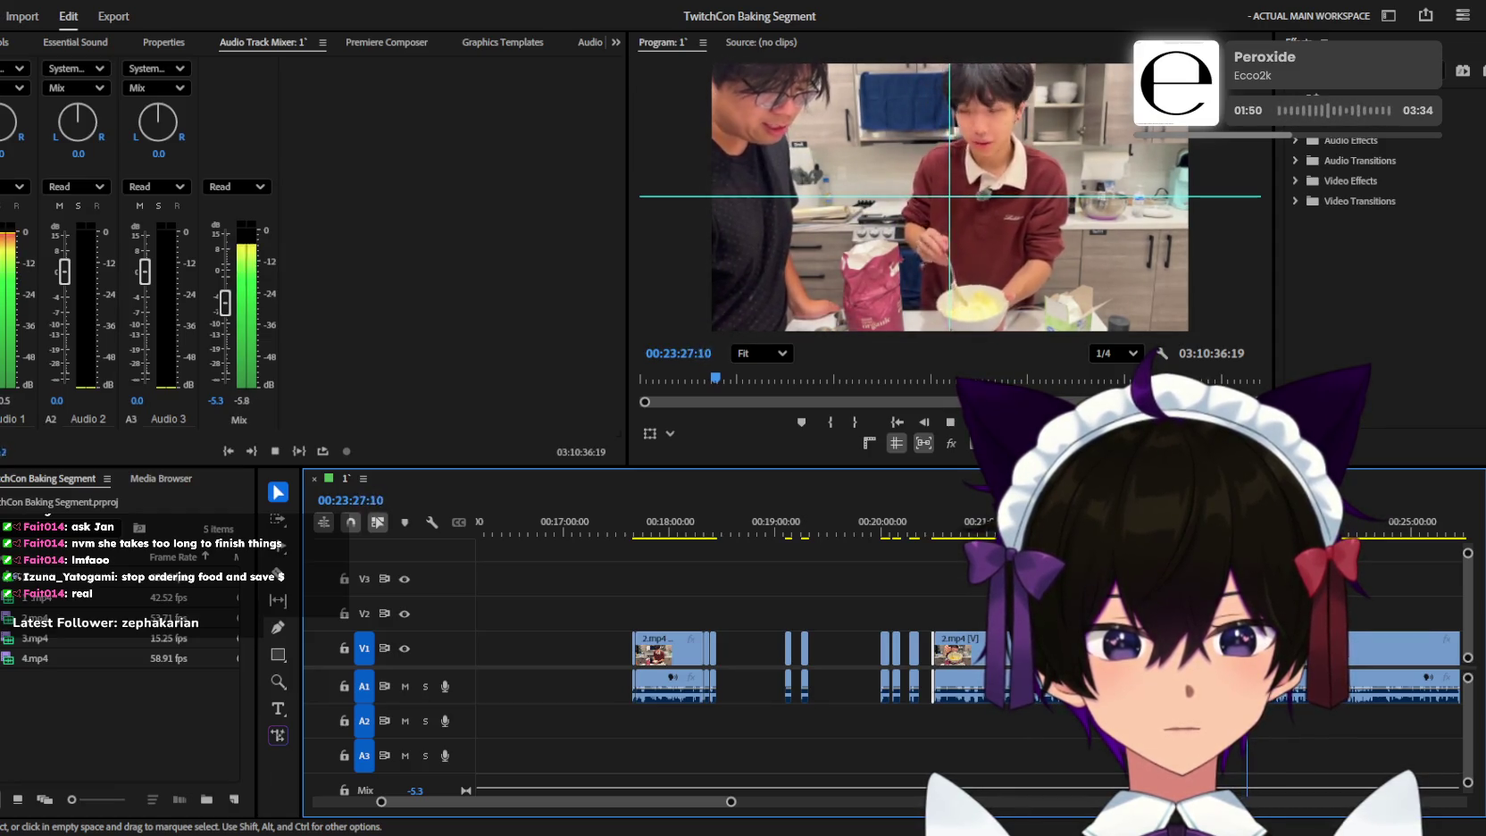
pyautogui.press('-')
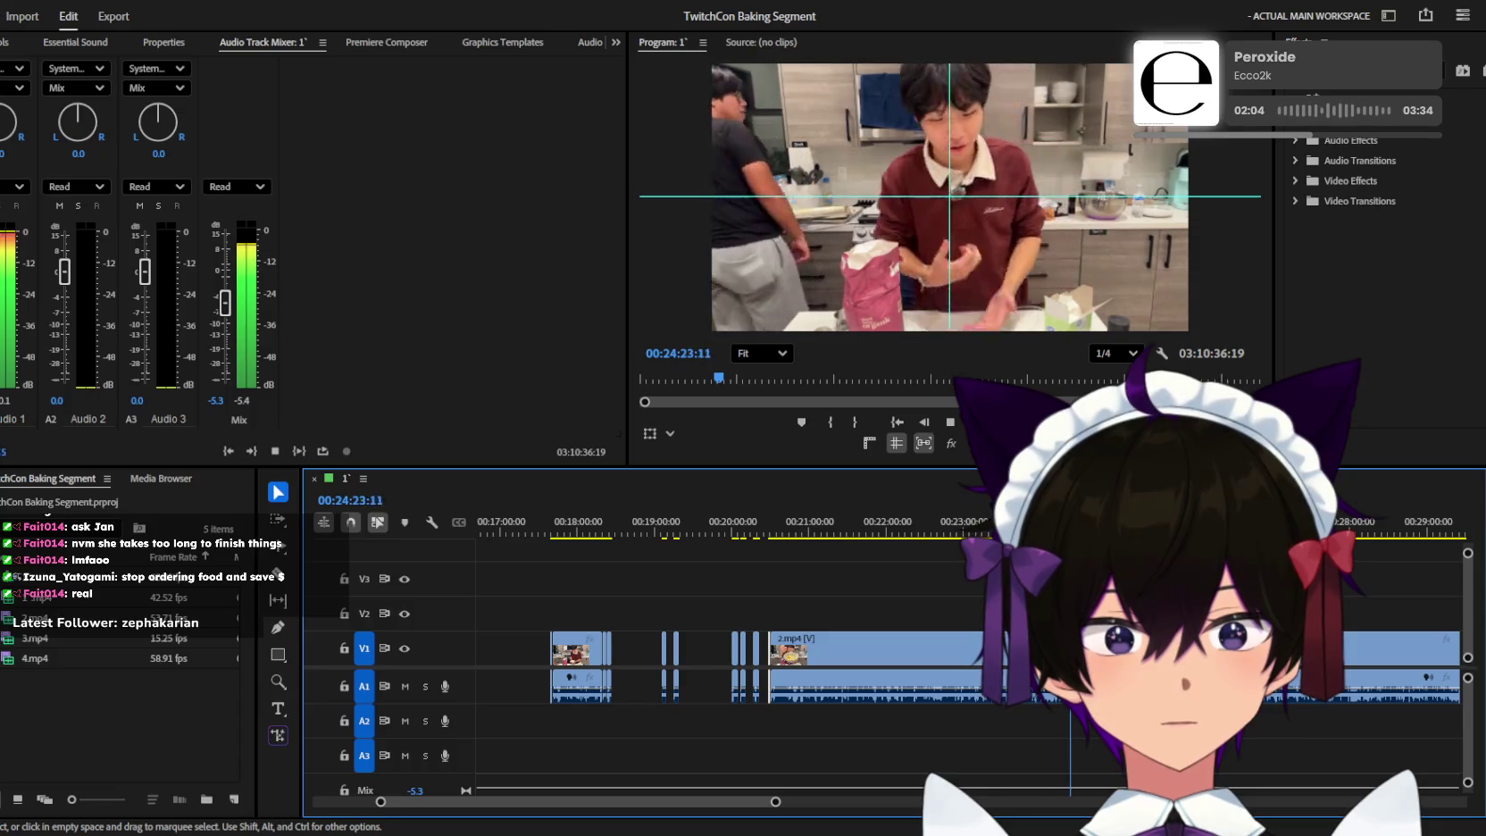
pyautogui.press('-')
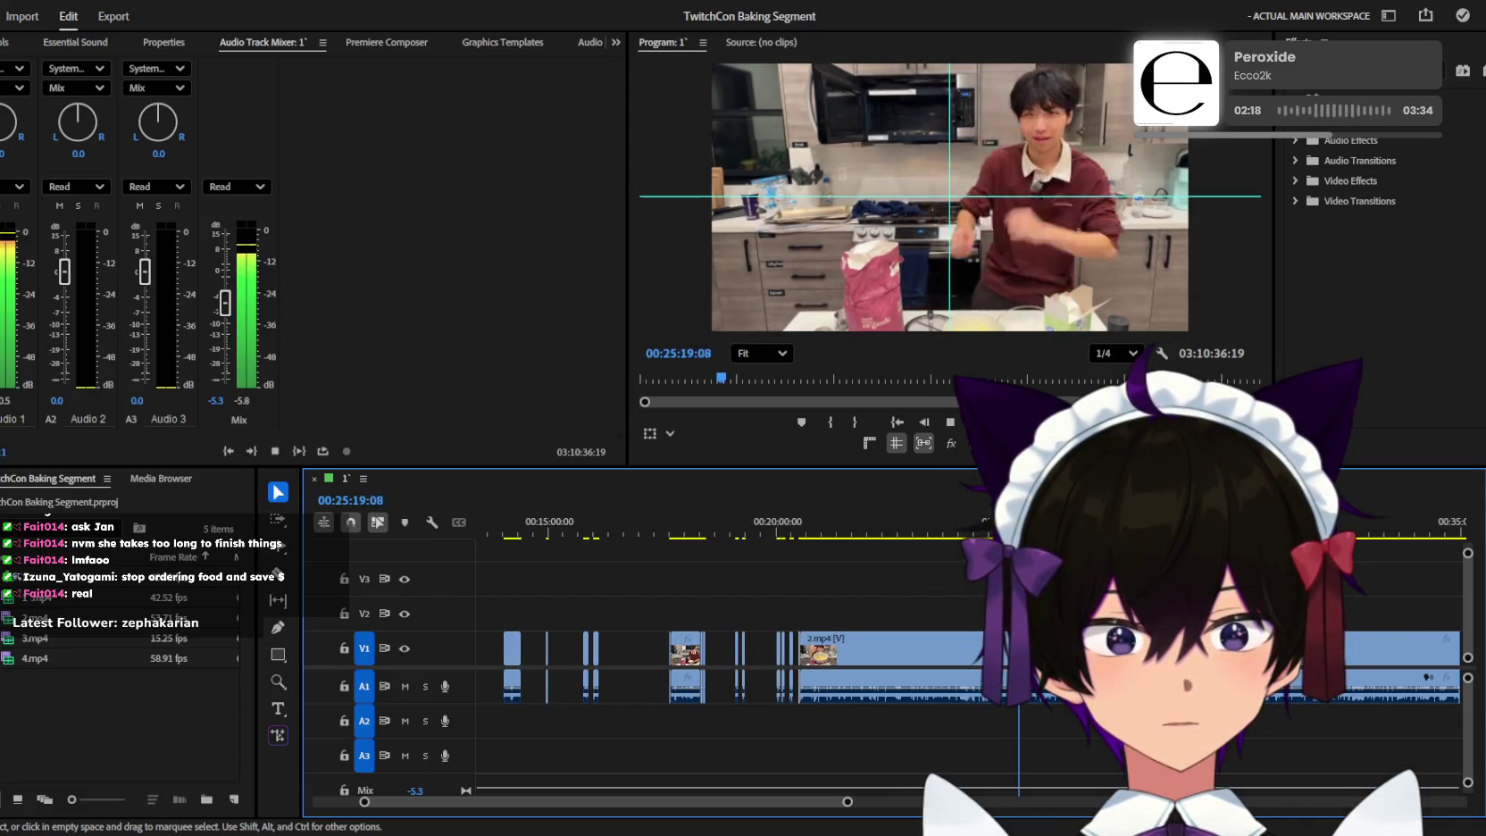
# Ripple-trim the idle end off the clip played from 20:18, then save the project.
pyautogui.press('-')
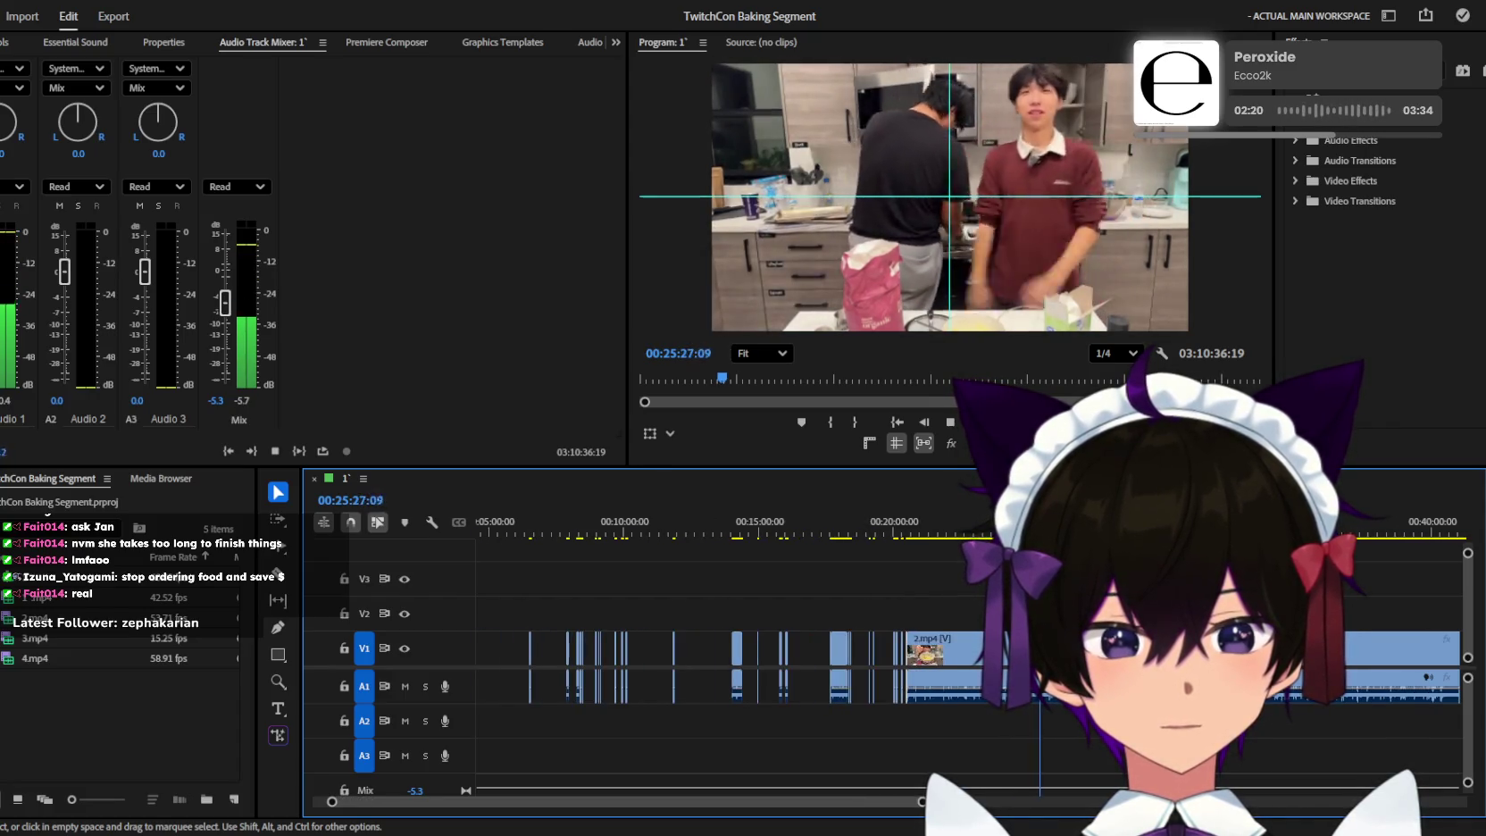
pyautogui.press('=')
pyautogui.press('space')
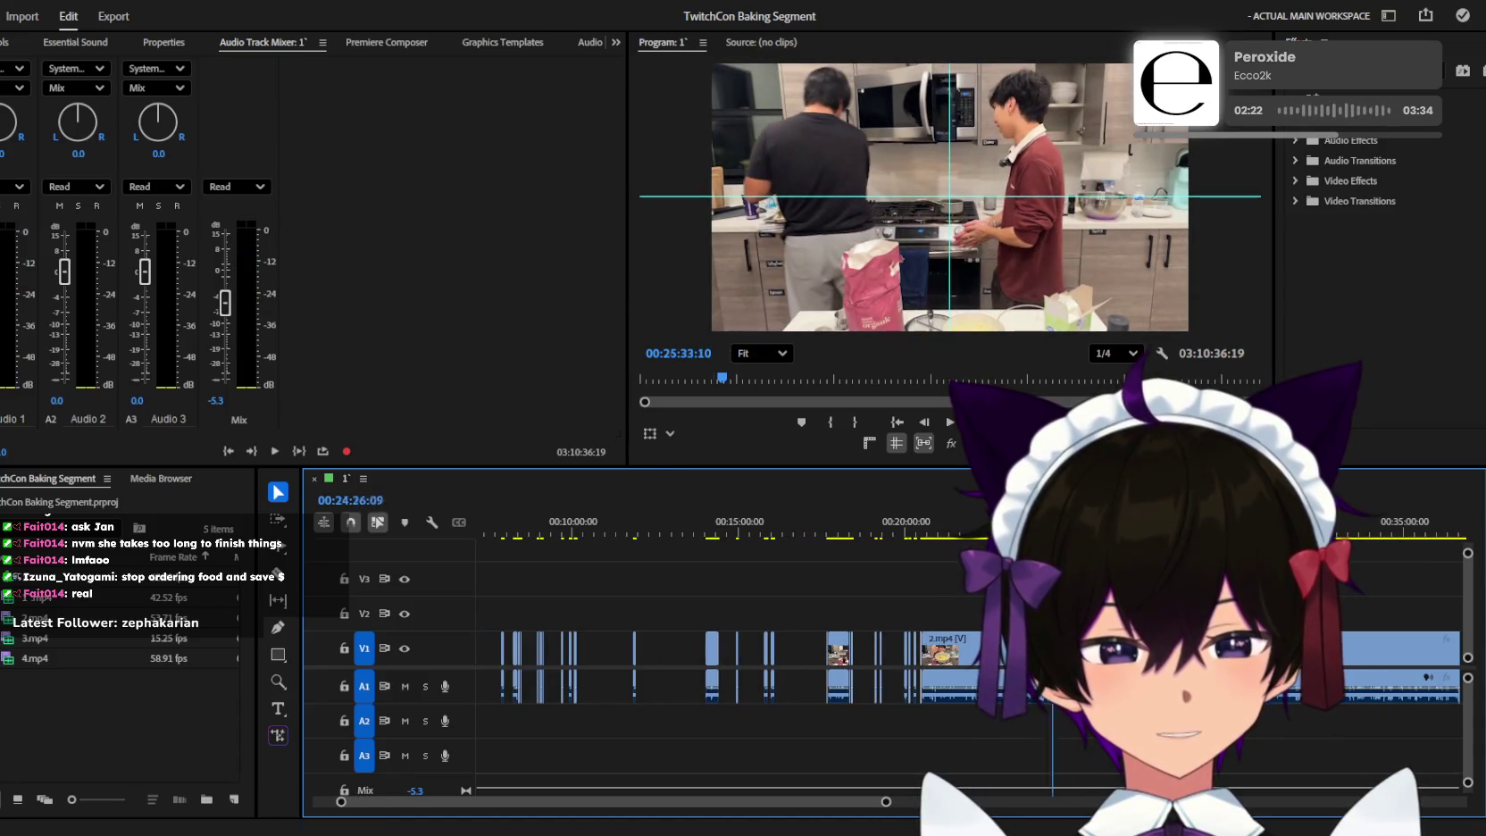
pyautogui.press('Up')
pyautogui.press('=')
pyautogui.press('Up')
pyautogui.press('Up')
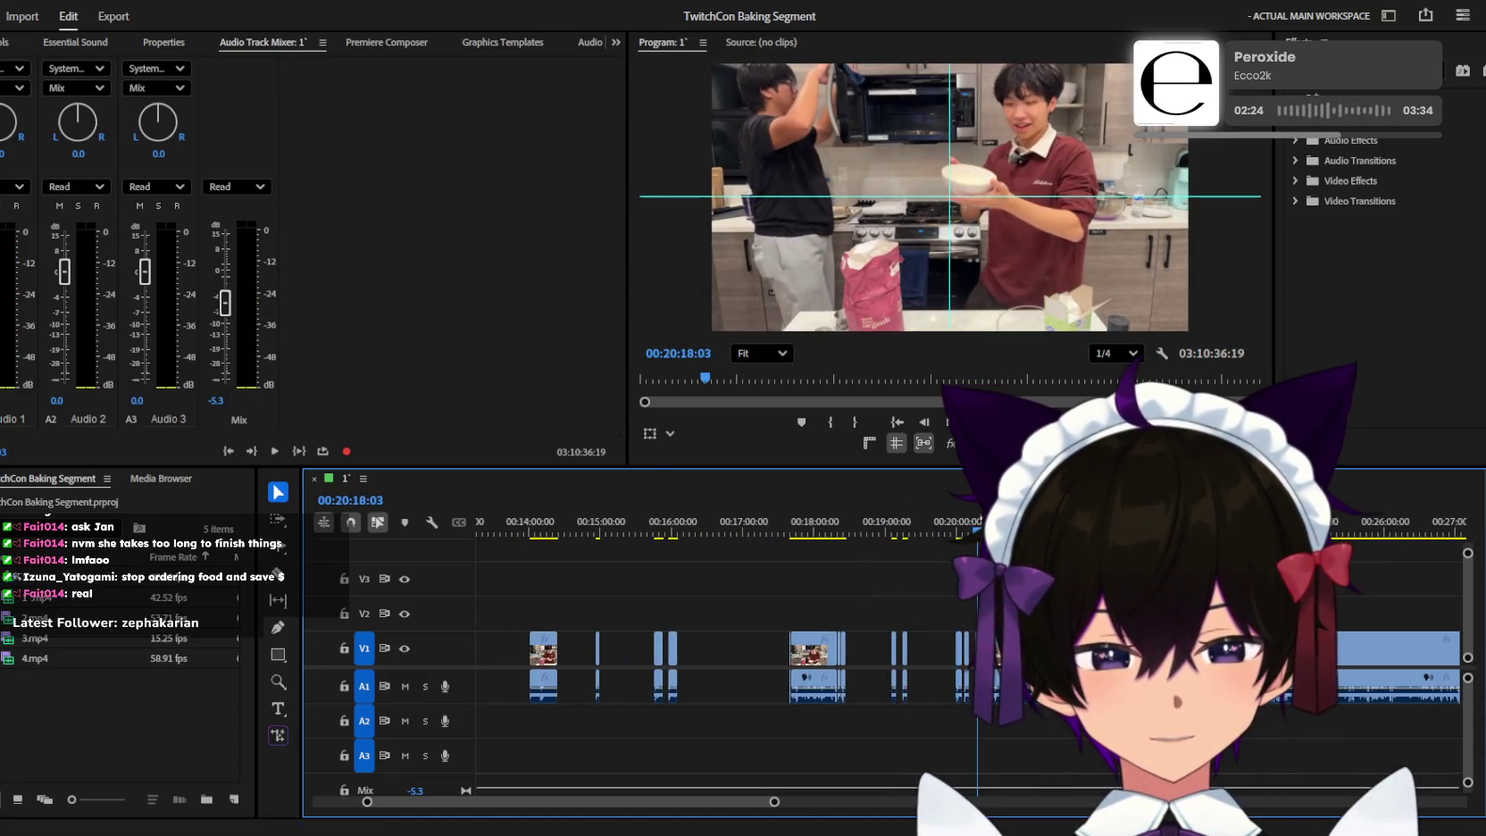
pyautogui.press('space')
pyautogui.press('=')
pyautogui.press('=')
pyautogui.press('=')
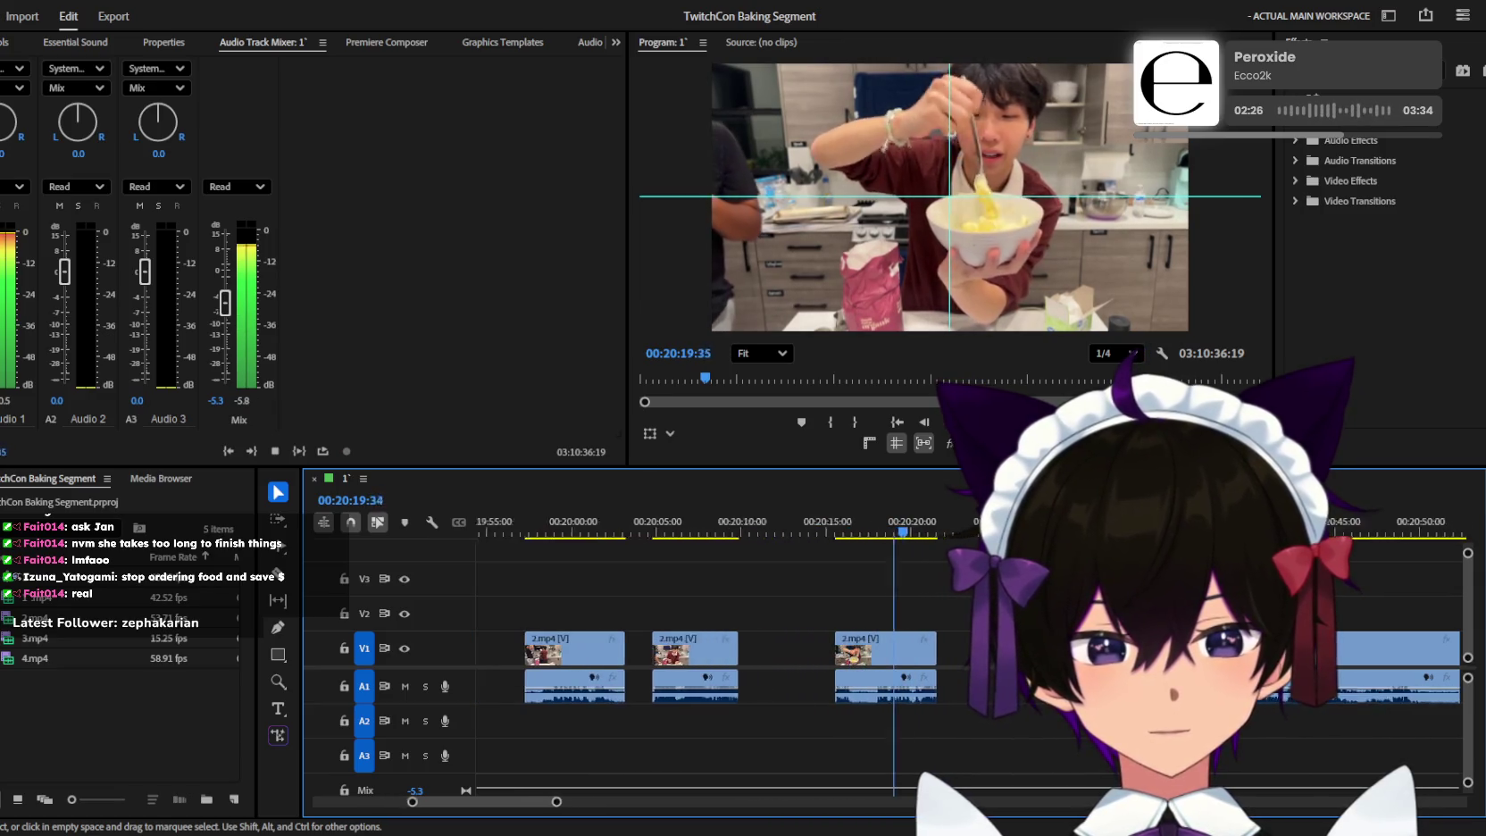
pyautogui.press('=')
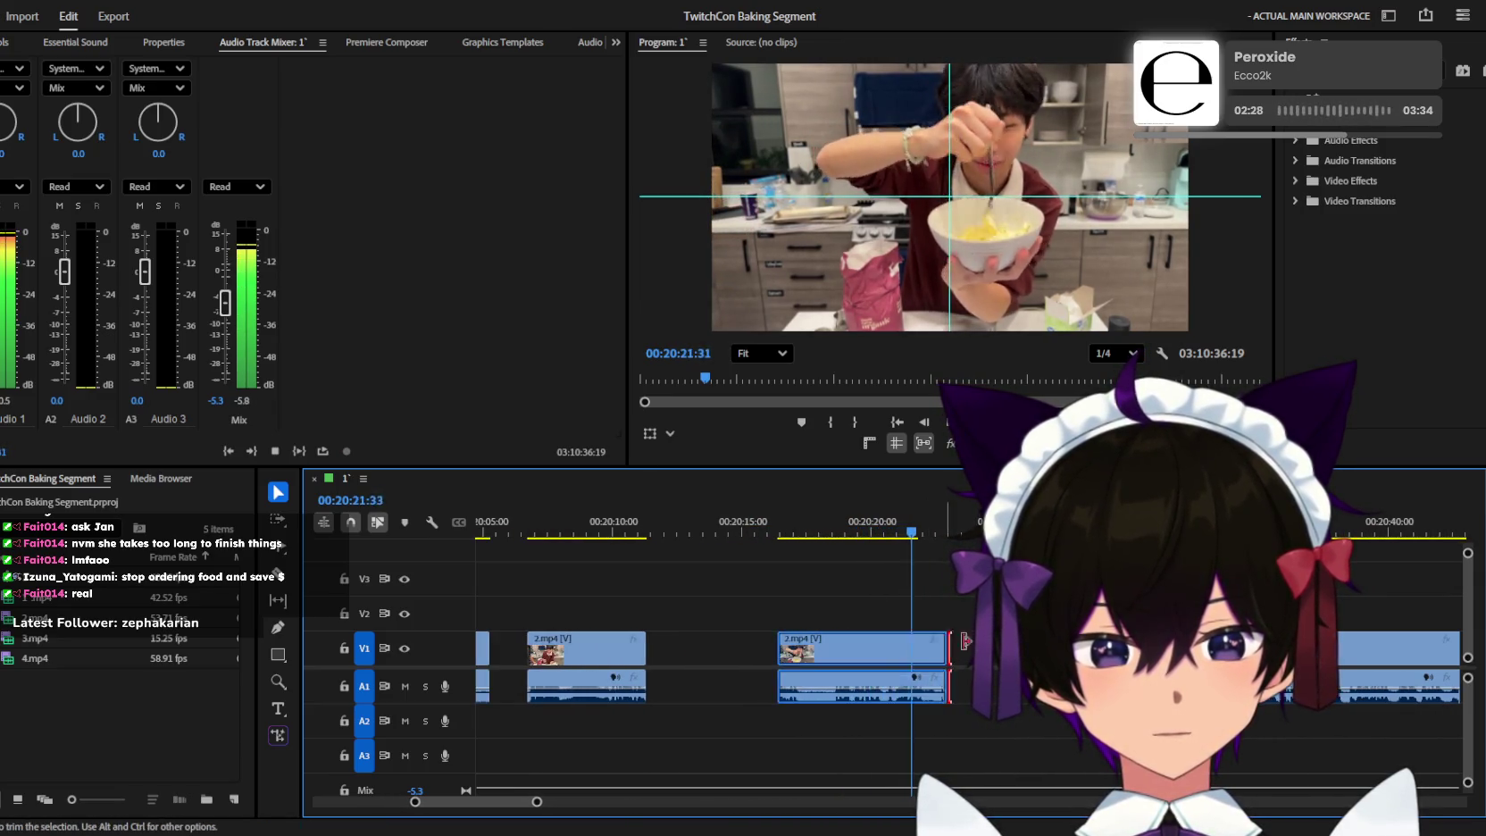
pyautogui.click(900, 519)
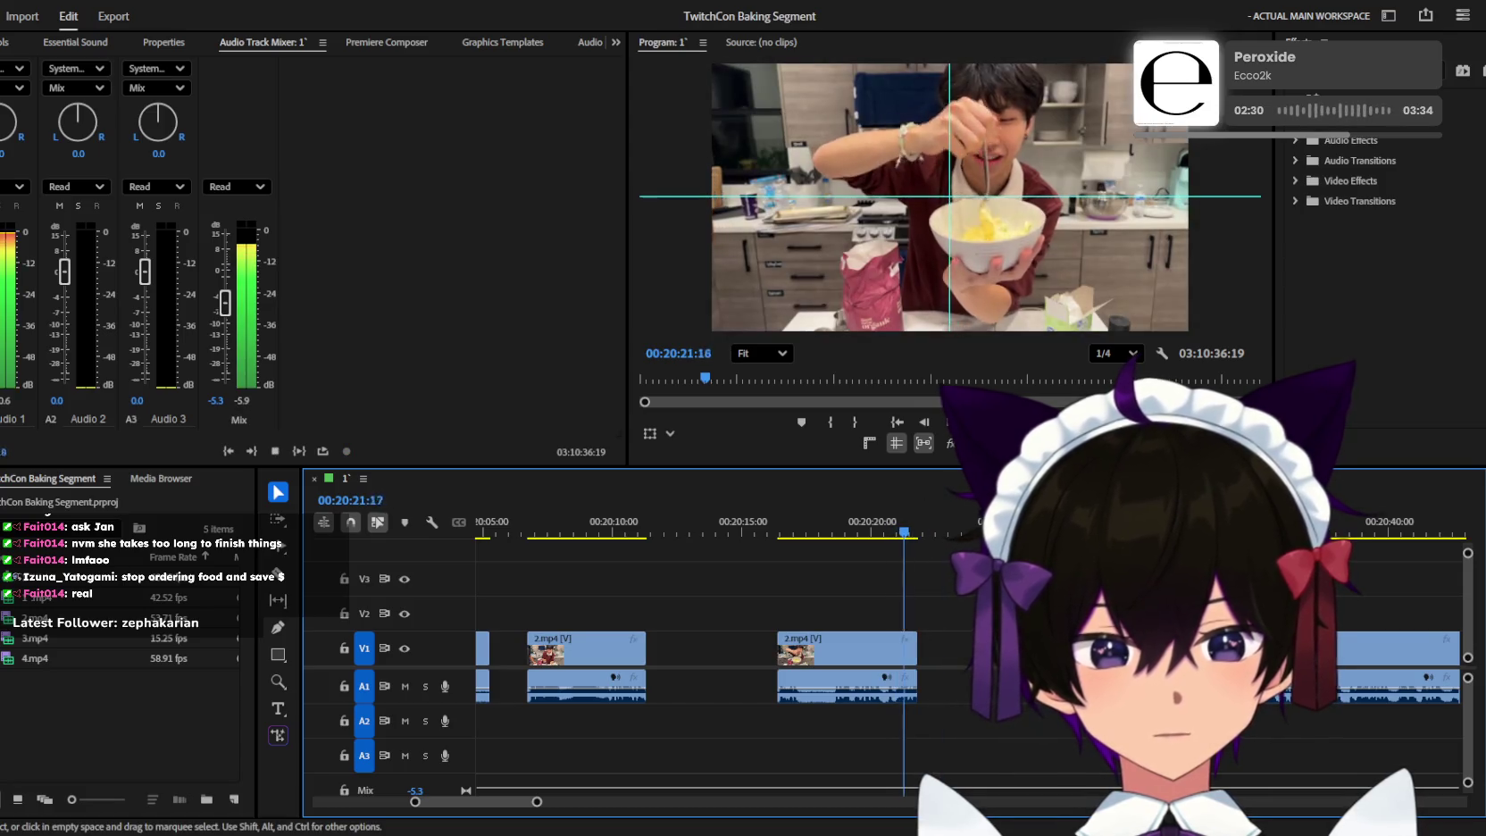
pyautogui.press('-')
pyautogui.press('-')
pyautogui.press('space')
pyautogui.press('Down')
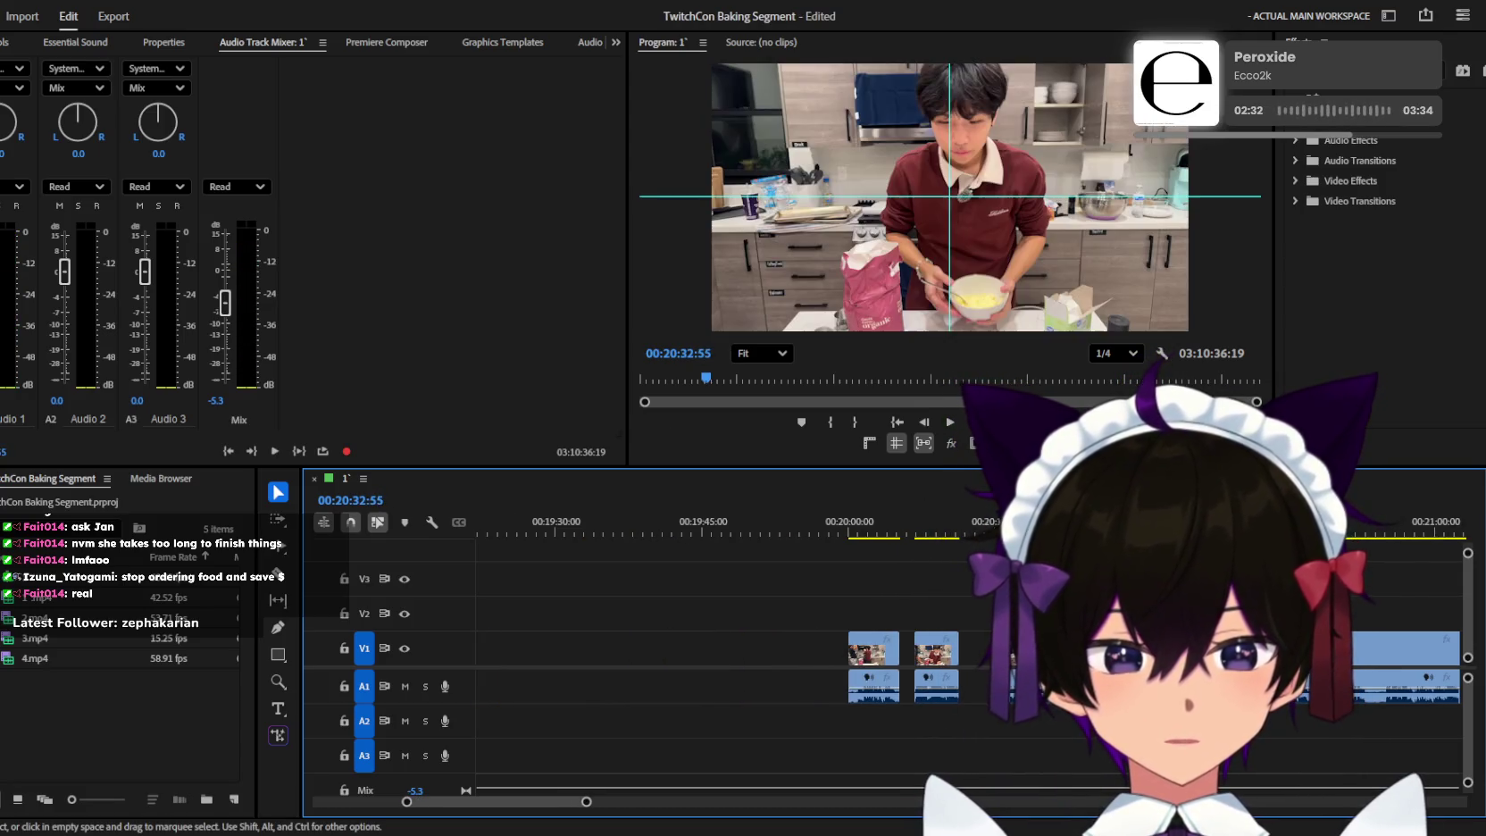
pyautogui.hotkey('ctrl', 's')
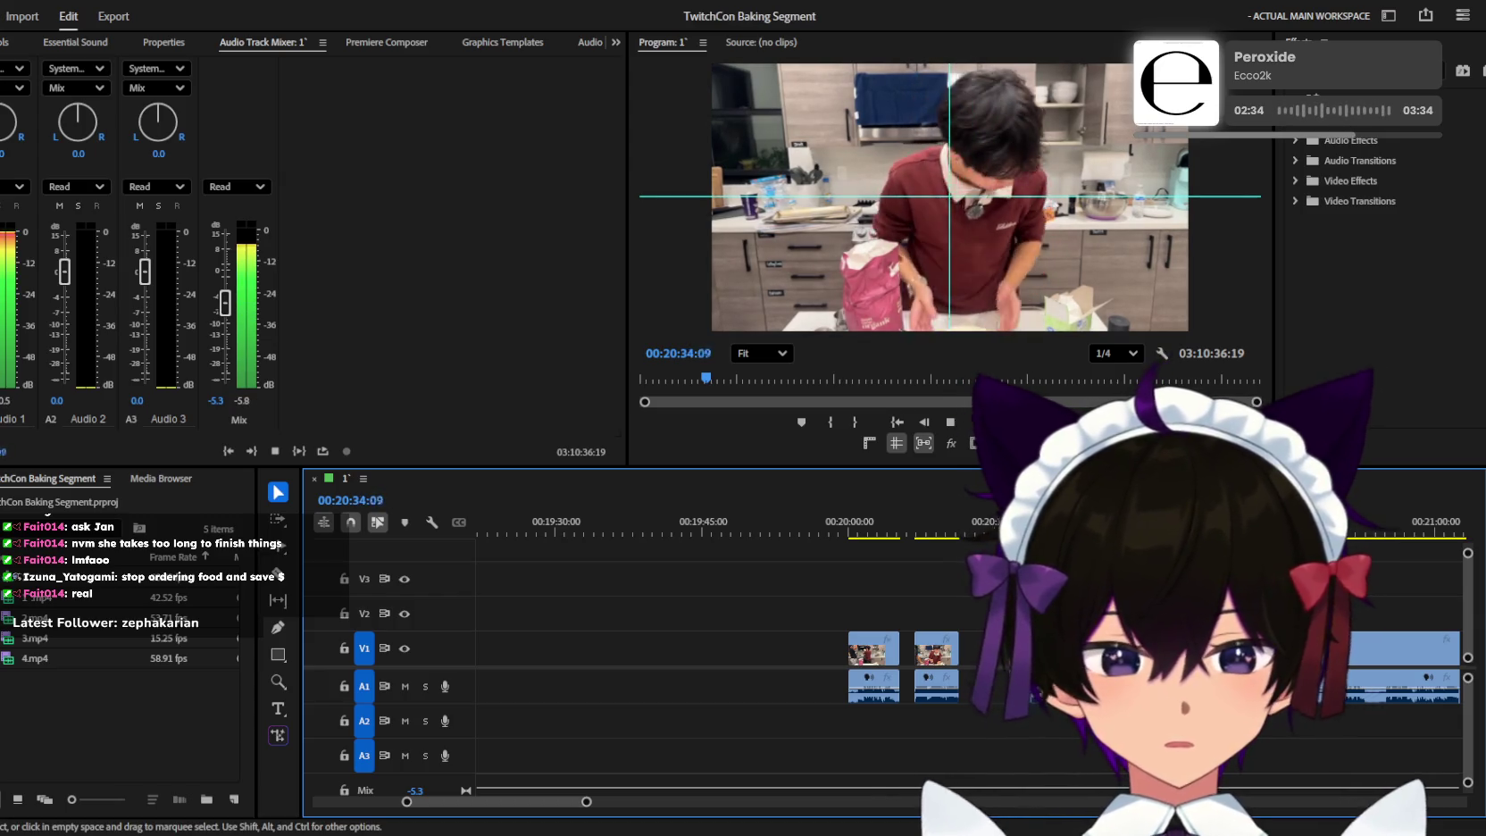
# Replay the footage around 25:11–26:00, zooming the timeline to look for the next cut.
pyautogui.press('-')
pyautogui.press('-')
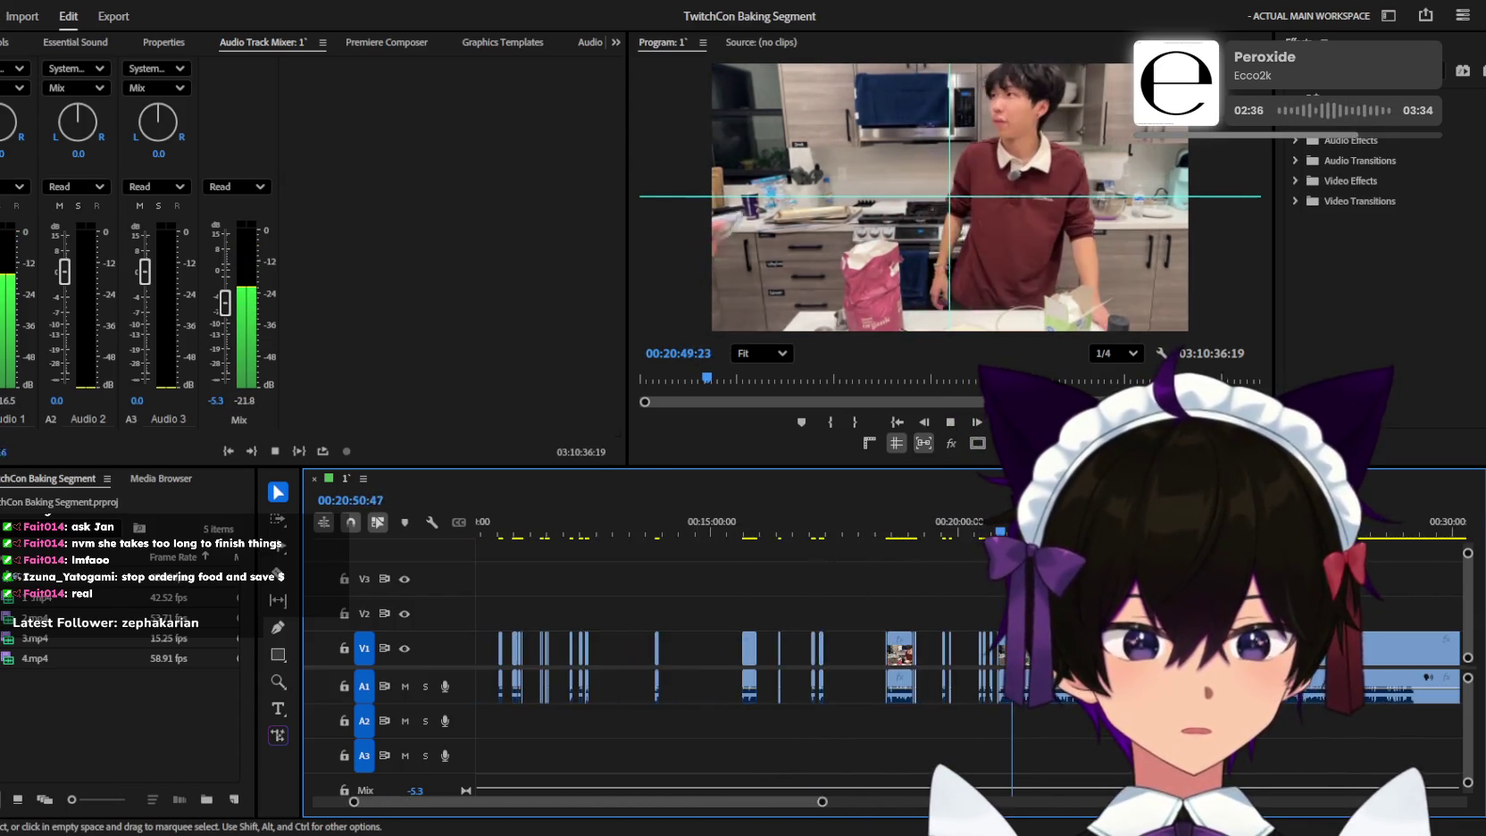
pyautogui.press('Down')
pyautogui.press('space')
pyautogui.press('Up')
pyautogui.press('space')
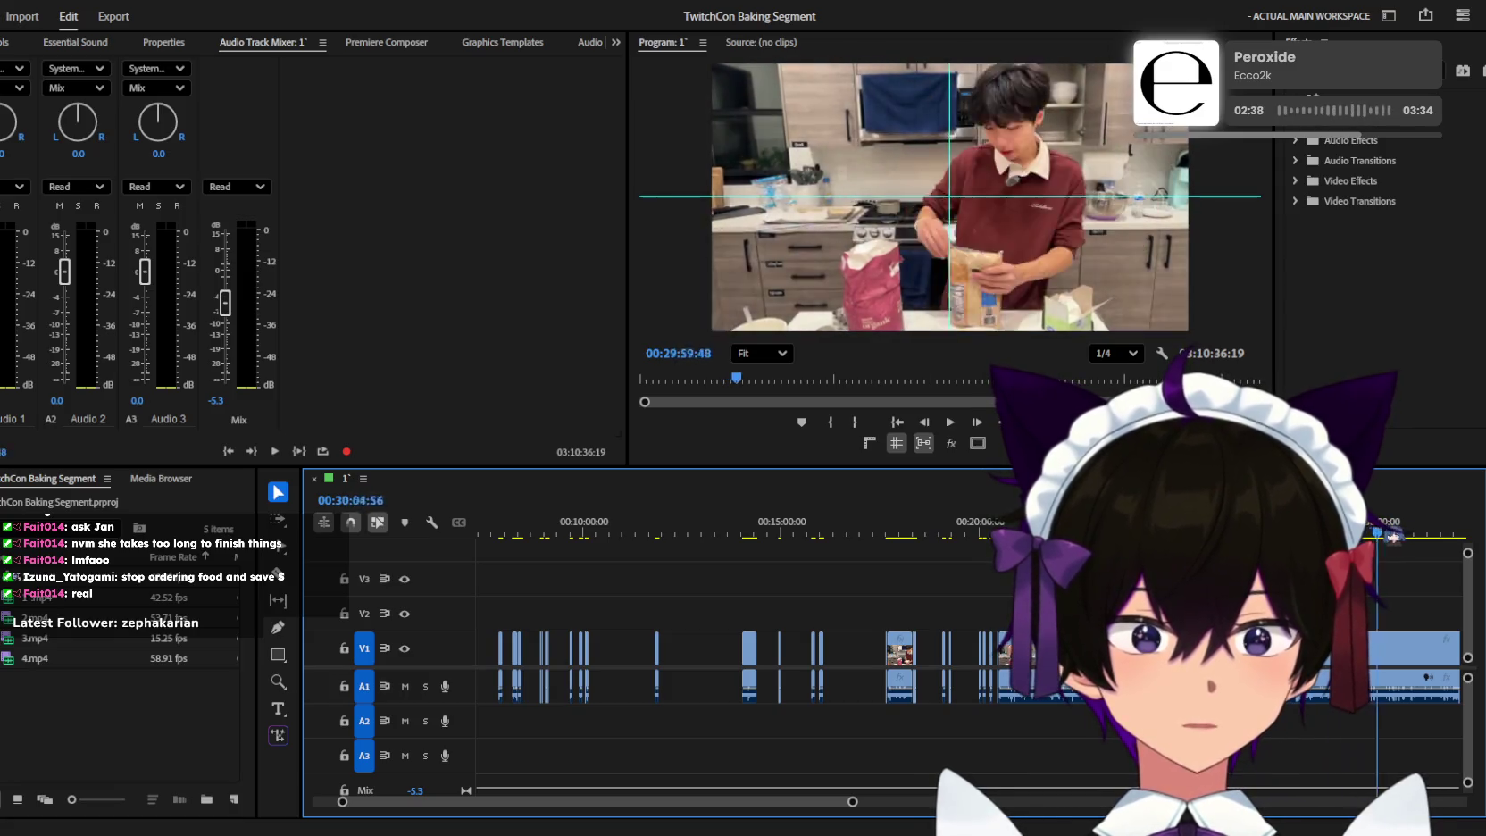
pyautogui.press('=')
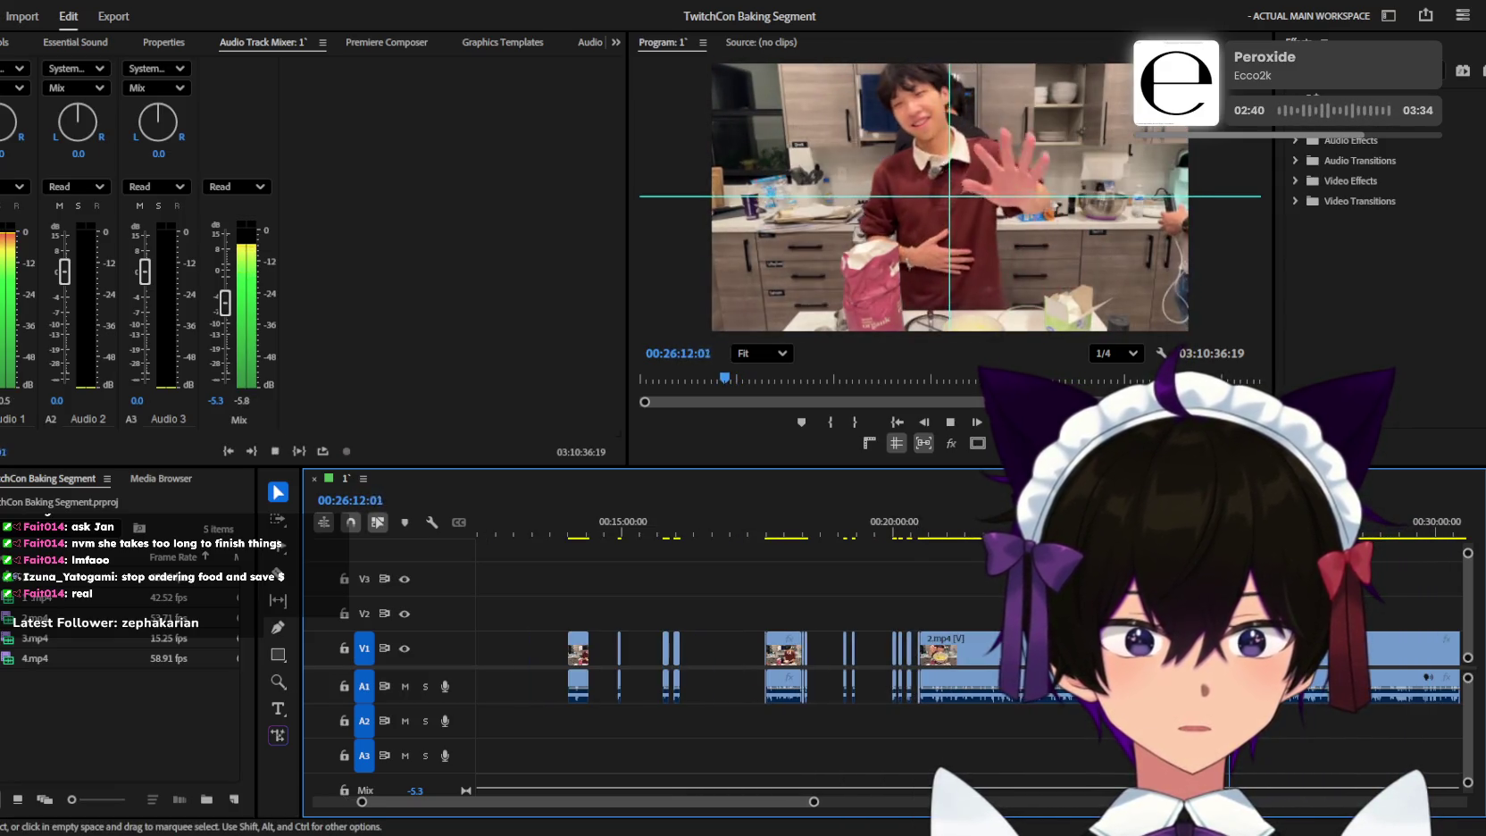
pyautogui.press('=')
pyautogui.press('=')
pyautogui.press('space')
pyautogui.press('Up')
pyautogui.press('space')
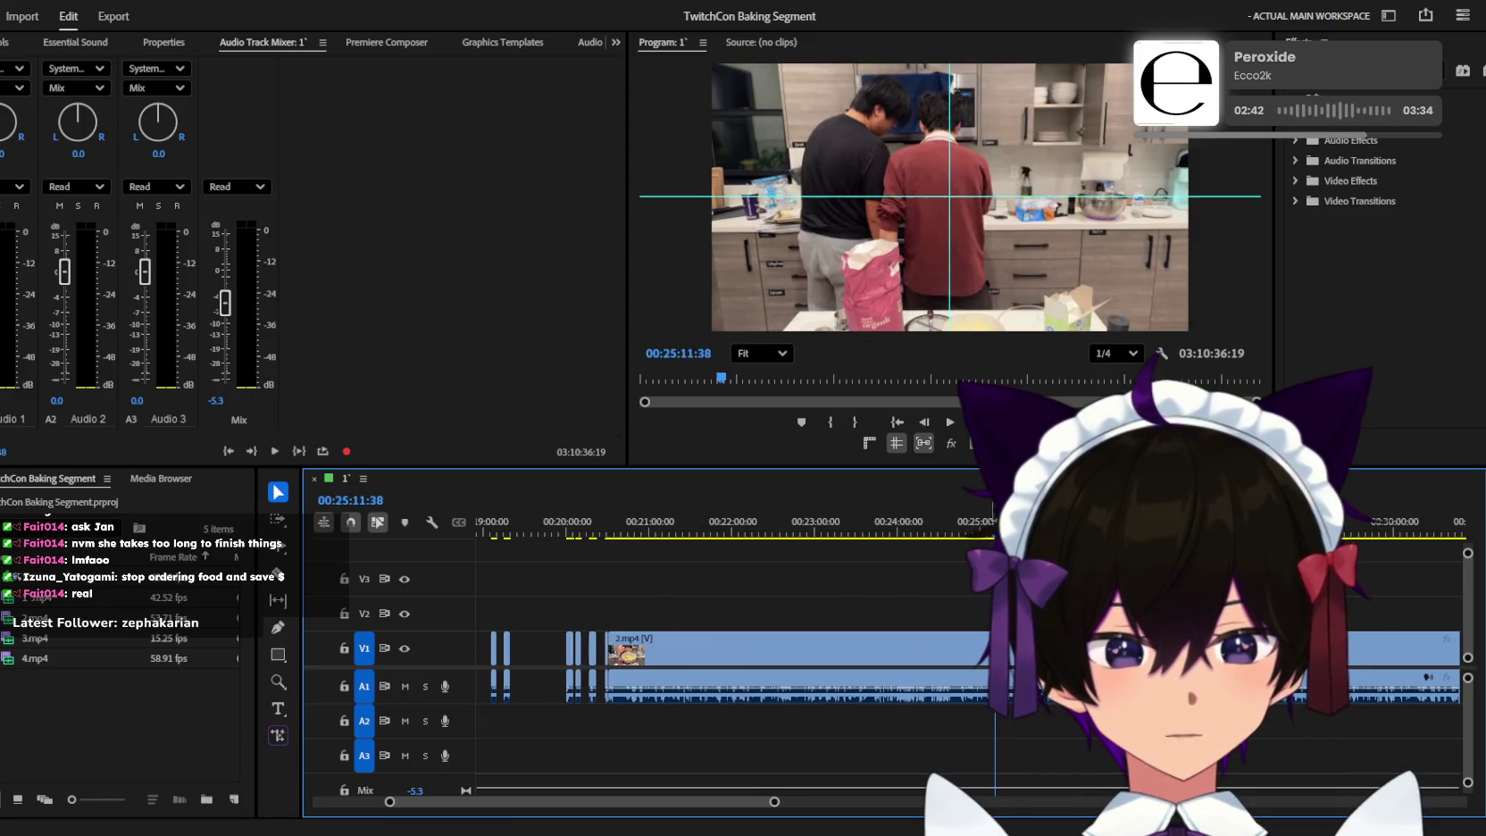
pyautogui.press('=')
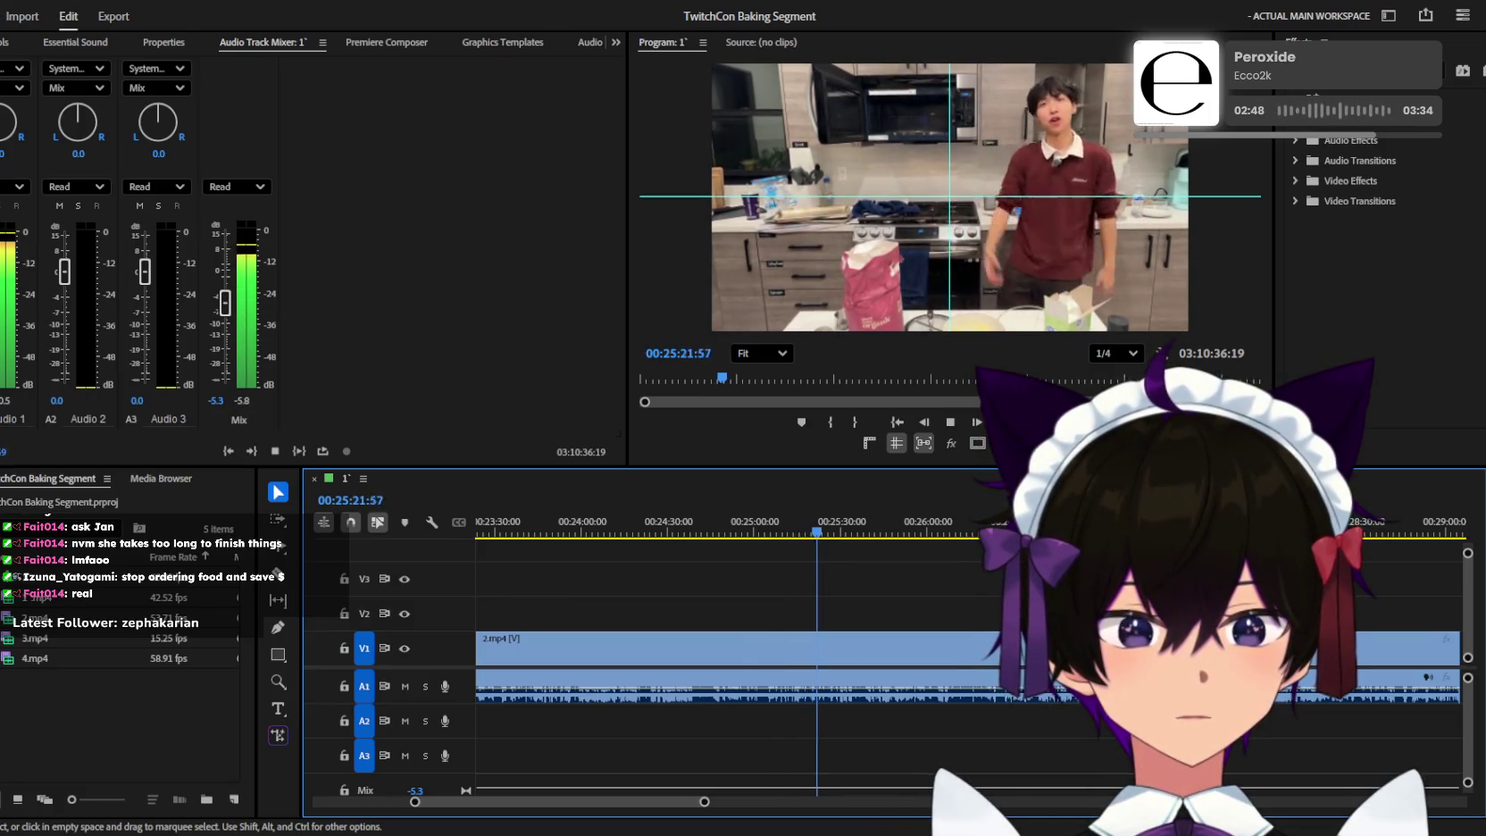
pyautogui.press('-')
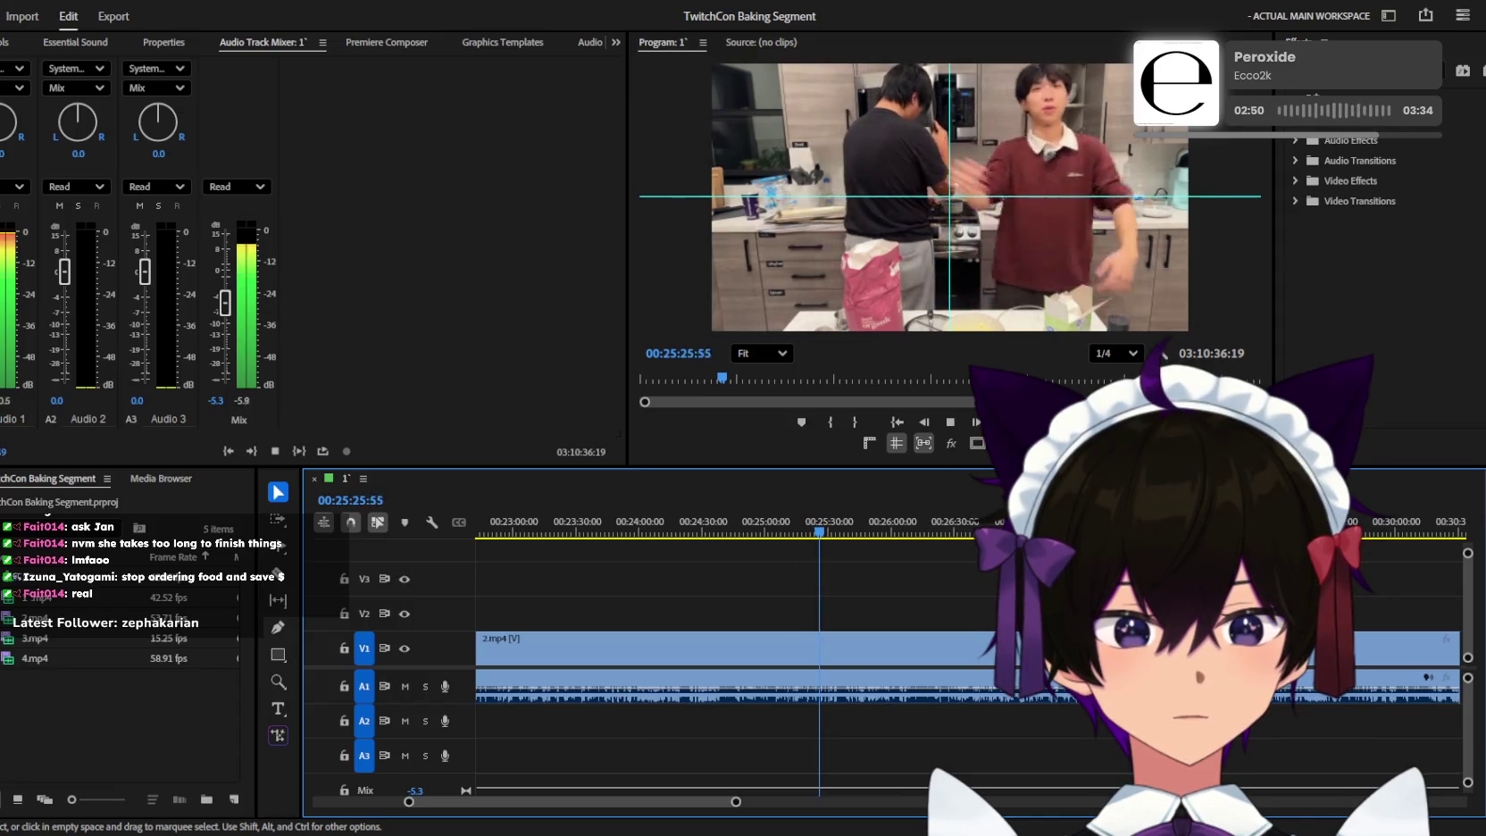
pyautogui.press('=')
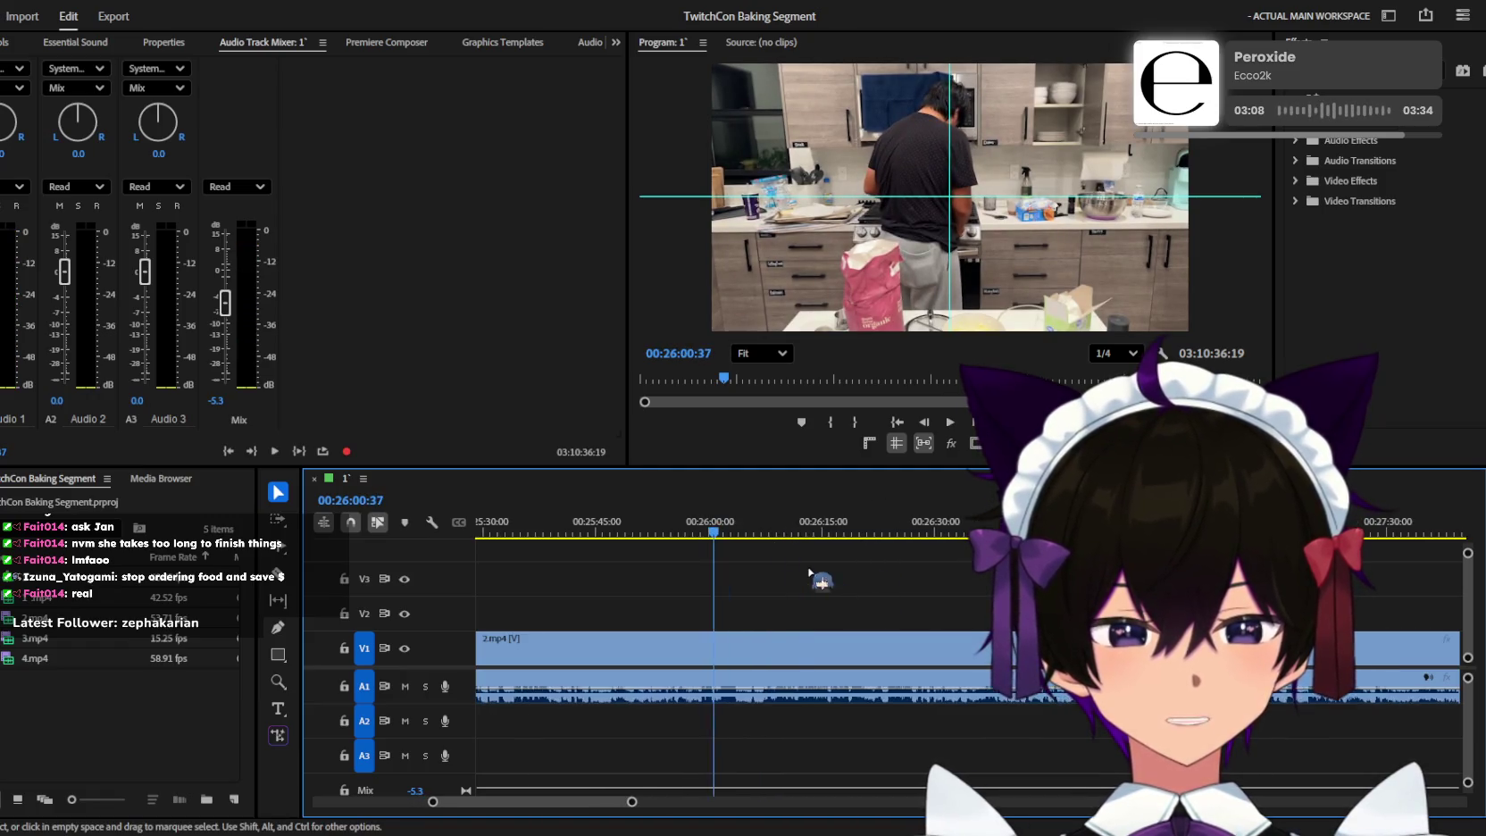
# Play the footage from about 26:02, zooming the timeline in and out while watching.
pyautogui.keyDown('alt'); pyautogui.scroll(5, 794, 526); pyautogui.keyUp('alt')
pyautogui.press('space')
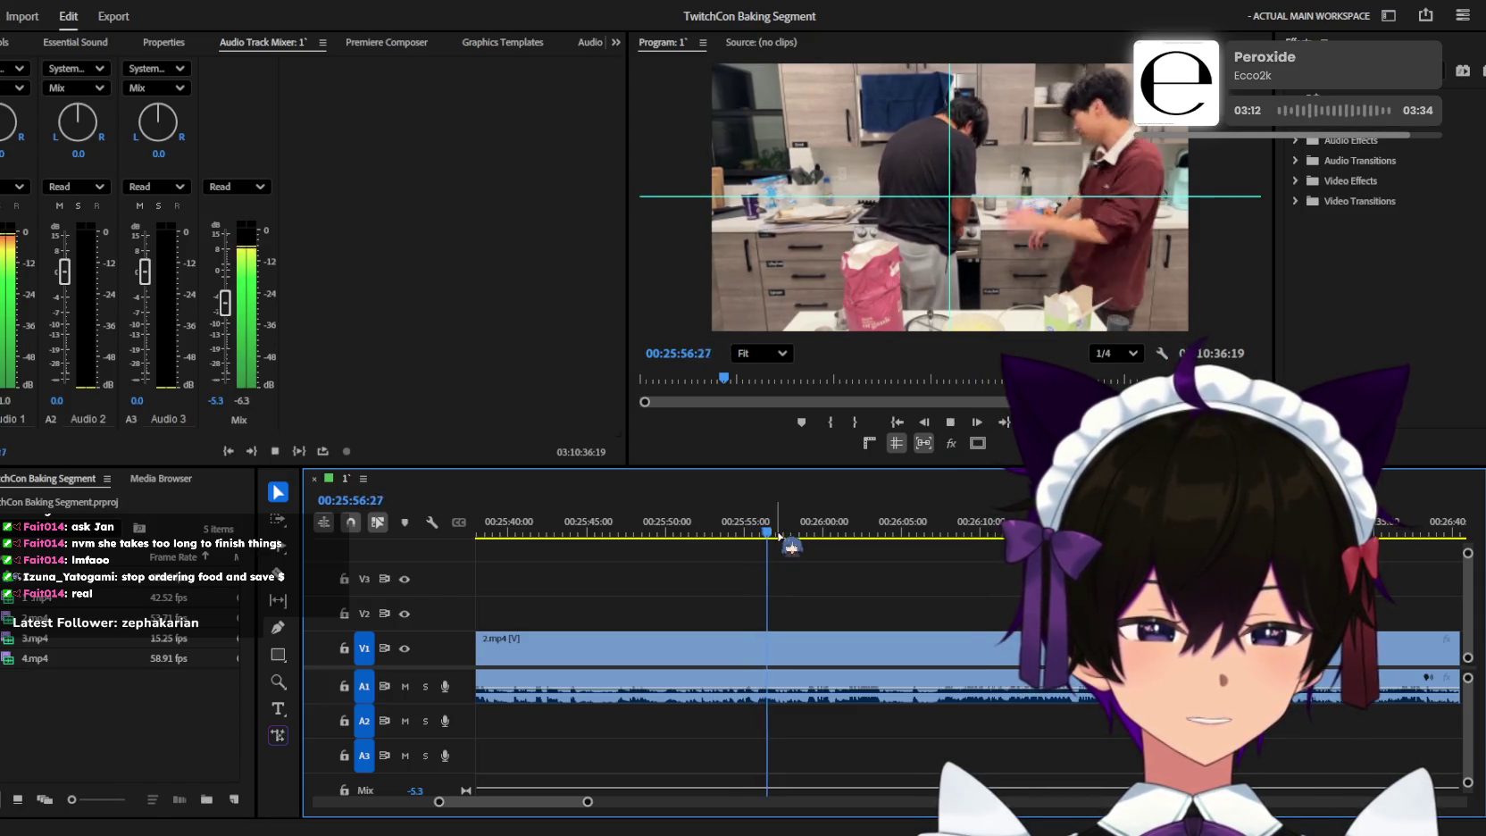
pyautogui.press('space')
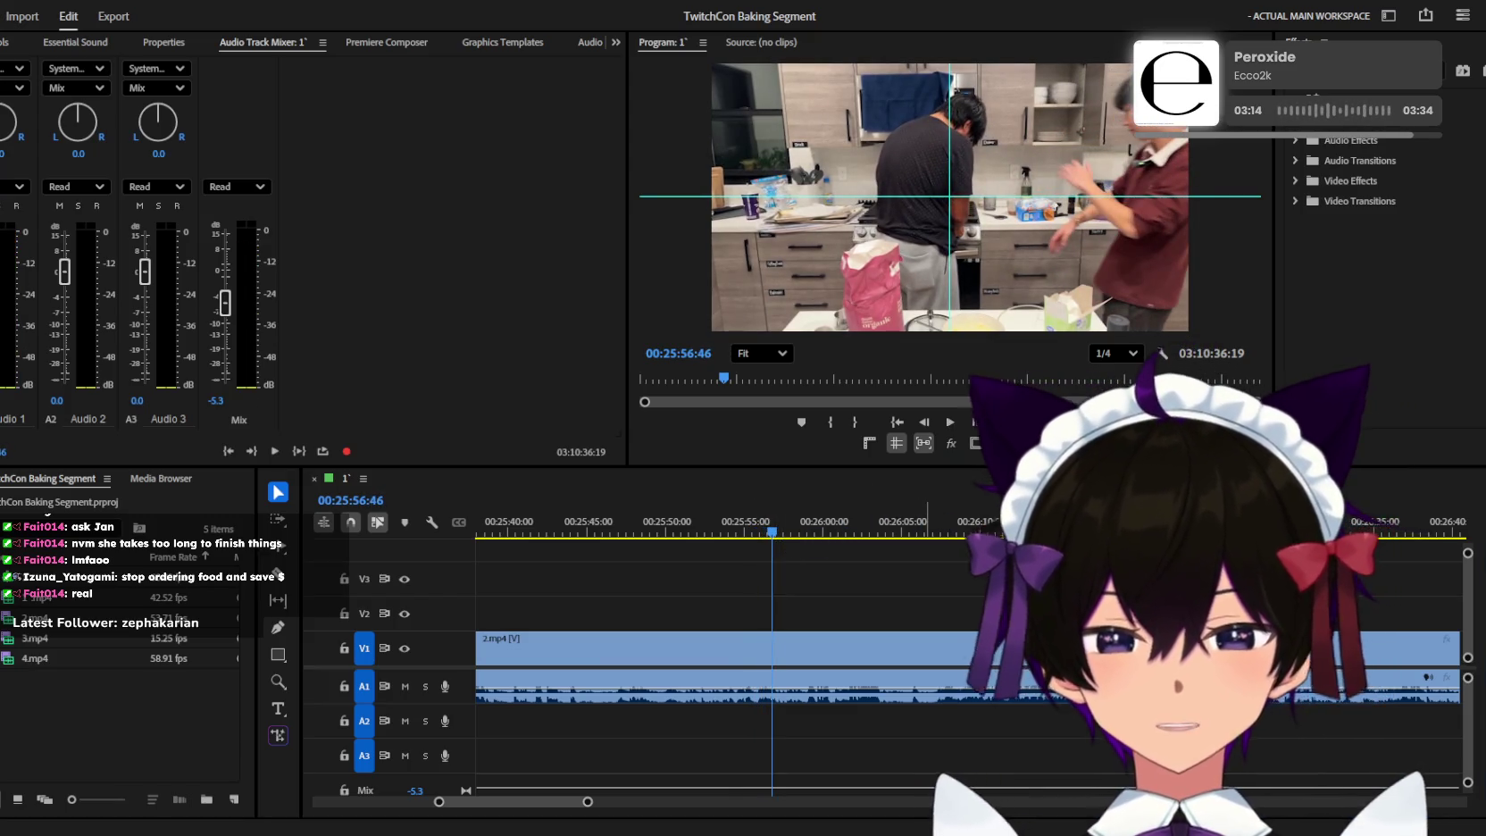
pyautogui.click(911, 561)
pyautogui.press('-')
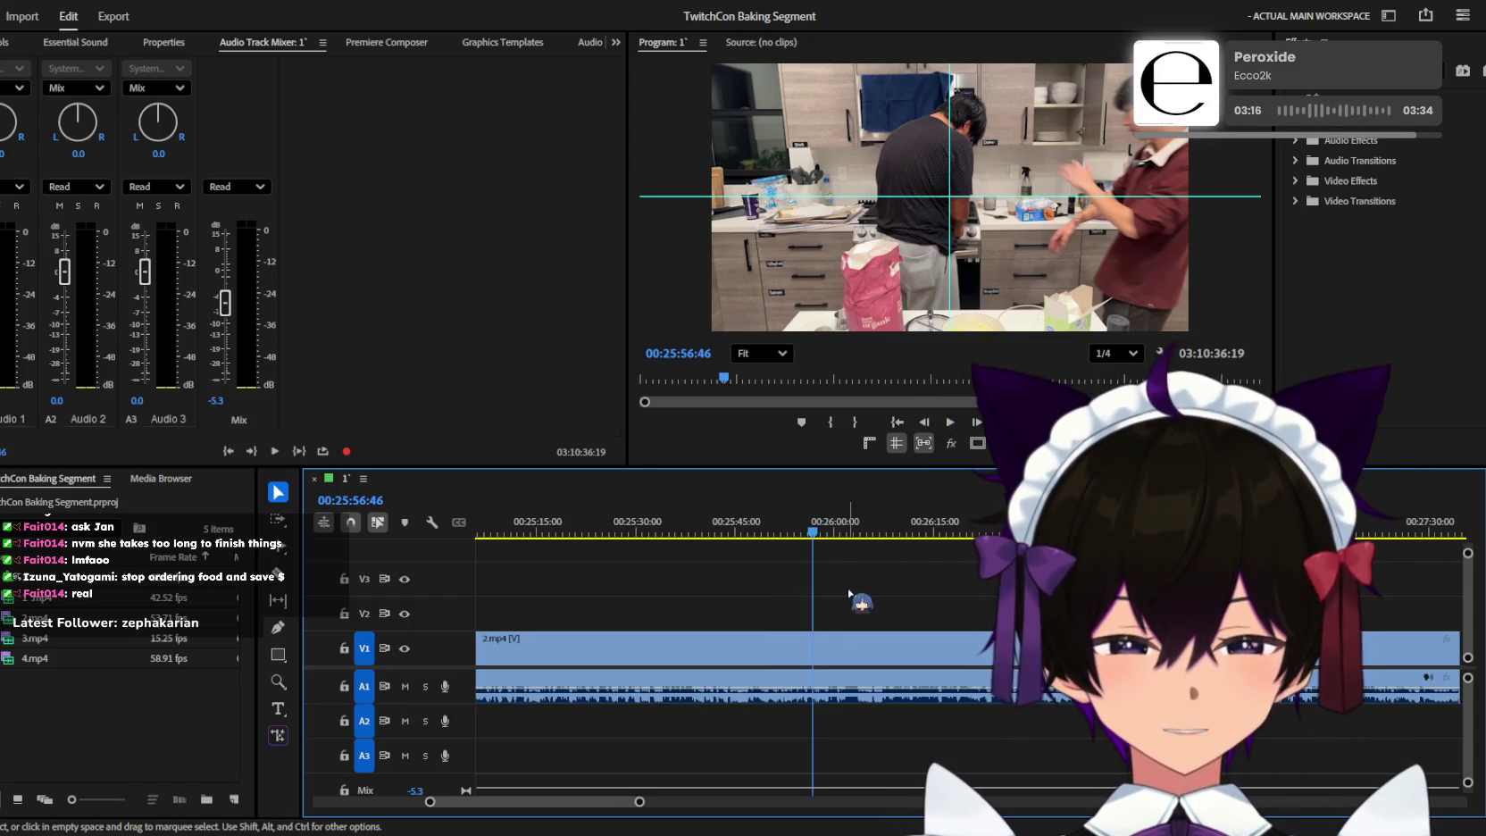
pyautogui.moveTo(836, 527); pyautogui.dragTo(858, 525)
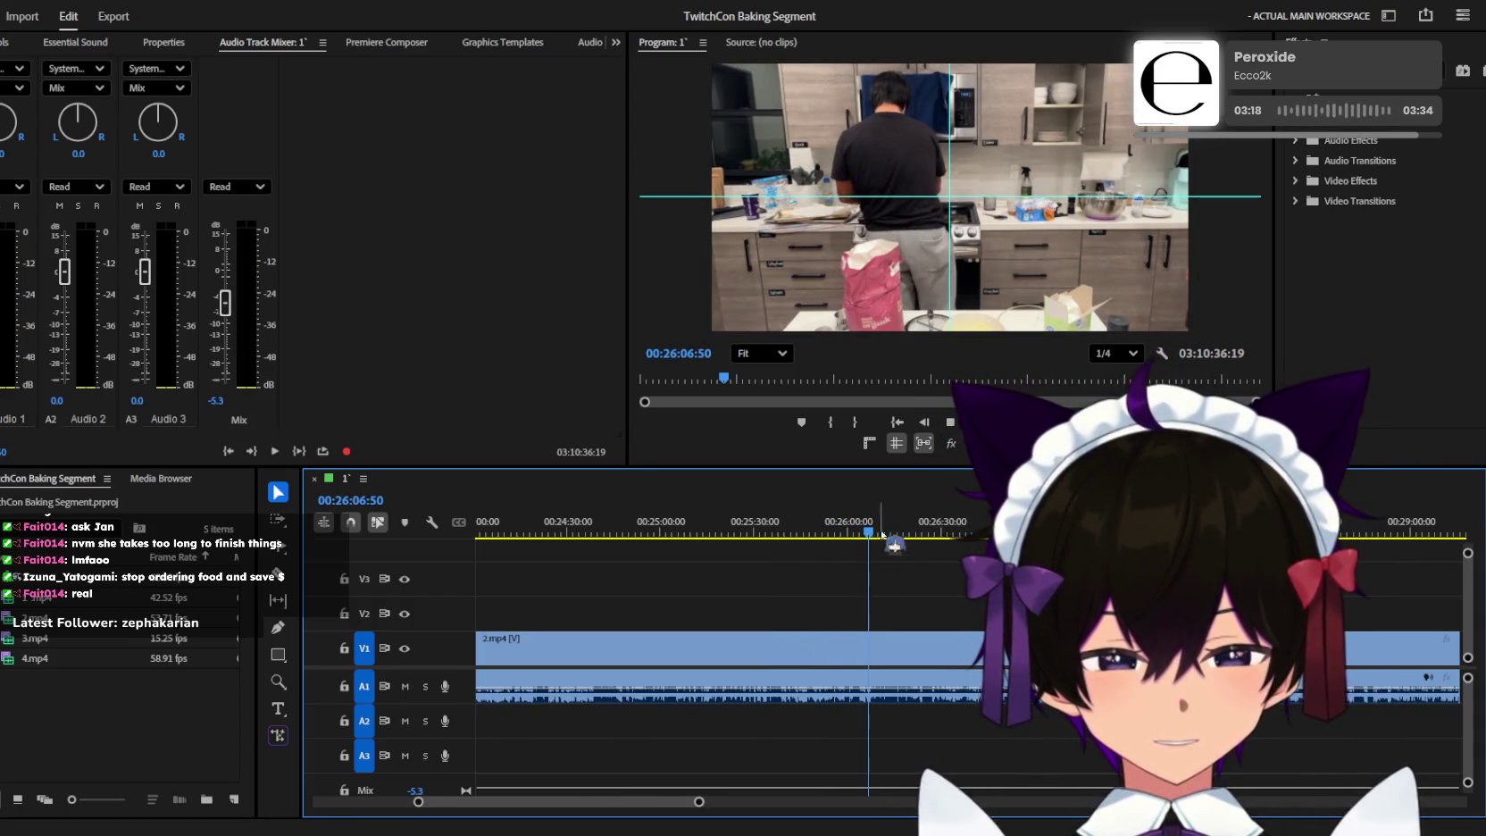
pyautogui.press('space')
pyautogui.press('-')
pyautogui.press('-')
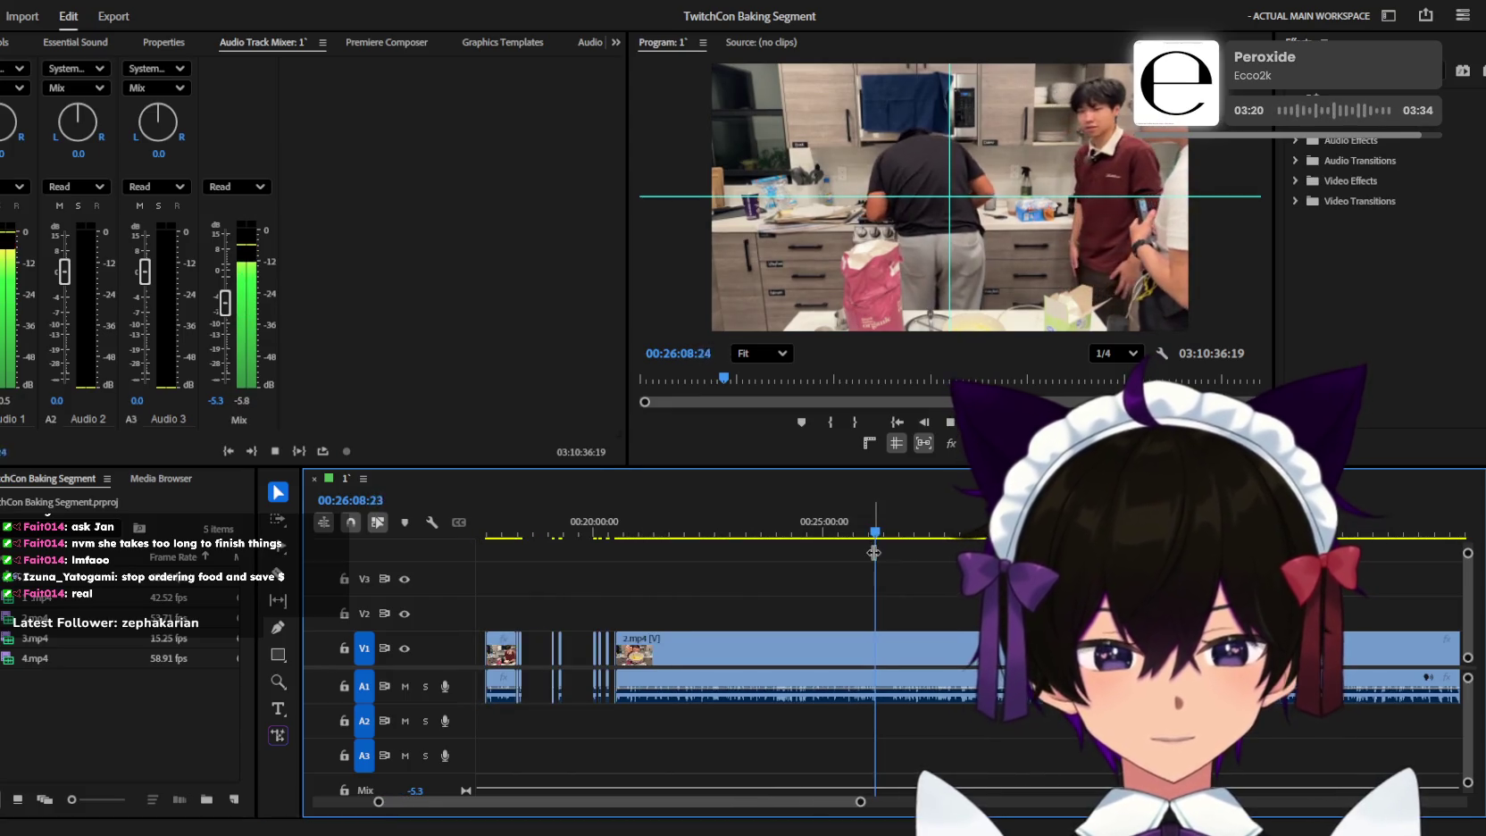
pyautogui.press('=')
pyautogui.press('=')
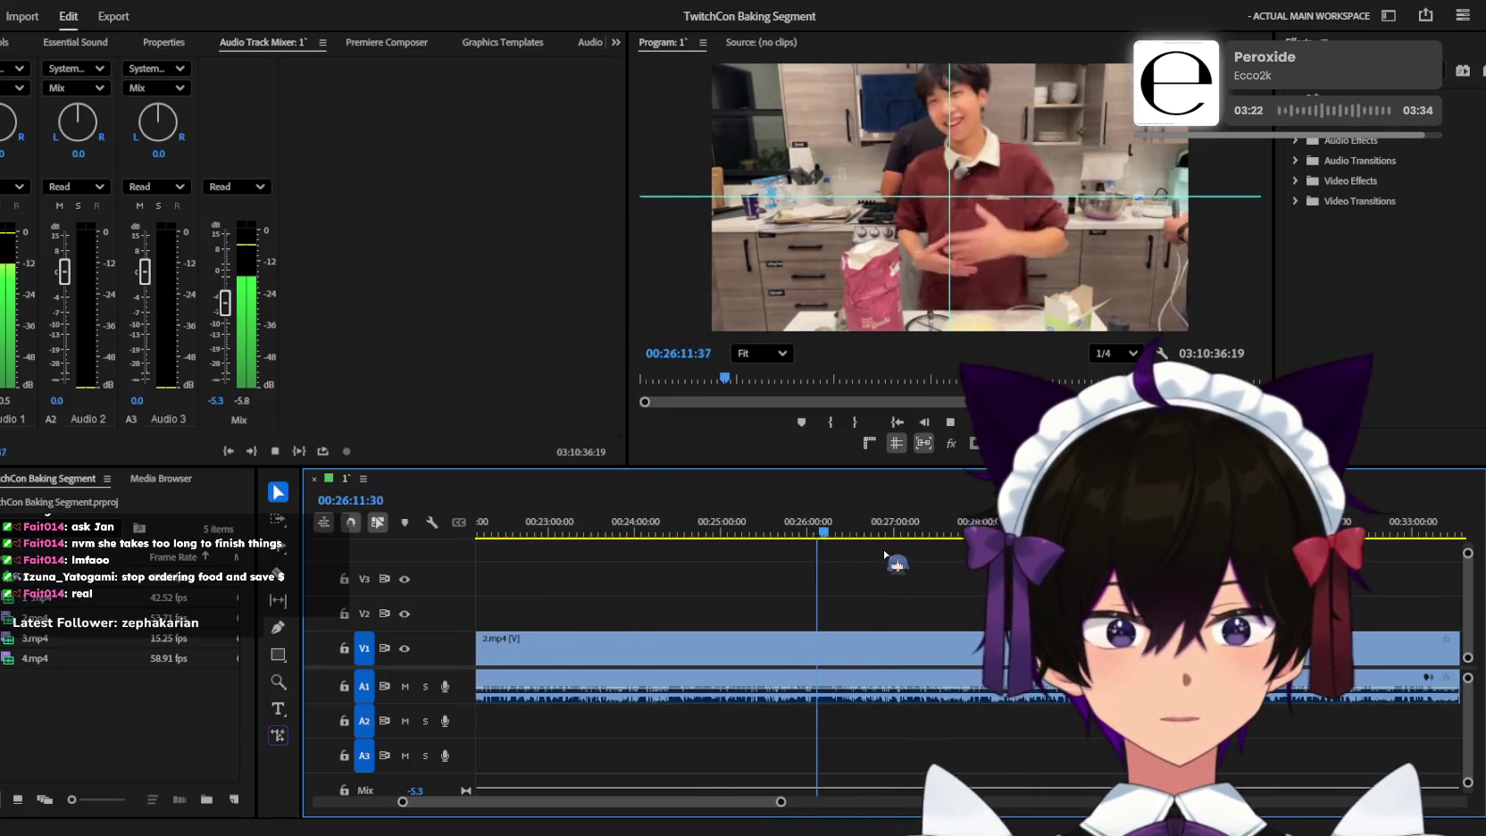
pyautogui.press('=')
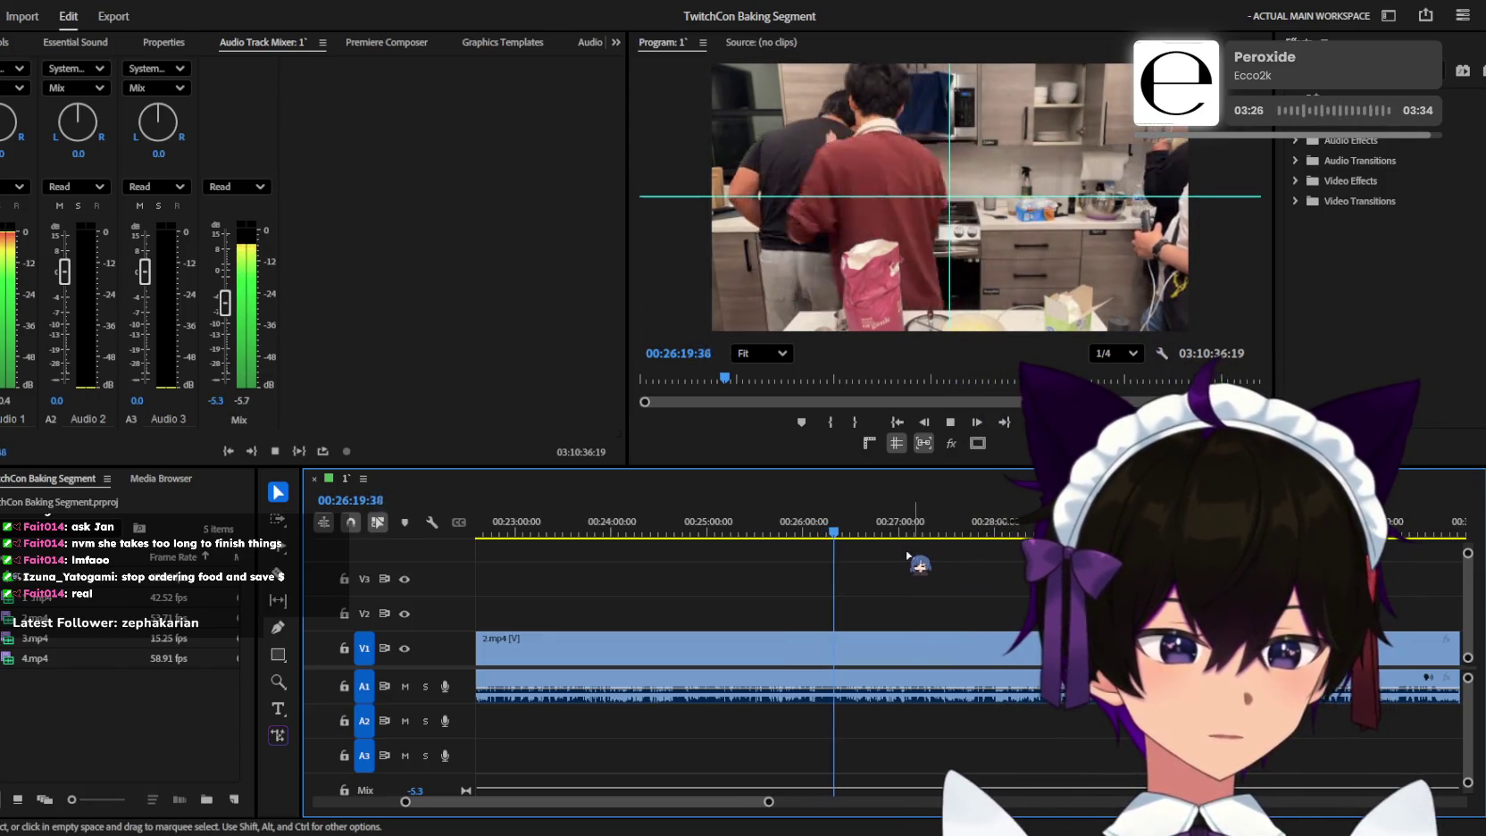
pyautogui.press('=')
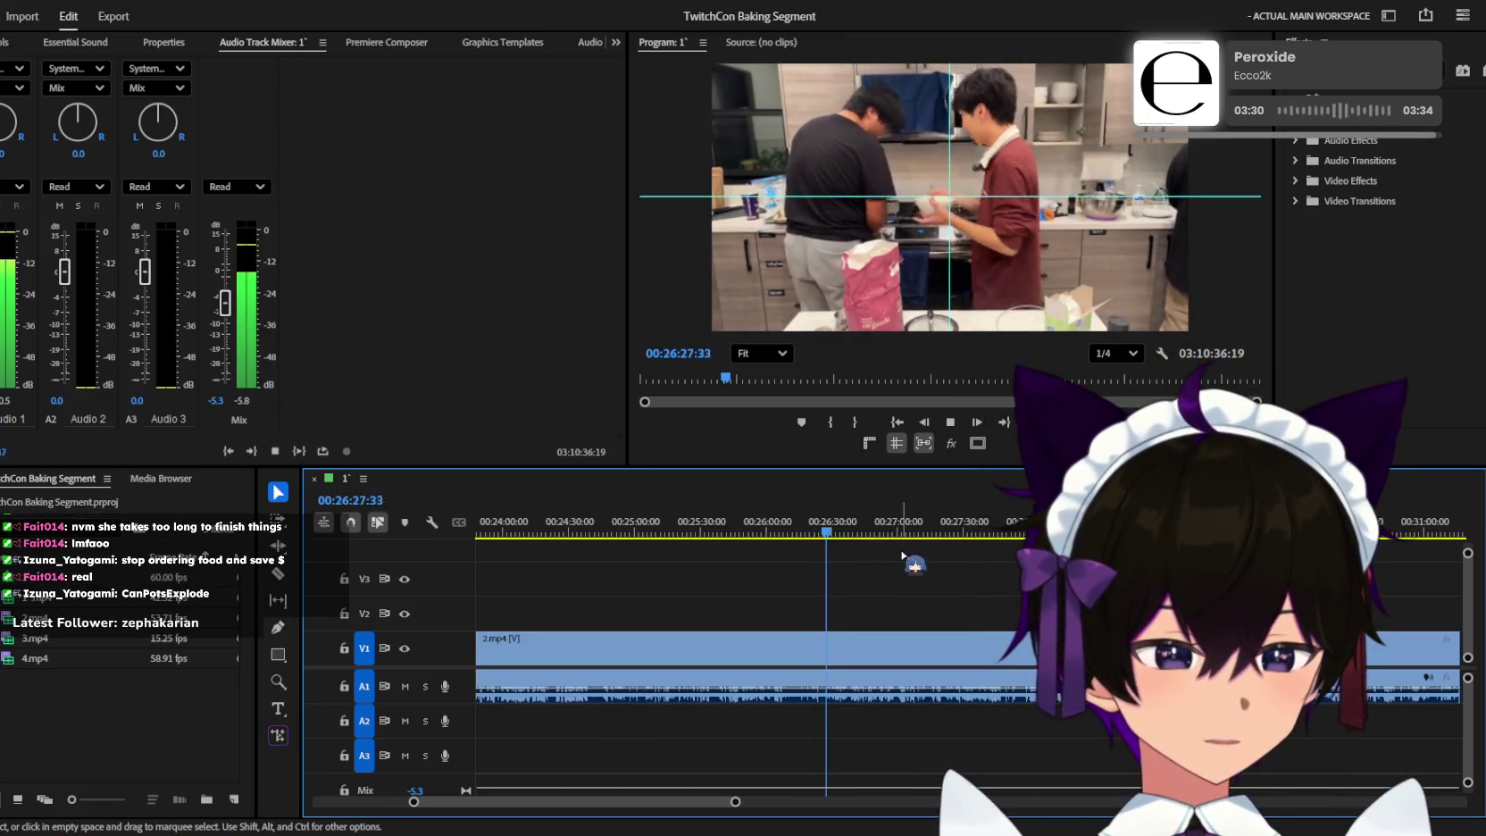
pyautogui.press('-')
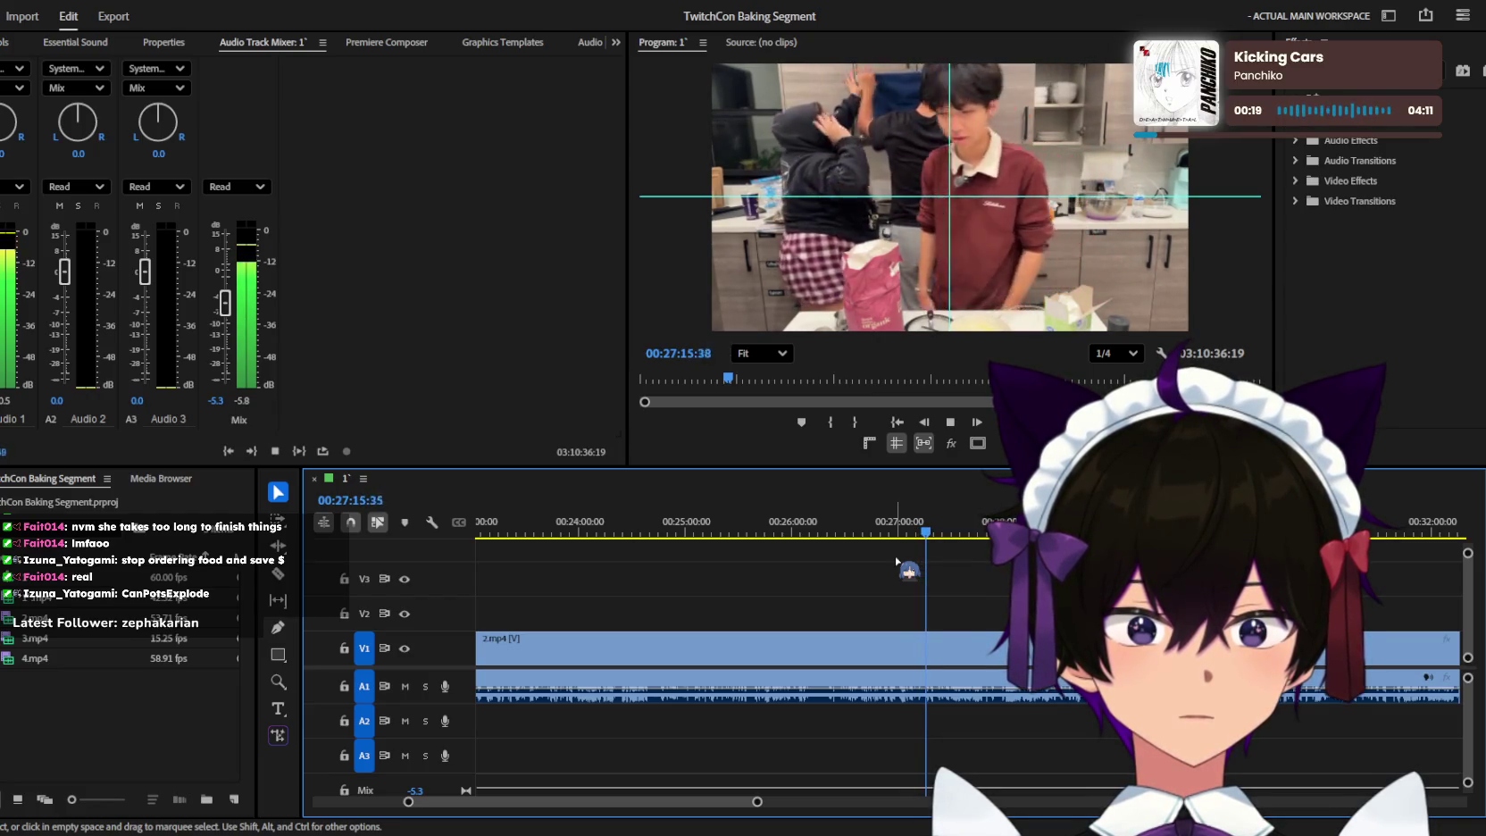
pyautogui.press('-')
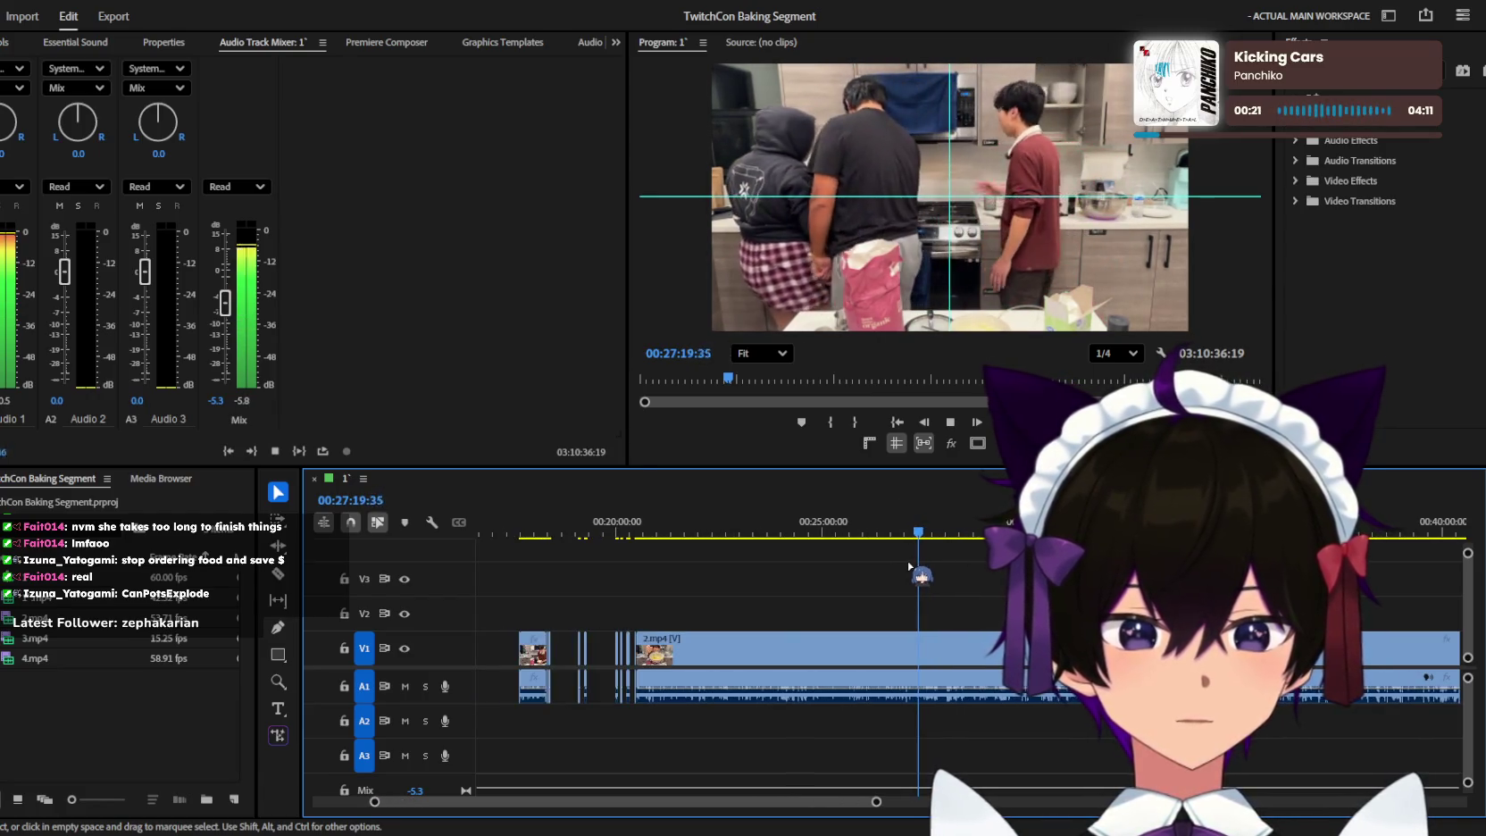
# Scroll along the timeline and activate the Razor tool (C) for cutting.
pyautogui.scroll(-2, 959, 607)
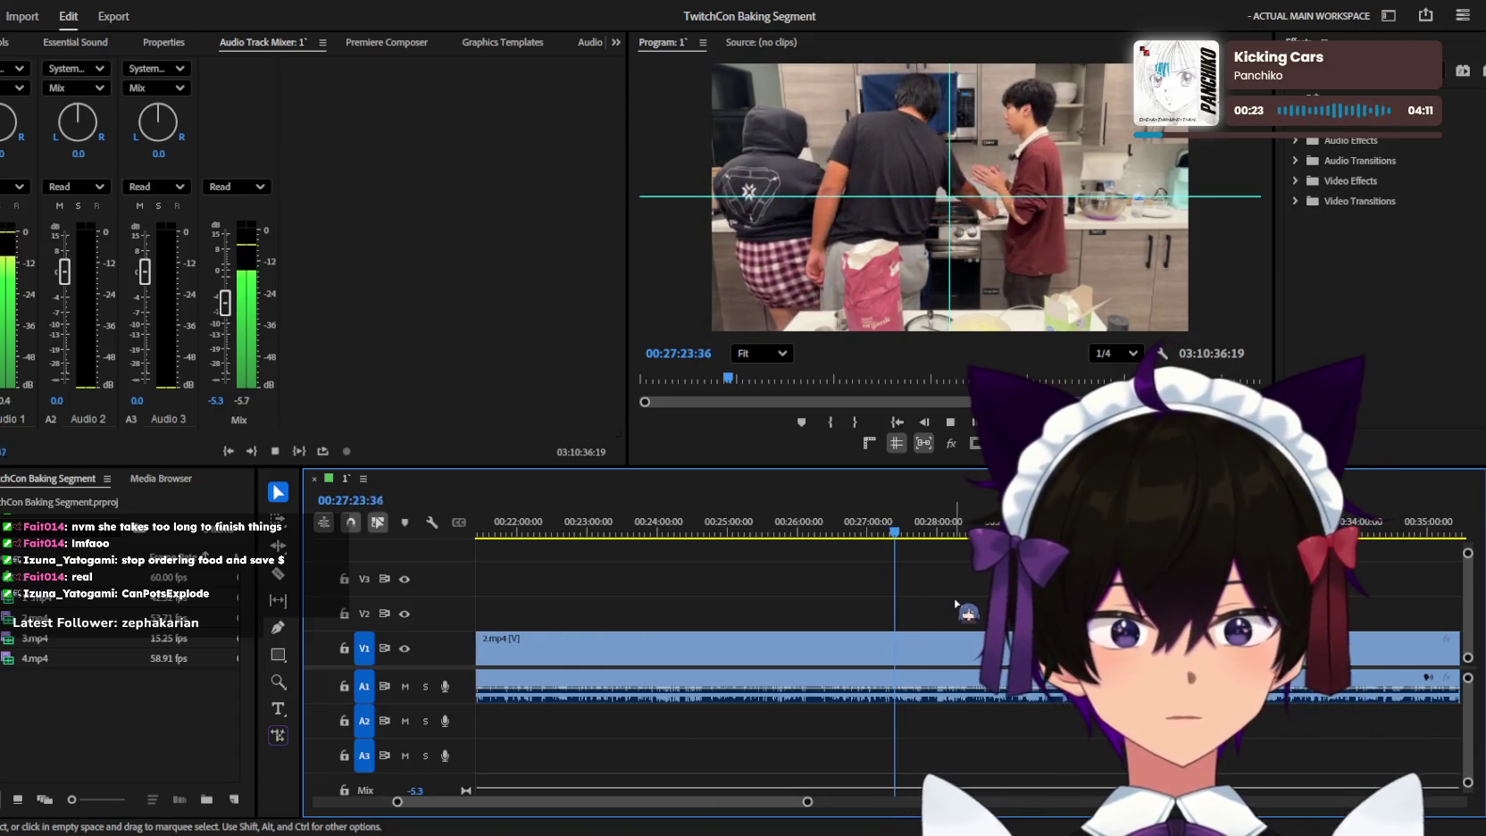
pyautogui.keyDown('alt'); pyautogui.scroll(1, 929, 597); pyautogui.keyUp('alt')
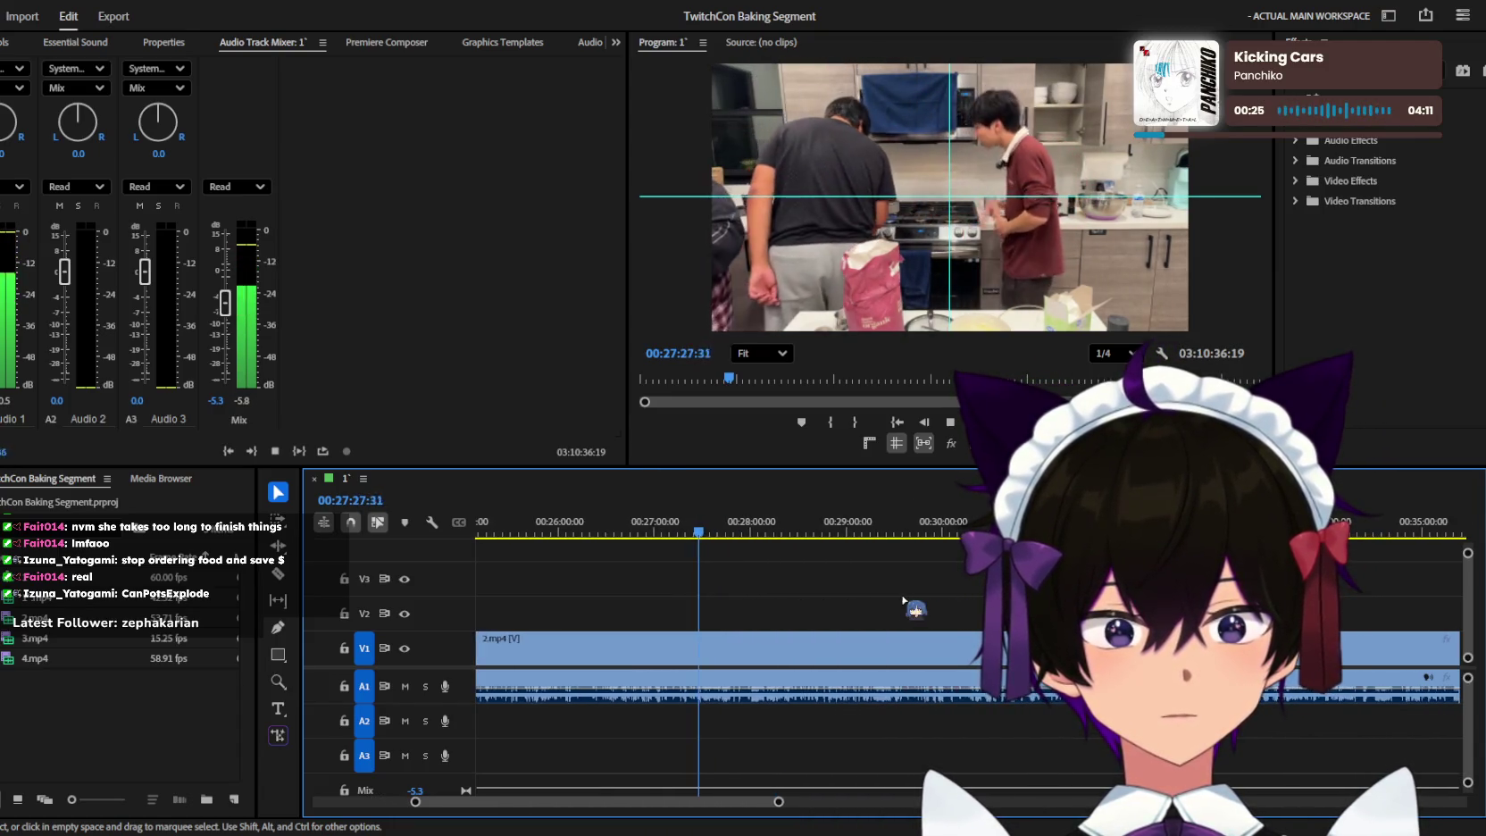
pyautogui.keyDown('alt'); pyautogui.scroll(1, 904, 596); pyautogui.keyUp('alt')
pyautogui.keyDown('alt'); pyautogui.scroll(1, 900, 599); pyautogui.keyUp('alt')
pyautogui.keyDown('alt'); pyautogui.scroll(2, 902, 591); pyautogui.keyUp('alt')
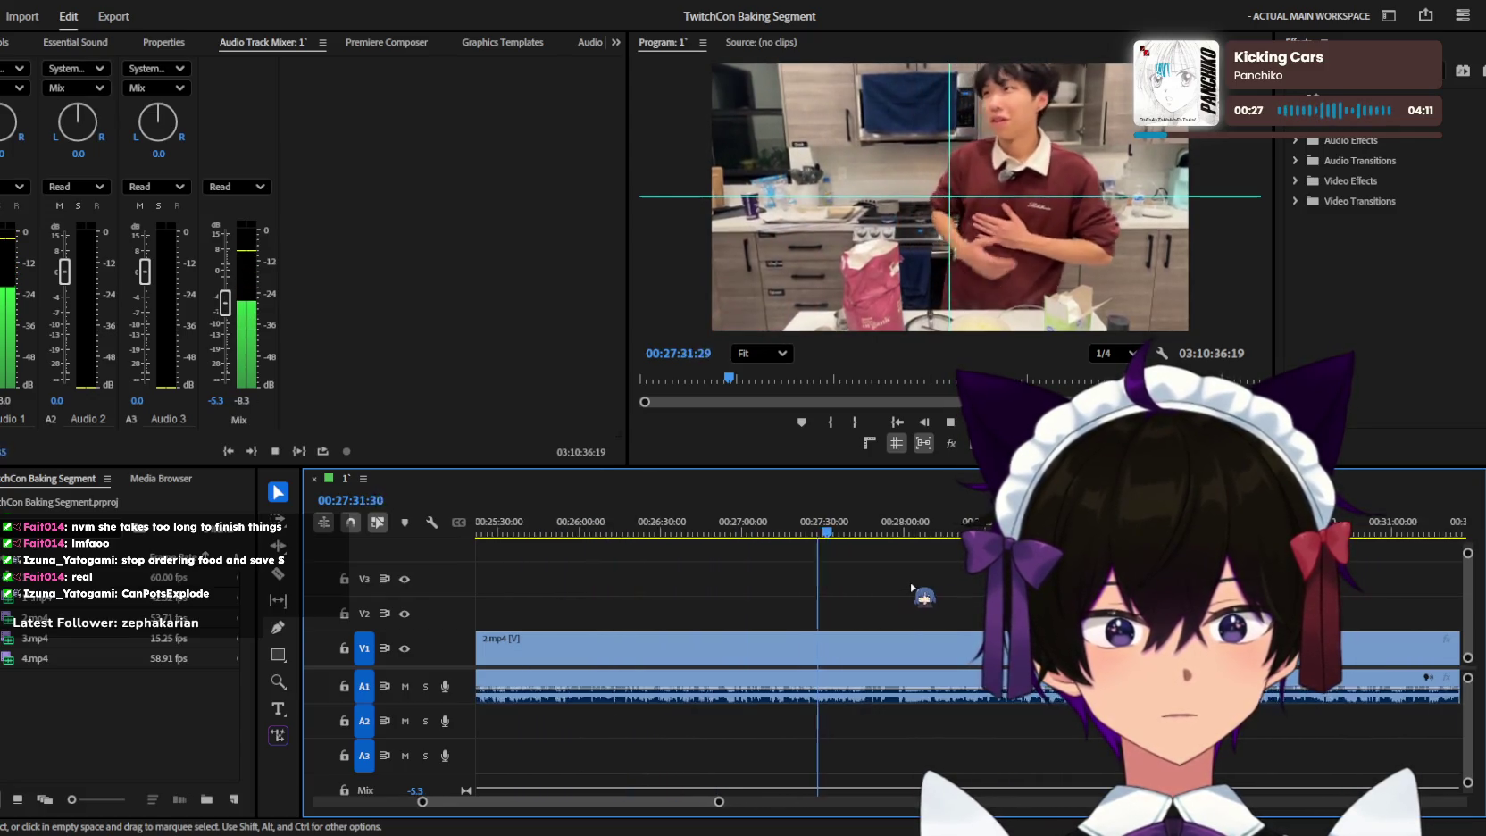
pyautogui.keyDown('alt'); pyautogui.scroll(-1, 911, 589); pyautogui.keyUp('alt')
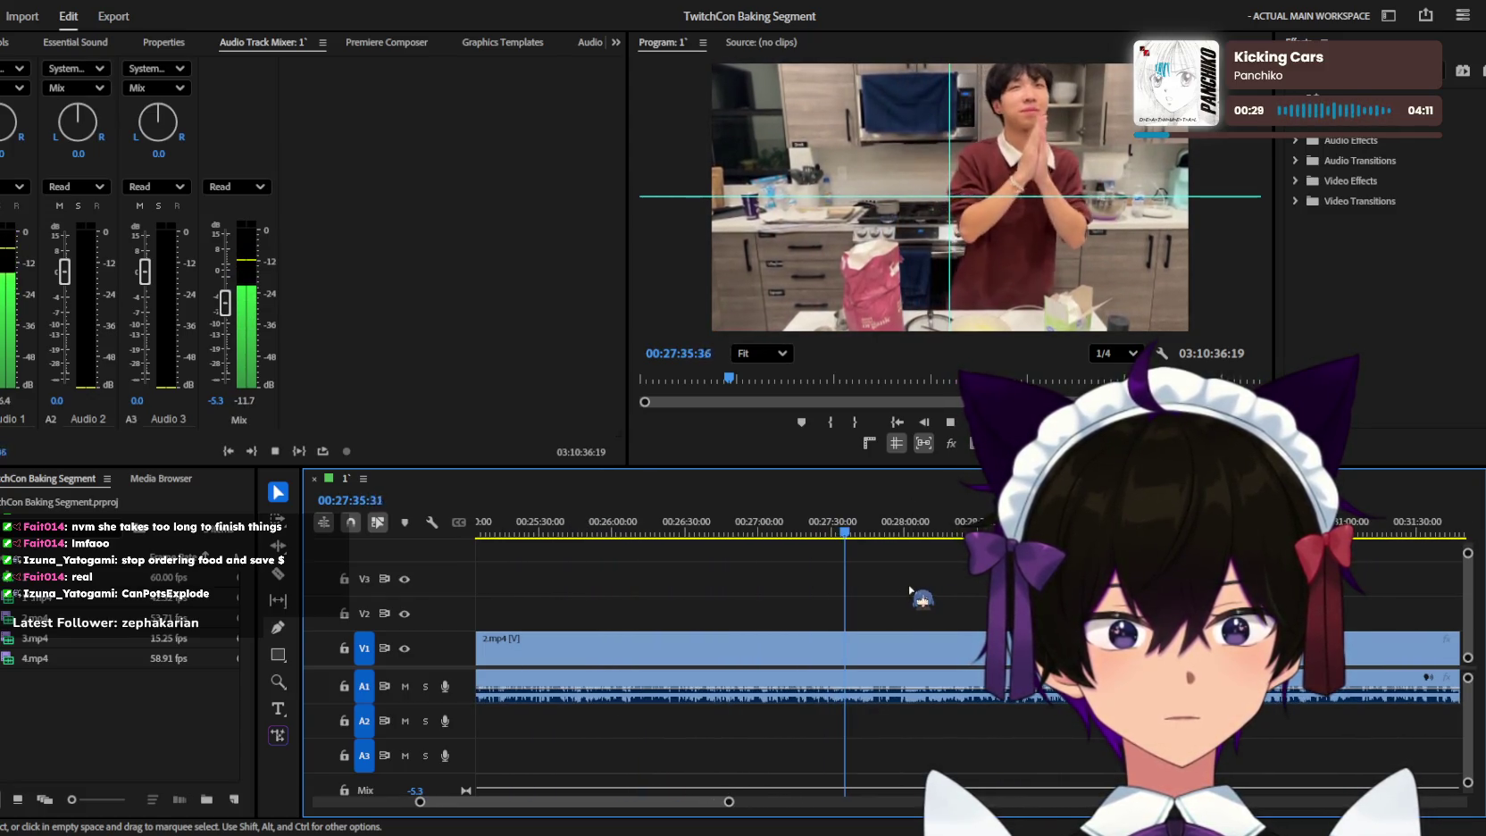
pyautogui.press('c')
pyautogui.keyDown('alt'); pyautogui.scroll(-1, 918, 593); pyautogui.keyUp('alt')
pyautogui.keyDown('alt'); pyautogui.scroll(-1, 915, 589); pyautogui.keyUp('alt')
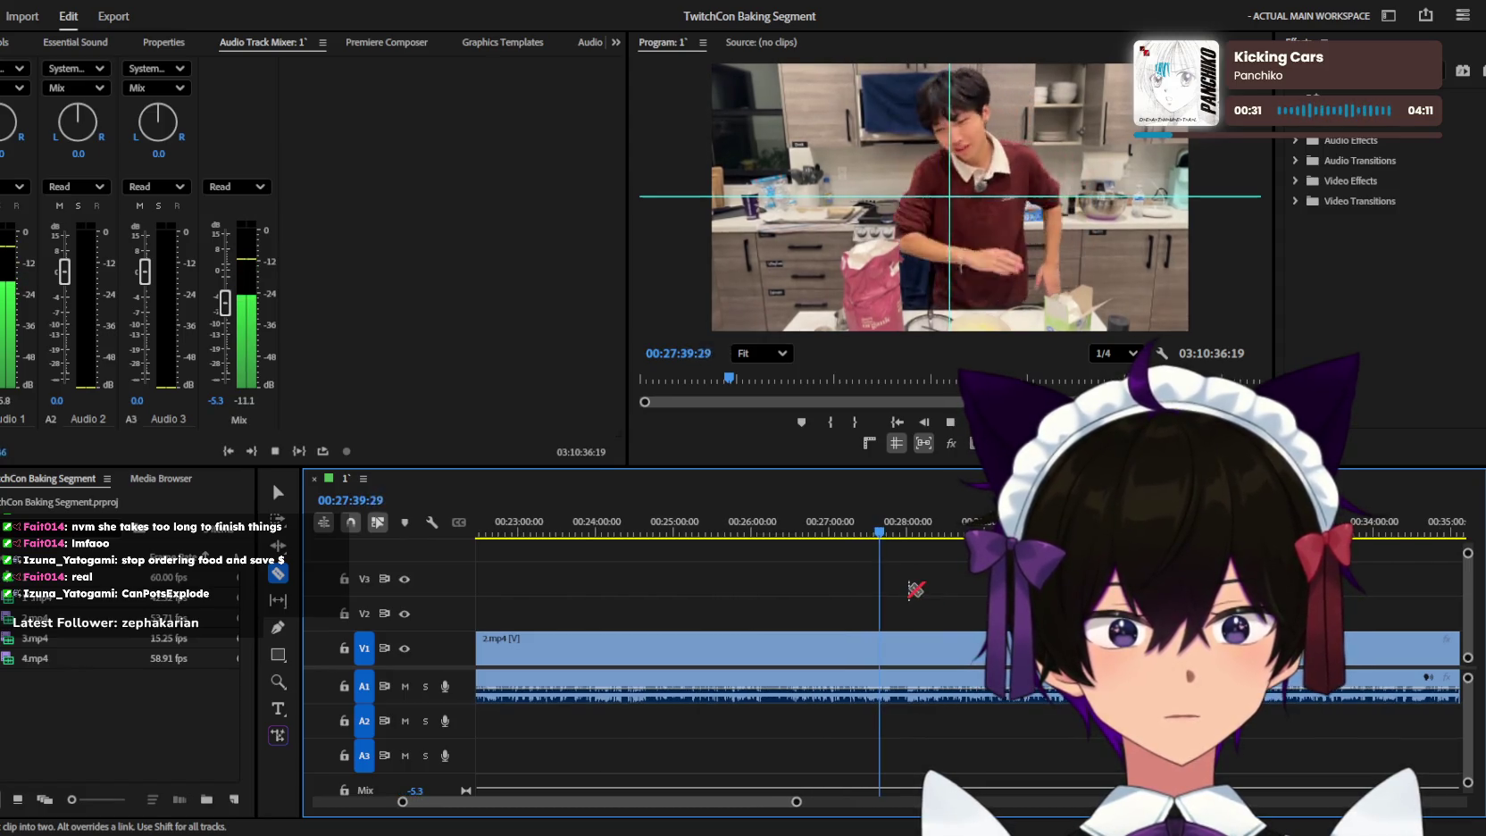
# Watch the cooking footage through to about 29:52, zooming the timeline to spot dead time.
pyautogui.keyDown('alt'); pyautogui.scroll(1, 915, 589); pyautogui.keyUp('alt')
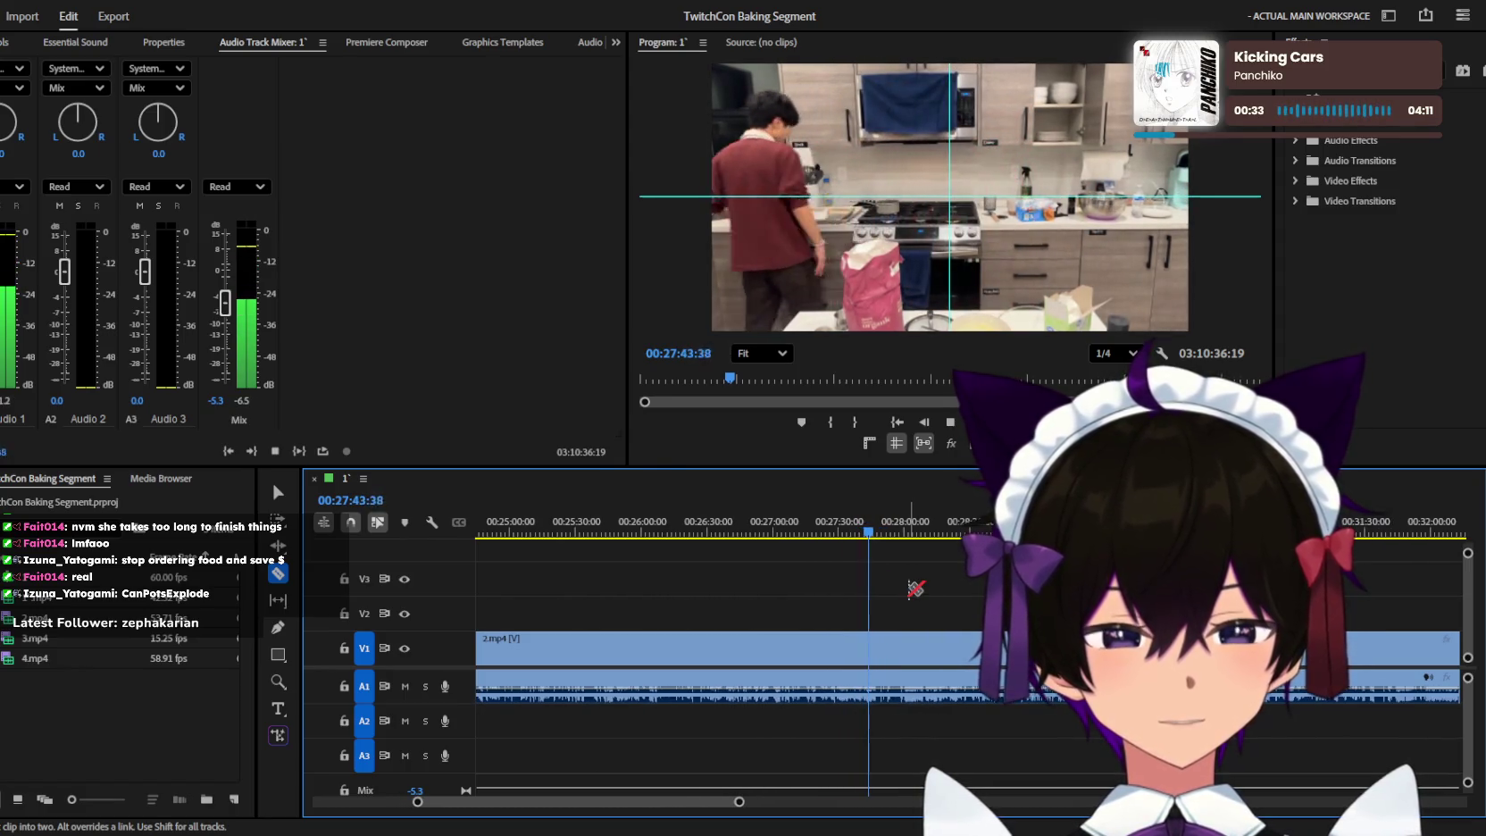
pyautogui.scroll(1, 915, 588)
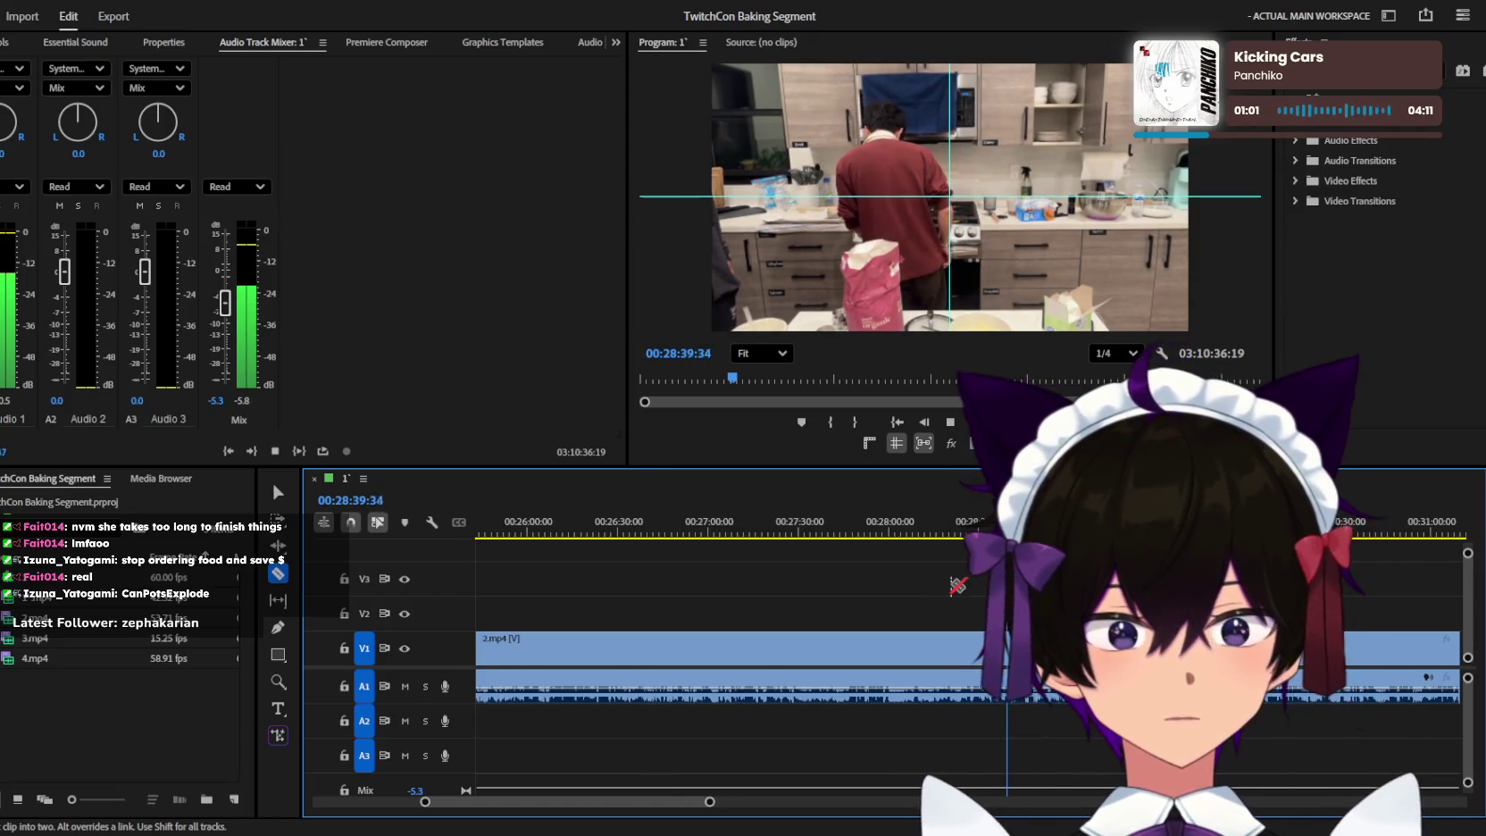
pyautogui.press('=')
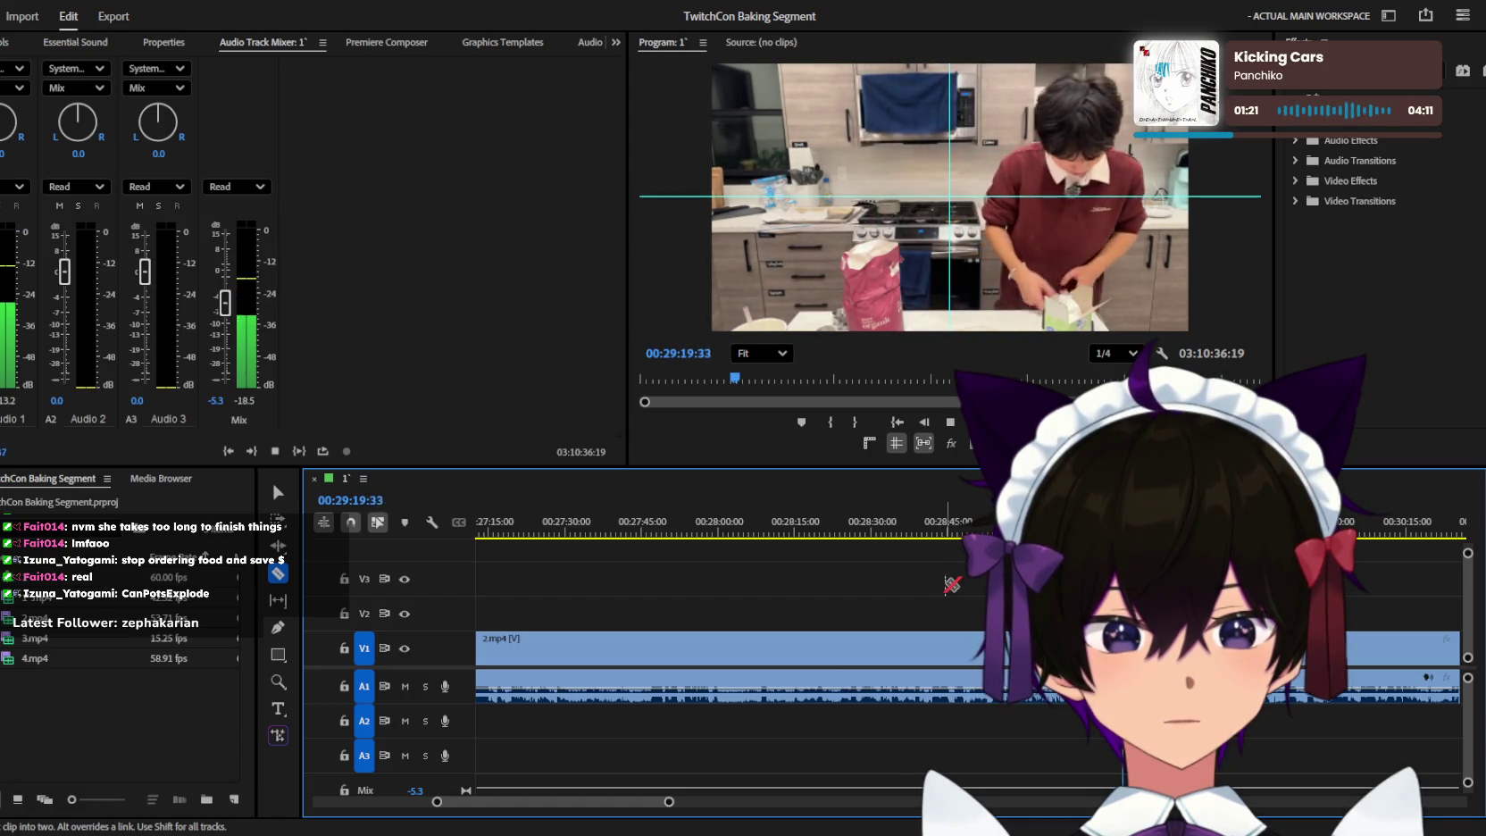
pyautogui.press('-')
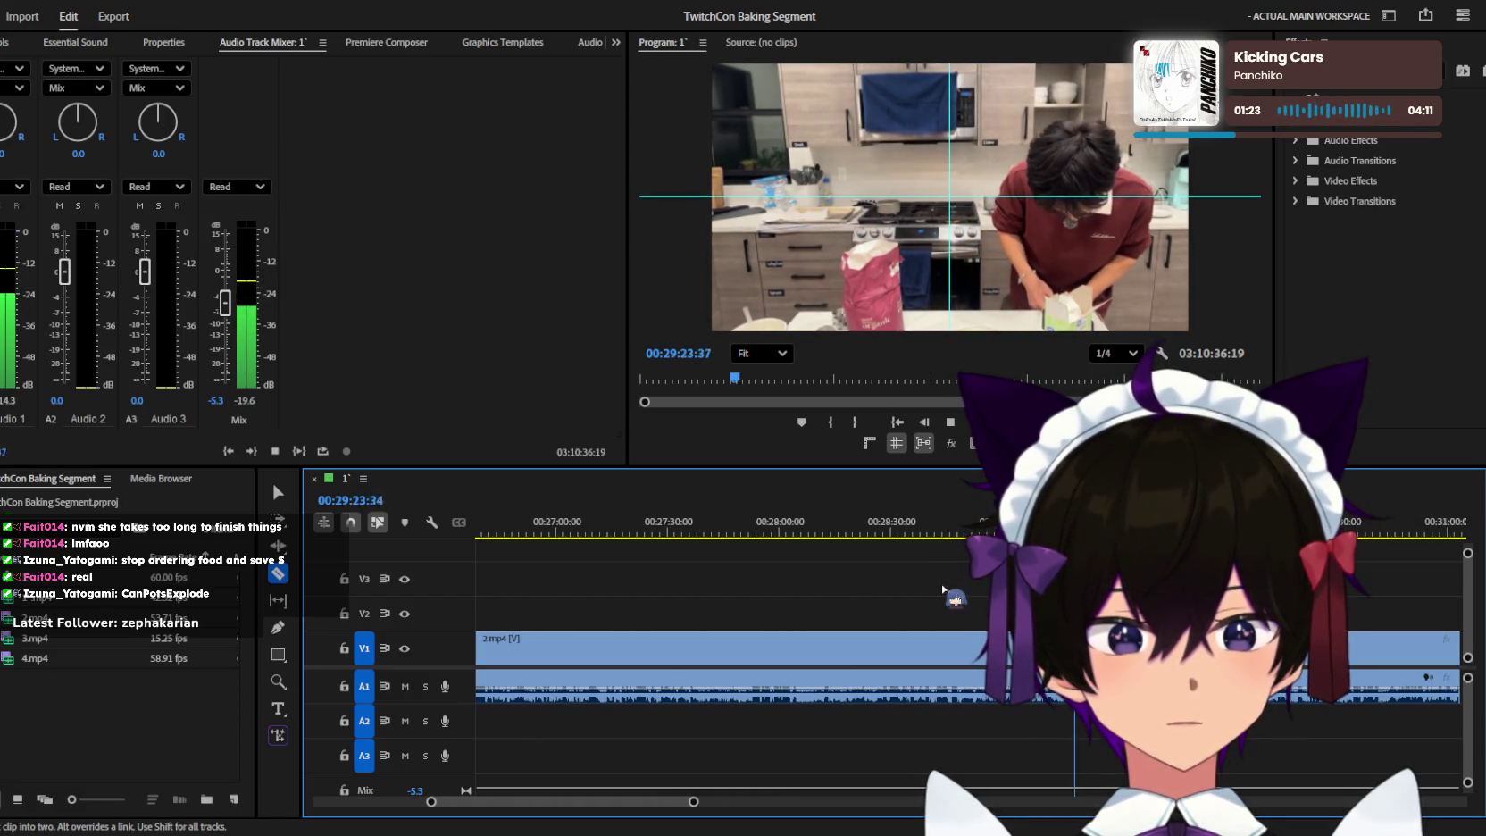
pyautogui.press('-')
pyautogui.press('-')
pyautogui.press('-')
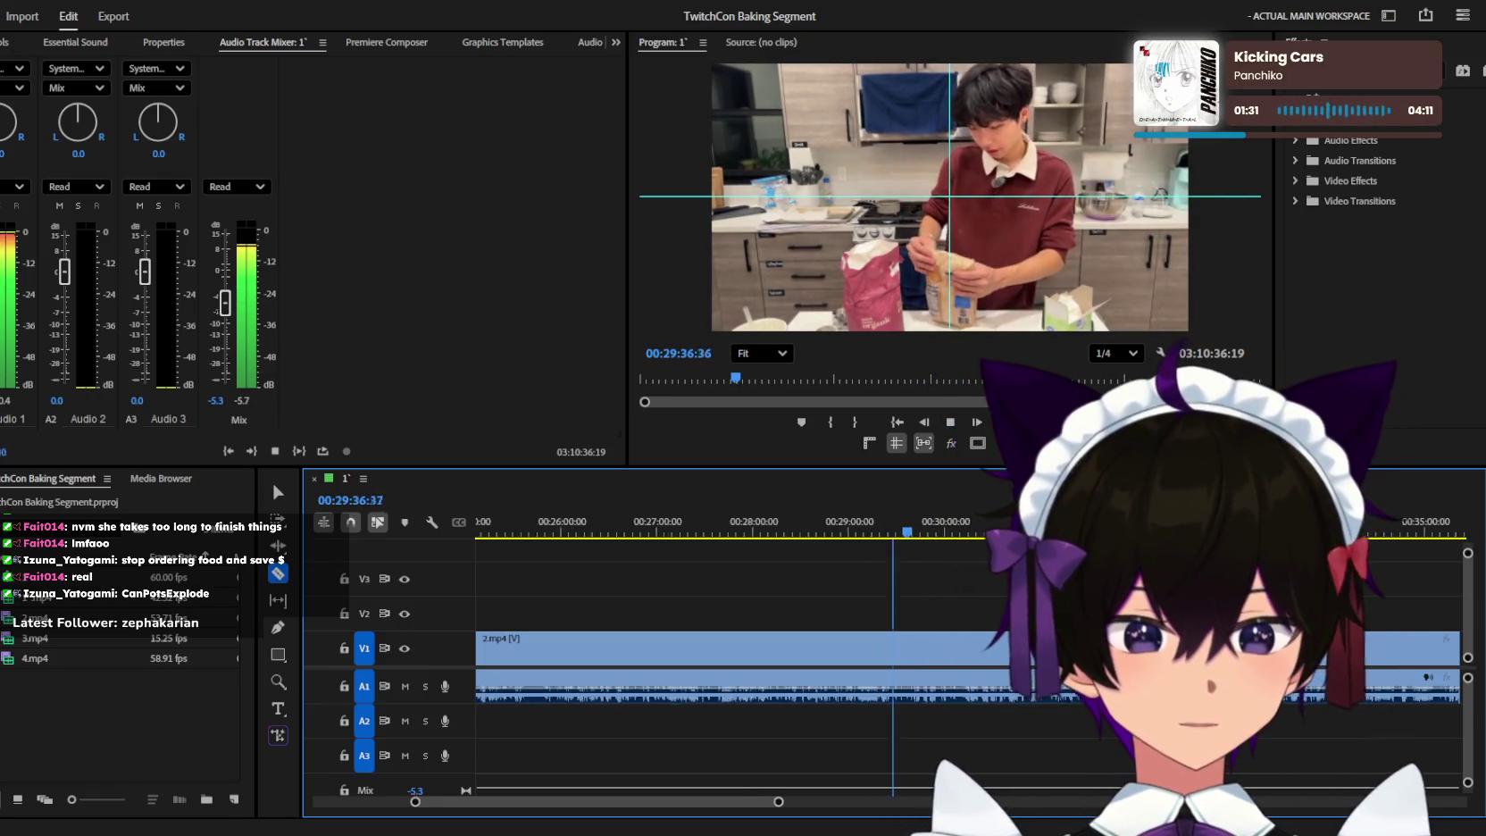
pyautogui.press('=')
pyautogui.press('=')
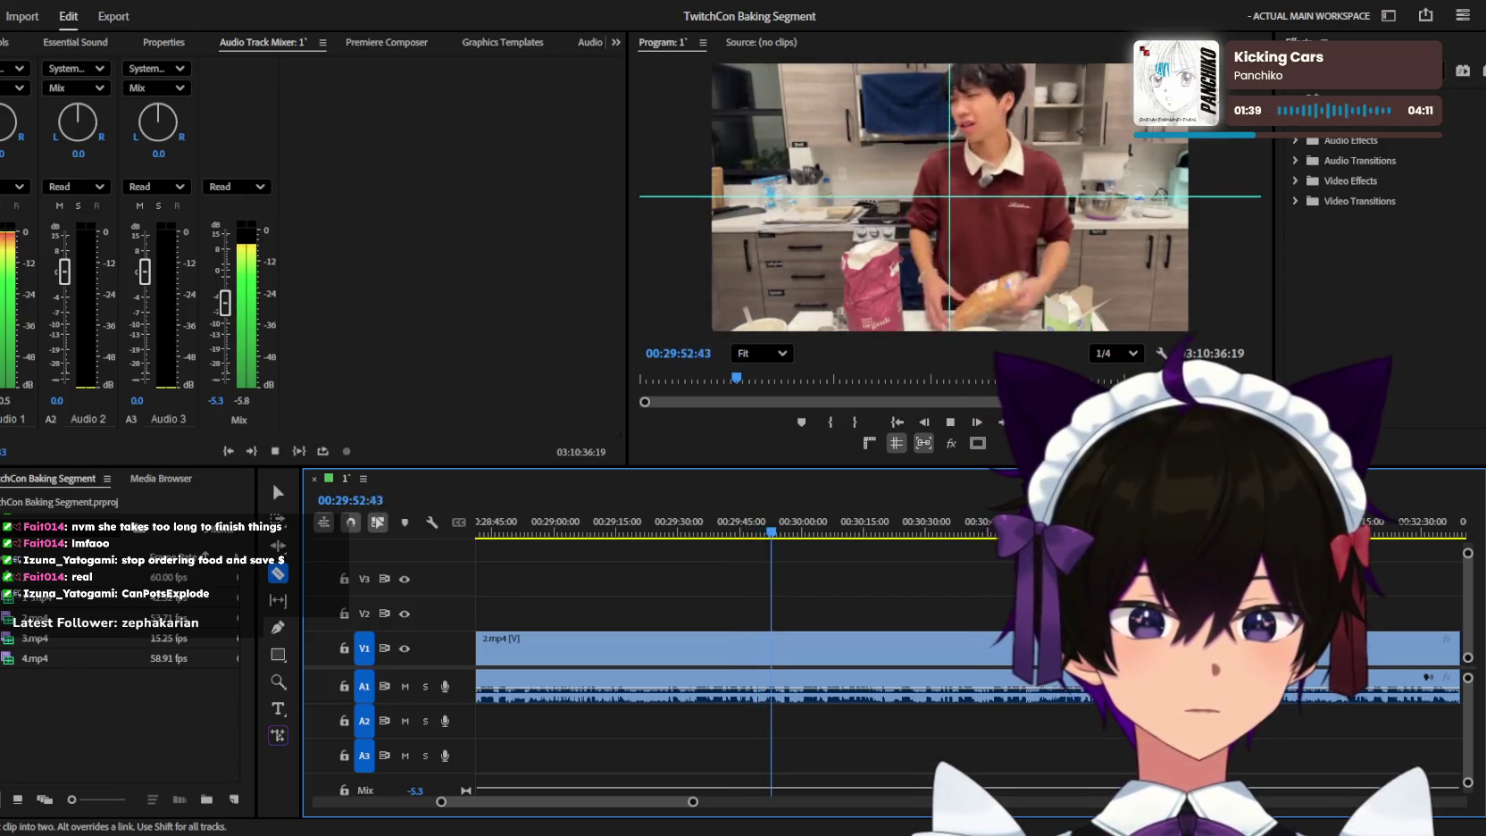
pyautogui.press('=')
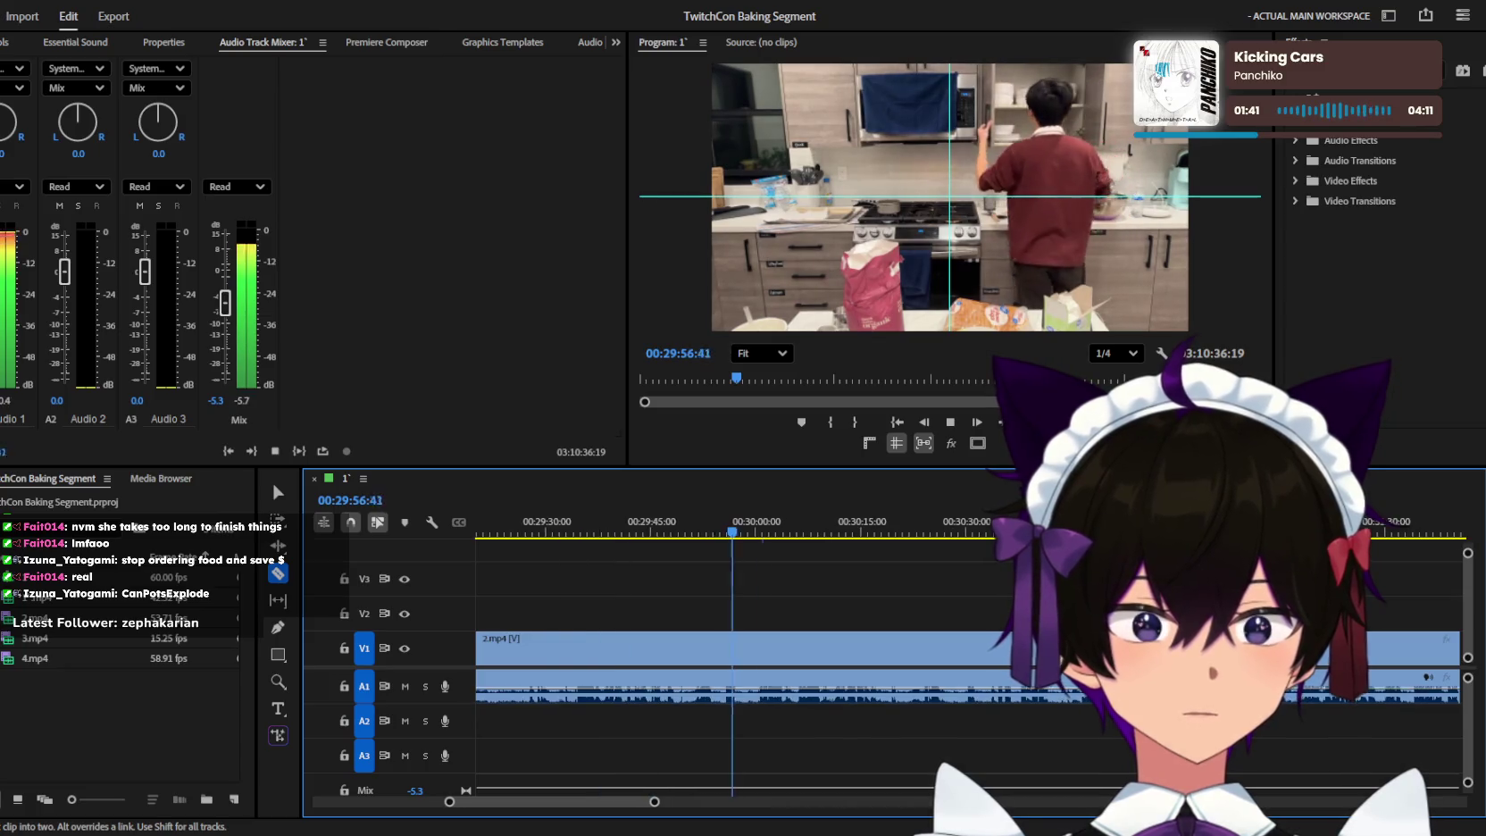
# Play on to about 30:56, then return to the Selection tool and zoom out over the cut clips.
pyautogui.press('-')
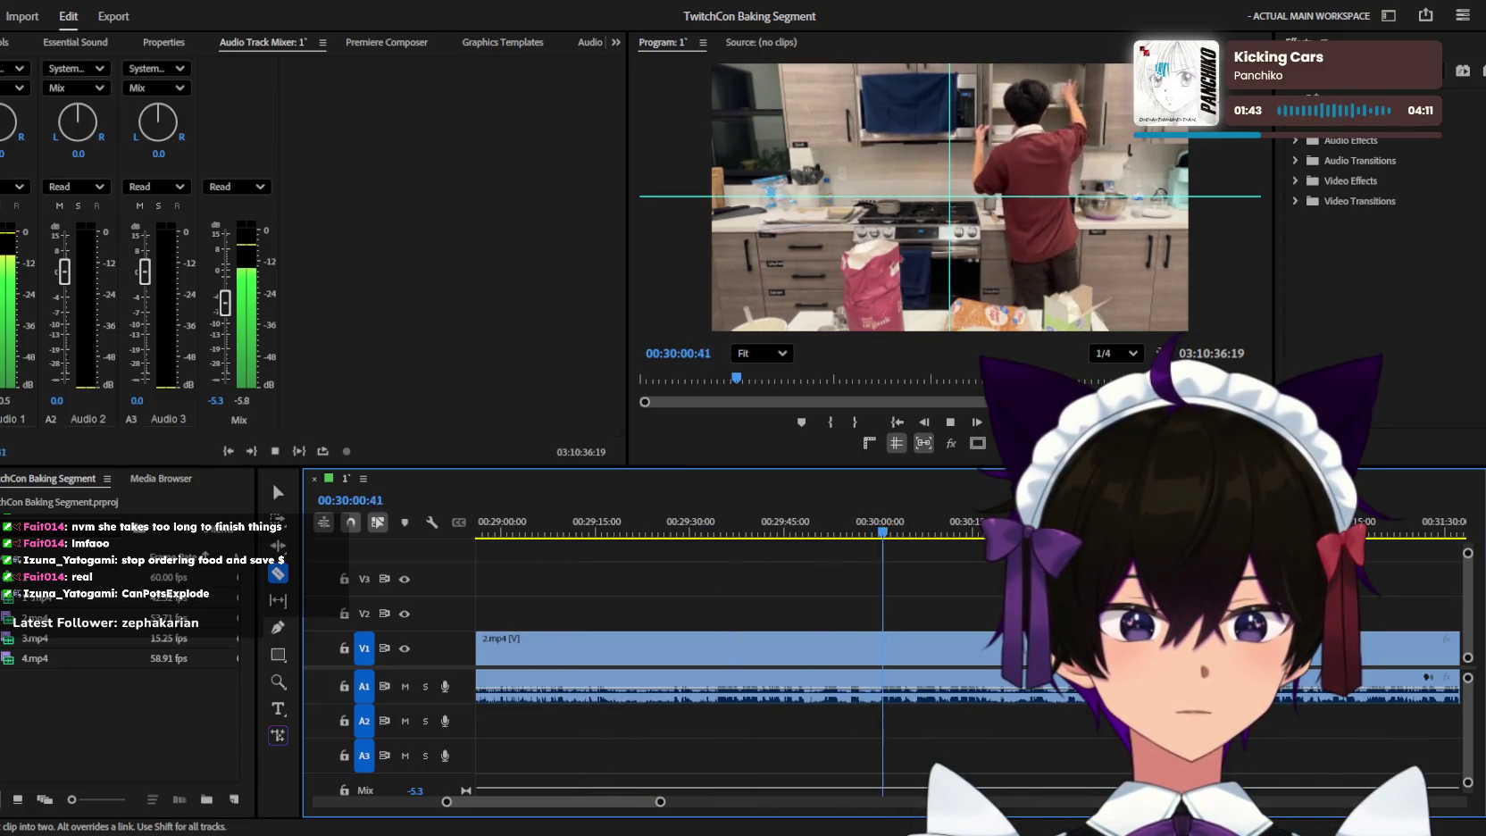
pyautogui.press('-')
pyautogui.press('-')
pyautogui.press('=')
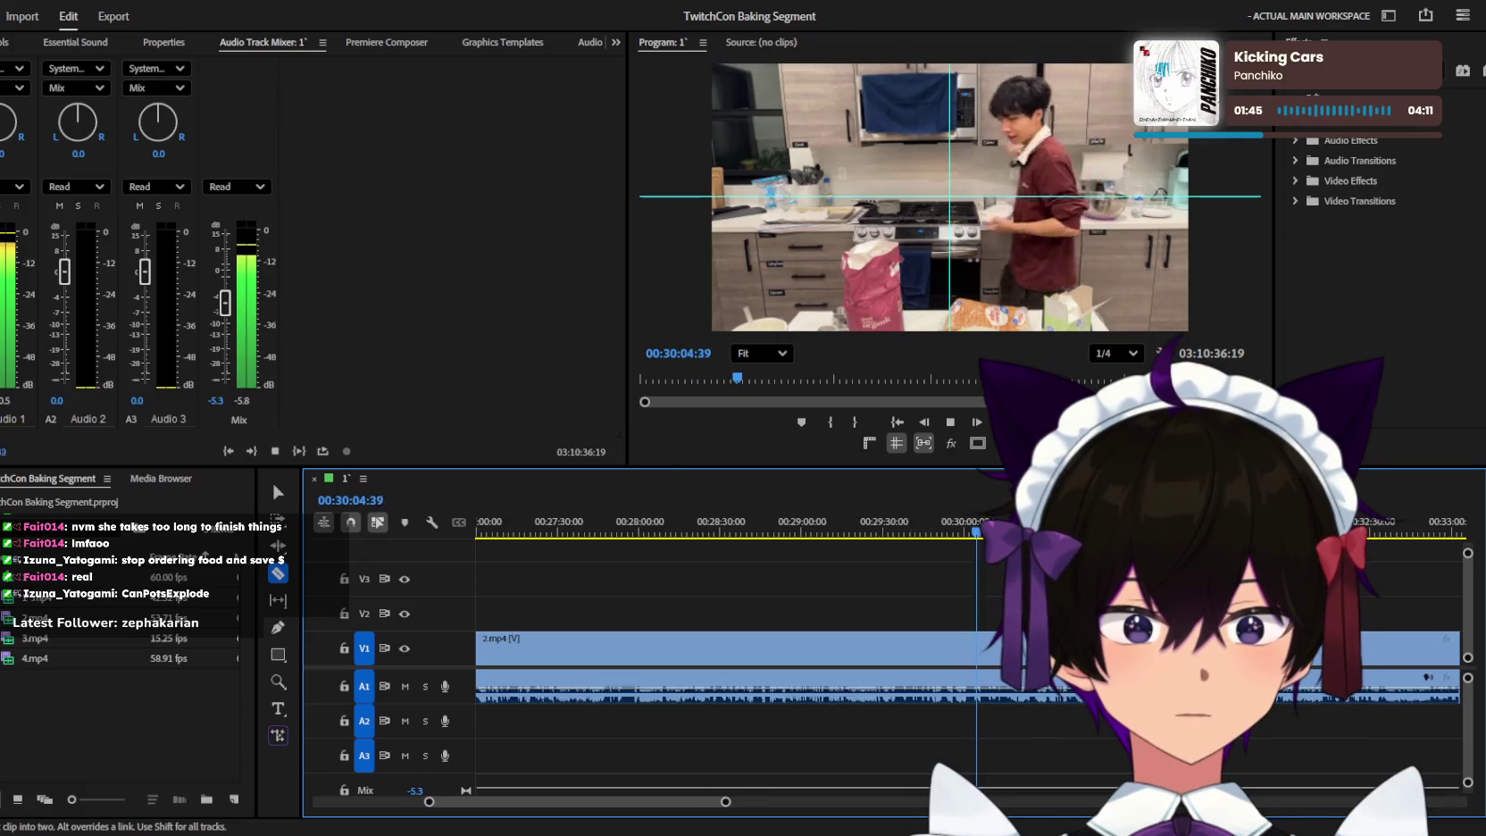
pyautogui.press('=')
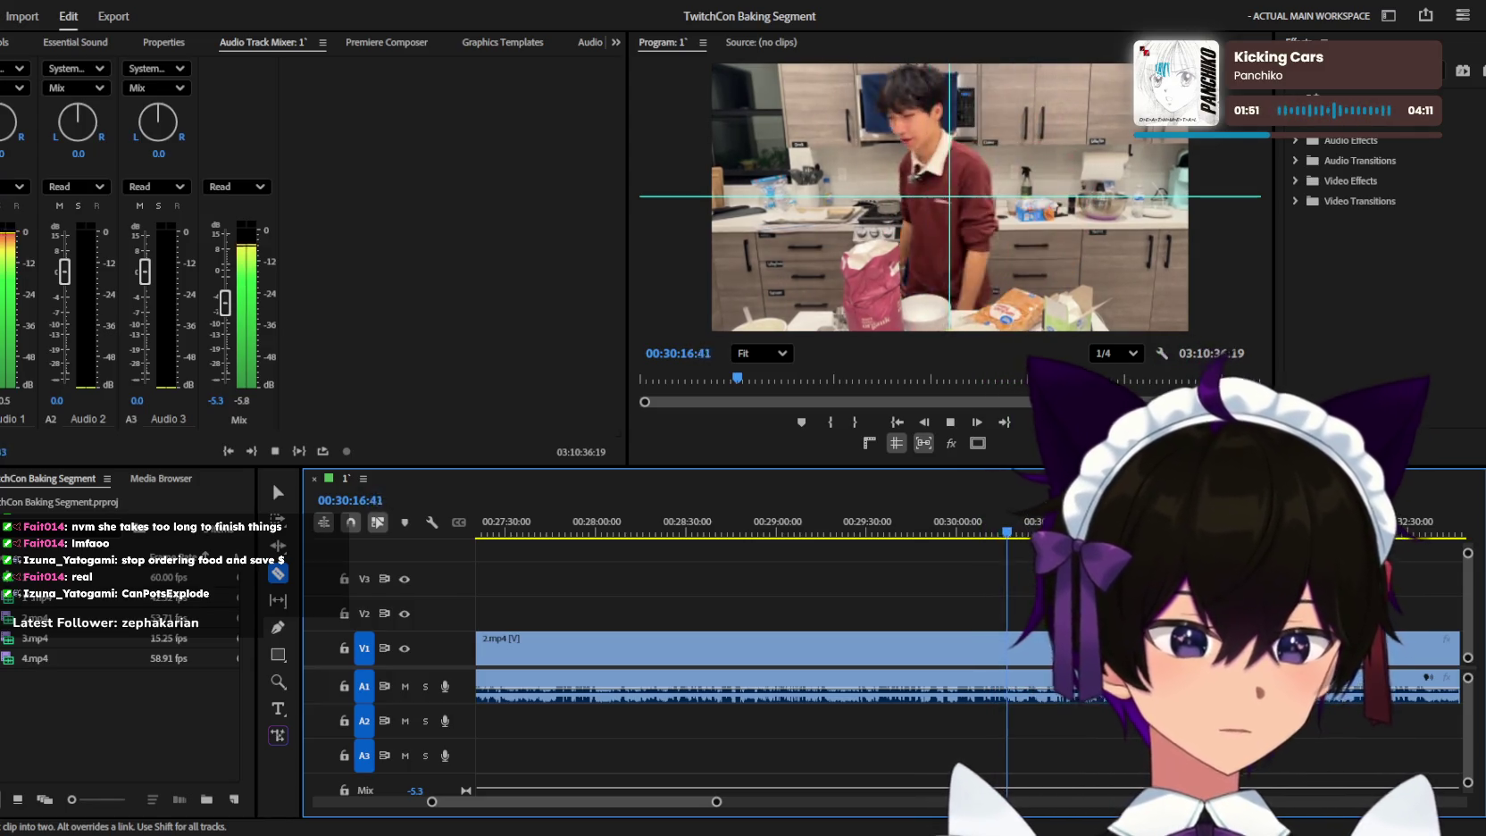
pyautogui.press('-')
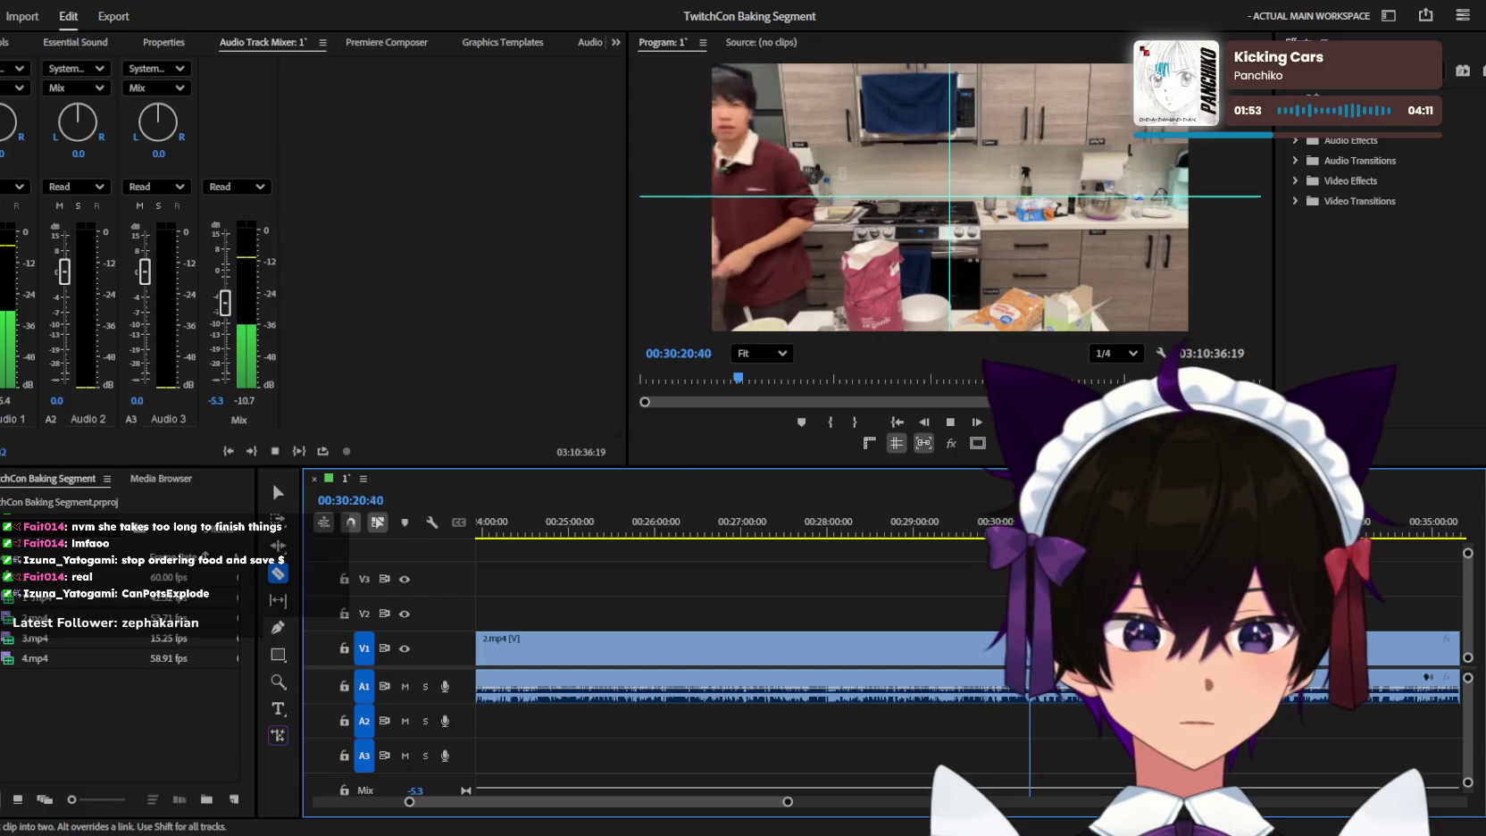
pyautogui.press('=')
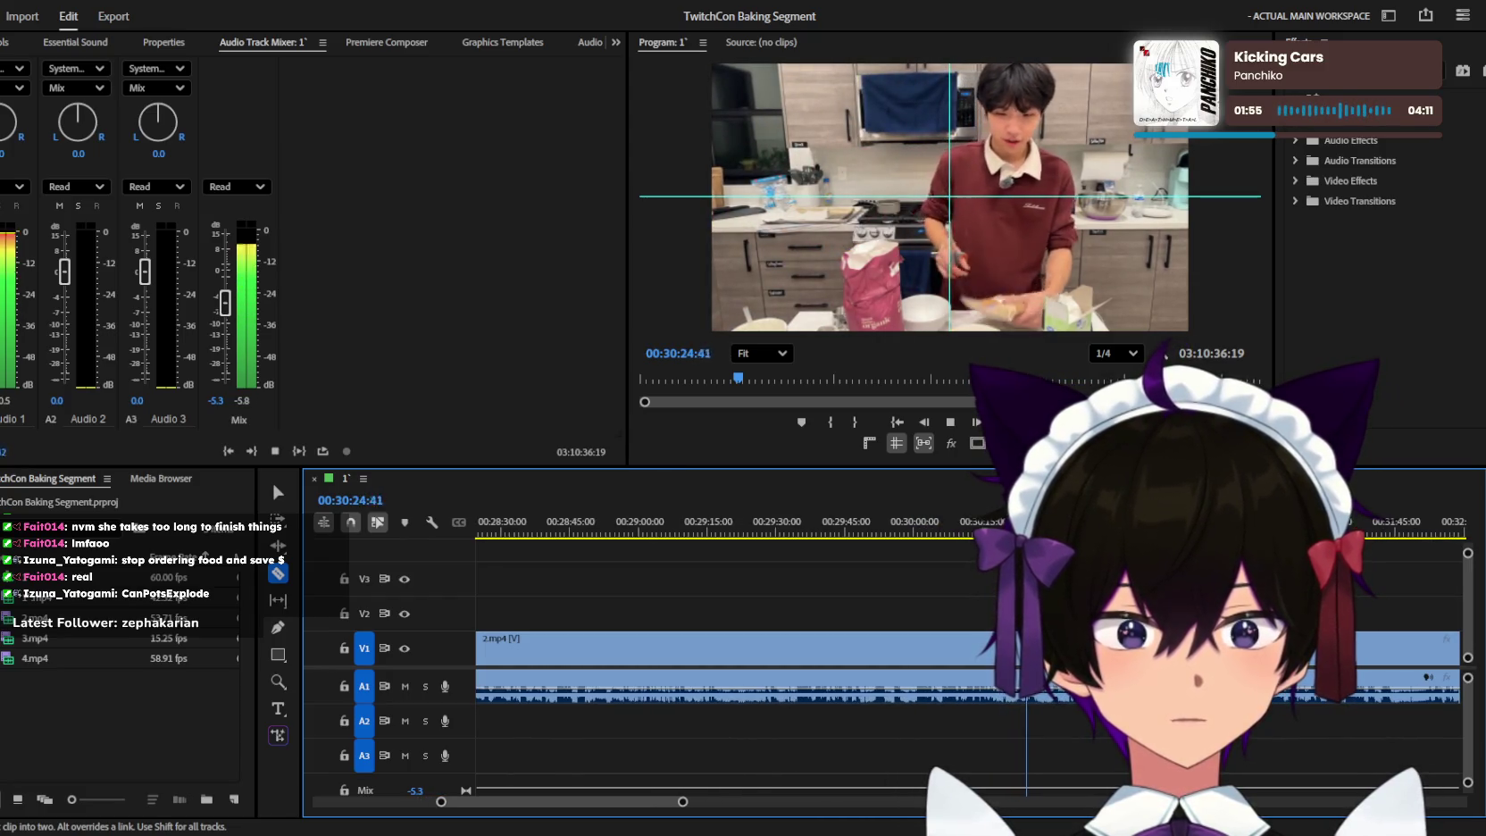
pyautogui.press('=')
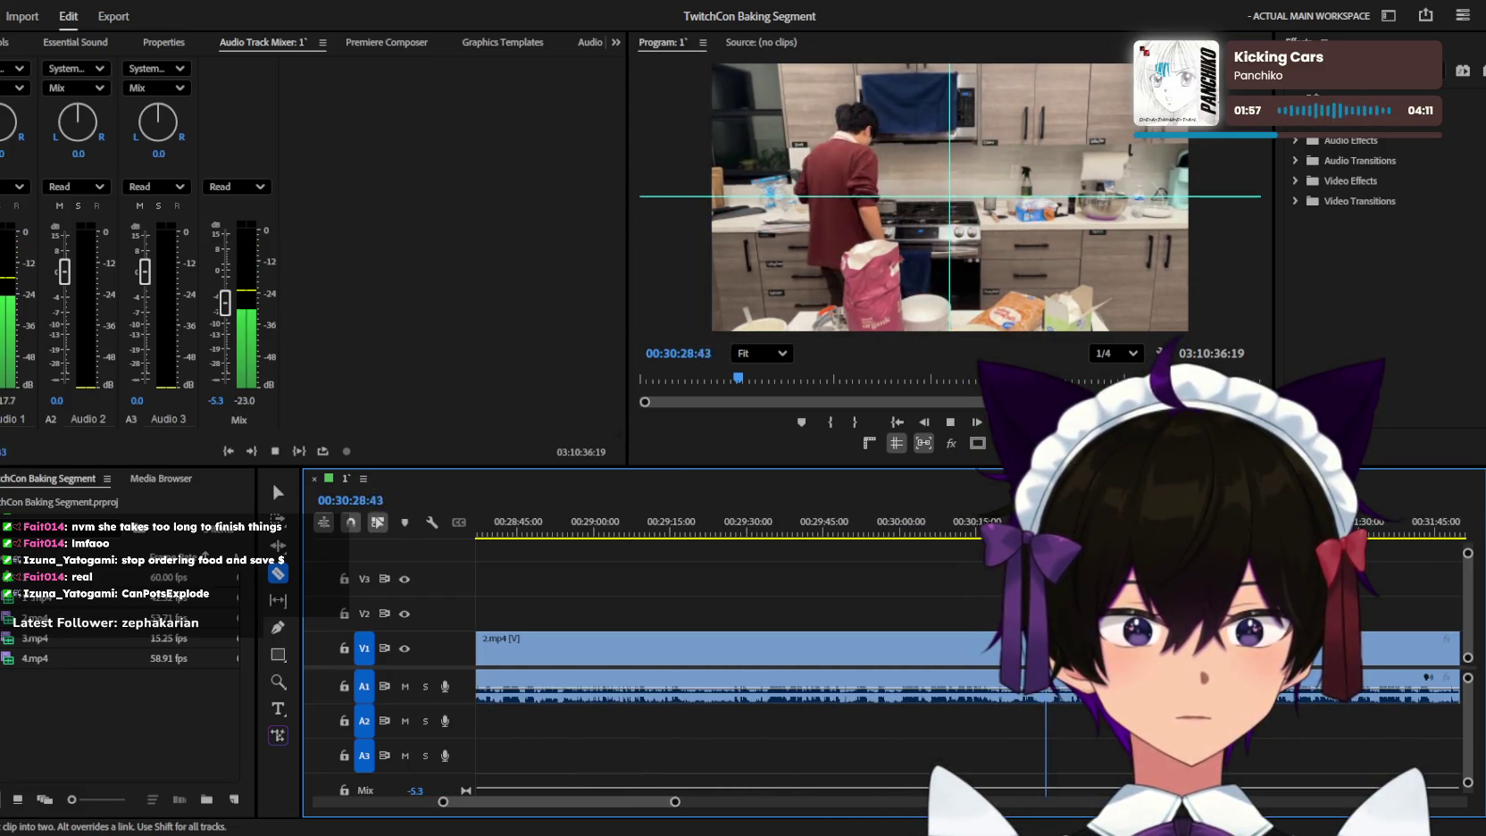
pyautogui.press('-')
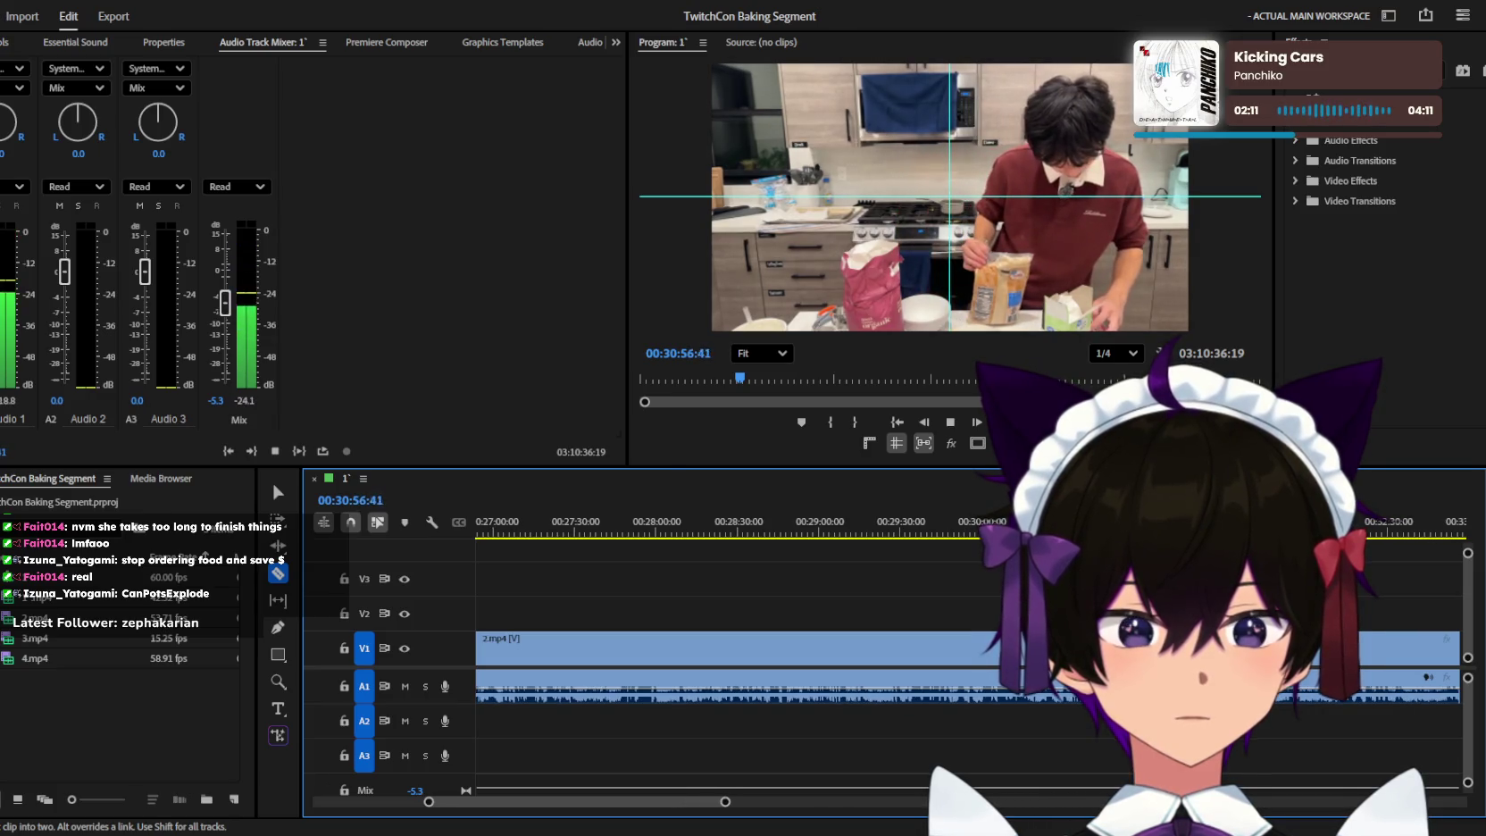
pyautogui.press('space')
pyautogui.press('space')
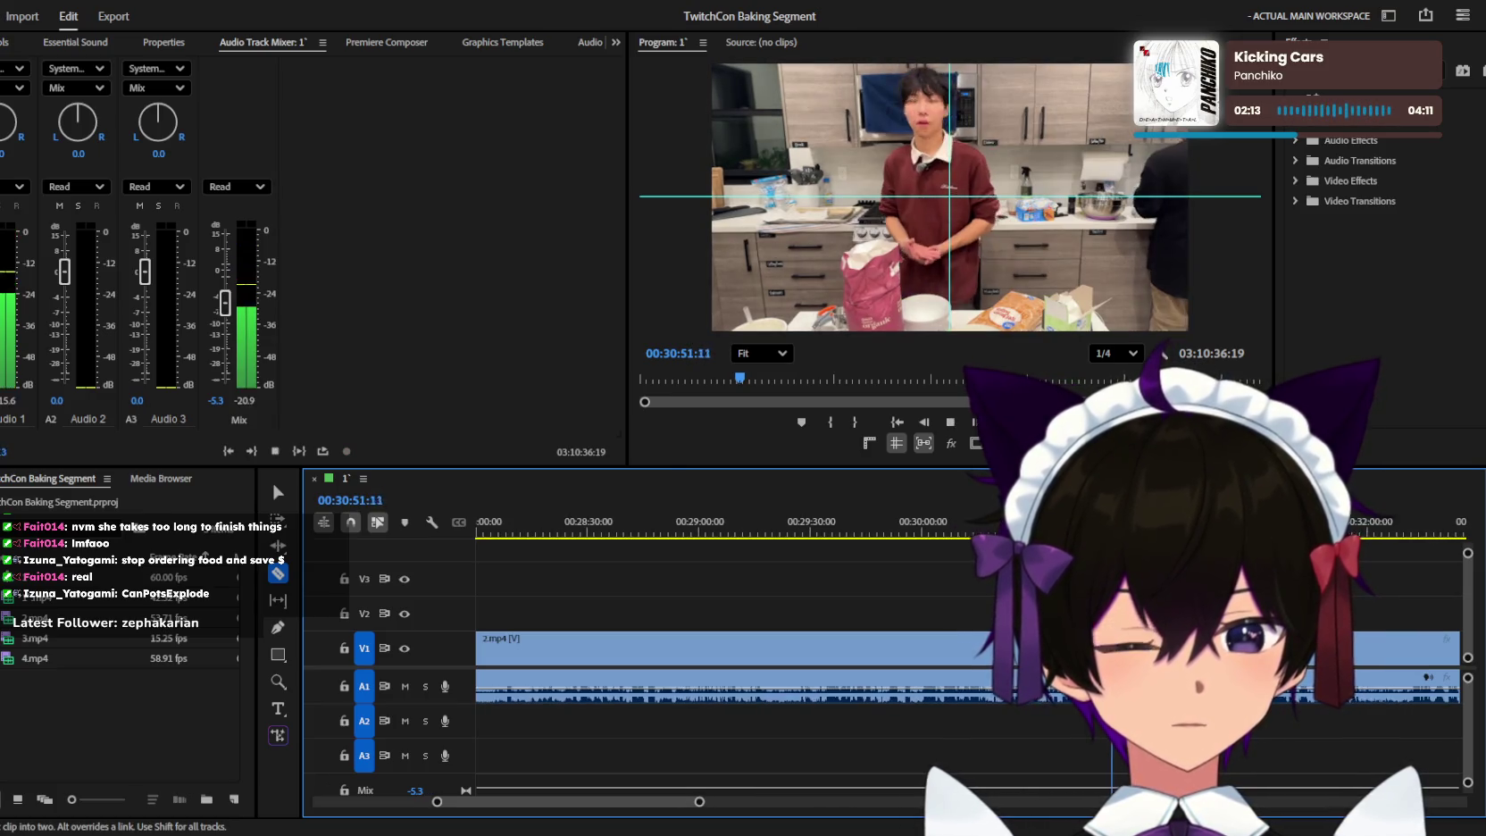
pyautogui.press('space')
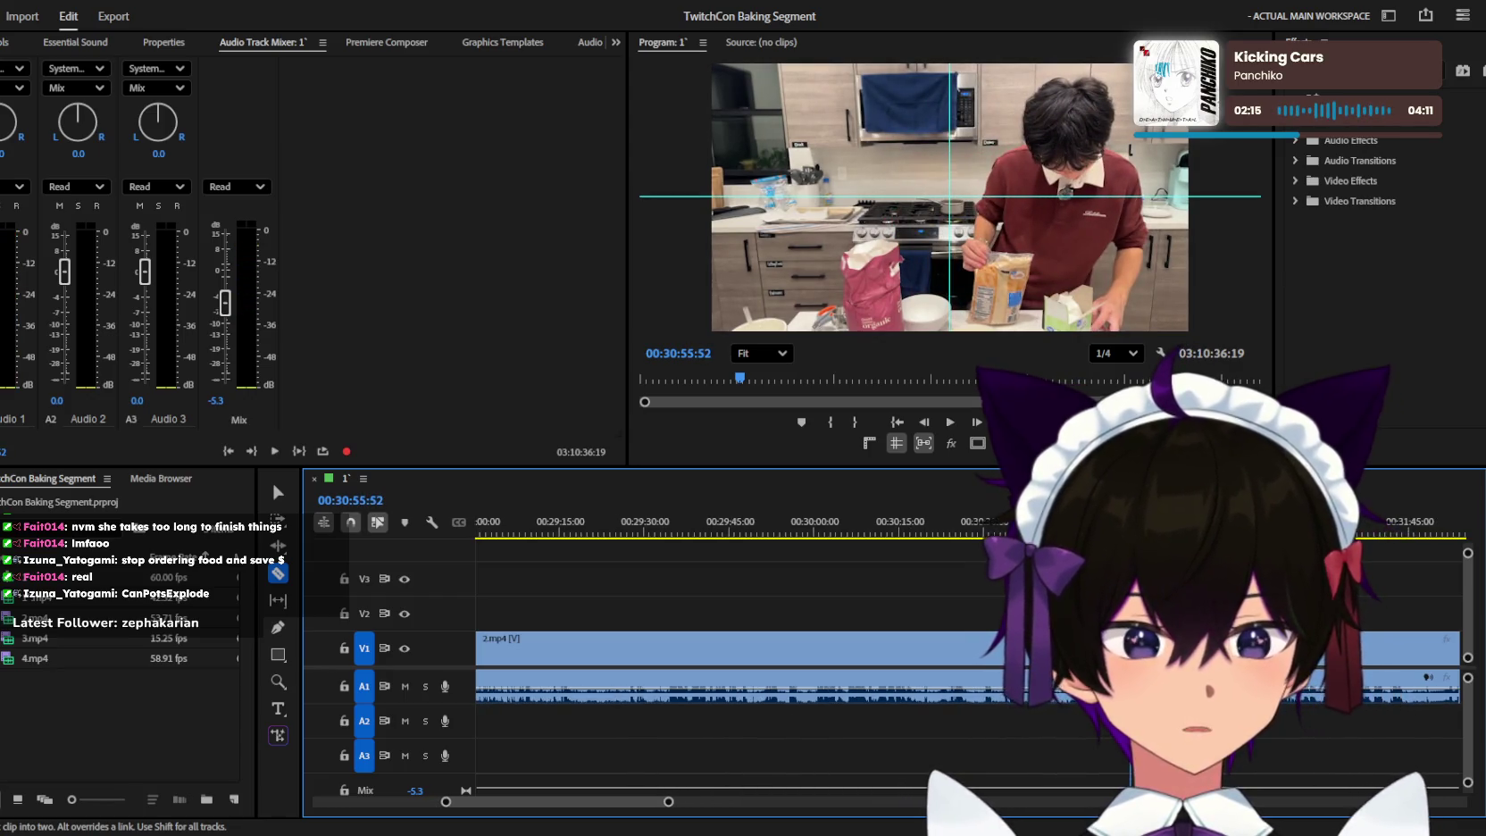
pyautogui.press('v')
pyautogui.press('-')
pyautogui.press('-')
pyautogui.press('-')
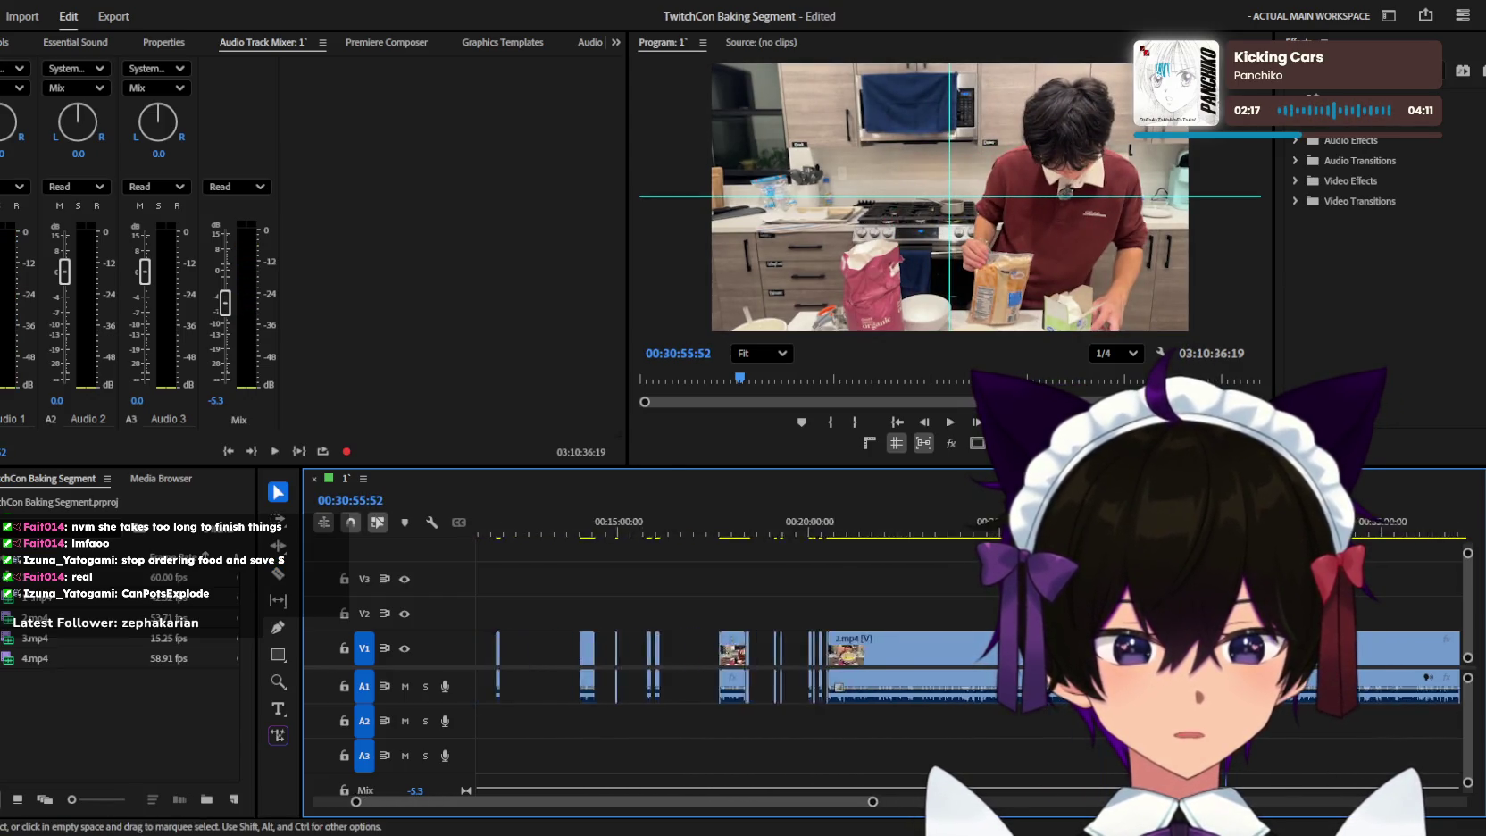
# Scrub the playhead from about 20:21 forward to 24:37 to survey the sequence.
pyautogui.press('-')
pyautogui.moveTo(893, 537); pyautogui.dragTo(874, 537)
pyautogui.press('=')
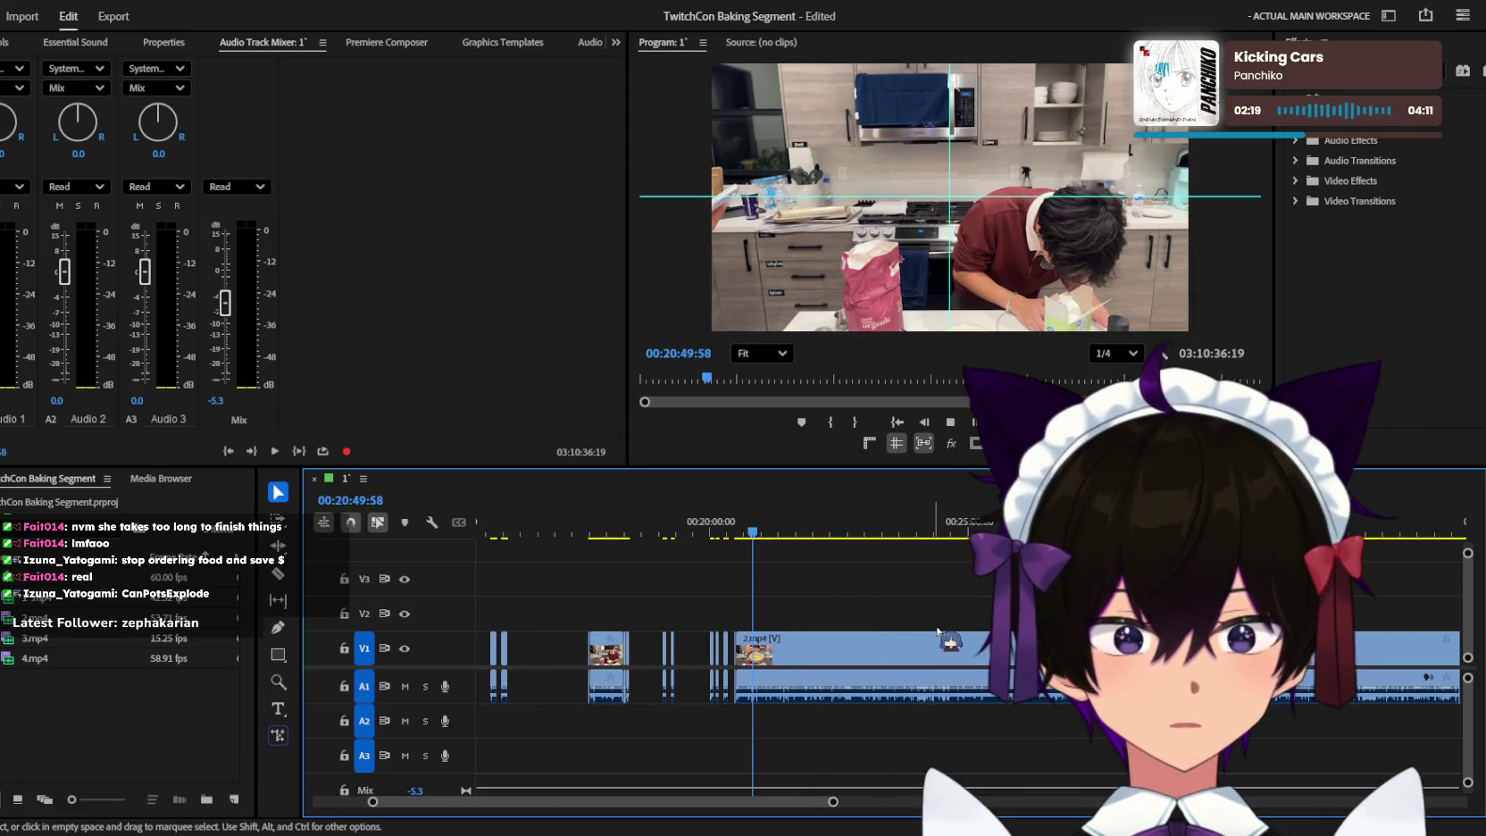
pyautogui.moveTo(748, 537)
pyautogui.mouseDown()
pyautogui.moveTo(1196, 534)
pyautogui.moveTo(1142, 534)
pyautogui.mouseUp()
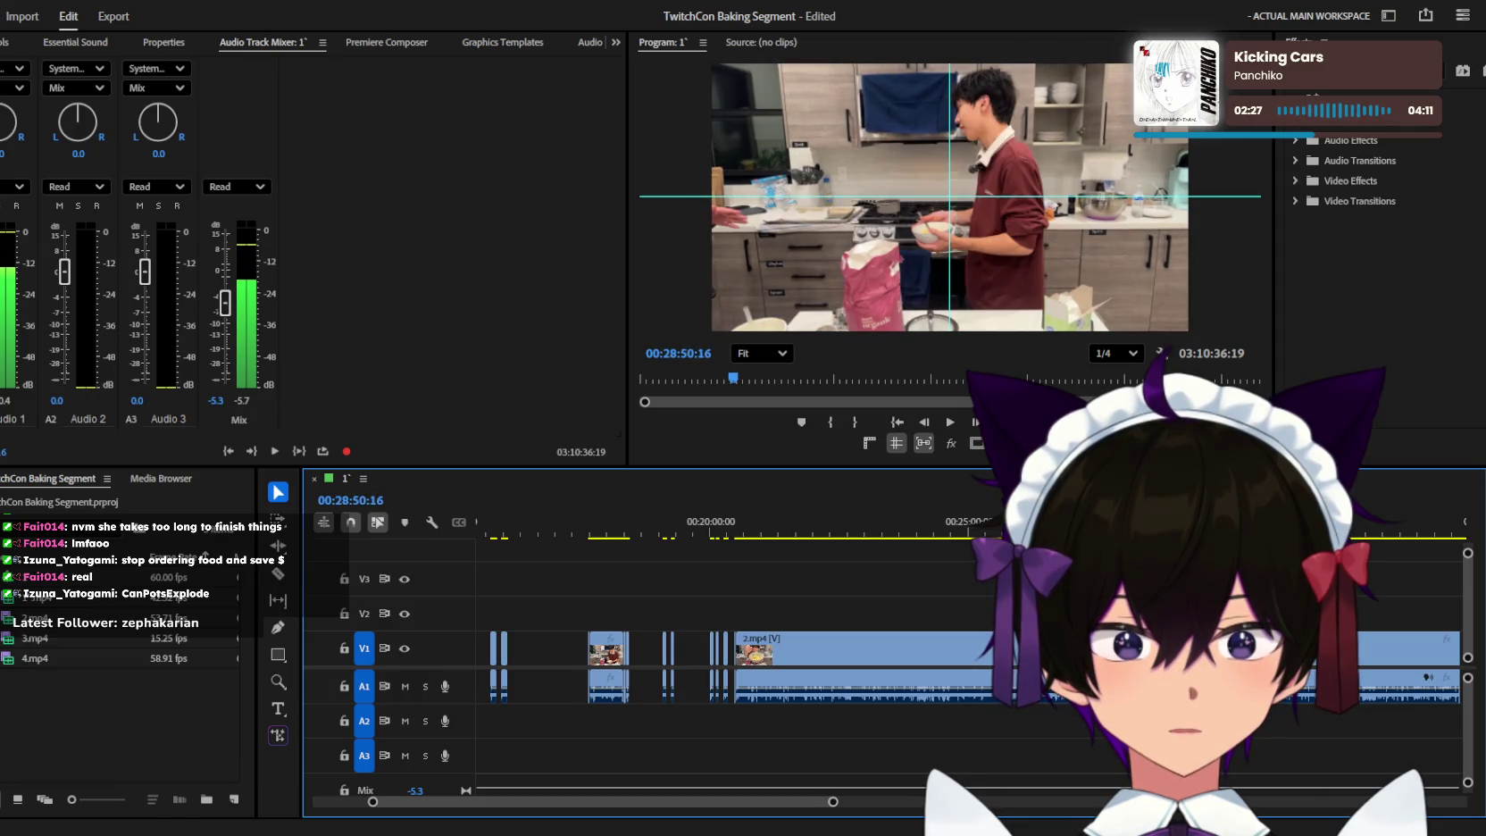
# Replay the footage from 28:48 zoomed in, then select the 2.mp4 video and audio clip.
pyautogui.press('space')
pyautogui.press('=')
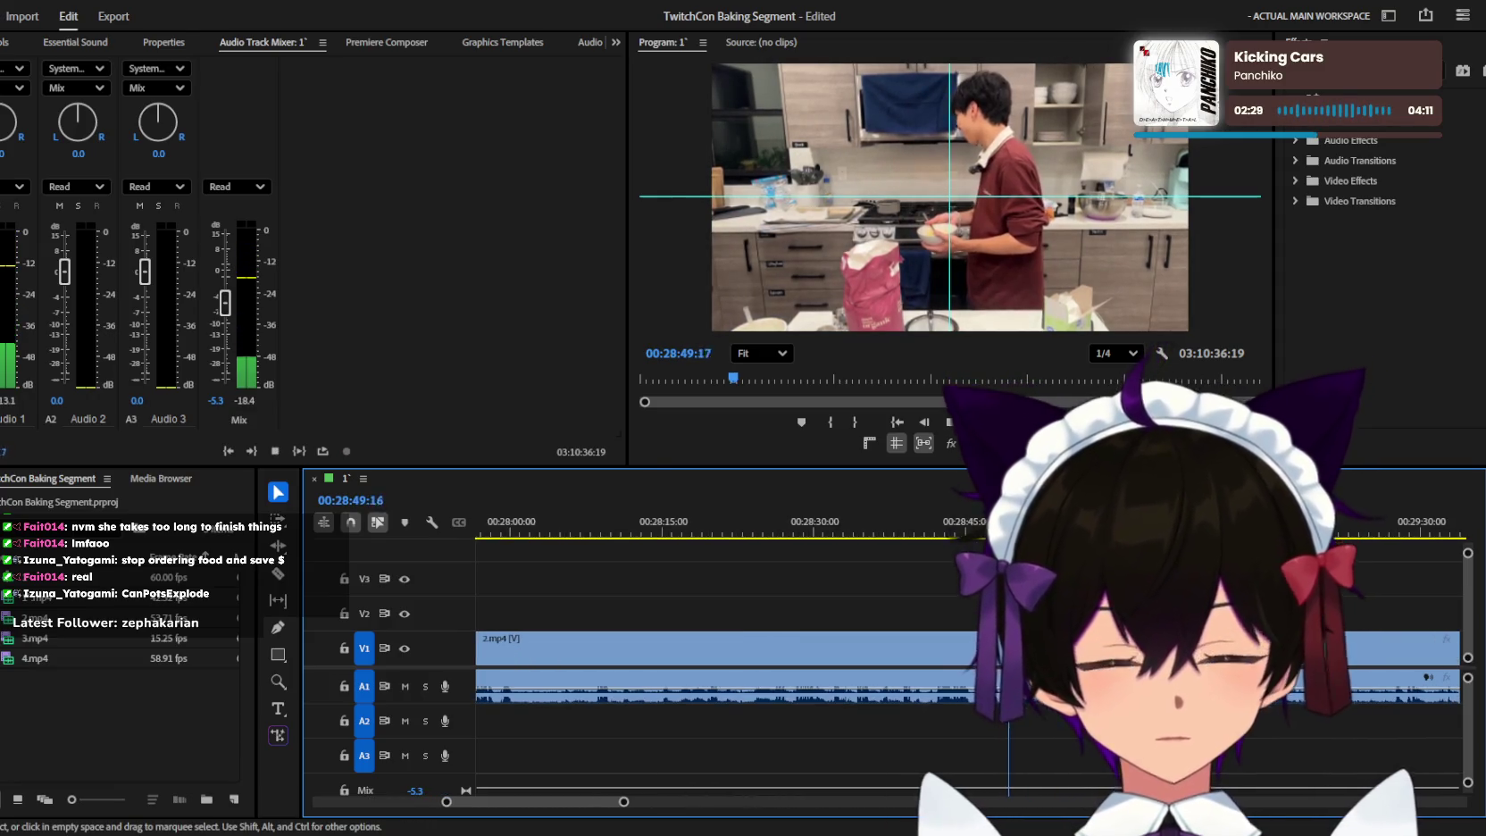
pyautogui.press('=')
pyautogui.press('space')
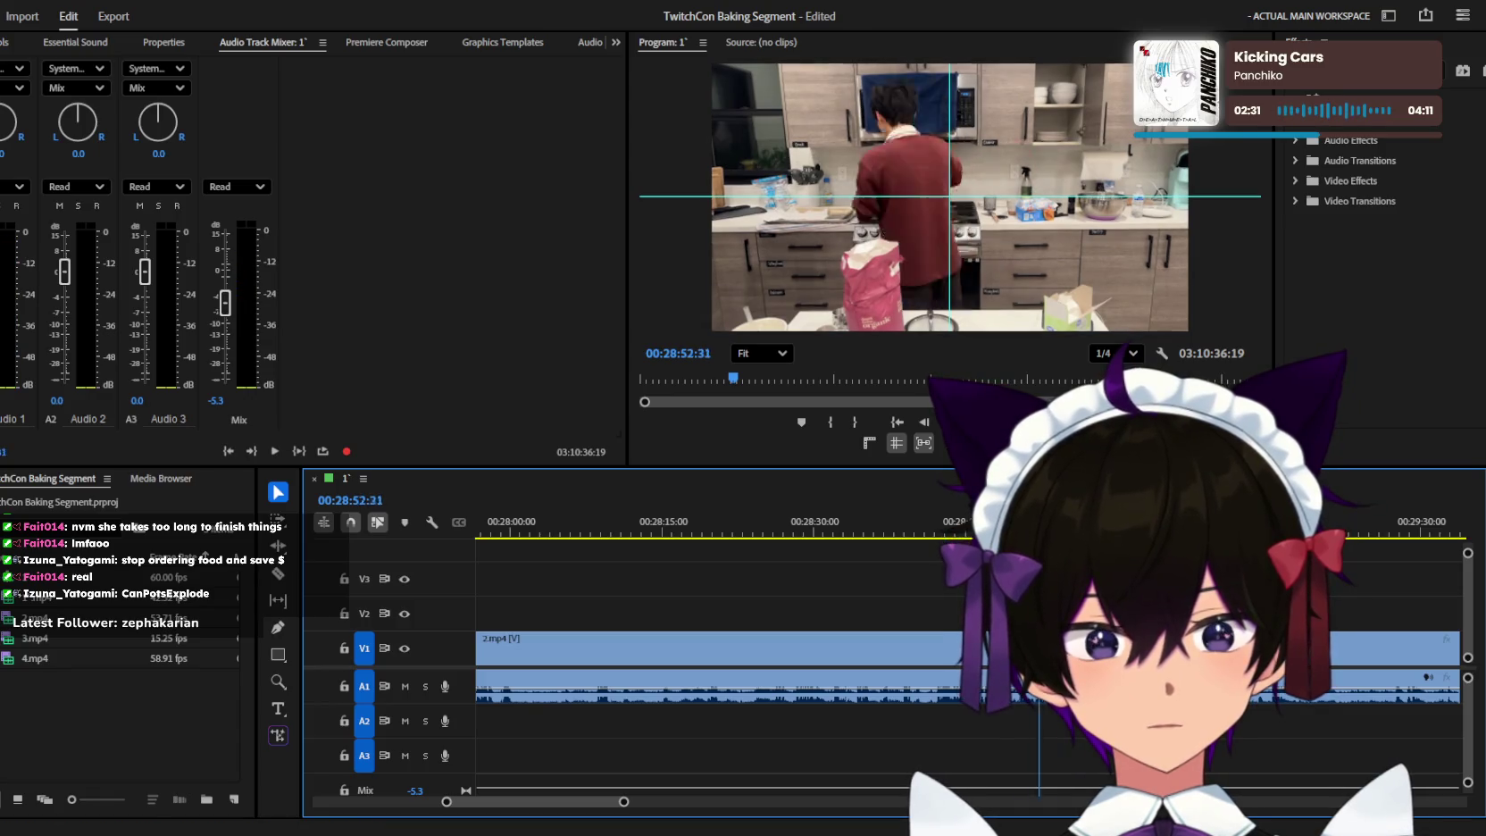
pyautogui.press('=')
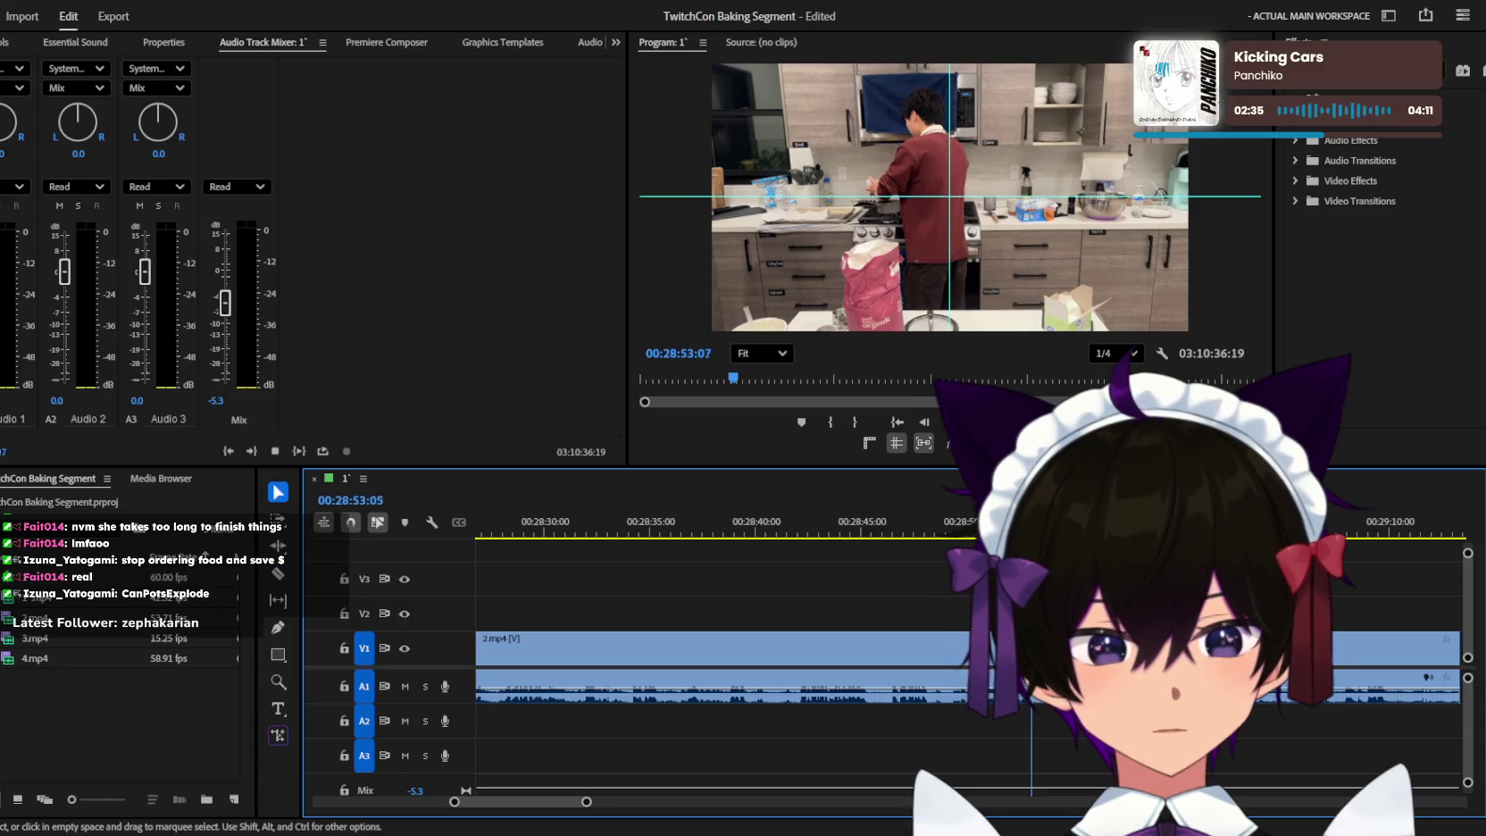
pyautogui.press('-')
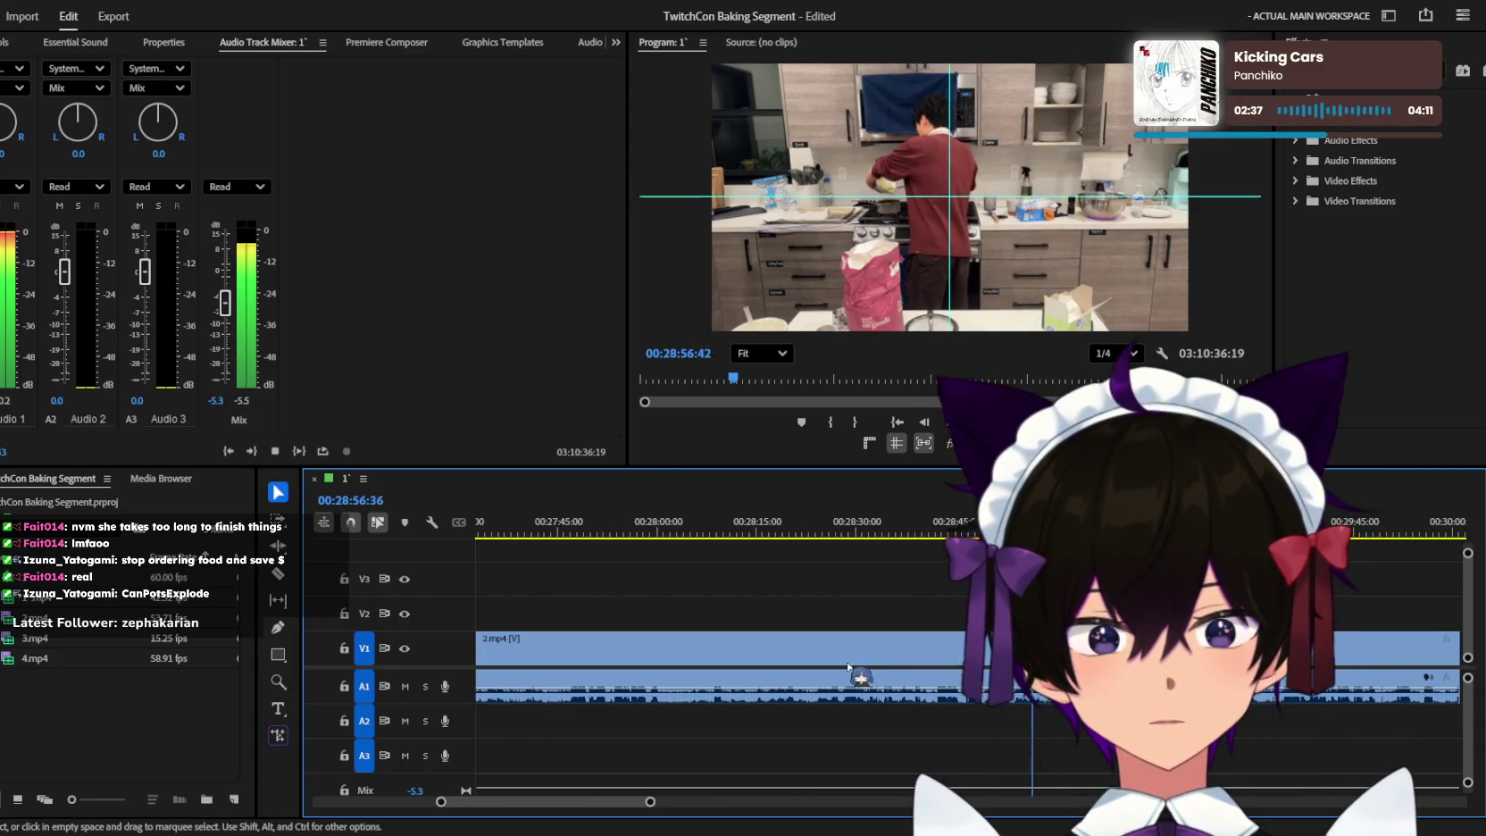
pyautogui.moveTo(846, 701); pyautogui.dragTo(903, 653)
# Replay the footage from about 28:54 to 28:58 with the timeline zoomed in.
pyautogui.press('=')
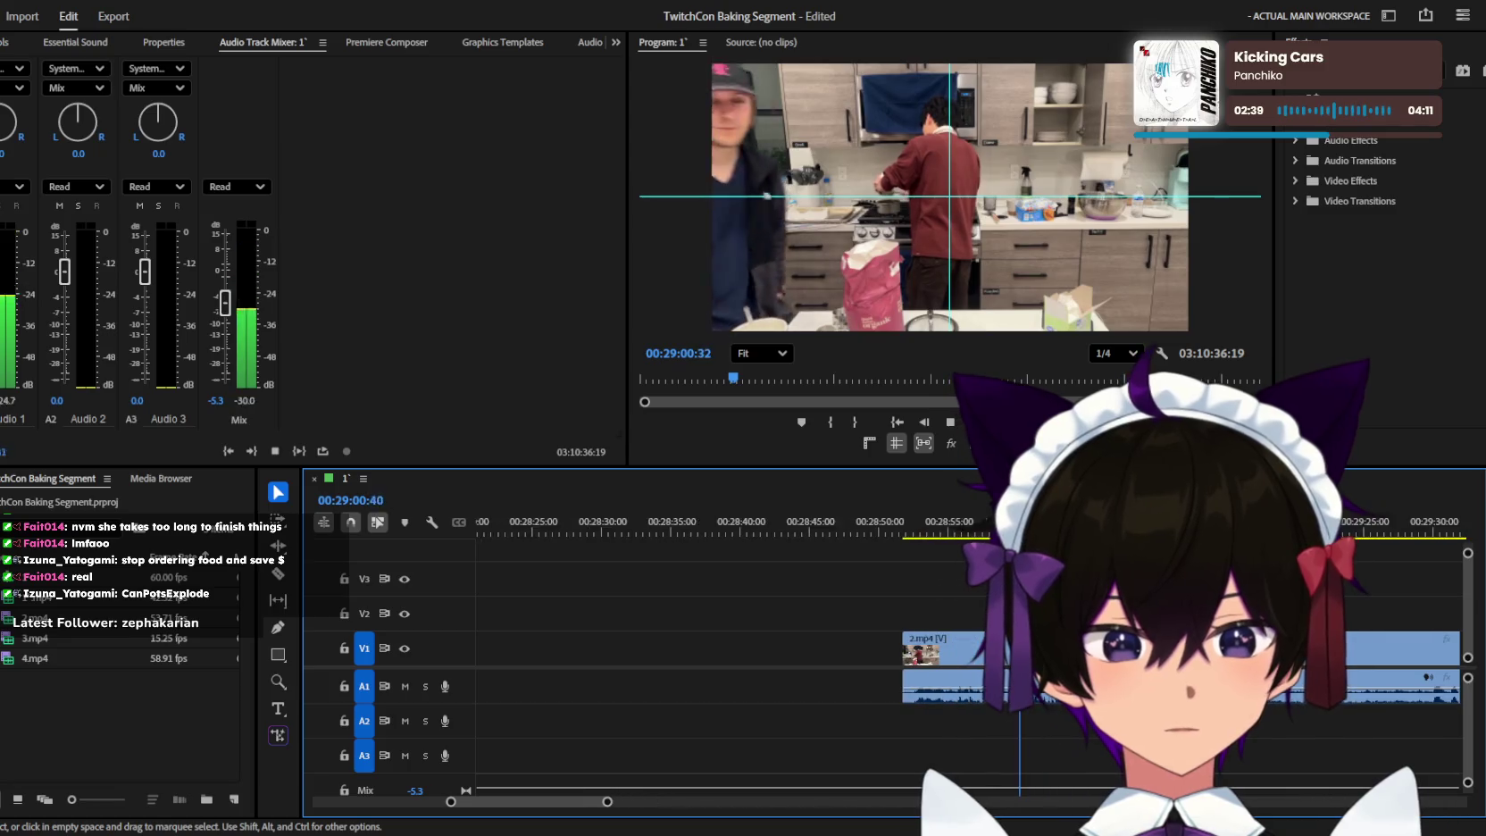
pyautogui.press('space')
pyautogui.press('space')
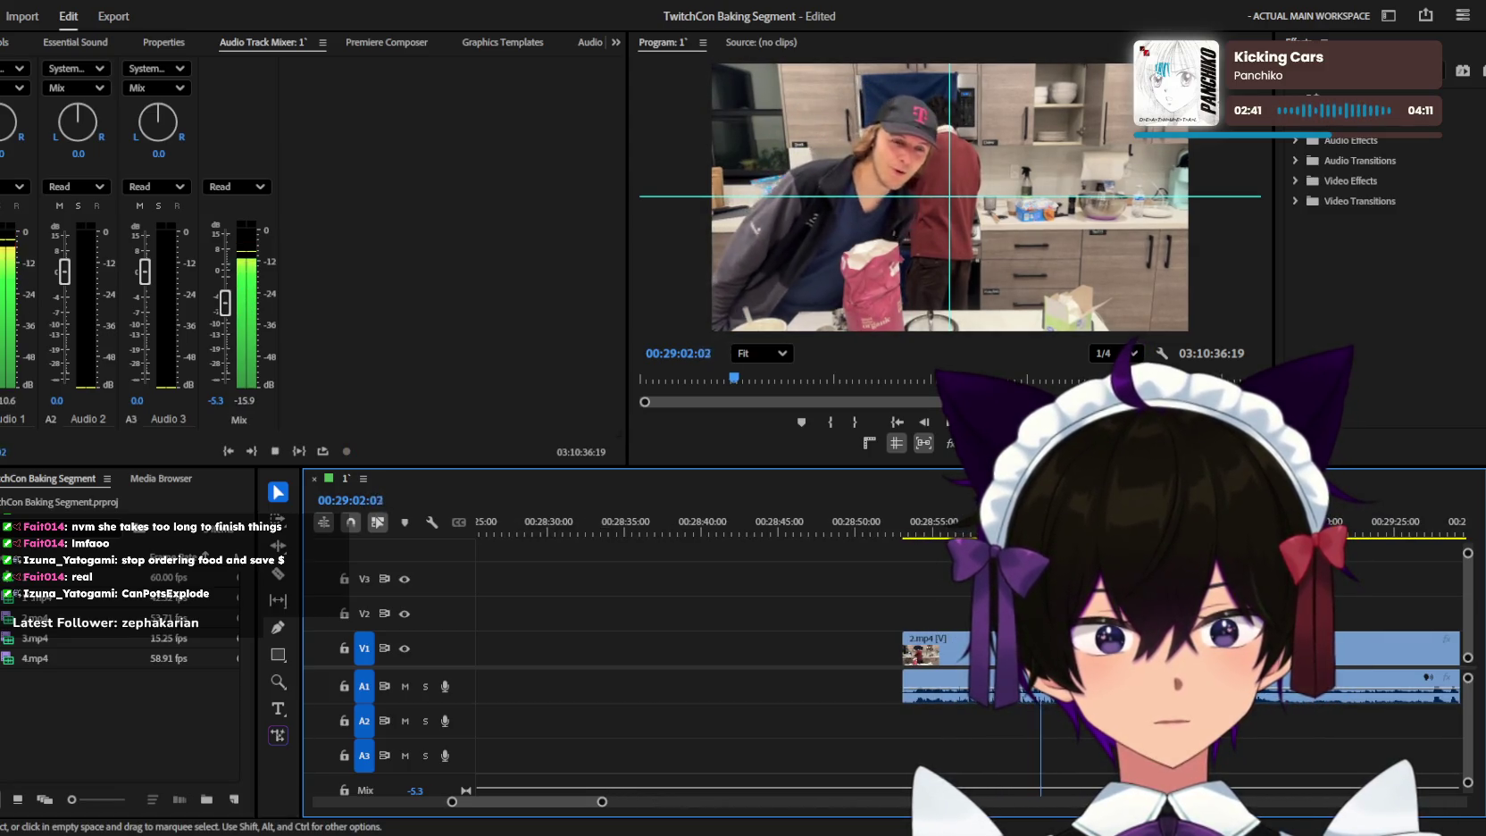
pyautogui.press('=')
pyautogui.click(864, 528)
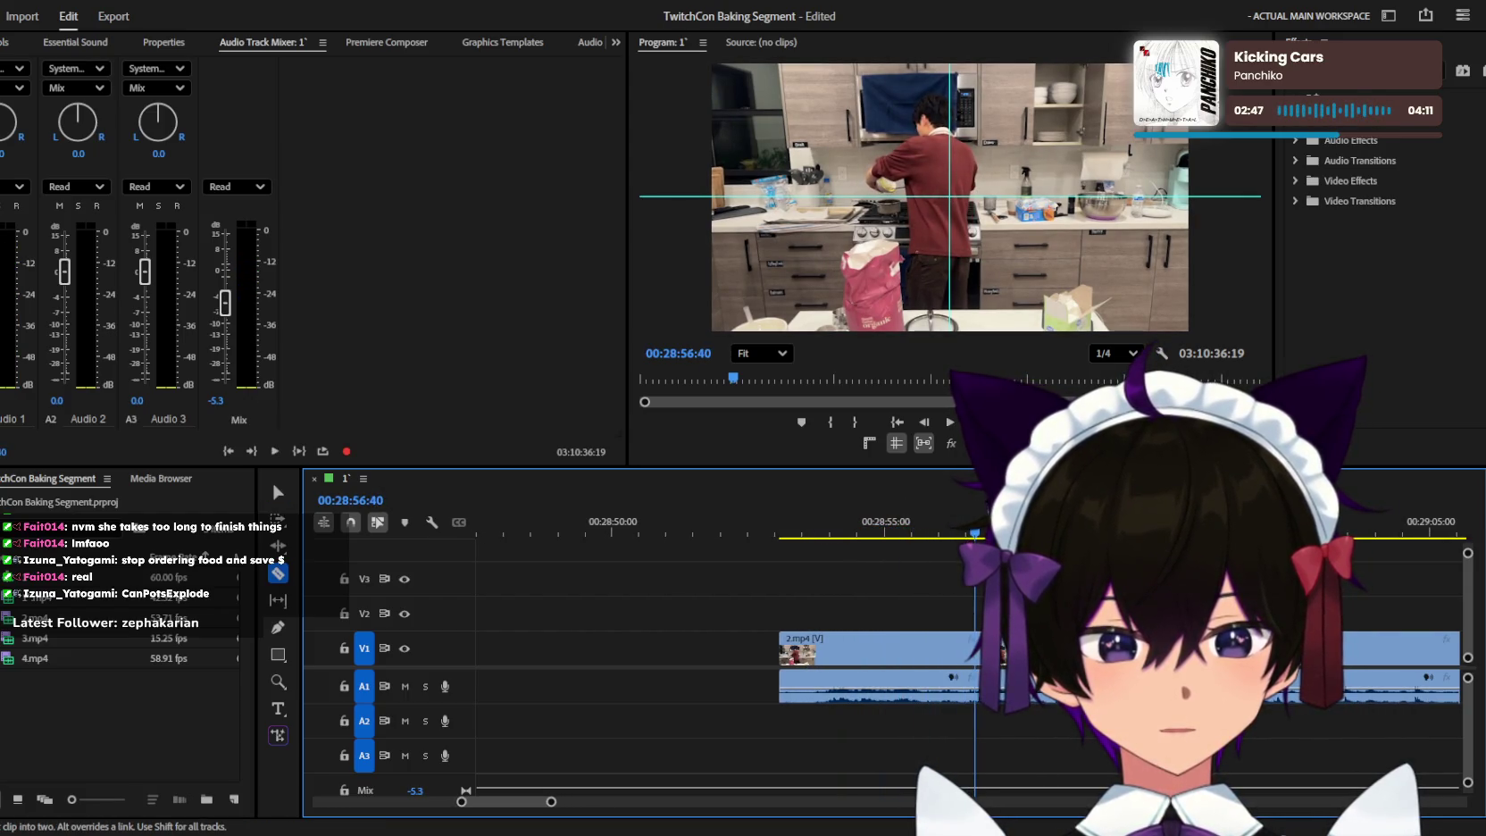
pyautogui.press('space')
pyautogui.press('-')
pyautogui.press('-')
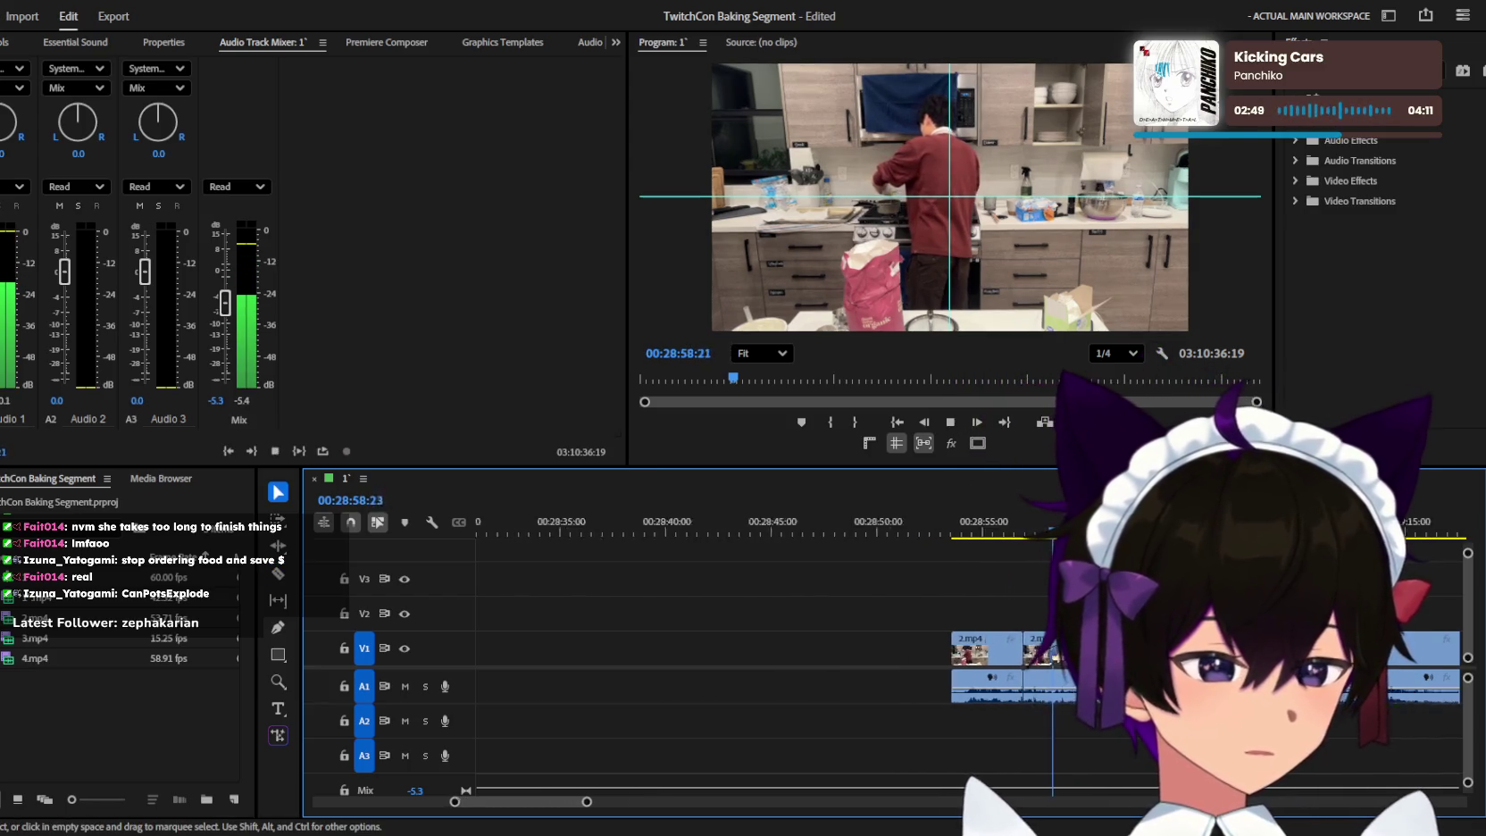
# Zoom out and scrub the playhead forward to around 29:34.
pyautogui.press('space')
pyautogui.press('-')
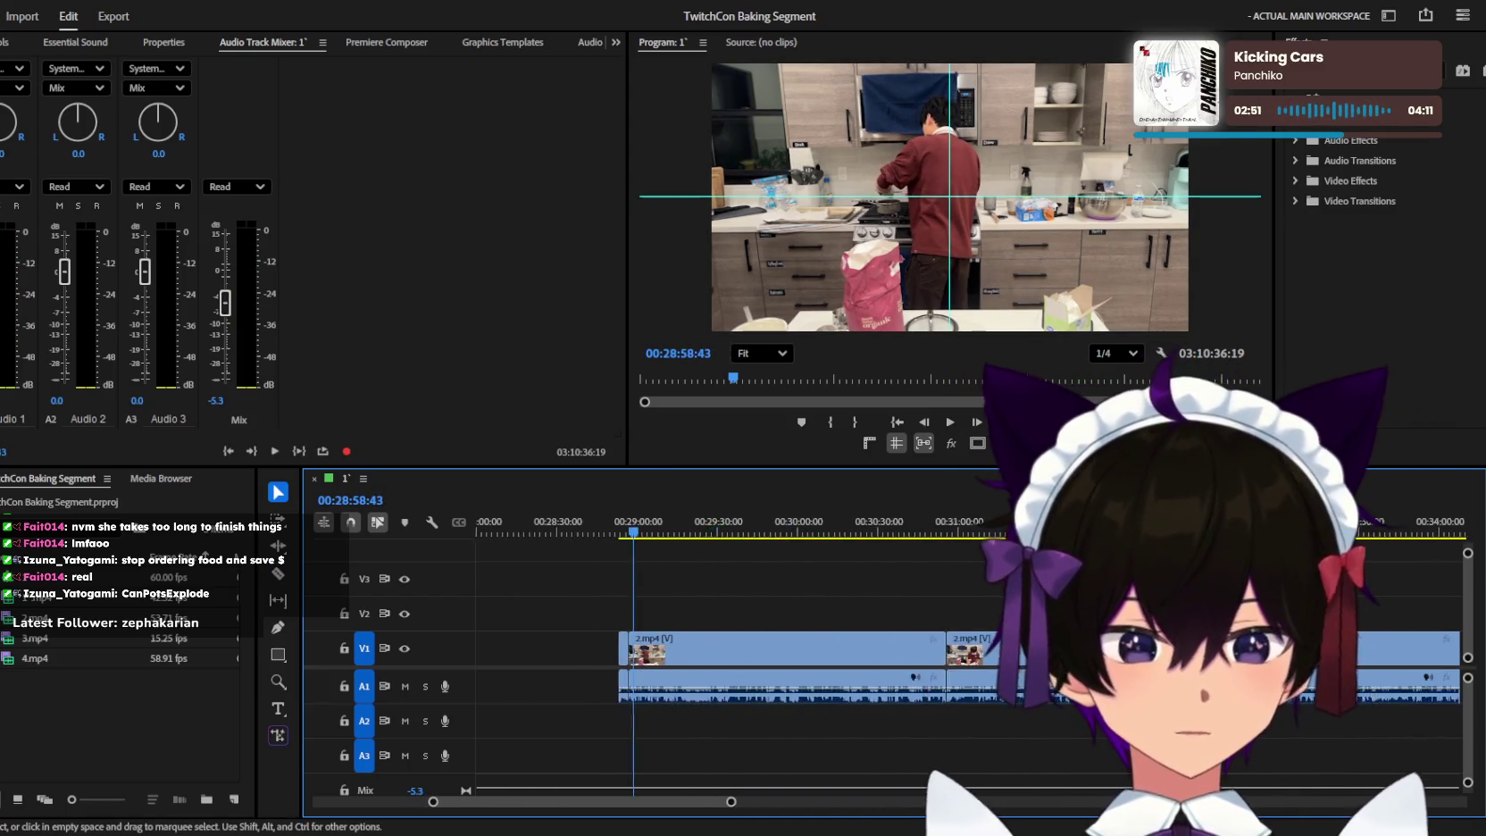
pyautogui.scroll(4, 948, 602)
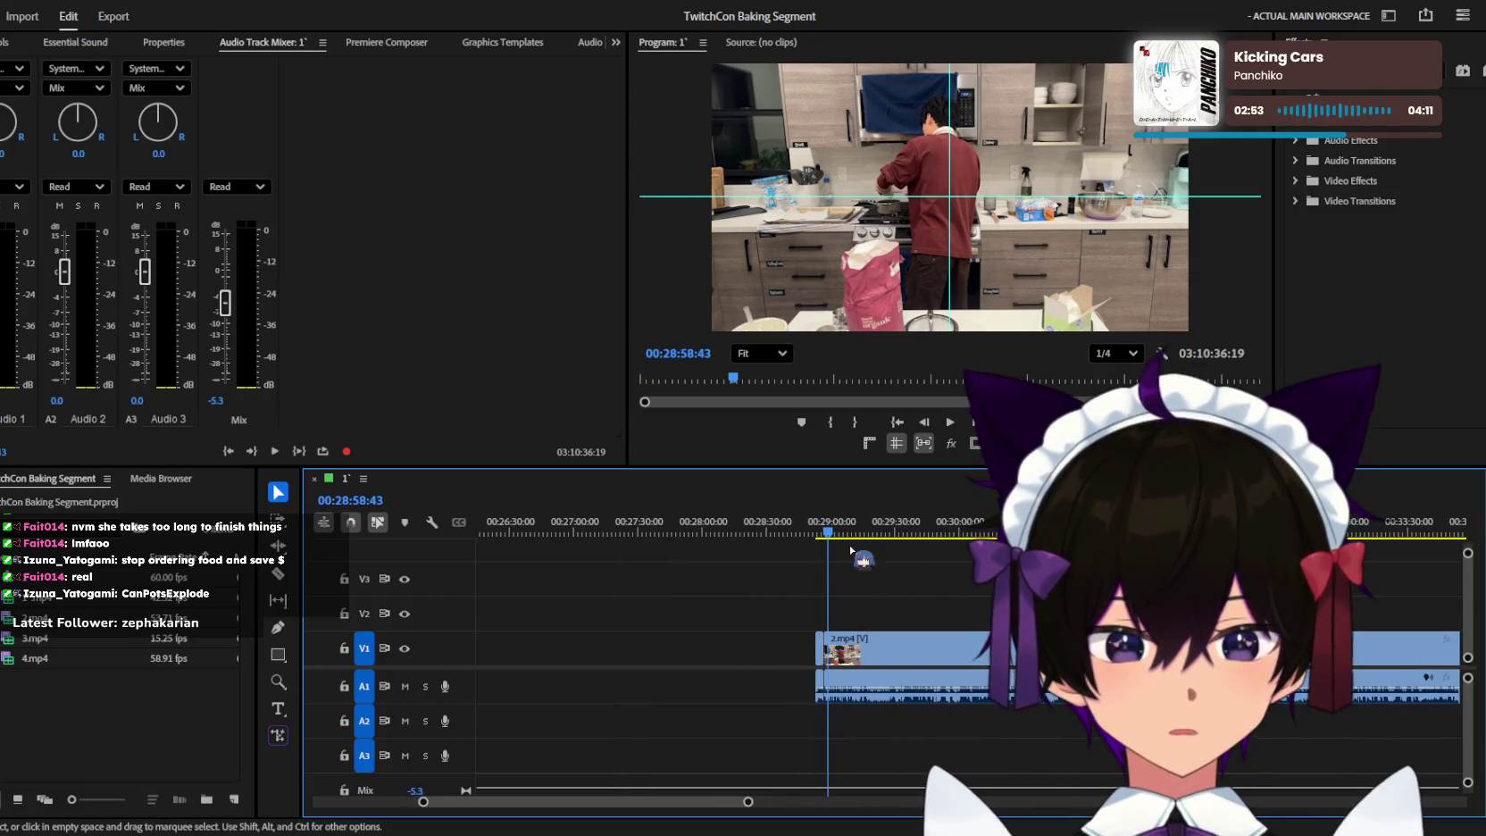
pyautogui.moveTo(1000, 527)
pyautogui.mouseDown()
pyautogui.moveTo(1034, 527)
pyautogui.moveTo(787, 527)
pyautogui.mouseUp()
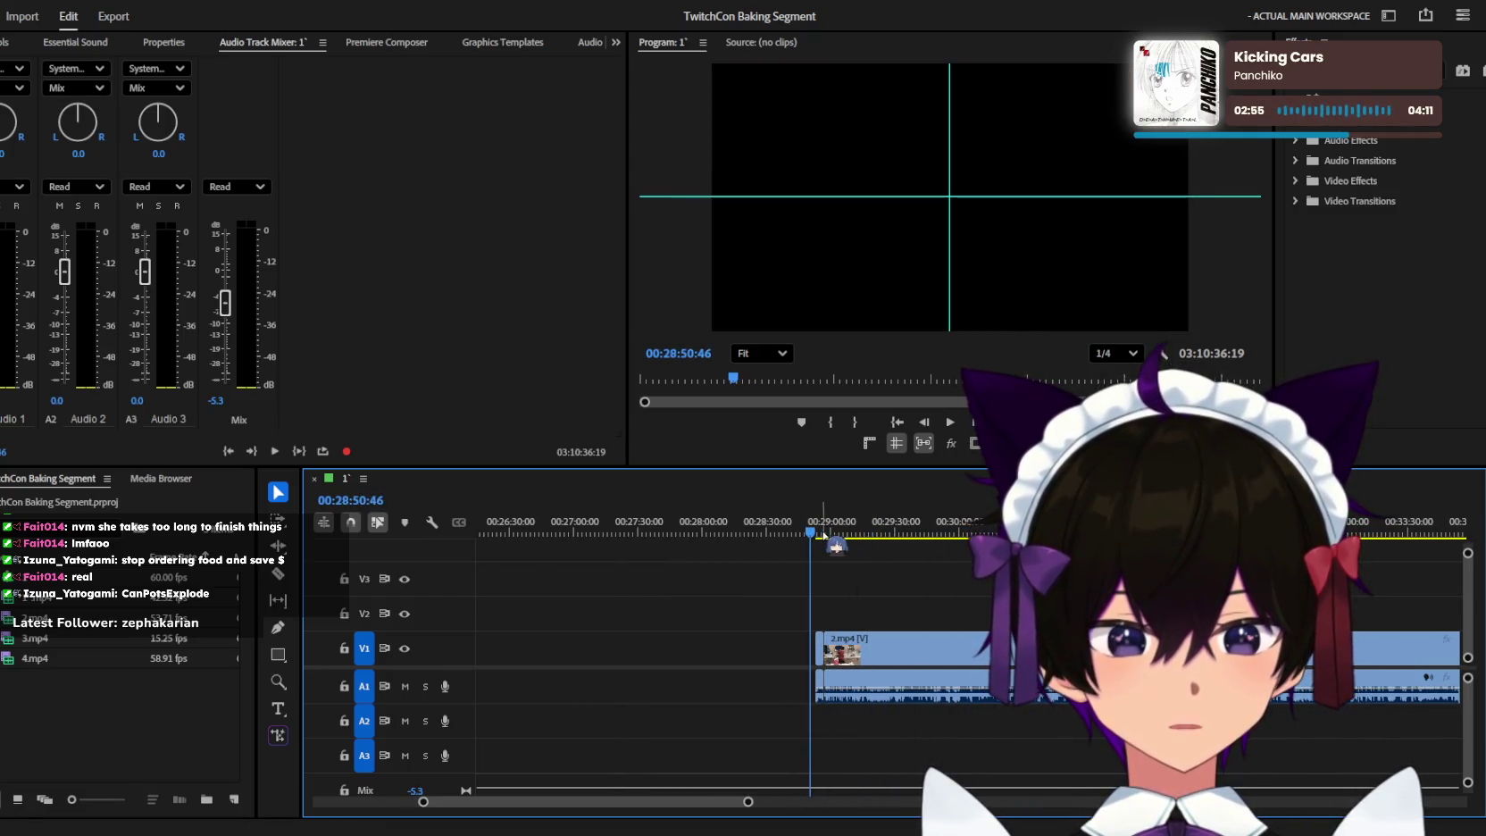
pyautogui.scroll(3, 893, 625)
pyautogui.moveTo(964, 527)
pyautogui.mouseDown()
pyautogui.moveTo(1056, 527)
pyautogui.moveTo(839, 546)
pyautogui.mouseUp()
# Locate 29:41 in the footage and split the 2.mp4 clip there with the Razor tool.
pyautogui.press('=')
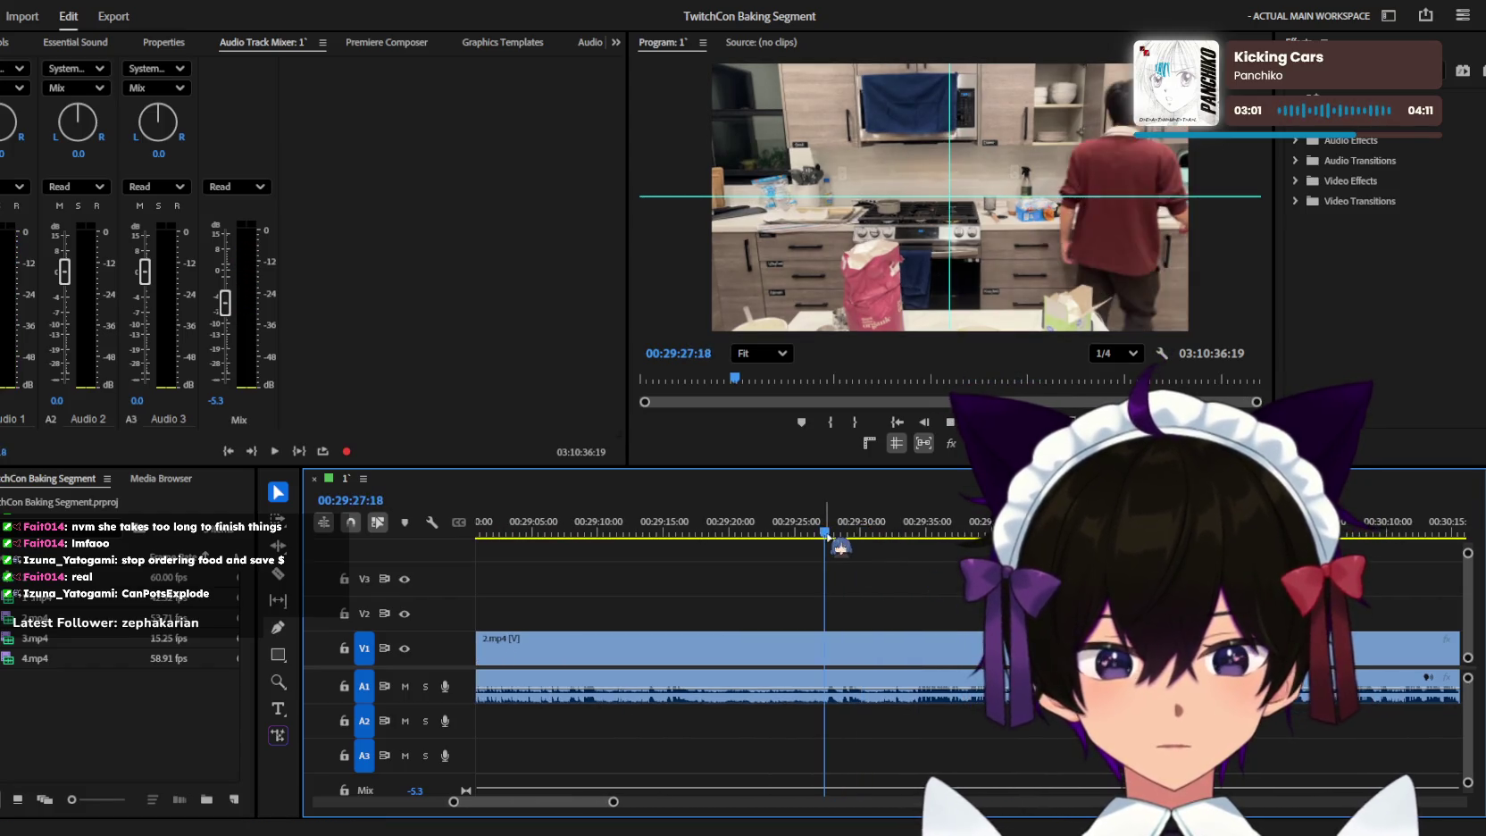
pyautogui.press('space')
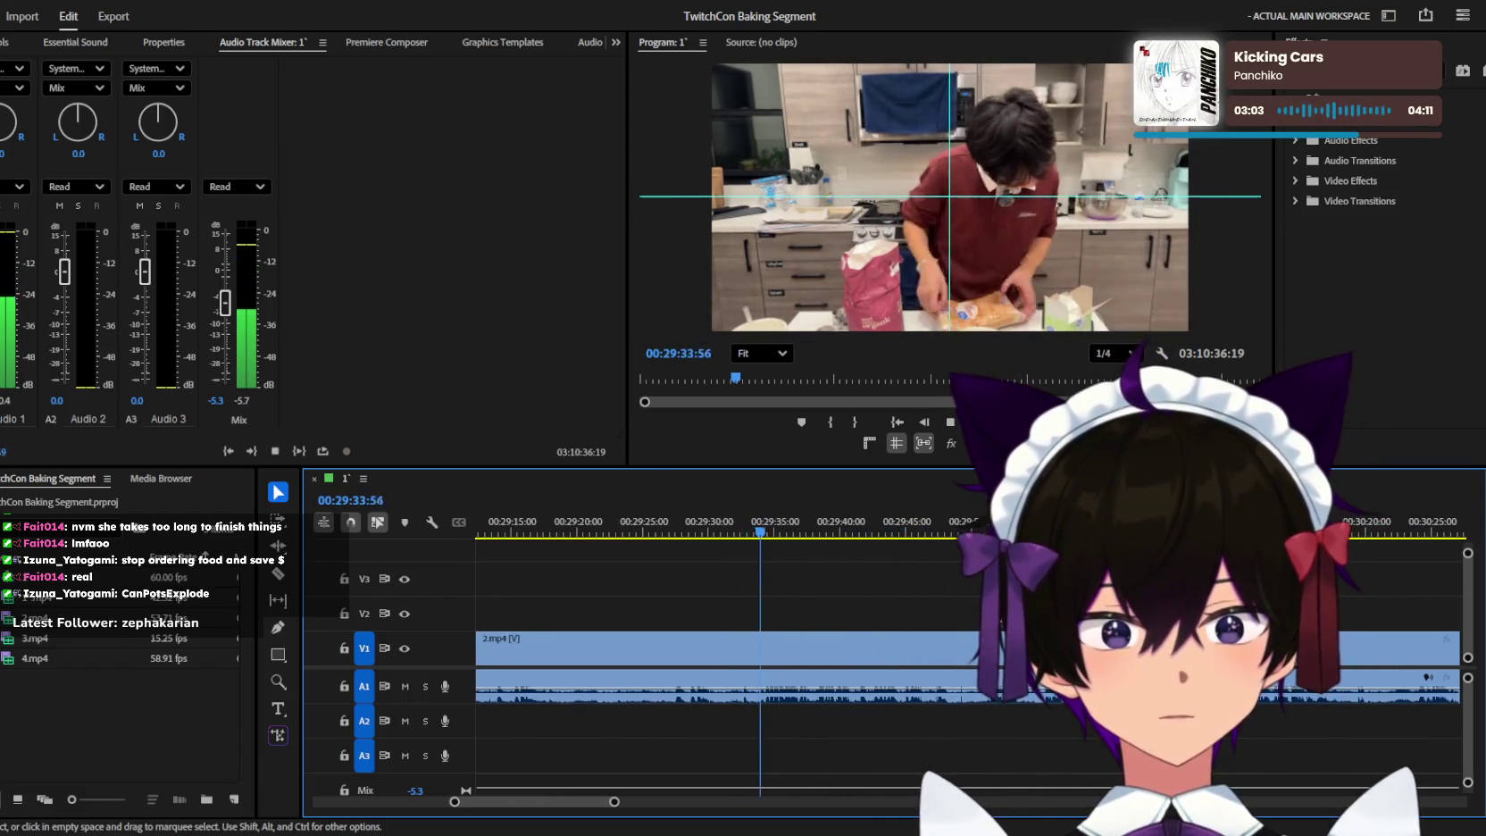
pyautogui.press('-')
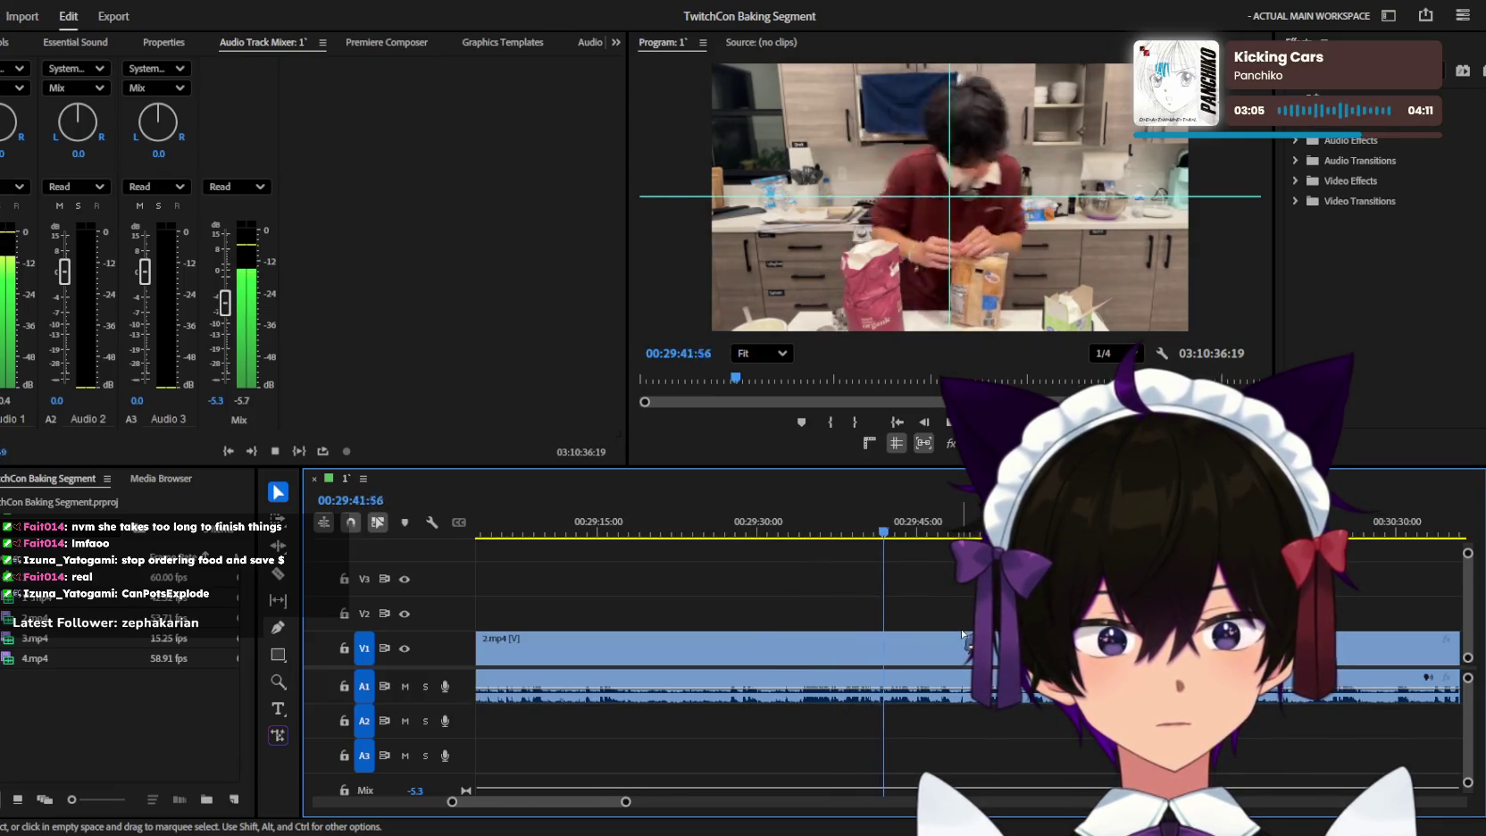
pyautogui.press('space')
pyautogui.press('=')
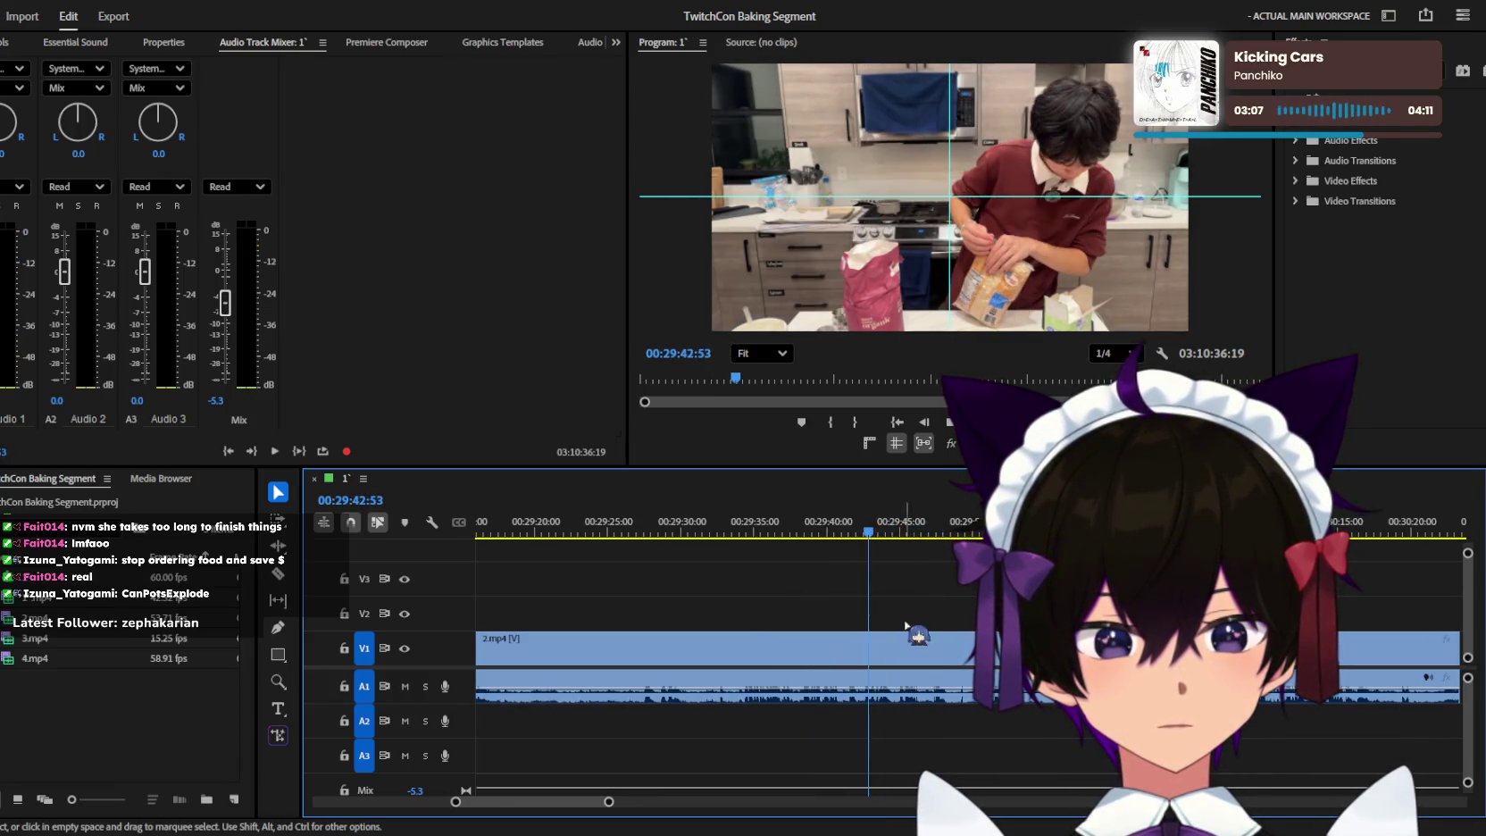
pyautogui.press('=')
pyautogui.moveTo(905, 625); pyautogui.dragTo(706, 631)
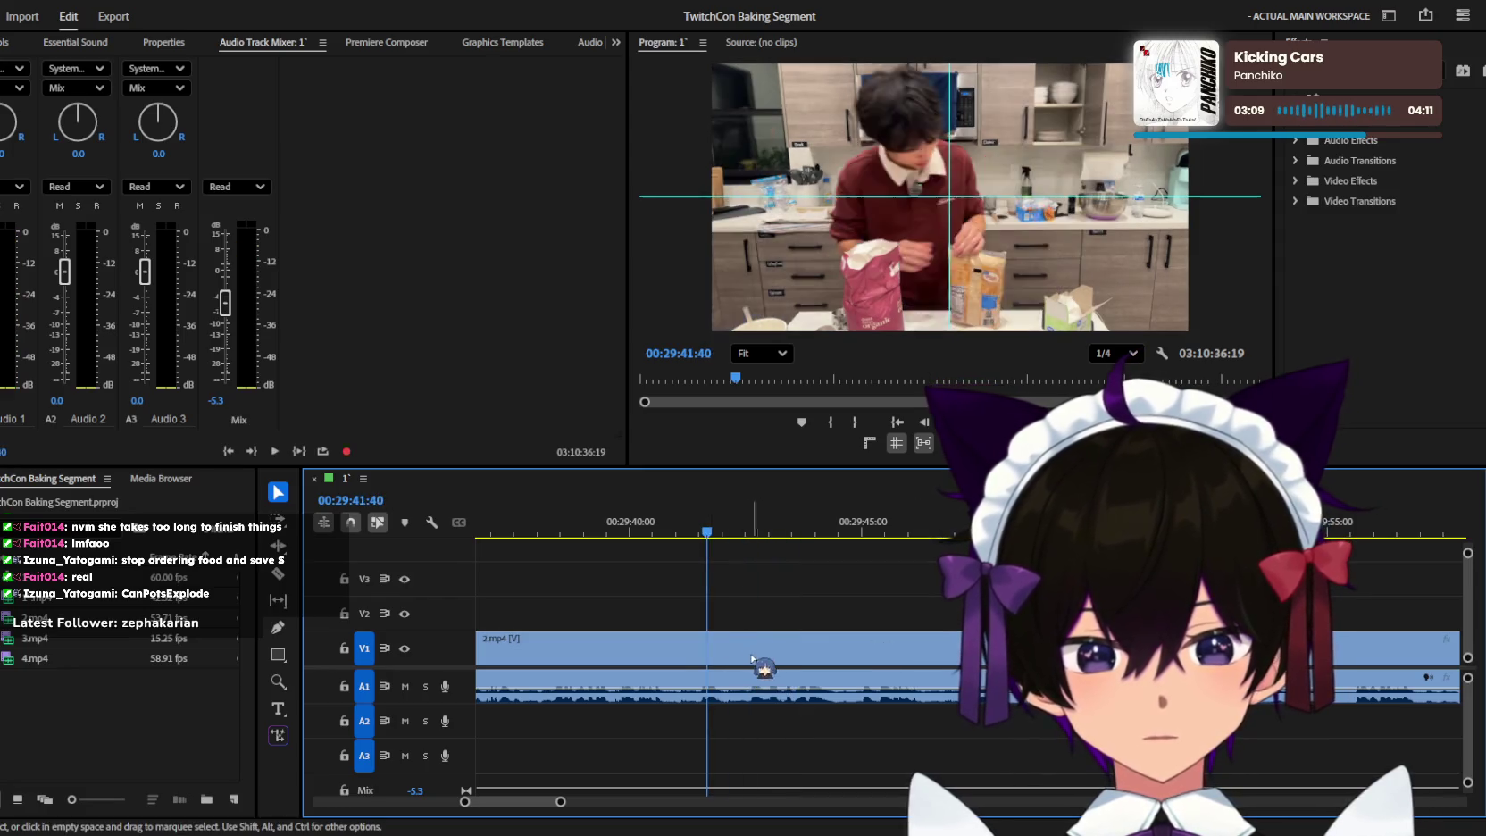
pyautogui.press('space')
pyautogui.press('c')
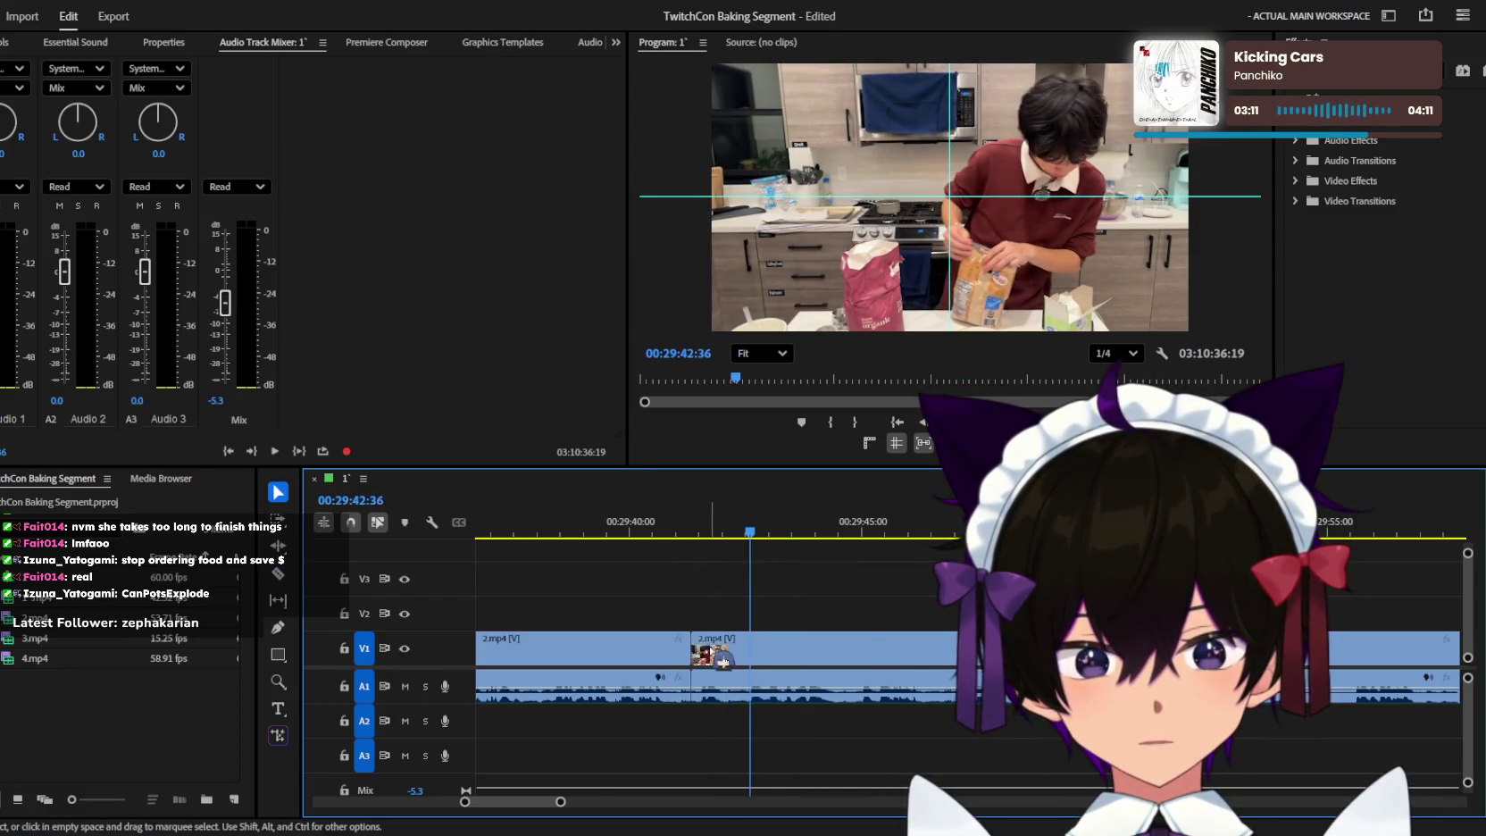
# Replay from 28:57 and delete the idle stretch of 2.mp4 before the cut.
pyautogui.press('-')
pyautogui.press('-')
pyautogui.press('-')
pyautogui.click(681, 540)
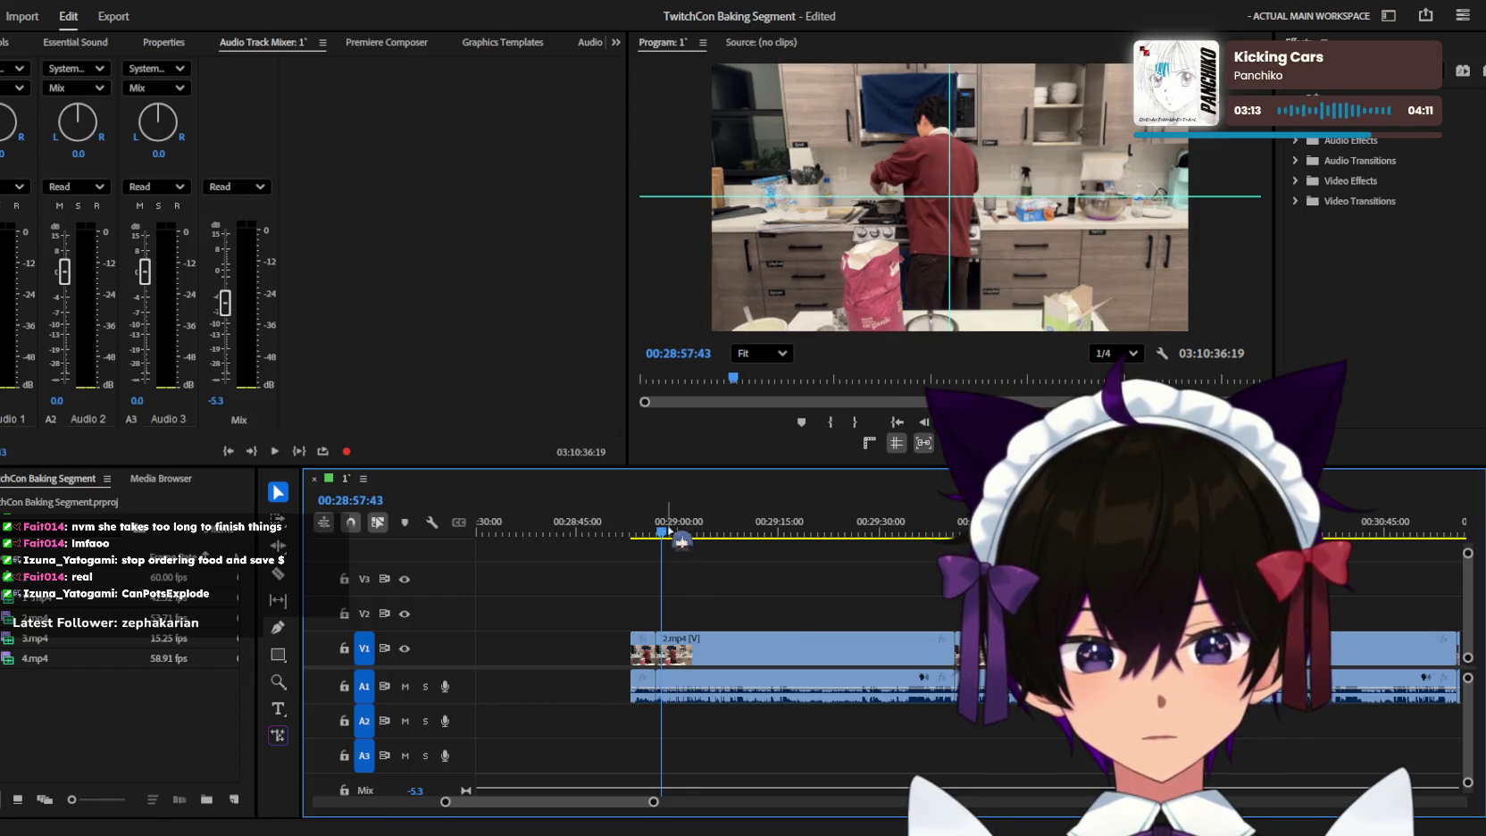
pyautogui.press('space')
pyautogui.press('=')
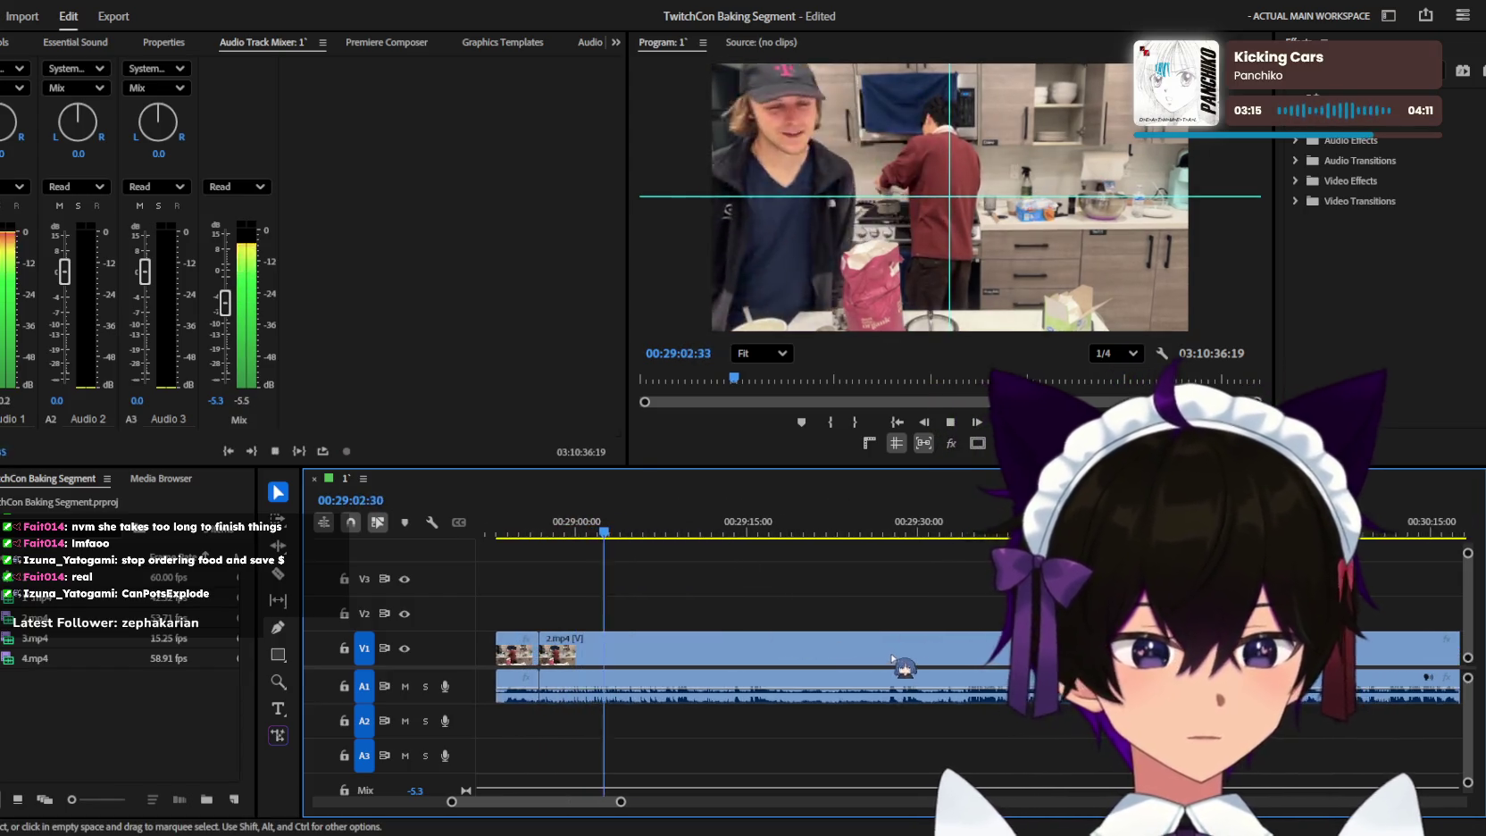
pyautogui.press('=')
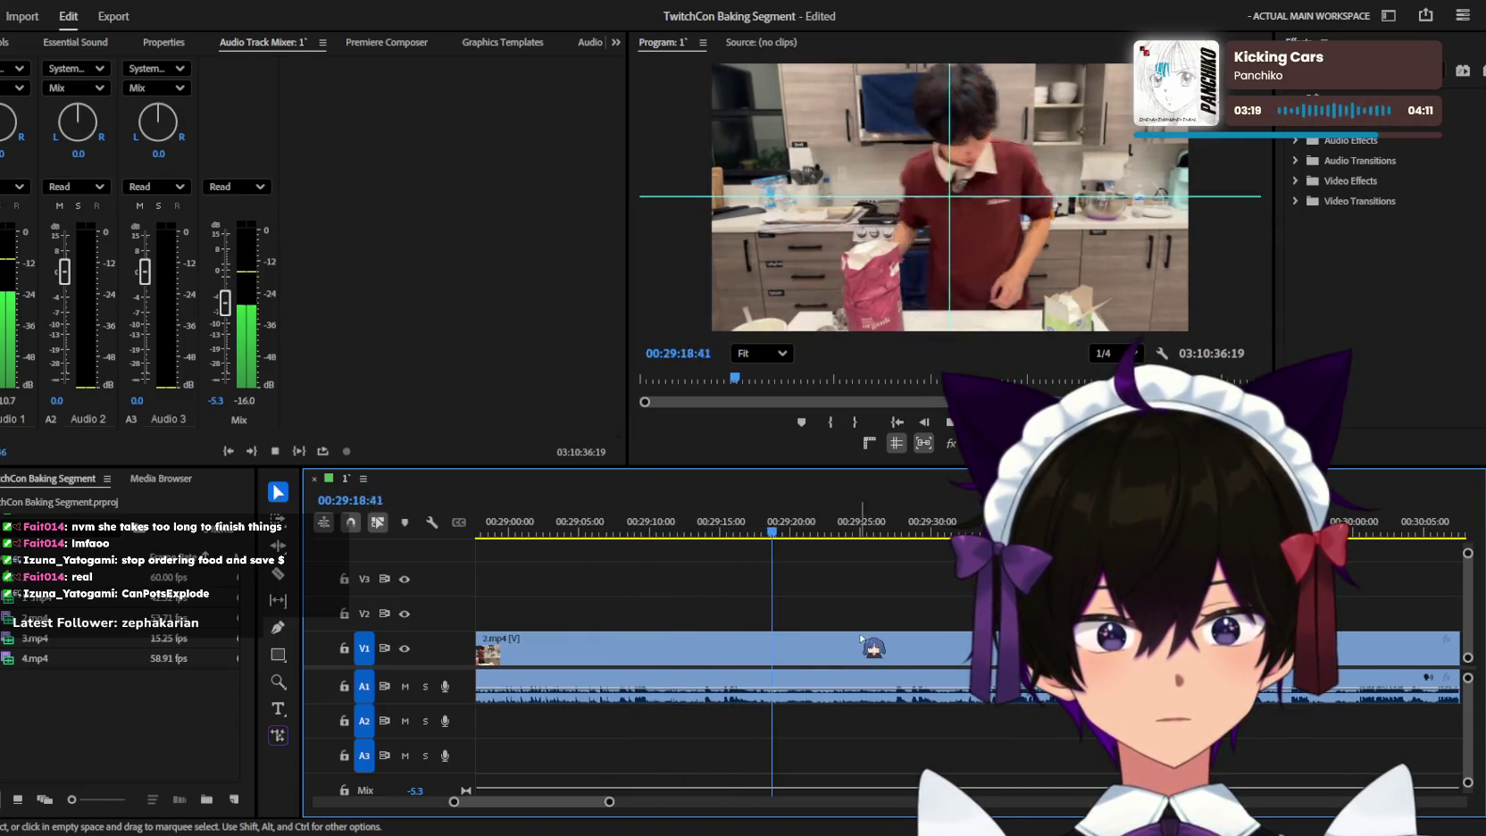
pyautogui.press('-')
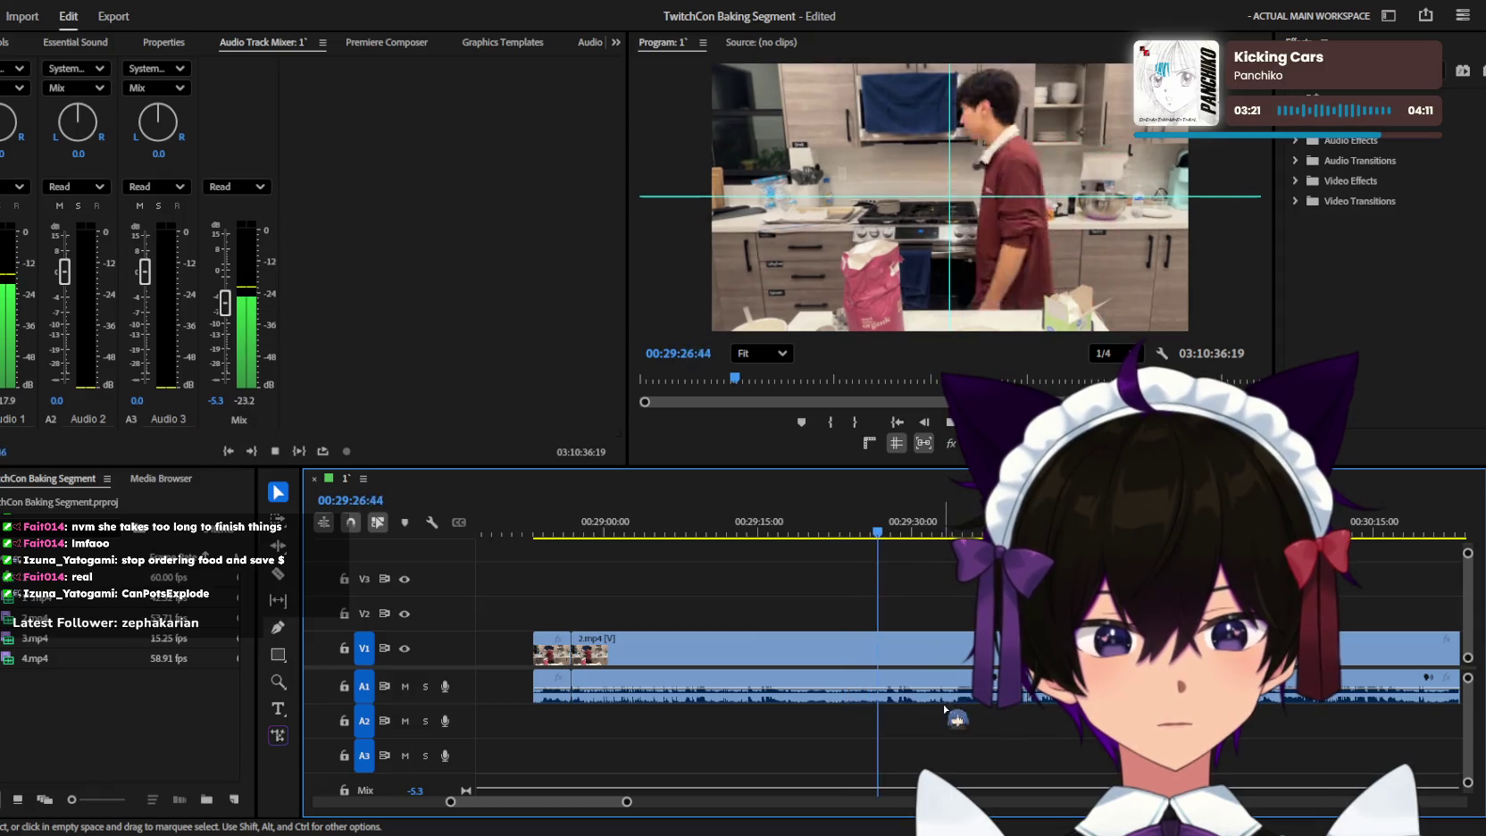
pyautogui.click(893, 689)
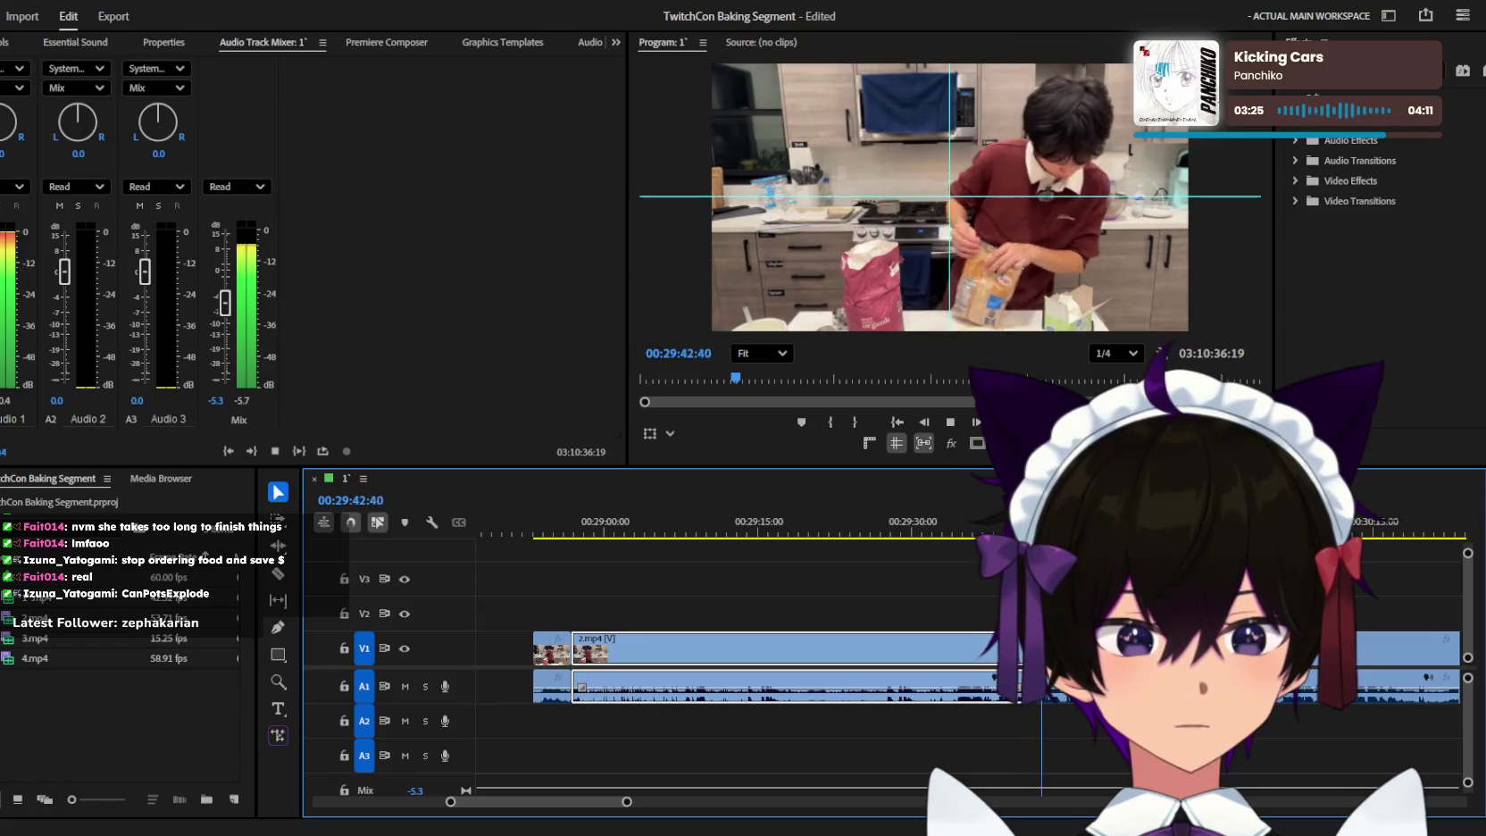
pyautogui.press('Delete')
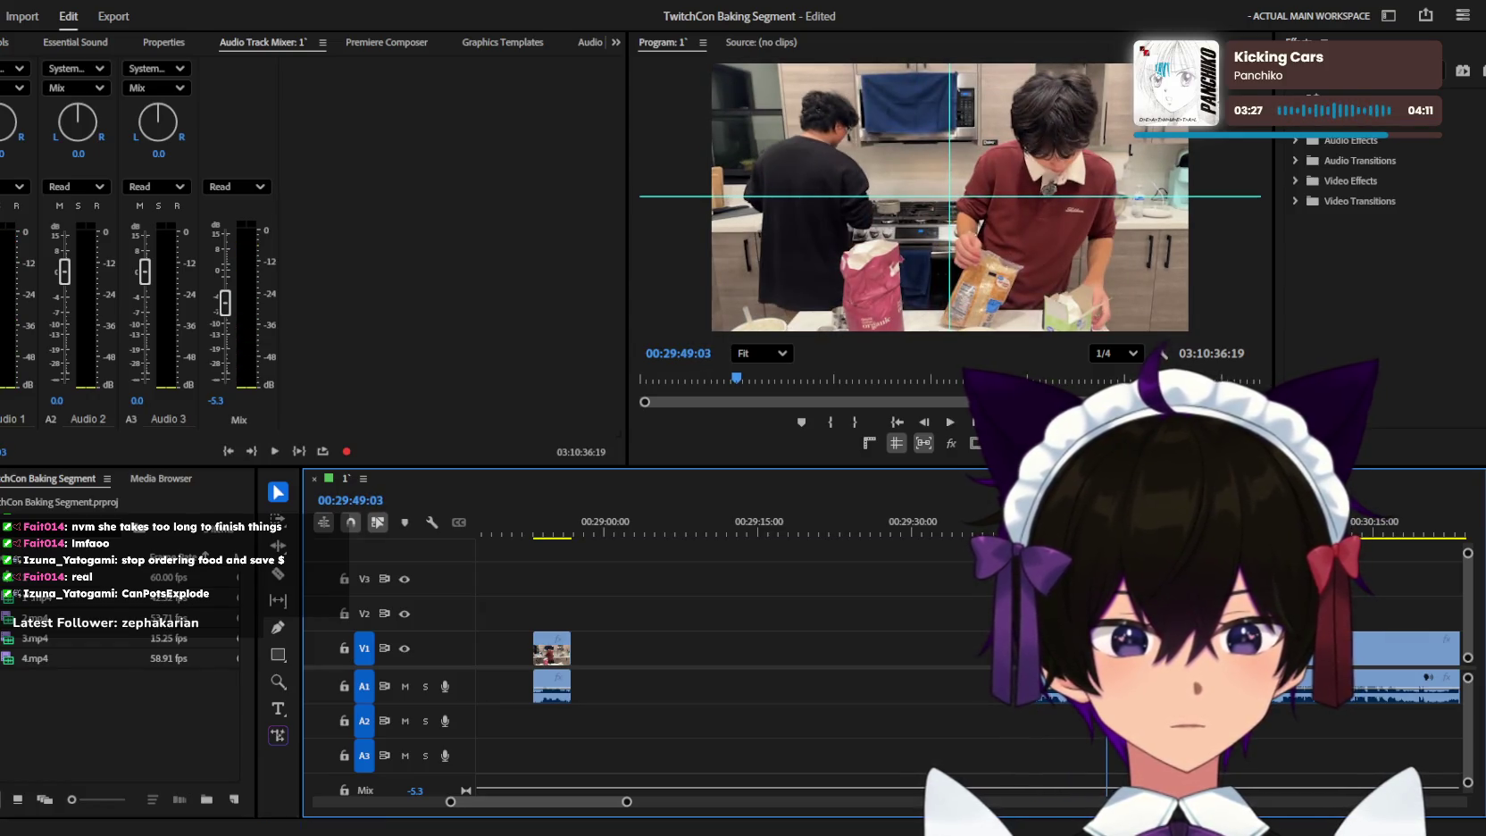
# Fast-forward through the footage after the cut, zooming the timeline and returning to the Selection tool.
pyautogui.press('=')
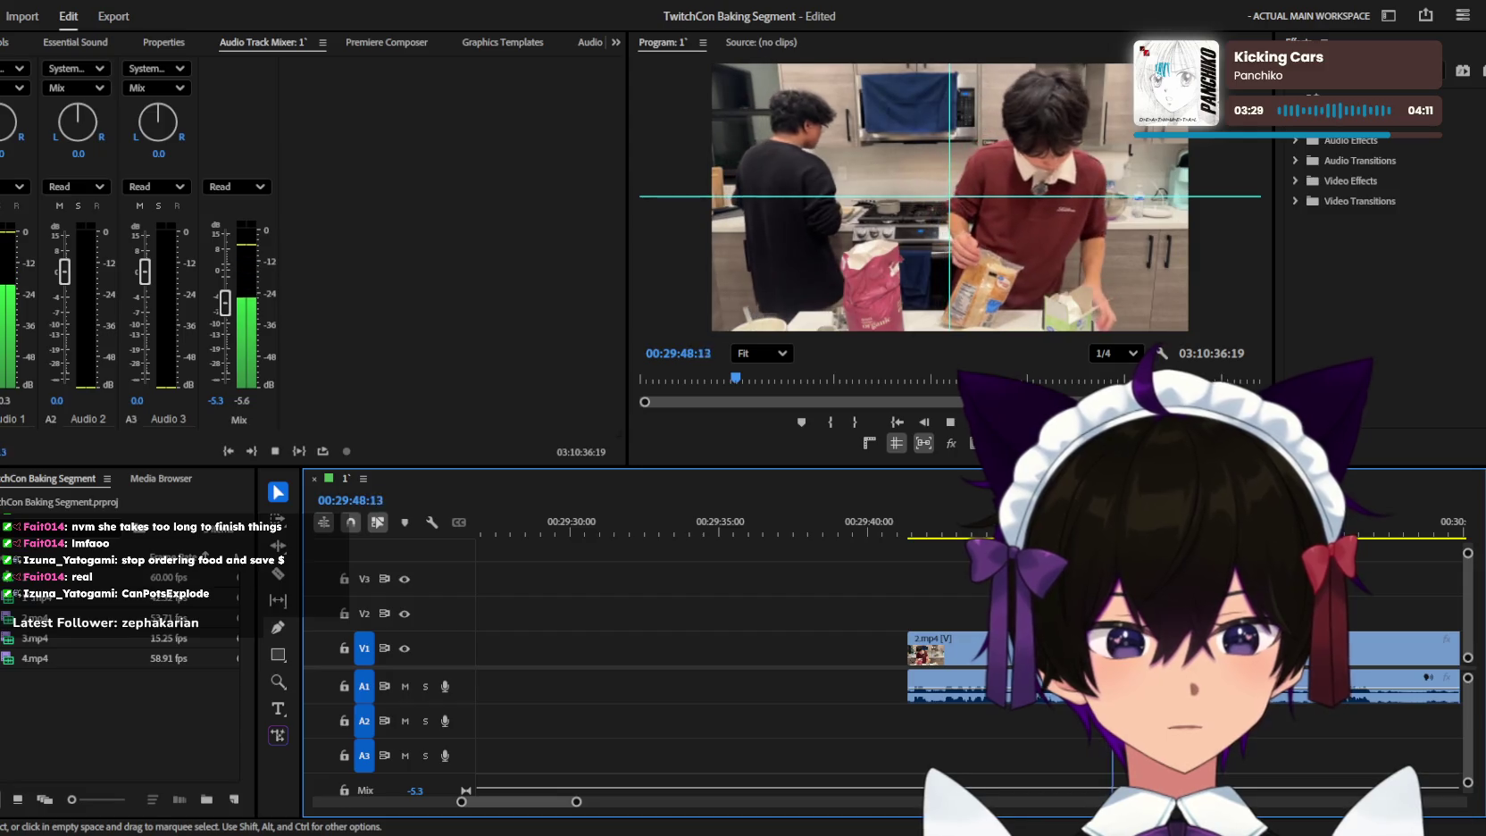
pyautogui.press('=')
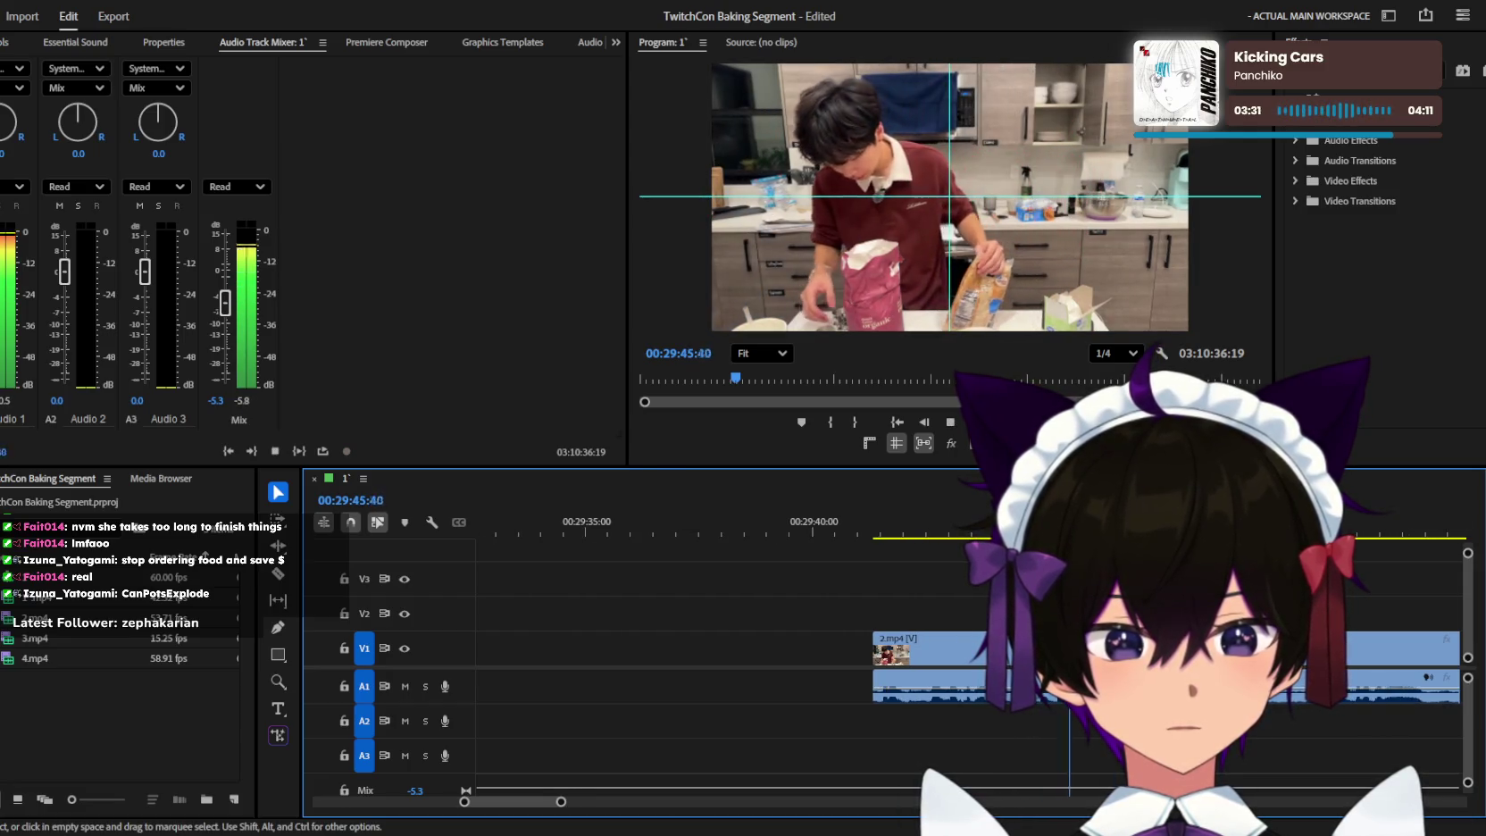
pyautogui.press('c')
pyautogui.press('l')
pyautogui.press('l')
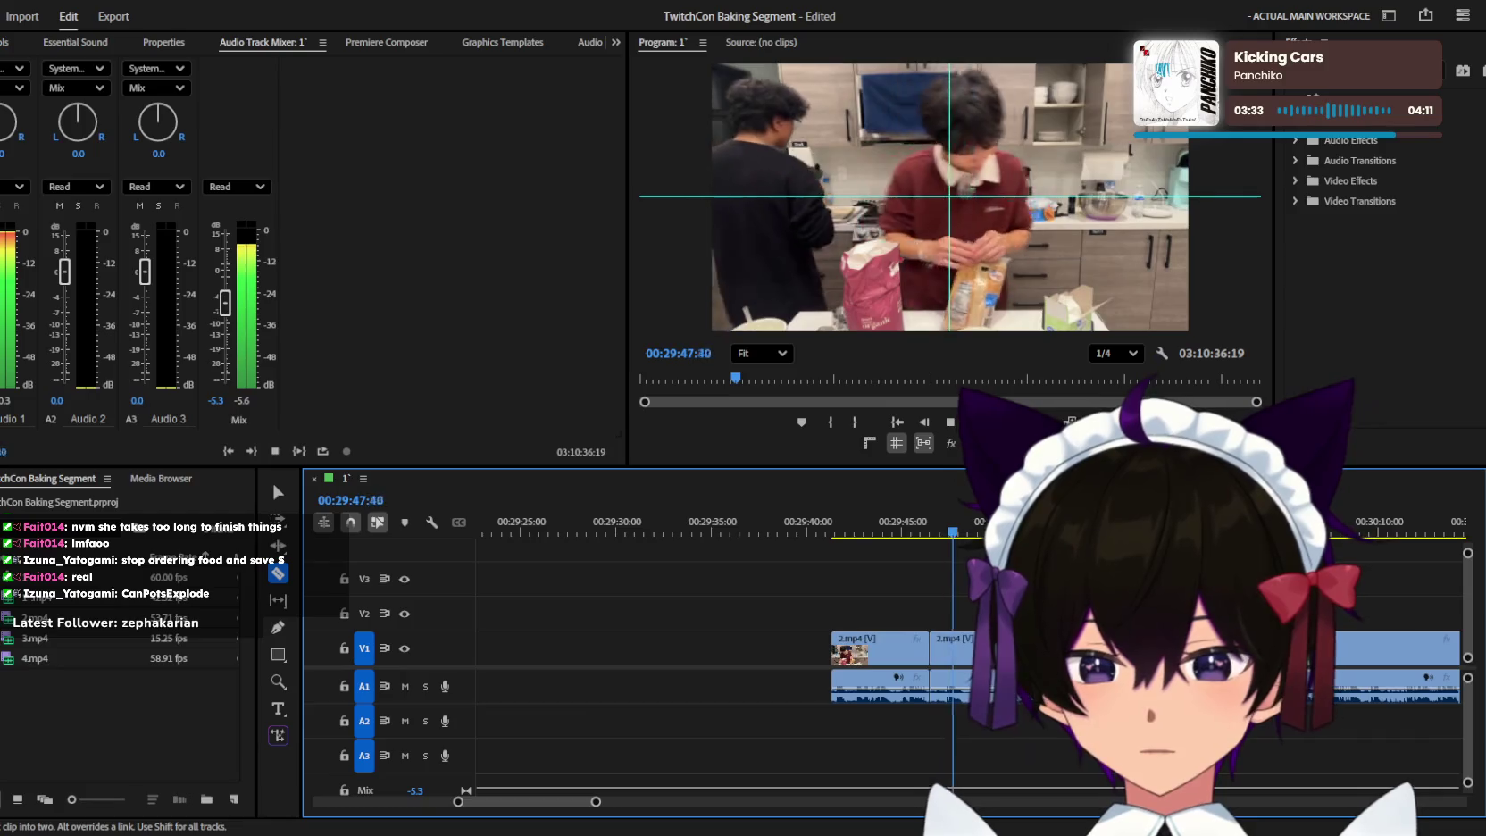
pyautogui.press('-')
pyautogui.press('-')
pyautogui.press('-')
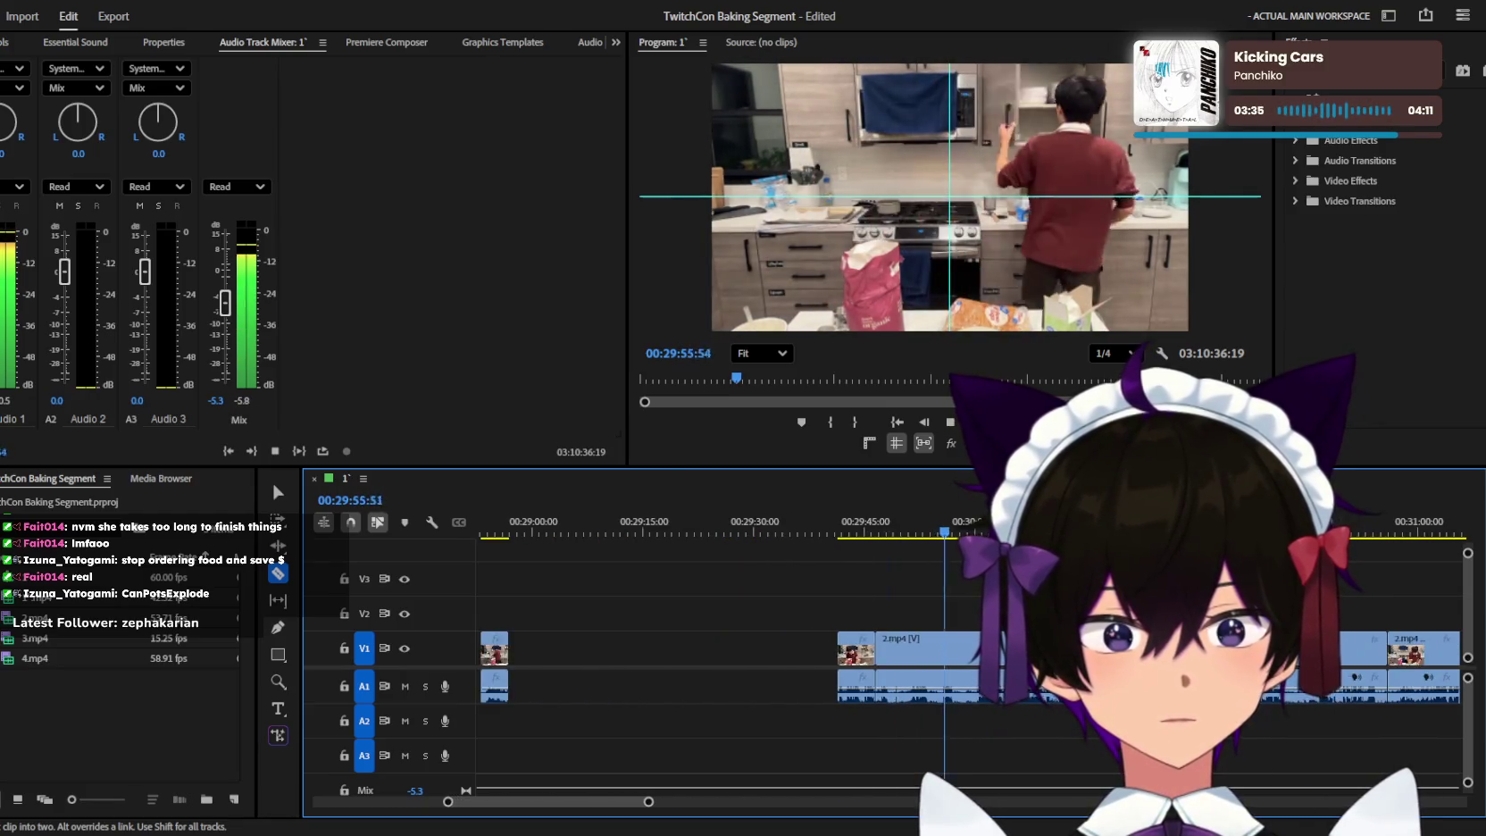
pyautogui.press('-')
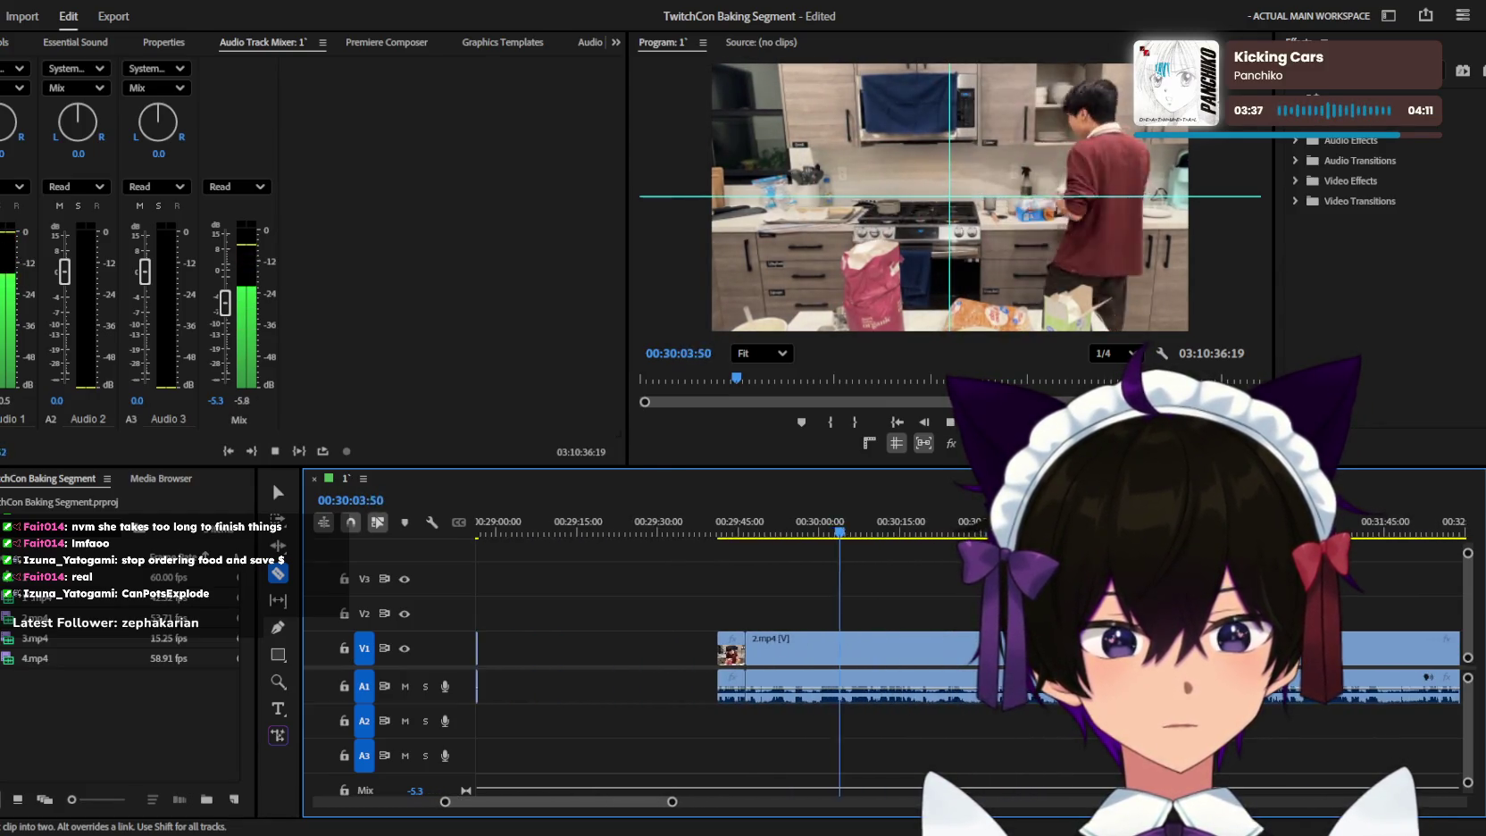
pyautogui.press('v')
pyautogui.press('l')
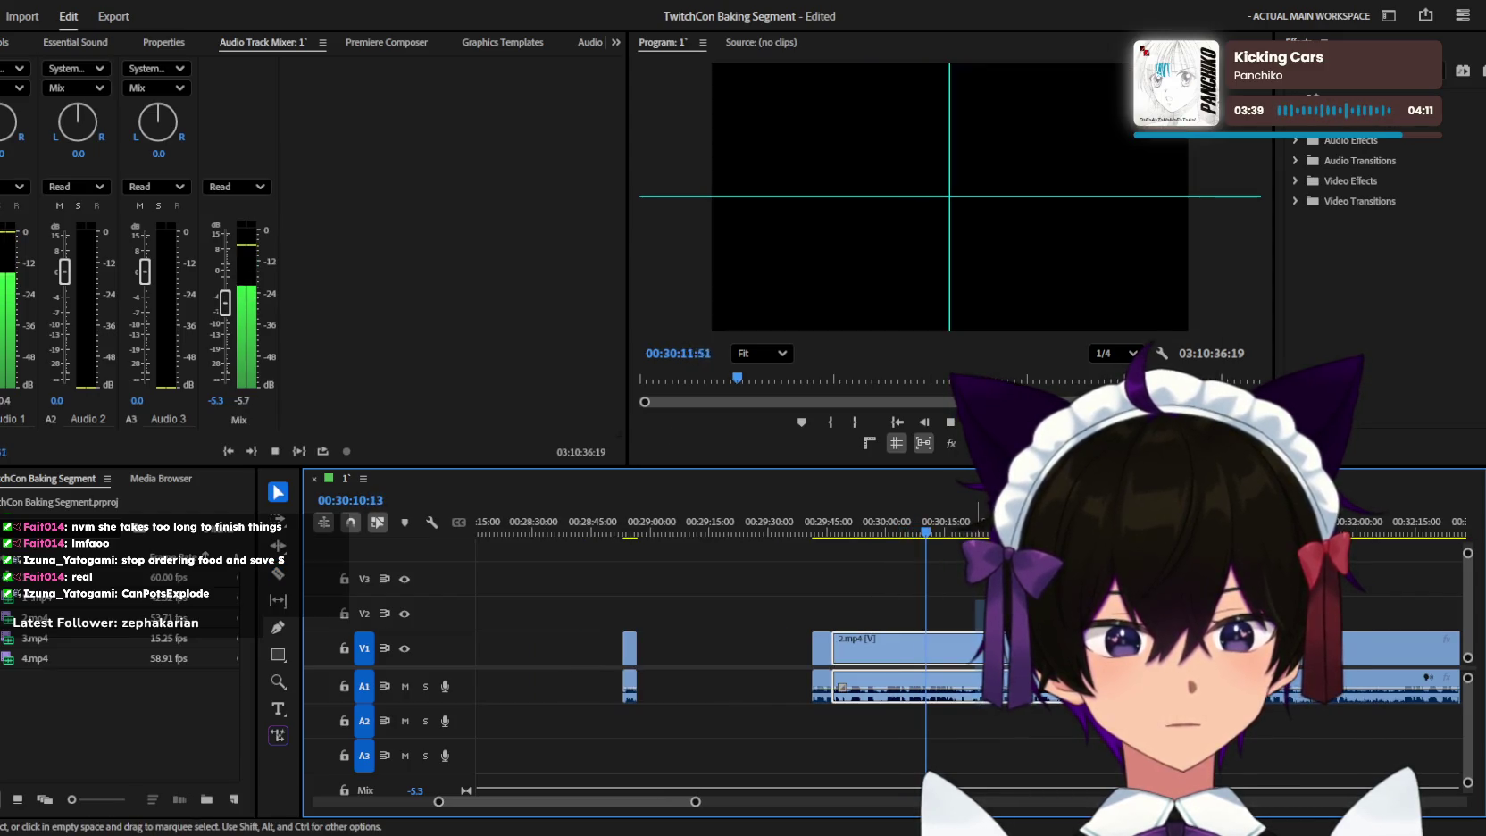
pyautogui.press('=')
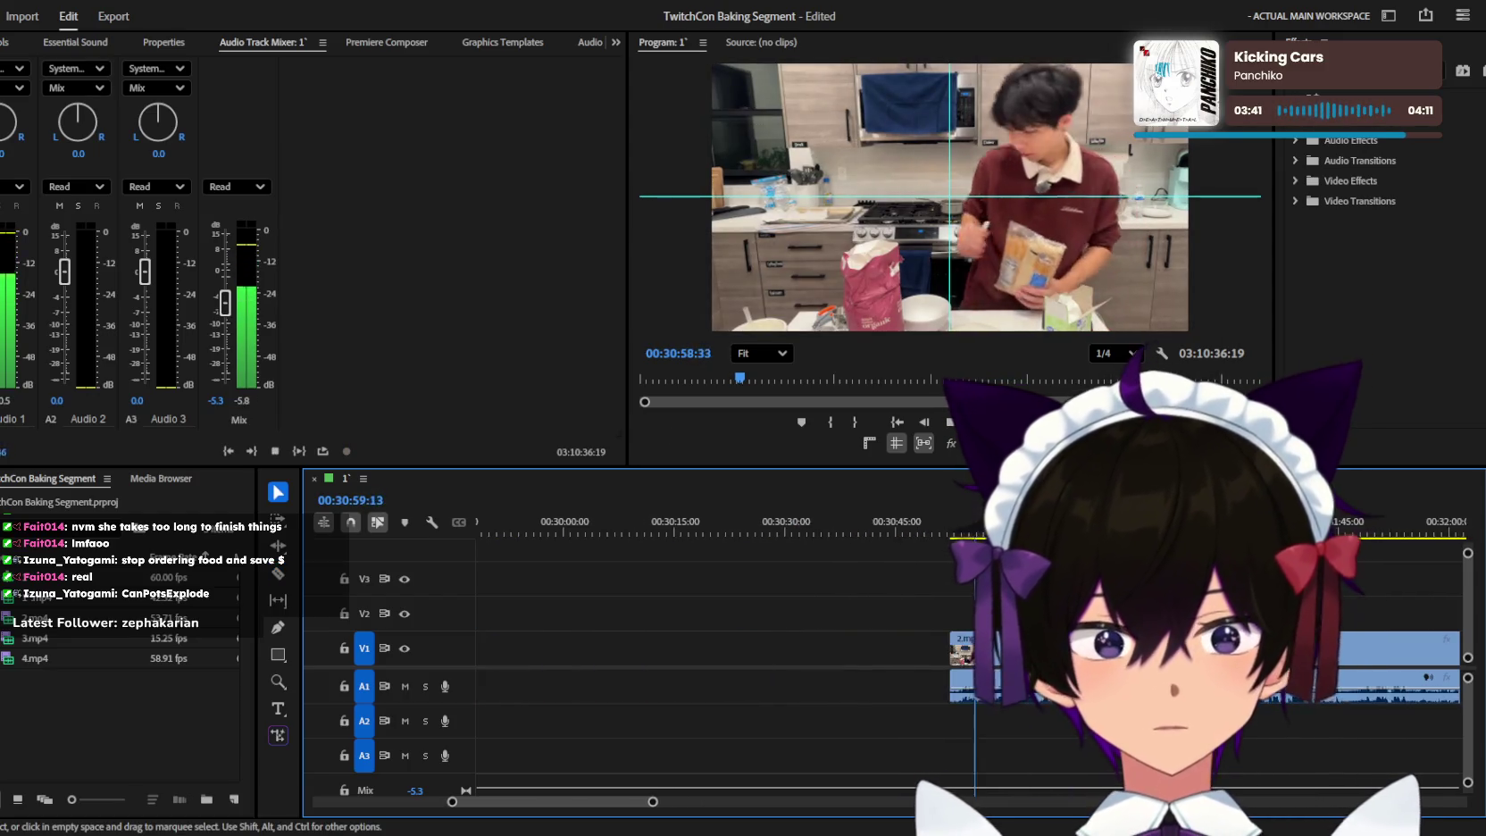
pyautogui.press('=')
pyautogui.press('=')
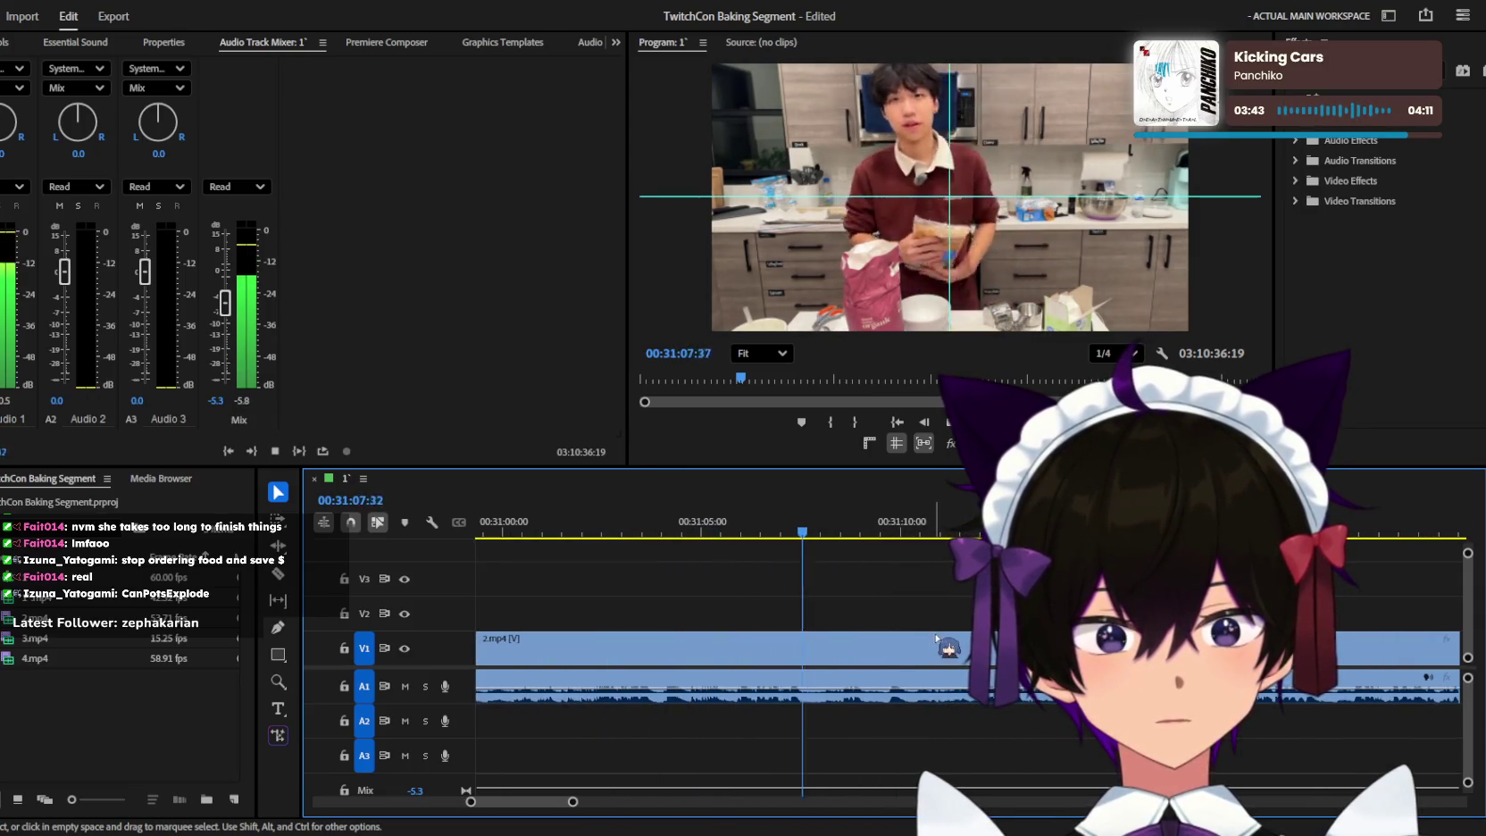
pyautogui.press('-')
pyautogui.press('-')
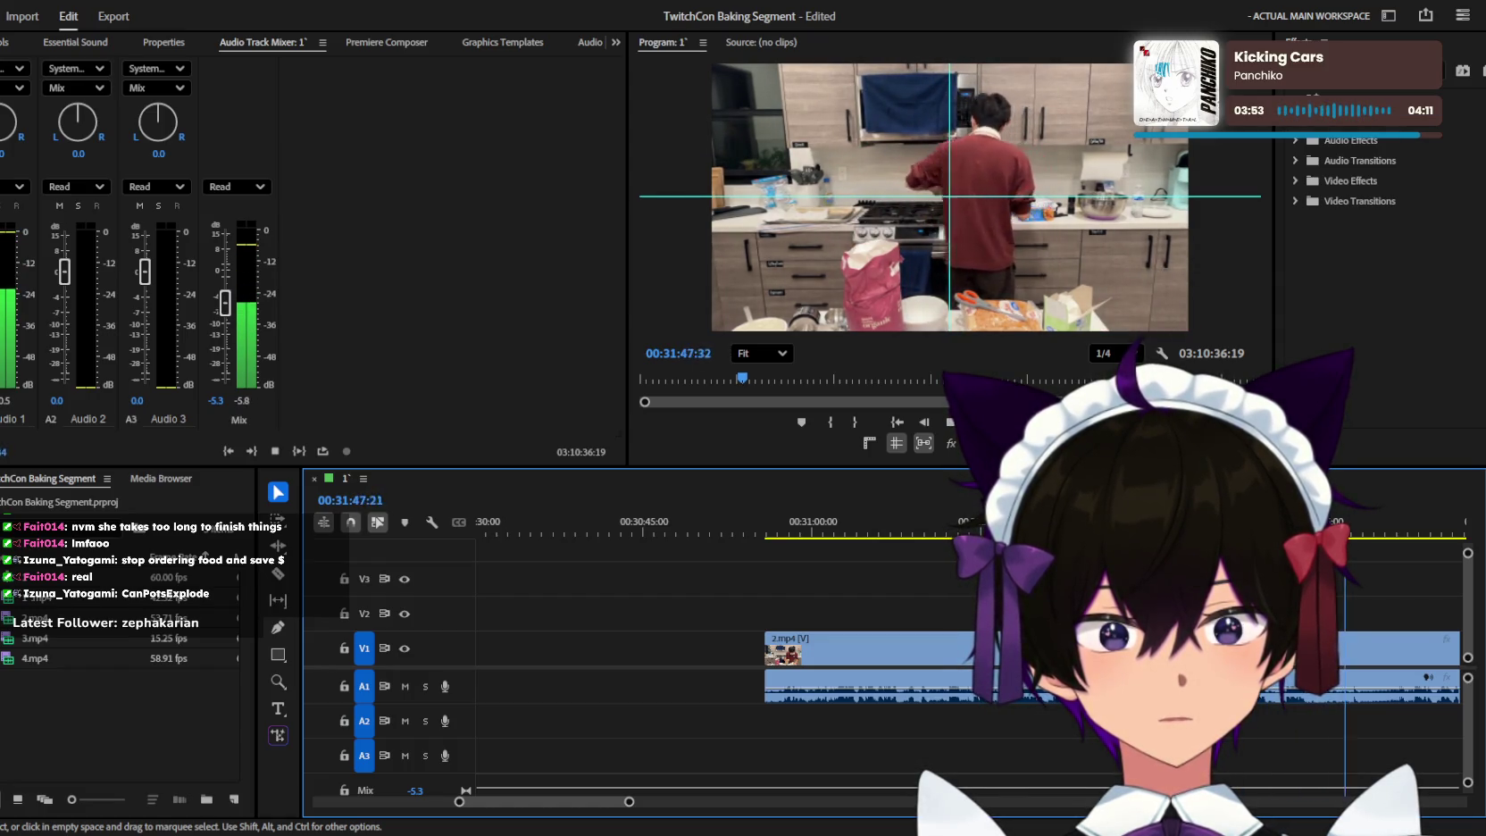
pyautogui.press('space')
pyautogui.press('=')
pyautogui.press('space')
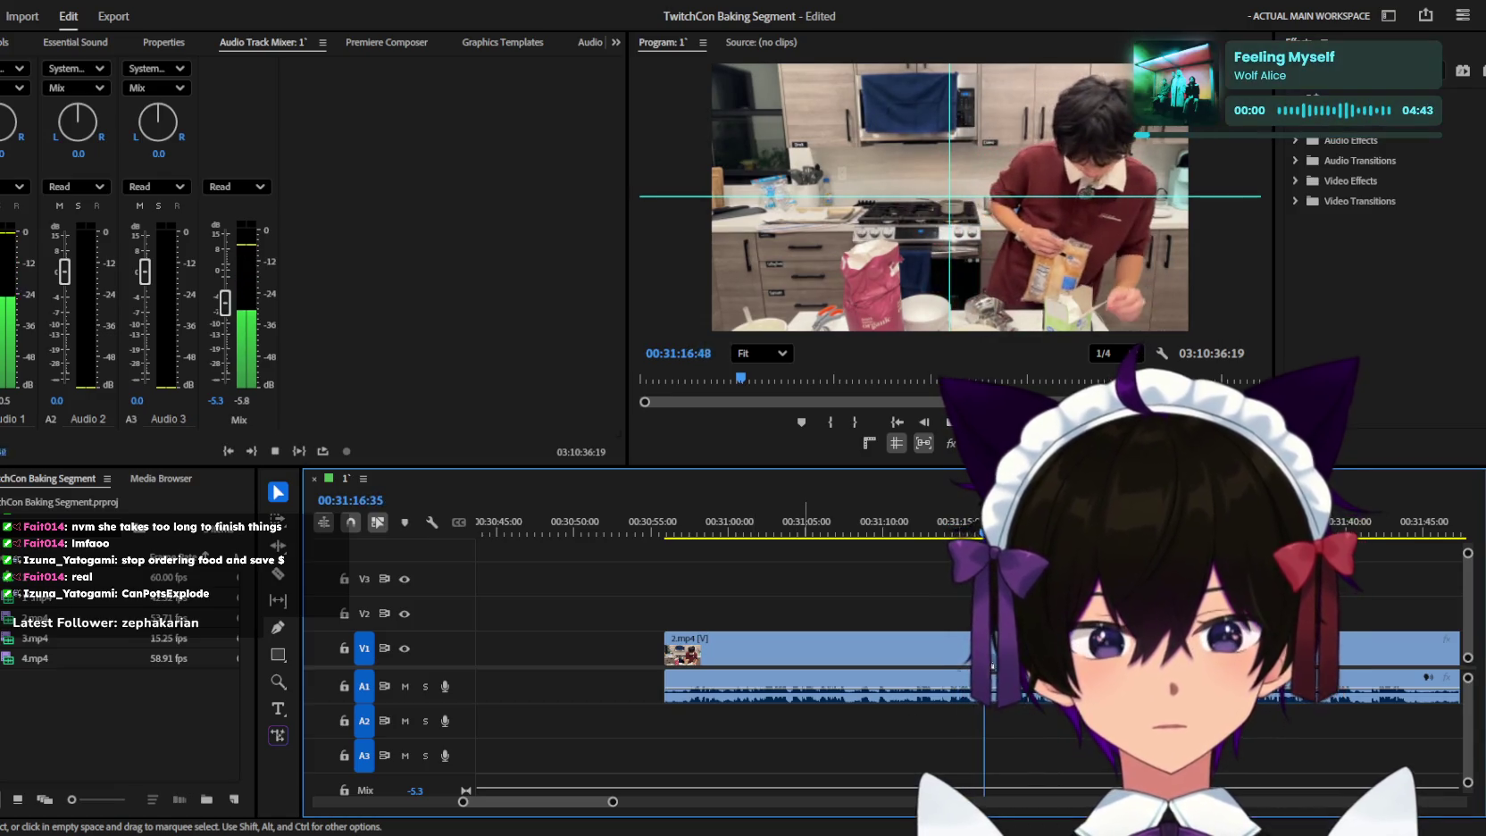
pyautogui.press('-')
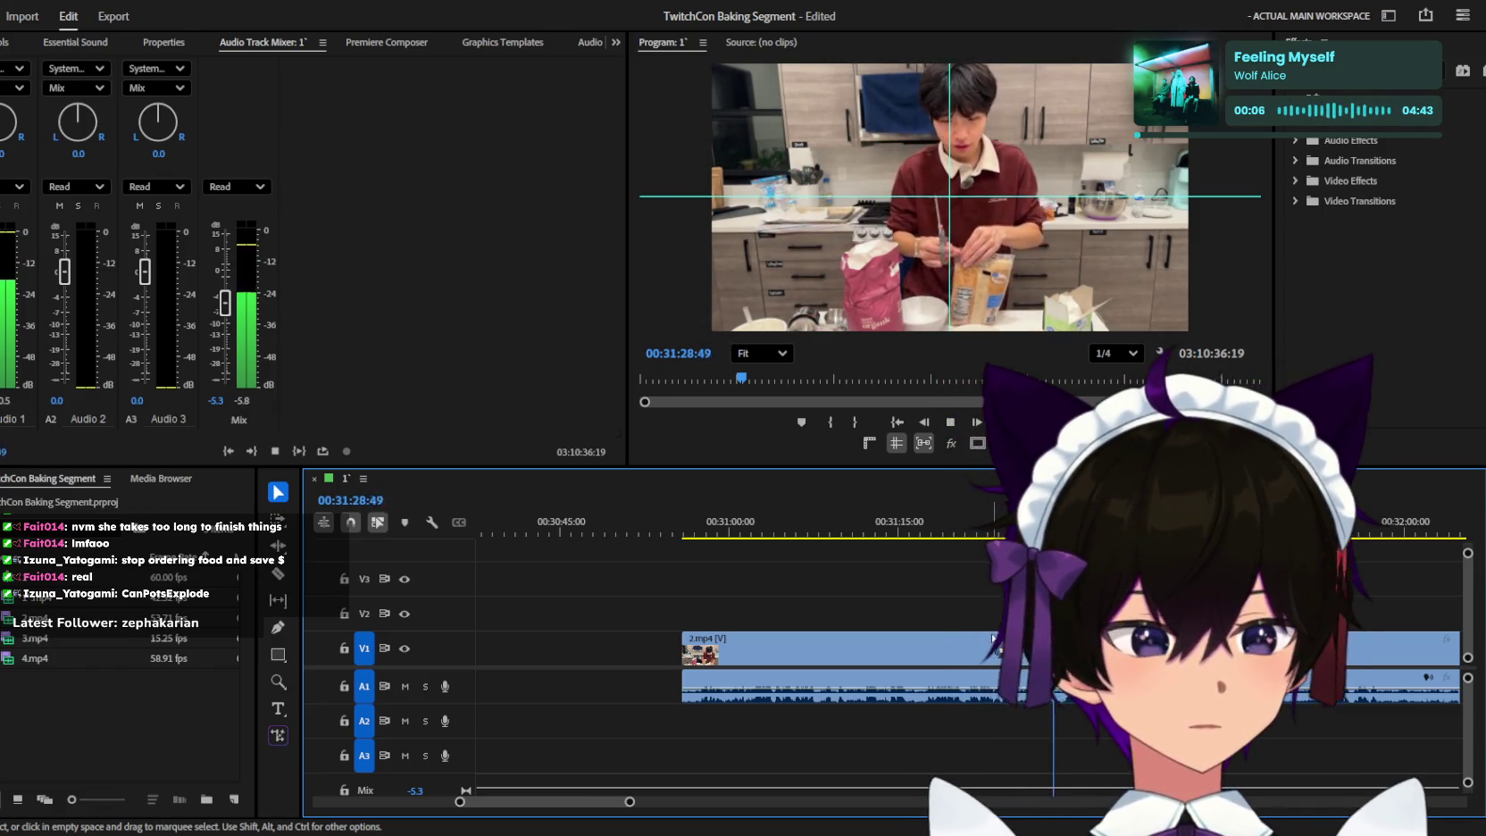
pyautogui.press('=')
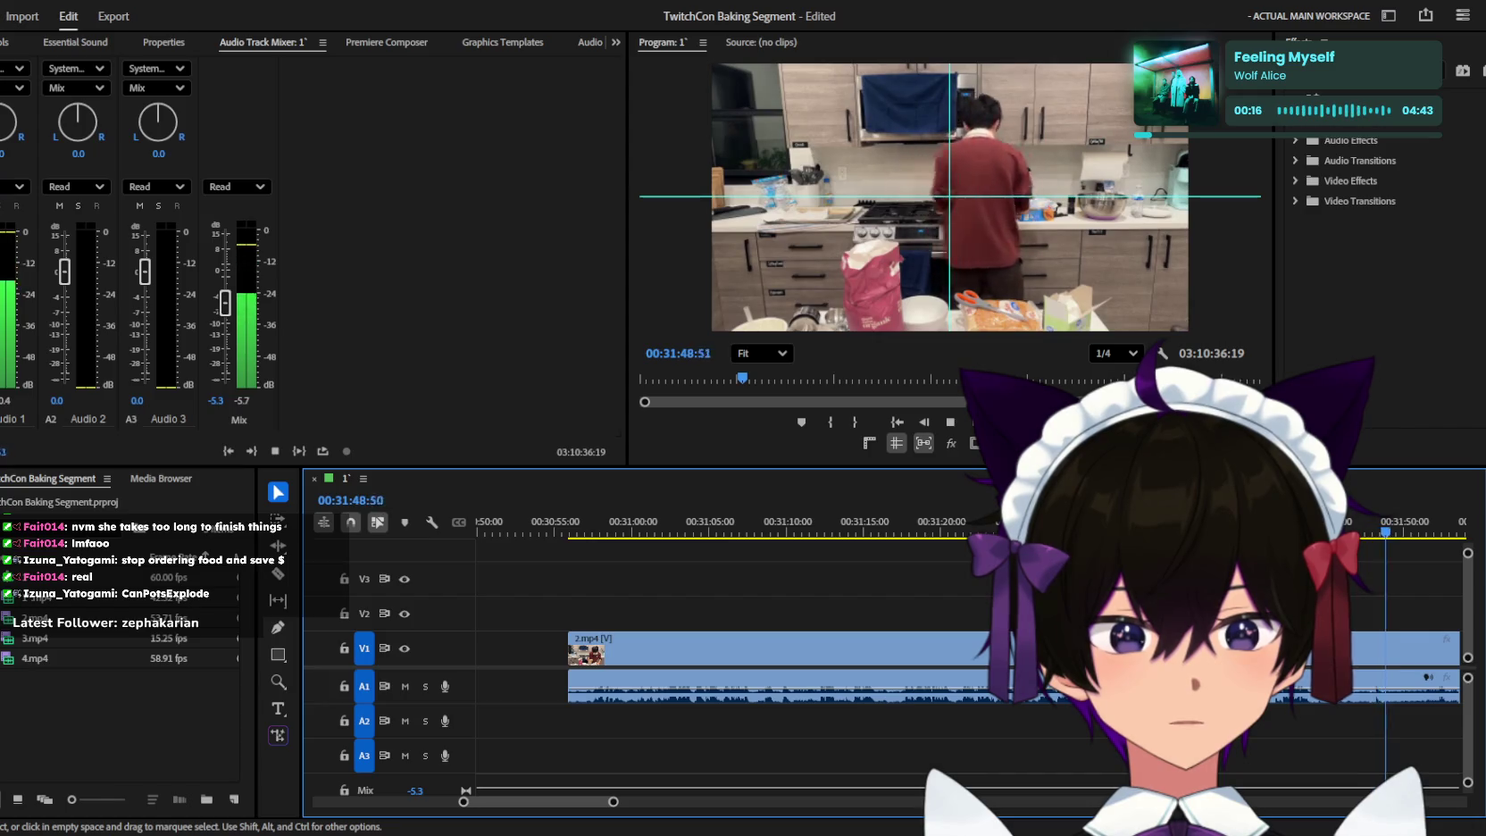
pyautogui.press('-')
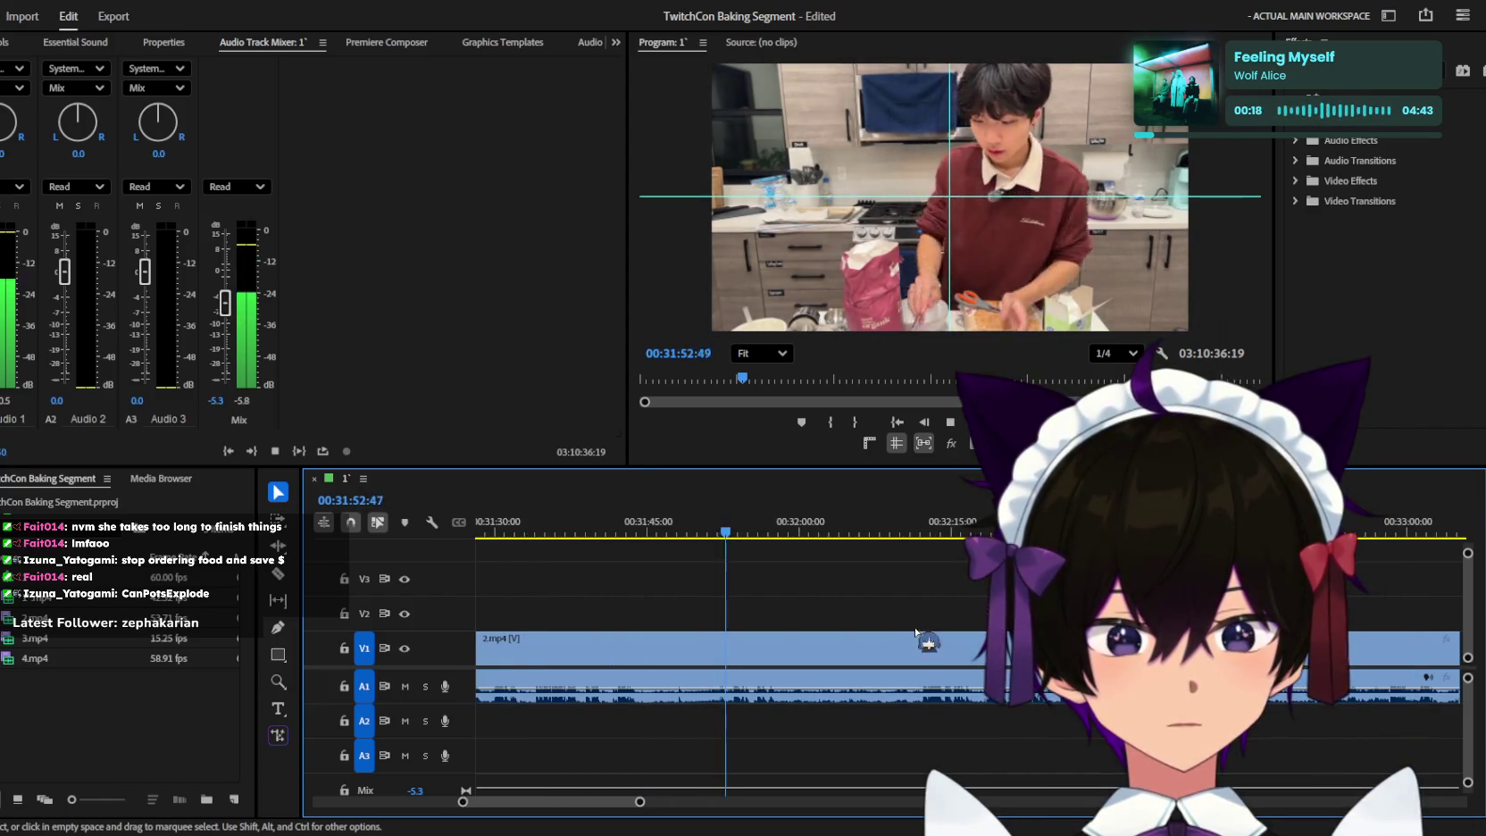
pyautogui.press('space')
pyautogui.press('space')
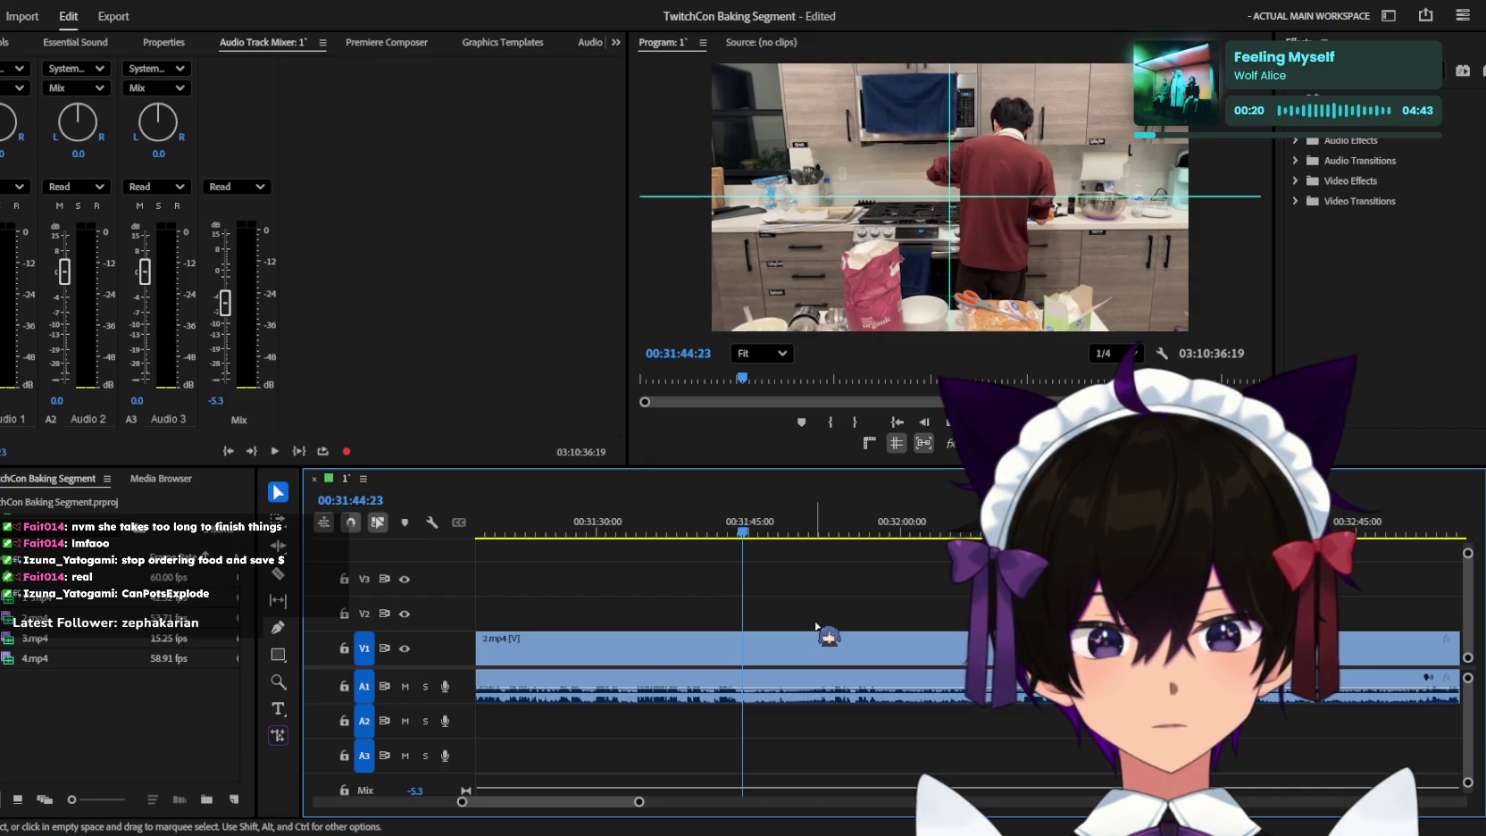
pyautogui.press('=')
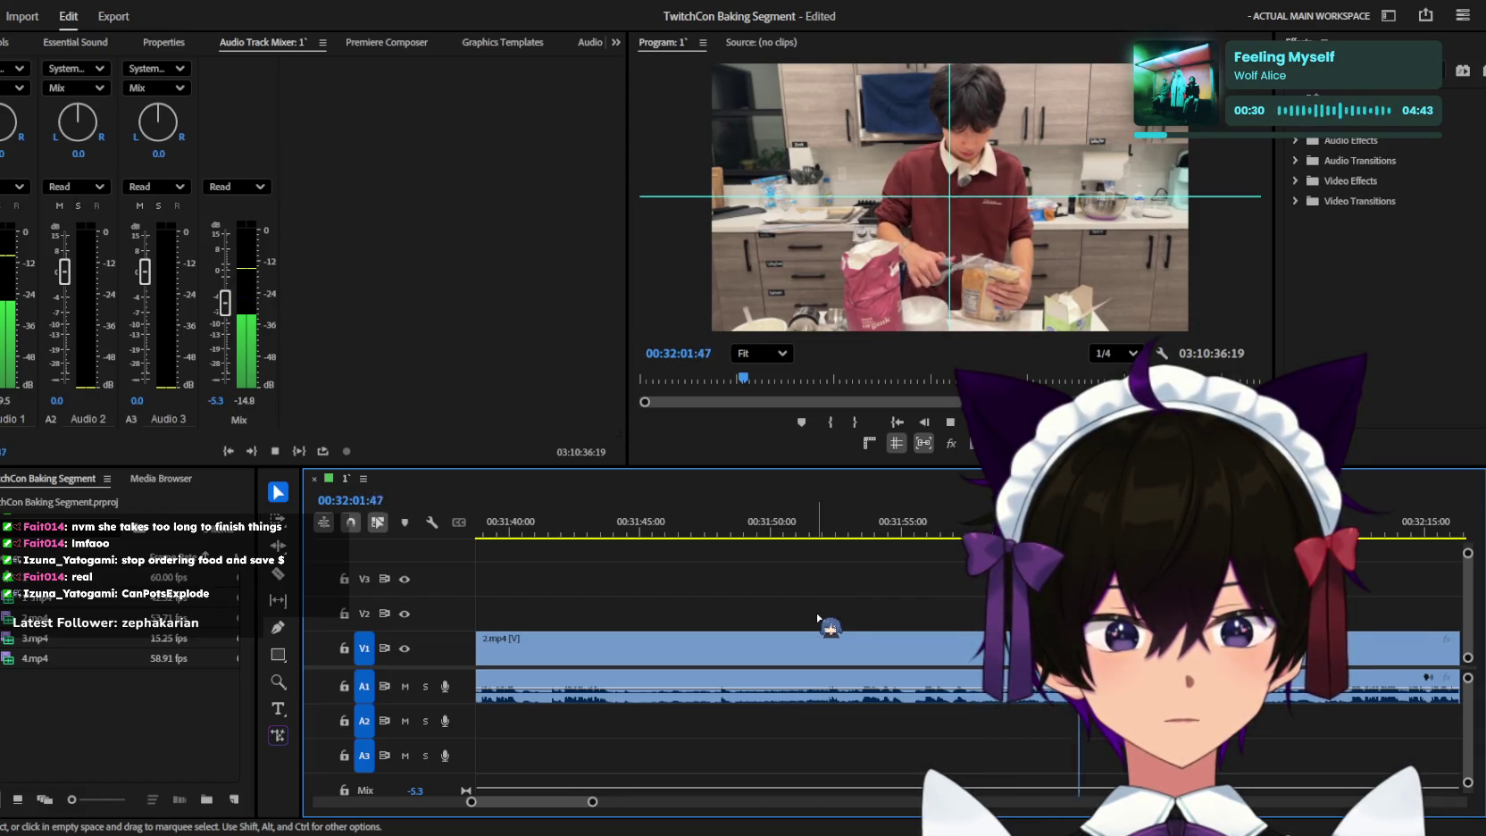
pyautogui.press('-')
pyautogui.press('-')
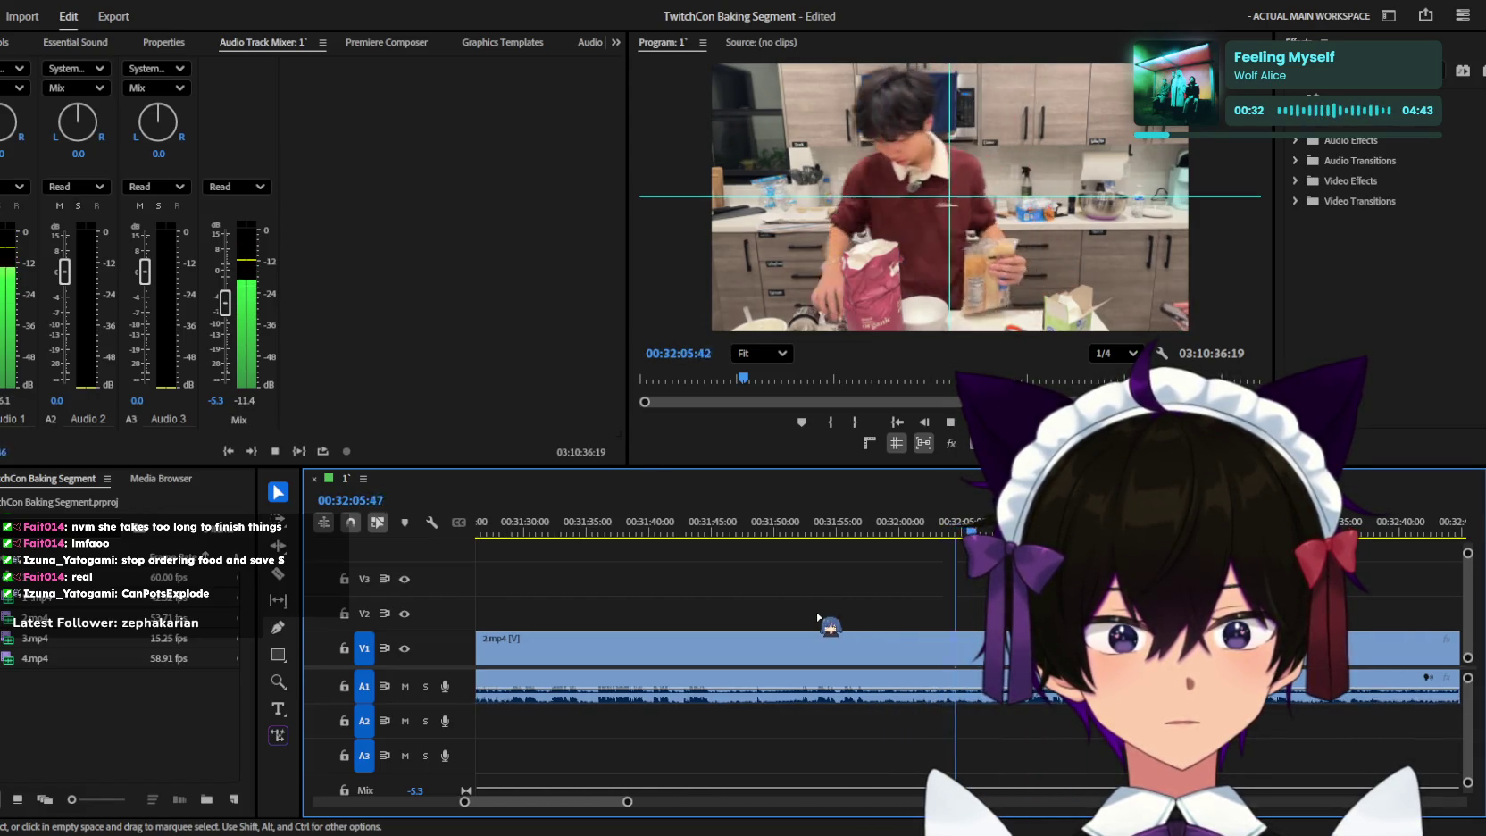
pyautogui.press('-')
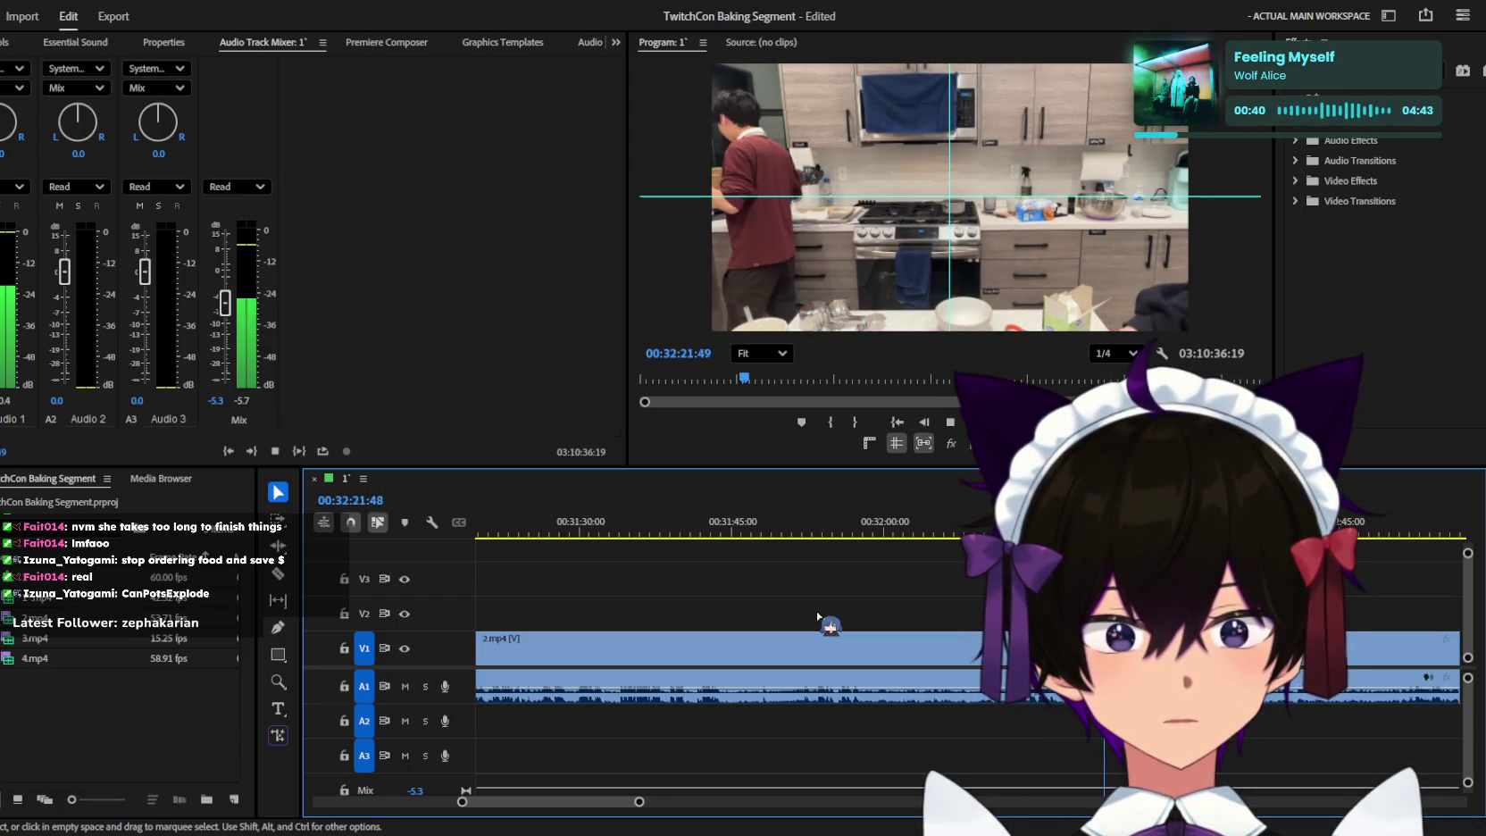
pyautogui.press('-')
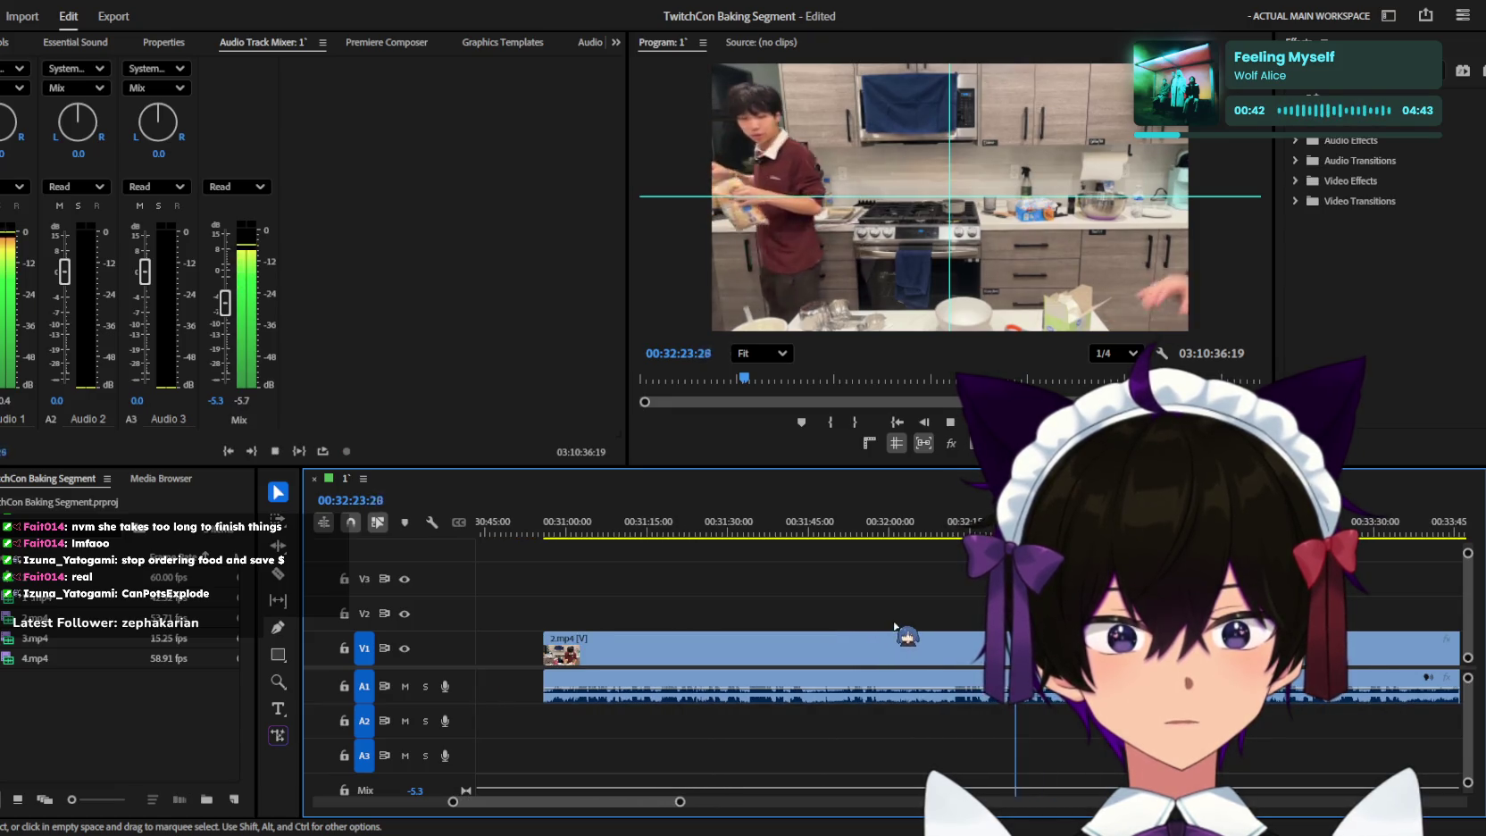
# Stop playback in the 31:30–33:30 stretch and save the TwitchCon Baking Segment project.
pyautogui.press('-')
pyautogui.press('-')
pyautogui.press('=')
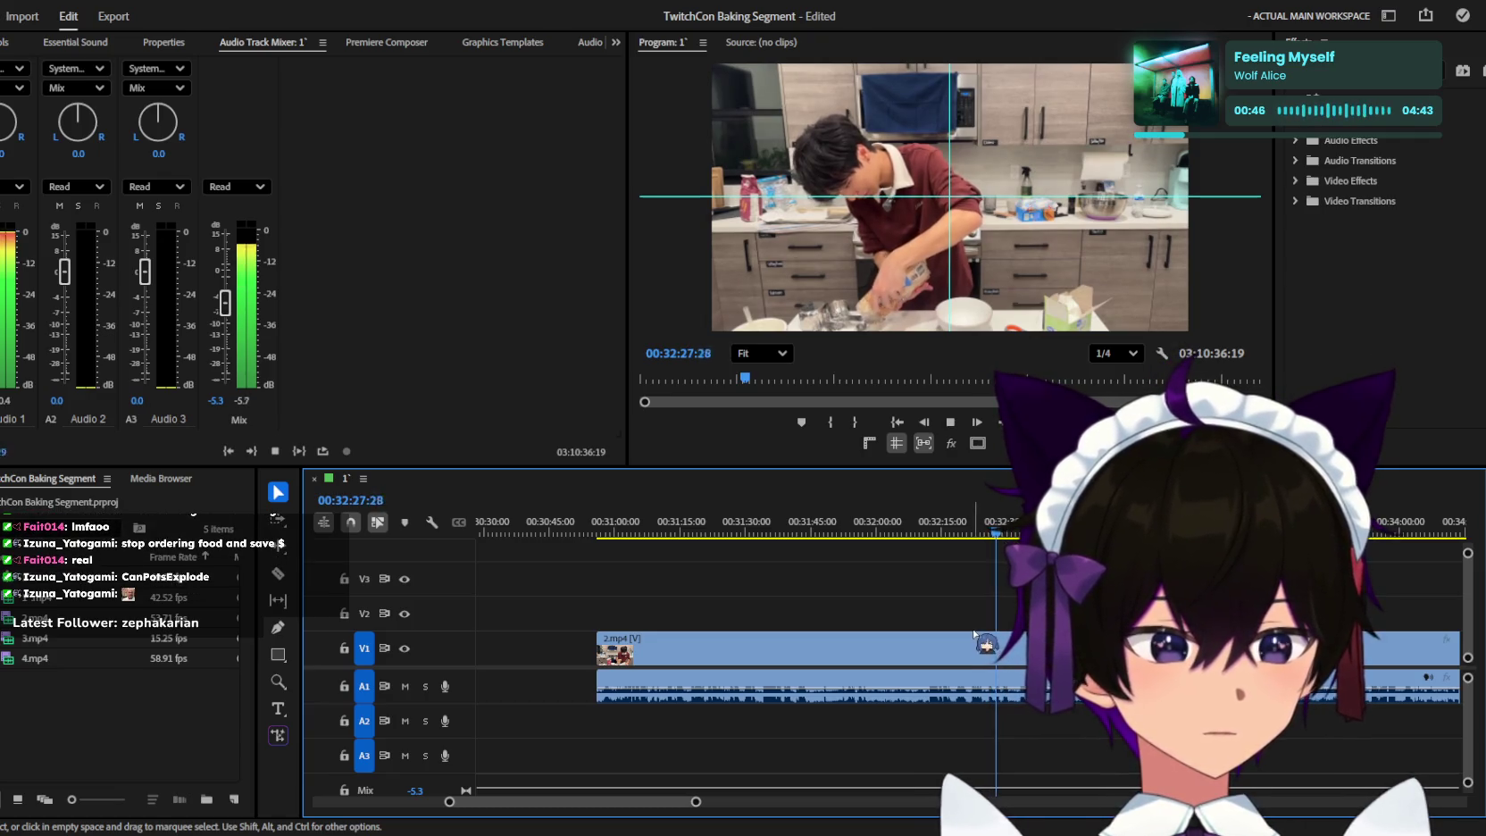
pyautogui.press('-')
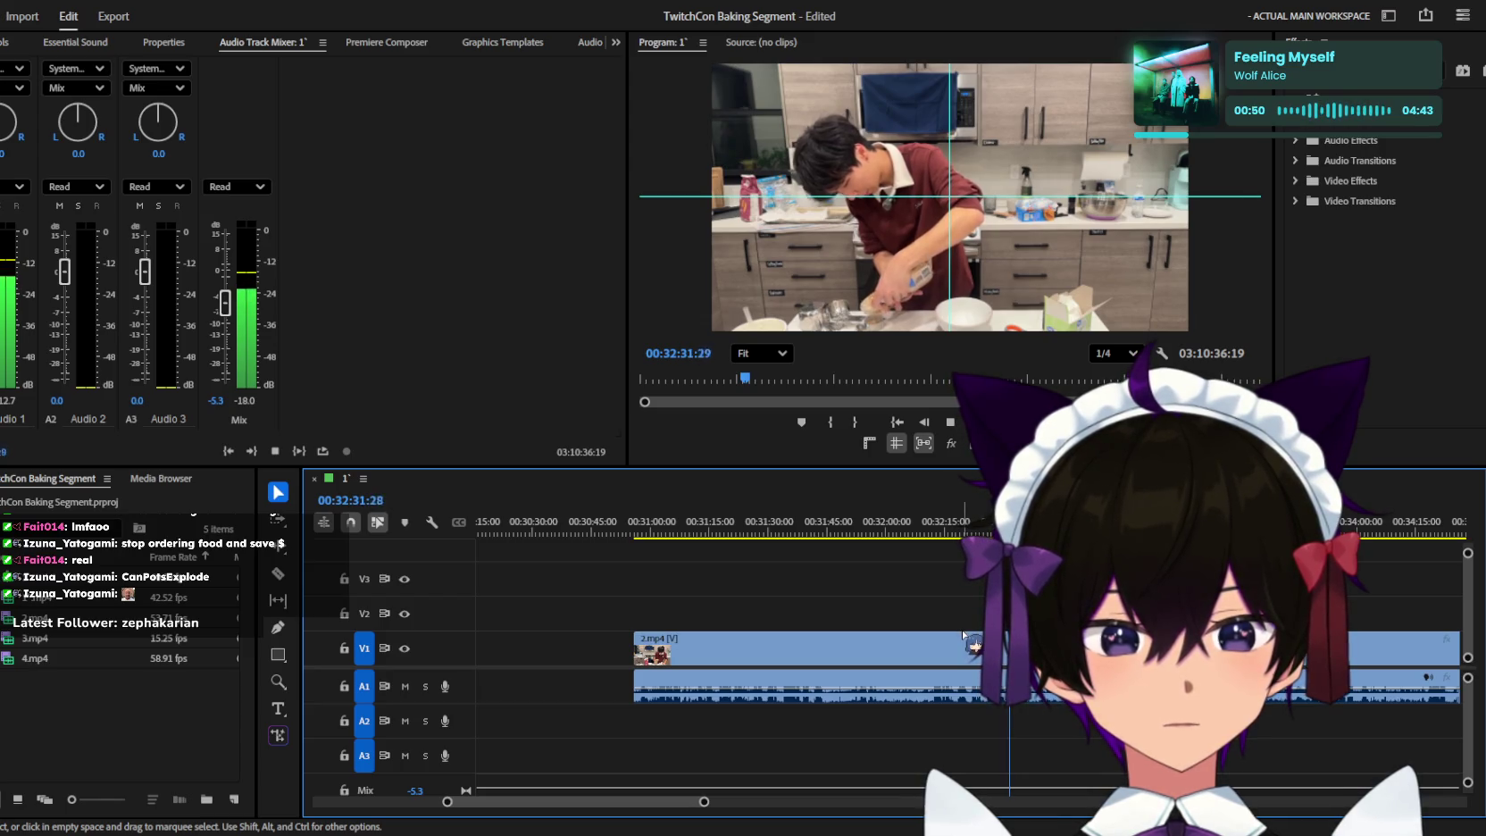
pyautogui.press('=')
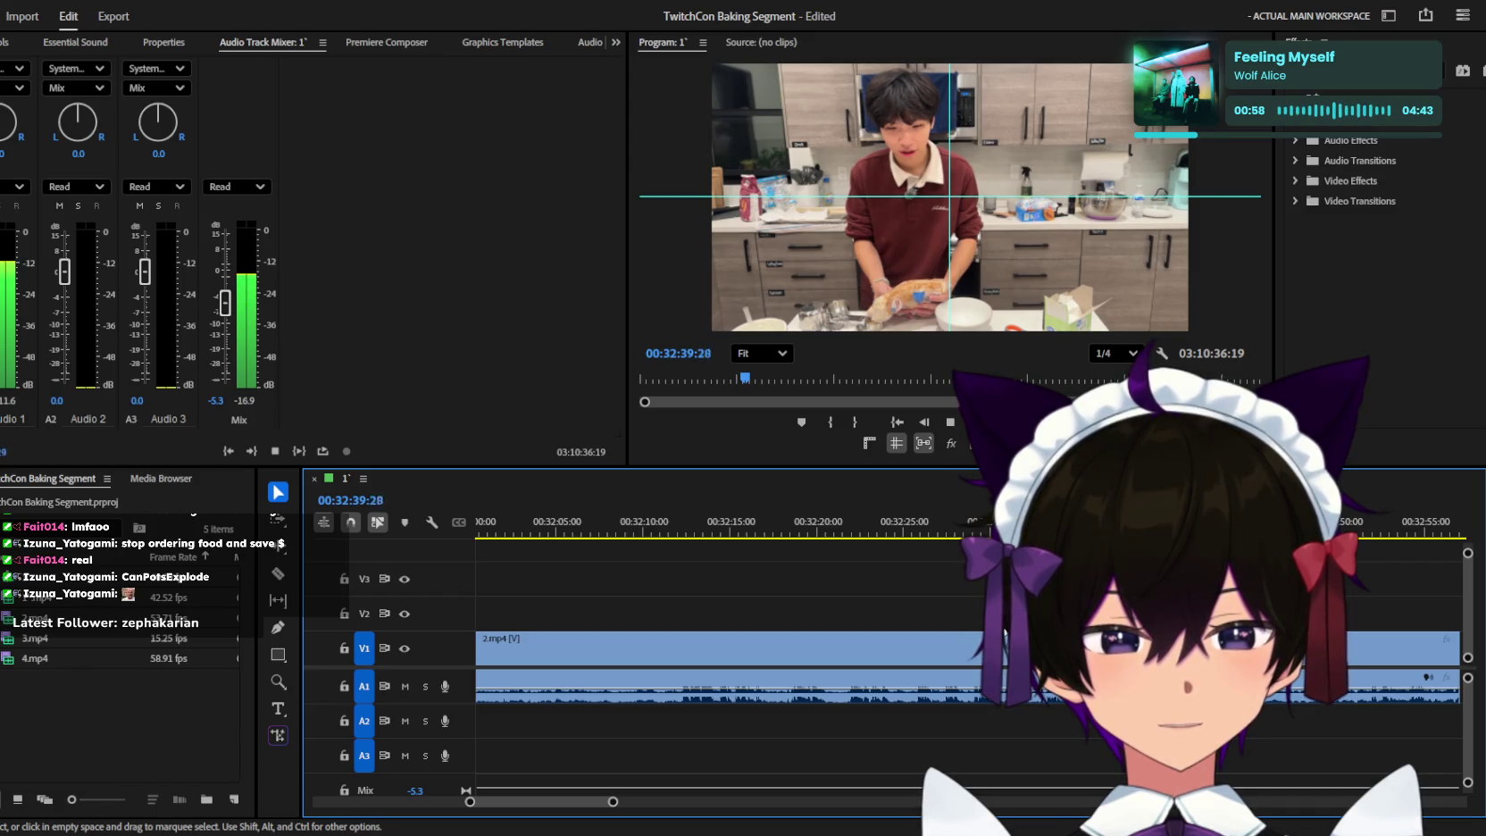
pyautogui.press('-')
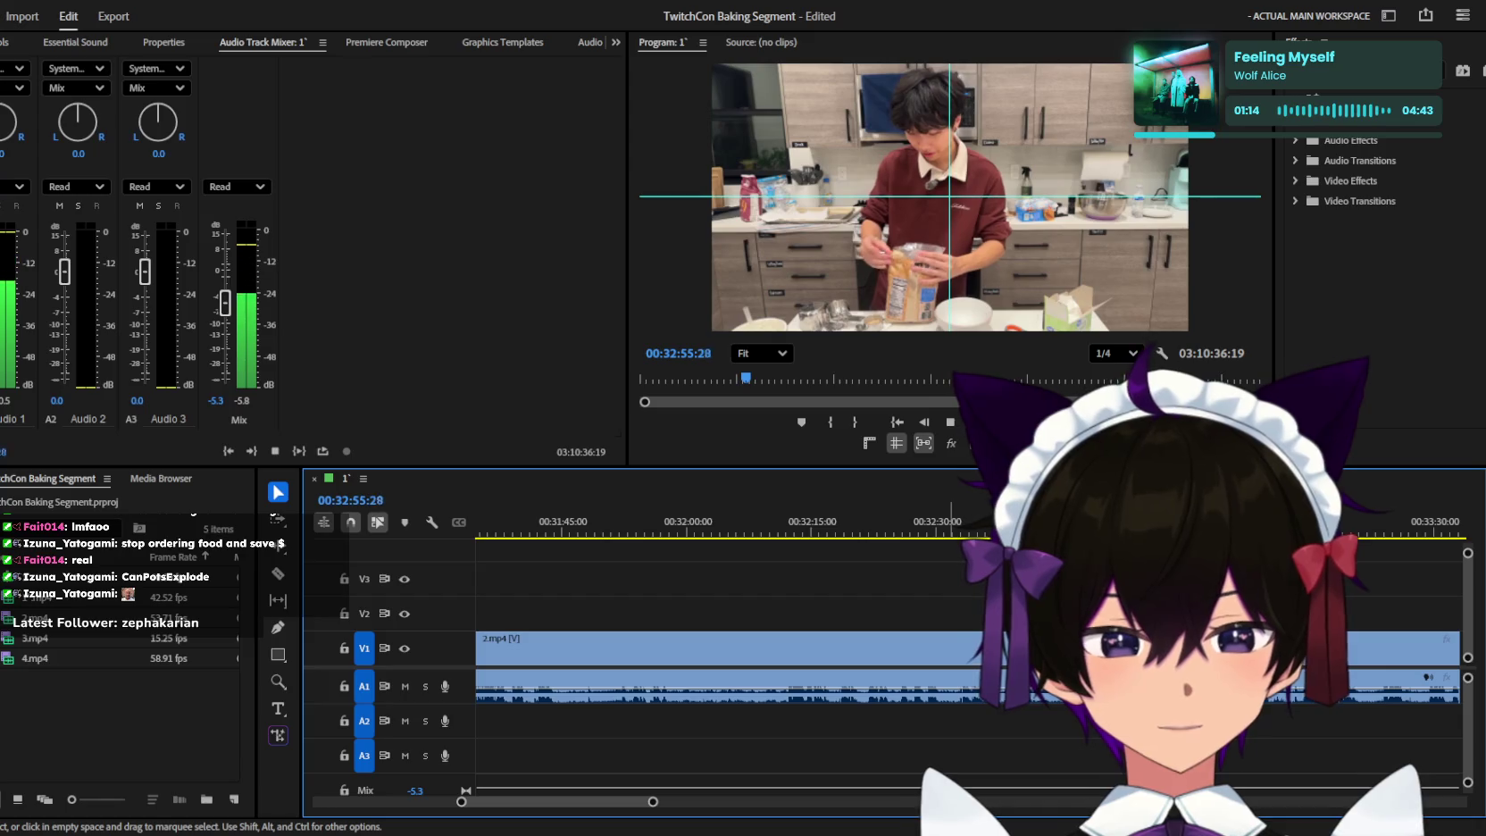
pyautogui.press('space')
pyautogui.hotkey('ctrl', 's')
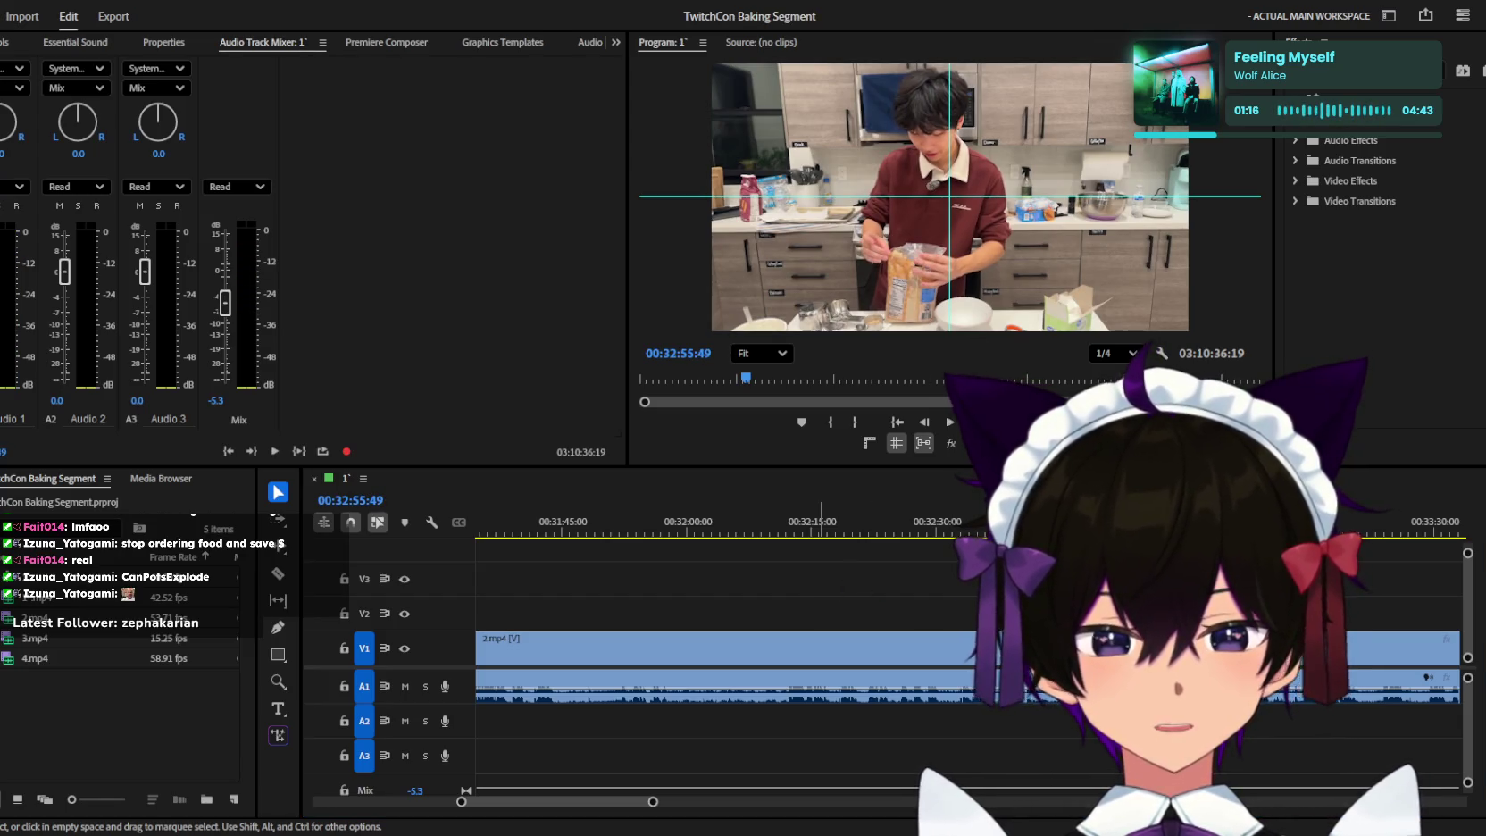
# Turn off the guide overlay on the Program monitor preview and resume playback.
pyautogui.hotkey('shift', '3')
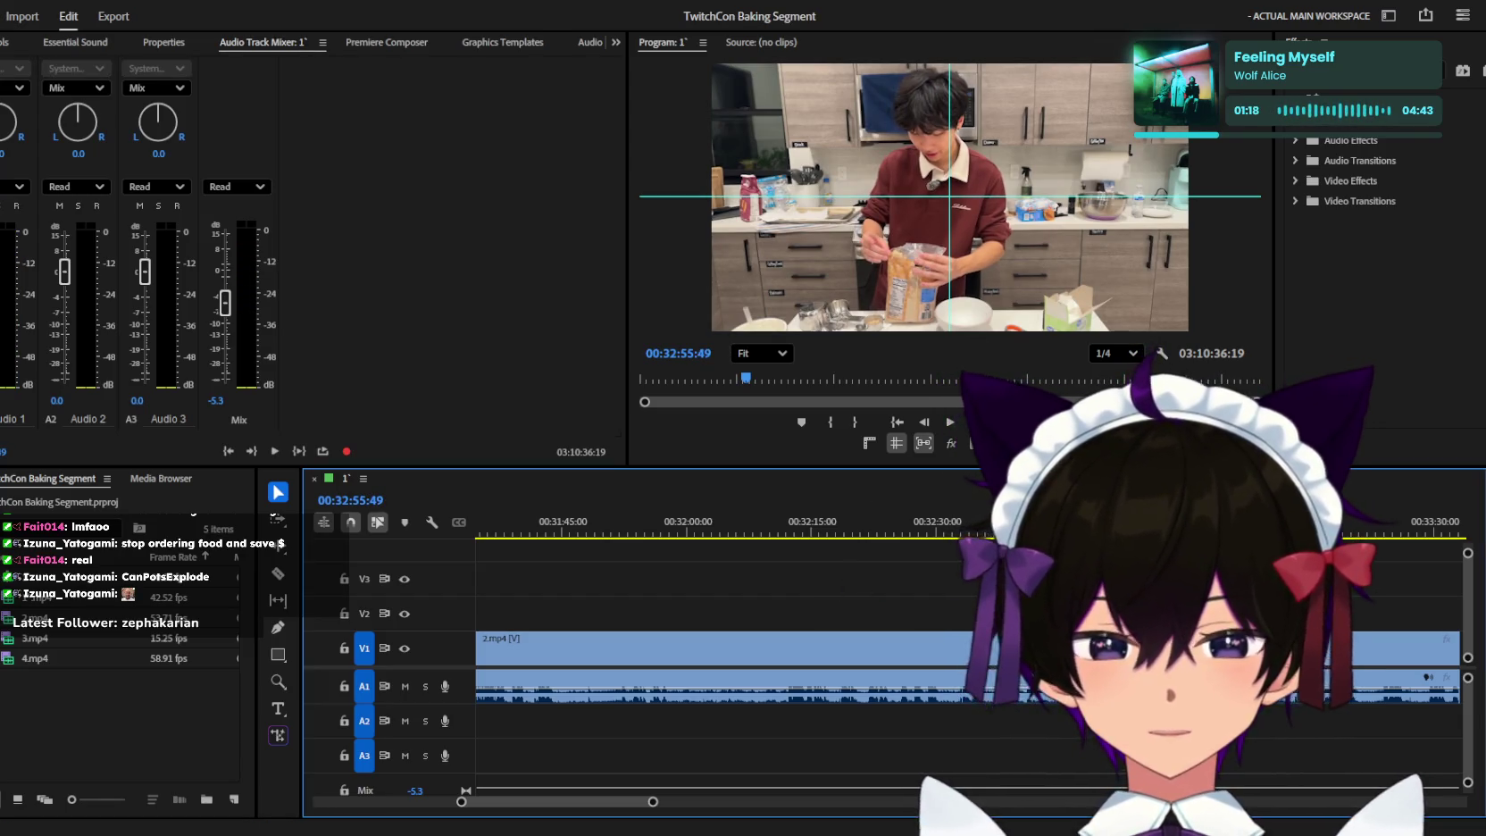
pyautogui.click(897, 444)
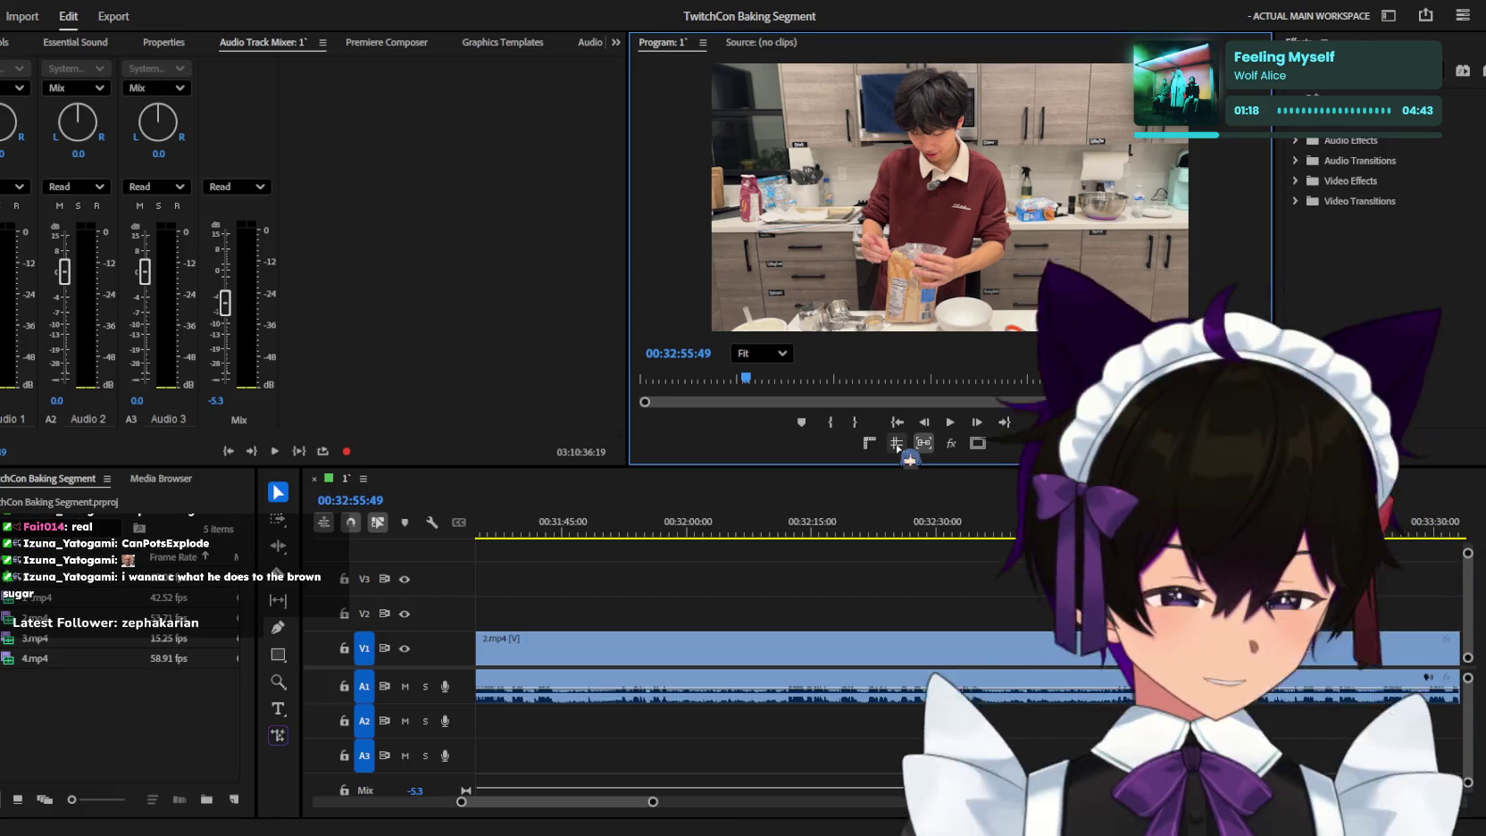
pyautogui.press('space')
pyautogui.press('-')
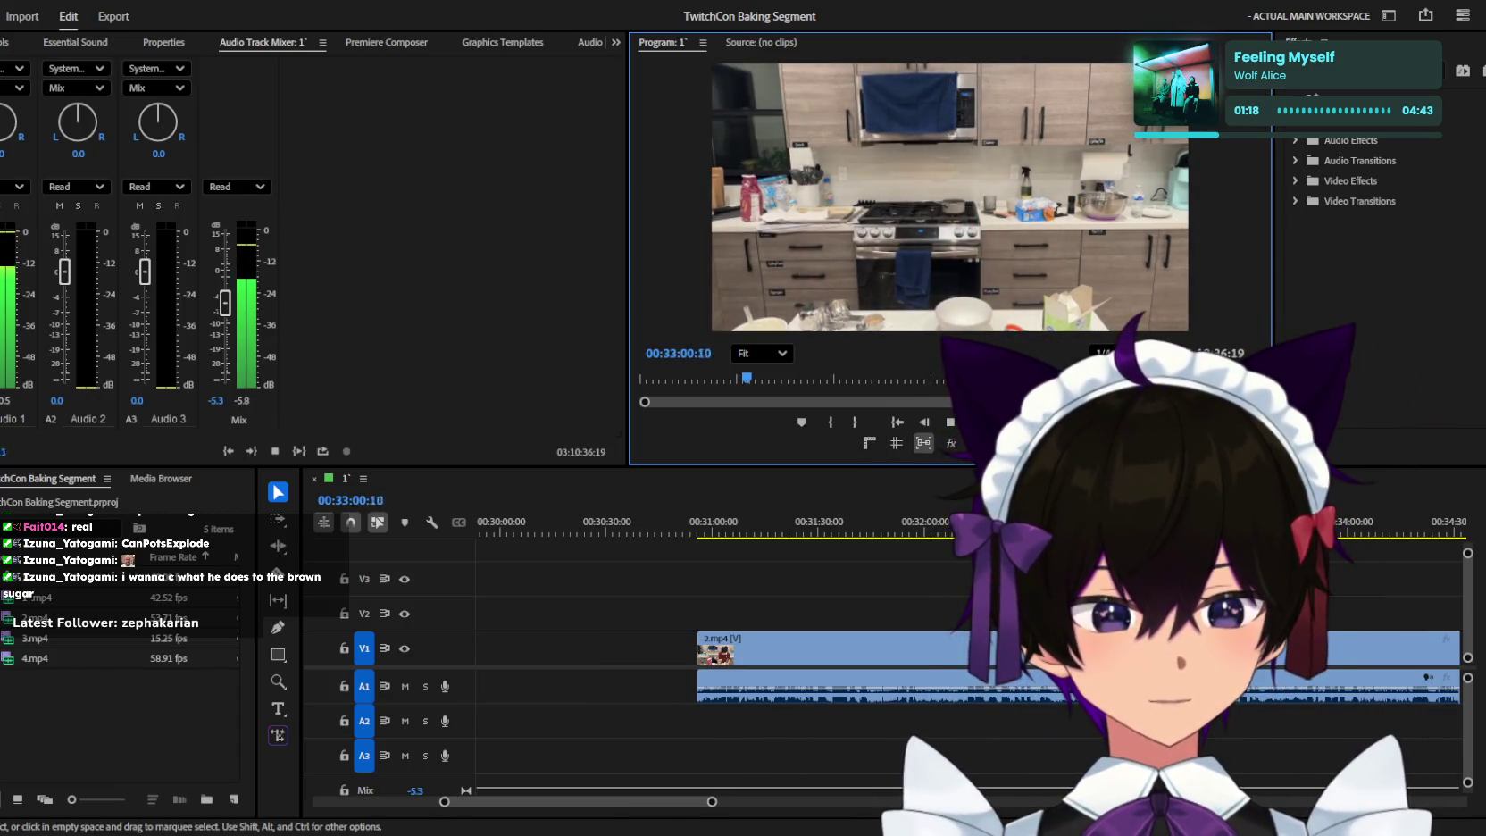
# Review the footage past 31:00, then bring focus back to the timeline panel.
pyautogui.press('-')
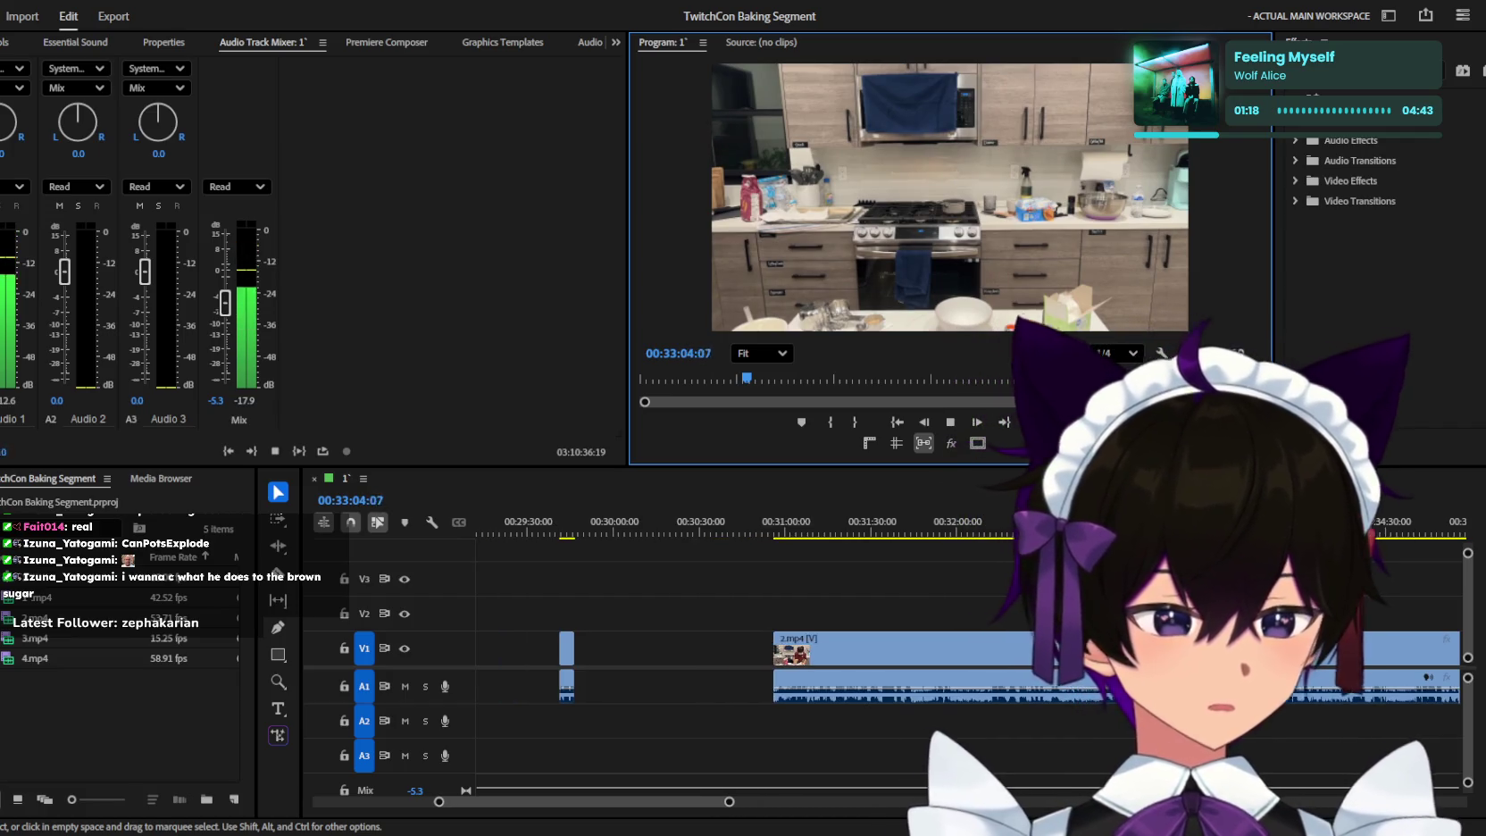
pyautogui.press('space')
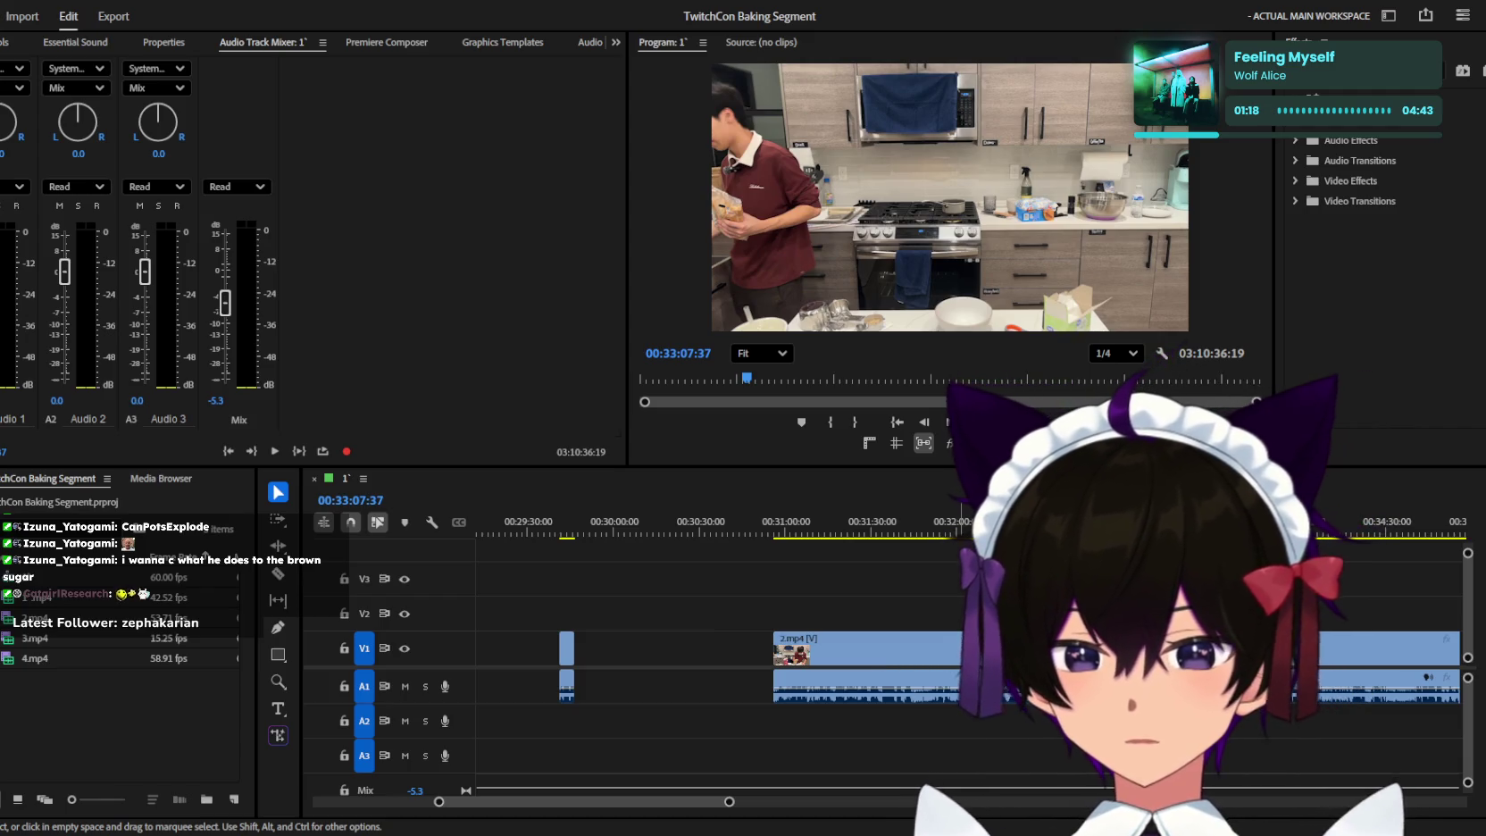
pyautogui.click(1161, 590)
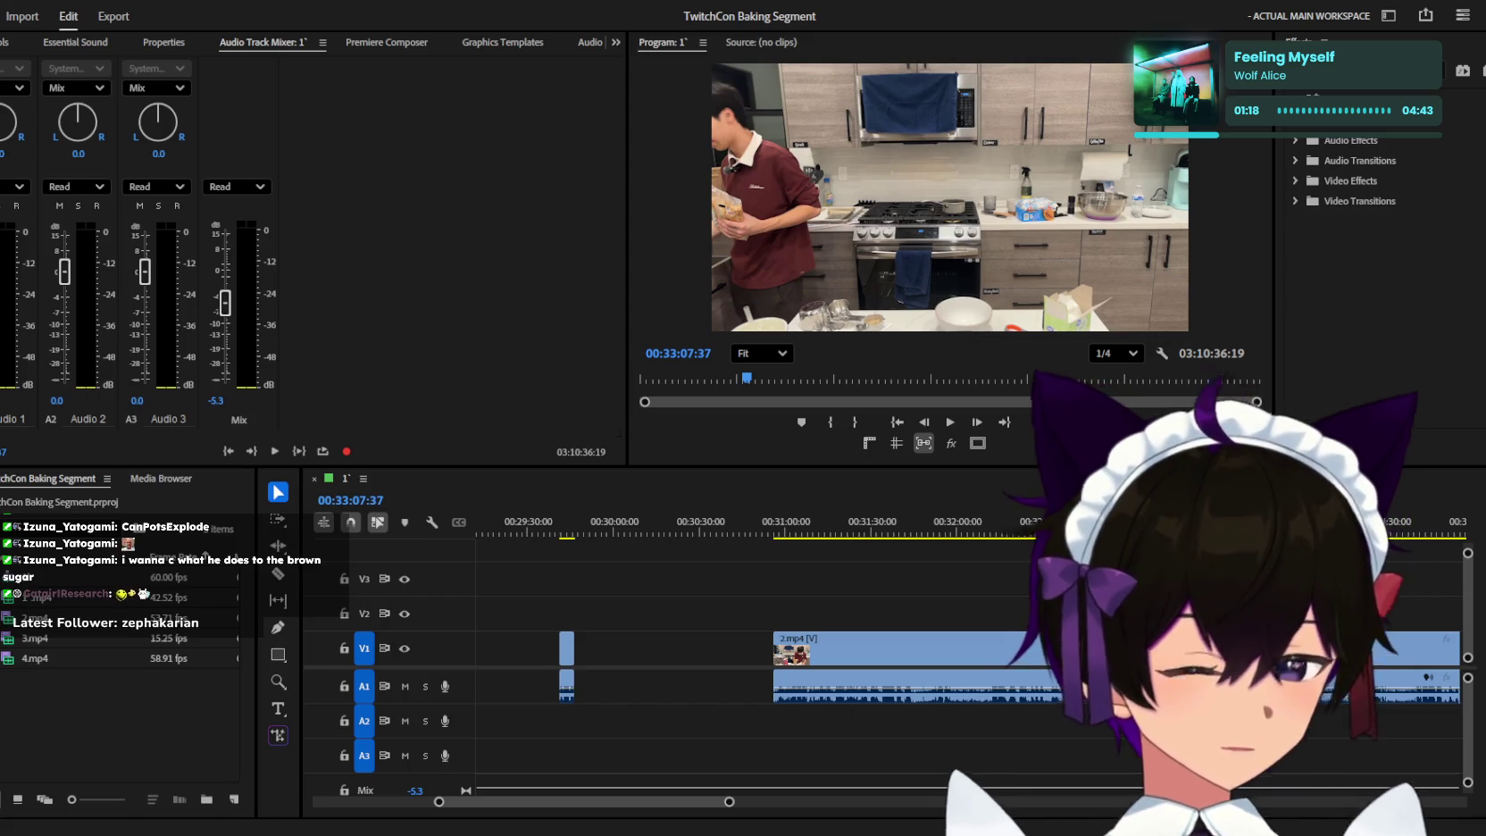
pyautogui.click(850, 499)
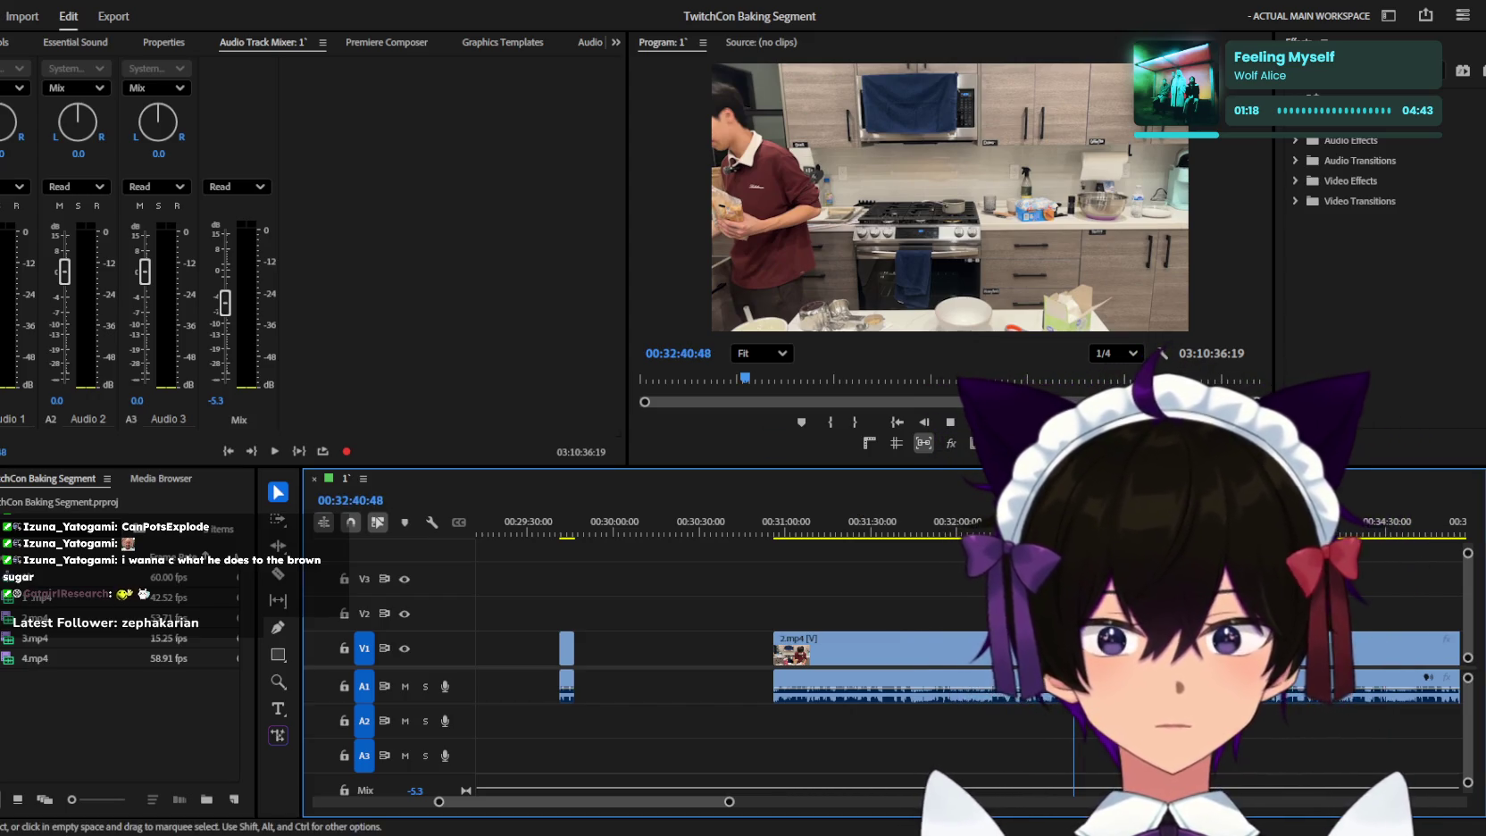
pyautogui.press('space')
pyautogui.press('-')
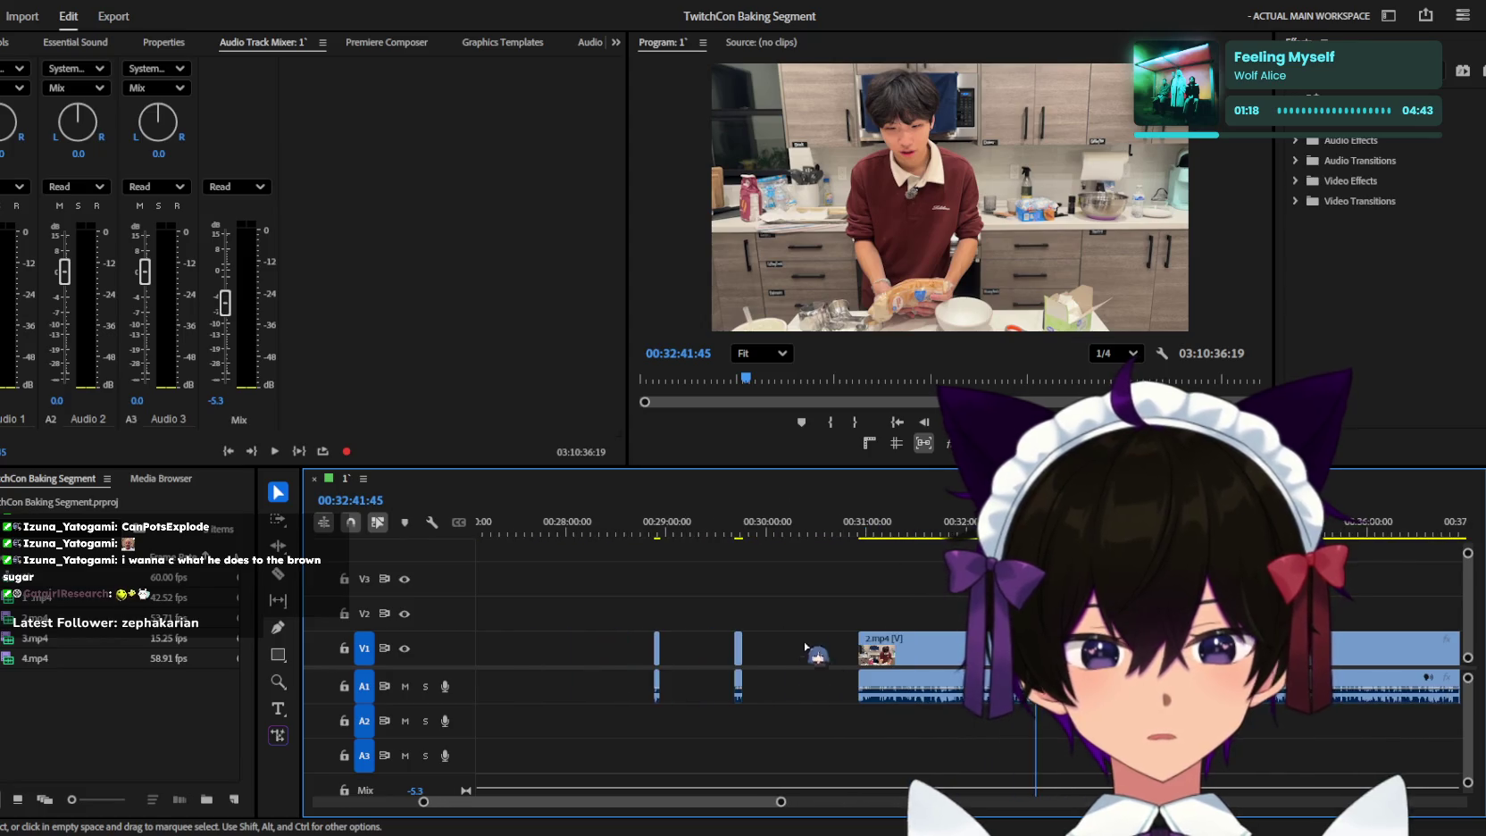
pyautogui.moveTo(741, 539); pyautogui.dragTo(736, 540)
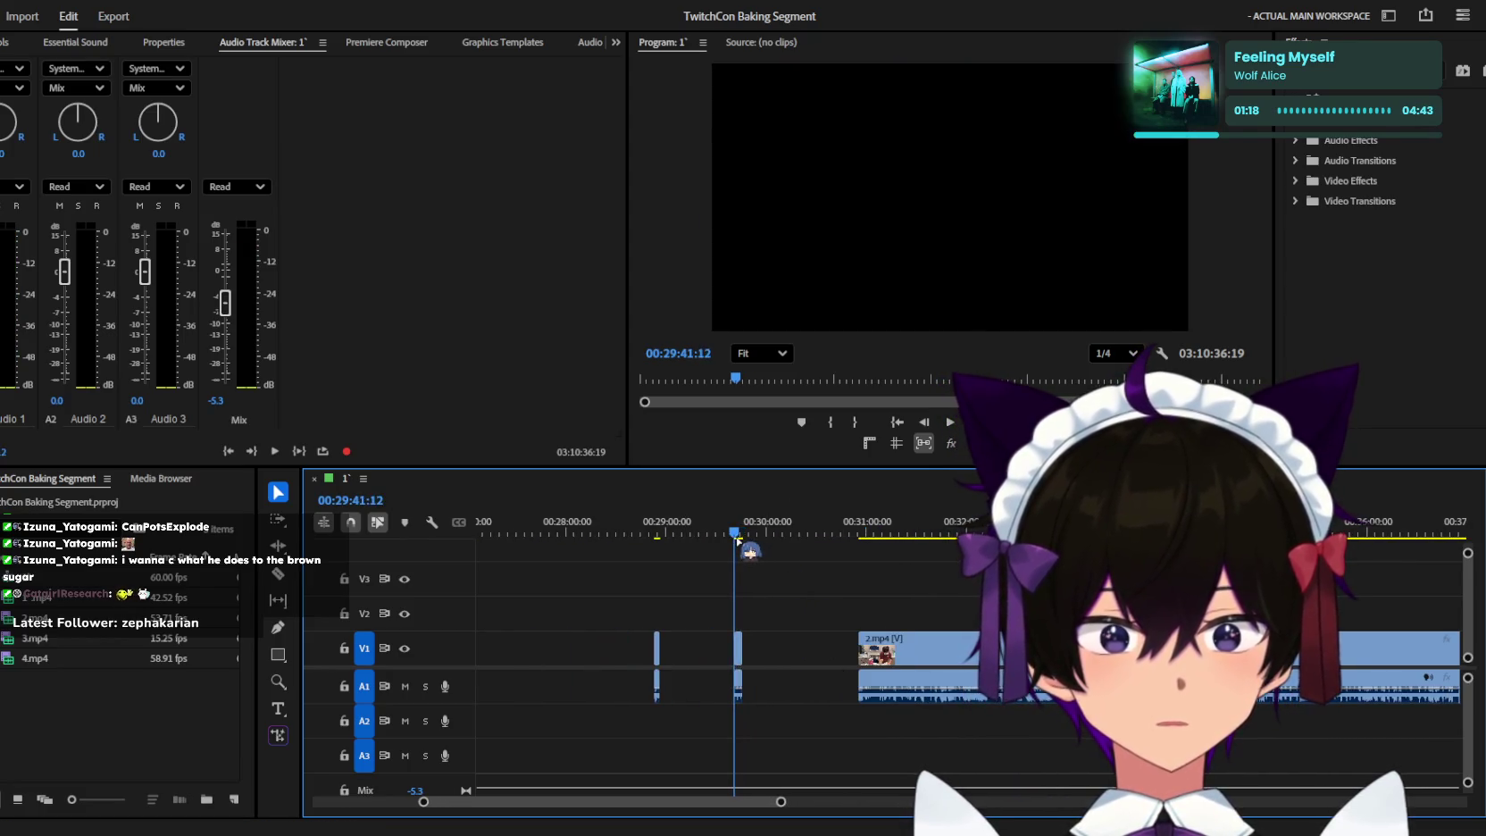
pyautogui.press('=')
pyautogui.press('space')
pyautogui.press('=')
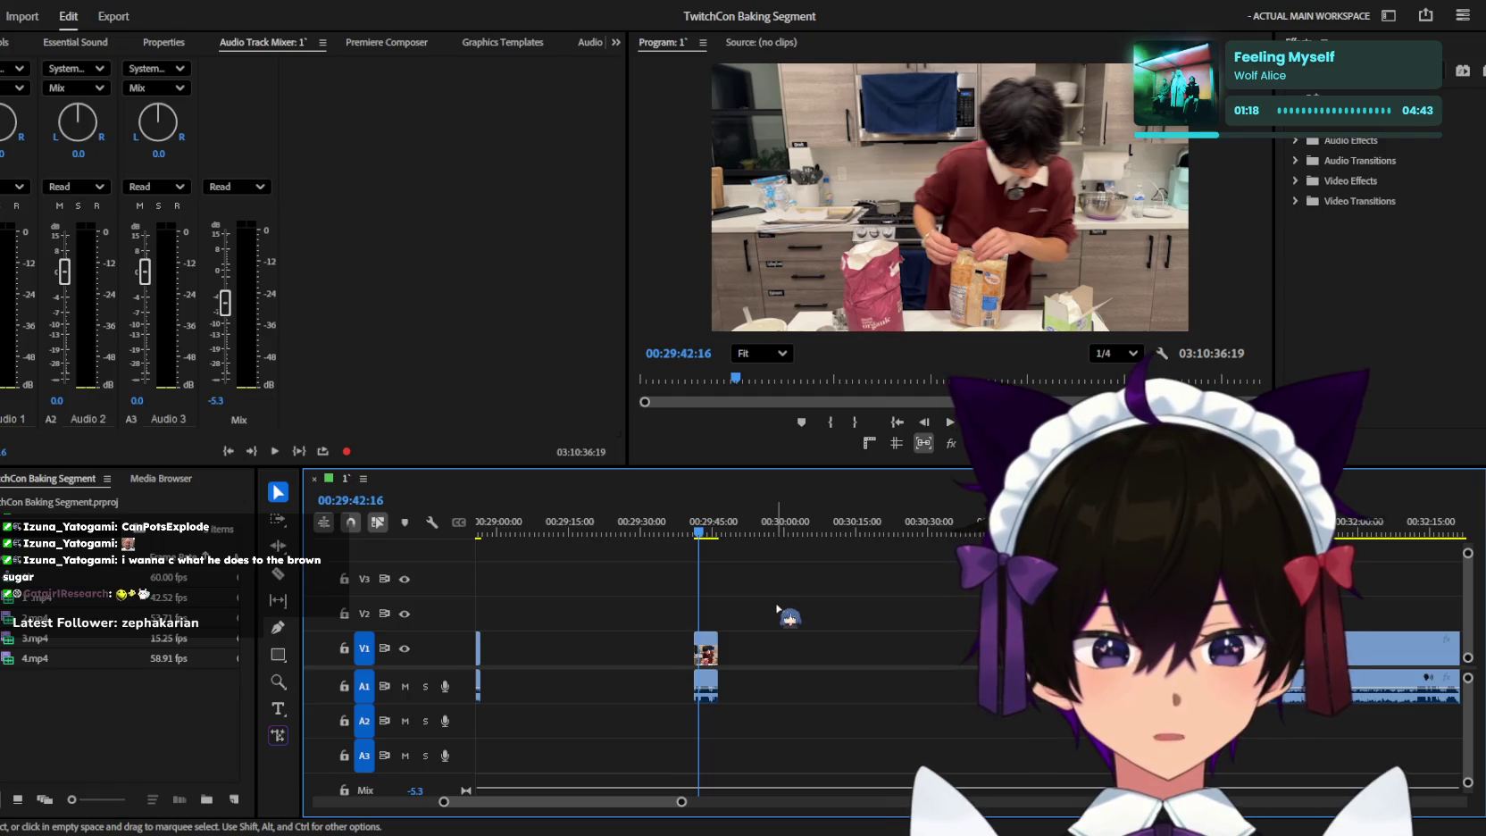
pyautogui.press('space')
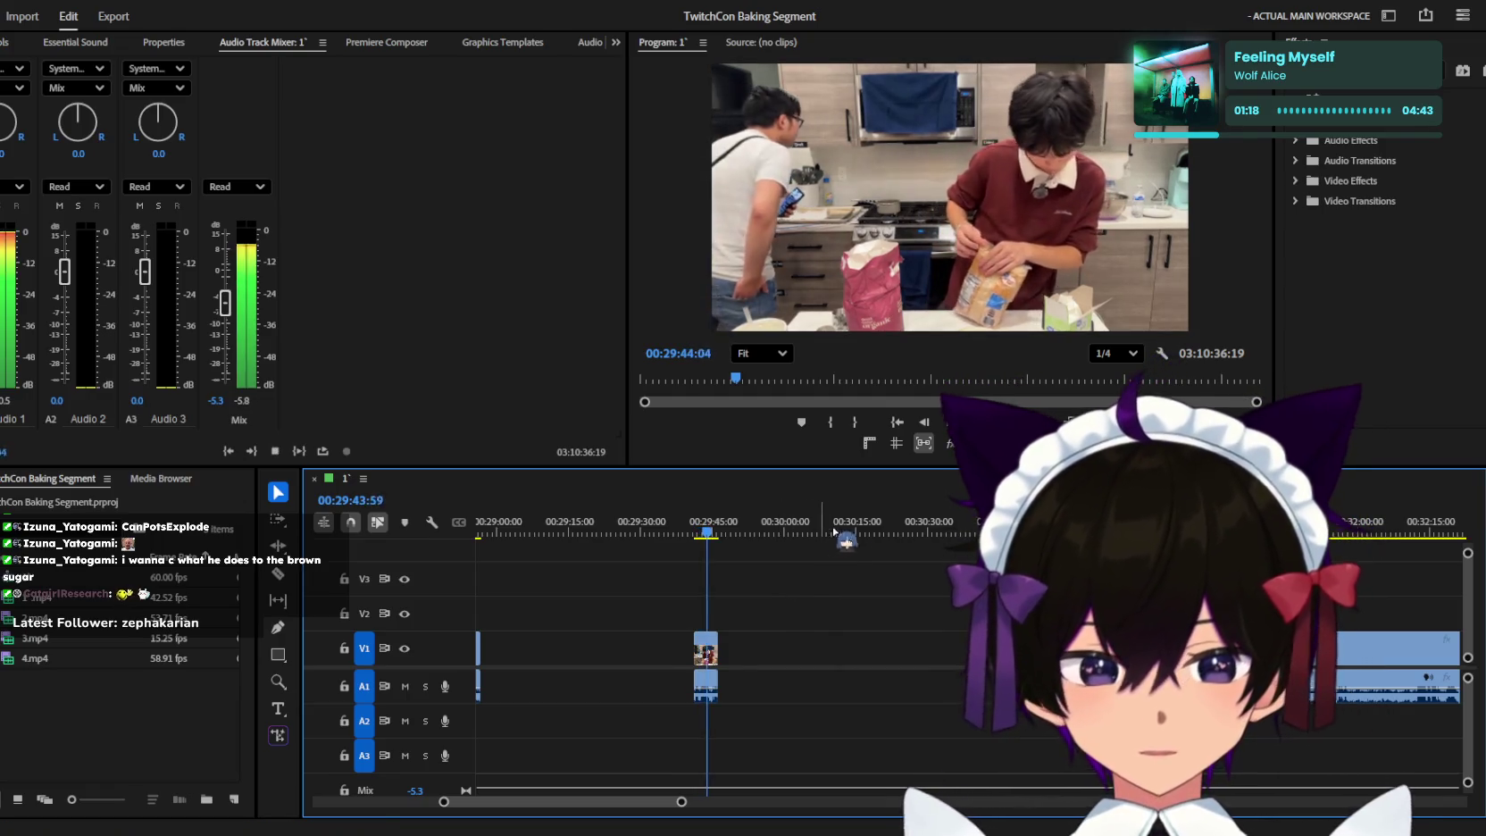
pyautogui.scroll(-3, 844, 538)
pyautogui.moveTo(844, 534); pyautogui.dragTo(1275, 529)
pyautogui.press('space')
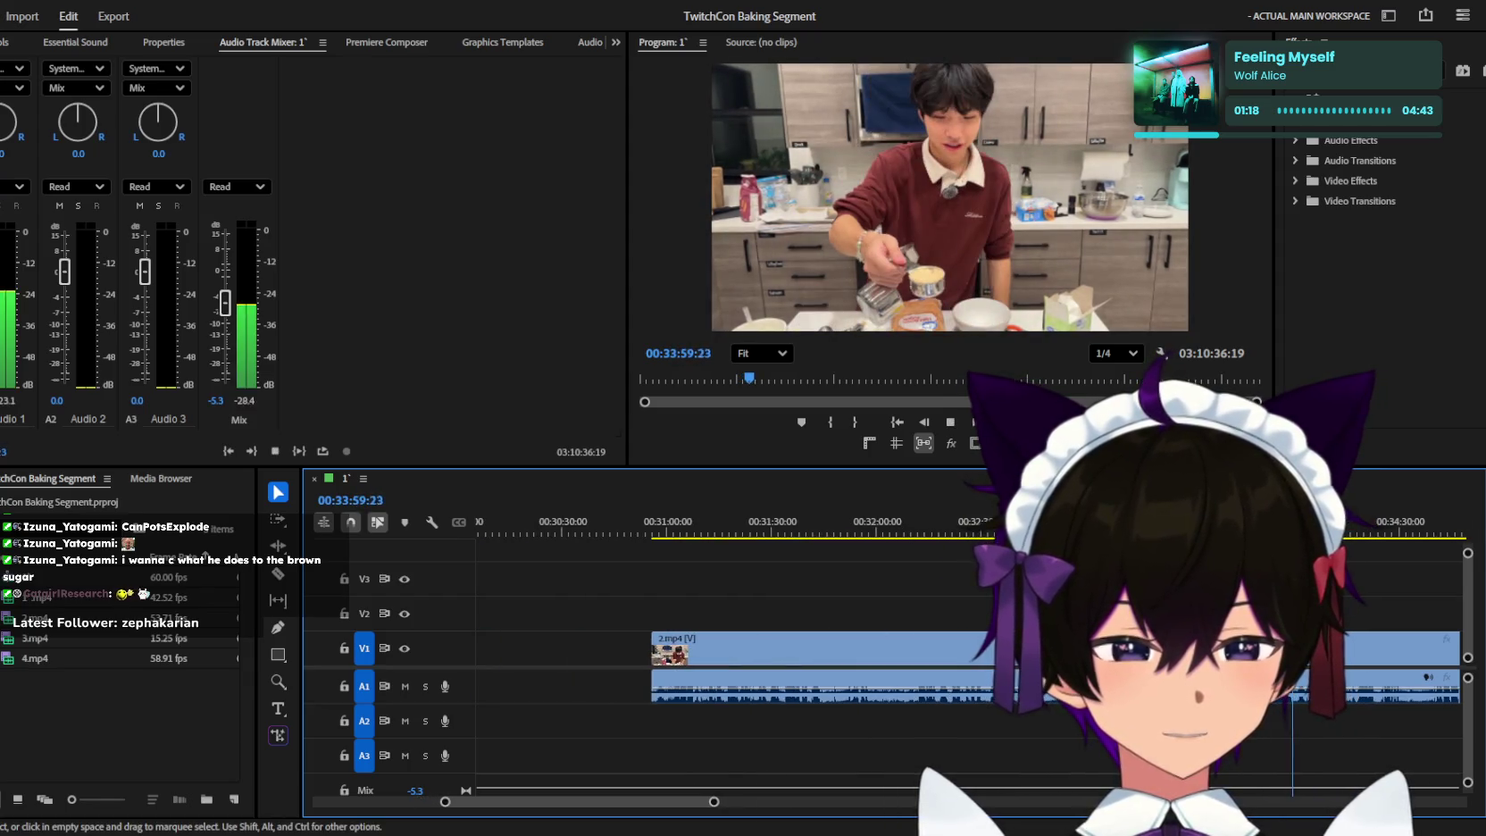
# Replay 2.mp4 from about 00:33:24 with the timeline zoomed in closer.
pyautogui.click(1146, 527)
pyautogui.press('=')
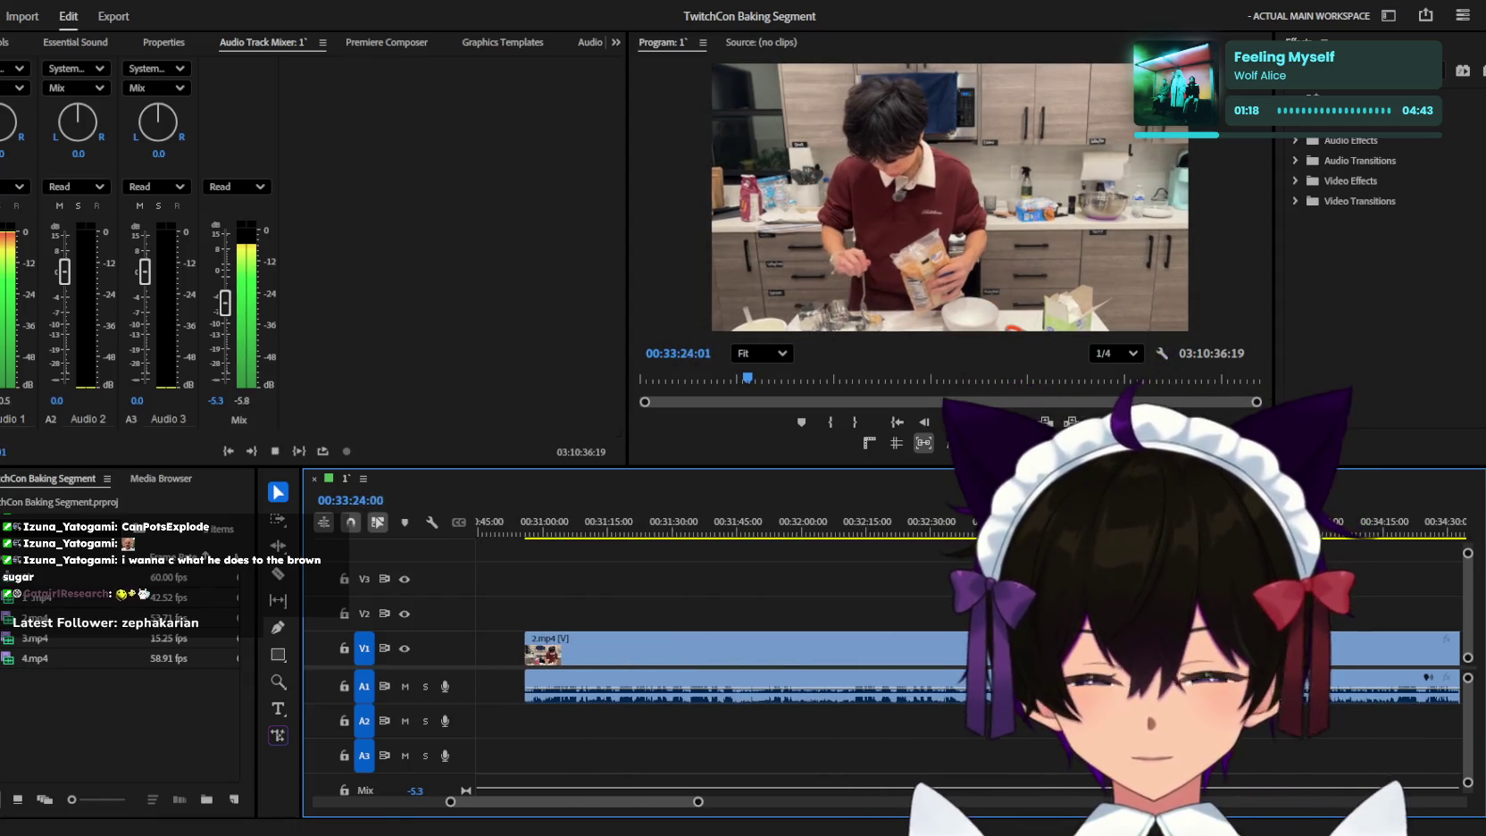
pyautogui.scroll(3, 884, 643)
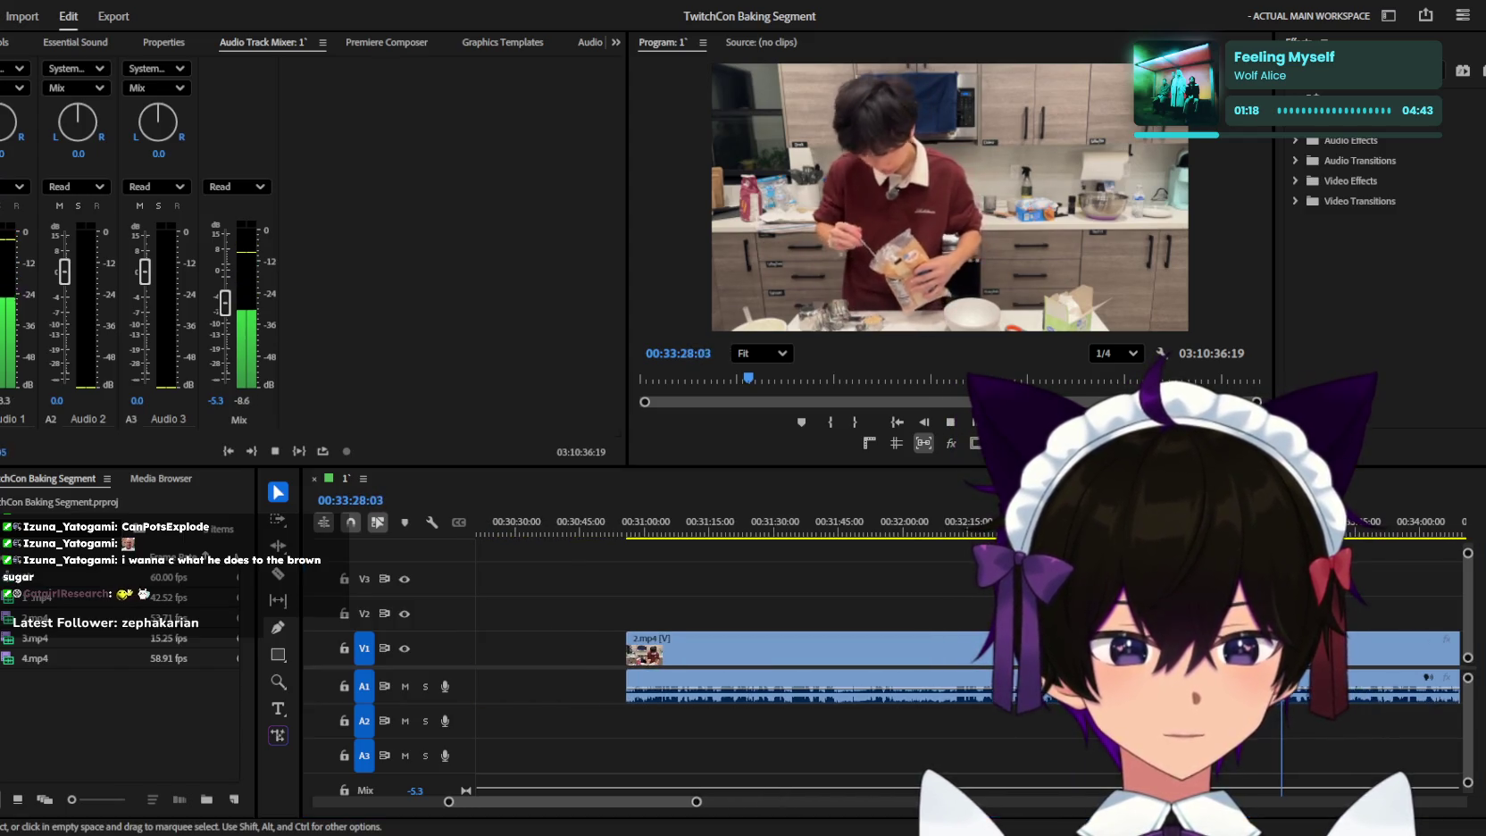
pyautogui.press('=')
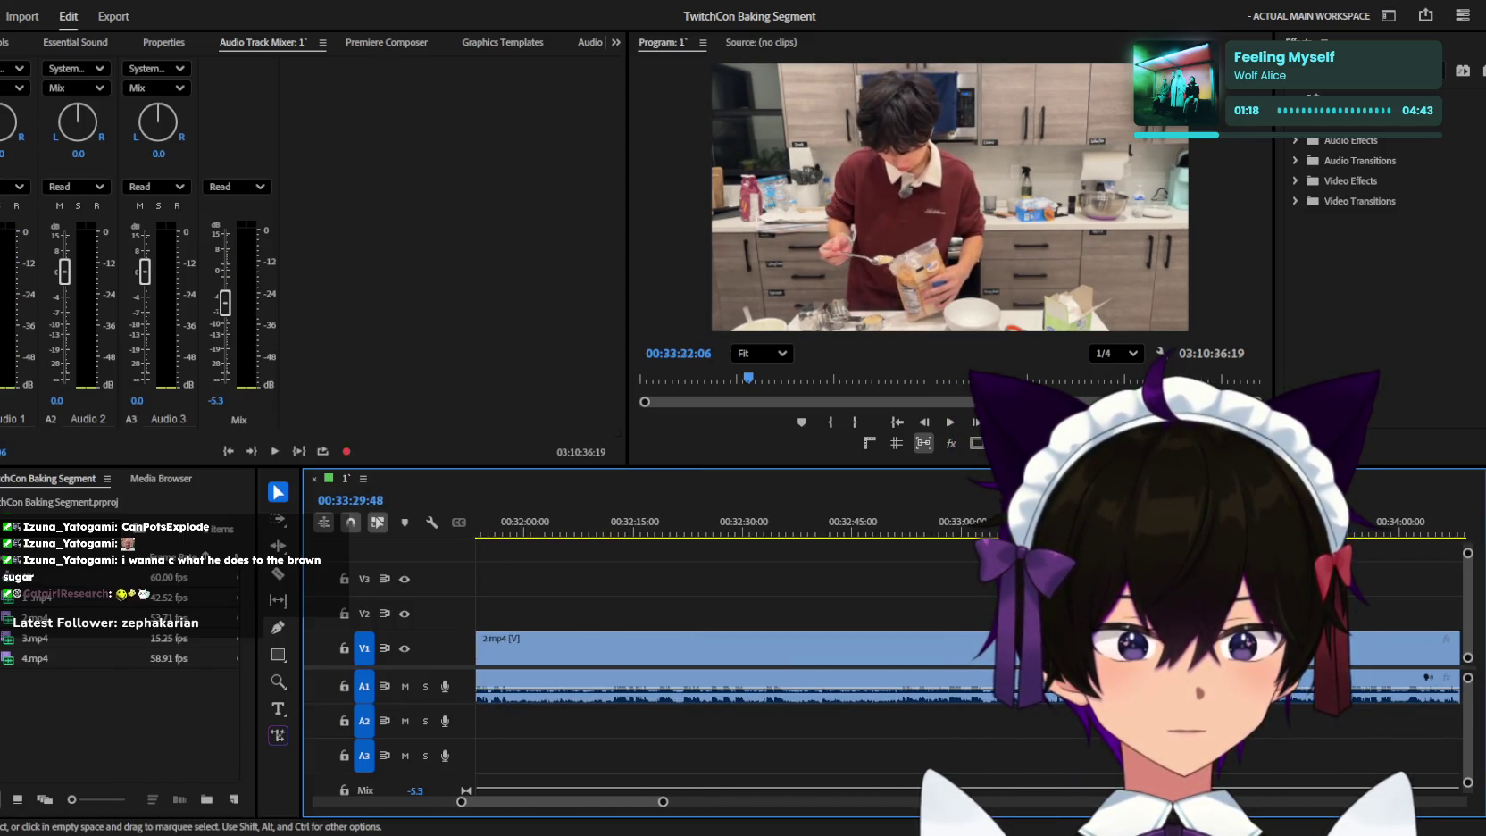
pyautogui.press('space')
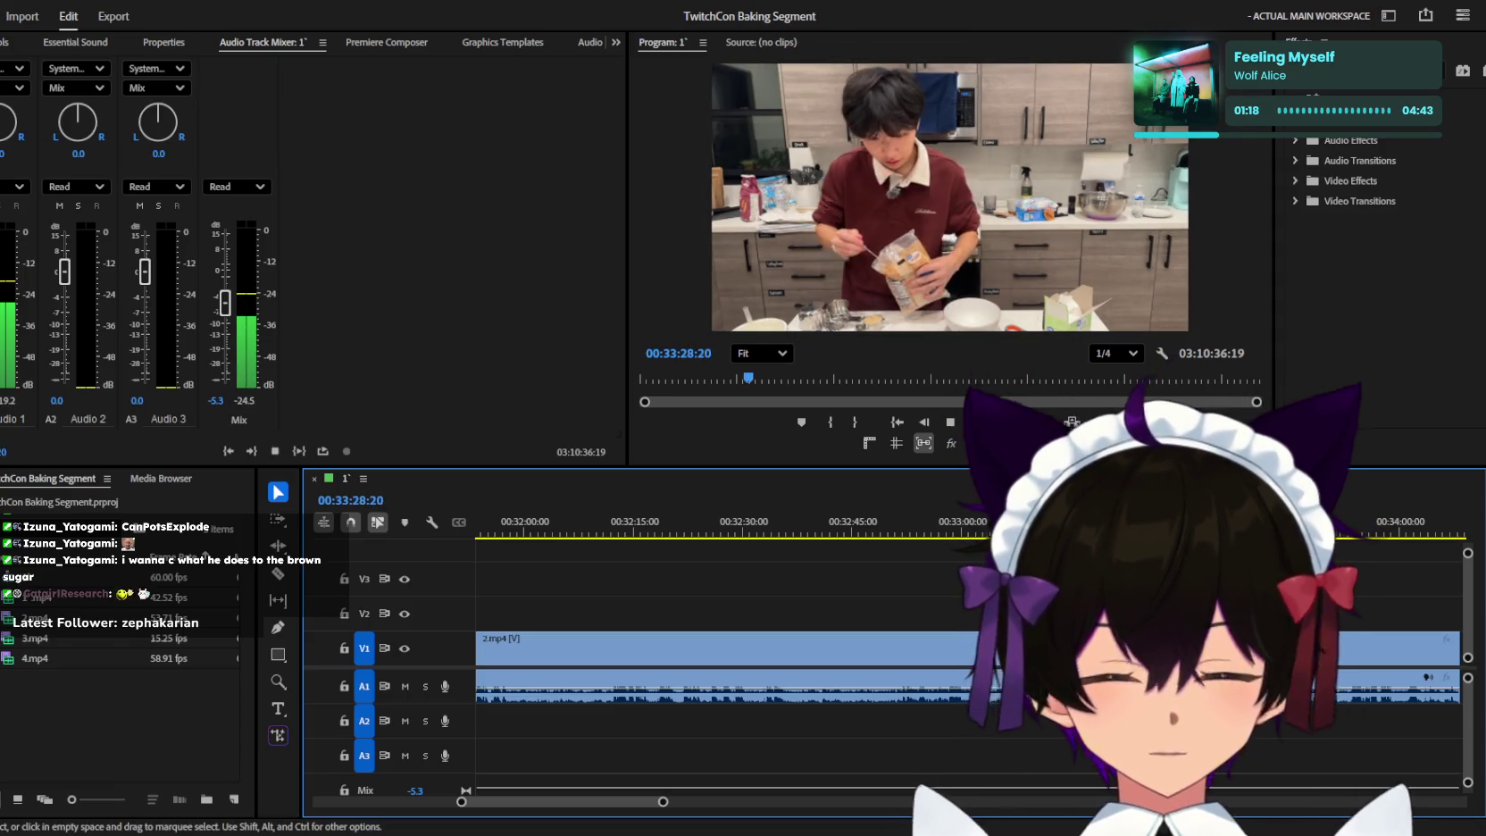
pyautogui.press('=')
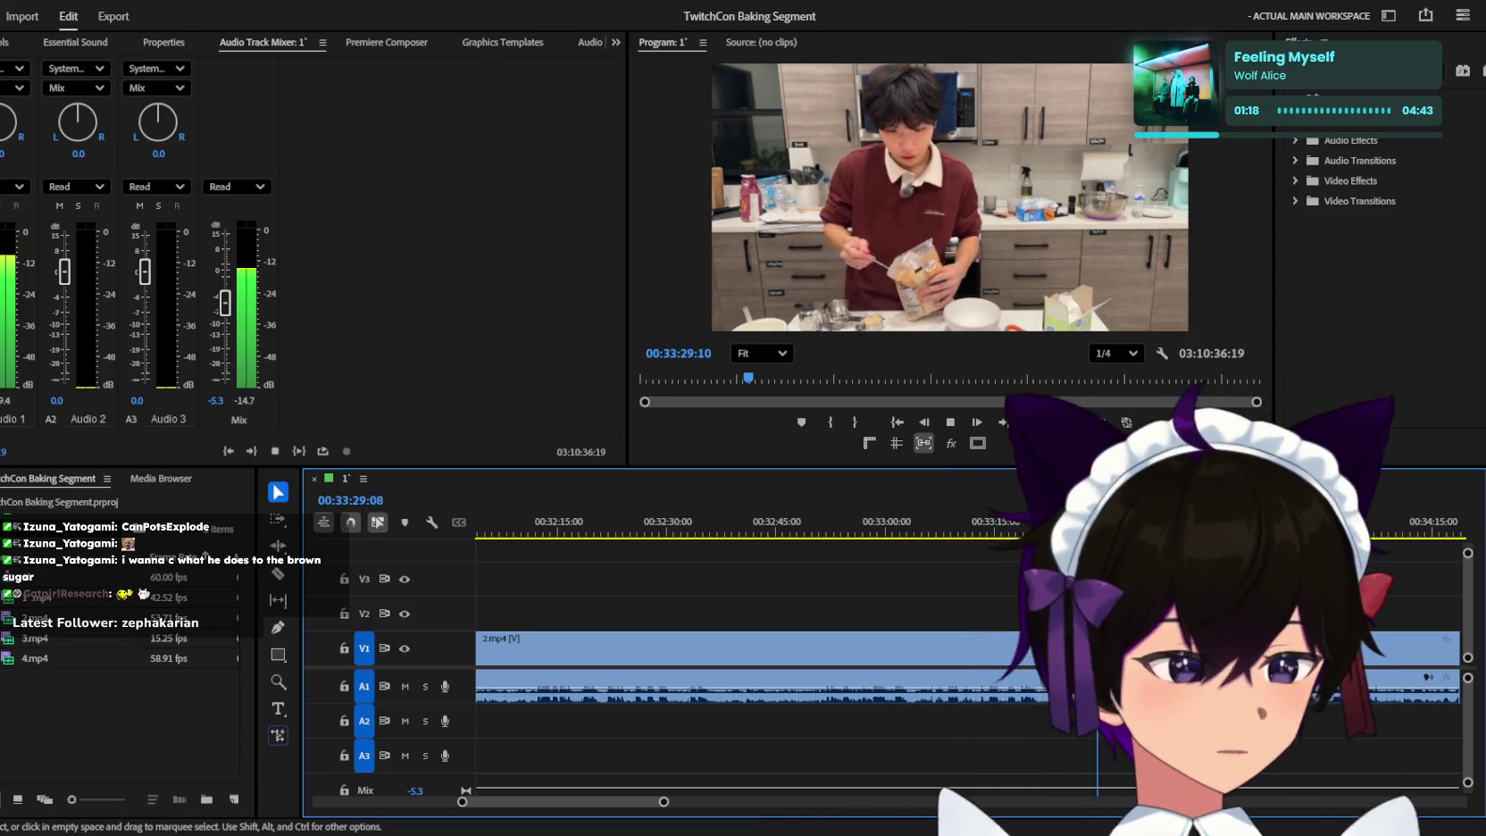
# Switch to the Razor tool (C) and replay from about 00:33:19 to find the cut point.
pyautogui.press('-')
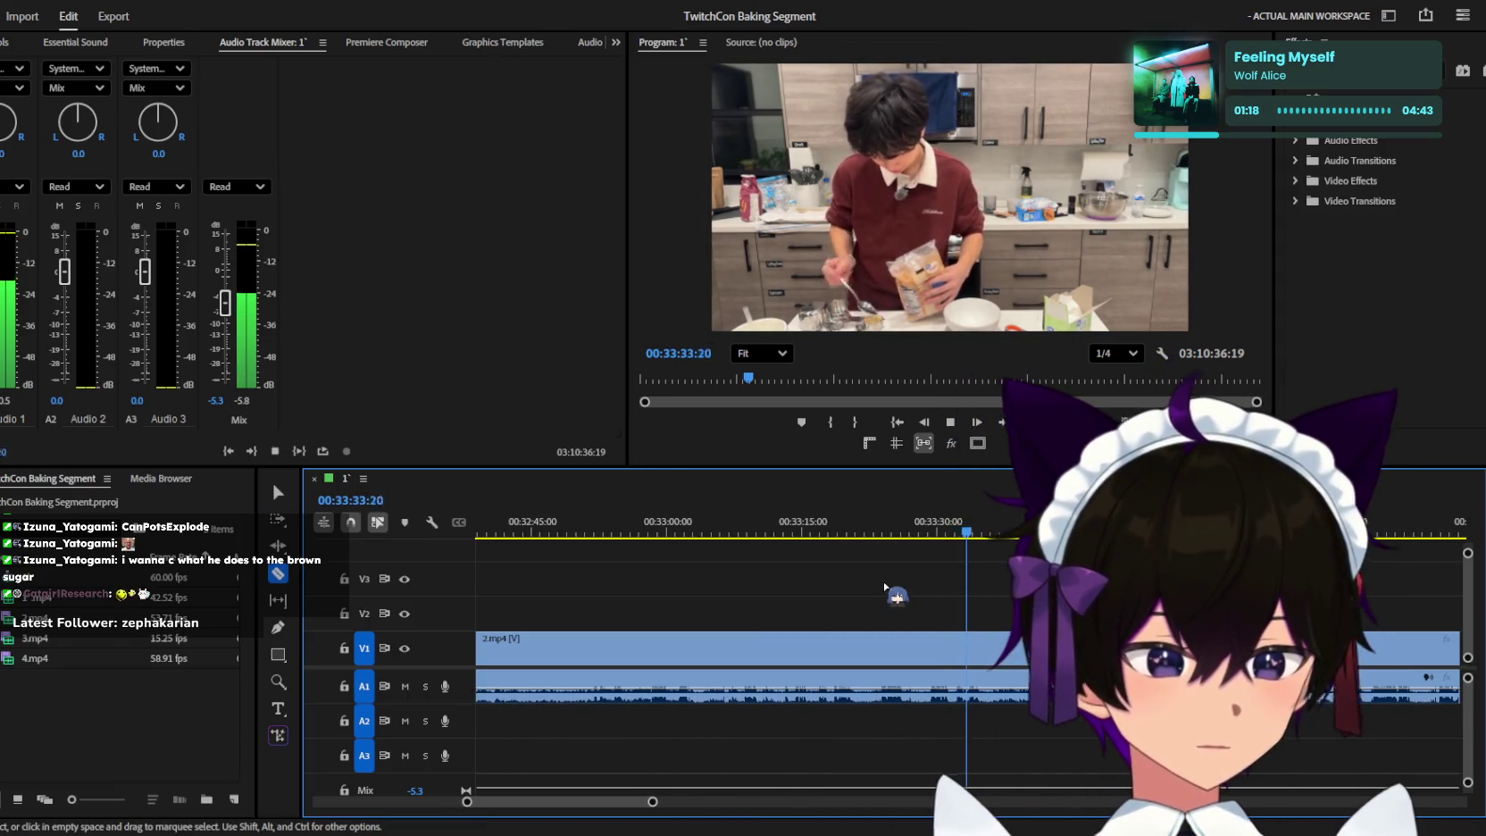
pyautogui.press('c')
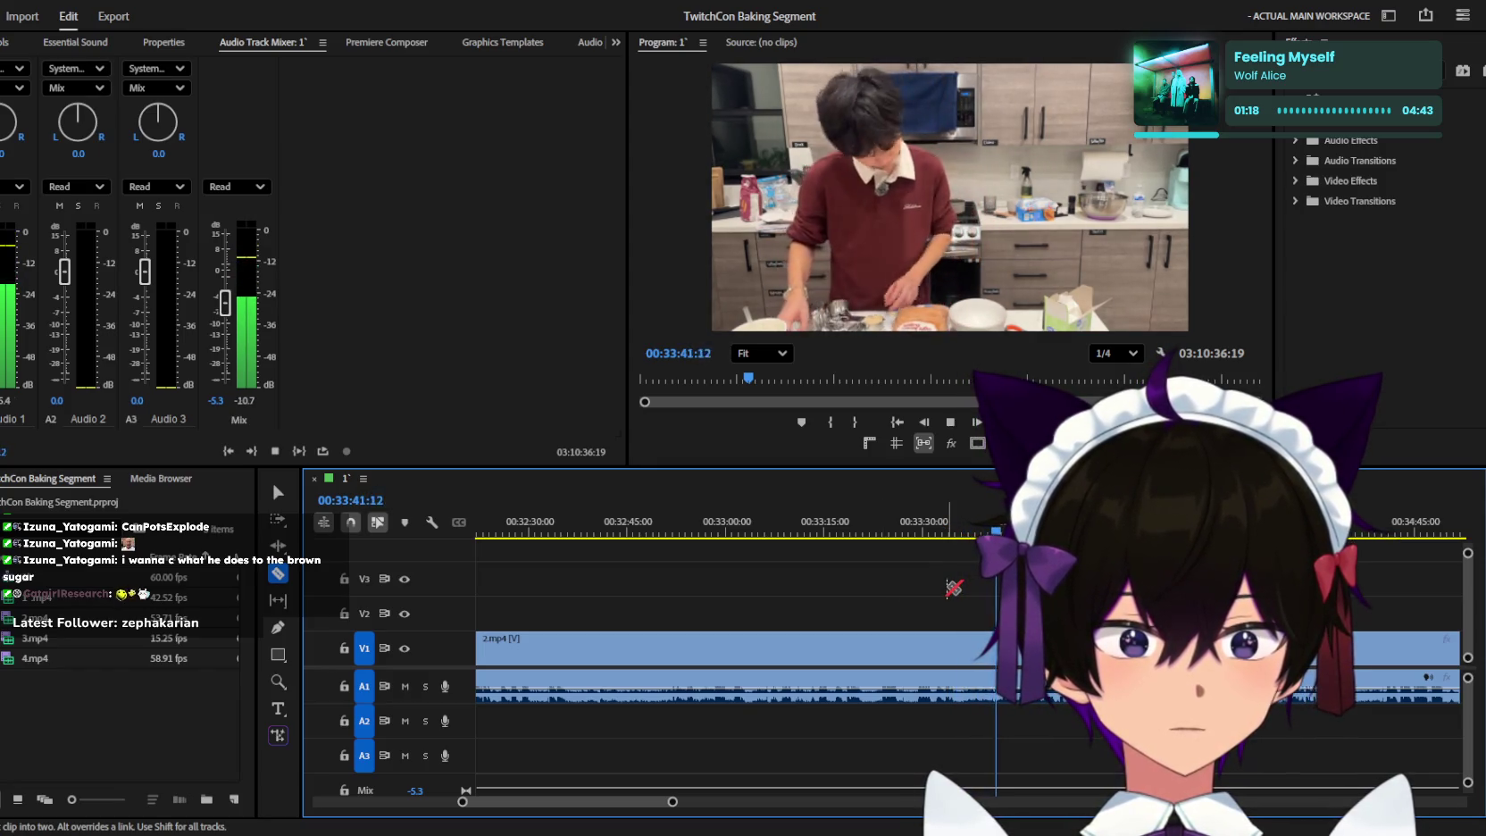
pyautogui.press('space')
pyautogui.click(849, 527)
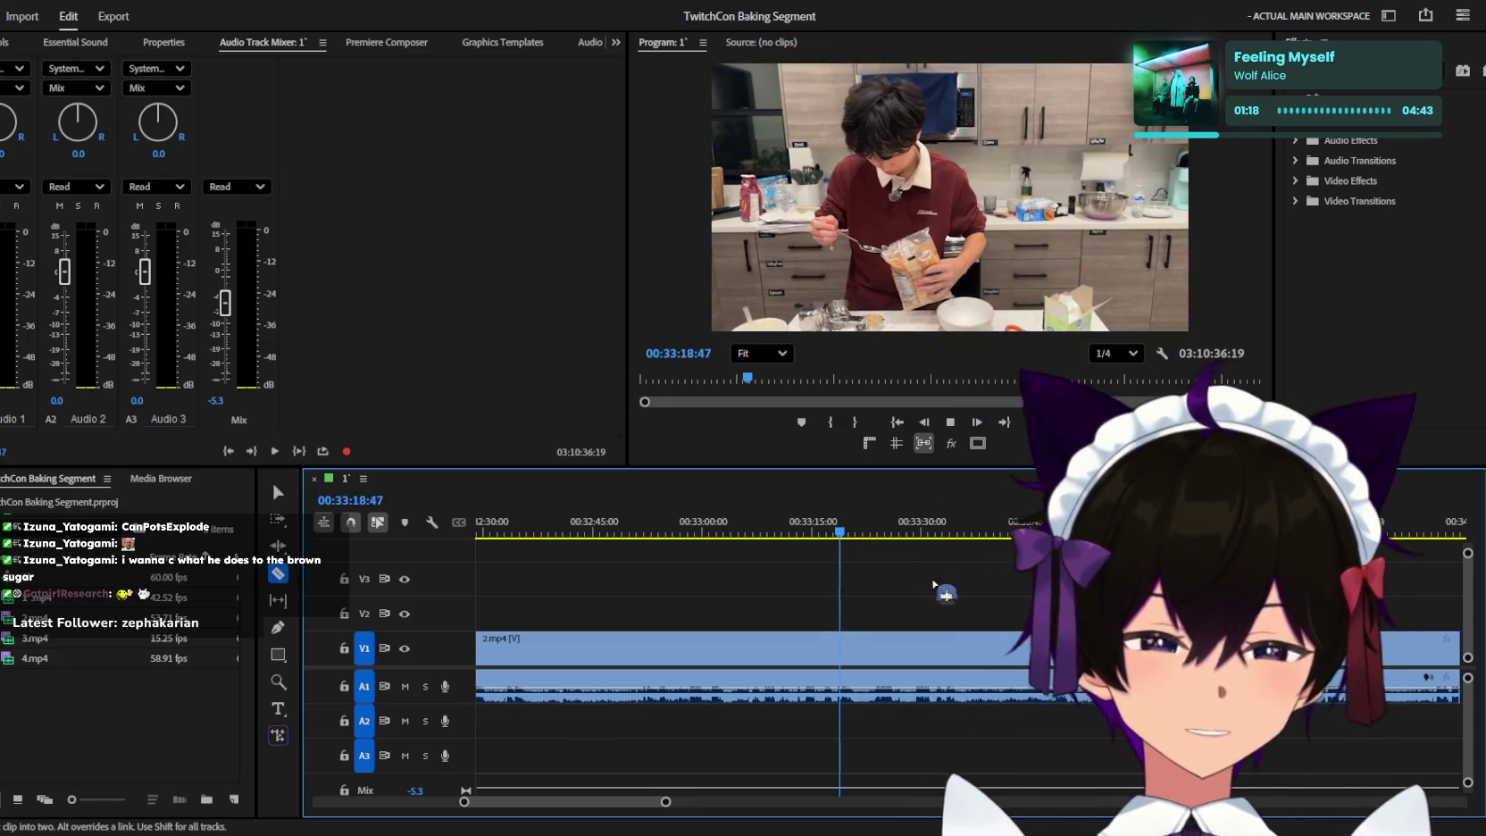
pyautogui.press('space')
pyautogui.scroll(2, 951, 582)
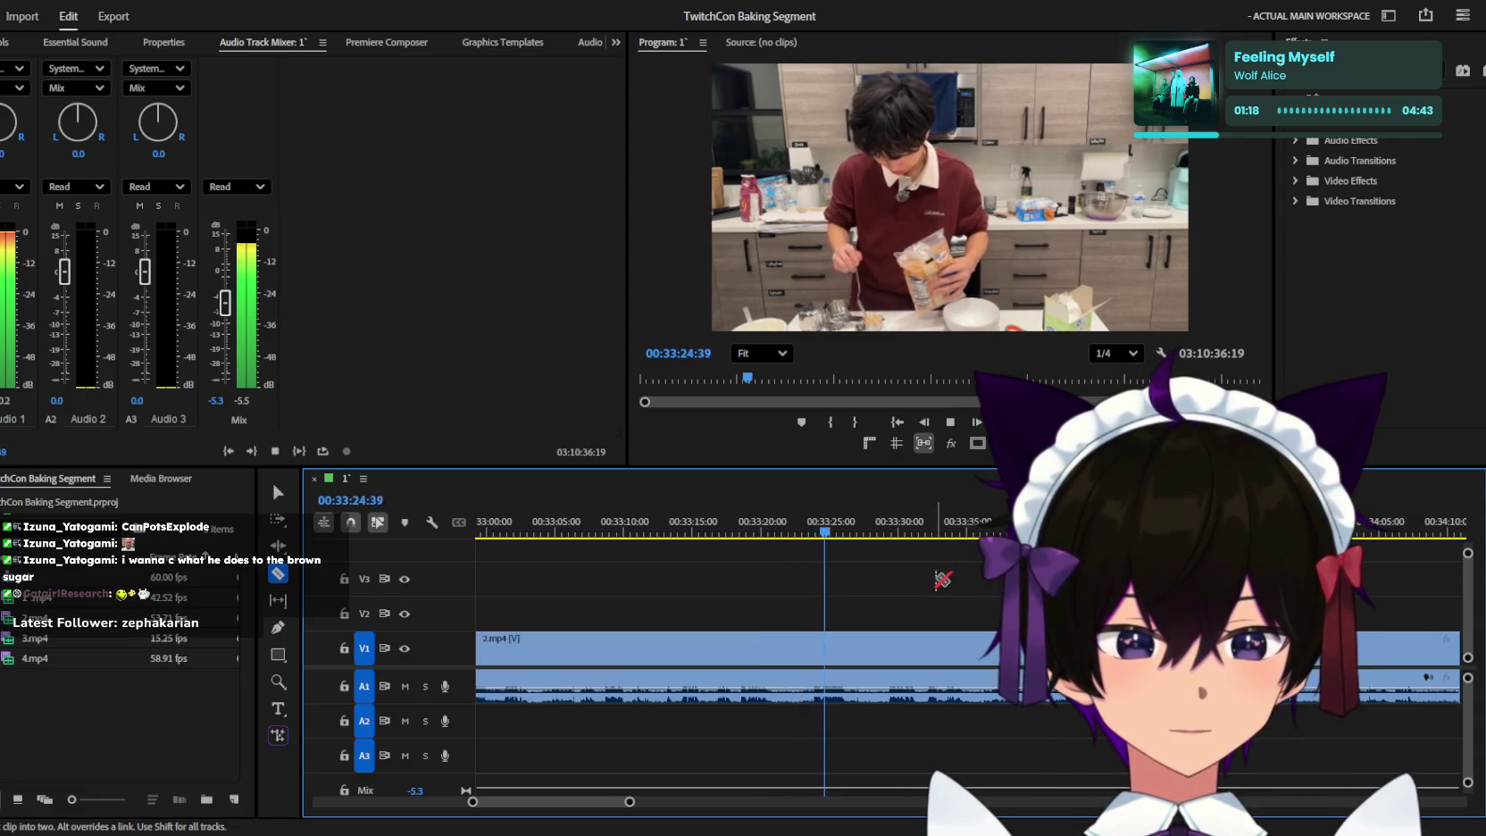
pyautogui.scroll(1, 943, 579)
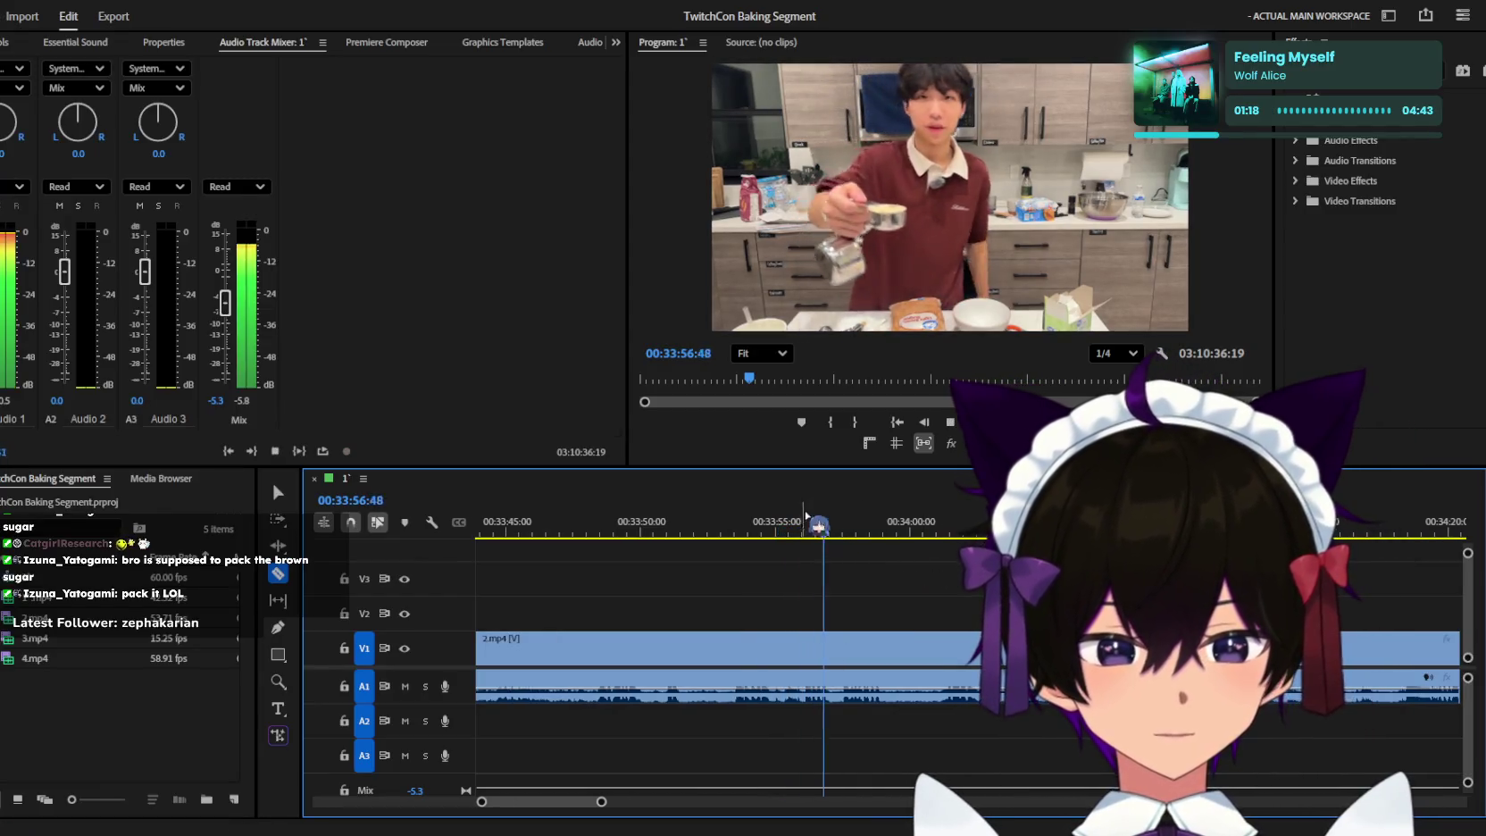
# Stop near 00:33:55 and delete the dead-time section of 2.mp4 under the playhead.
pyautogui.press('space')
pyautogui.press('=')
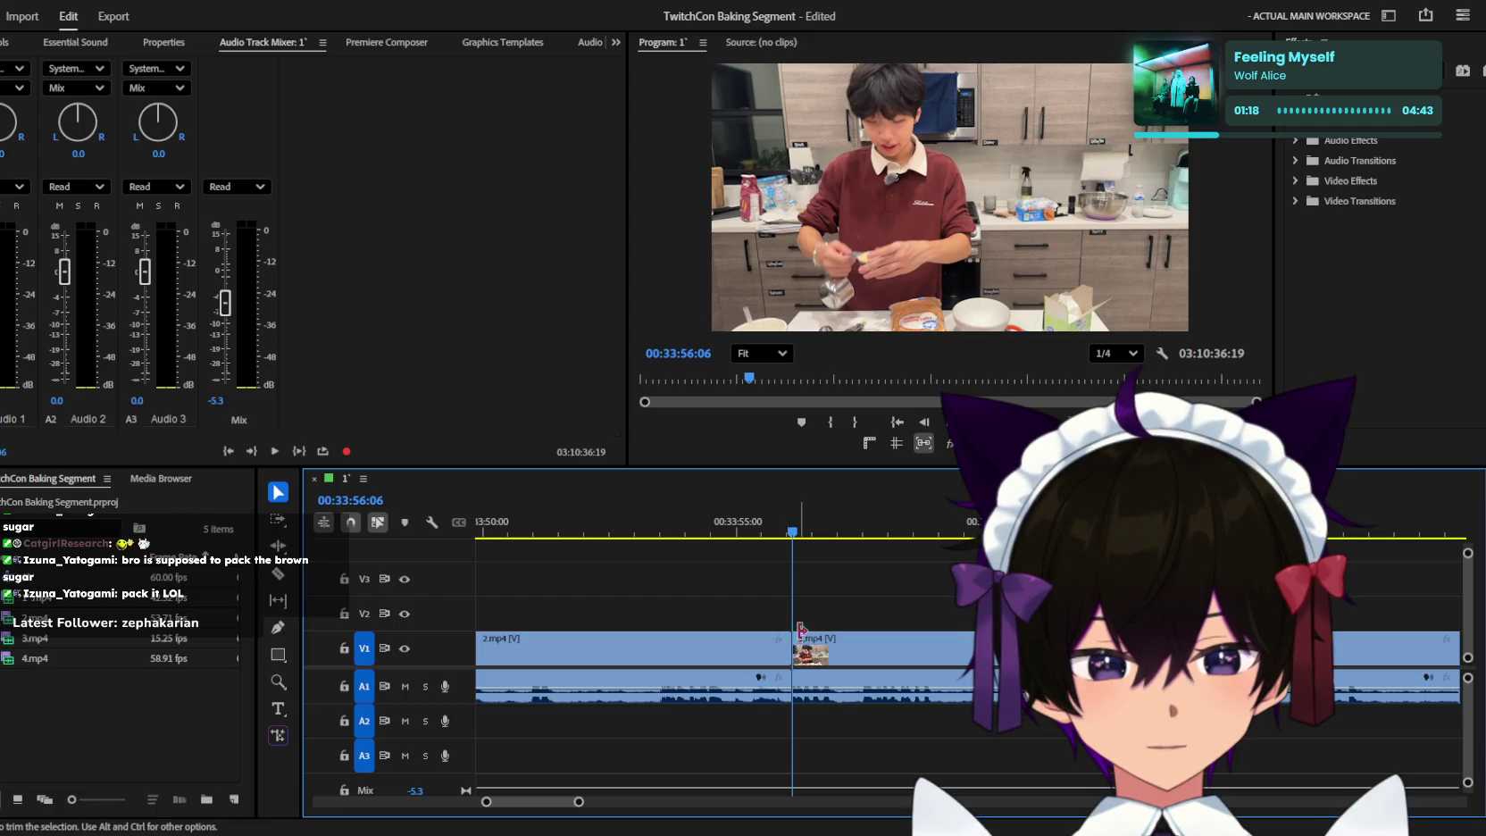
pyautogui.press('-')
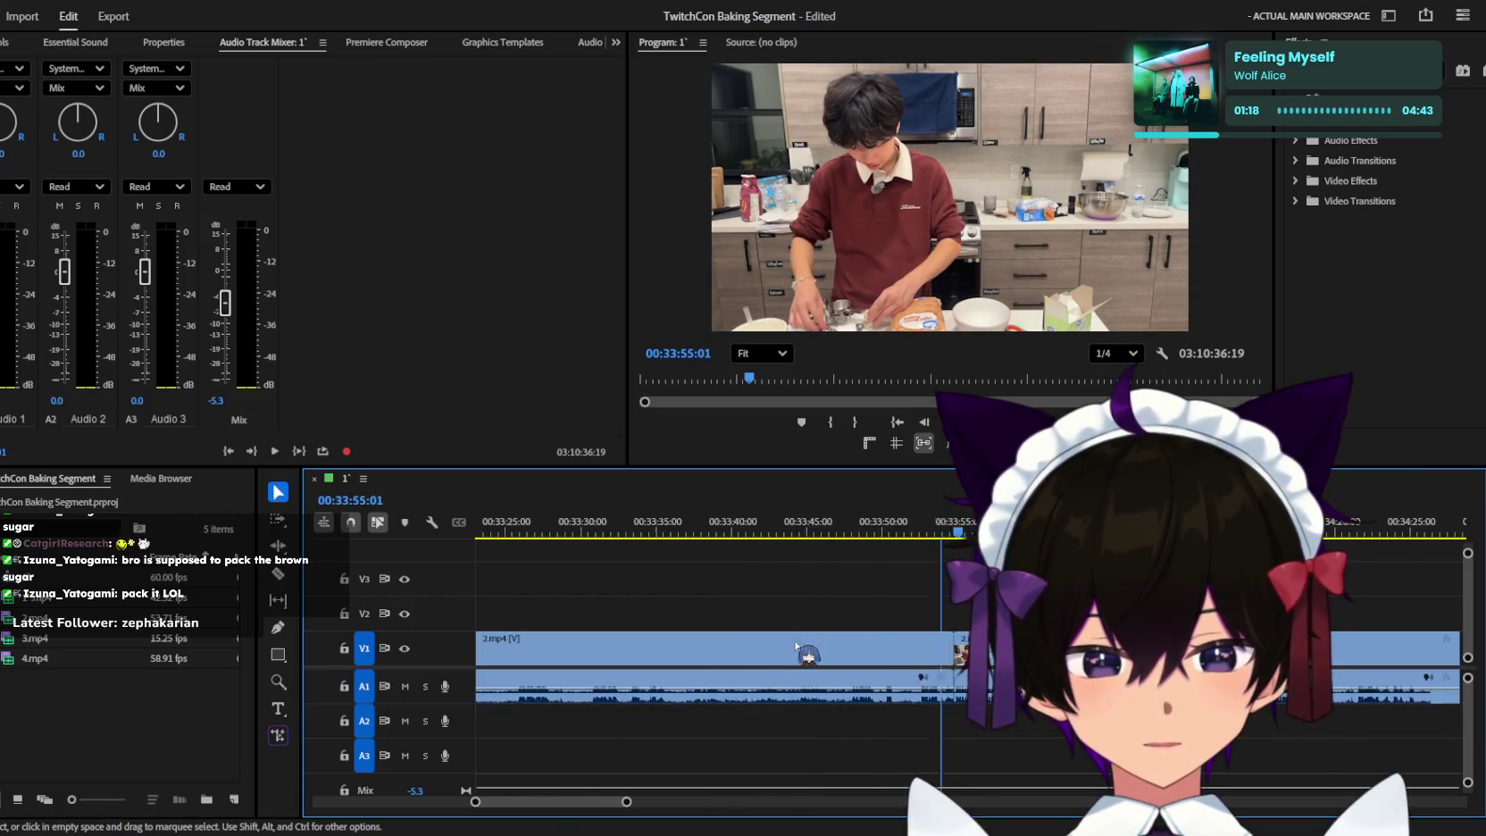
pyautogui.press('-')
pyautogui.click(795, 644)
pyautogui.press('Delete')
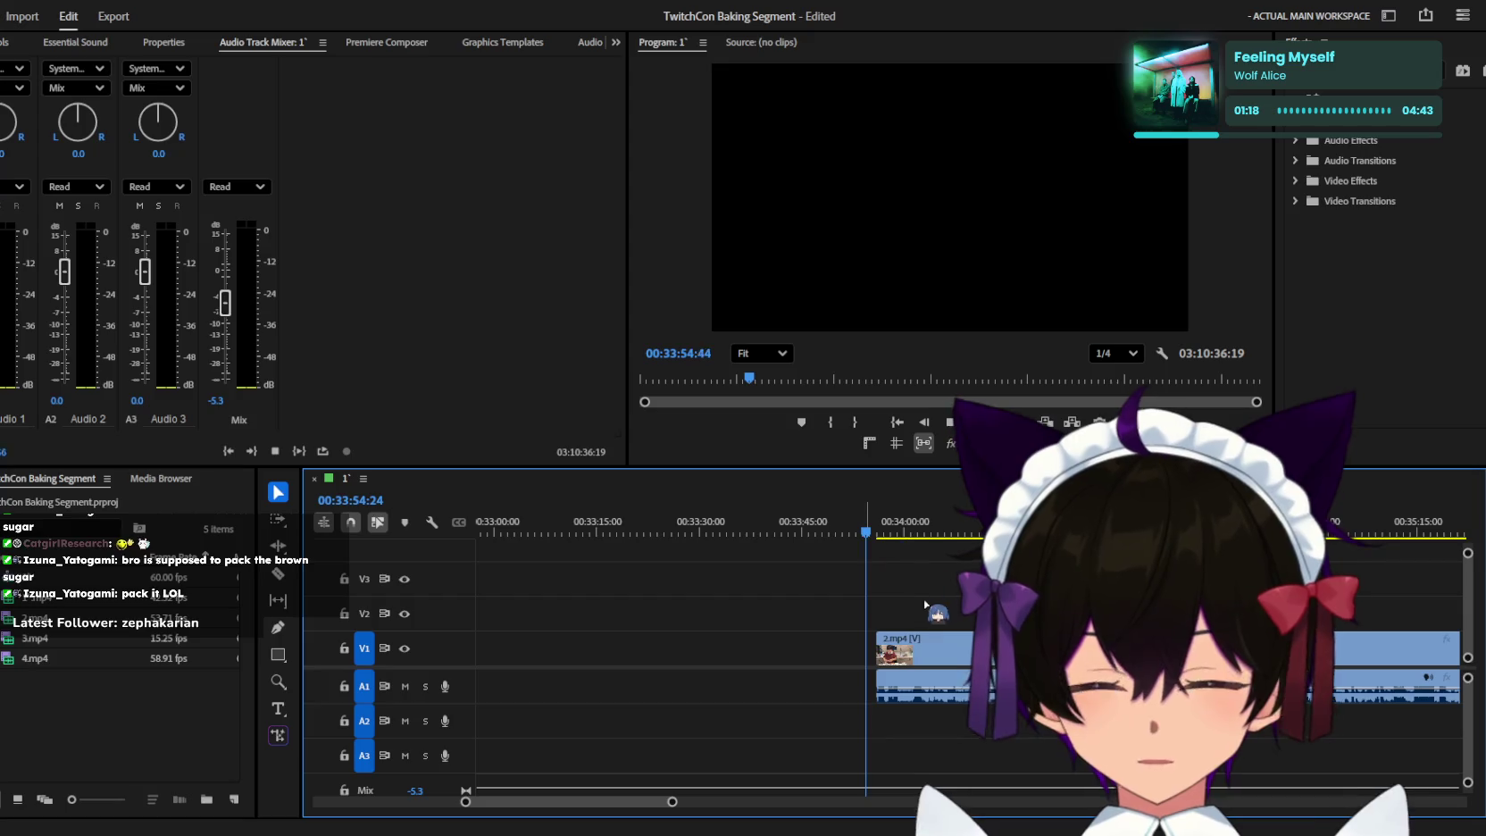
# Split the 2.mp4 clip at about 00:33:59.
pyautogui.moveTo(867, 515); pyautogui.dragTo(911, 716)
pyautogui.press('=')
pyautogui.press('=')
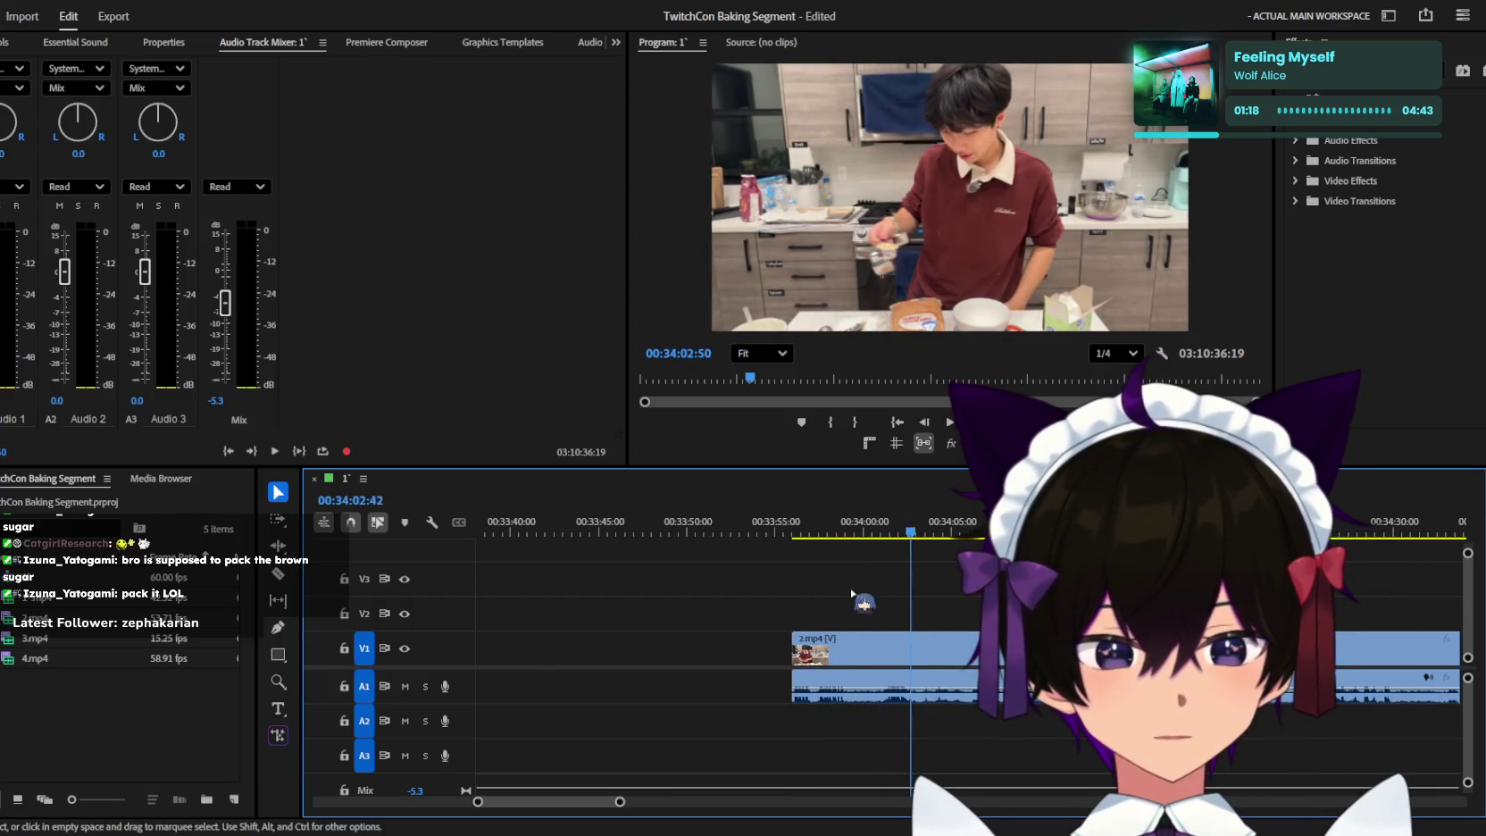
pyautogui.press('=')
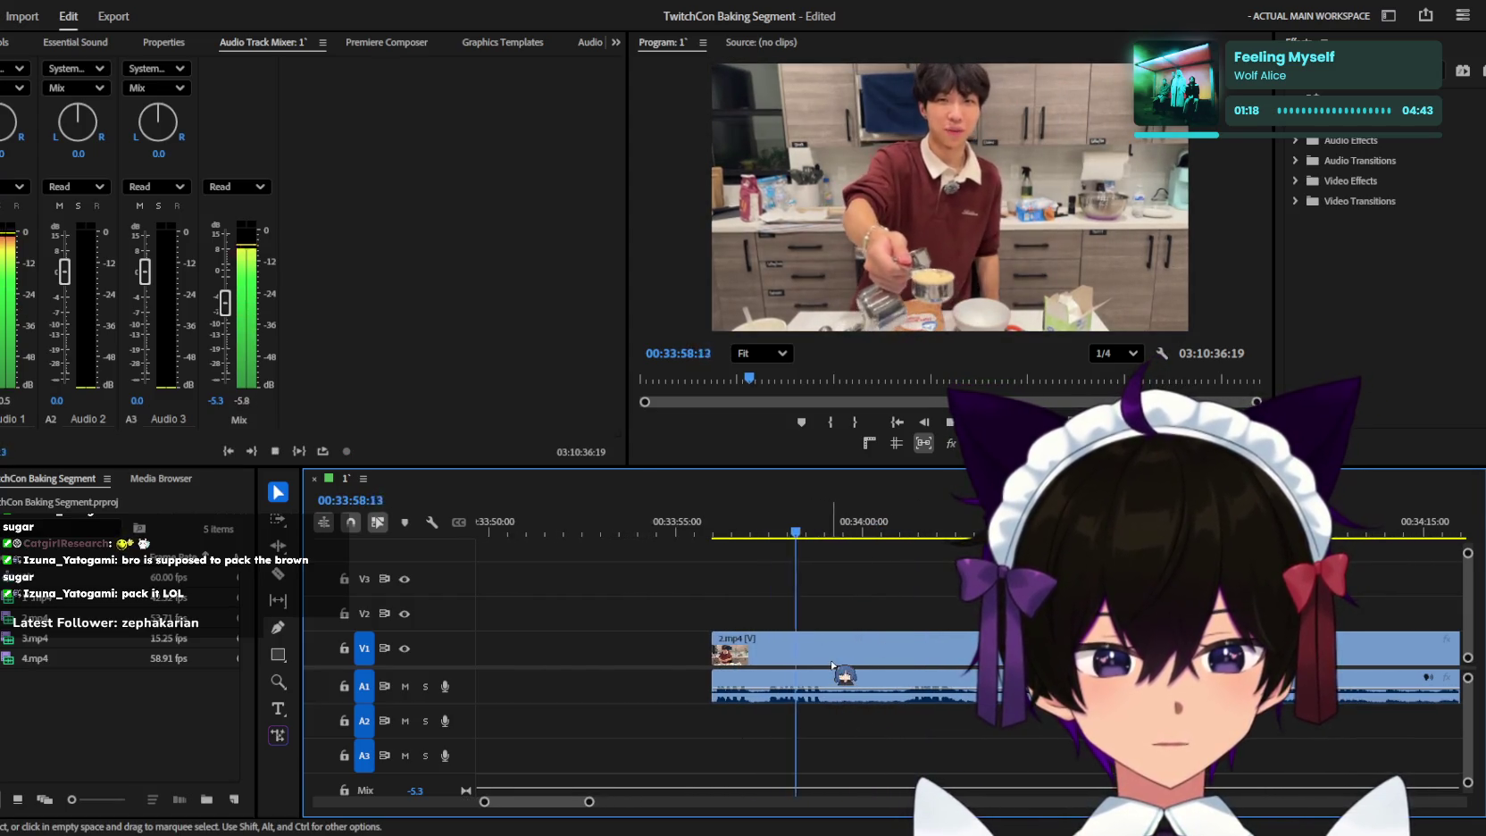
pyautogui.press('c')
pyautogui.click(828, 648)
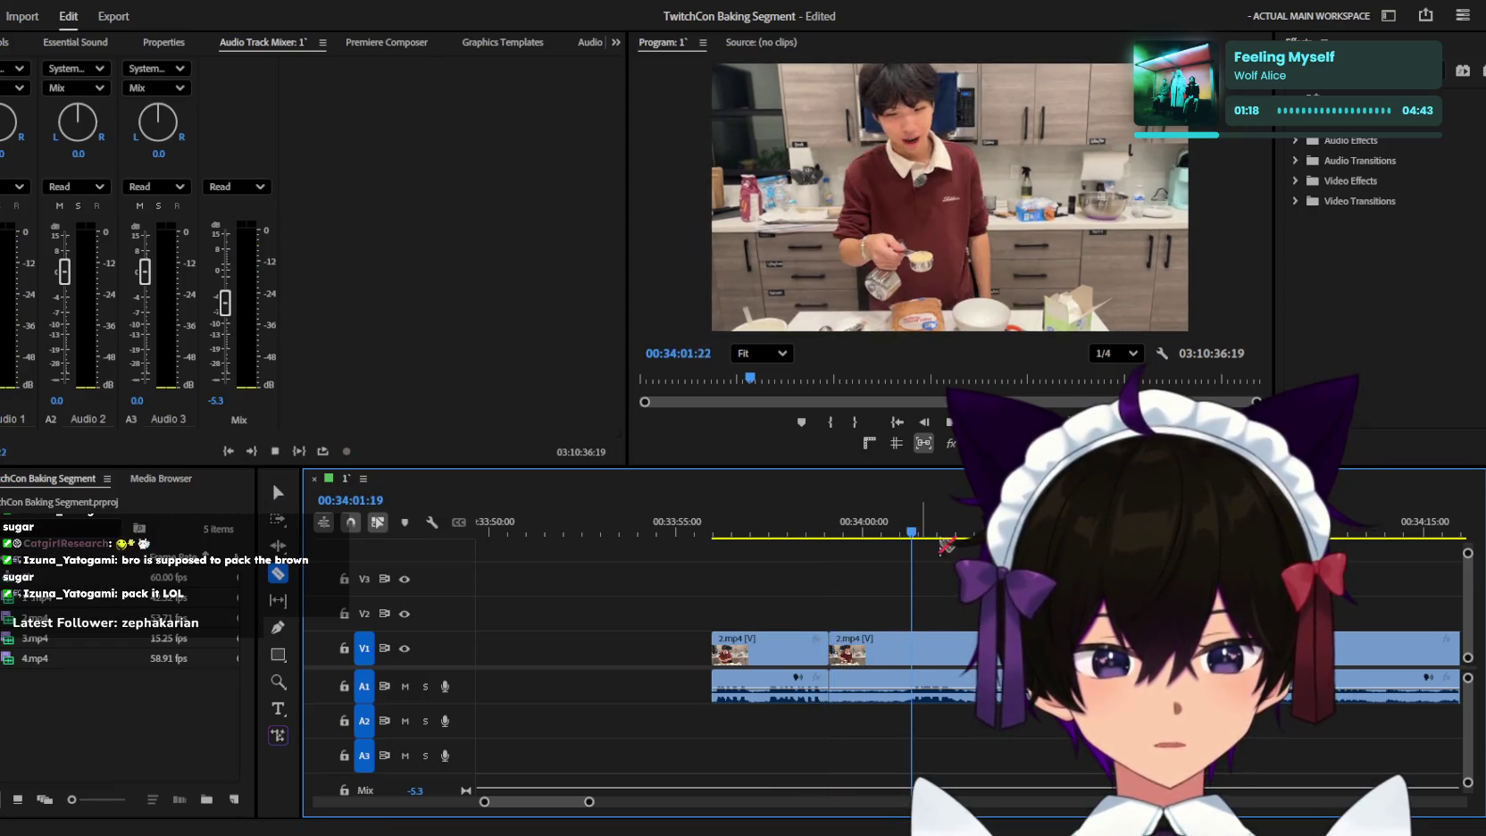
# Split the clip again at about 00:34:18.
pyautogui.scroll(-2, 1016, 754)
pyautogui.scroll(-3, 1016, 755)
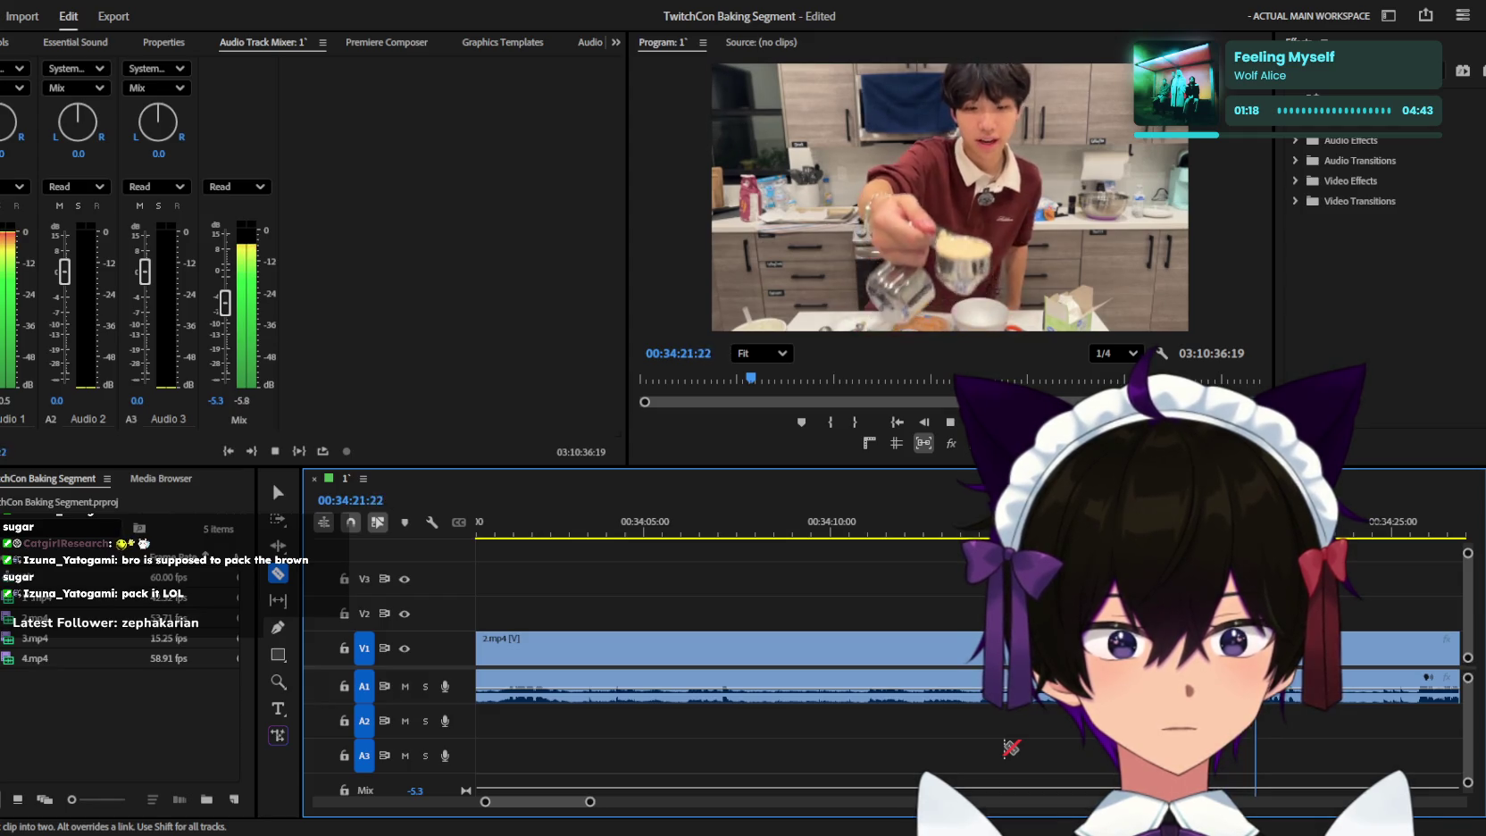
pyautogui.press('-')
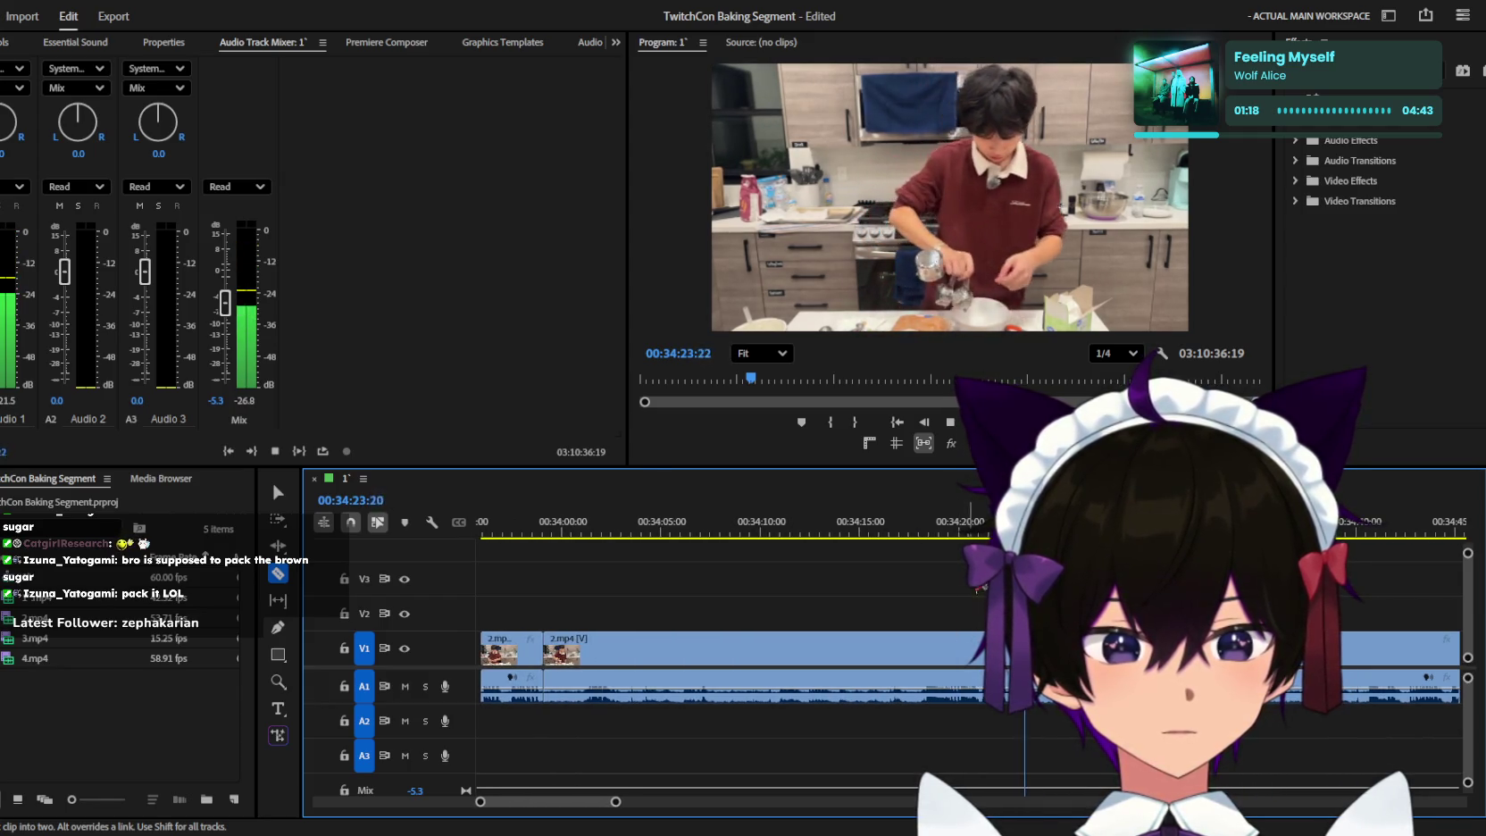
pyautogui.press('j')
pyautogui.press('j')
pyautogui.press('=')
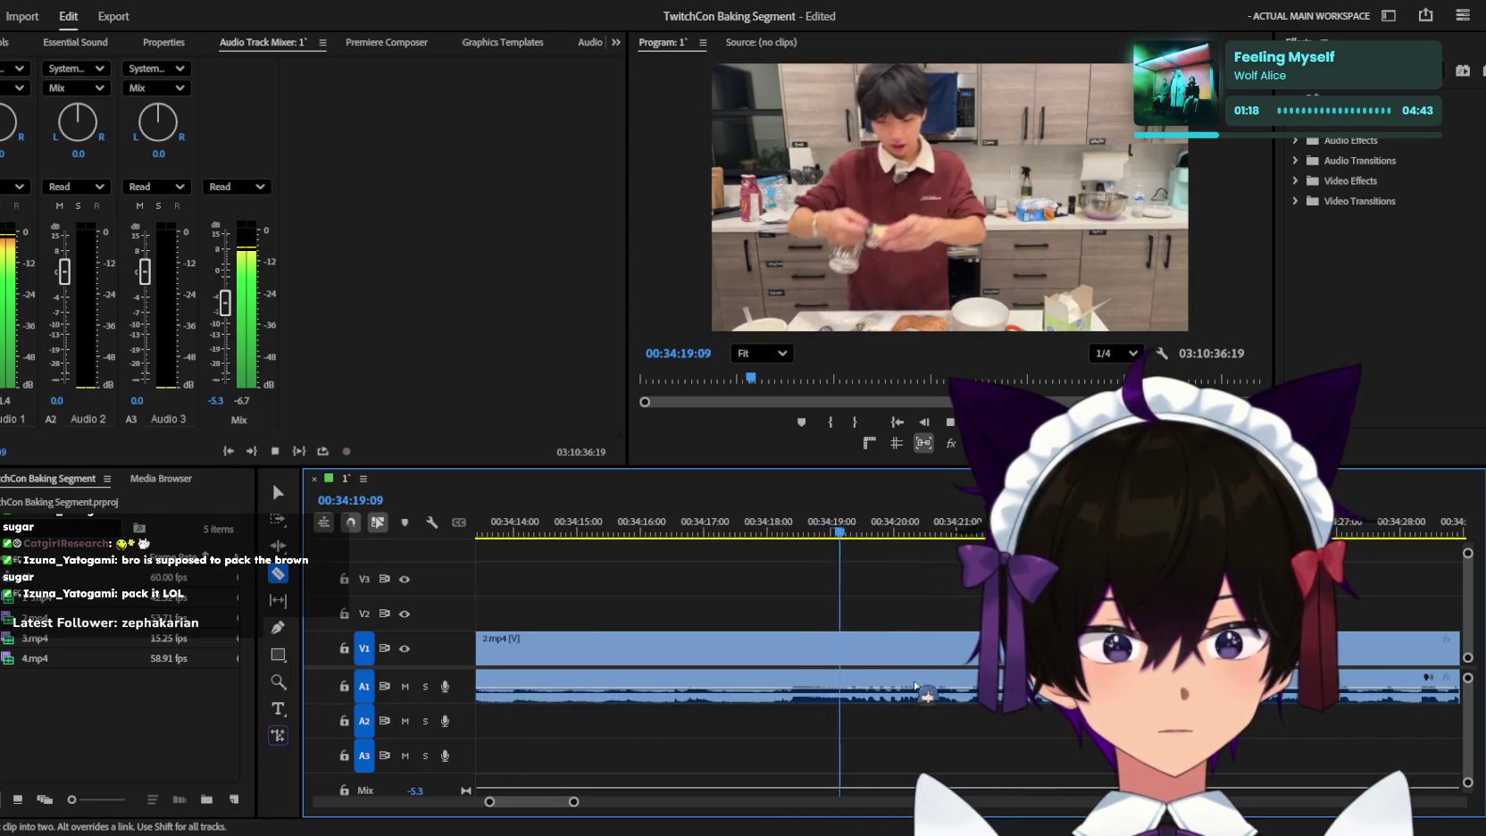
pyautogui.press('space')
pyautogui.press('space')
pyautogui.click(783, 650)
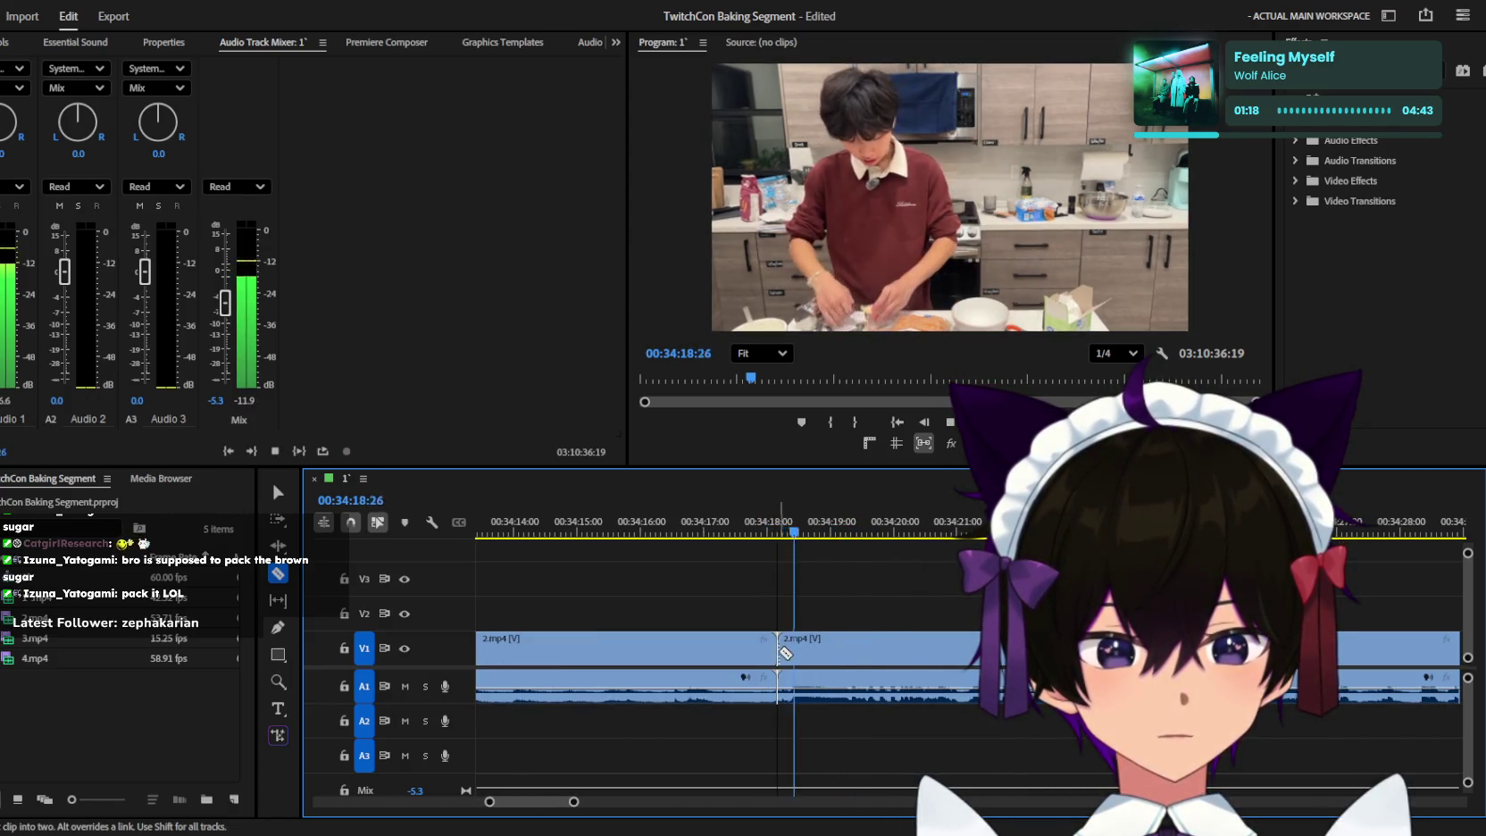
pyautogui.press('-')
# With the Selection tool (V), delete the dead stretch between the 34:00 and 34:18 cuts.
pyautogui.press('v')
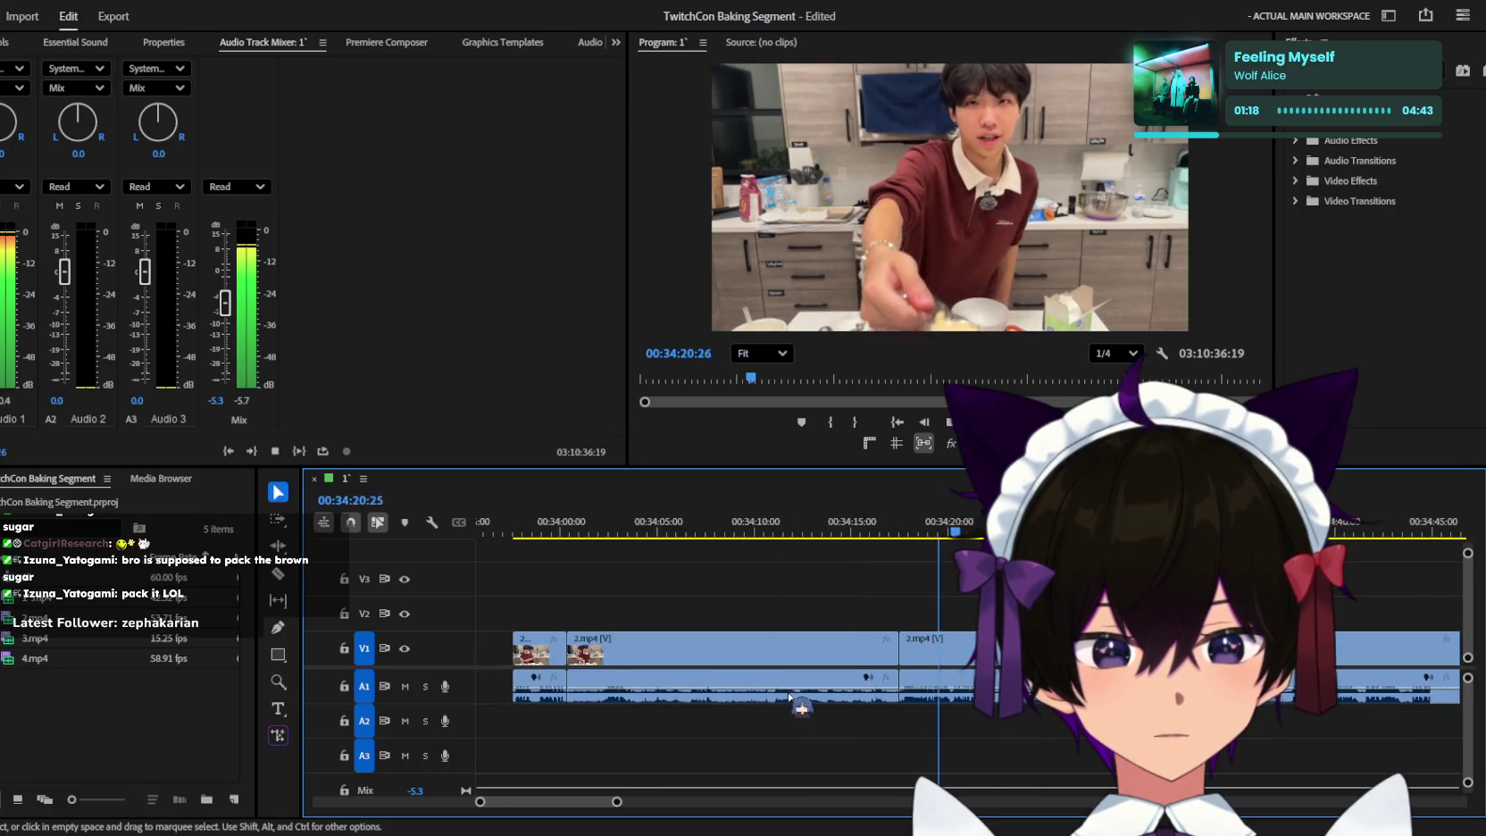
pyautogui.press('-')
pyautogui.click(562, 536)
pyautogui.press('space')
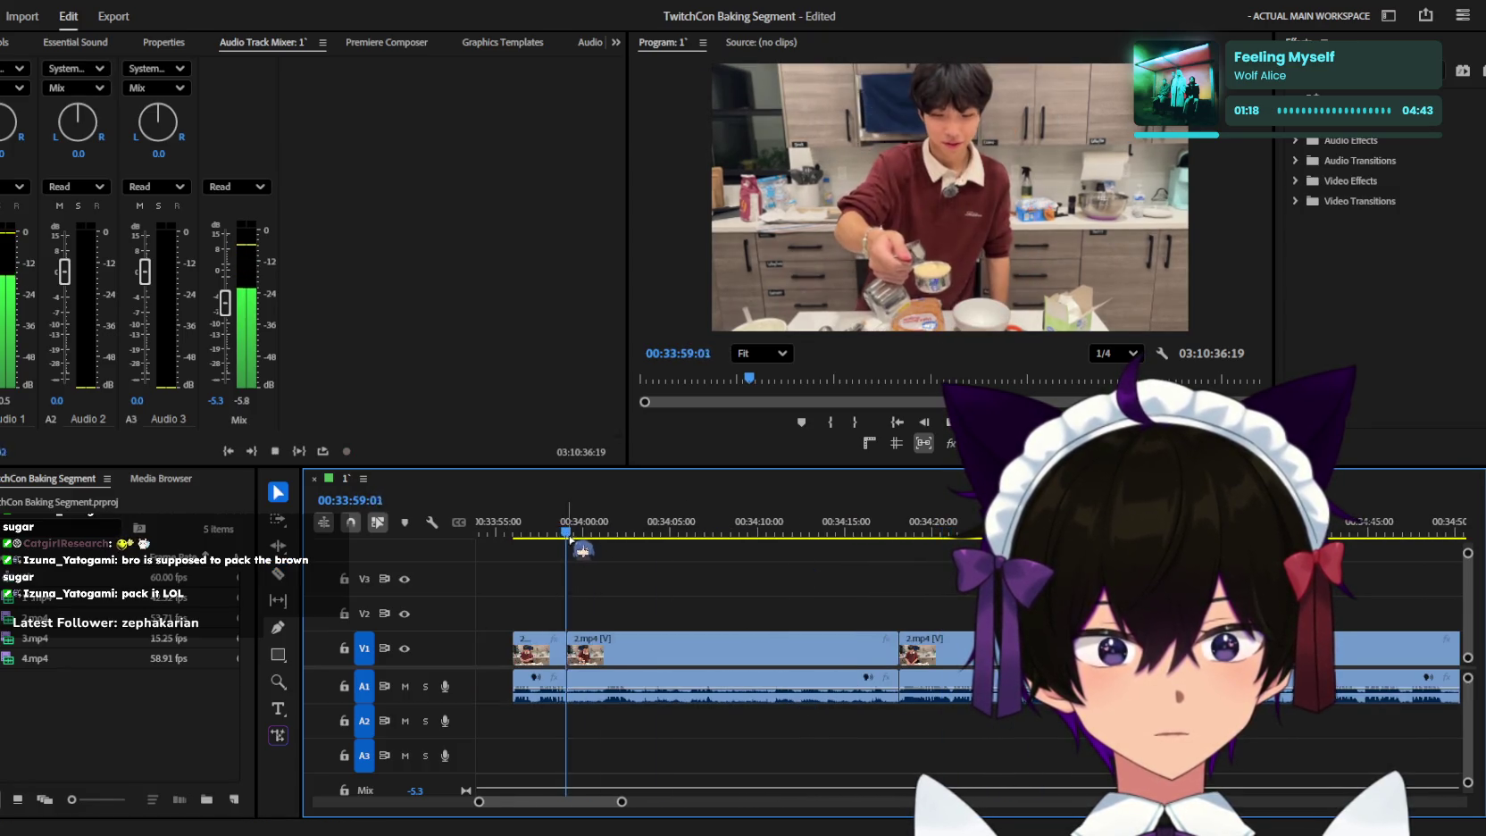
pyautogui.click(546, 524)
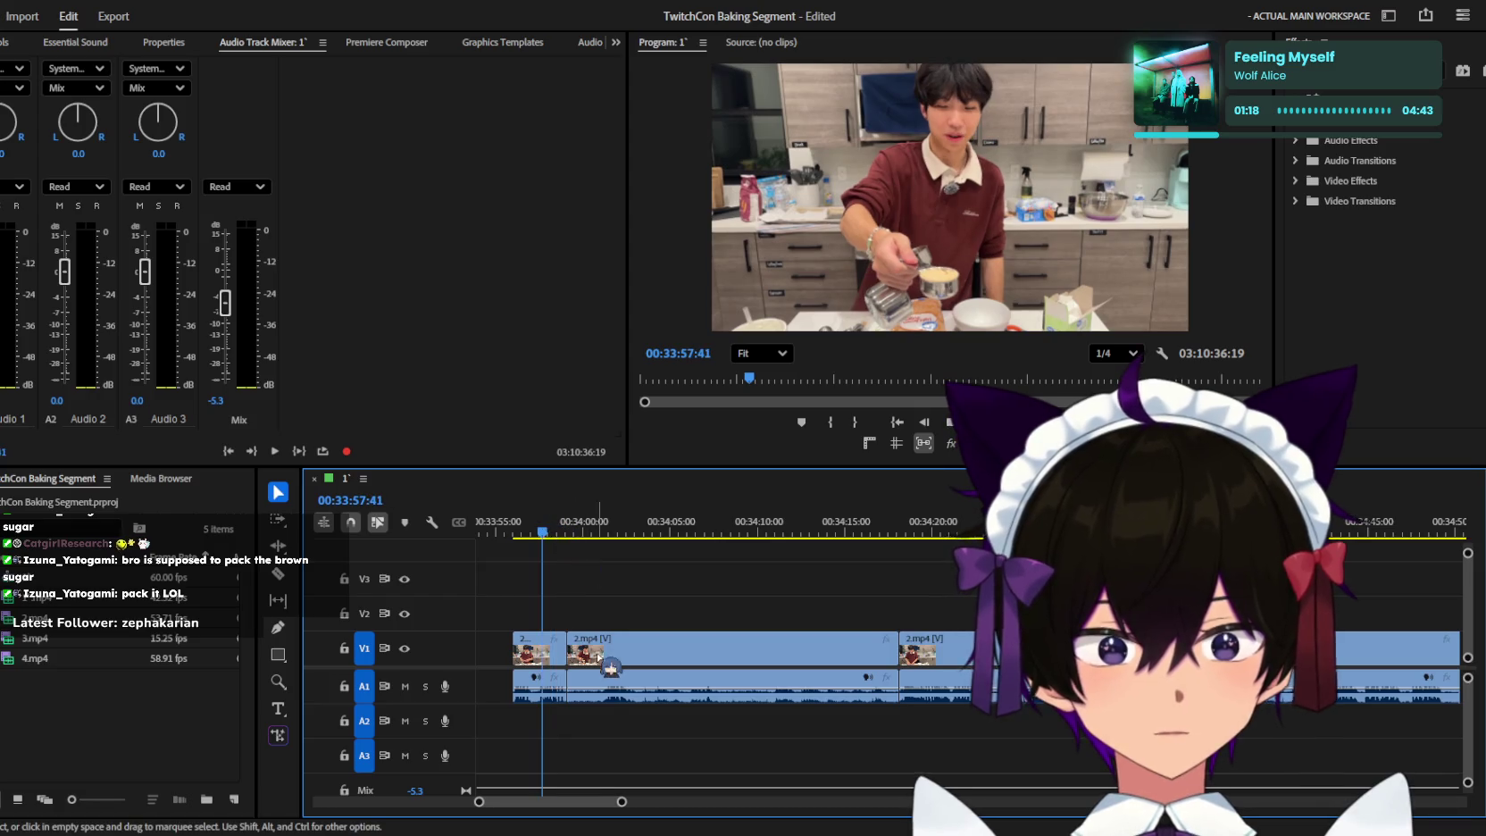
pyautogui.press('space')
pyautogui.keyDown('alt'); pyautogui.scroll(-3, 607, 653); pyautogui.keyUp('alt')
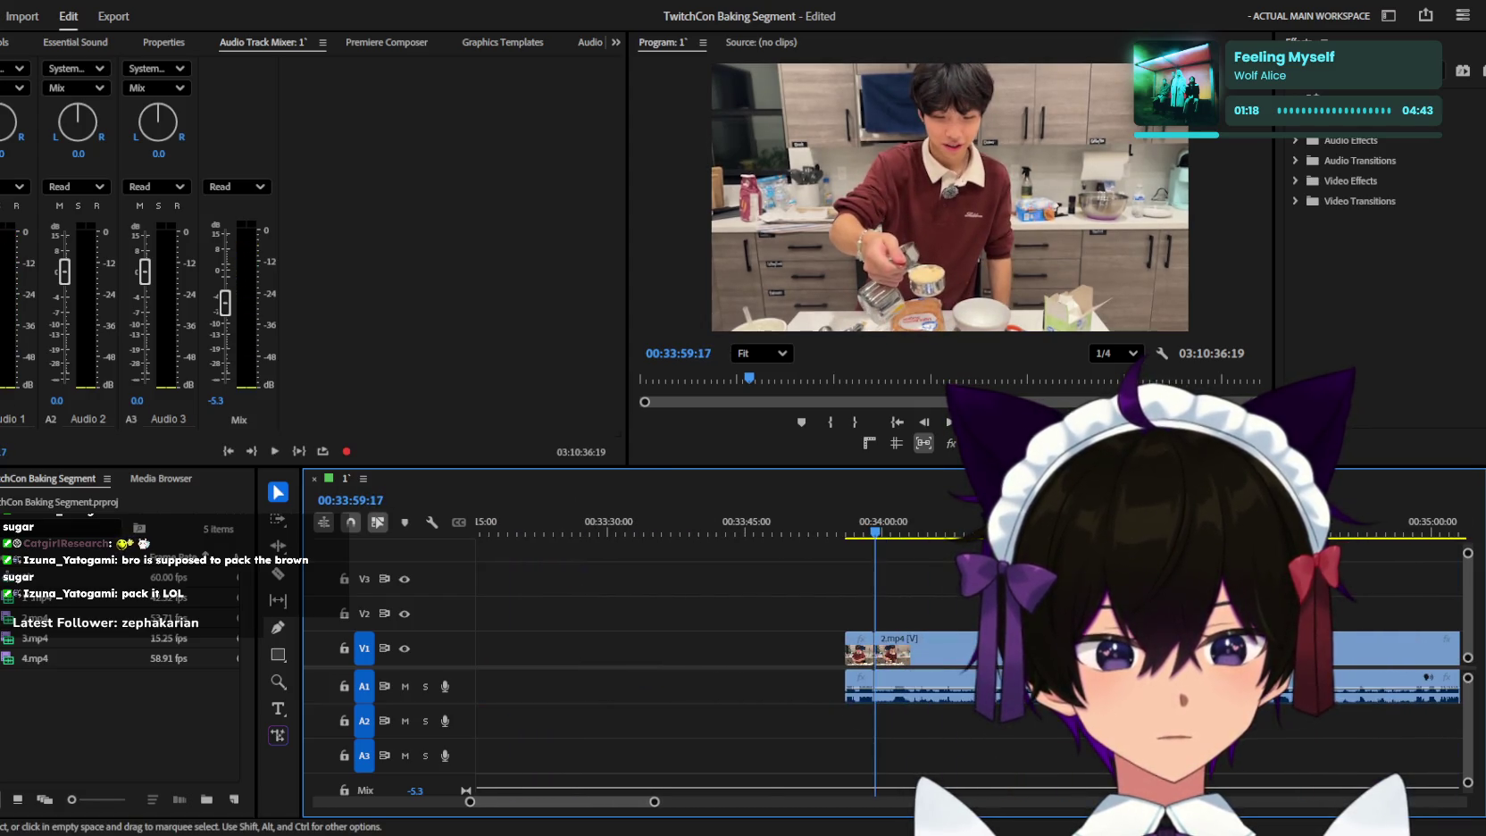
pyautogui.press('Delete')
pyautogui.press('Down')
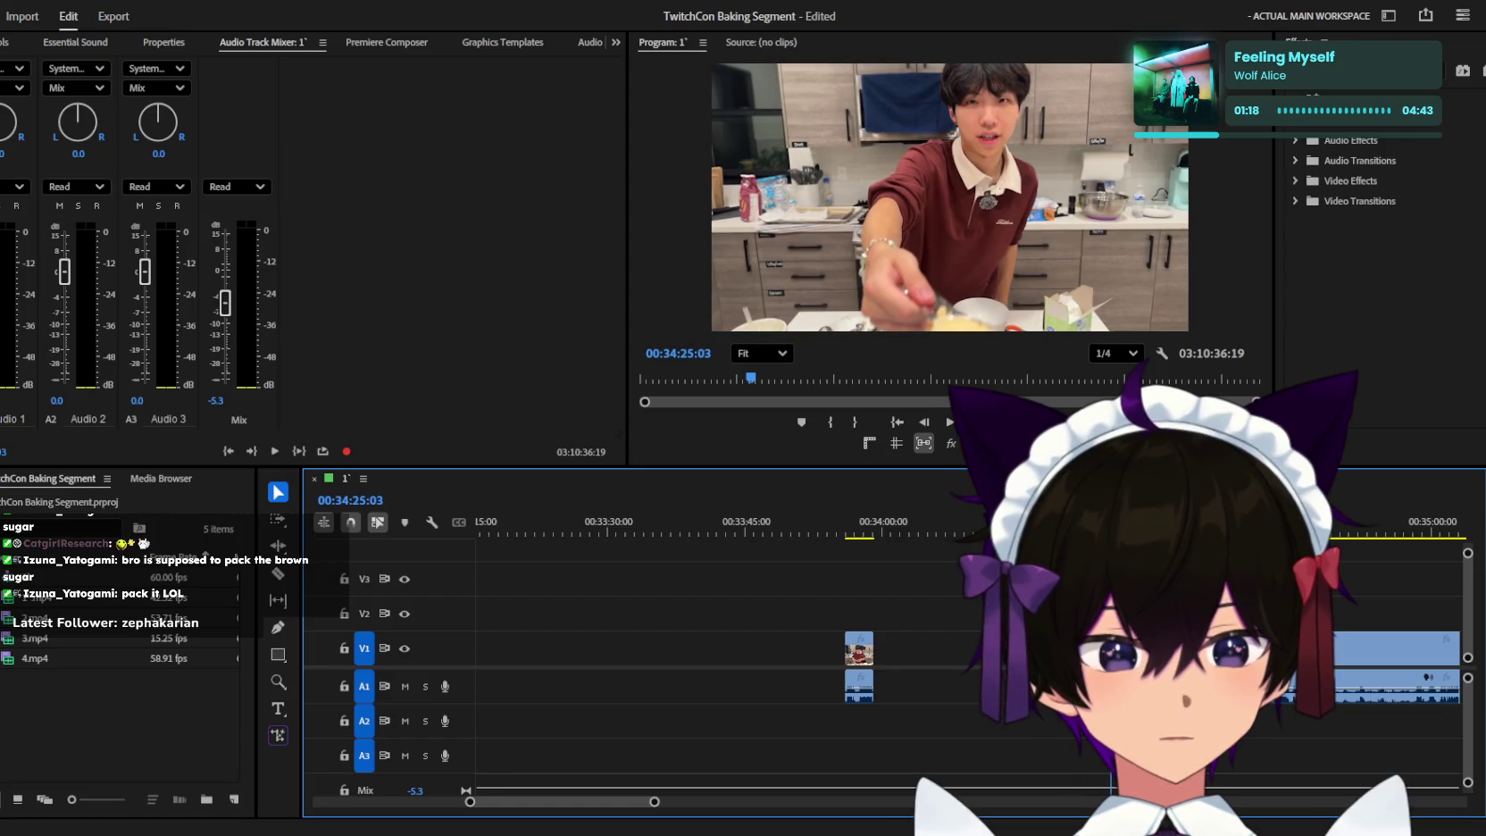
# Review the footage after the cuts, scrubbing between about 34:20 and 34:26.
pyautogui.press('=')
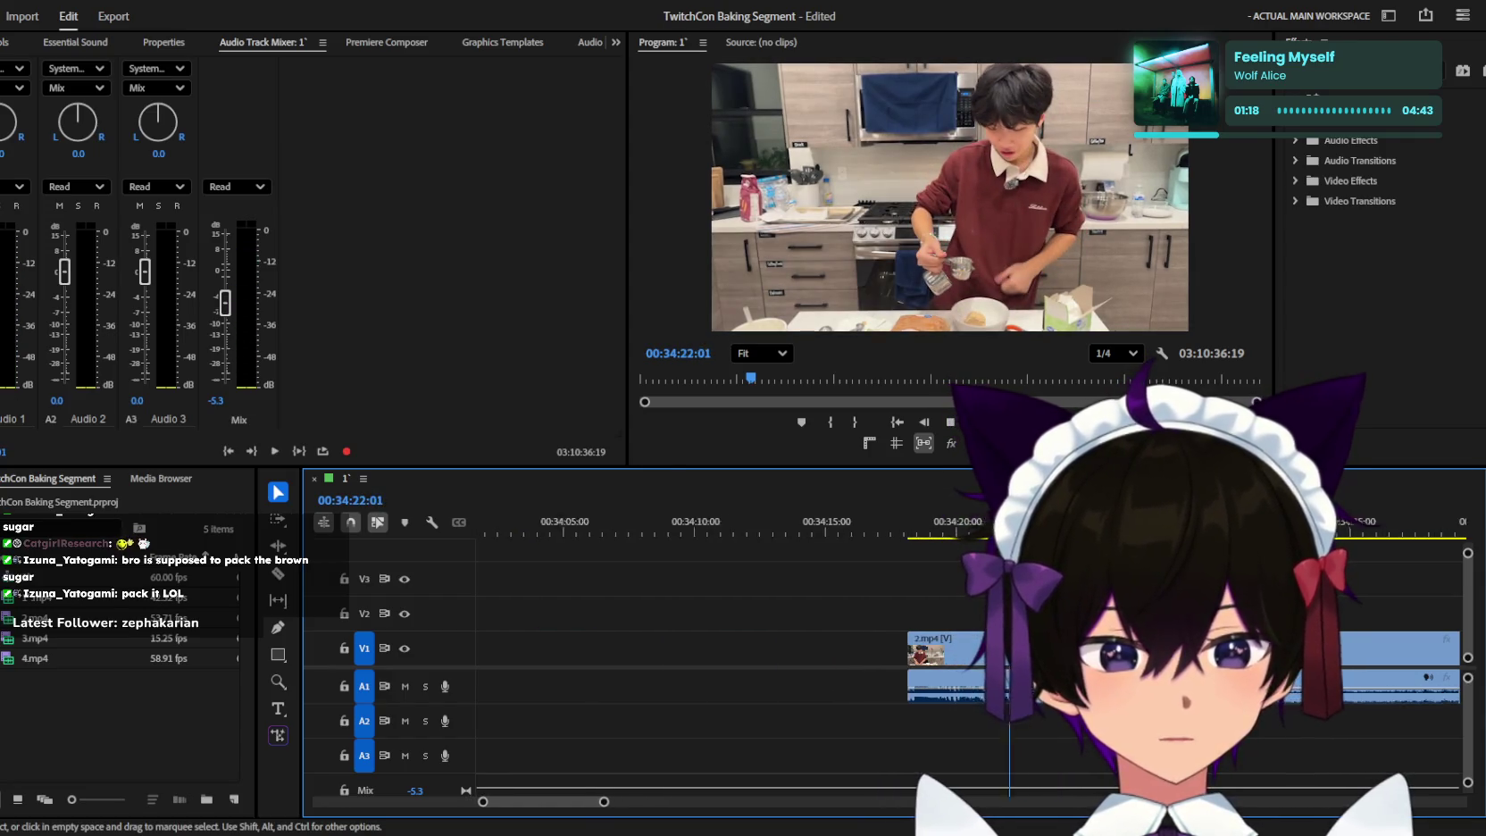
pyautogui.press('l')
pyautogui.press('l')
pyautogui.press('l')
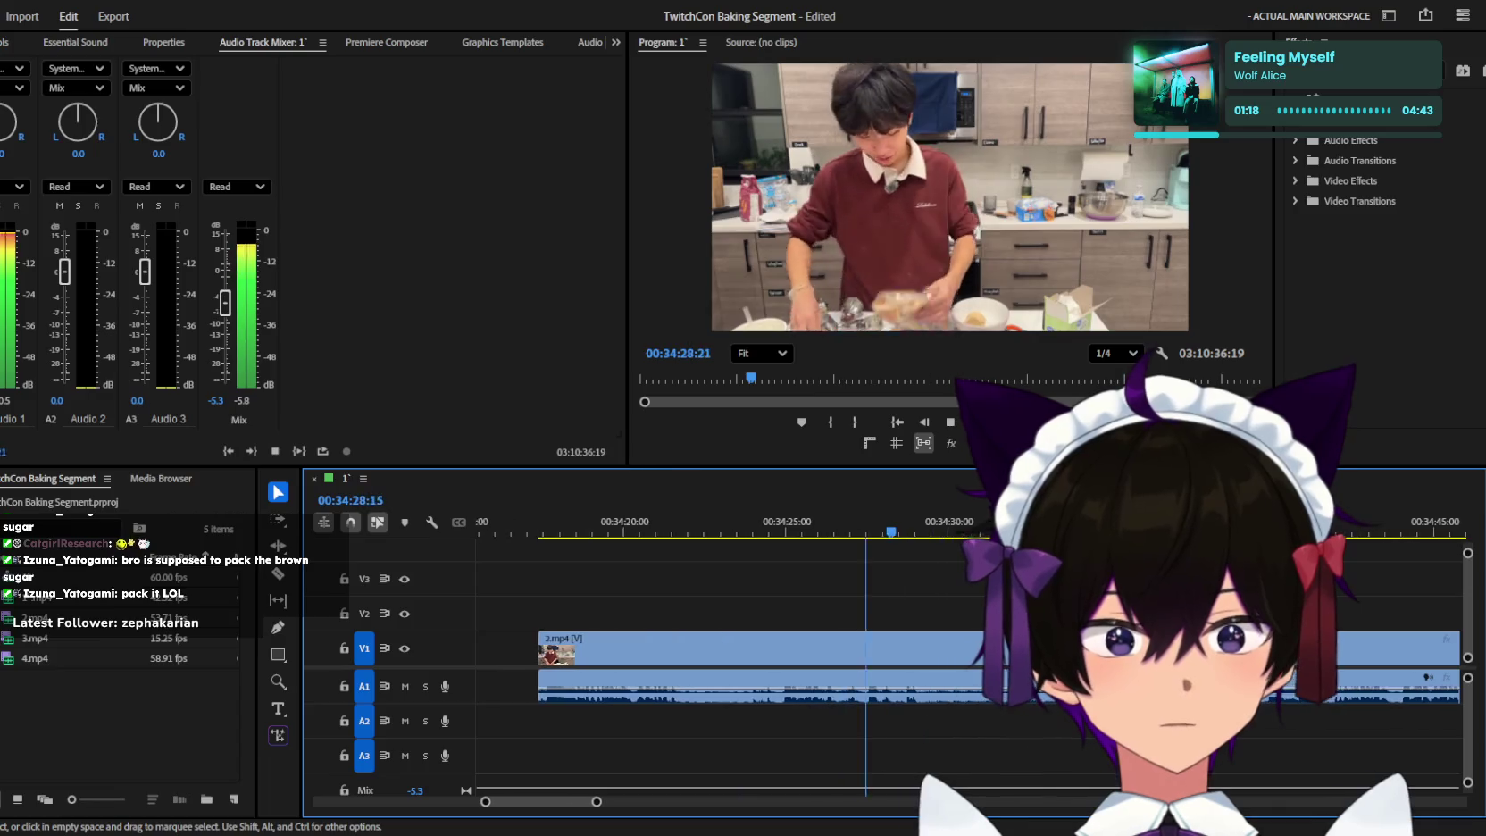
pyautogui.press('j')
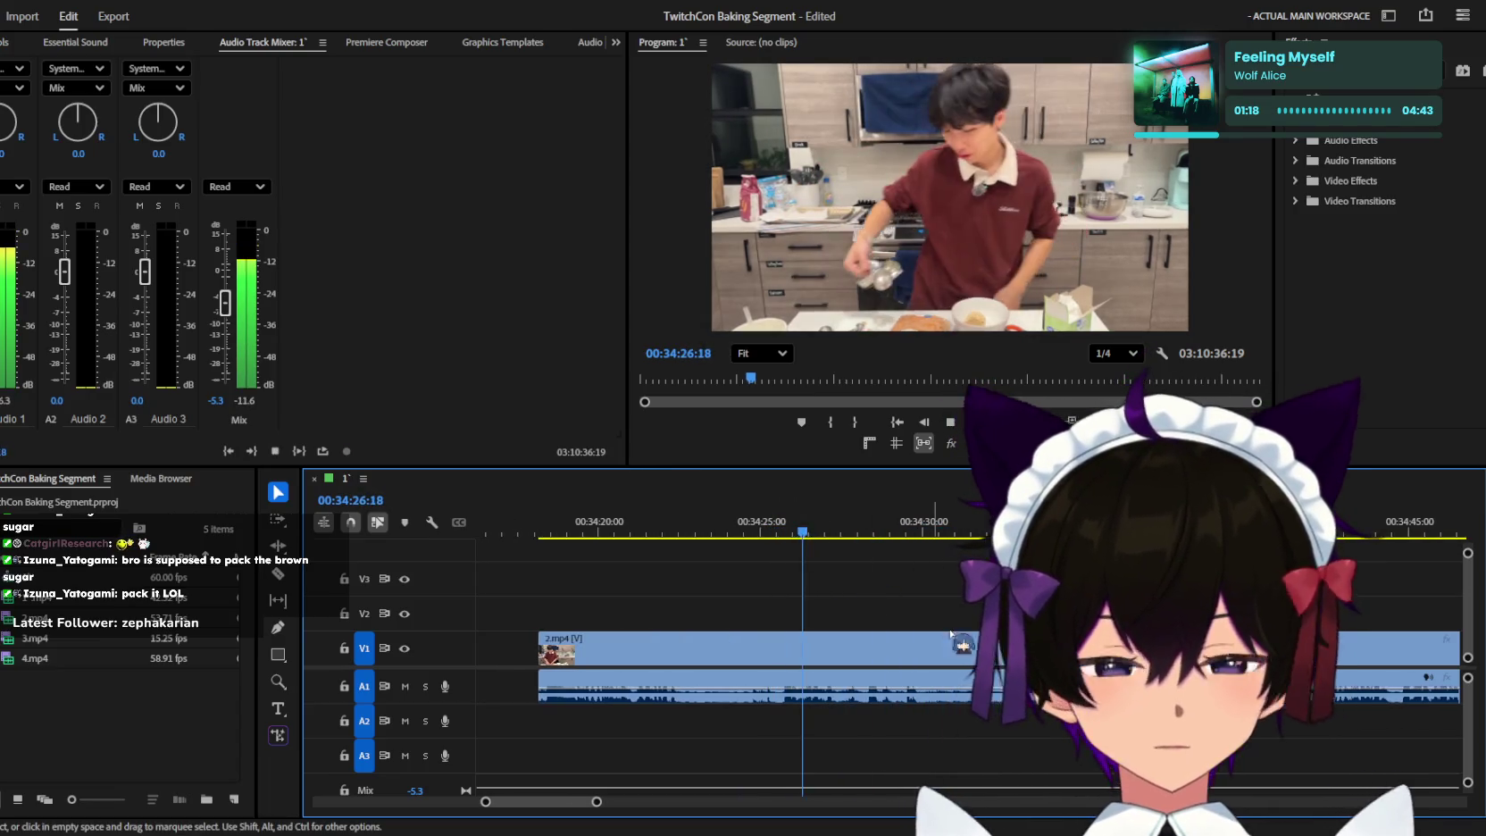
pyautogui.press('l')
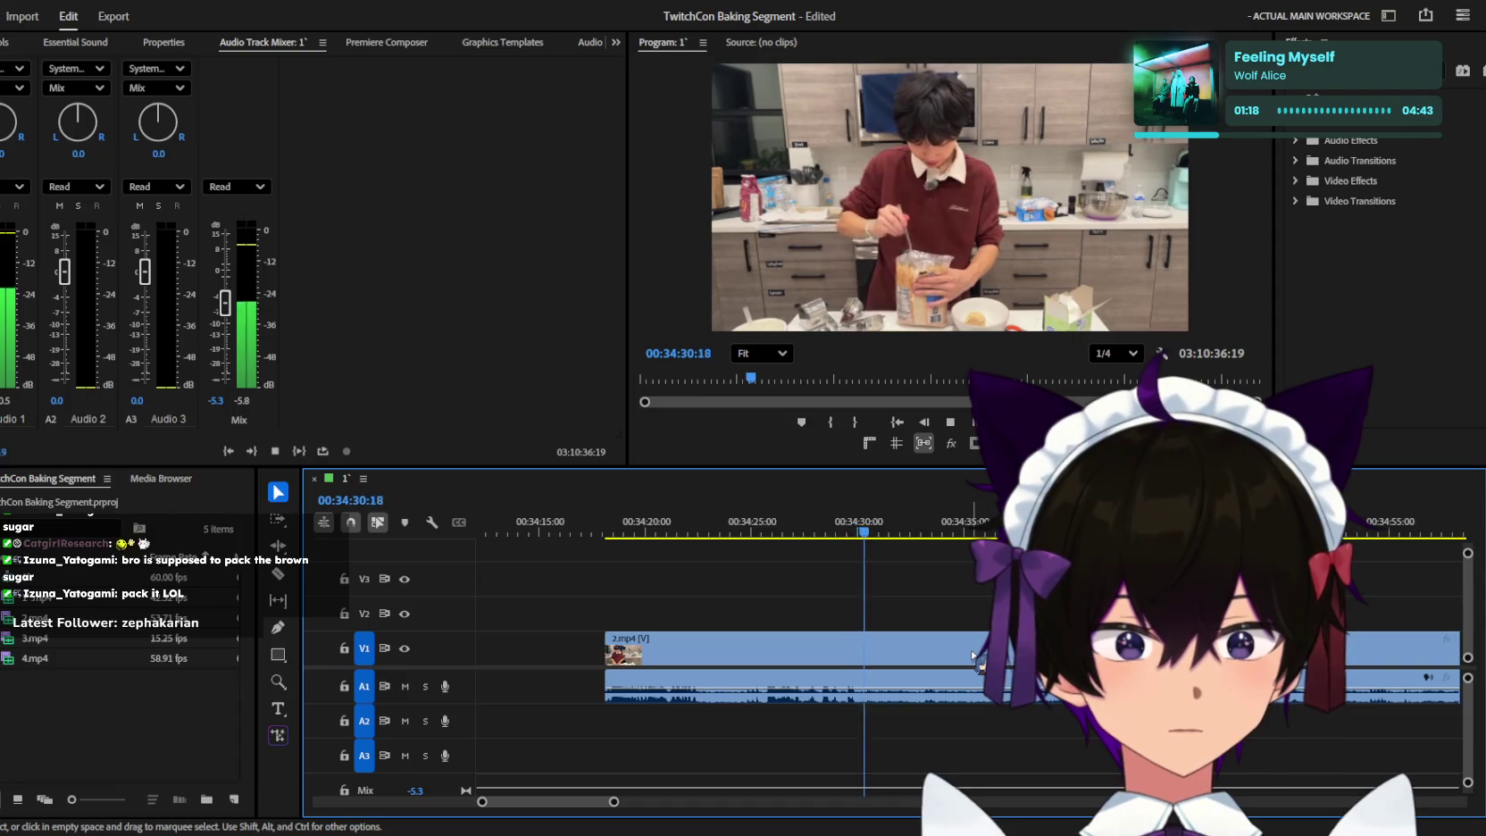
pyautogui.moveTo(870, 527); pyautogui.dragTo(775, 518)
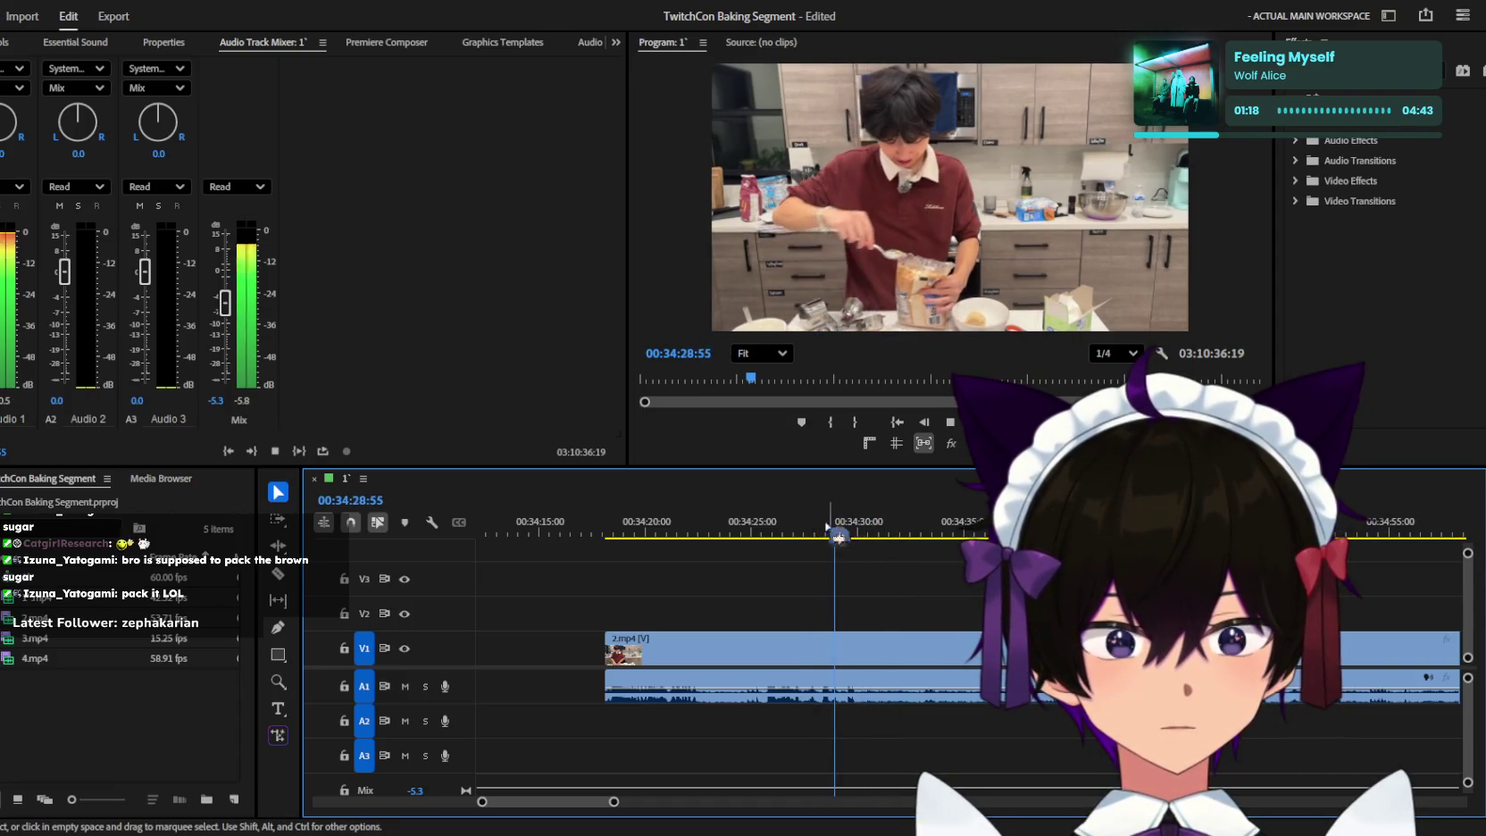
pyautogui.press('space')
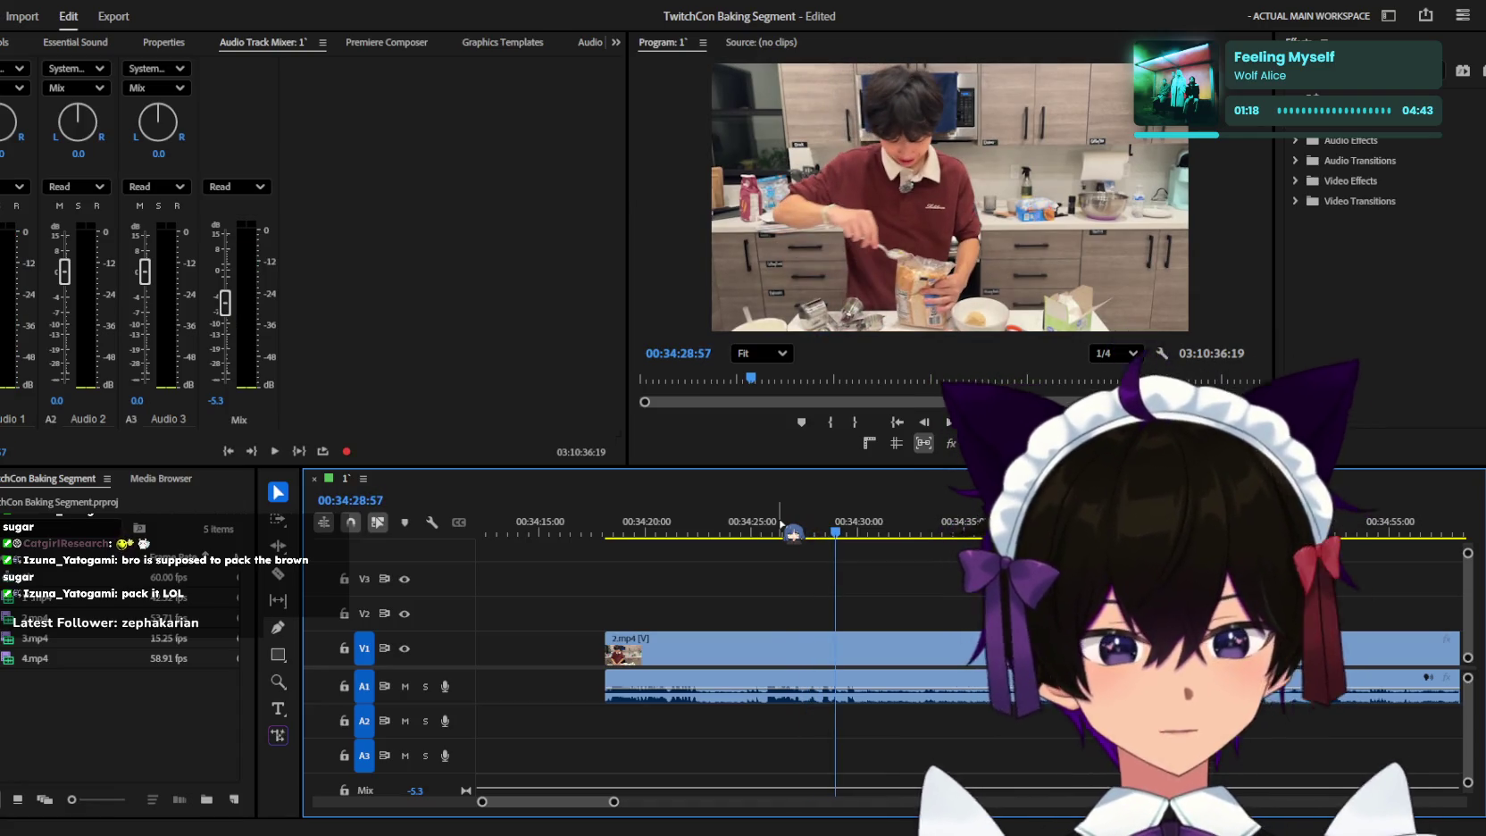
pyautogui.moveTo(781, 525); pyautogui.dragTo(658, 522)
pyautogui.press('space')
pyautogui.press('=')
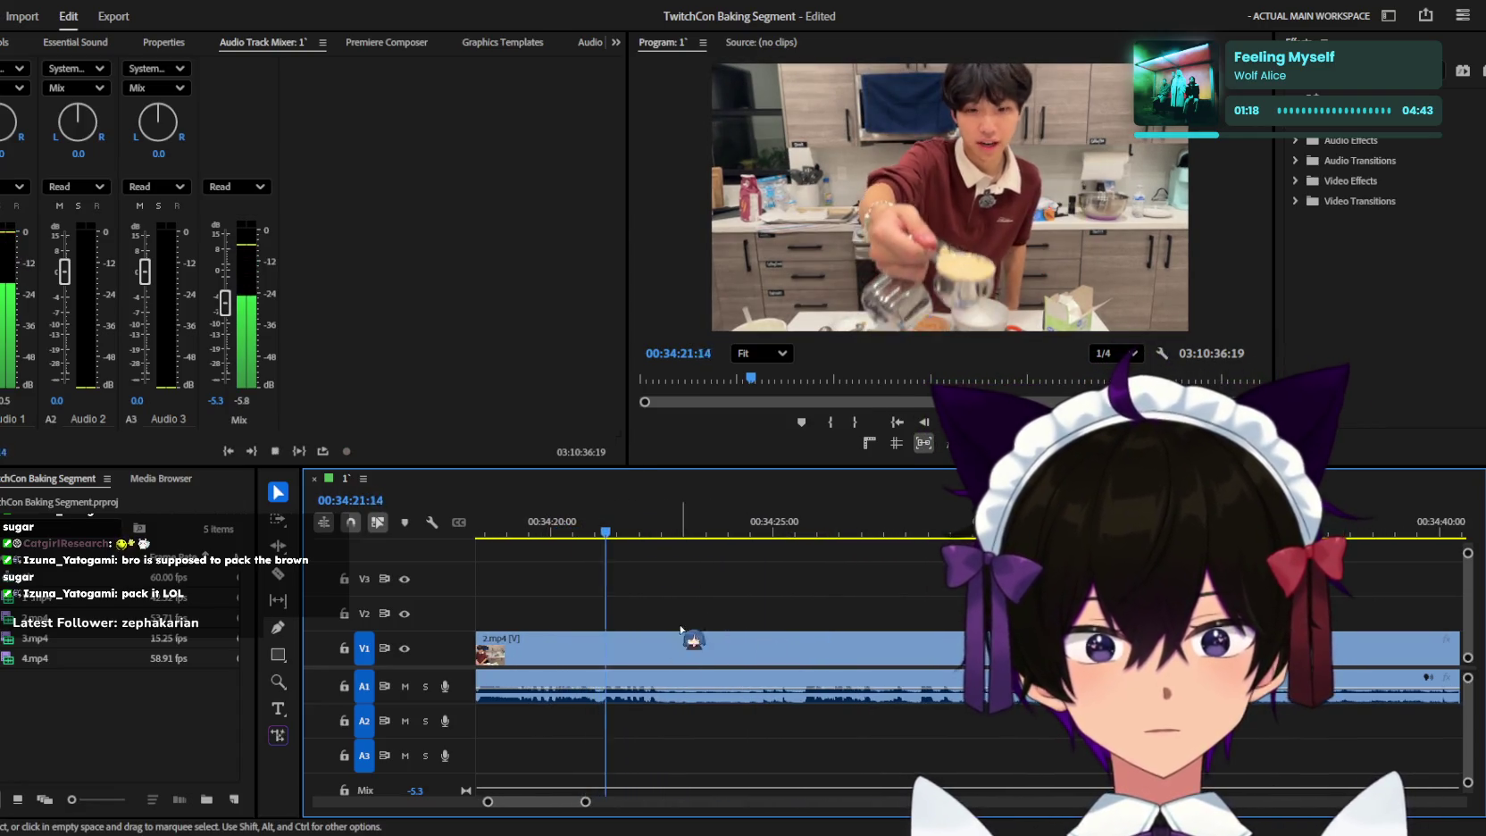
pyautogui.press('space')
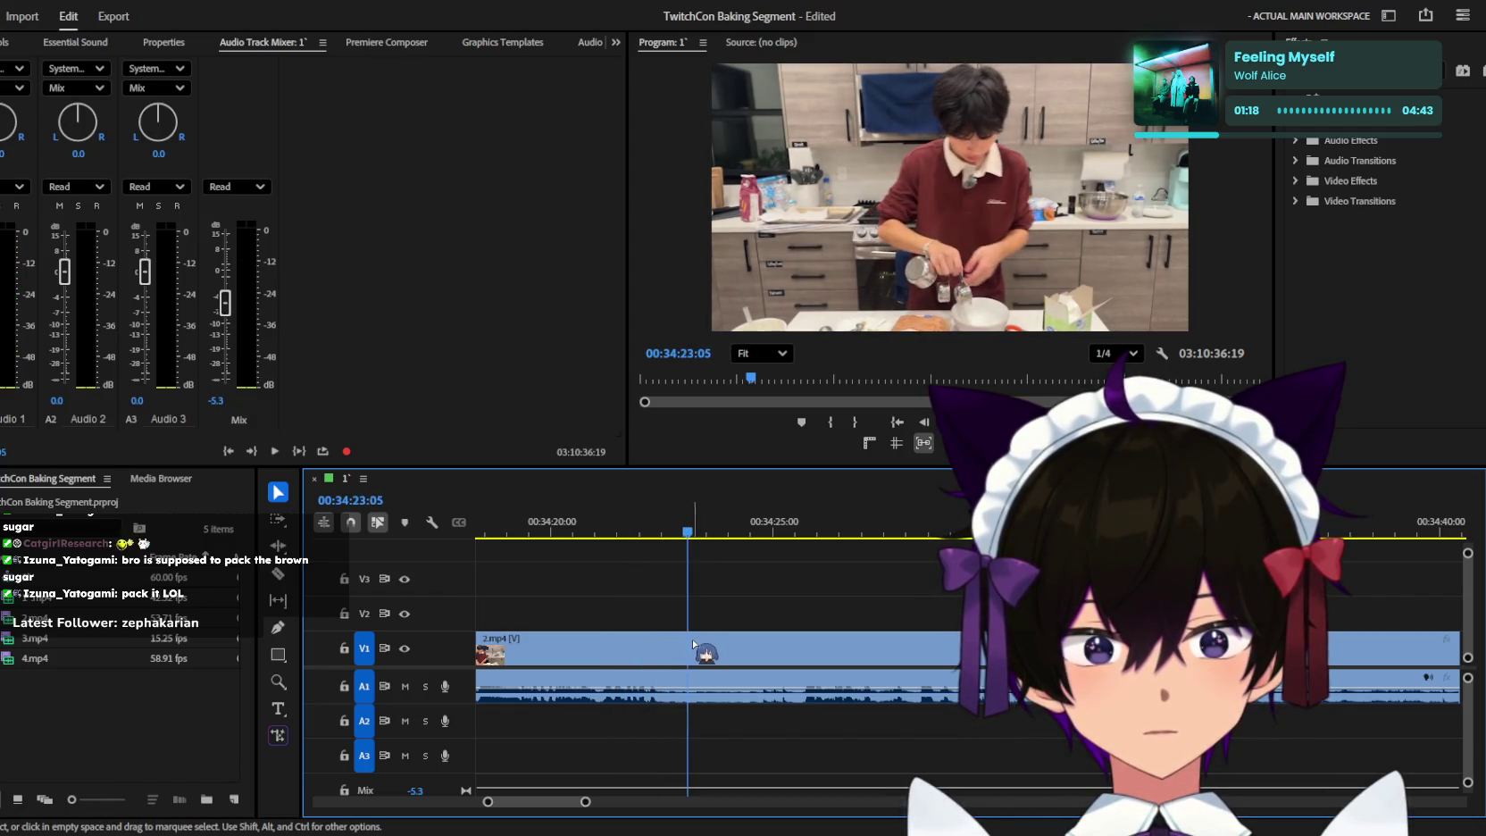
# Delete the clip piece before the edit point at 00:34:22:45.
pyautogui.click(674, 532)
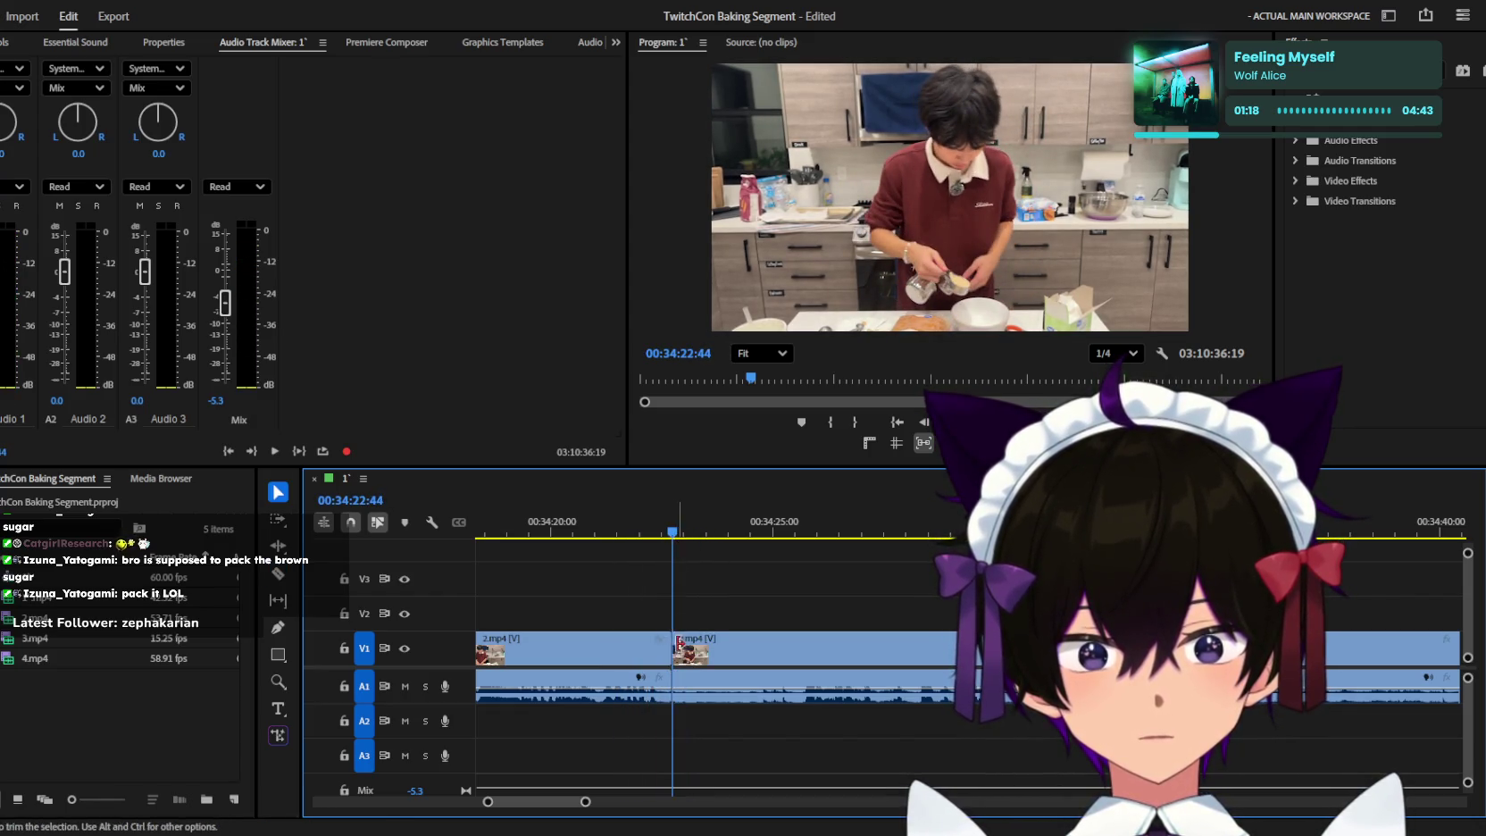
pyautogui.press('space')
pyautogui.click(625, 648)
pyautogui.press('Delete')
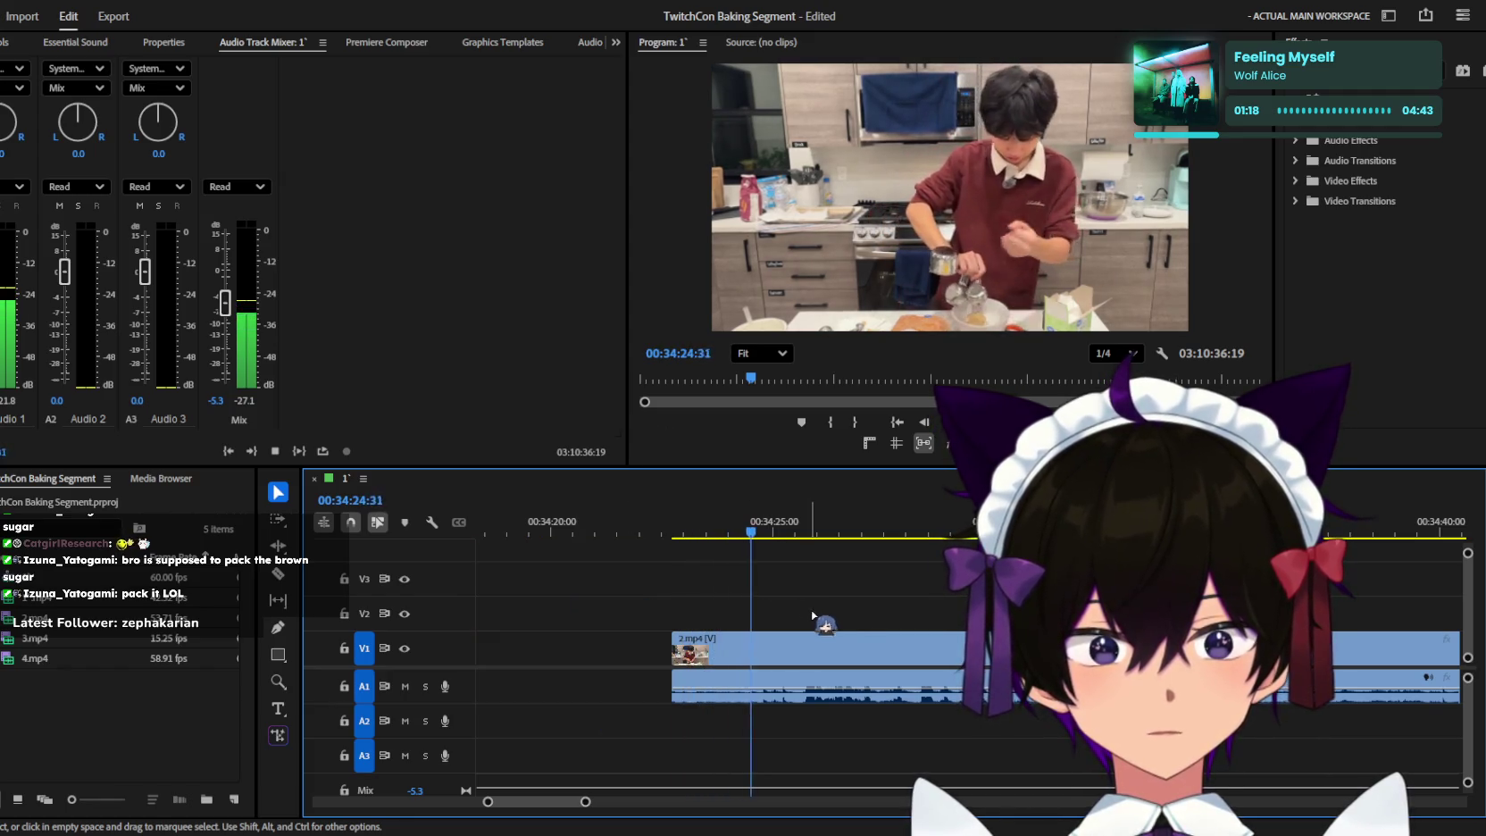
# Try Razor splits around 00:34:27, undoing the unwanted cuts.
pyautogui.press('=')
pyautogui.press('c')
pyautogui.click(793, 647)
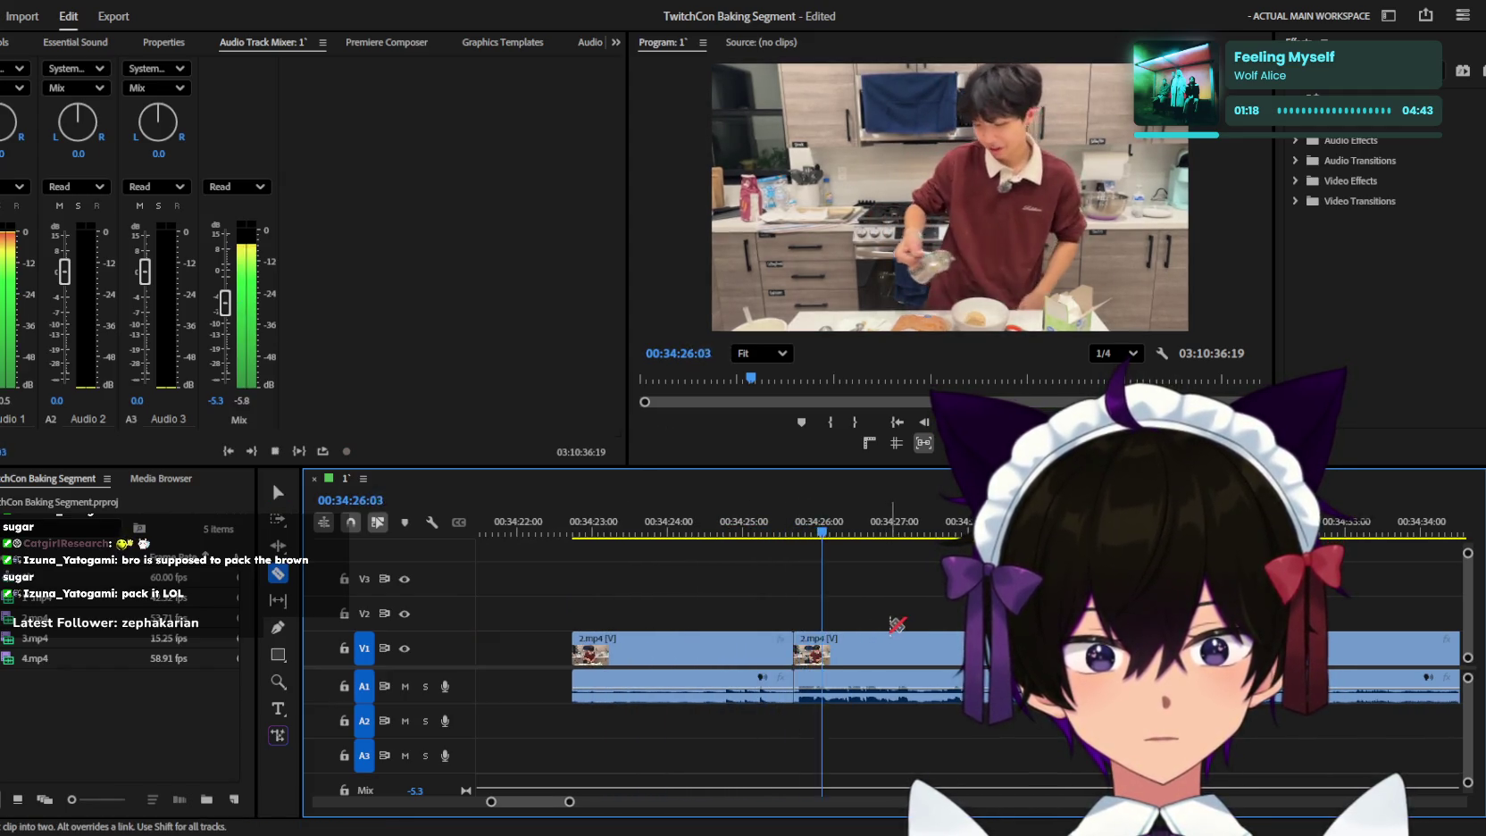
pyautogui.hotkey('ctrl', 'z')
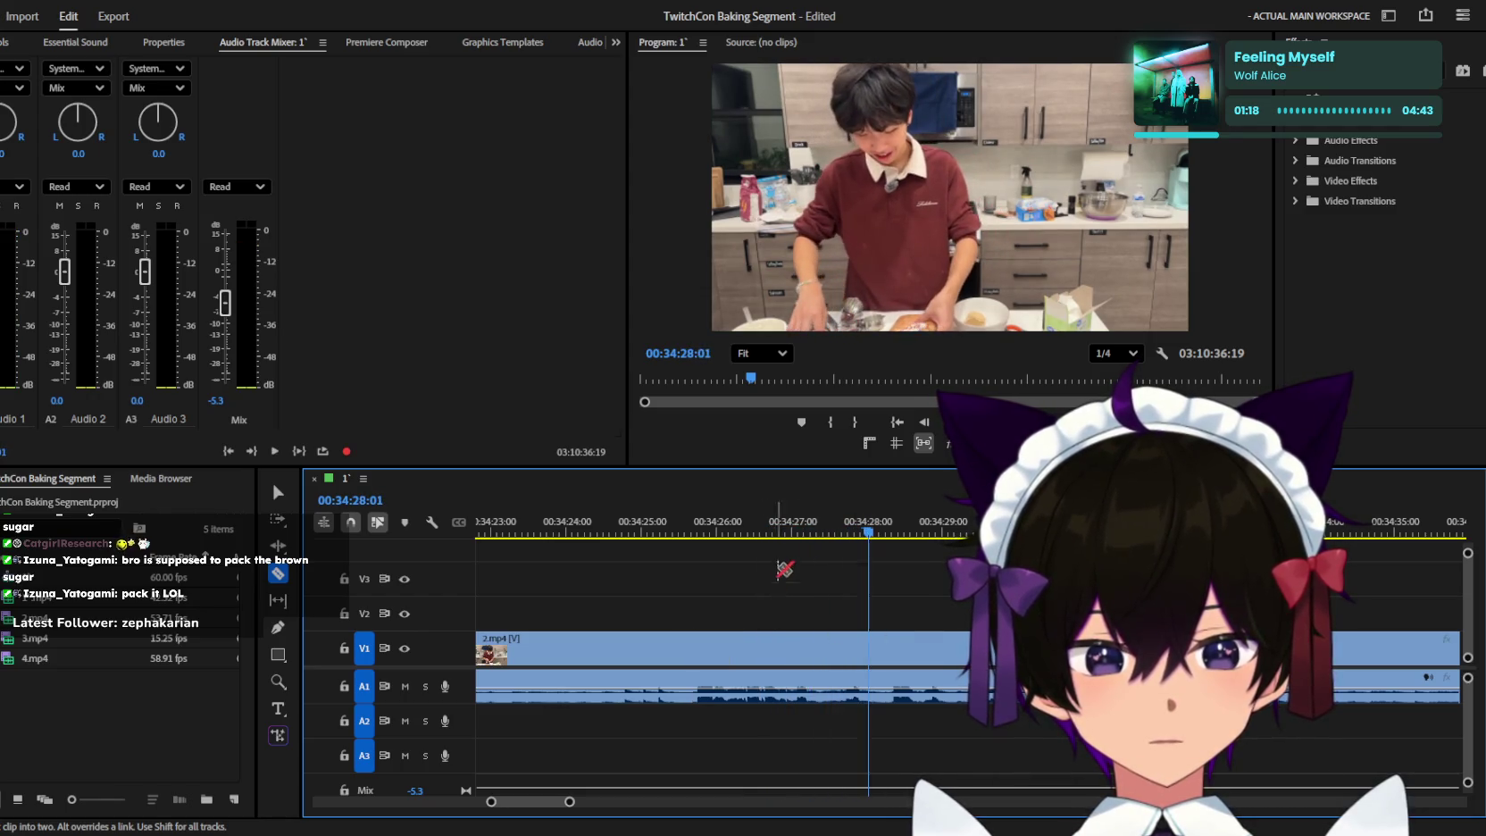
pyautogui.click(821, 648)
pyautogui.press('space')
pyautogui.click(933, 647)
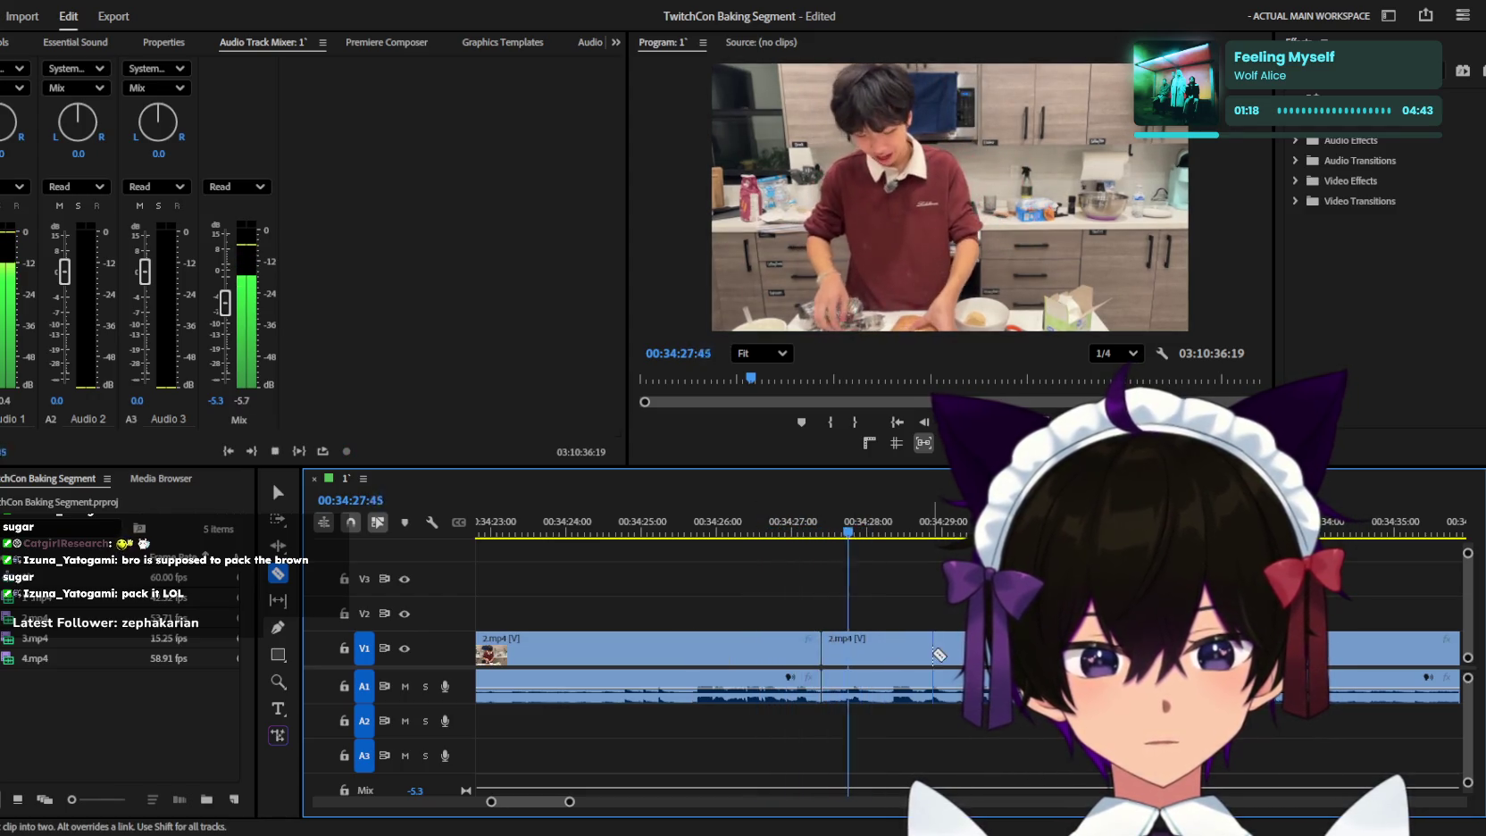
pyautogui.hotkey('ctrl', 'z')
pyautogui.hotkey('ctrl', 'z')
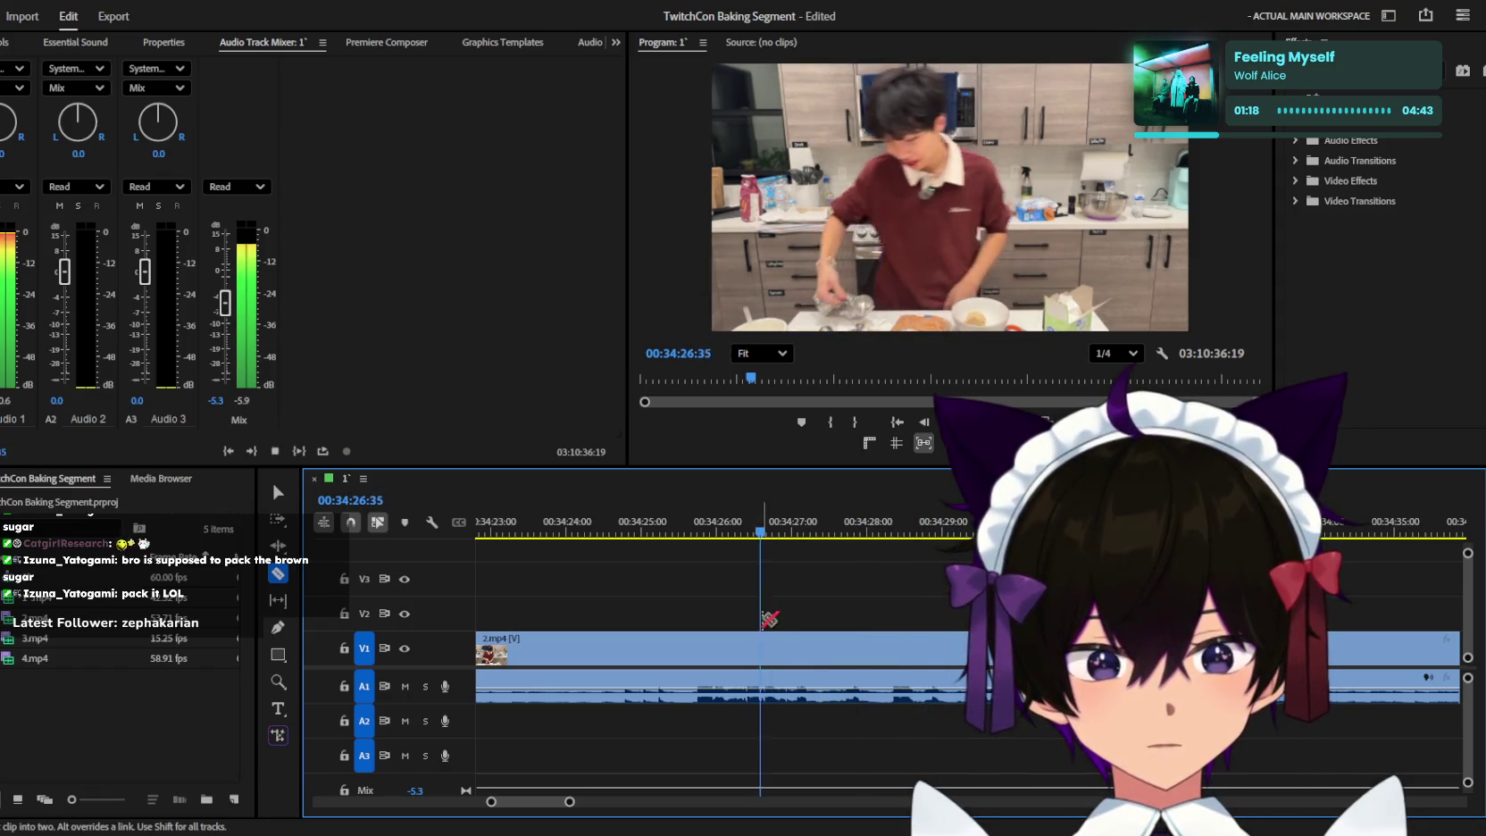
# Play the footage onward, zooming the timeline out to about a minute around the cut clips.
pyautogui.press('=')
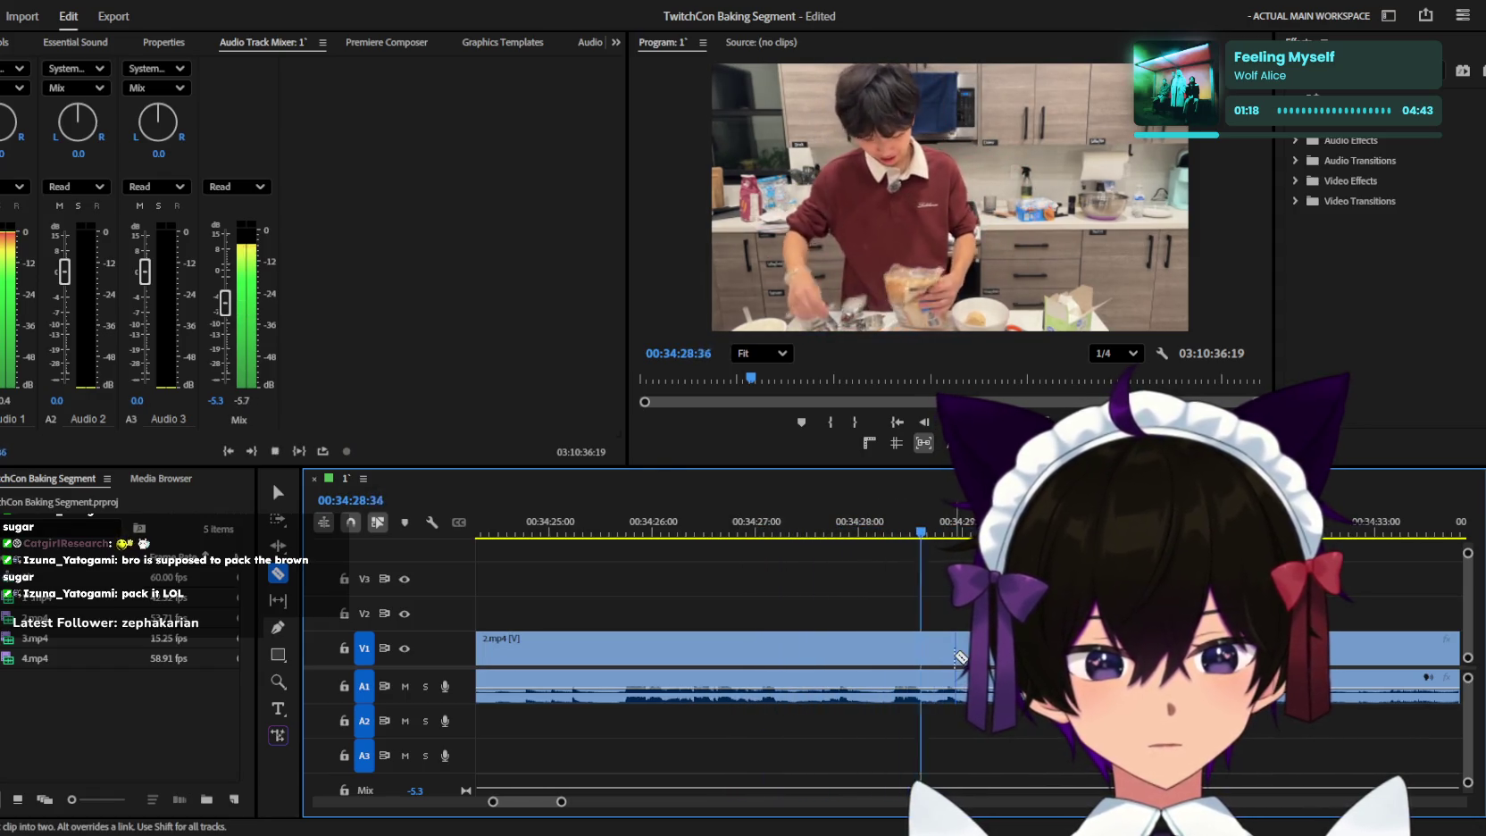
pyautogui.press('-')
pyautogui.press('space')
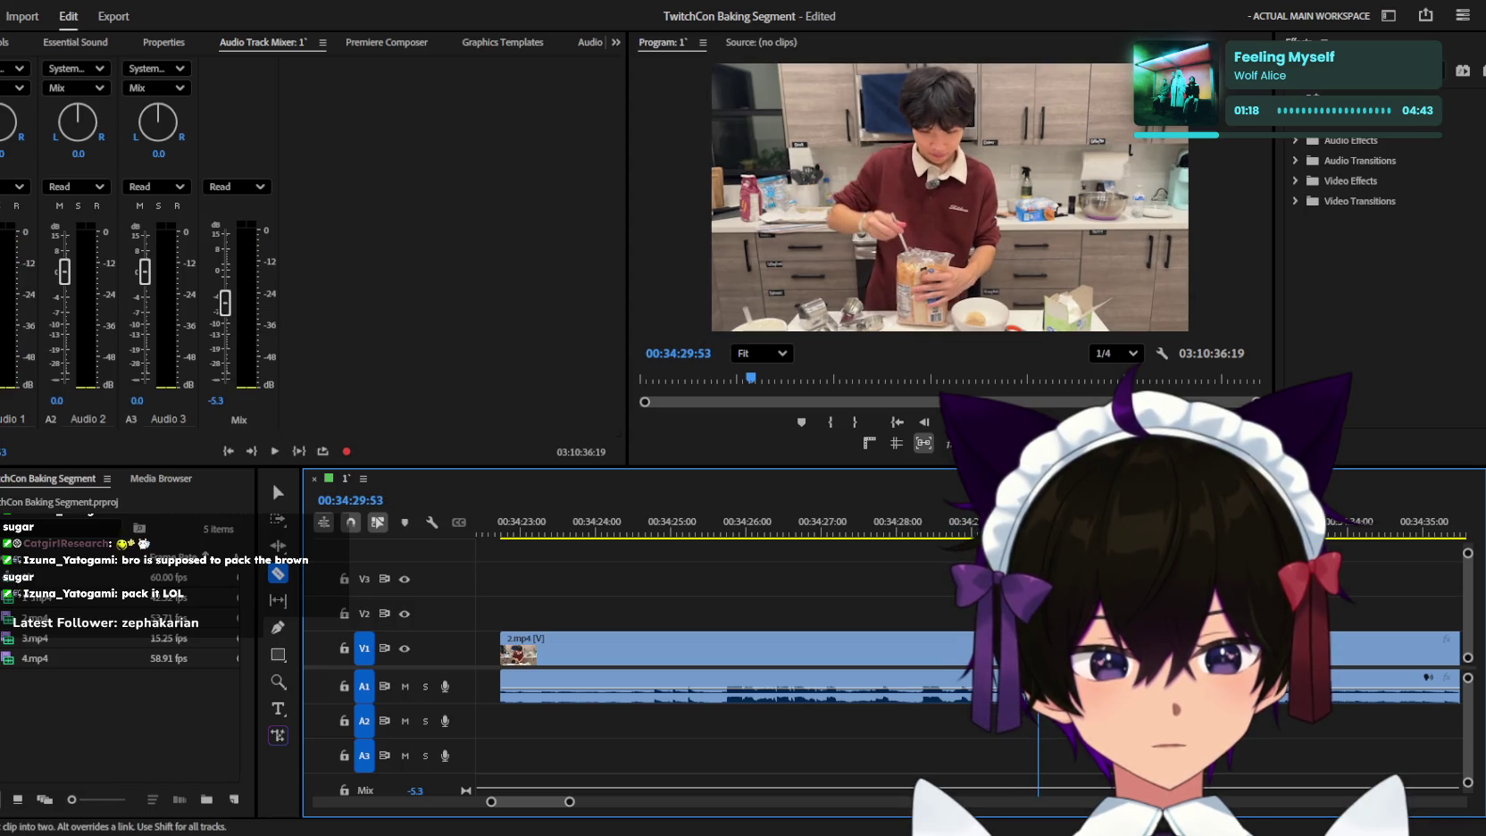
pyautogui.press('space')
pyautogui.press('-')
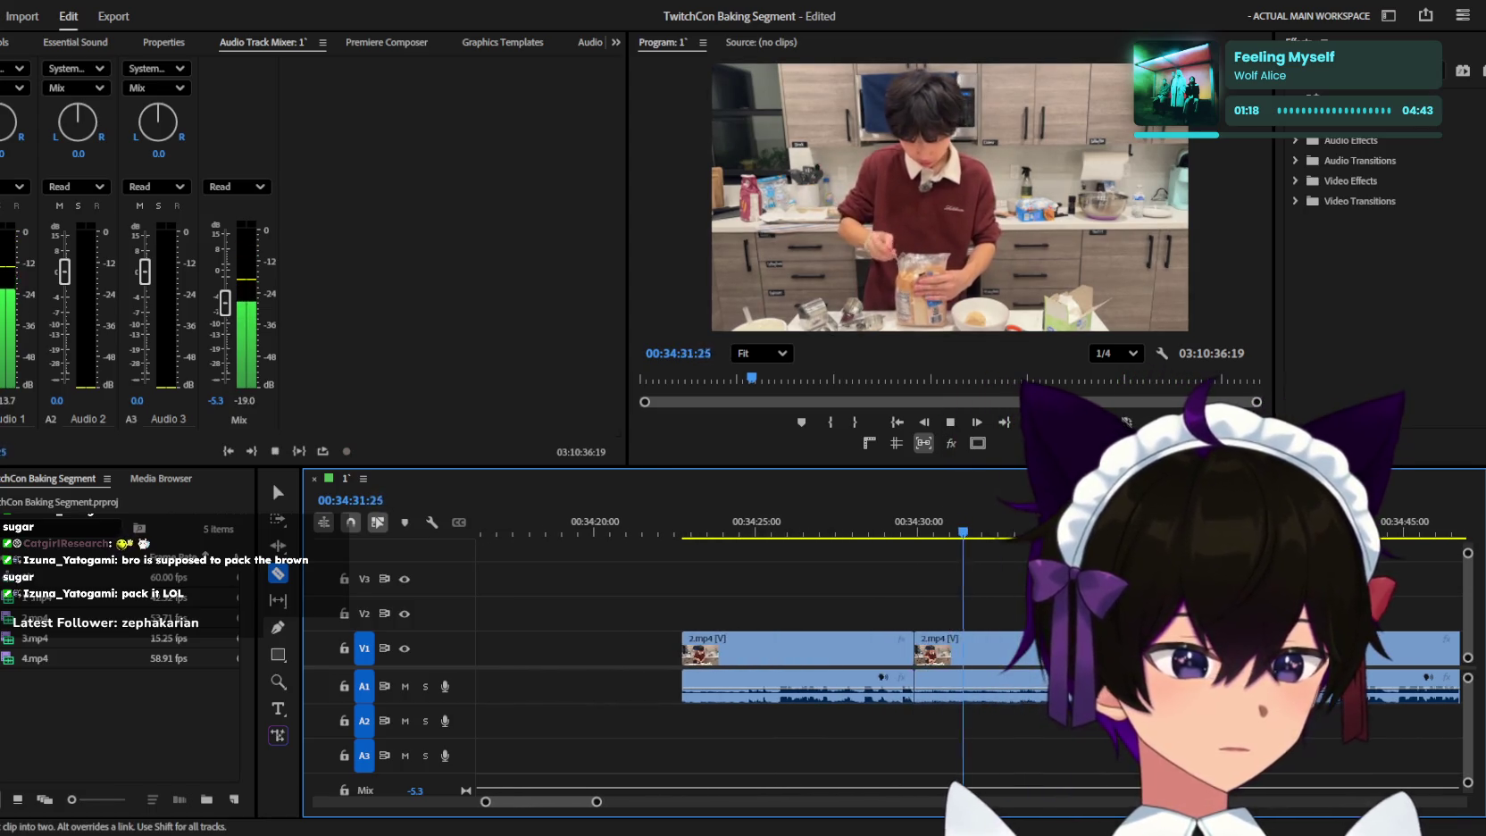
pyautogui.press('=')
pyautogui.press('-')
pyautogui.press('-')
pyautogui.press('space')
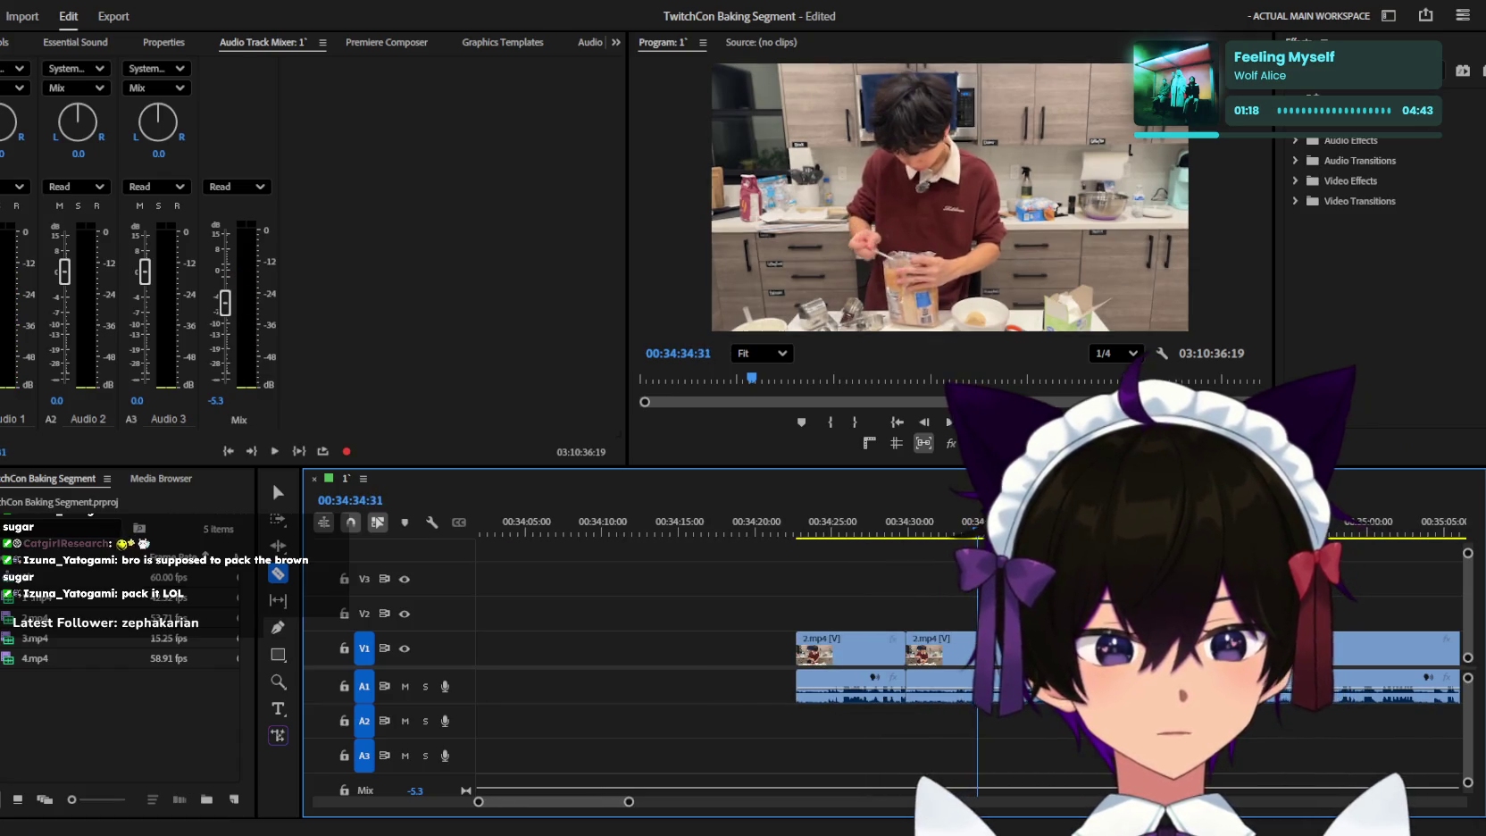
pyautogui.press('l')
pyautogui.press('l')
pyautogui.press('l')
pyautogui.press('j')
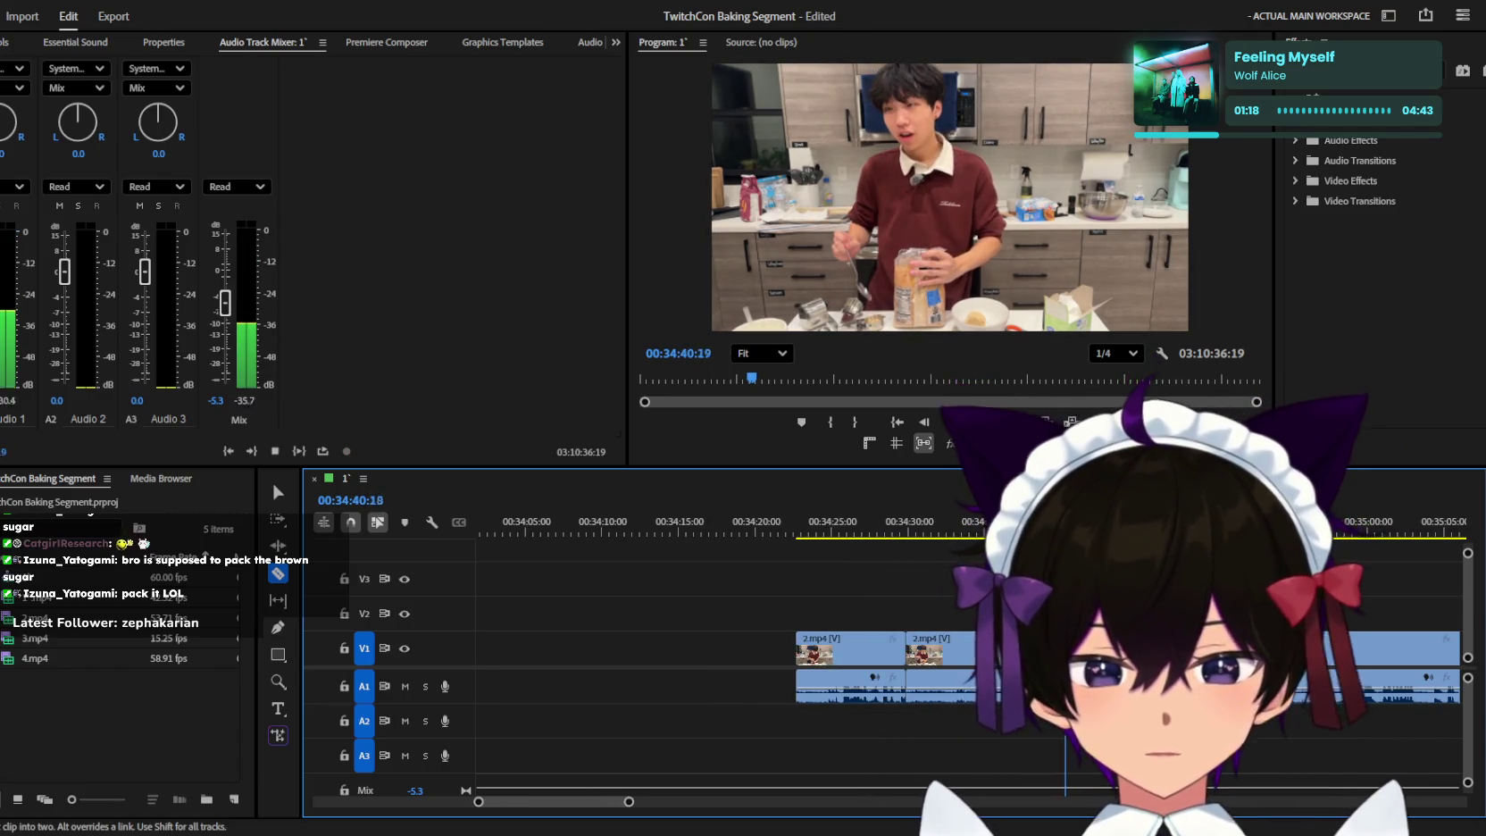
pyautogui.press('l')
pyautogui.press('-')
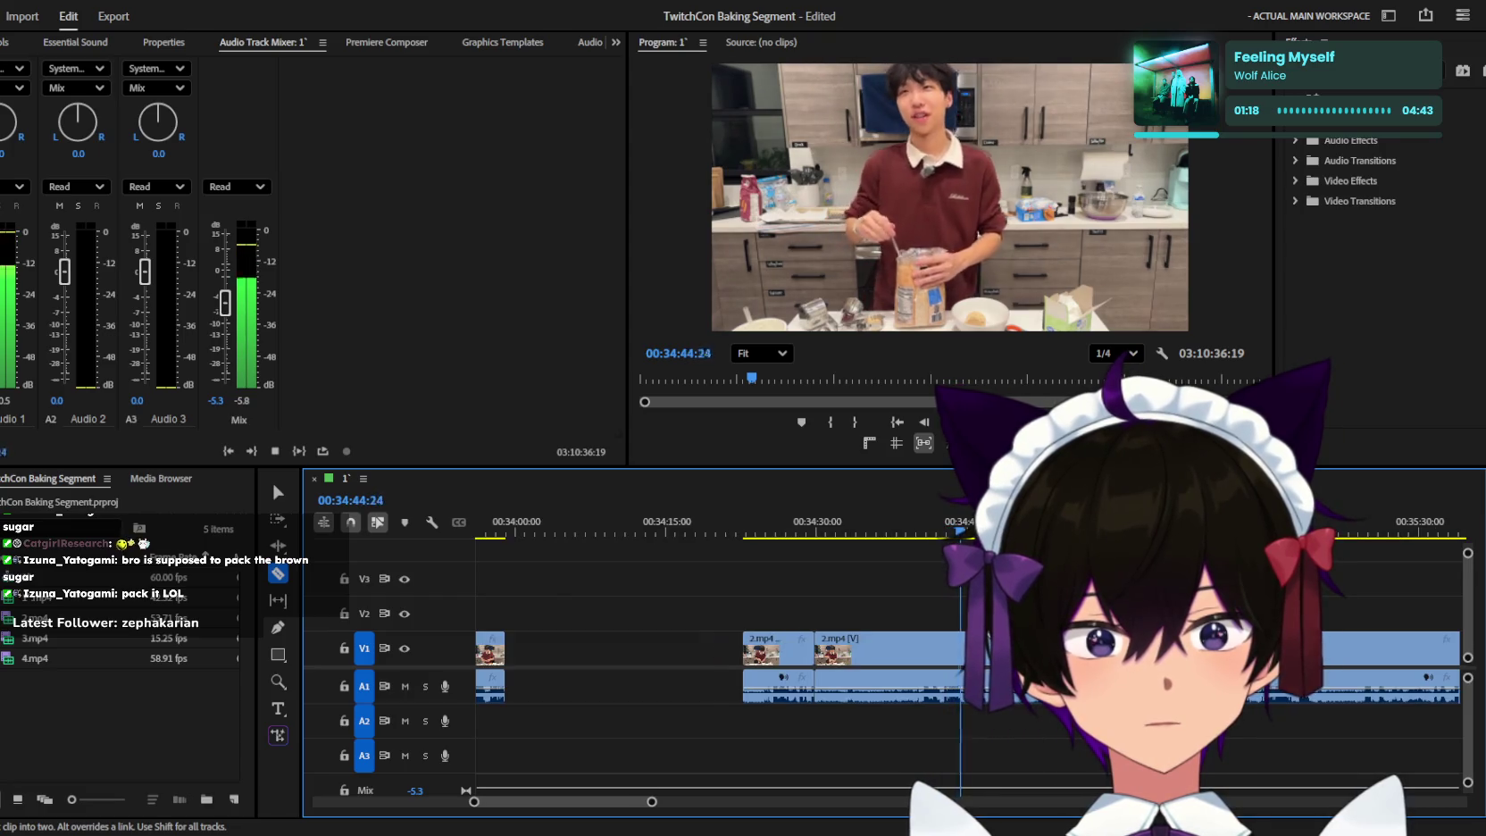
pyautogui.press('=')
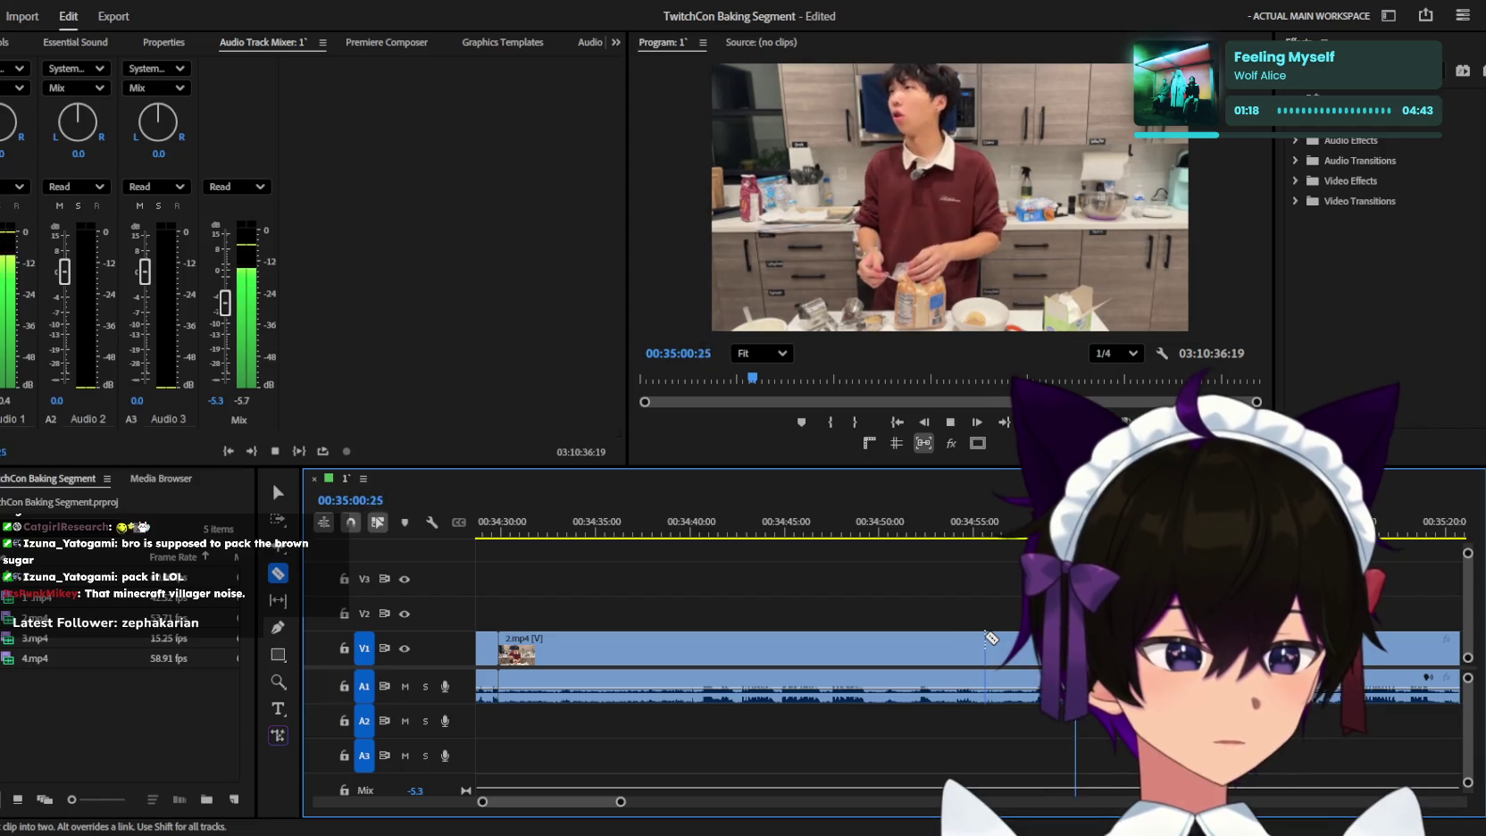
# Keep watching the baking footage toward 35:45, zooming the timeline out and in.
pyautogui.press('-')
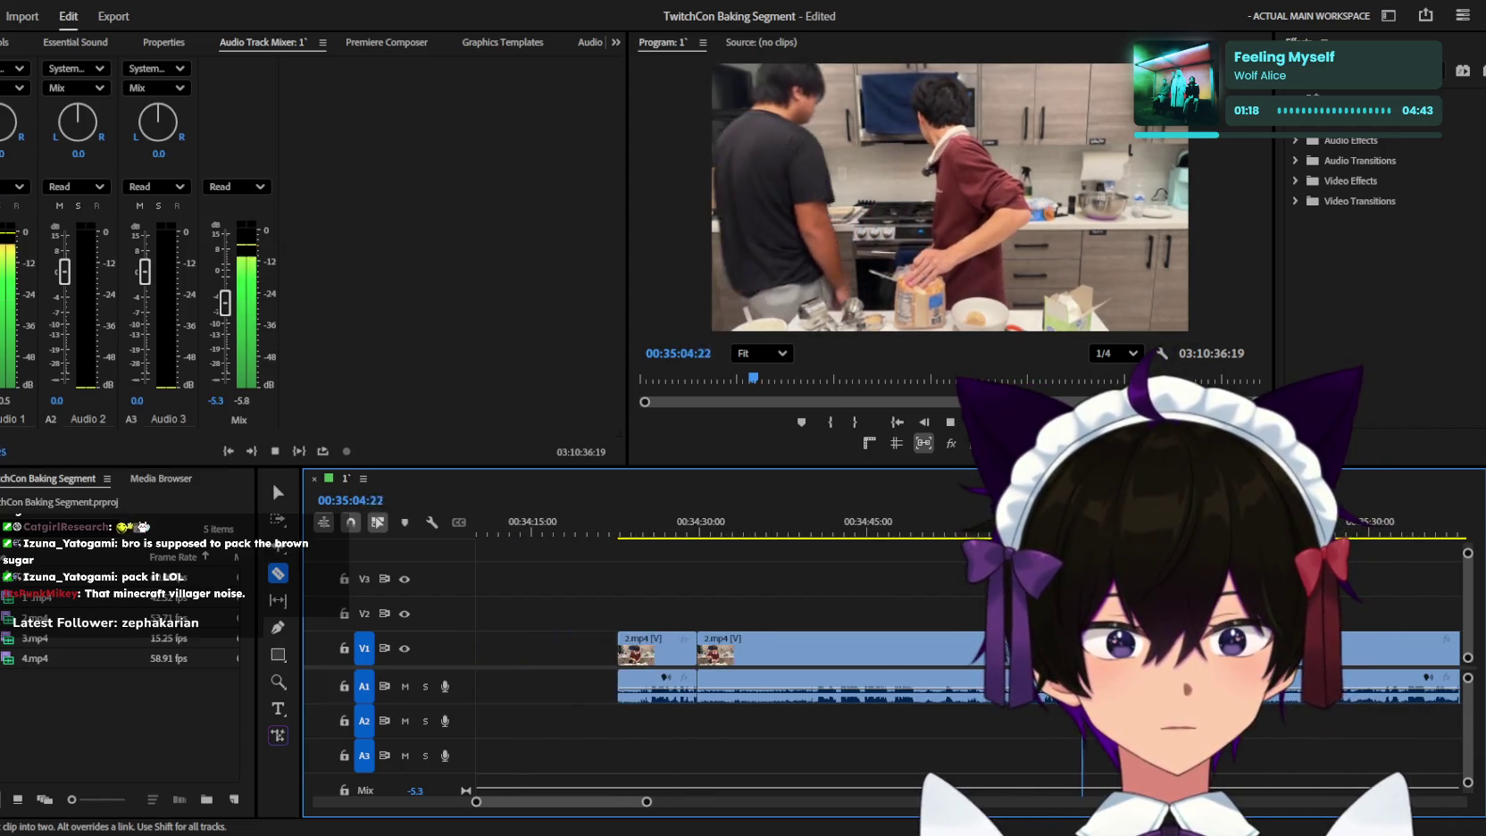
pyautogui.press('-')
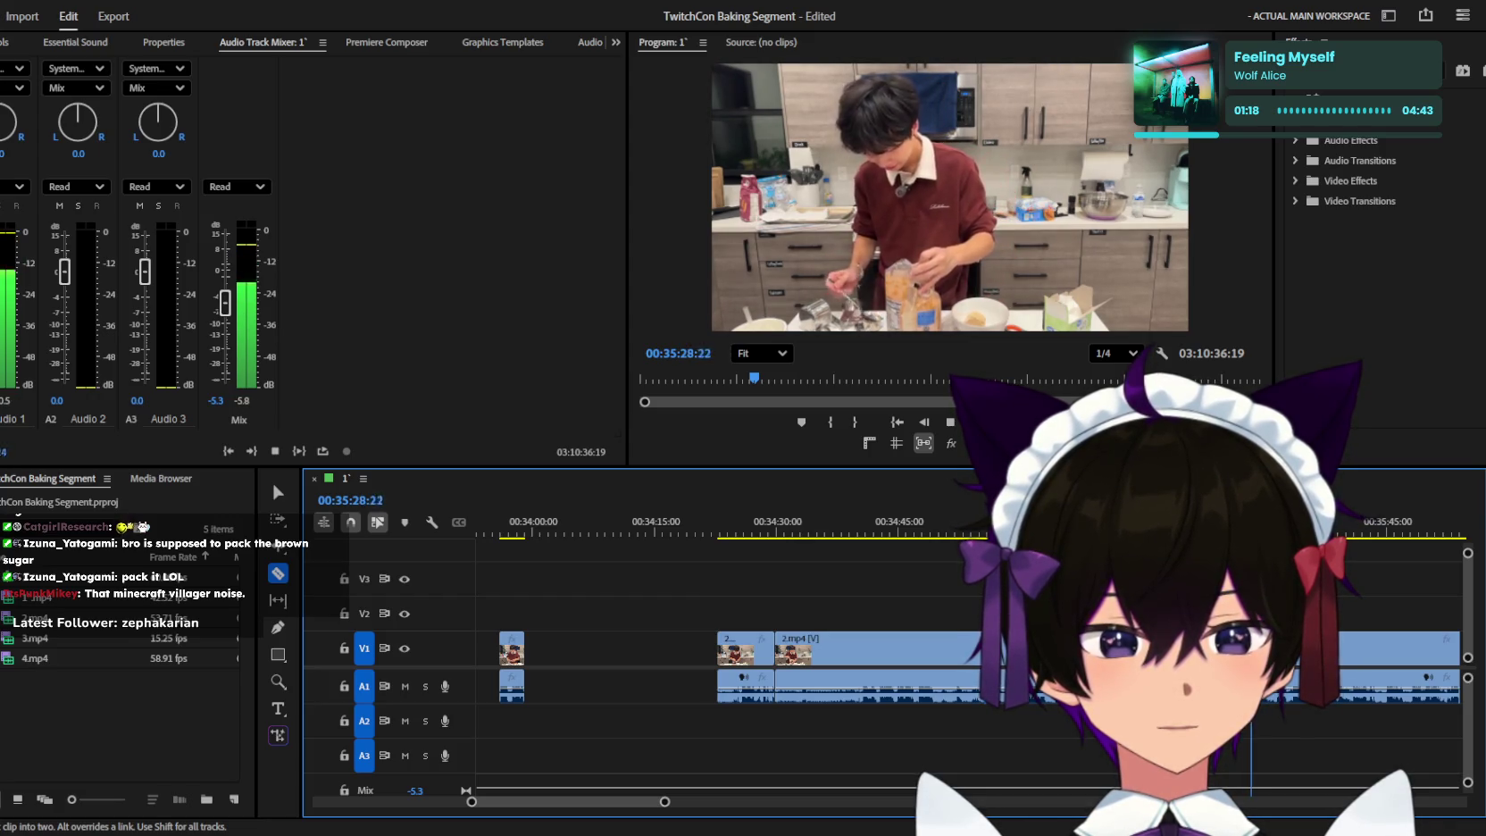
pyautogui.press('-')
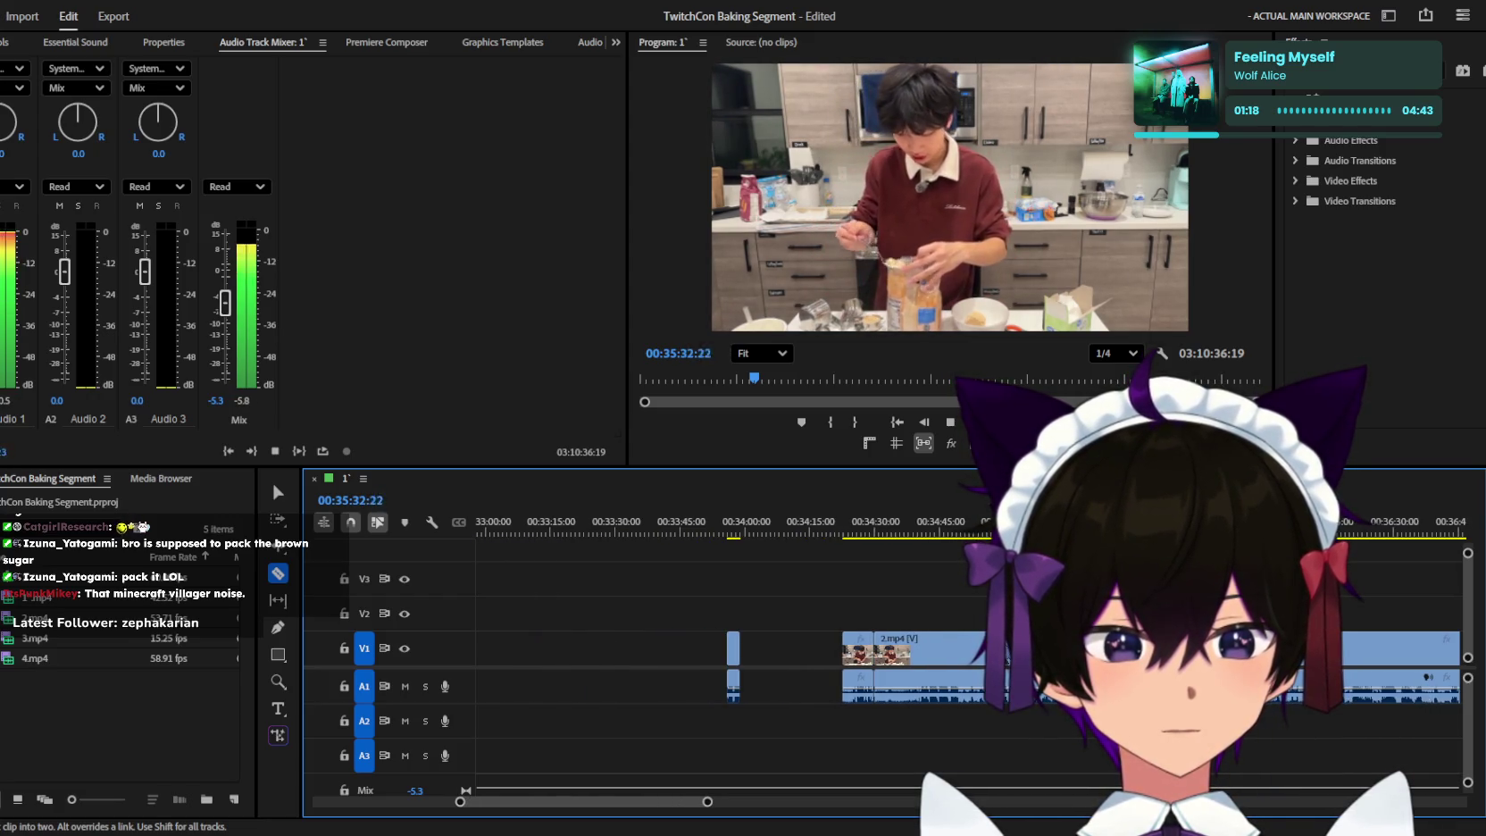
pyautogui.press('=')
pyautogui.press('=')
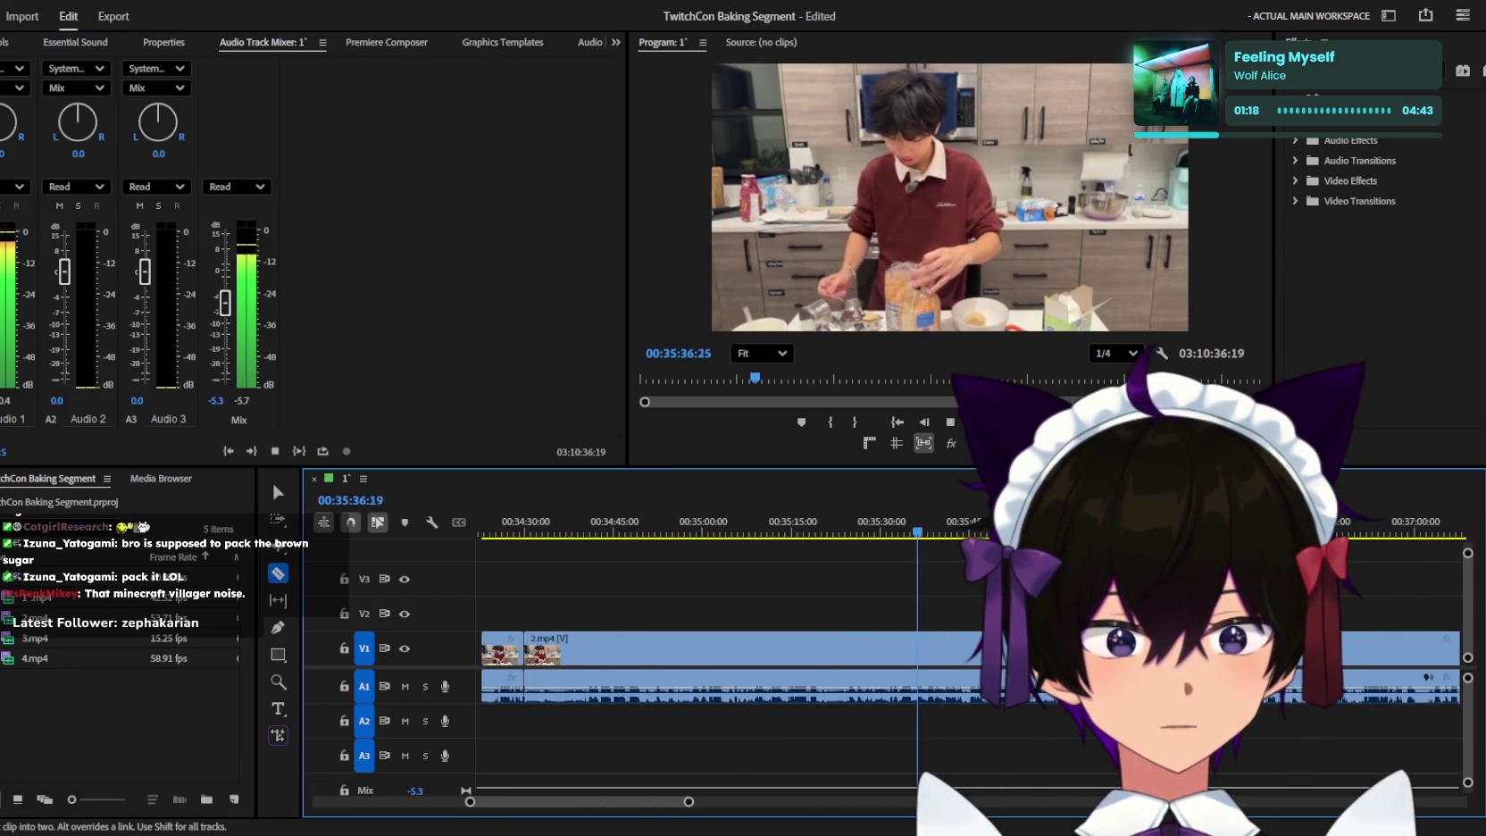
pyautogui.press('=')
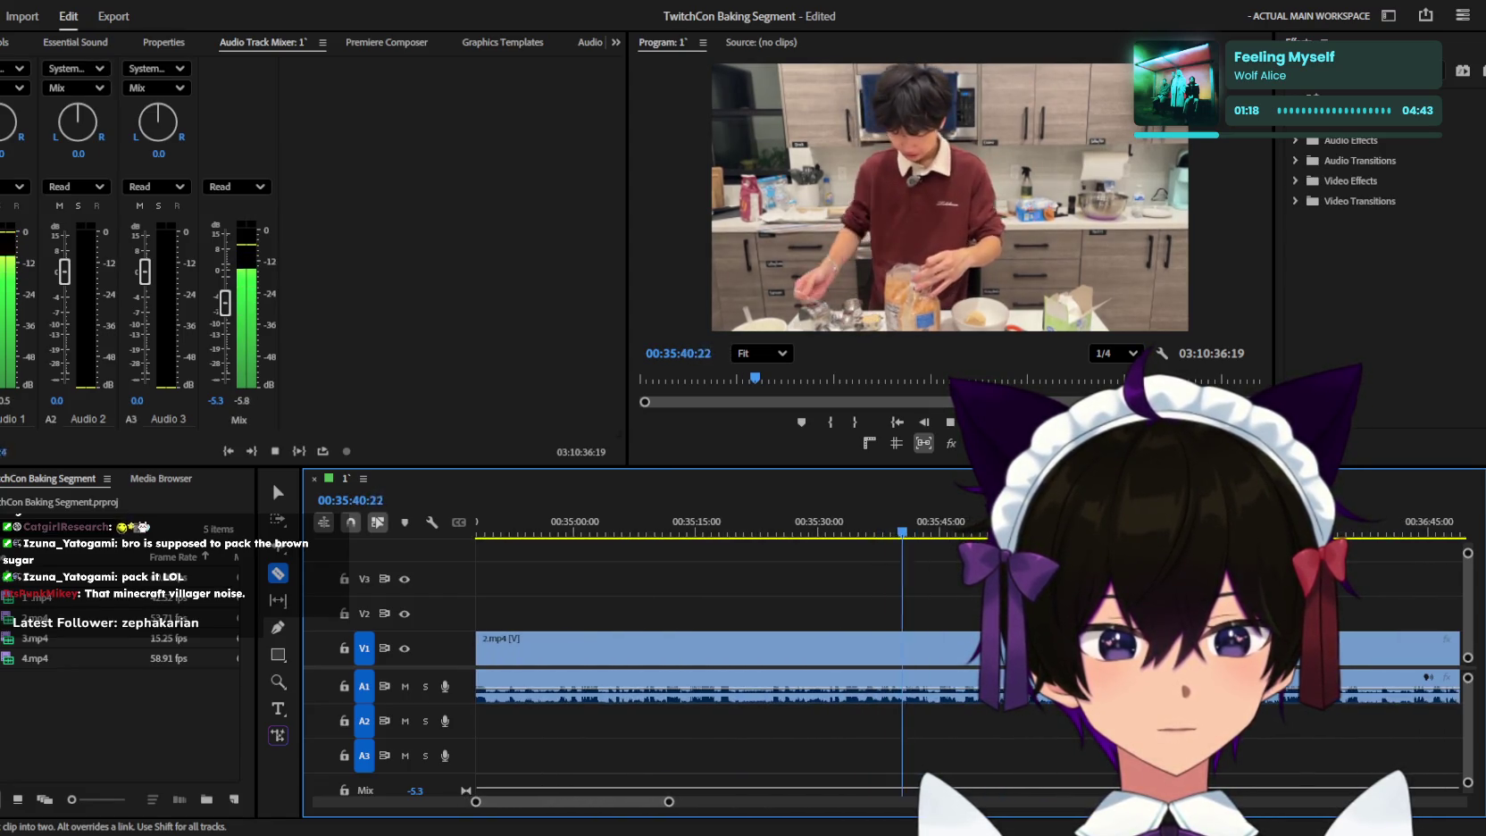
pyautogui.press('-')
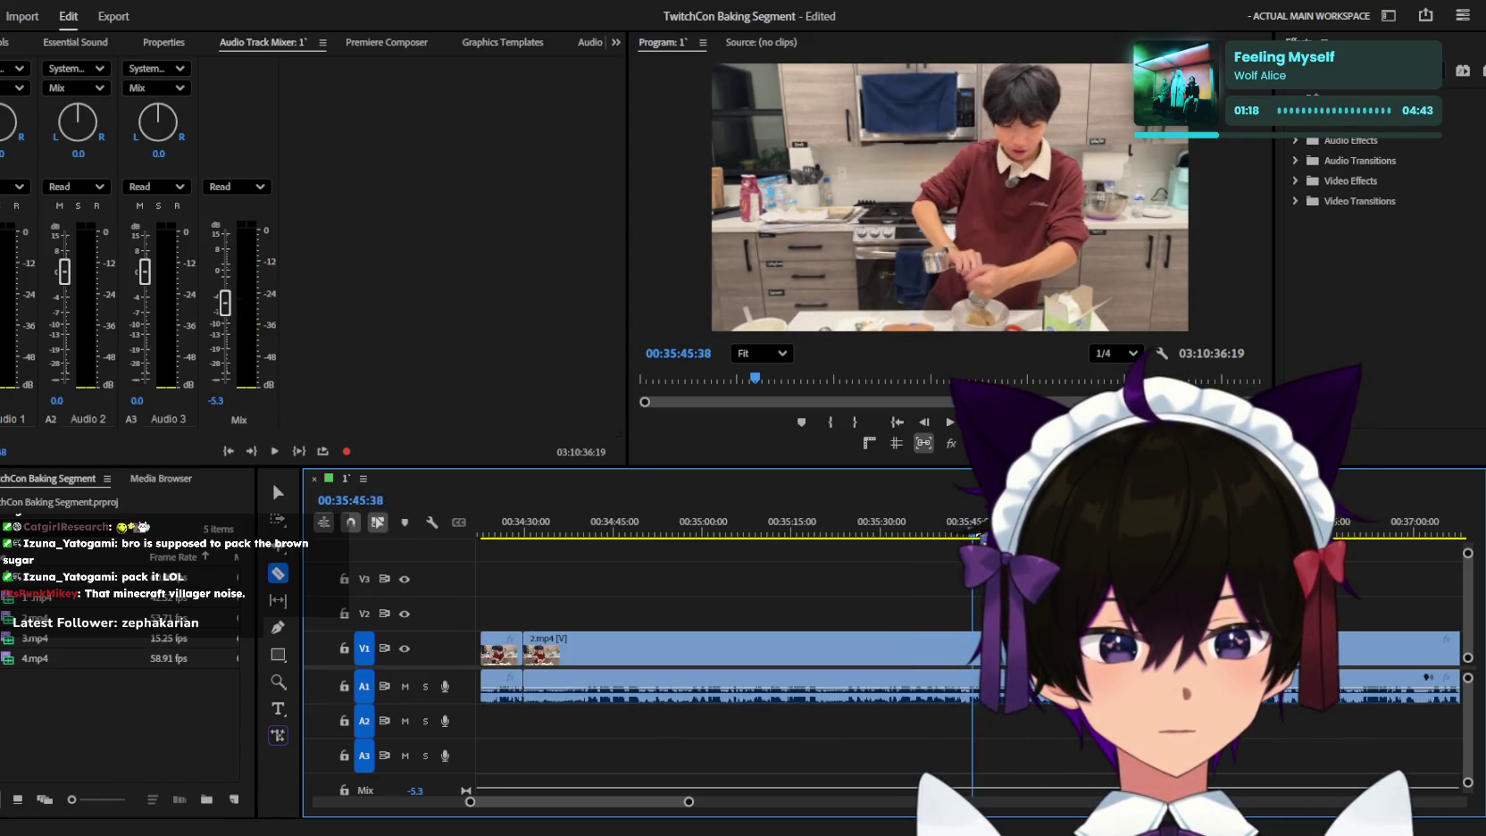
# Split 2.mp4 at about 00:35:47 and delete the dead footage before the cut.
pyautogui.press('=')
pyautogui.press('=')
pyautogui.scroll(1, 964, 652)
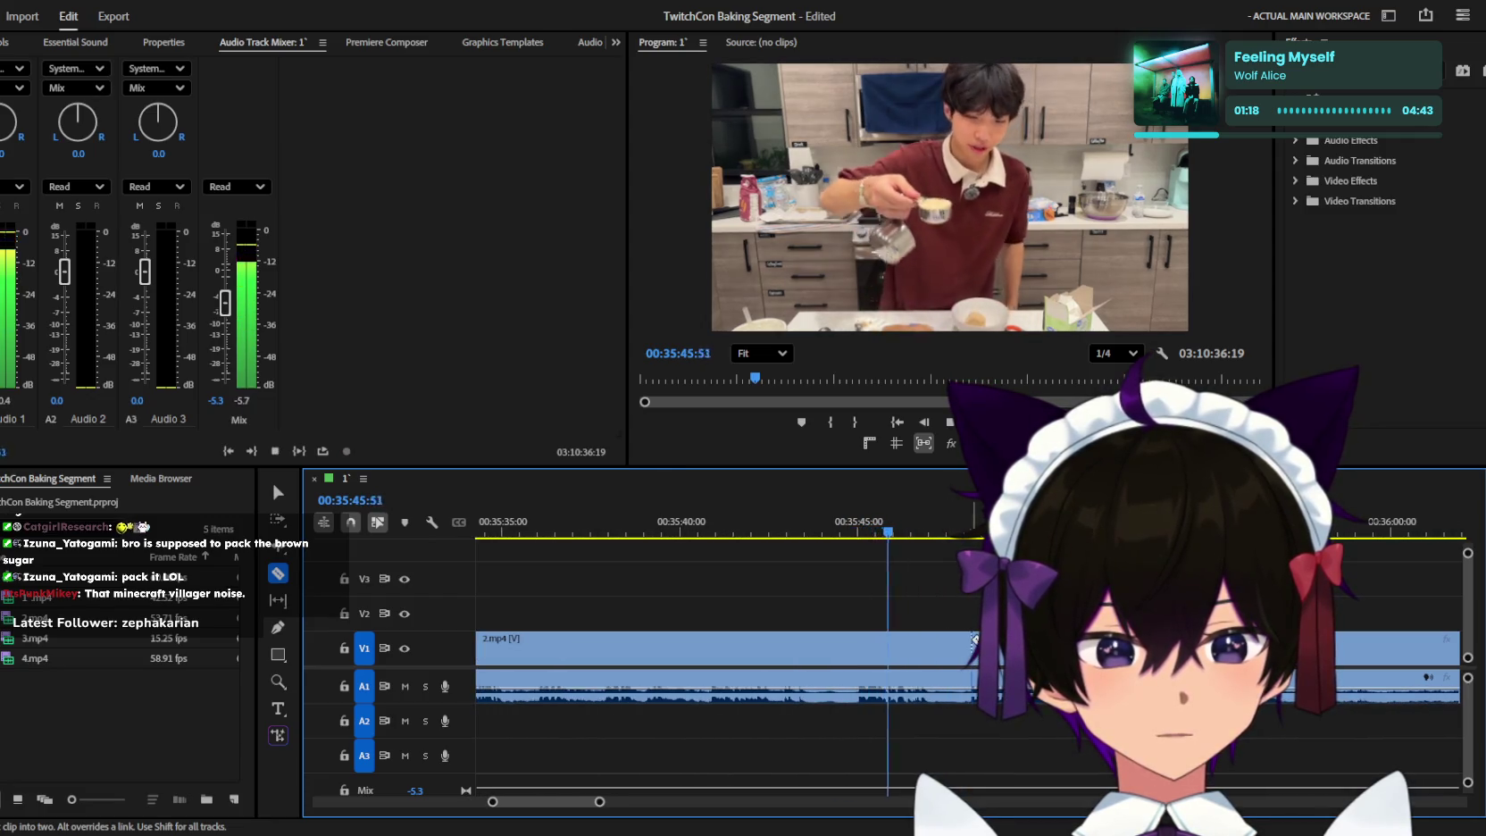
pyautogui.press('space')
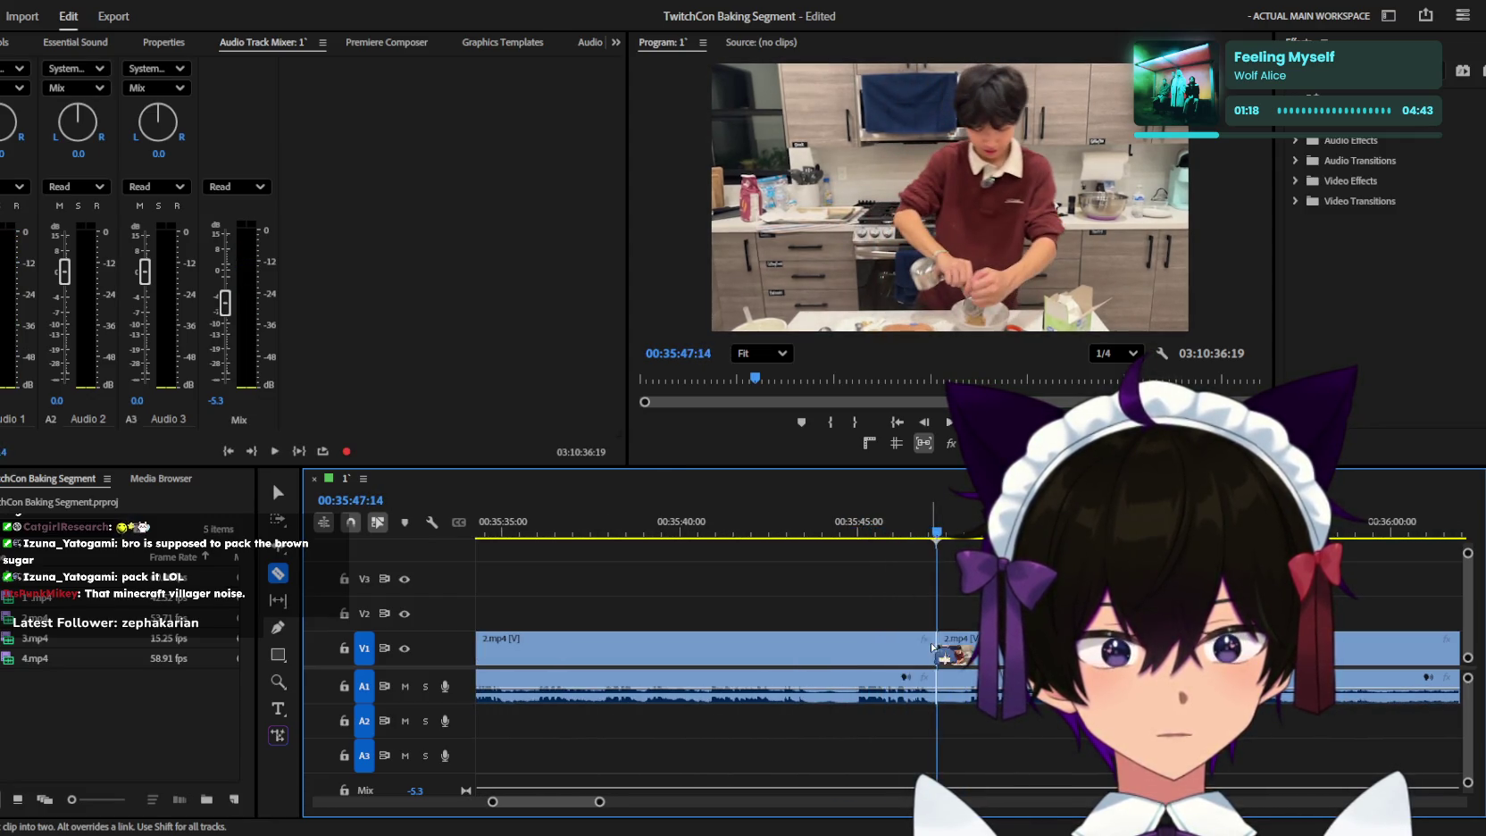
pyautogui.click(936, 646)
pyautogui.press('v')
pyautogui.press('-')
pyautogui.press('space')
pyautogui.click(759, 697)
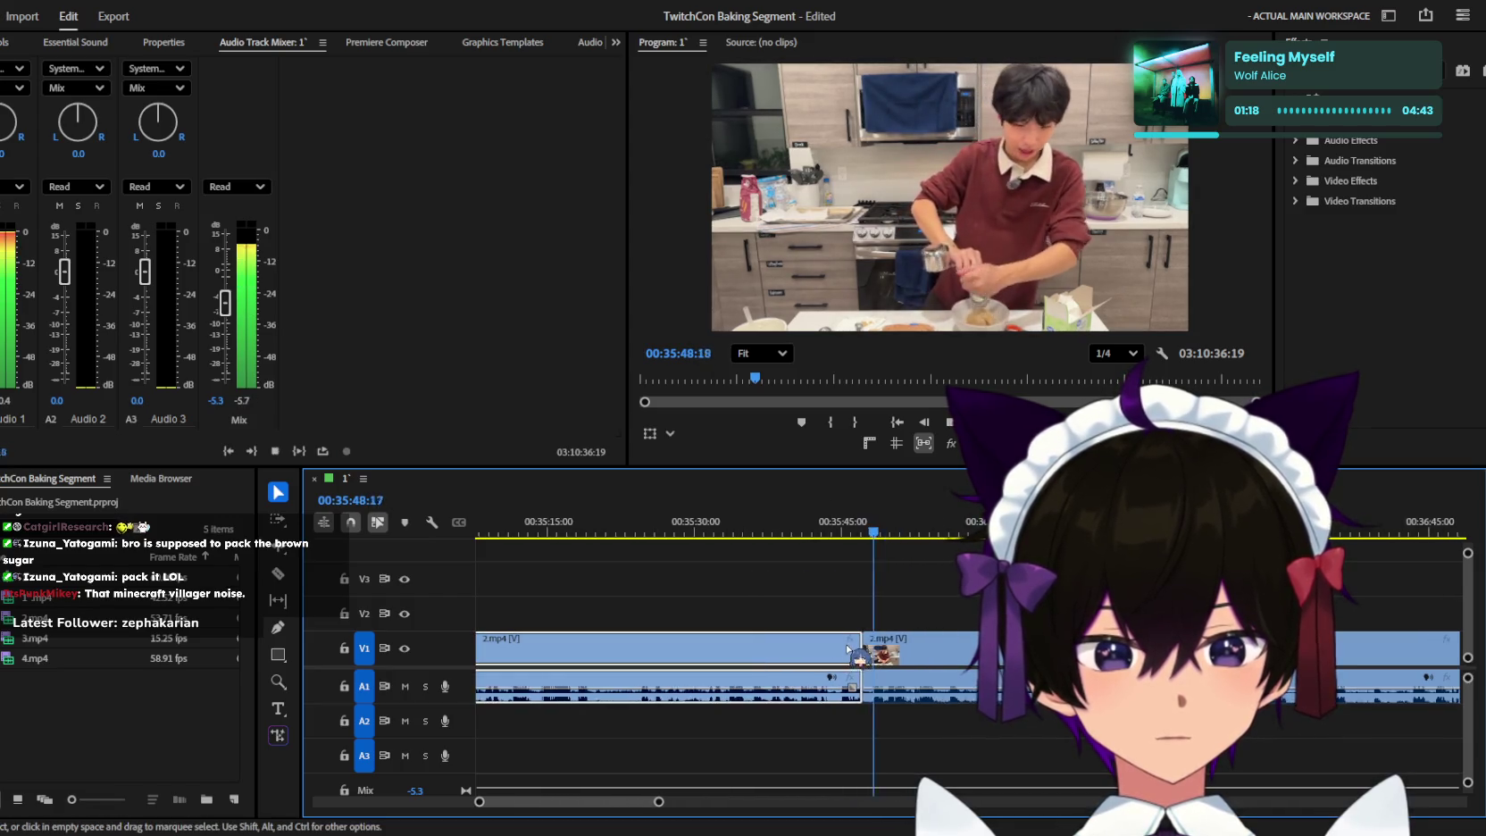
pyautogui.press('Delete')
# Zoom in to inspect the new clip start at 35:47, then zoom back out.
pyautogui.press('-')
pyautogui.press('-')
pyautogui.press('=')
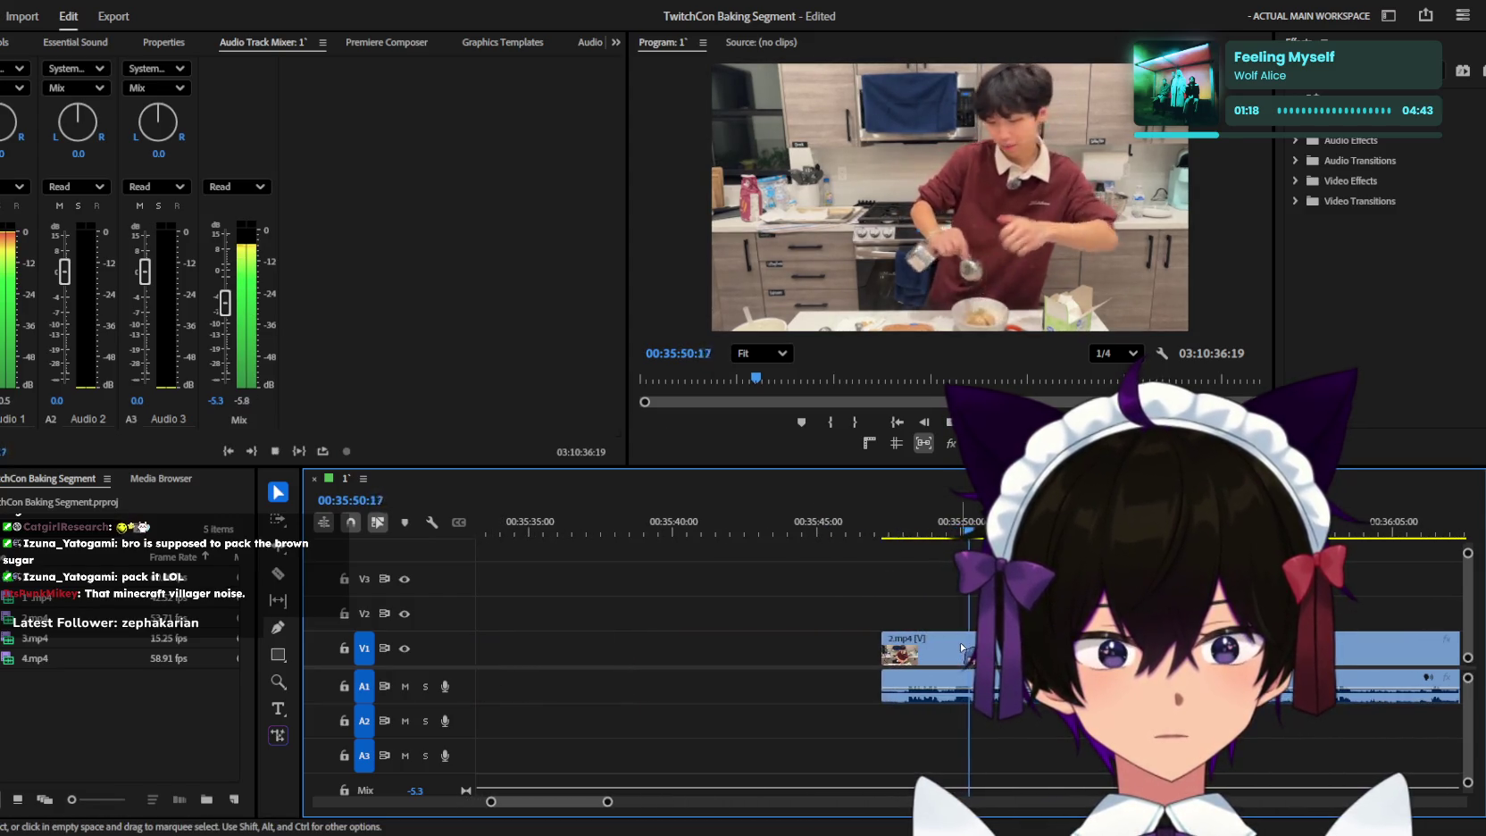
pyautogui.press('=')
pyautogui.press('=')
pyautogui.press('c')
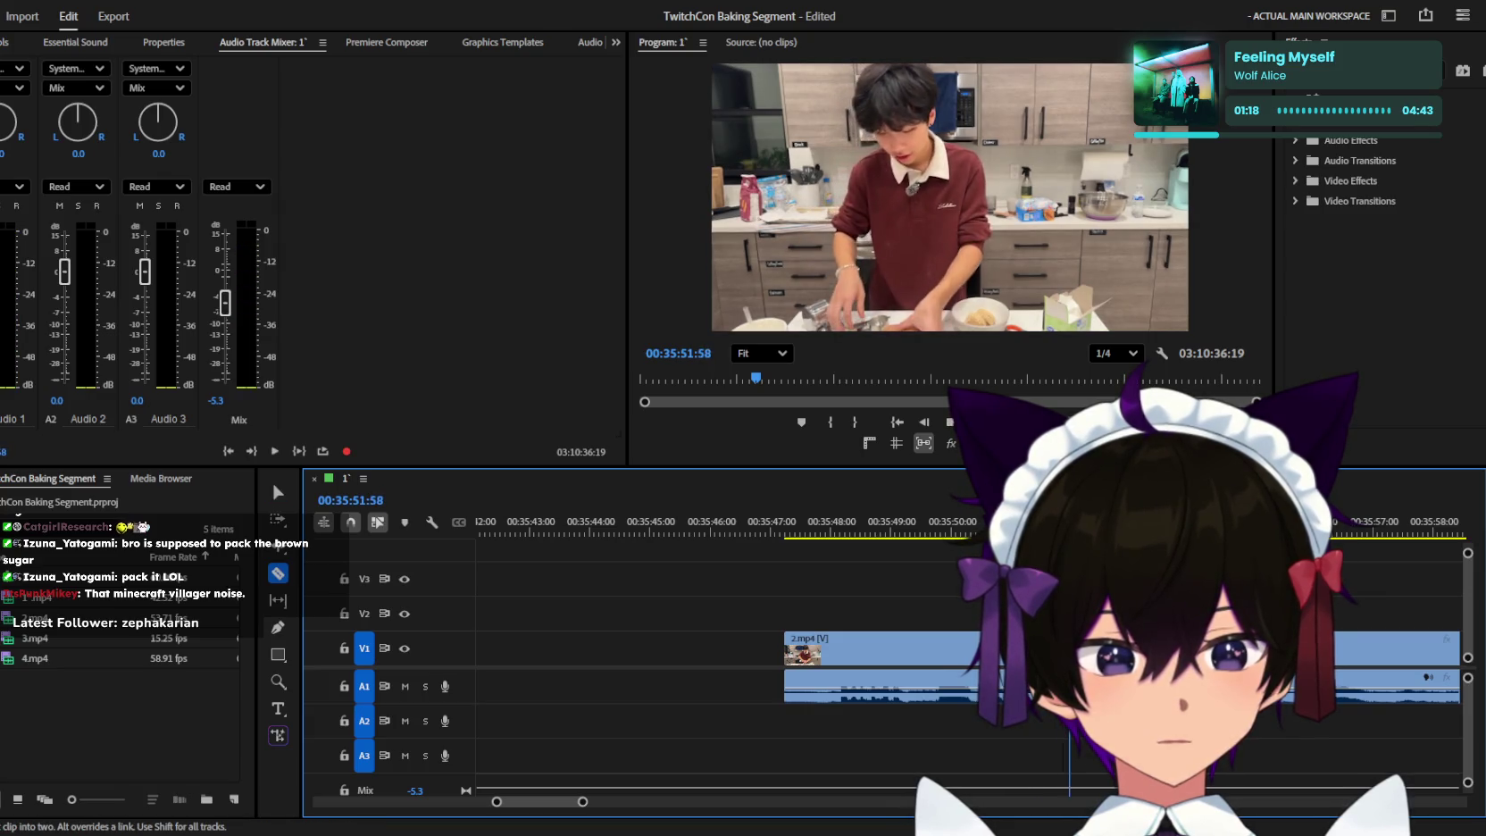
pyautogui.press('v')
pyautogui.press('-')
pyautogui.press('-')
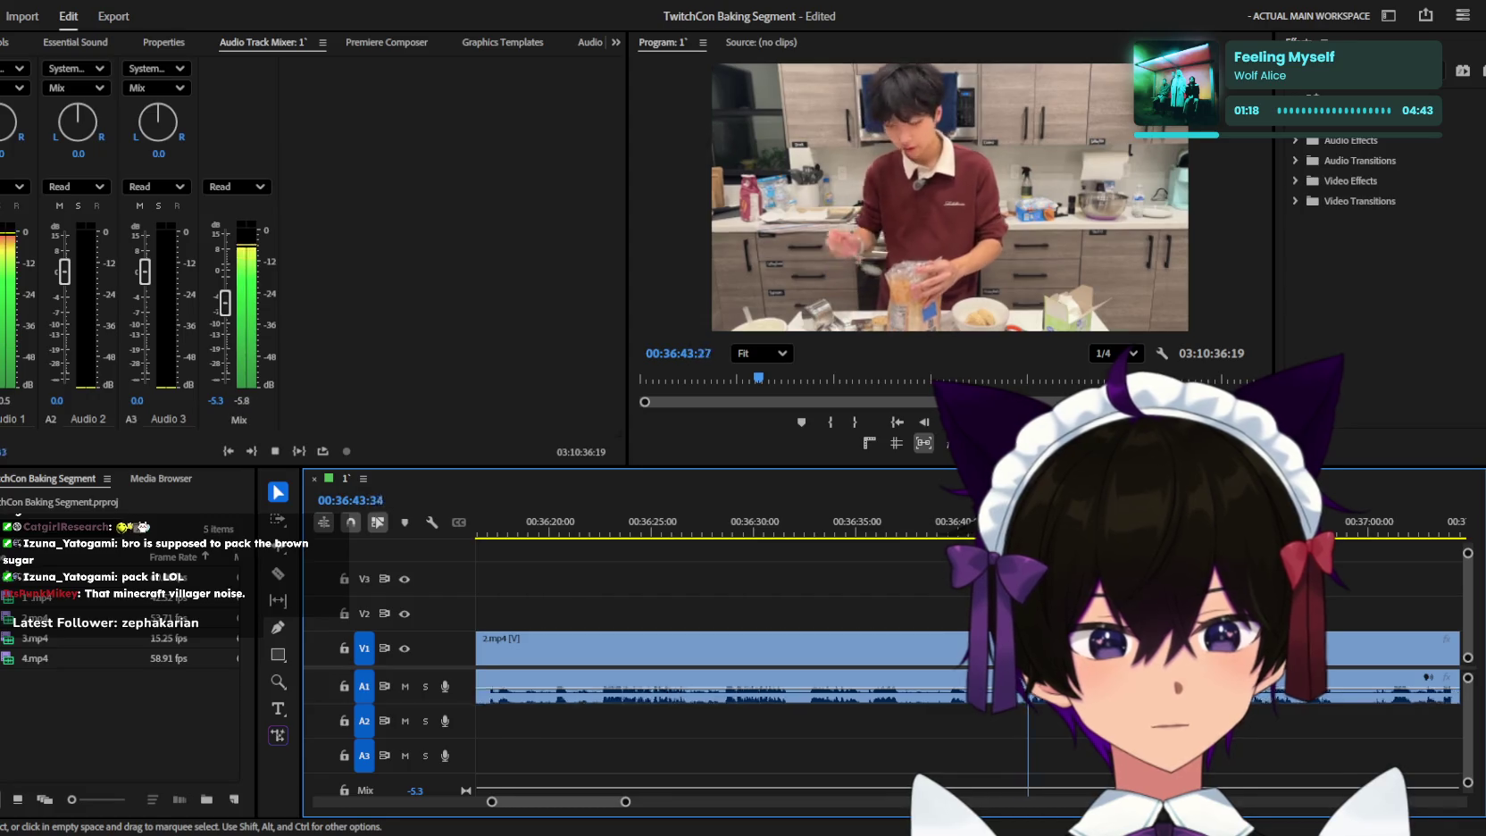
# Continue reviewing and move the playhead forward to about 00:36:42.
pyautogui.press('-')
pyautogui.press('=')
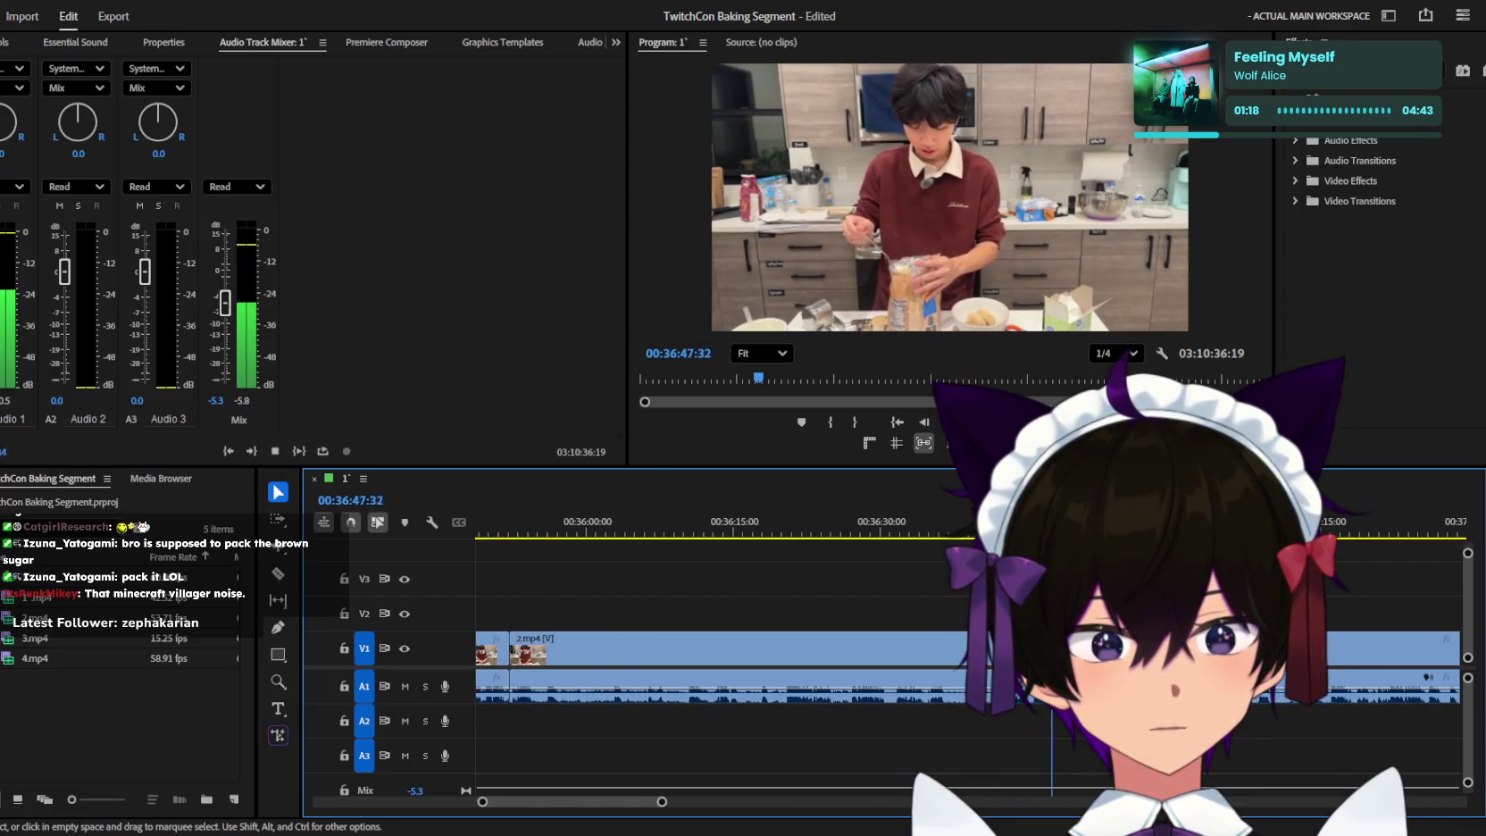
pyautogui.press('-')
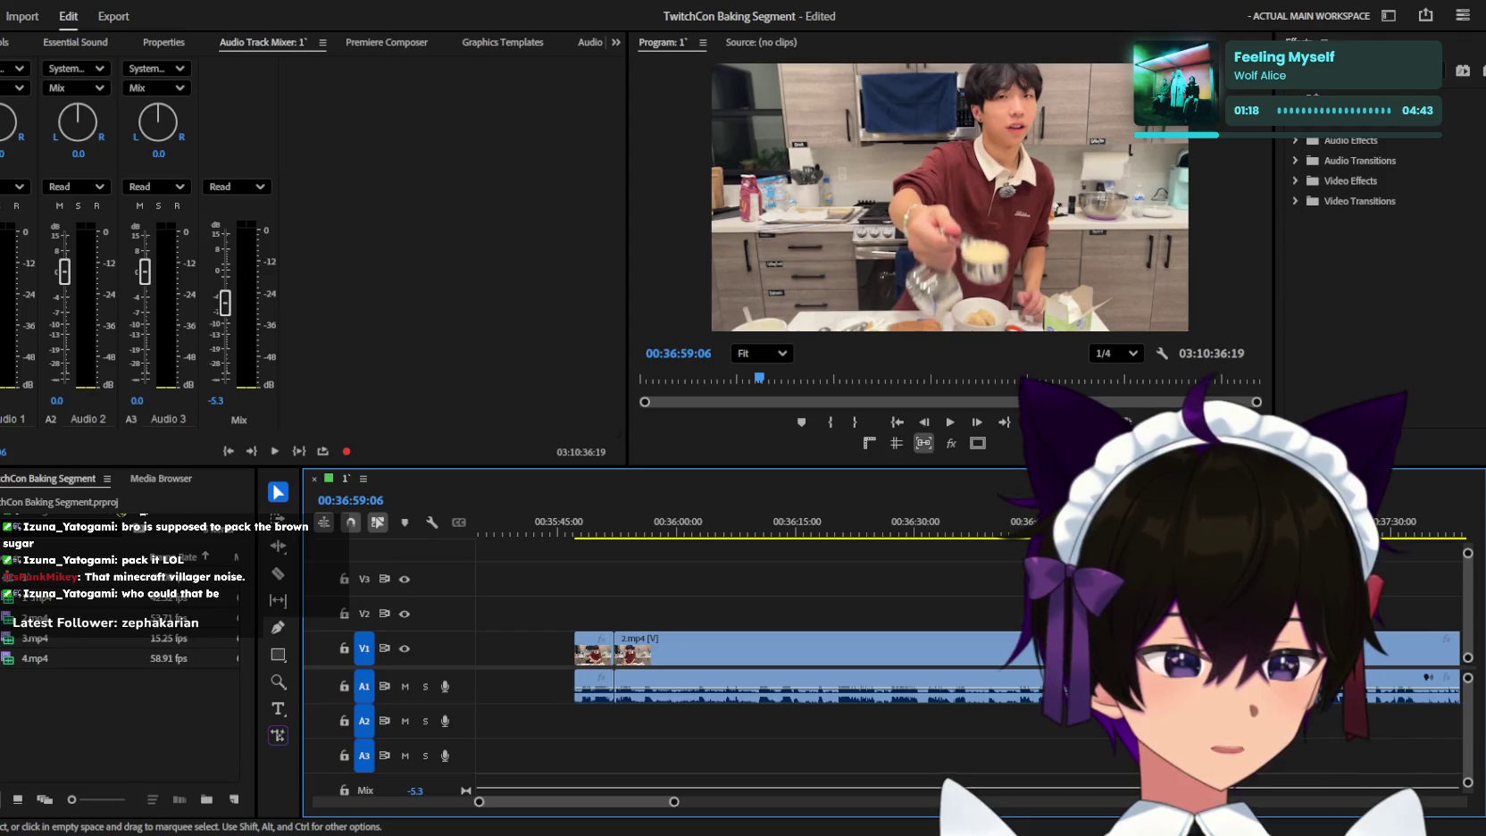
pyautogui.press('space')
pyautogui.click(916, 534)
pyautogui.moveTo(890, 533); pyautogui.dragTo(1047, 533)
# Save the project and zoom out to show the clips from about 25:00 through 35:47.
pyautogui.hotkey('ctrl', 's')
pyautogui.press('-')
pyautogui.press('-')
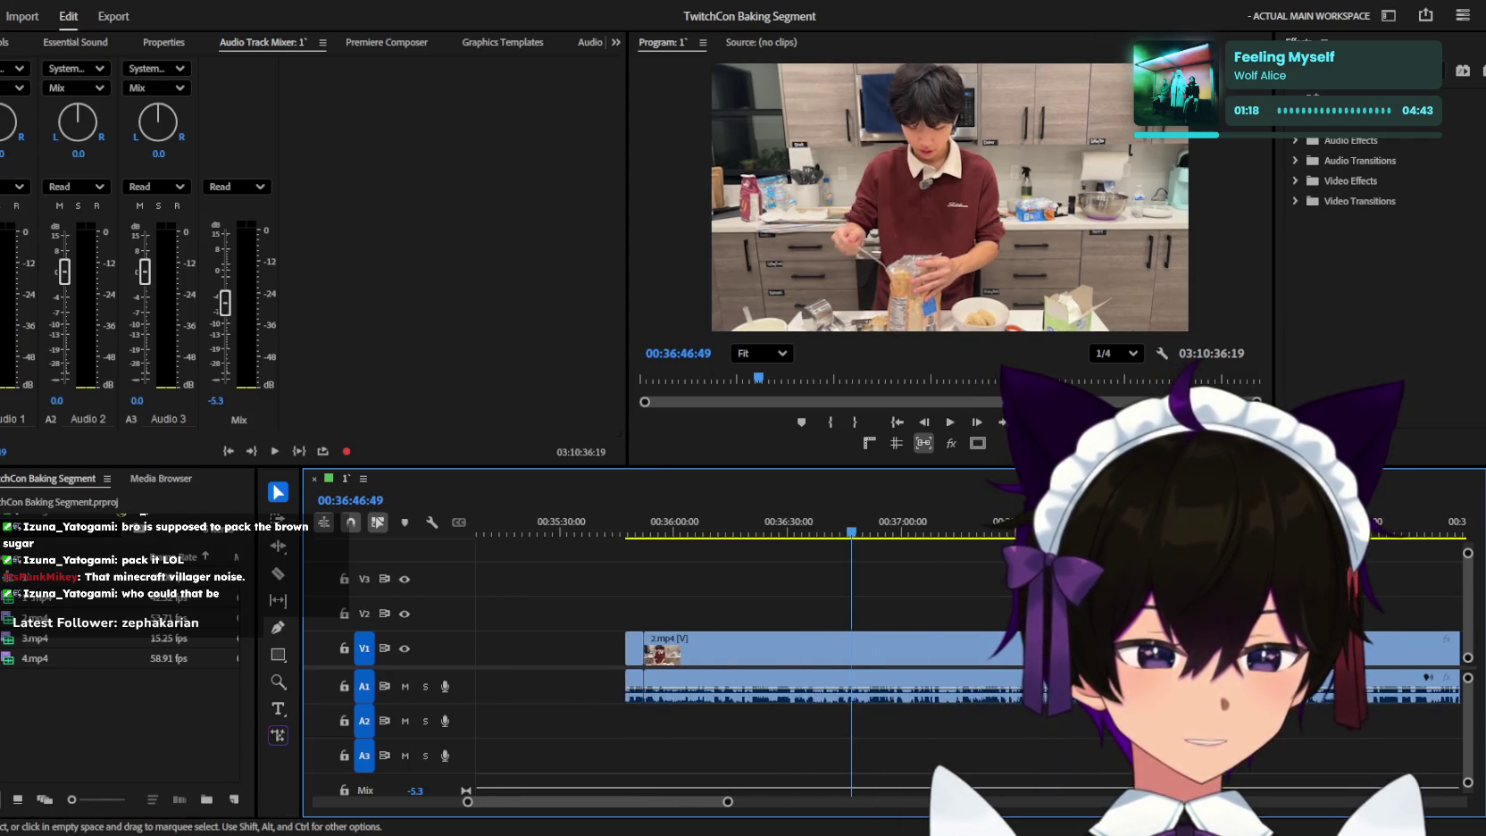
pyautogui.press('-')
pyautogui.press('-')
pyautogui.press('-')
pyautogui.press('-')
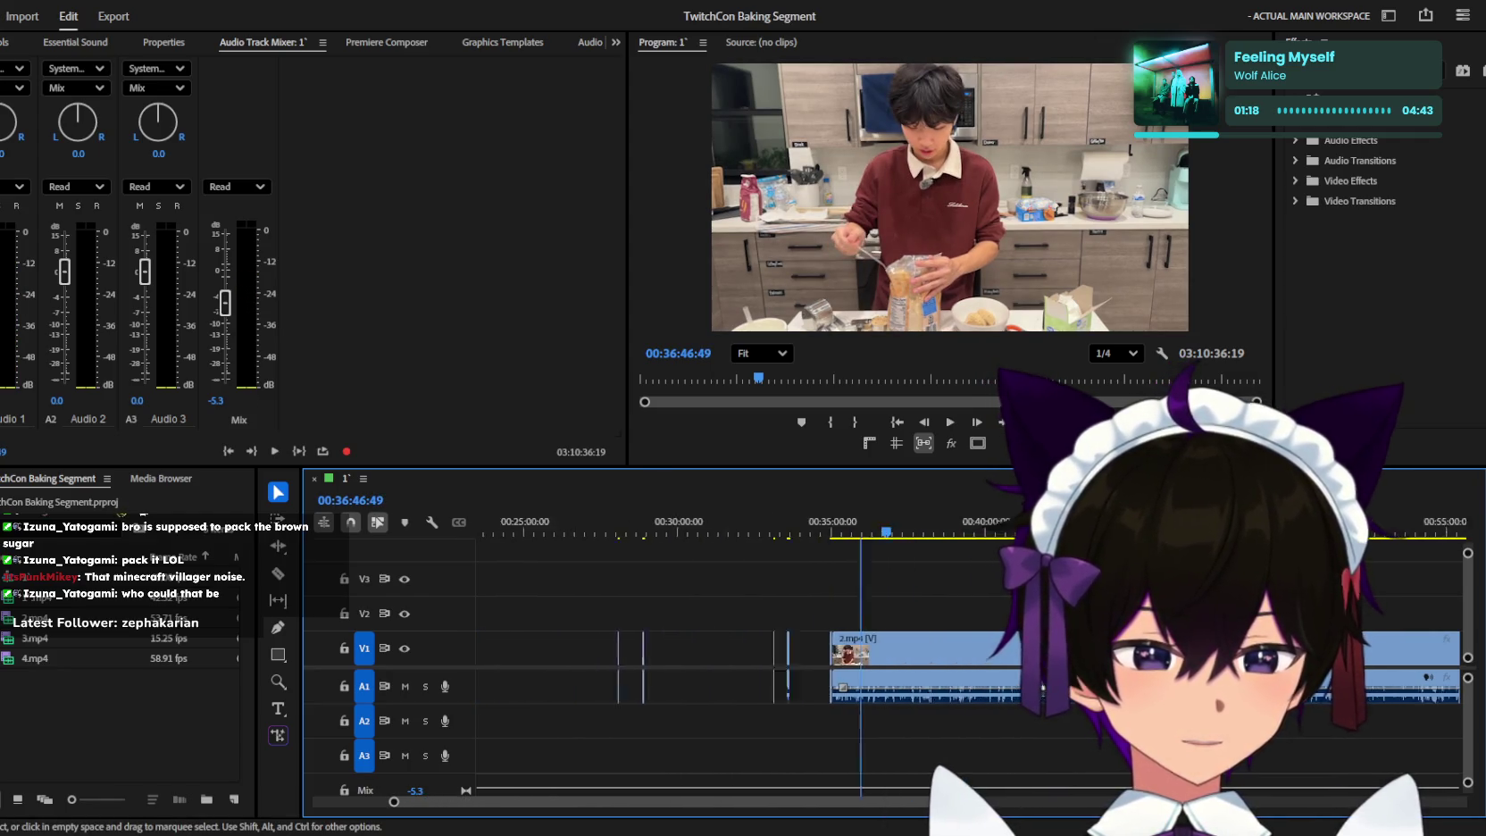
pyautogui.press('-')
pyautogui.press('-')
pyautogui.press('-')
pyautogui.press('-')
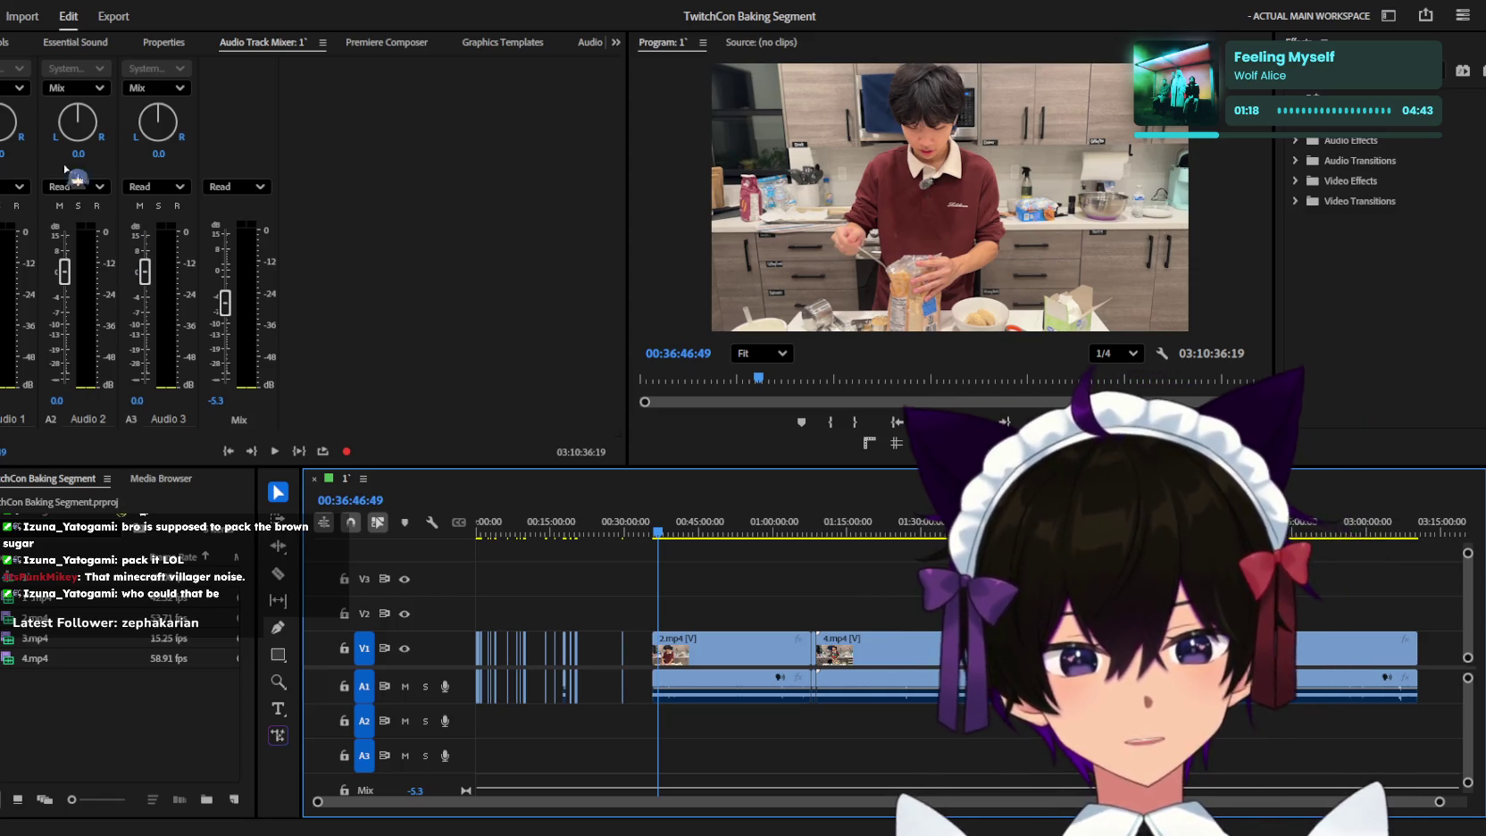
# Zoom in and play 2.mp4 from about 00:35:50.
pyautogui.scroll(3, 839, 612)
pyautogui.scroll(4, 838, 611)
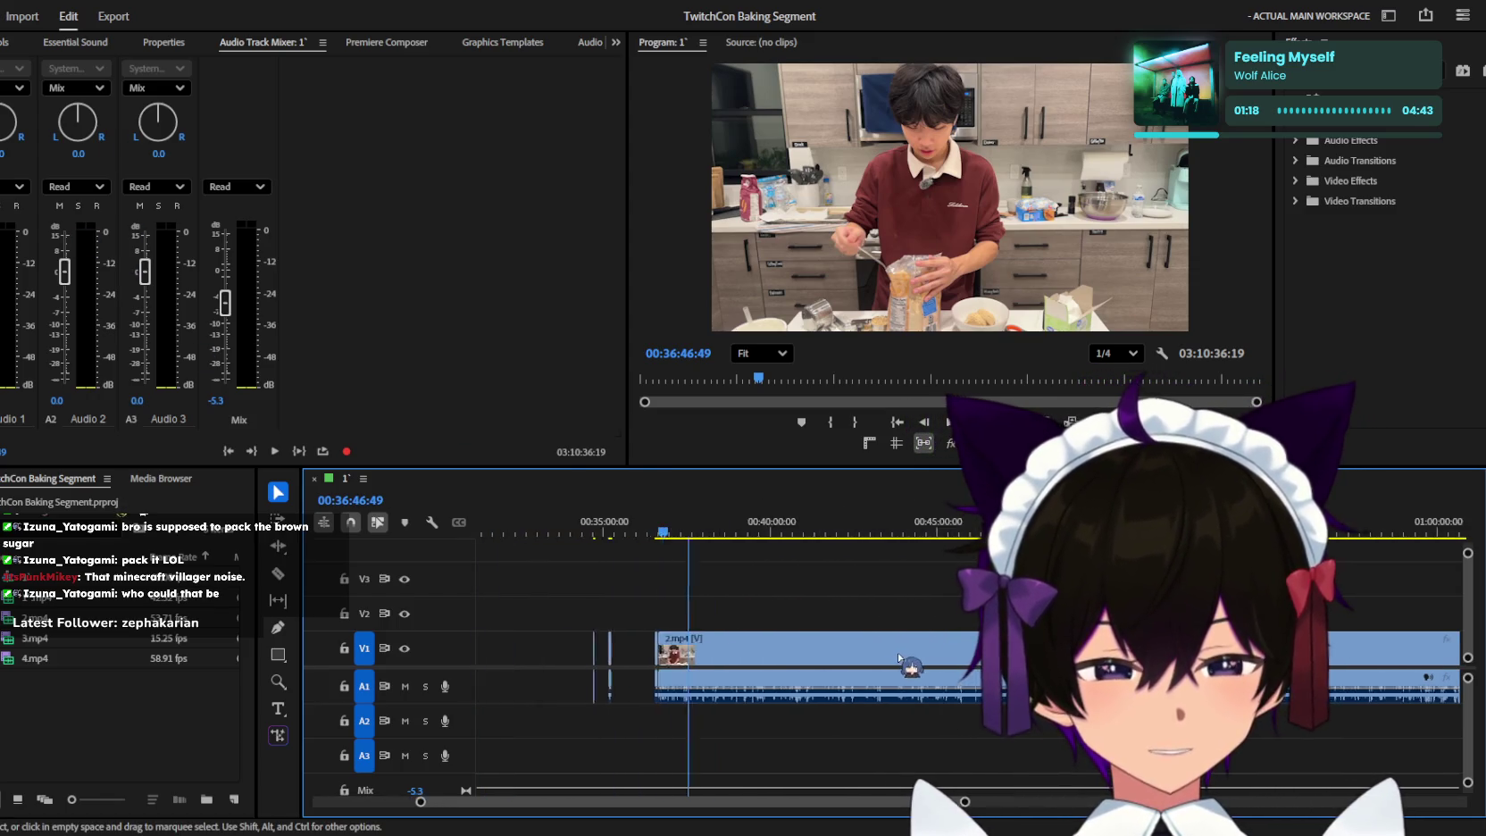
pyautogui.press('space')
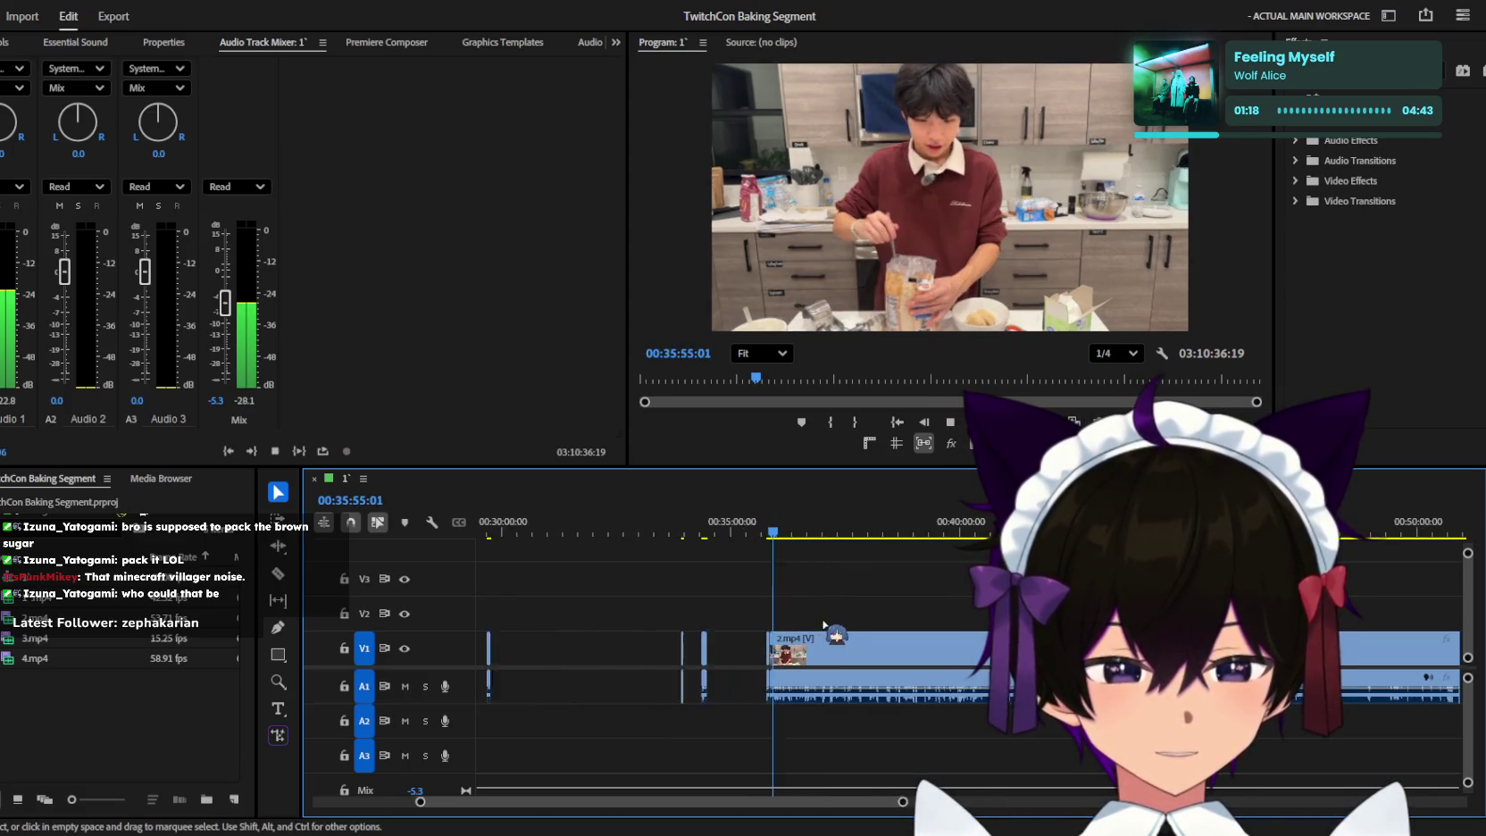
pyautogui.scroll(2, 772, 590)
pyautogui.scroll(2, 770, 617)
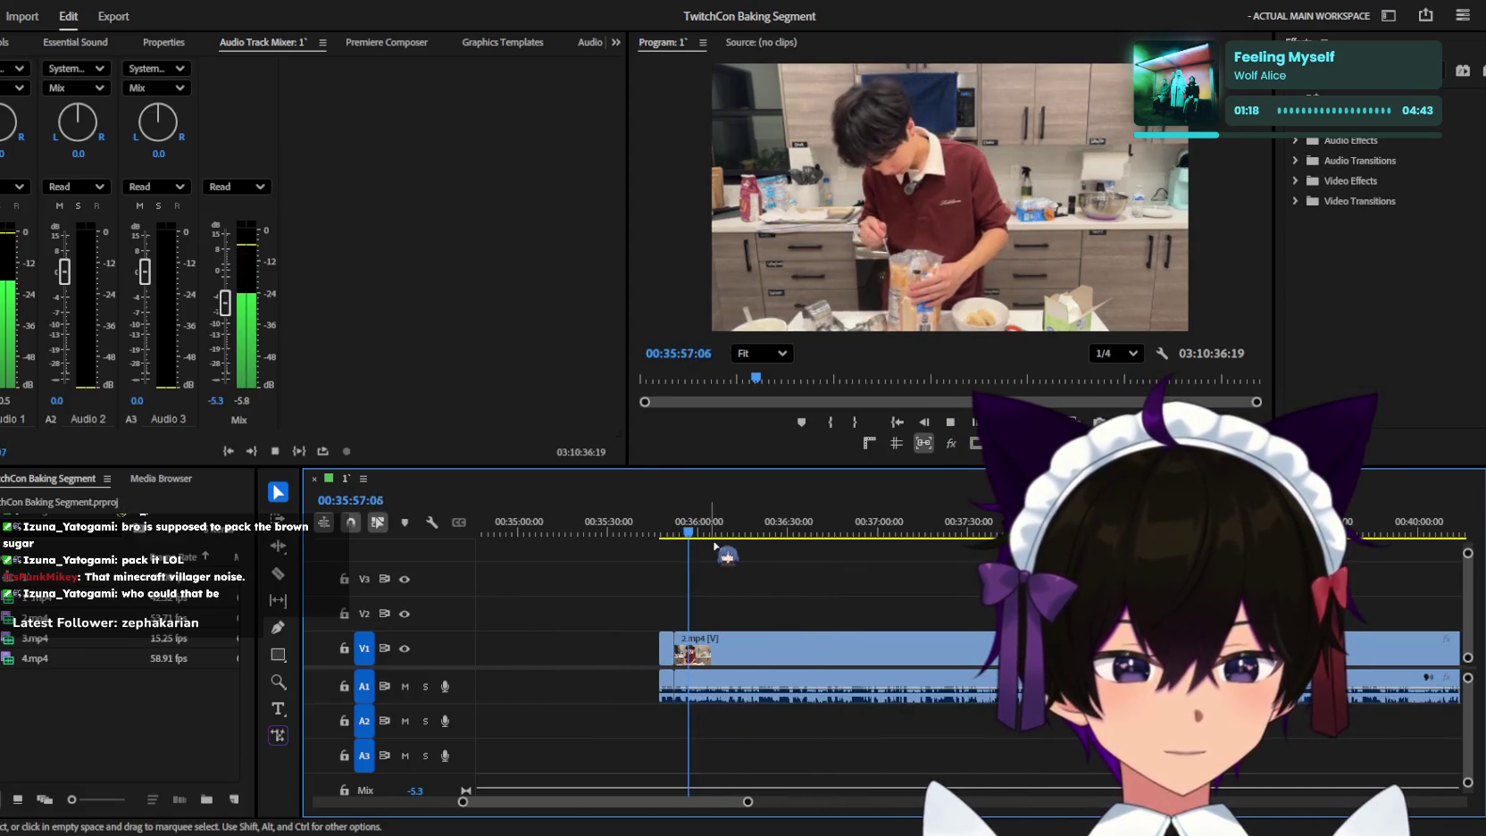
pyautogui.moveTo(705, 529); pyautogui.dragTo(670, 534)
pyautogui.press('space')
pyautogui.scroll(2, 759, 594)
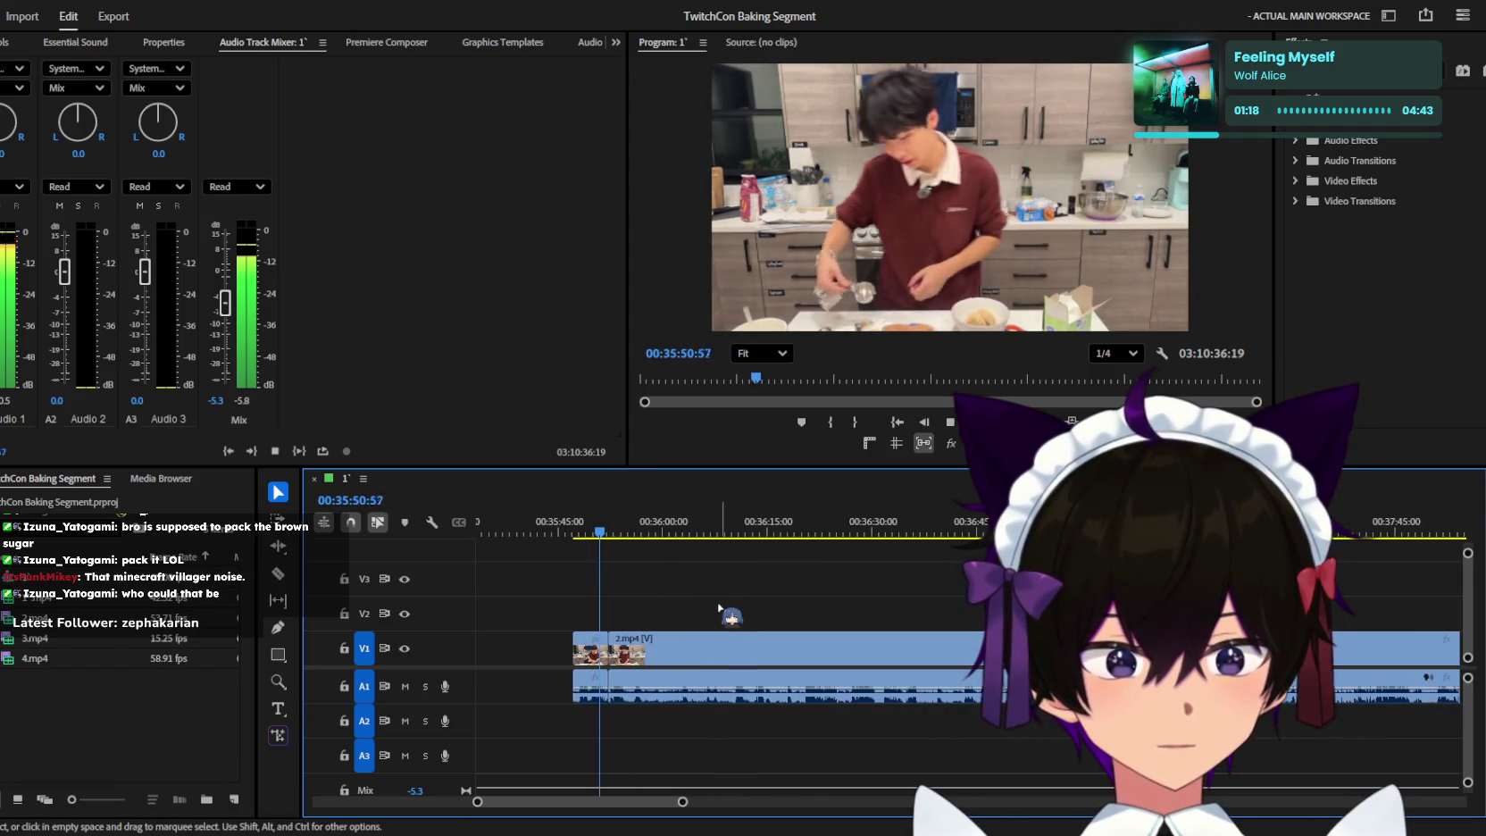
pyautogui.scroll(5, 767, 591)
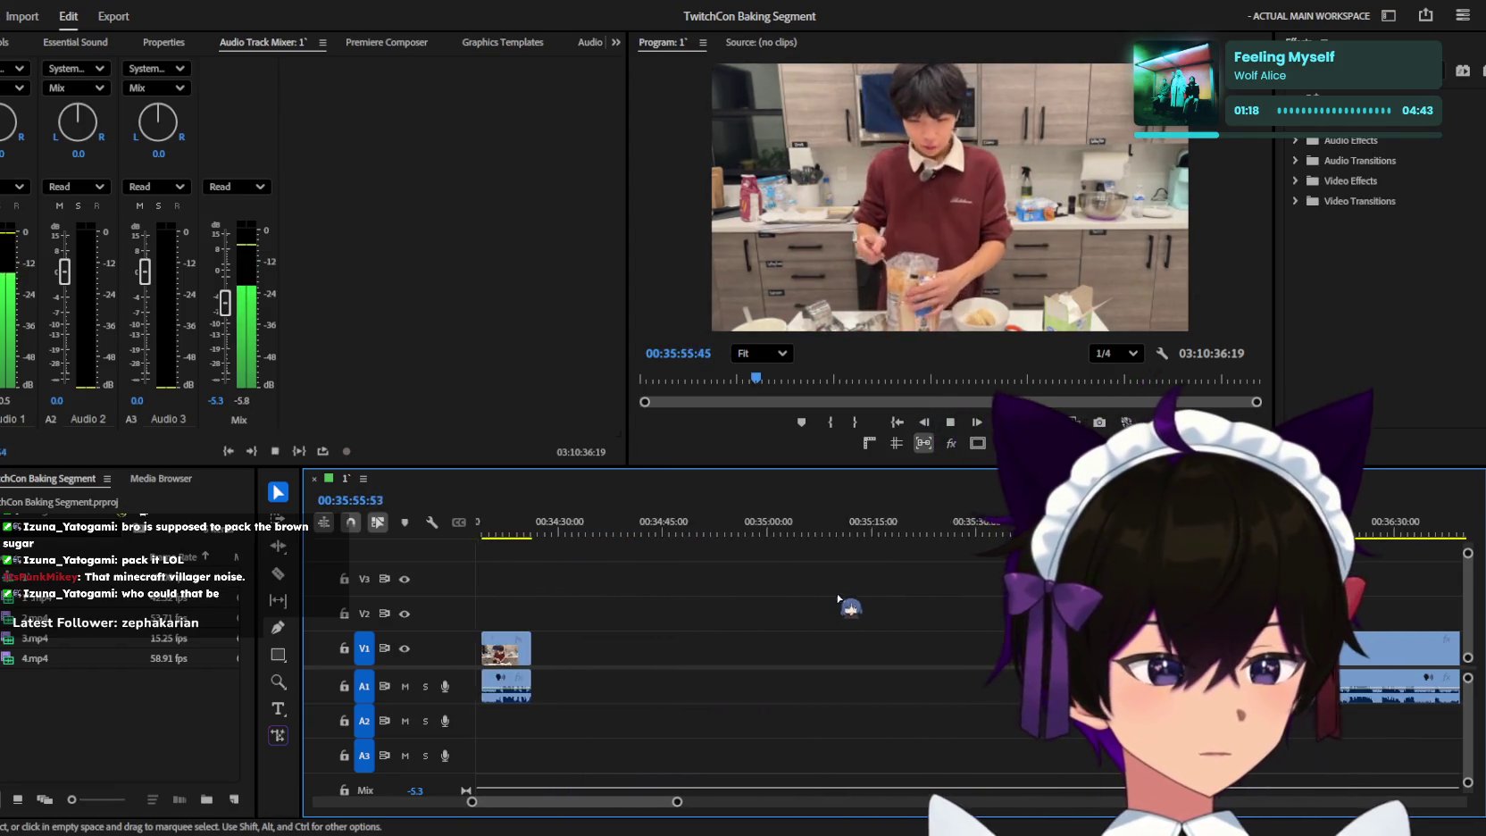
pyautogui.scroll(-3, 871, 598)
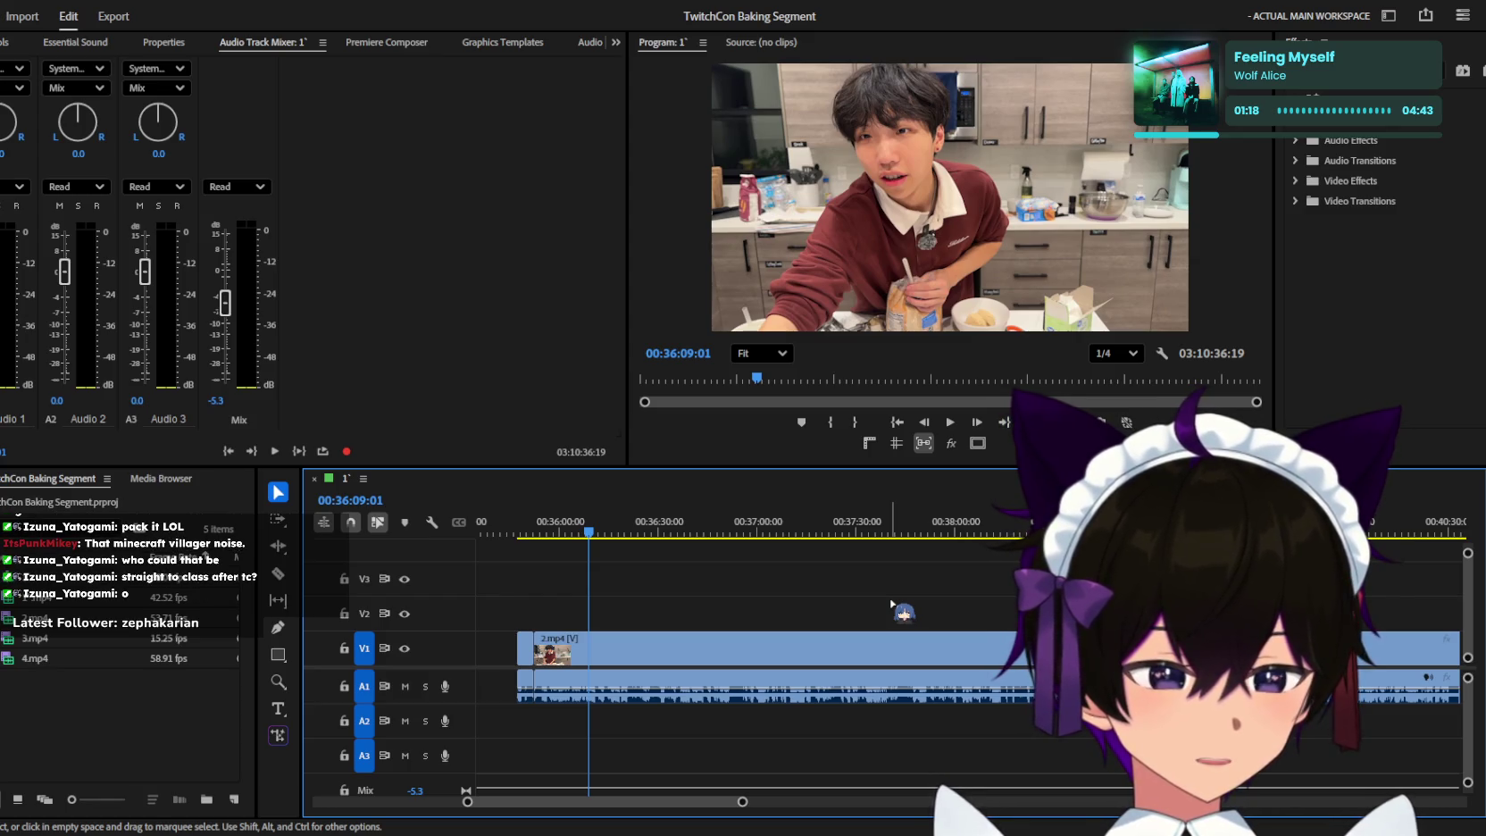
# Keep playing the unbroken 2.mp4 clip past about 00:37:30 while adjusting the timeline view.
pyautogui.press('space')
pyautogui.scroll(5, 893, 605)
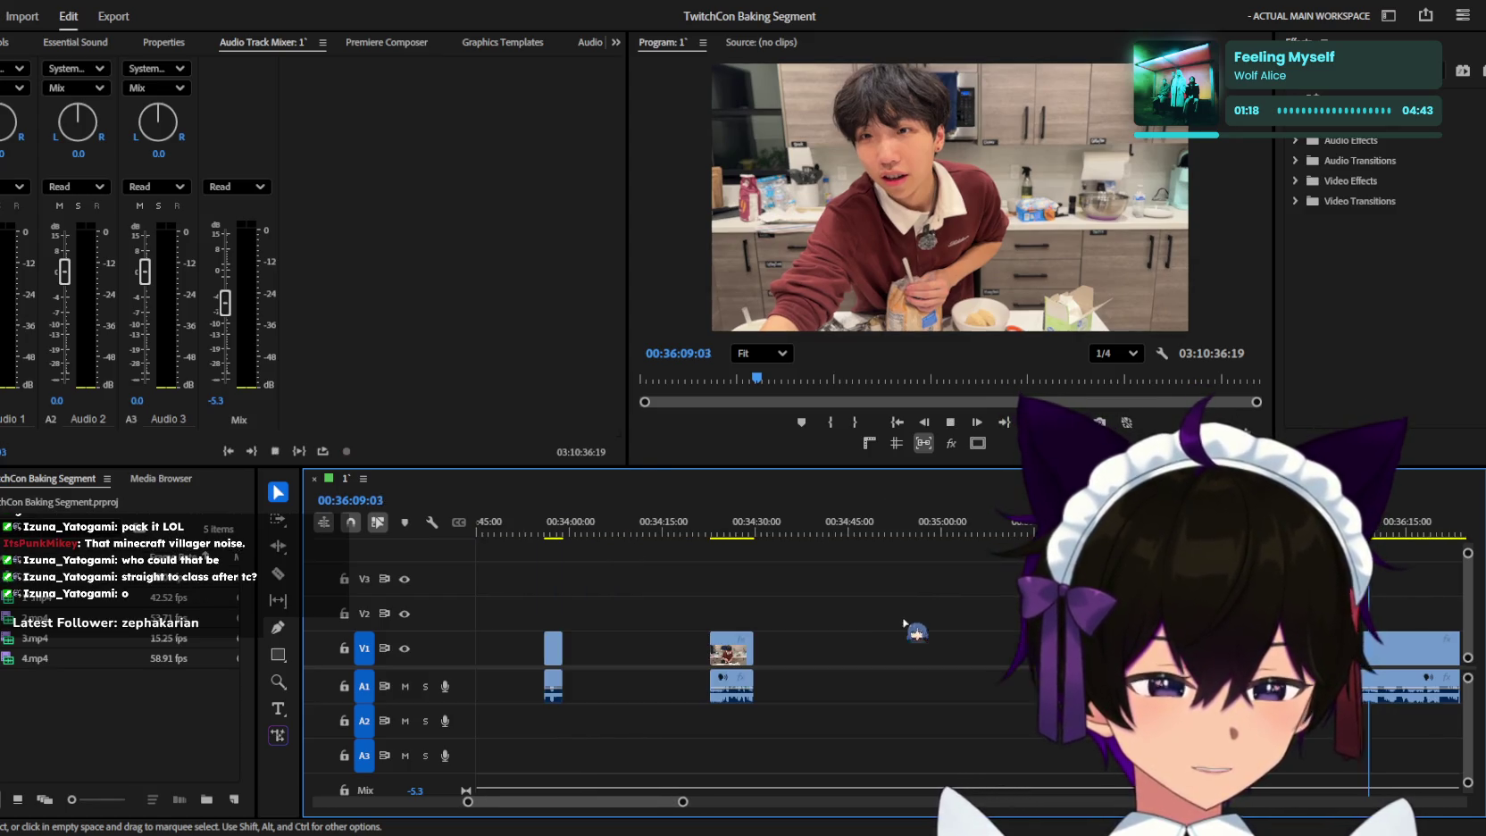
pyautogui.scroll(-2, 939, 609)
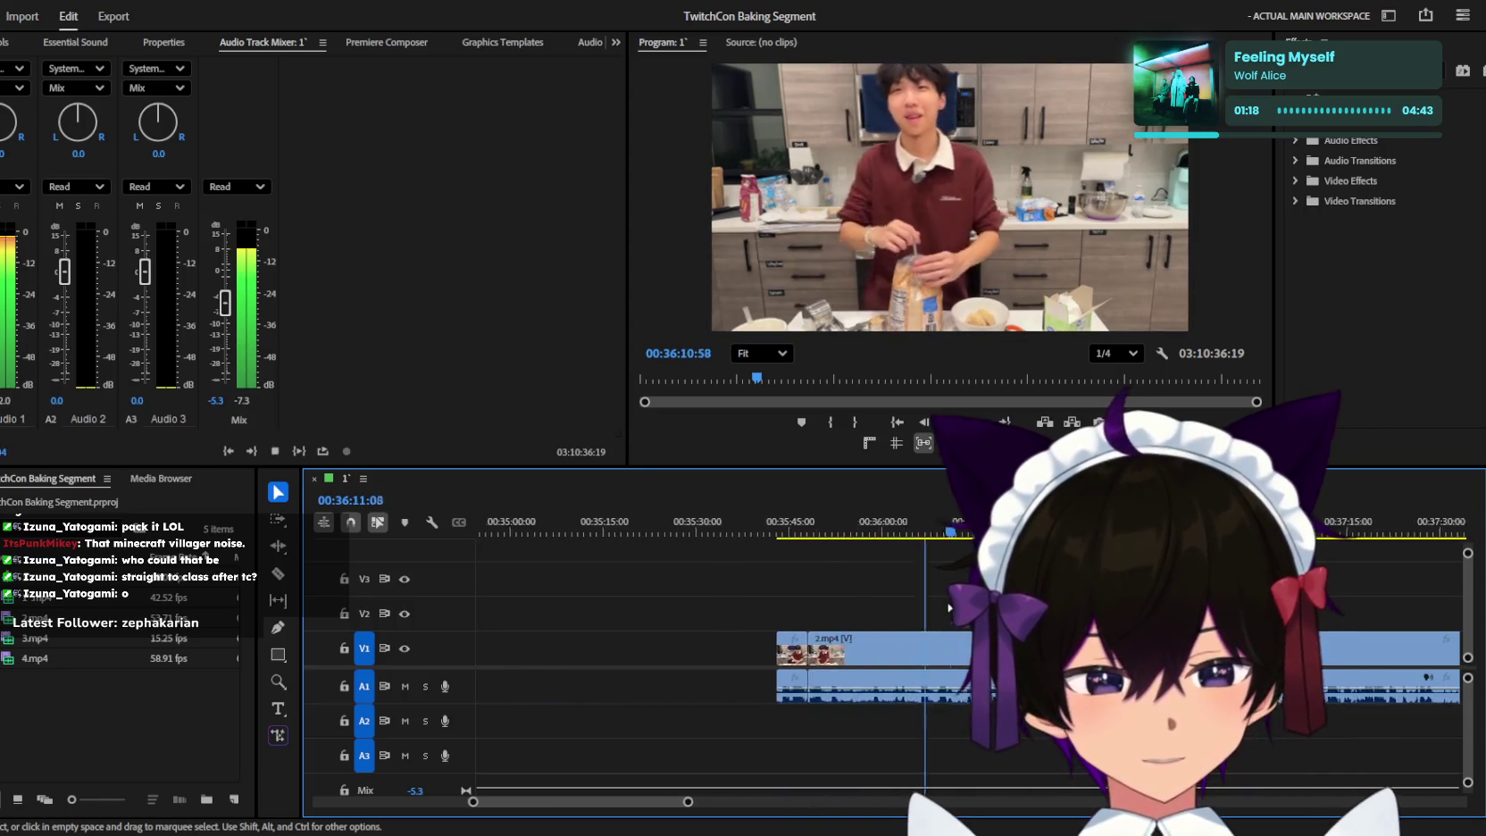
pyautogui.scroll(-2, 939, 609)
pyautogui.scroll(-2, 940, 609)
pyautogui.scroll(-1, 939, 609)
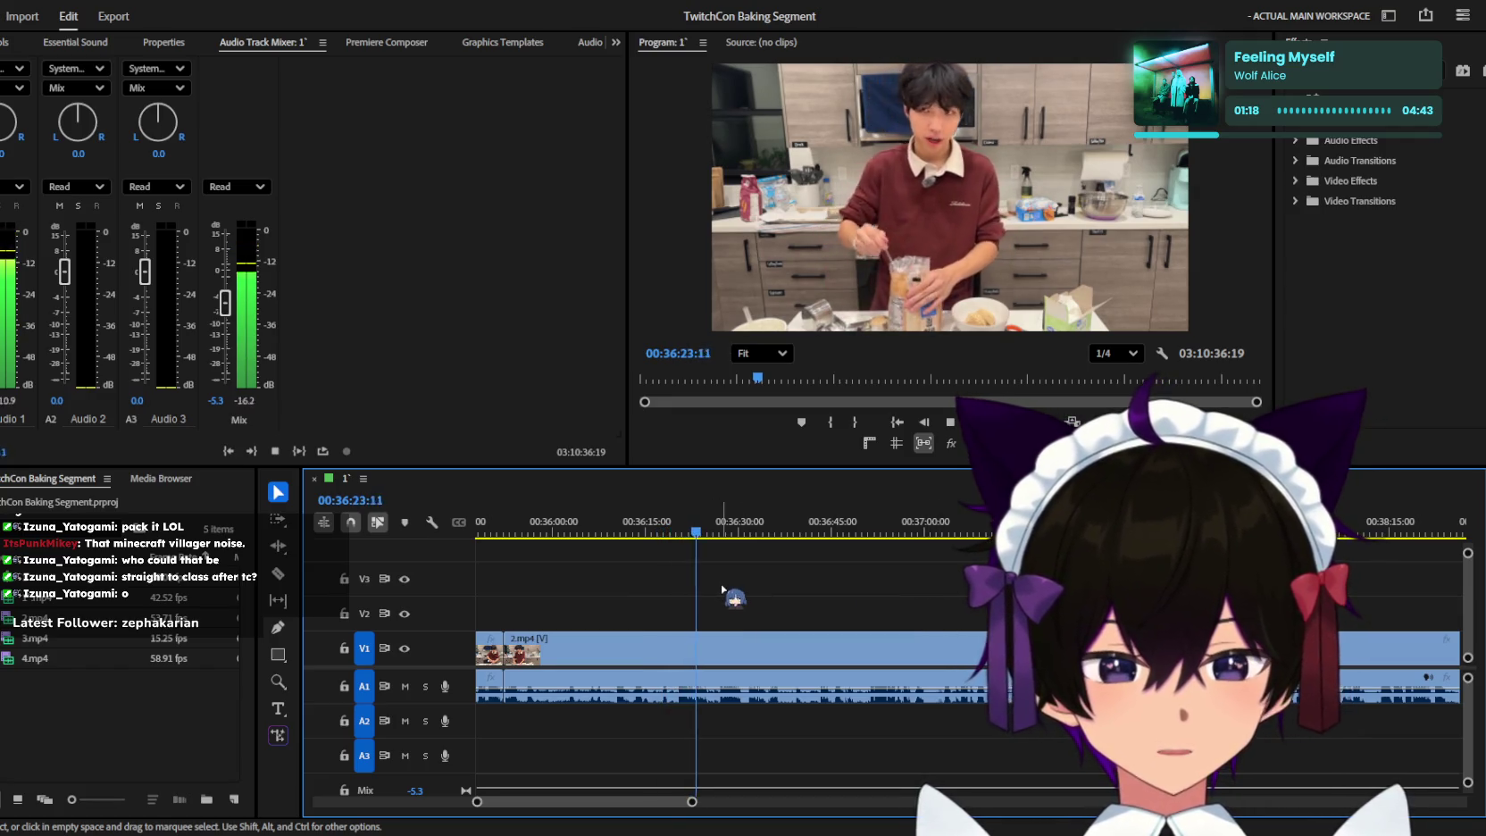
pyautogui.scroll(2, 742, 599)
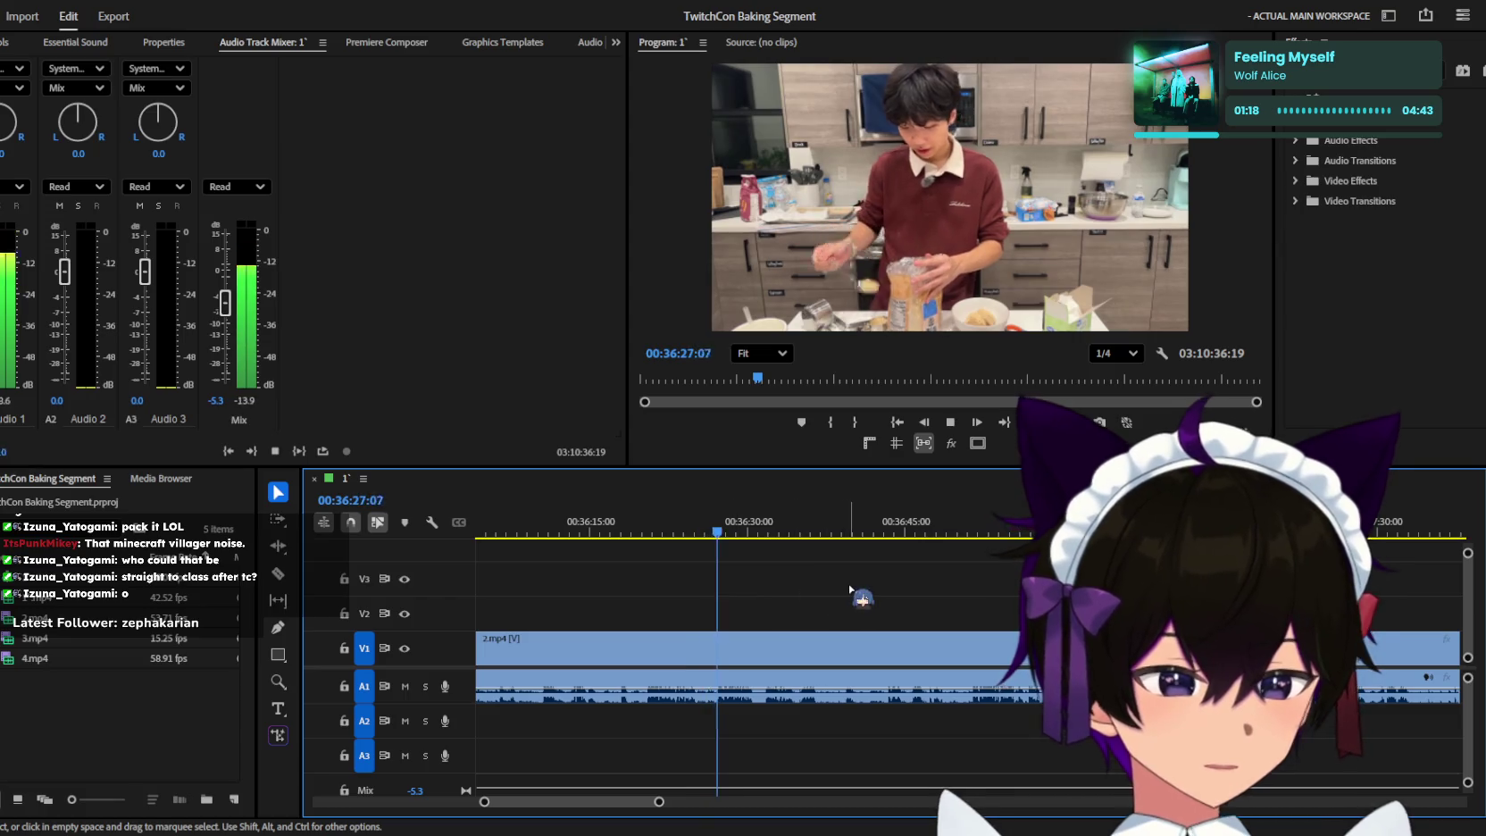
pyautogui.scroll(-2, 849, 589)
pyautogui.scroll(-1, 847, 591)
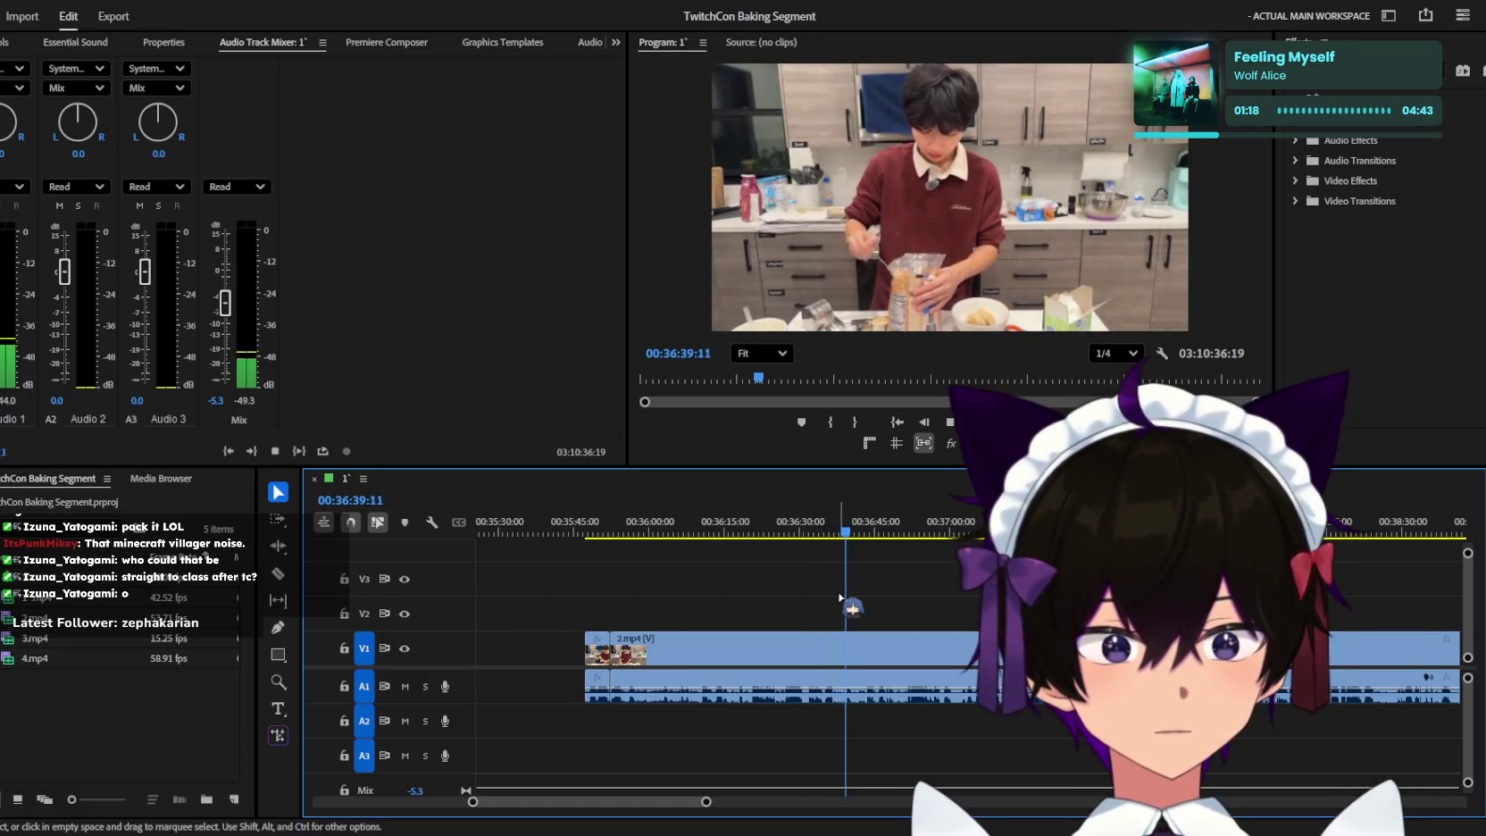
pyautogui.scroll(-1, 840, 597)
pyautogui.scroll(1, 840, 597)
pyautogui.scroll(1, 840, 598)
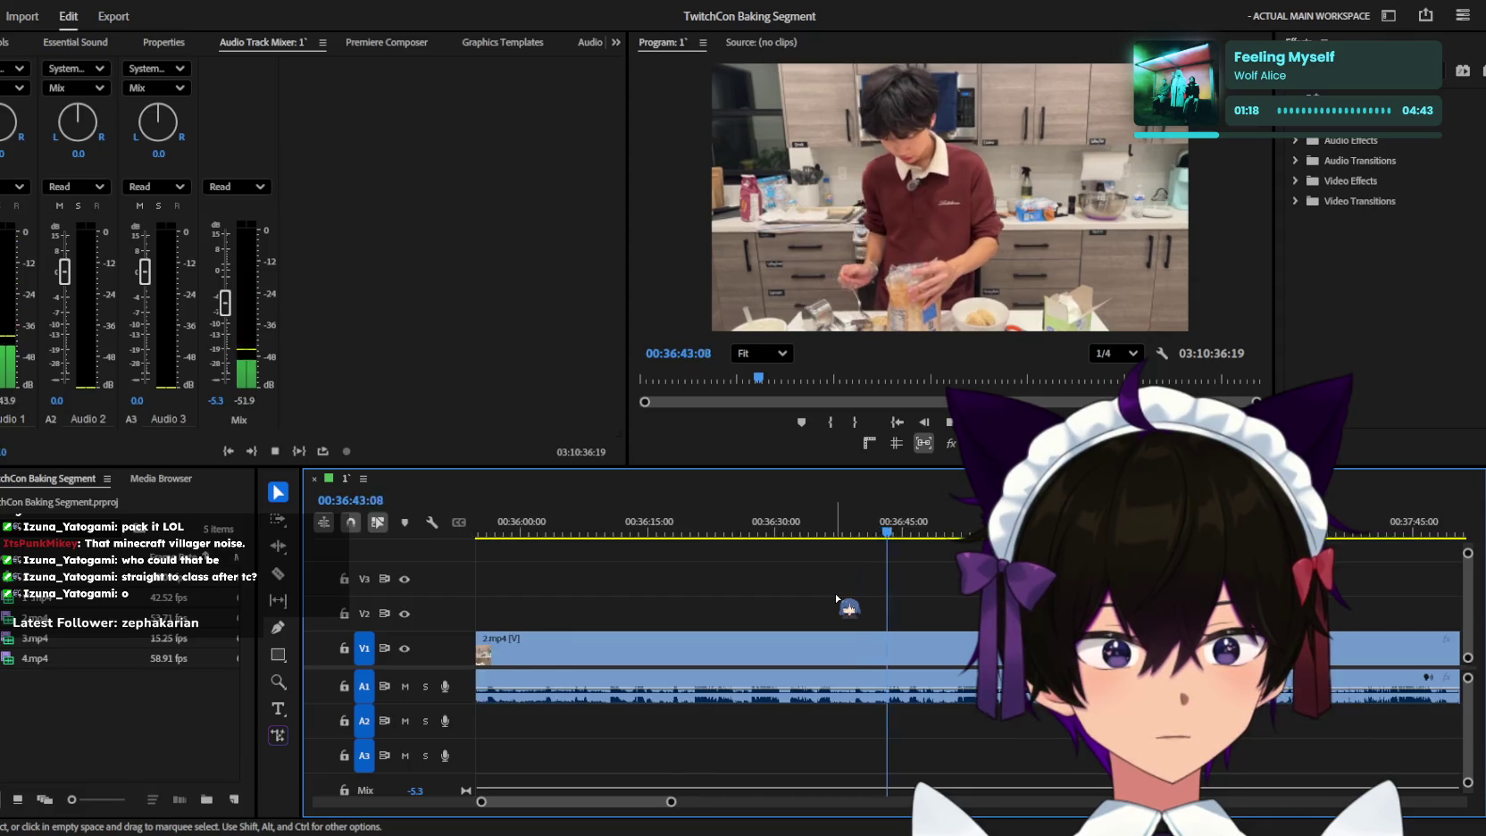
pyautogui.scroll(1, 839, 600)
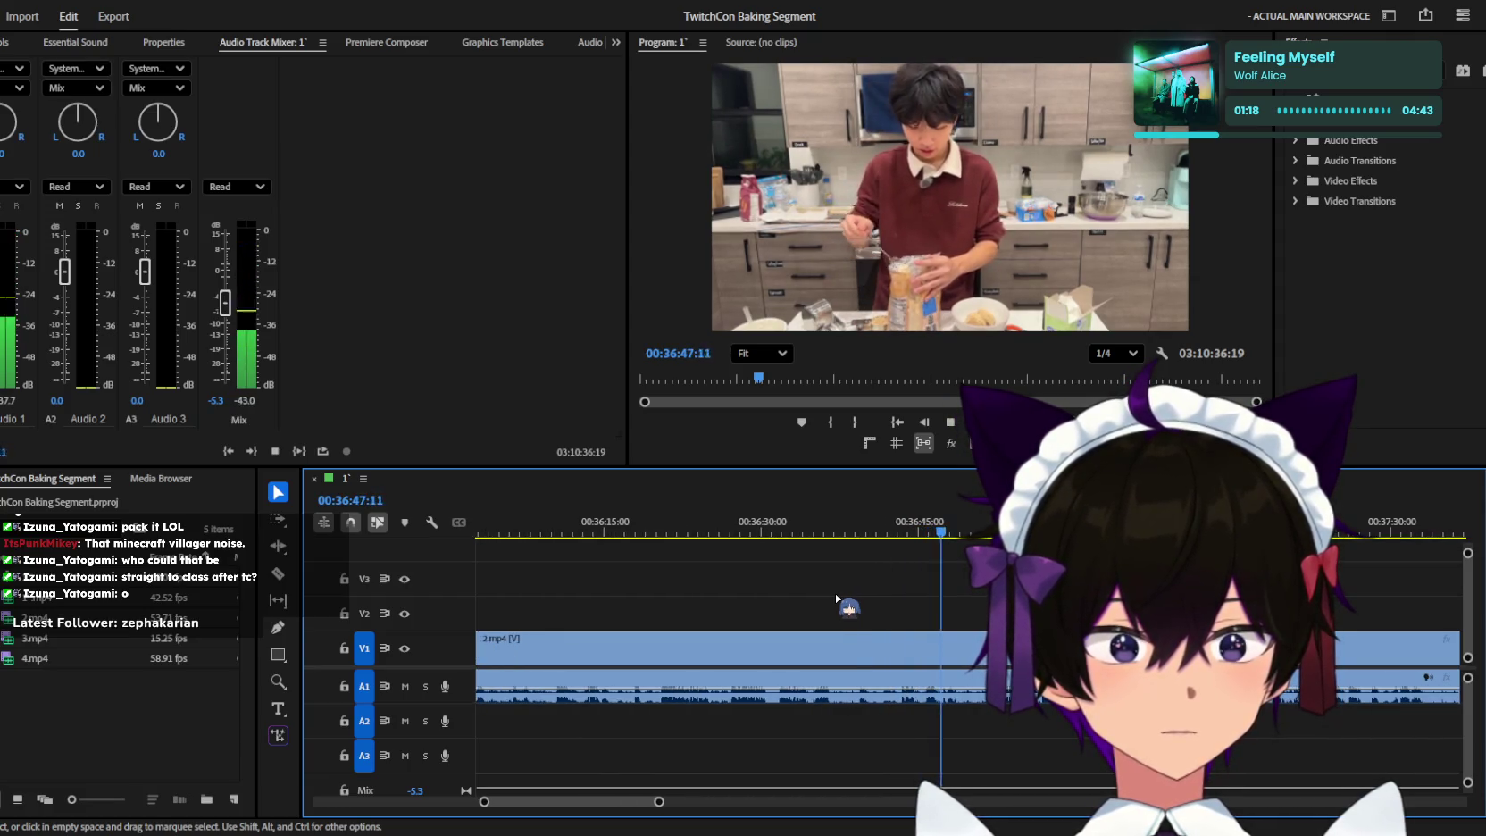
pyautogui.scroll(1, 877, 607)
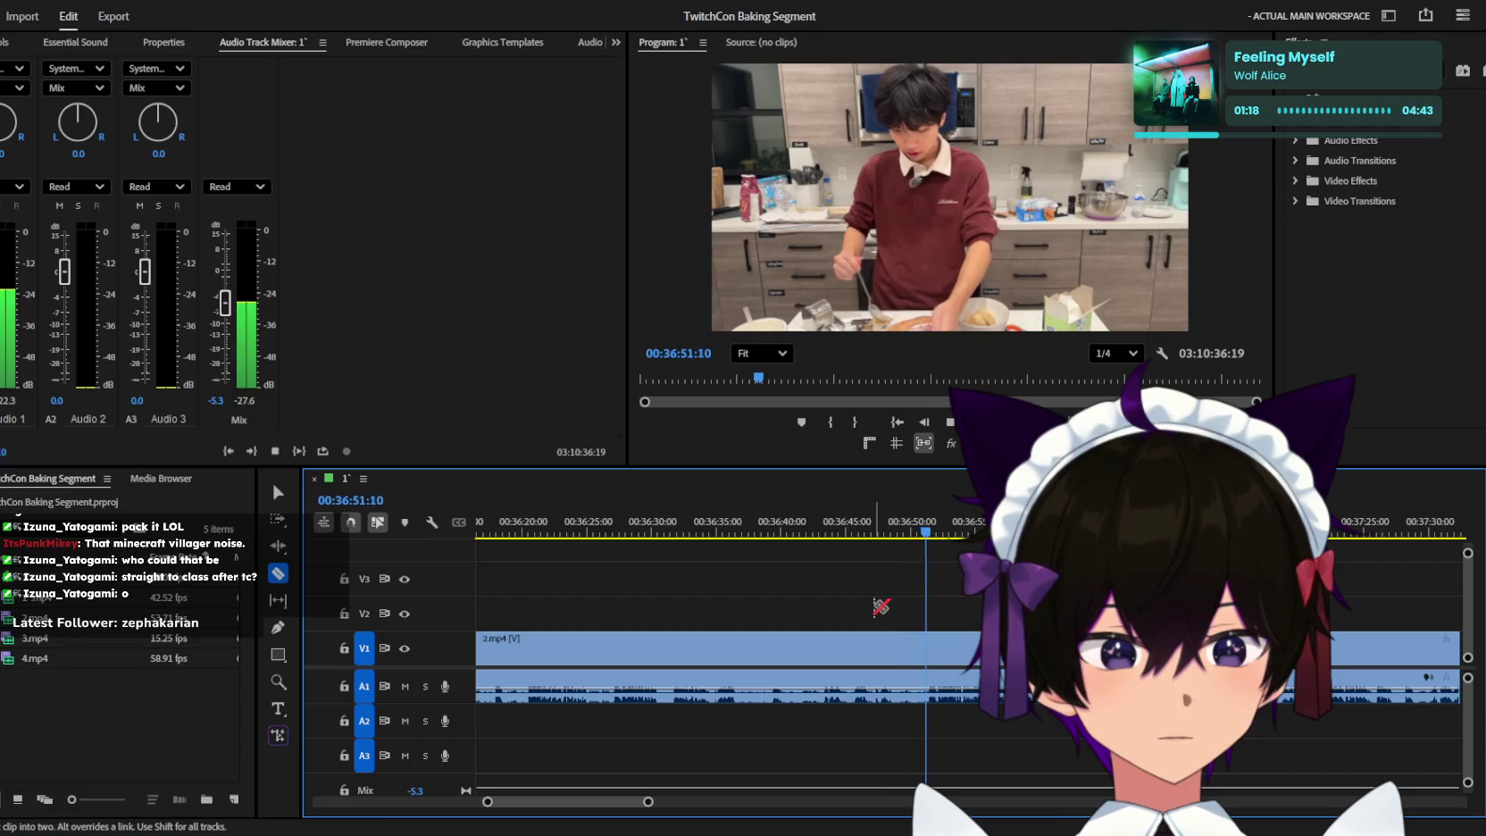
# Play 2.mp4 to about 36:59 and select the piece before the 37:00 cut.
pyautogui.scroll(-1, 875, 607)
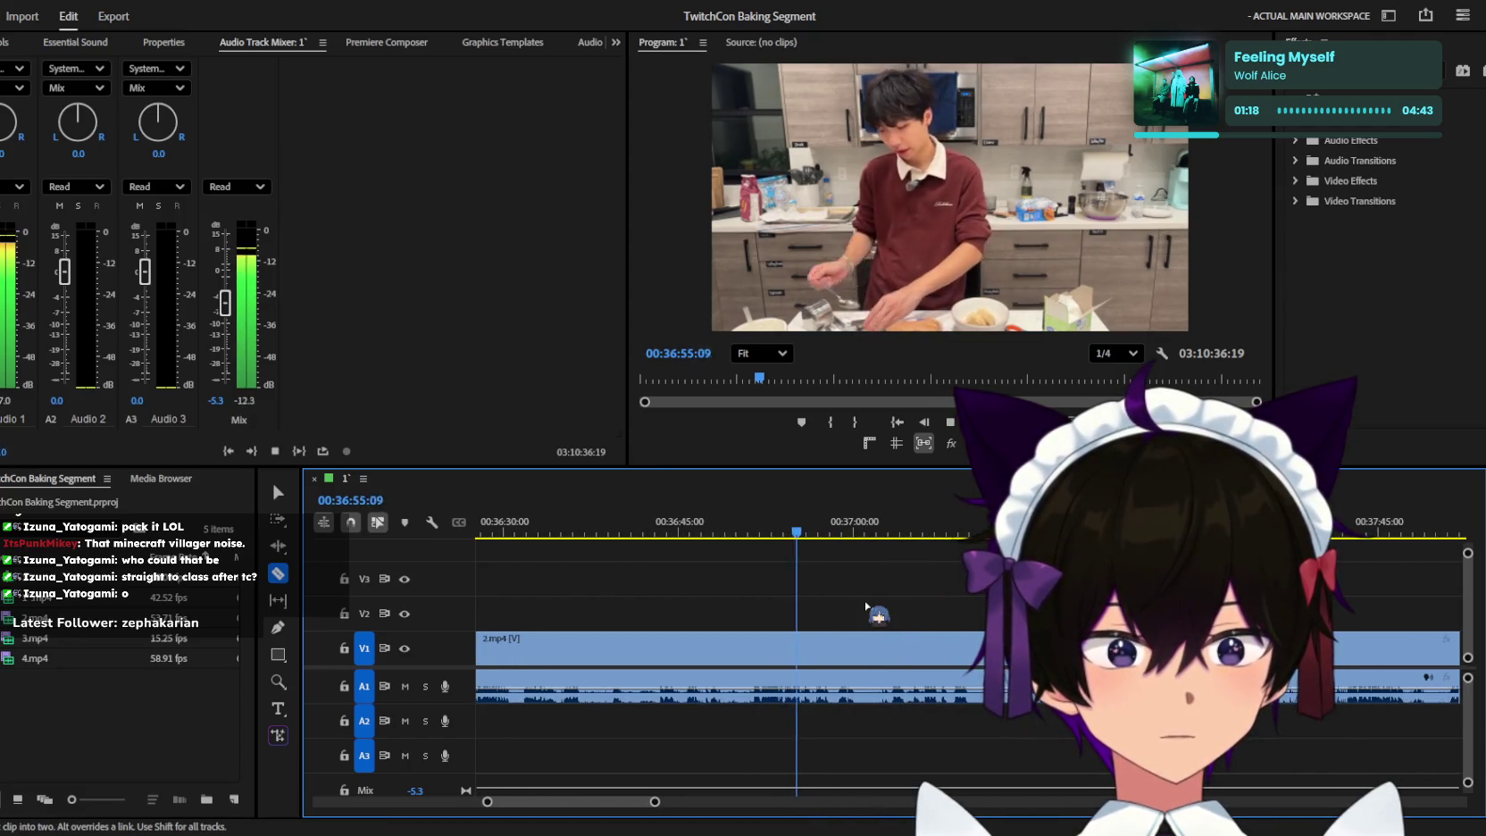
pyautogui.scroll(2, 865, 605)
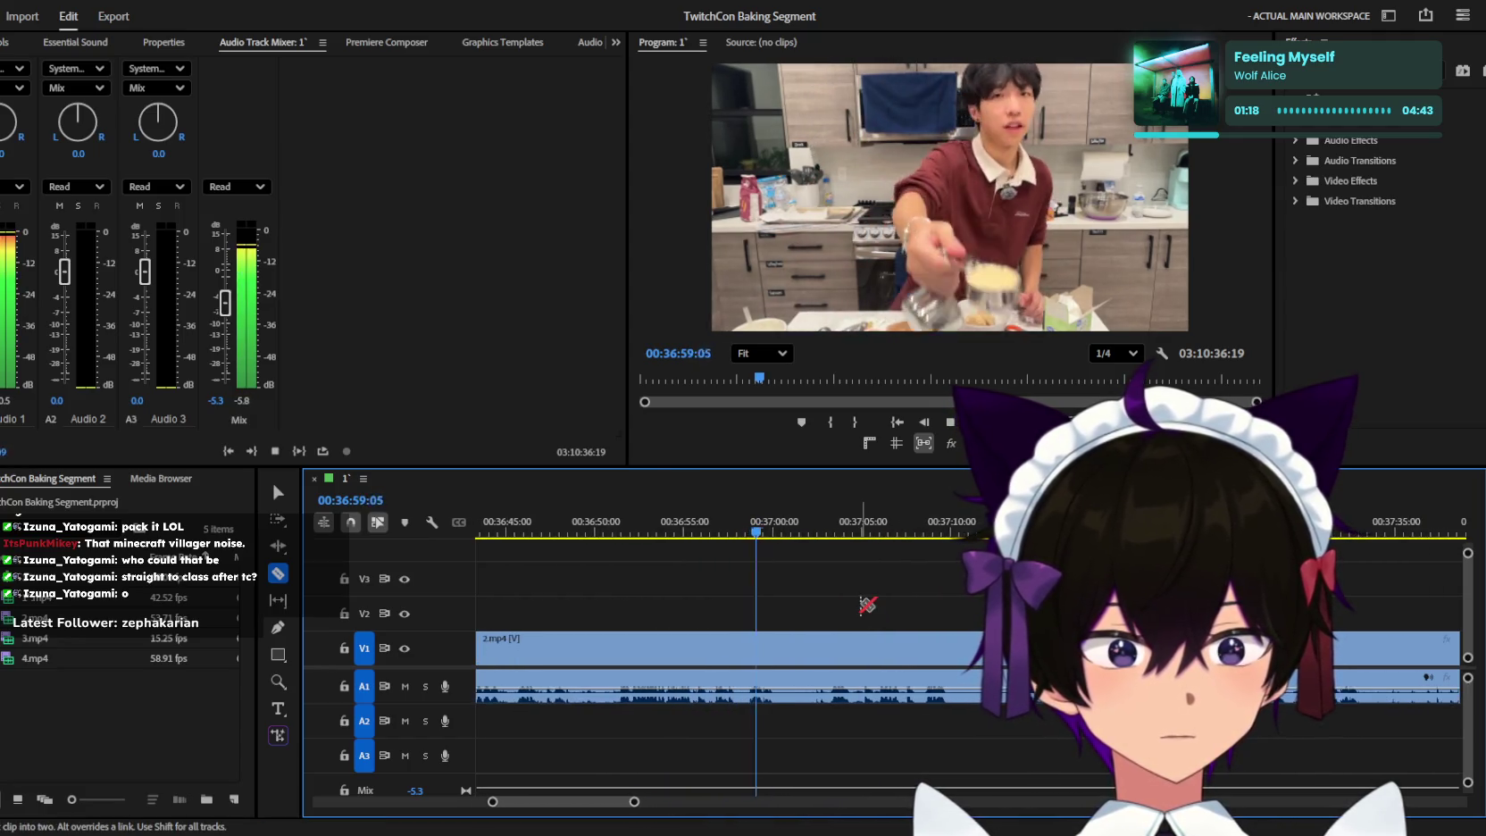
pyautogui.press('space')
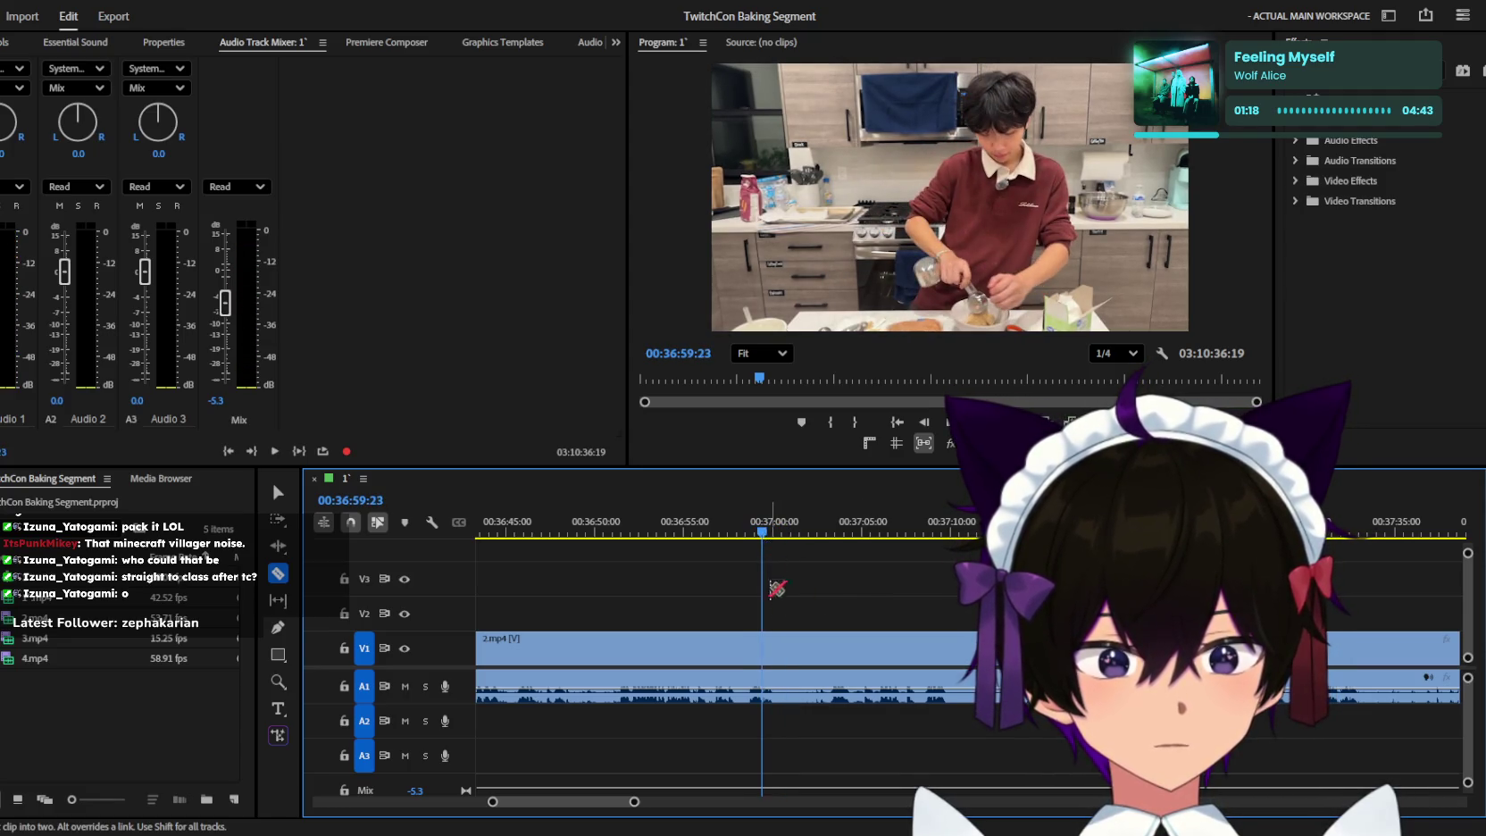
pyautogui.scroll(1, 755, 657)
pyautogui.press('space')
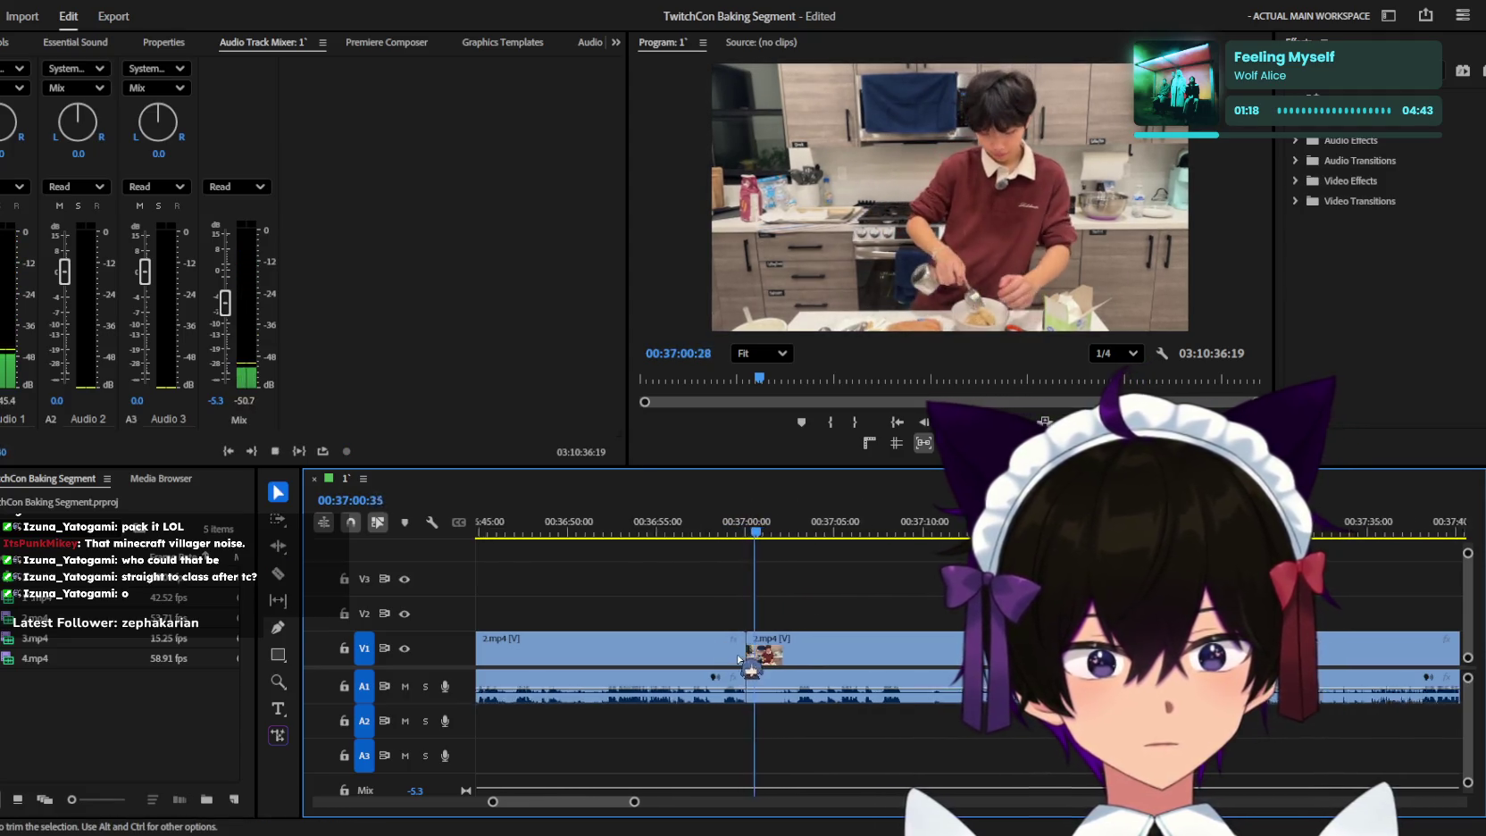
pyautogui.scroll(-2, 733, 645)
pyautogui.click(691, 646)
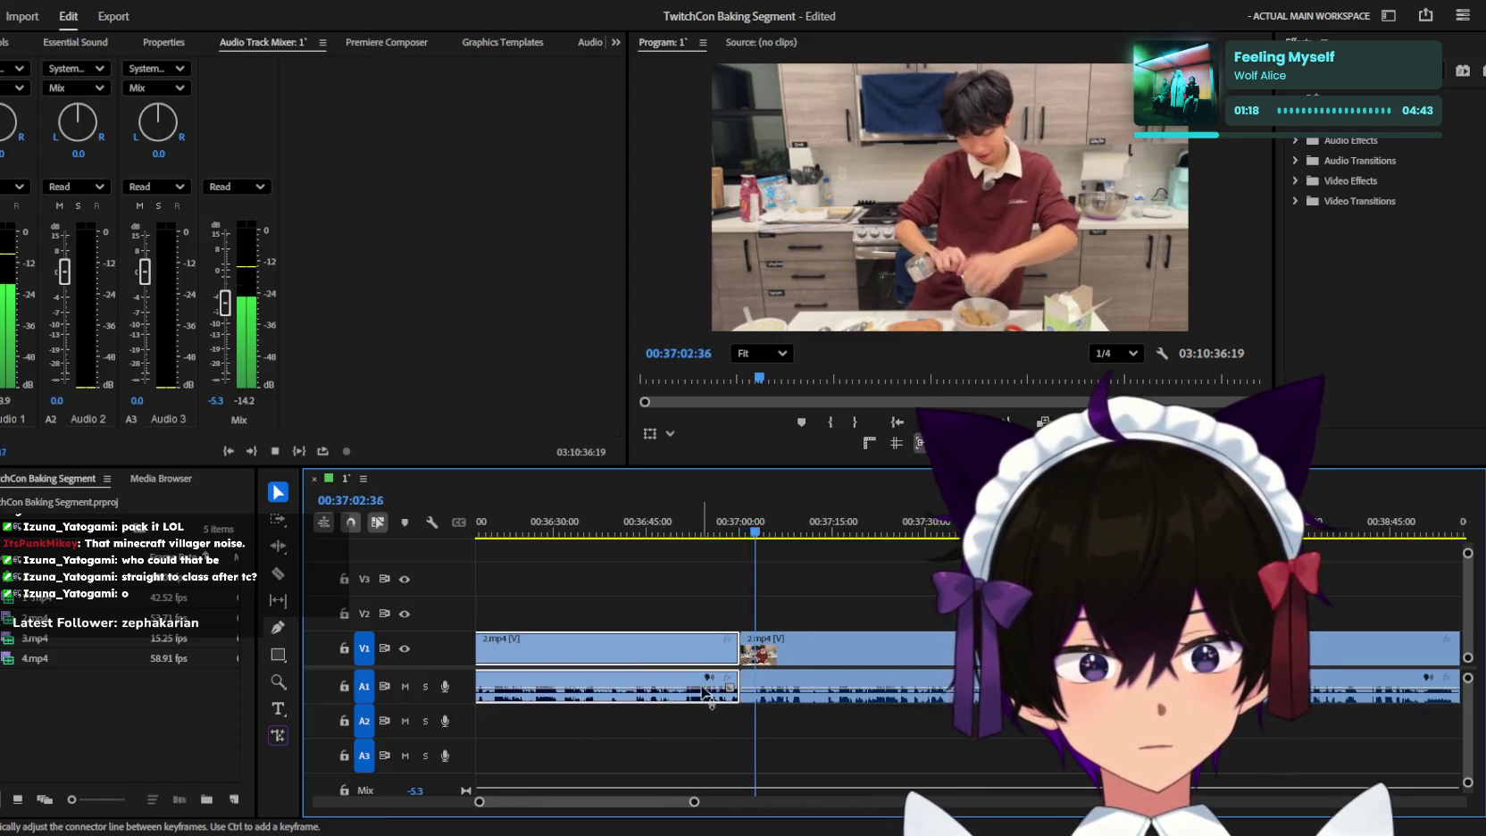
pyautogui.scroll(2, 691, 646)
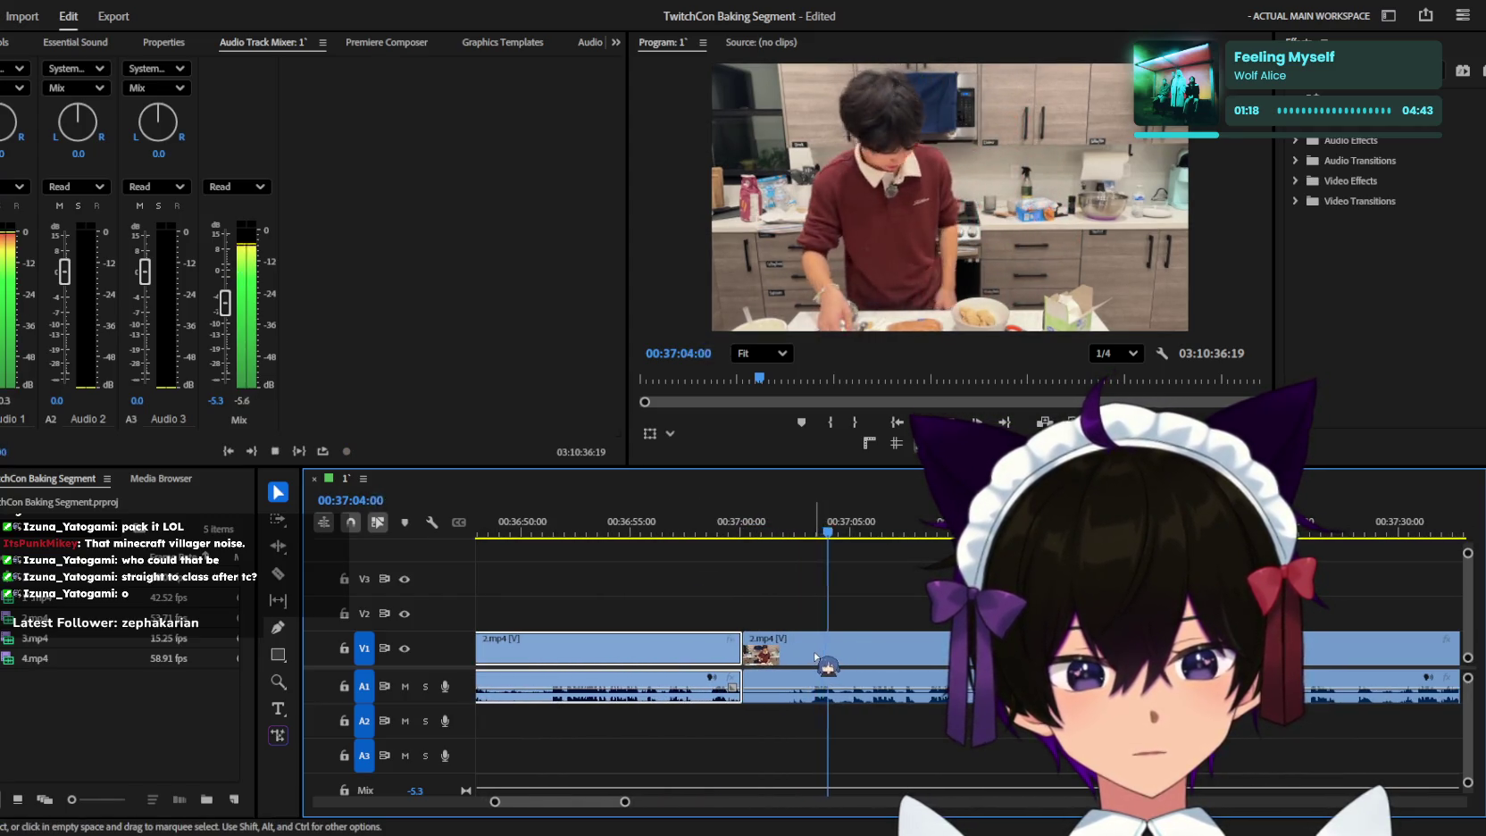
pyautogui.scroll(2, 858, 634)
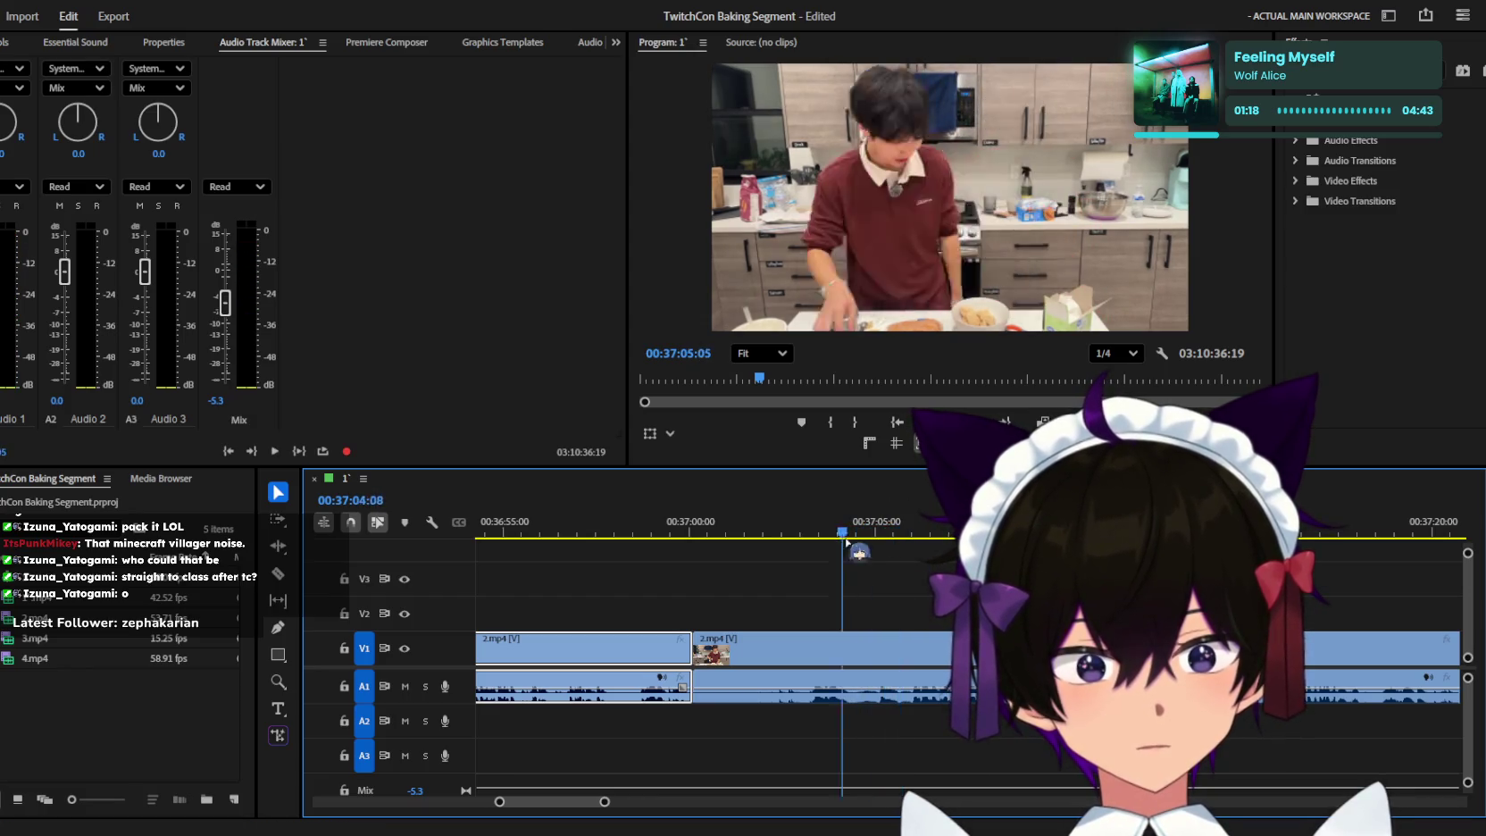
pyautogui.scroll(2, 871, 625)
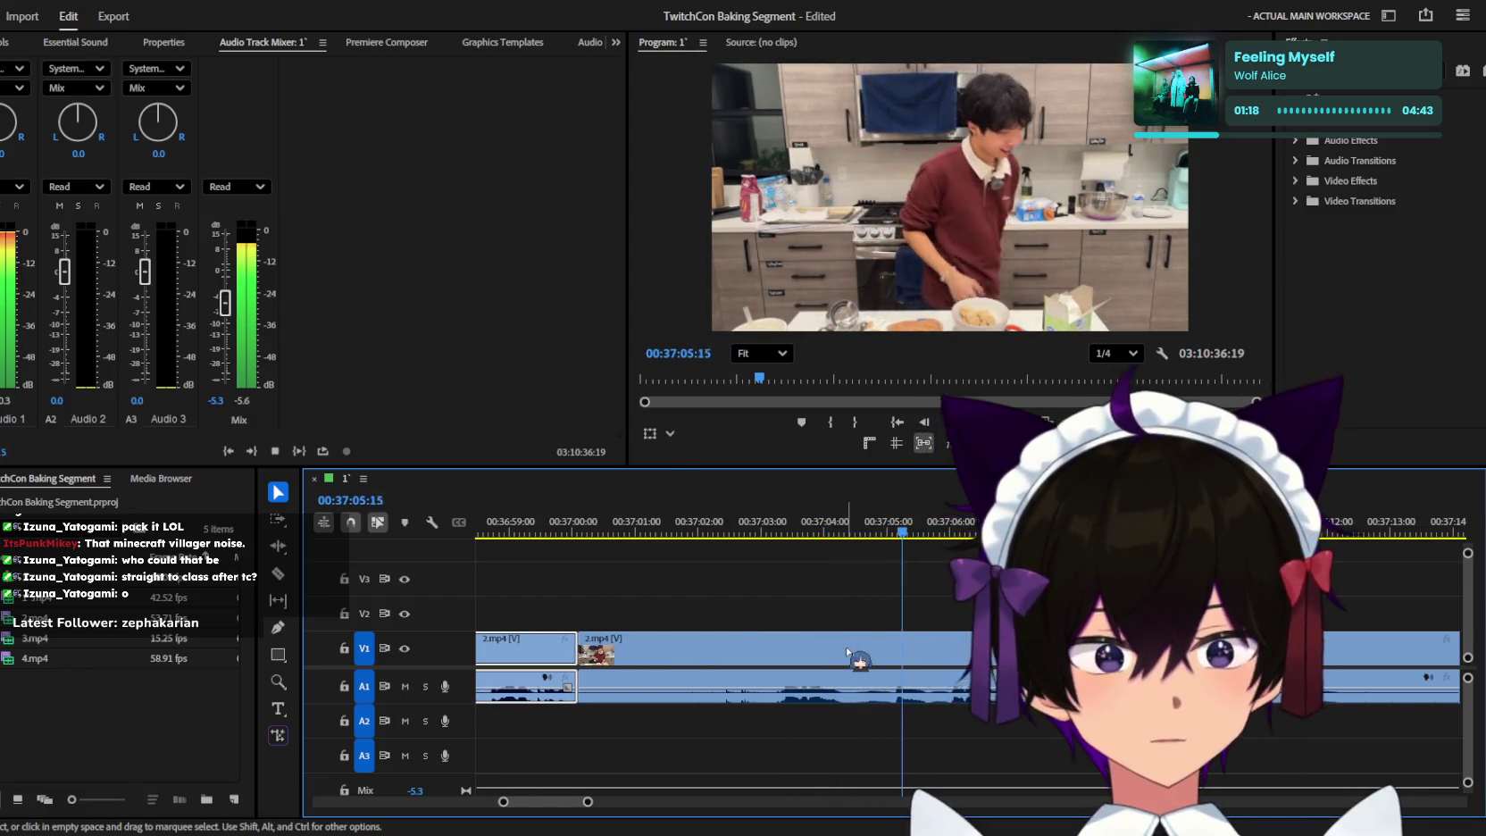
pyautogui.scroll(-2, 847, 652)
# Split 2.mp4 with the Razor tool at the playhead near 37:07.
pyautogui.press('c')
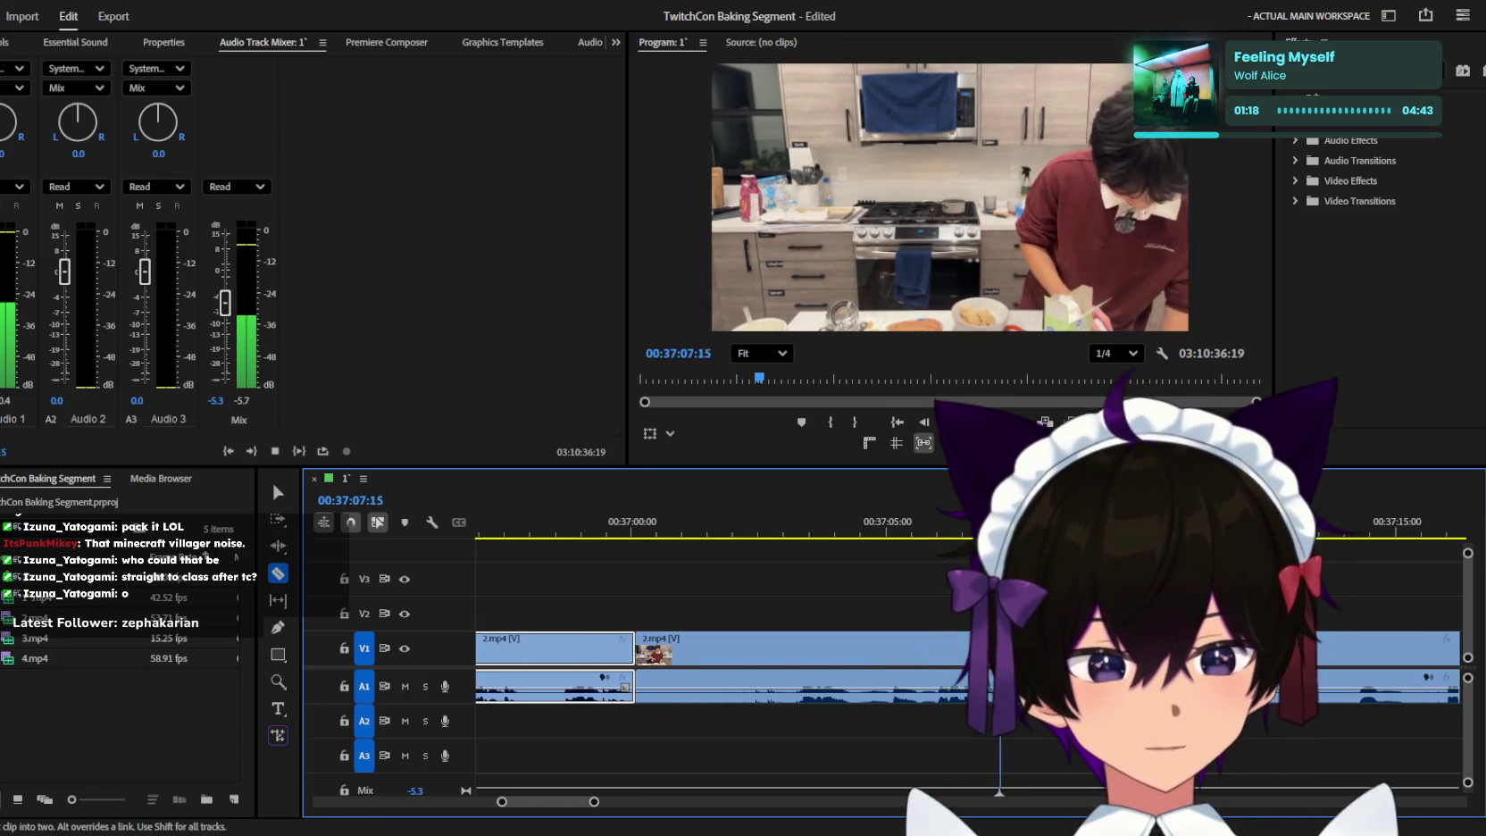
pyautogui.press('j')
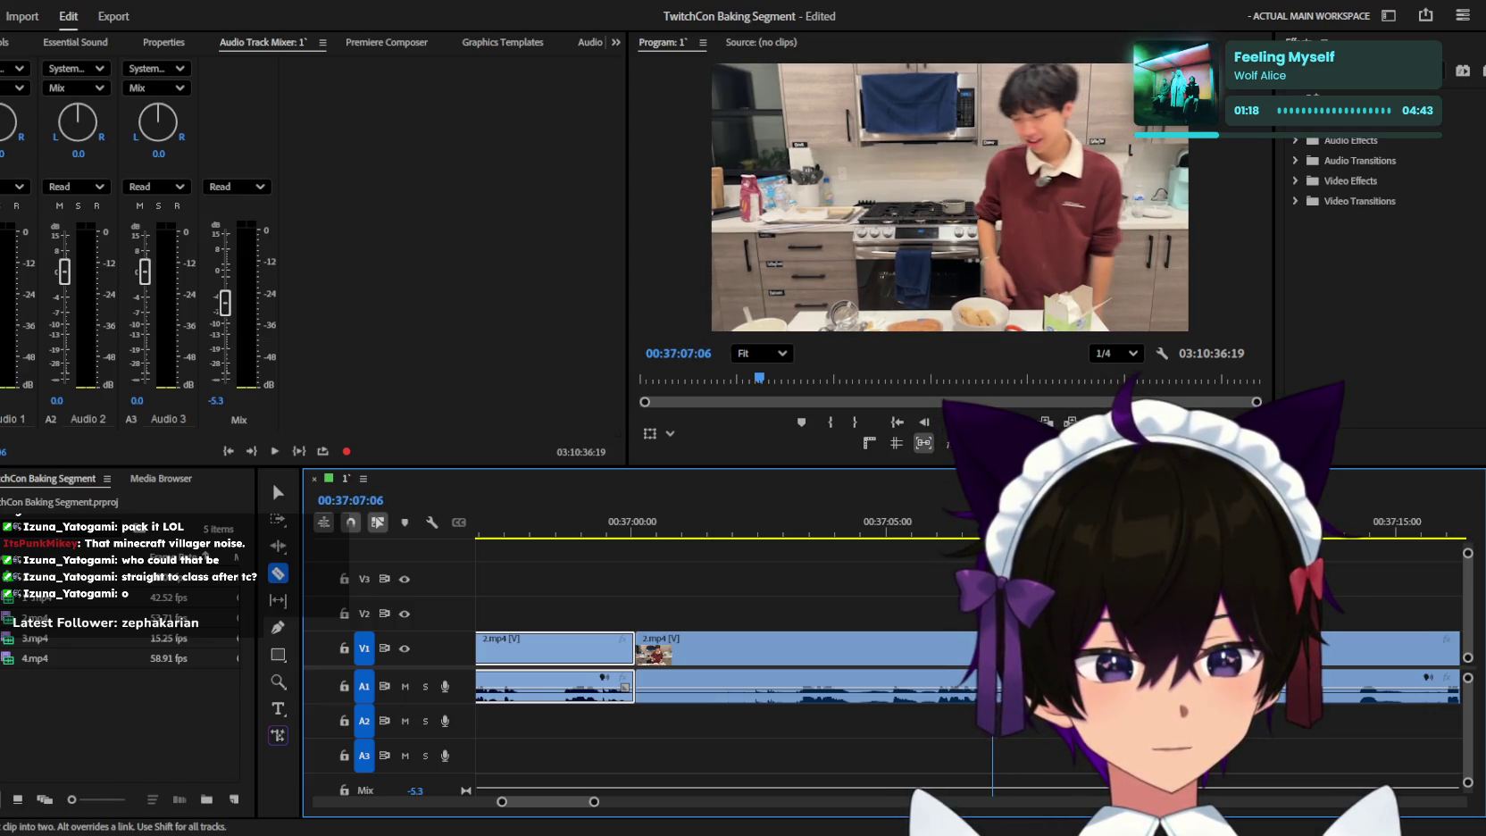
pyautogui.press('l')
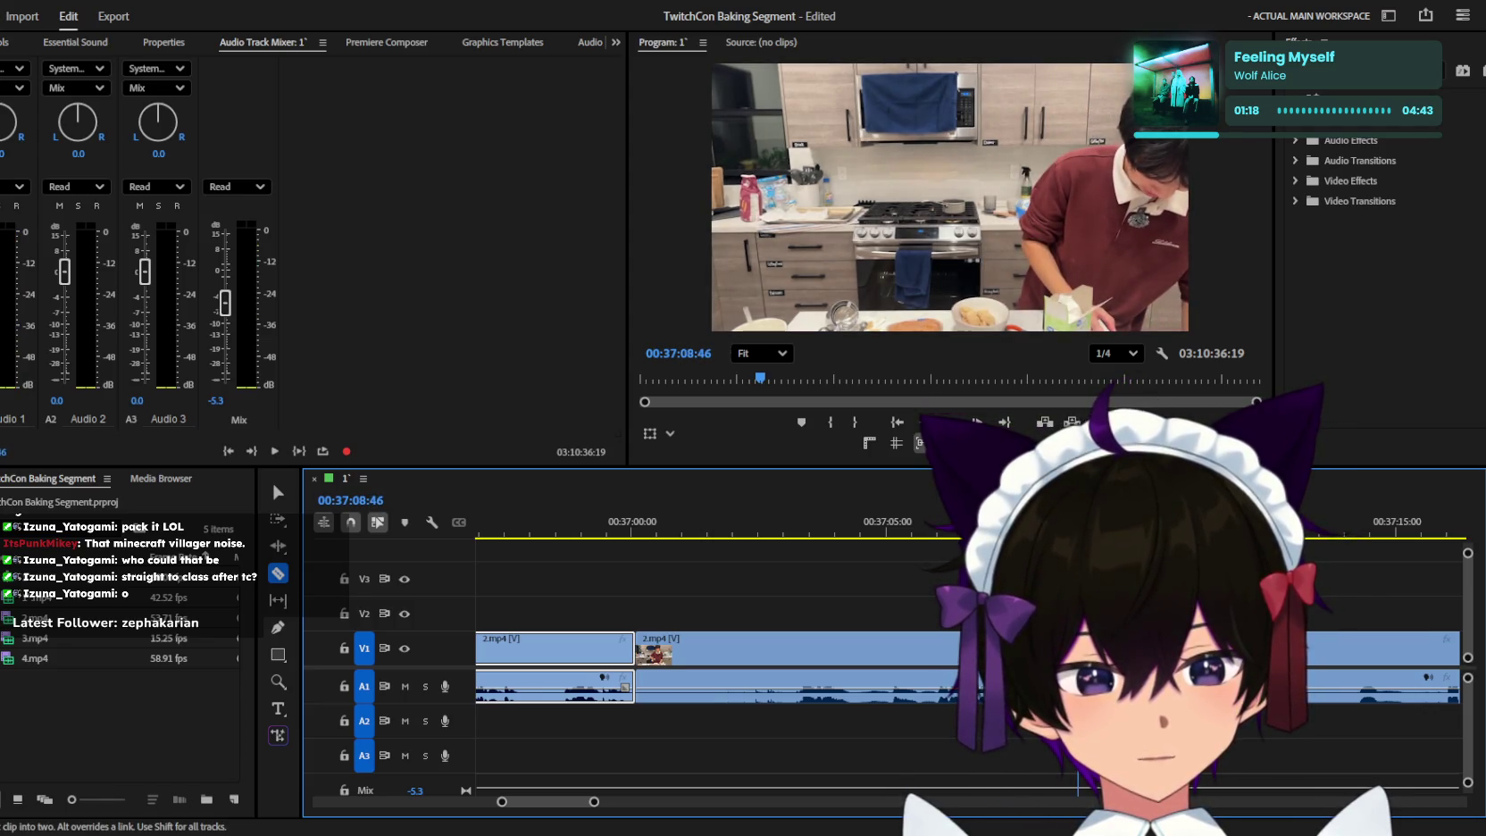
pyautogui.press('v')
pyautogui.press('j')
pyautogui.press('j')
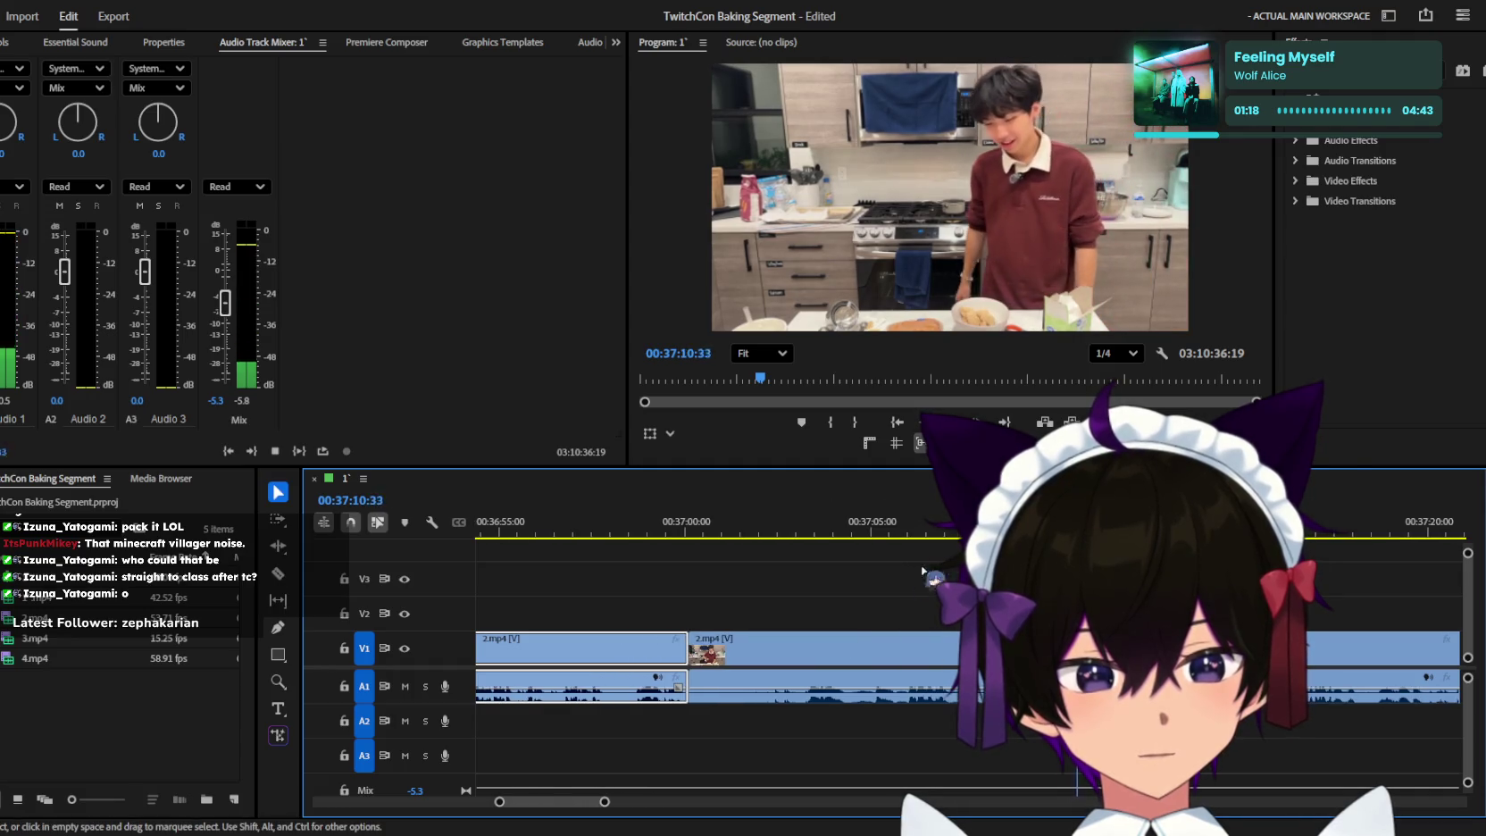
pyautogui.press('c')
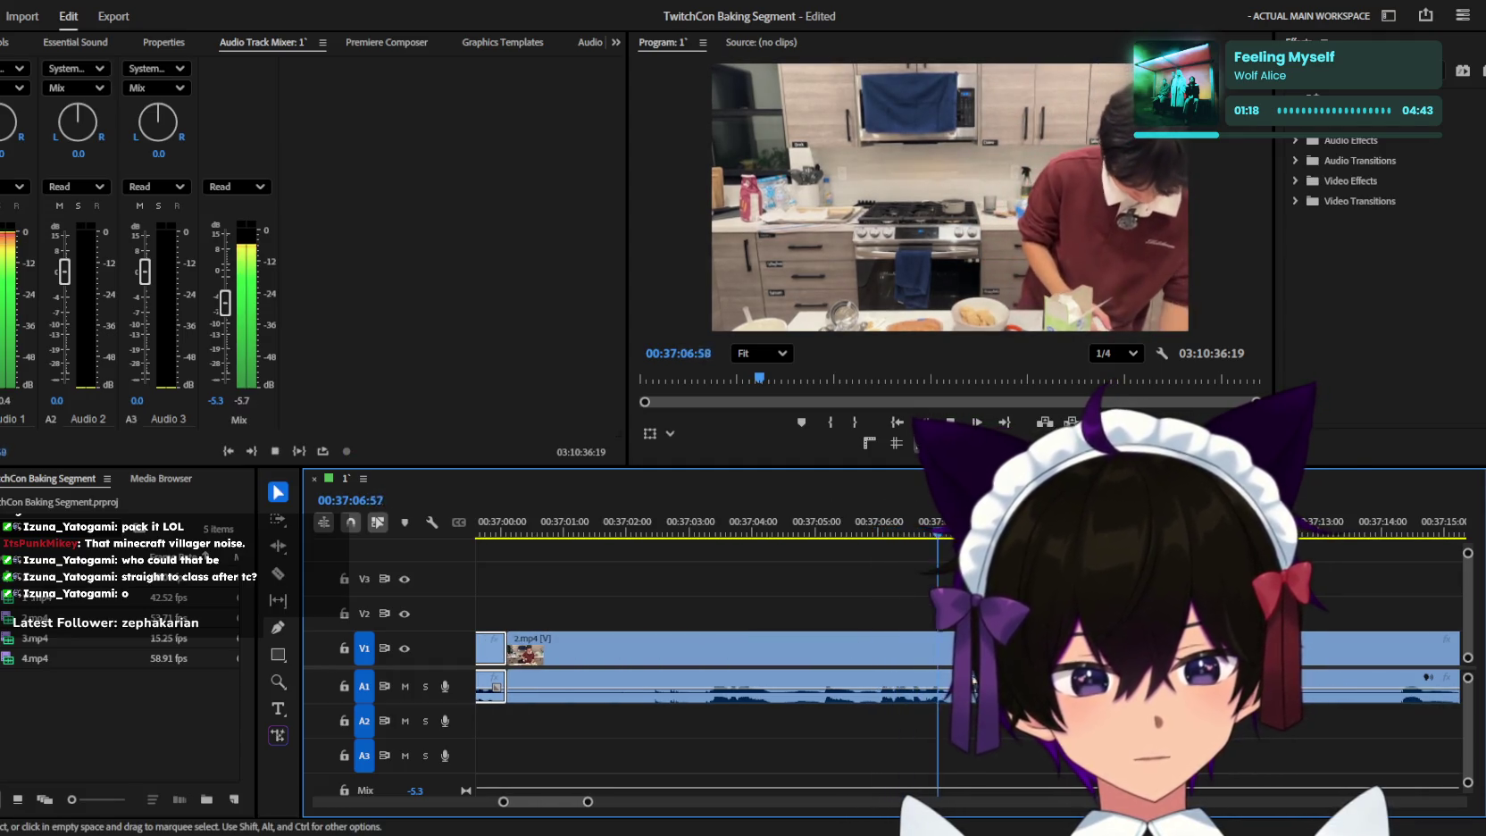
pyautogui.press('k')
pyautogui.press('-')
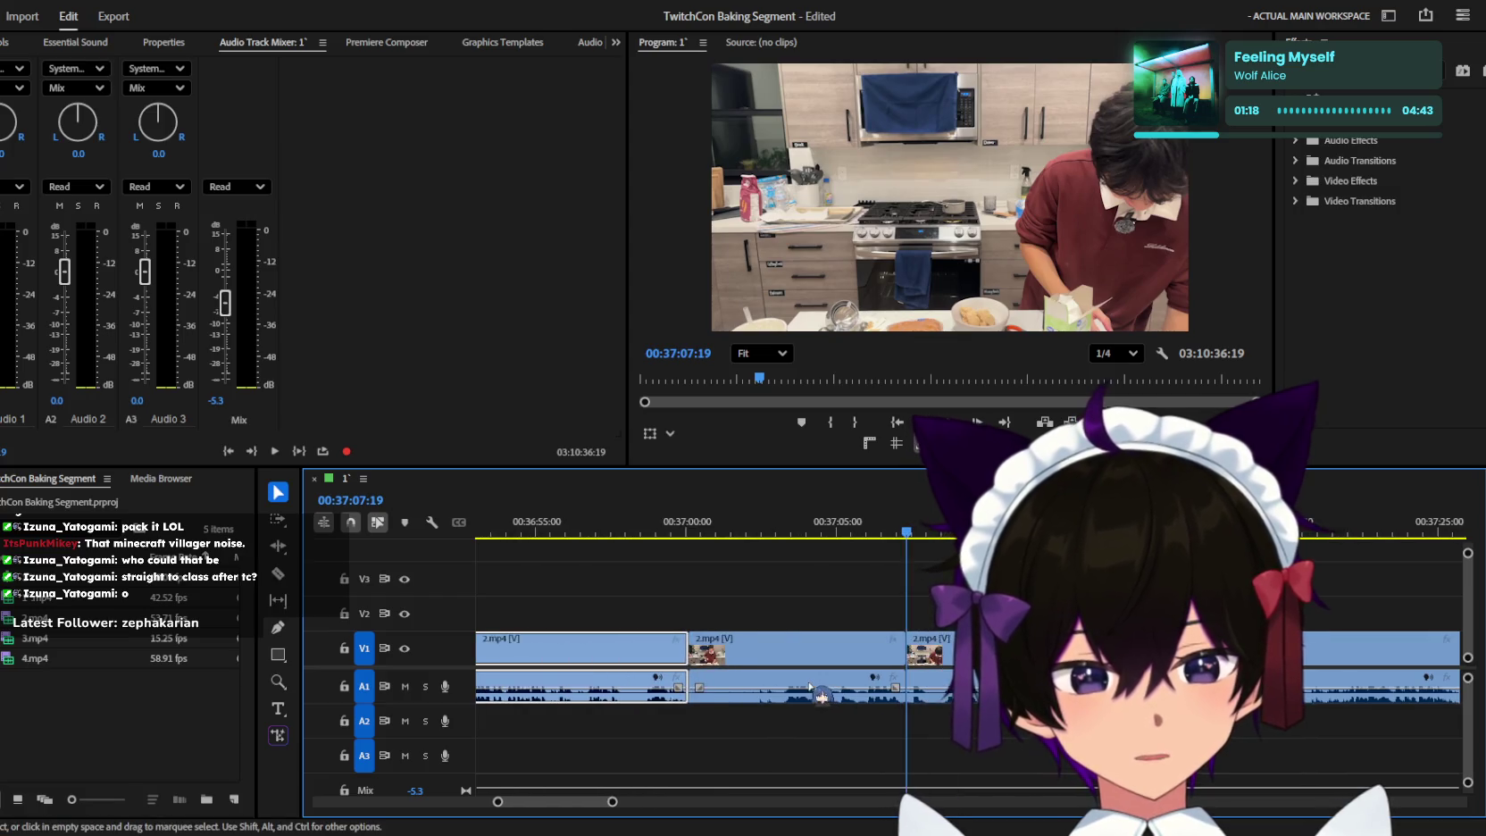
# Review the footage from 36:26 and delete the stretch of dead 2.mp4 footage.
pyautogui.click(719, 607)
pyautogui.press('-')
pyautogui.press('-')
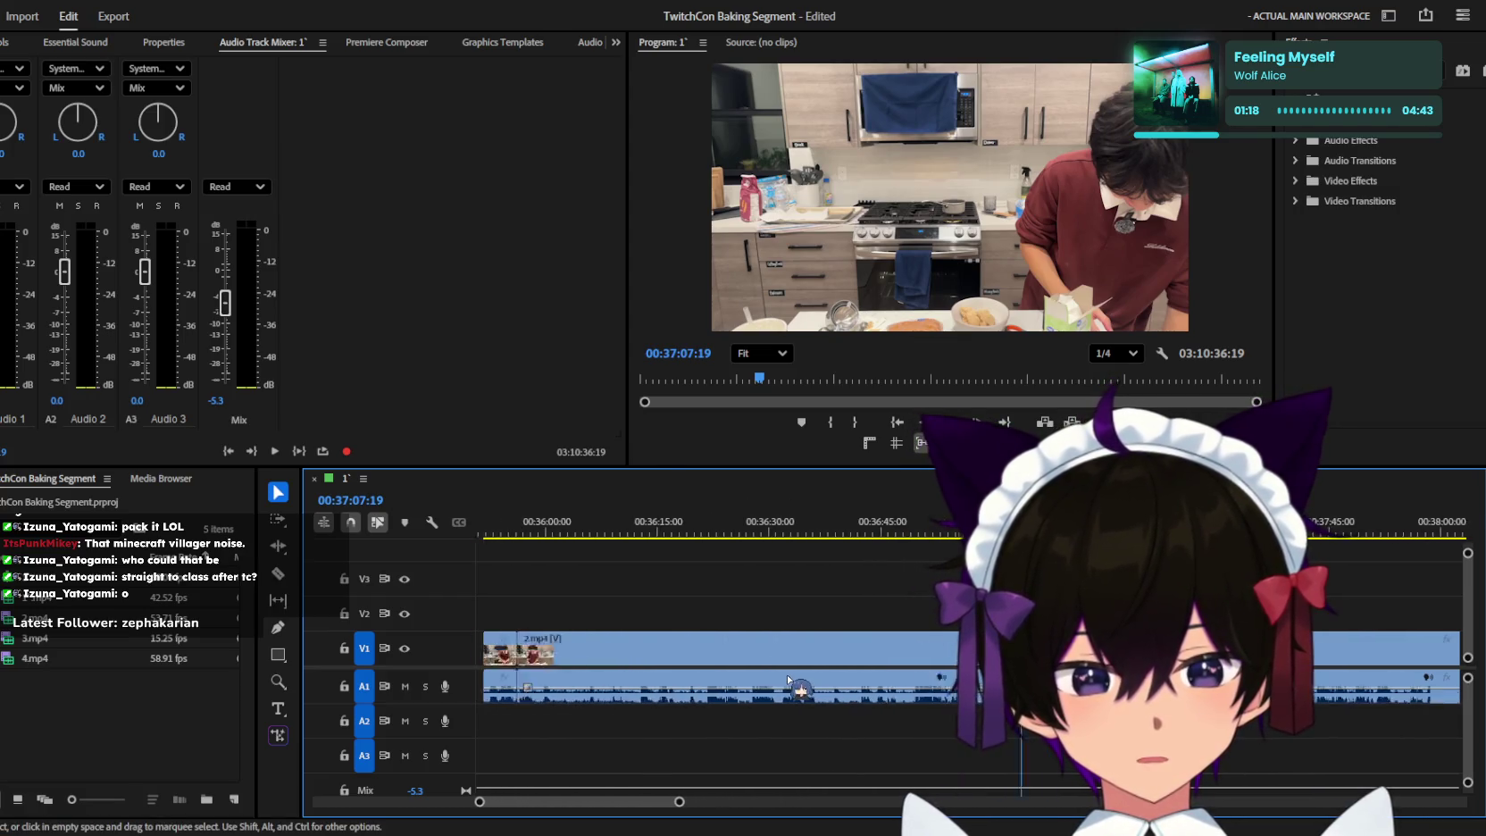
pyautogui.press('-')
pyautogui.click(770, 527)
pyautogui.press('space')
pyautogui.press('=')
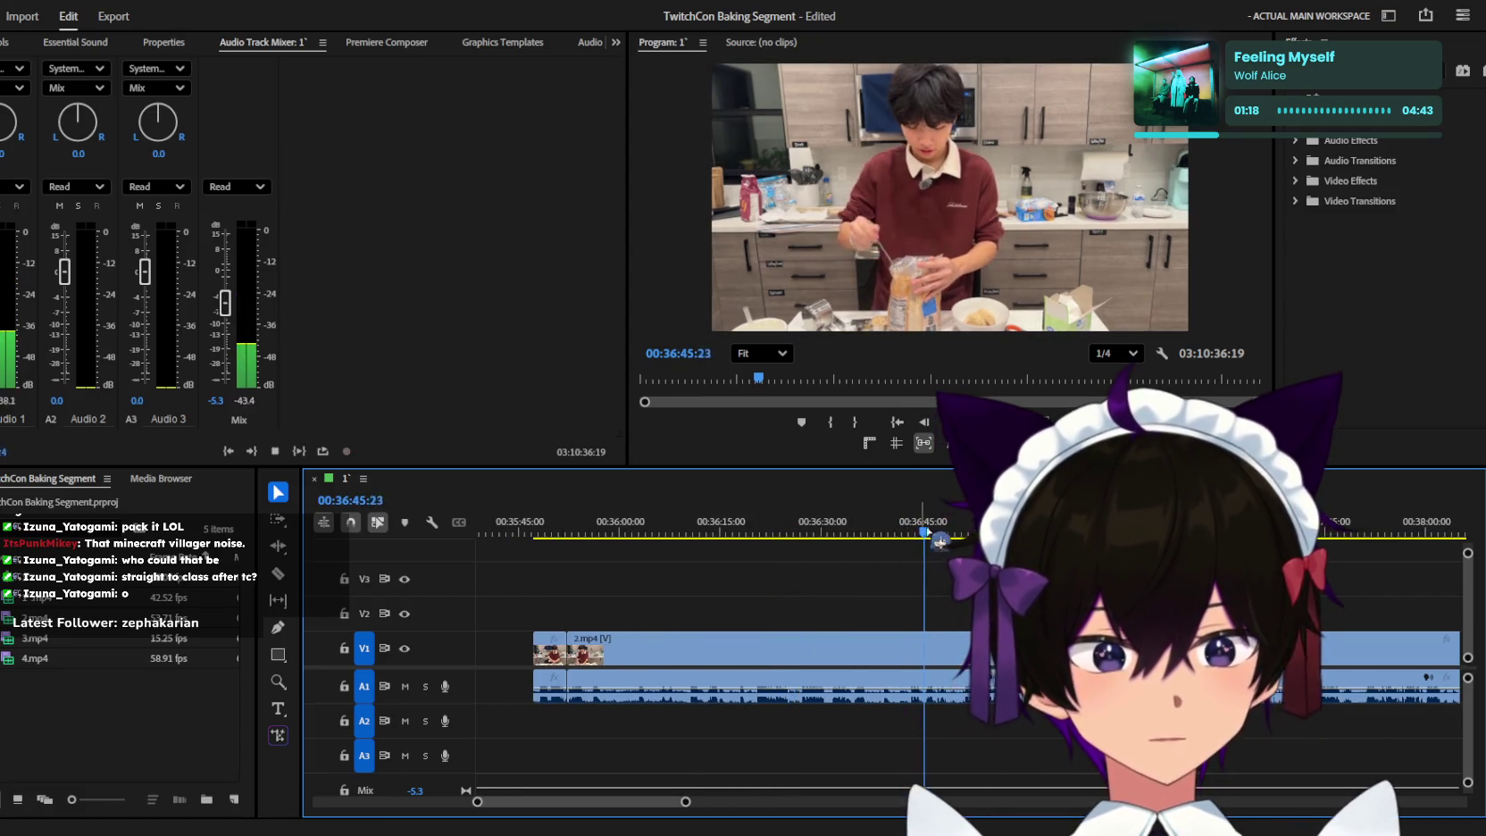
pyautogui.press('=')
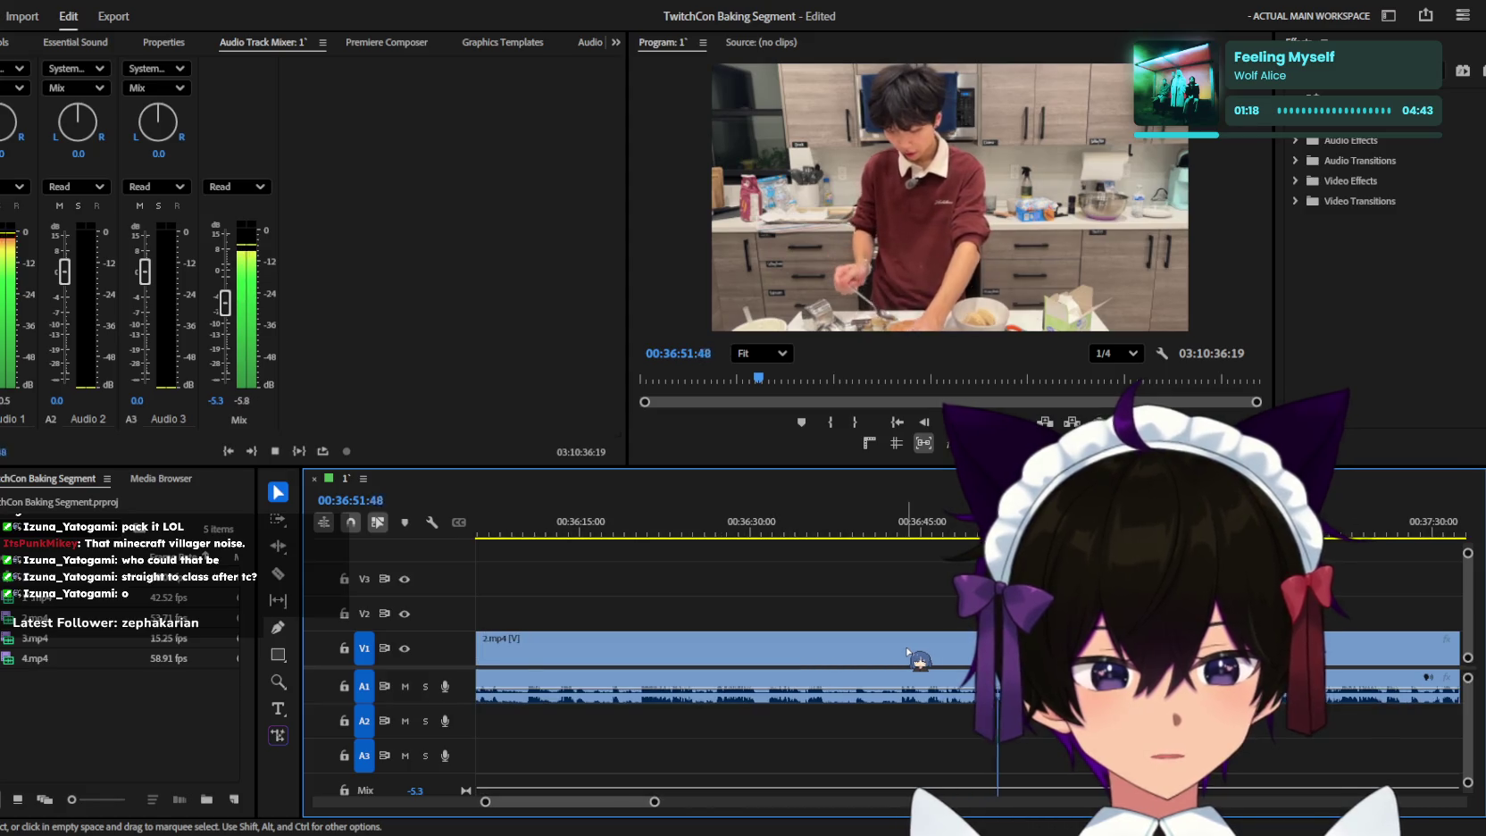
pyautogui.press('-')
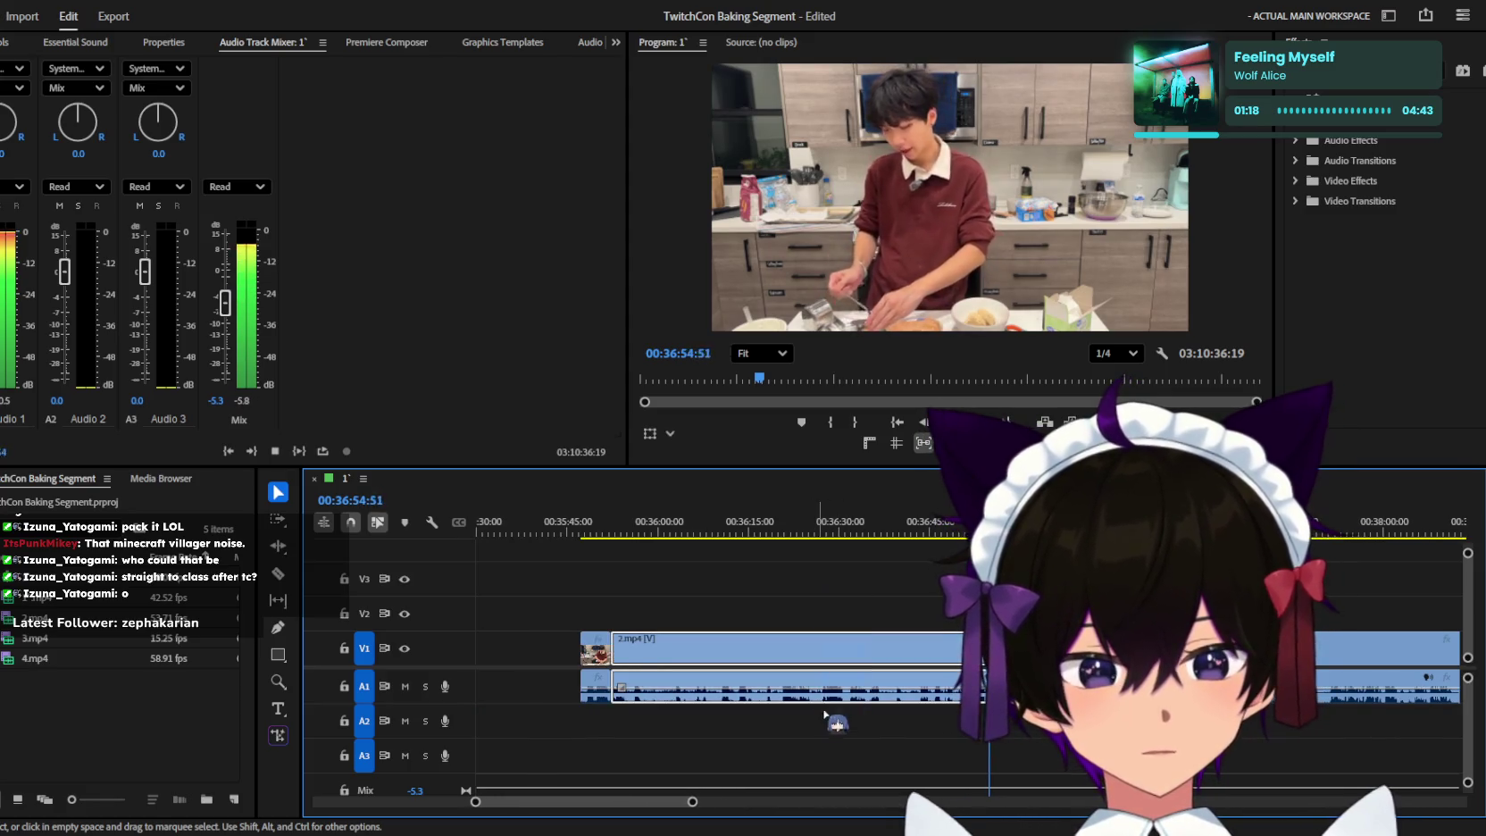
pyautogui.press('Delete')
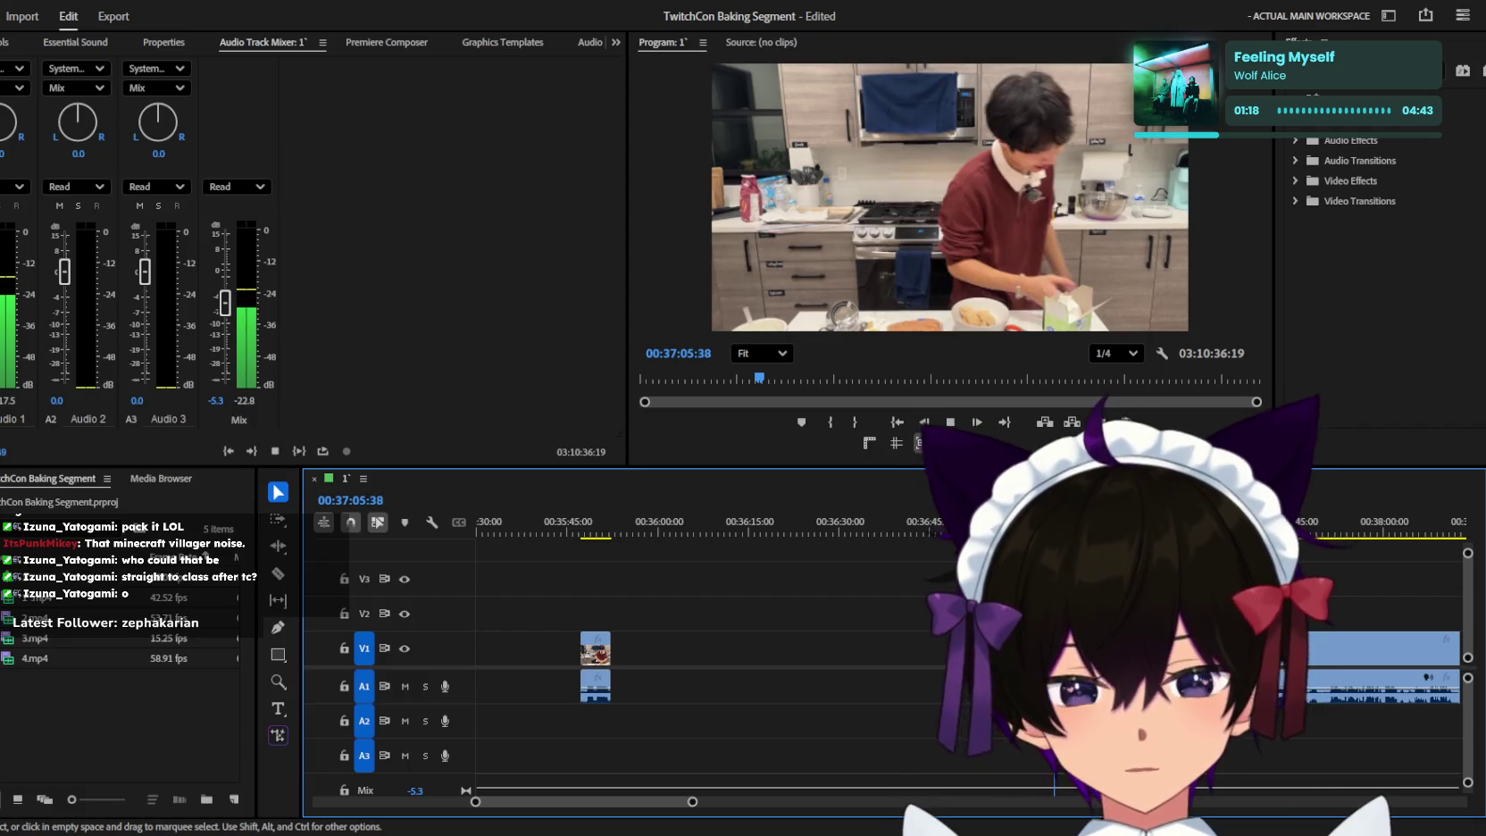
# Zoom in on the new cuts around 37:00 and switch to the Razor tool.
pyautogui.press('=')
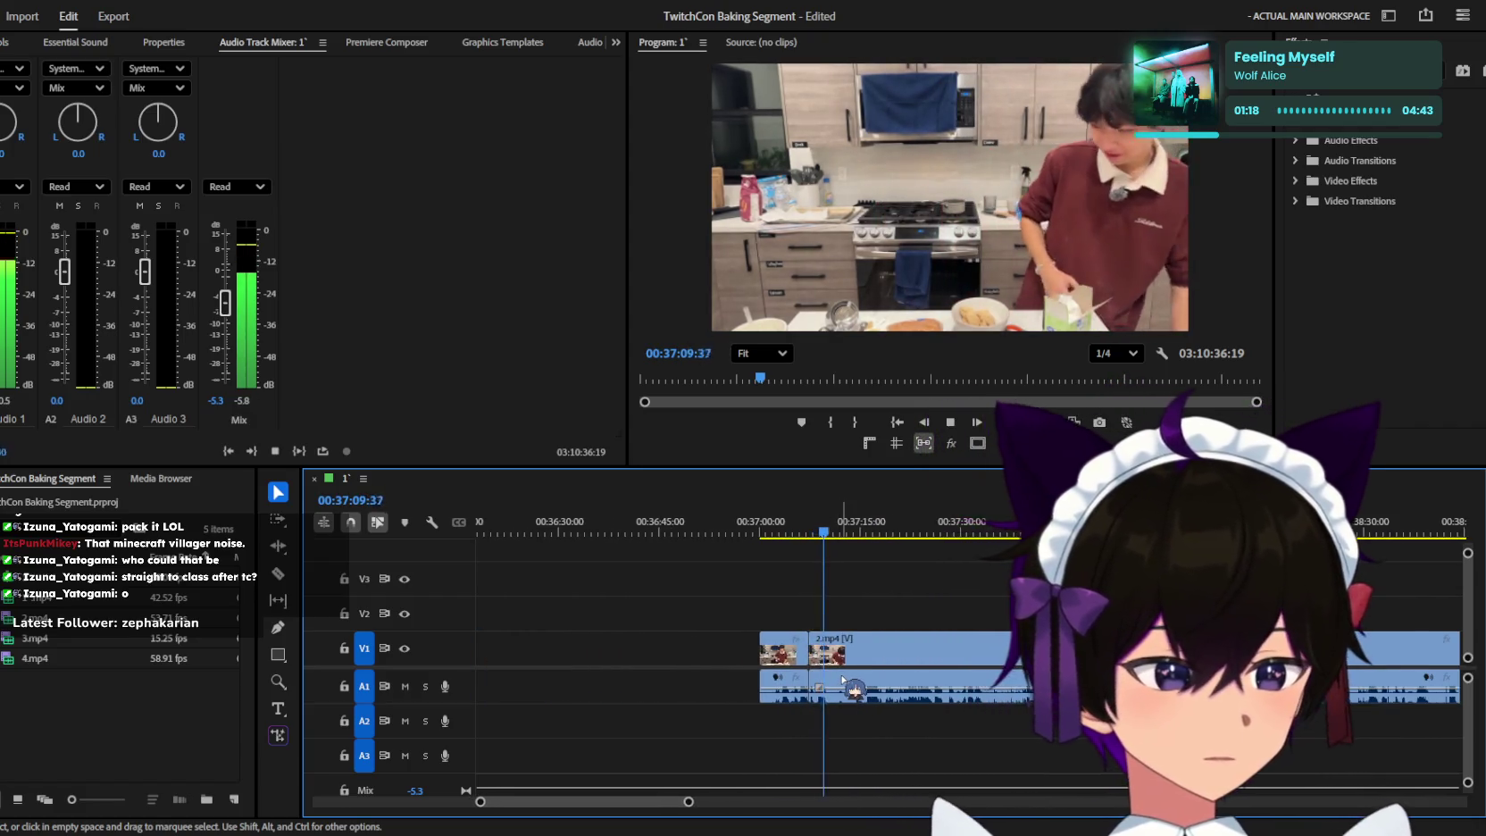
pyautogui.press('=')
pyautogui.press('=')
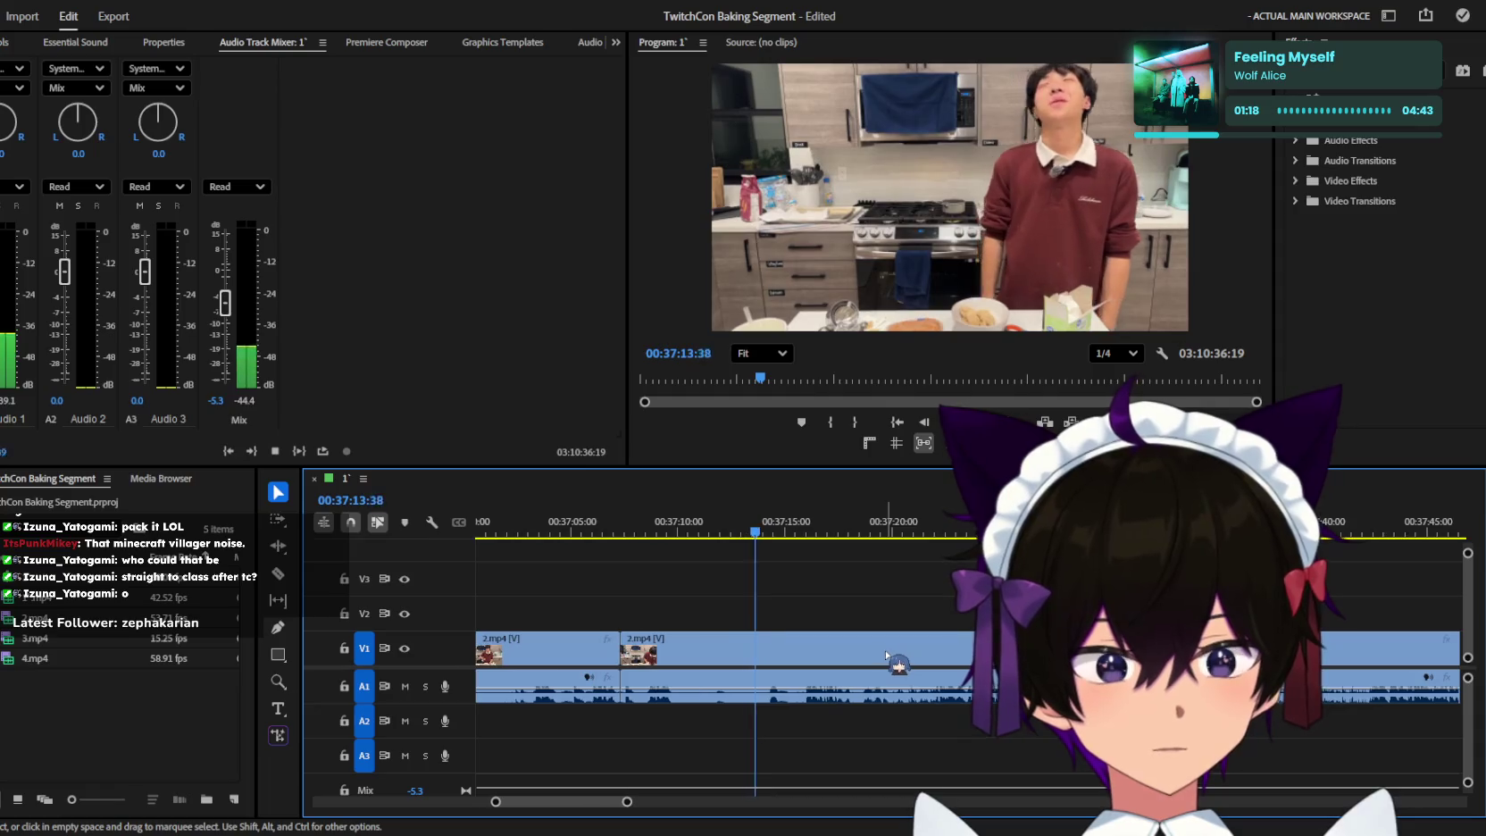
pyautogui.press('-')
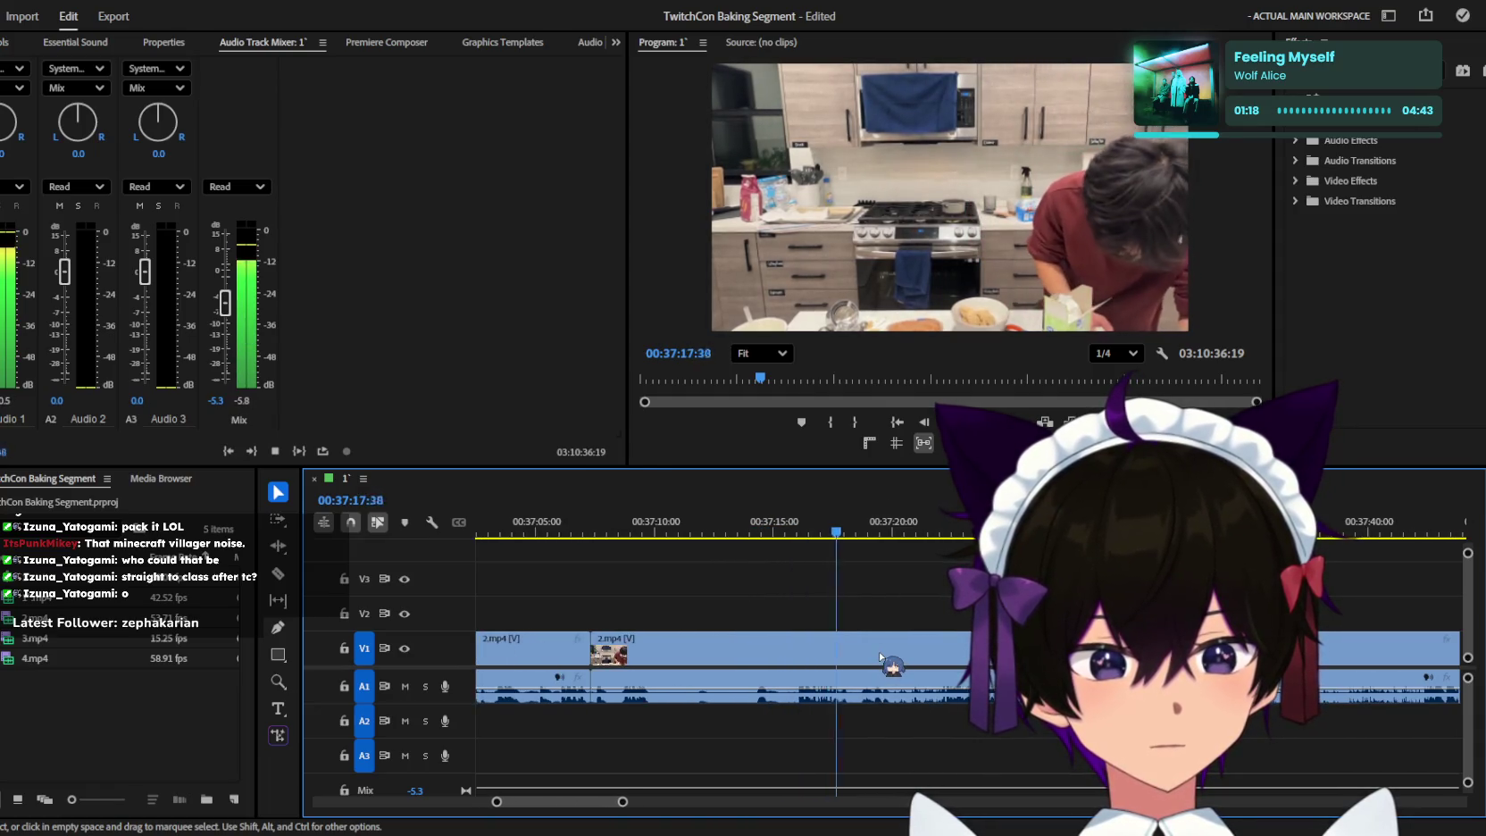
pyautogui.press('c')
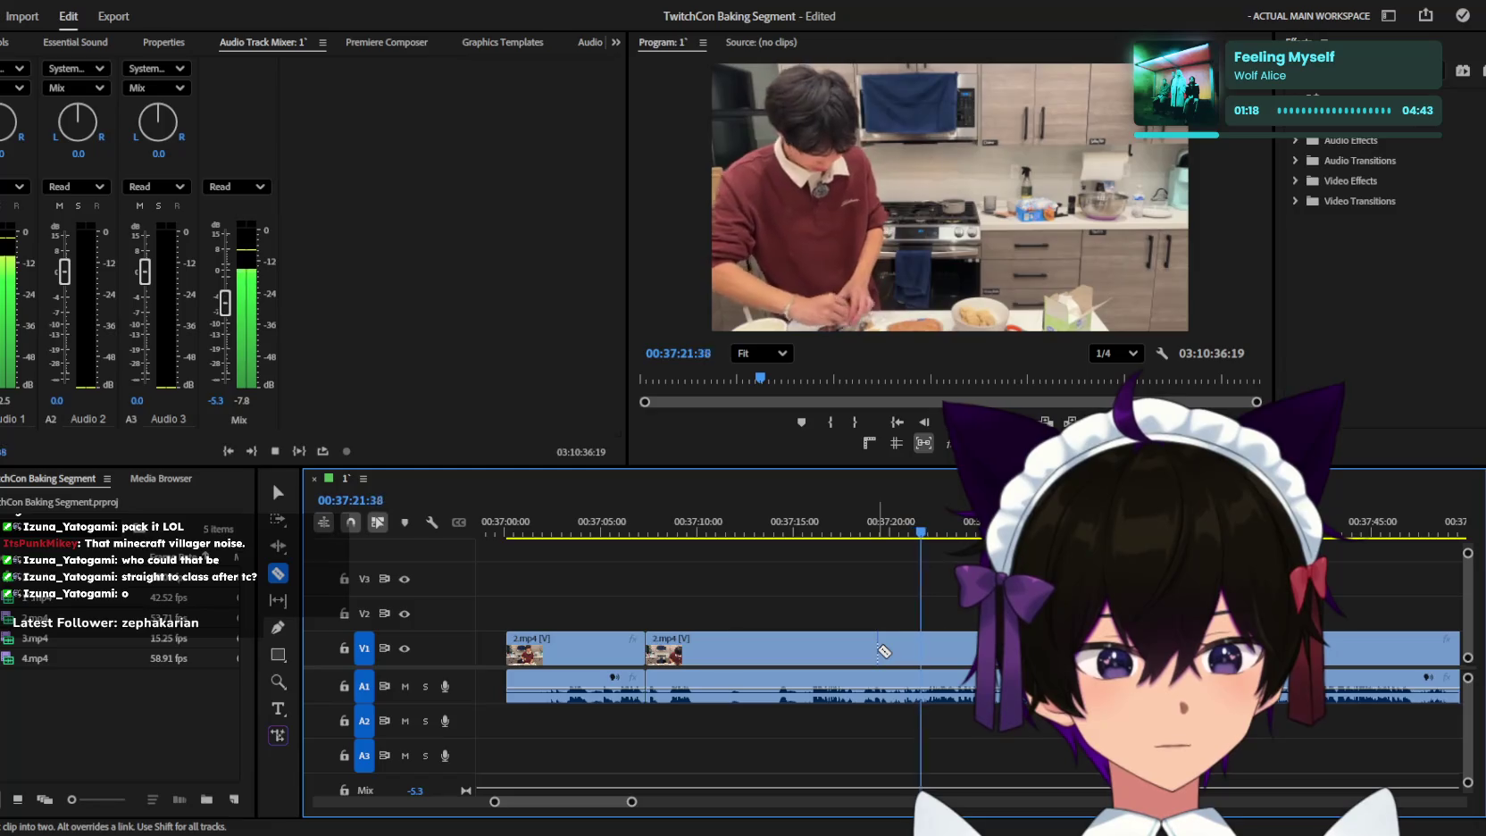
pyautogui.press('-')
pyautogui.press('=')
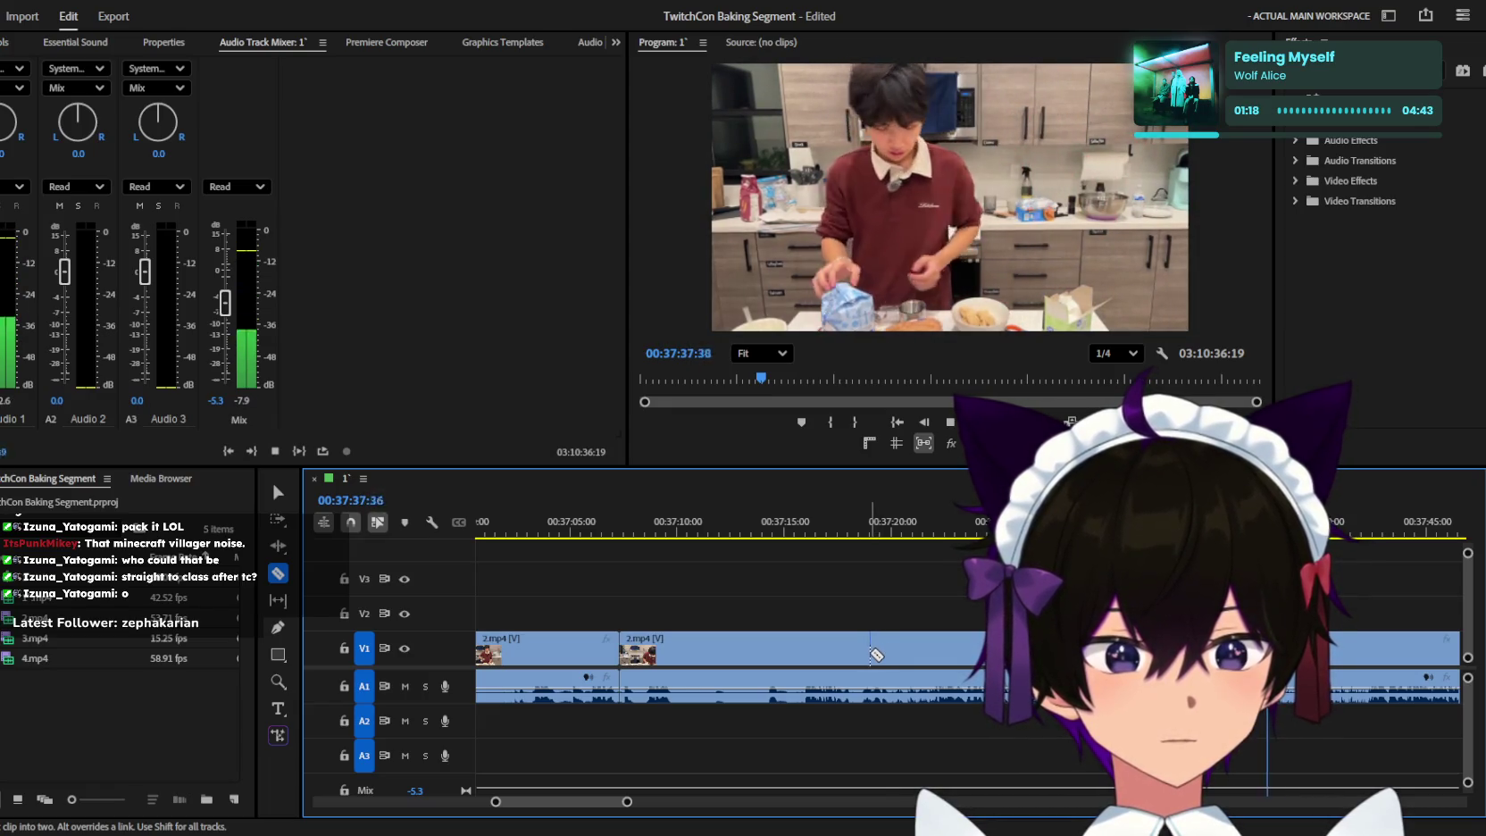
pyautogui.press('-')
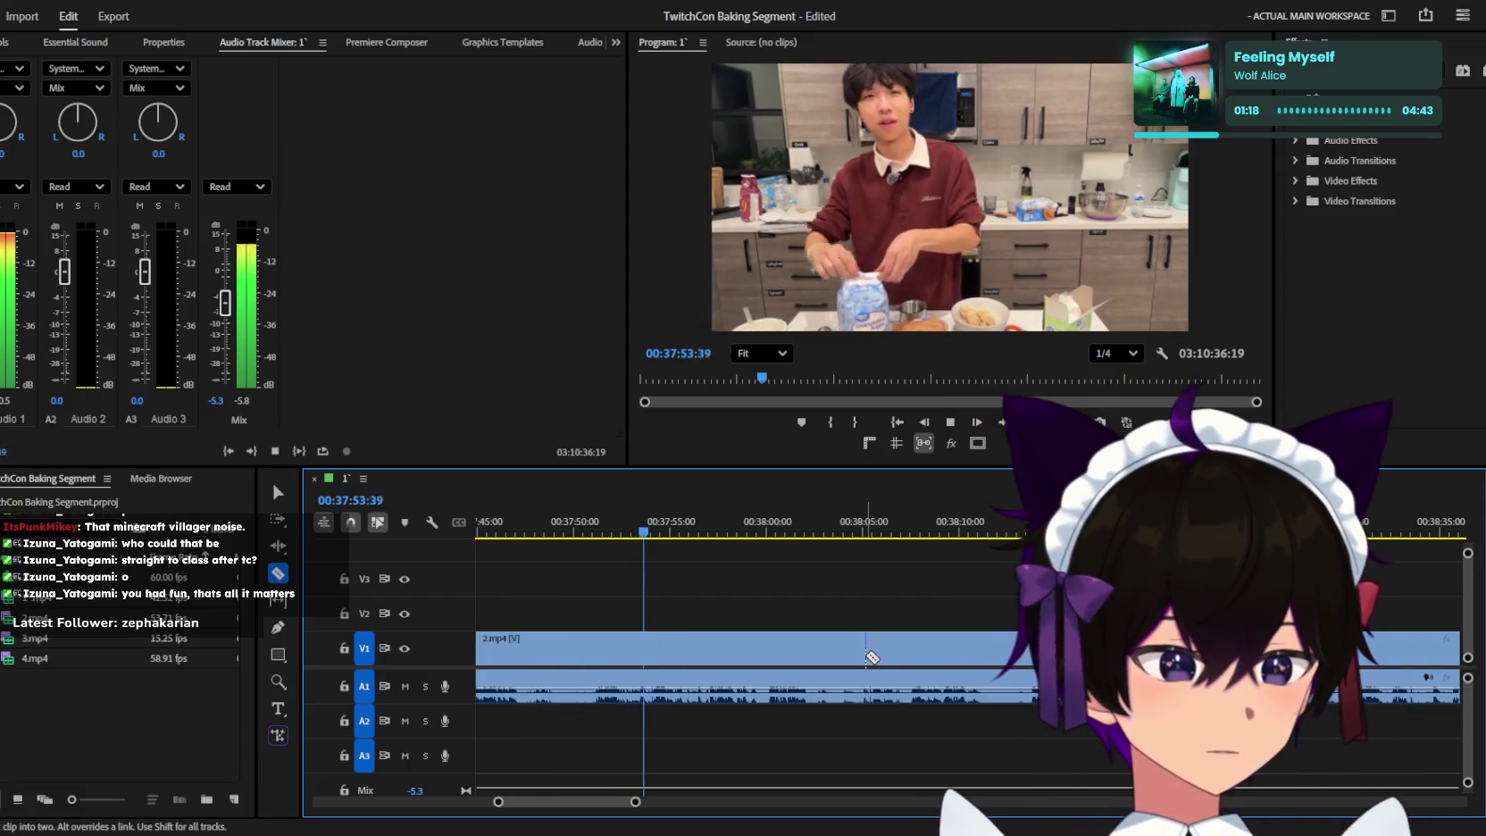
pyautogui.scroll(-1, 866, 659)
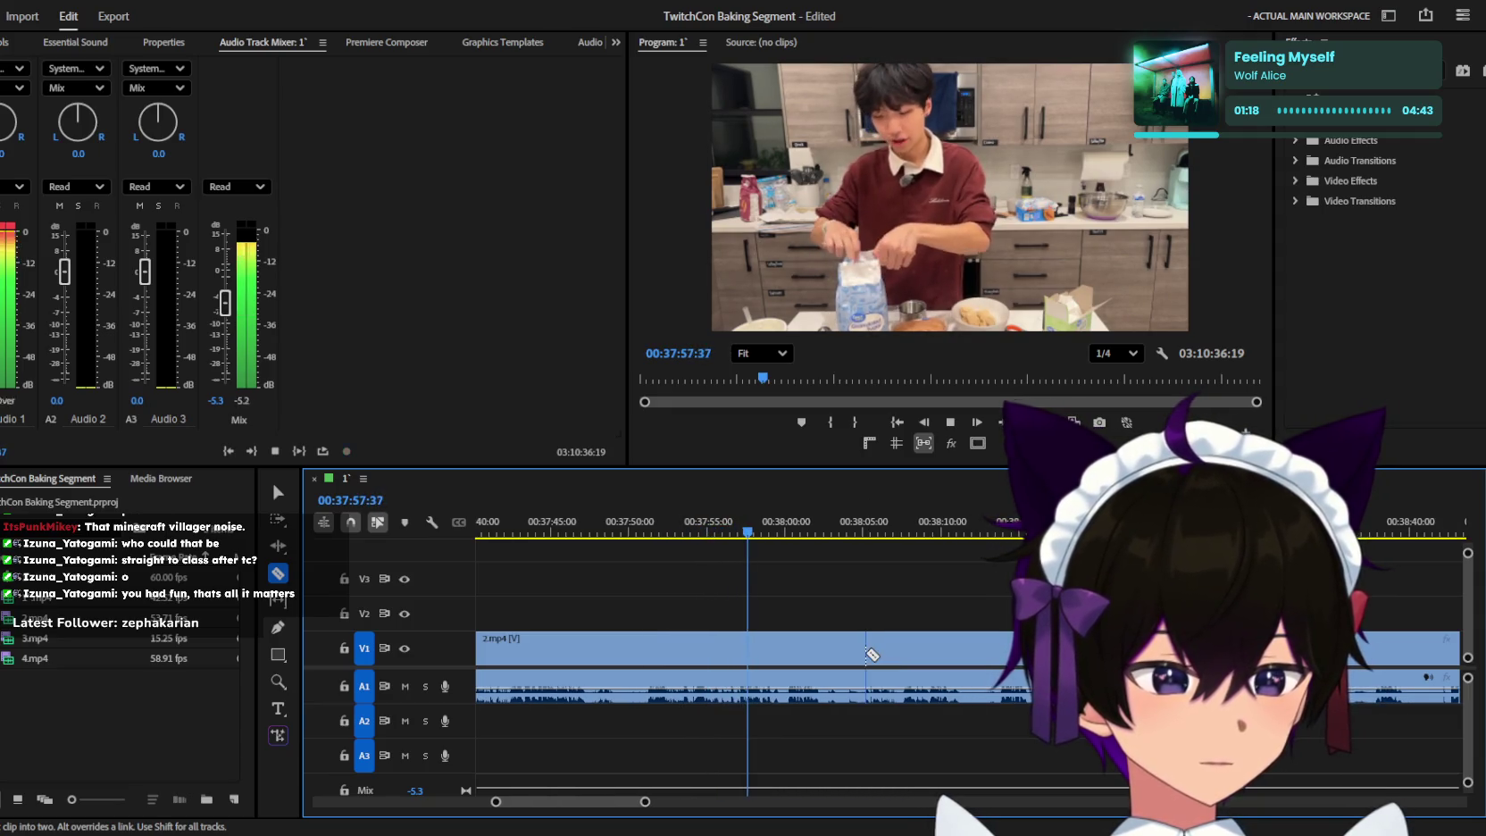
pyautogui.press('space')
pyautogui.scroll(-1, 866, 659)
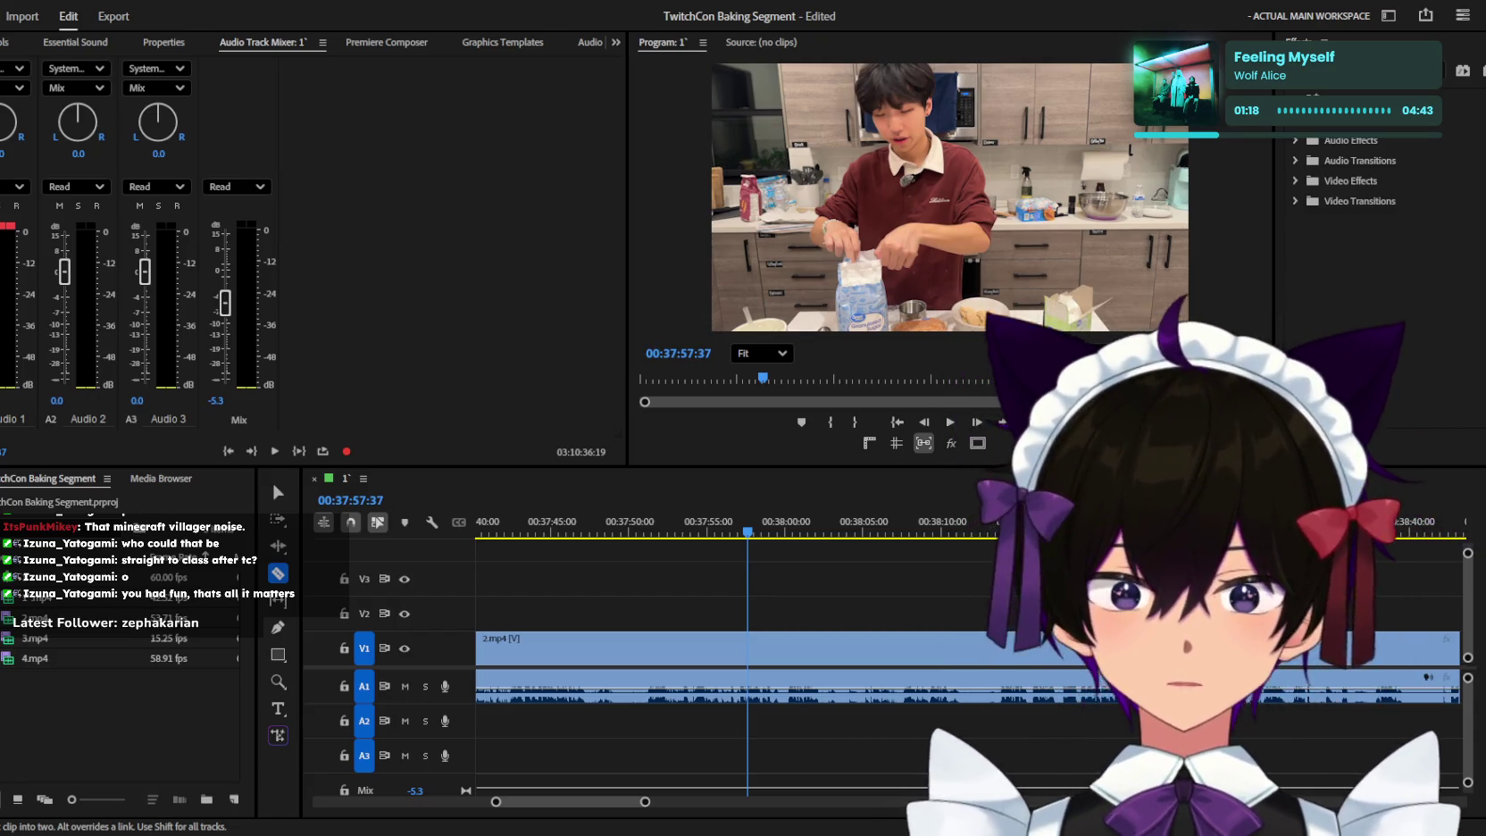
# Return to the Selection tool, save the project, and move the playhead to 00:37:12:44.
pyautogui.press('v')
pyautogui.press('-')
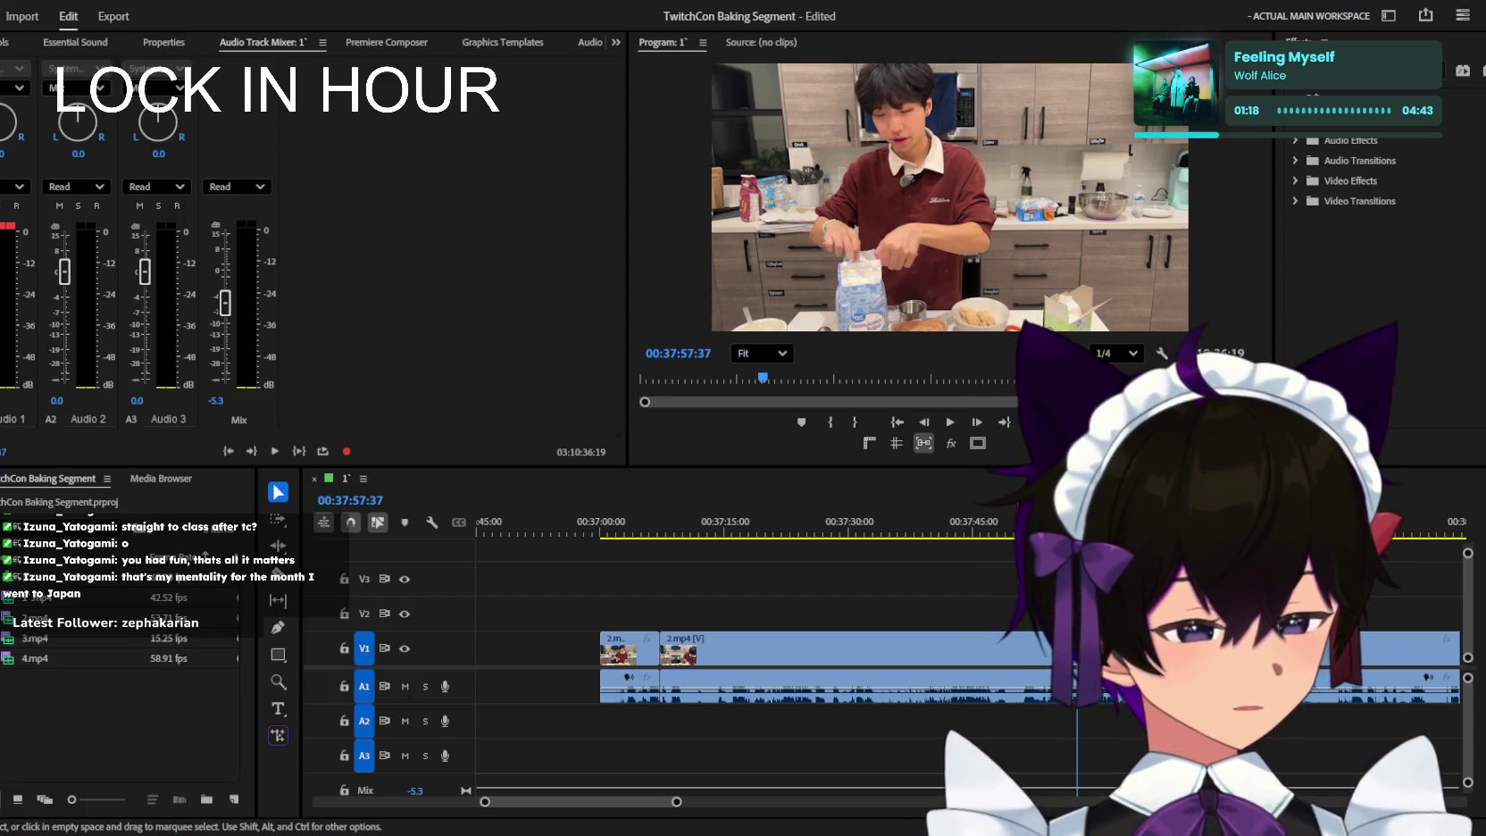
pyautogui.hotkey('shift', '3')
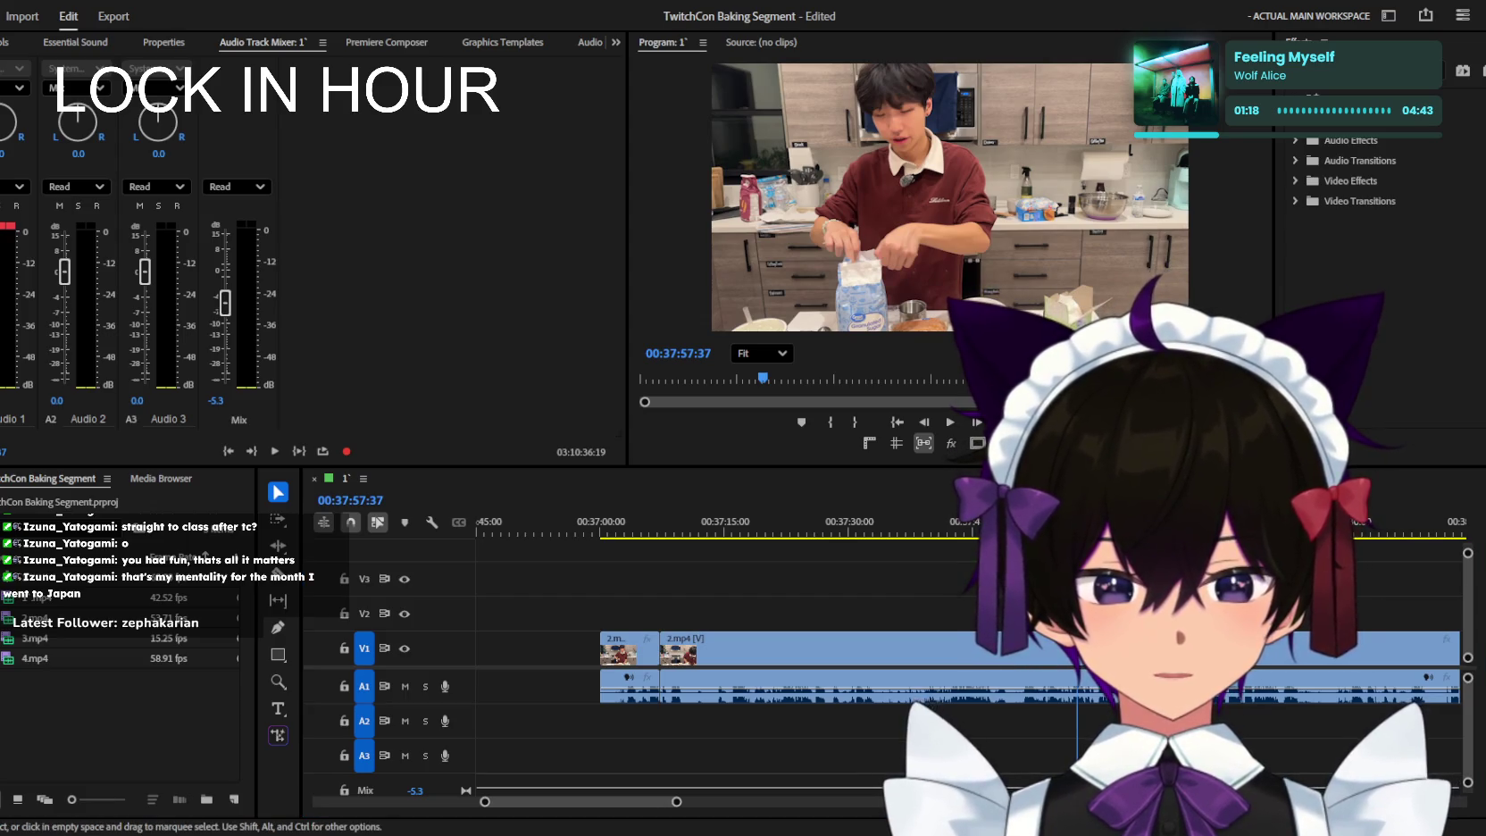
pyautogui.click(706, 533)
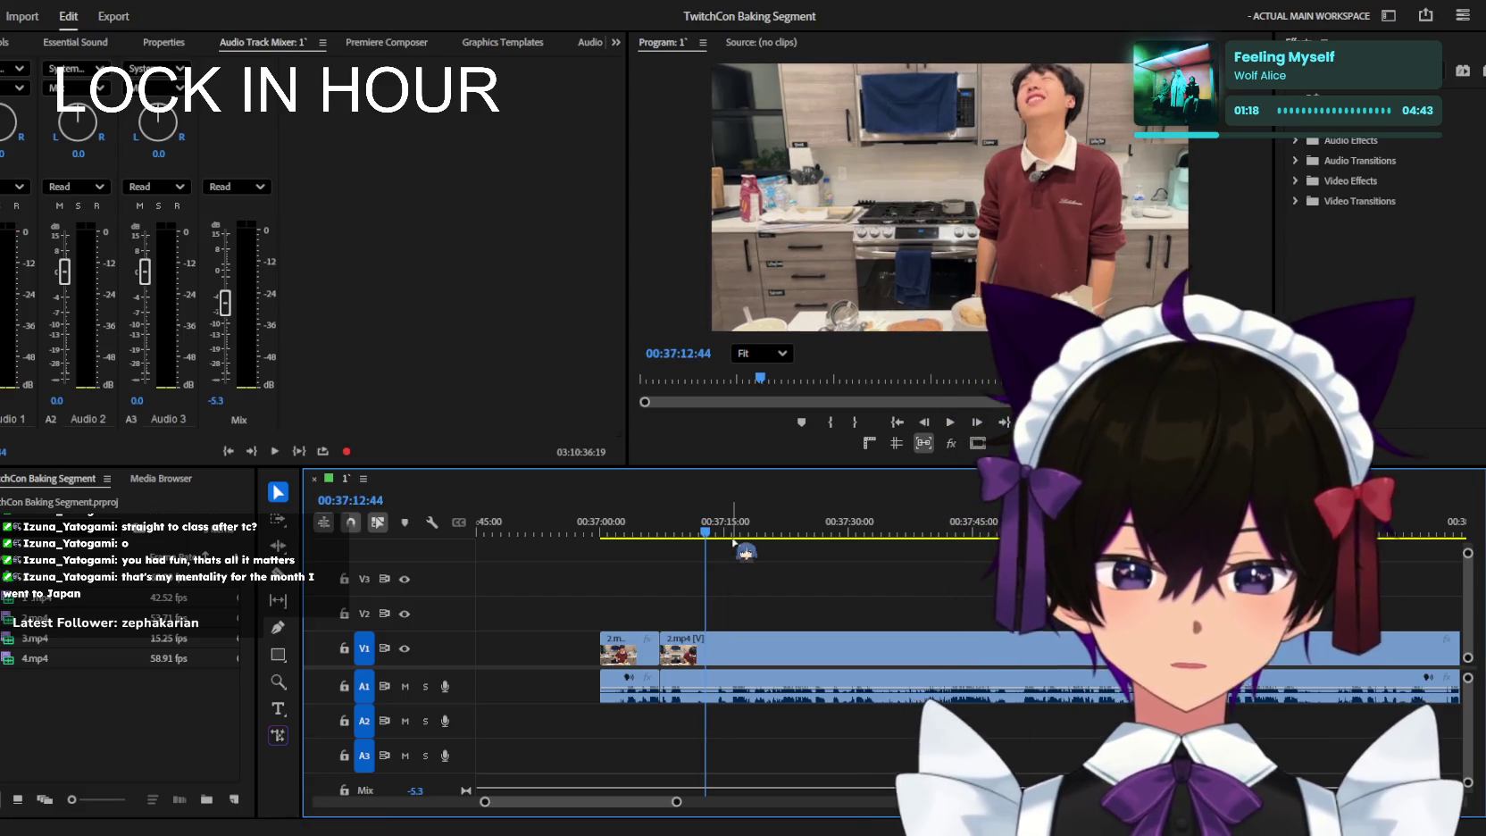
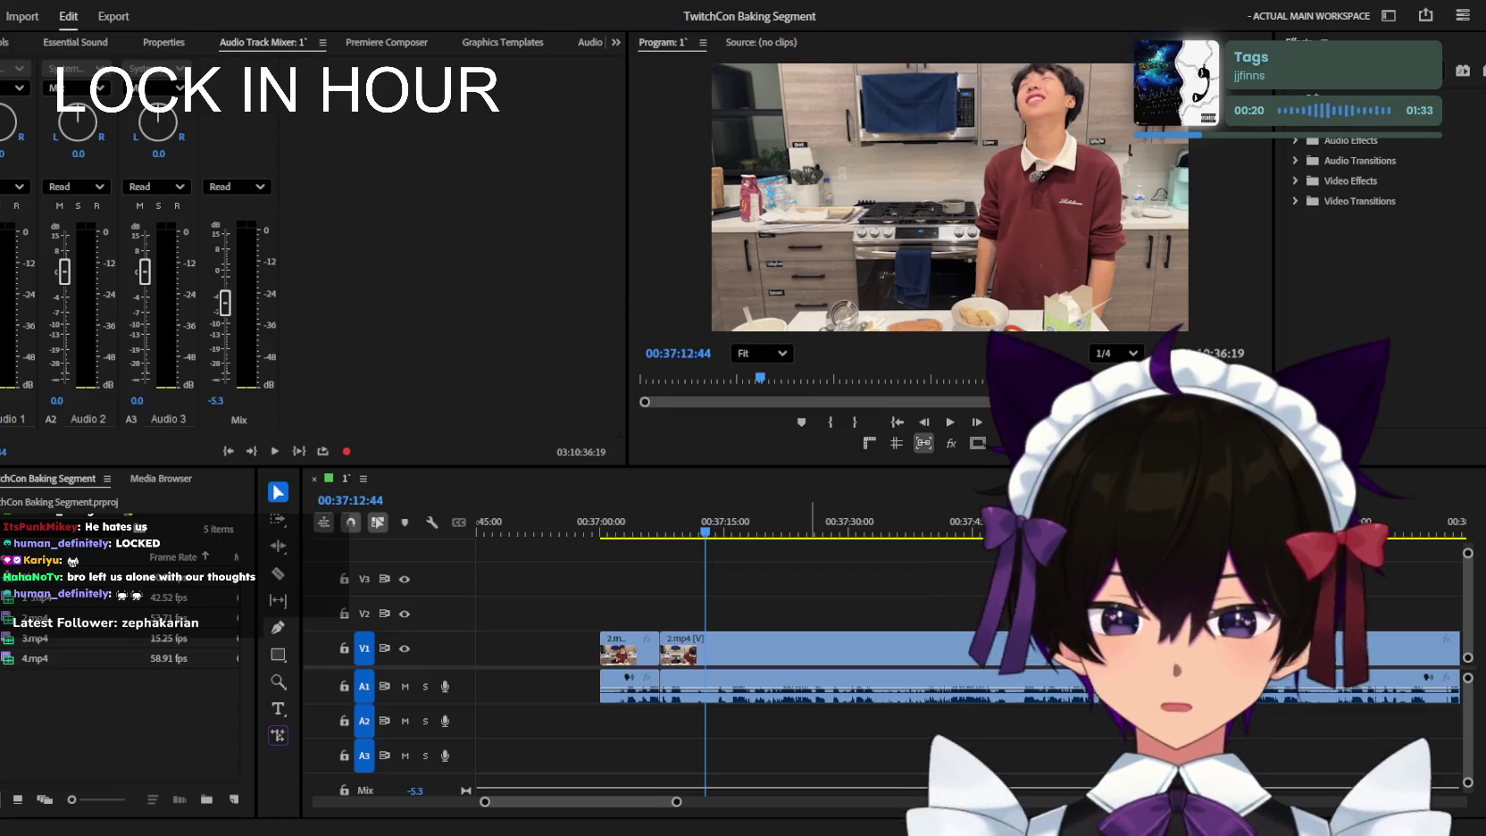
# Play and rewatch the 2.mp4 footage around 37:10–37:12, zooming the timeline in closer.
pyautogui.click(993, 616)
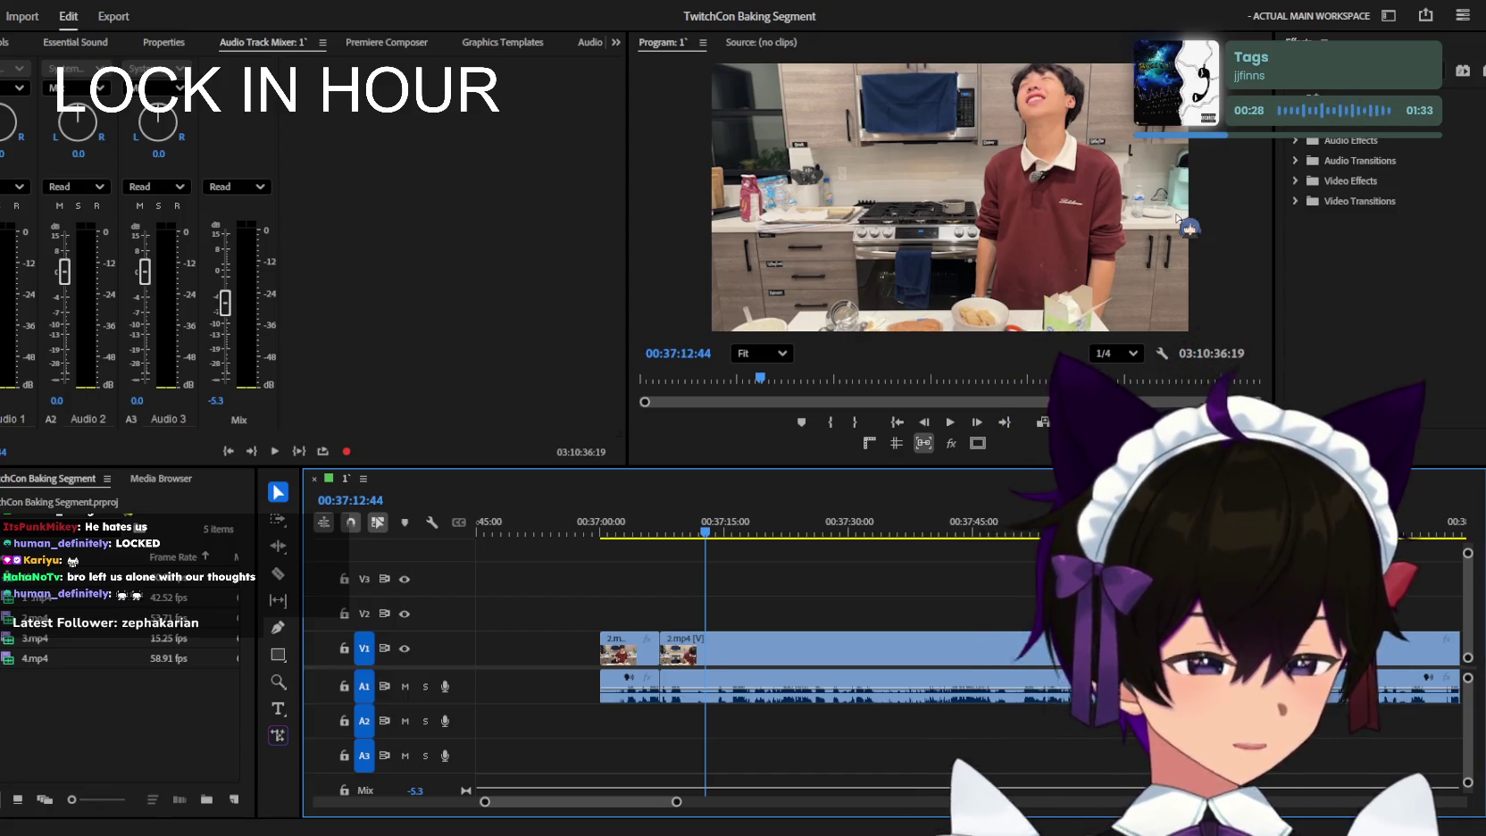
pyautogui.press('Up')
pyautogui.press('Up')
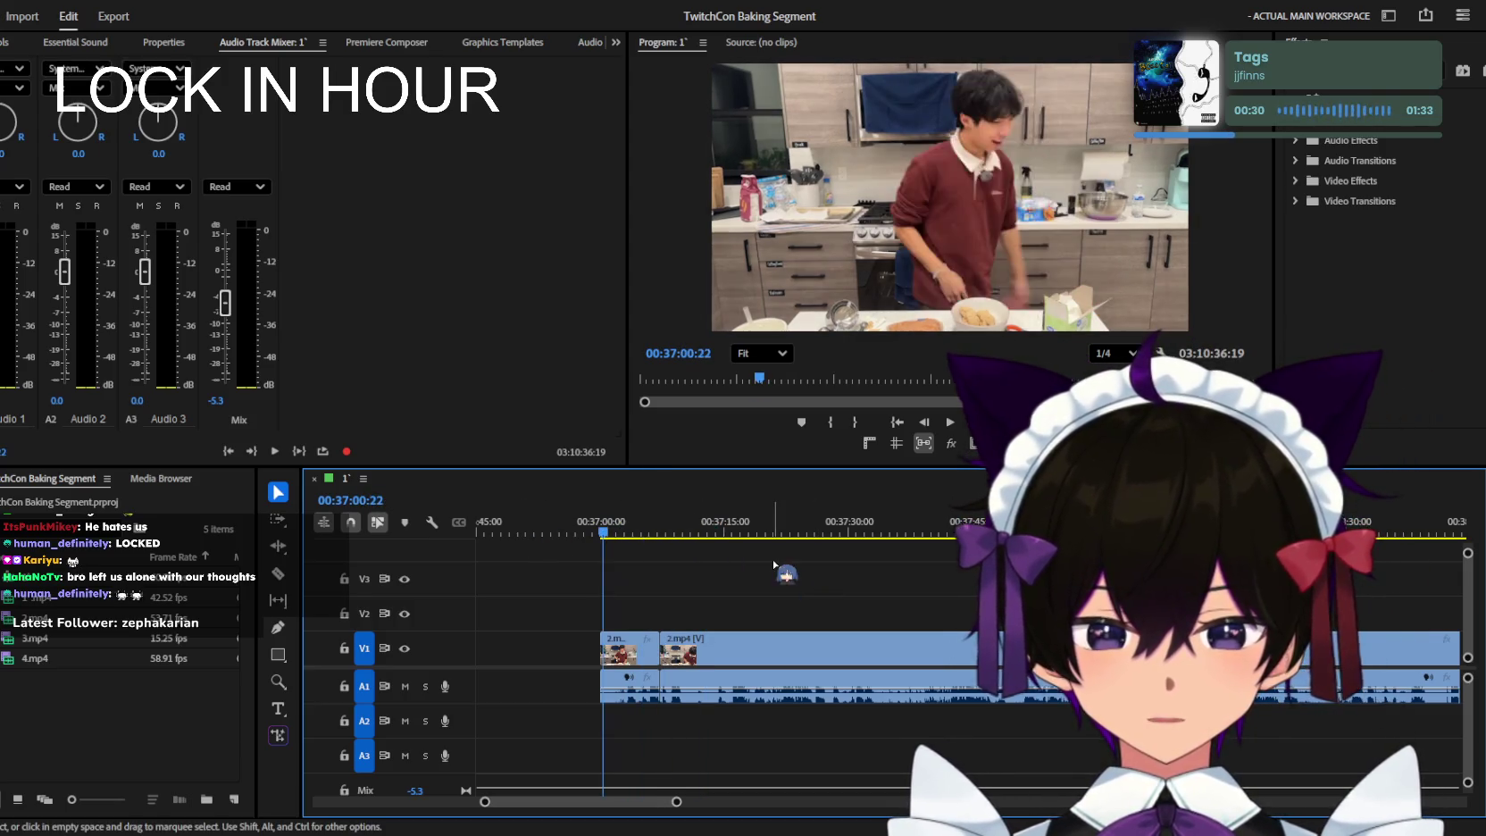
pyautogui.press('space')
pyautogui.press('=')
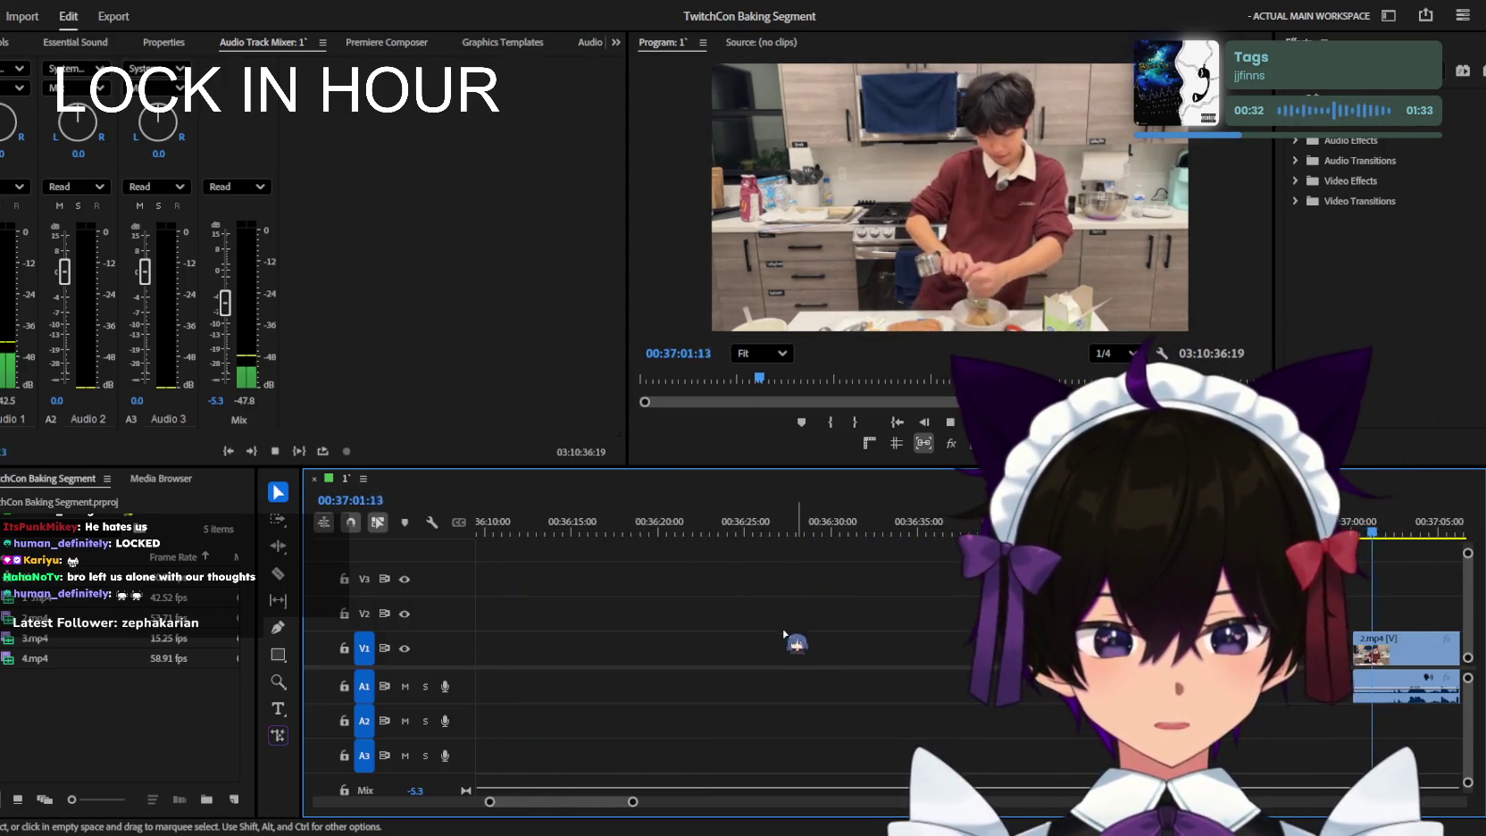
pyautogui.press('-')
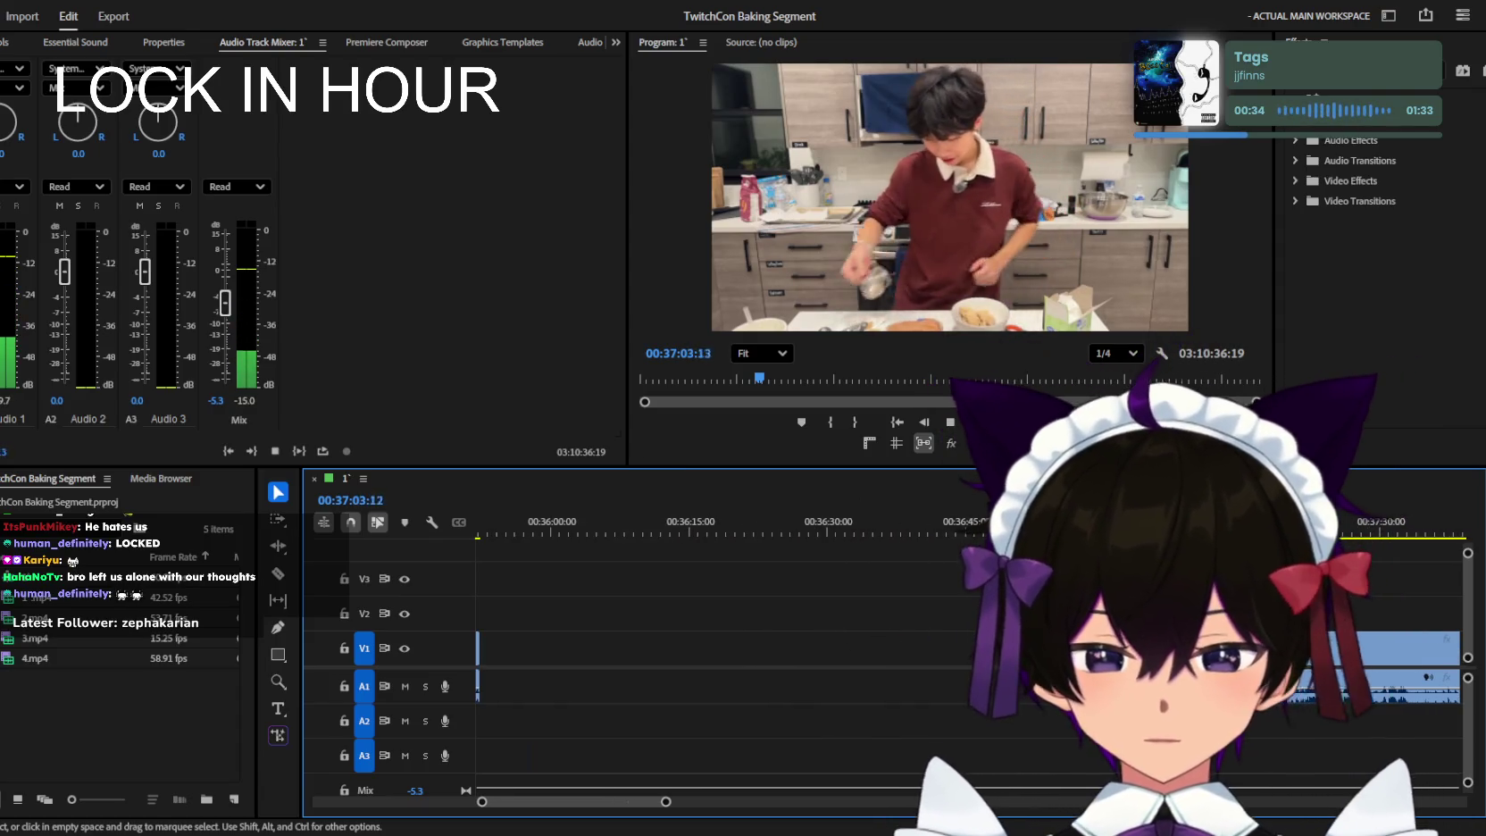
pyautogui.press('=')
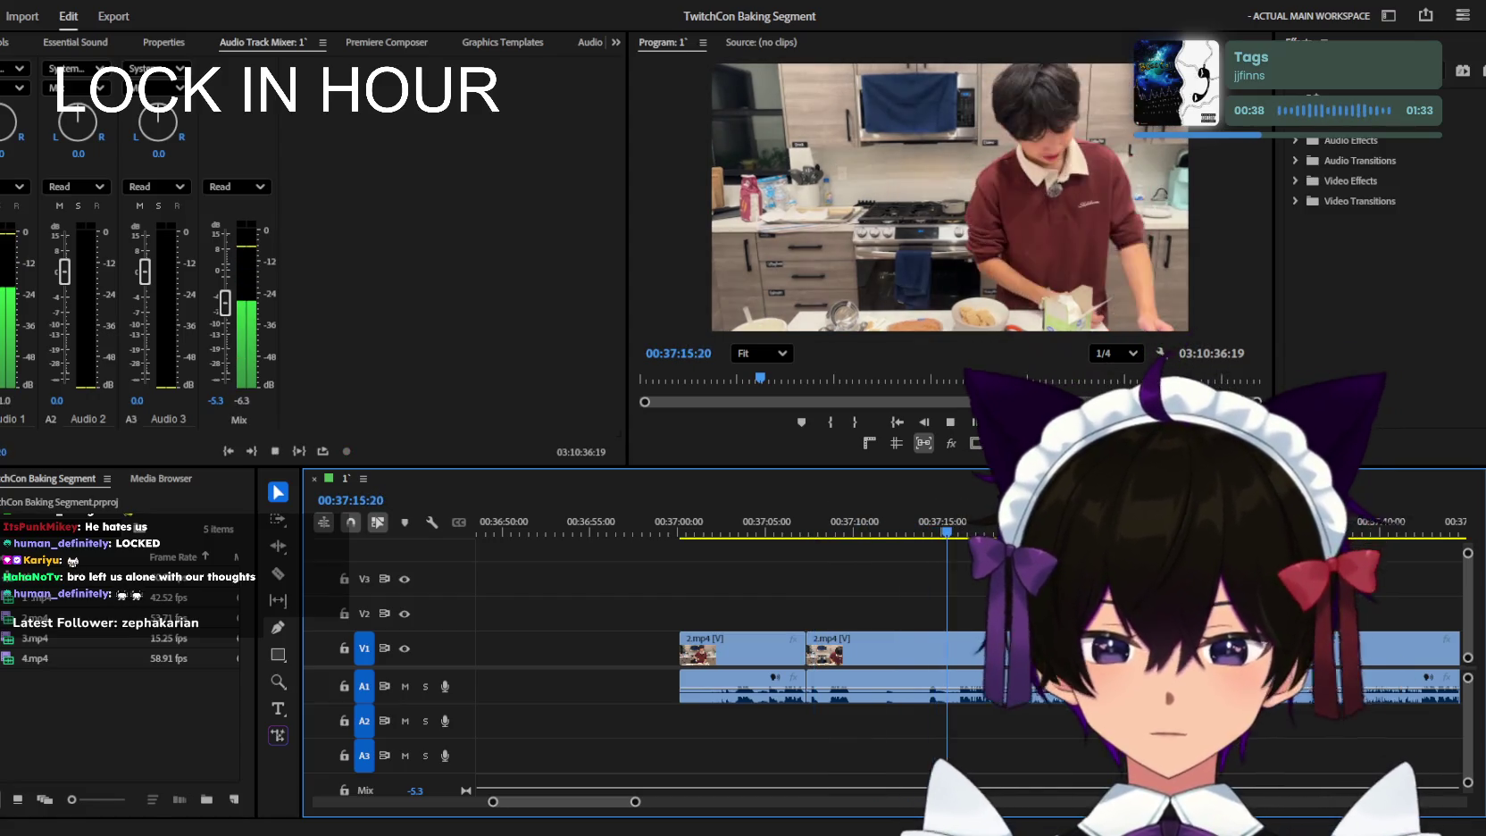
pyautogui.press('=')
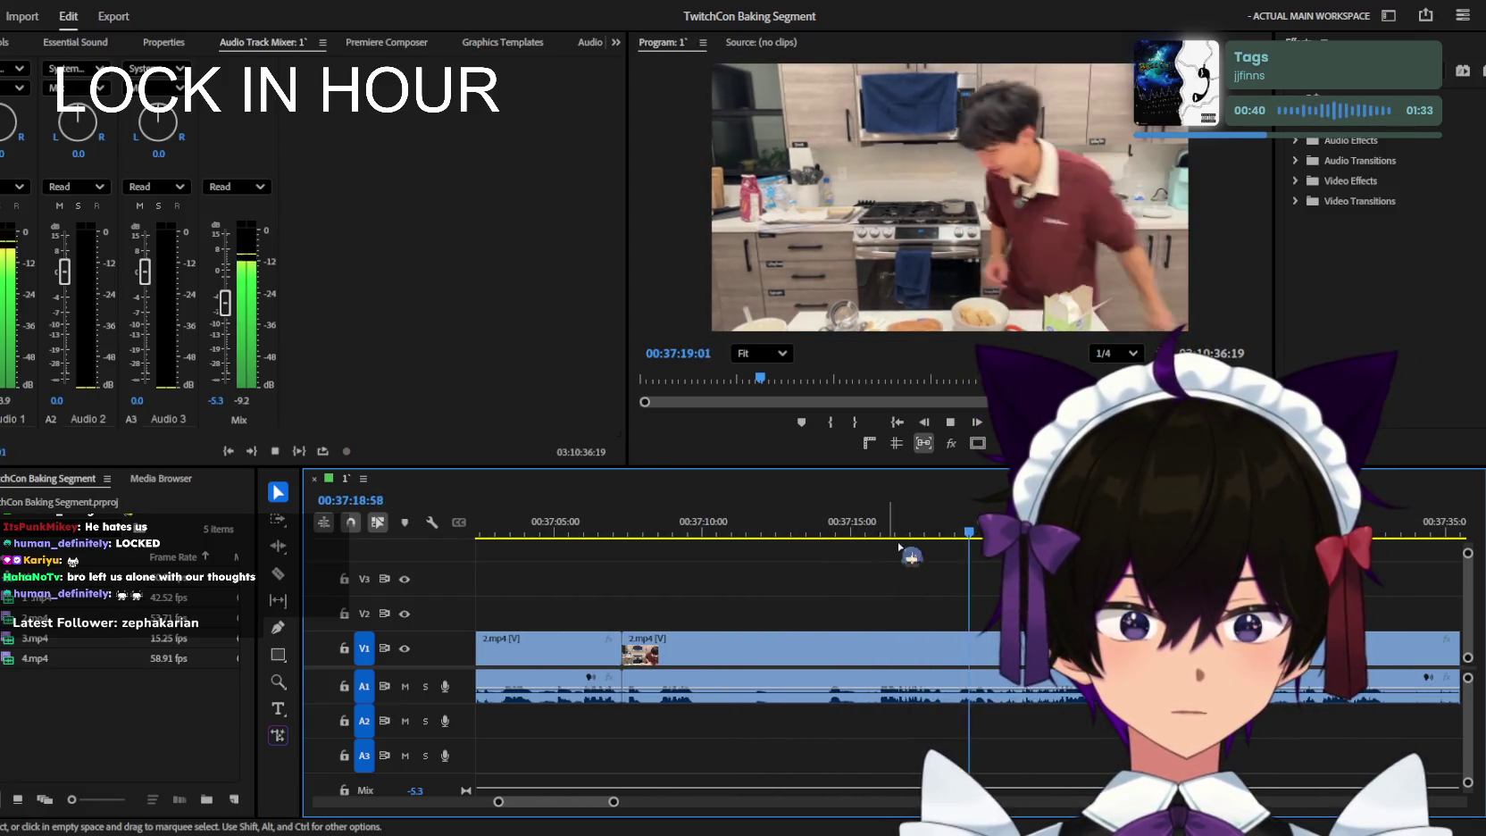
pyautogui.moveTo(900, 541); pyautogui.dragTo(766, 538)
pyautogui.press('=')
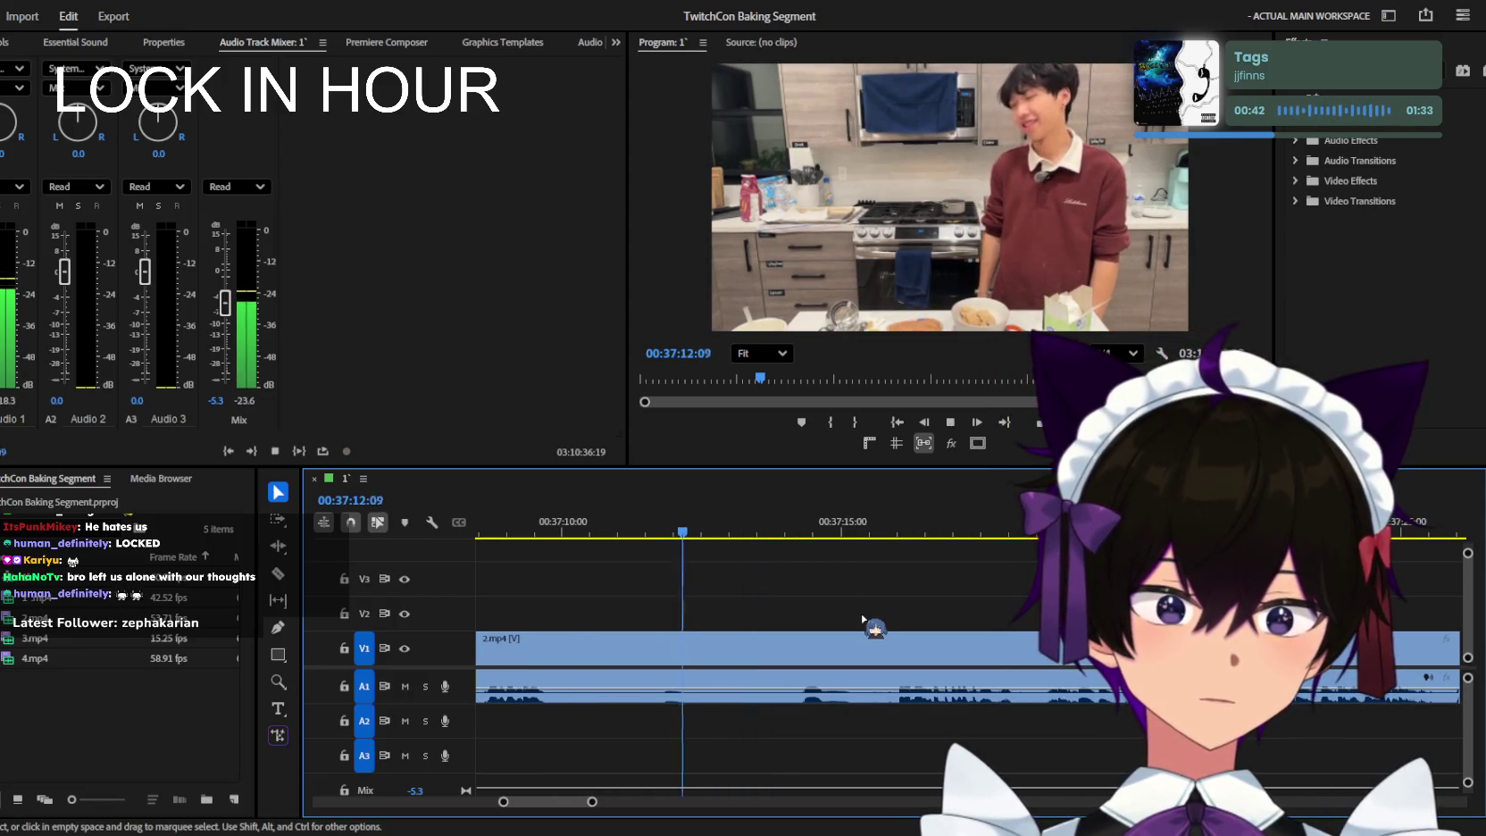
pyautogui.press('-')
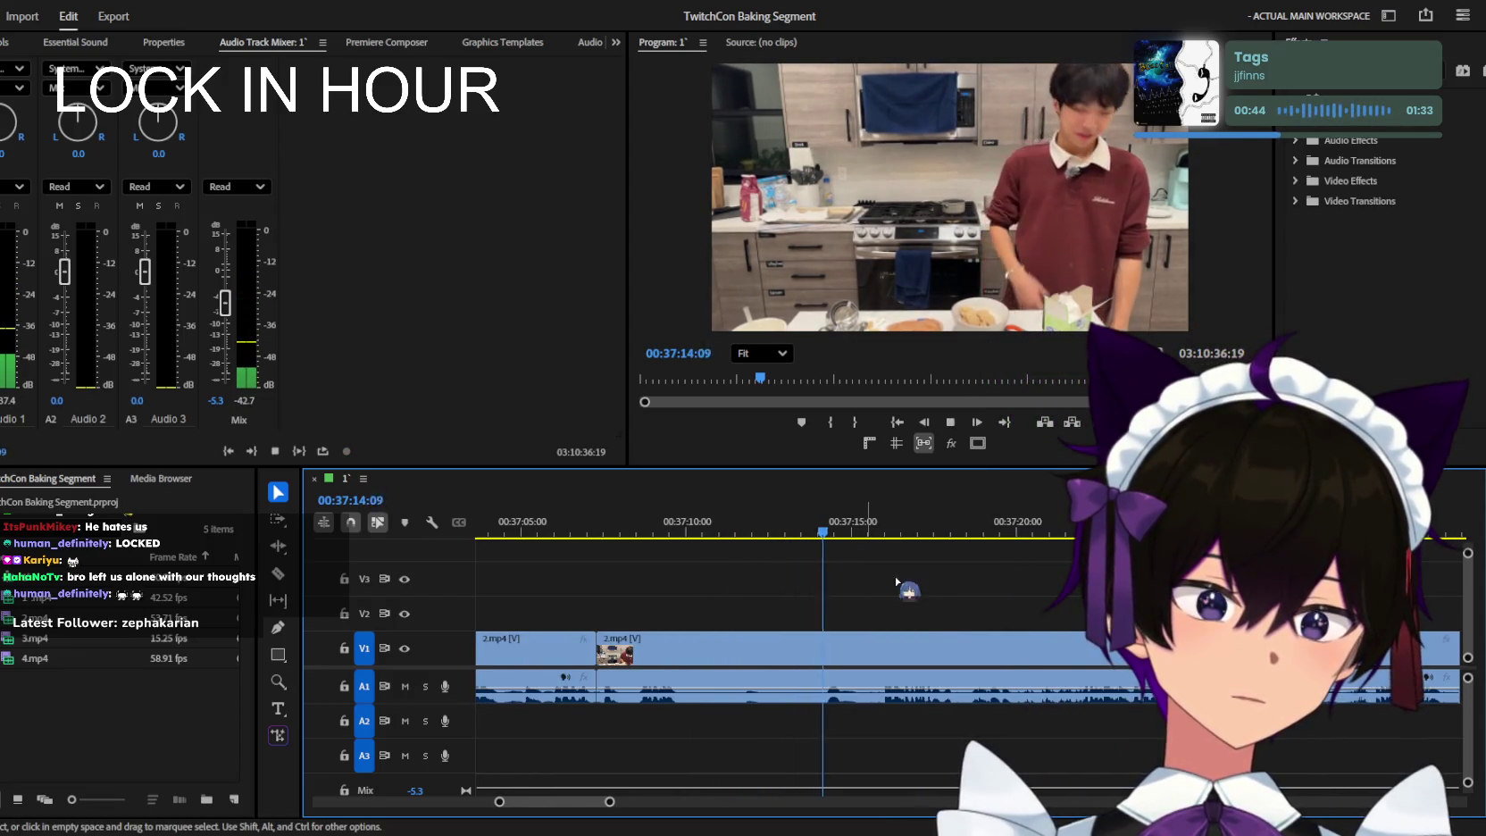
pyautogui.moveTo(773, 536); pyautogui.dragTo(672, 535)
pyautogui.press('=')
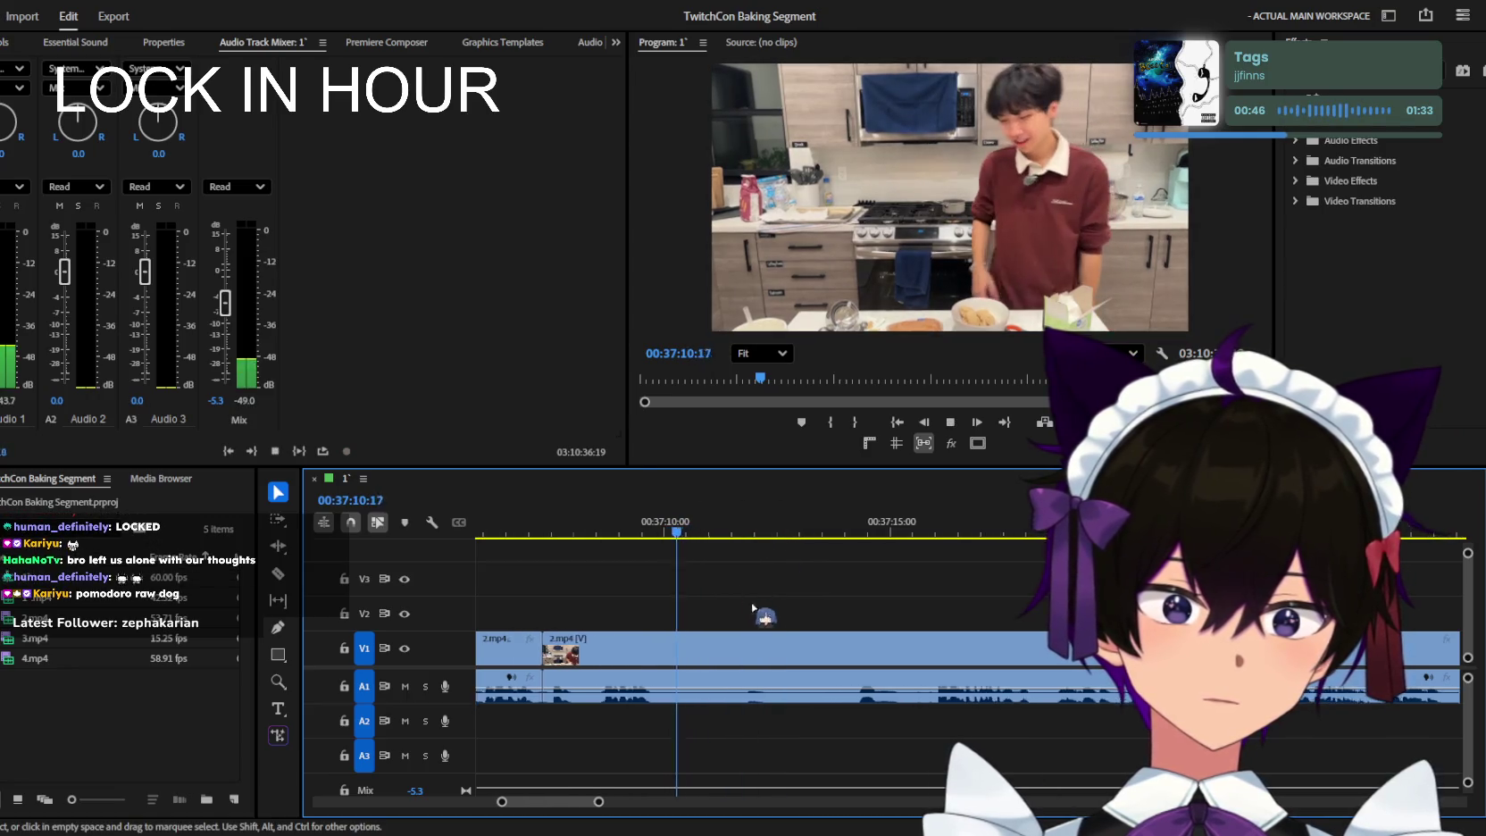
# Razor-cut 2.mp4 on V1 around 37:15 and 37:17, then delete the short dead piece.
pyautogui.press('=')
pyautogui.press('c')
pyautogui.click(731, 647)
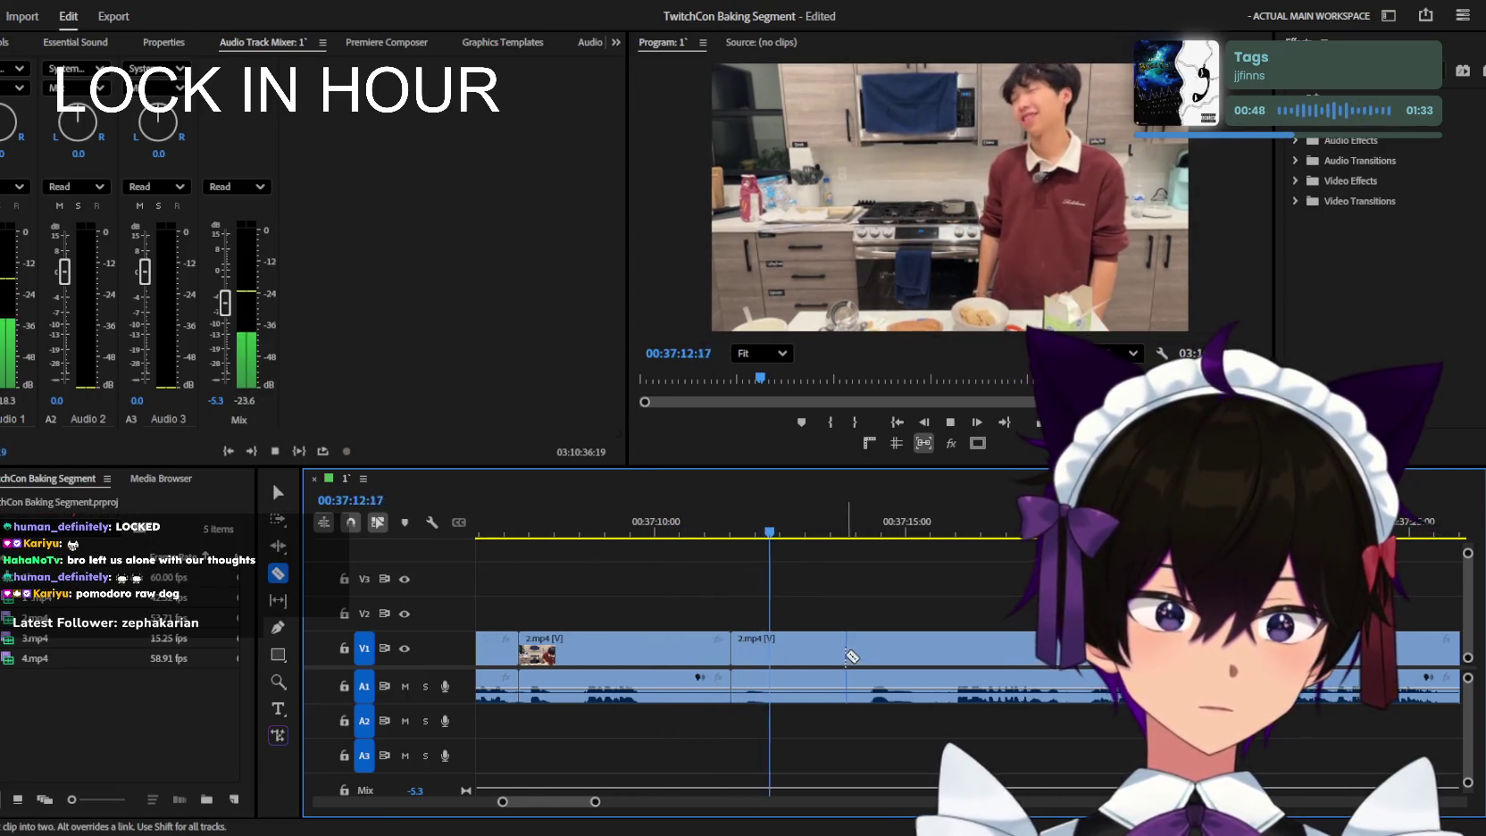
pyautogui.press('space')
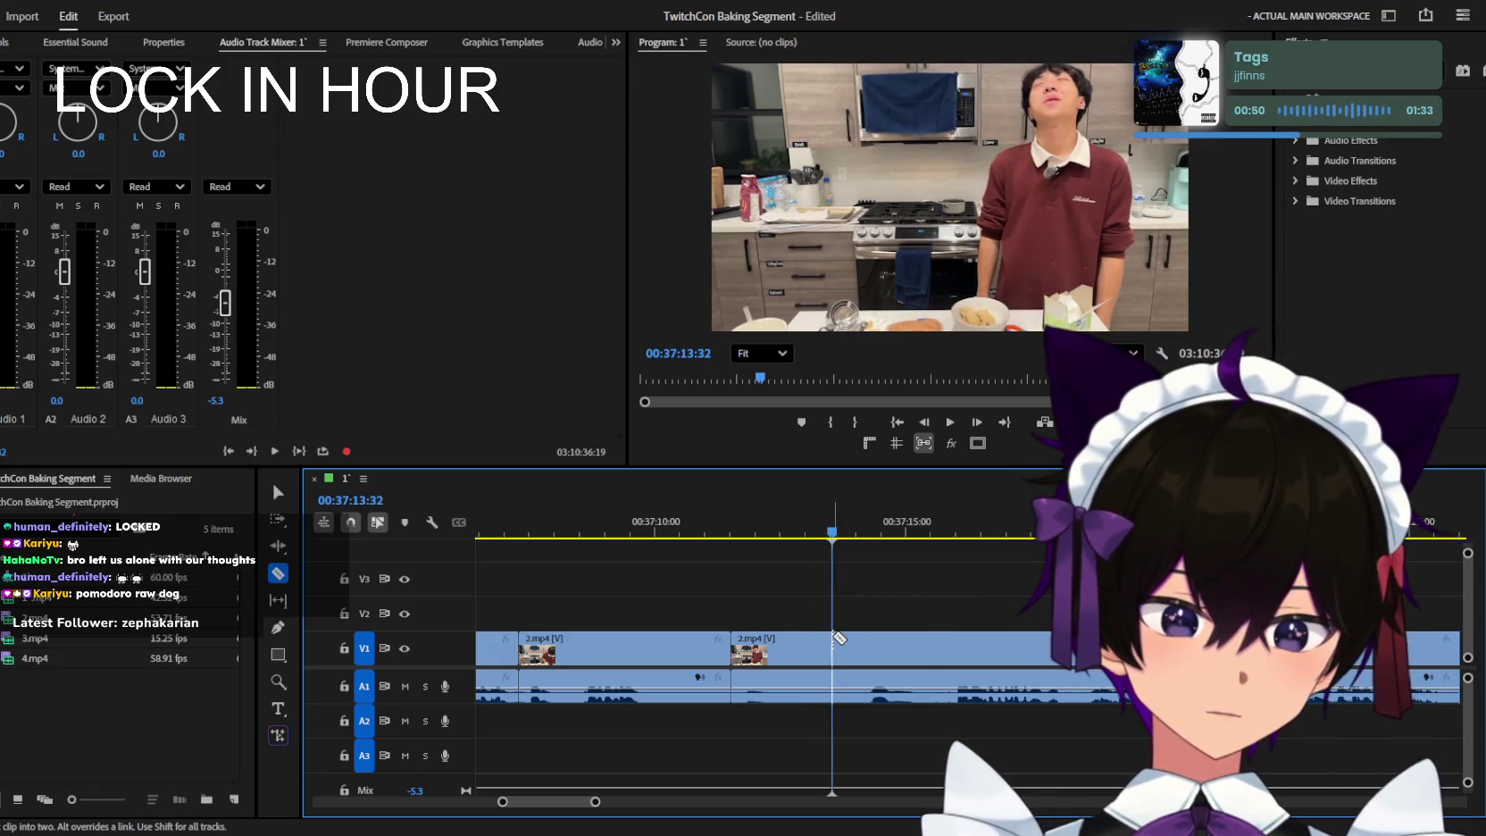
pyautogui.press('space')
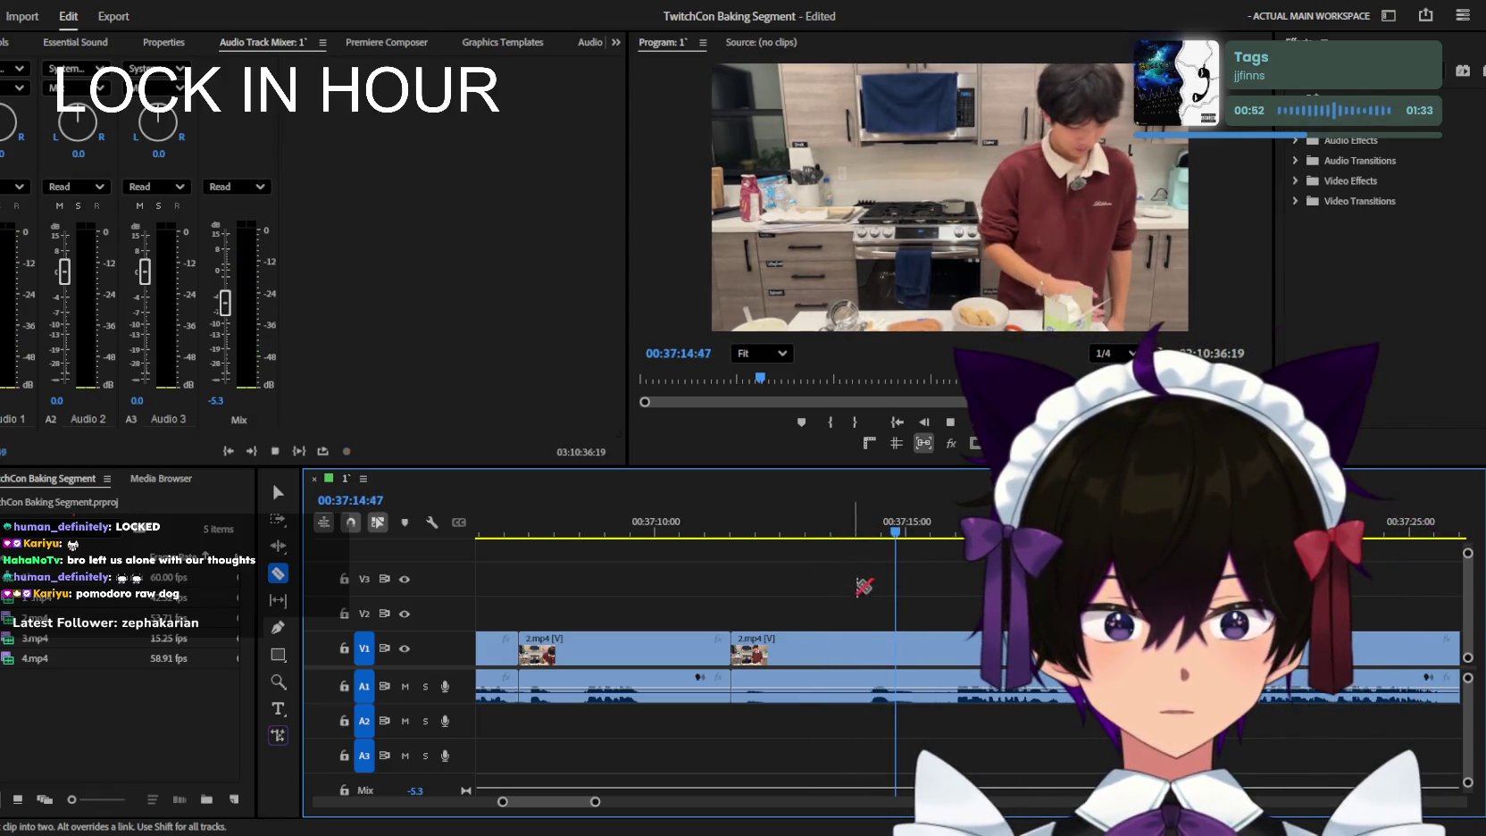
pyautogui.click(920, 647)
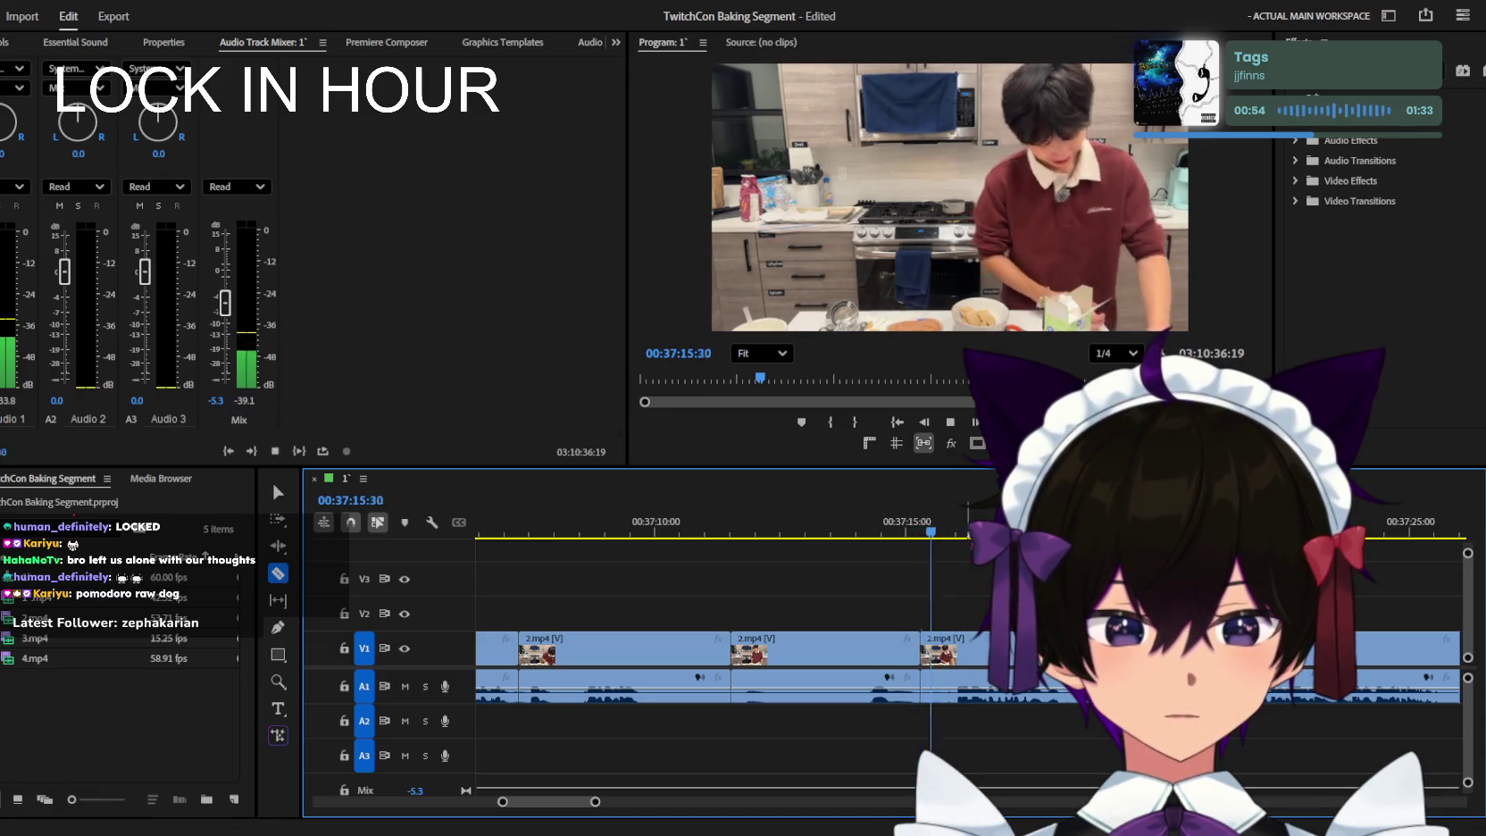
pyautogui.click(957, 647)
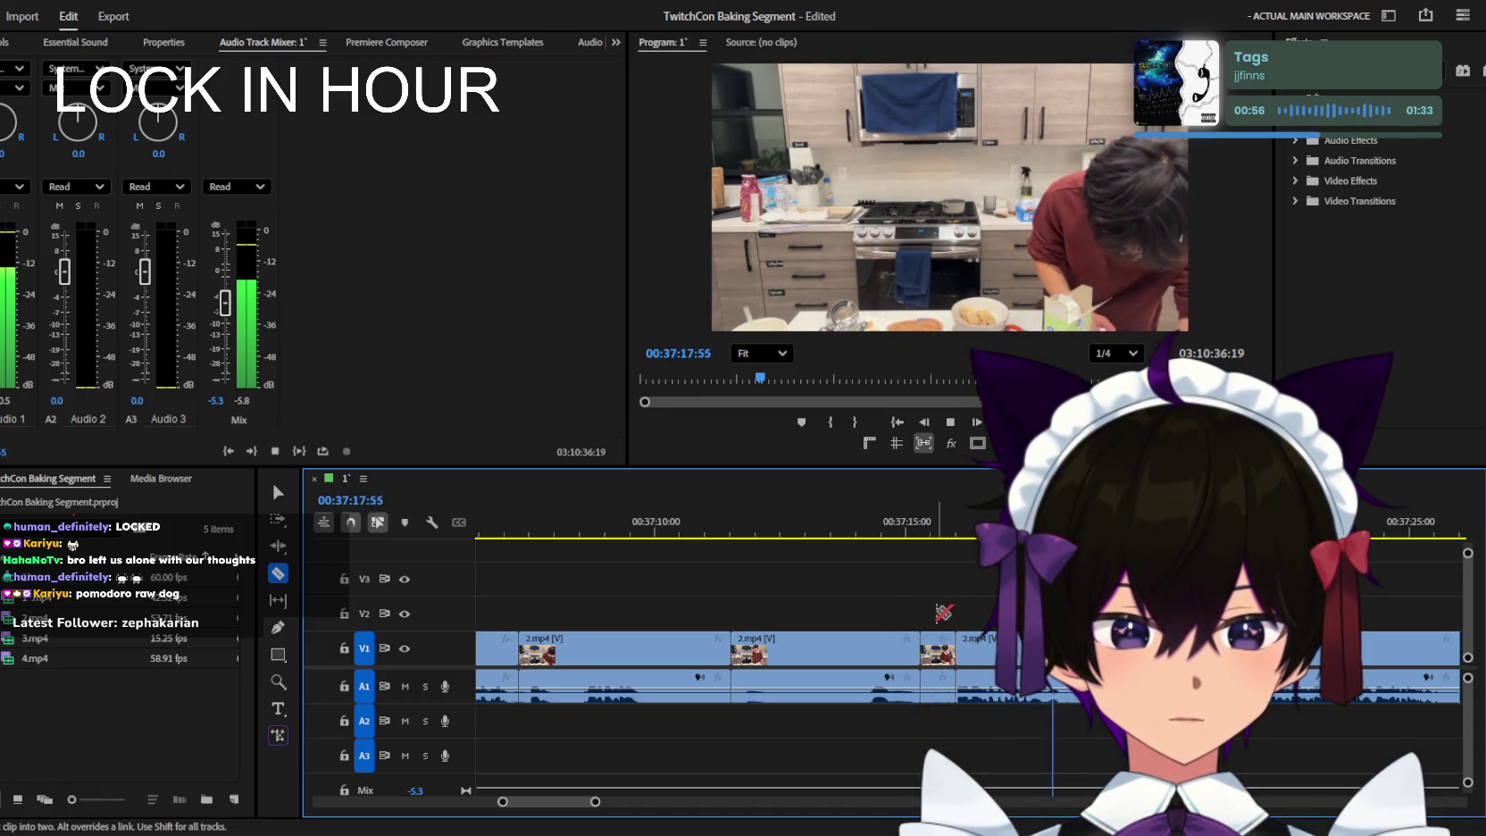
pyautogui.write('`vb')
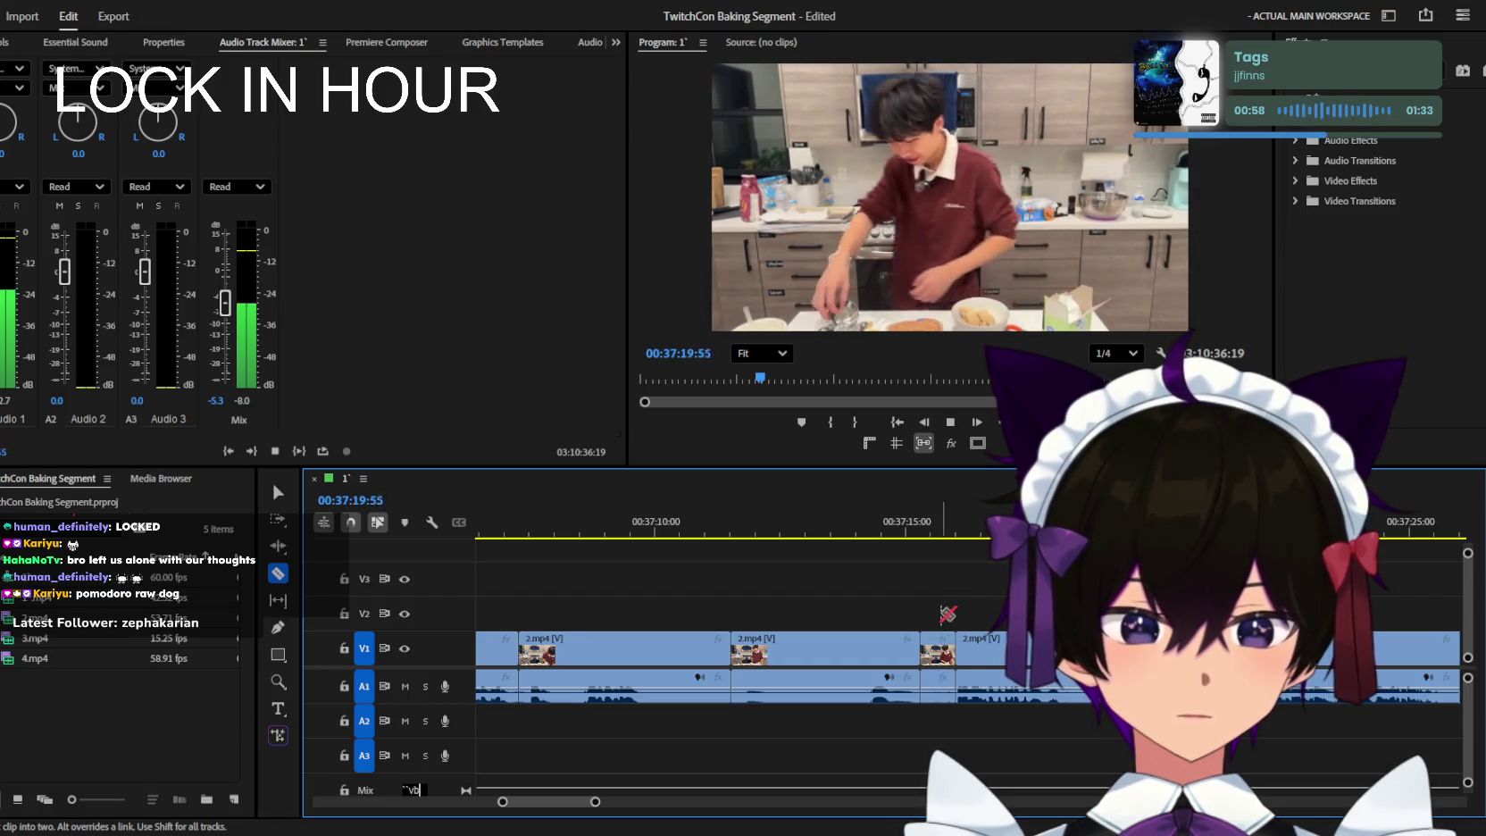
pyautogui.write('vb')
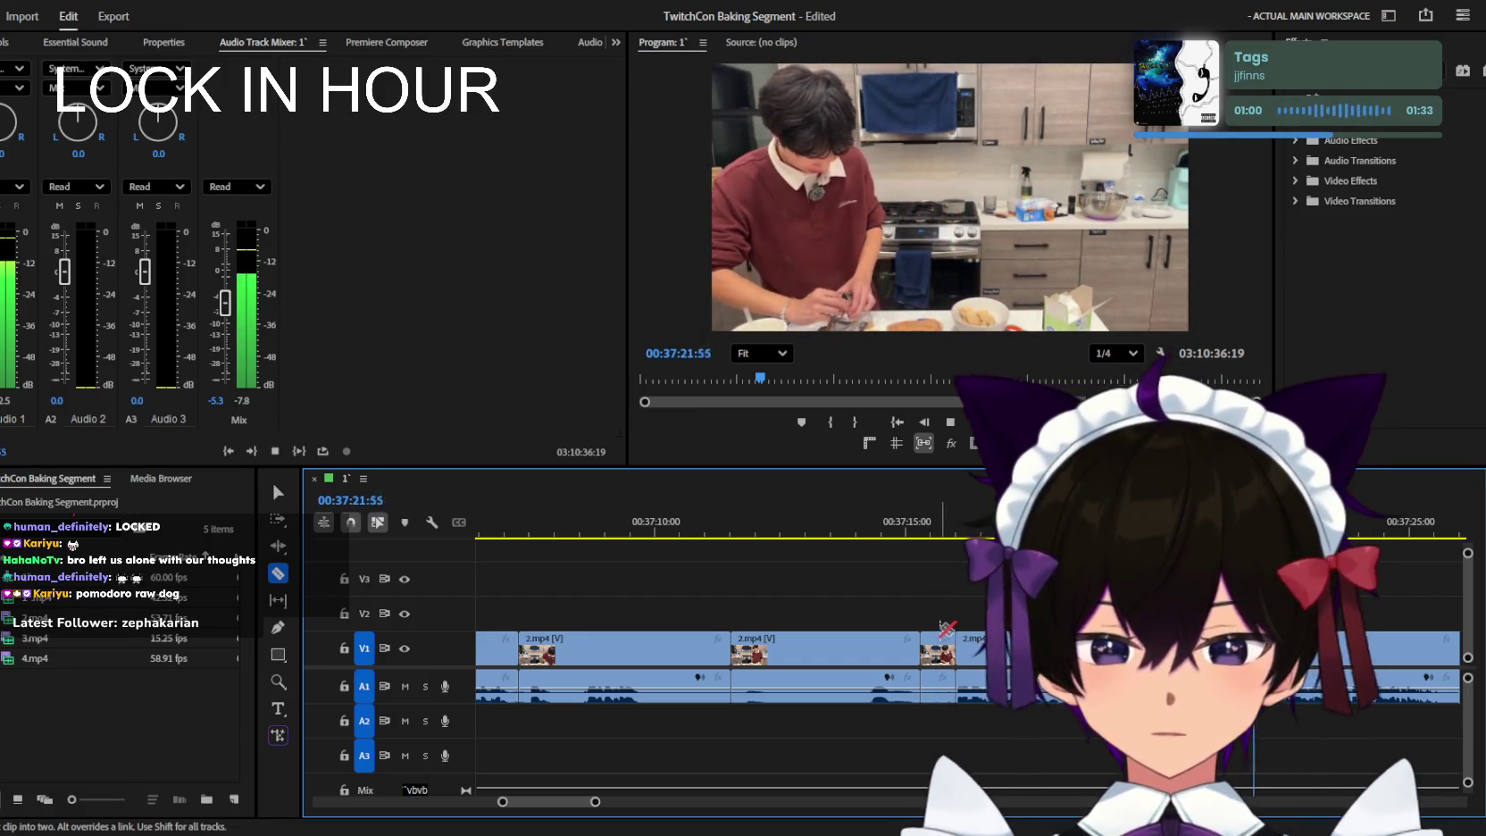
pyautogui.click(846, 527)
pyautogui.click(278, 492)
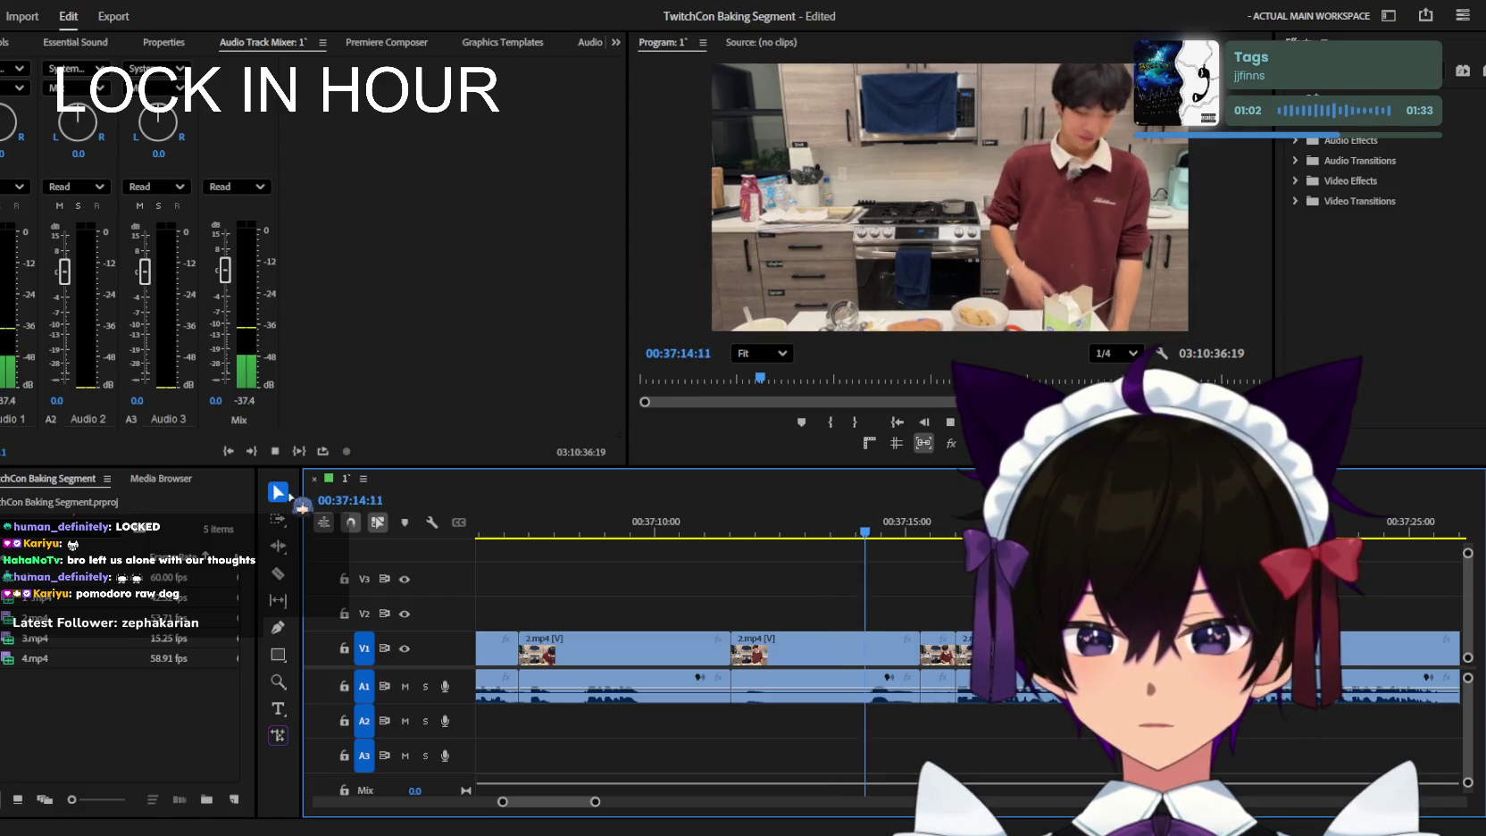
pyautogui.click(937, 647)
pyautogui.press('Delete')
# Cut out a second short dead piece of 2.mp4 between two new razor cuts.
pyautogui.hscroll(3, 974, 623)
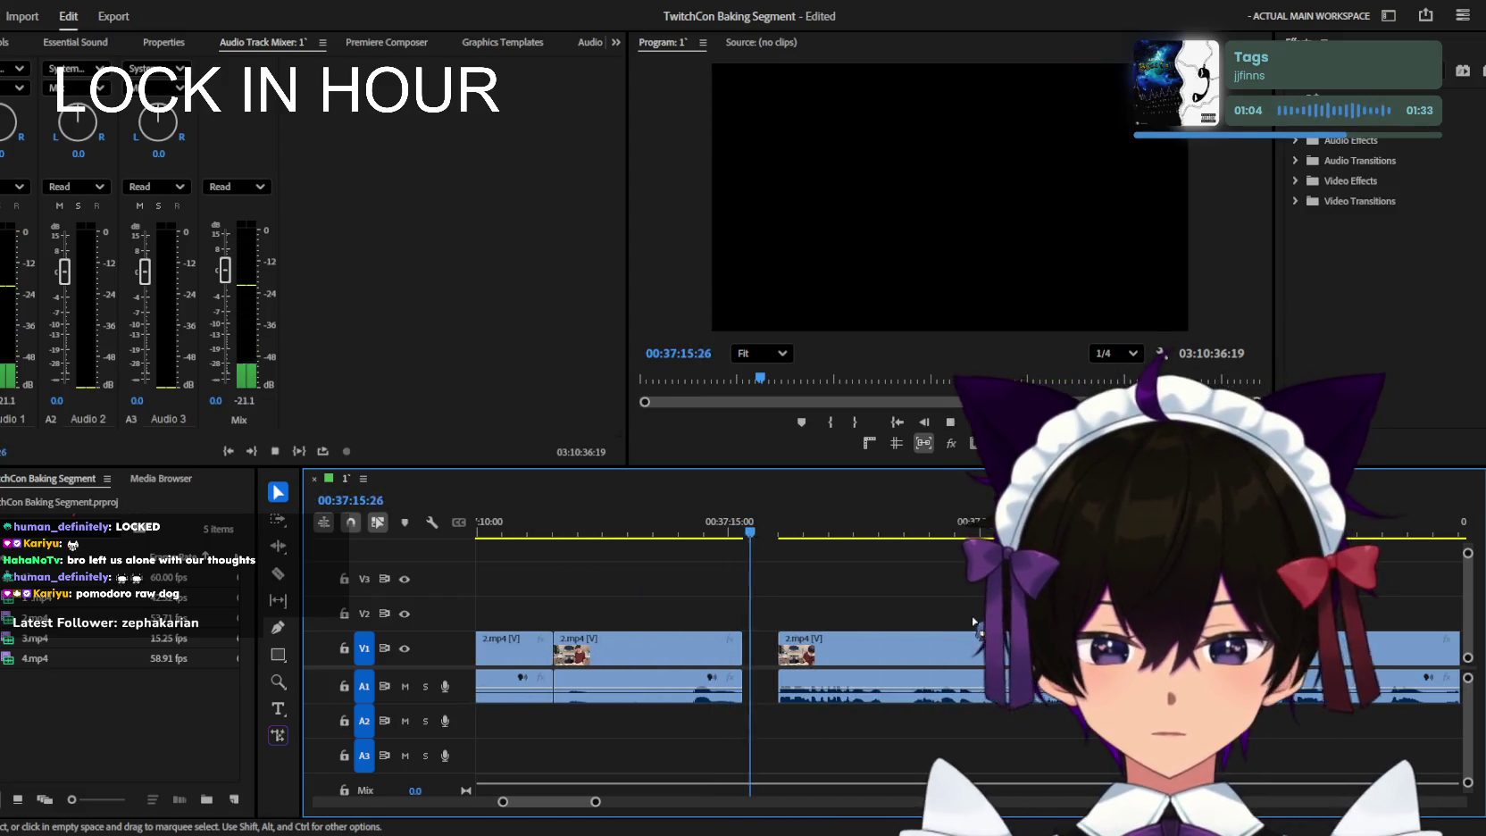
pyautogui.hscroll(3, 974, 623)
pyautogui.press('c')
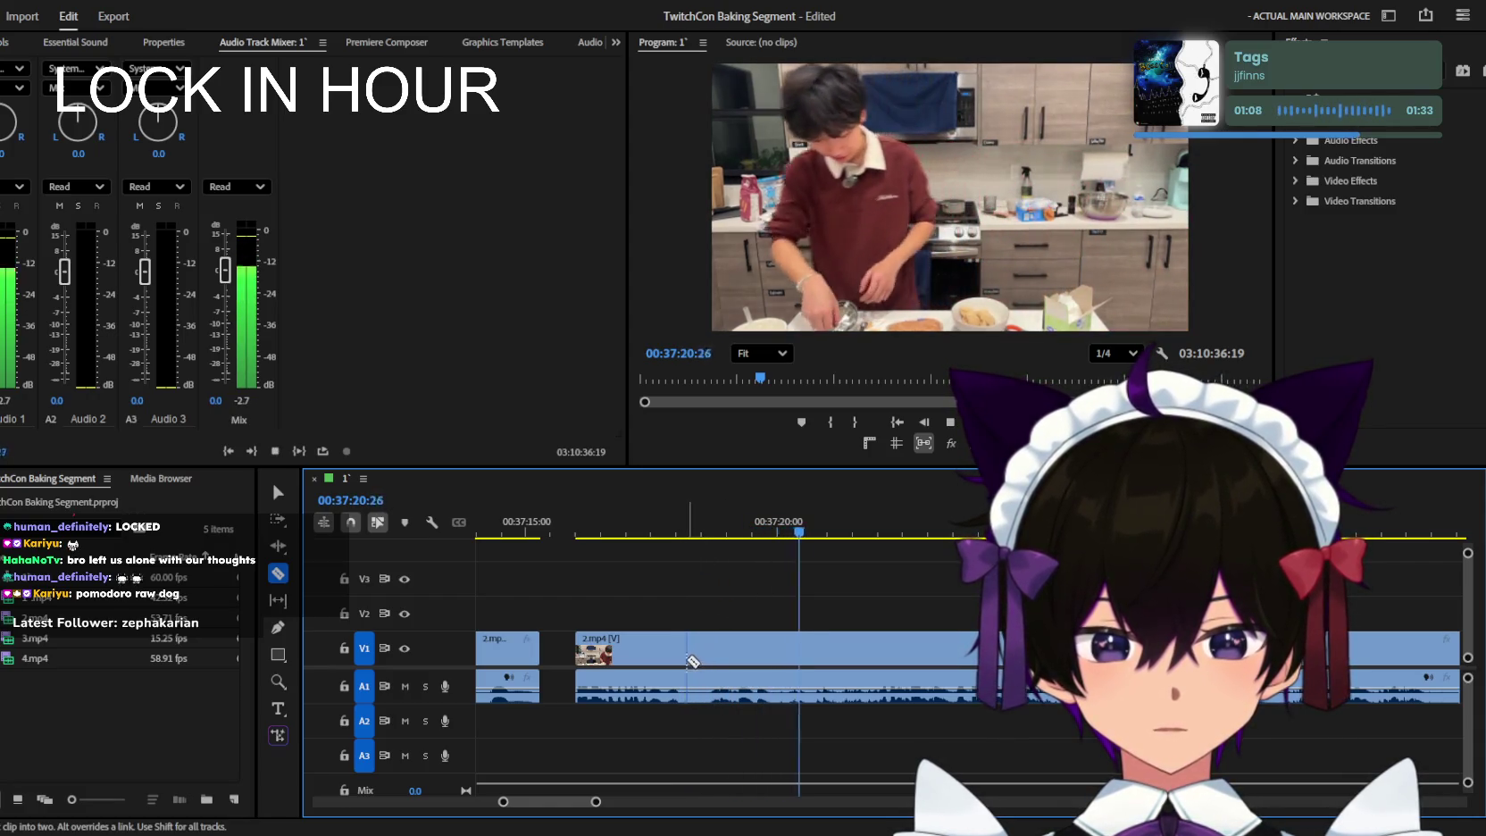
pyautogui.click(683, 660)
pyautogui.click(708, 661)
pyautogui.press('v')
pyautogui.click(696, 688)
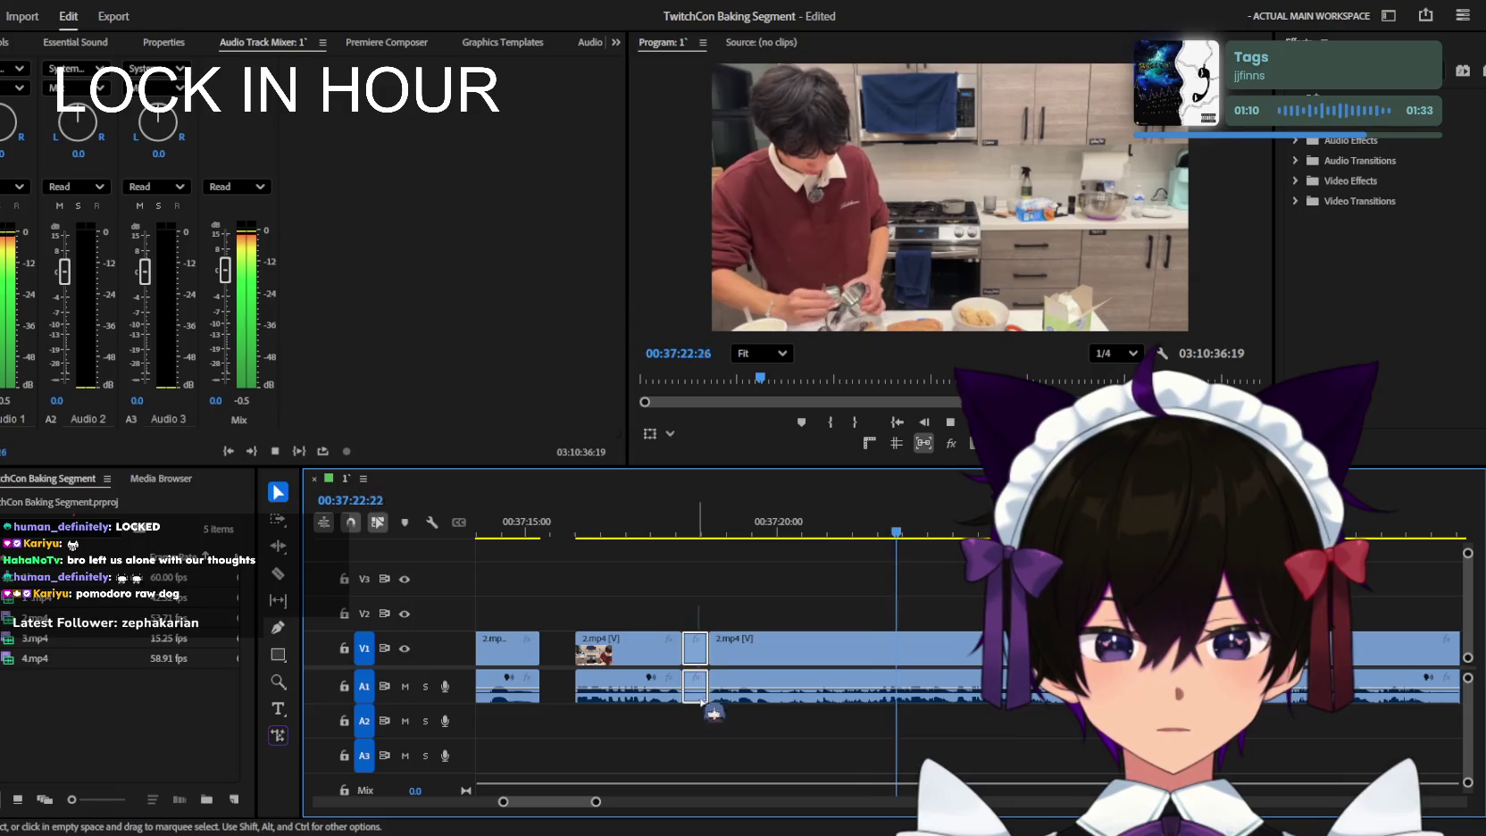
pyautogui.press('Delete')
# Rewatch the edit and add another cut to 2.mp4 at the playhead.
pyautogui.press('Up')
pyautogui.press('=')
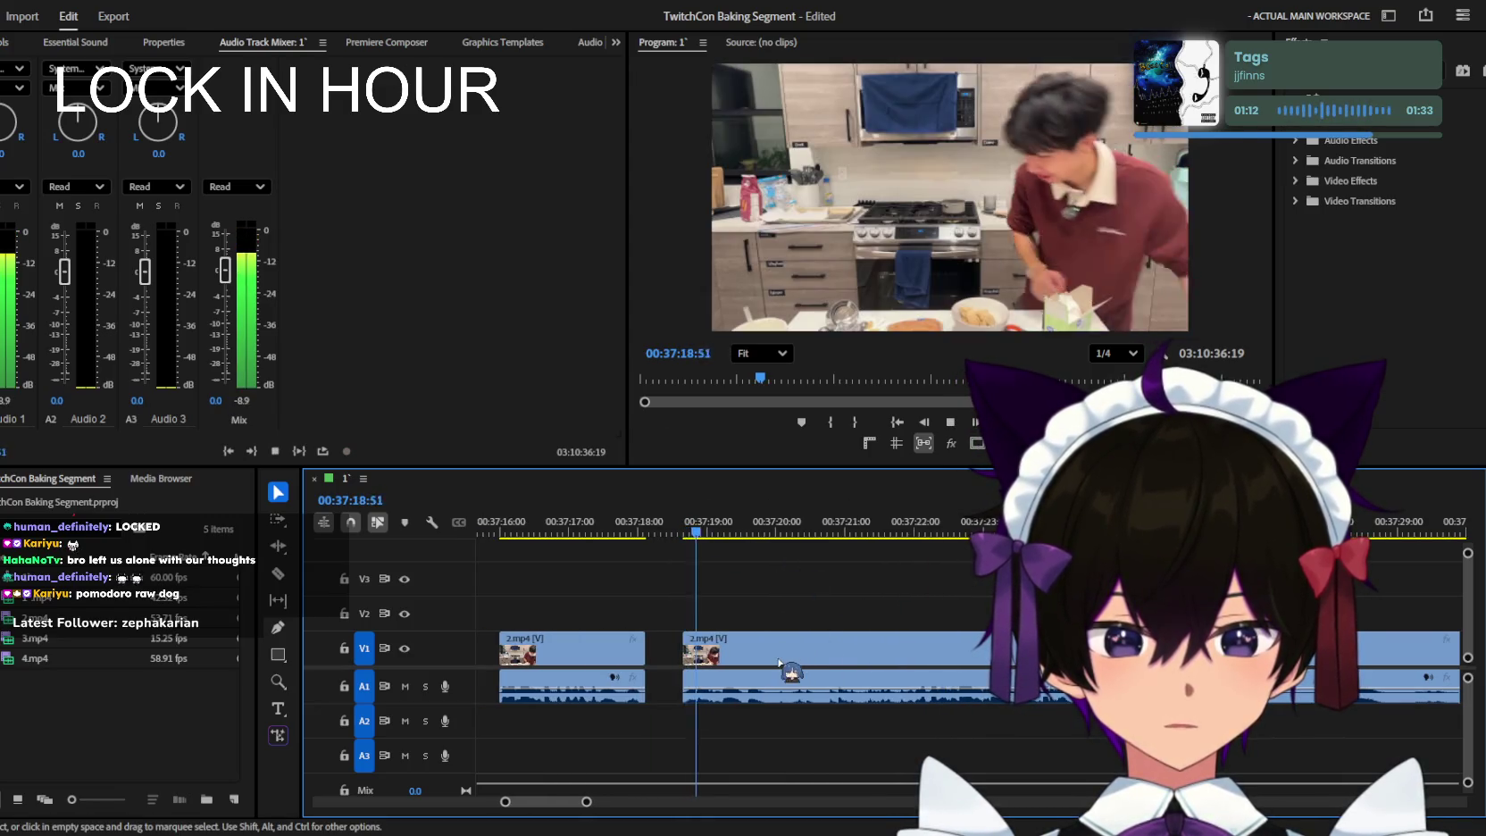
pyautogui.press('c')
pyautogui.click(775, 661)
pyautogui.press('-')
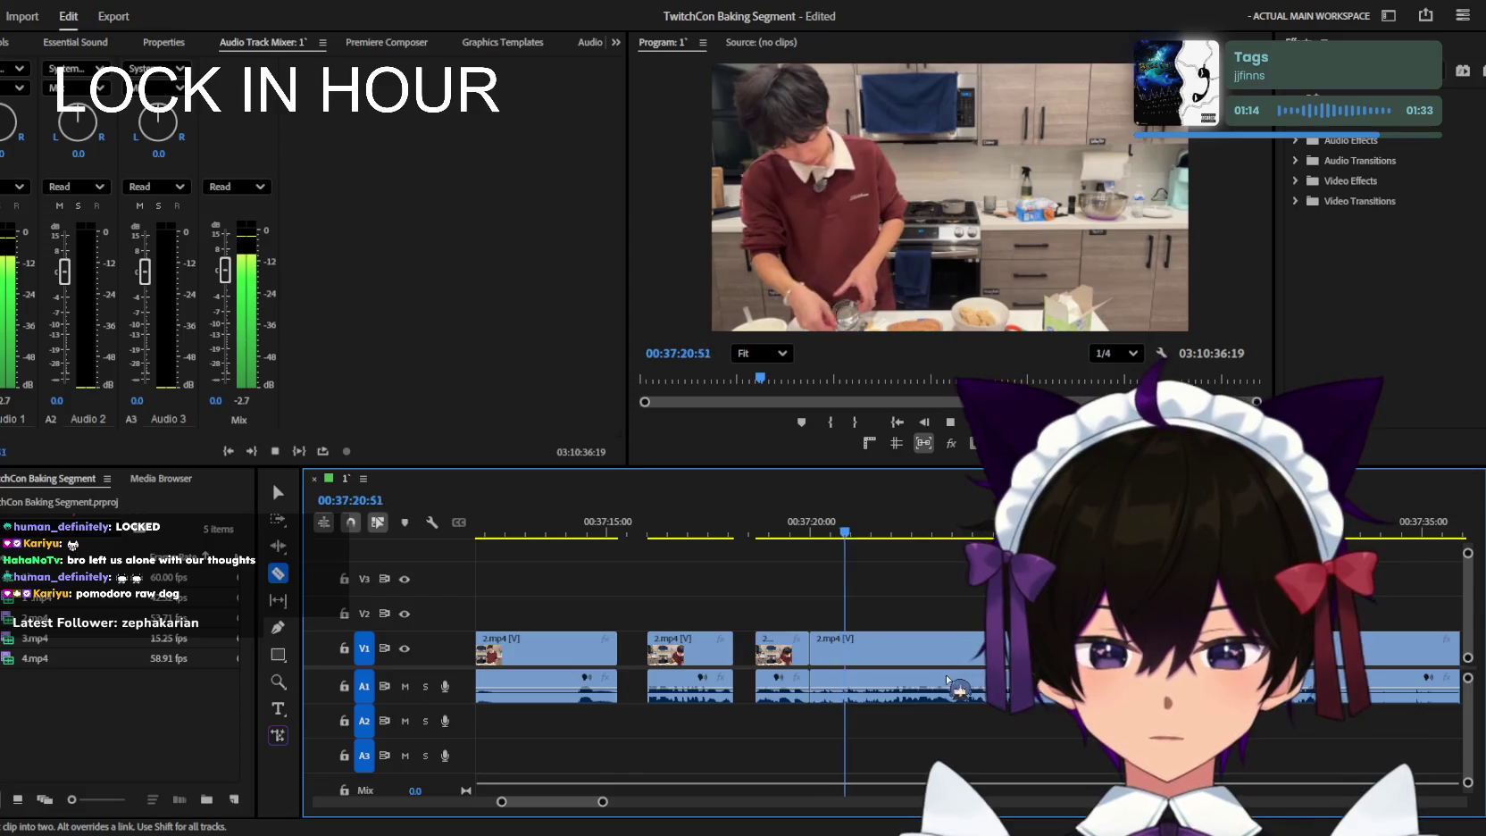
pyautogui.press('-')
pyautogui.scroll(-2, 1005, 639)
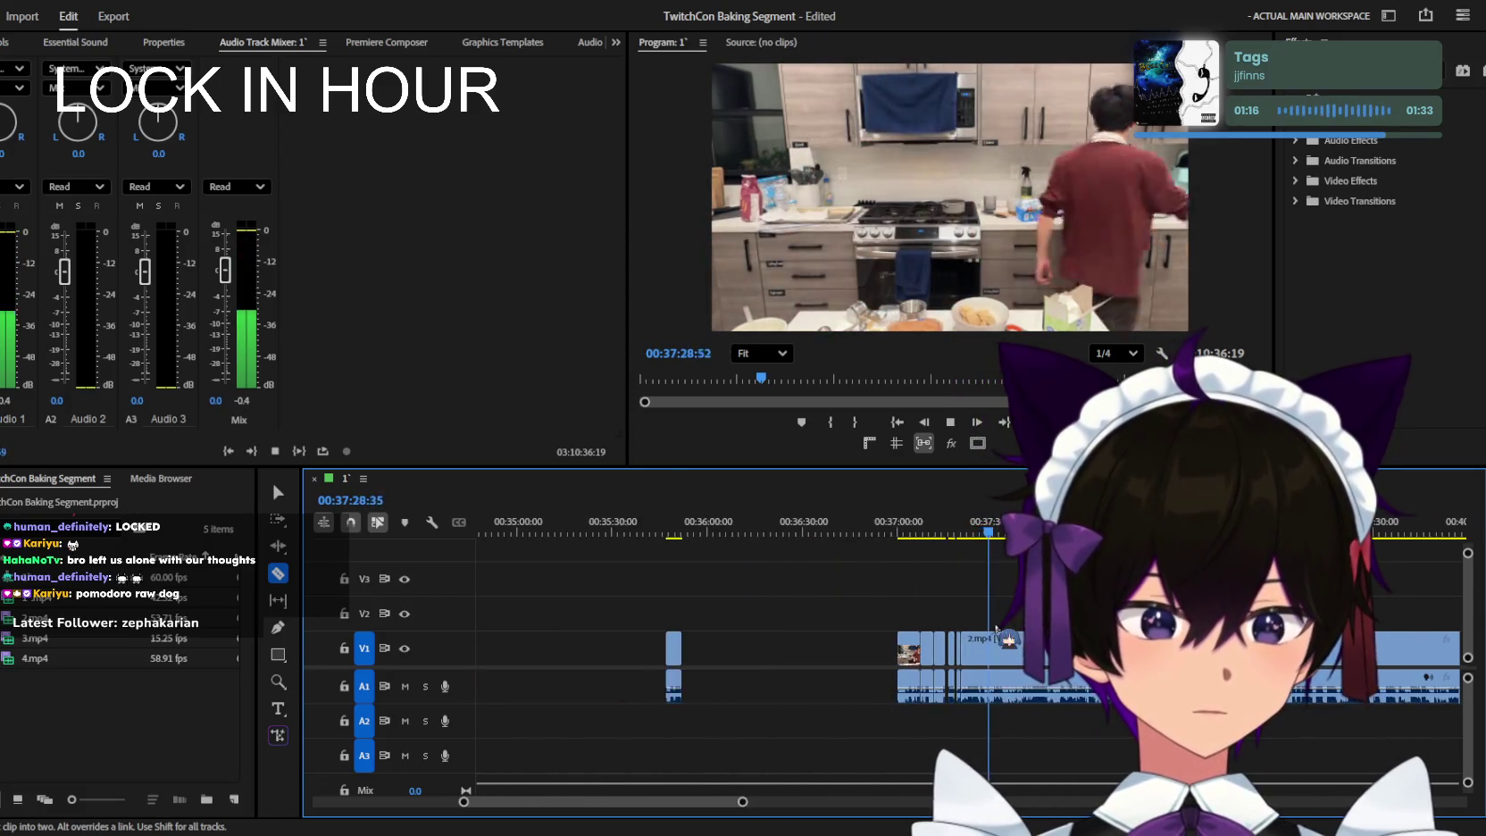
# Play the 2.mp4 footage from about 37:38, zooming the timeline to follow the playhead.
pyautogui.scroll(-2, 1005, 638)
pyautogui.scroll(-2, 1005, 640)
pyautogui.scroll(2, 1004, 638)
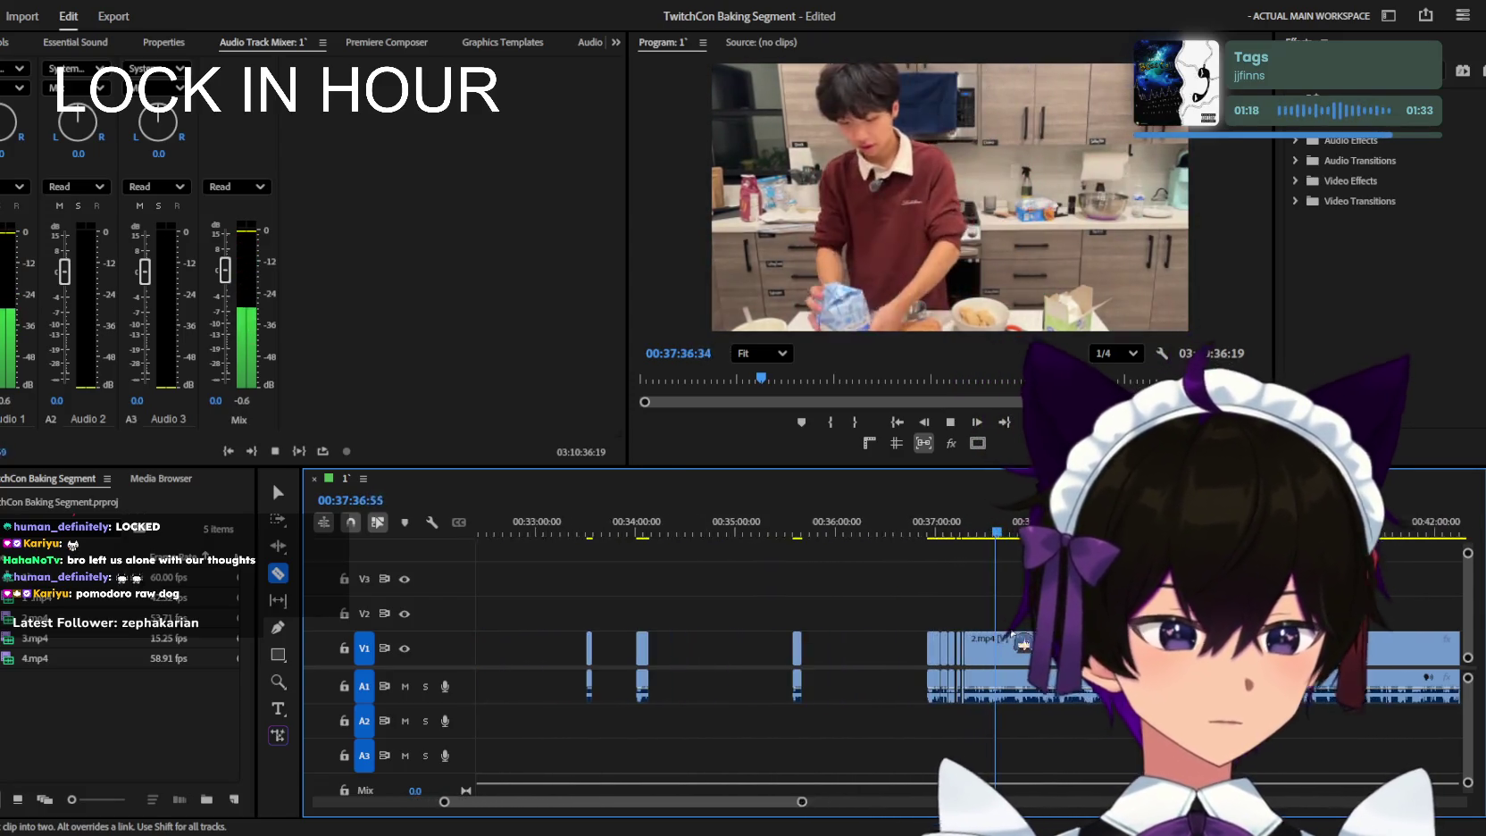
pyautogui.scroll(2, 1009, 640)
pyautogui.scroll(2, 1017, 643)
pyautogui.scroll(2, 1023, 645)
pyautogui.scroll(2, 1024, 645)
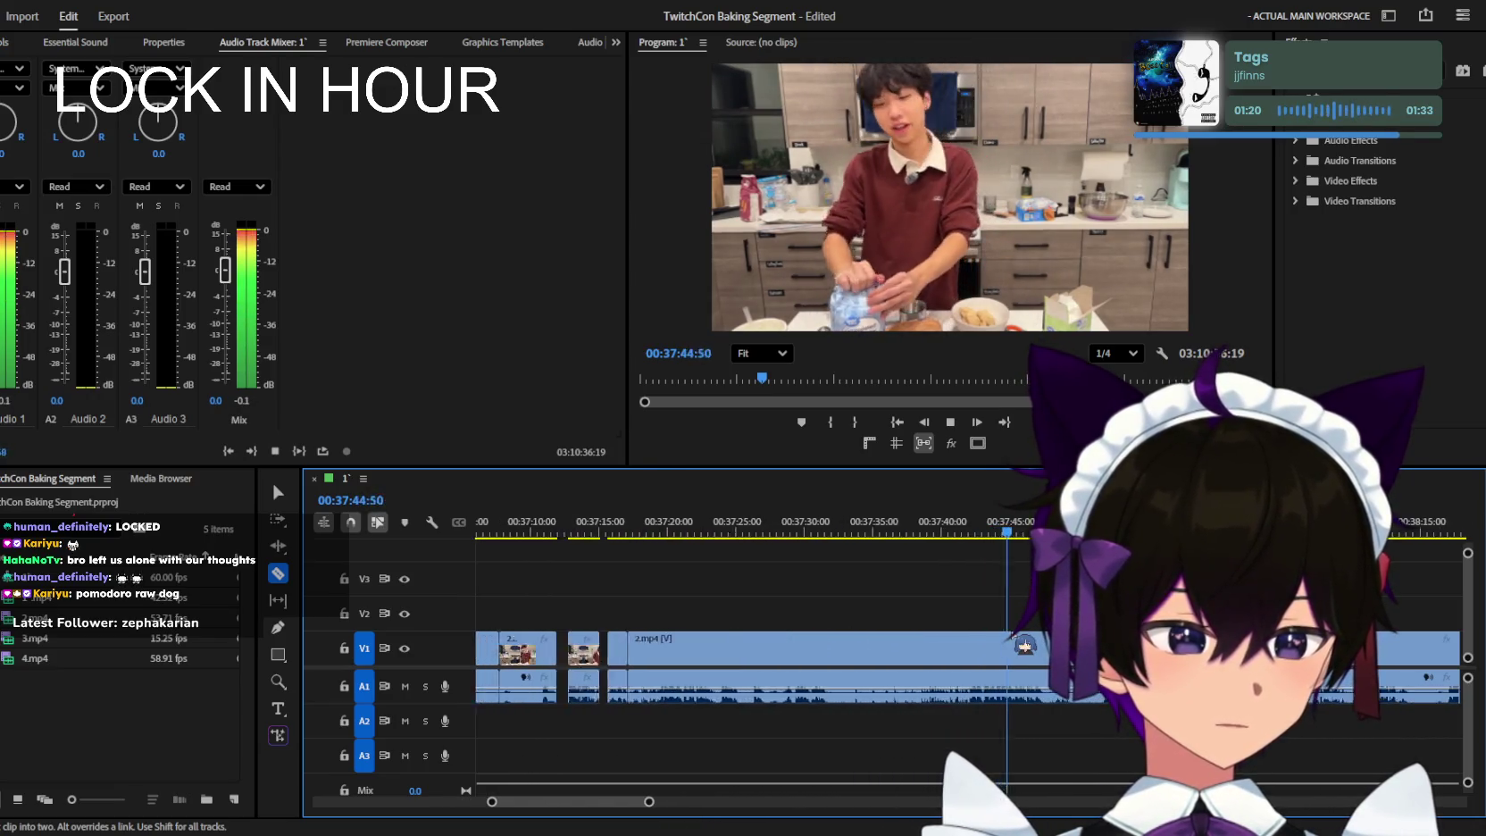
pyautogui.scroll(2, 1024, 644)
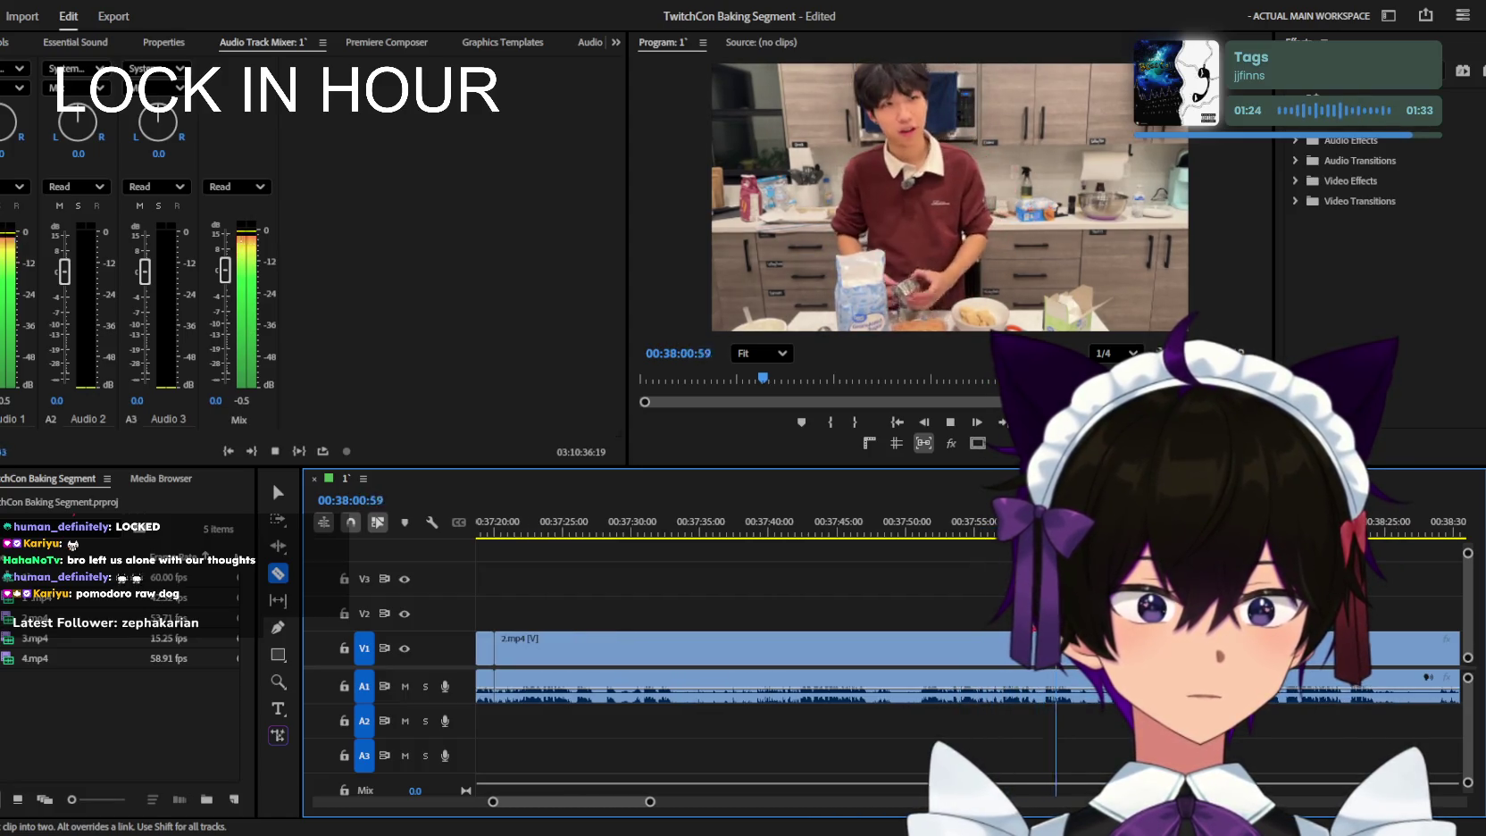
pyautogui.press('=')
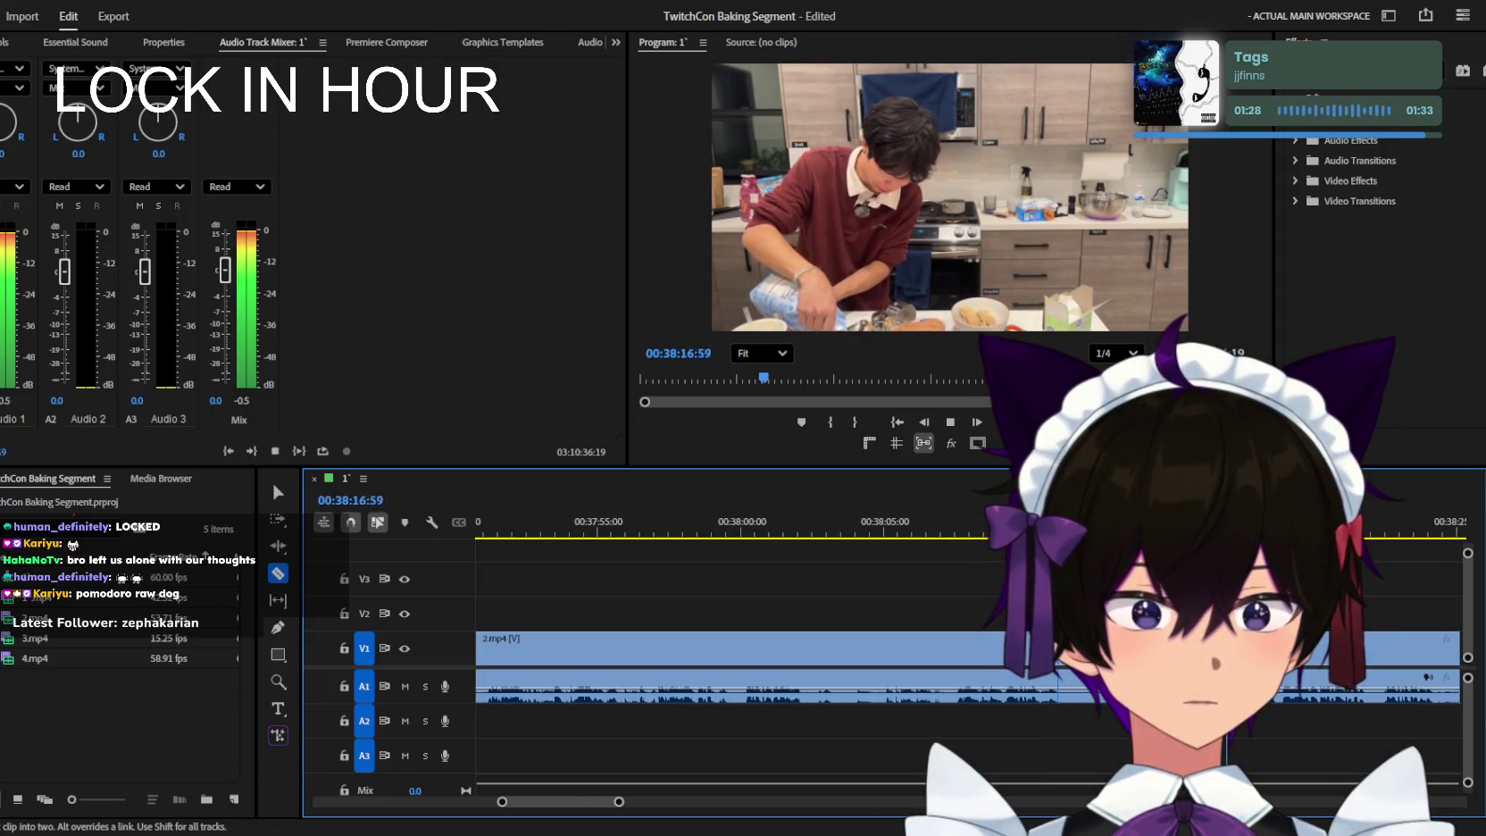
pyautogui.press('-')
pyautogui.press('-')
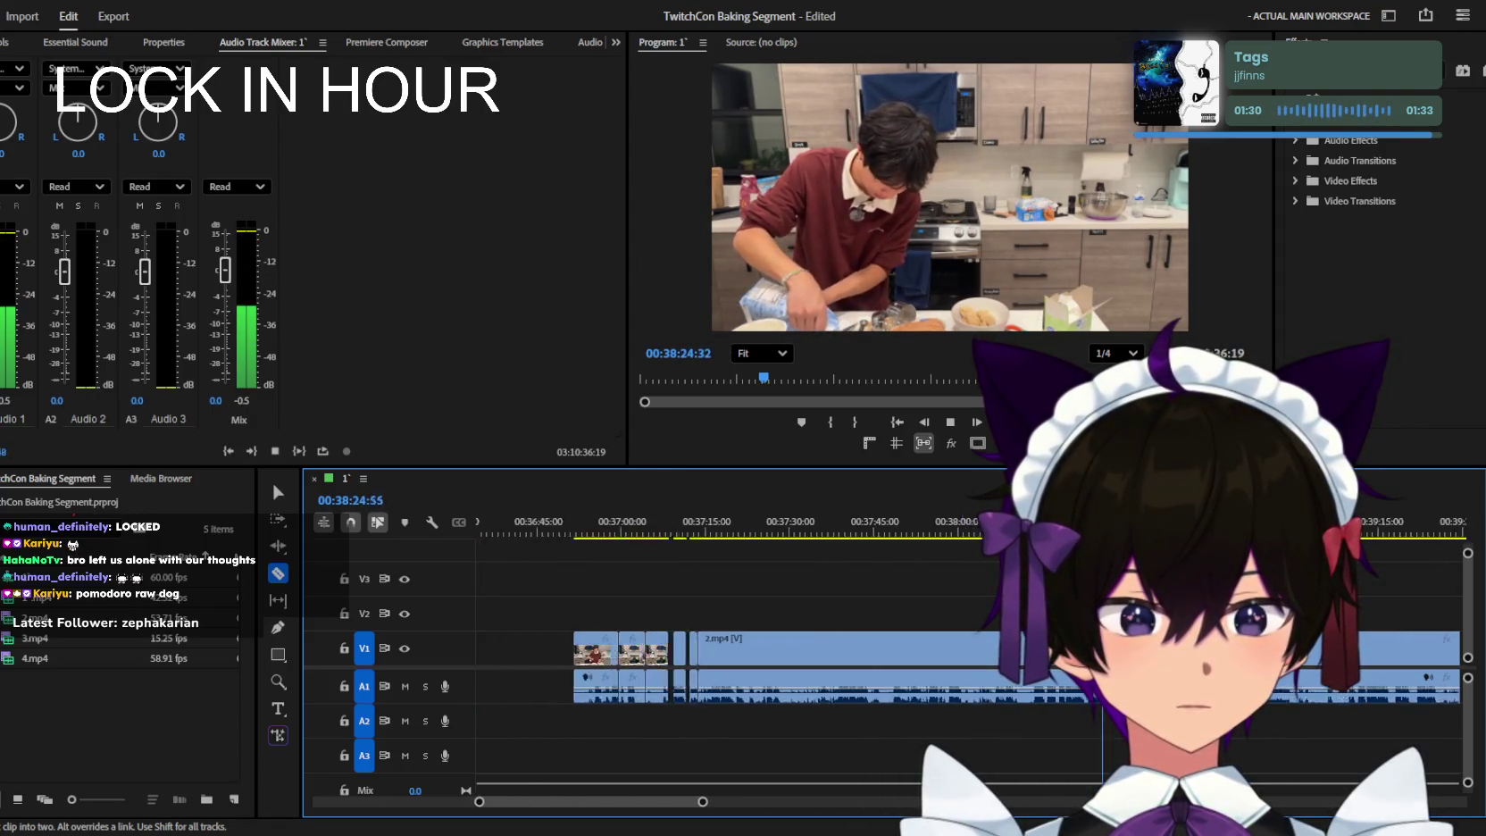
pyautogui.press('space')
pyautogui.press('=')
pyautogui.press('space')
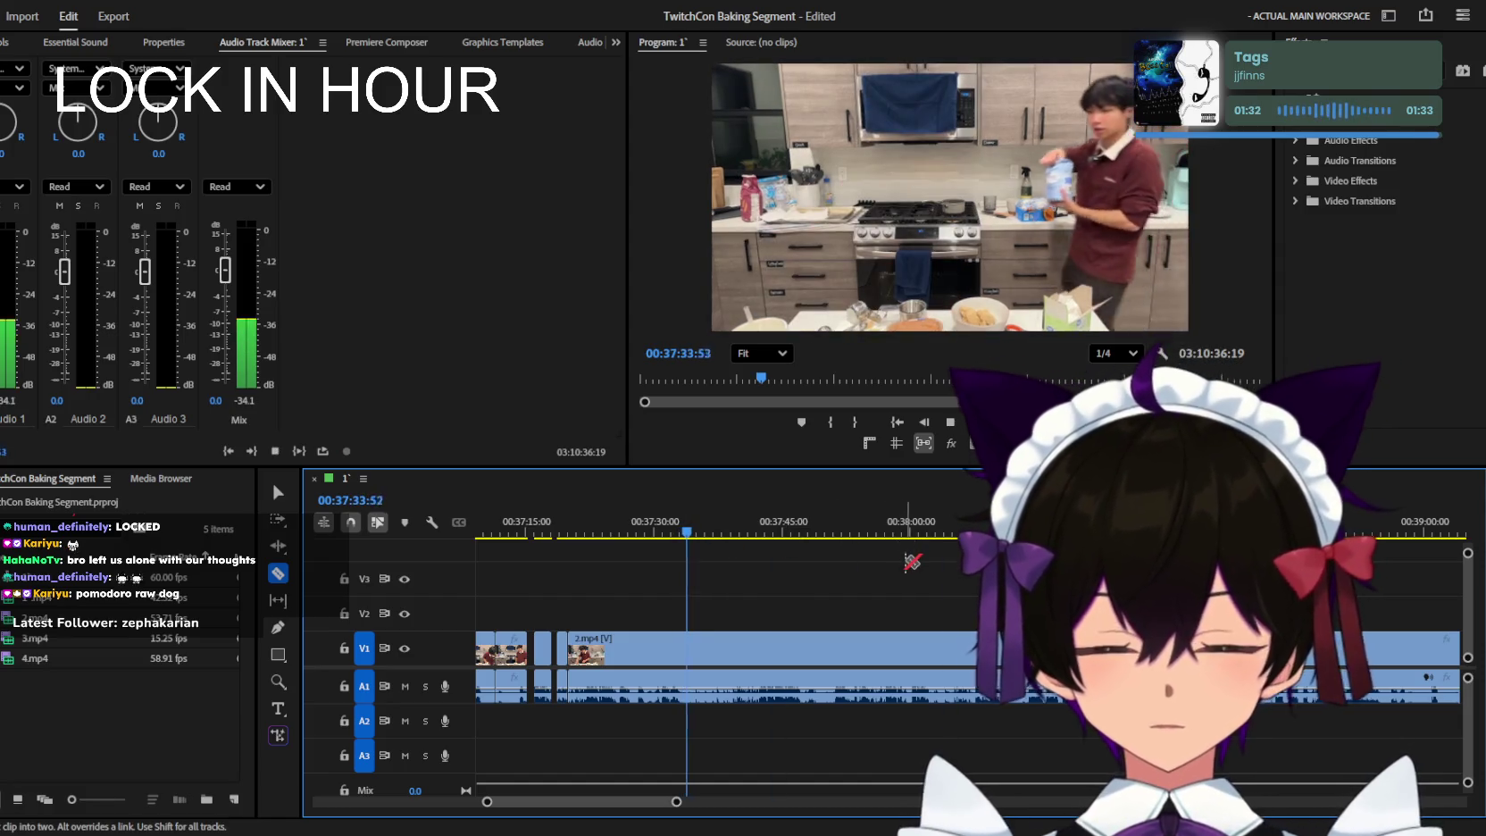
# Keep reviewing through about 38:25 for dead footage, then return to the Selection tool.
pyautogui.press('space')
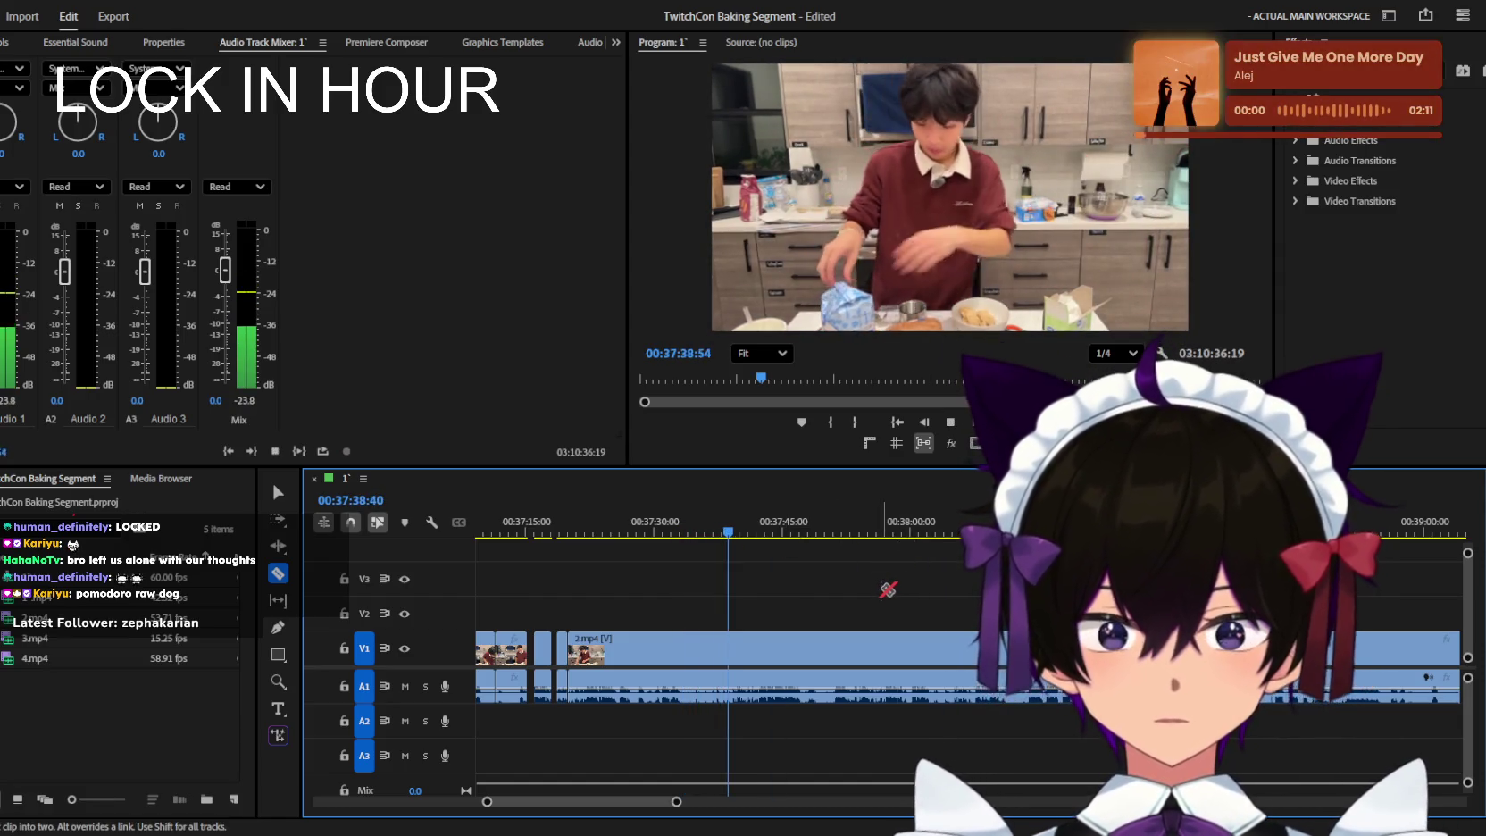
pyautogui.press('=')
pyautogui.press('=')
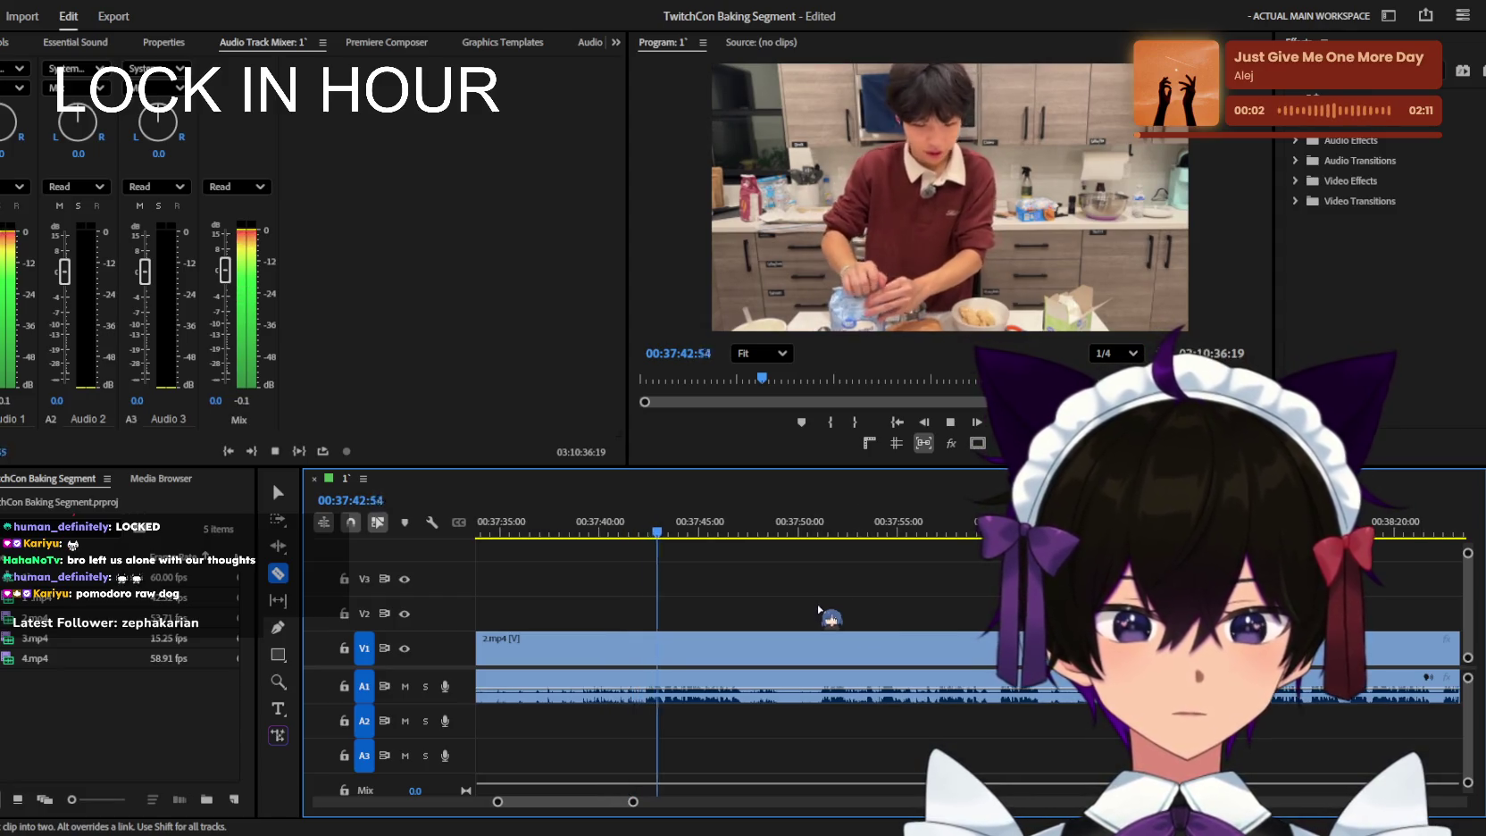
pyautogui.press('-')
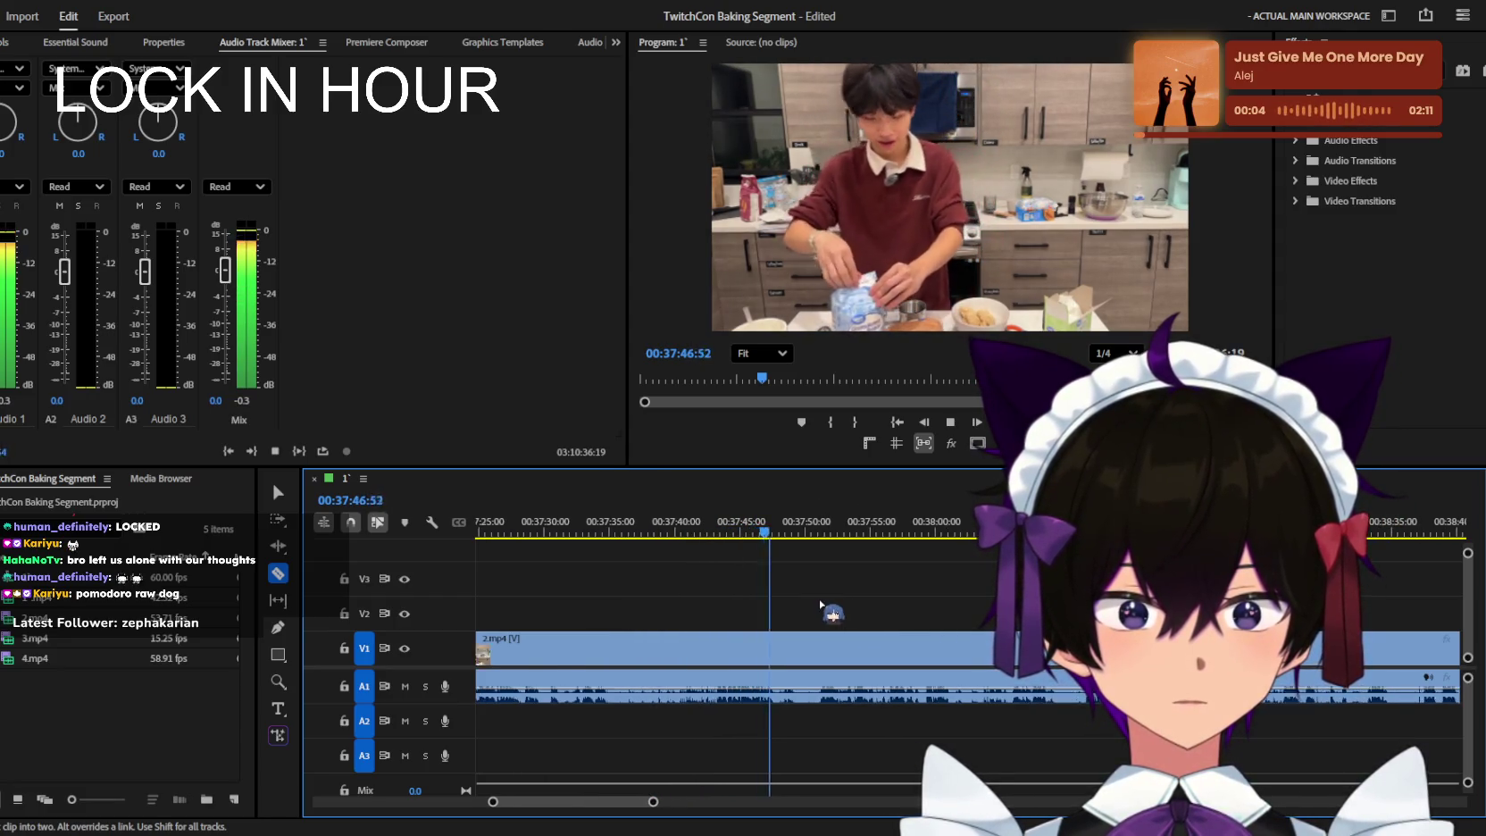
pyautogui.press('-')
pyautogui.press('-')
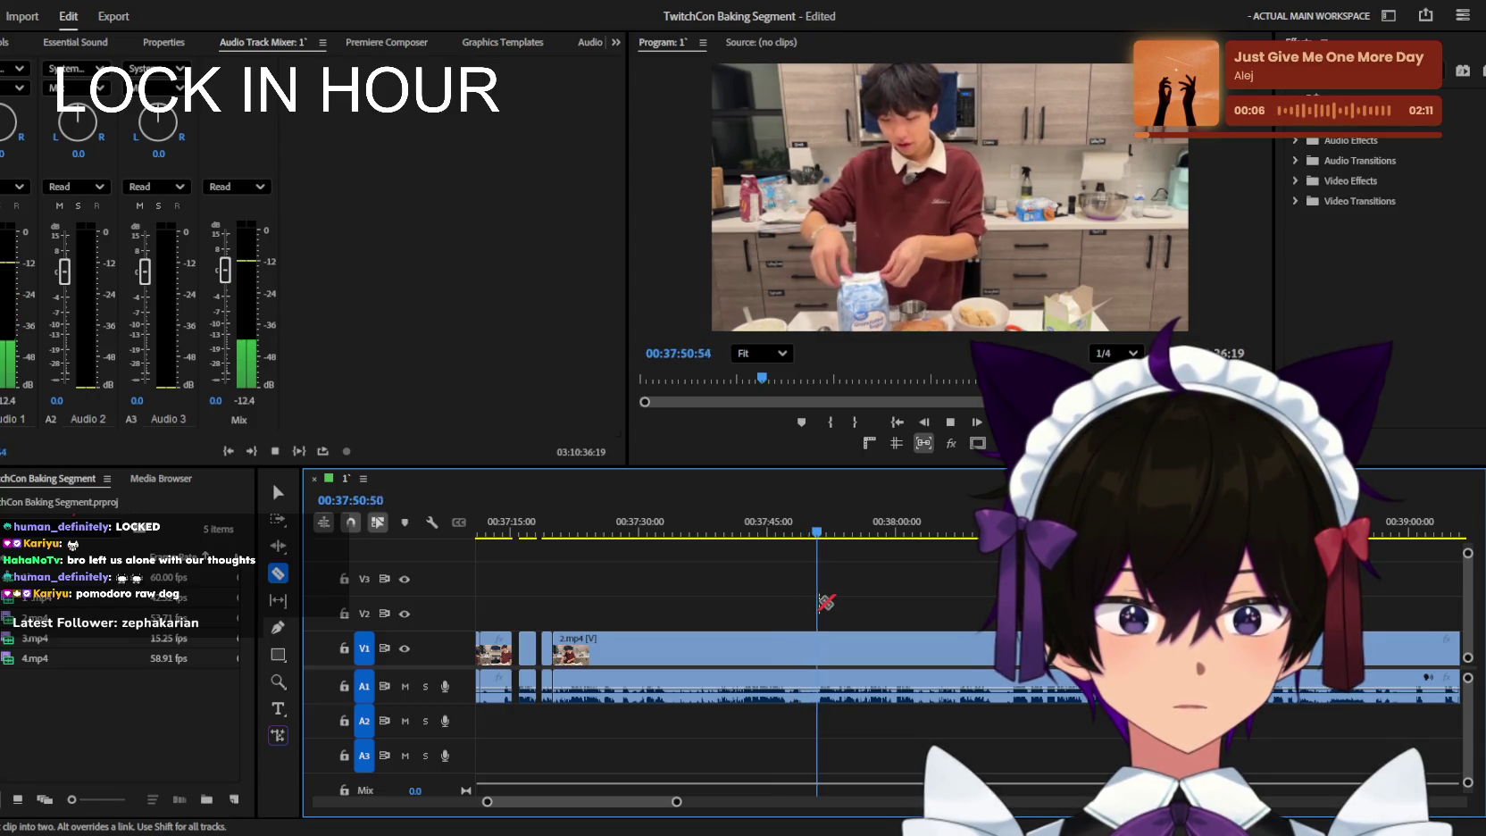
pyautogui.press('=')
pyautogui.press('=')
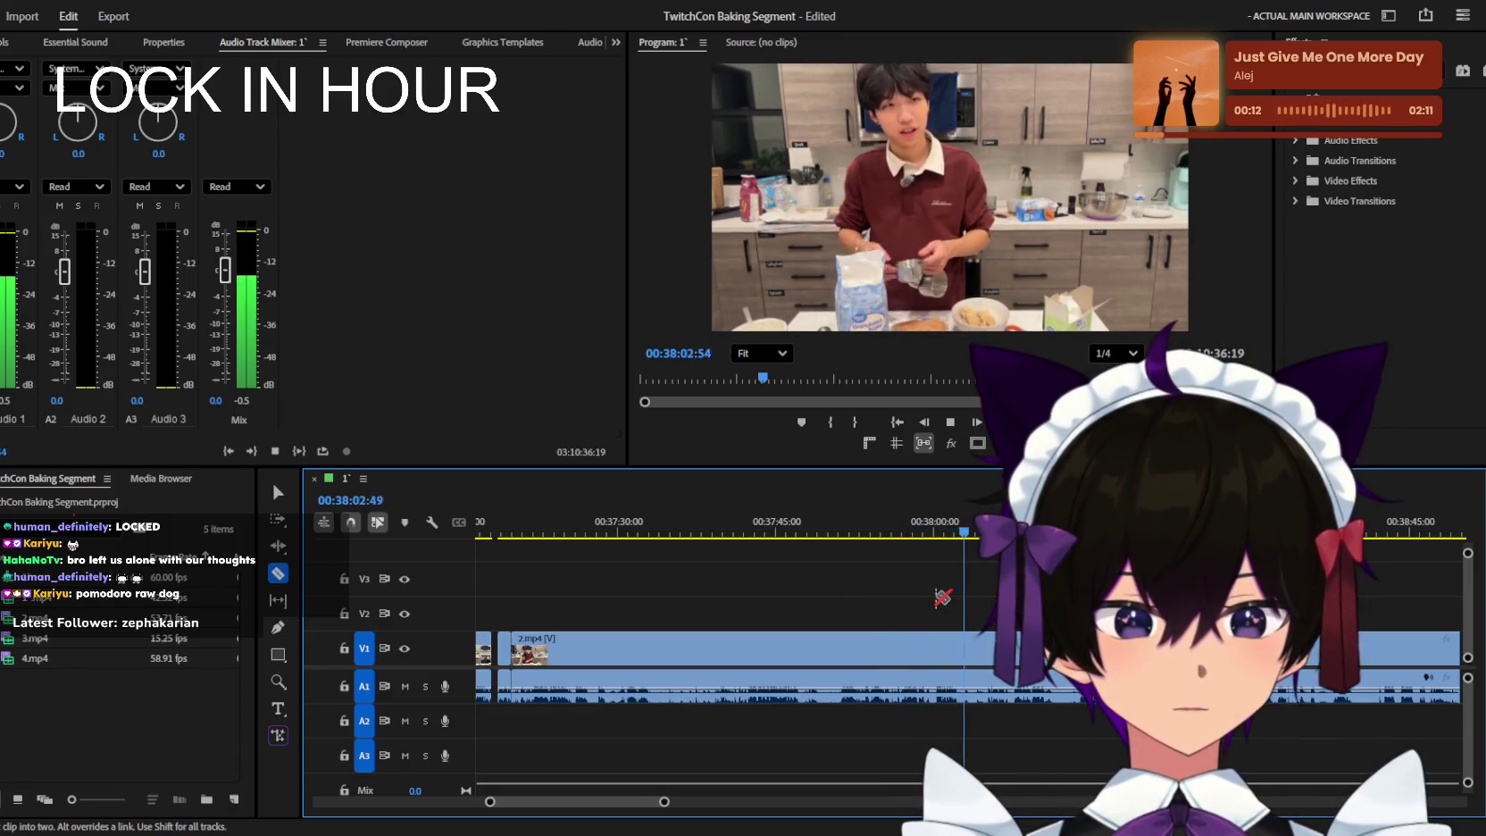
pyautogui.press('-')
pyautogui.press('-')
pyautogui.press('=')
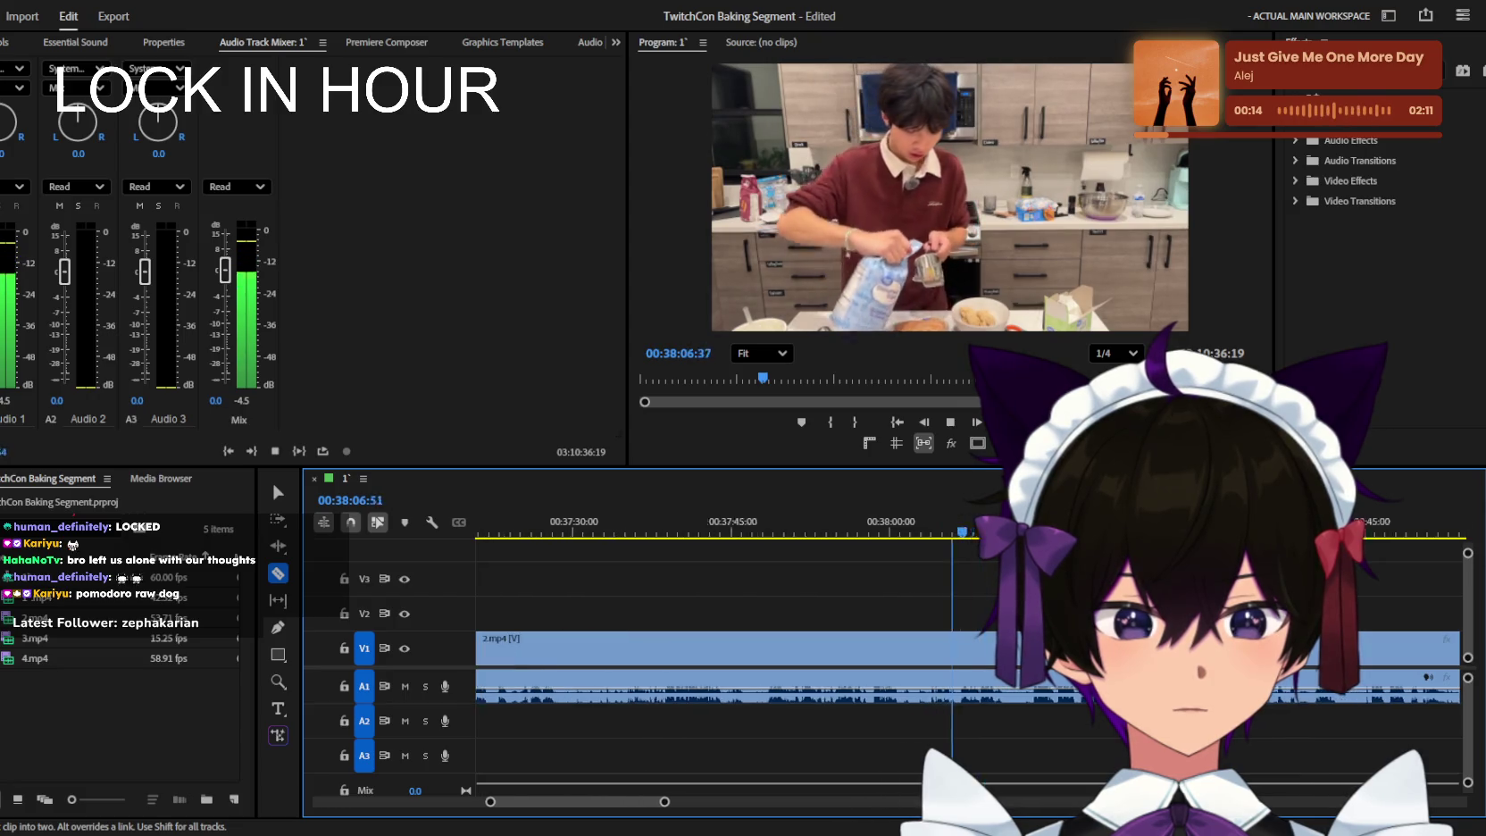
pyautogui.press('=')
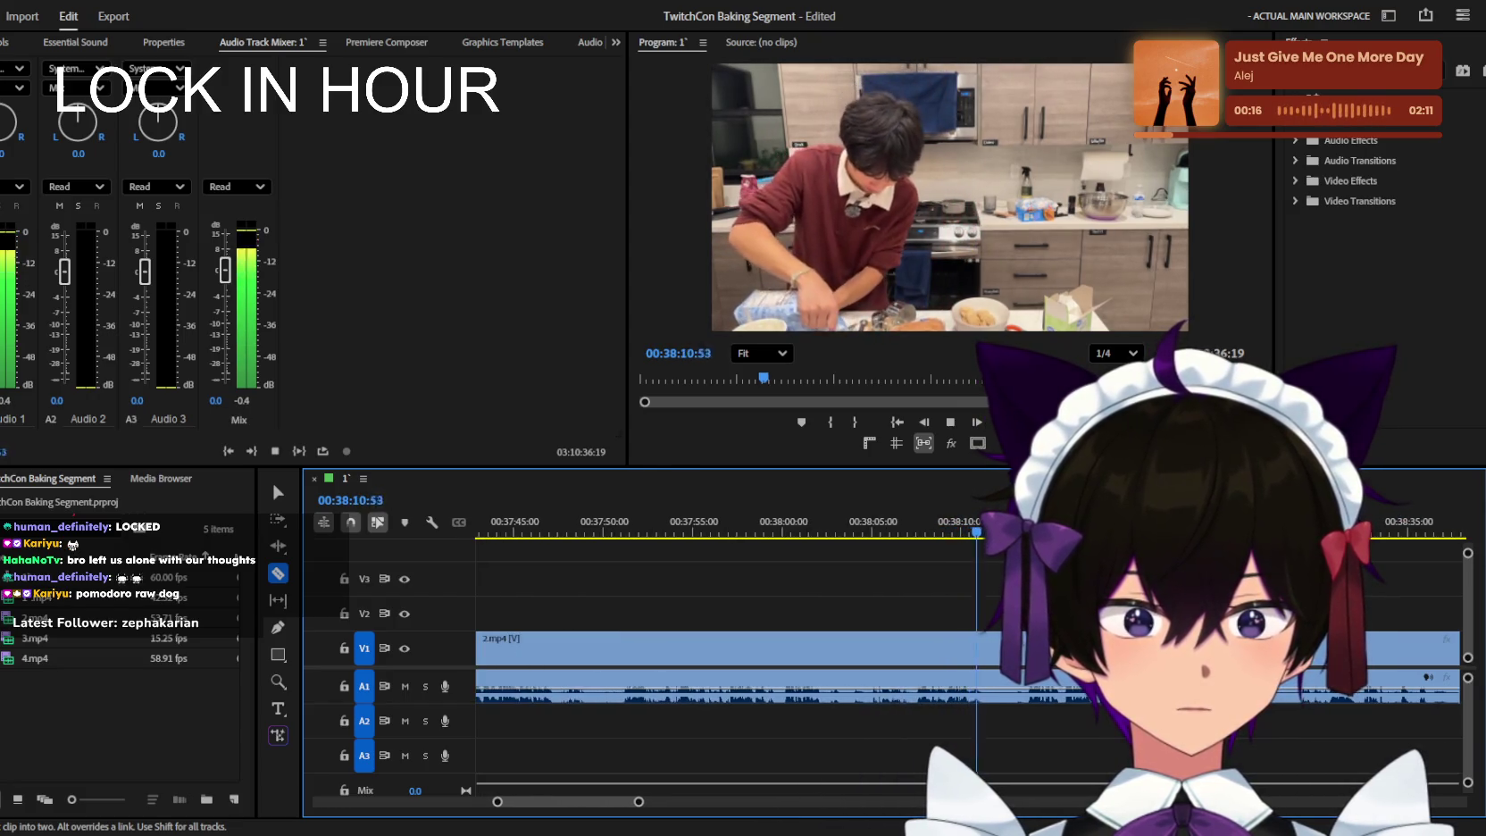
pyautogui.press('-')
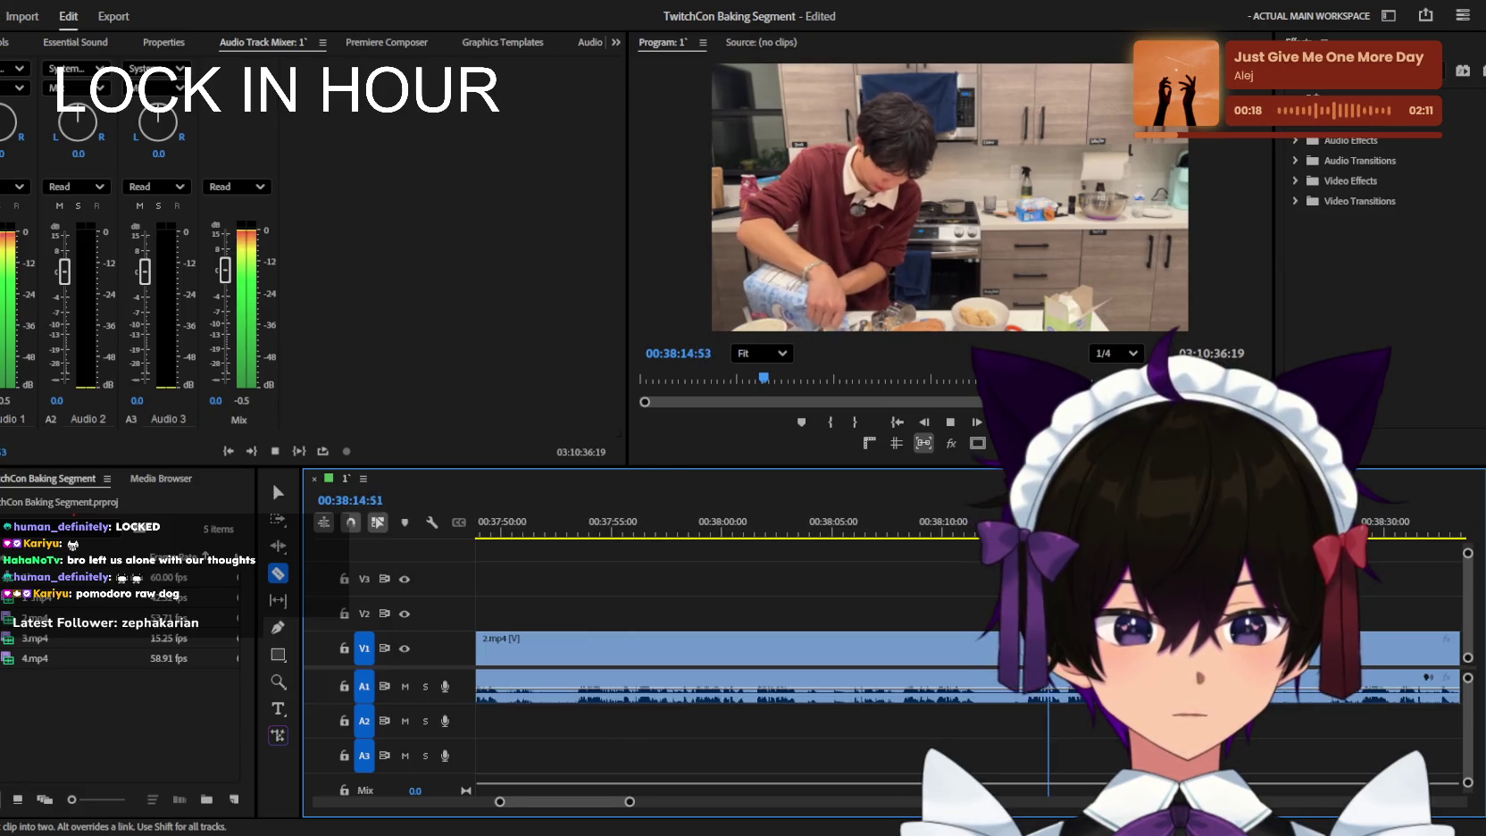
pyautogui.press('-')
pyautogui.press('-')
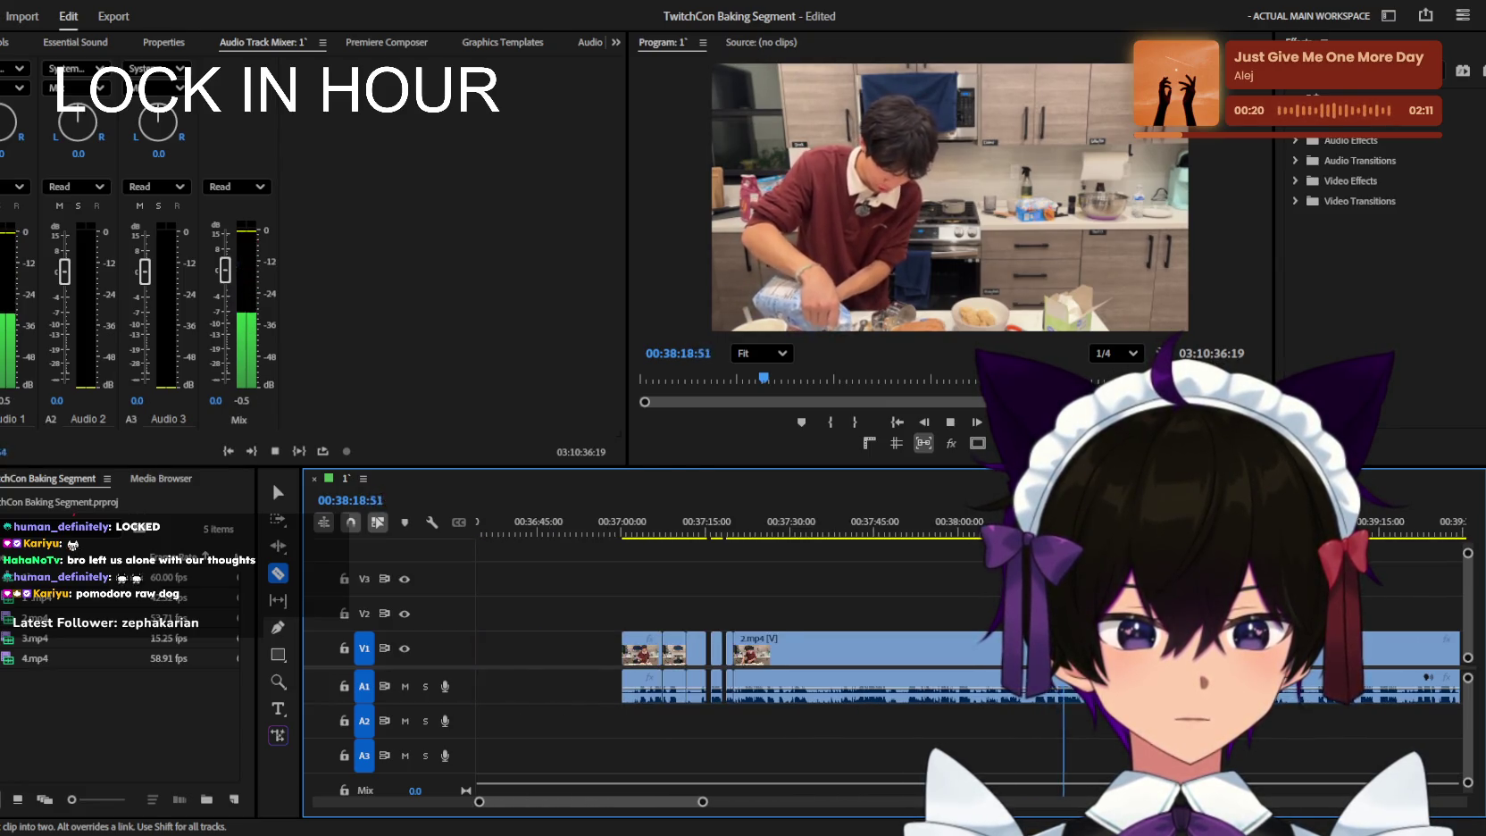
pyautogui.press('=')
pyautogui.press('=')
pyautogui.press('=')
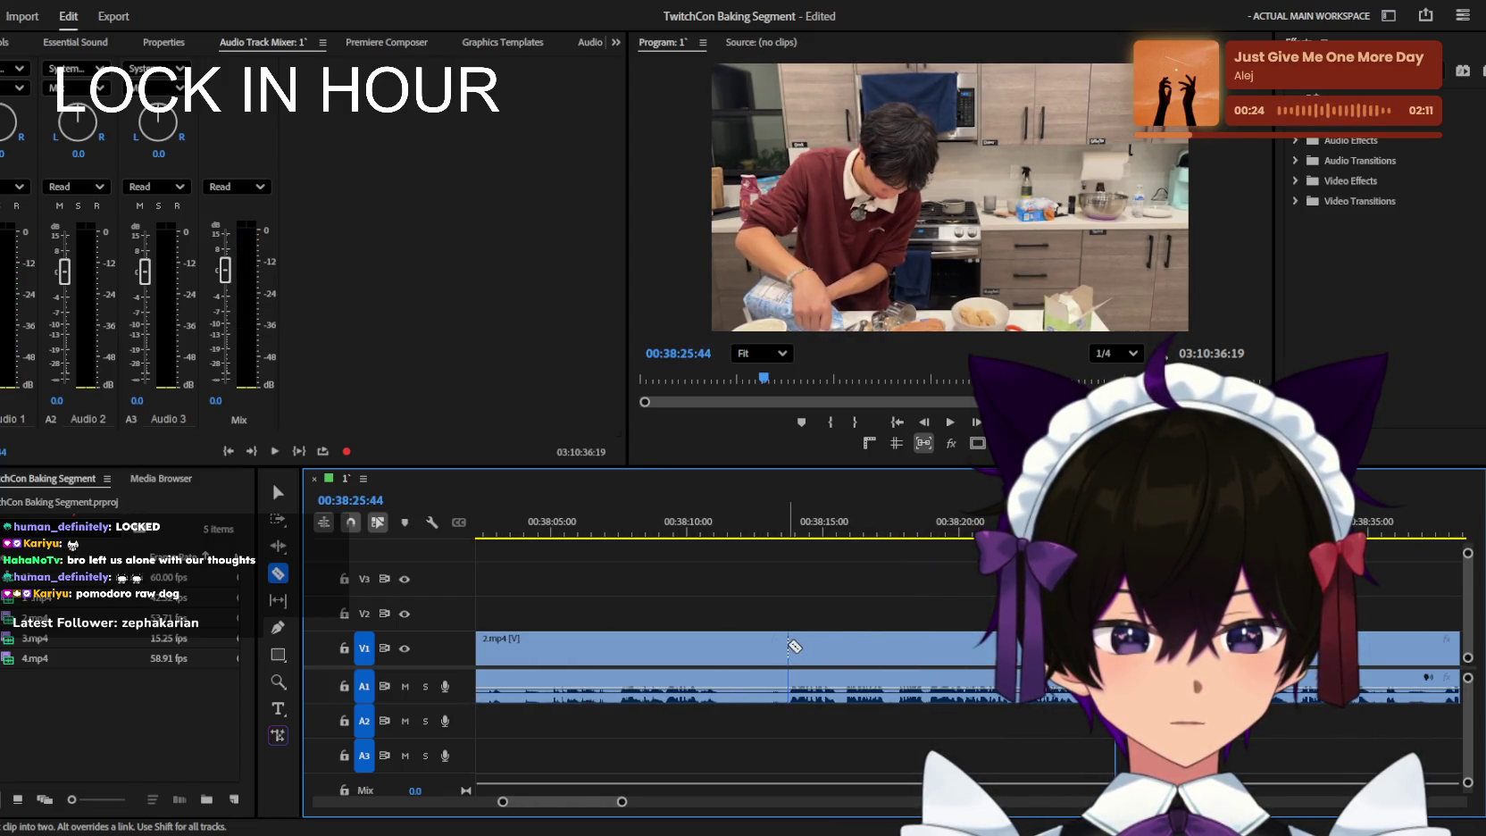
pyautogui.press('v')
pyautogui.press('-')
pyautogui.press('-')
pyautogui.press('-')
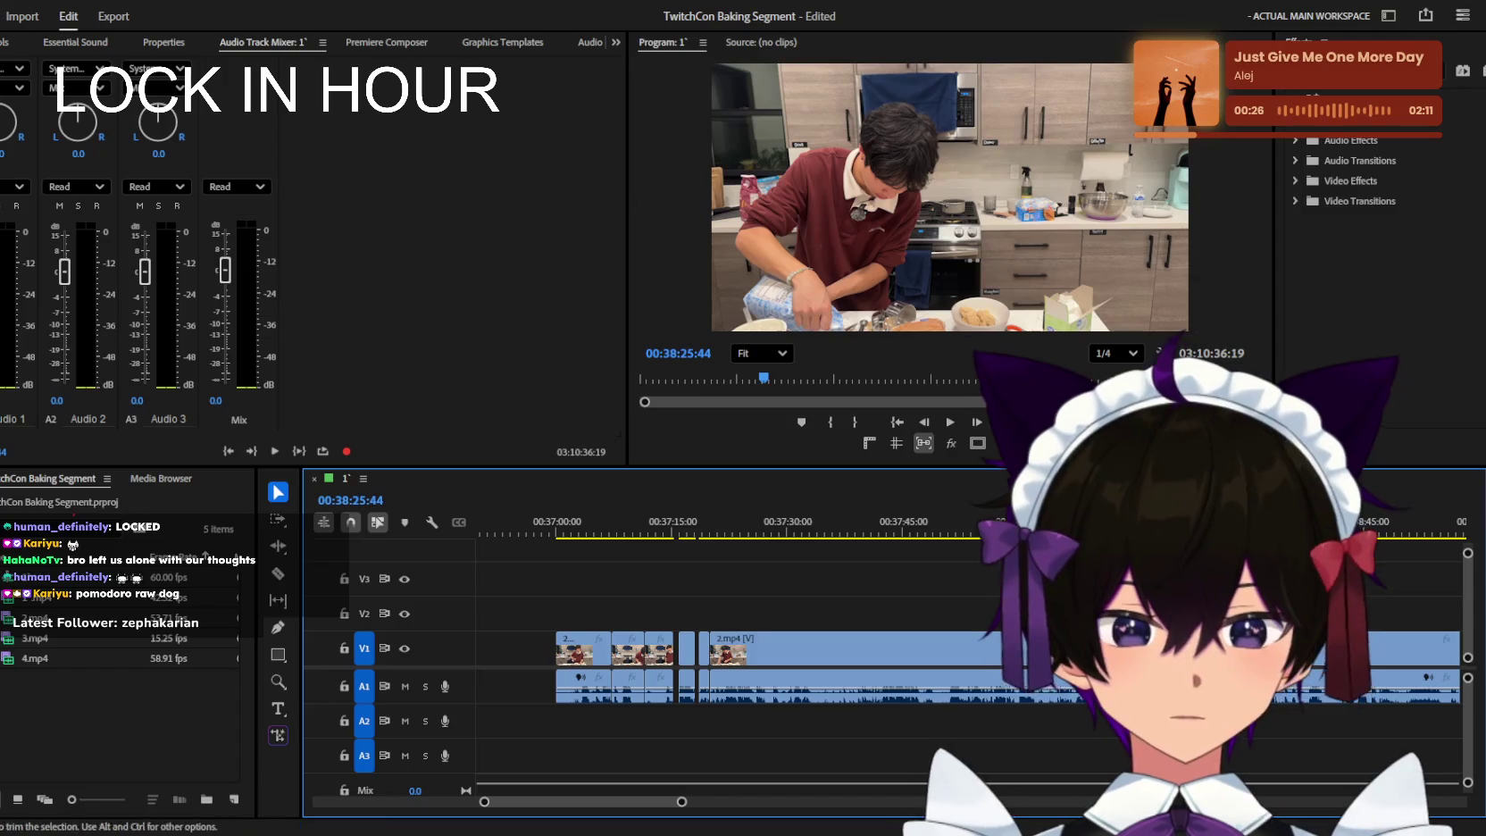
# Select the unwanted dead section of 2.mp4, remove it, and keep reviewing.
pyautogui.moveTo(714, 687); pyautogui.dragTo(961, 709)
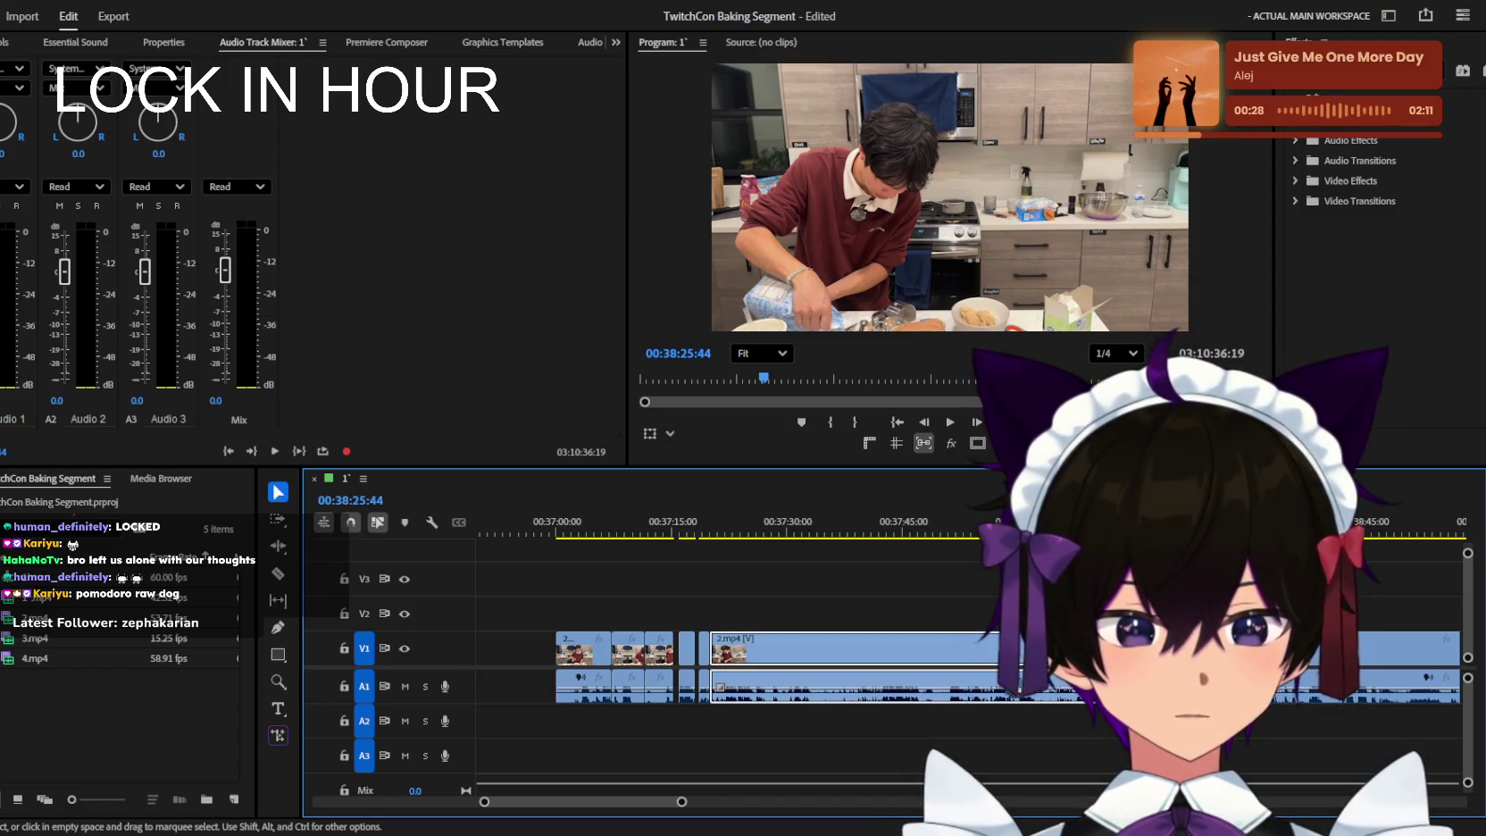
pyautogui.press('space')
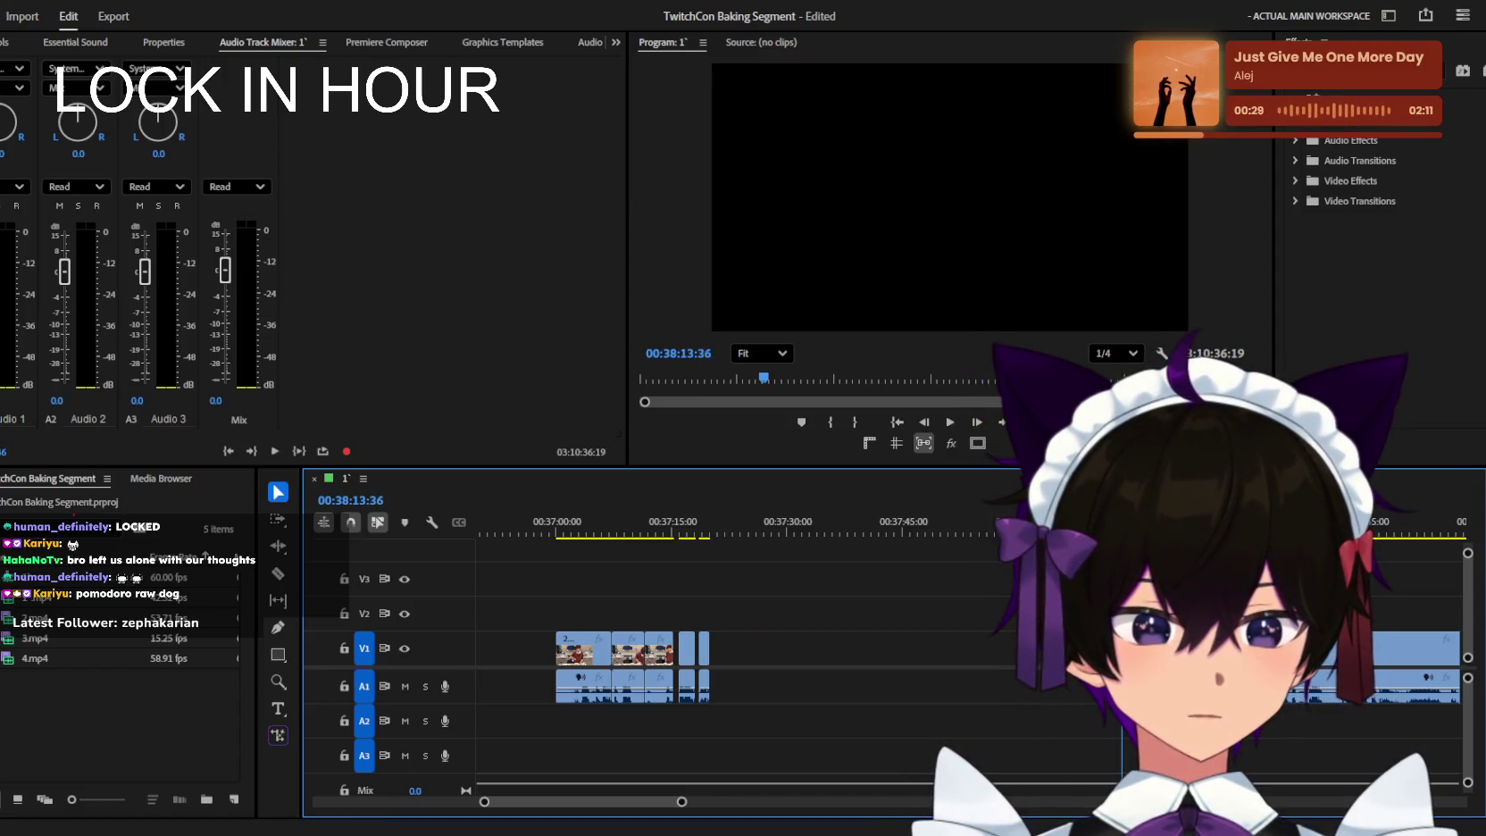
pyautogui.press('space')
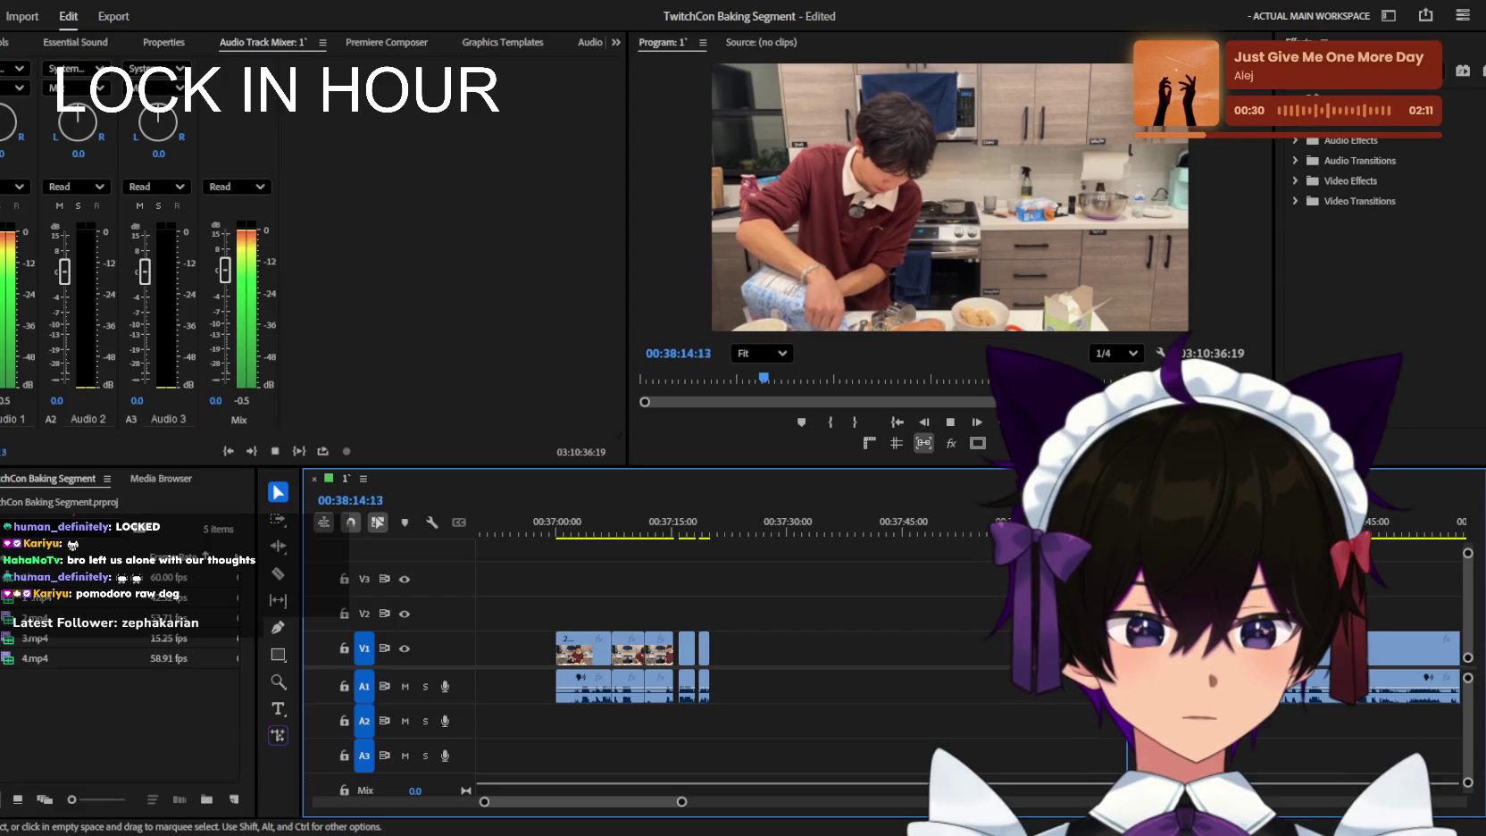
pyautogui.scroll(4, 977, 676)
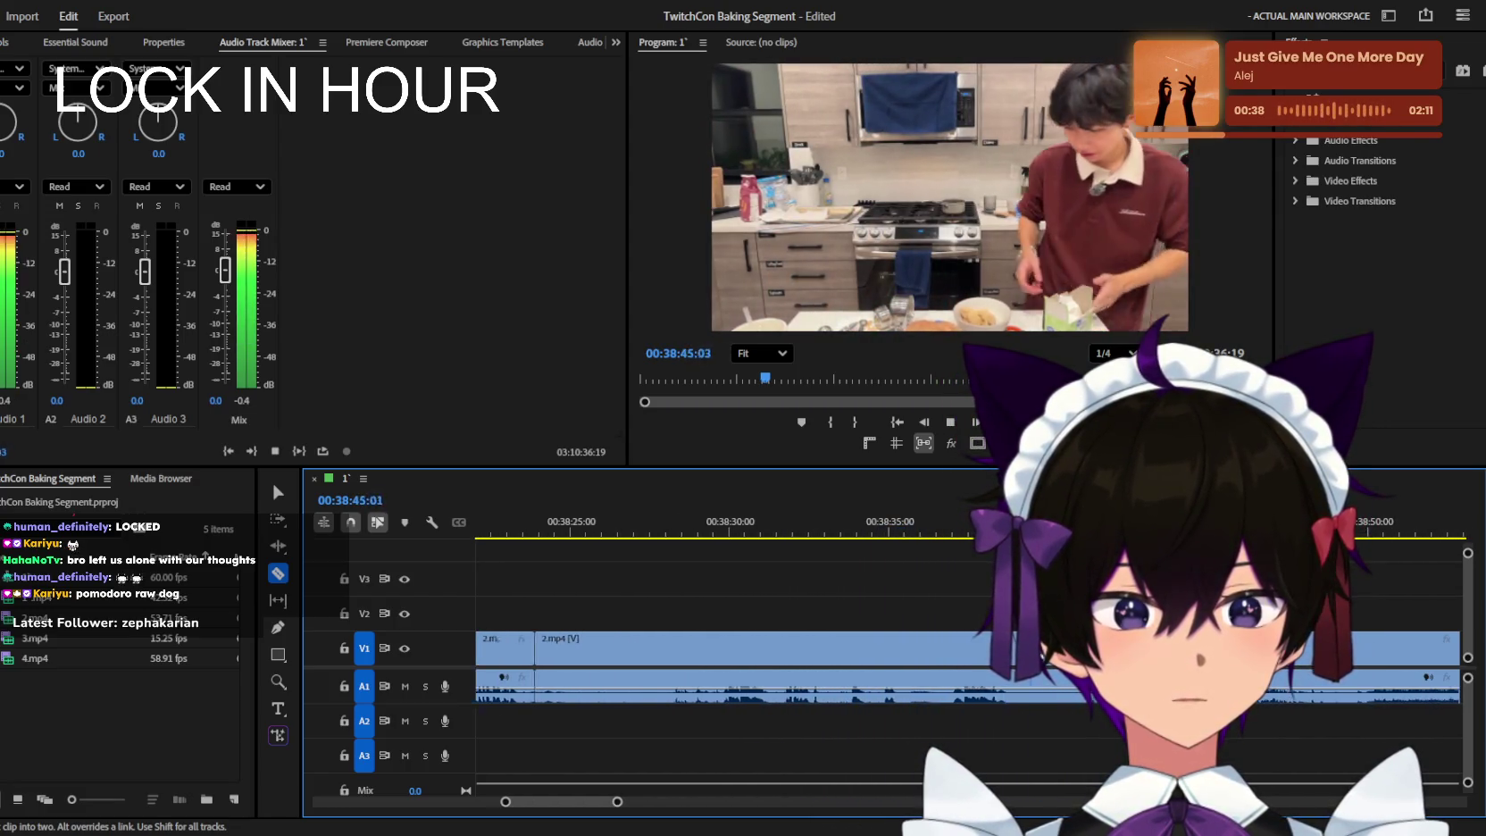
pyautogui.press('space')
pyautogui.press('space')
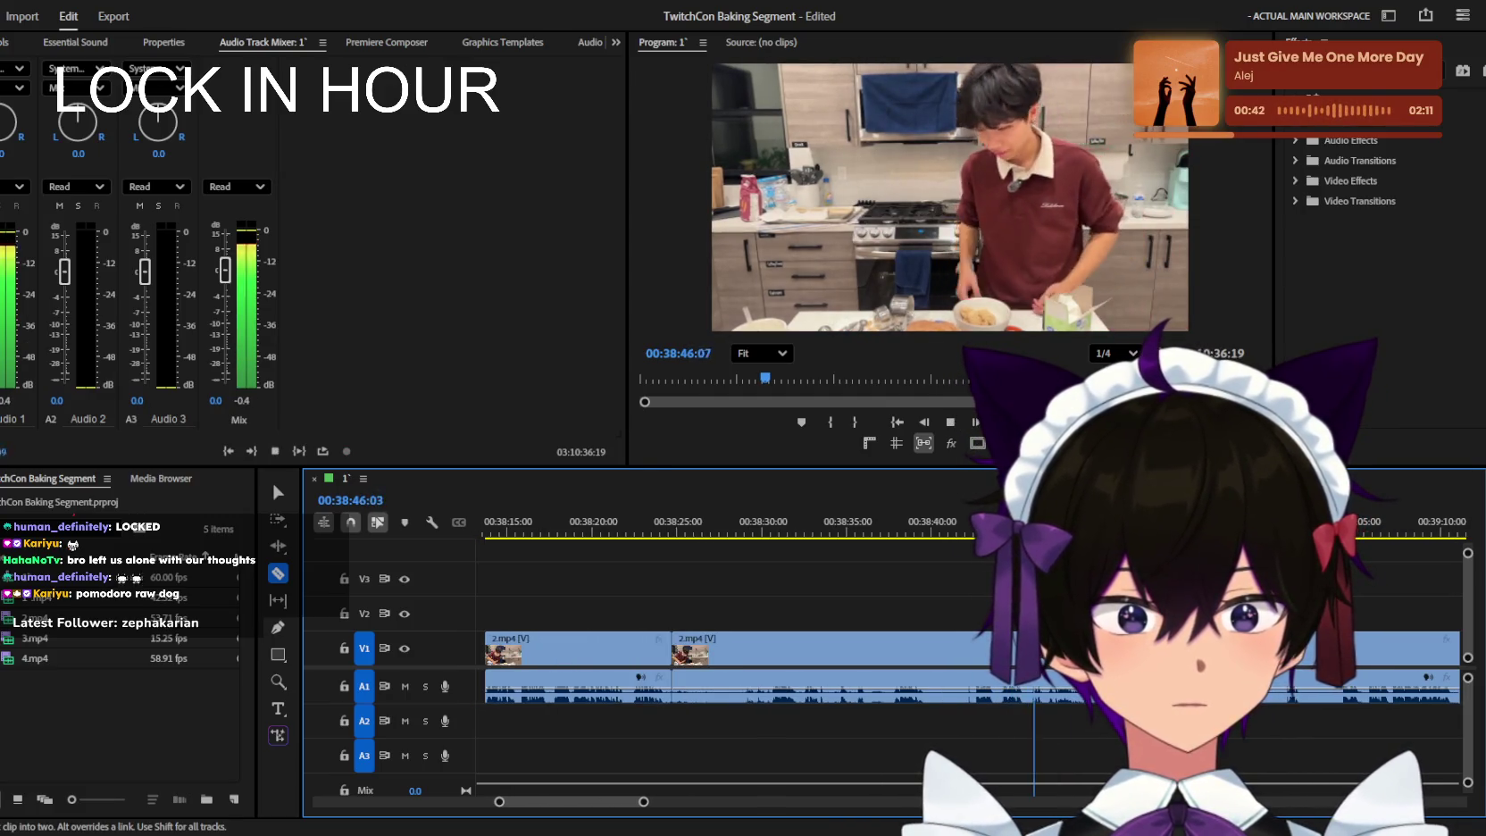
pyautogui.press('-')
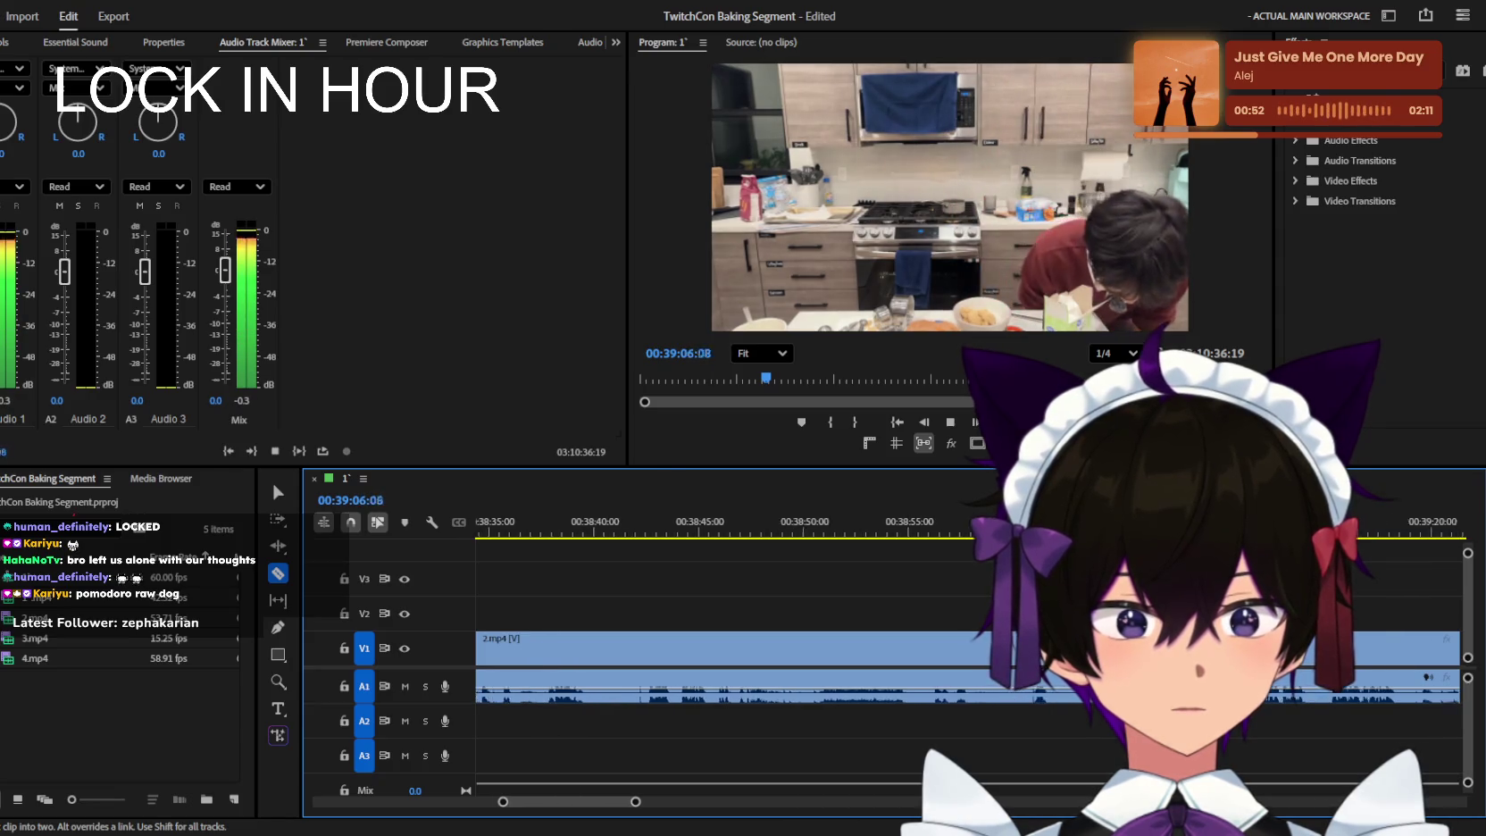
pyautogui.press('-')
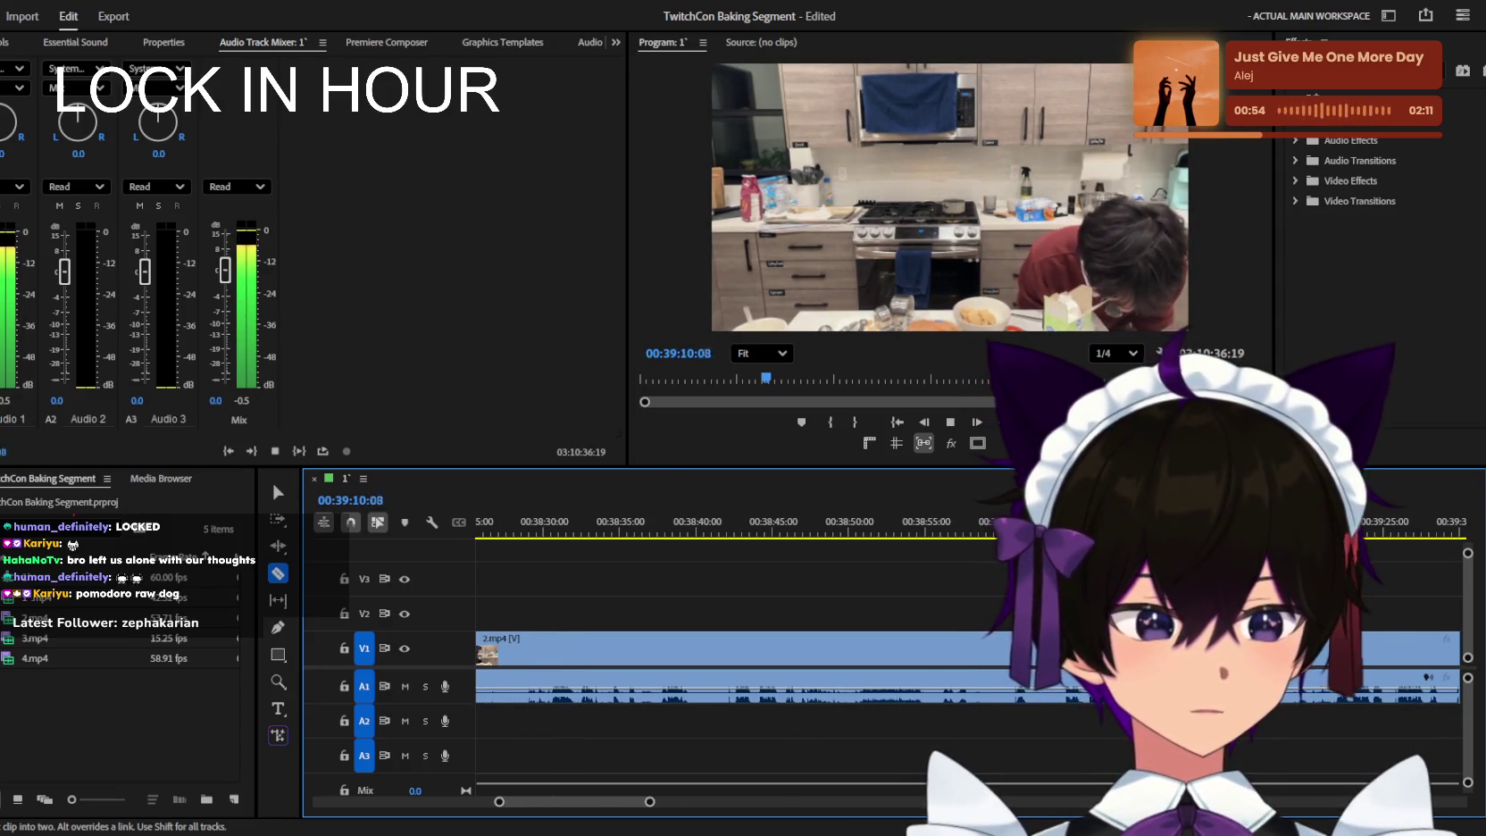
pyautogui.press('-')
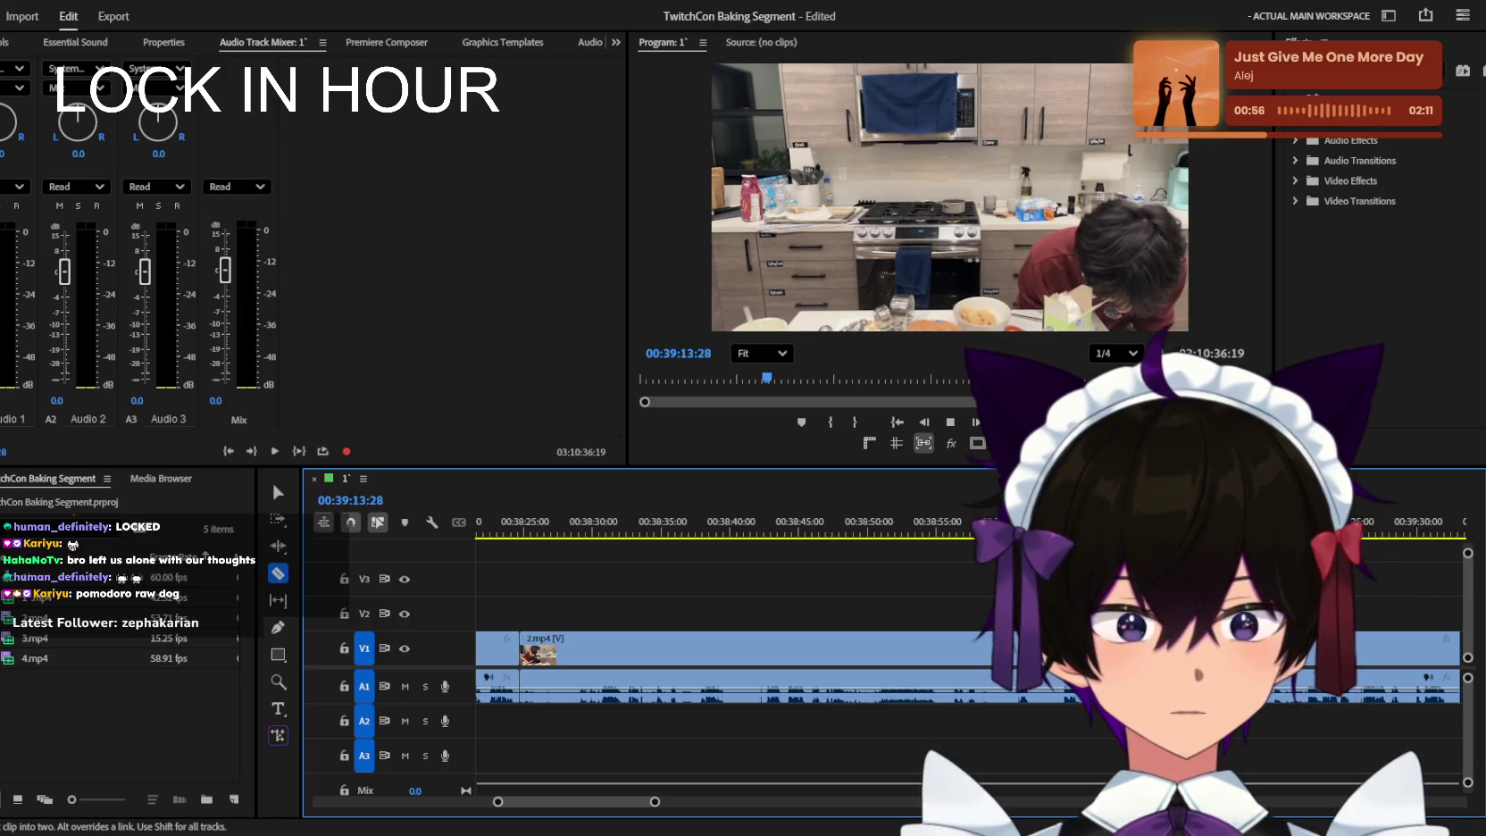
# Rewatch the footage from about 38:24–38:30, then jump ahead to 39:07.
pyautogui.moveTo(945, 516); pyautogui.dragTo(882, 518)
pyautogui.press('=')
pyautogui.press('space')
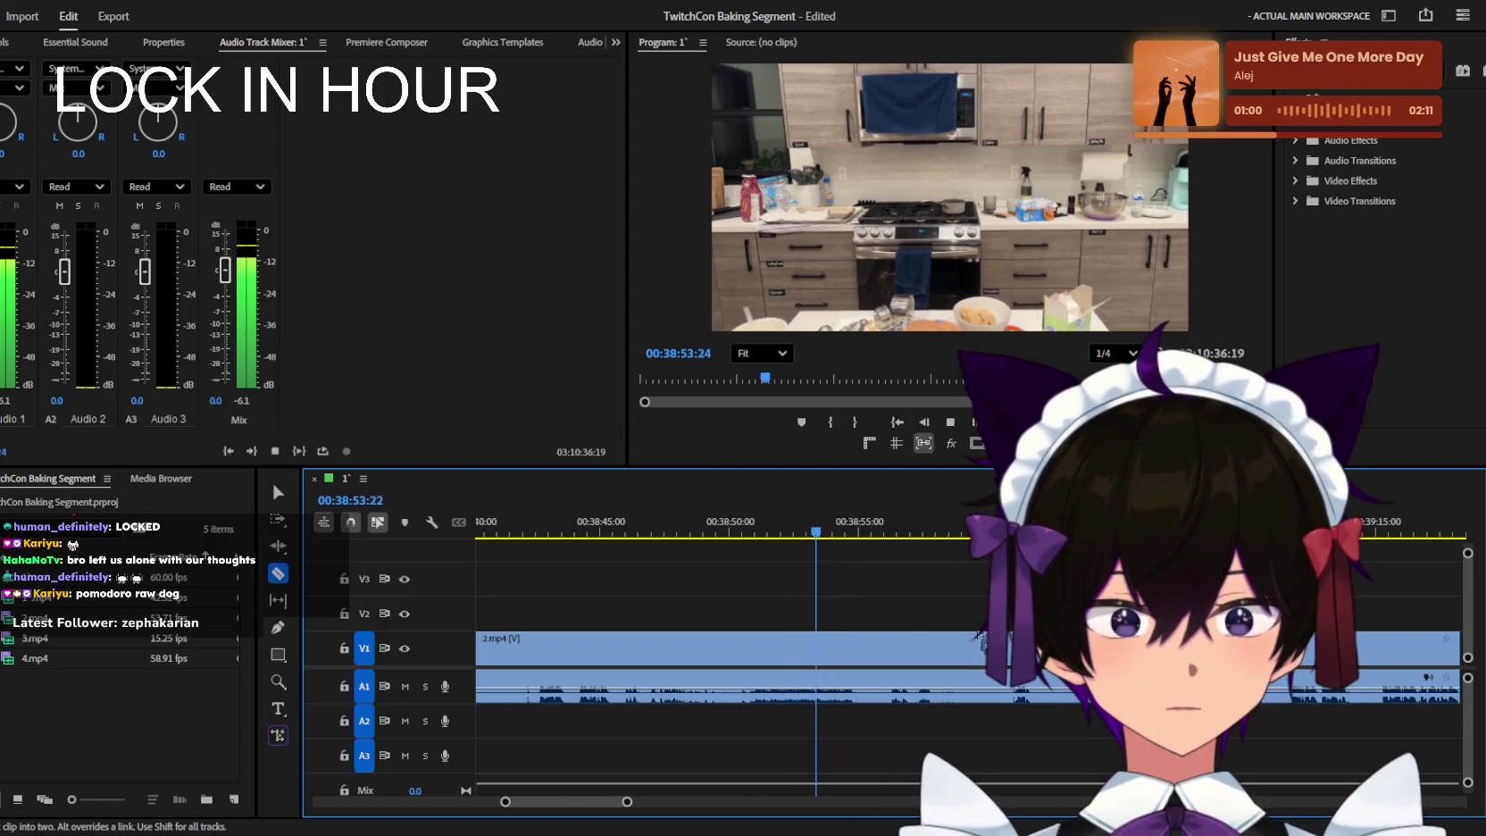
pyautogui.press('-')
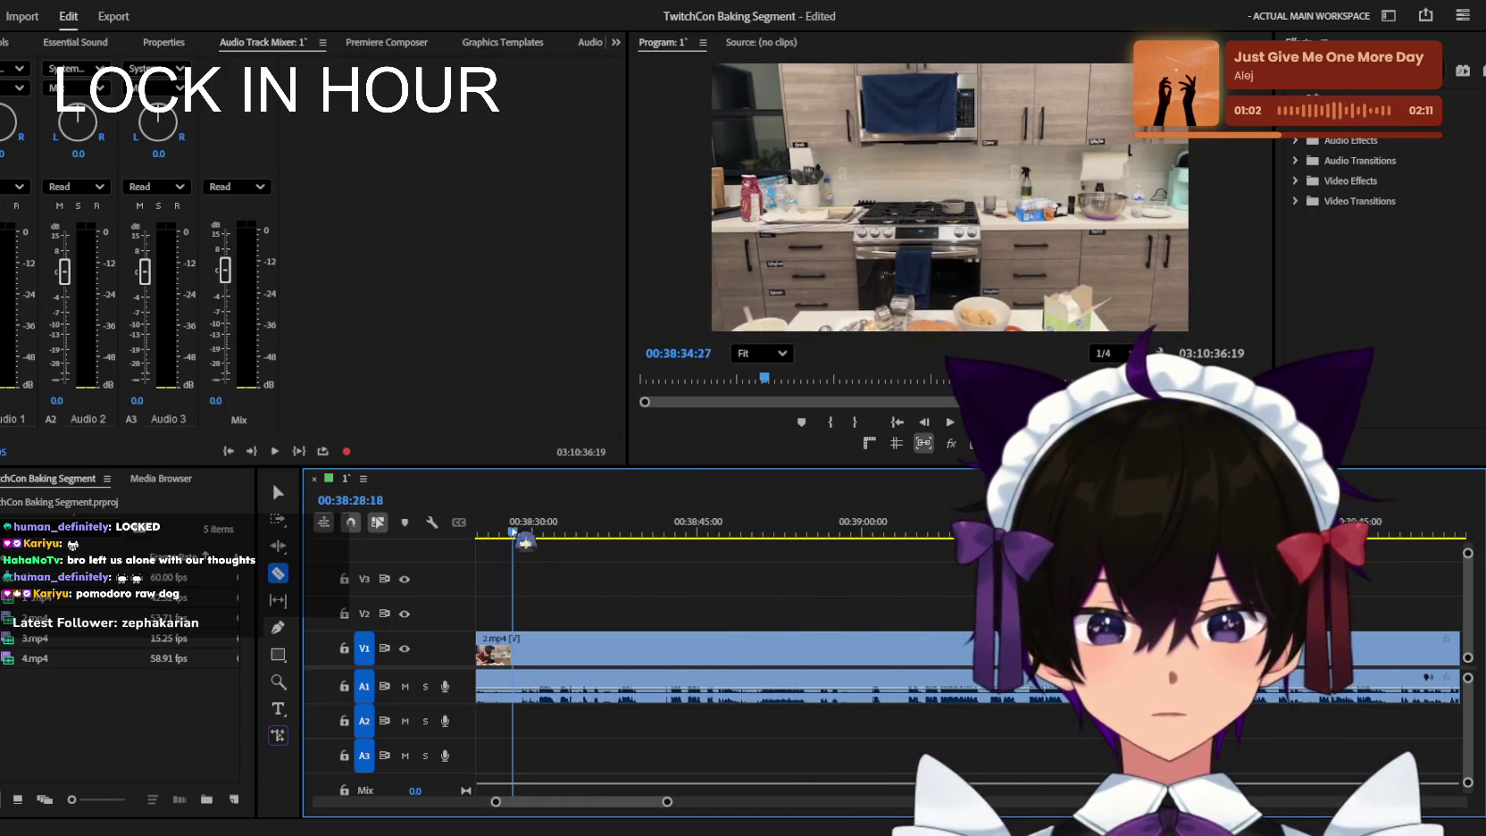
pyautogui.press('Up')
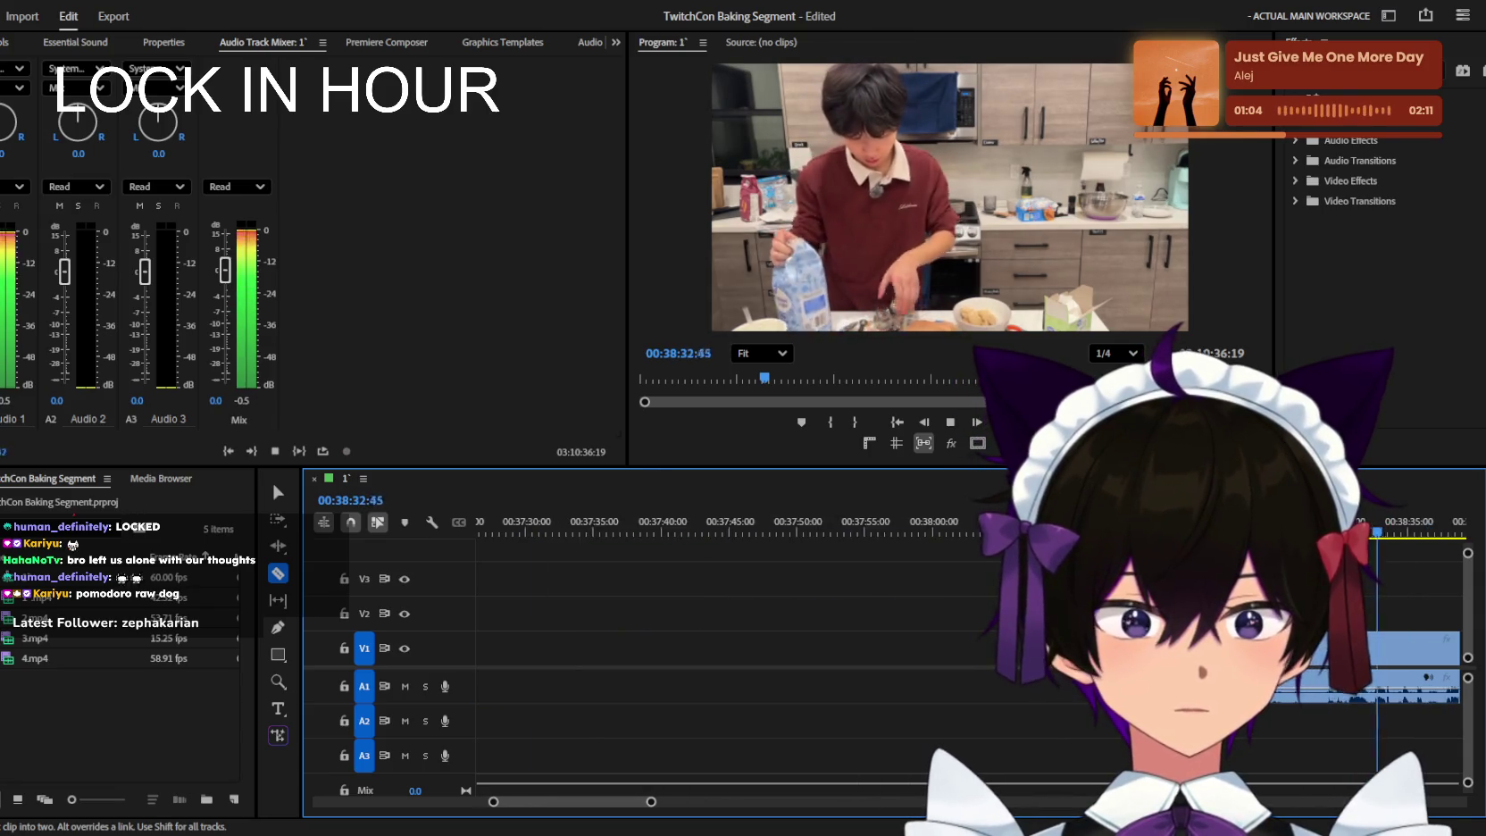
pyautogui.press('space')
pyautogui.moveTo(785, 531); pyautogui.dragTo(719, 531)
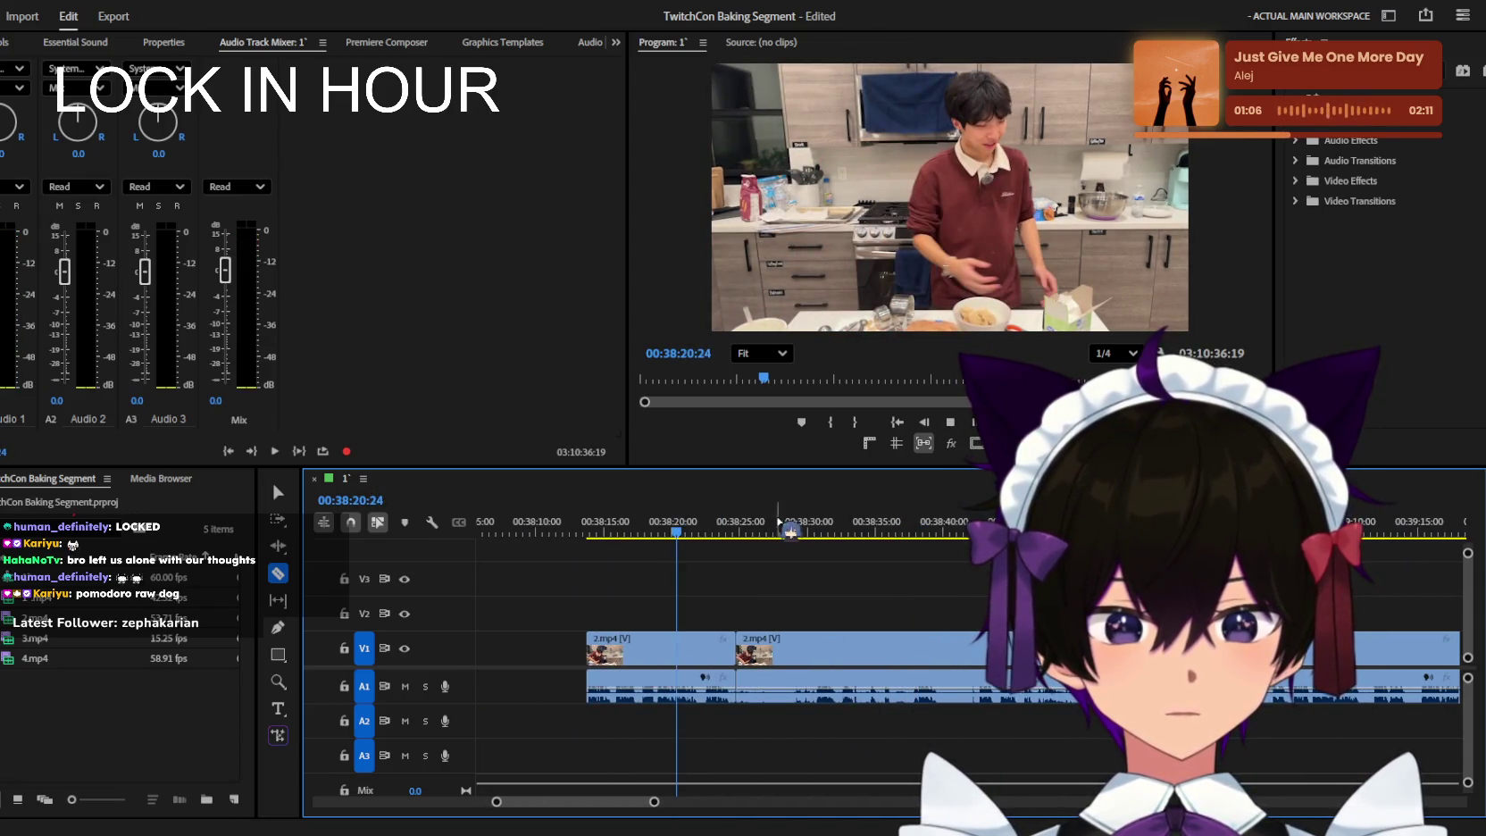
pyautogui.press('space')
pyautogui.press('Down')
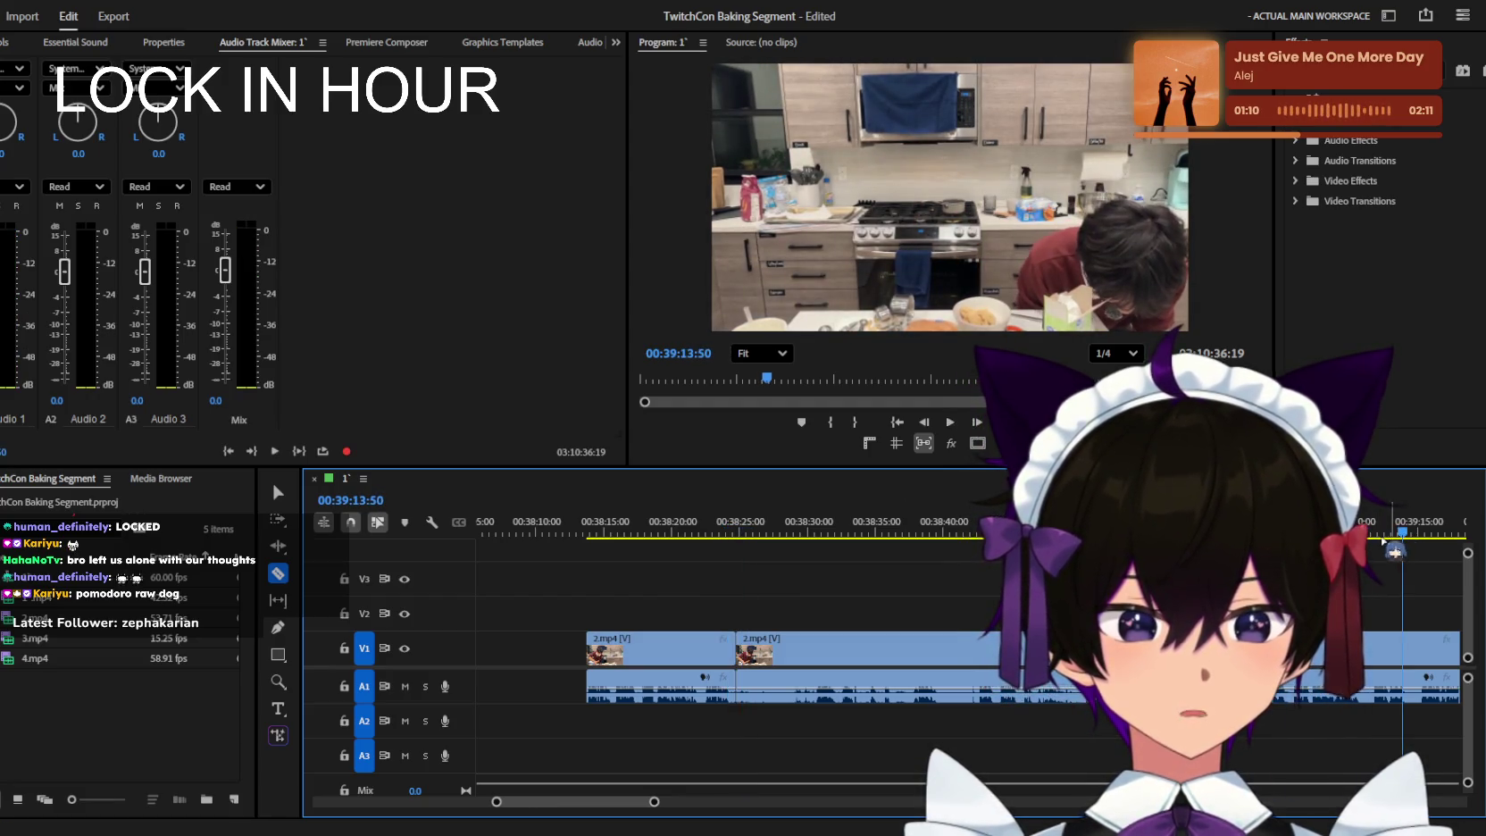
# Stop near 40:01, zoom in, and cut 2.mp4 at about 39:57.
pyautogui.press('-')
pyautogui.press('-')
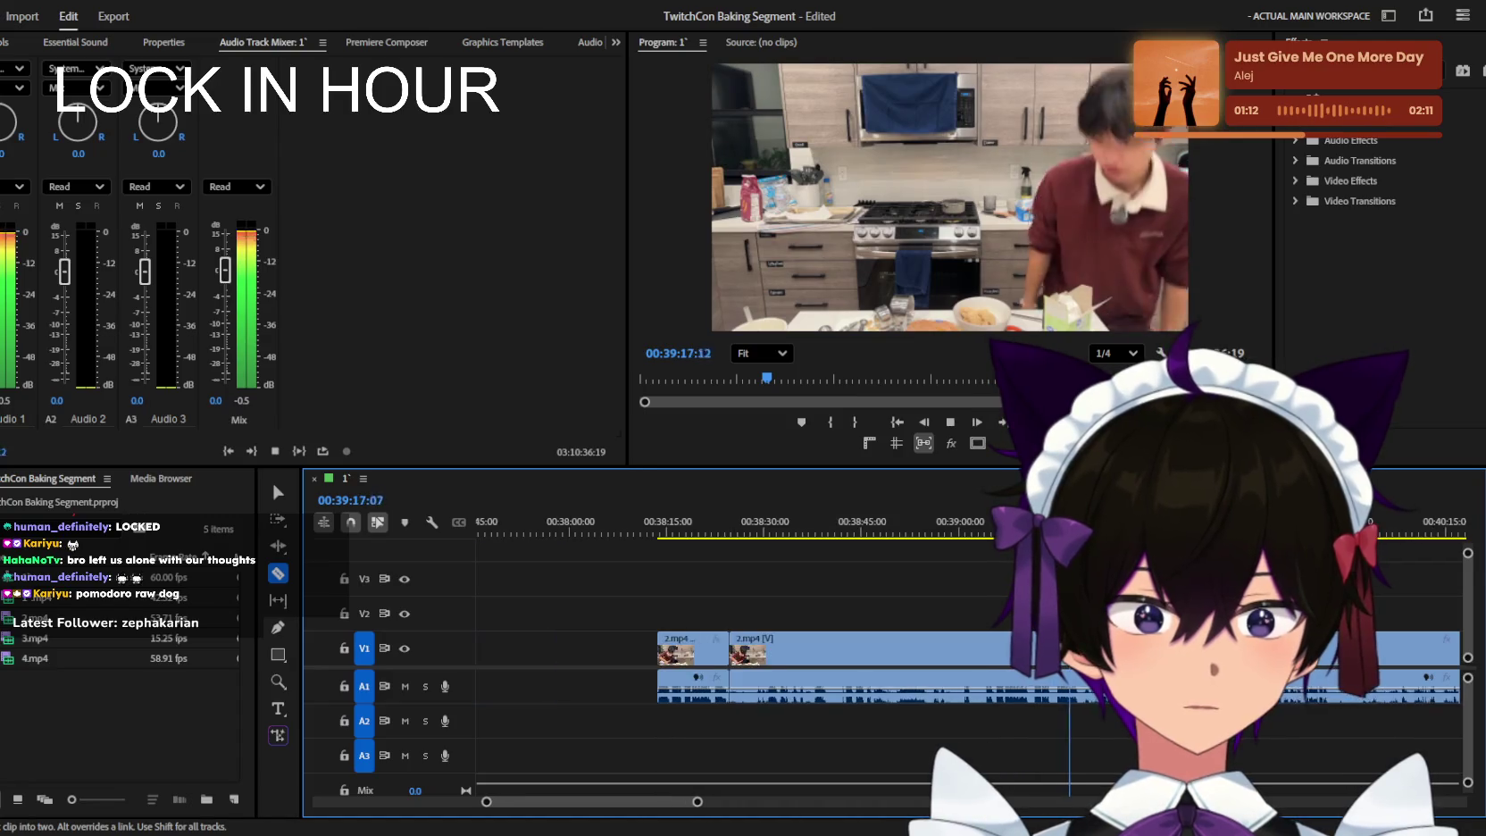
pyautogui.press('=')
pyautogui.press('=')
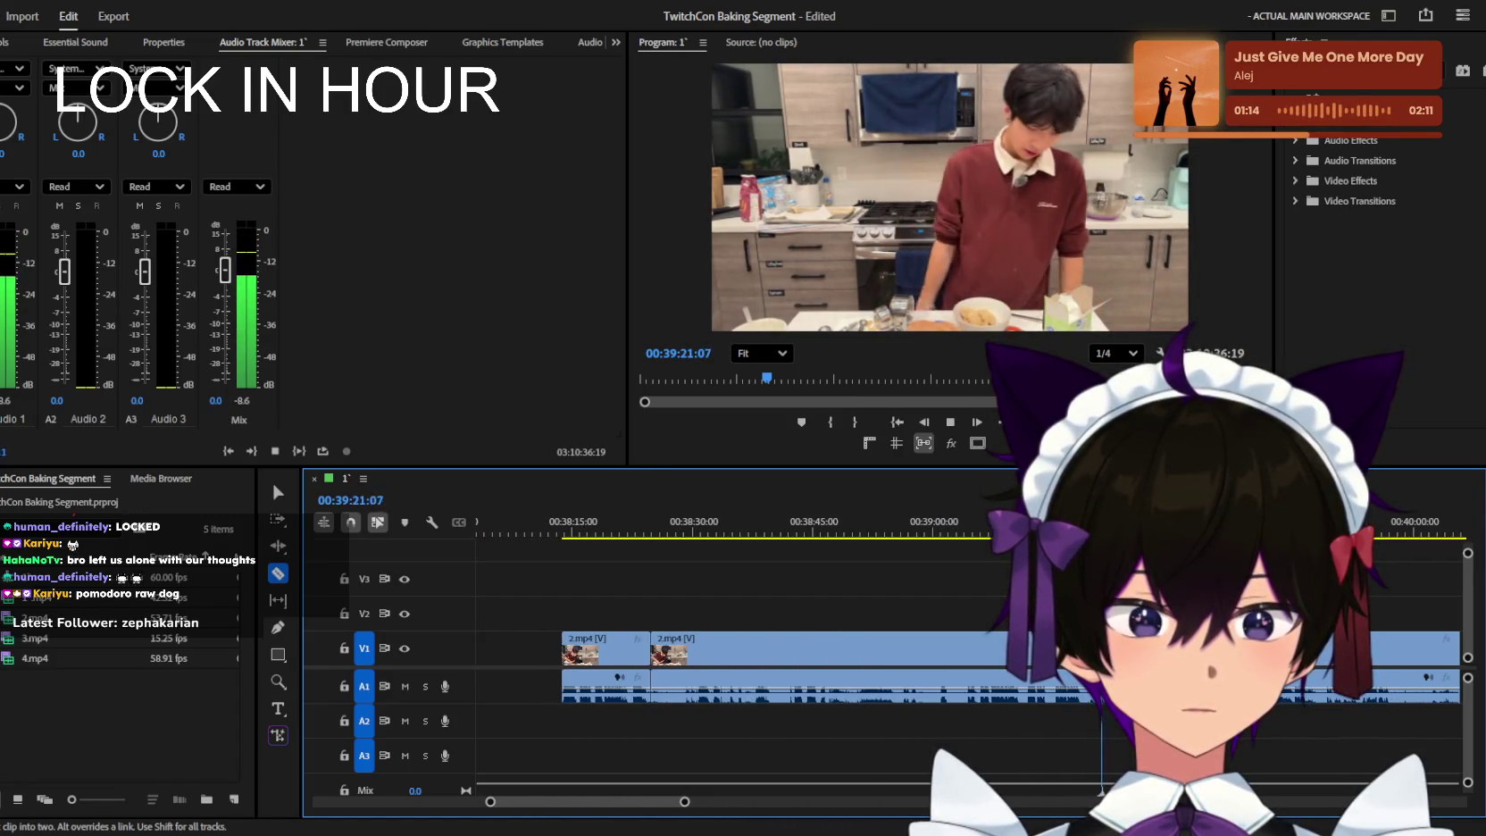
pyautogui.press('-')
pyautogui.press('=')
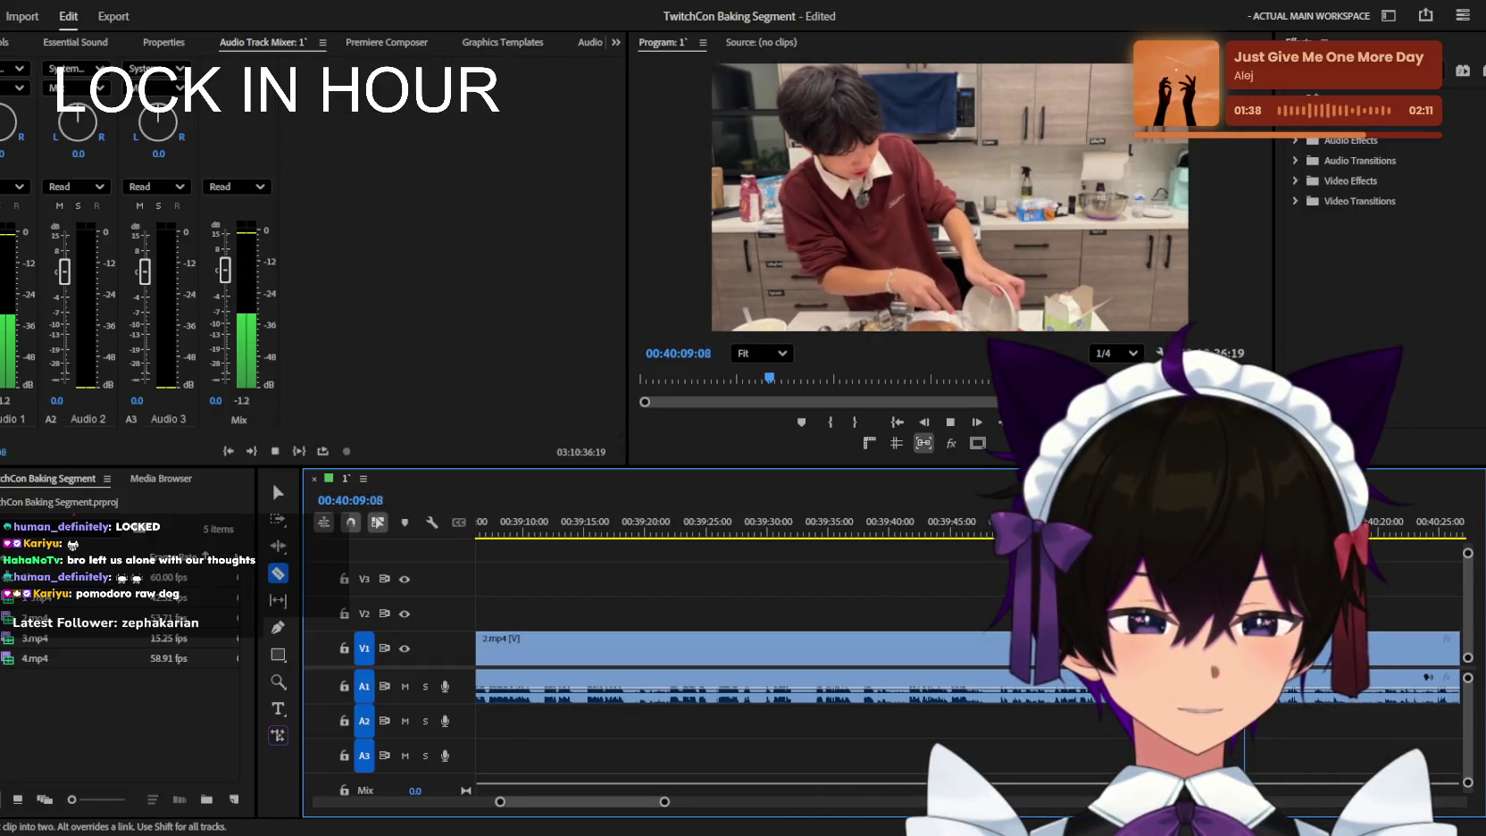
pyautogui.press('space')
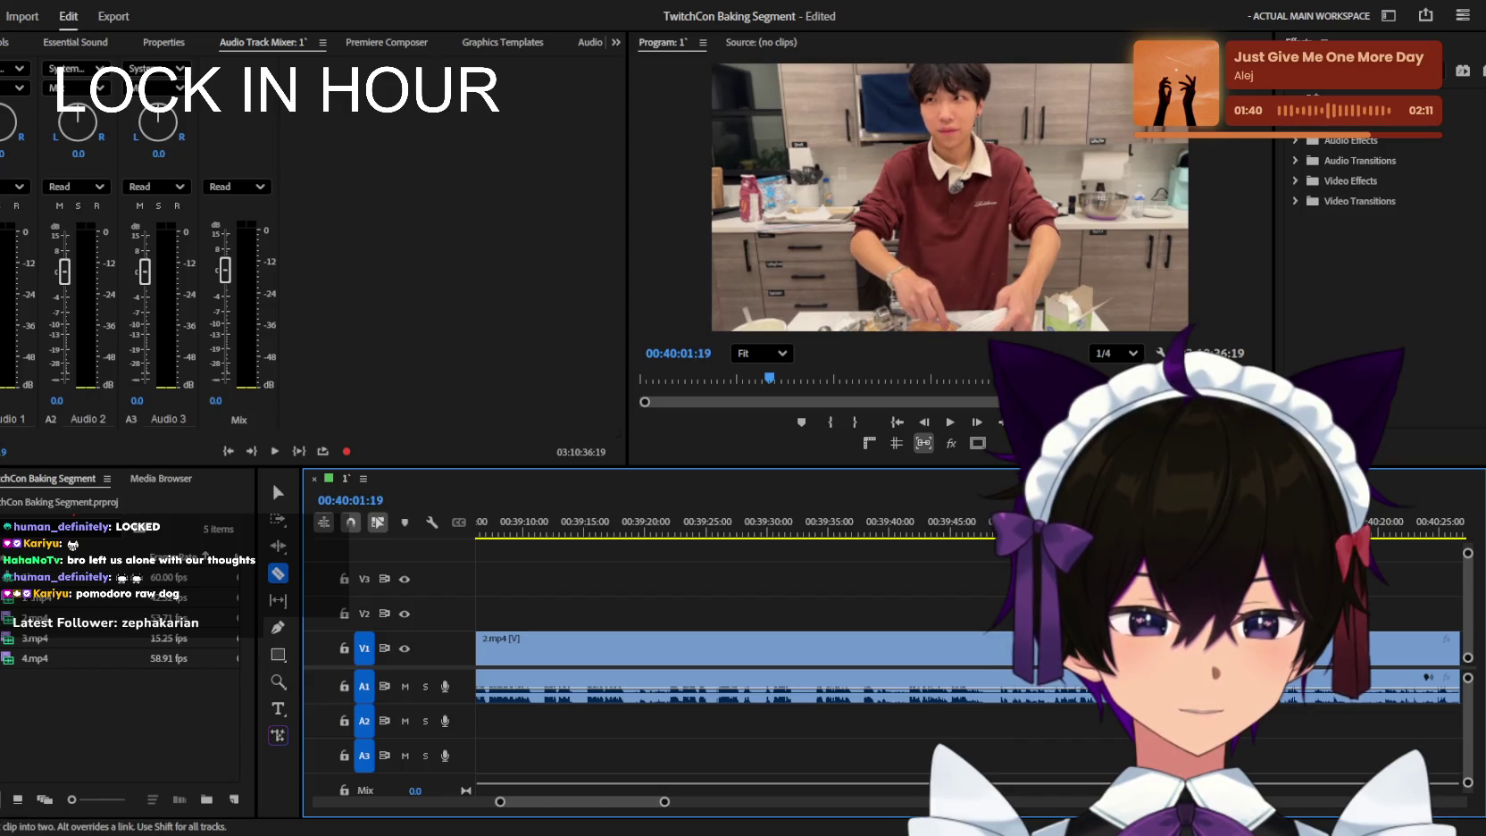
pyautogui.press('=')
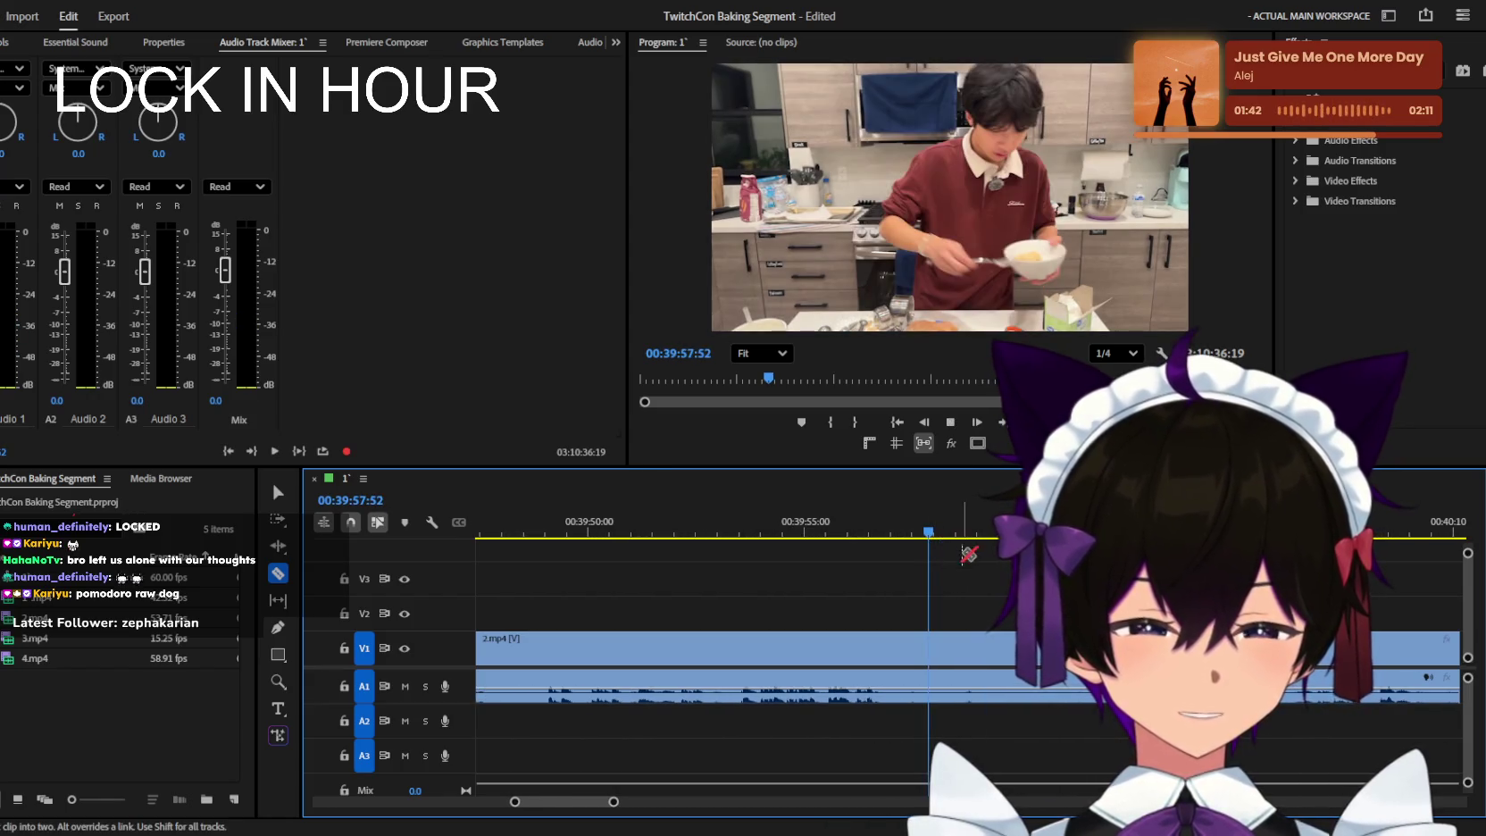
pyautogui.click(898, 648)
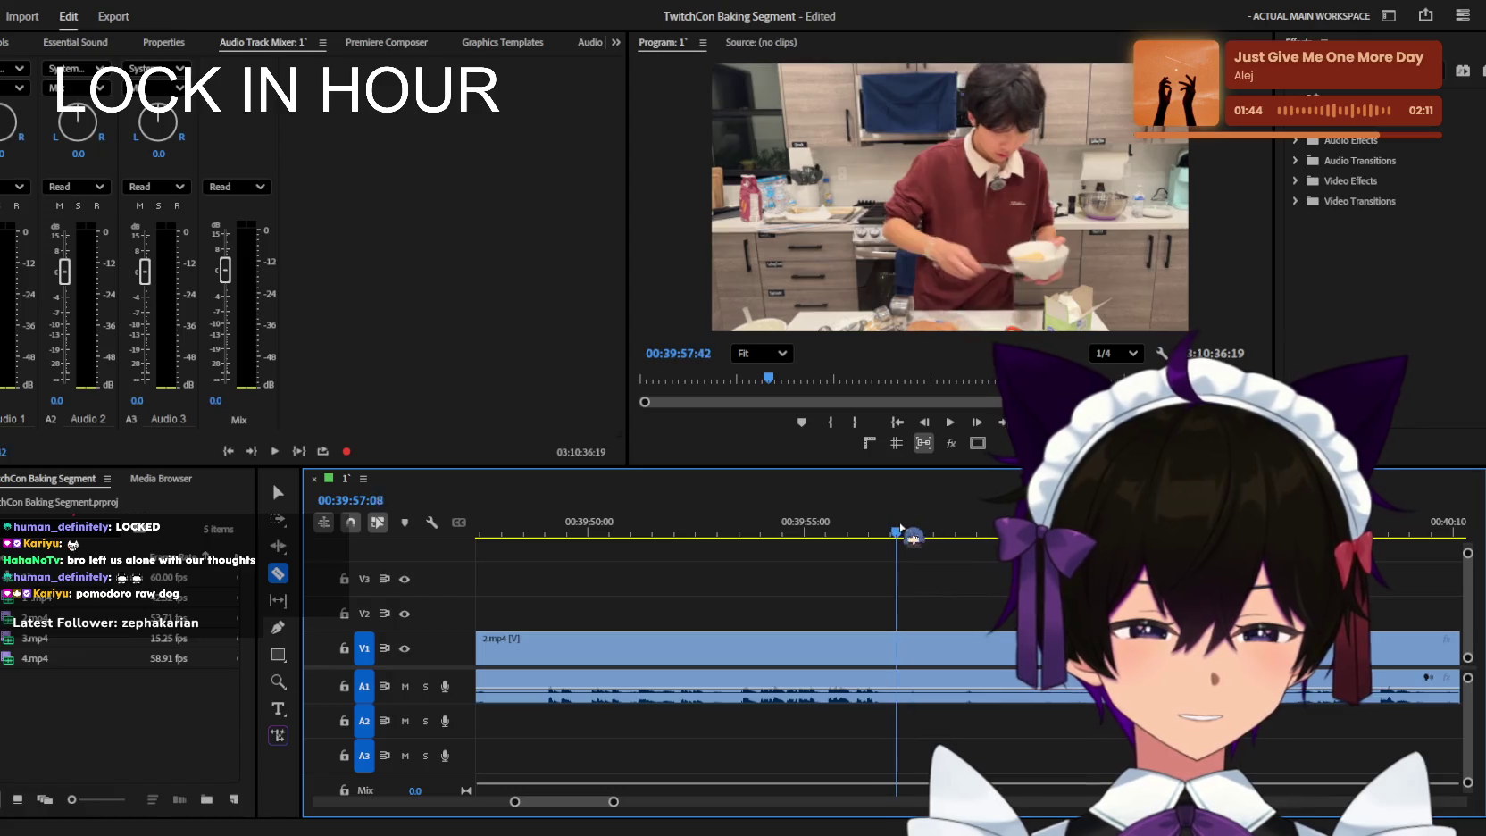
pyautogui.press('v')
pyautogui.press('space')
pyautogui.press('-')
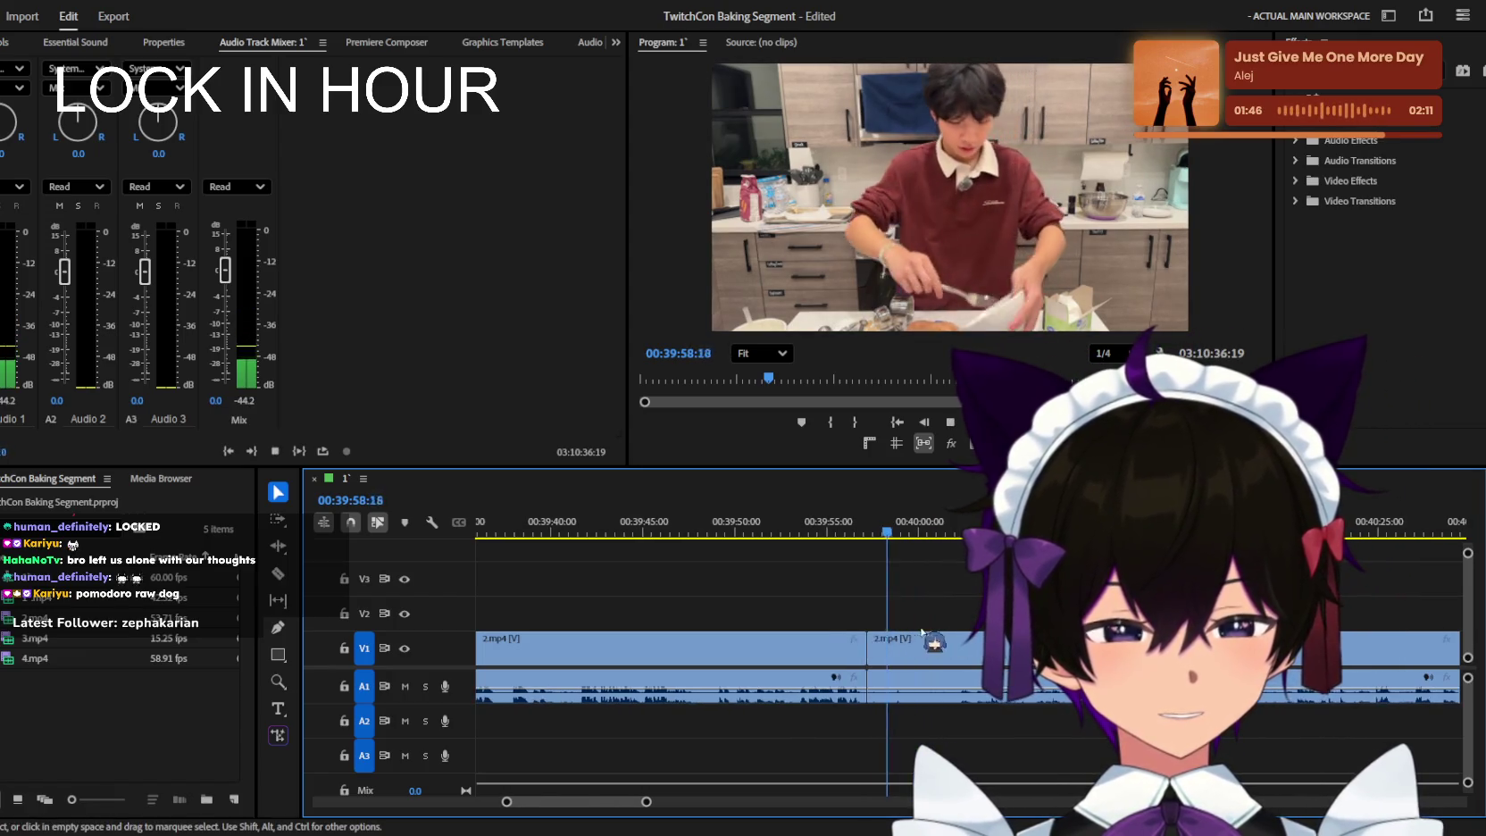
# Delete the unwanted left piece of 2.mp4 before the 39:57 cut.
pyautogui.click(786, 647)
pyautogui.press('Delete')
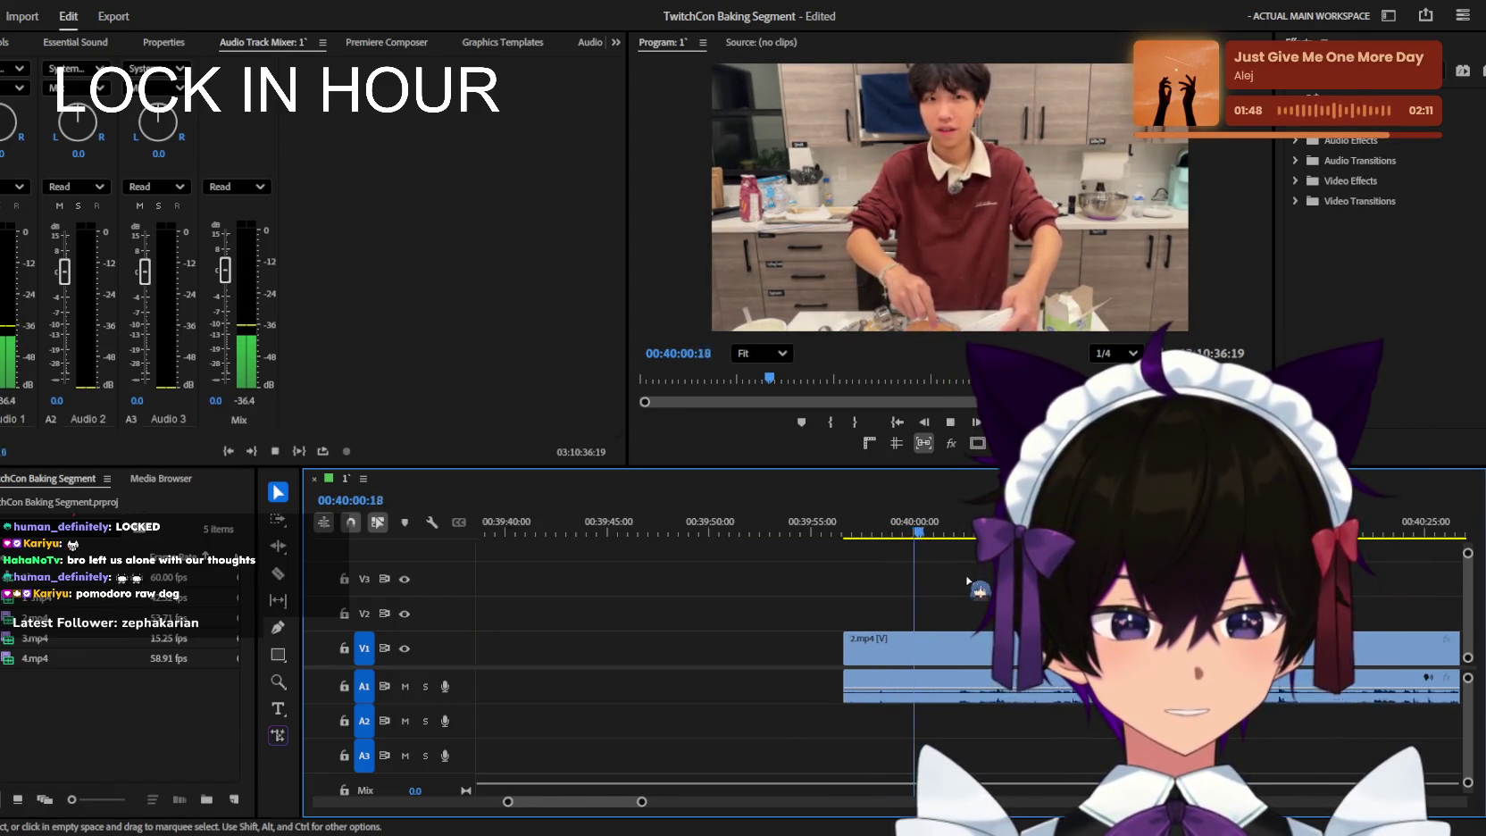
pyautogui.scroll(2, 975, 558)
pyautogui.scroll(2, 978, 572)
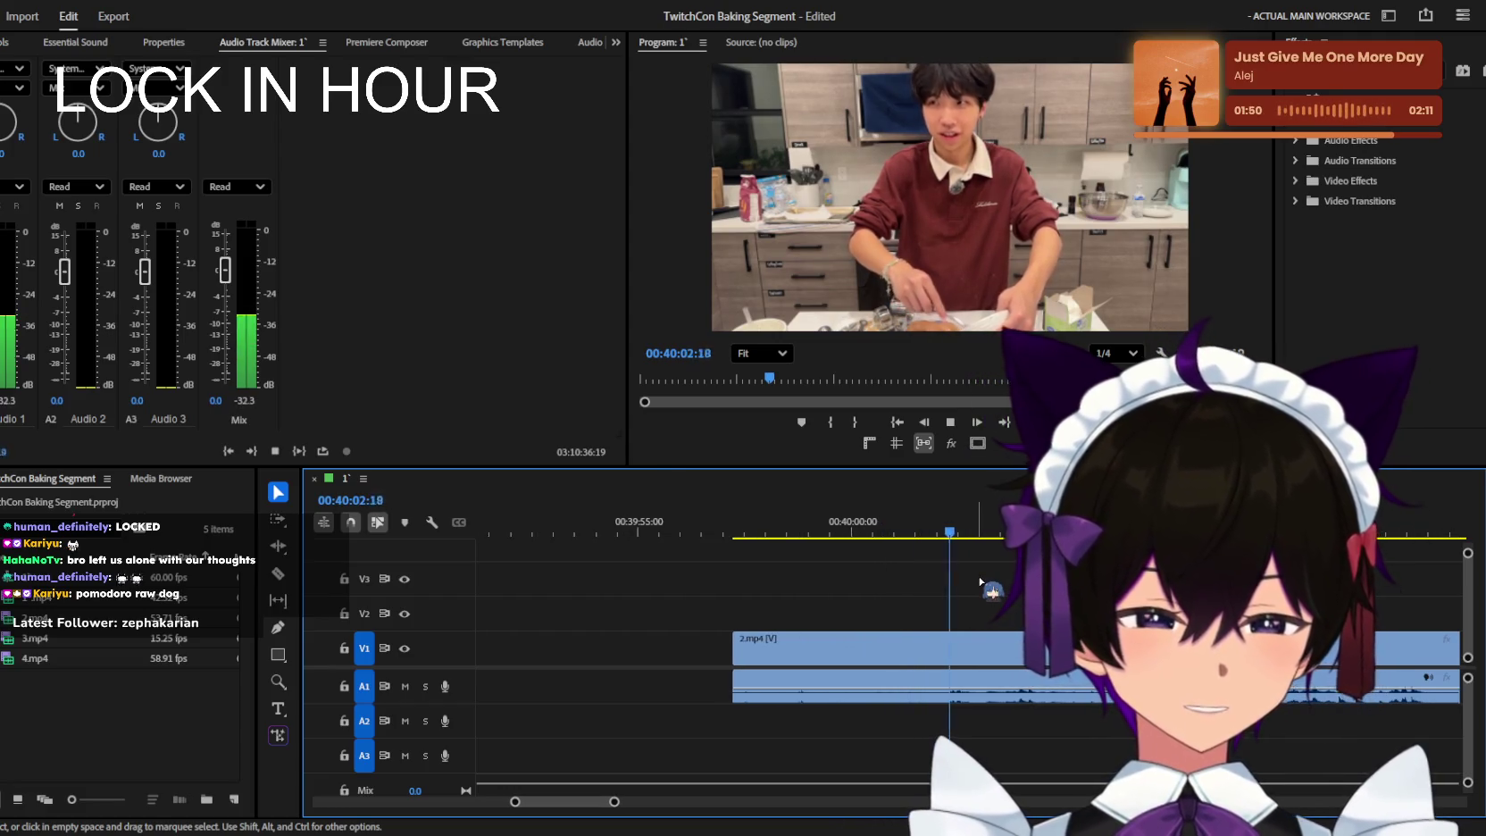
pyautogui.scroll(1, 980, 581)
pyautogui.scroll(2, 980, 580)
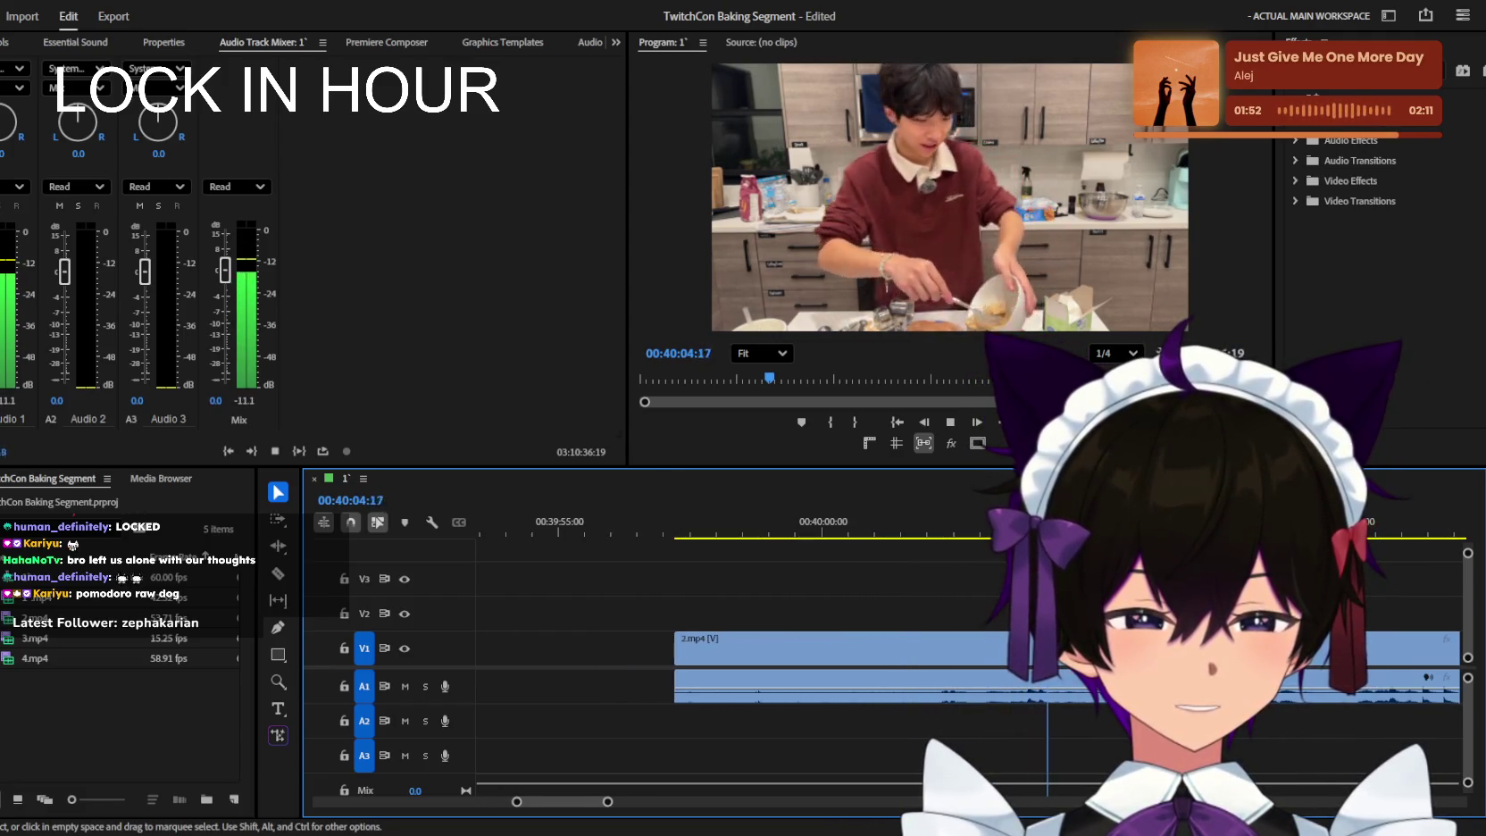
# Split the 2.mp4 clip with the Razor tool near 00:40:05.
pyautogui.press('c')
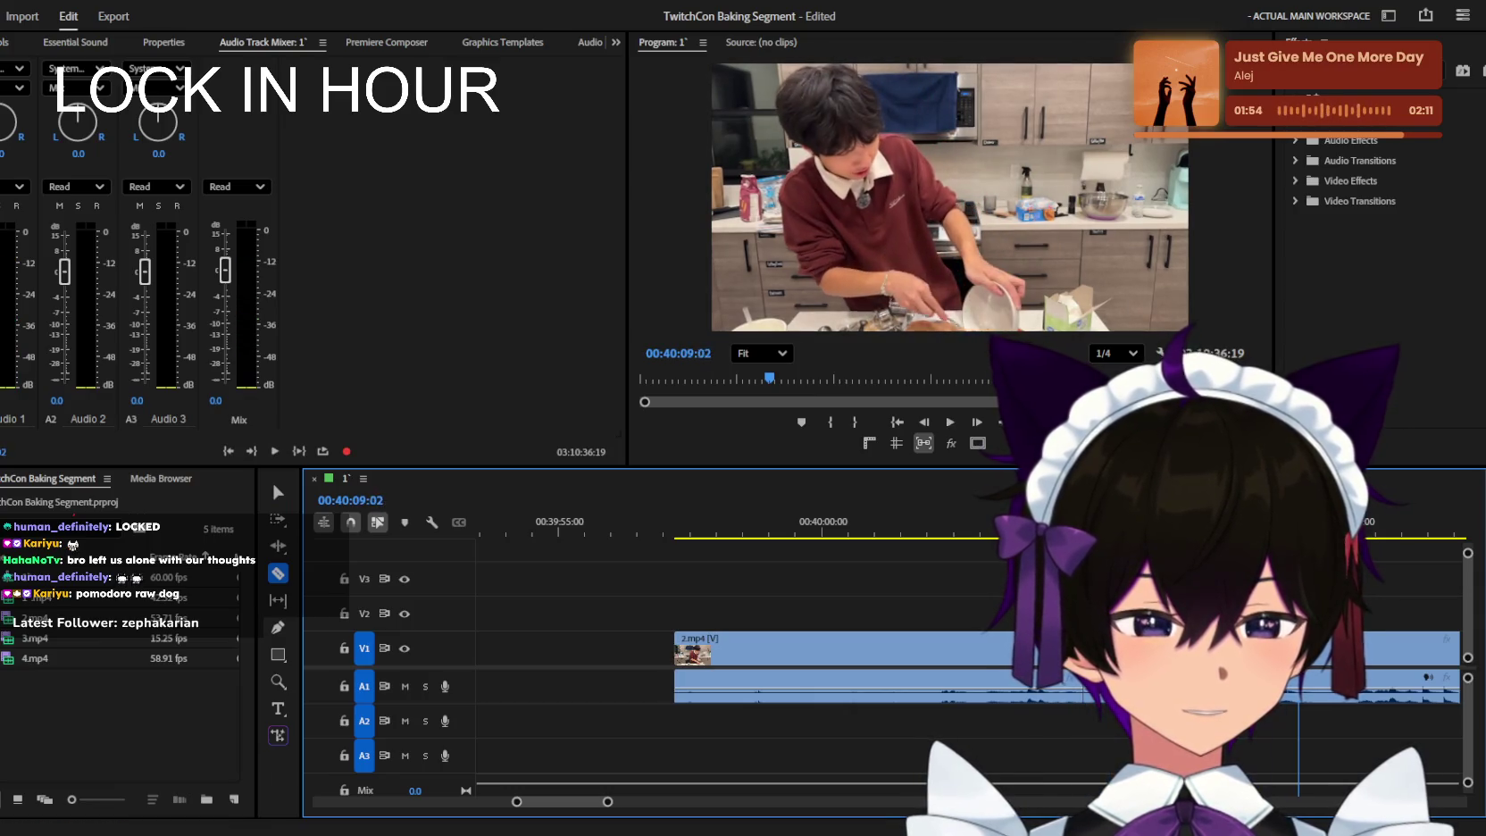
pyautogui.press('space')
pyautogui.click(1123, 648)
pyautogui.scroll(-4, 1000, 644)
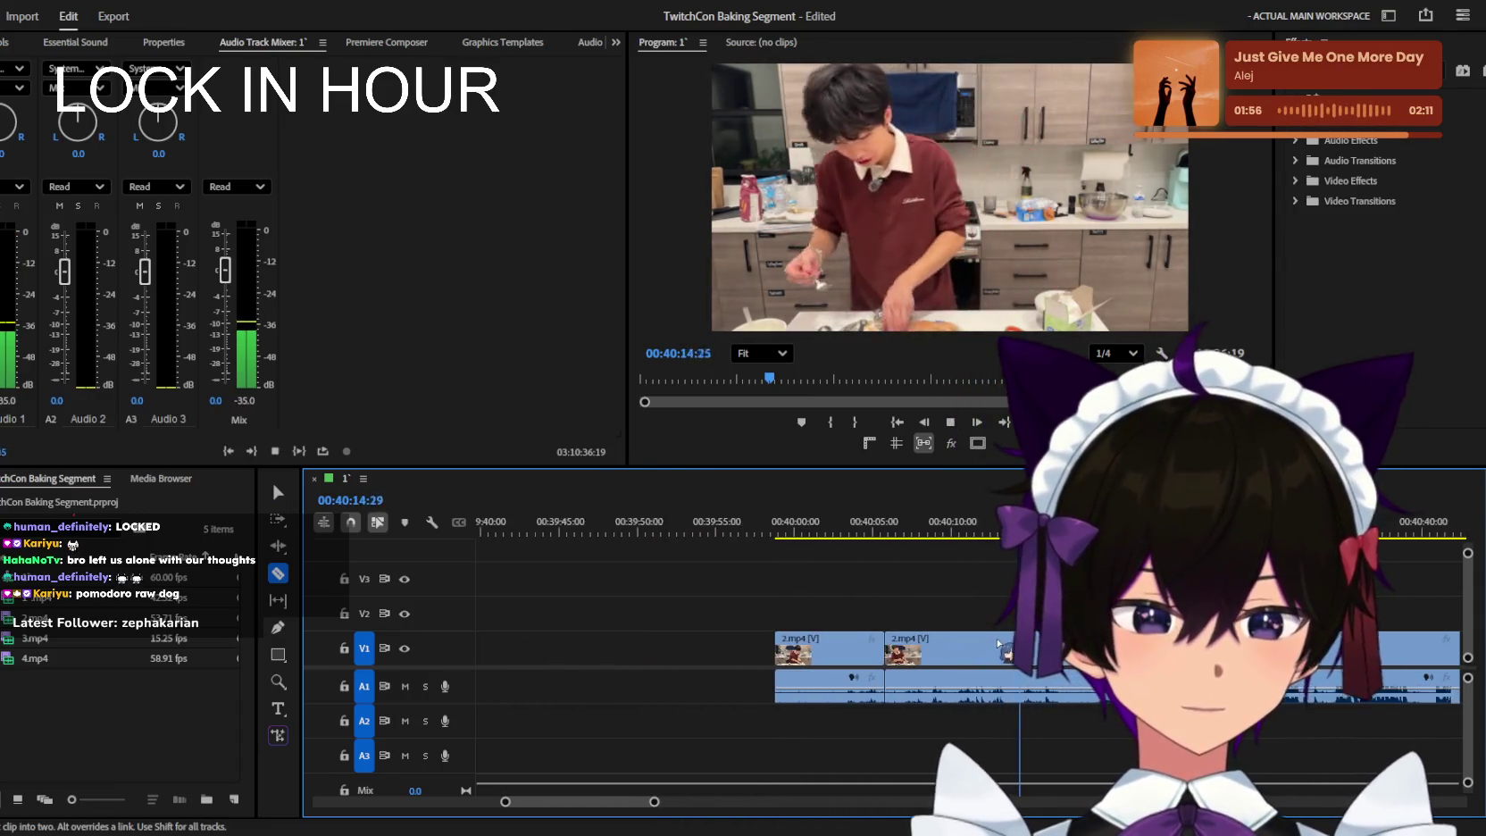
pyautogui.scroll(2, 1000, 643)
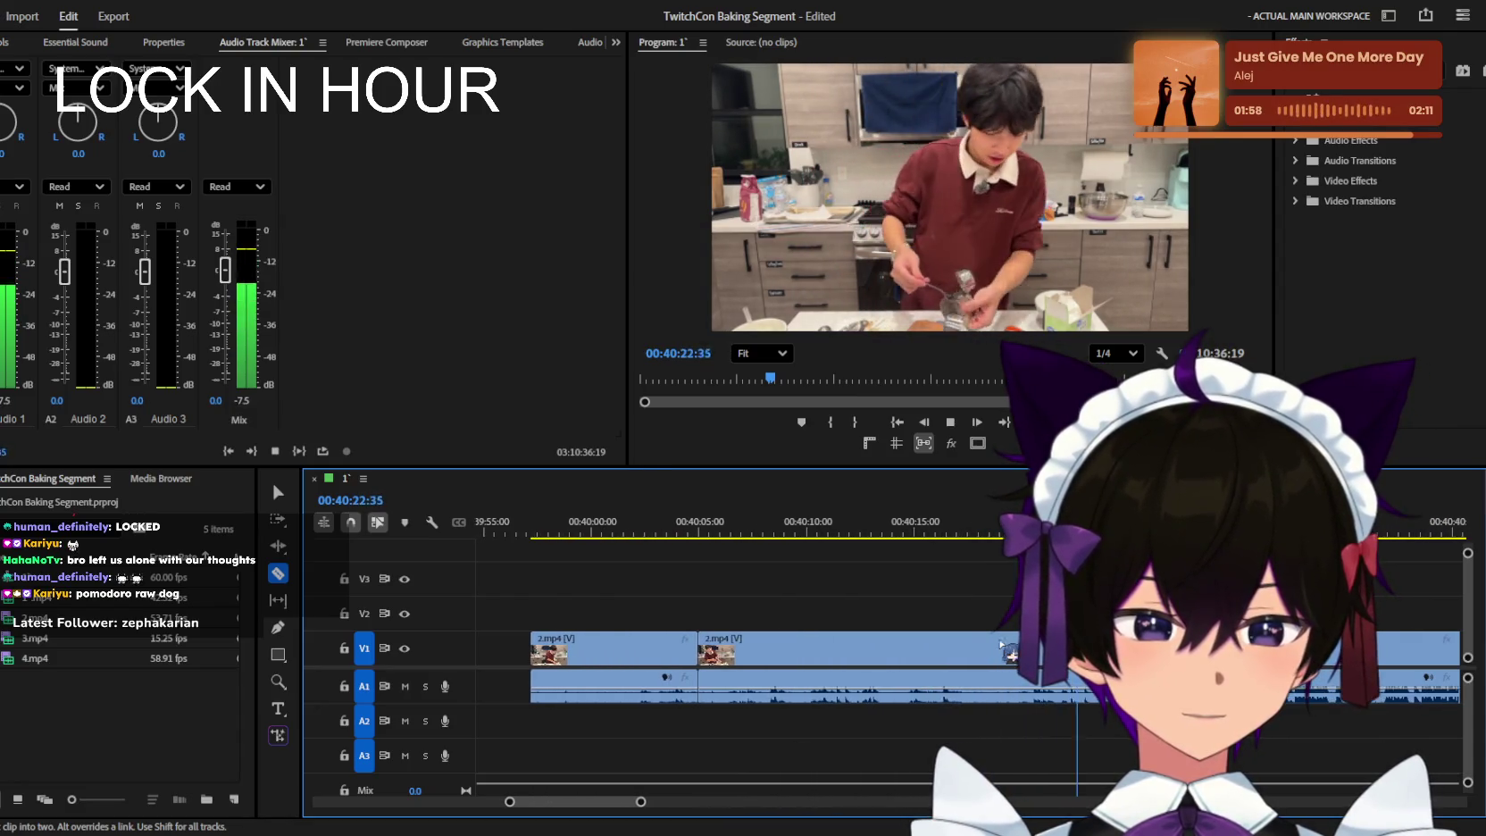
# Review the footage from about 00:40:13 to 00:40:33, then jump back to 00:40:21.
pyautogui.click(855, 533)
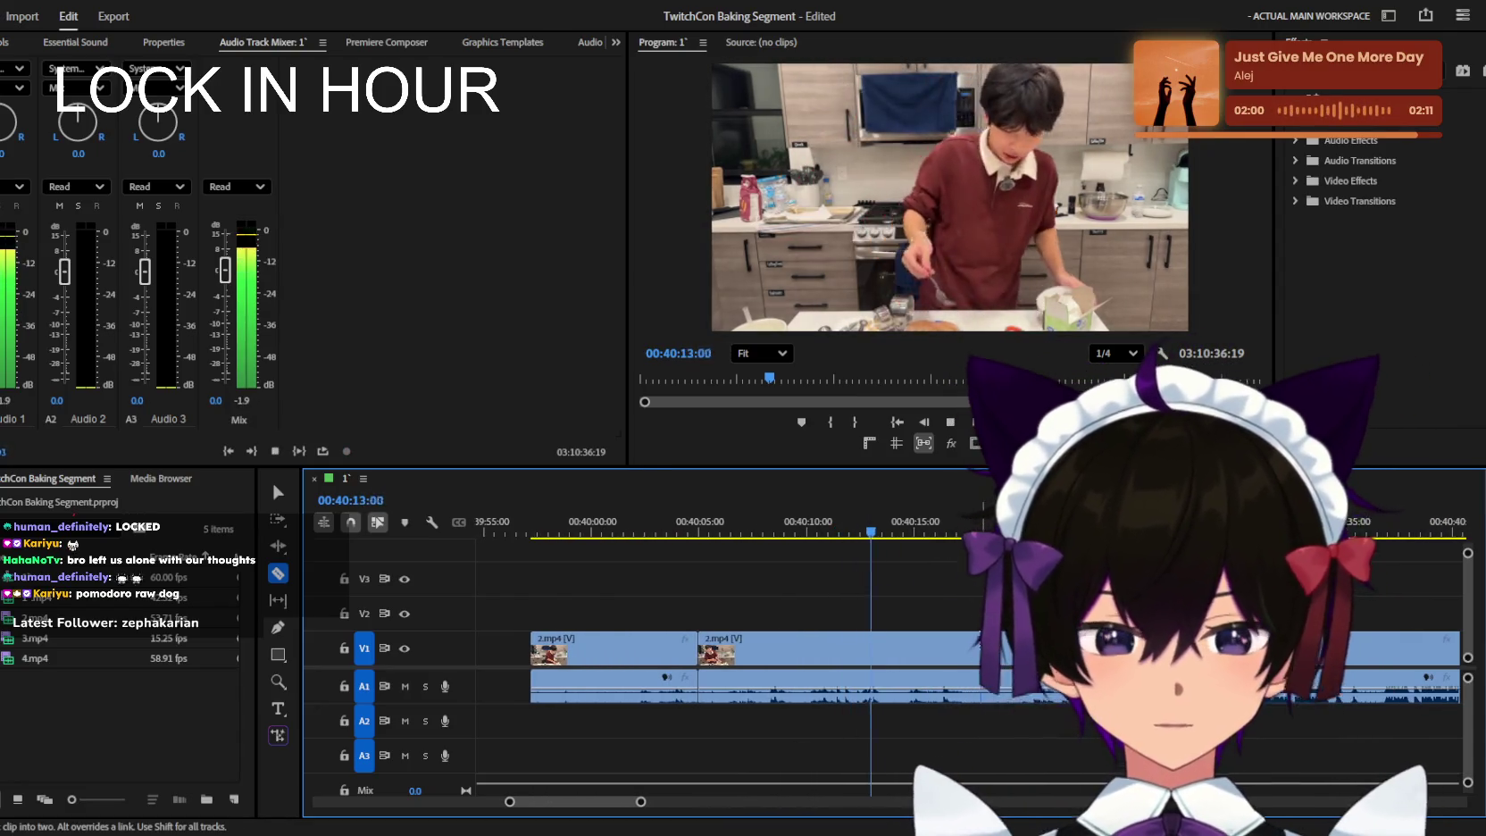
pyautogui.scroll(1, 966, 616)
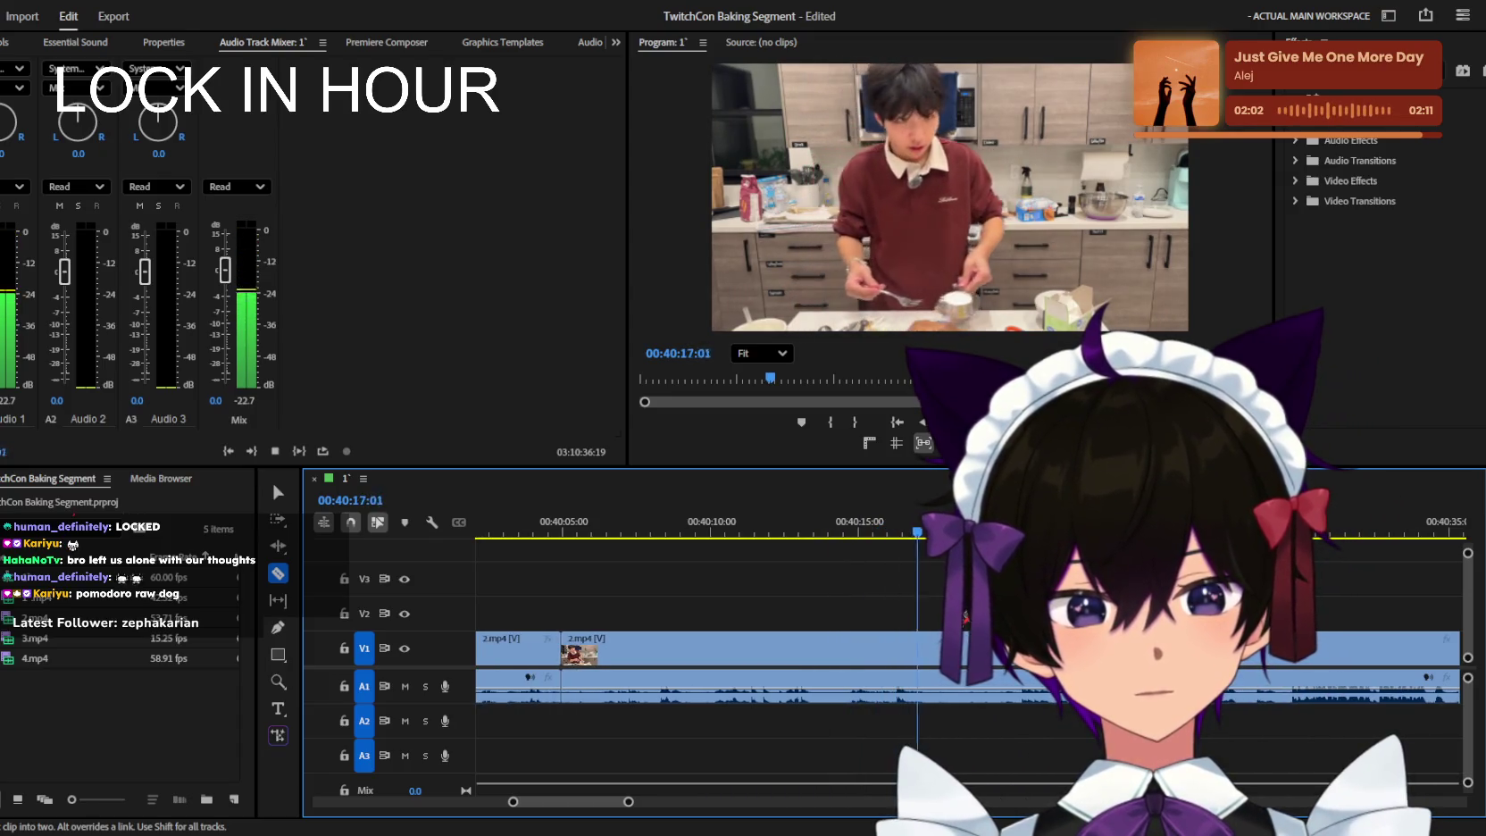
pyautogui.scroll(-1, 967, 616)
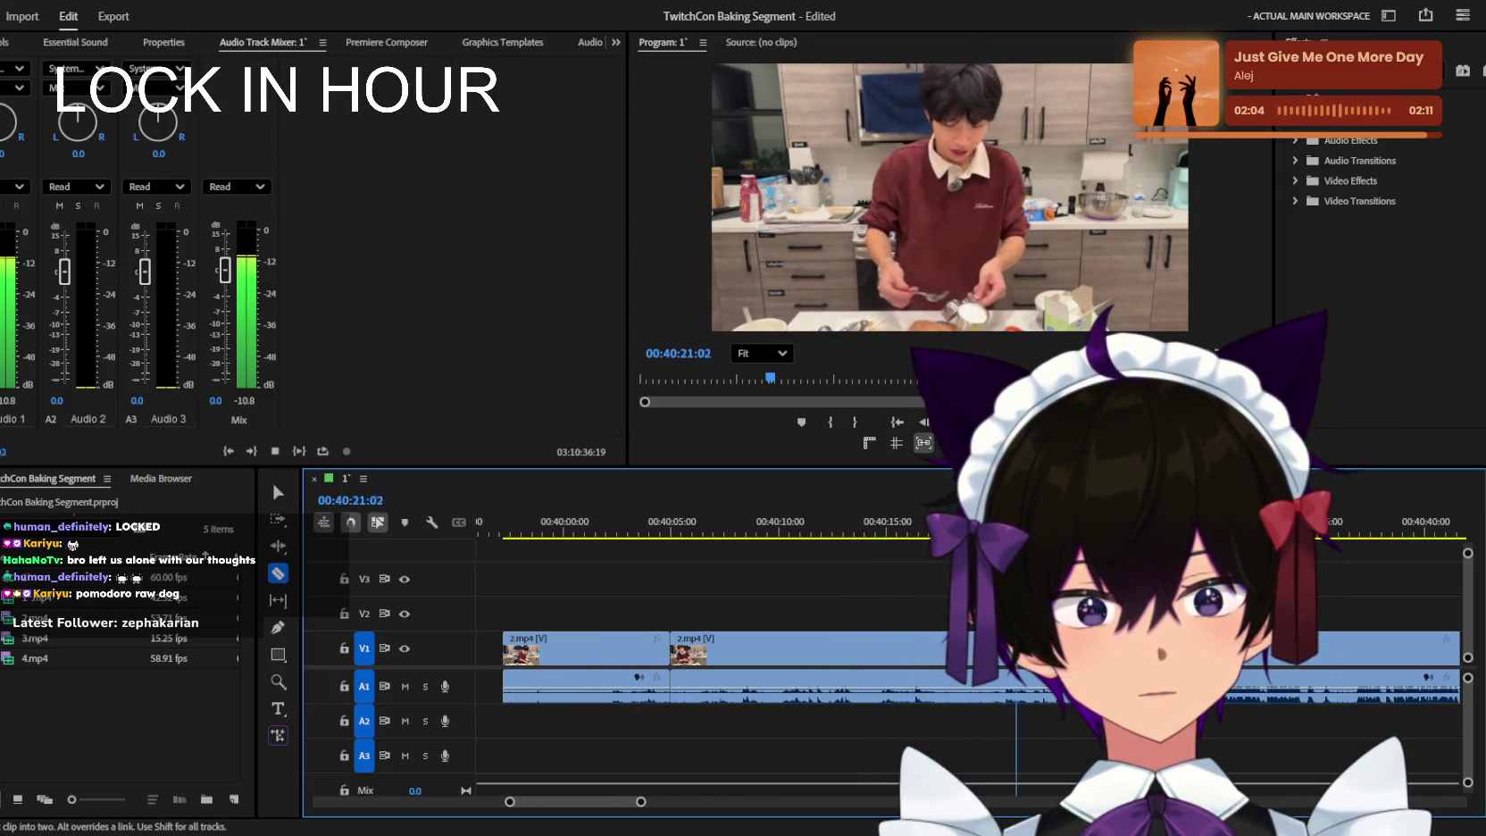
pyautogui.scroll(1, 967, 616)
pyautogui.scroll(-2, 967, 616)
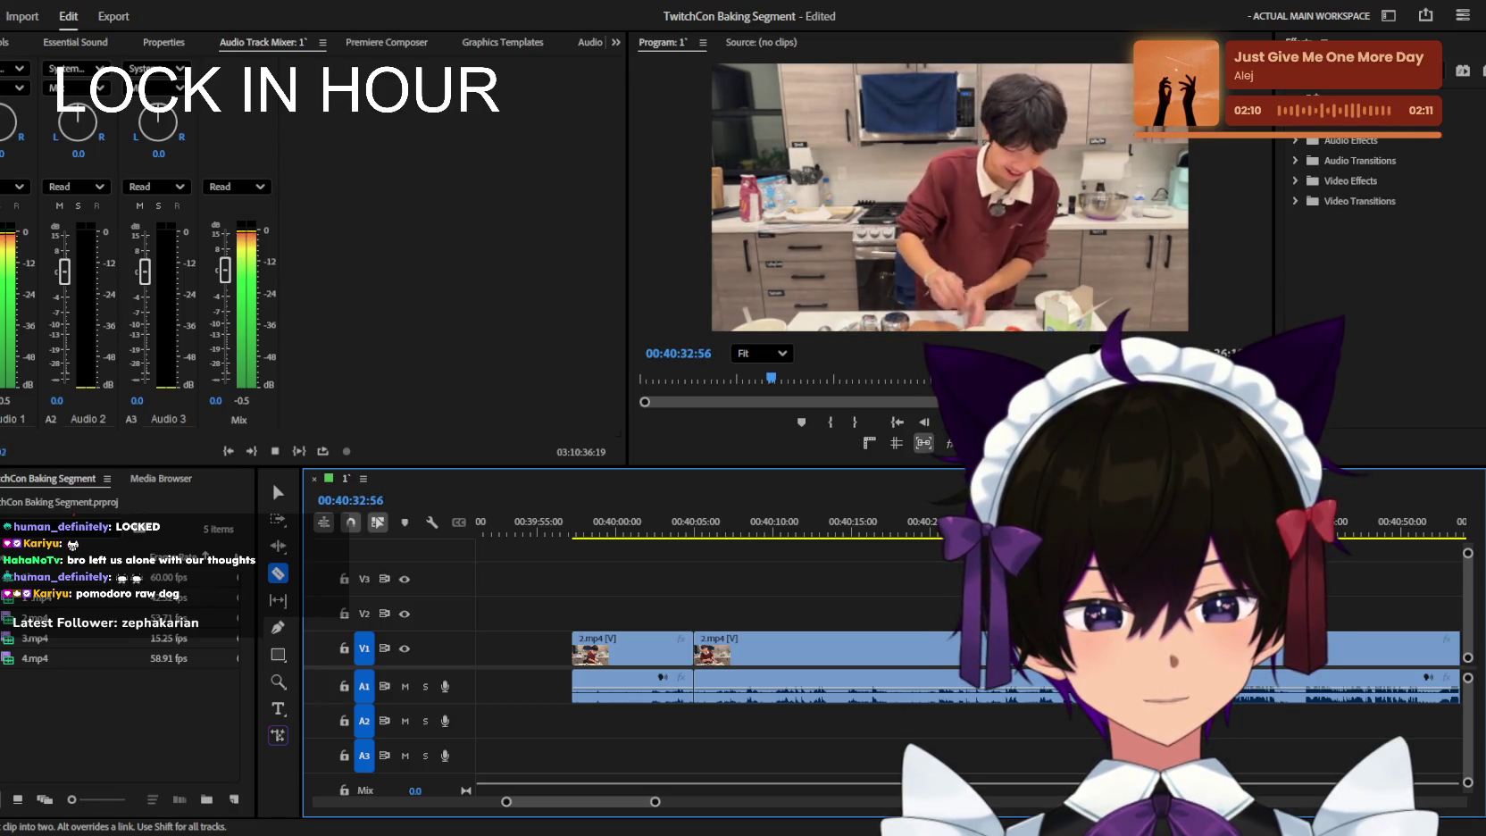
pyautogui.press('space')
pyautogui.press('space')
pyautogui.press('=')
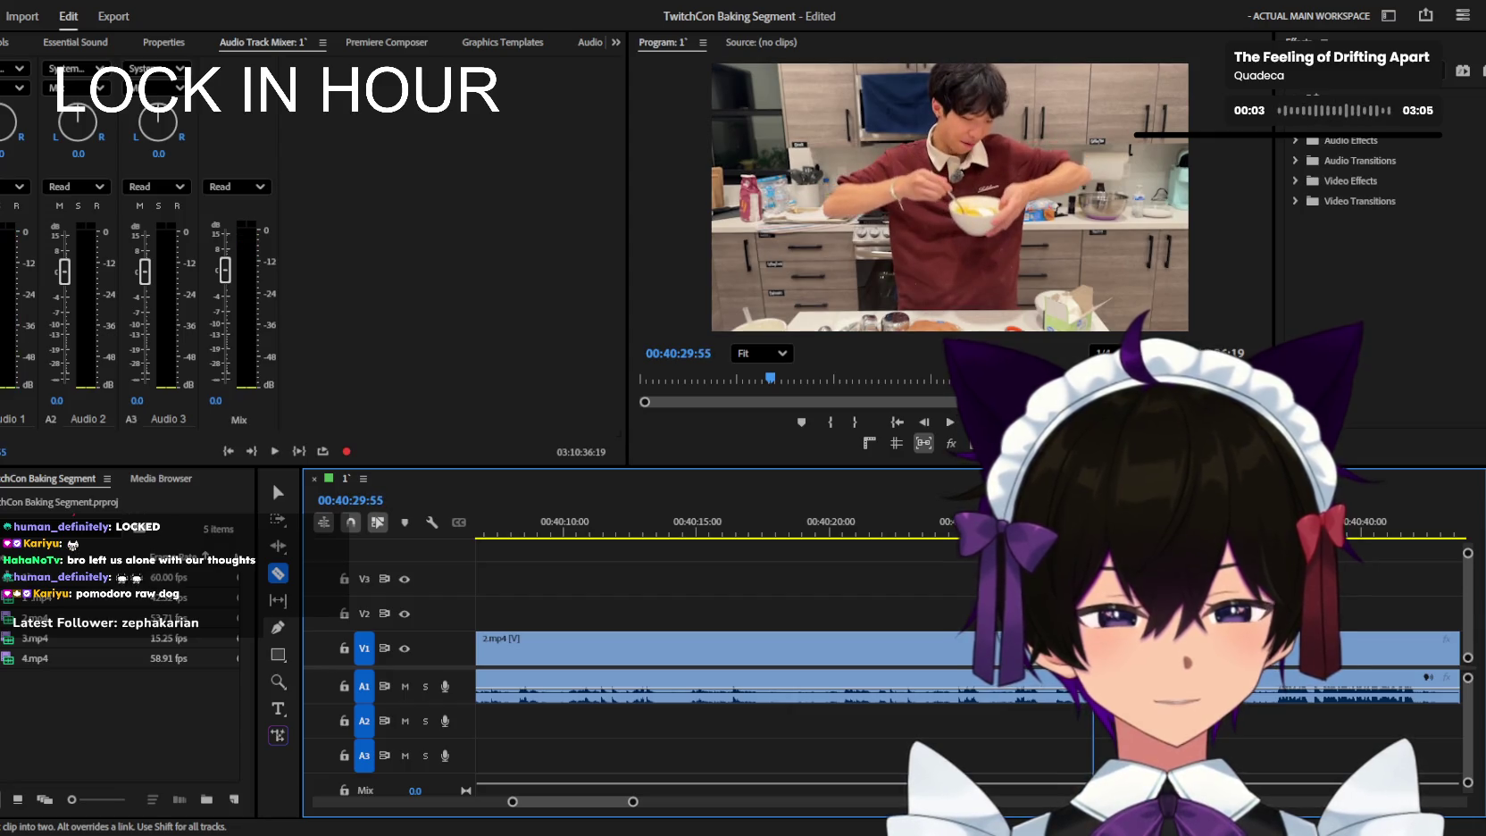
pyautogui.click(884, 526)
# Scrub 00:40:13–00:40:26 to find the end point, then delete the dead 00:40:05–00:40:27 section.
pyautogui.press('space')
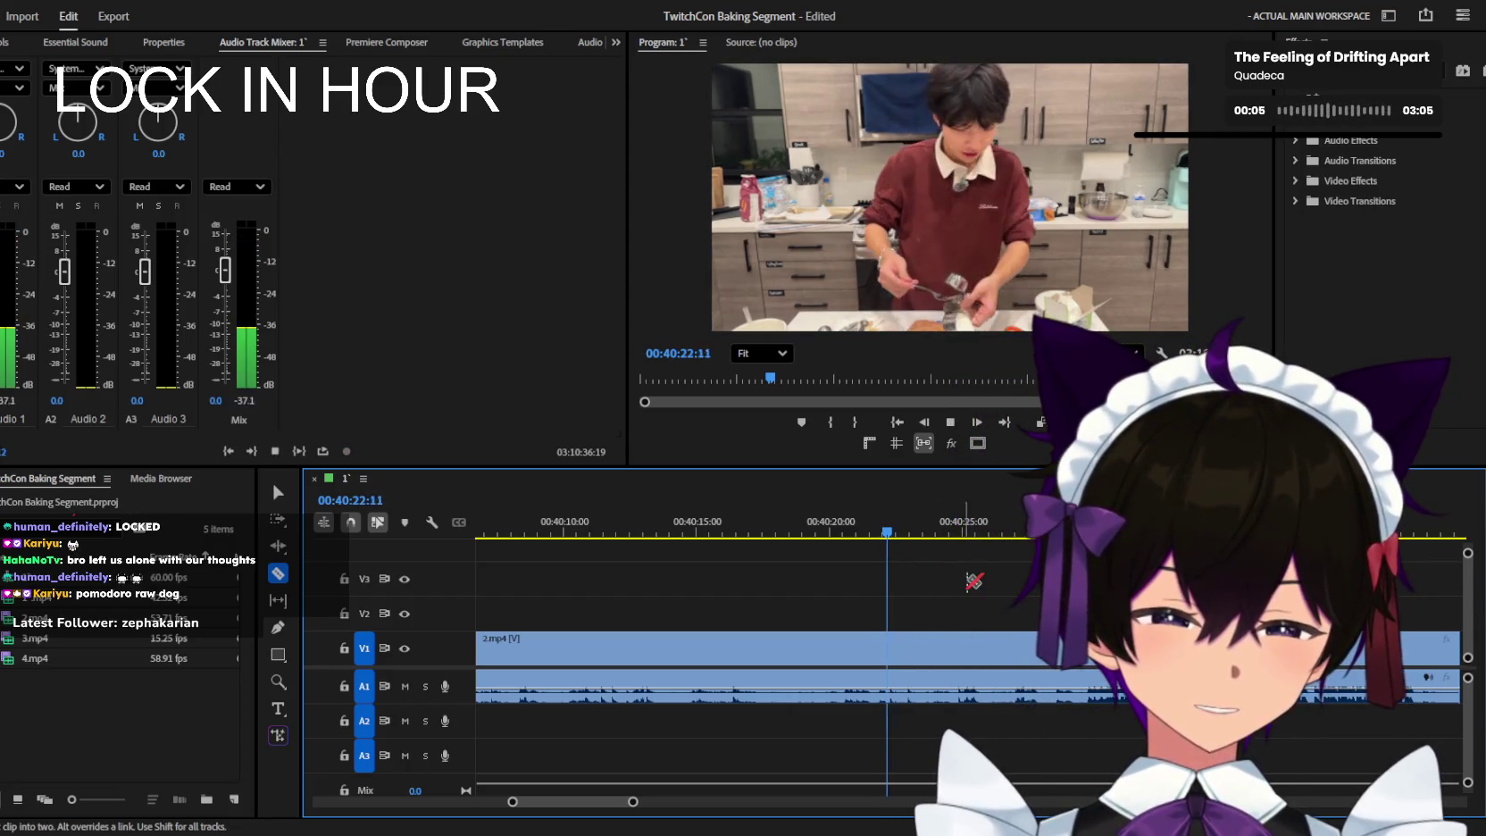
pyautogui.click(751, 532)
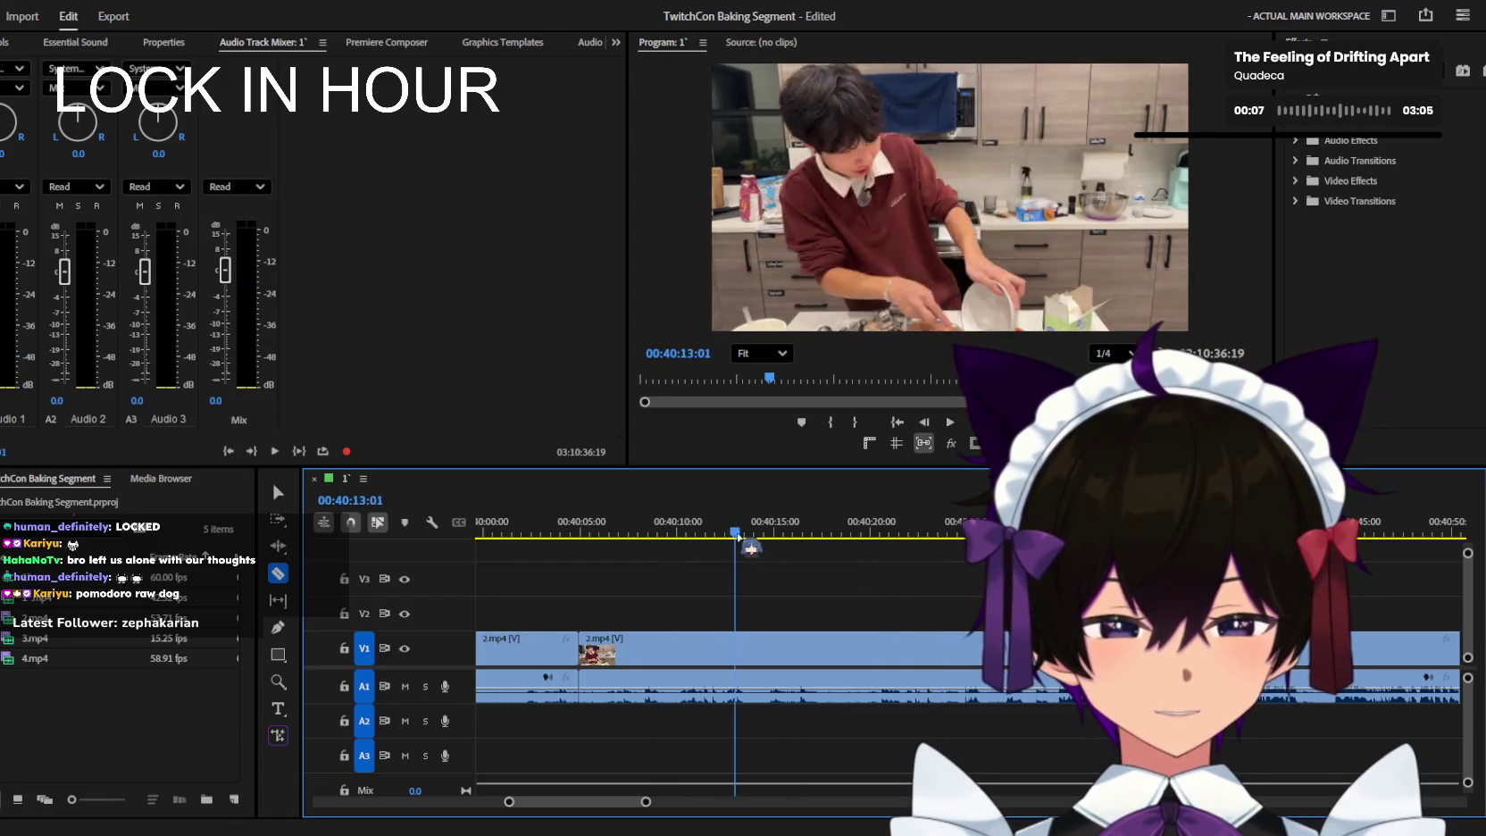
pyautogui.click(799, 530)
pyautogui.press('space')
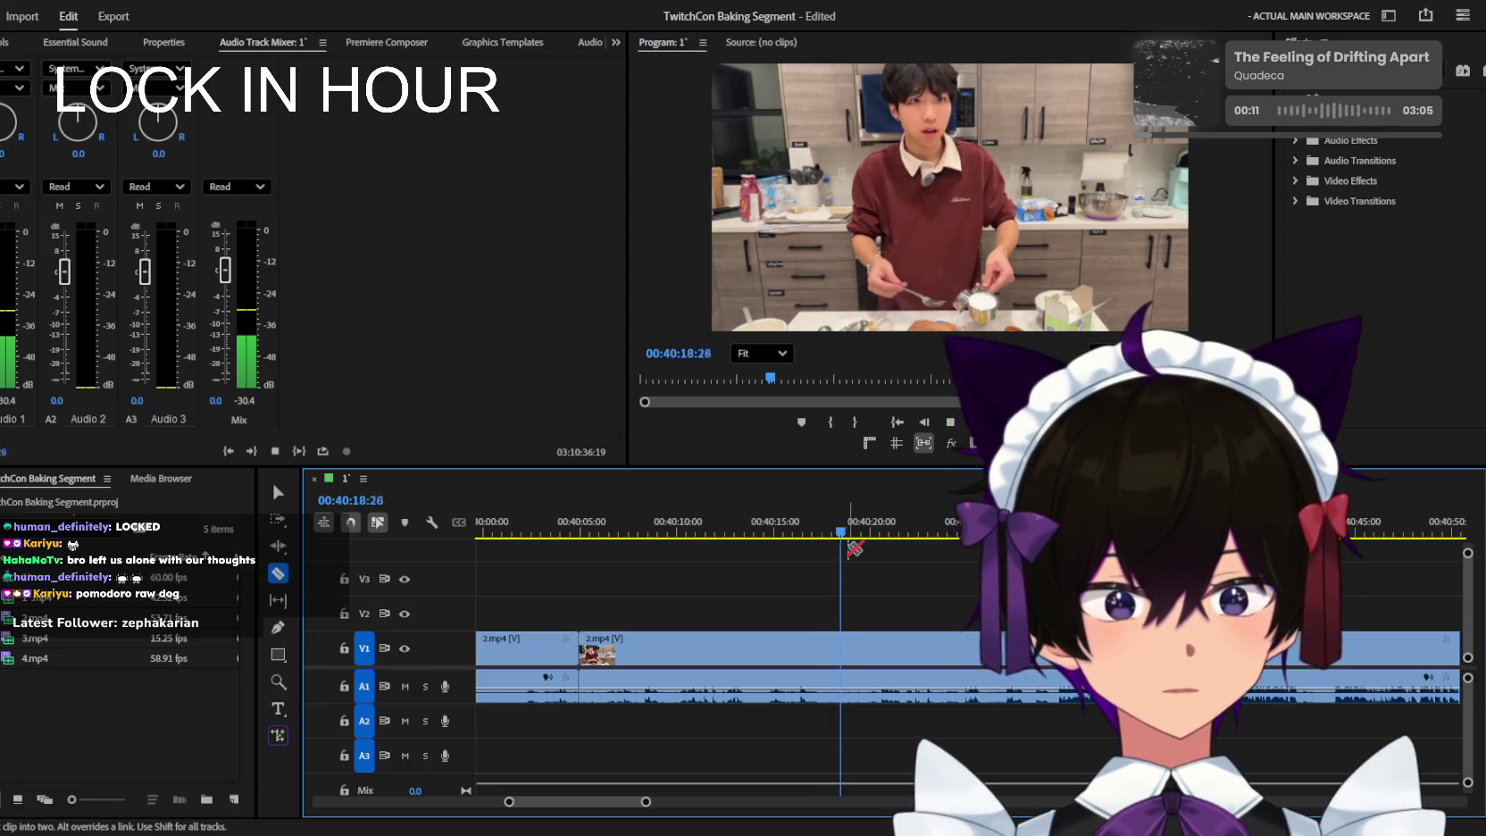
pyautogui.scroll(-1, 864, 581)
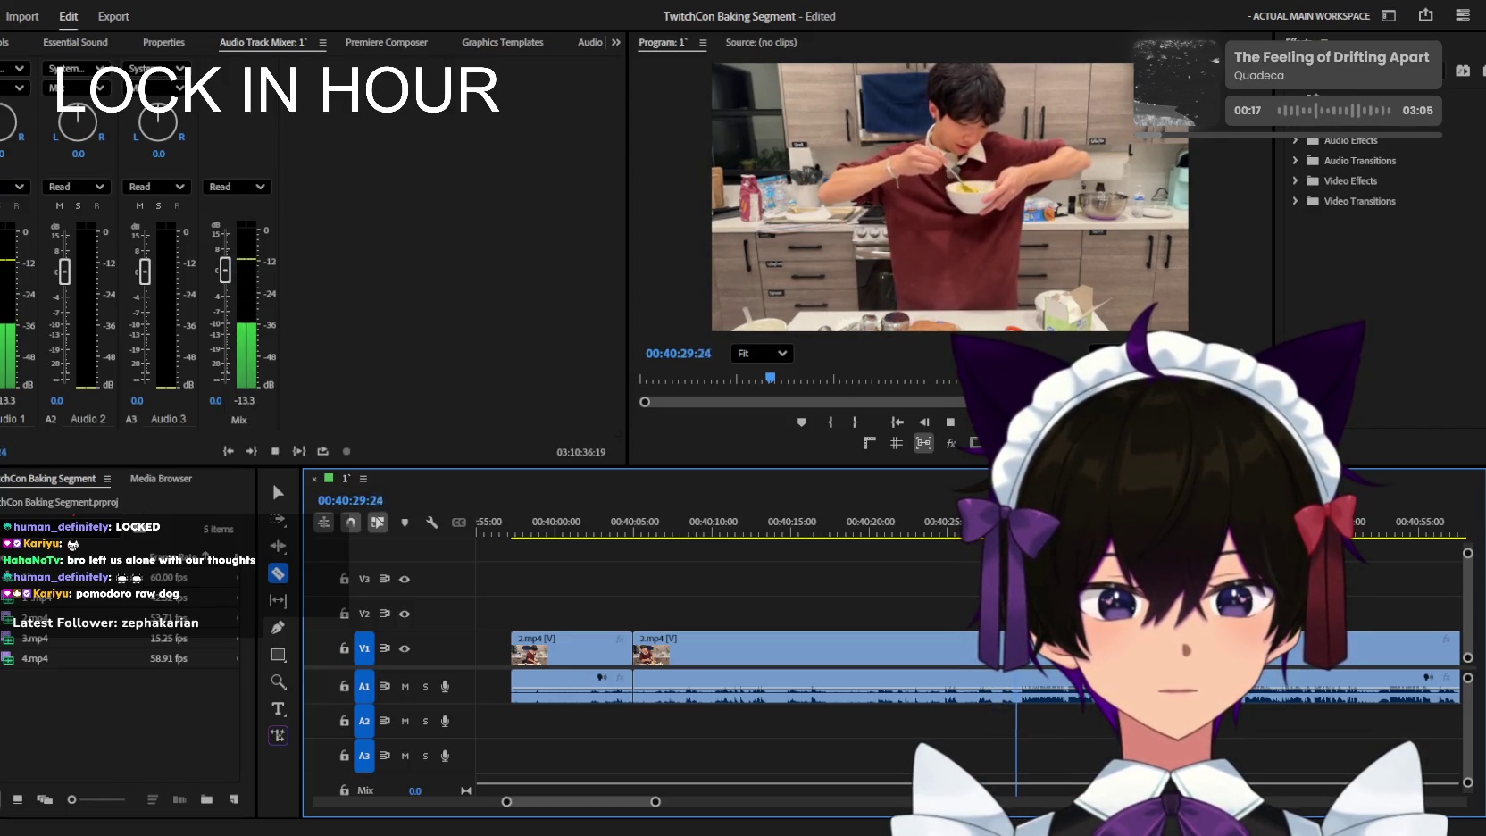
pyautogui.click(964, 527)
pyautogui.scroll(1, 991, 650)
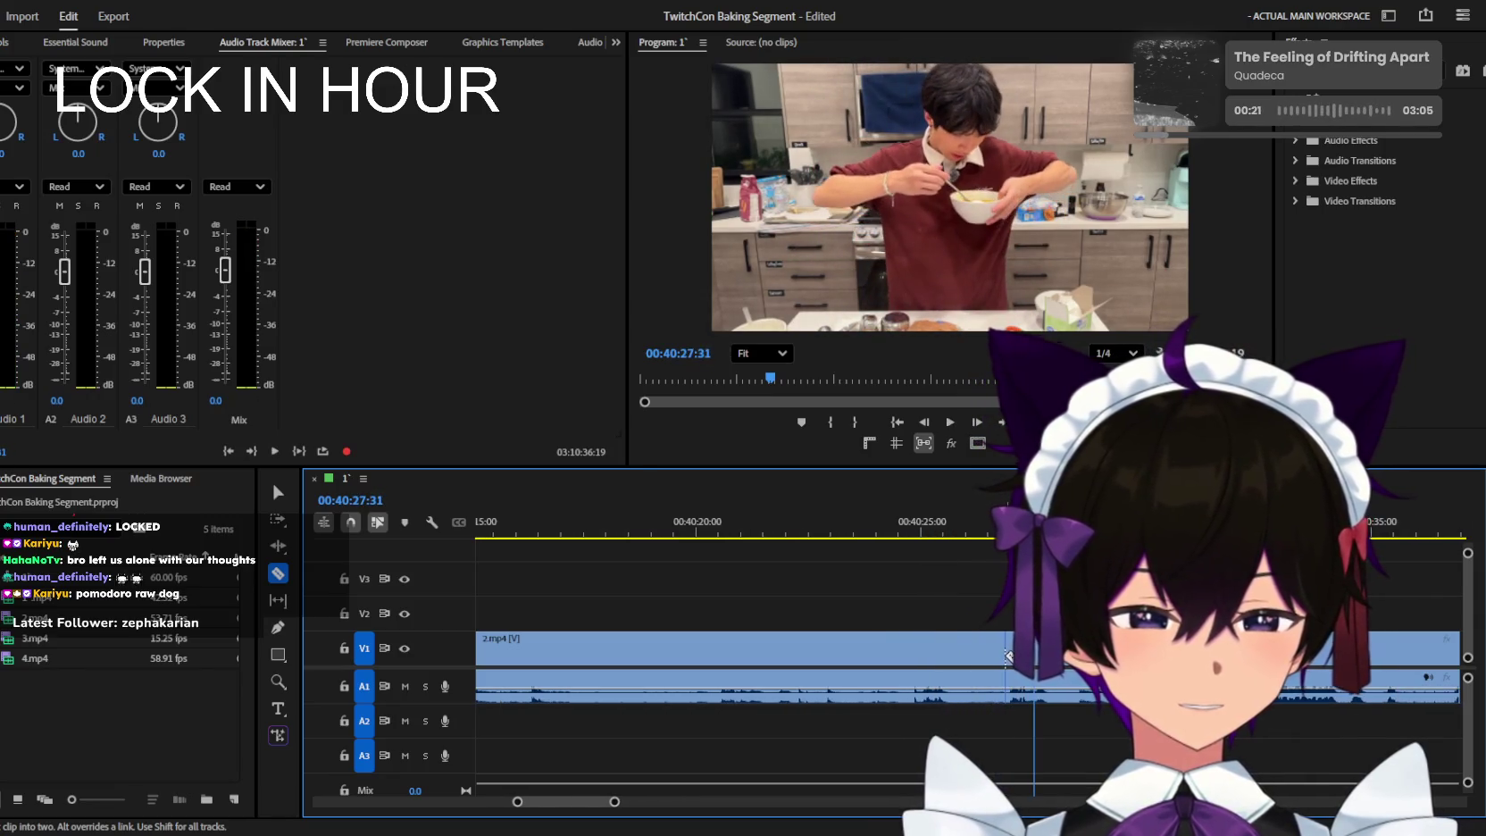
pyautogui.press('Delete')
pyautogui.press('space')
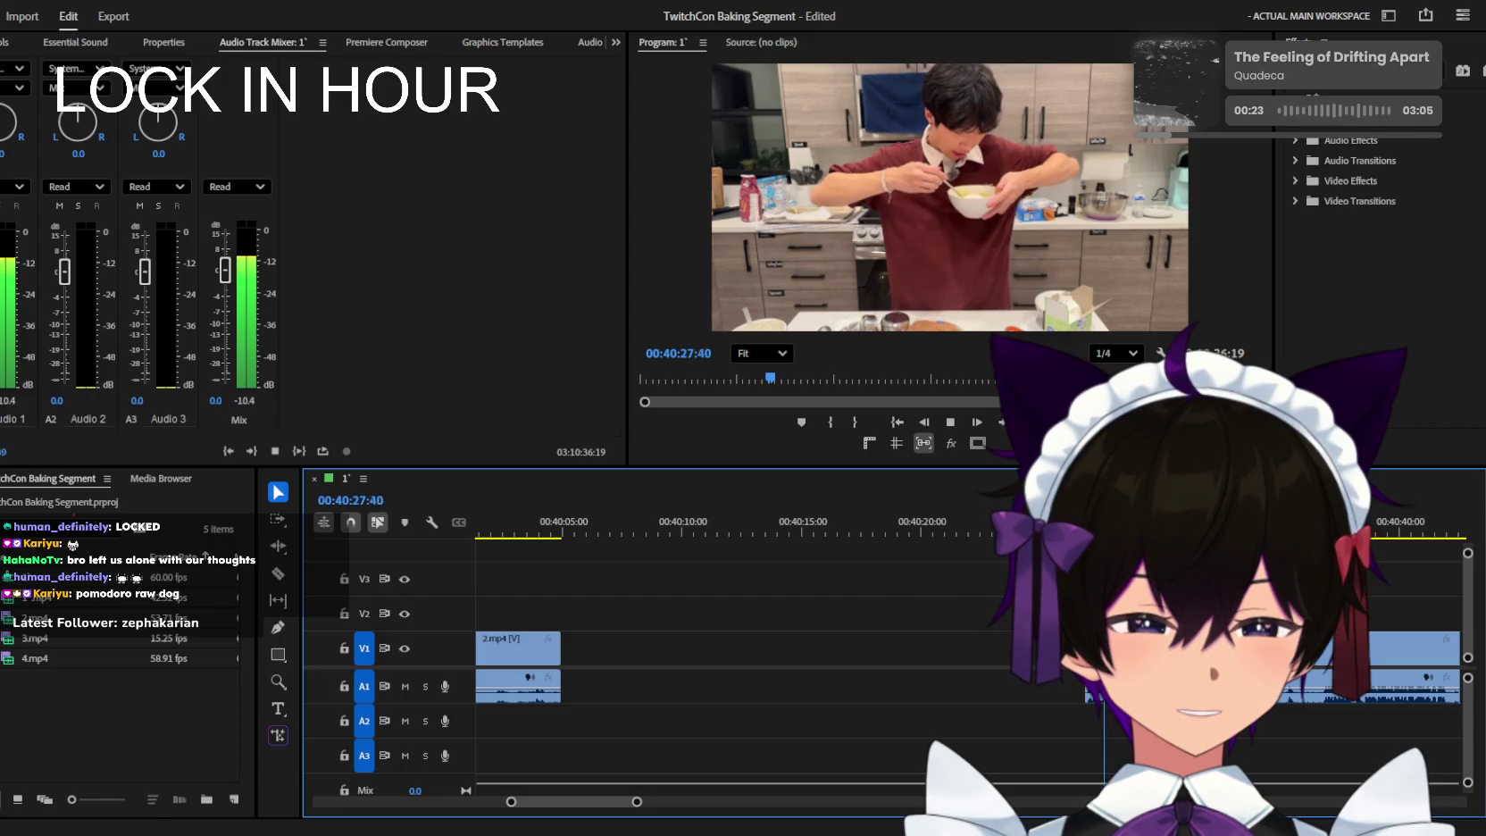
pyautogui.press('=')
pyautogui.press('=')
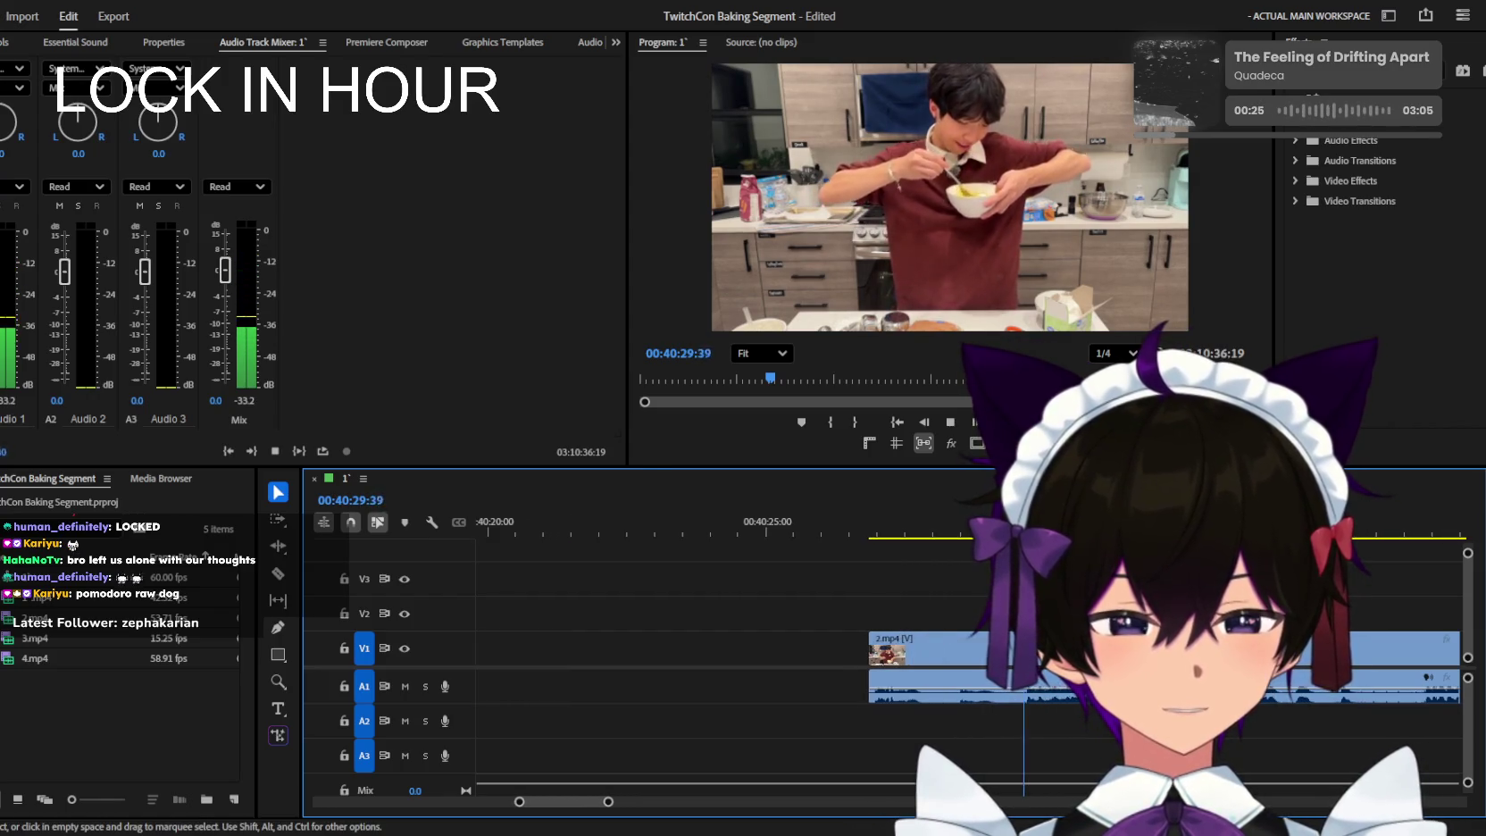
pyautogui.press('-')
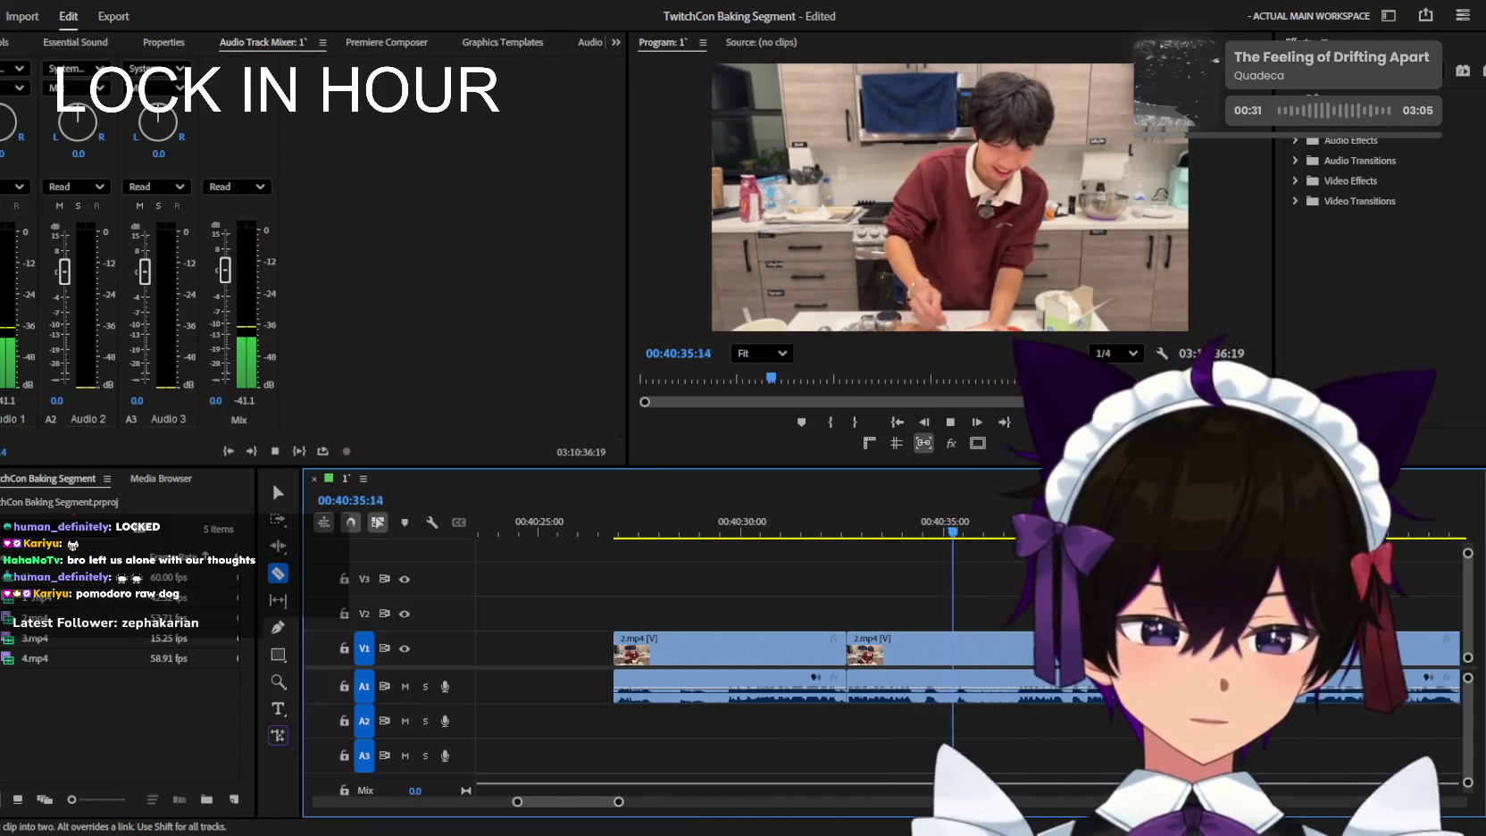
pyautogui.press('-')
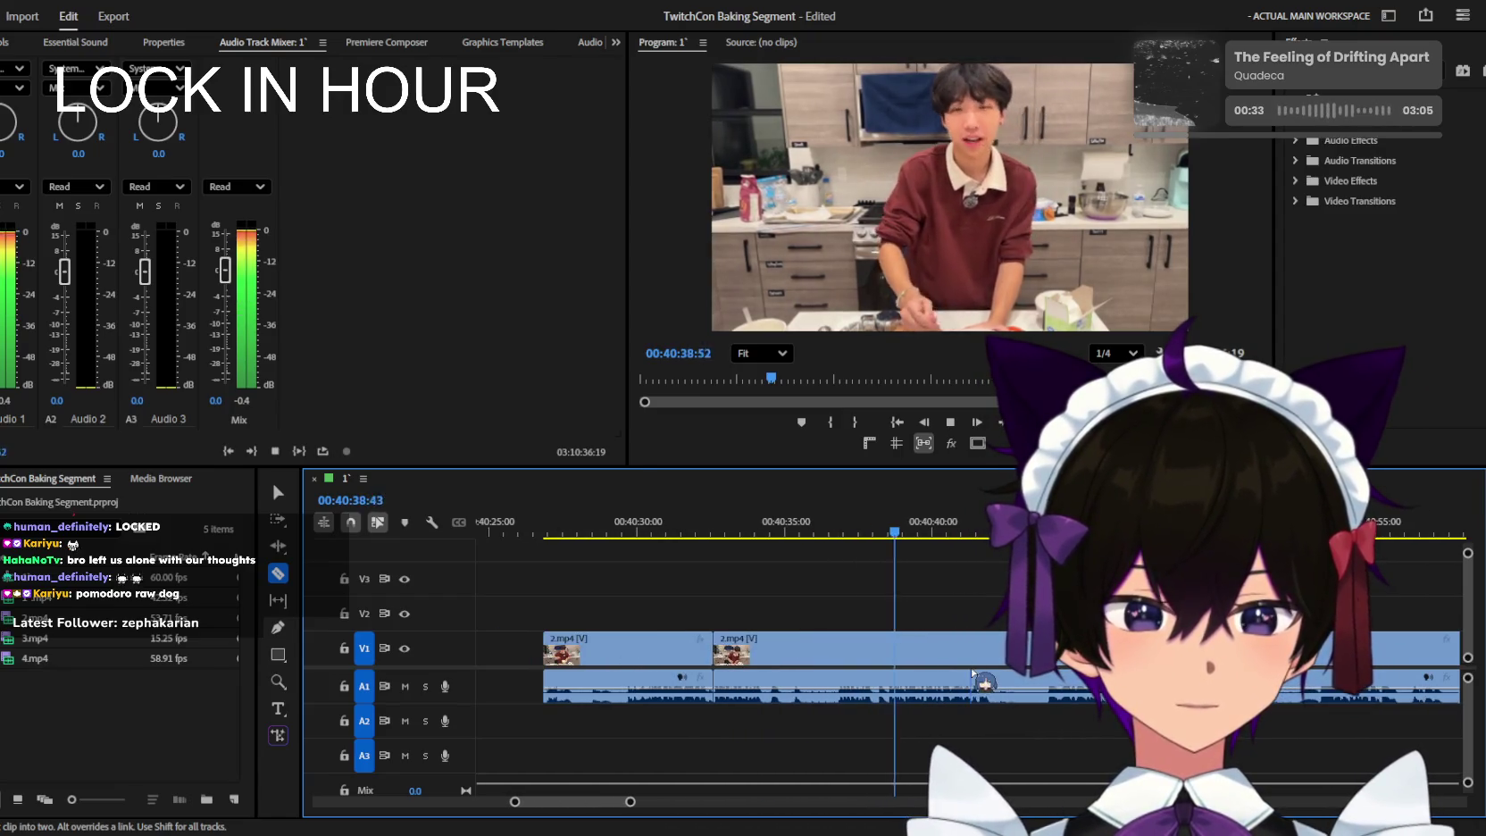
pyautogui.press('=')
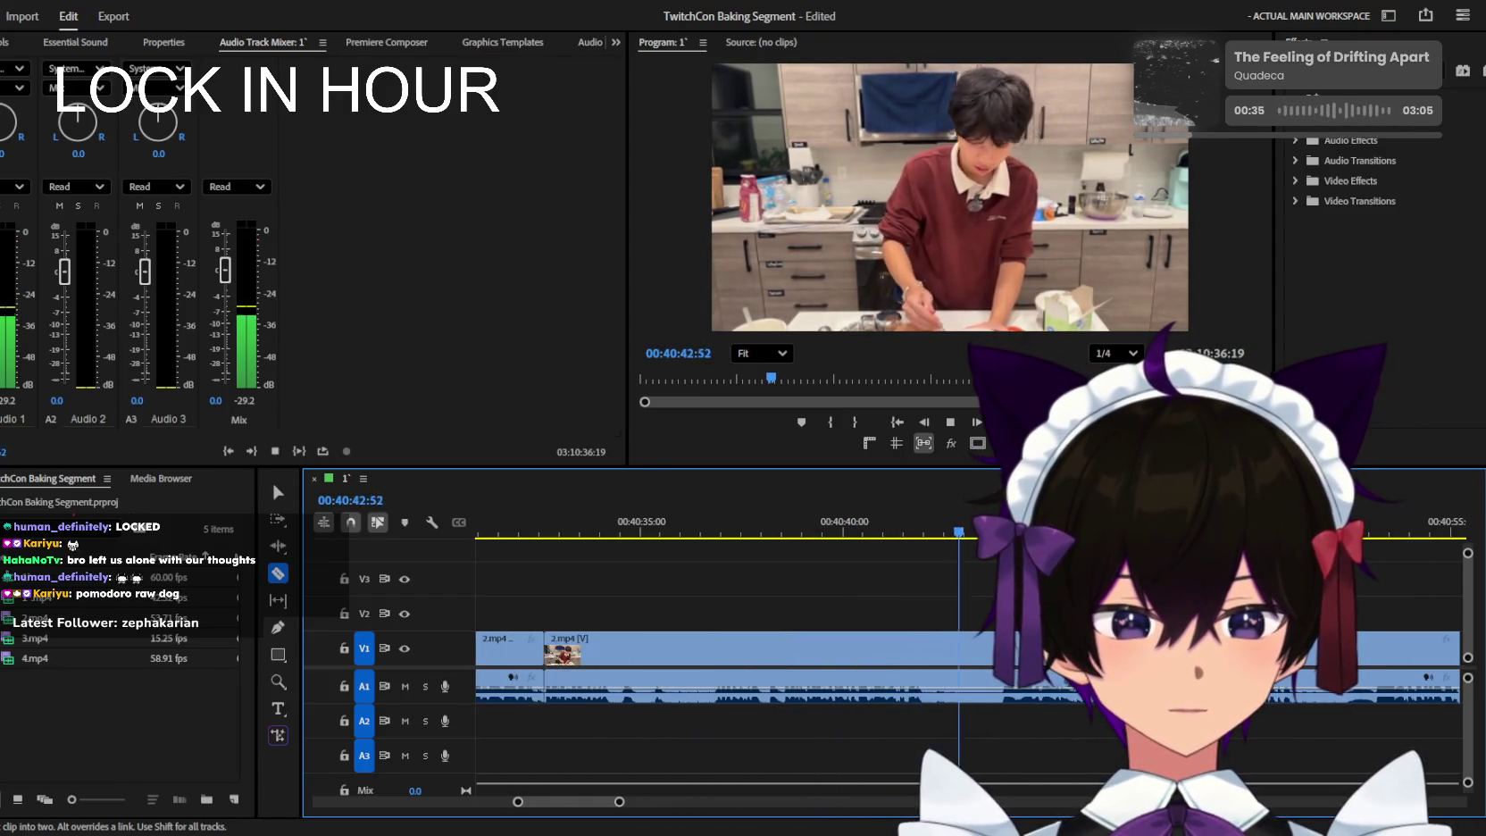
pyautogui.press('-')
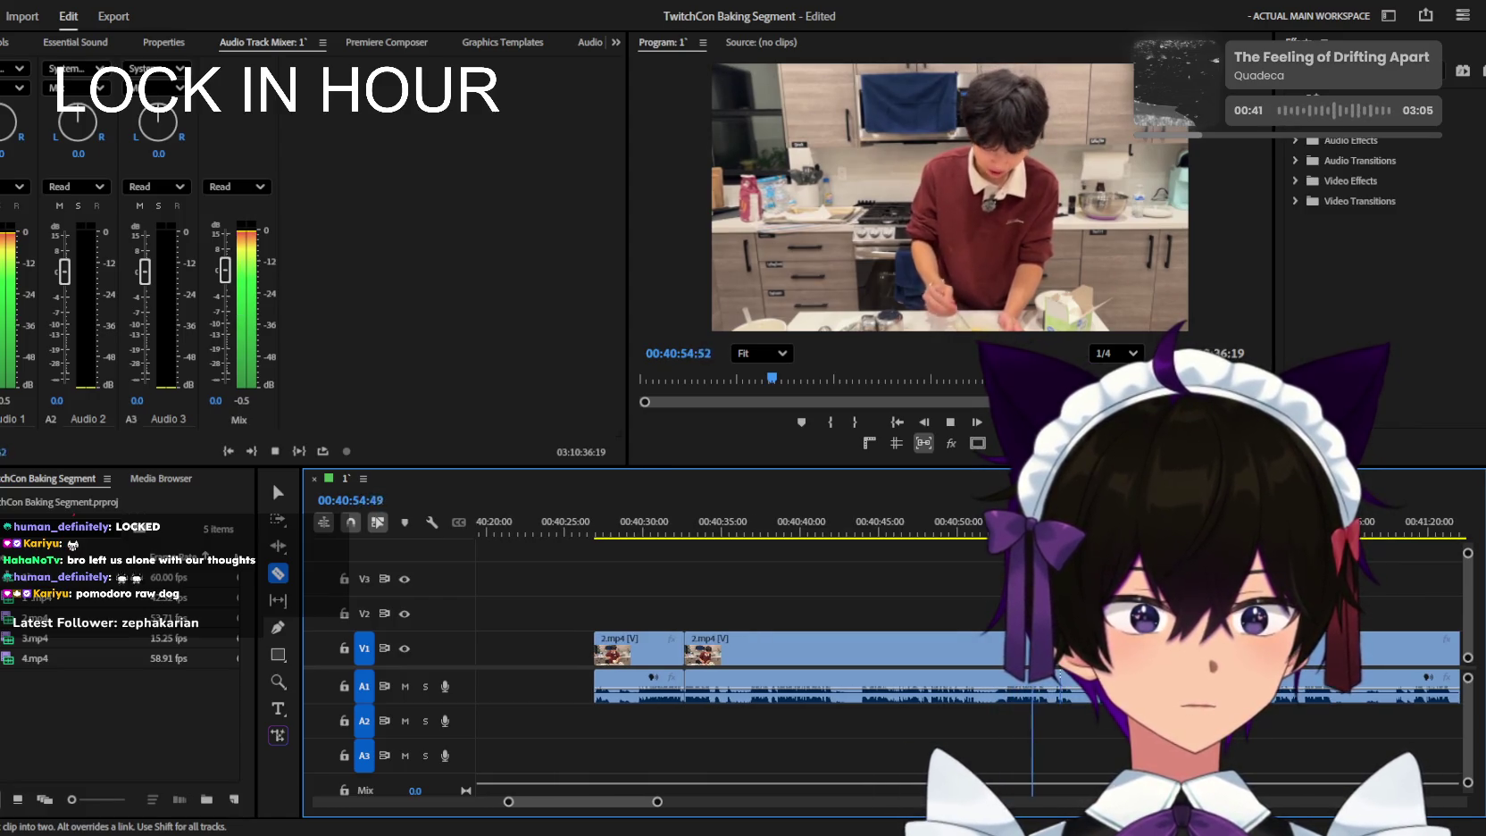
pyautogui.press('-')
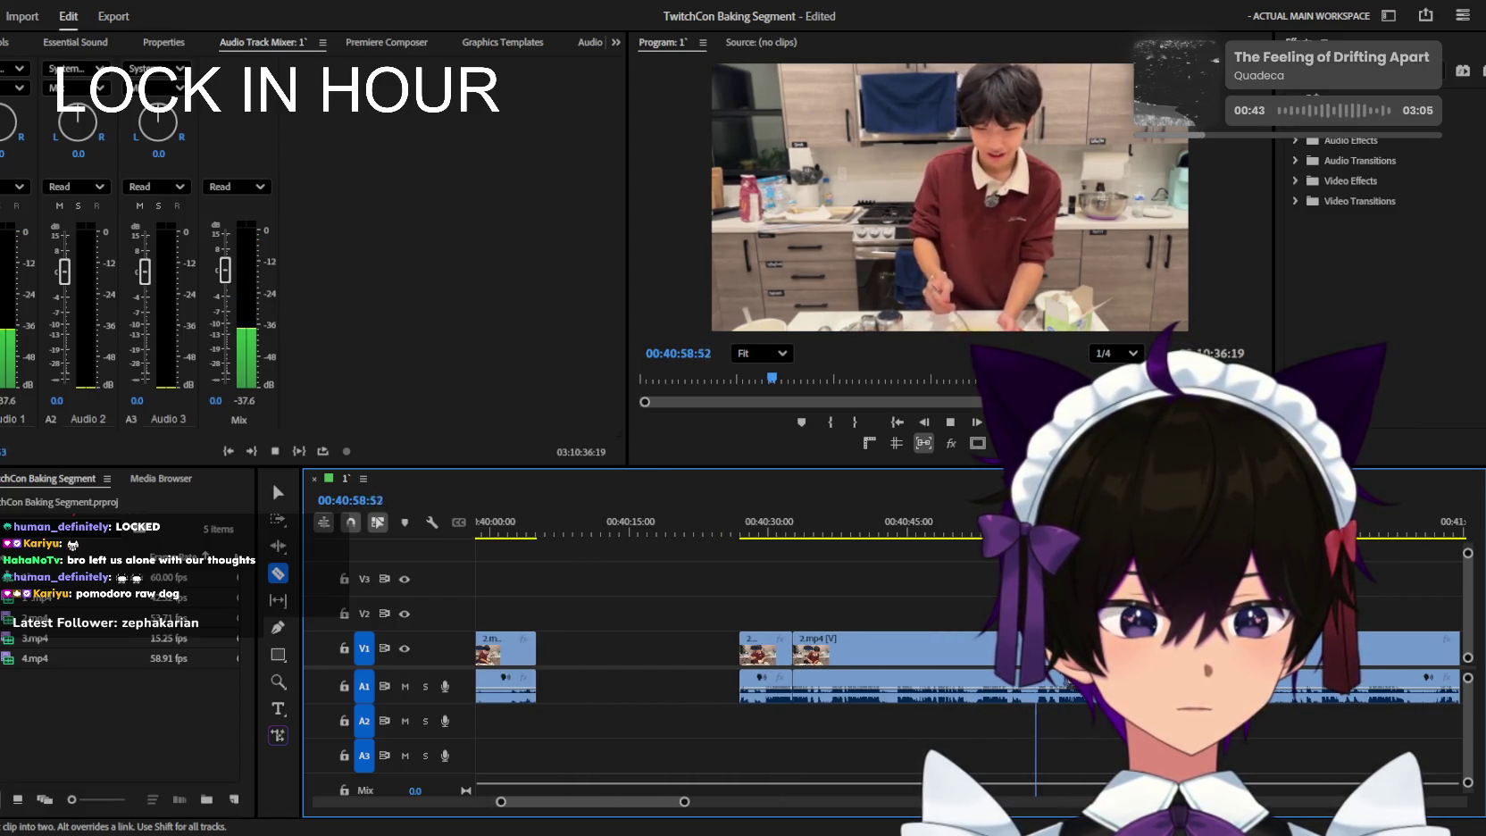
pyautogui.press('=')
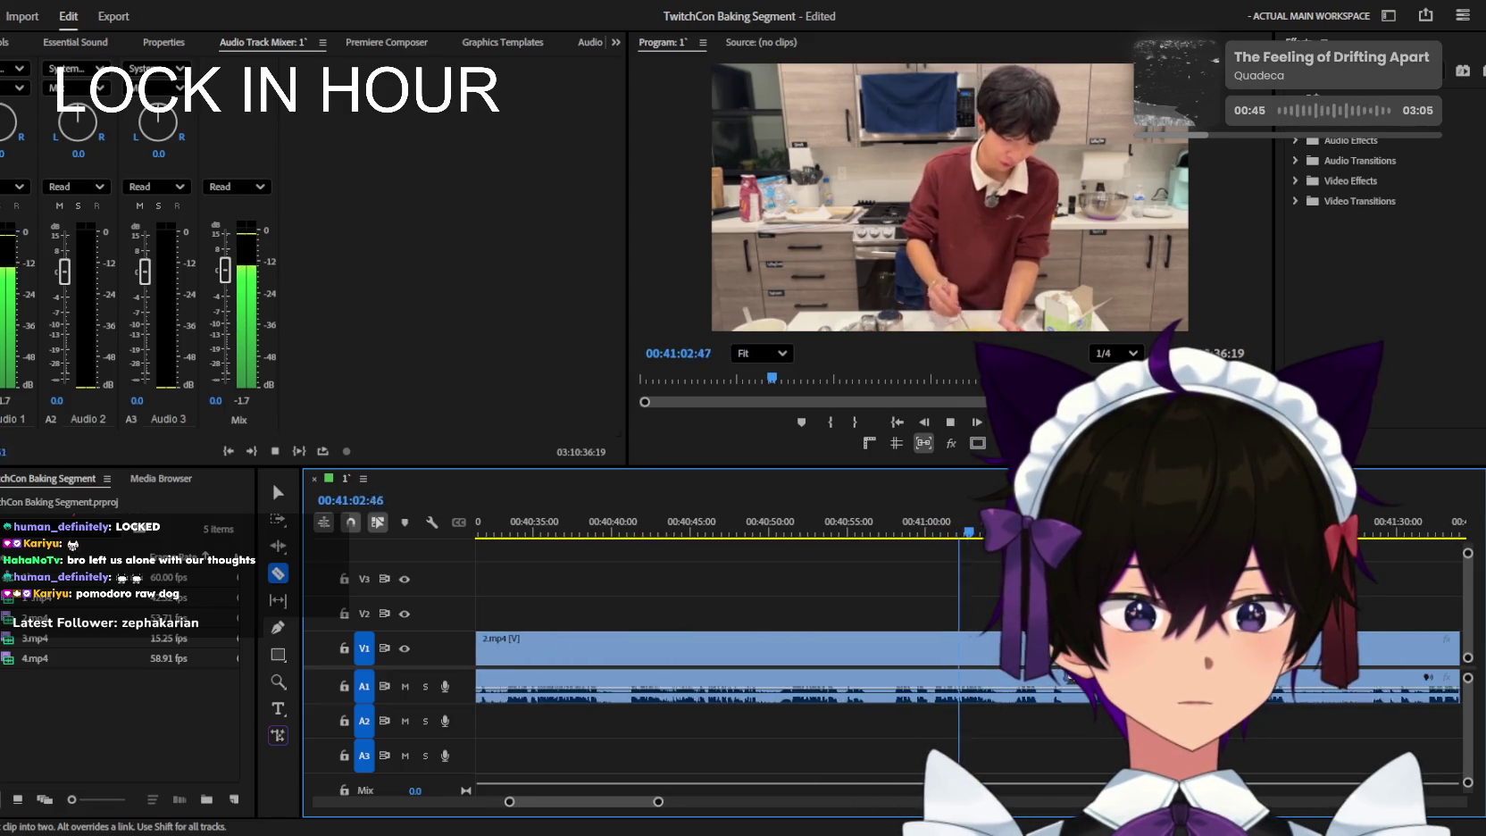
pyautogui.press('=')
pyautogui.press('-')
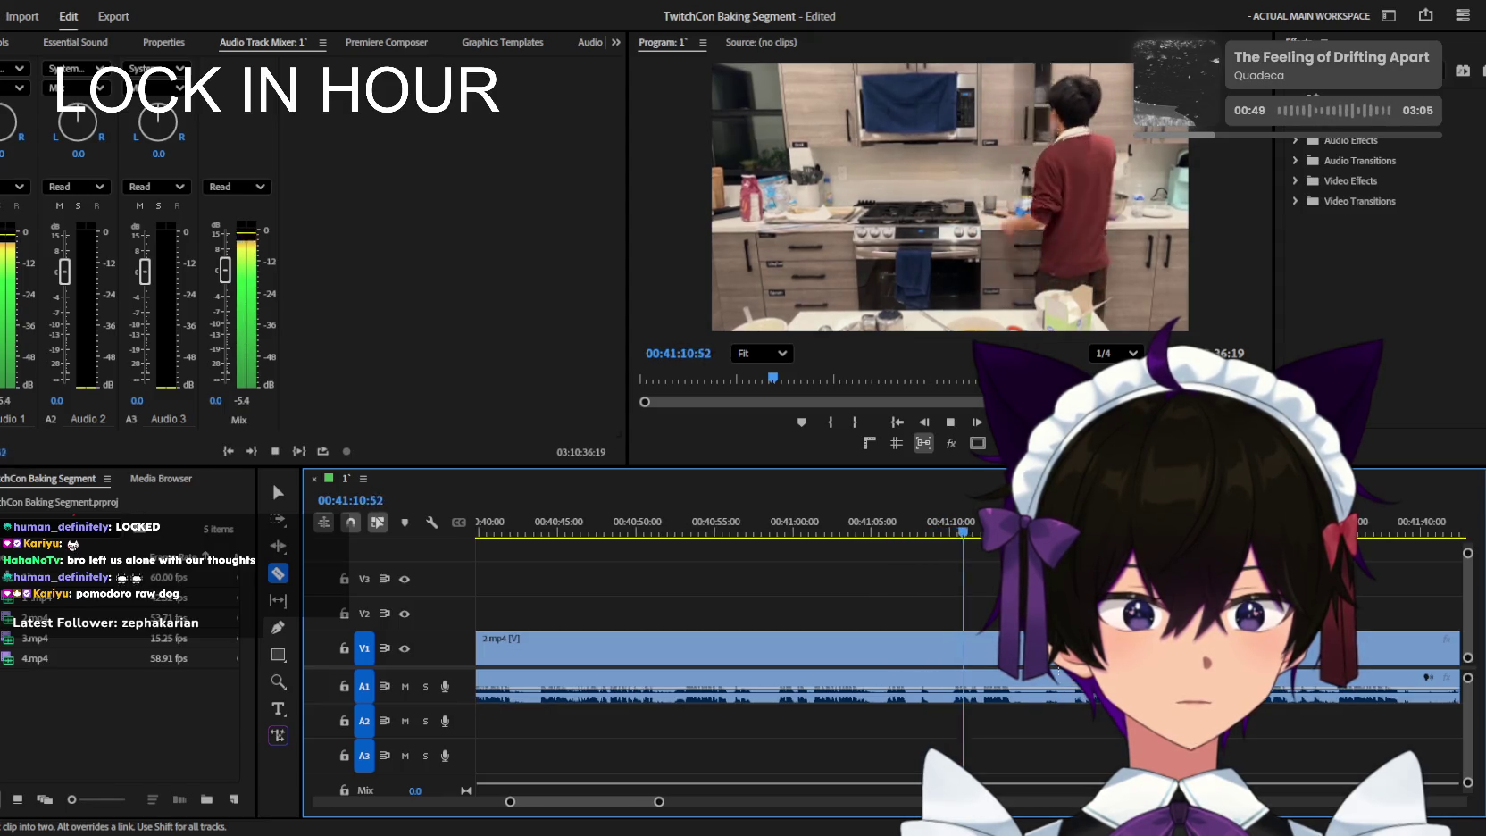
pyautogui.press('-')
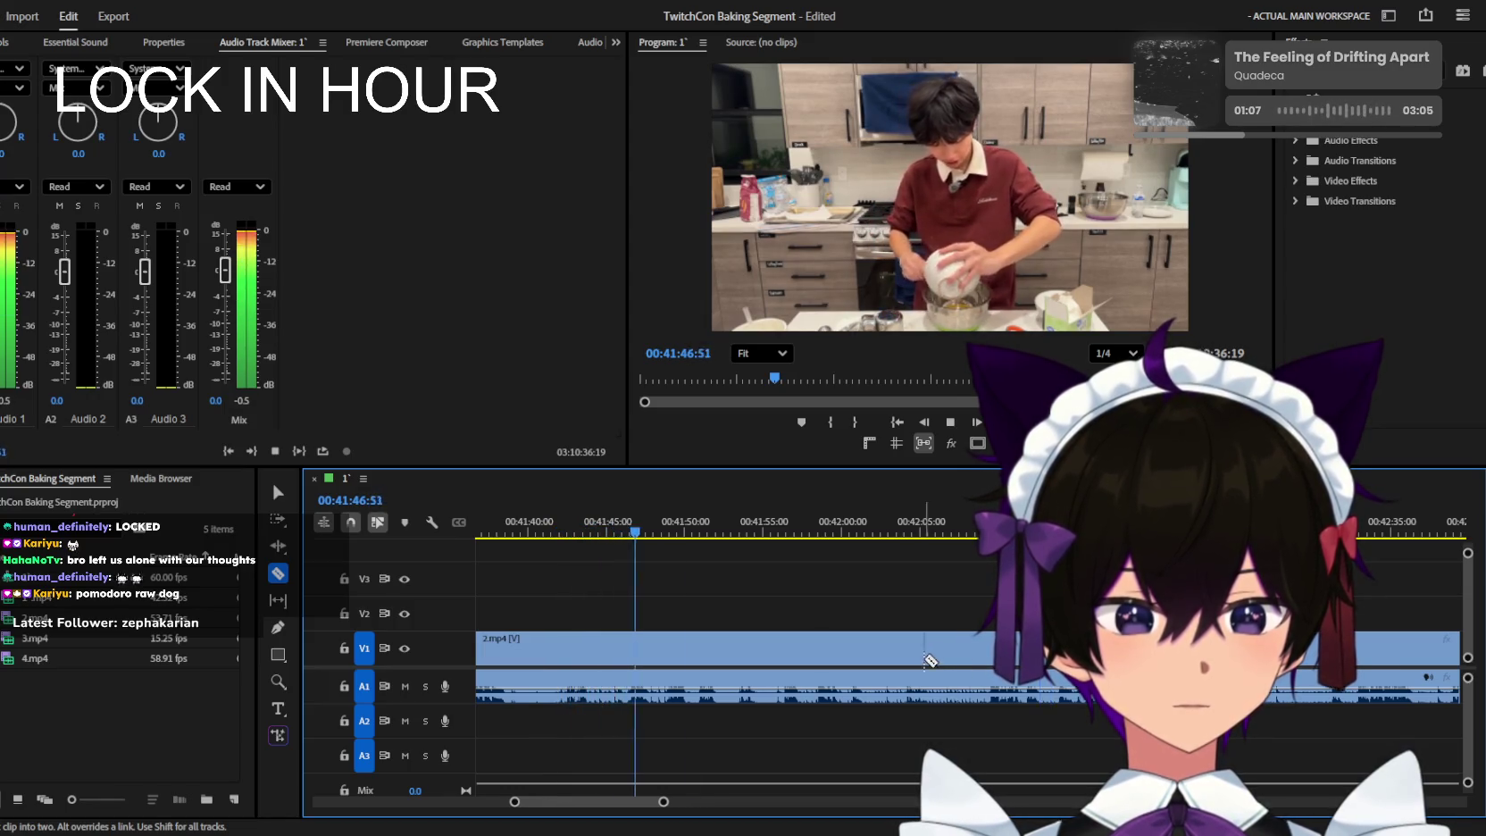
# Make a first razor cut in 2.mp4 at the current frame near 00:42:48.
pyautogui.press('-')
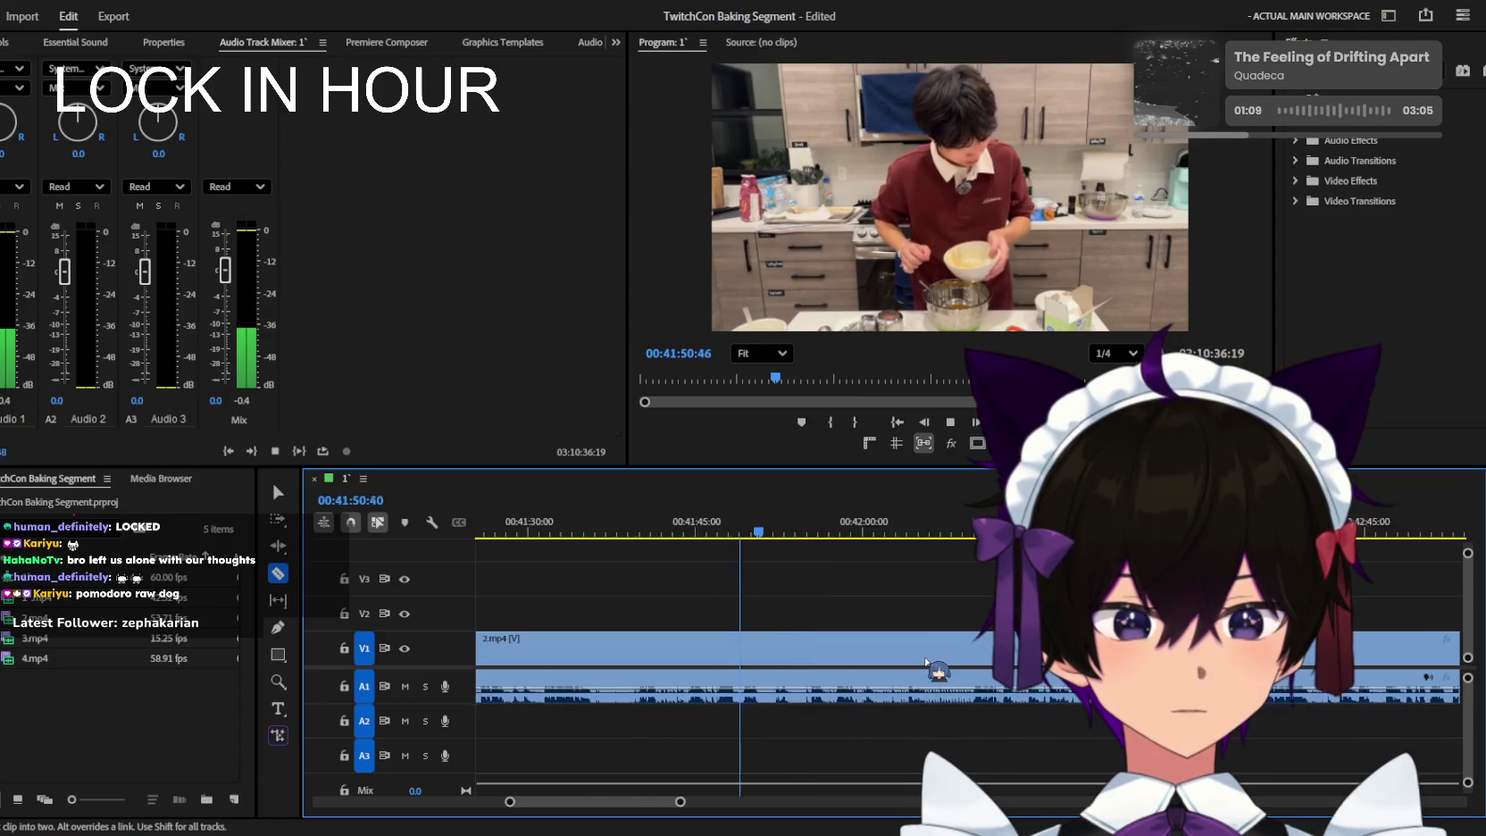
pyautogui.press('=')
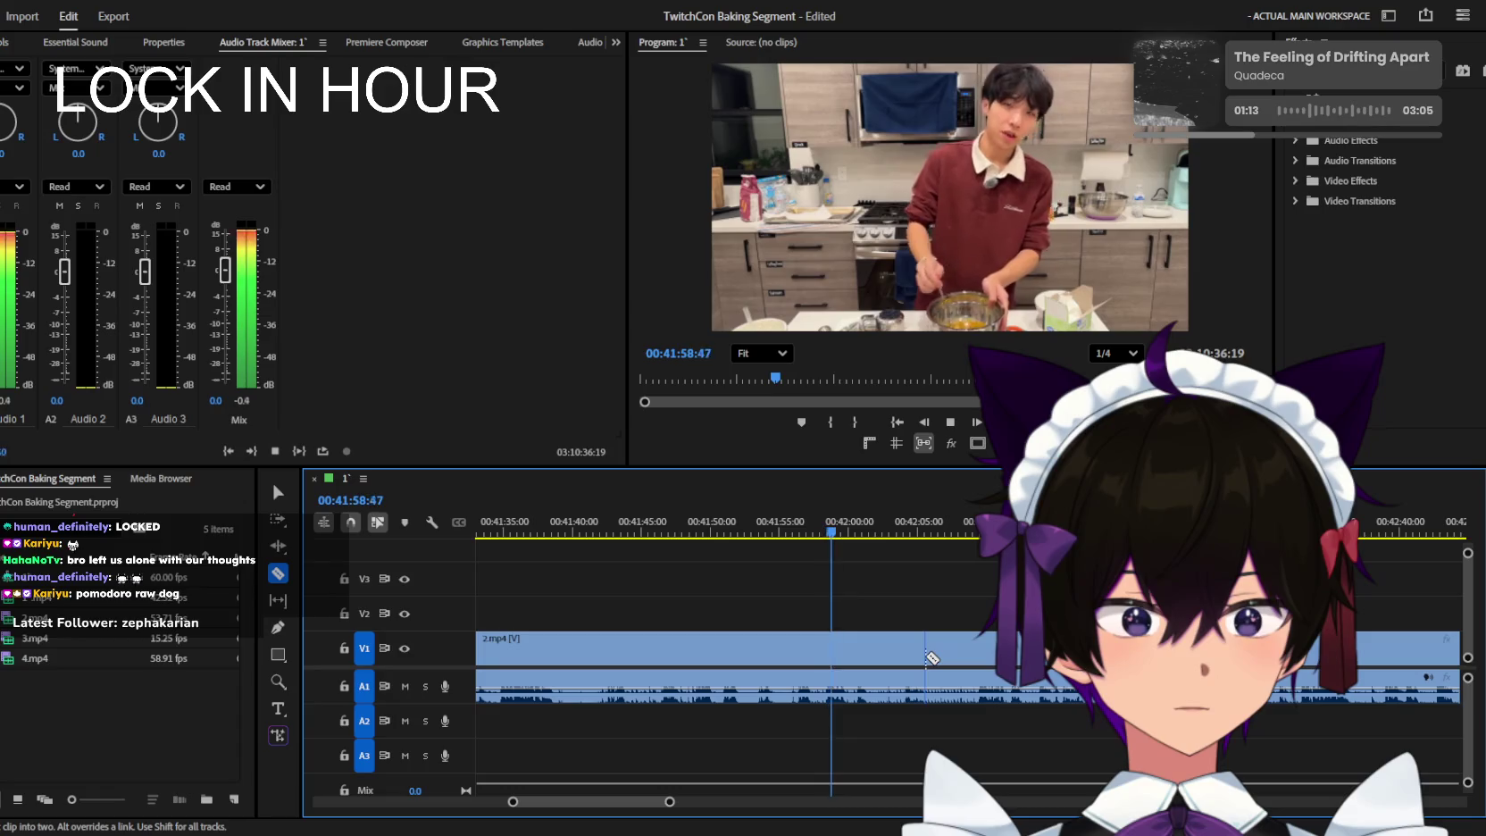
pyautogui.press('-')
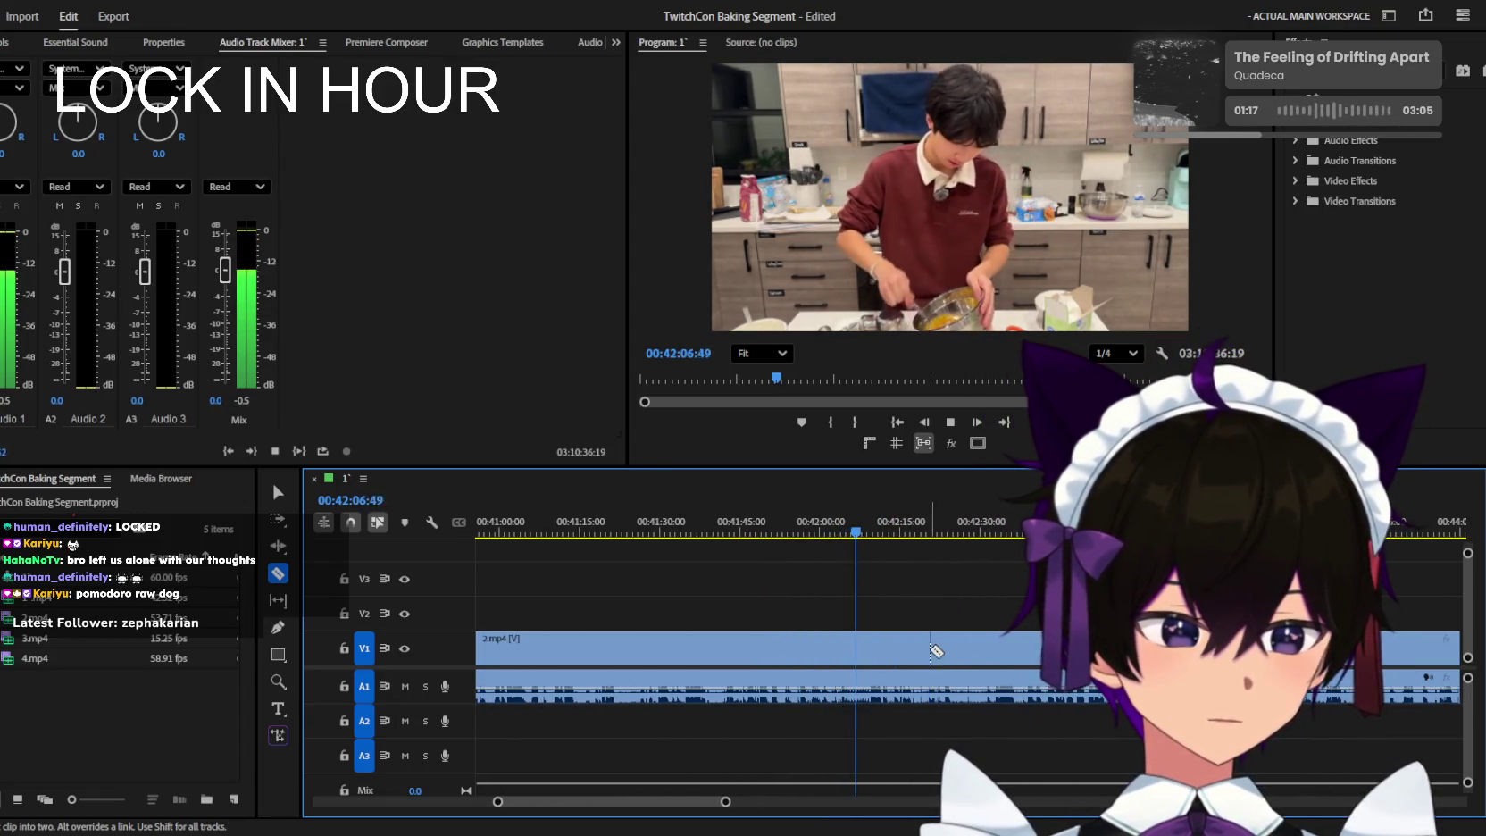
pyautogui.press('=')
pyautogui.press('=')
pyautogui.press('=')
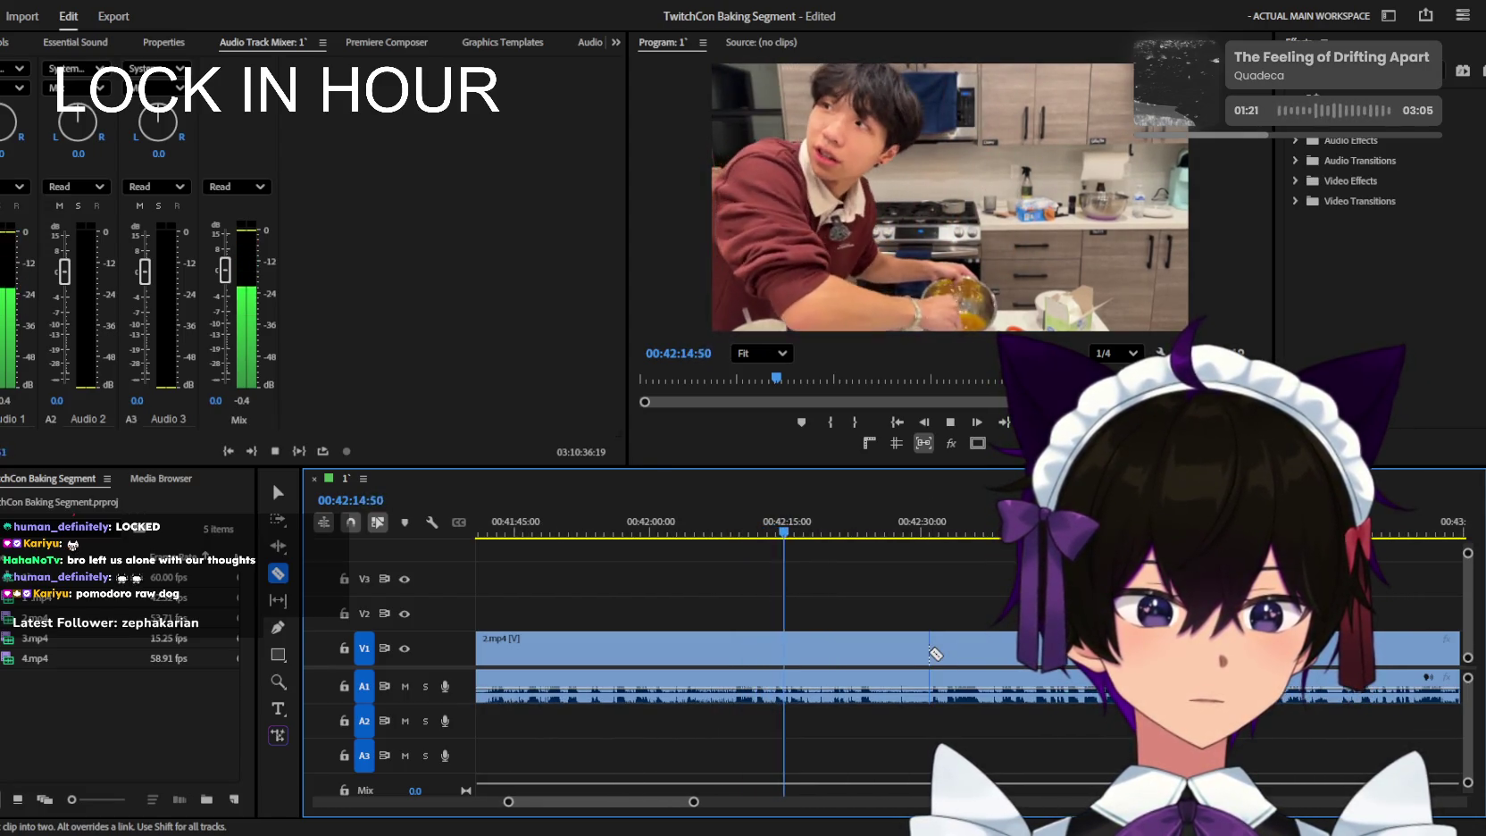
pyautogui.click(932, 653)
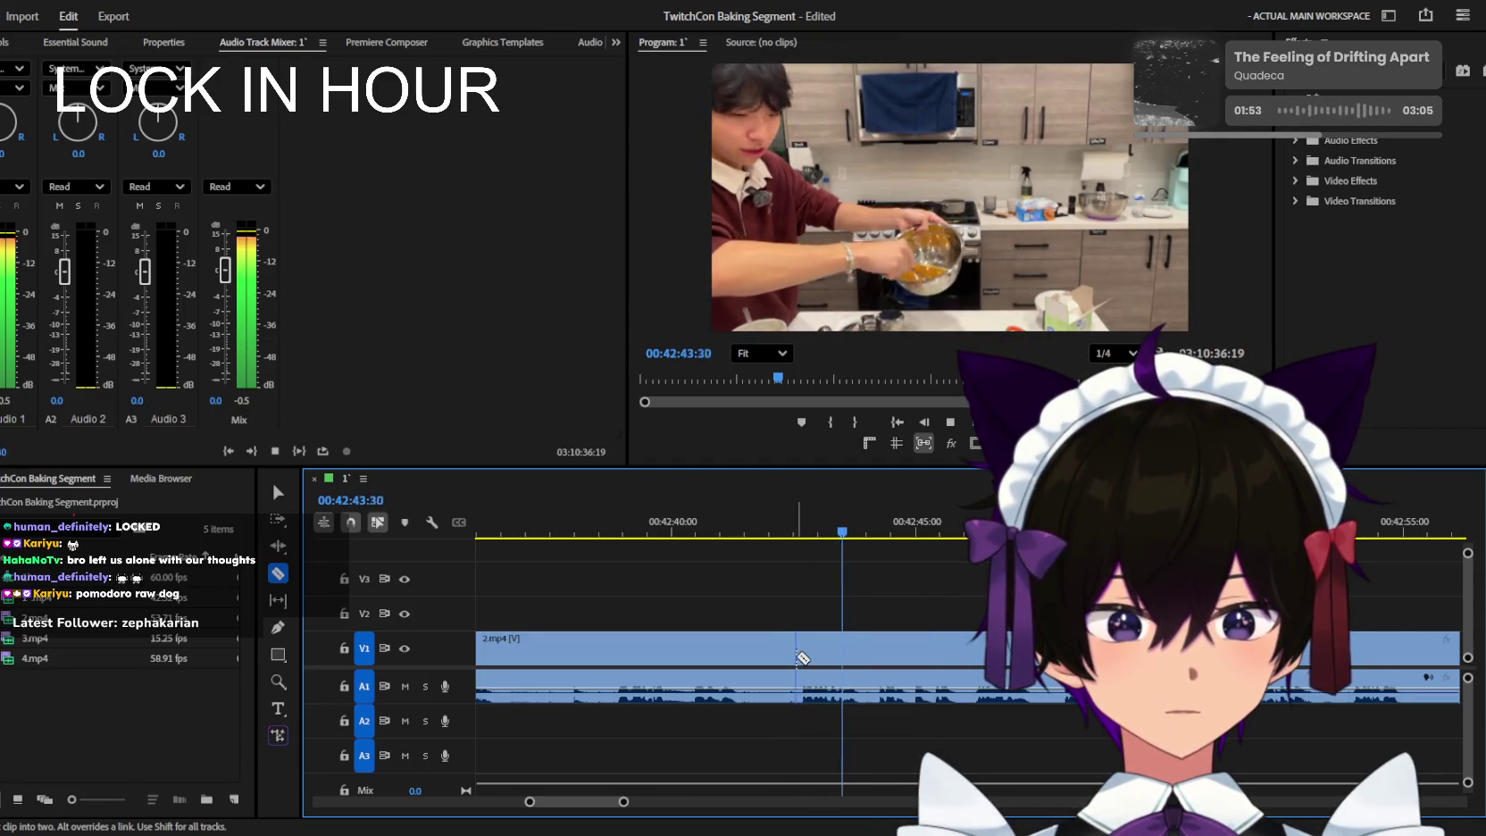
pyautogui.press('v')
# Split 2.mp4 at 00:42:48 and delete the unwanted section beside the cut.
pyautogui.press('-')
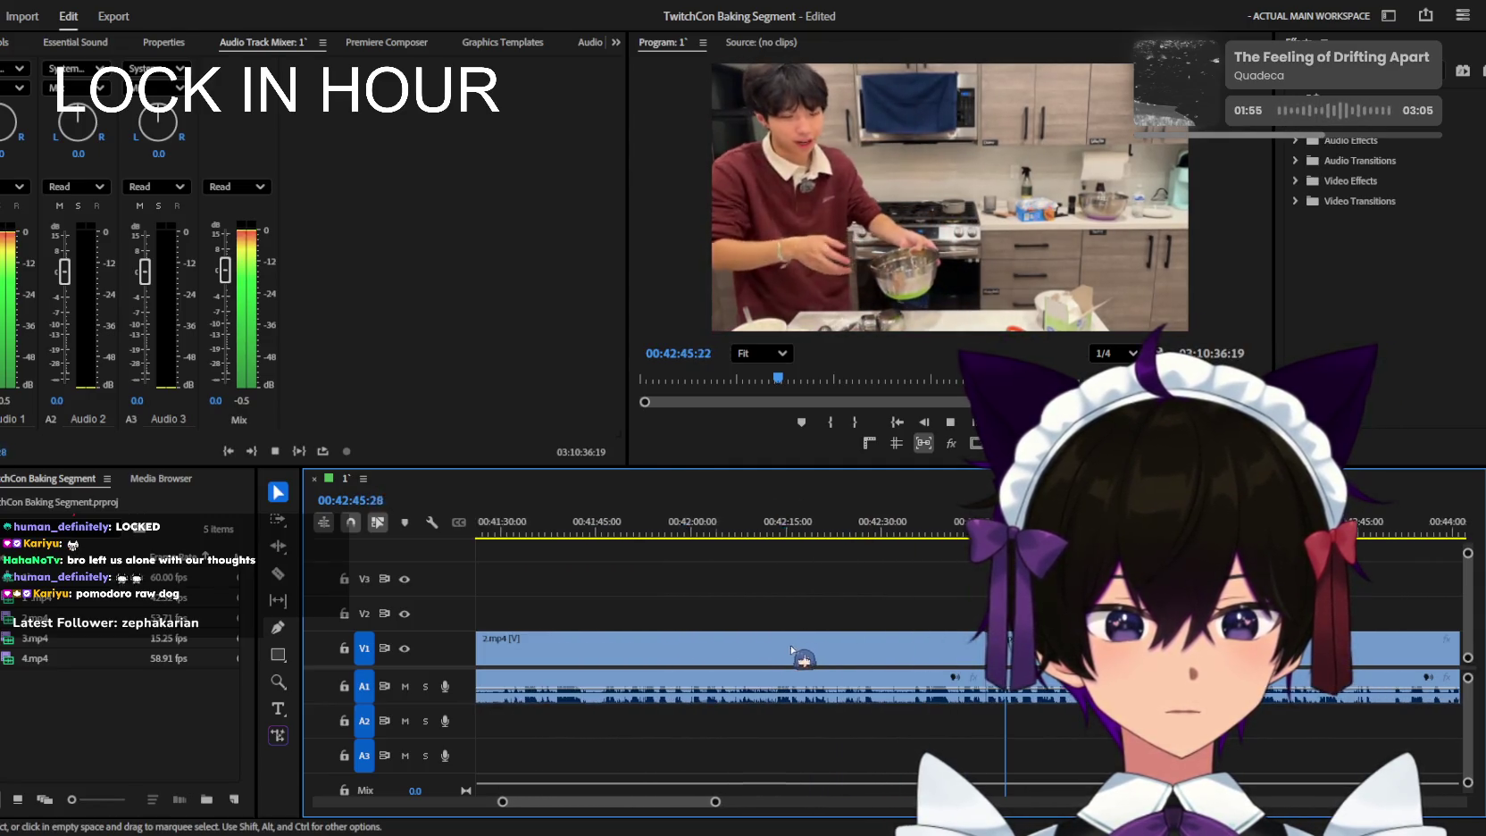
pyautogui.press('=')
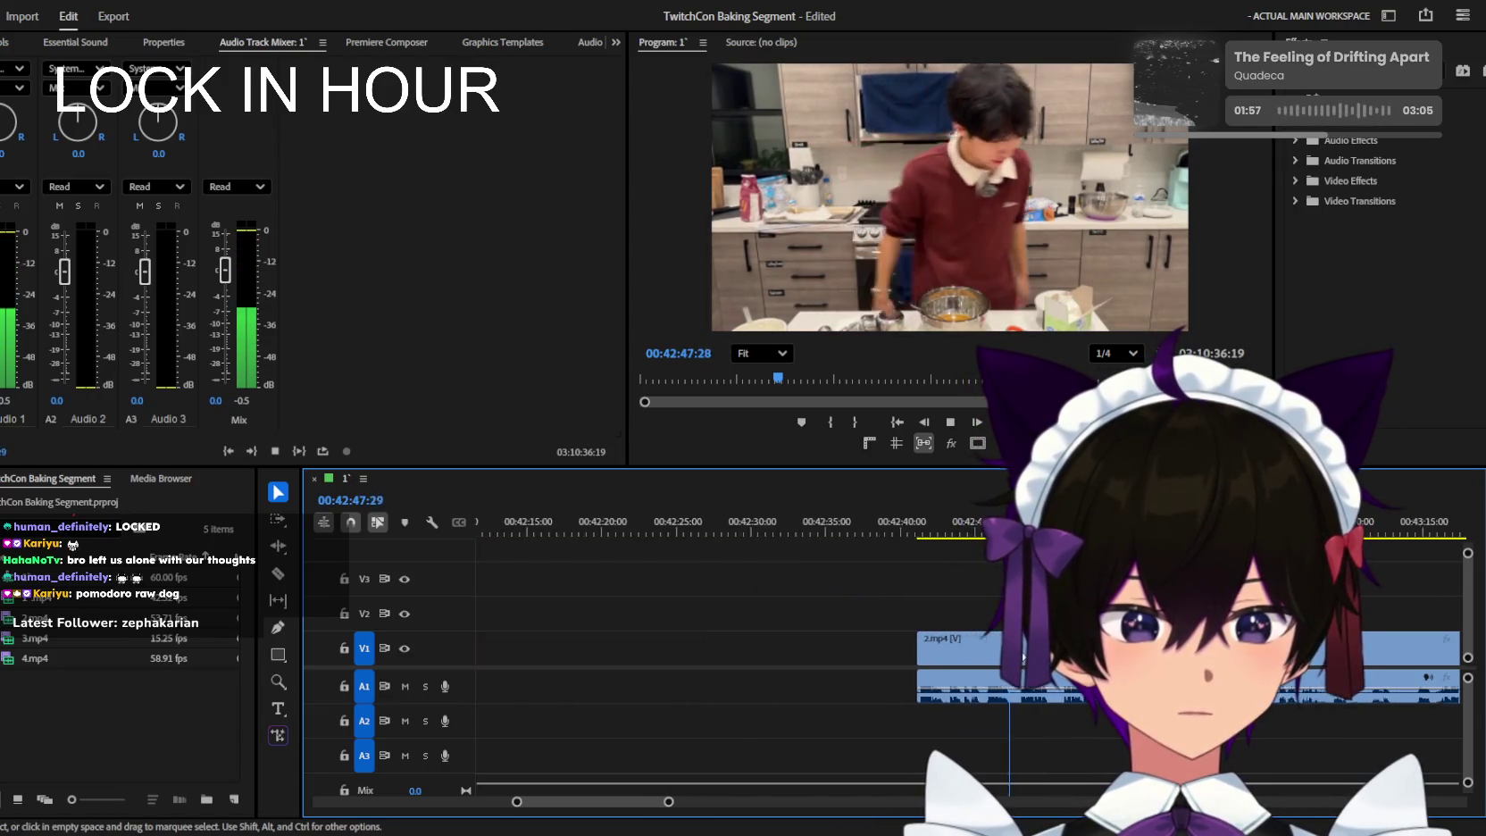
pyautogui.press('=')
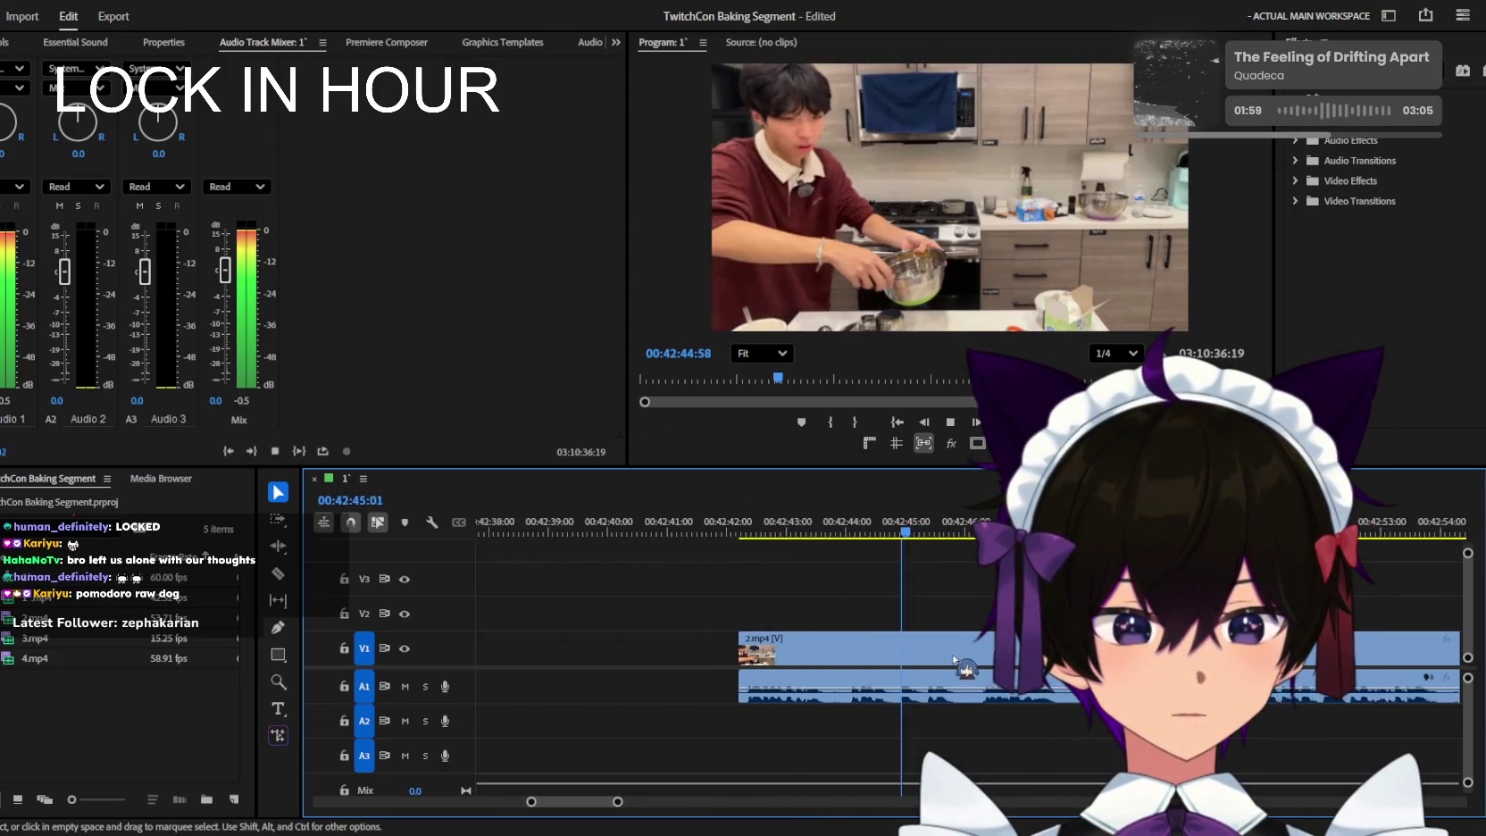
pyautogui.press('c')
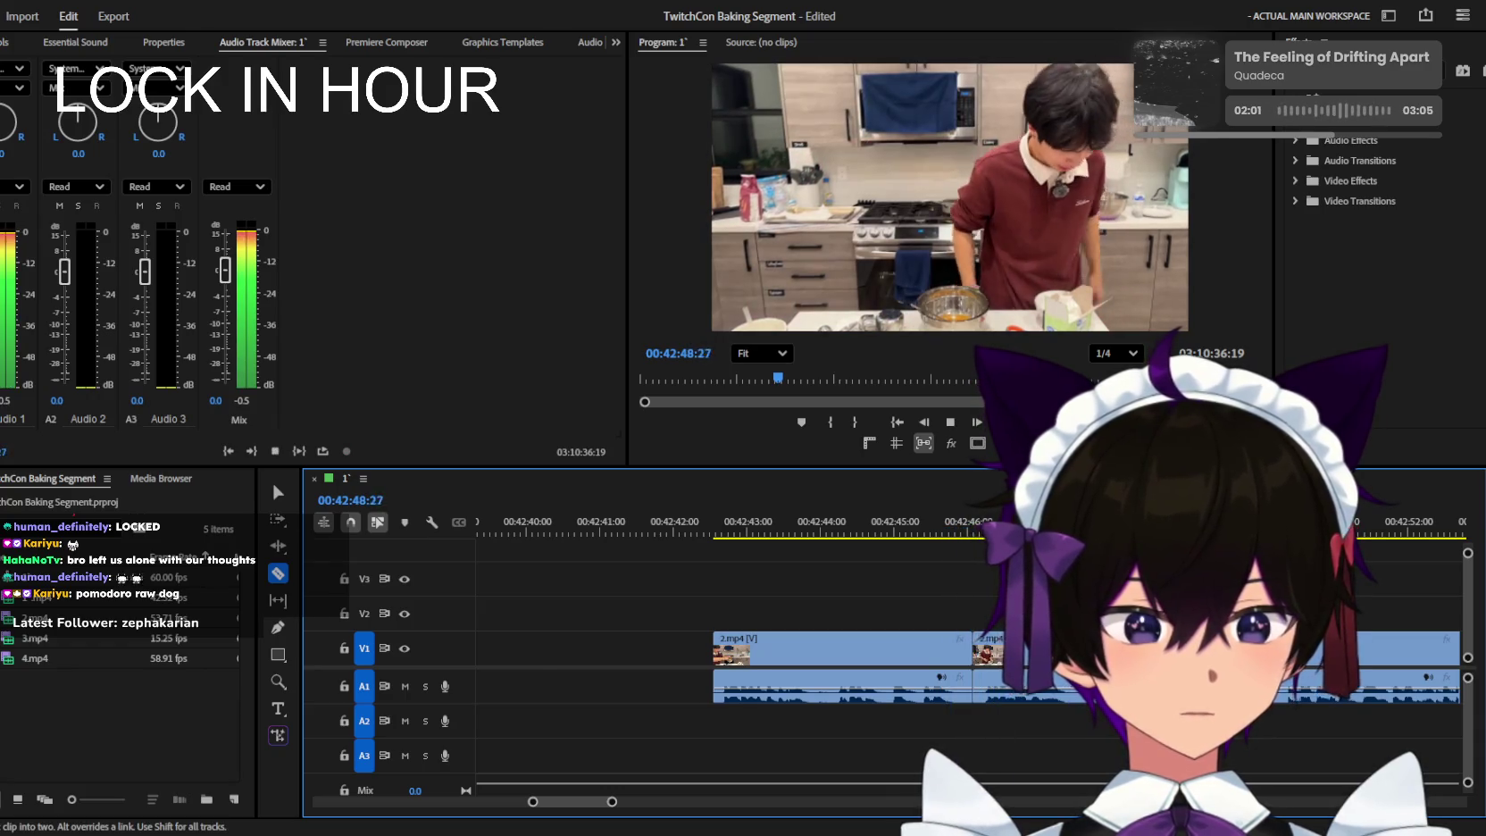
pyautogui.click(910, 658)
pyautogui.press('v')
pyautogui.click(839, 649)
pyautogui.press('Delete')
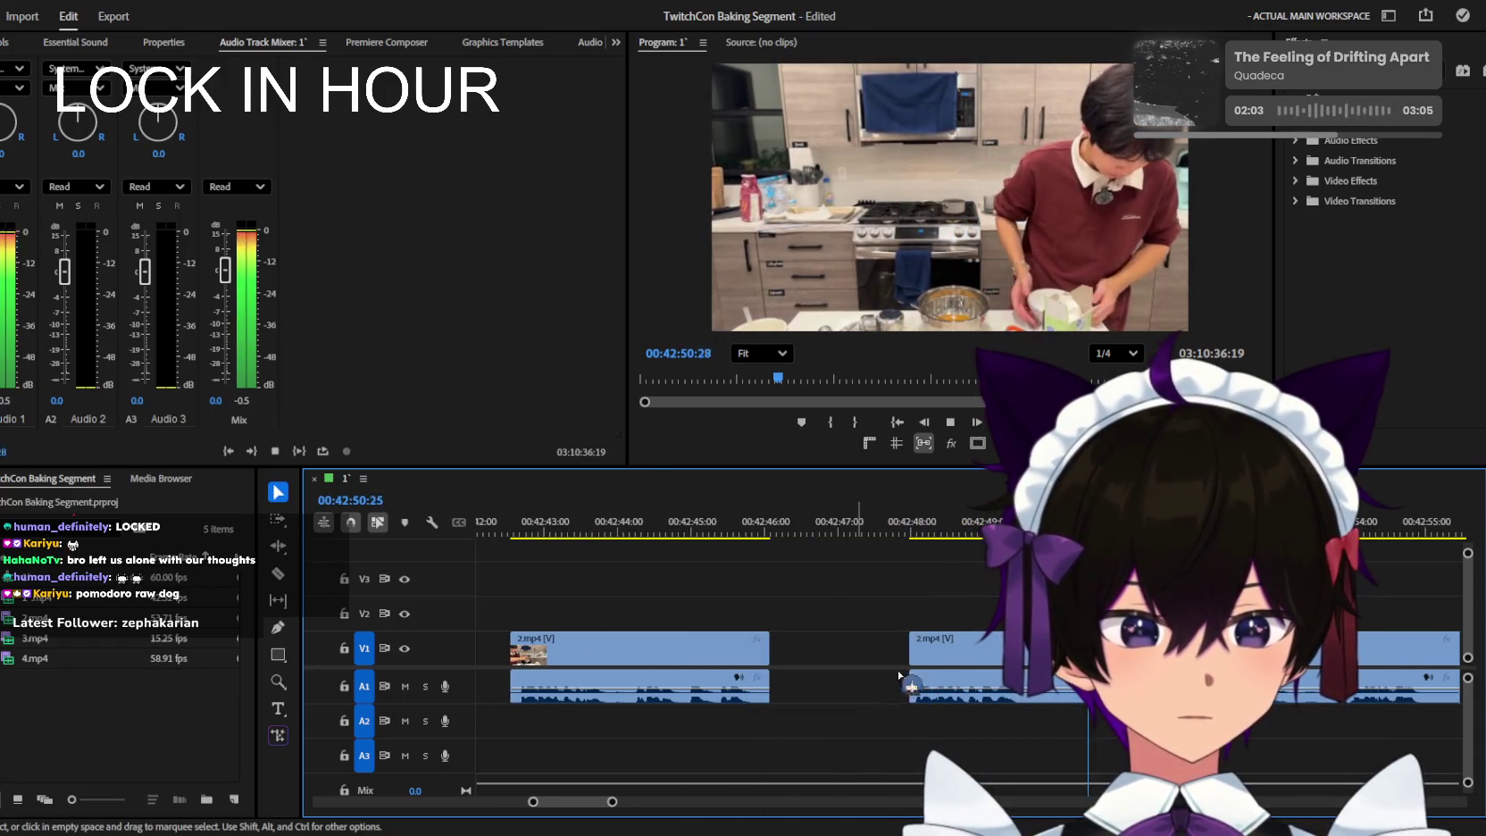
# Play back the footage to review the edit.
pyautogui.press('space')
pyautogui.click(341, 344)
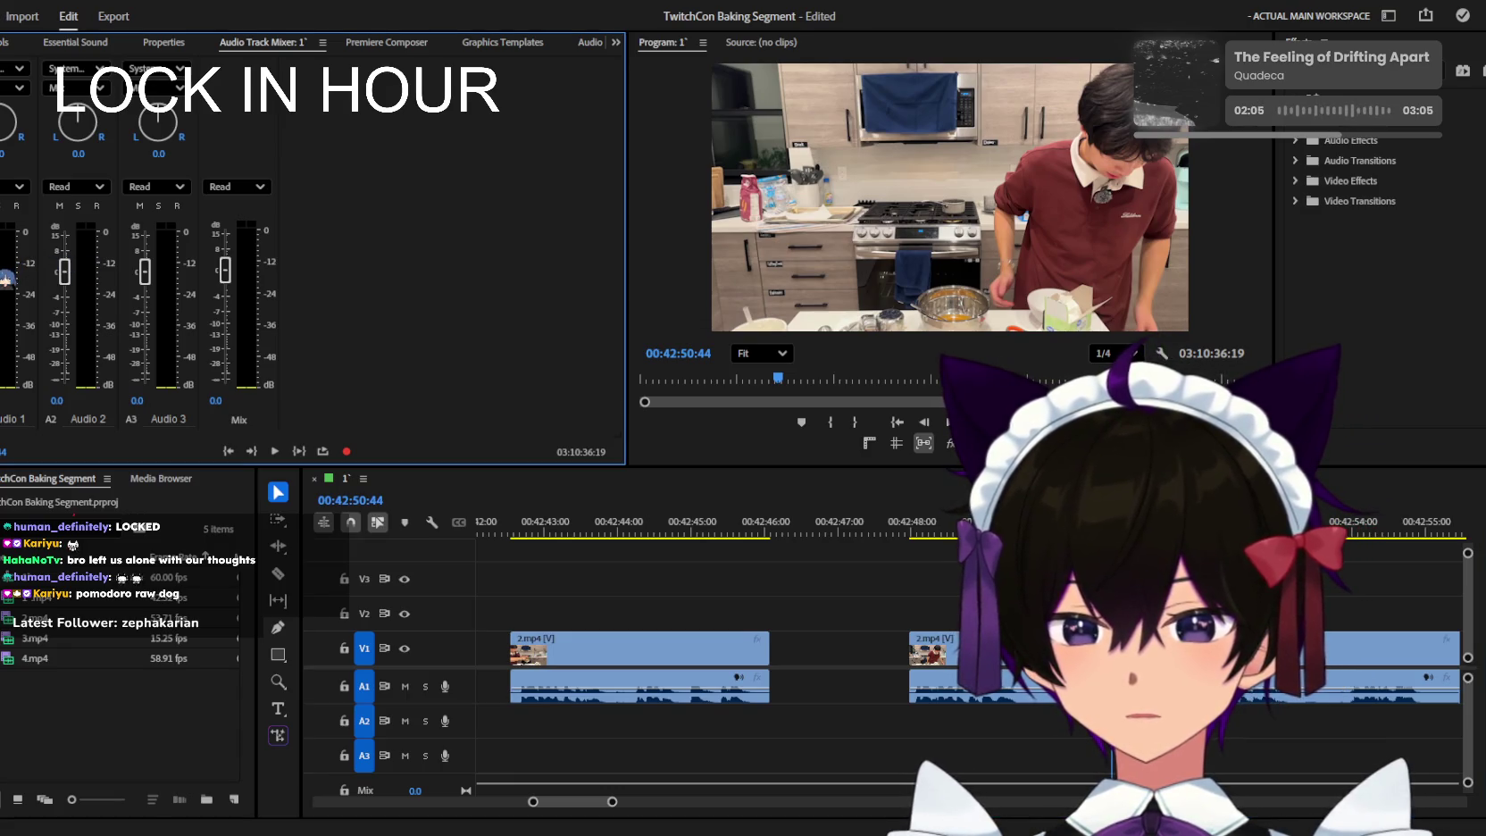
pyautogui.click(989, 511)
pyautogui.press('space')
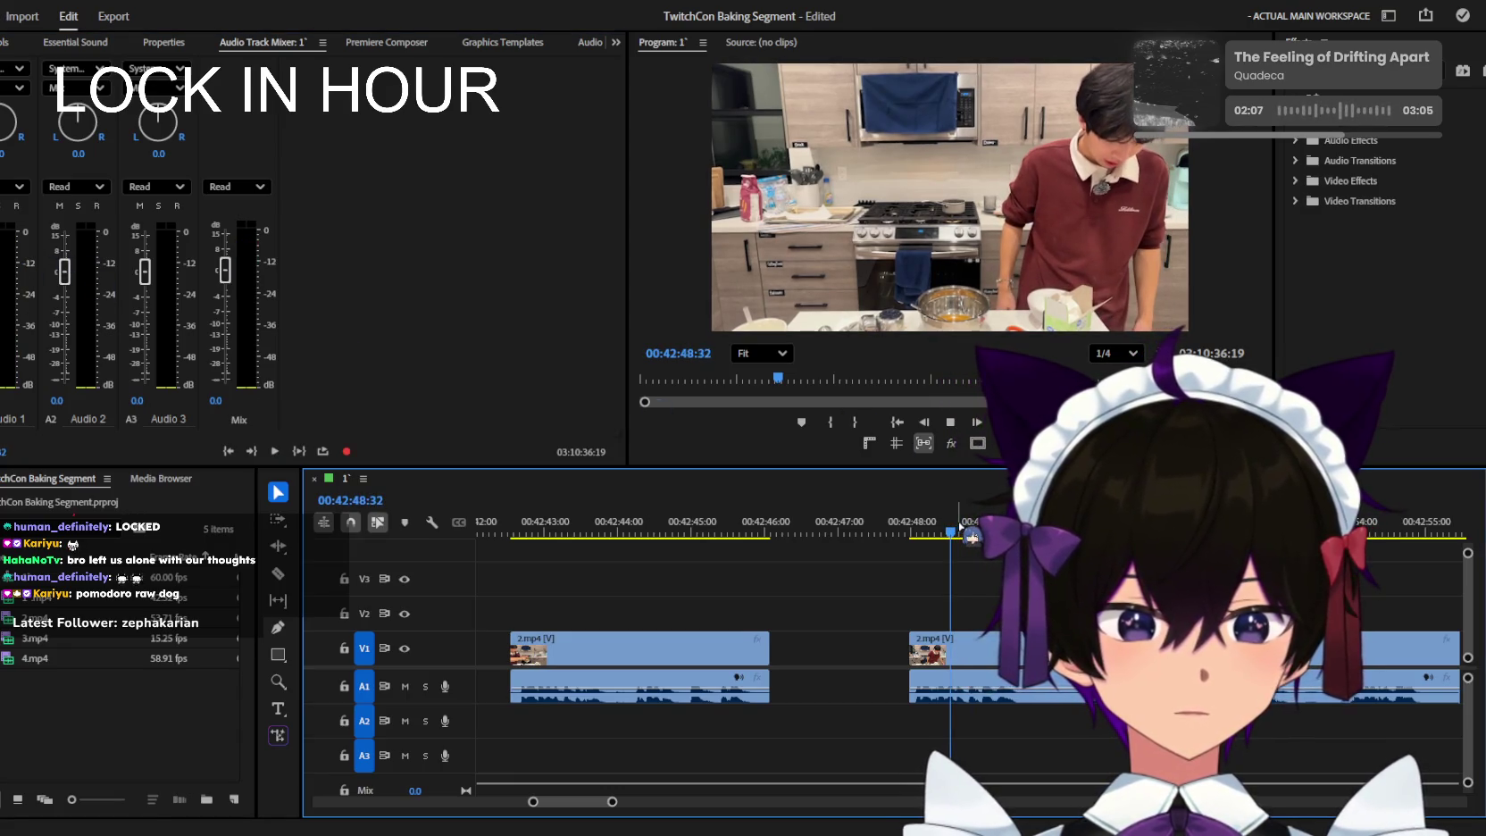
# Delete the short unwanted clip near 00:42:50, leaving a gap.
pyautogui.press('c')
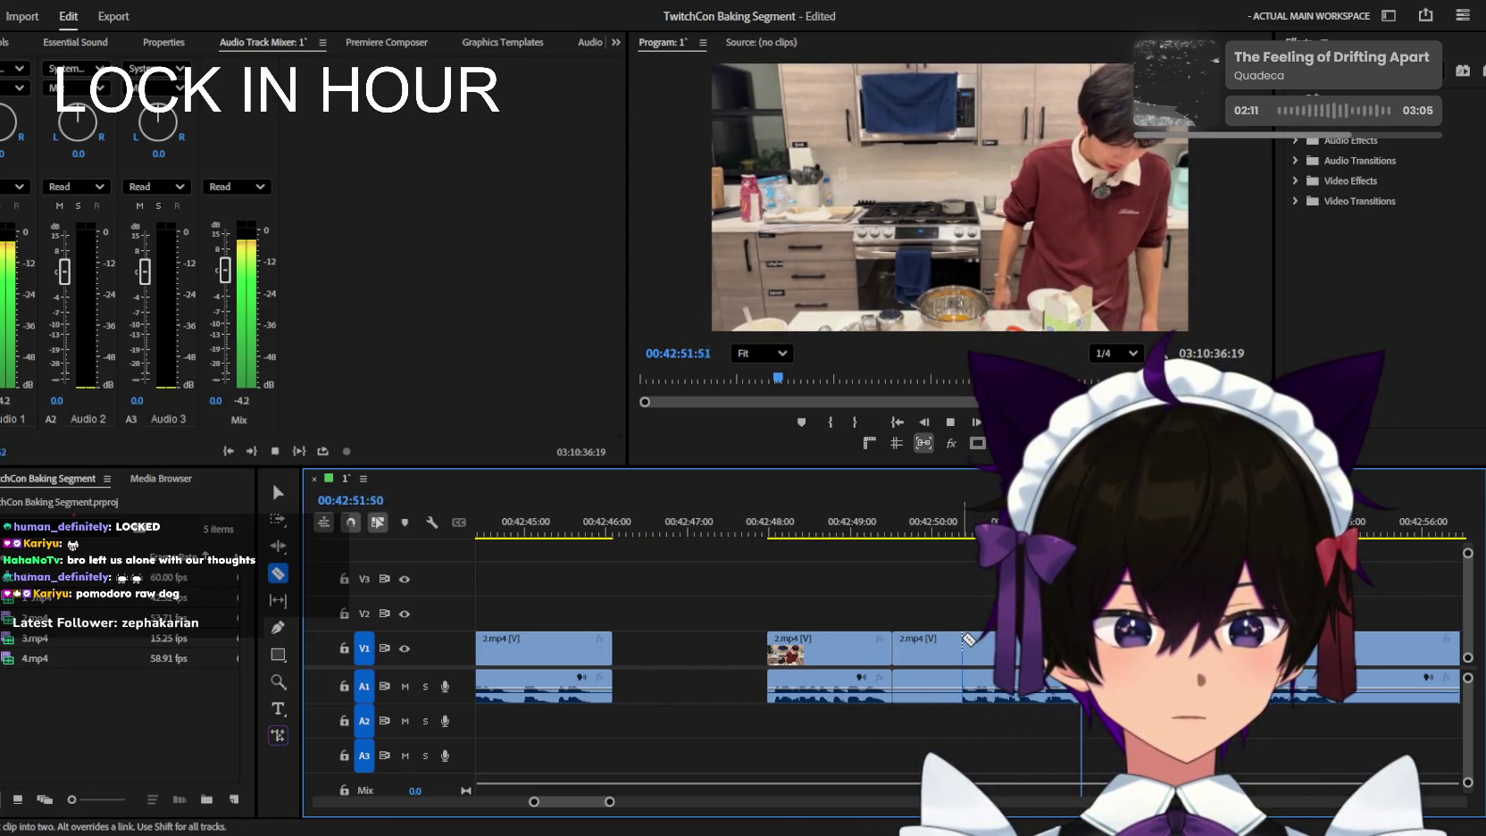
pyautogui.press('space')
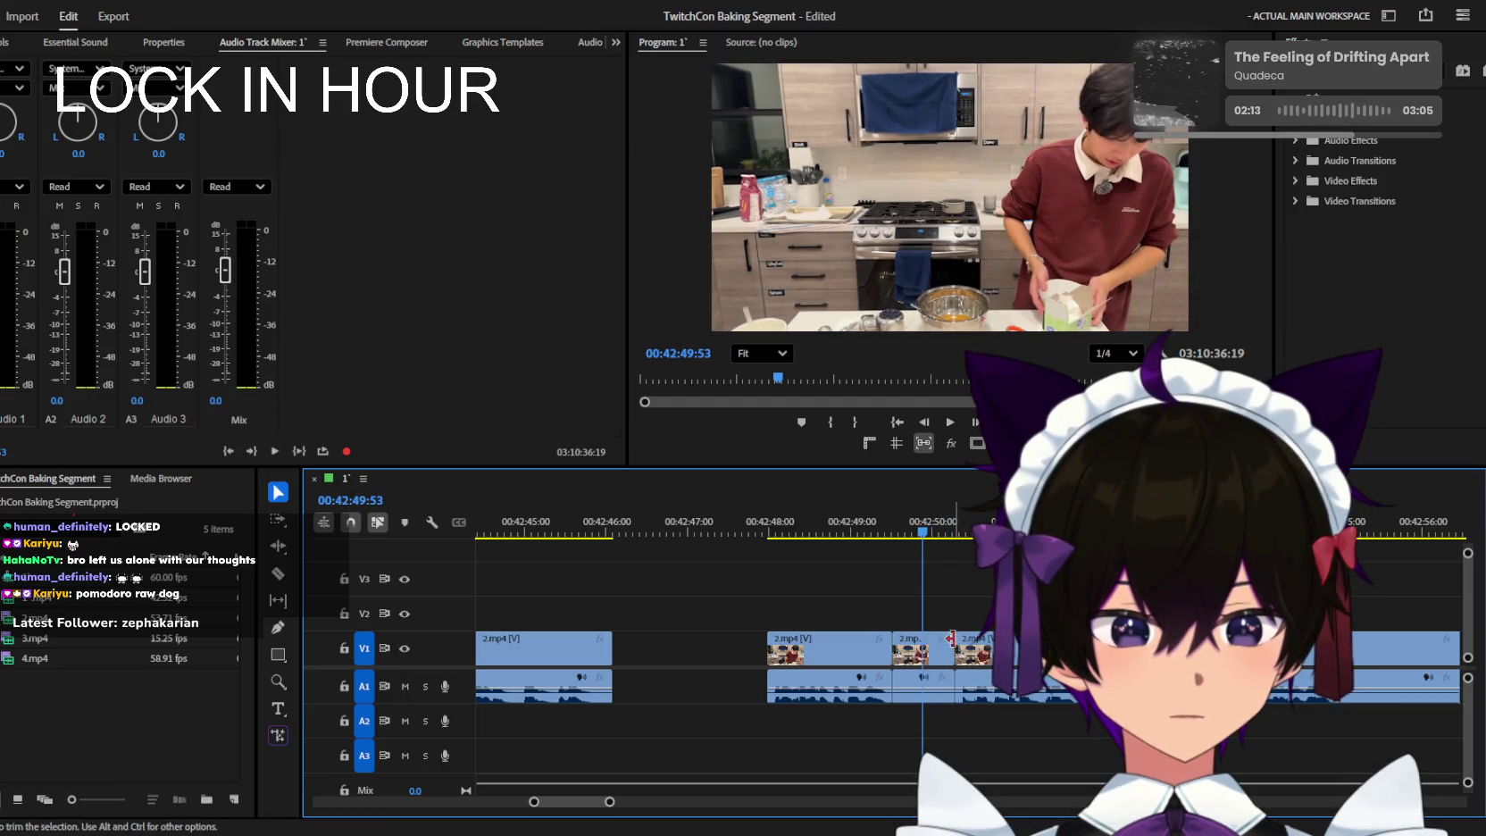
pyautogui.click(929, 647)
pyautogui.press('Delete')
pyautogui.press('space')
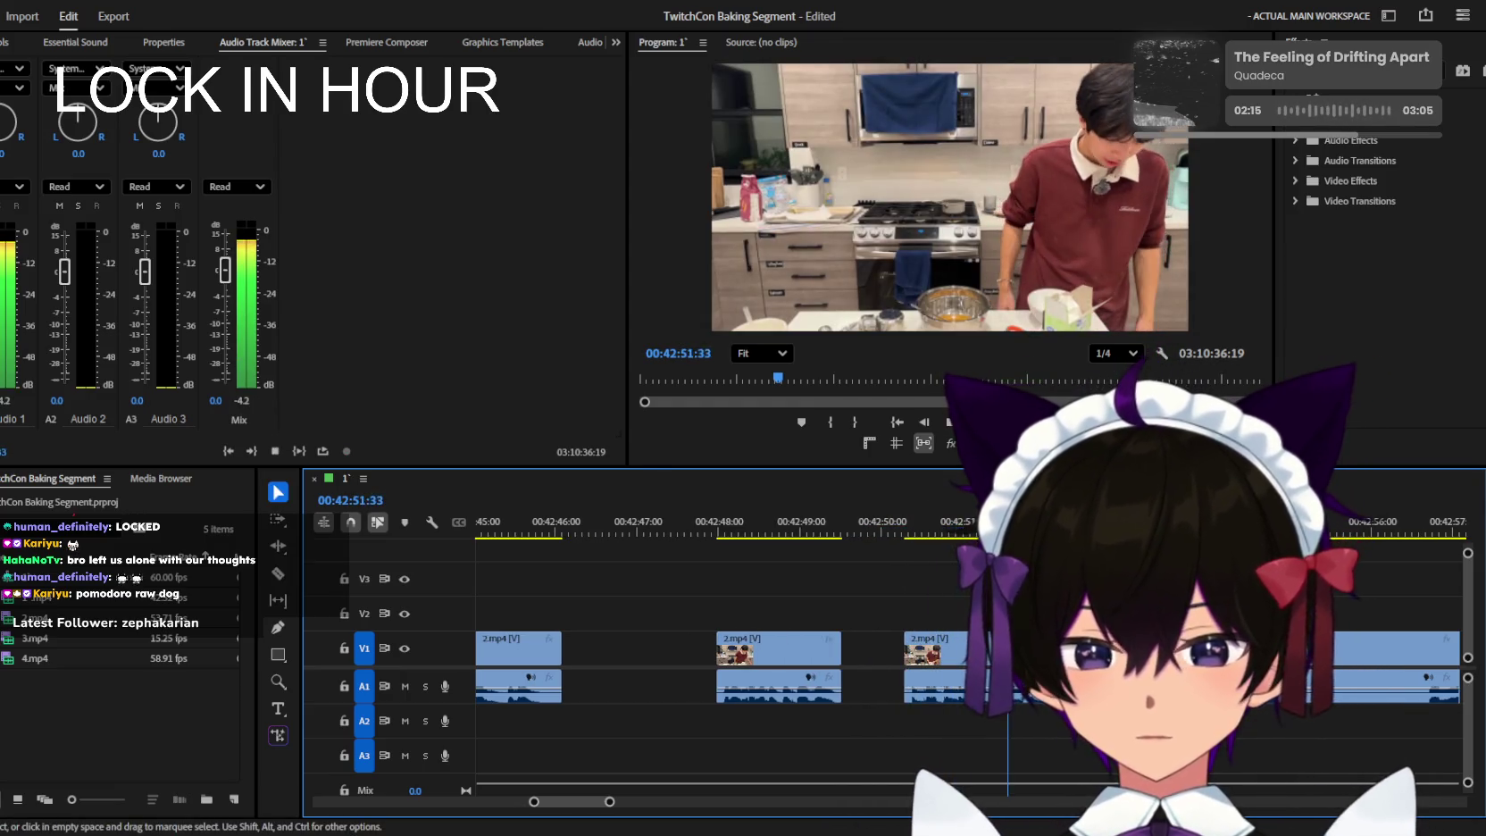
pyautogui.press('c')
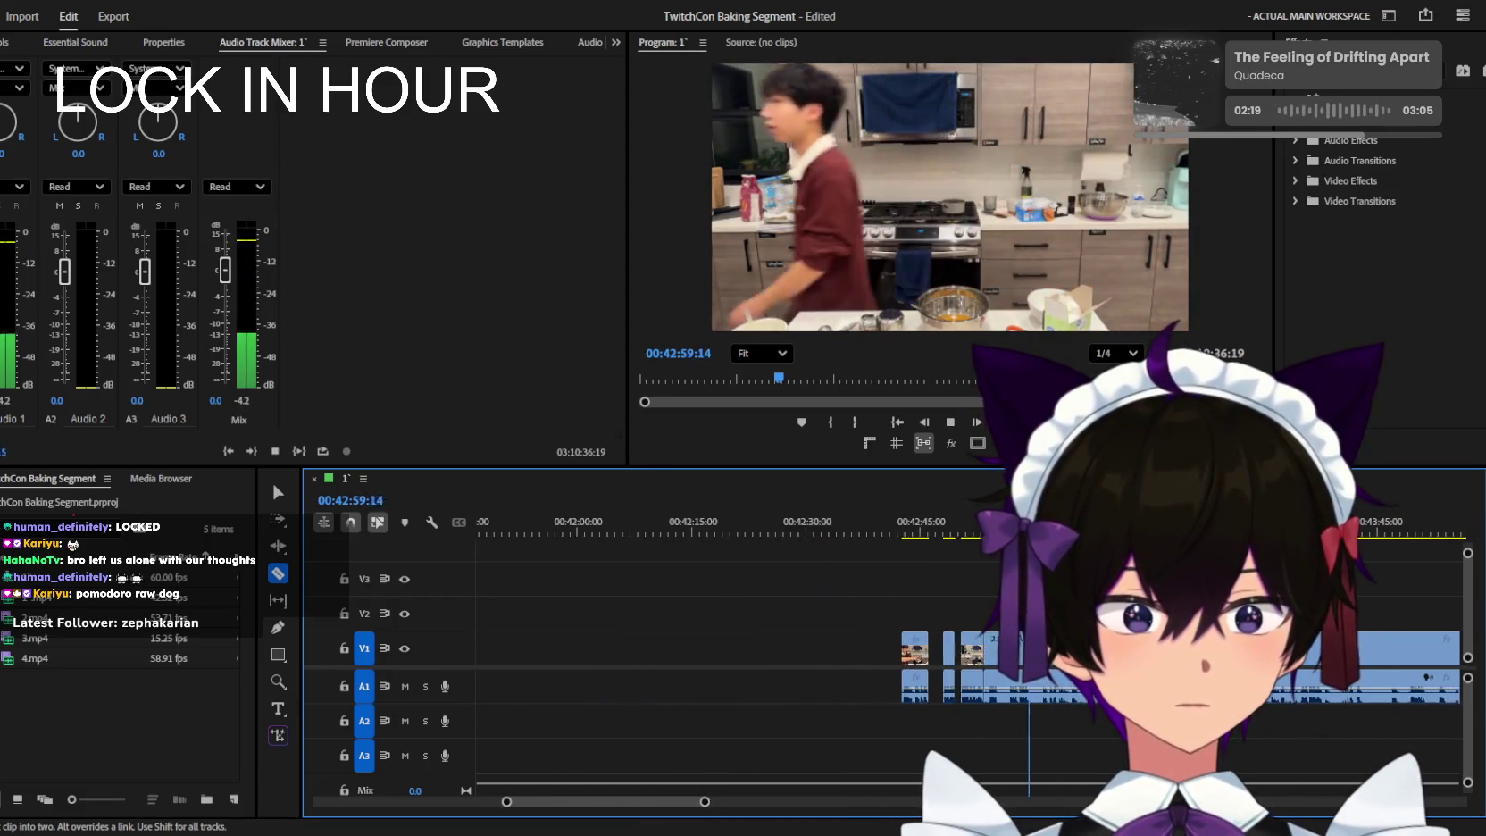
pyautogui.press('-')
pyautogui.press('-')
pyautogui.press('-')
pyautogui.press('-')
pyautogui.press('-')
pyautogui.press('-')
pyautogui.press('=')
pyautogui.press('=')
pyautogui.press('=')
pyautogui.press('=')
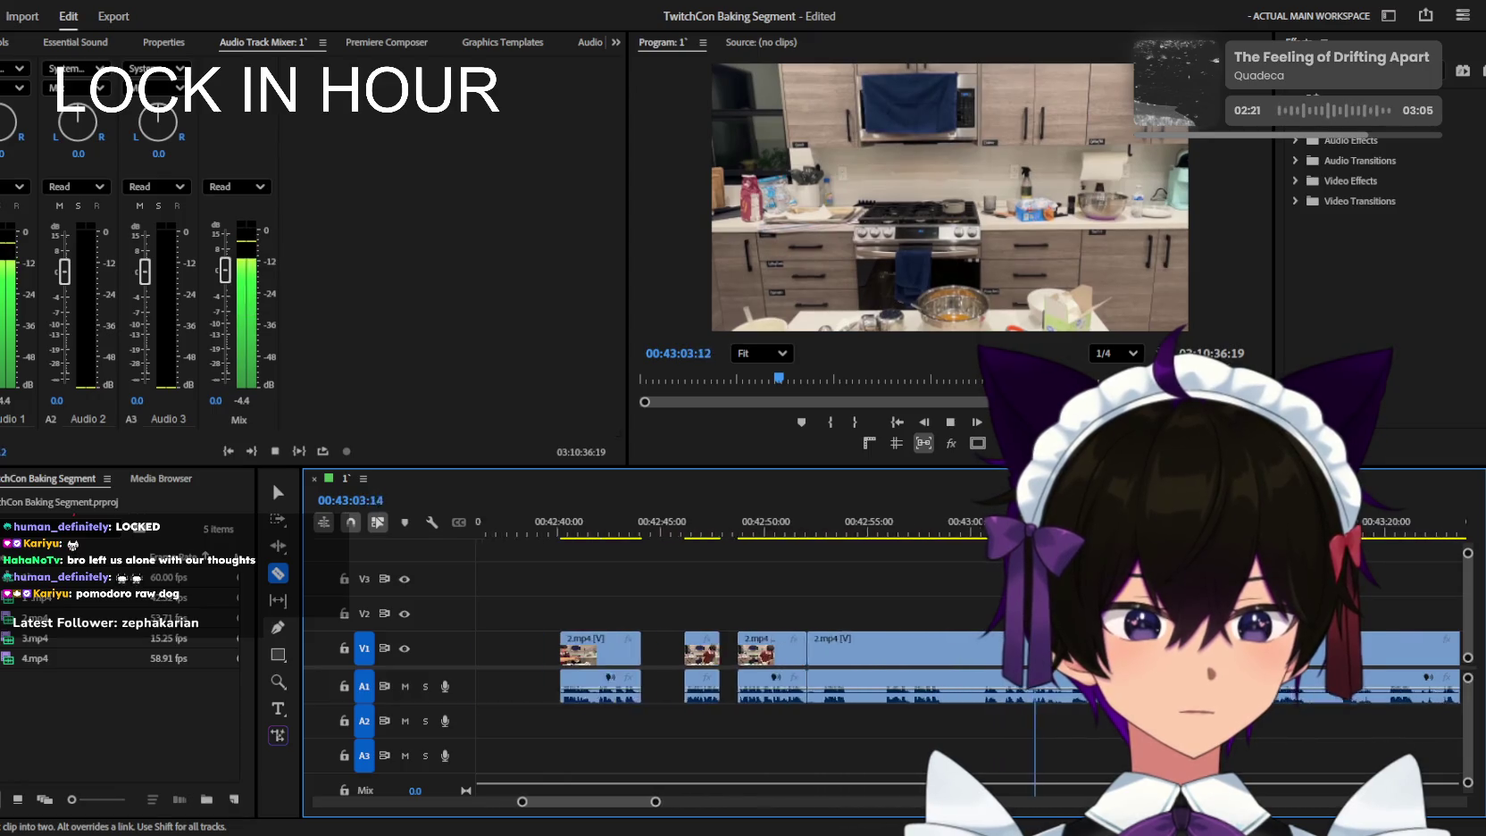
pyautogui.press('=')
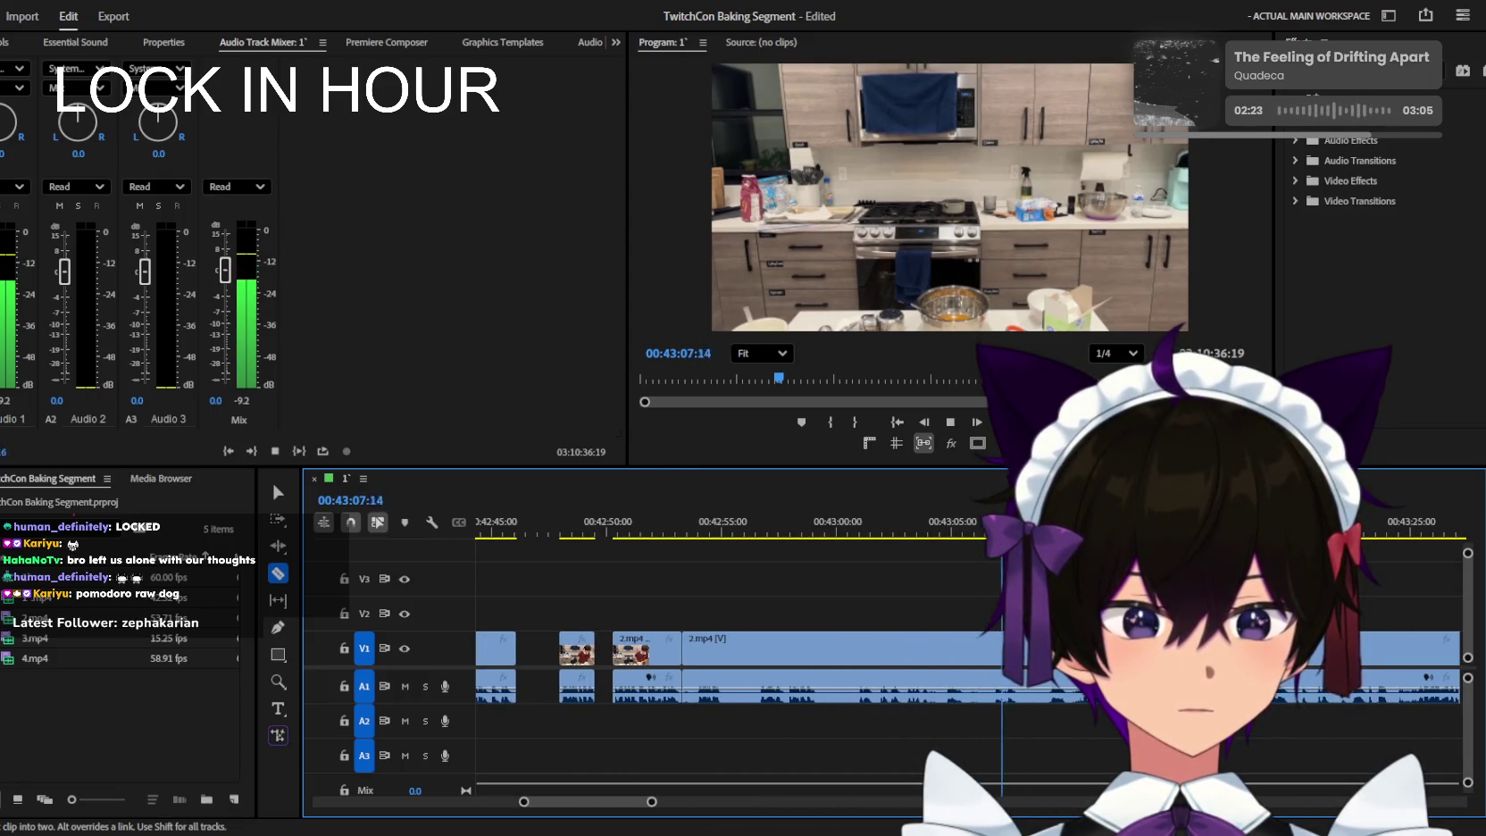
pyautogui.press('-')
pyautogui.press('-')
pyautogui.press('-')
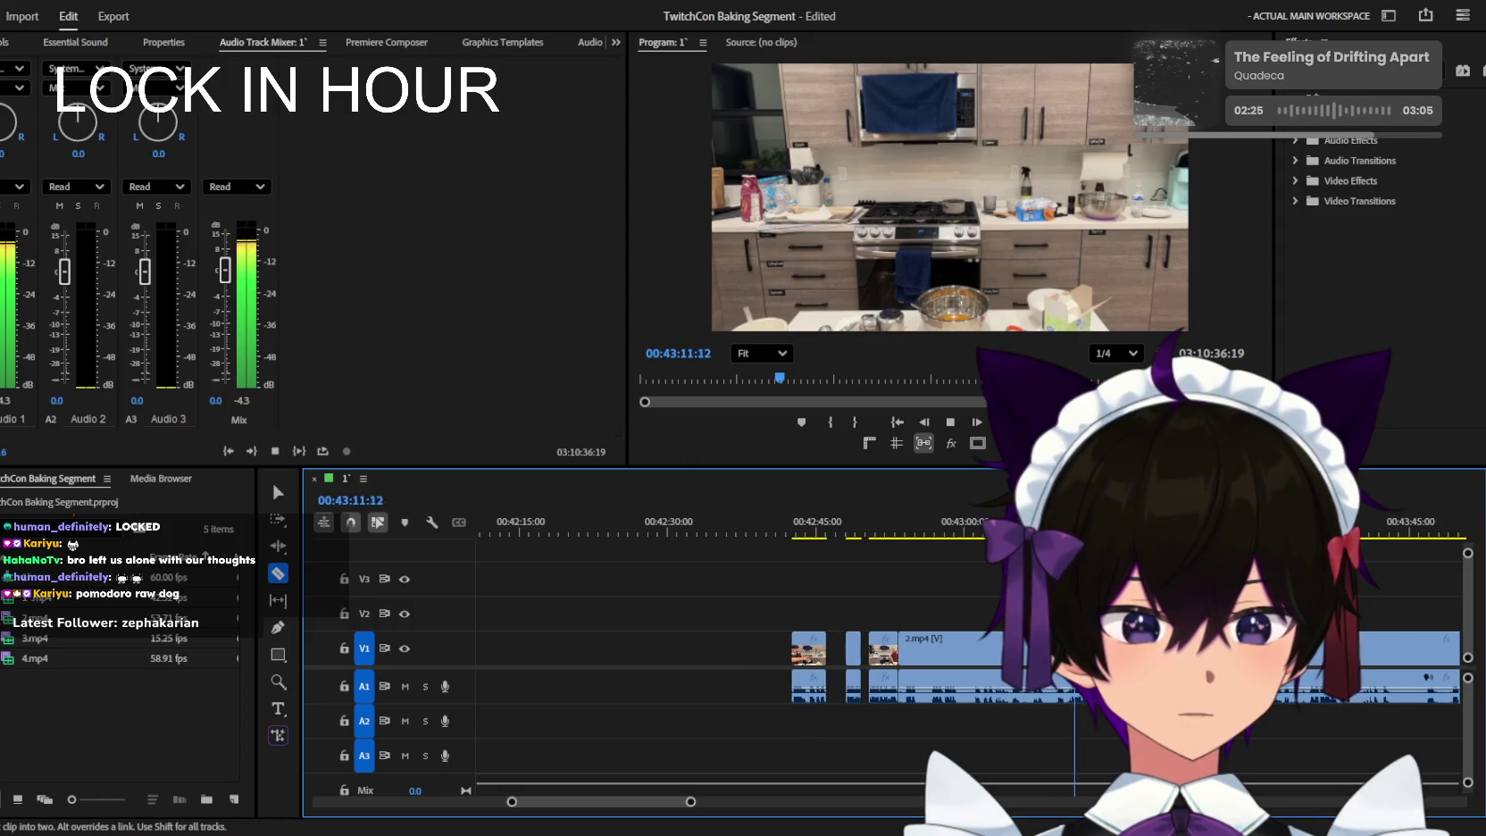
pyautogui.press('=')
pyautogui.press('-')
pyautogui.press('-')
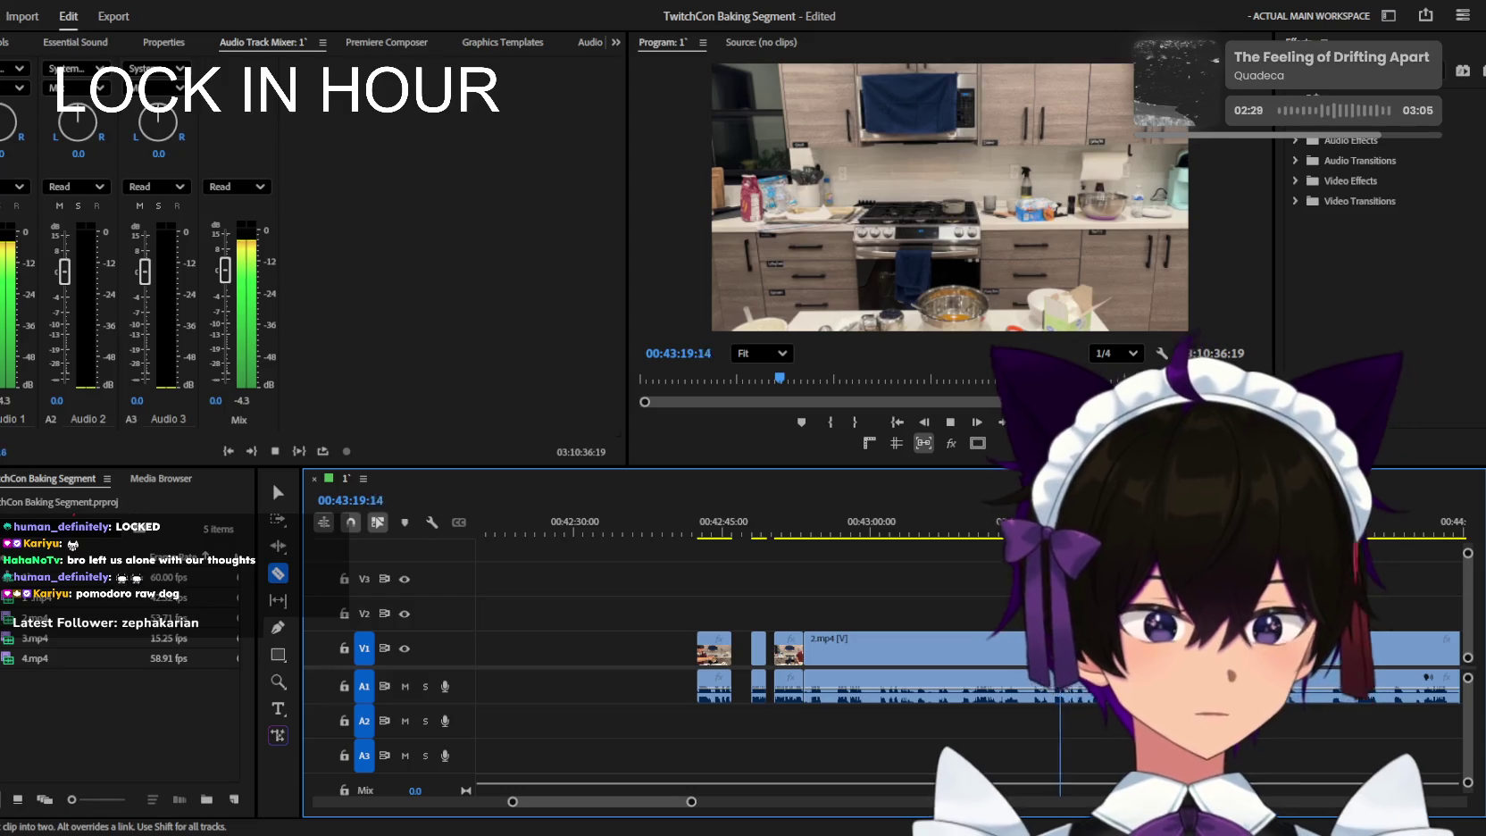
pyautogui.press('-')
pyautogui.press('=')
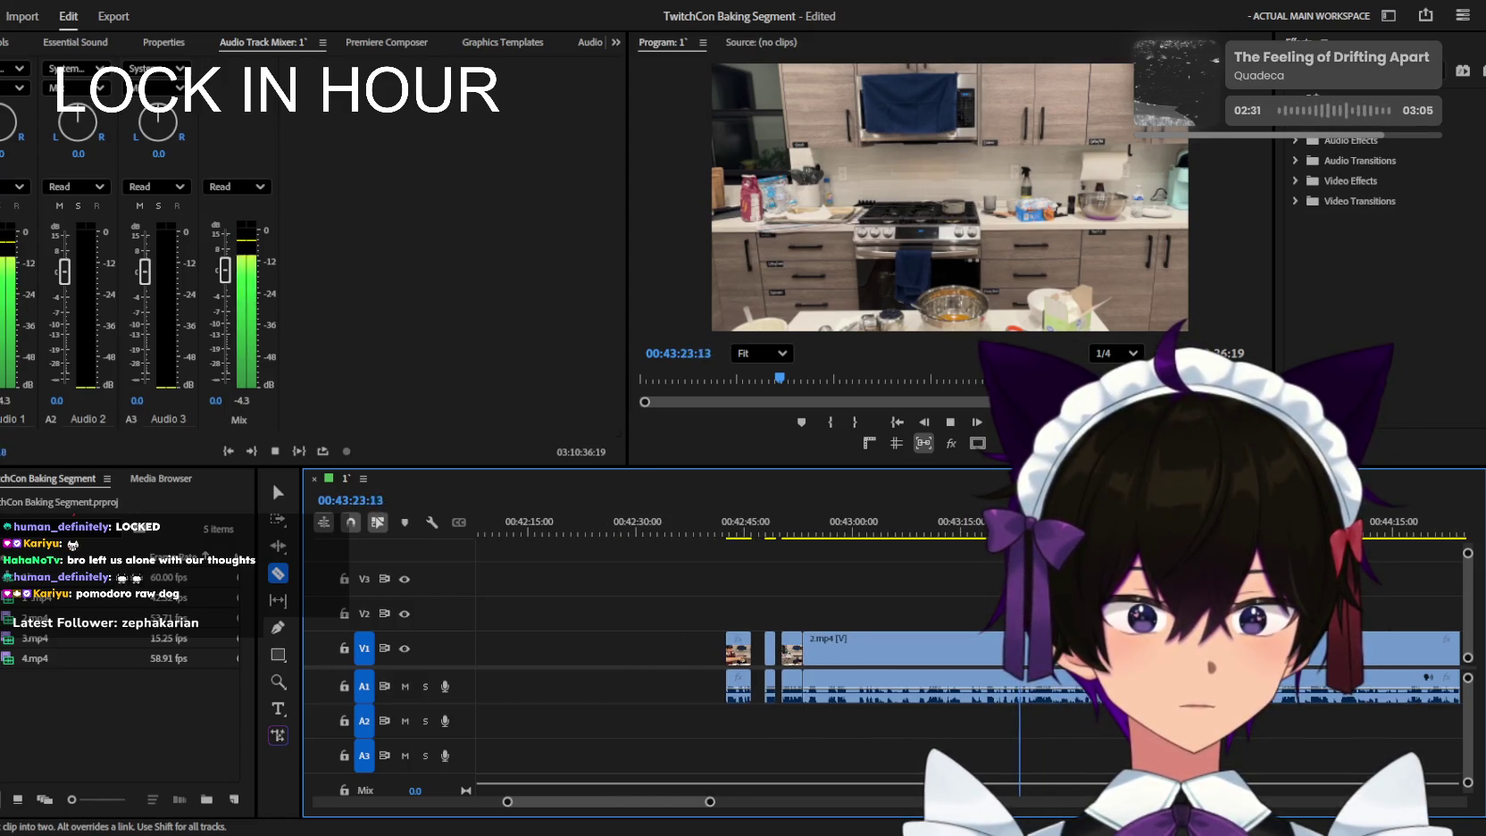
pyautogui.press('=')
pyautogui.press('=')
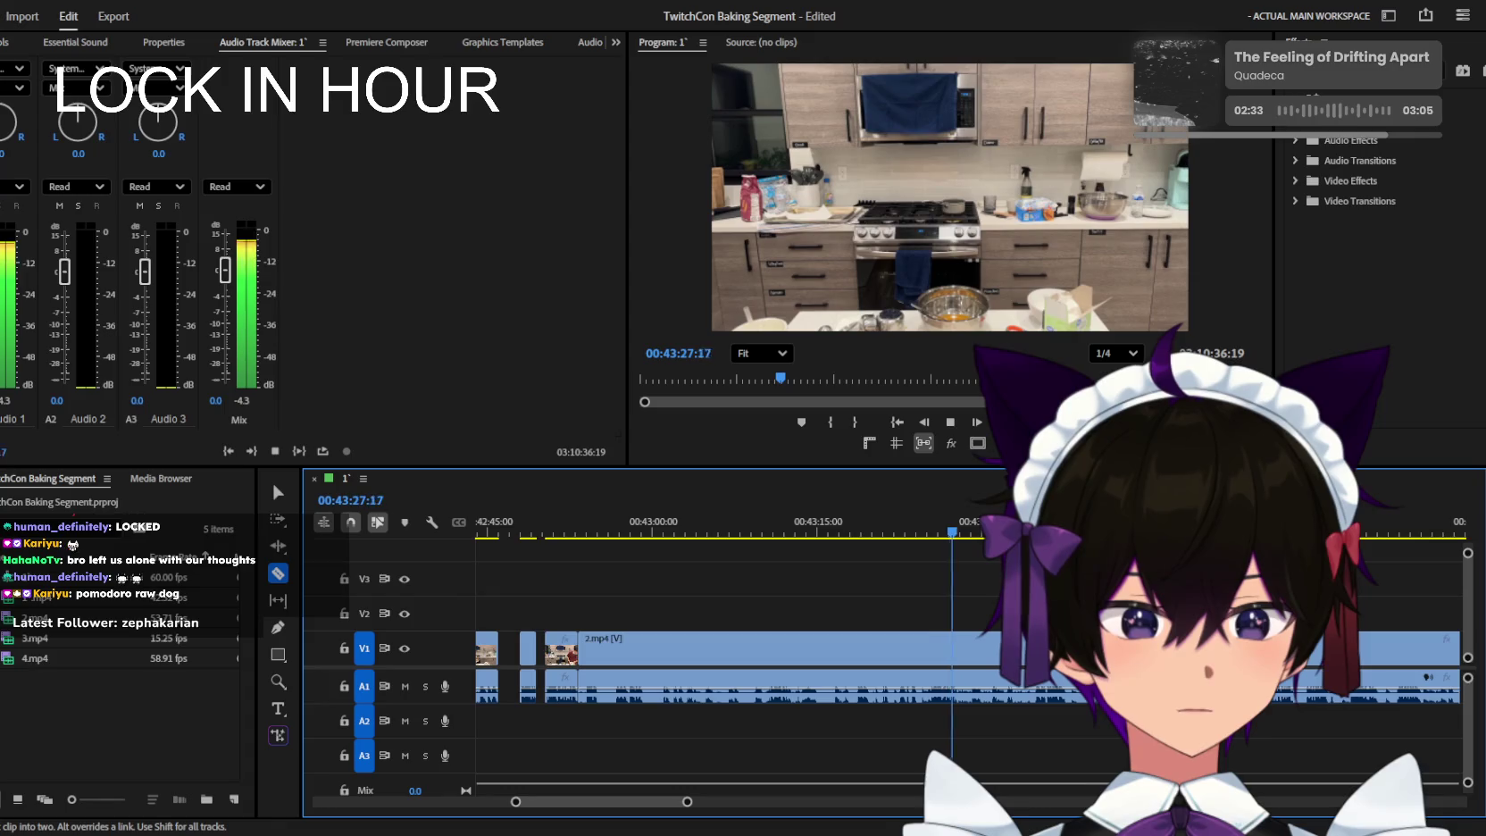
pyautogui.press('-')
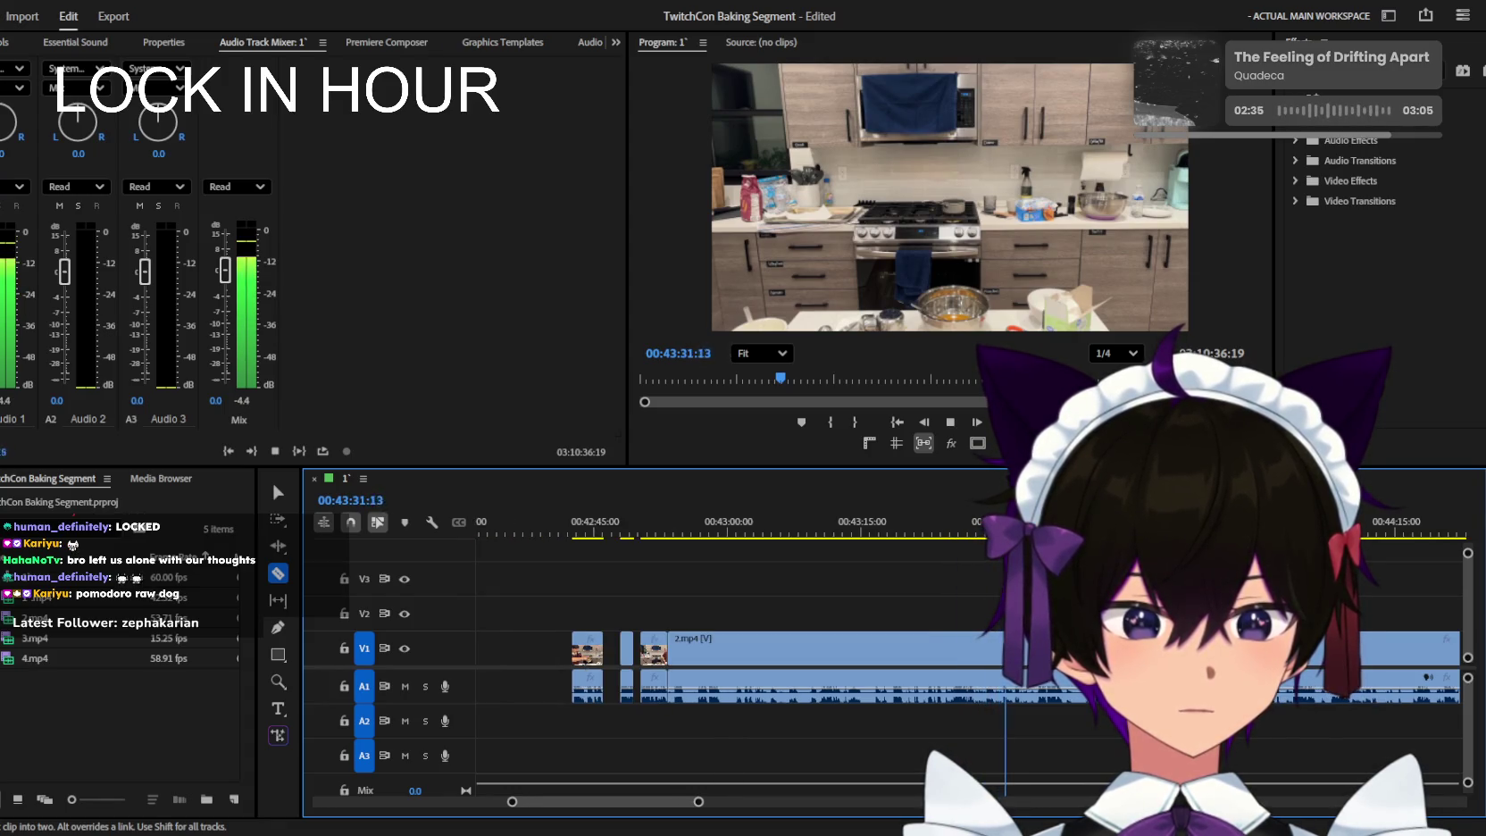
pyautogui.press('=')
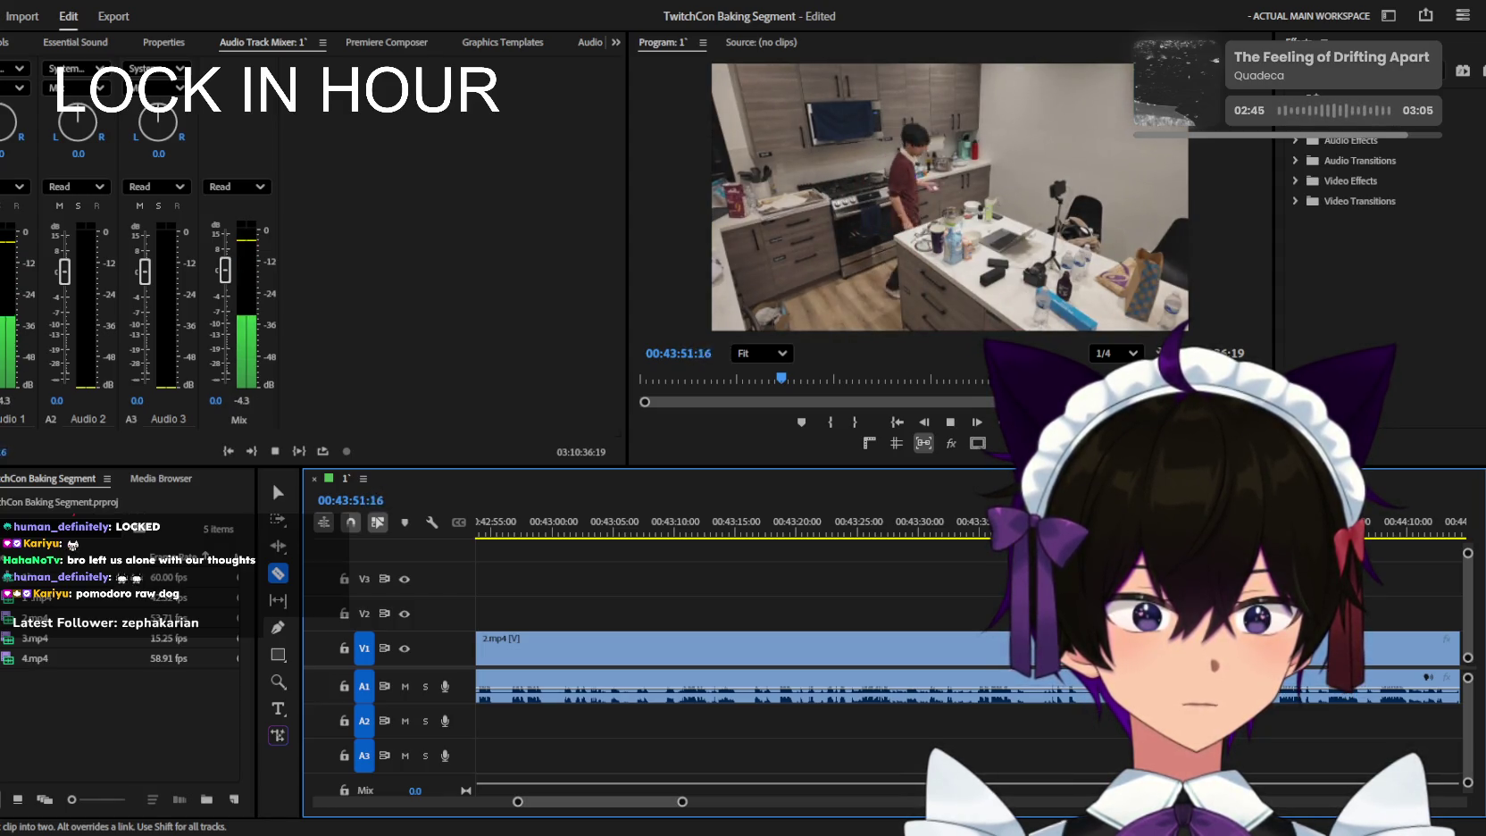
pyautogui.press('=')
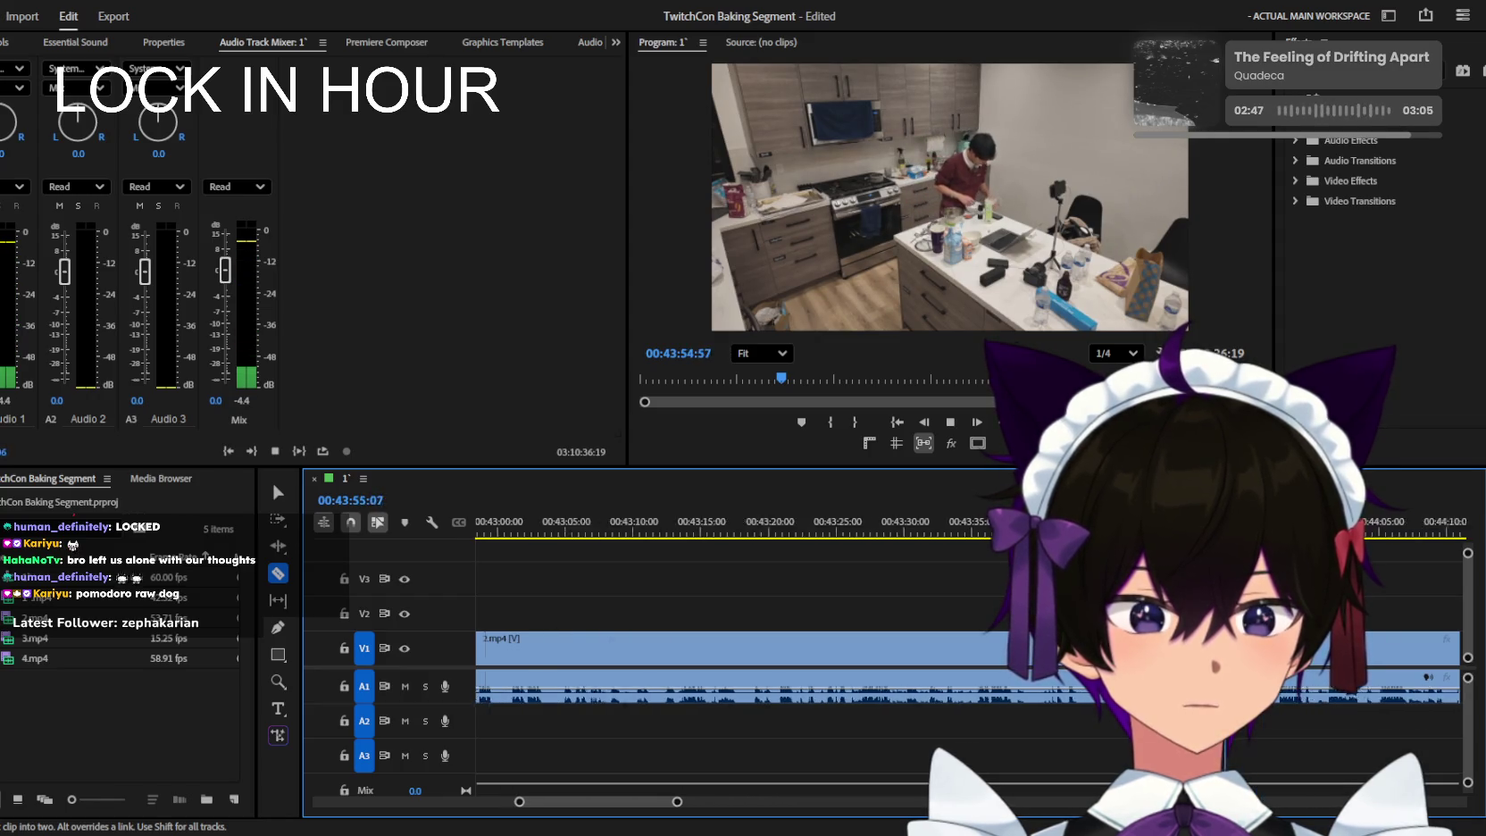
pyautogui.press('-')
pyautogui.press('=')
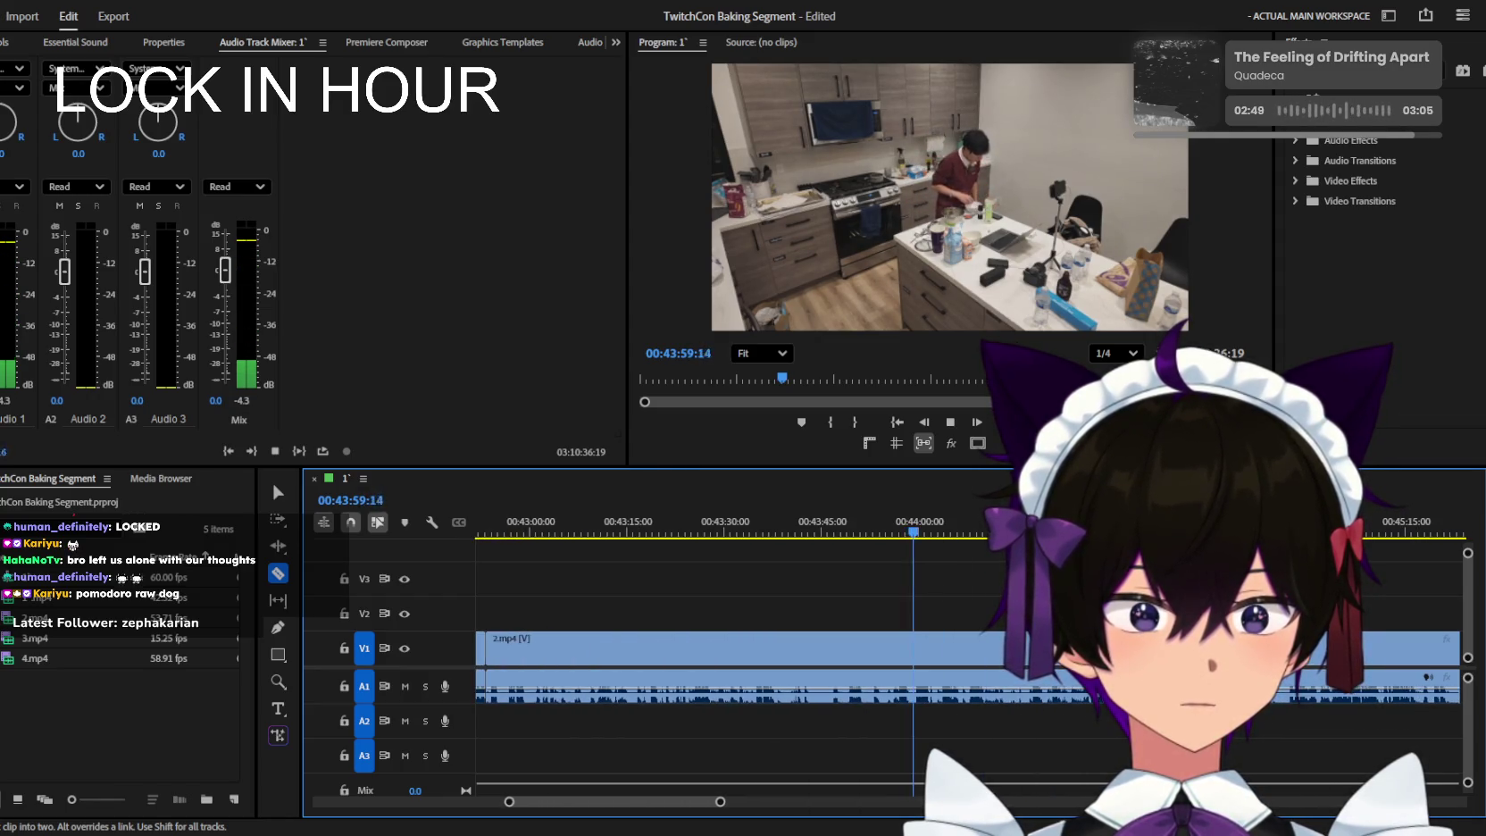
pyautogui.press('=')
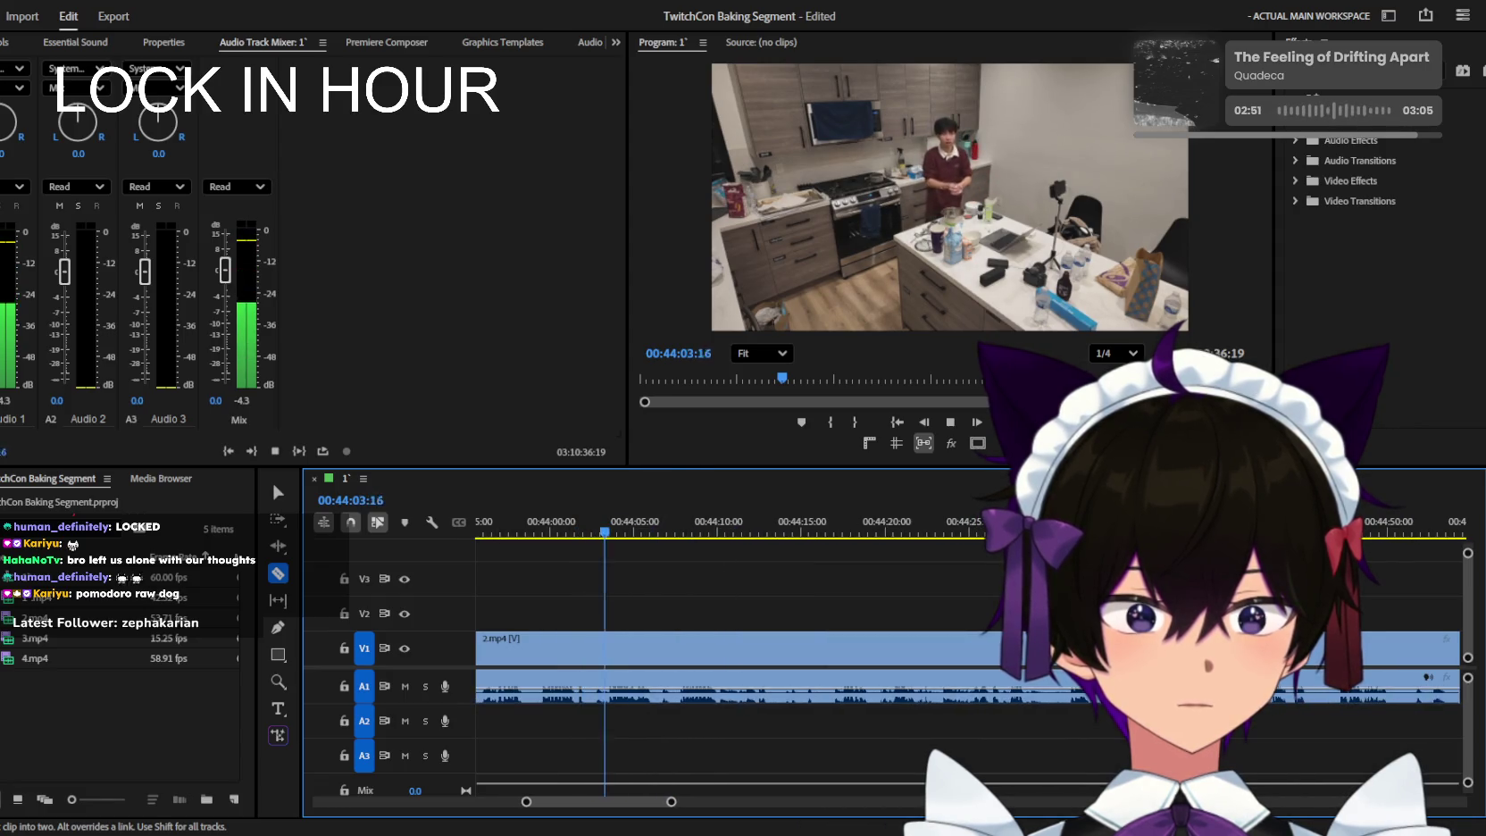
pyautogui.press('=')
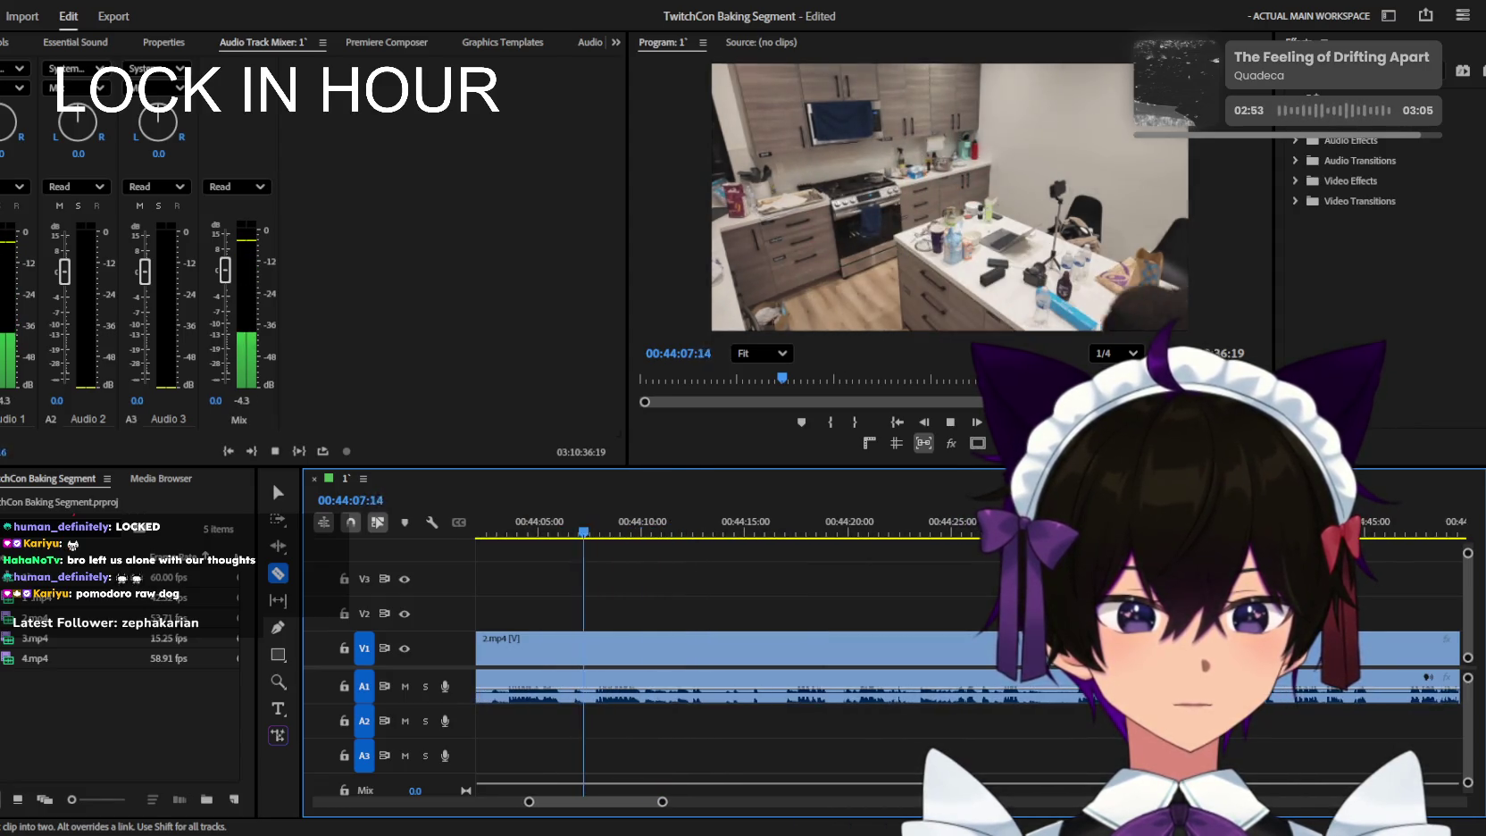
pyautogui.press('=')
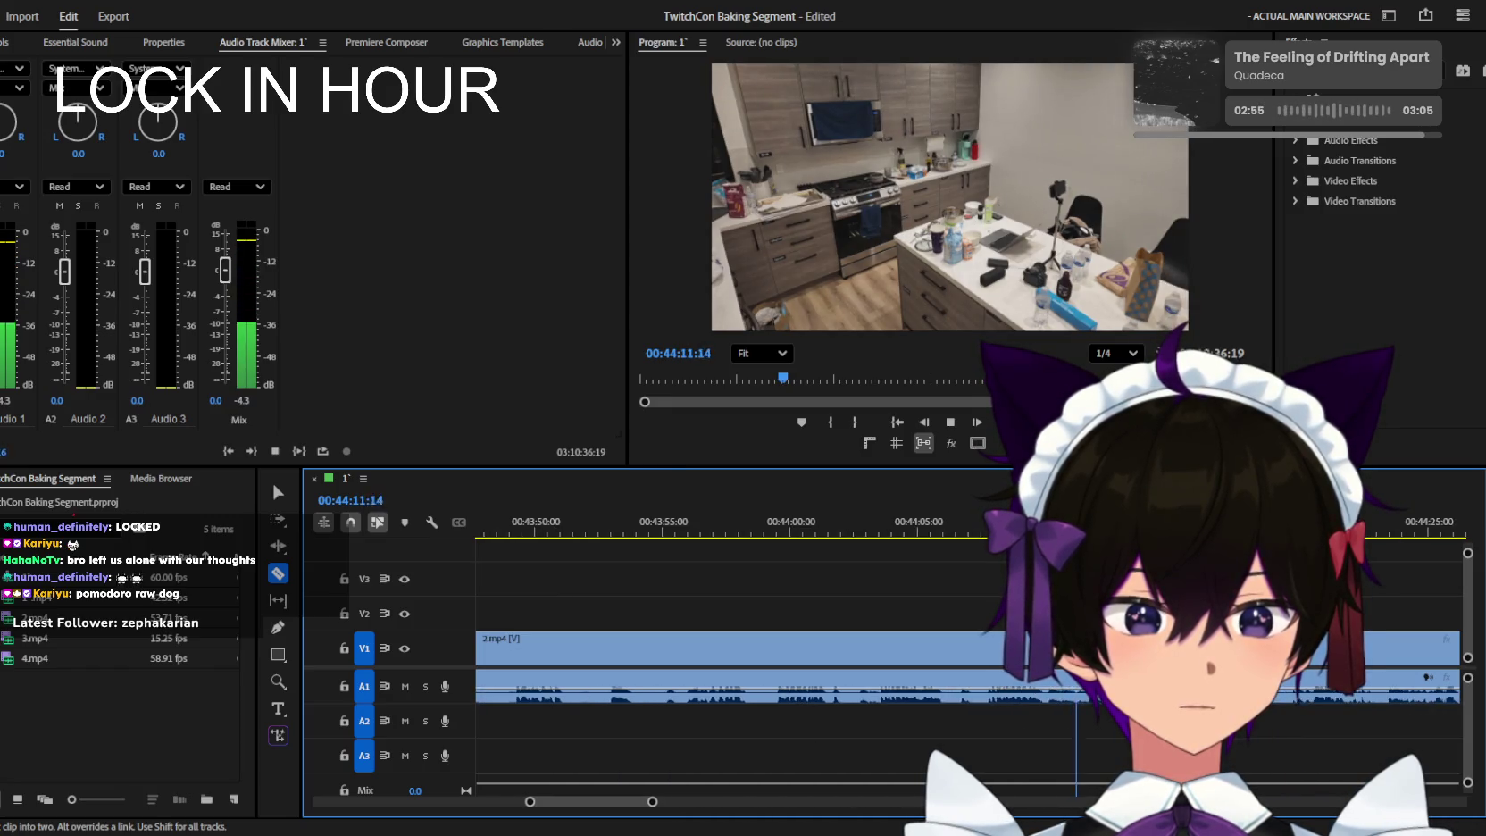
pyautogui.press('-')
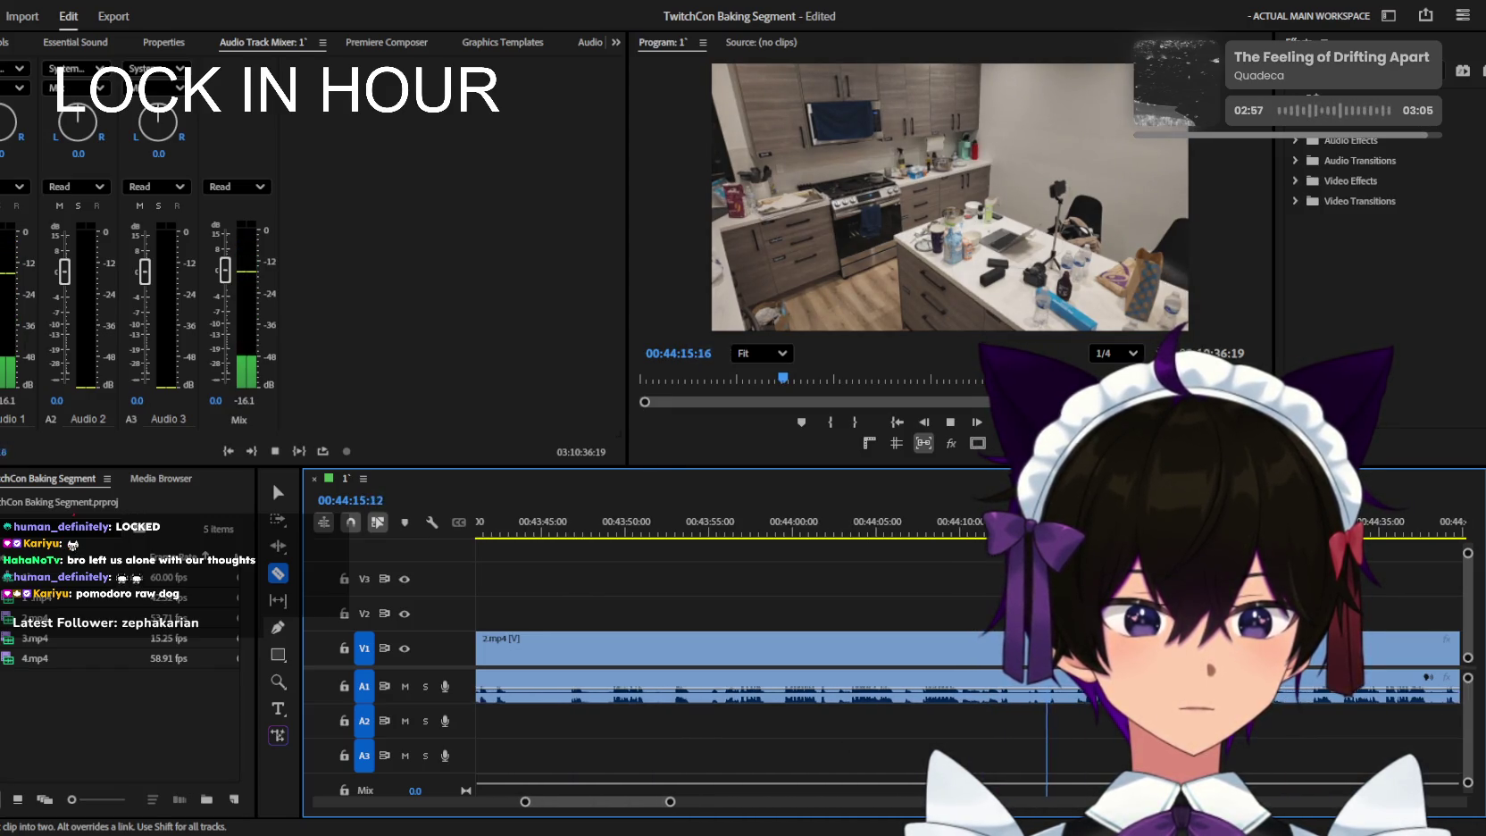
pyautogui.press('-')
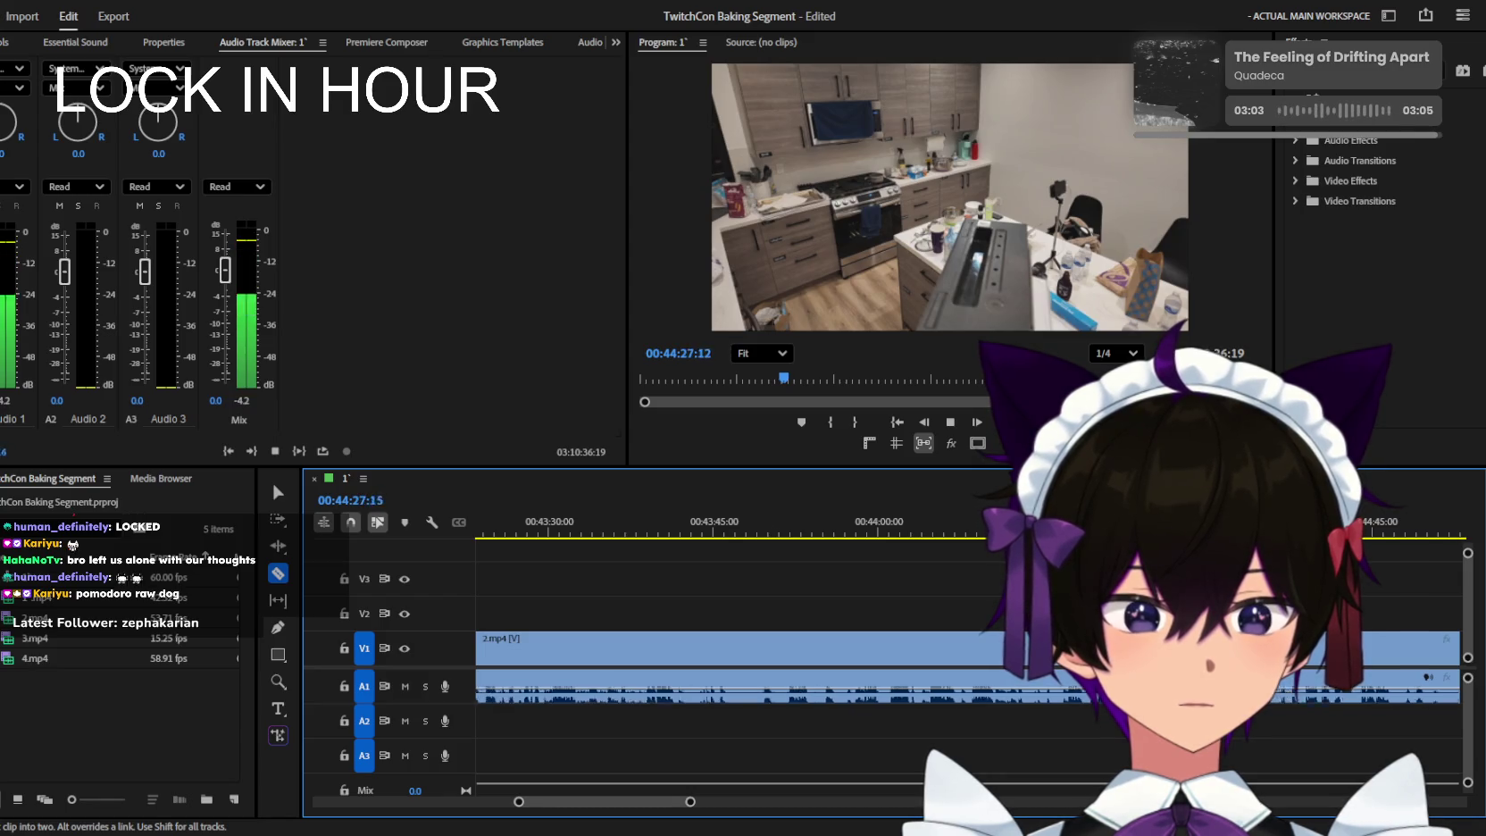
pyautogui.press('-')
pyautogui.press('-')
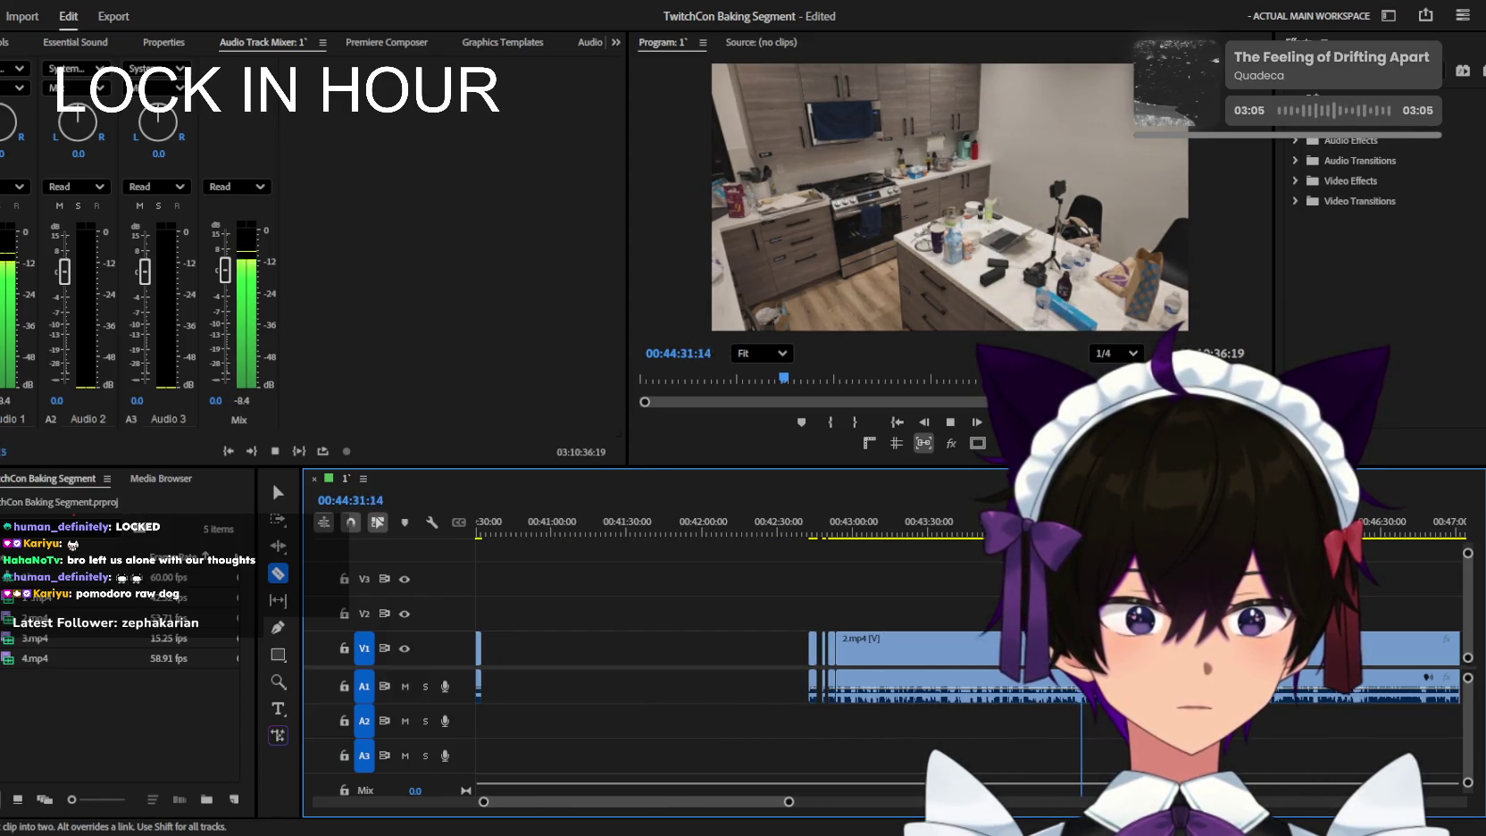
pyautogui.press('=')
pyautogui.press('=')
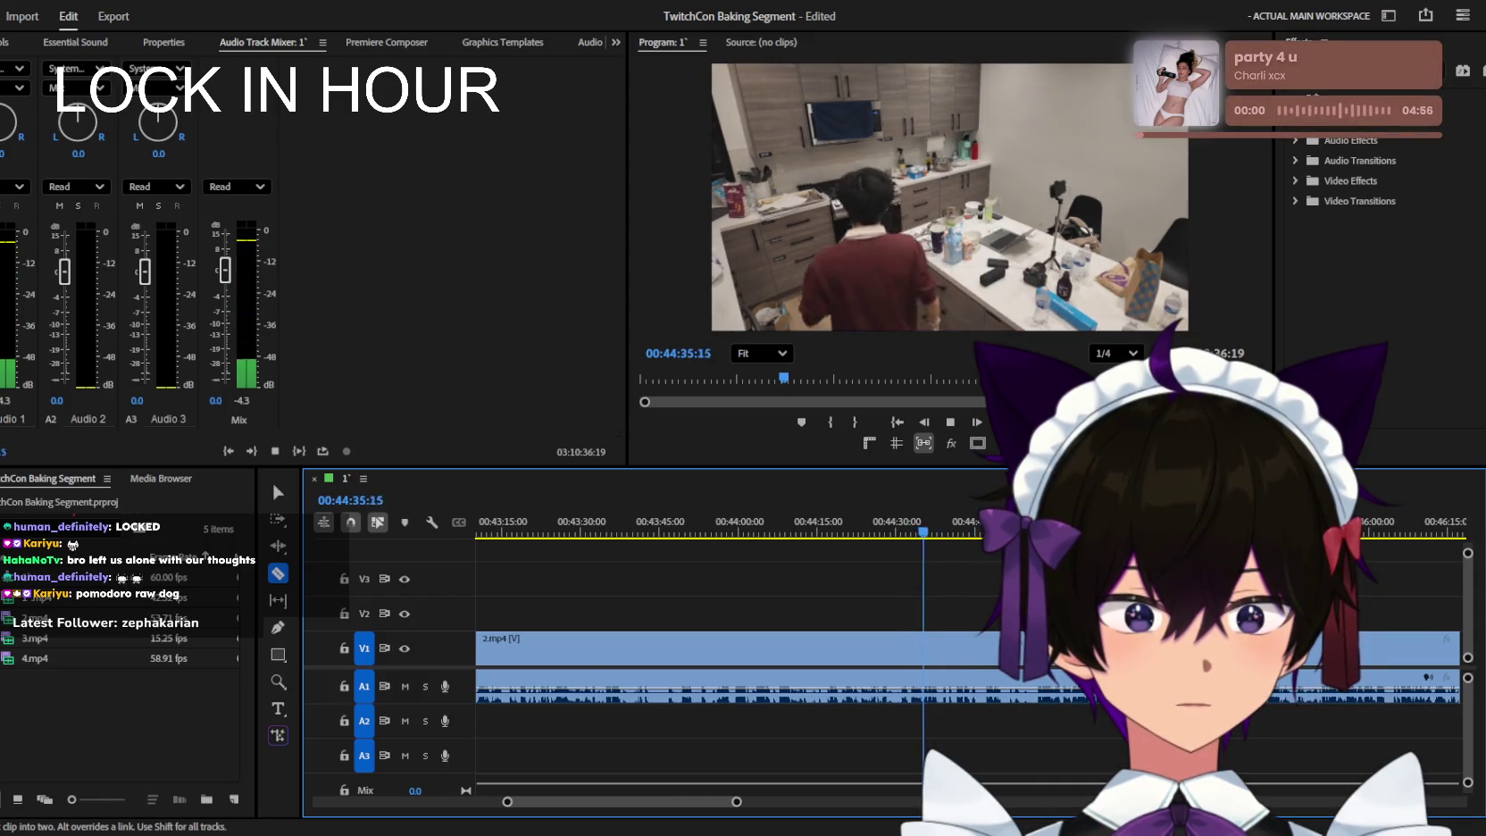
pyautogui.press('=')
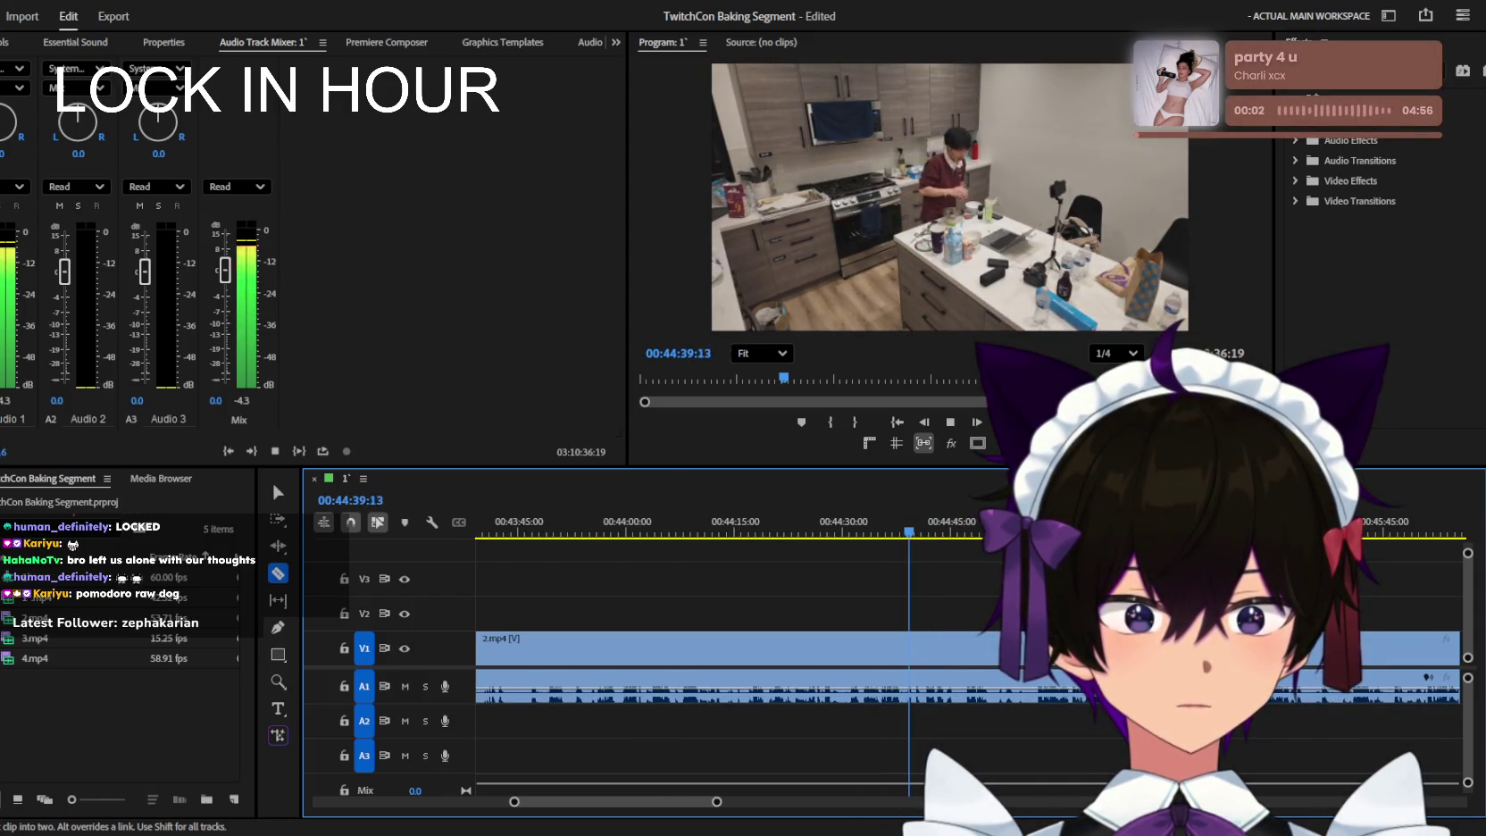
pyautogui.press('=')
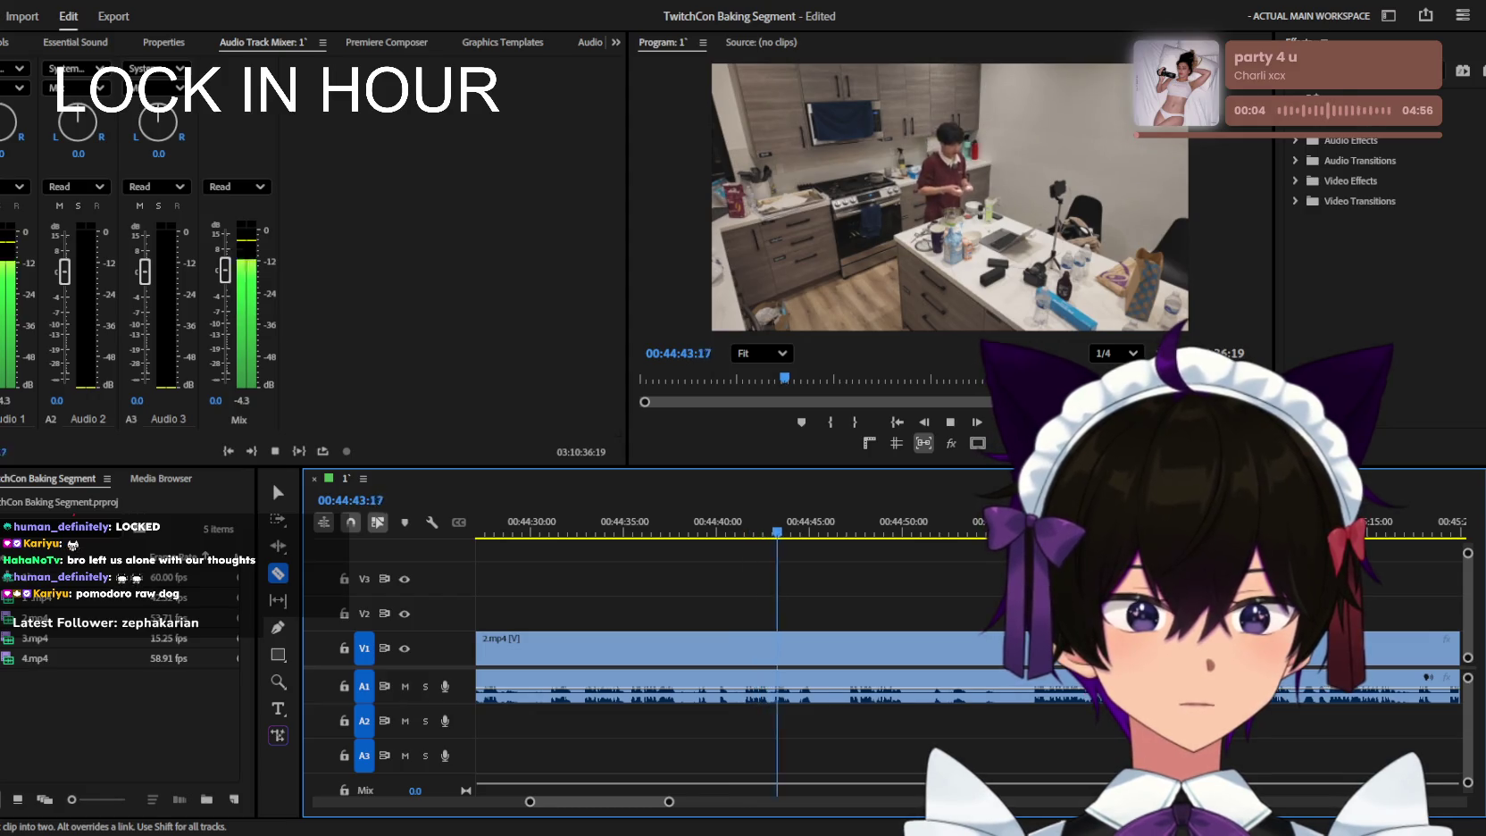
pyautogui.press('-')
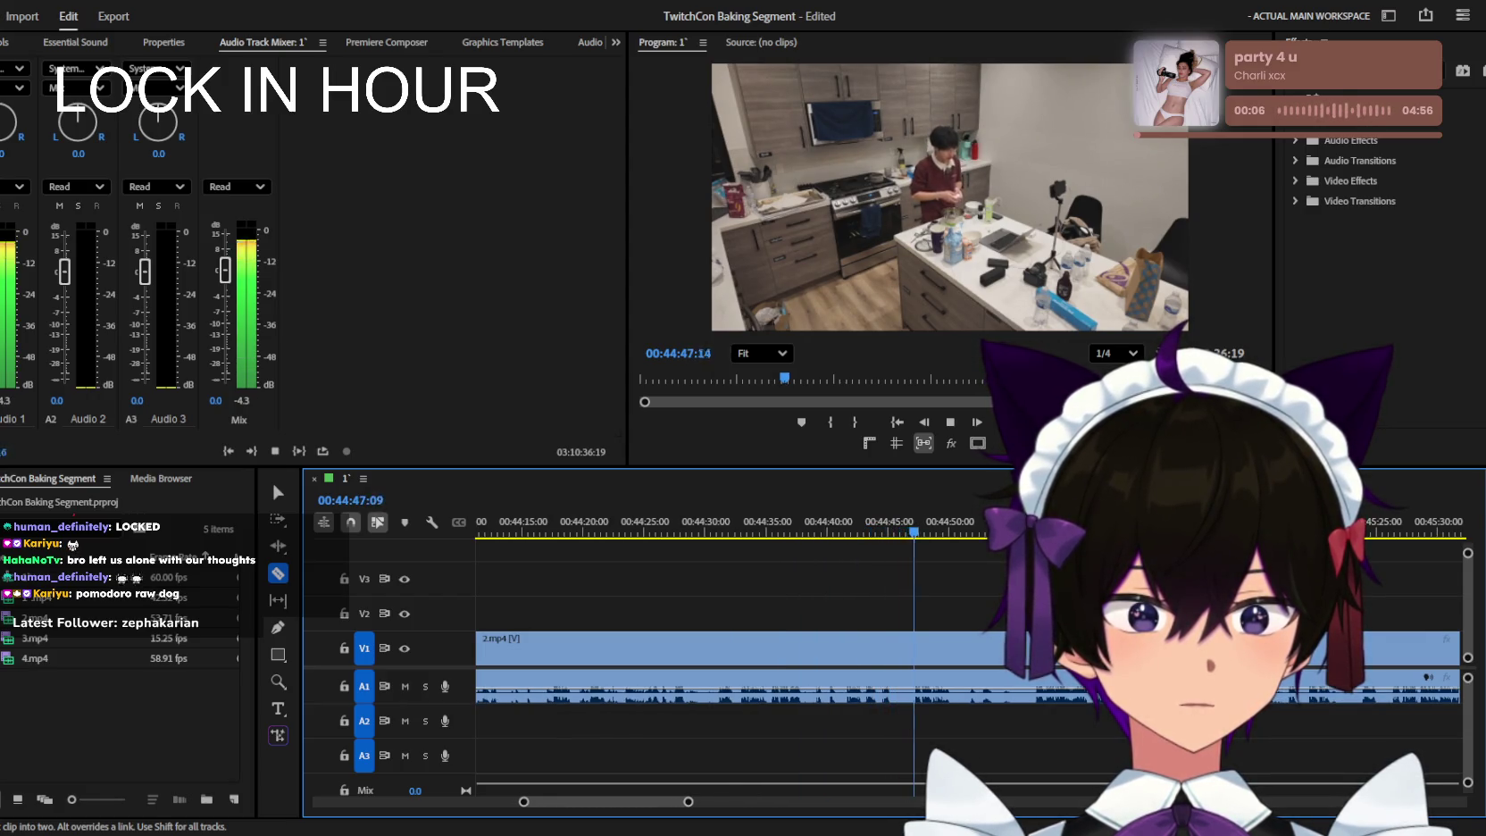
pyautogui.press('-')
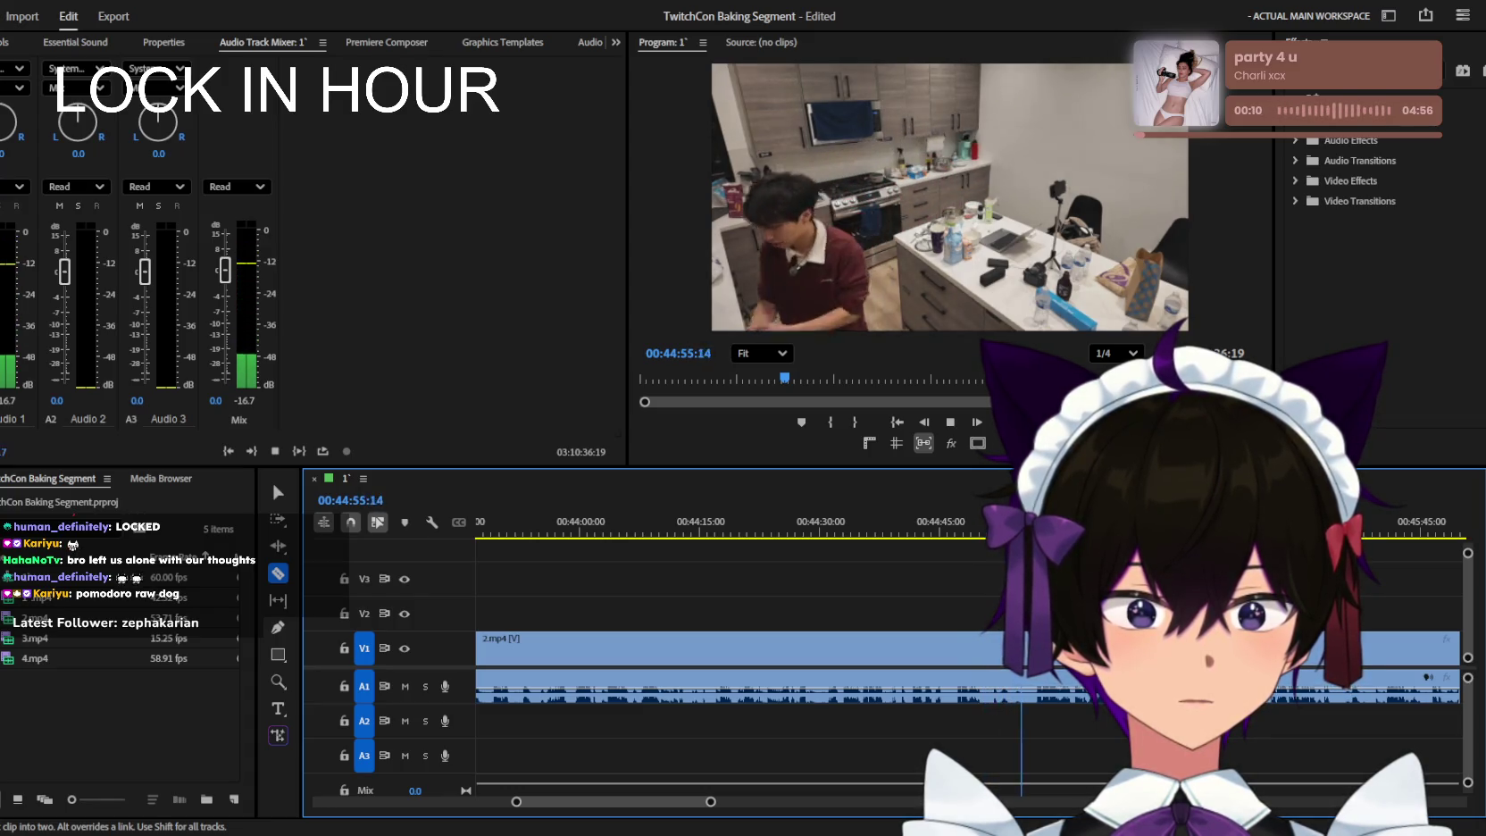
pyautogui.press('-')
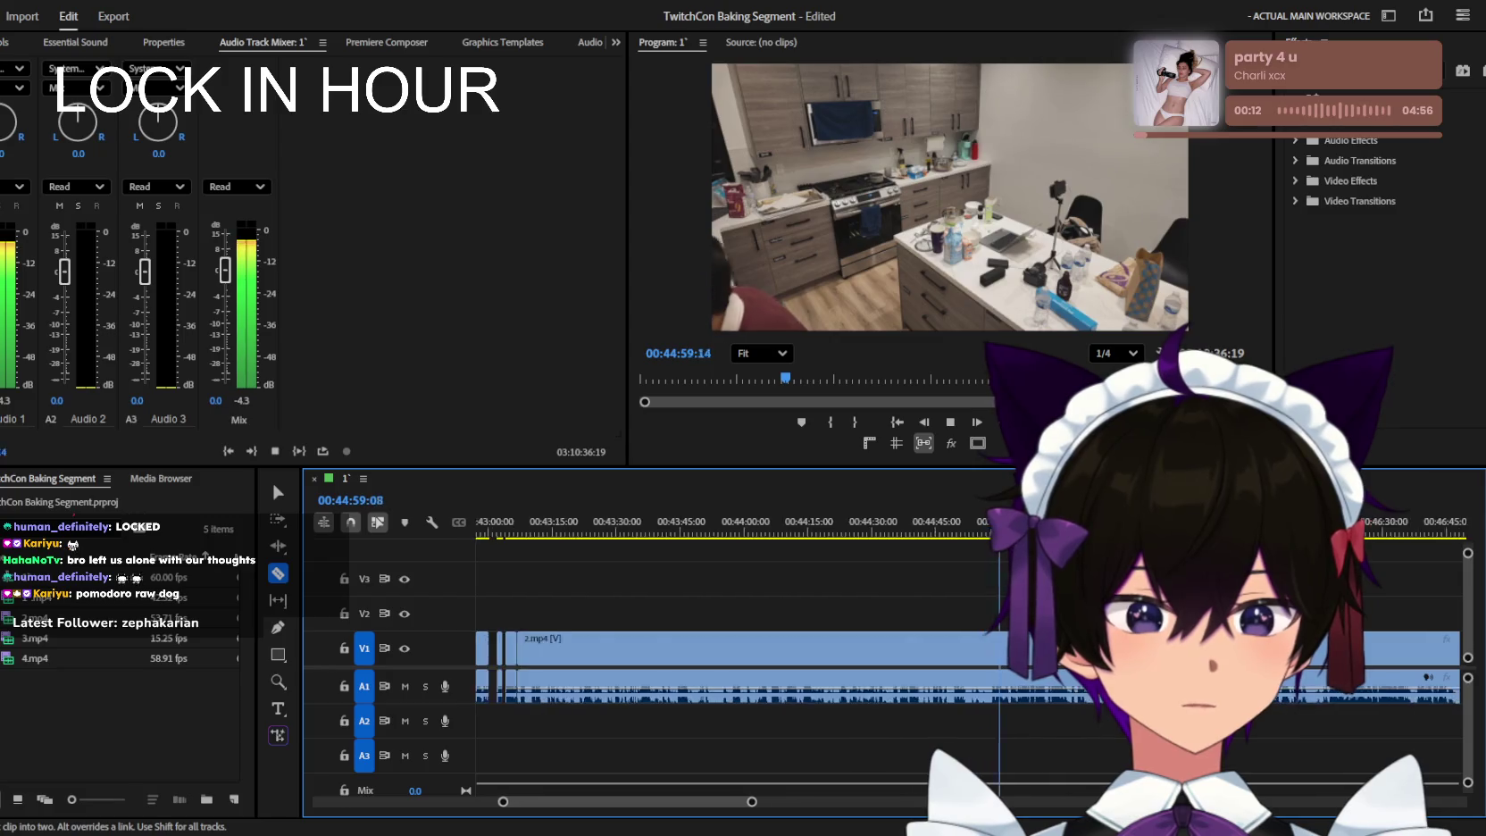
pyautogui.press('-')
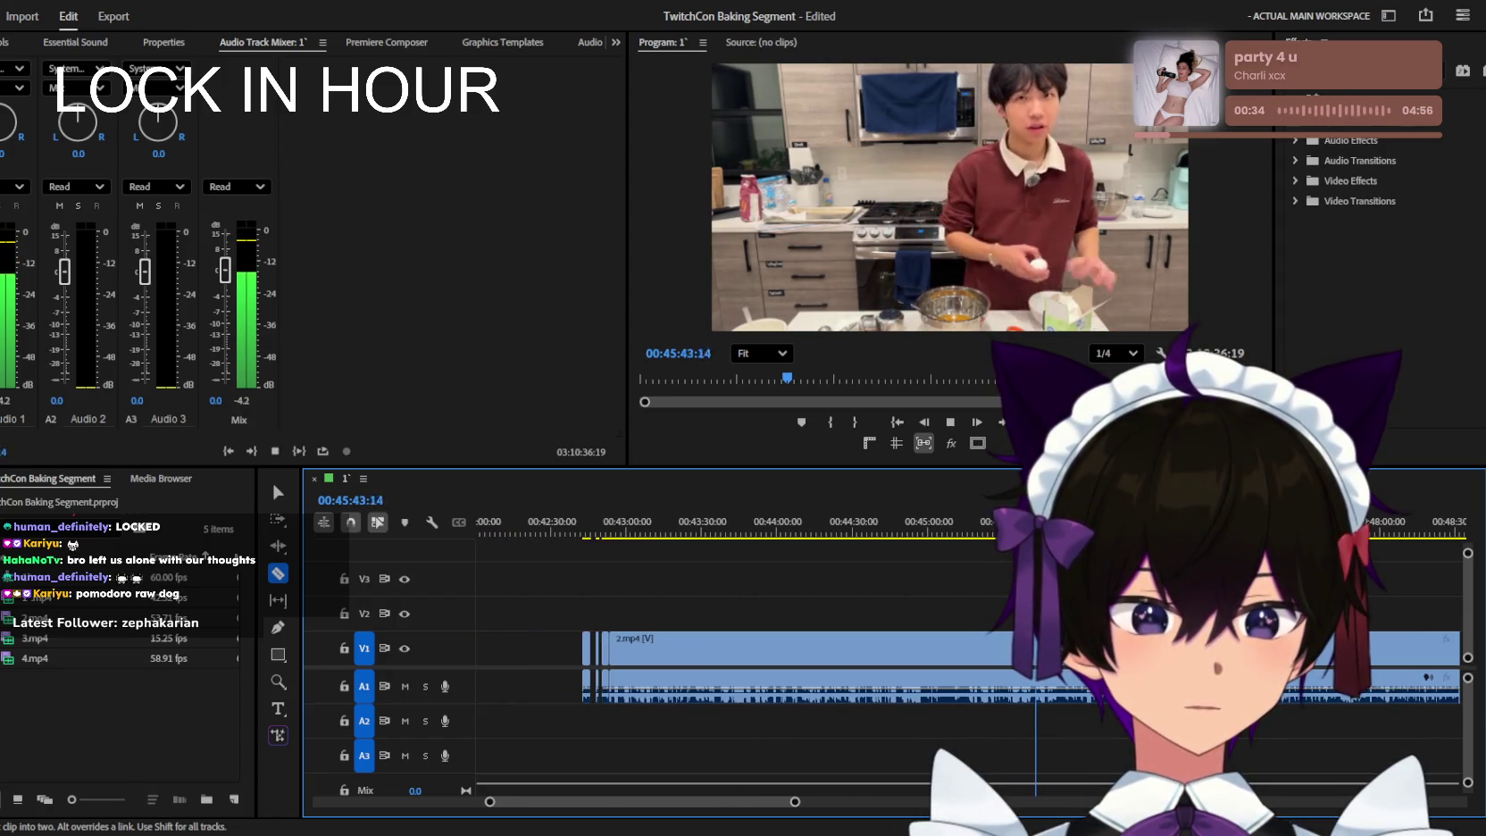
pyautogui.press('=')
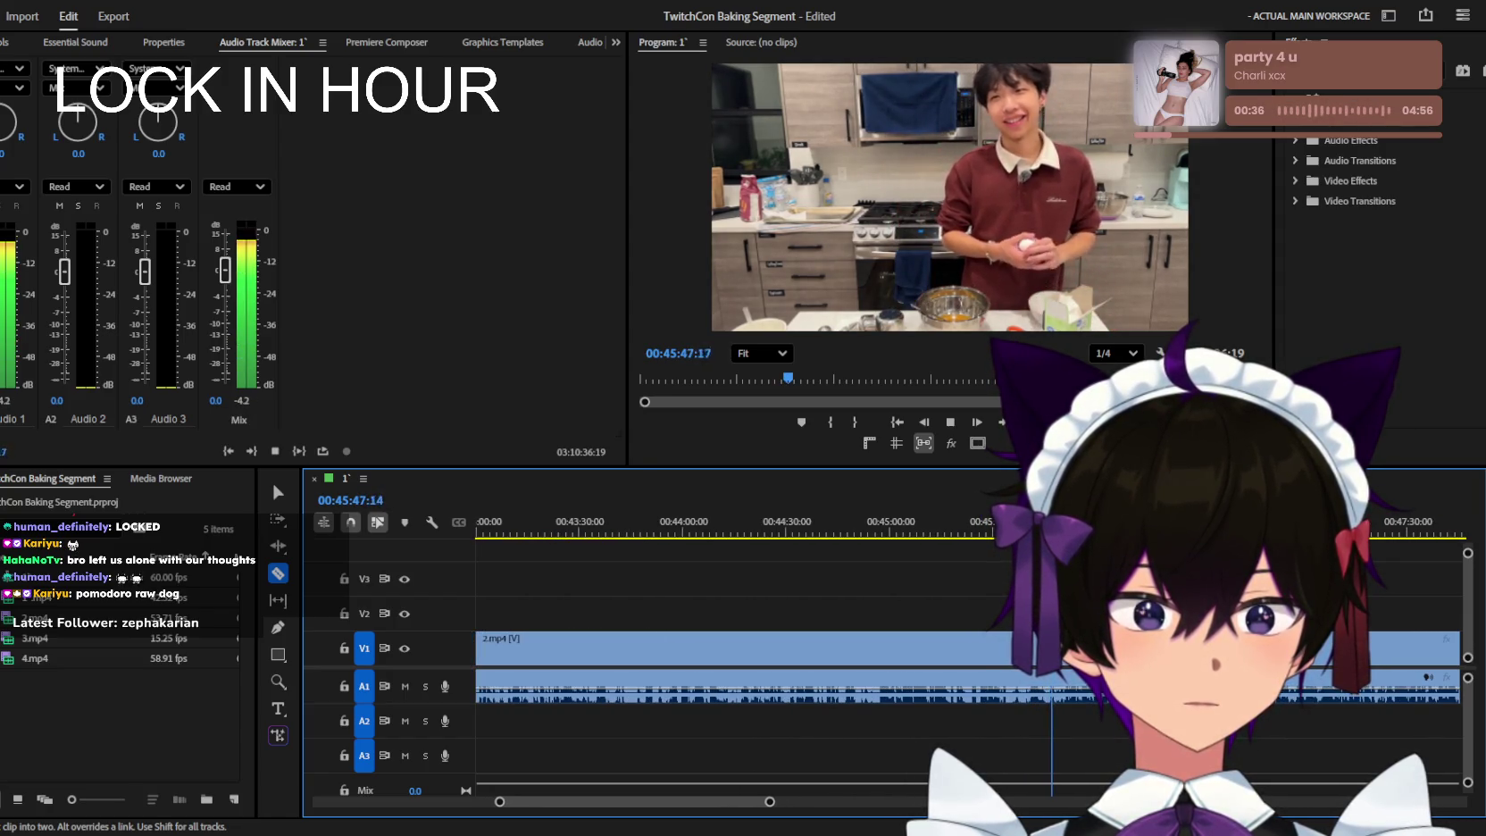
pyautogui.press('-')
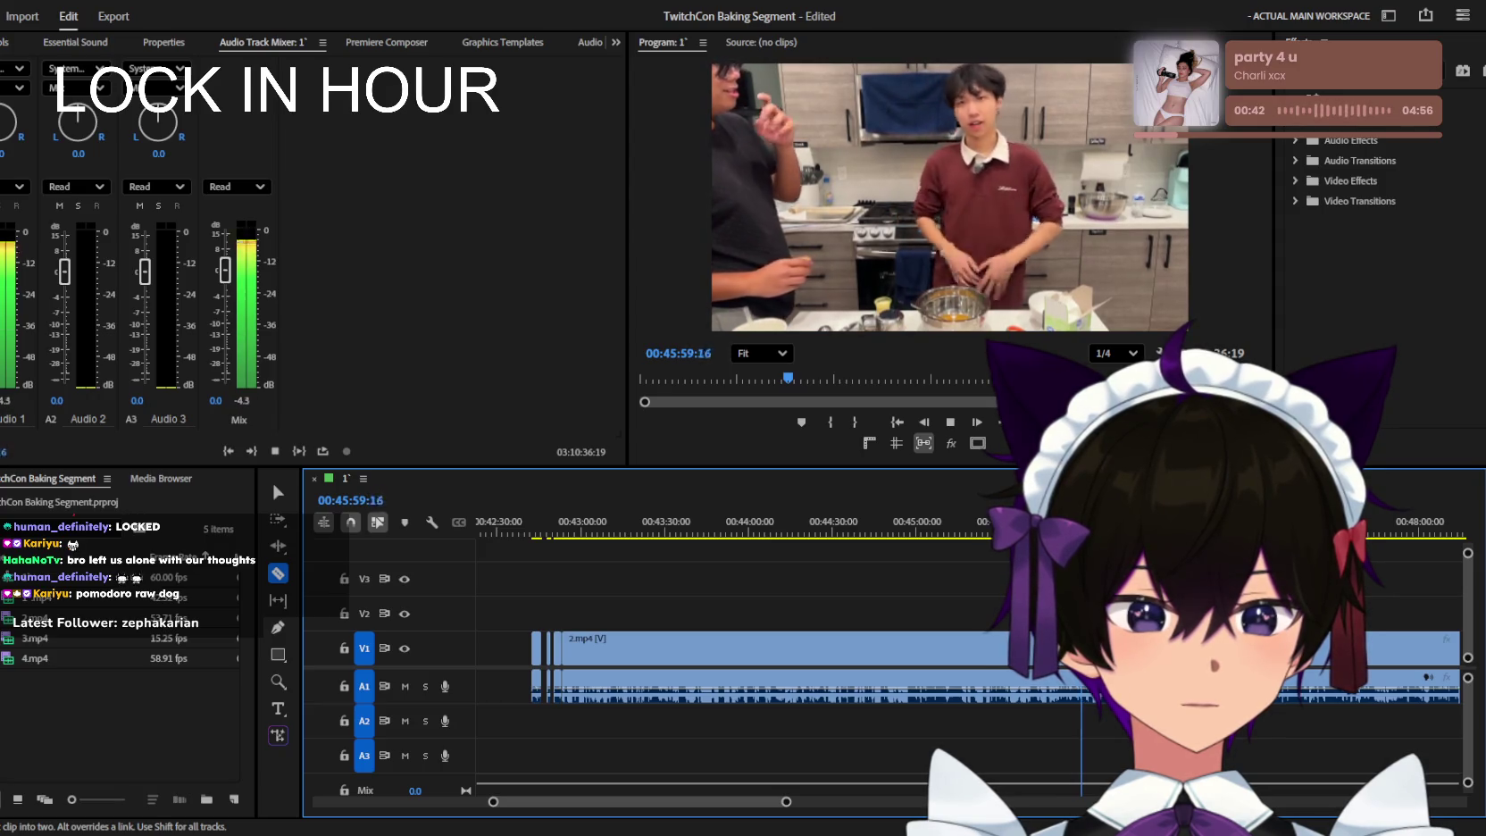
pyautogui.press('-')
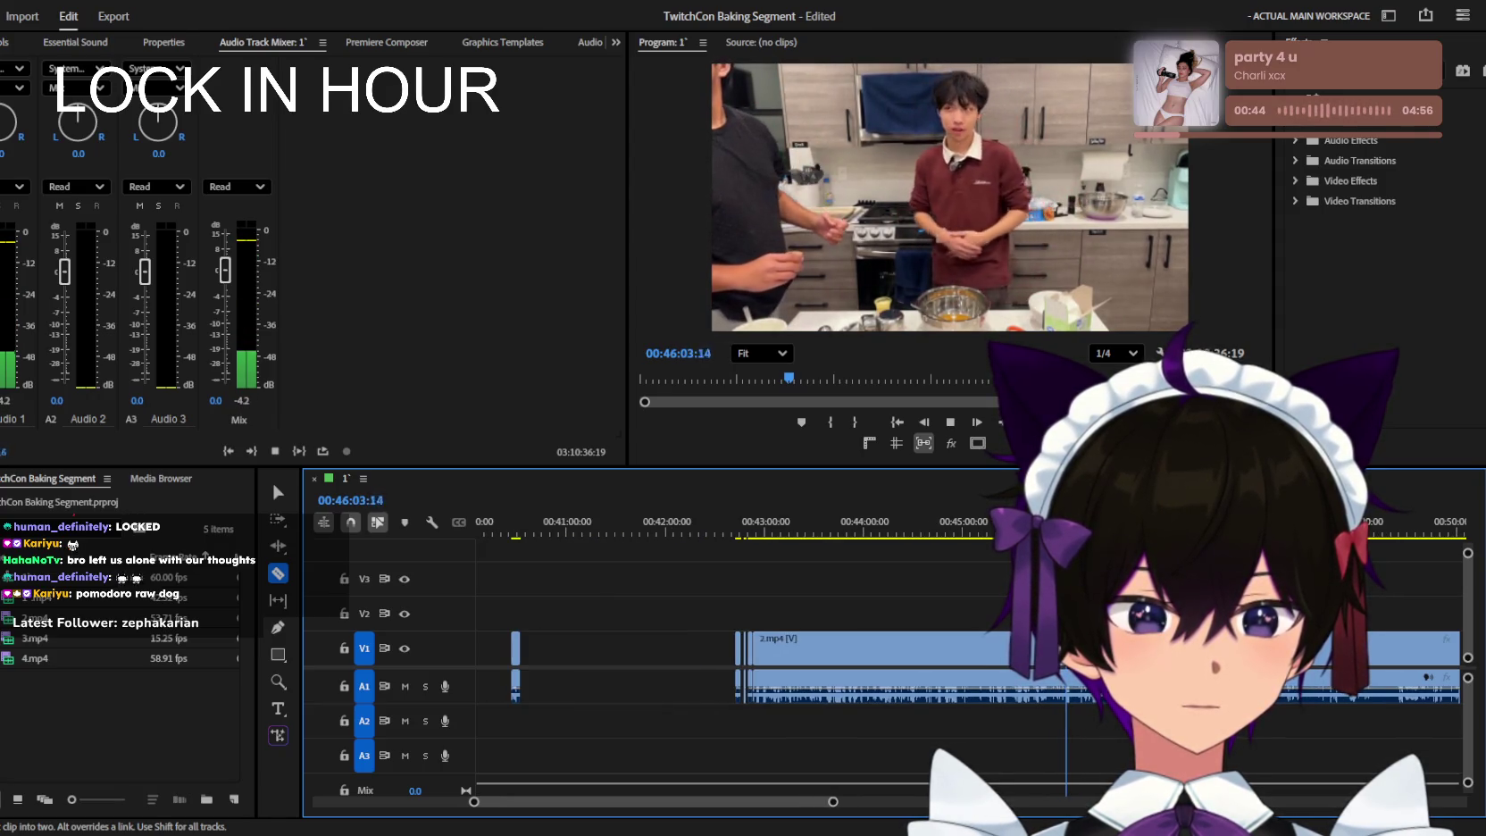
pyautogui.press('-')
pyautogui.press('=')
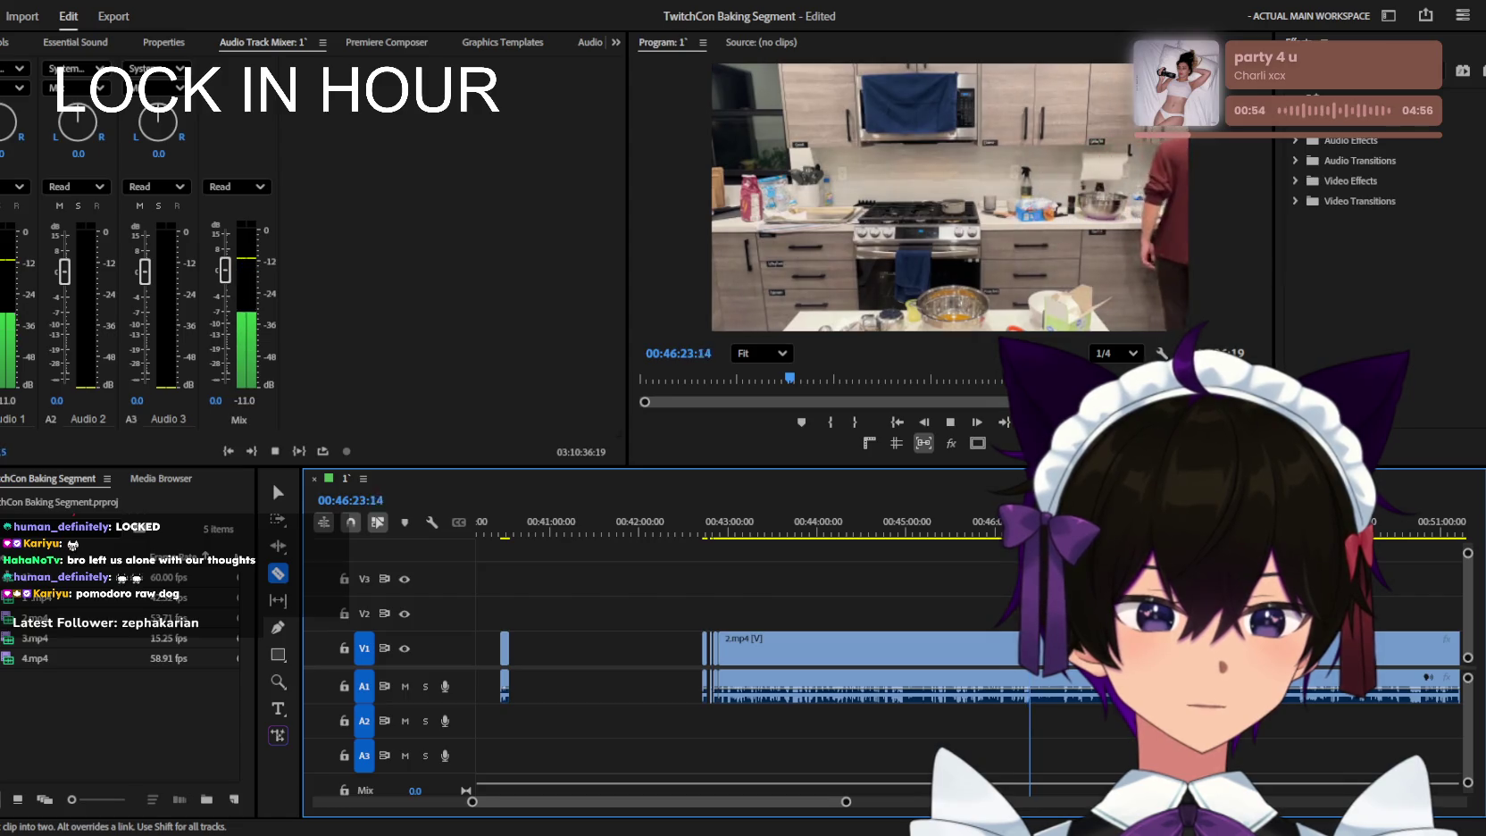
pyautogui.press('-')
pyautogui.press('-')
pyautogui.press('=')
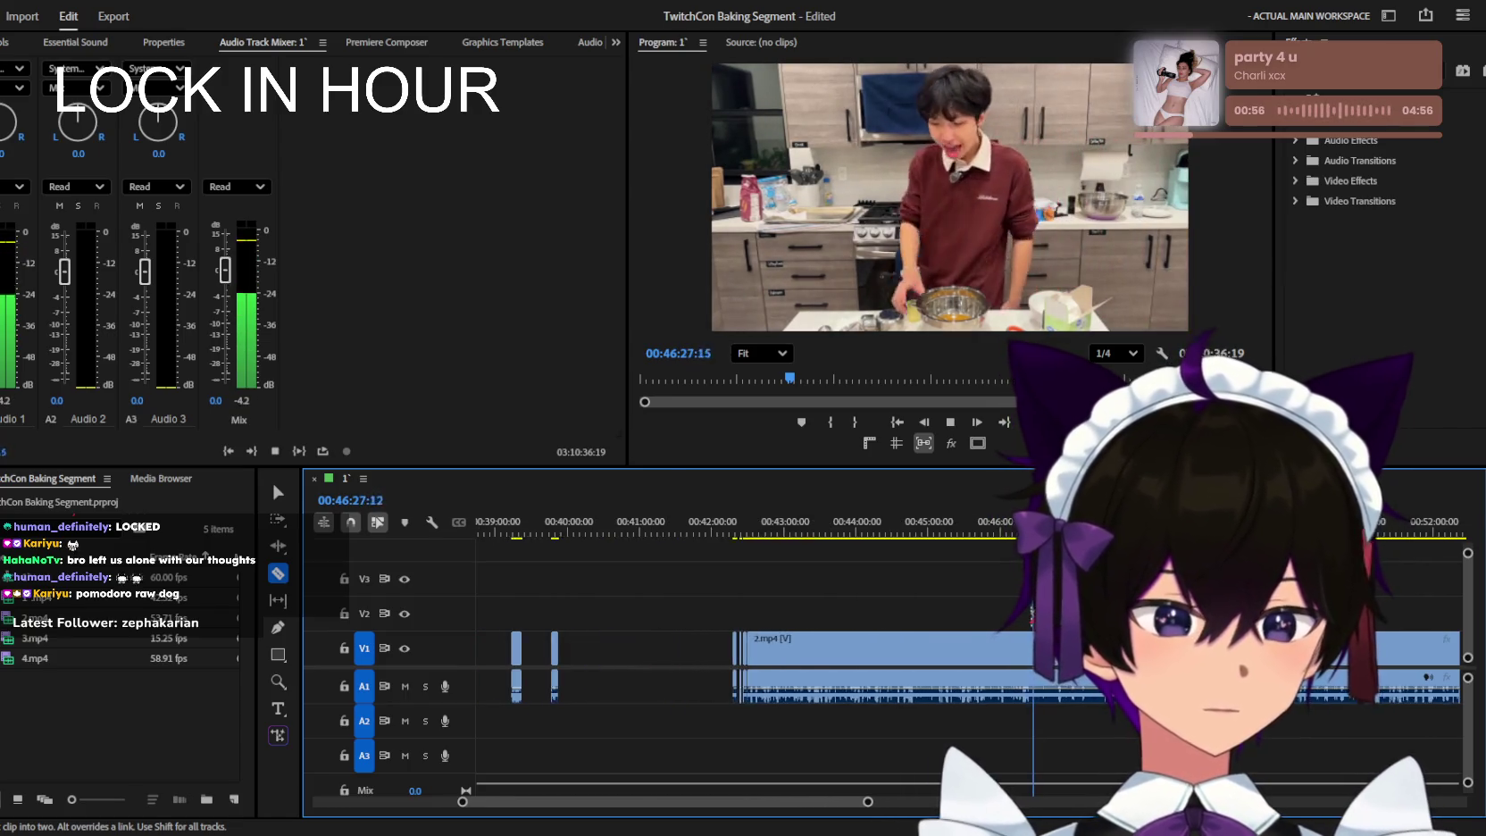
pyautogui.press('=')
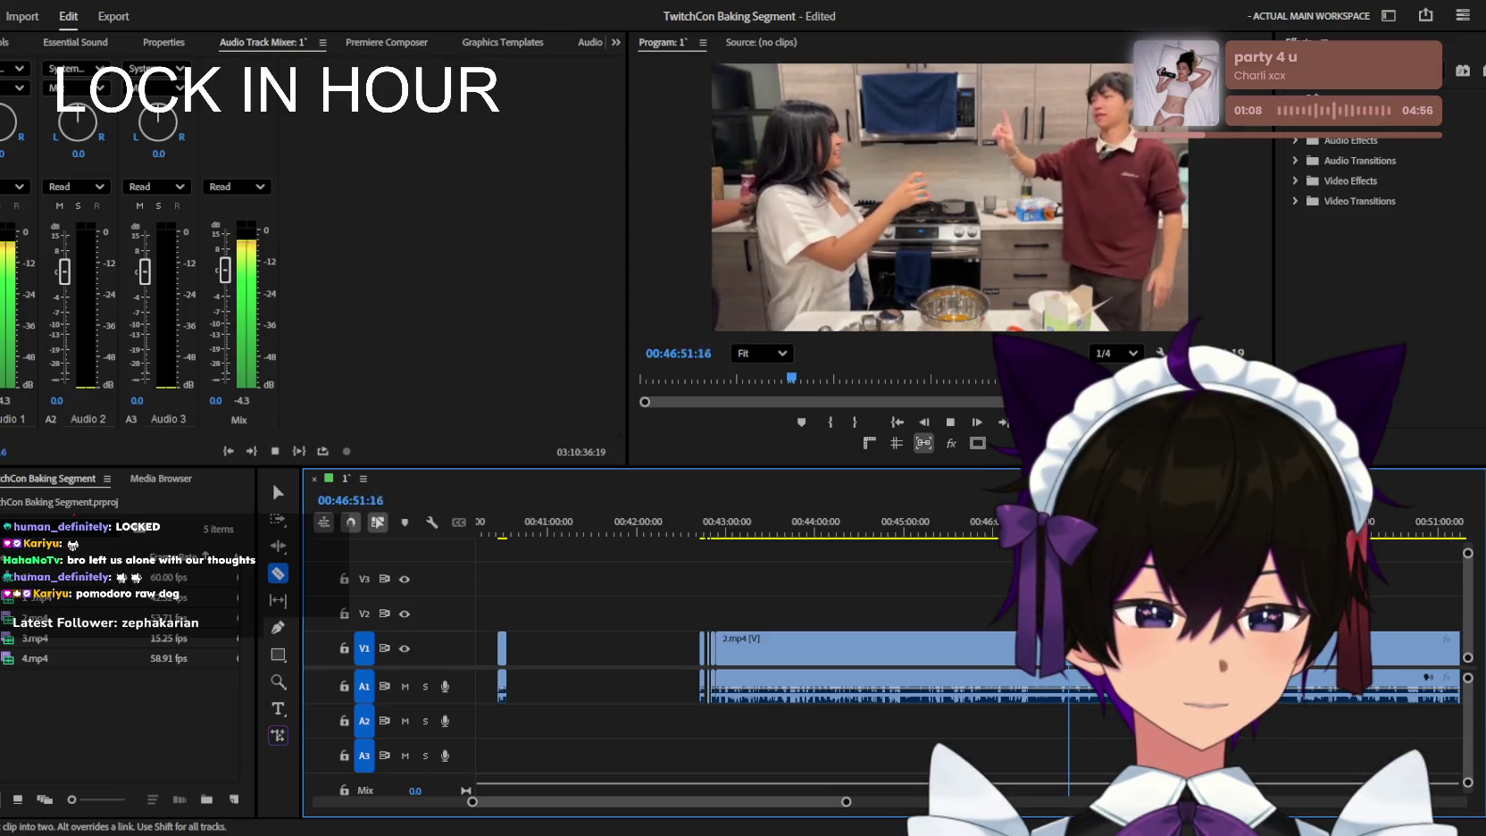
pyautogui.press('-')
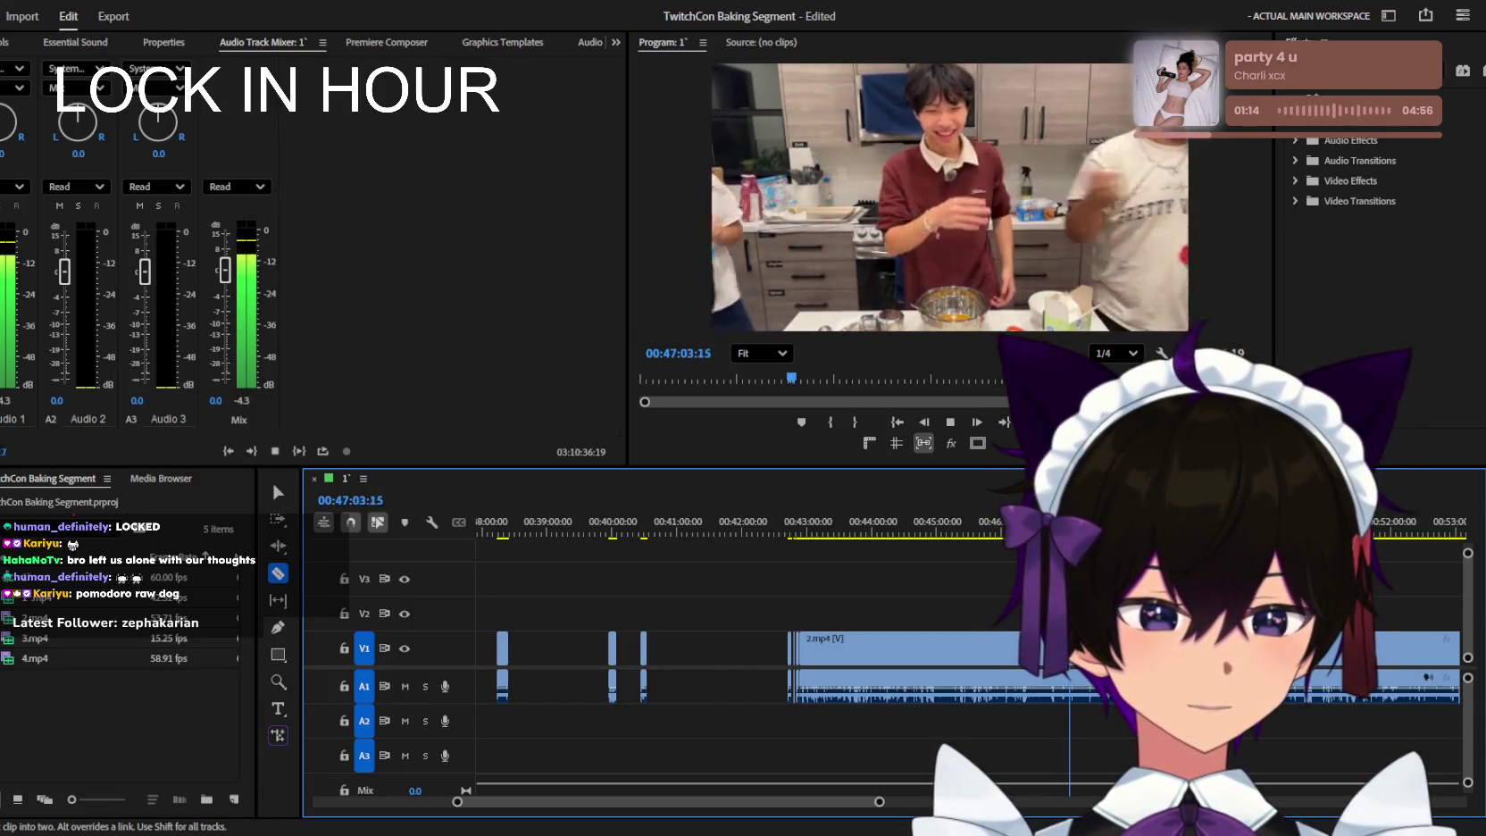
# Zoom in and play through the stretch around 00:47:38 to find the cut point.
pyautogui.press('-')
pyautogui.press('=')
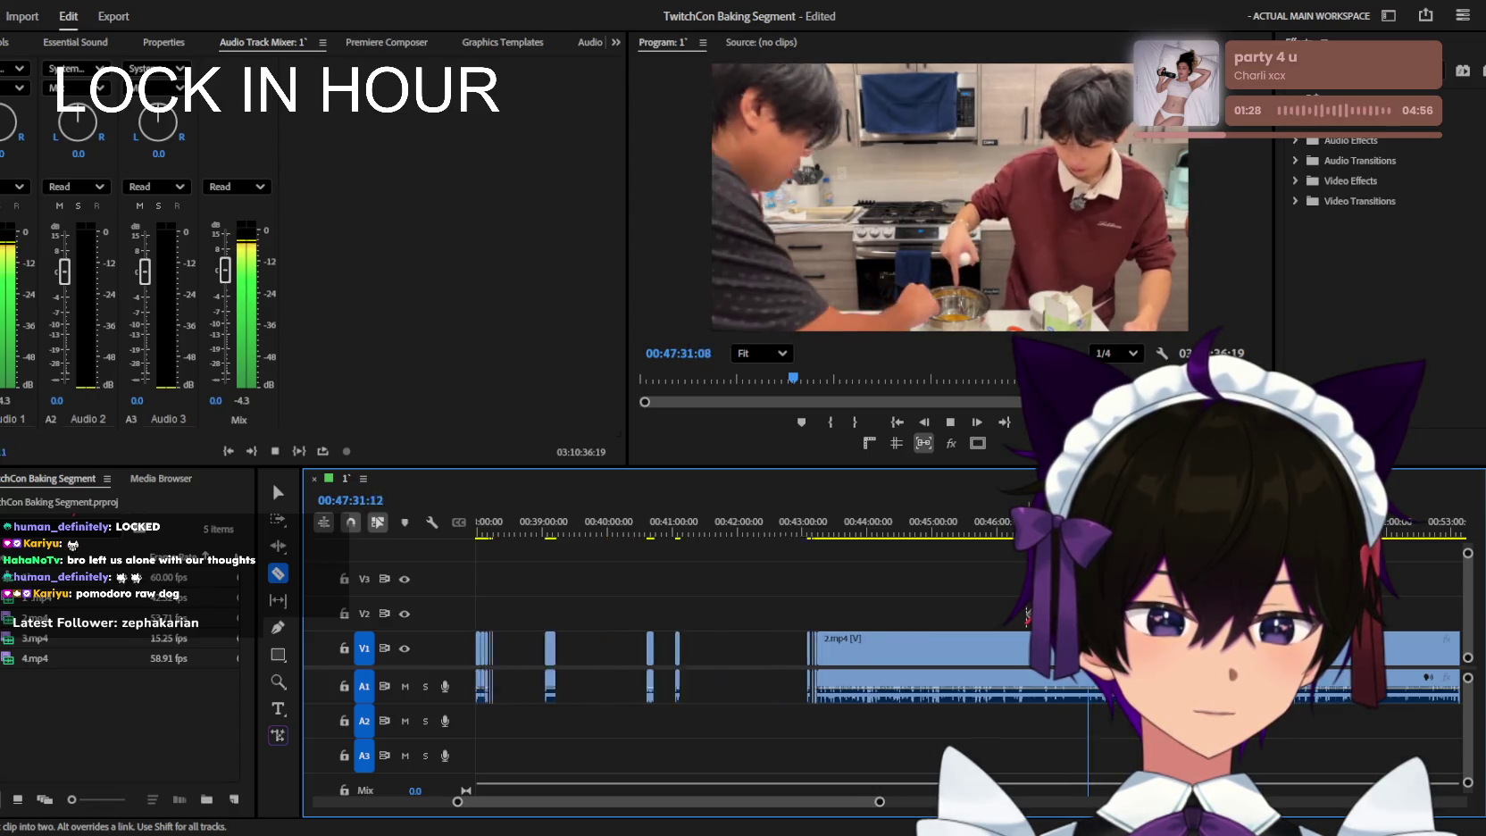
pyautogui.press('-')
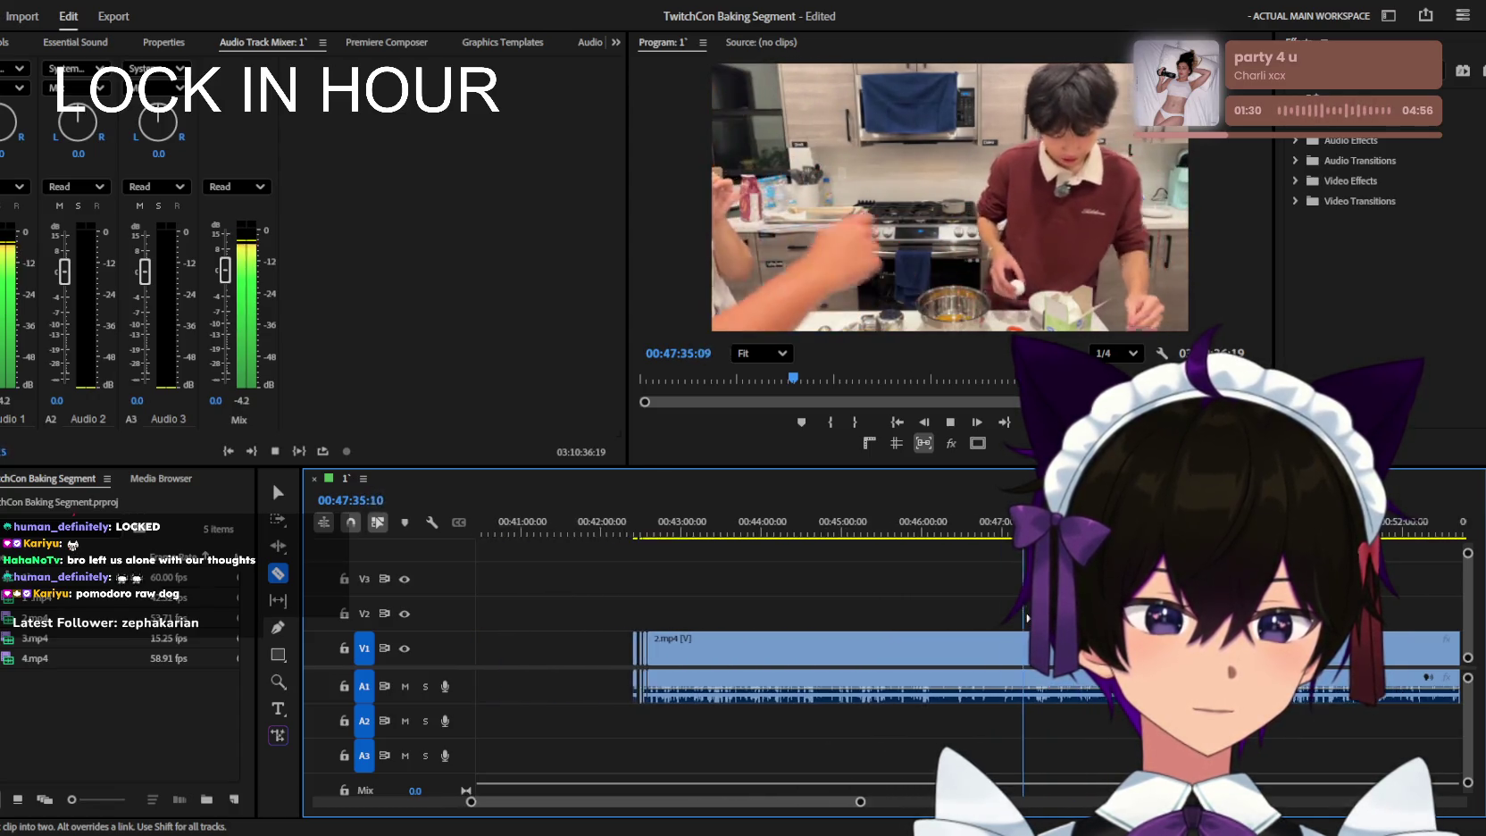
pyautogui.press('=')
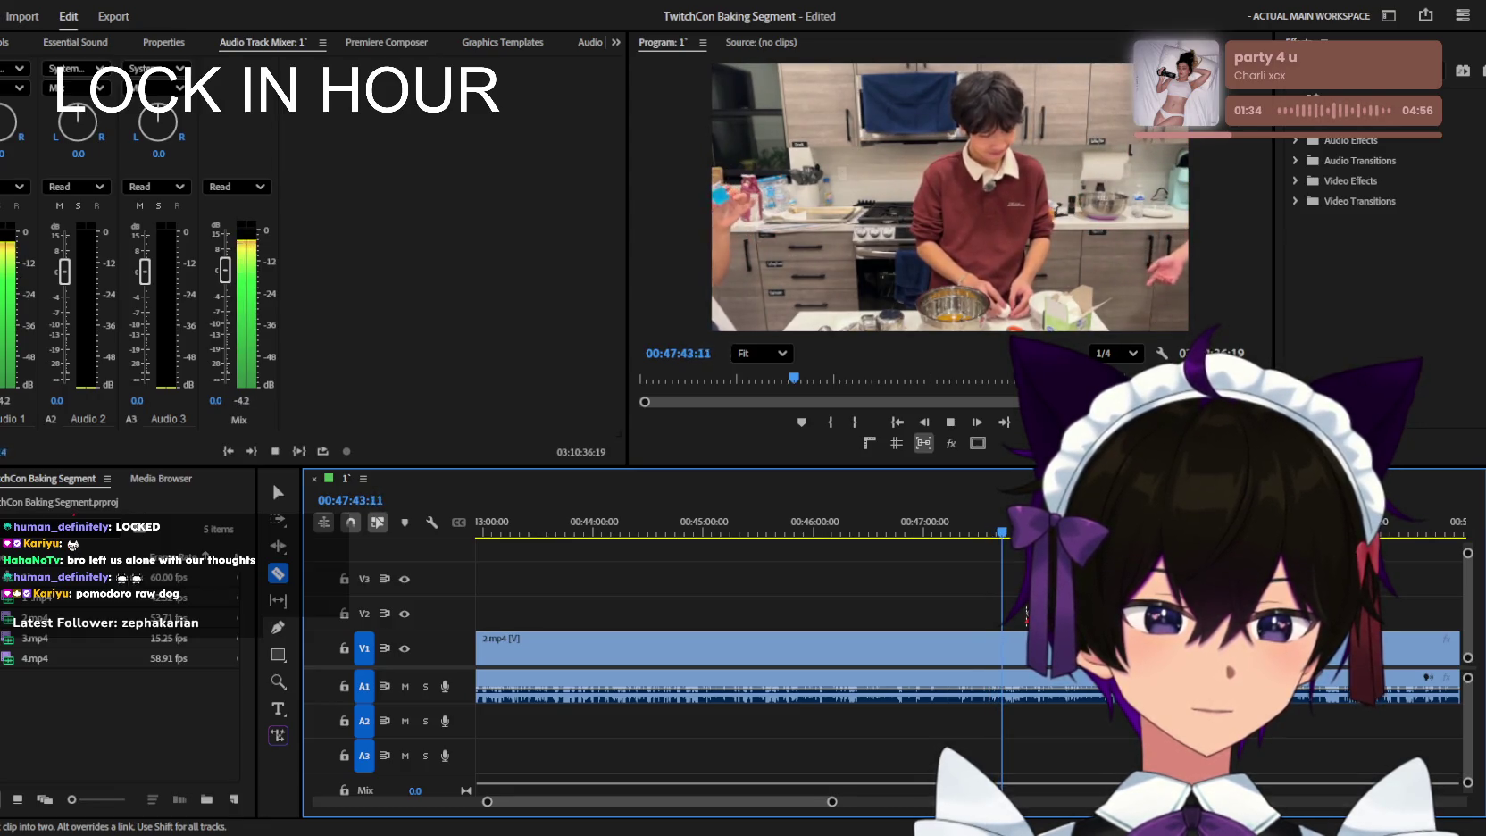
pyautogui.press('=')
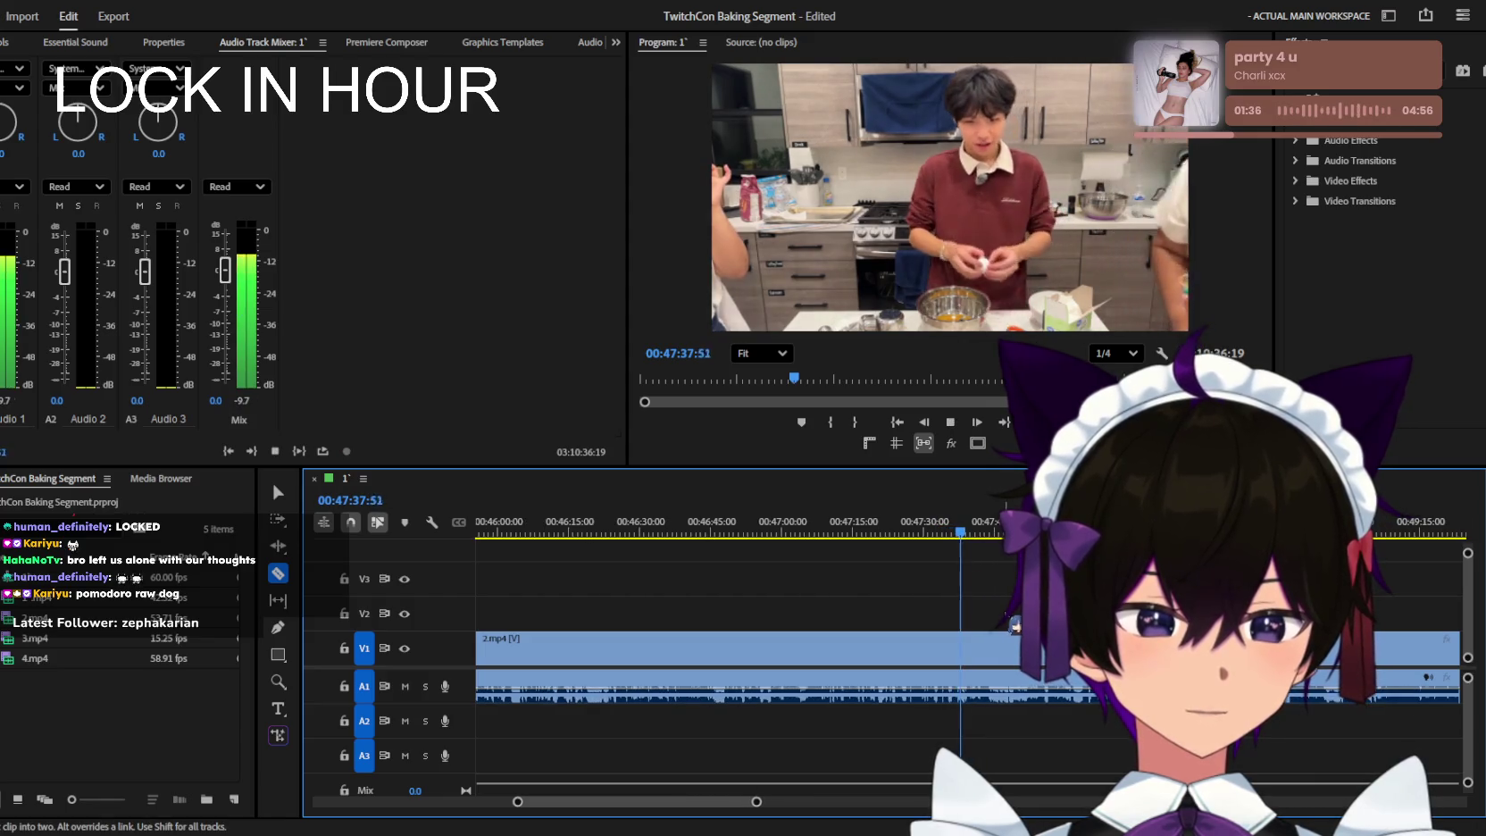
pyautogui.press('space')
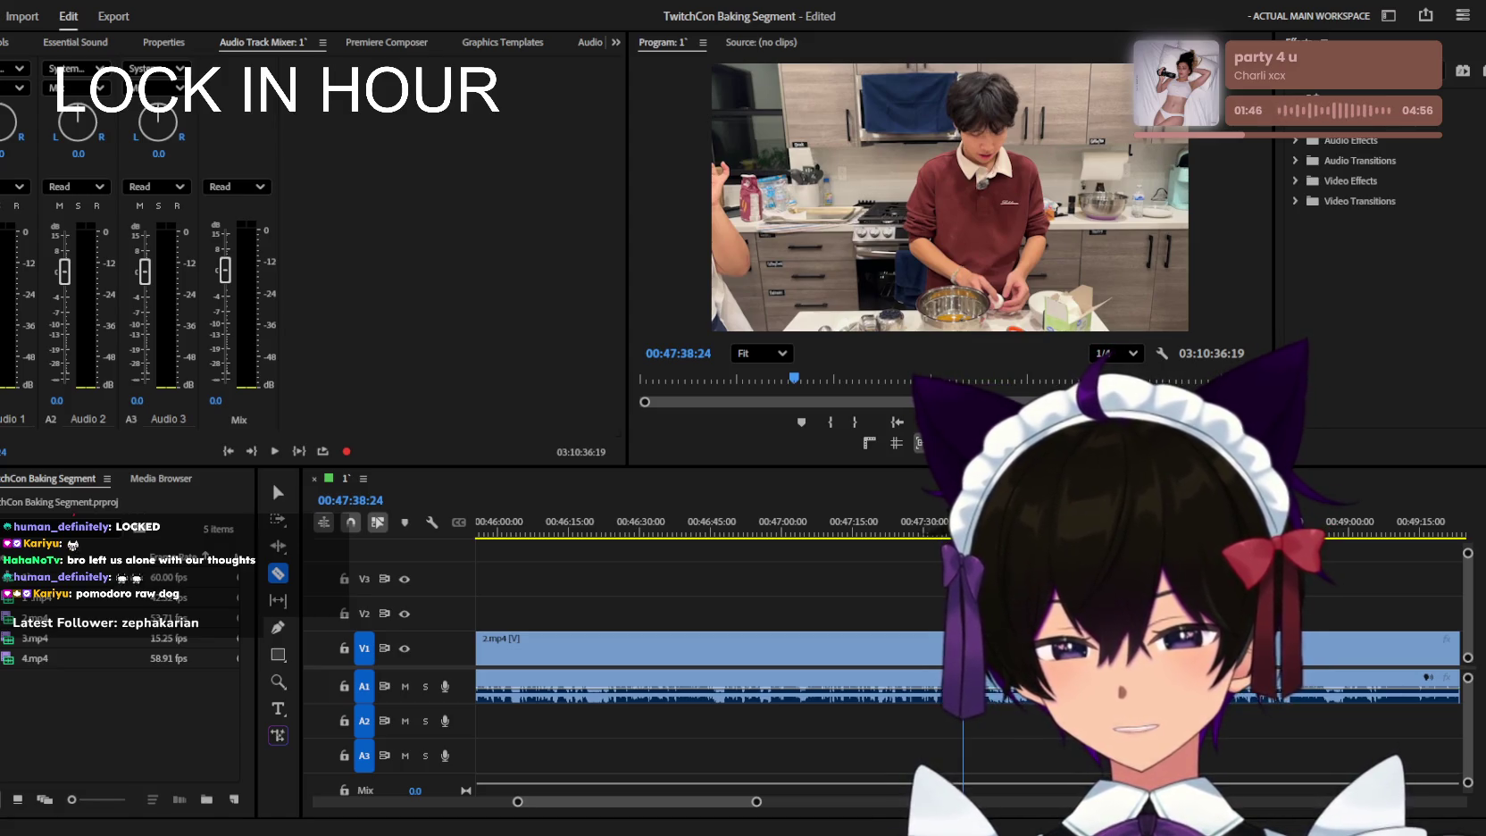
pyautogui.press('space')
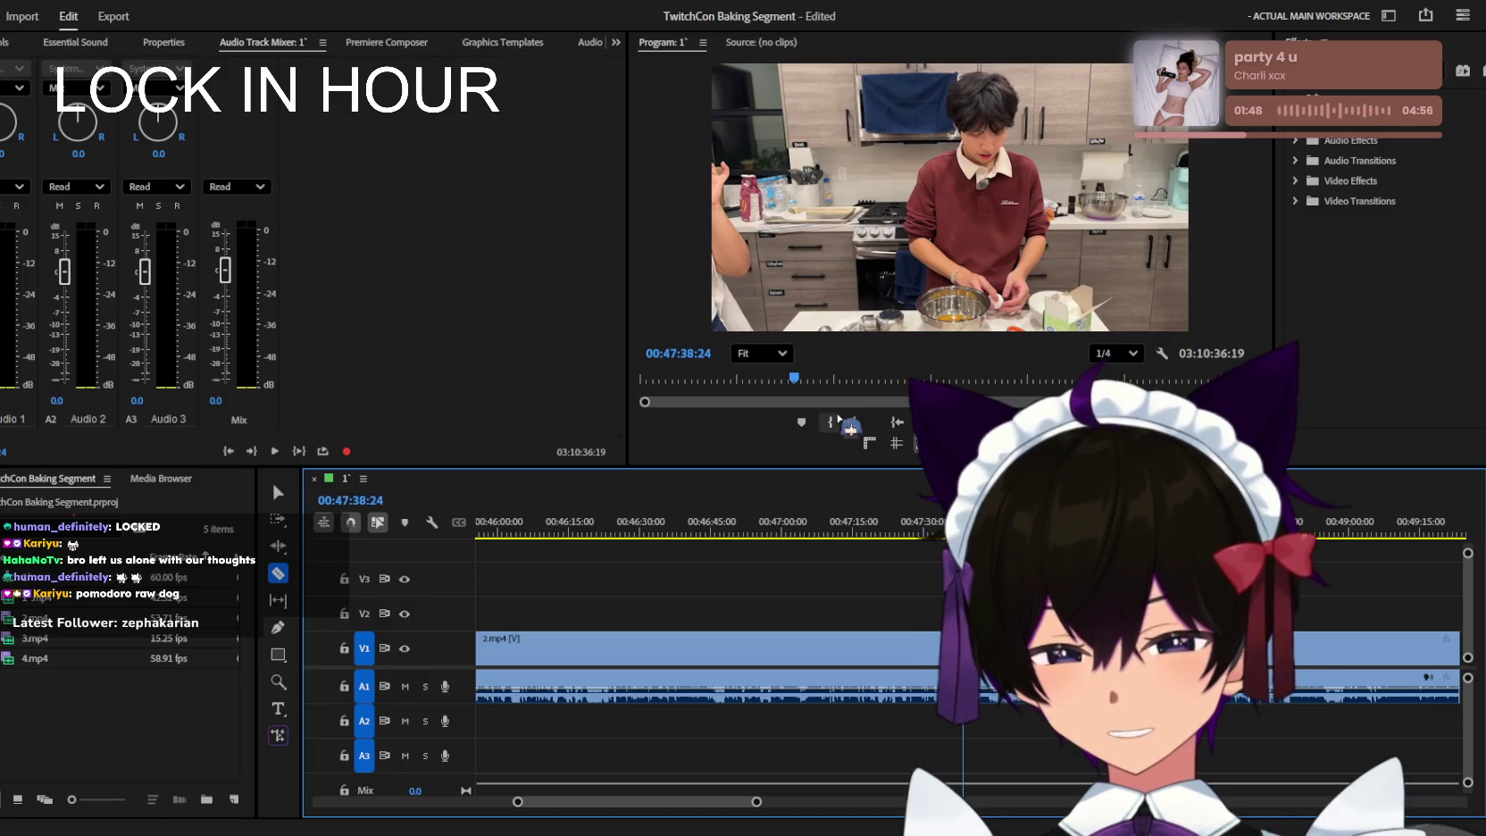
pyautogui.press('=')
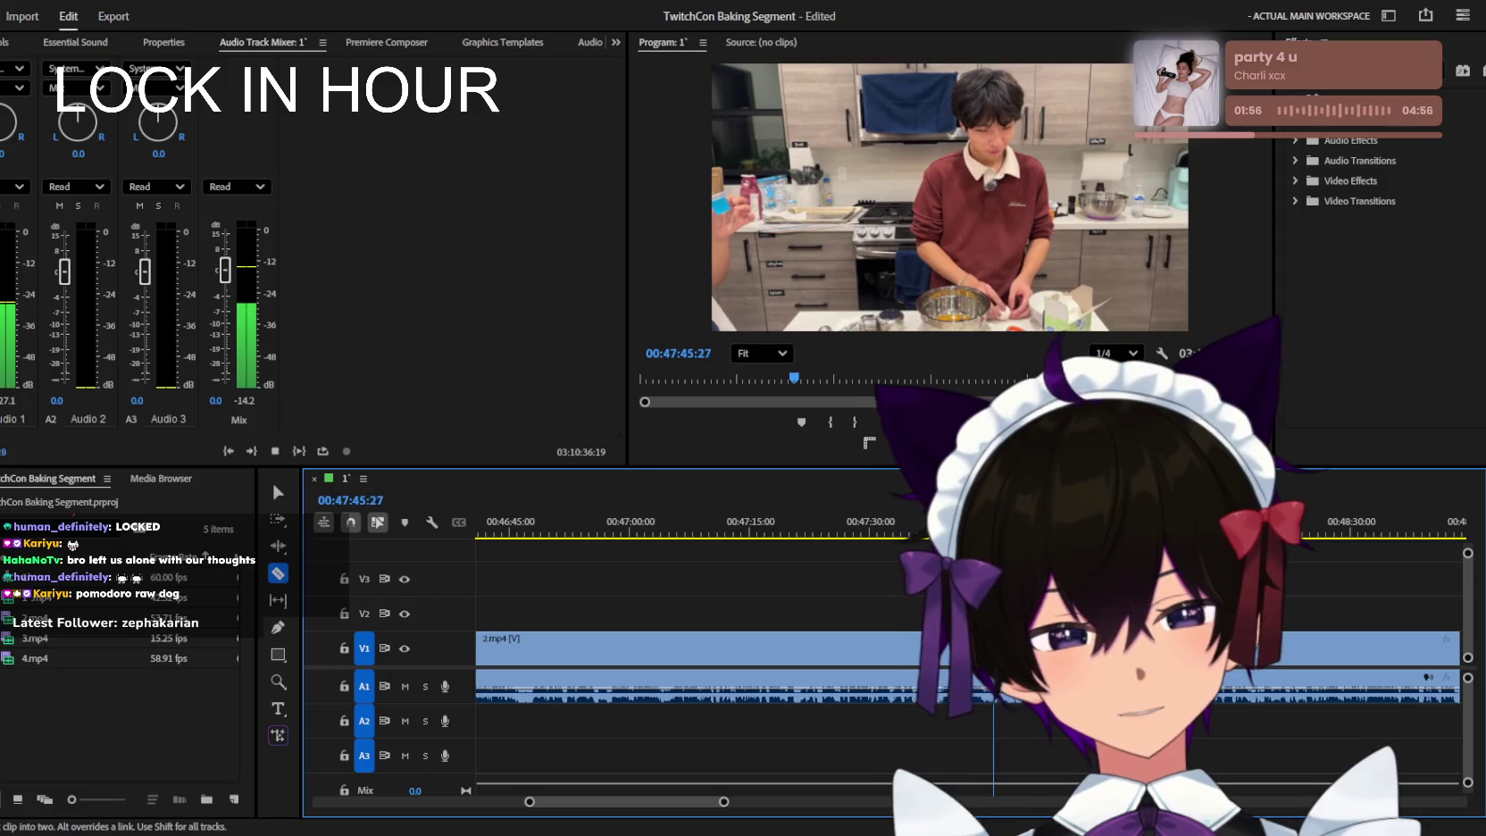
pyautogui.press('=')
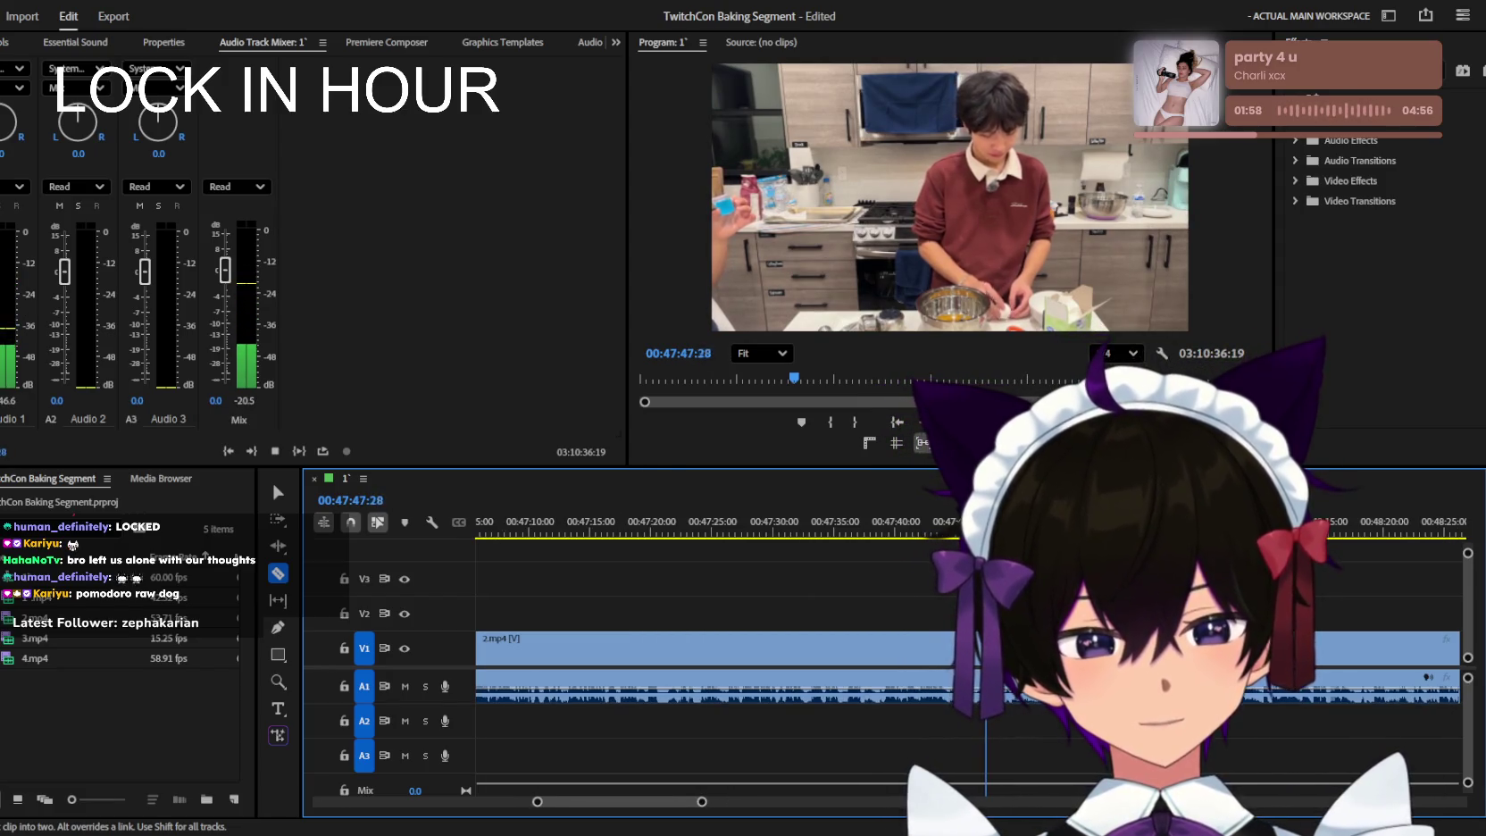
# Replay from 00:47:32 and razor 2.mp4 near 00:47:36.
pyautogui.click(820, 528)
pyautogui.press('space')
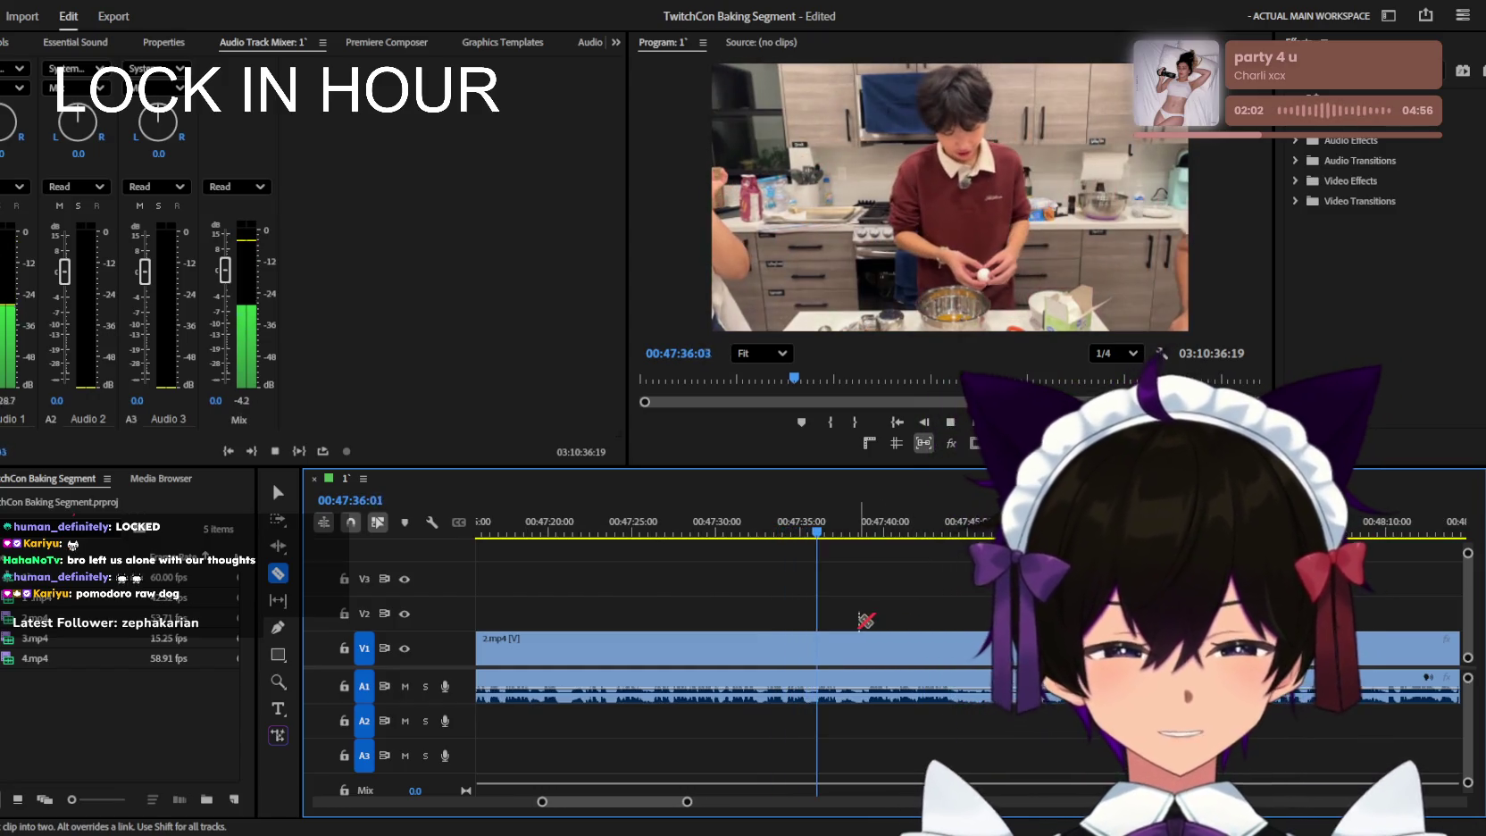
pyautogui.press('=')
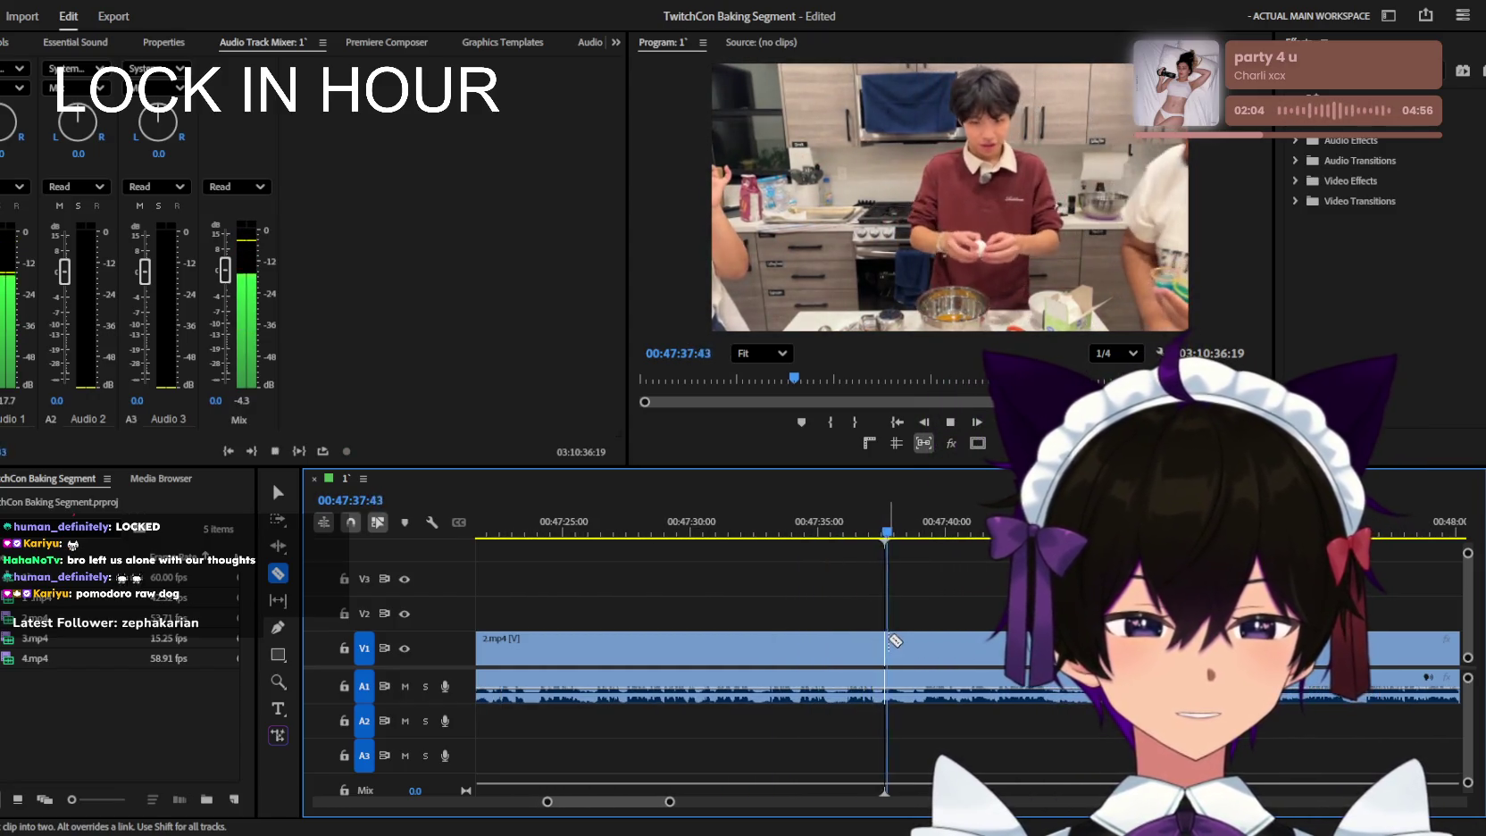
pyautogui.press('space')
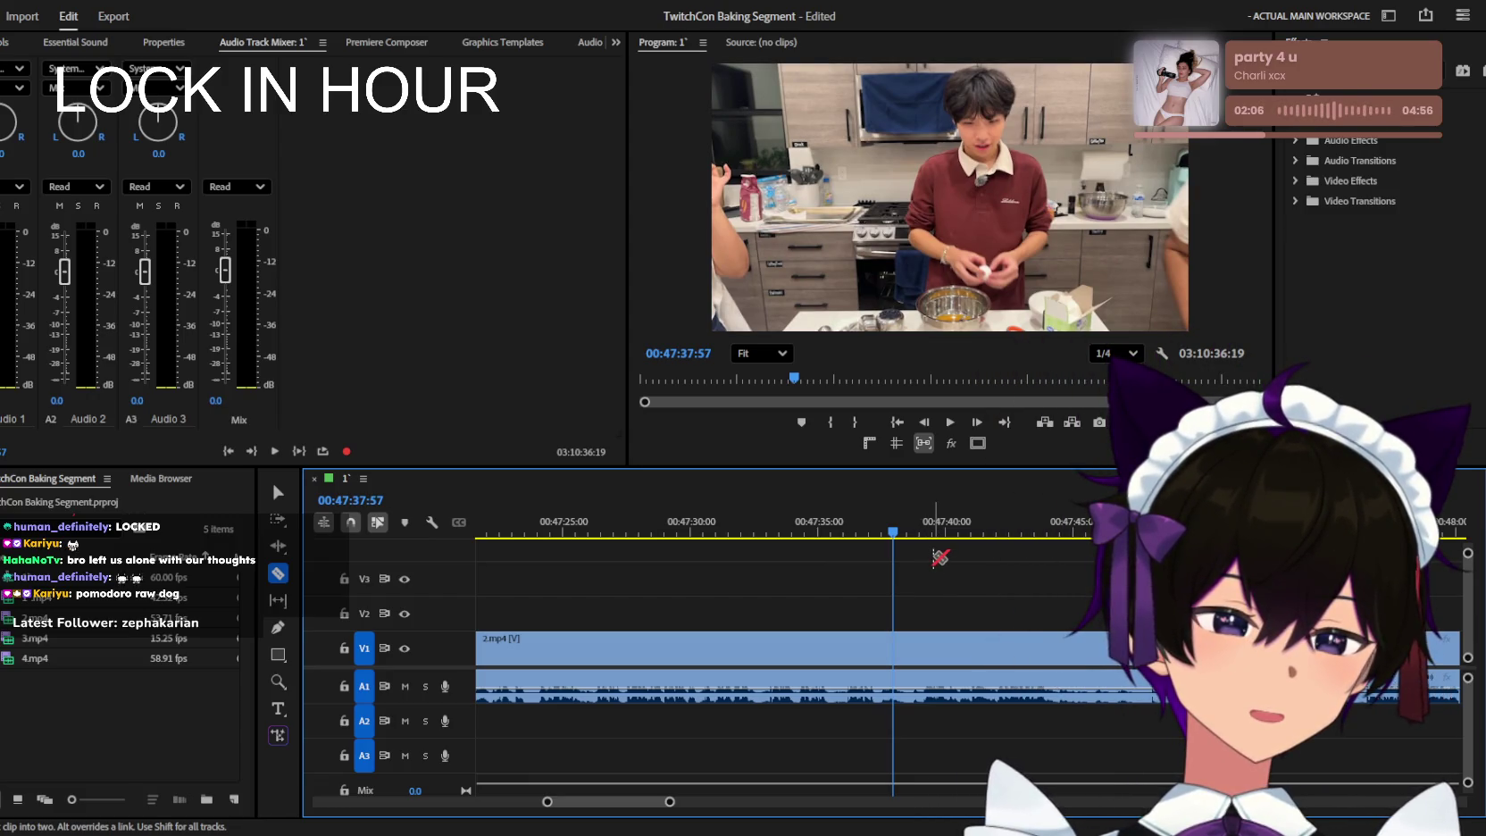
pyautogui.click(745, 527)
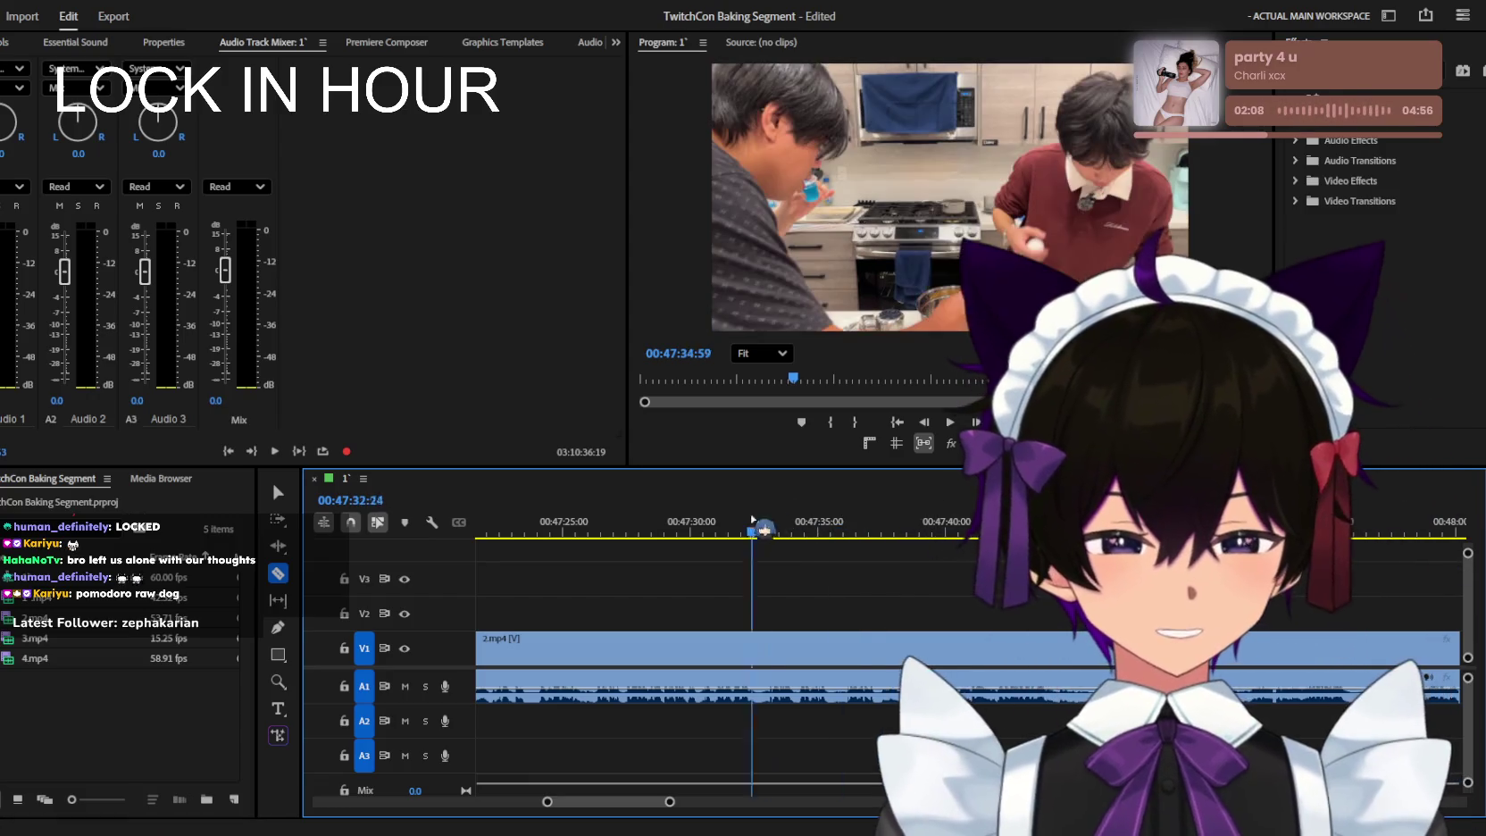
pyautogui.press('space')
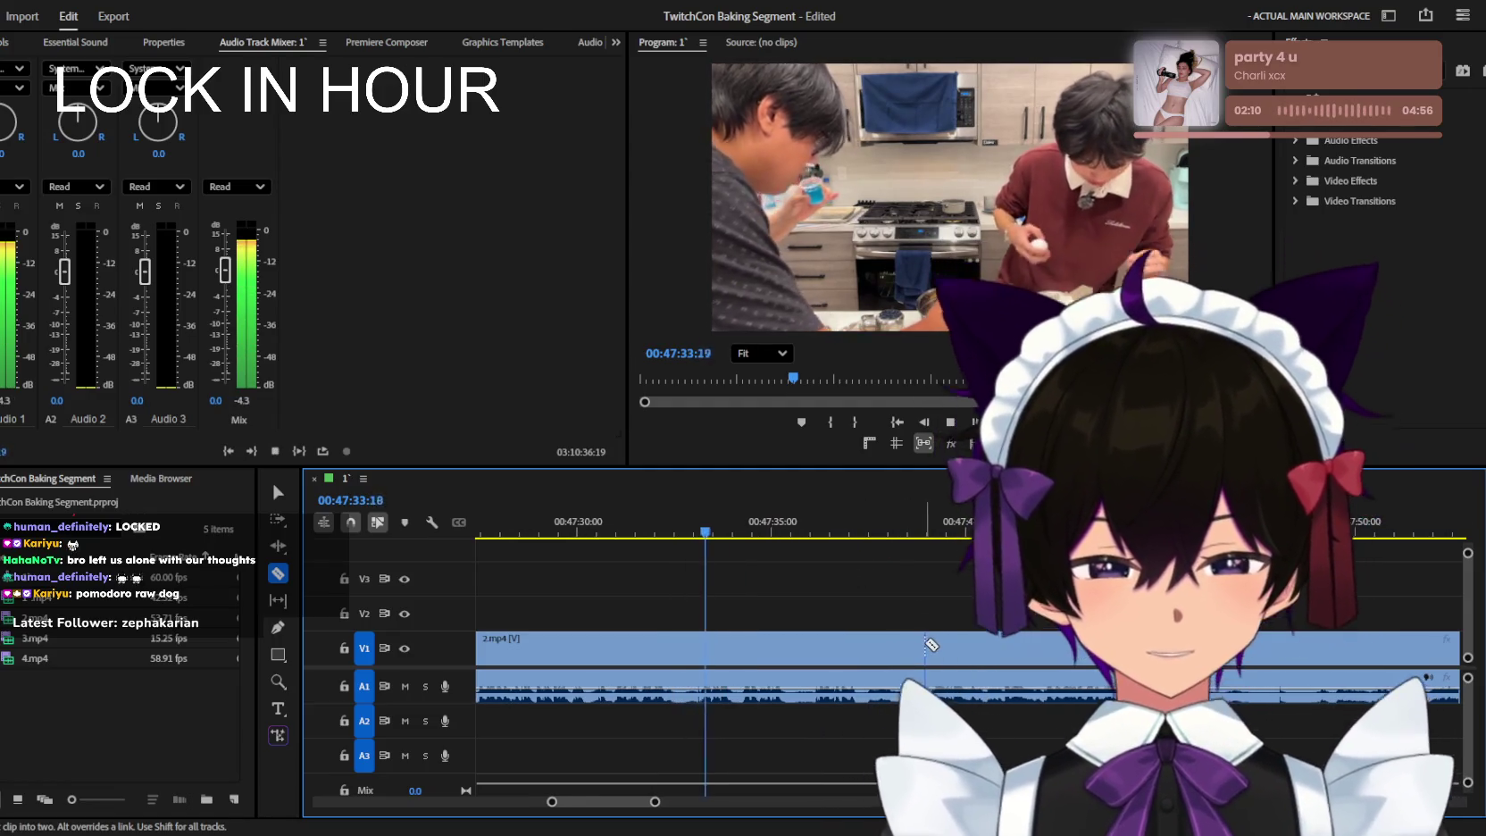
pyautogui.click(784, 647)
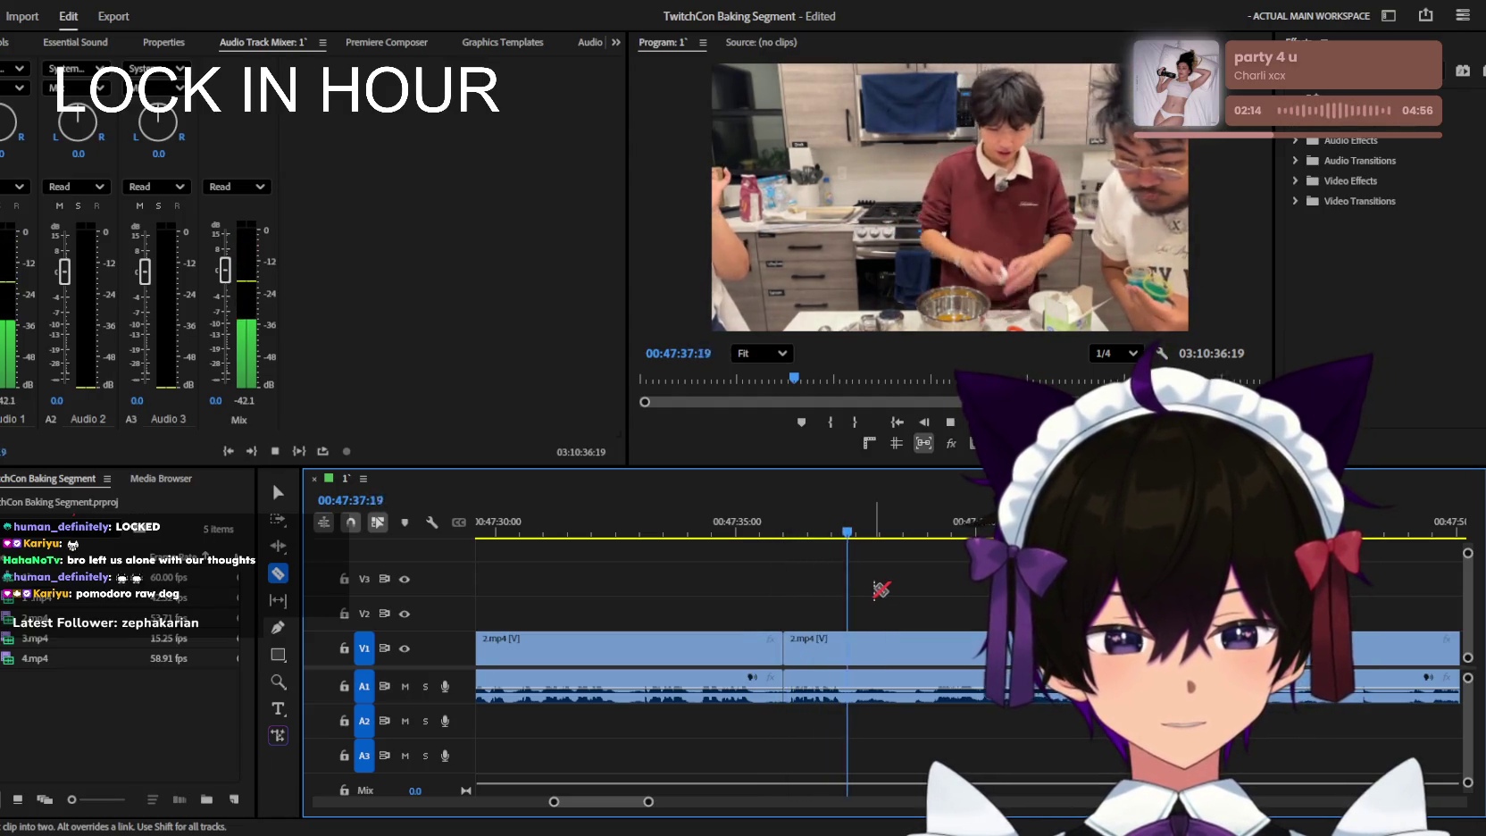
pyautogui.press('-')
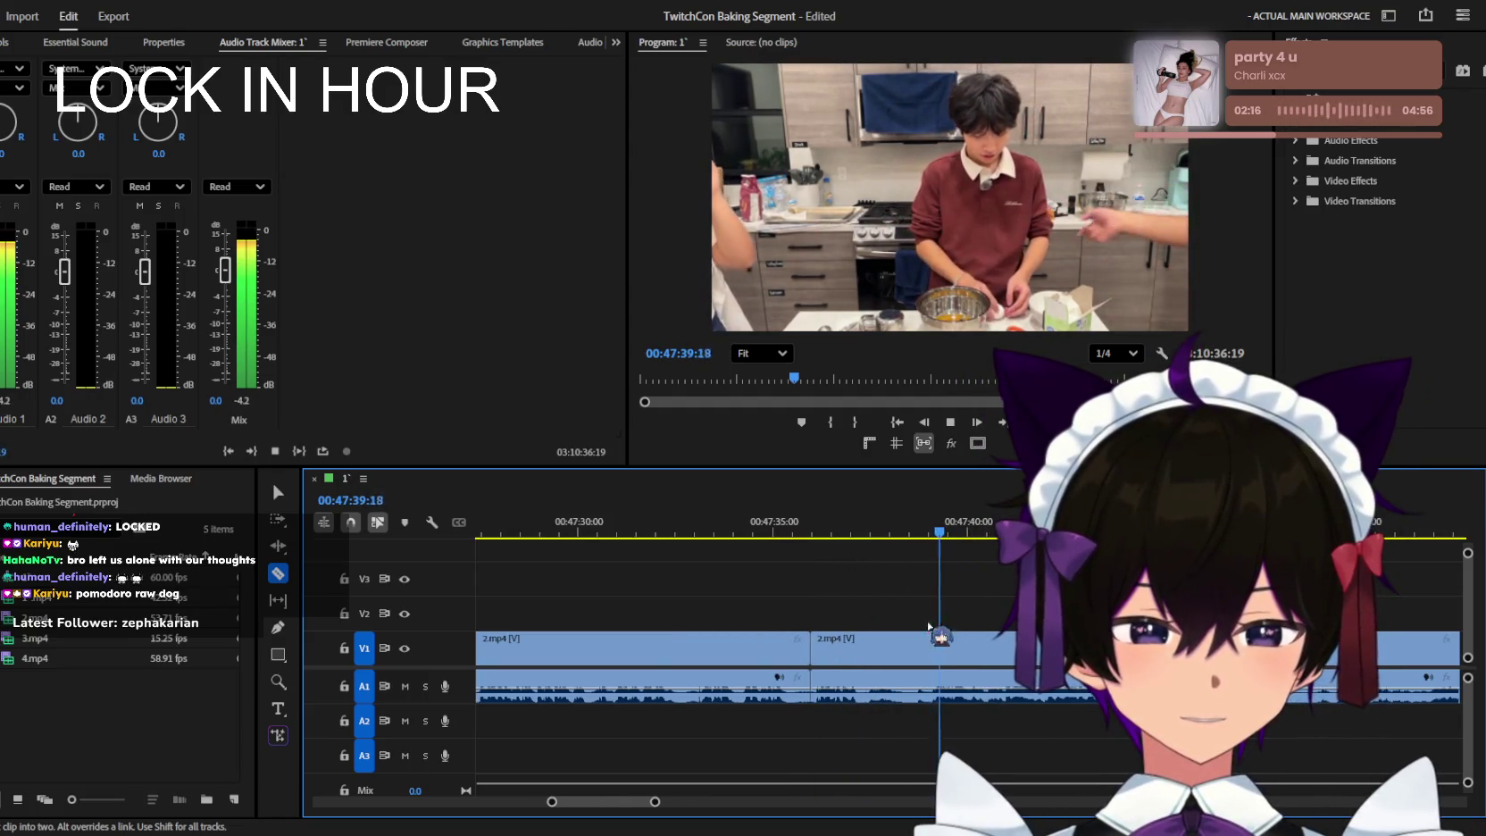
pyautogui.press('-')
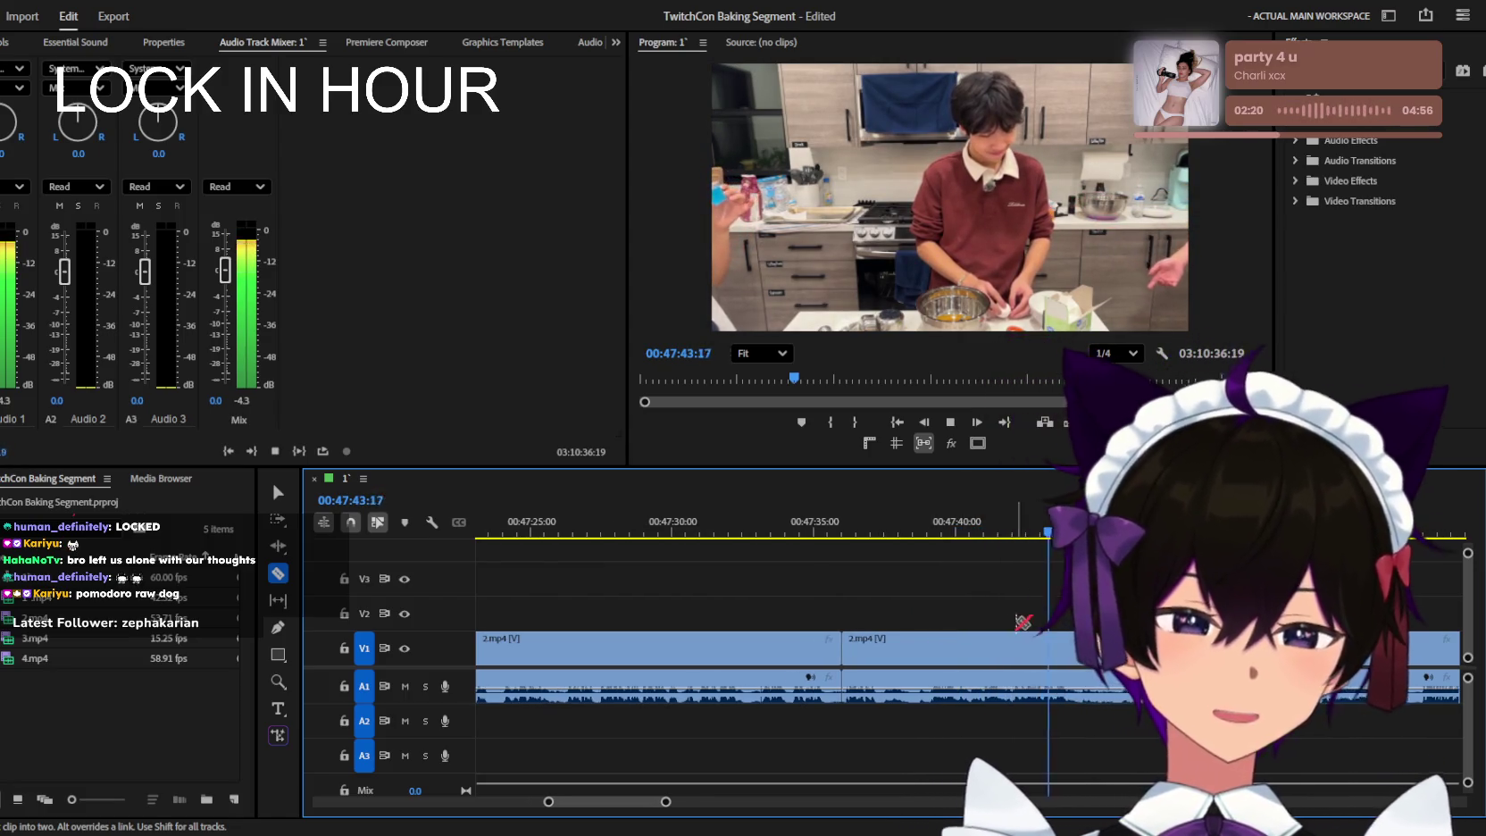
pyautogui.press('=')
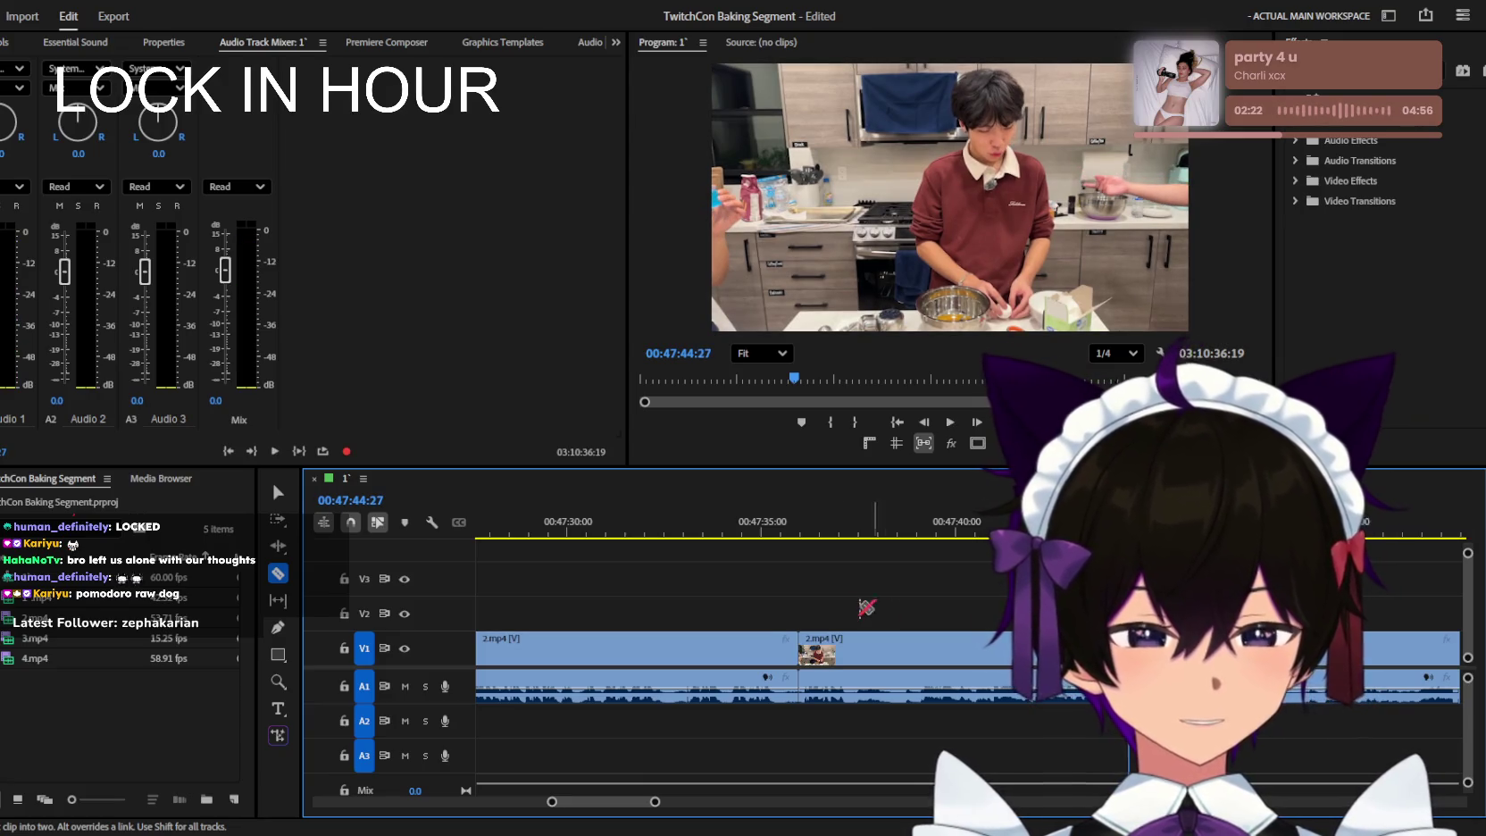
pyautogui.press('v')
pyautogui.press('-')
pyautogui.press('-')
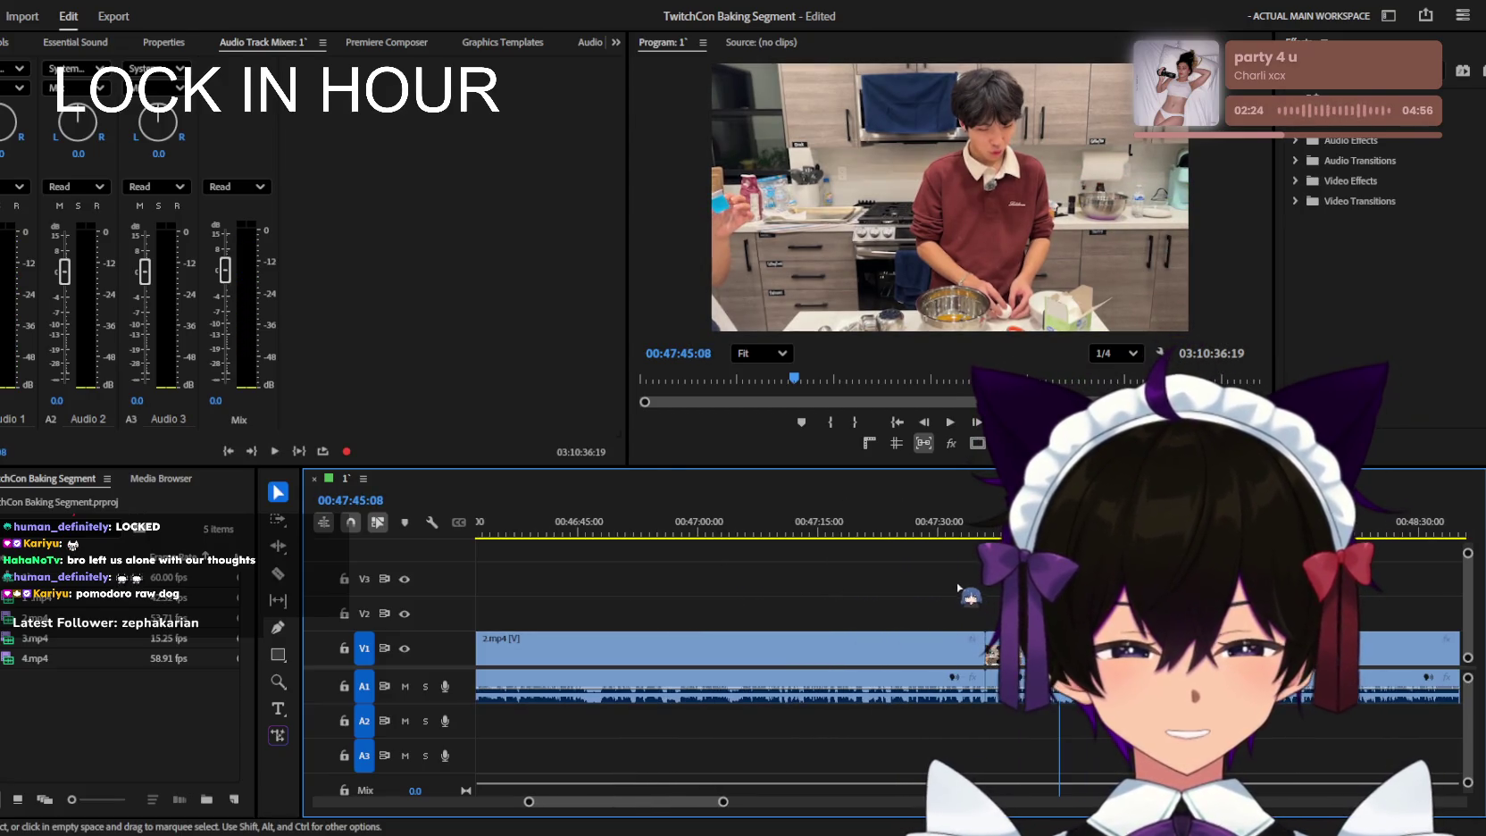
pyautogui.press('=')
pyautogui.press('=')
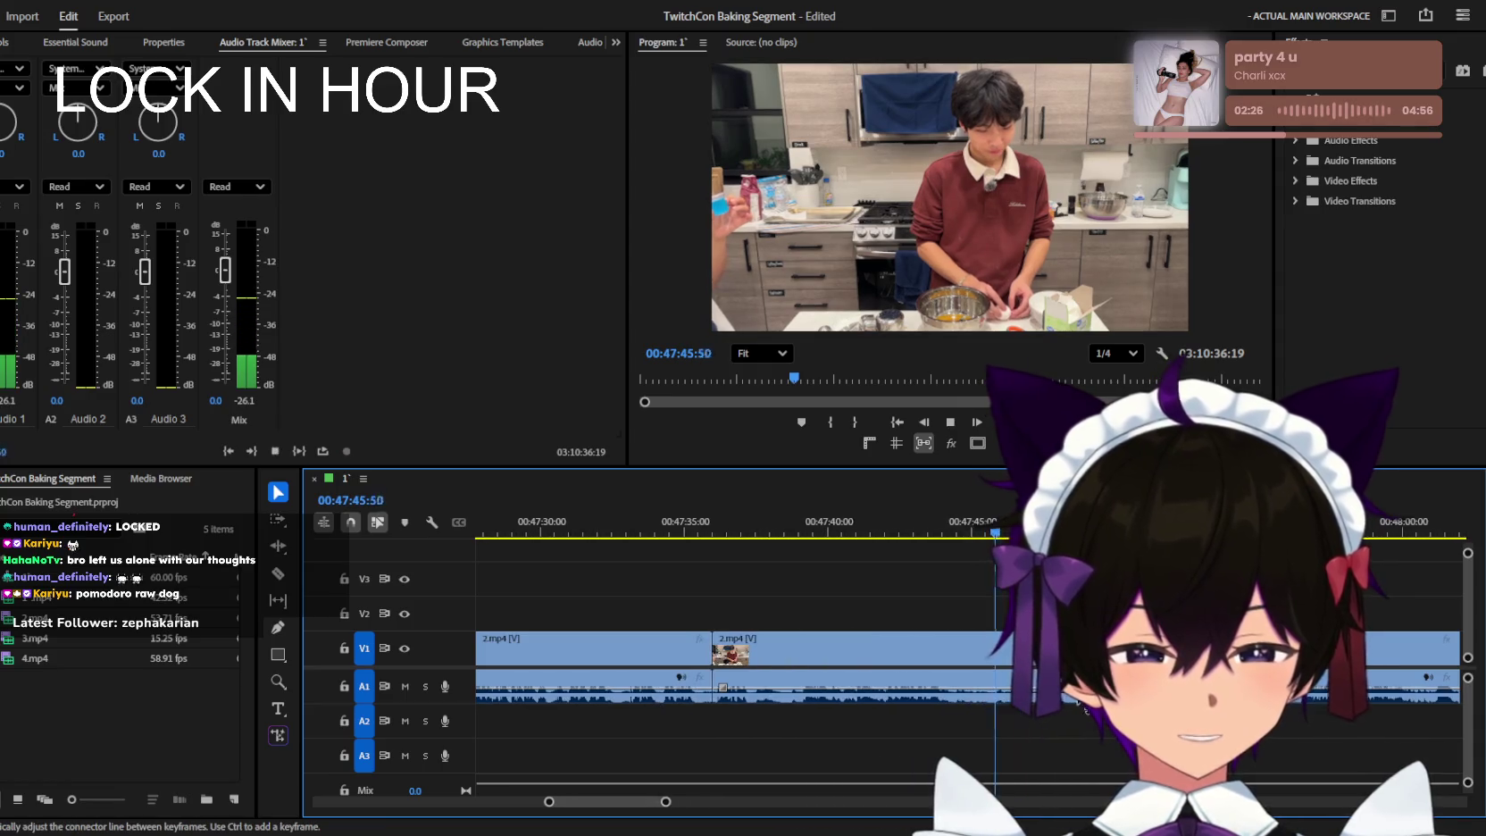
pyautogui.click(990, 518)
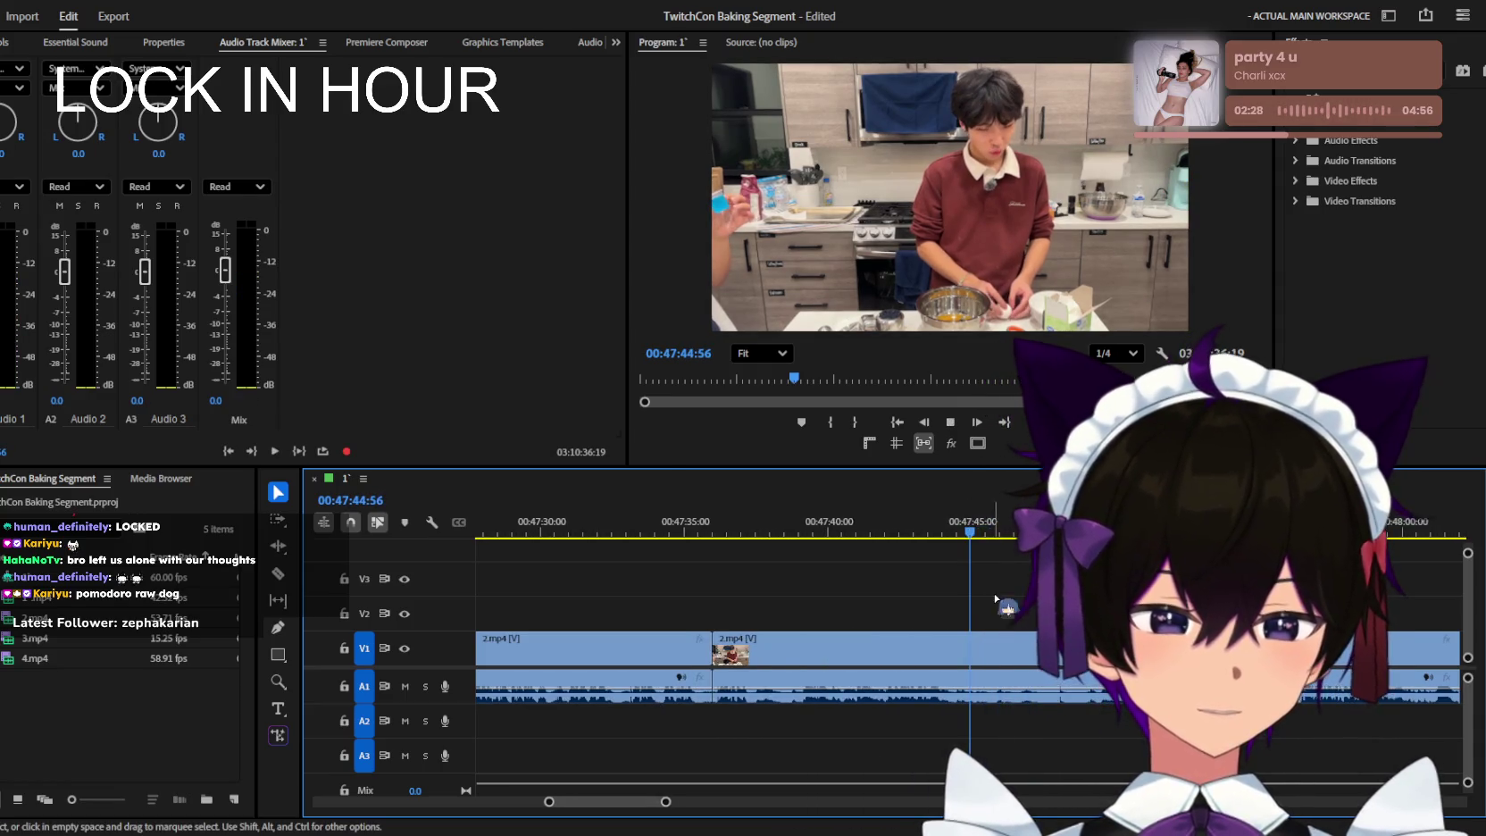
pyautogui.press('=')
pyautogui.press('space')
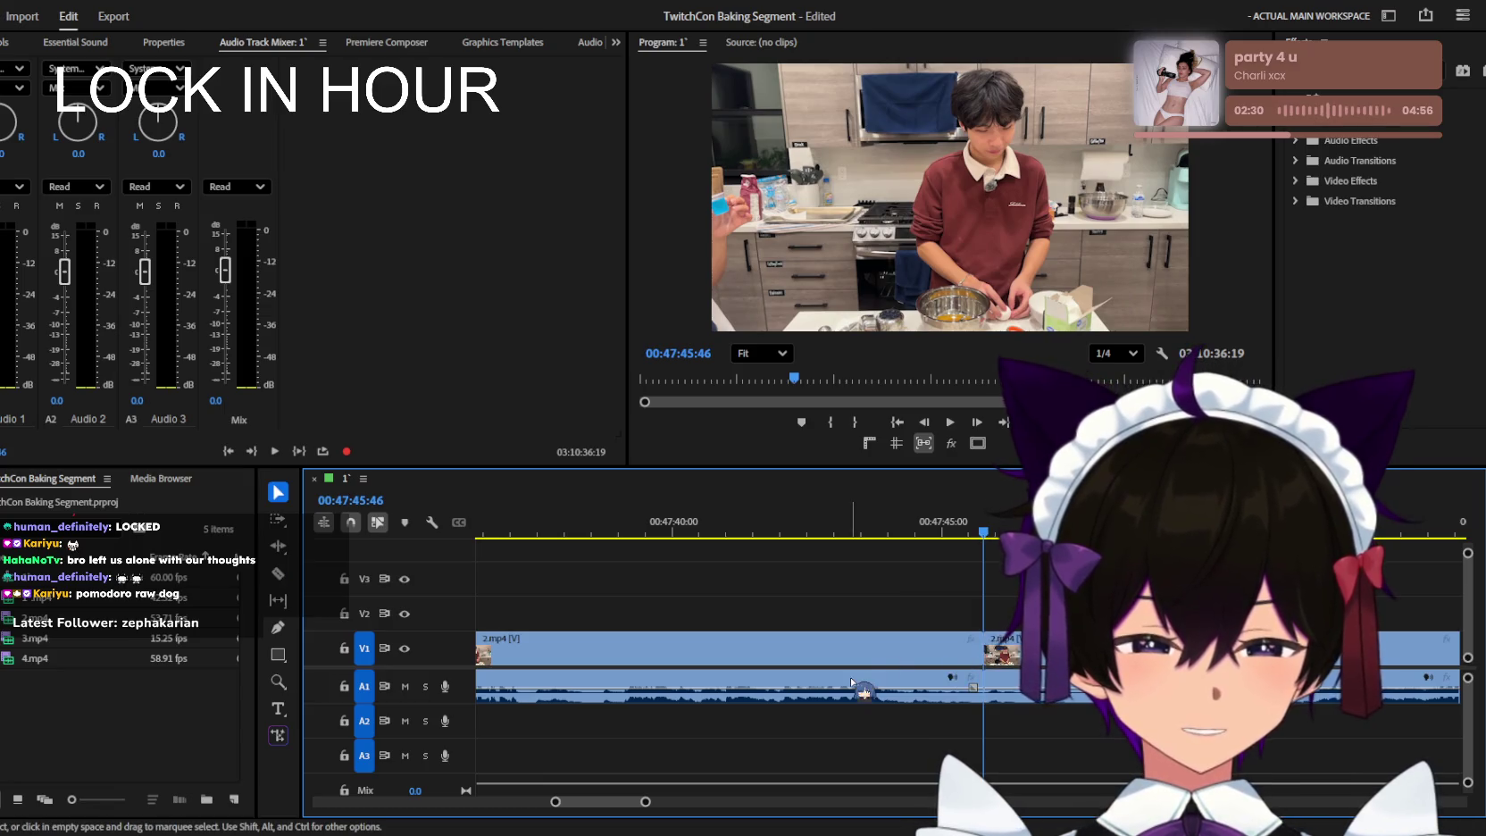
pyautogui.press('-')
pyautogui.press('-')
pyautogui.click(723, 514)
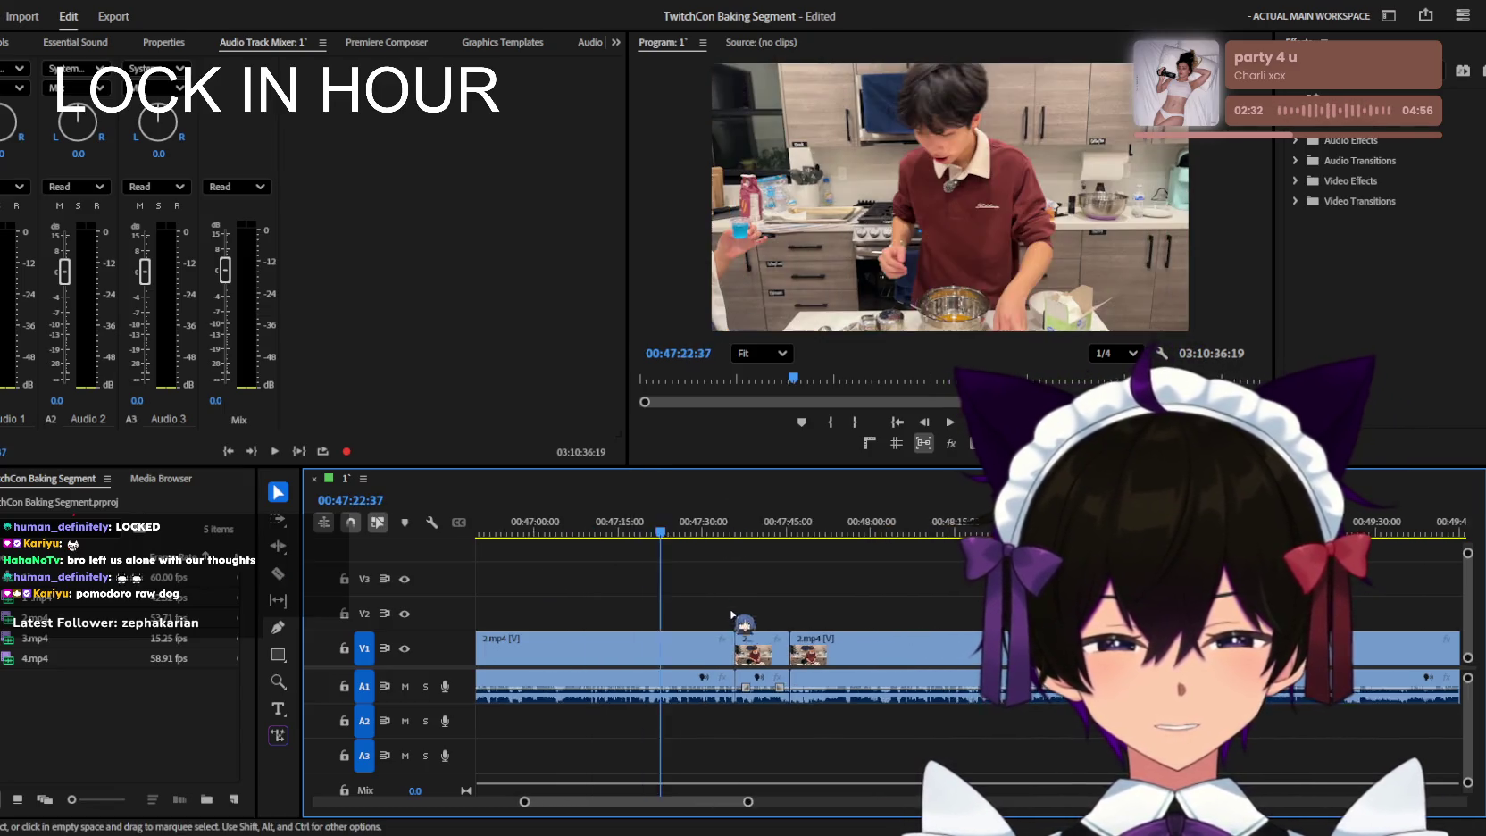
pyautogui.press('-')
pyautogui.press('-')
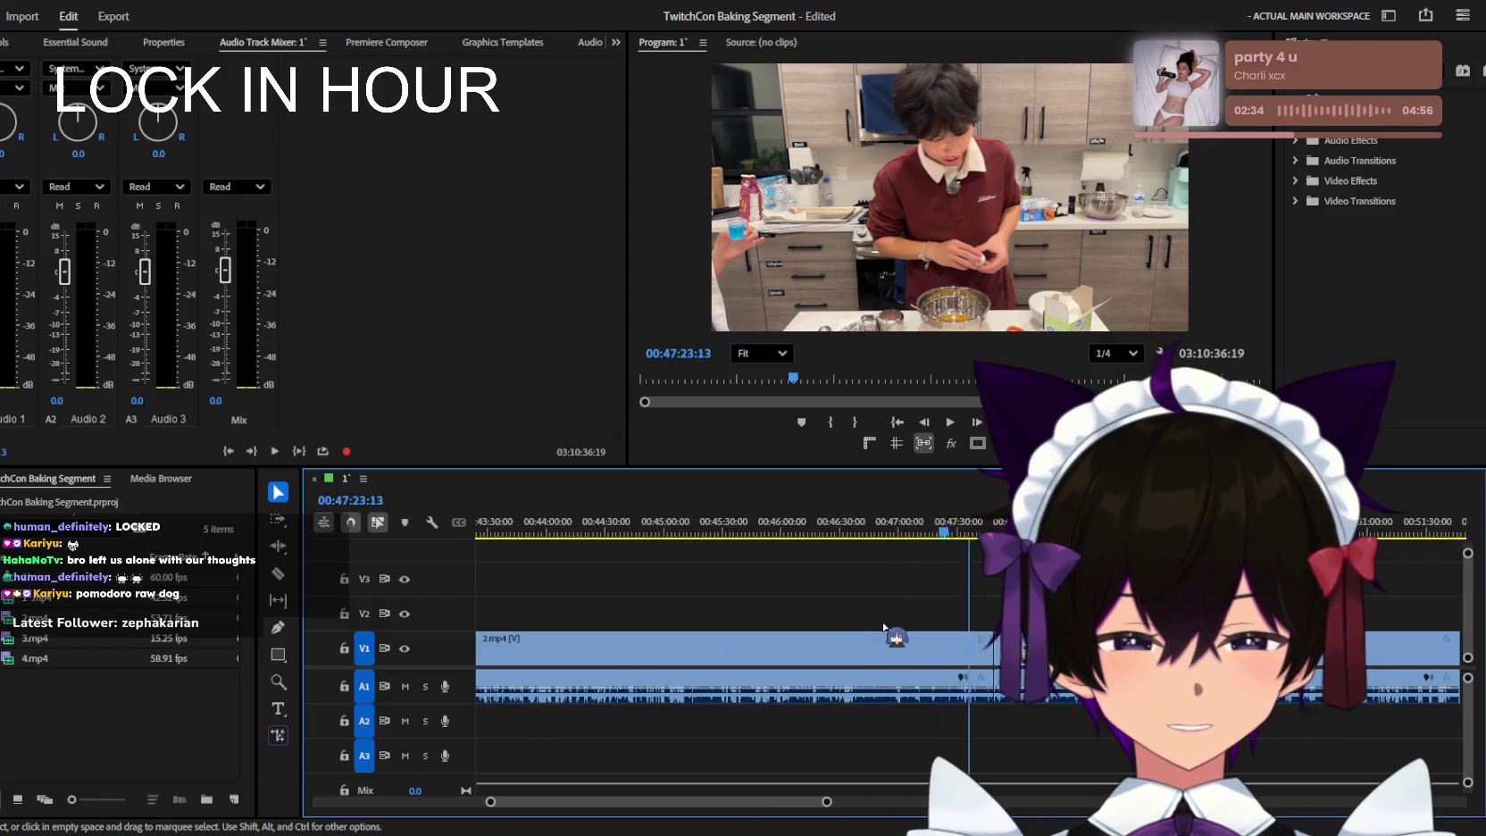
pyautogui.press('-')
pyautogui.moveTo(745, 531); pyautogui.dragTo(668, 534)
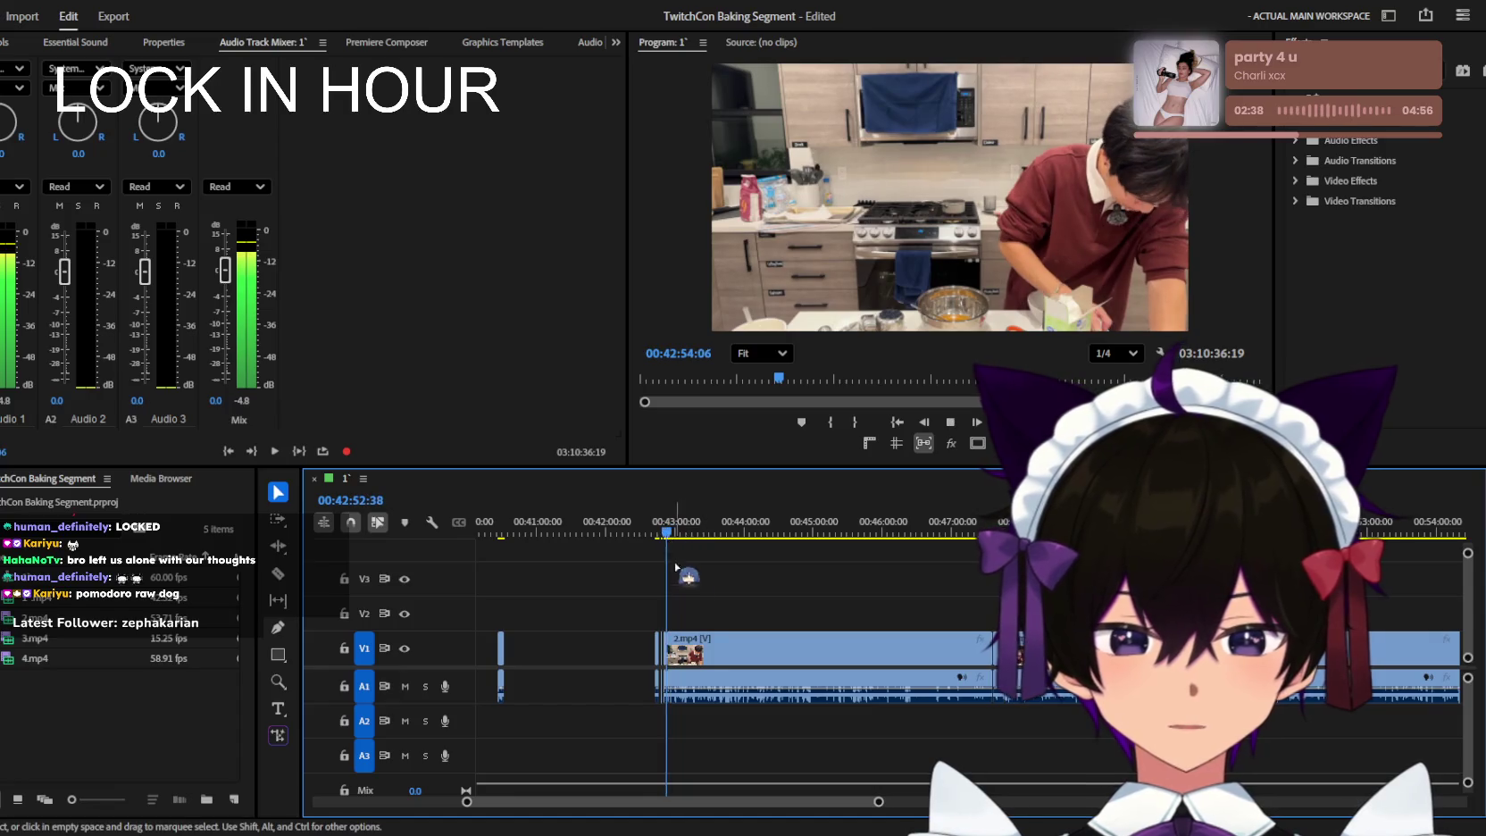
pyautogui.press('=')
pyautogui.press('=')
pyautogui.press('=')
pyautogui.press('=')
pyautogui.press('-')
pyautogui.press('space')
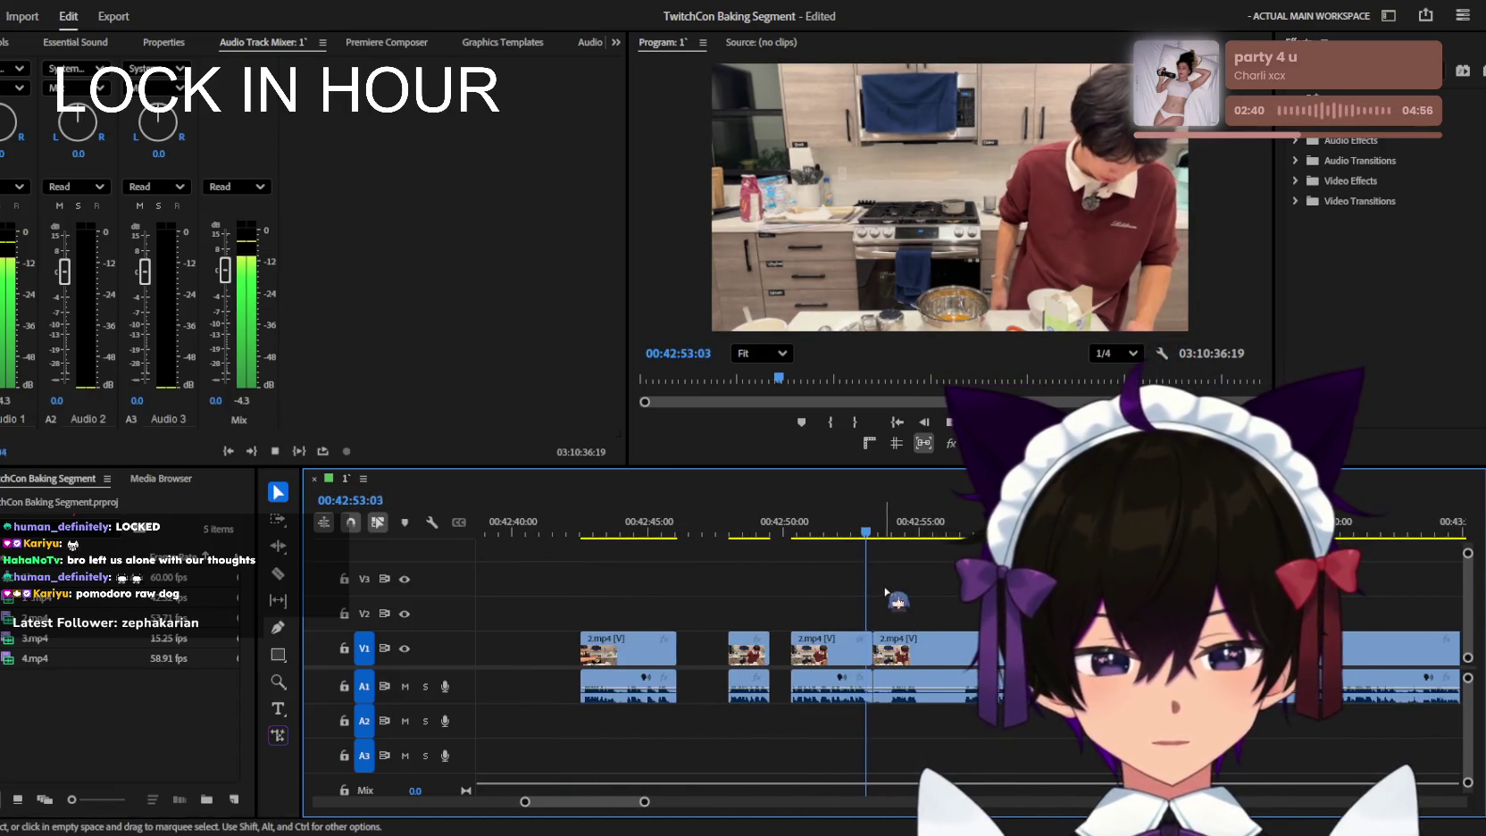
pyautogui.press('=')
pyautogui.press('=')
pyautogui.press('j')
pyautogui.press('j')
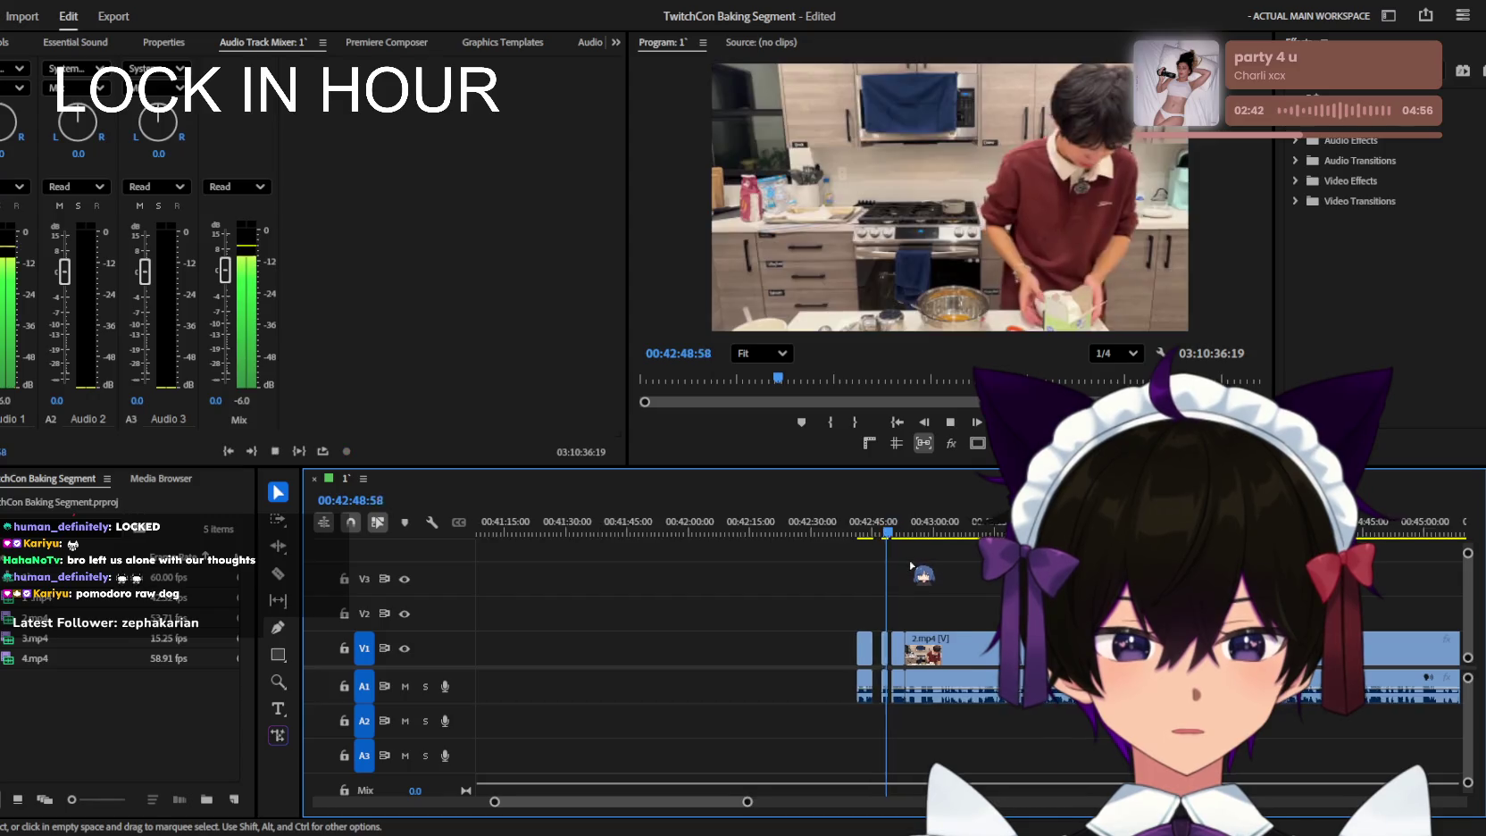
pyautogui.press('l')
pyautogui.press('-')
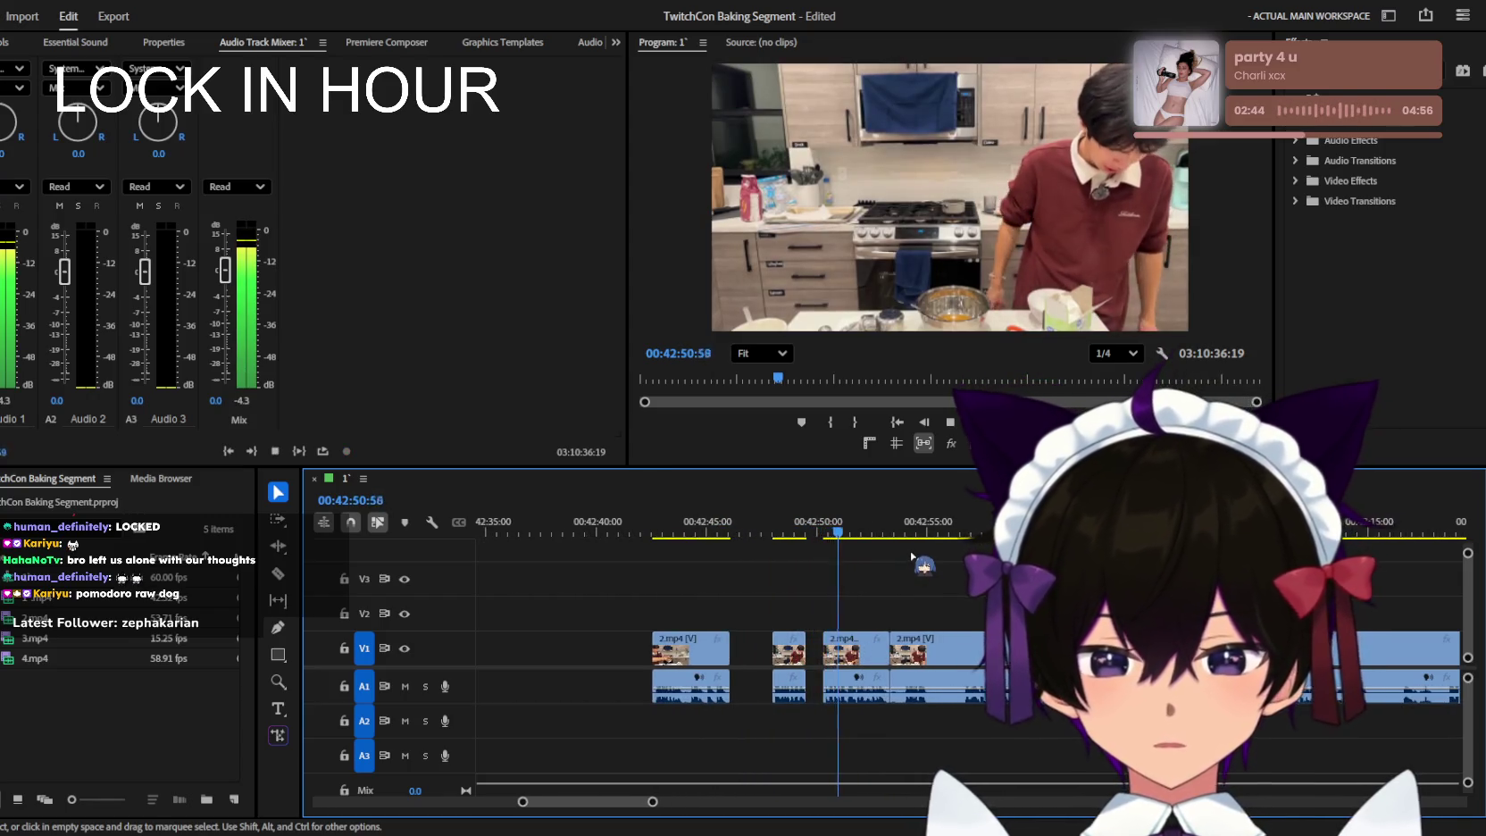
pyautogui.press('-')
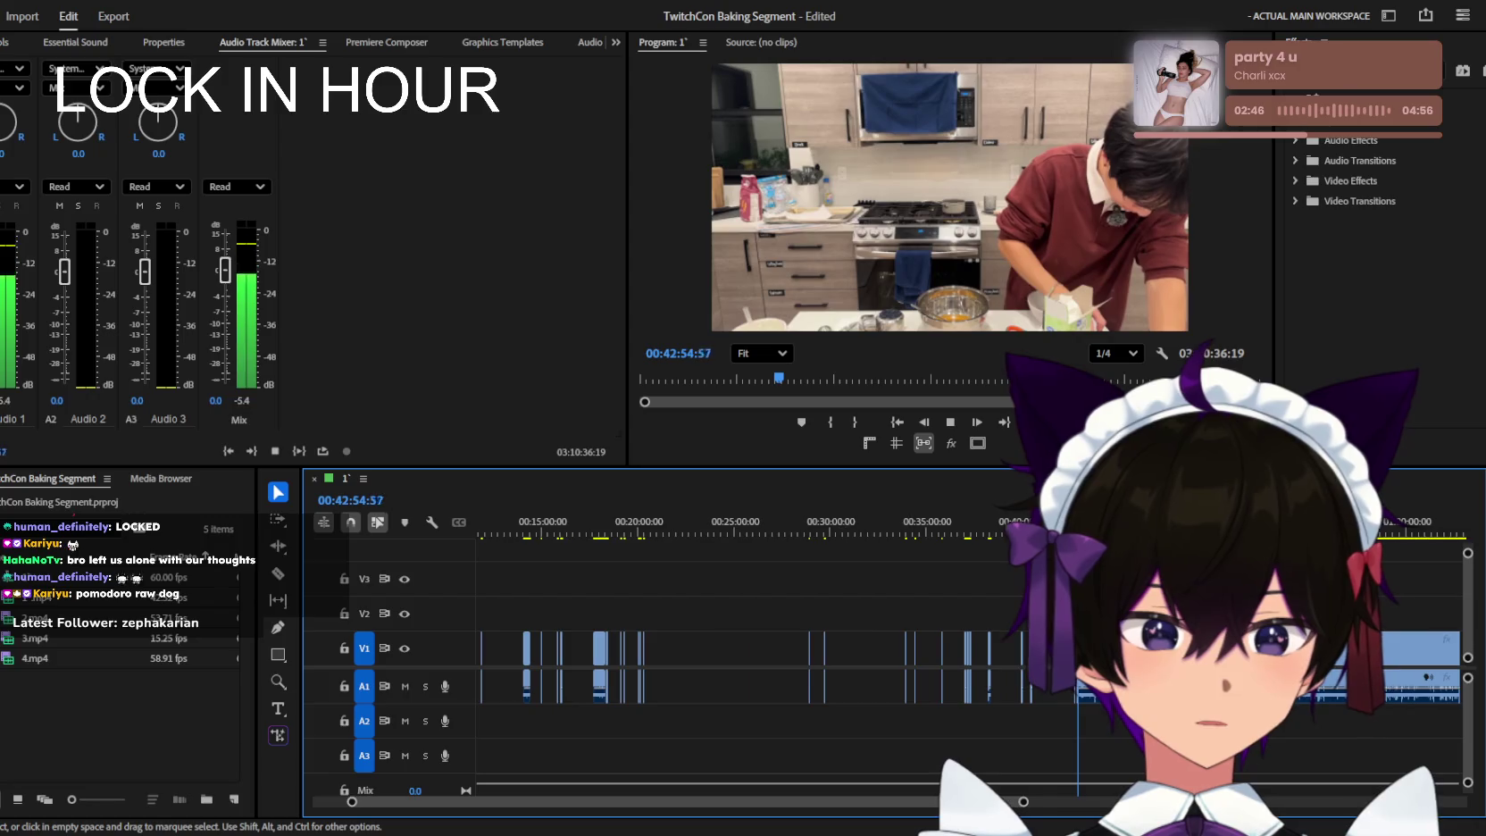
pyautogui.press('-')
pyautogui.press('-')
pyautogui.press('space')
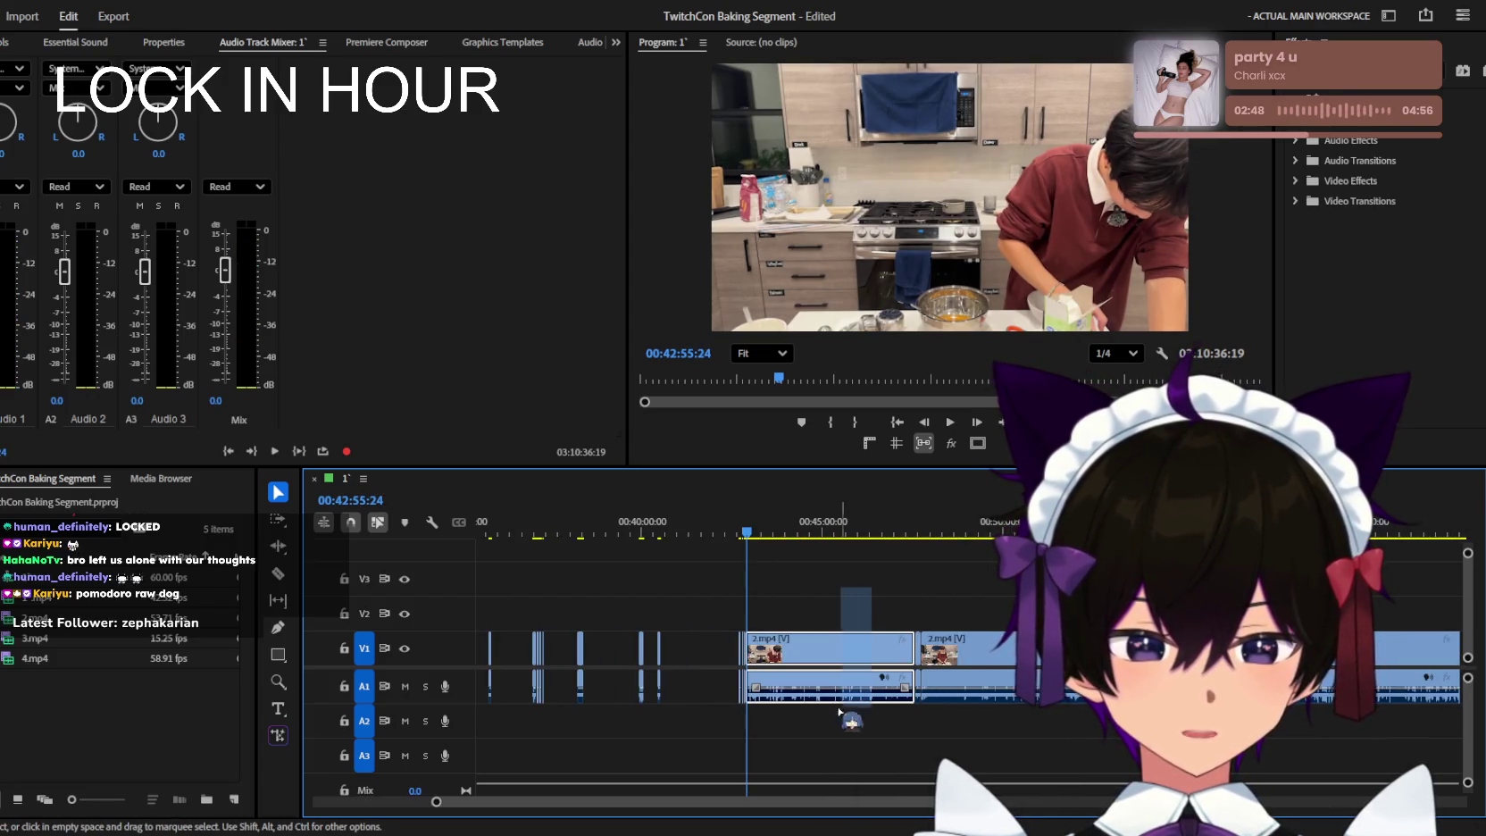
pyautogui.press('=')
pyautogui.press('=')
pyautogui.click(1024, 533)
pyautogui.press('space')
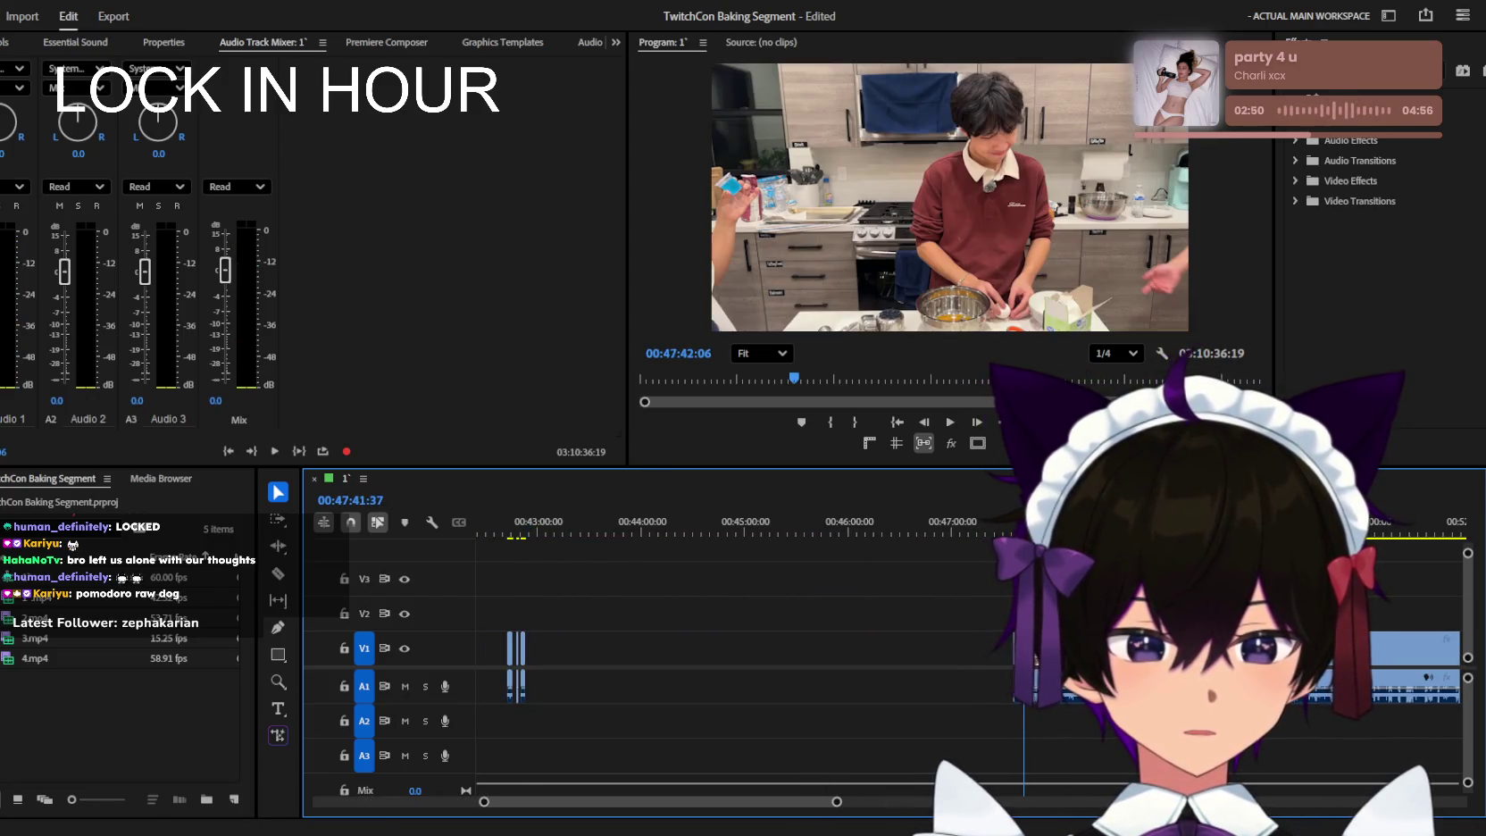
# Zoom in near 47:44 and replay the razored stretch.
pyautogui.press('=')
pyautogui.press('=')
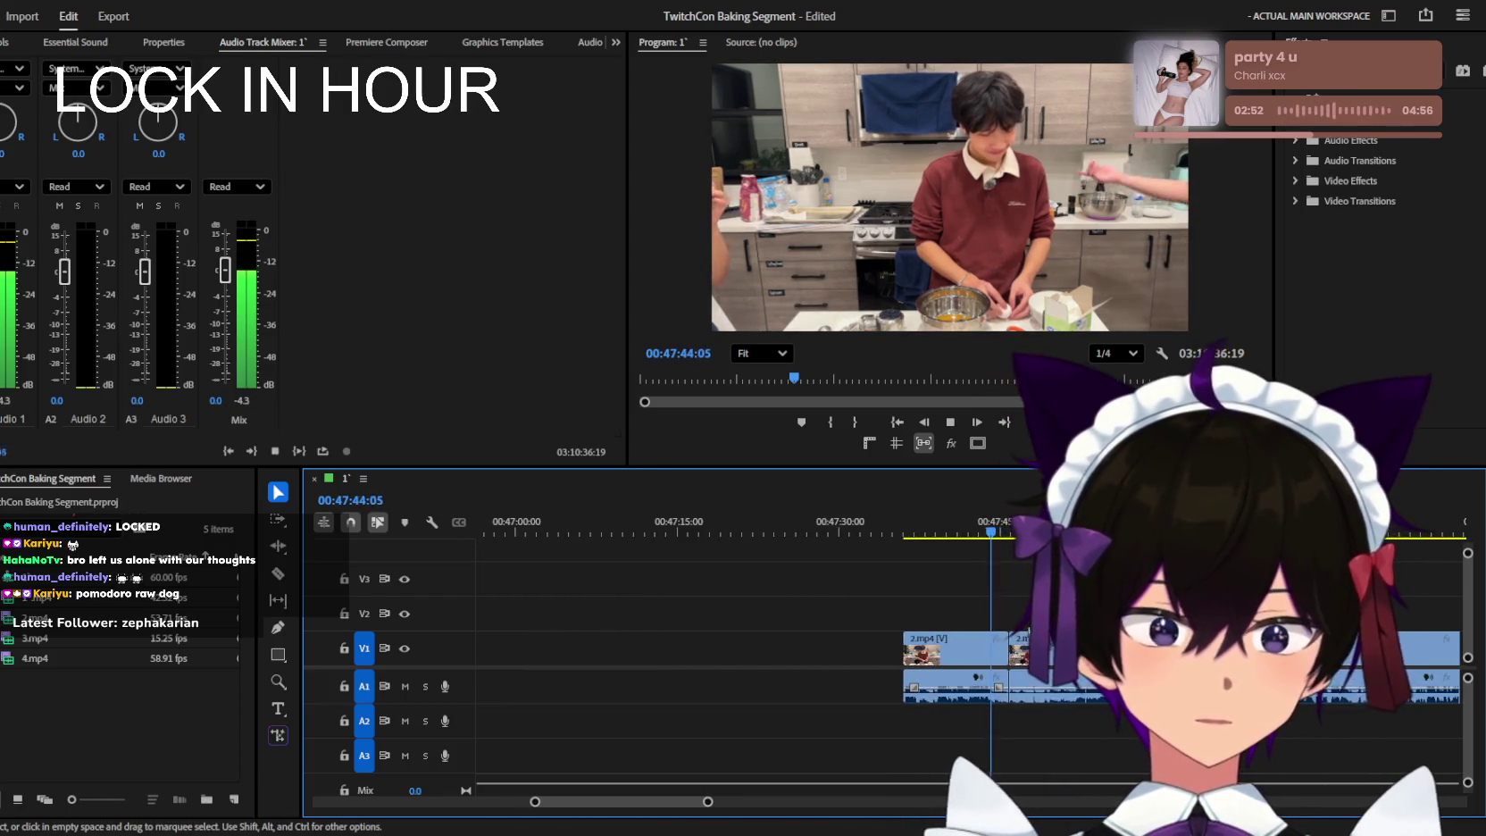
pyautogui.press('=')
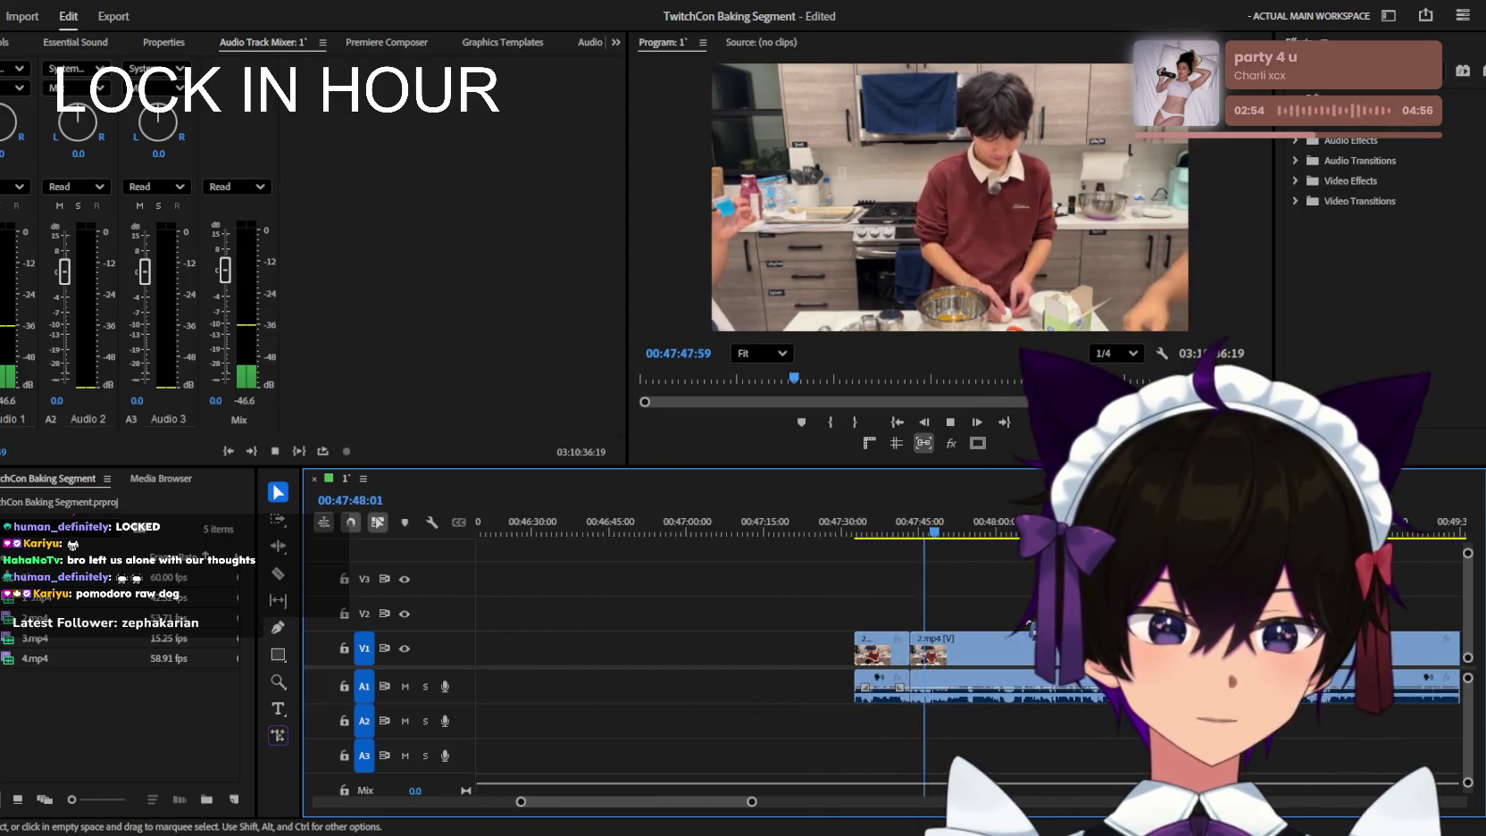
pyautogui.press('=')
pyautogui.press('=')
pyautogui.press('=')
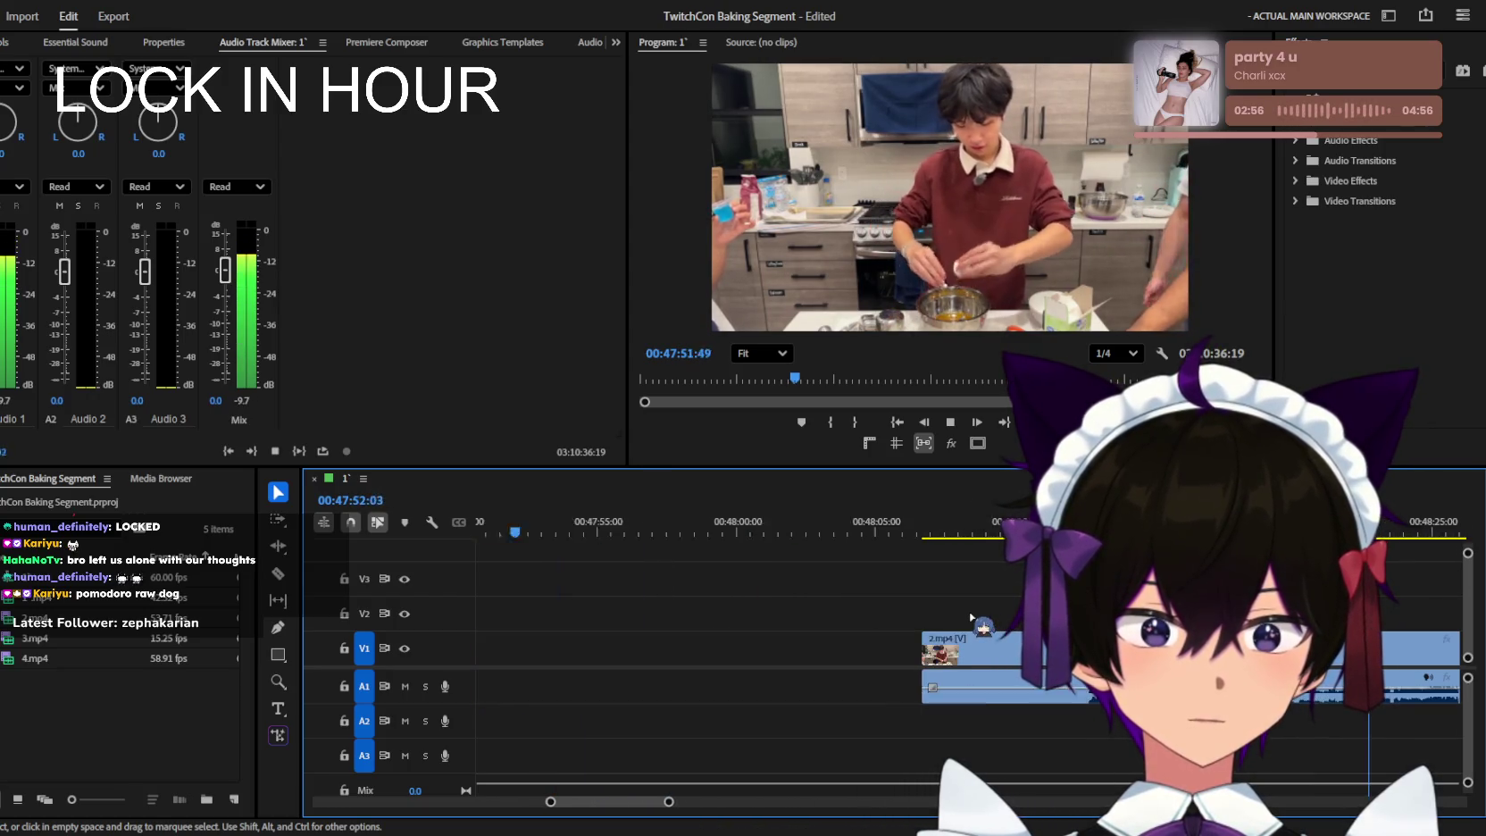
pyautogui.press('space')
pyautogui.press('space')
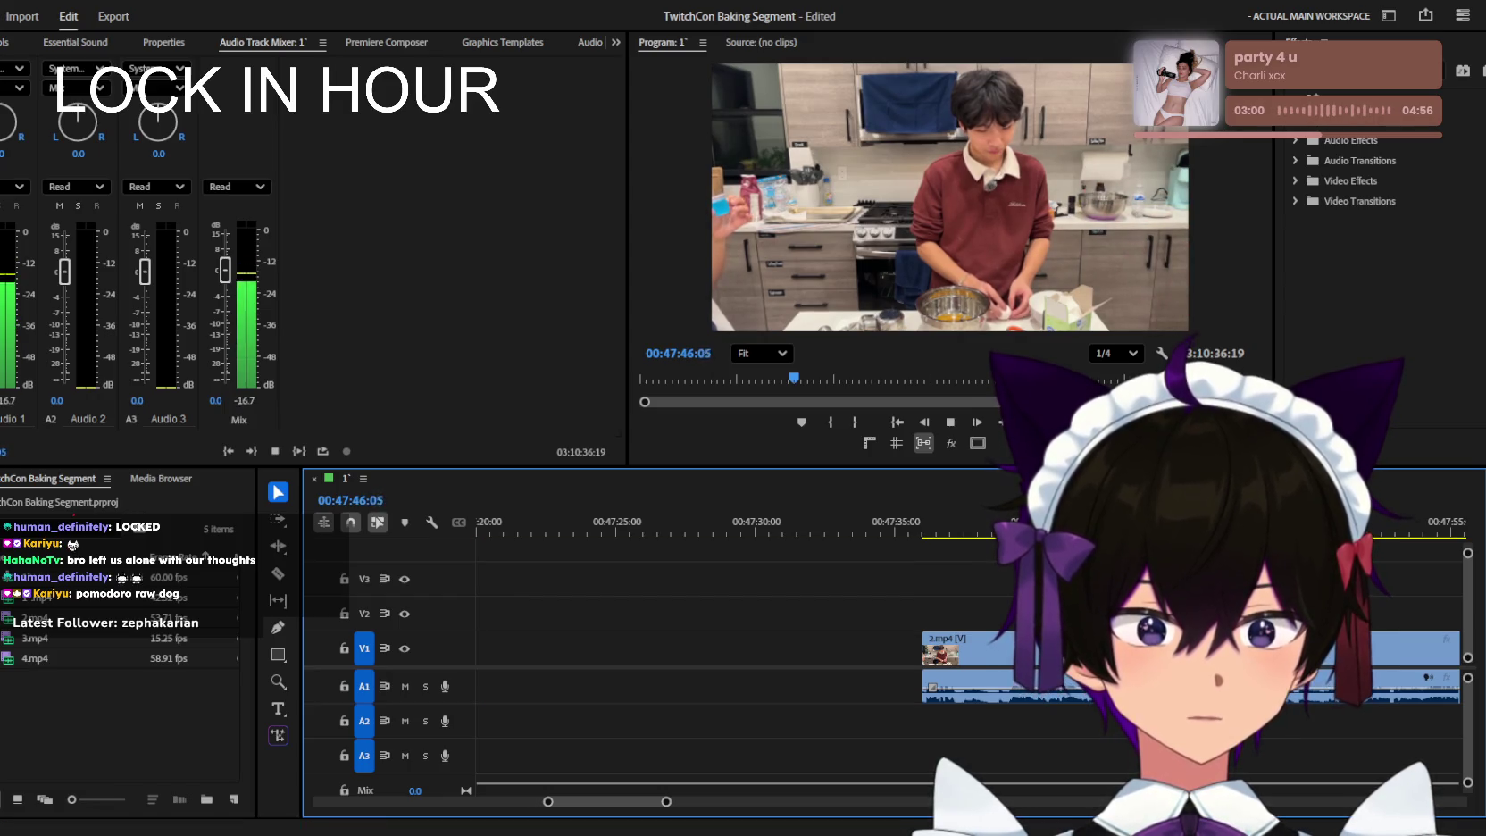
pyautogui.press('space')
pyautogui.press('=')
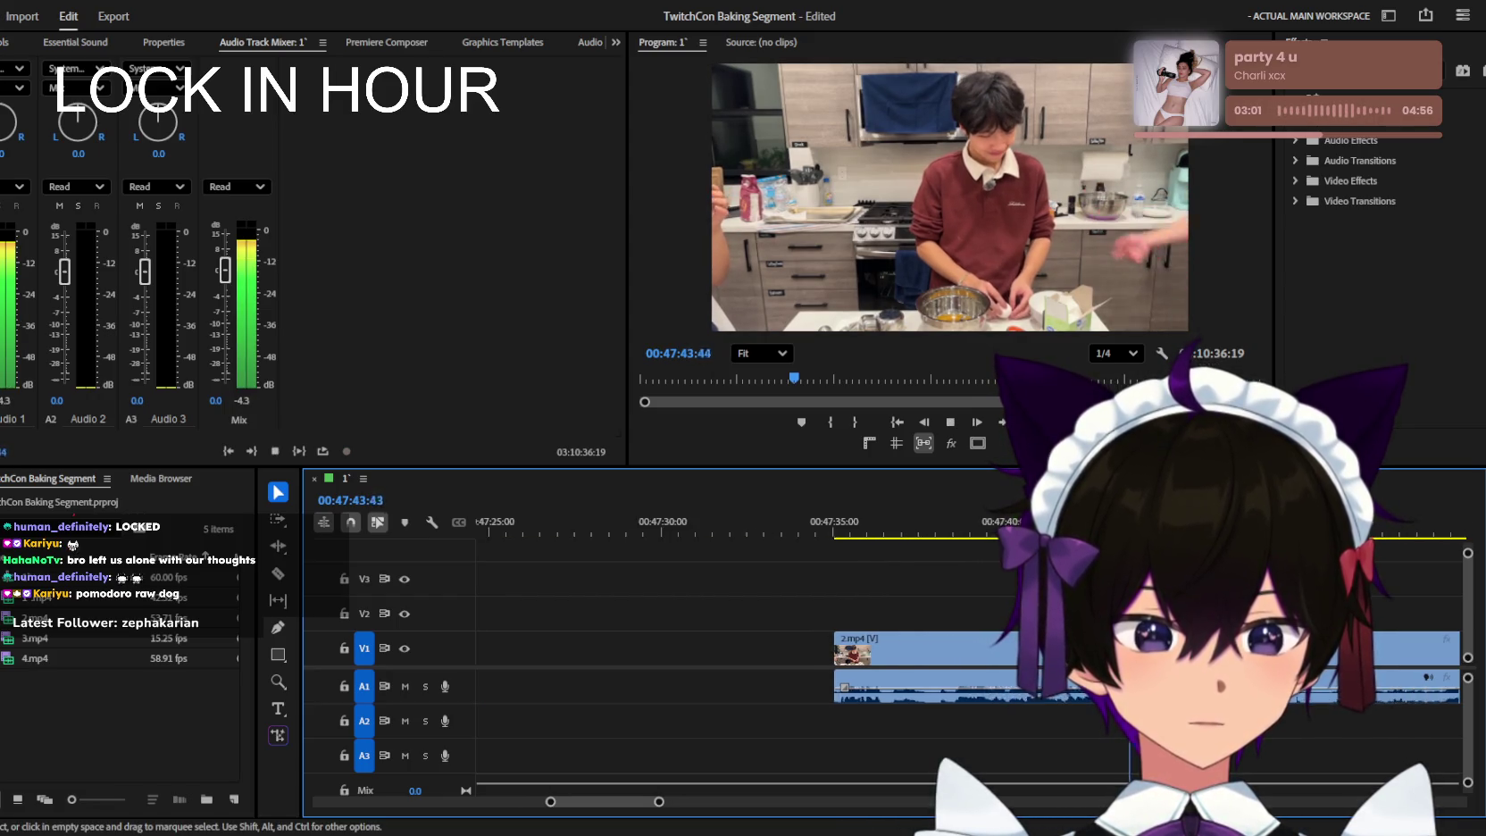
pyautogui.press('space')
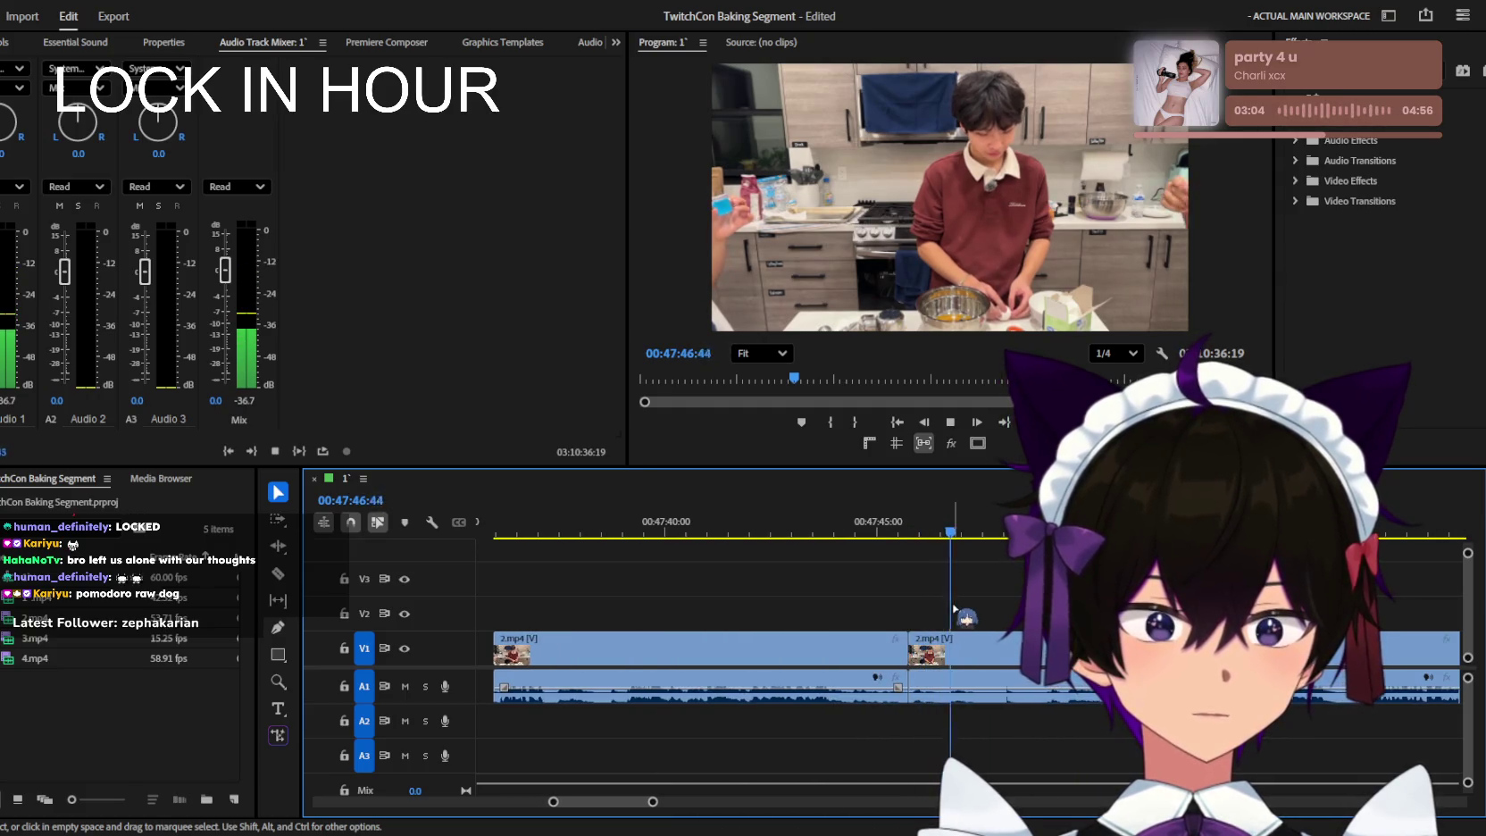
# Delete the stretch around 47:46–47:48, leaving a gap, and play back across it.
pyautogui.press('v')
pyautogui.click(983, 647)
pyautogui.press('Delete')
pyautogui.press('space')
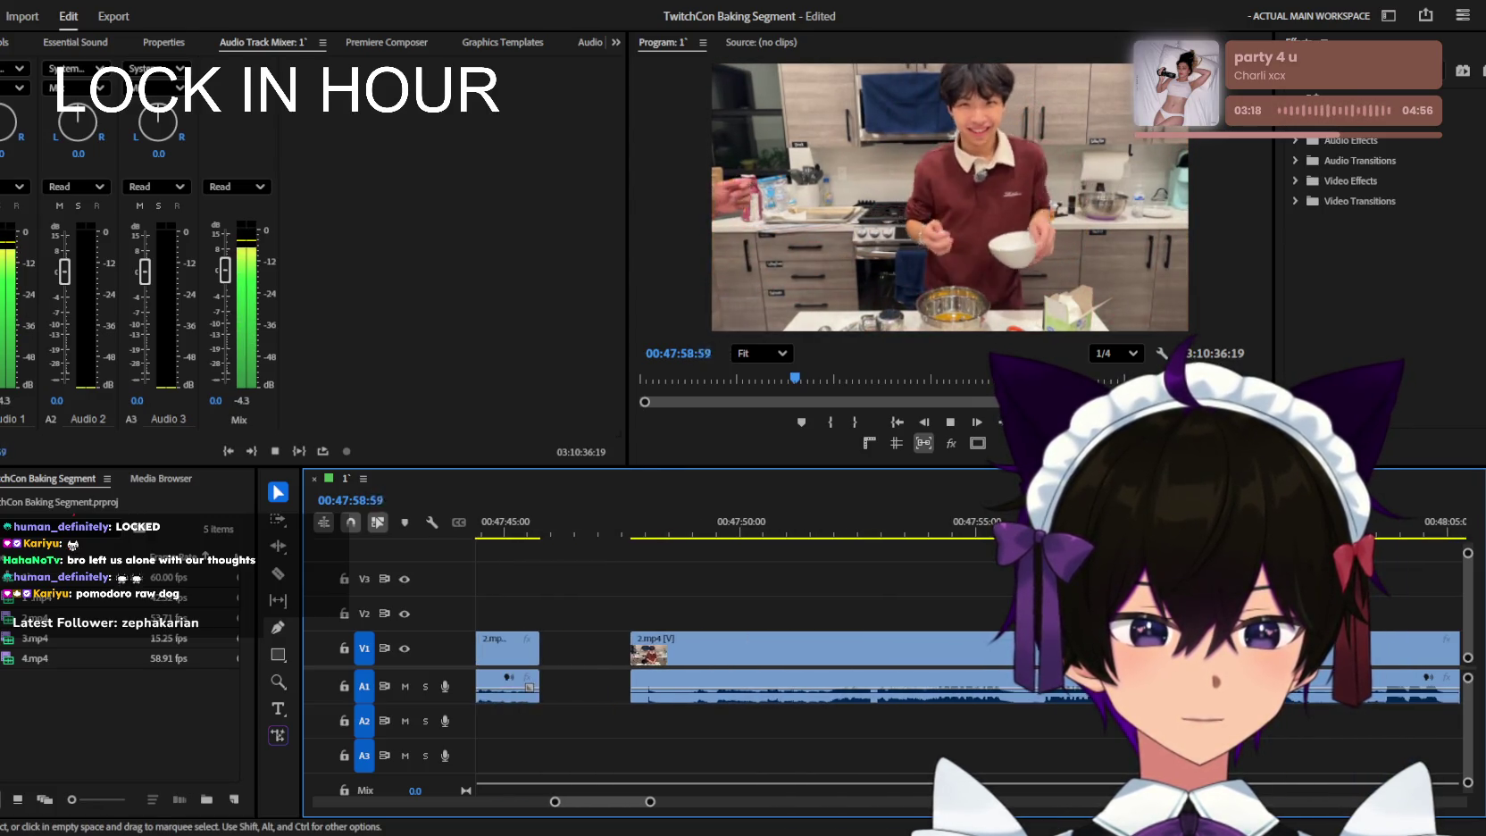
pyautogui.press('space')
pyautogui.press('space')
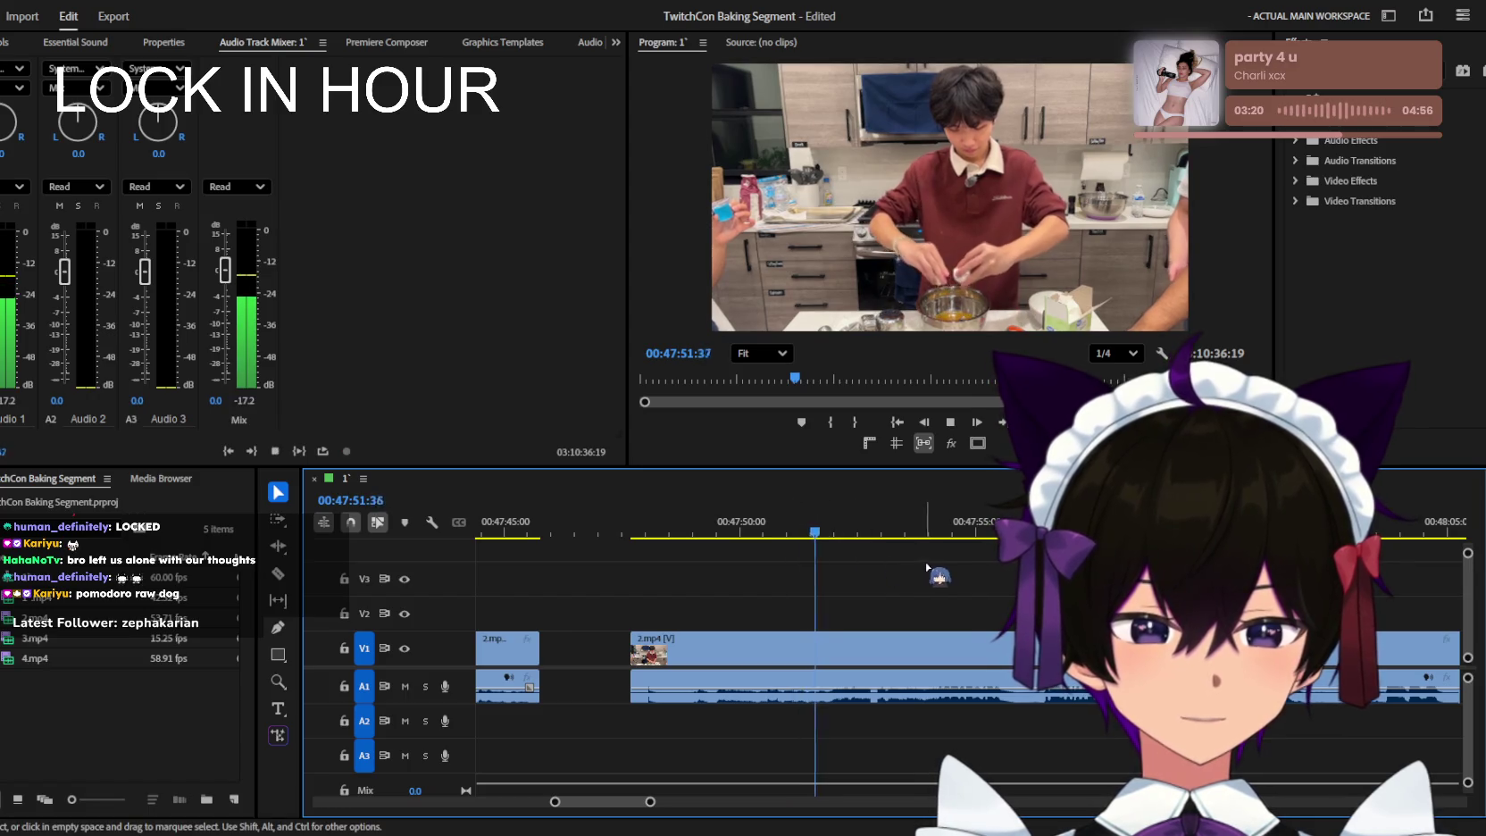
pyautogui.scroll(1, 964, 648)
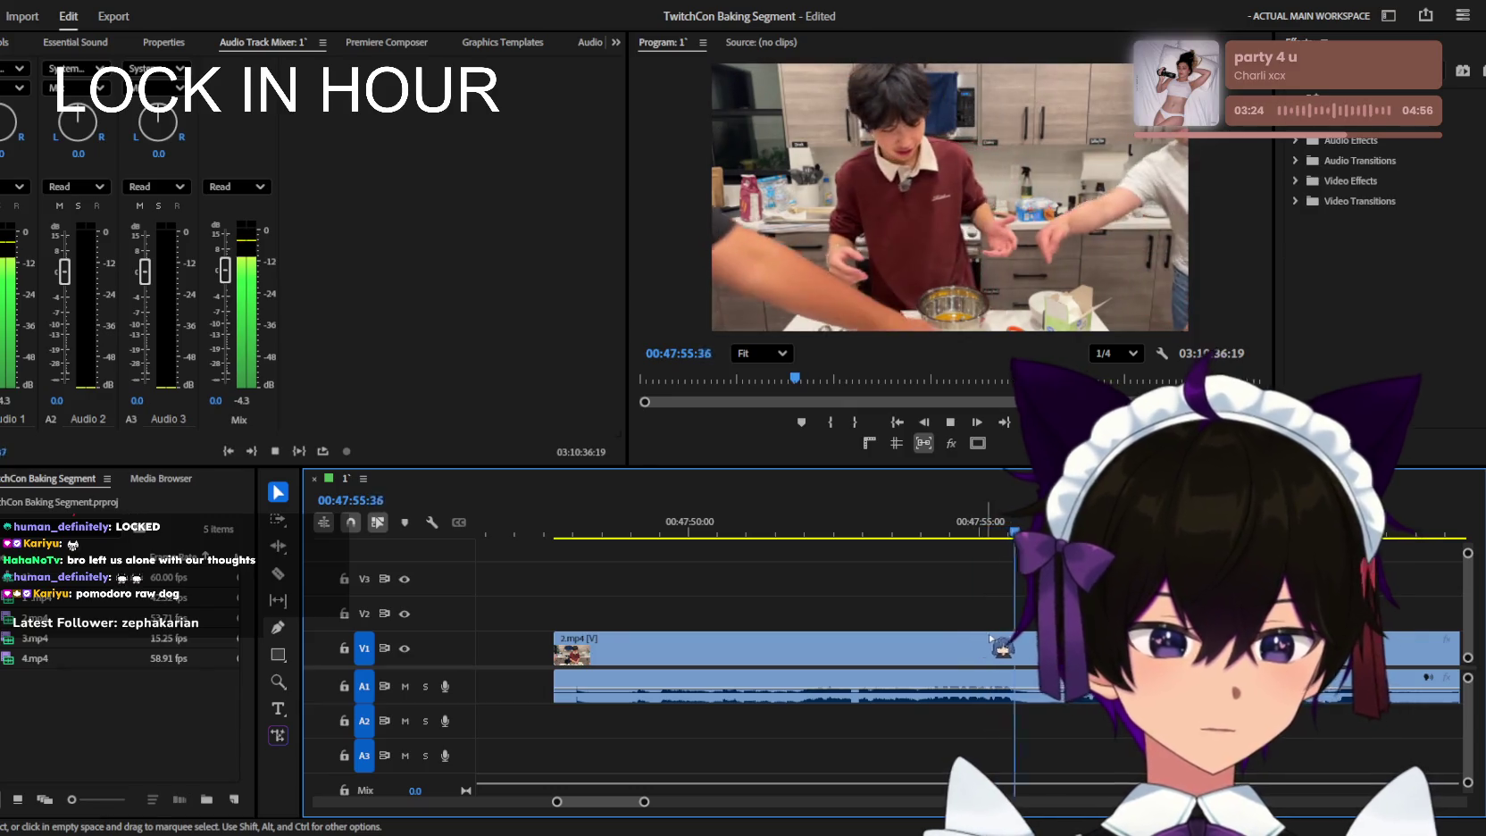
pyautogui.scroll(1, 971, 635)
pyautogui.click(769, 528)
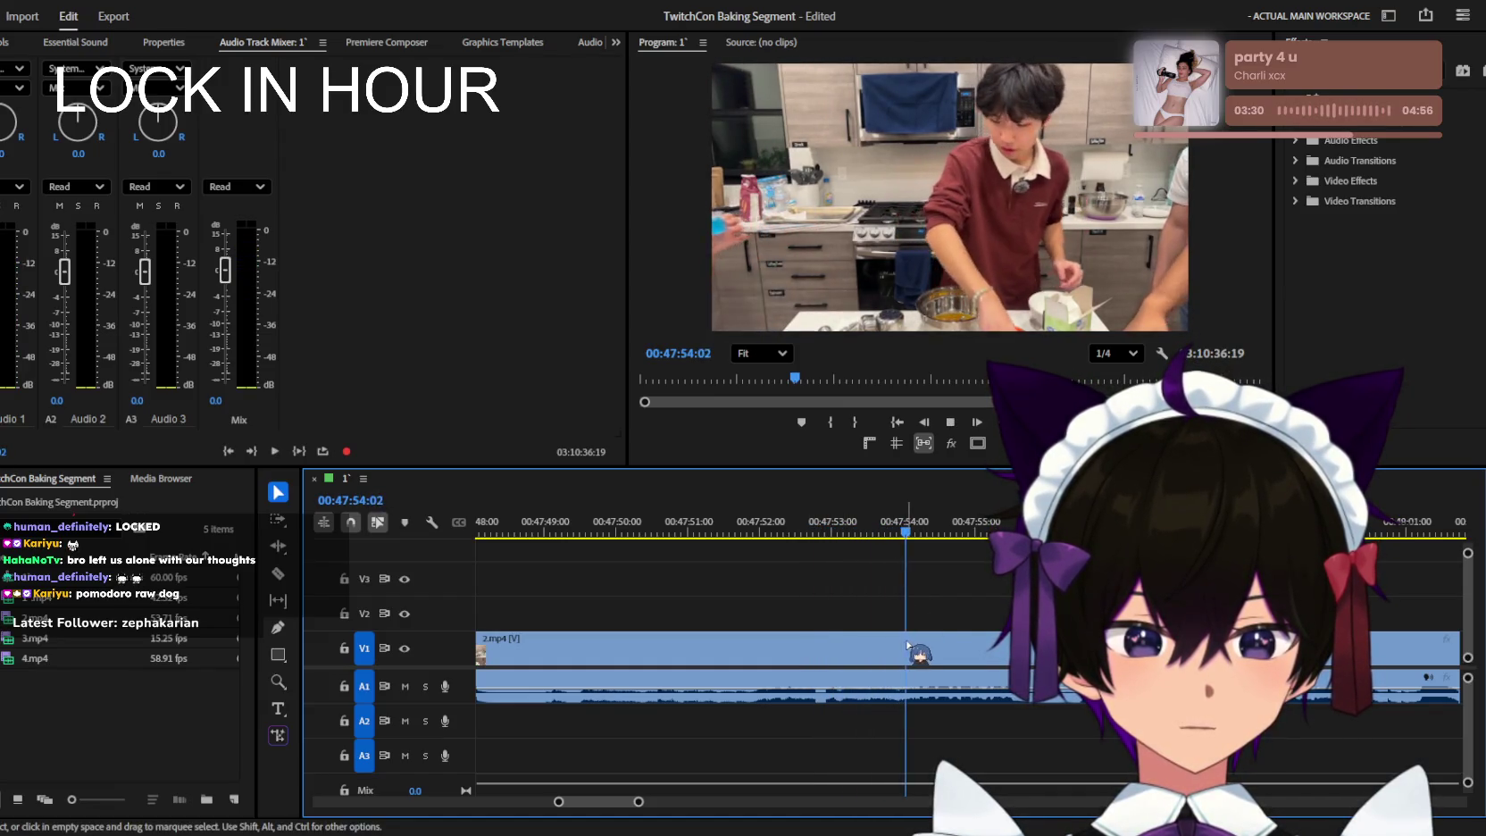
# Cut out the piece between 47:55:40 and 47:56:25, leaving a gap.
pyautogui.press('space')
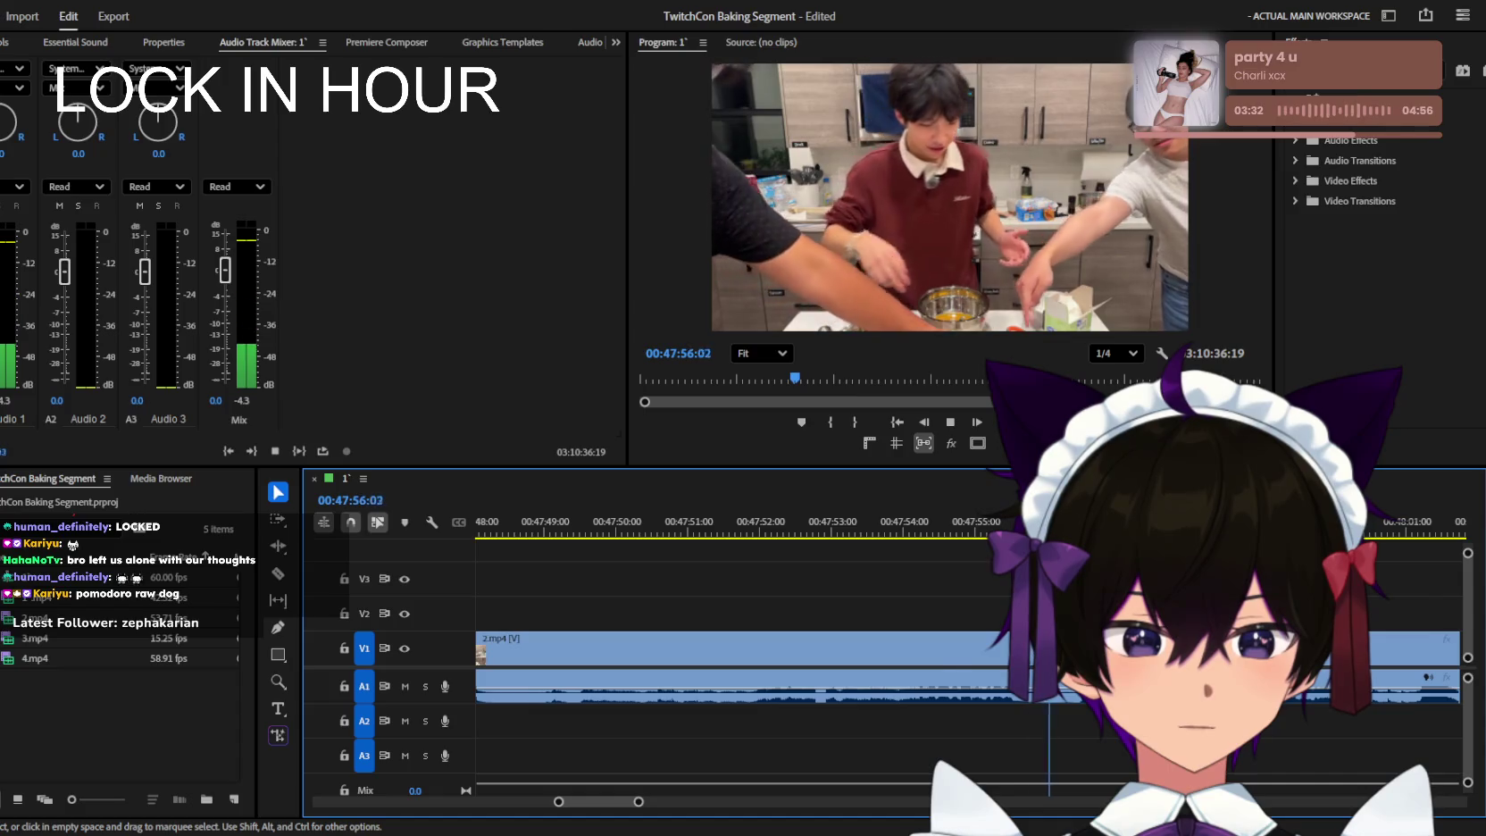
pyautogui.click(878, 529)
pyautogui.press('space')
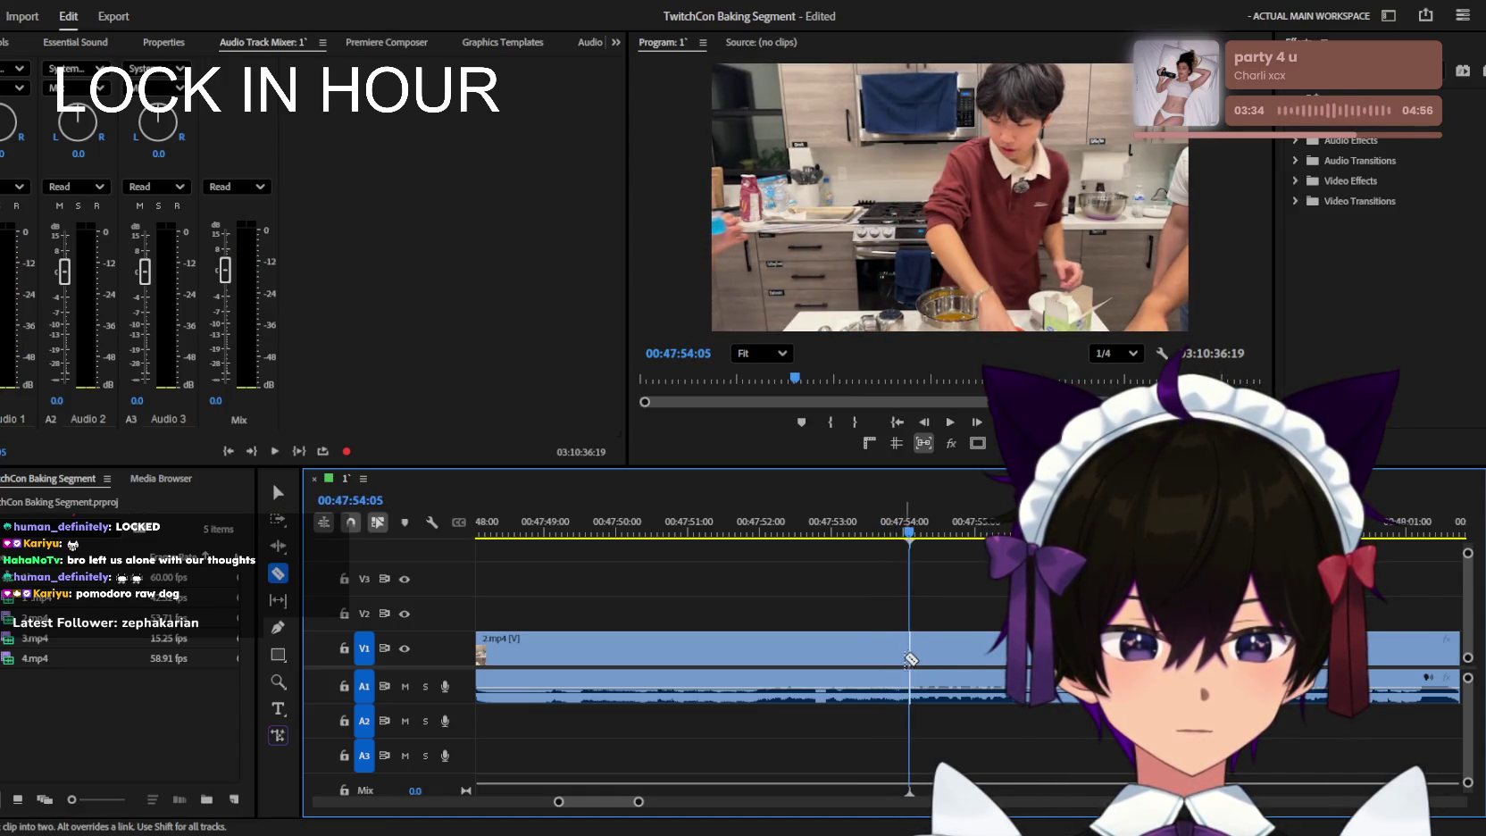
pyautogui.press('space')
pyautogui.click(1023, 647)
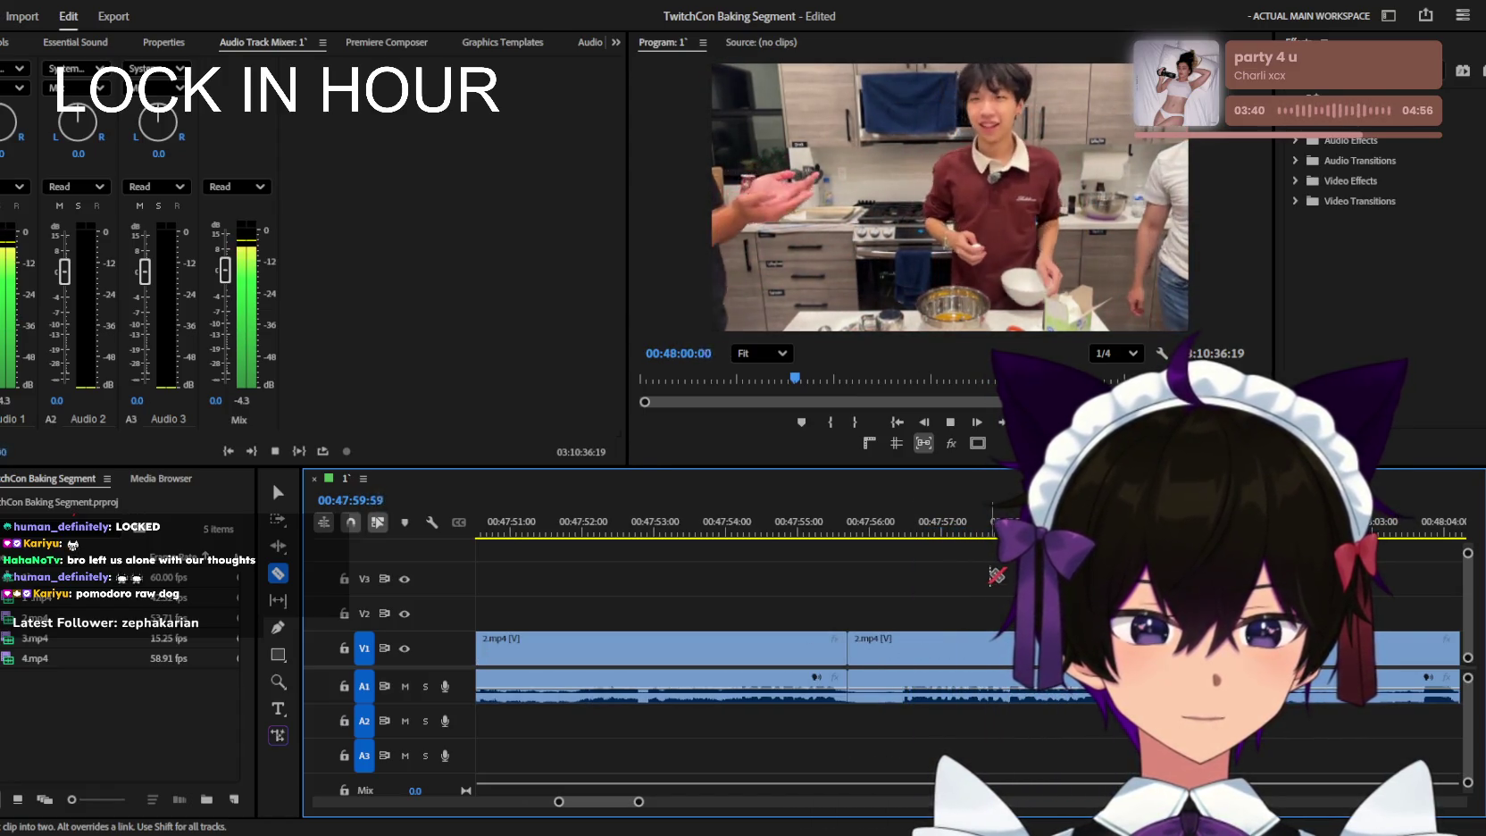
pyautogui.click(900, 647)
pyautogui.press('space')
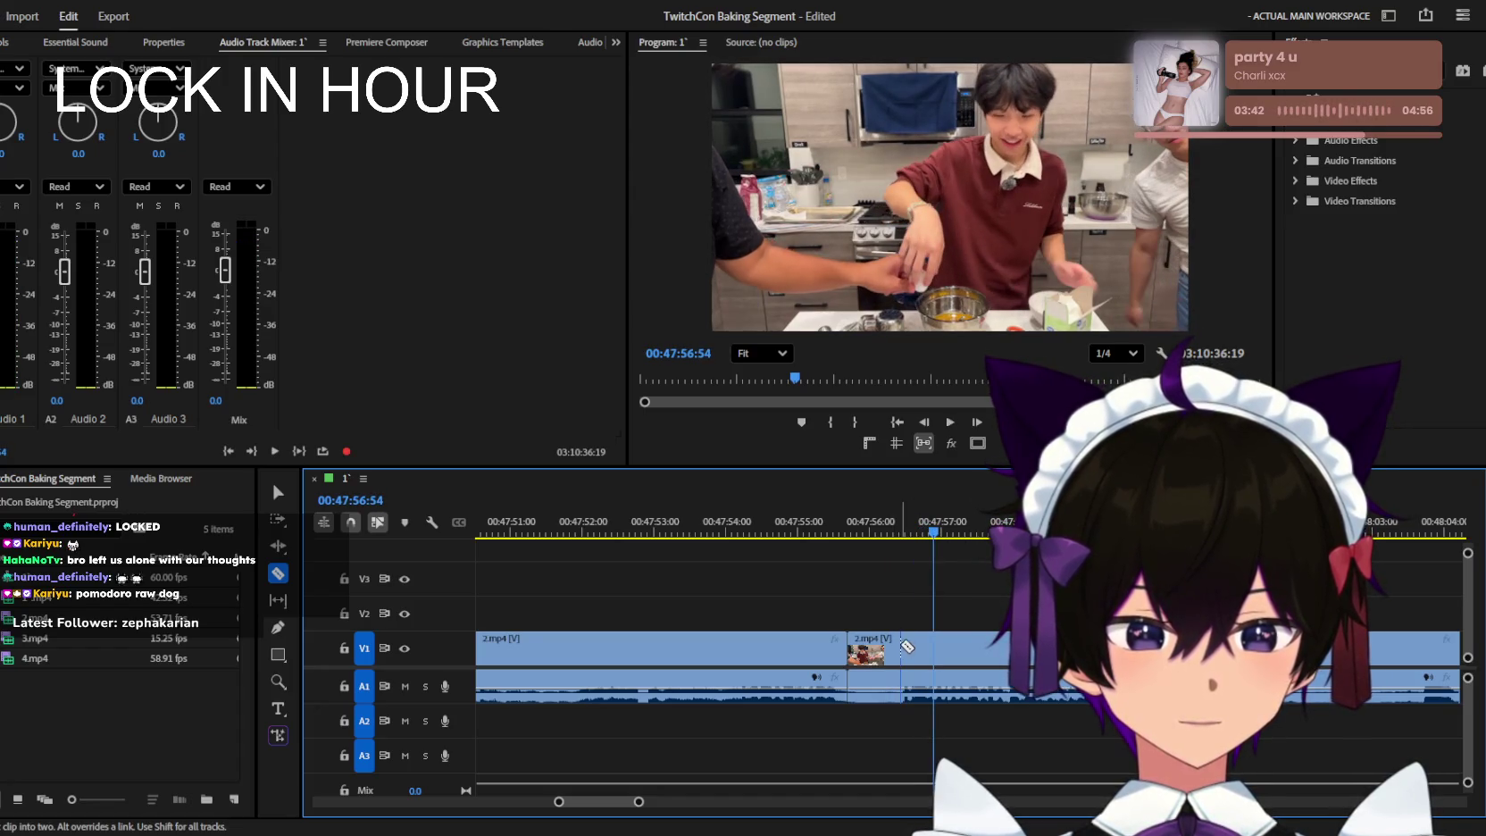
pyautogui.click(869, 647)
pyautogui.press('Delete')
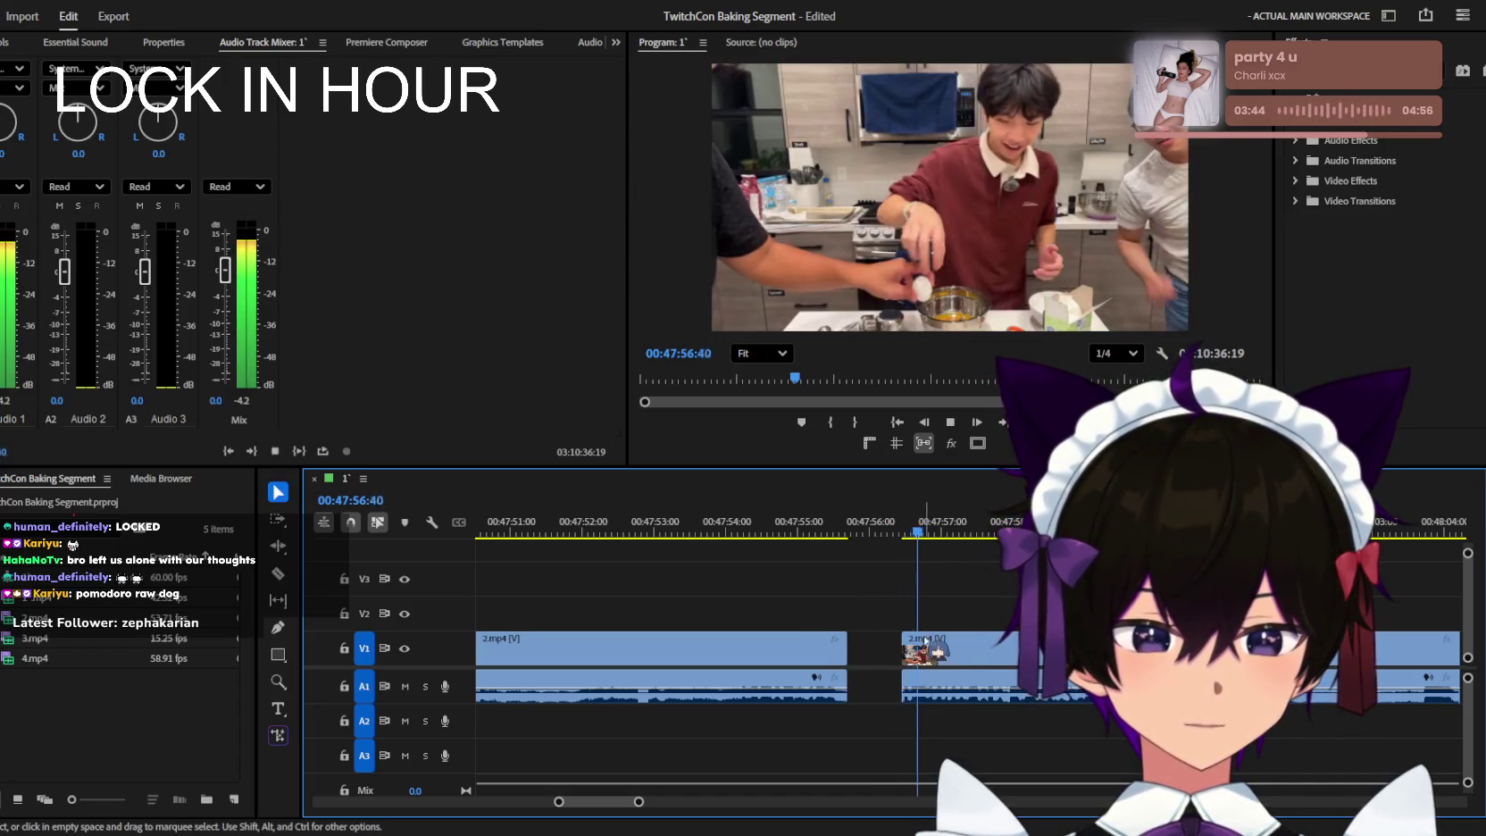
pyautogui.press('space')
pyautogui.press('=')
pyautogui.press('=')
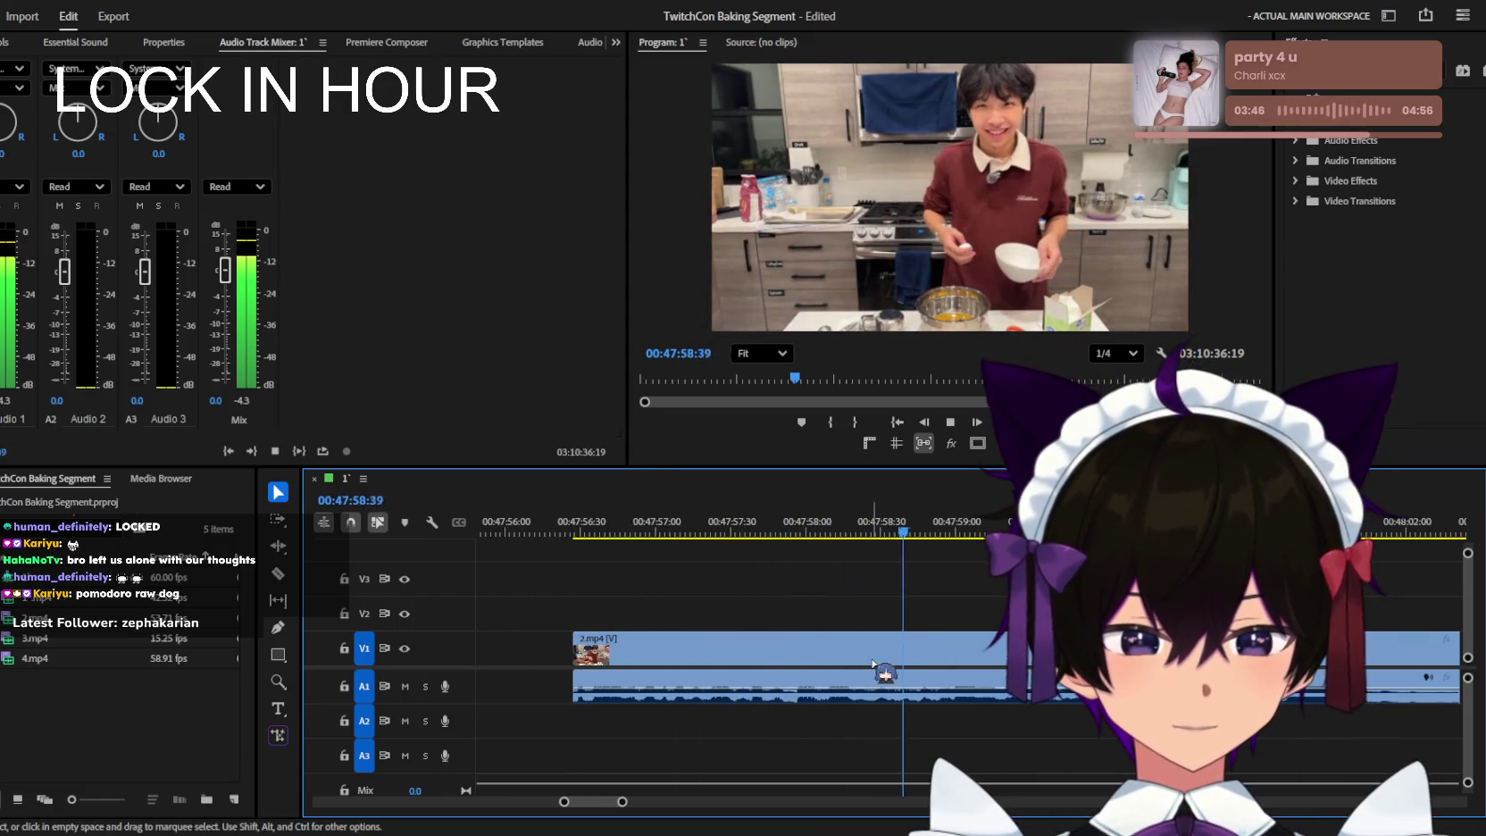
pyautogui.press('space')
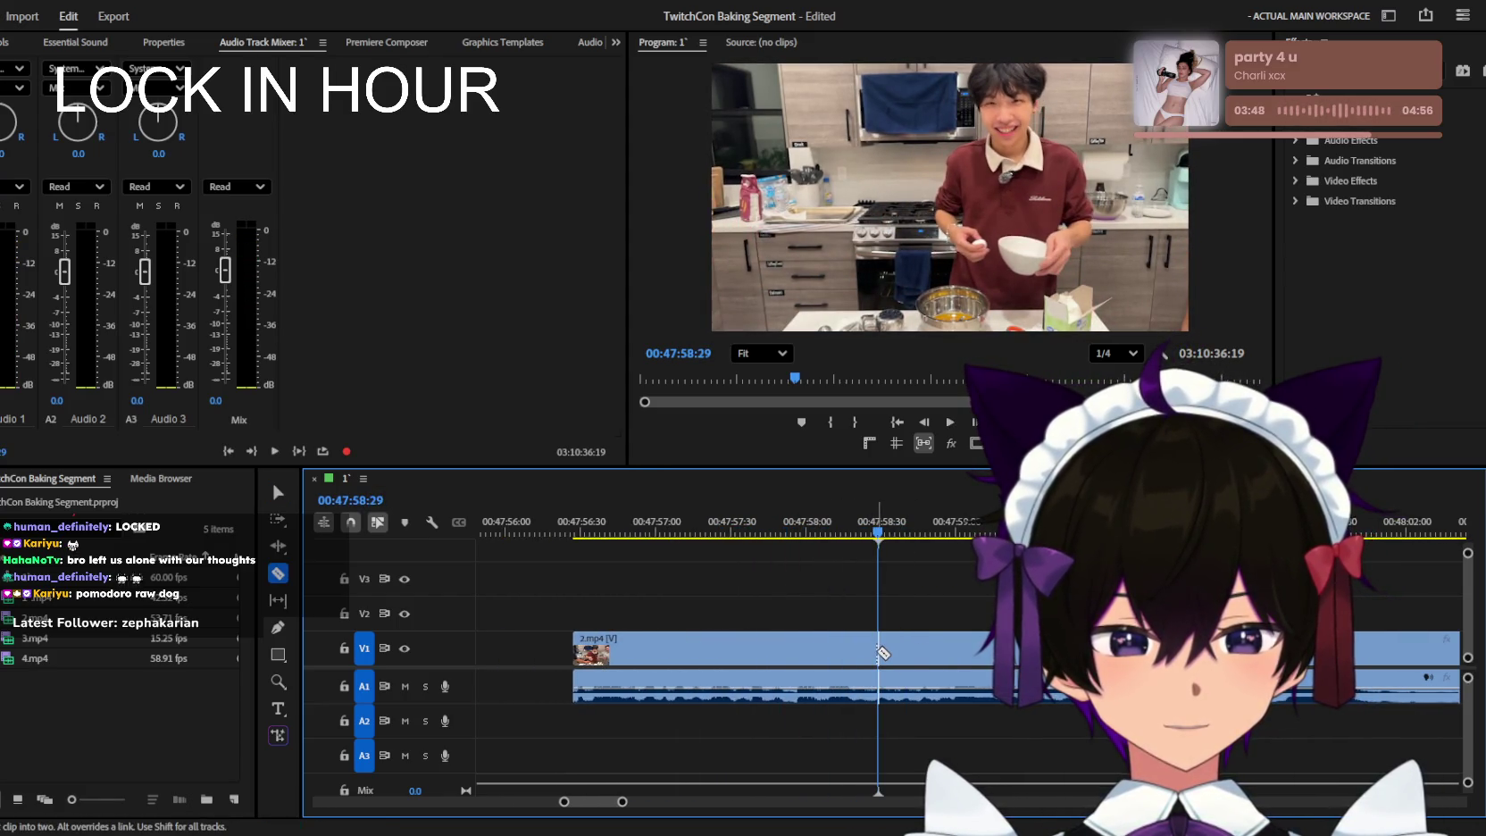
# Razor another cut in the clip at 47:58:27.
pyautogui.press('c')
pyautogui.click(864, 536)
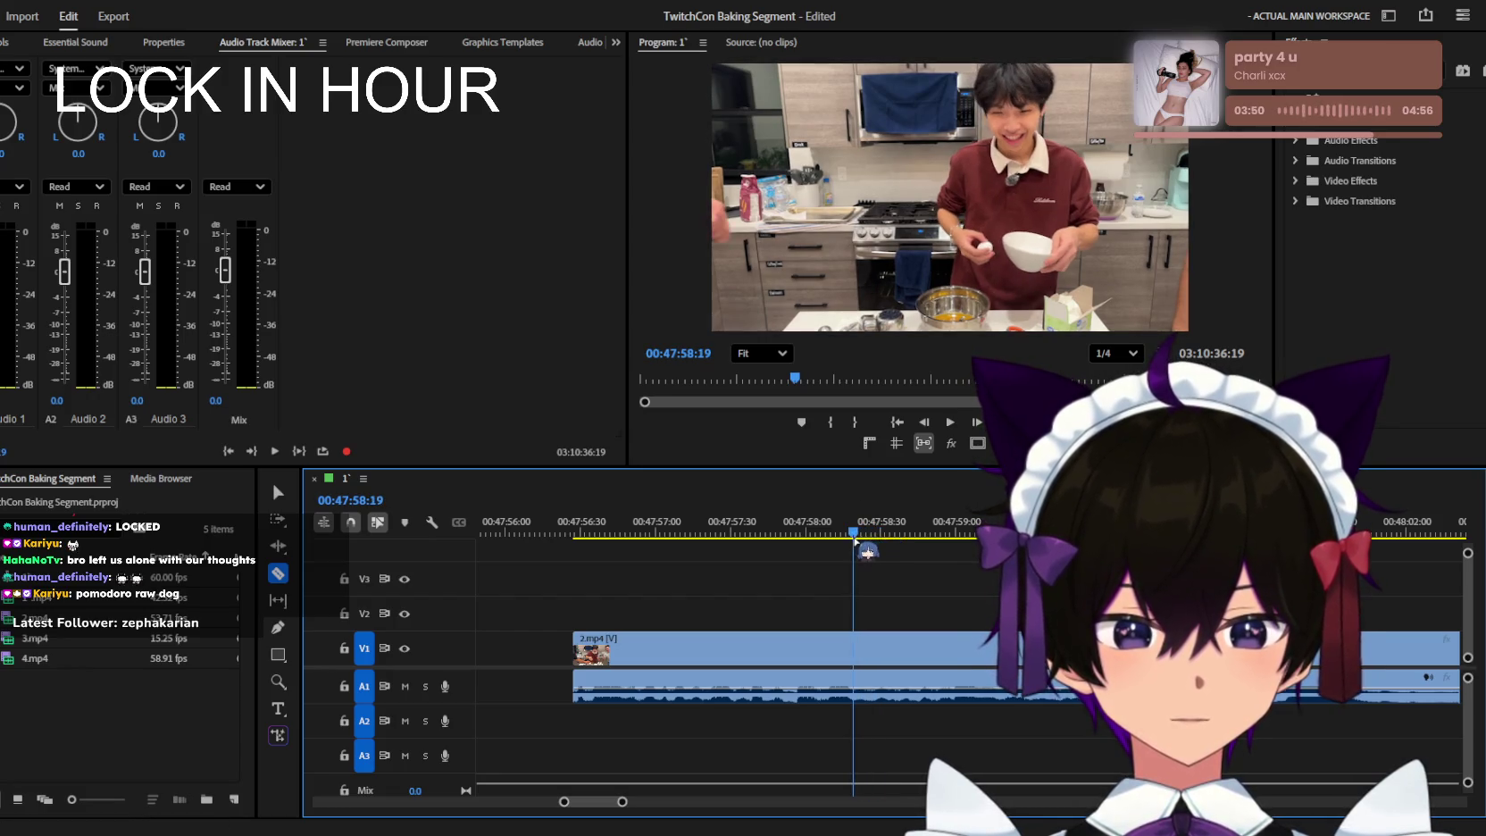
pyautogui.click(873, 536)
pyautogui.moveTo(812, 527); pyautogui.dragTo(838, 528)
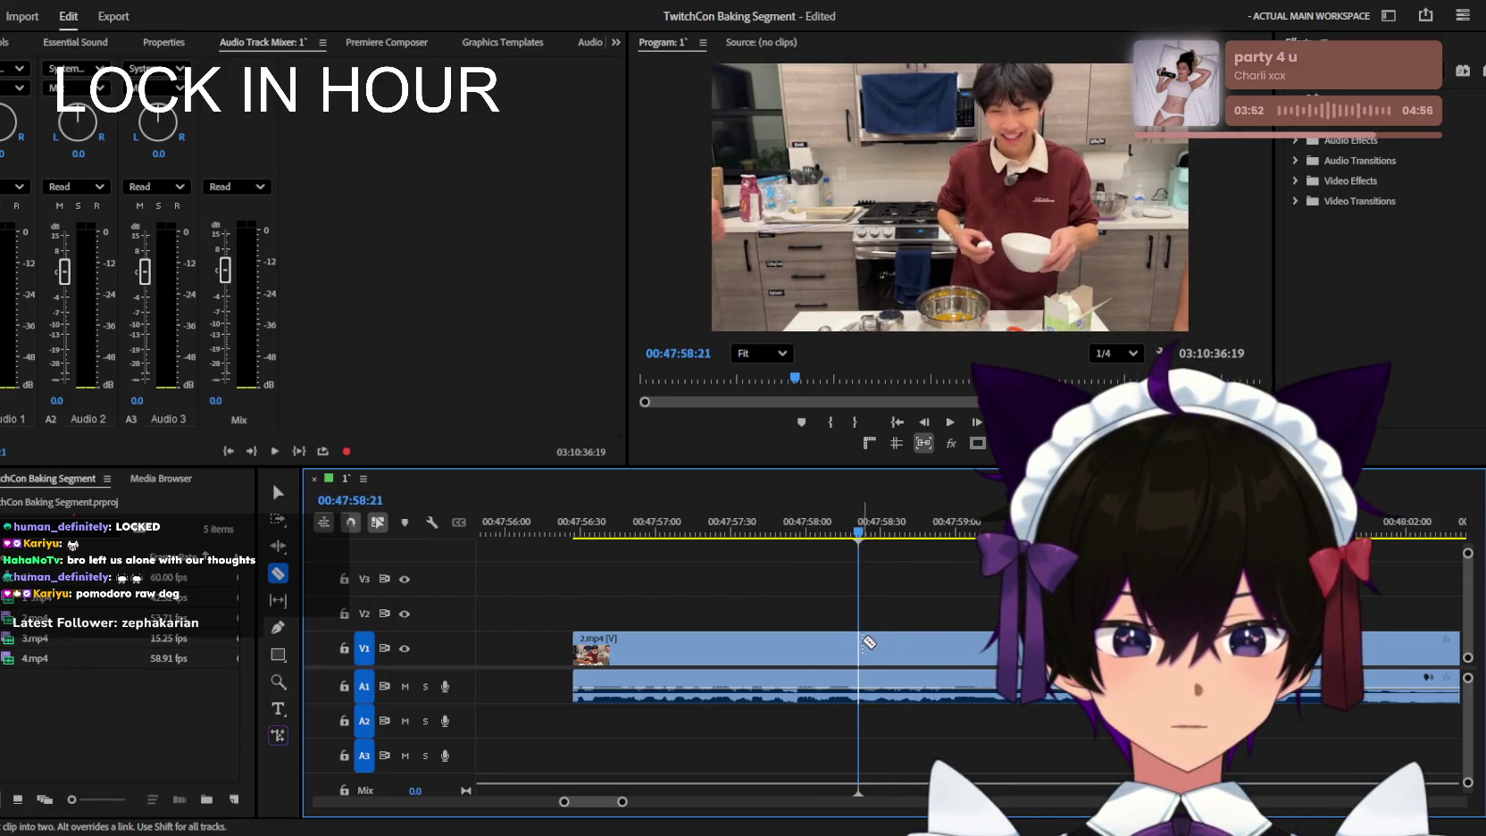
pyautogui.click(869, 643)
pyautogui.press('space')
pyautogui.press('-')
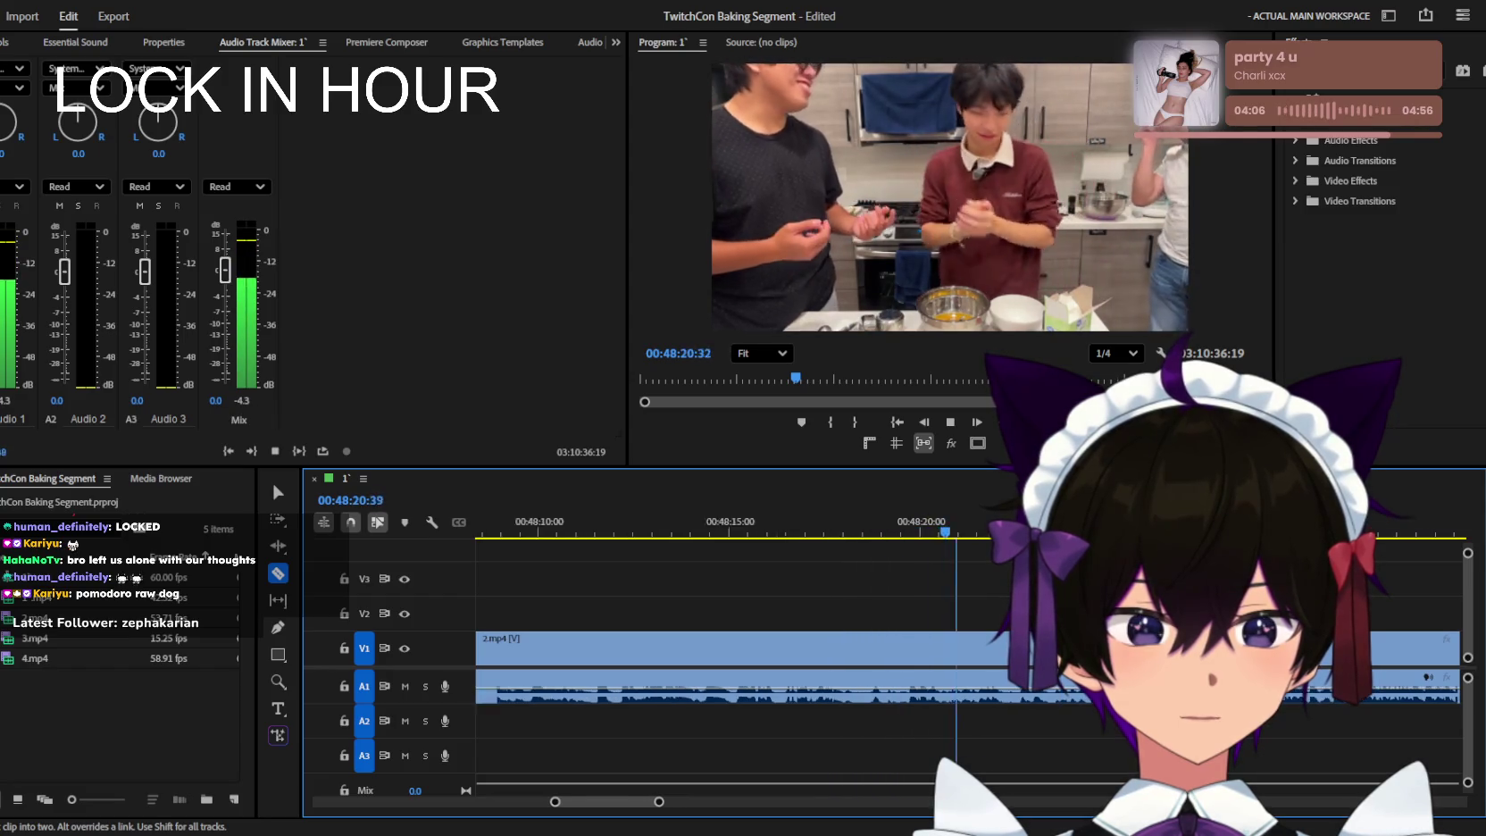
# Play through the sequence from around 00:48:40 to spot the dead footage.
pyautogui.press('-')
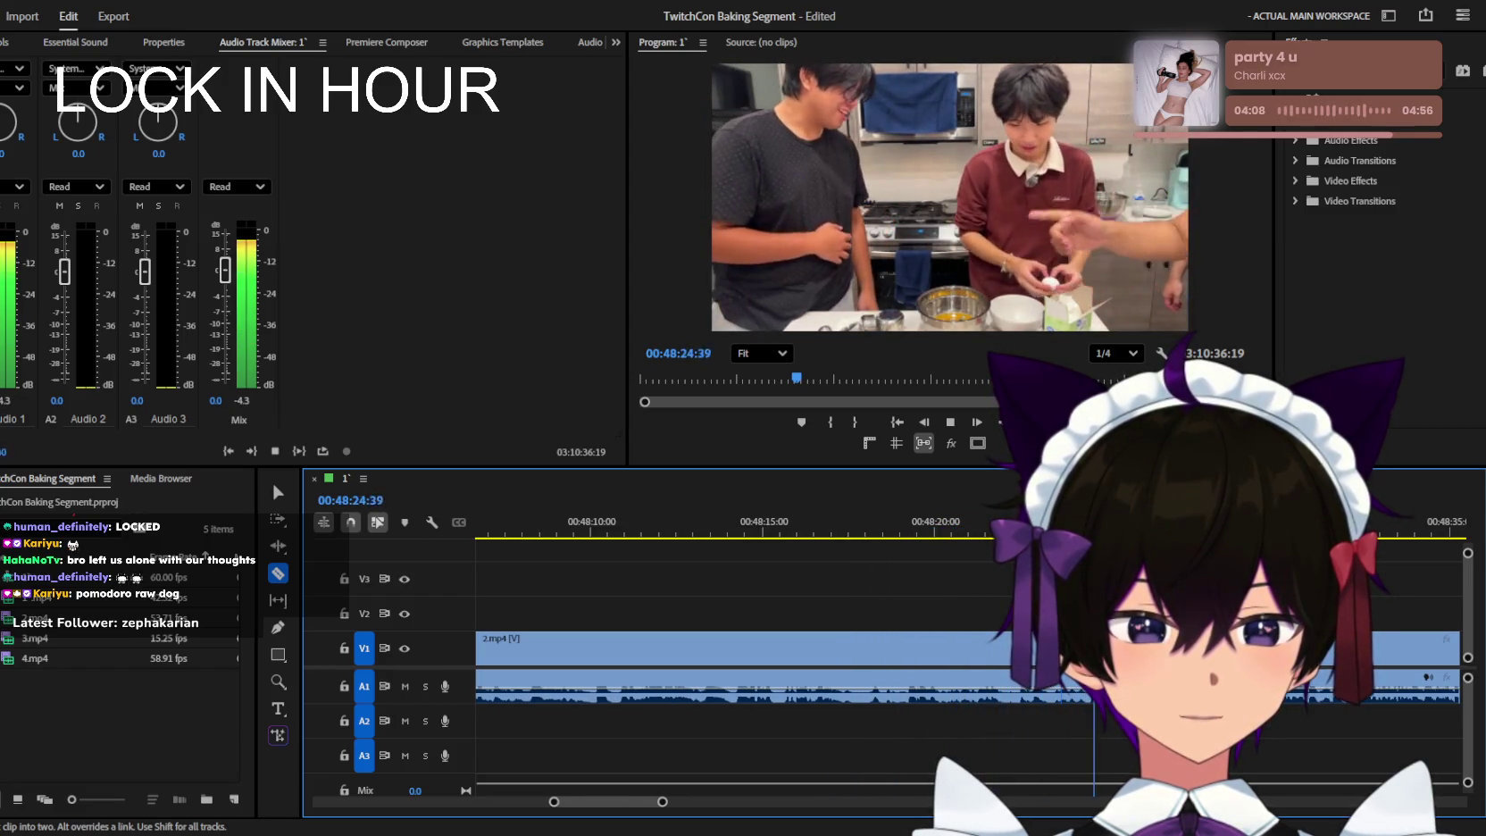
pyautogui.press('space')
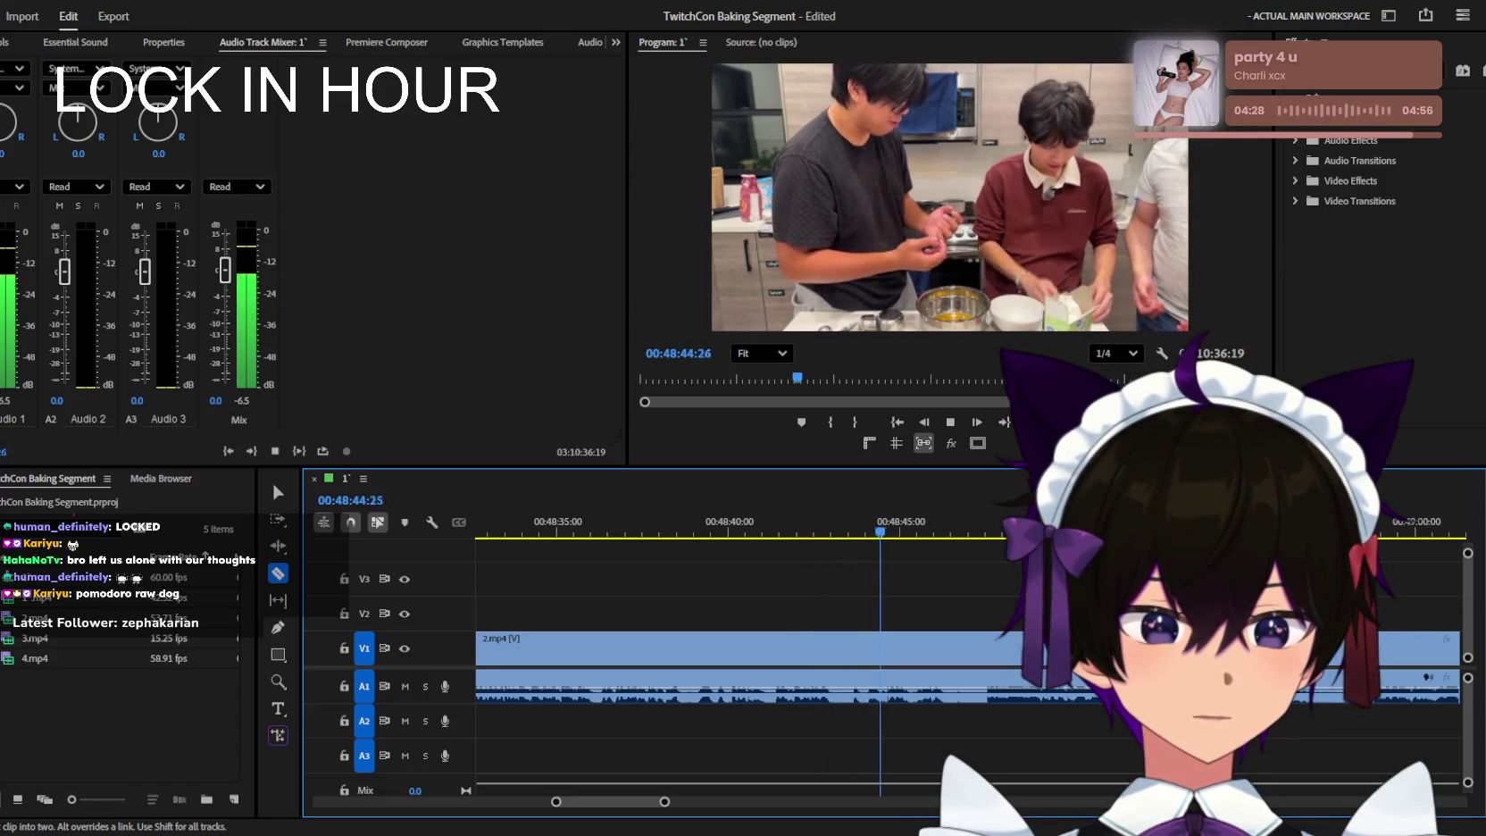
pyautogui.press('=')
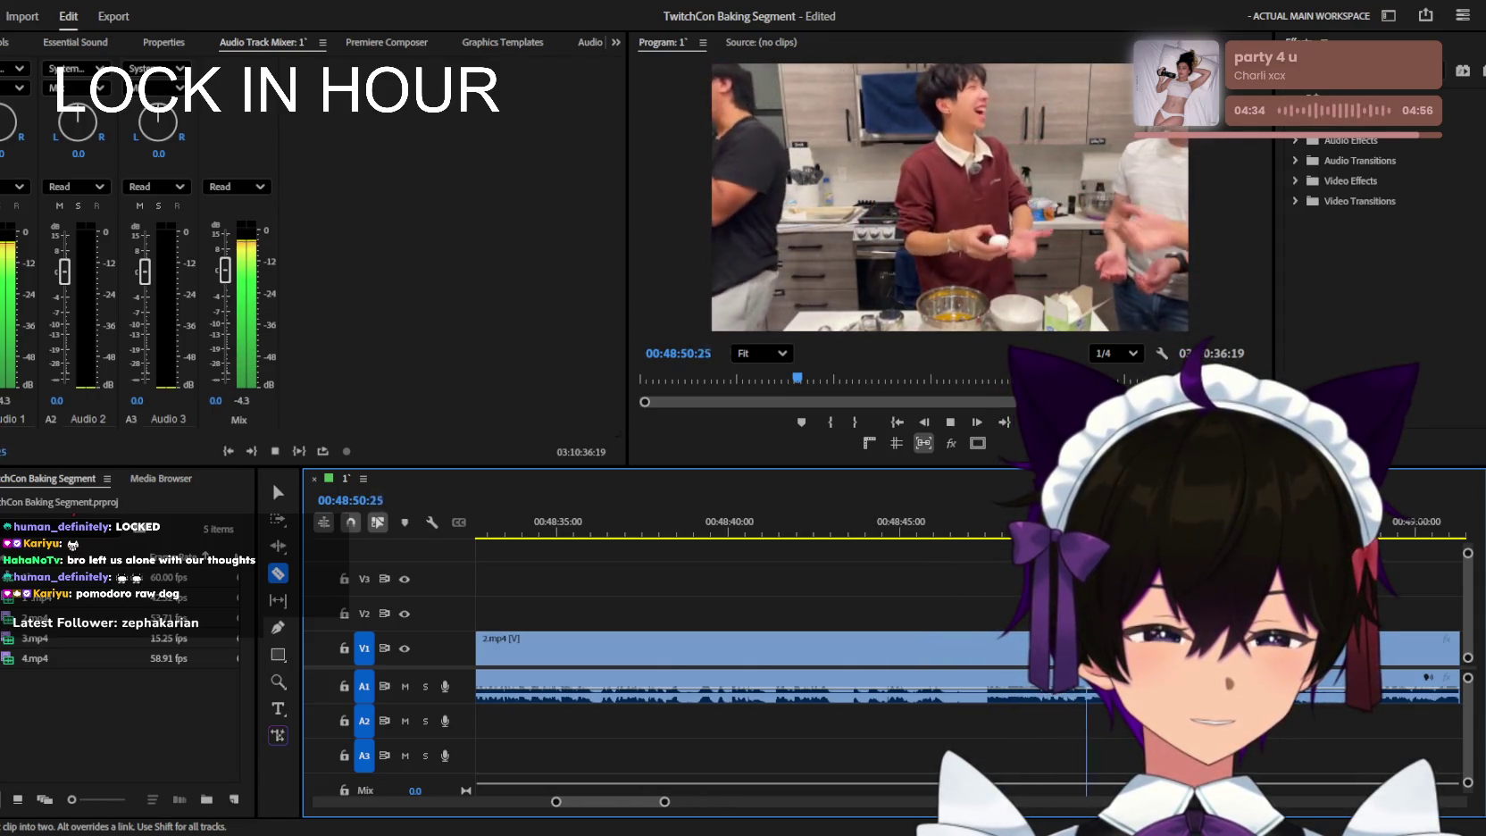
pyautogui.press('=')
pyautogui.press('space')
pyautogui.press('-')
pyautogui.press('space')
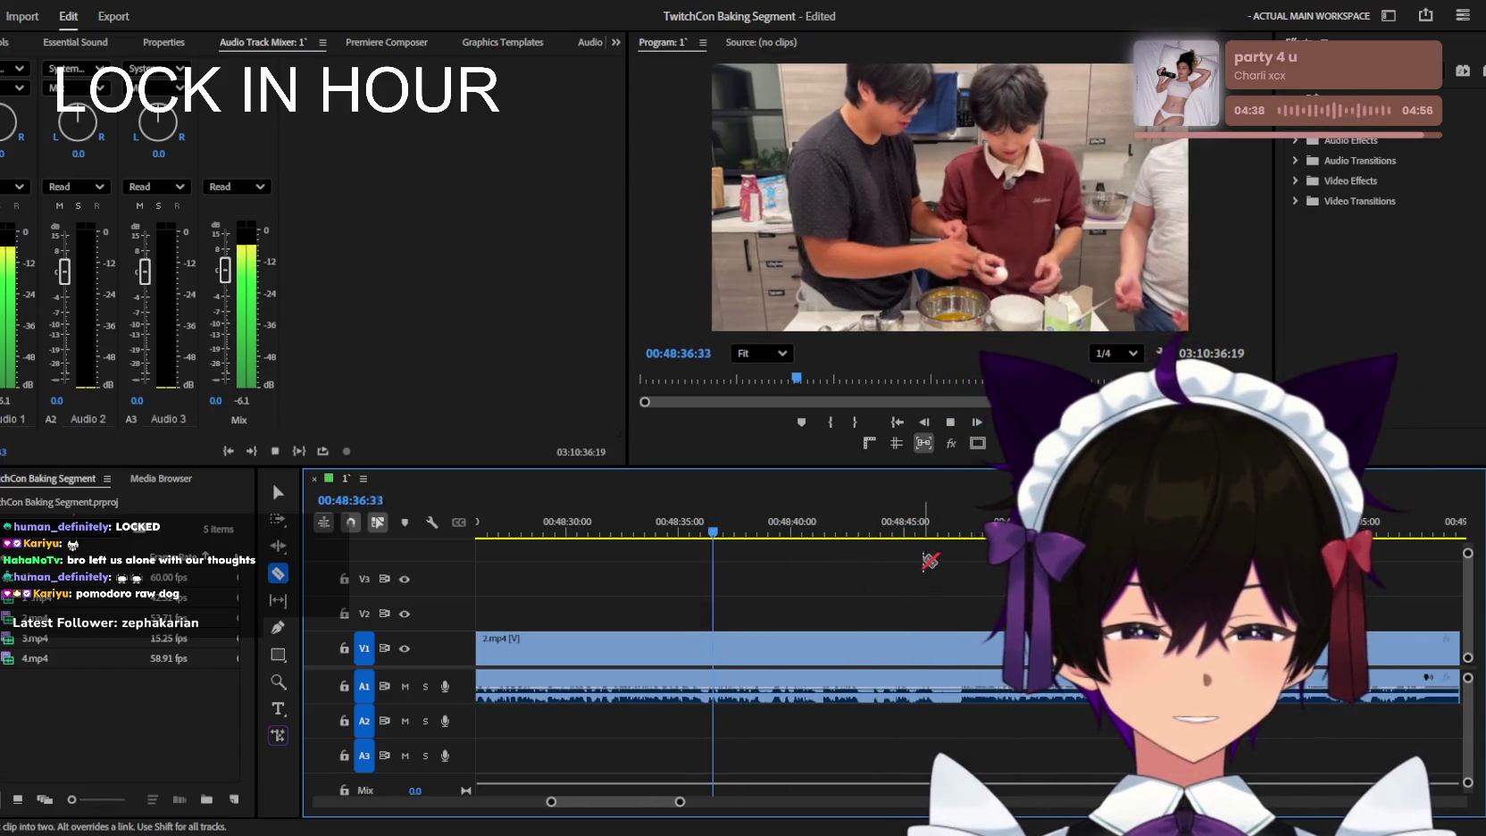
pyautogui.press('=')
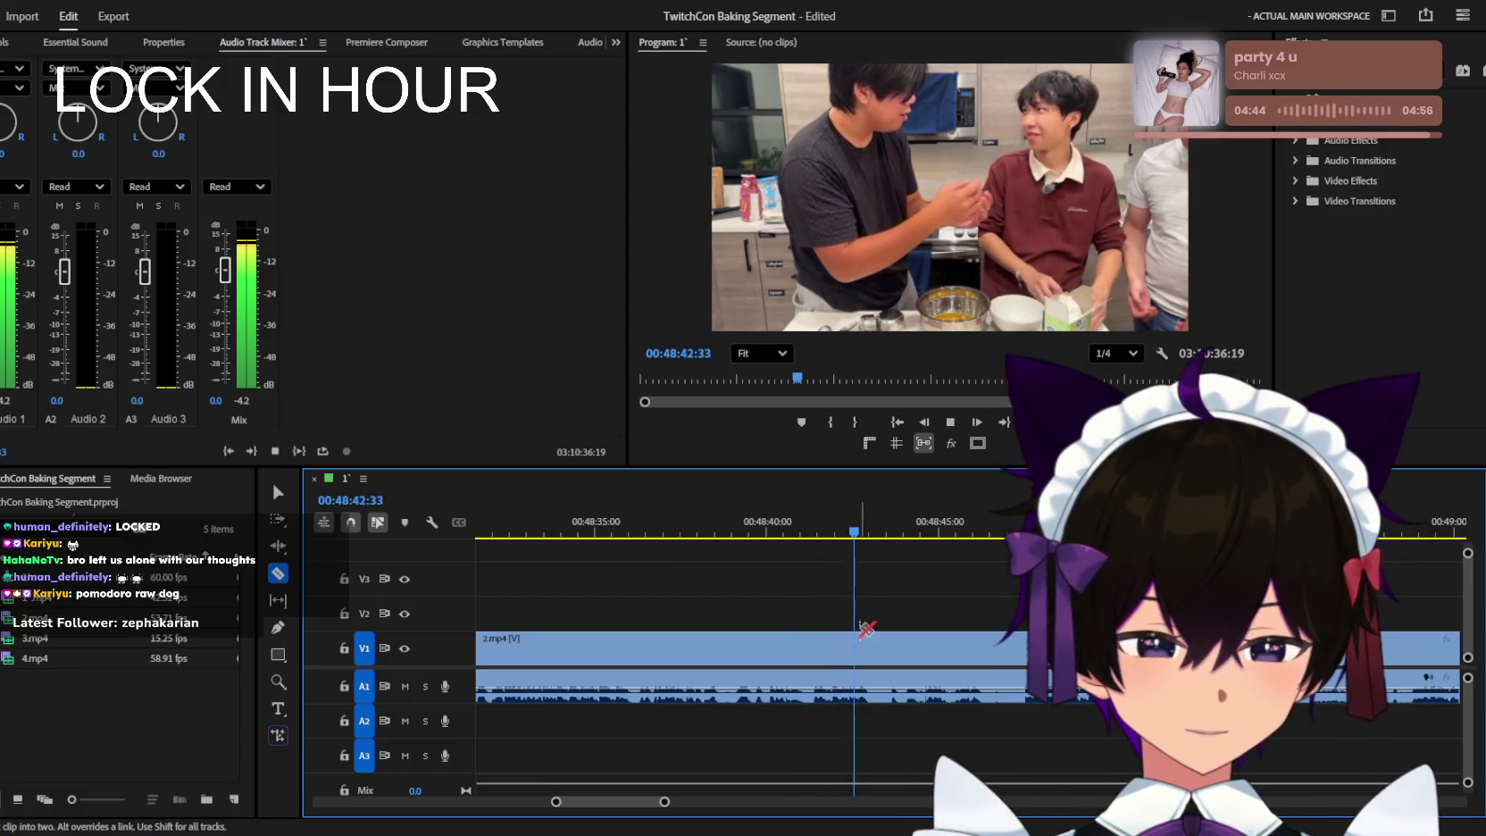
pyautogui.press('space')
pyautogui.press('space')
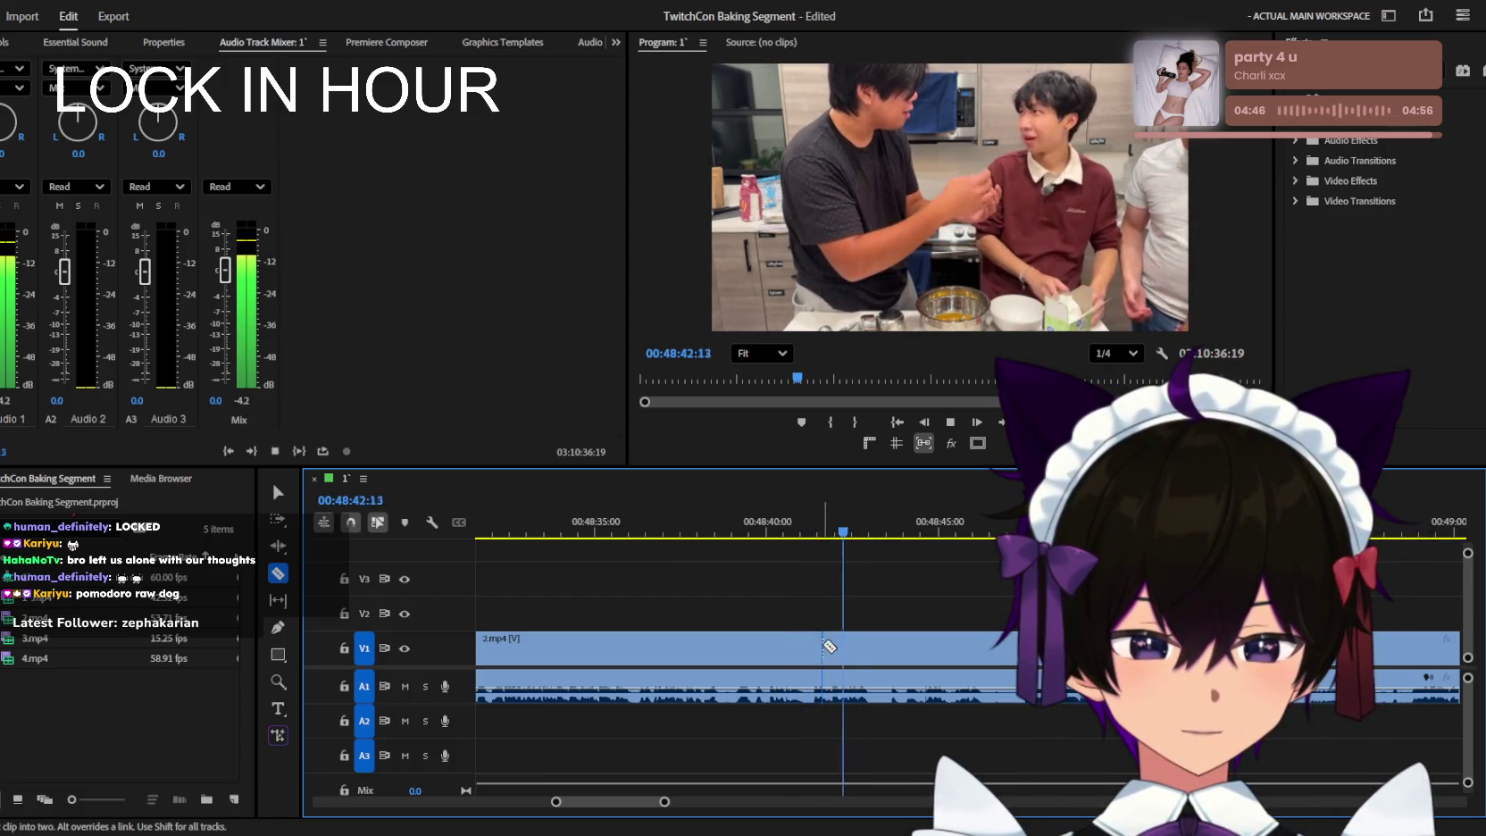
pyautogui.click(768, 536)
pyautogui.press('space')
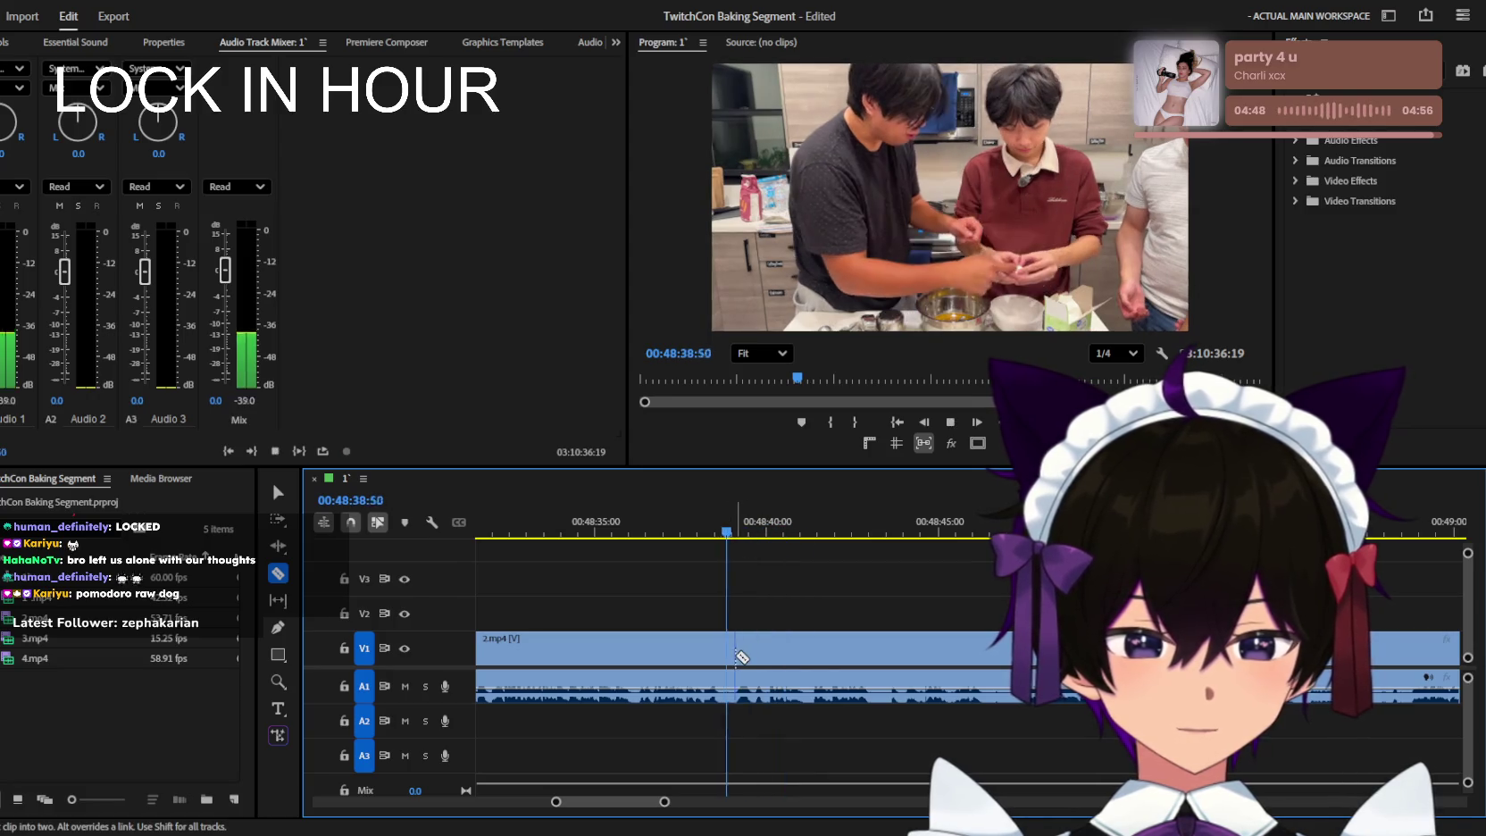
# Delete the long third clip of dead footage.
pyautogui.press('v')
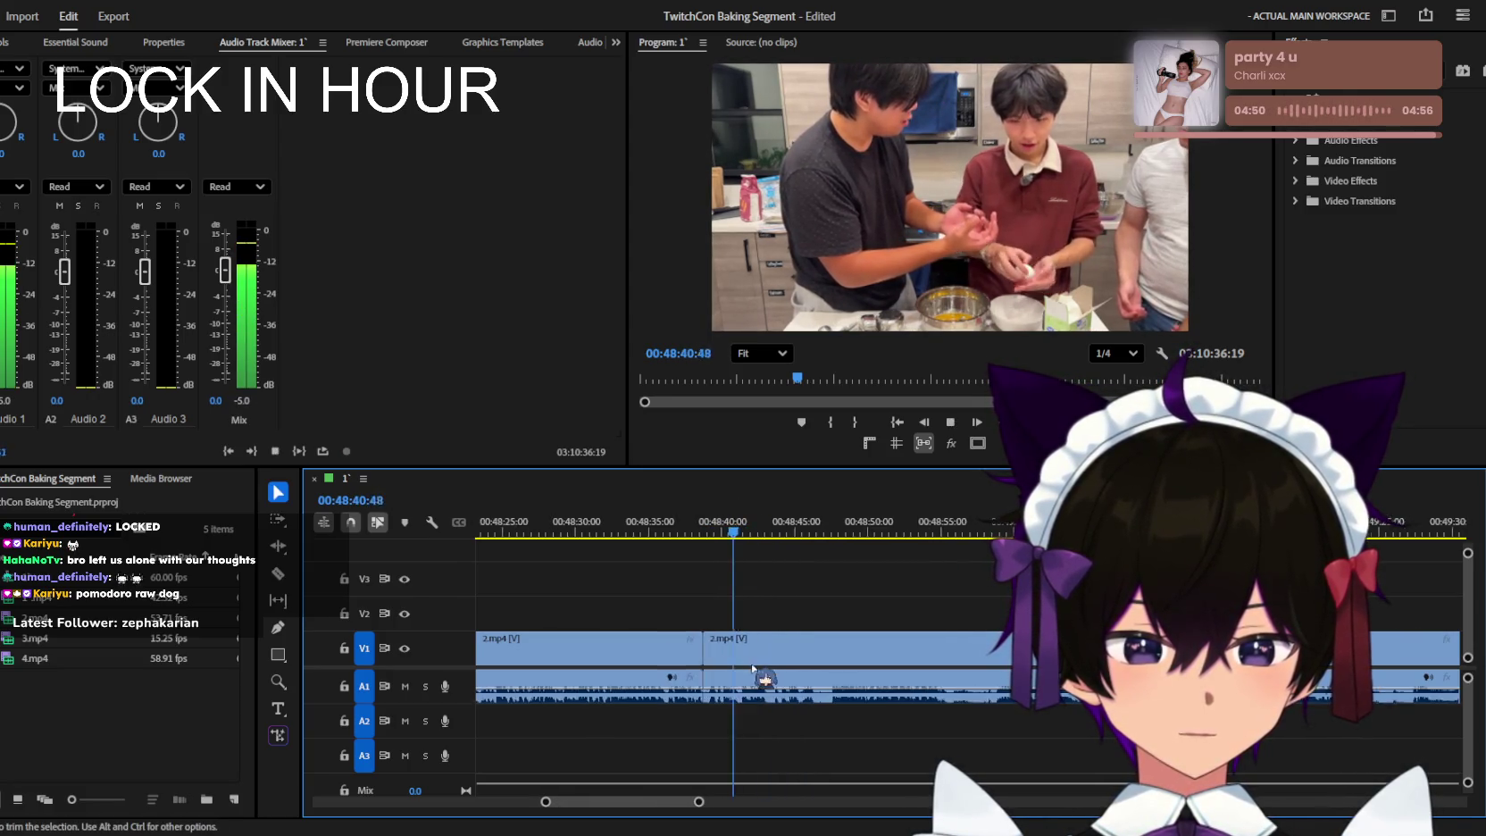
pyautogui.press('-')
pyautogui.press('space')
pyautogui.click(846, 683)
pyautogui.press('Delete')
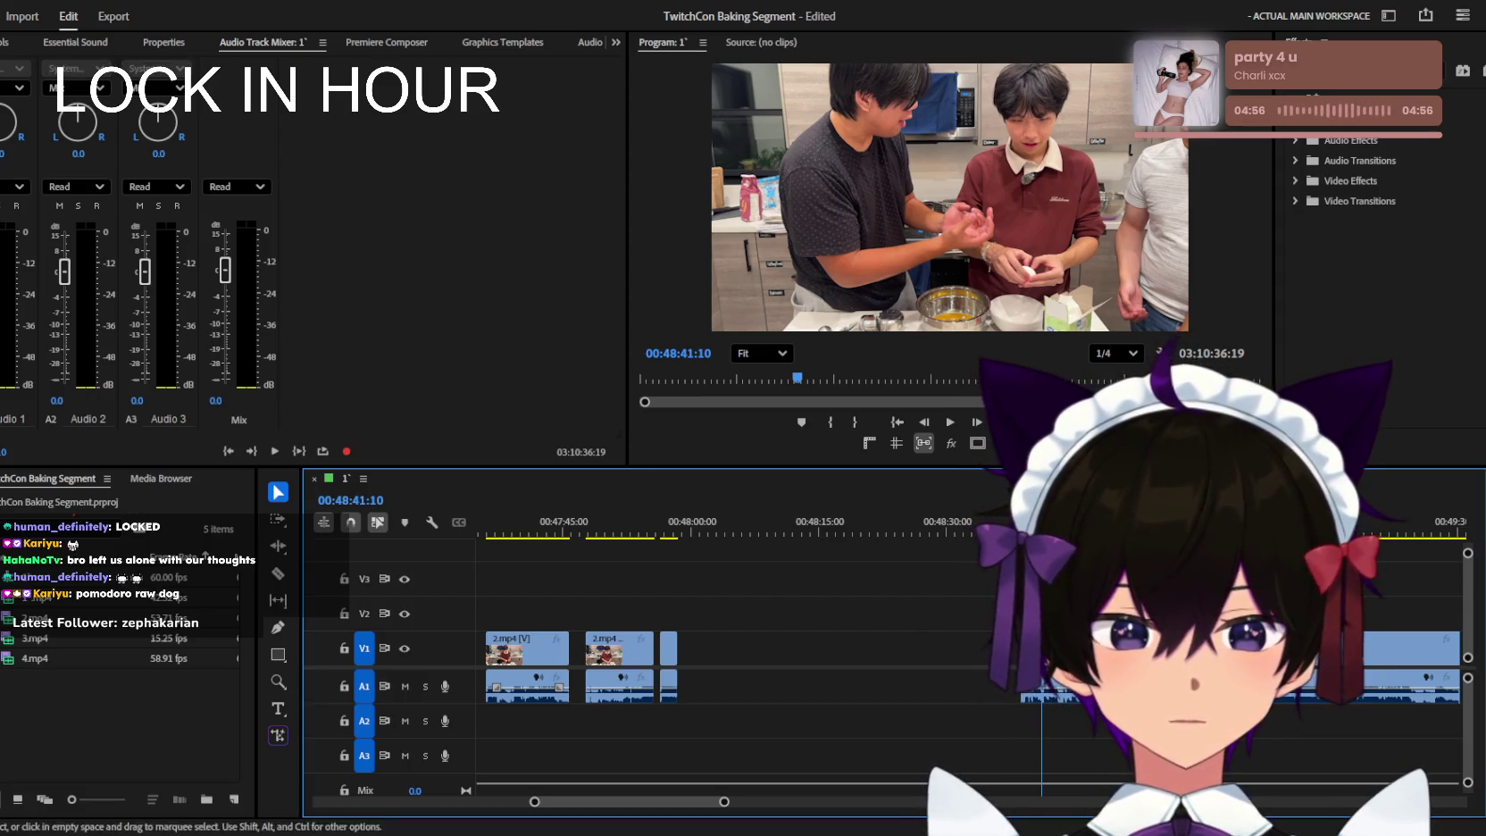
# Play back from 00:48:39, zooming in to locate the next cut point.
pyautogui.press('space')
pyautogui.press('=')
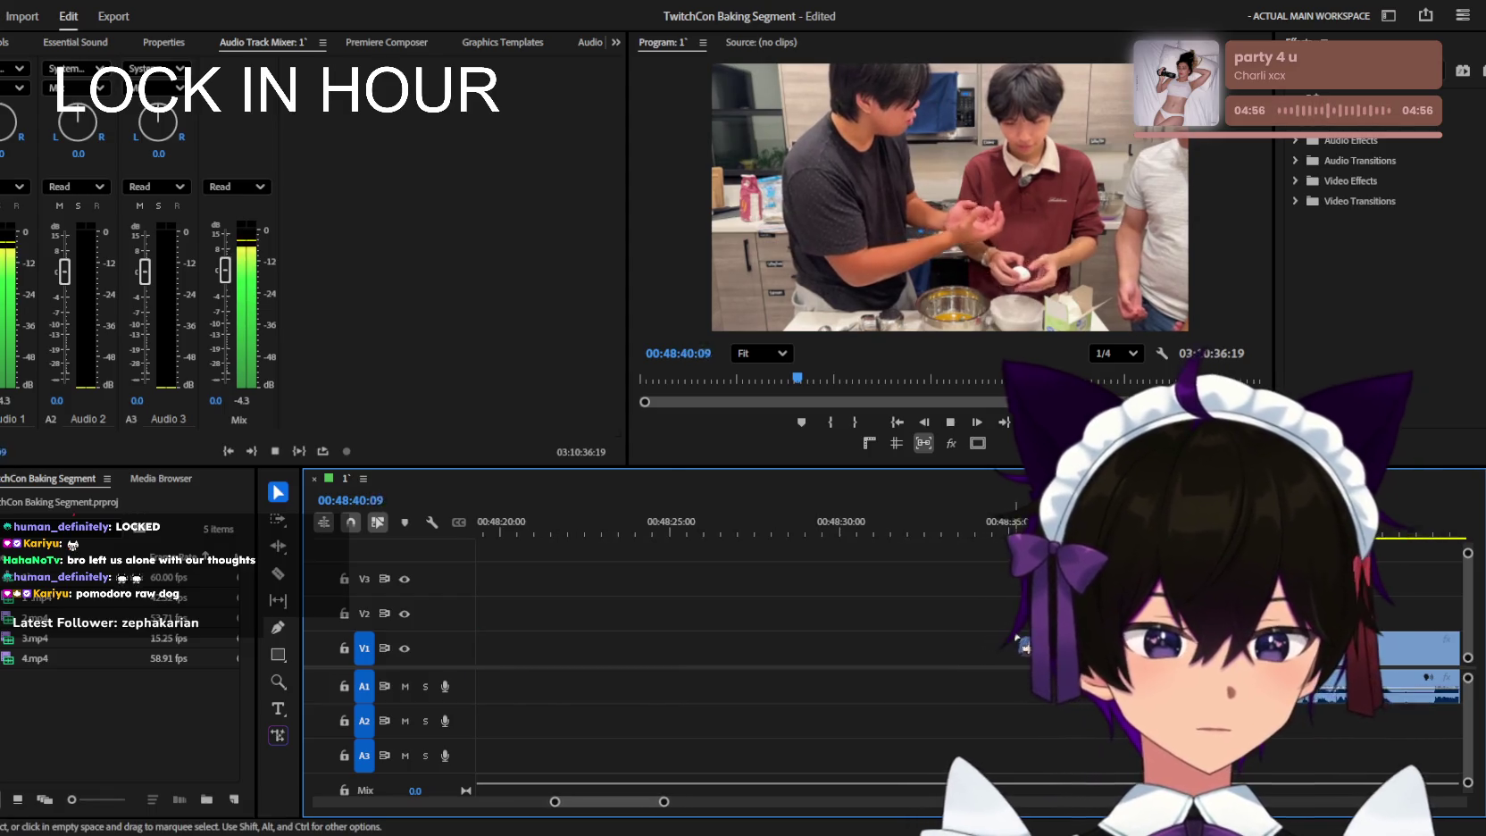
pyautogui.press('=')
pyautogui.press('=')
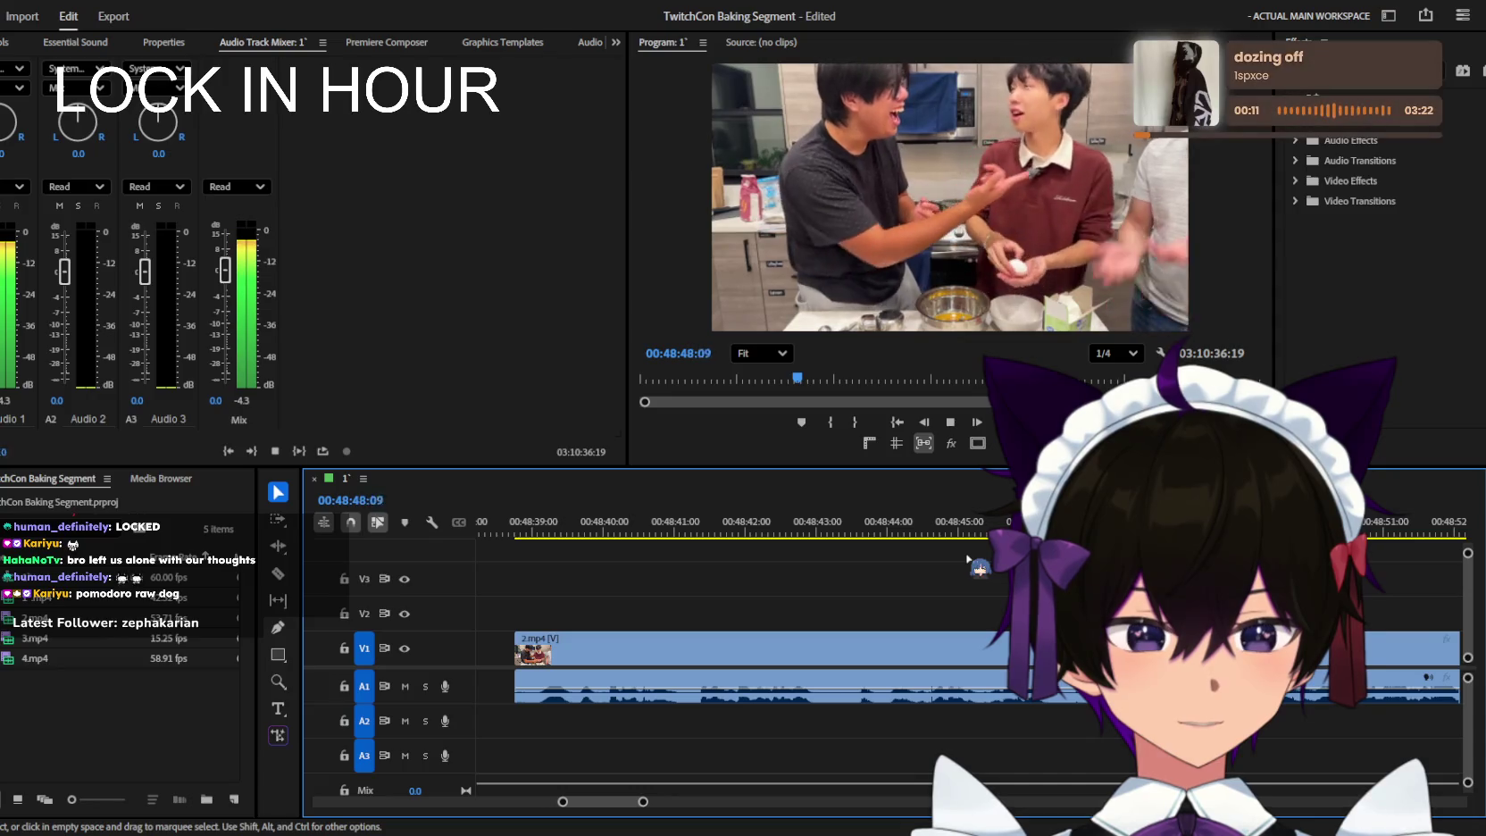
pyautogui.press('-')
pyautogui.press('-')
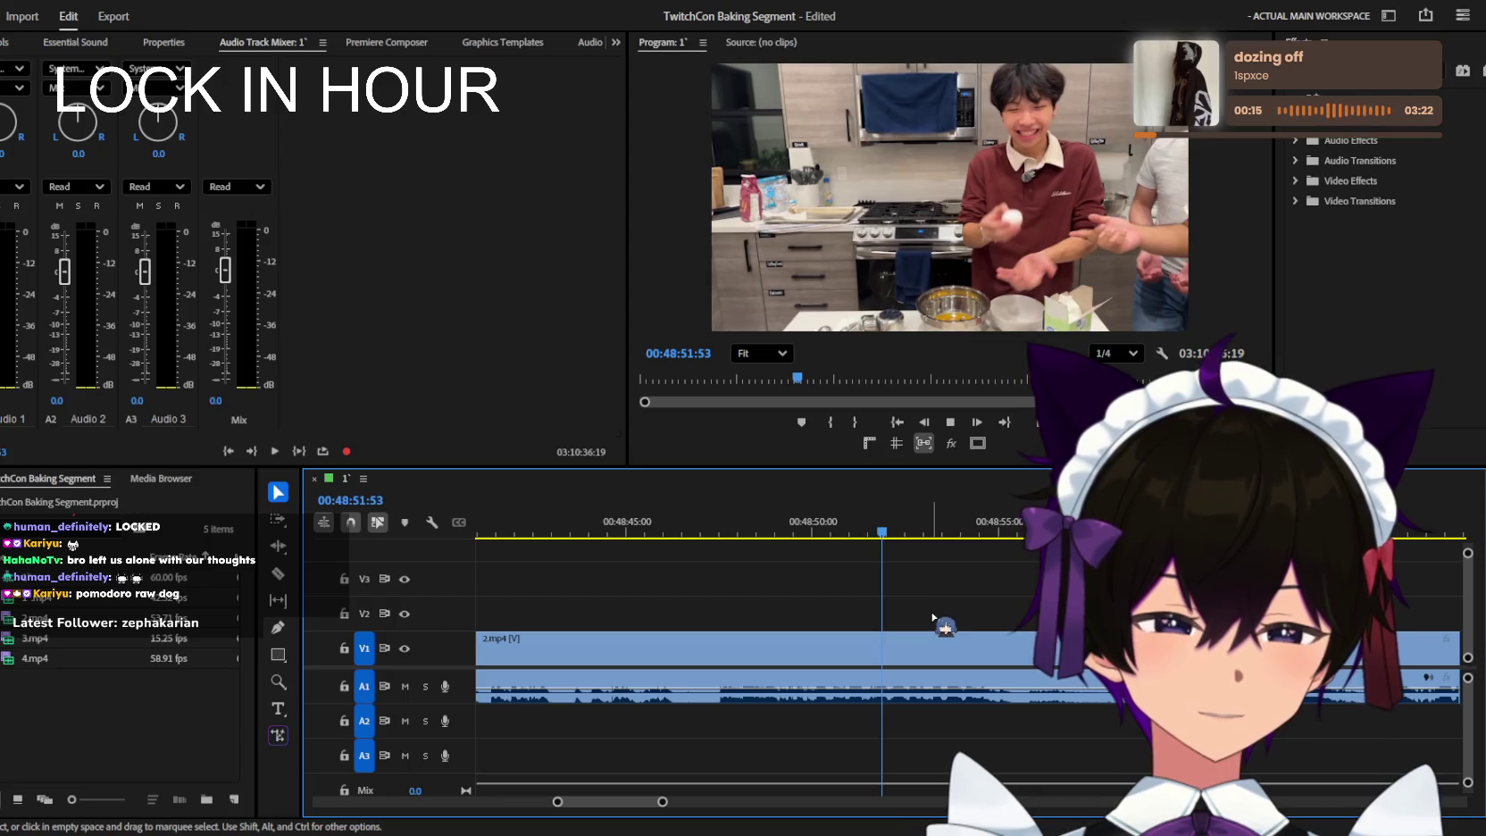
pyautogui.press('=')
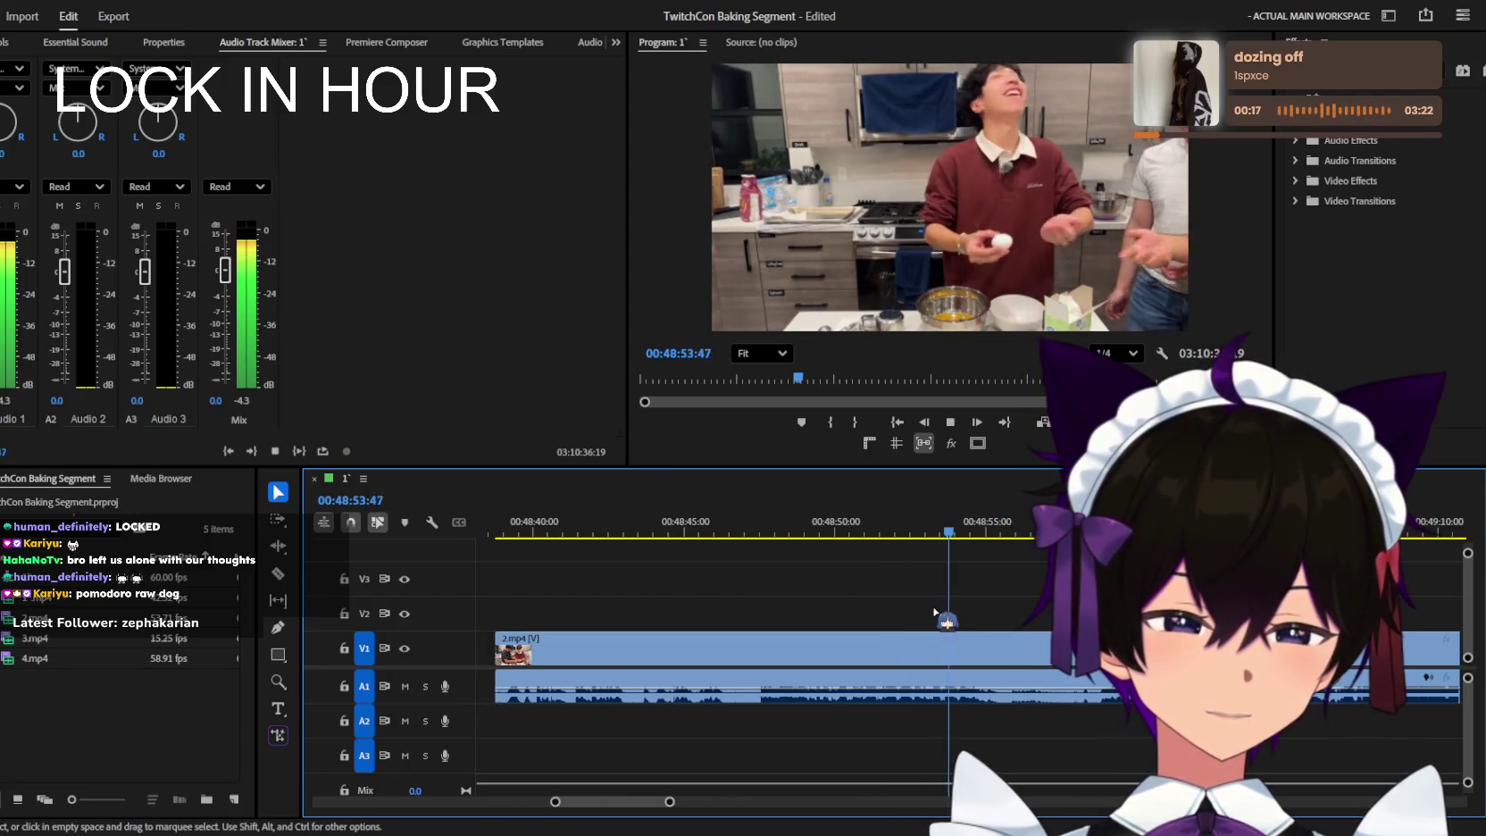
pyautogui.press('-')
pyautogui.press('-')
pyautogui.press('-')
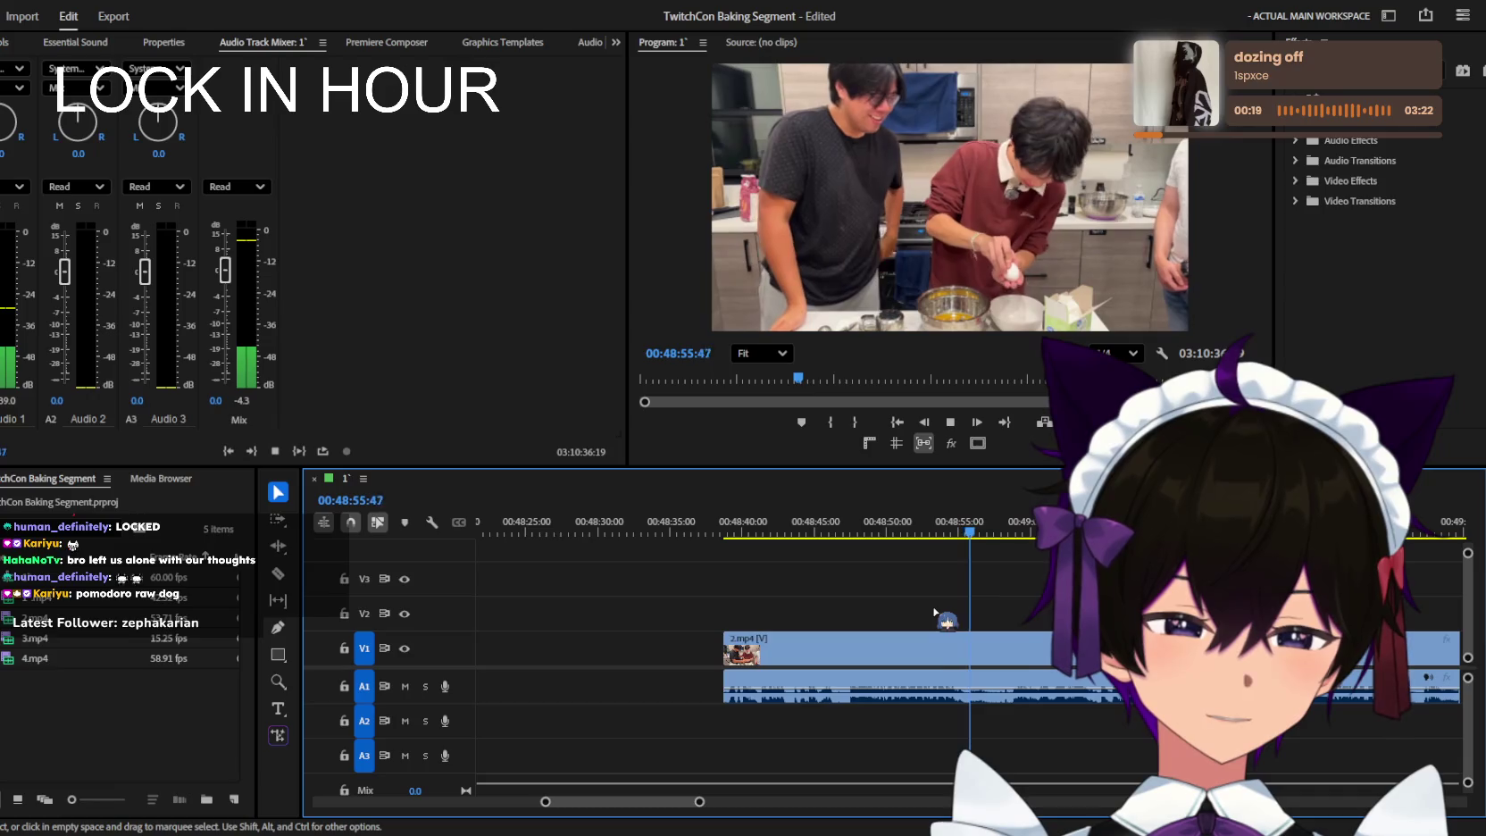
pyautogui.press('=')
pyautogui.press('=')
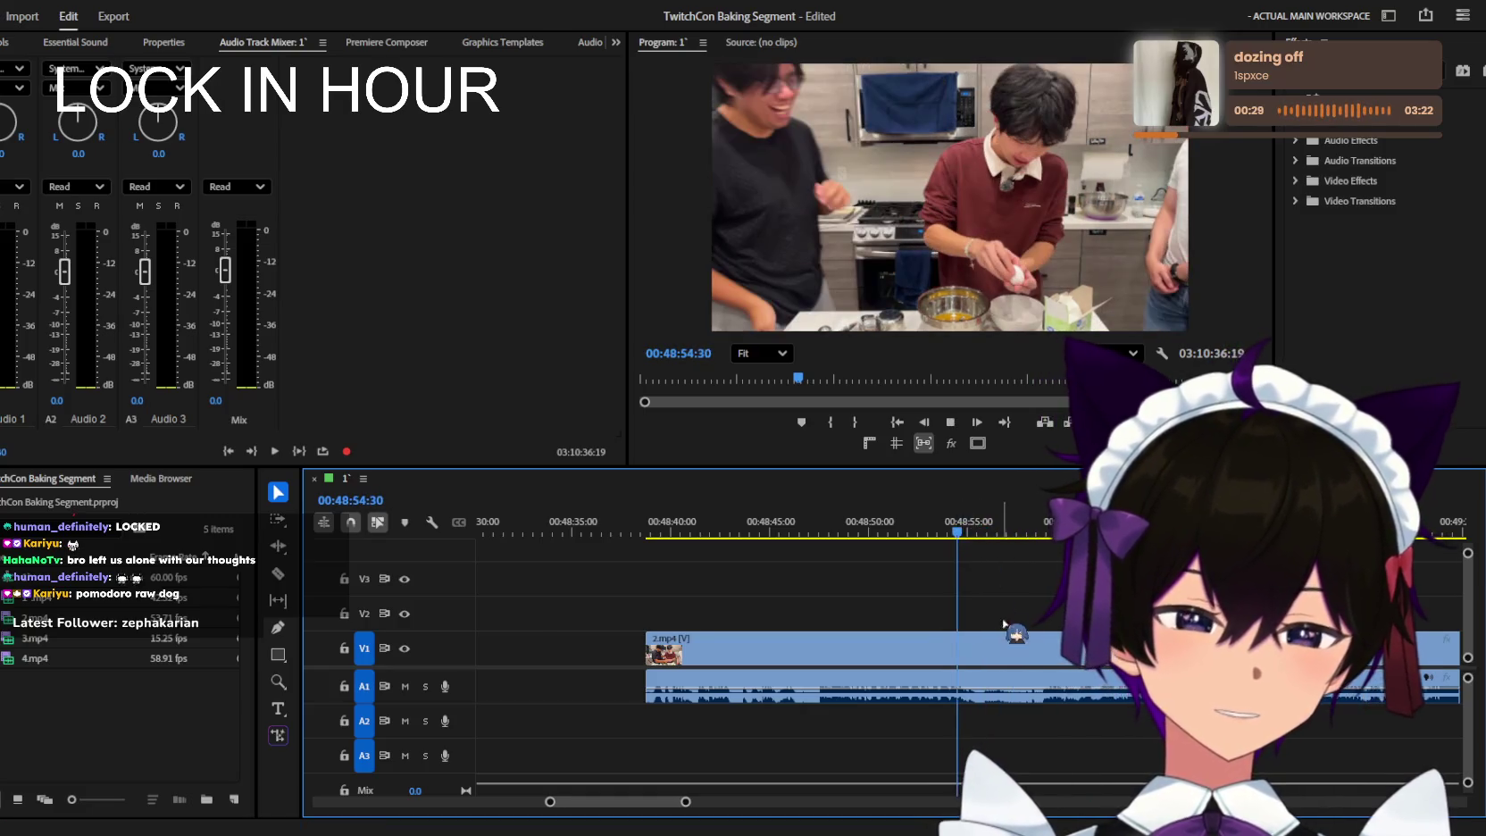
pyautogui.press('=')
pyautogui.press('space')
pyautogui.press('-')
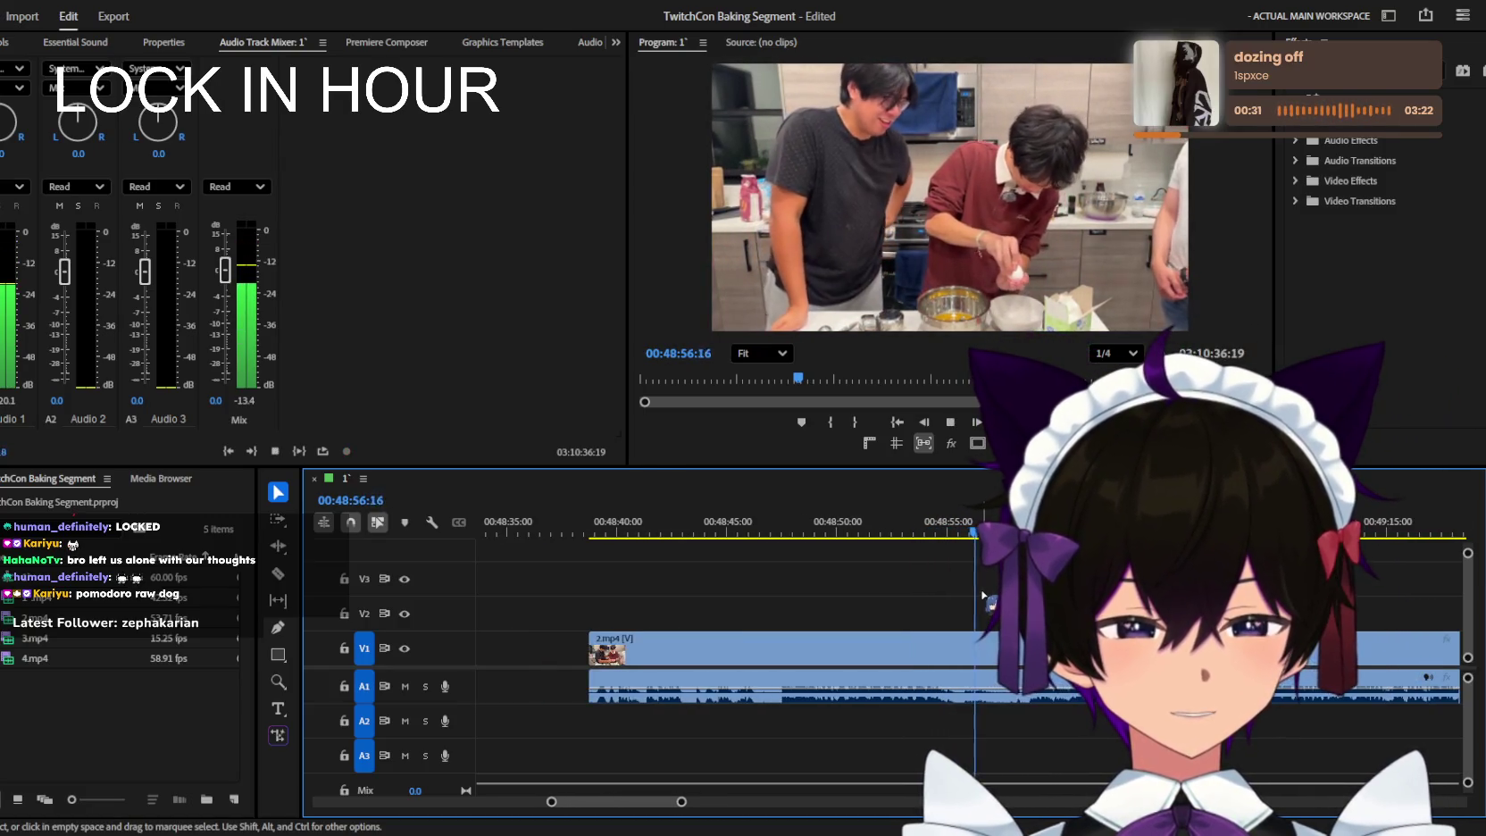
pyautogui.press('space')
# Split the V1 clip near 00:48:55.
pyautogui.click(945, 527)
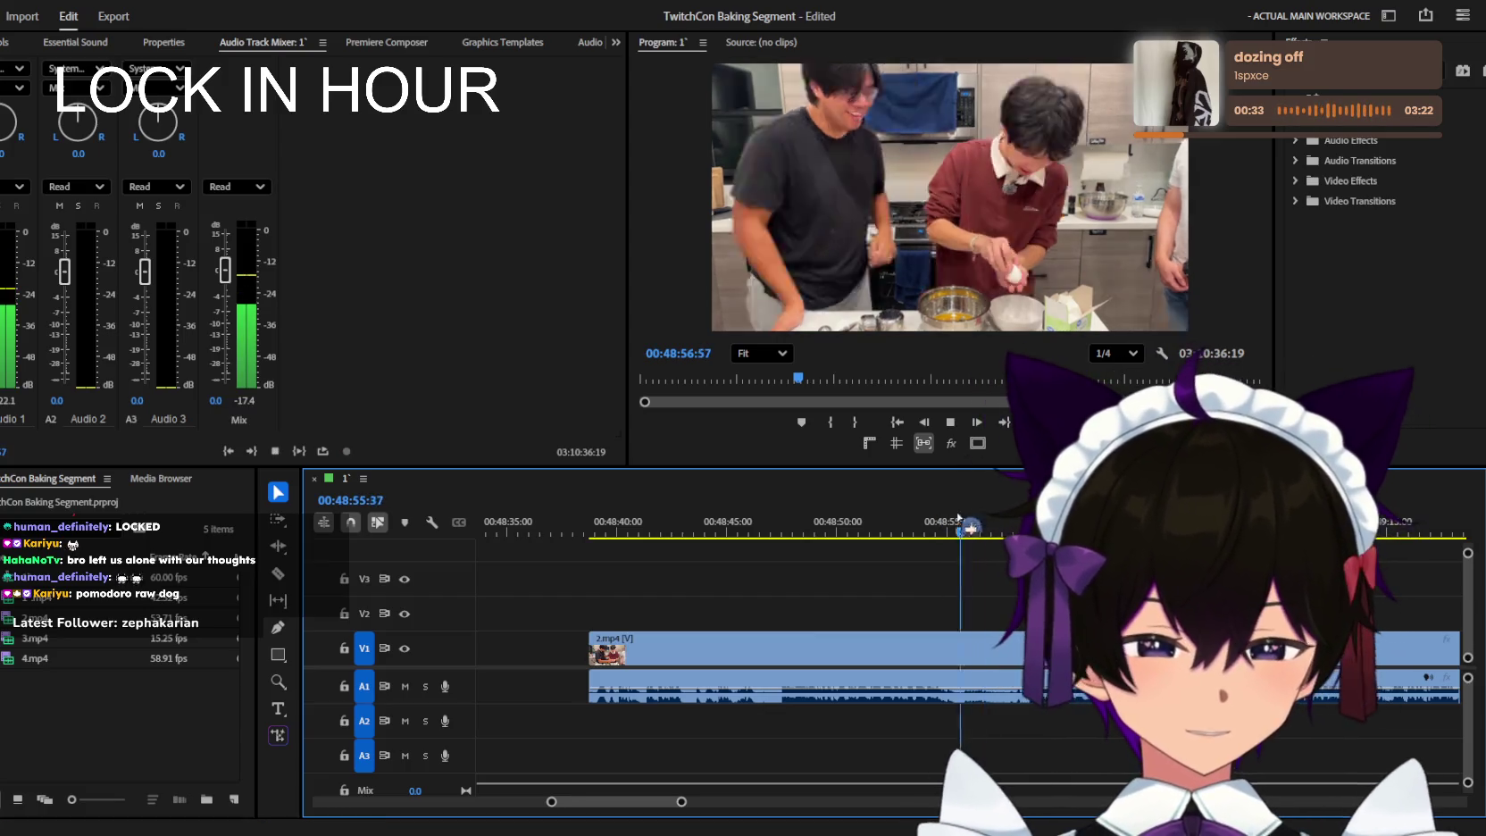
pyautogui.press('space')
pyautogui.press('=')
pyautogui.press('c')
pyautogui.click(964, 661)
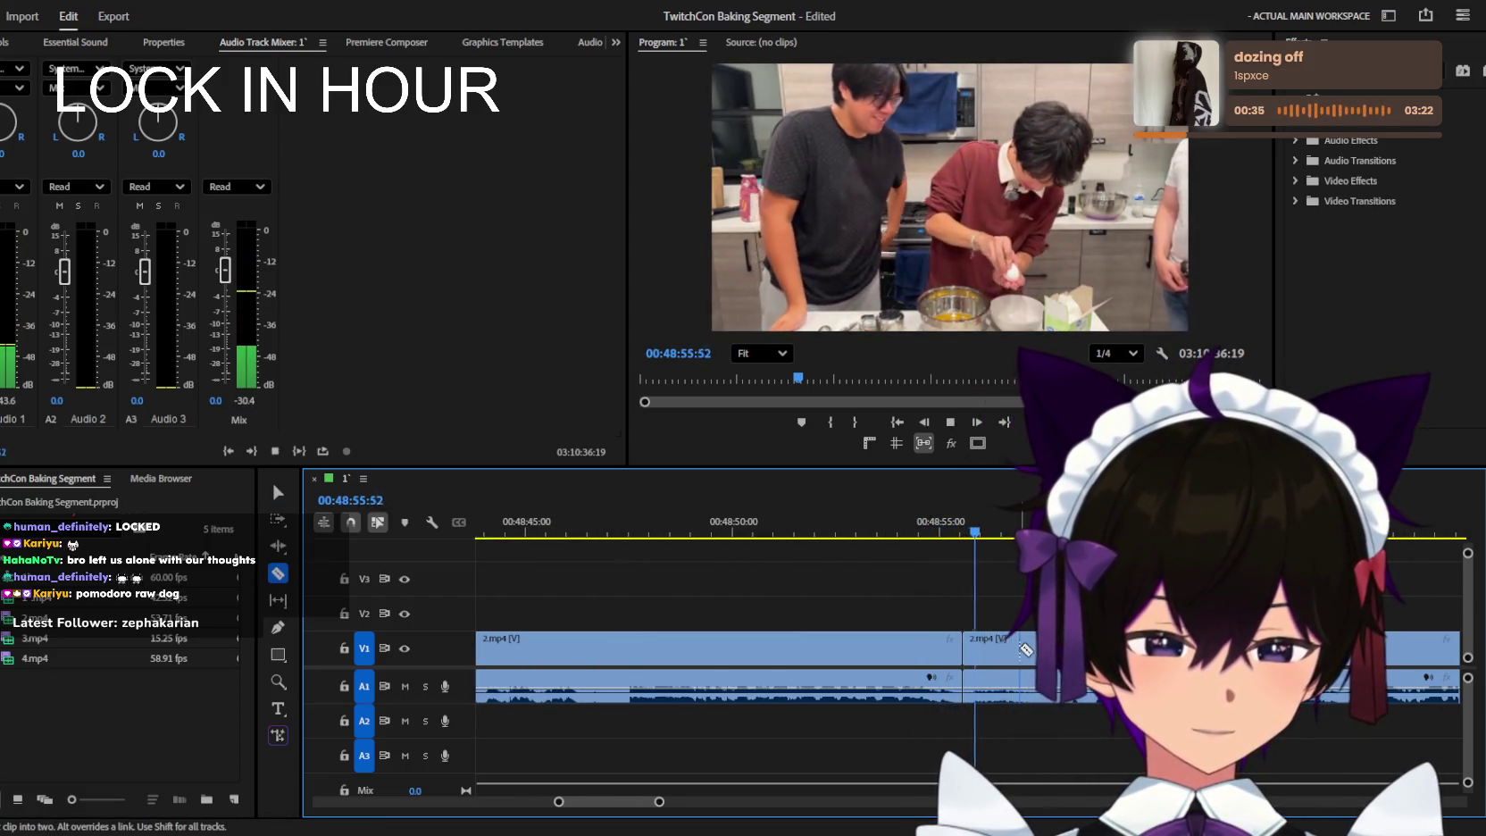
# Split at 00:48:52:47 and delete the dead piece between the cuts.
pyautogui.press('-')
pyautogui.press('space')
pyautogui.press('v')
pyautogui.moveTo(818, 527); pyautogui.dragTo(706, 526)
pyautogui.press('space')
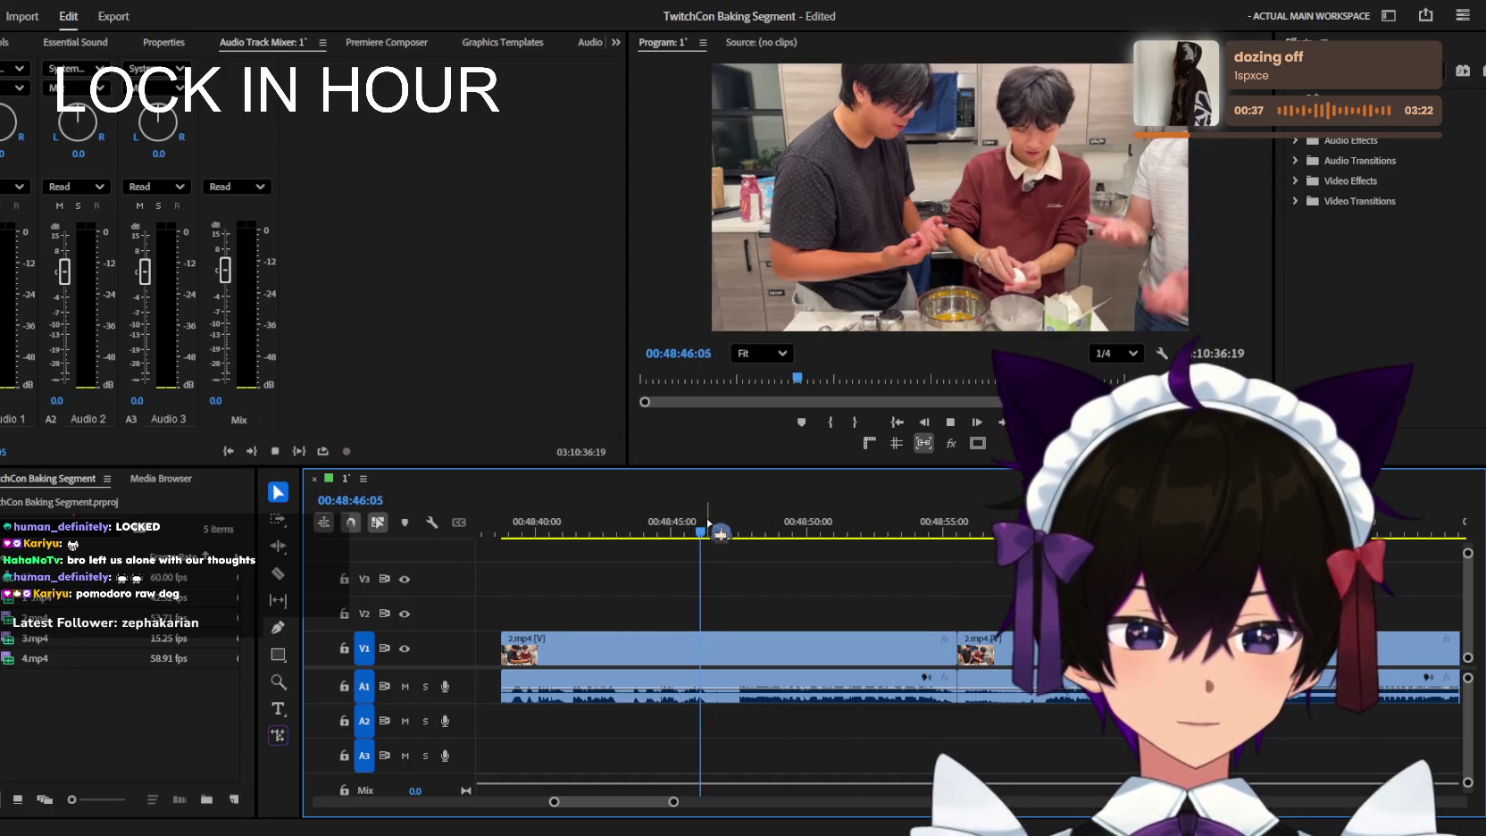
pyautogui.press('=')
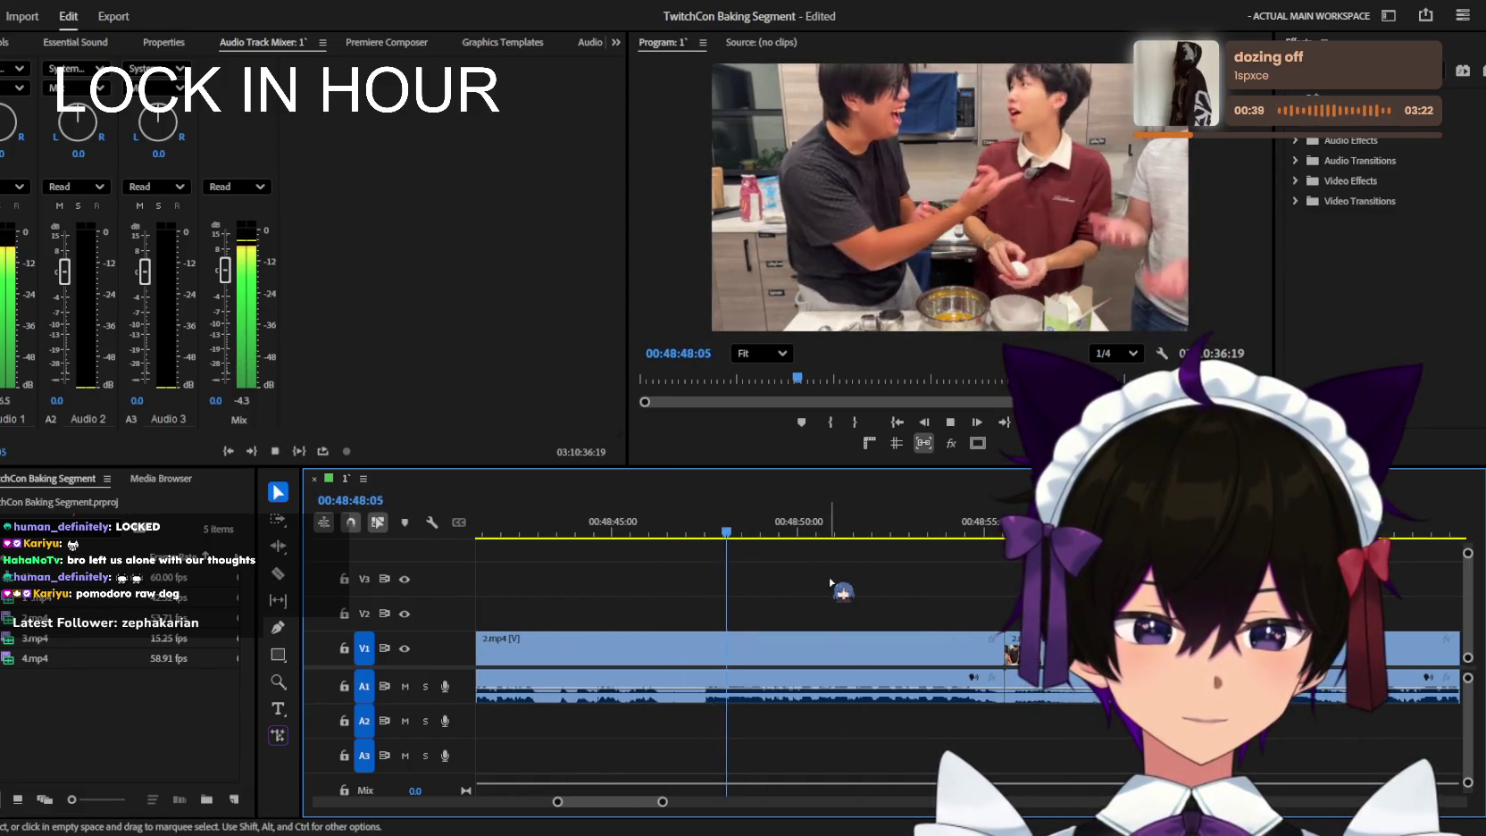
pyautogui.scroll(1, 874, 603)
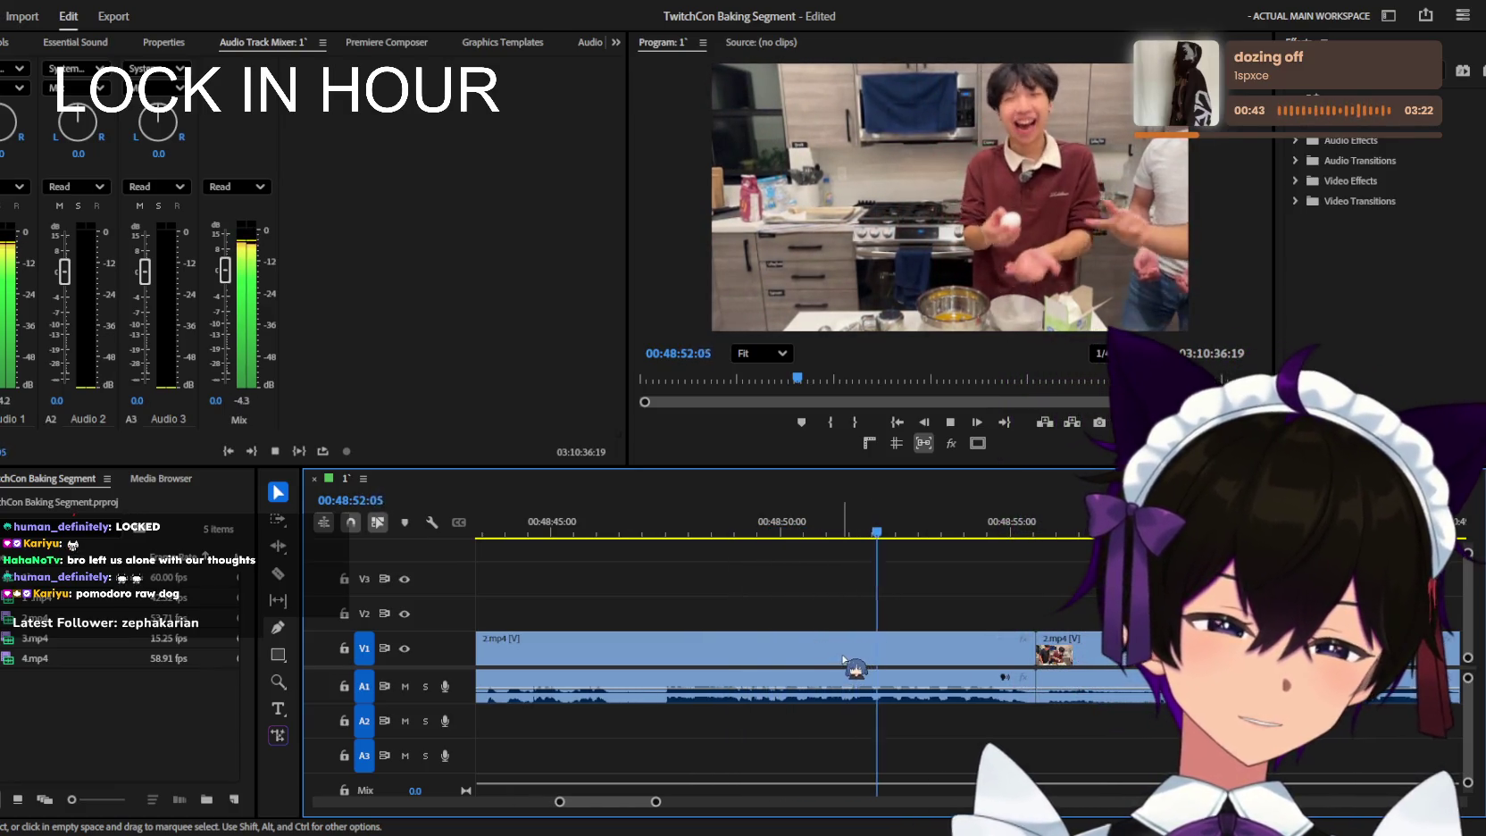
pyautogui.press('space')
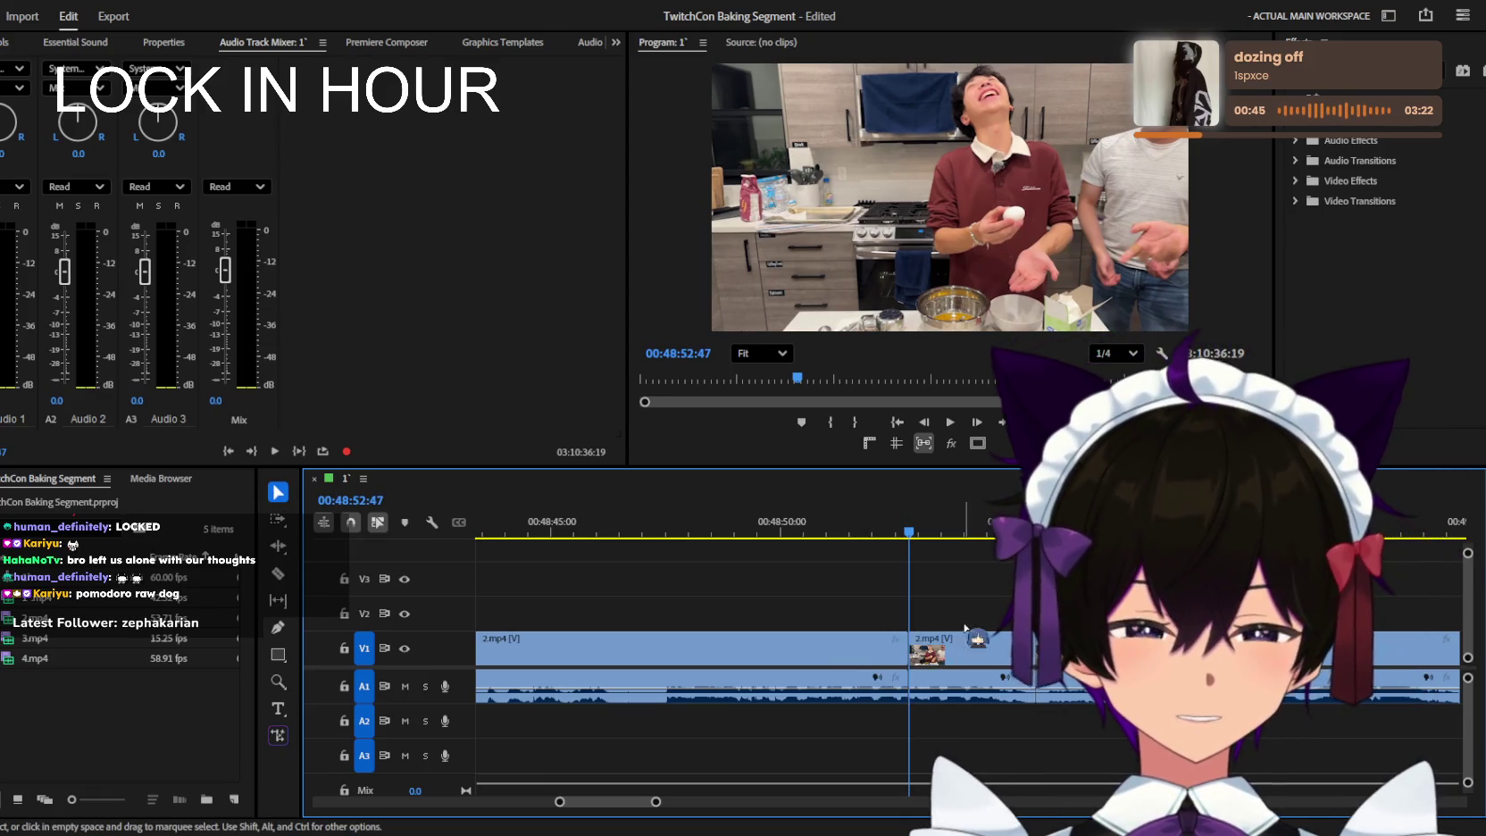
pyautogui.hotkey('ctrl', 'k')
pyautogui.click(960, 684)
pyautogui.press('Delete')
pyautogui.press('space')
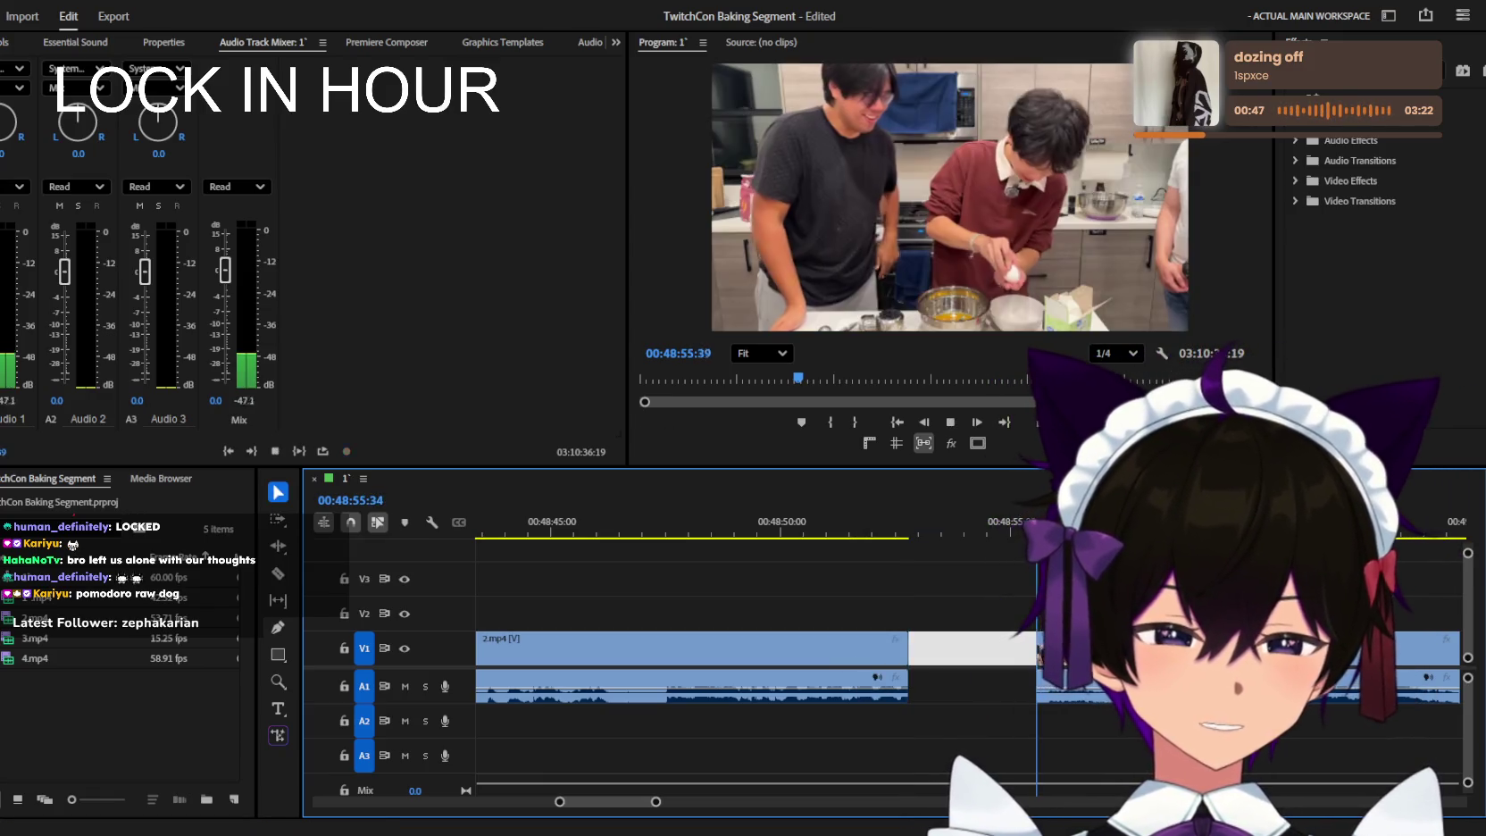
# Trim the next clip's start to the playhead with Ctrl+Q.
pyautogui.scroll(-1, 965, 696)
pyautogui.press('=')
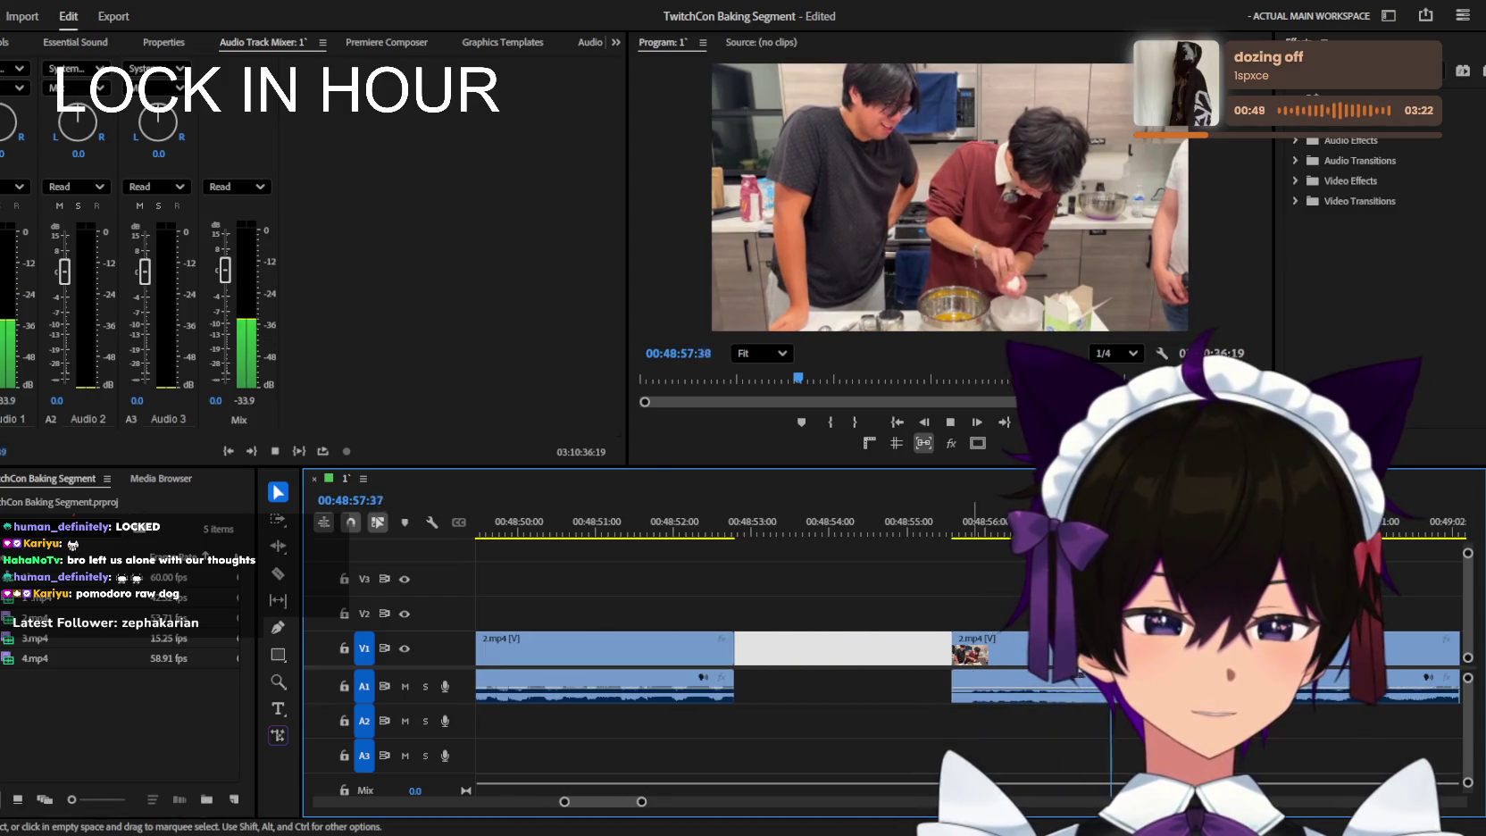
pyautogui.press('space')
pyautogui.press('space')
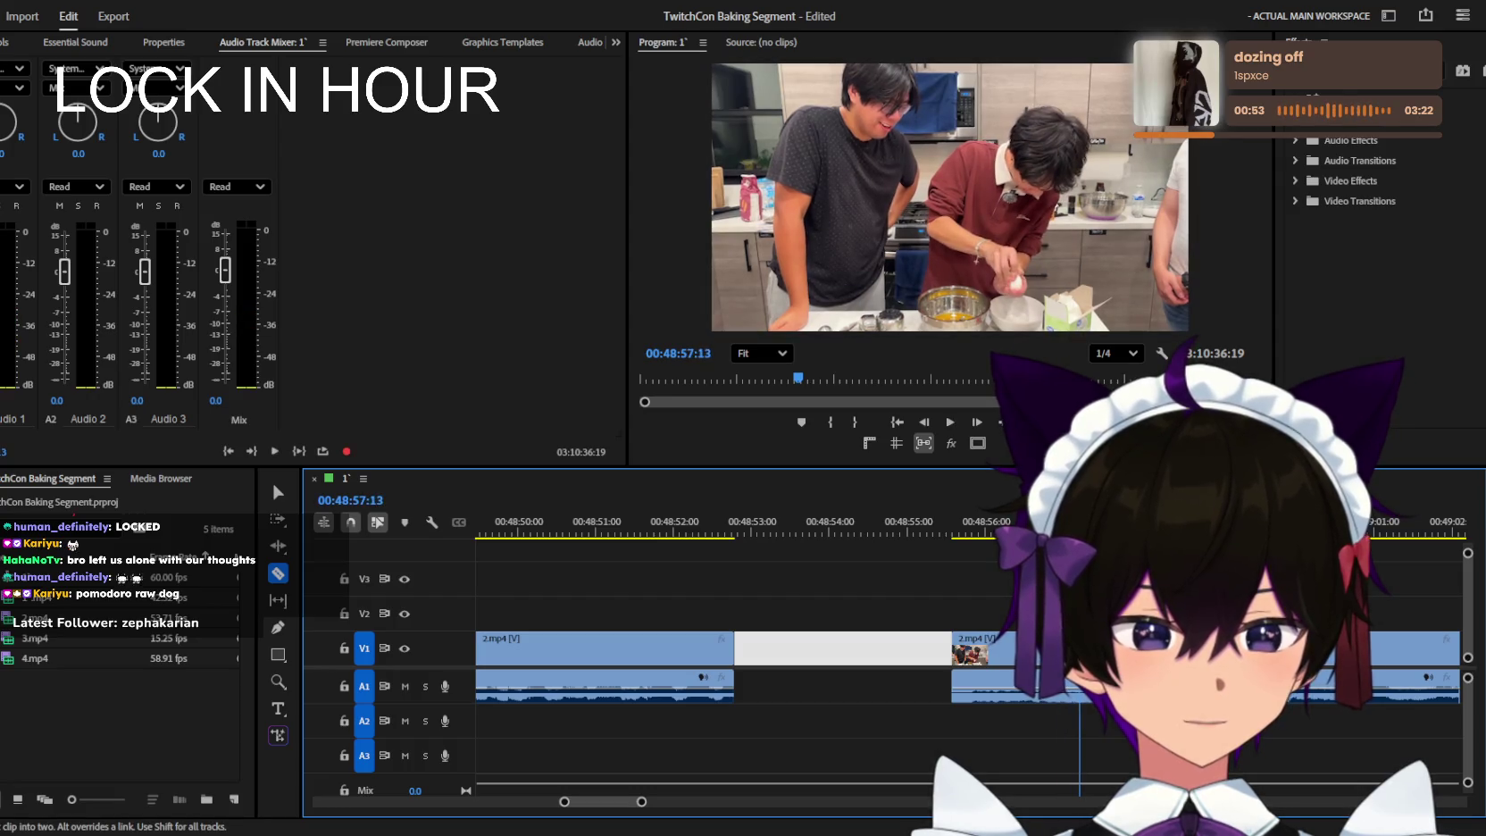
pyautogui.press('space')
pyautogui.press('v')
pyautogui.hotkey('ctrl', 'q')
pyautogui.press('space')
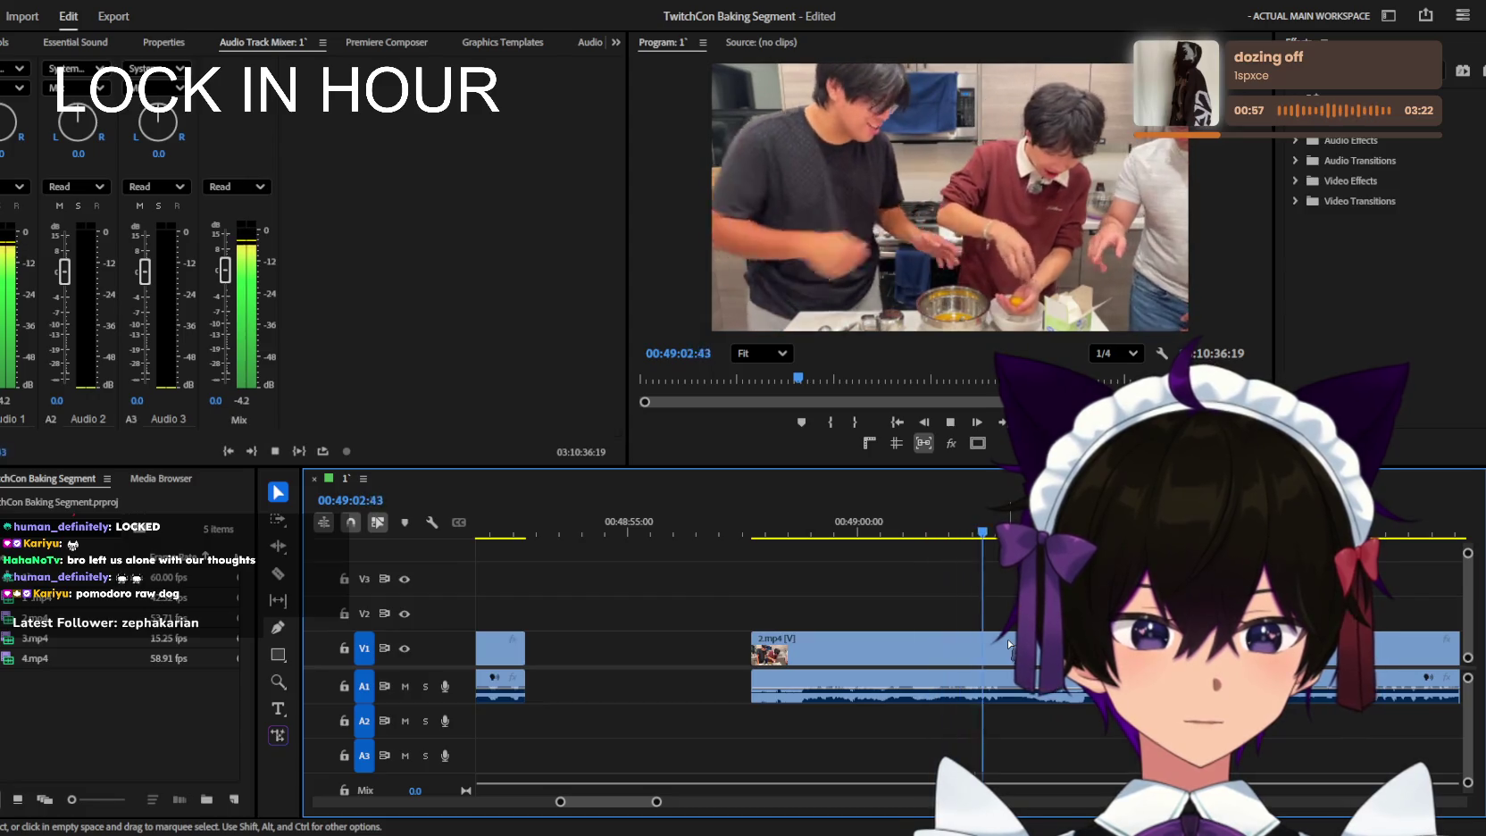
# Scrub the sequence backward and forward from about 49:12 to find the cut point.
pyautogui.press('-')
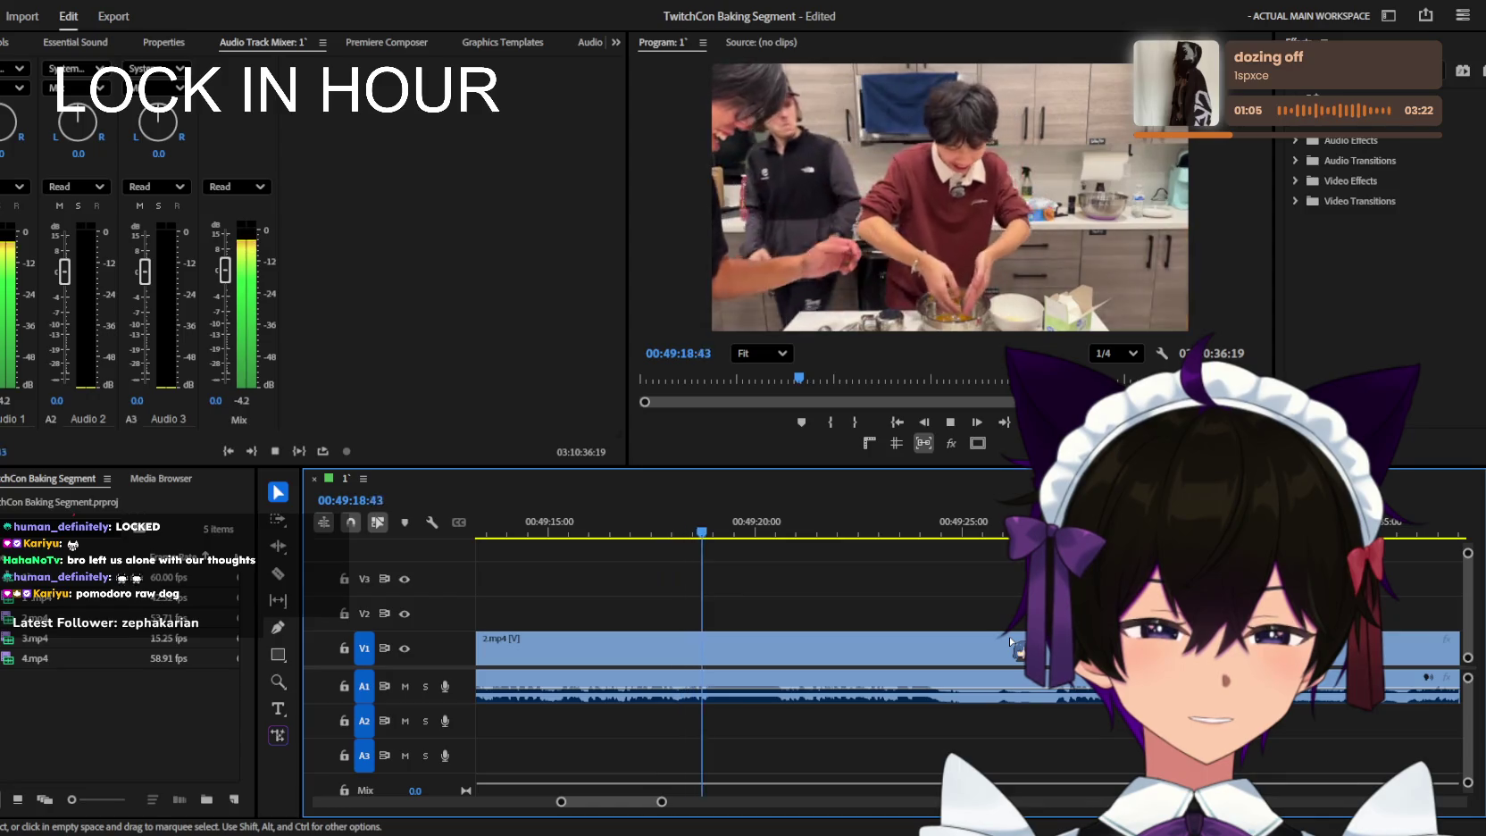
pyautogui.press('-')
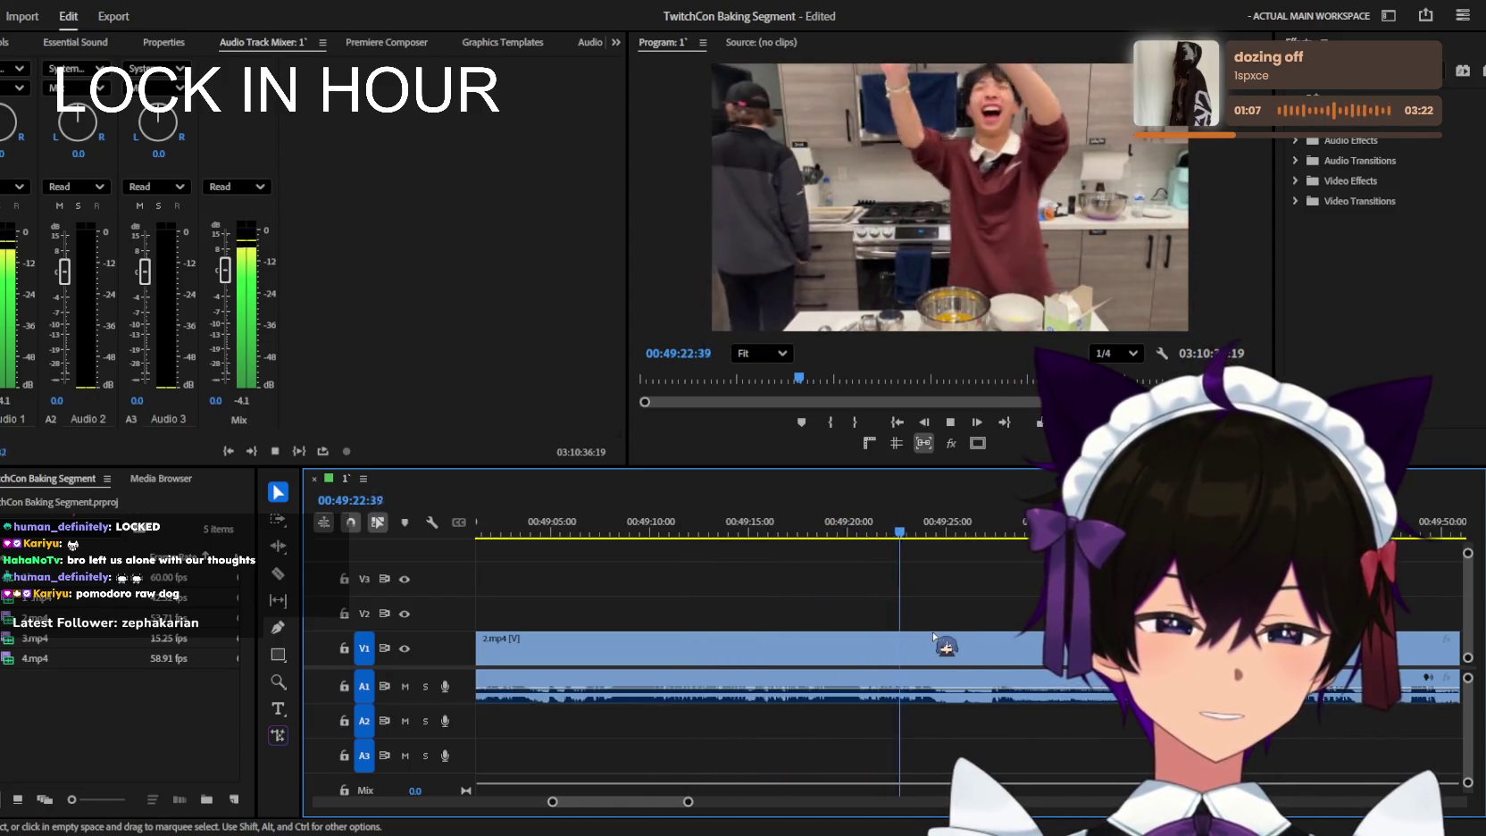
pyautogui.press('=')
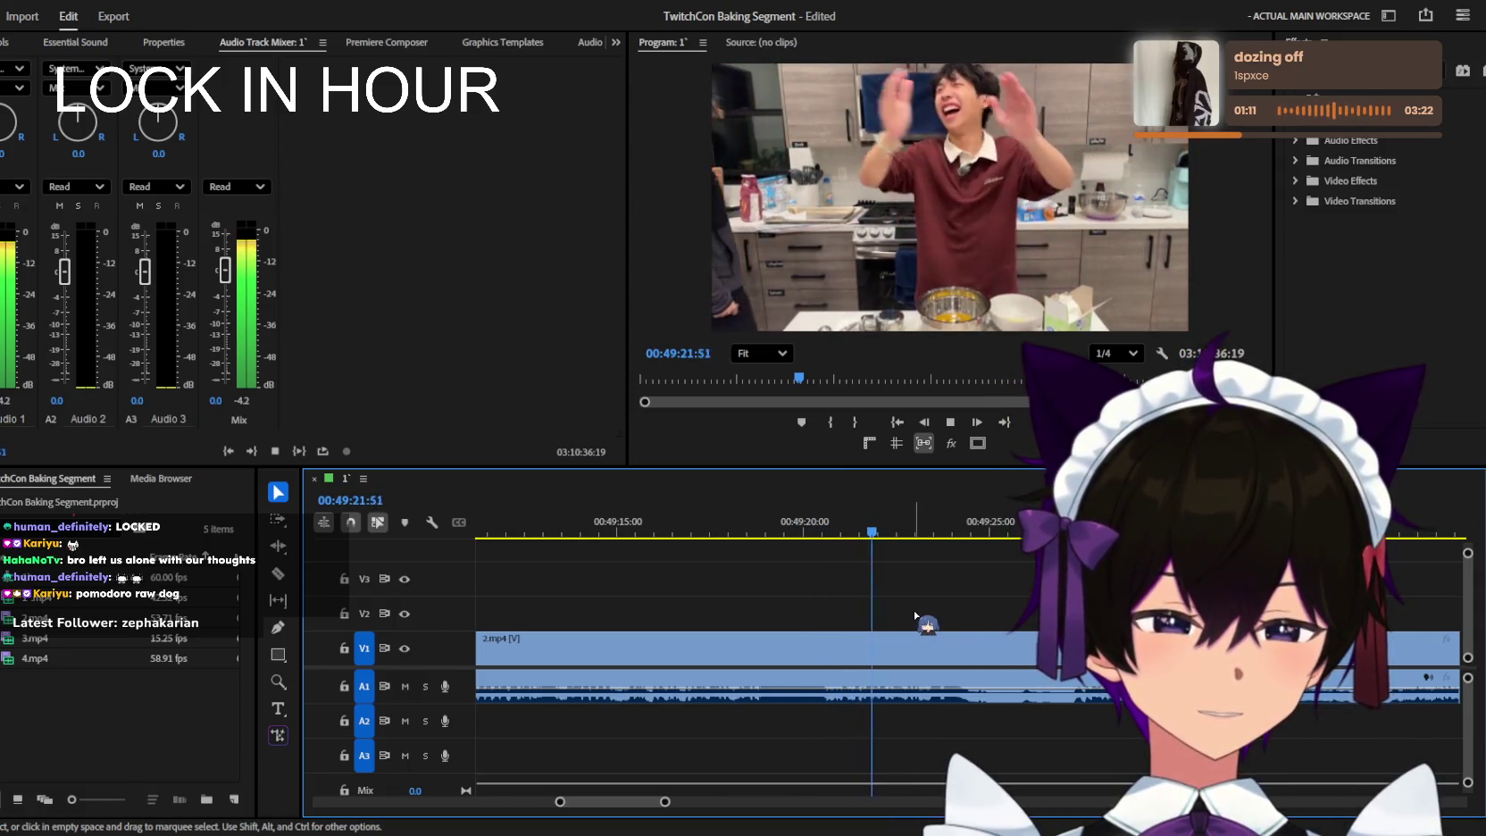
pyautogui.scroll(-1, 917, 616)
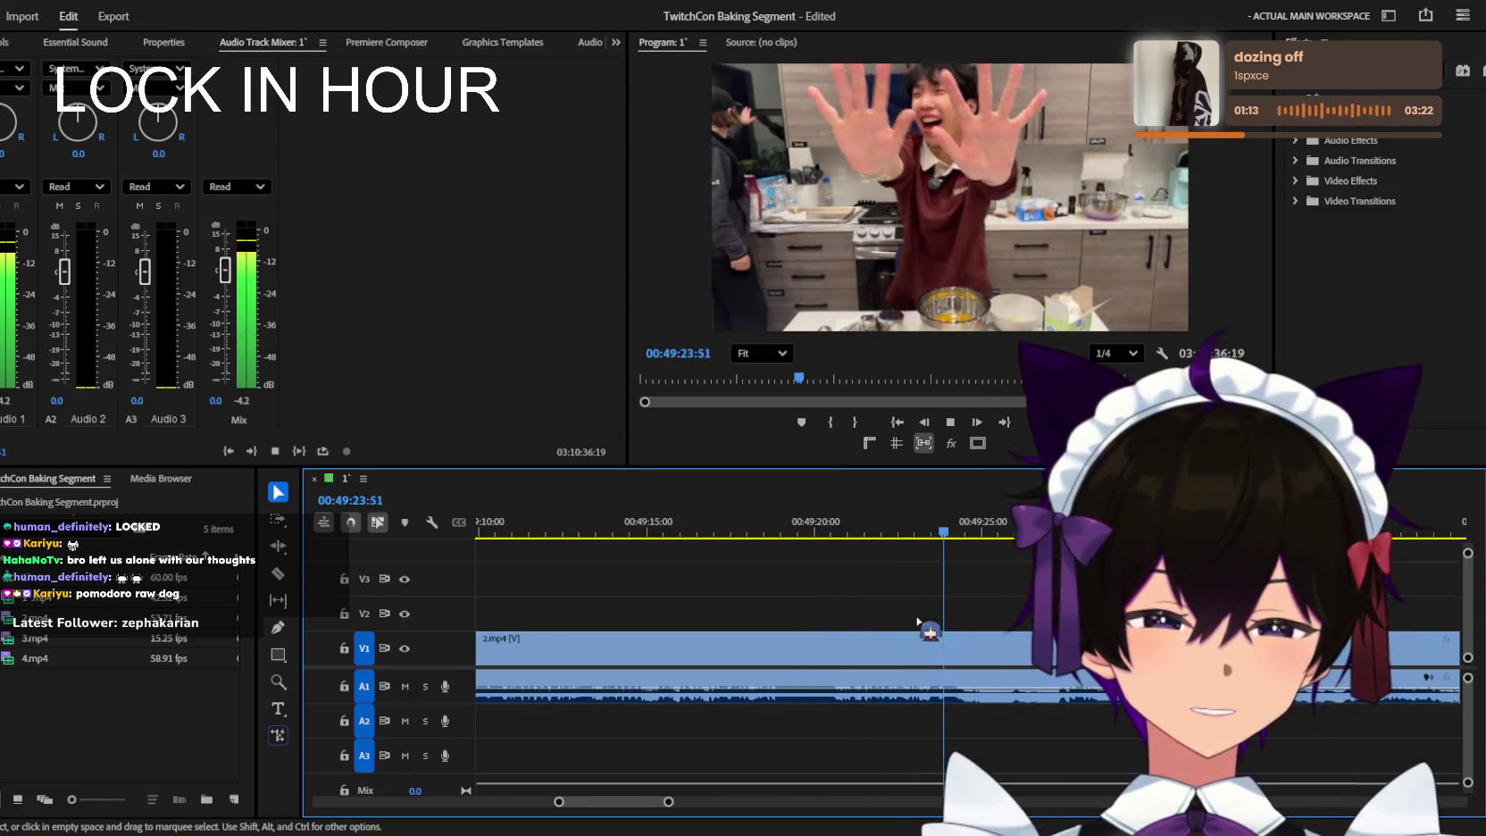
pyautogui.scroll(-1, 918, 621)
pyautogui.press('j')
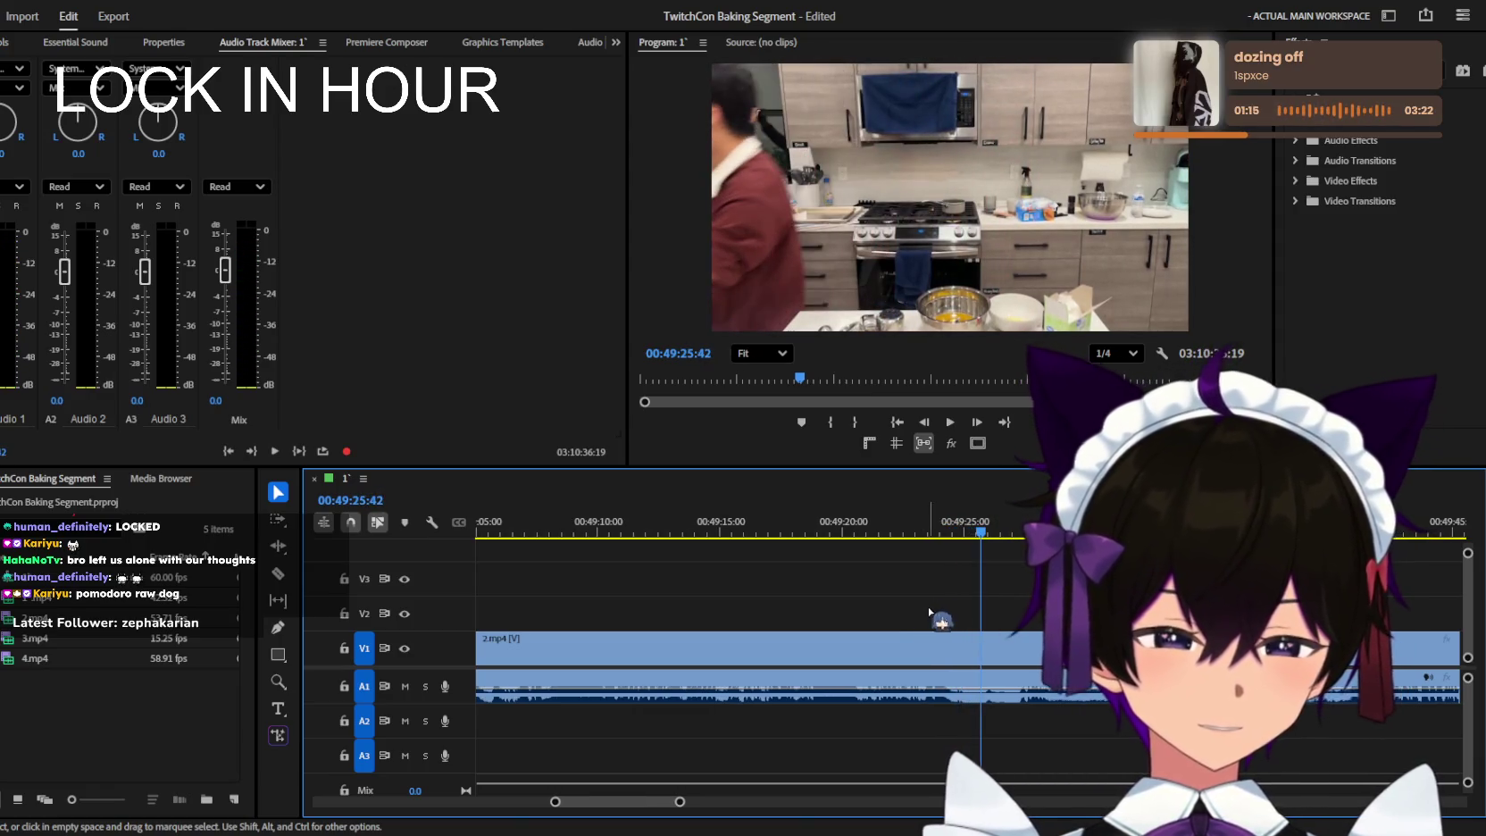
pyautogui.press('j')
pyautogui.press('j')
pyautogui.press('k')
pyautogui.press('l')
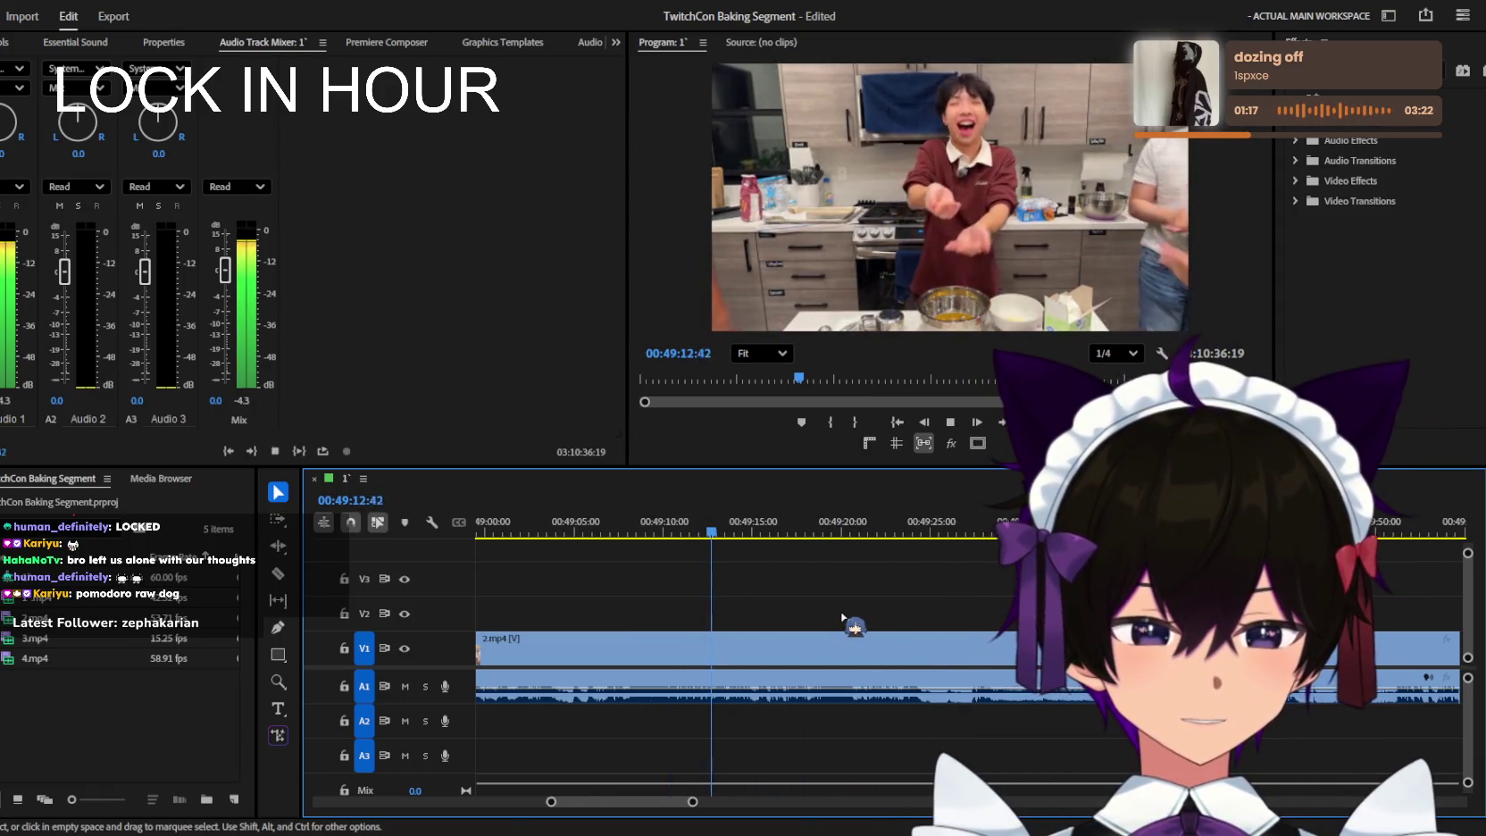
pyautogui.scroll(-1, 843, 619)
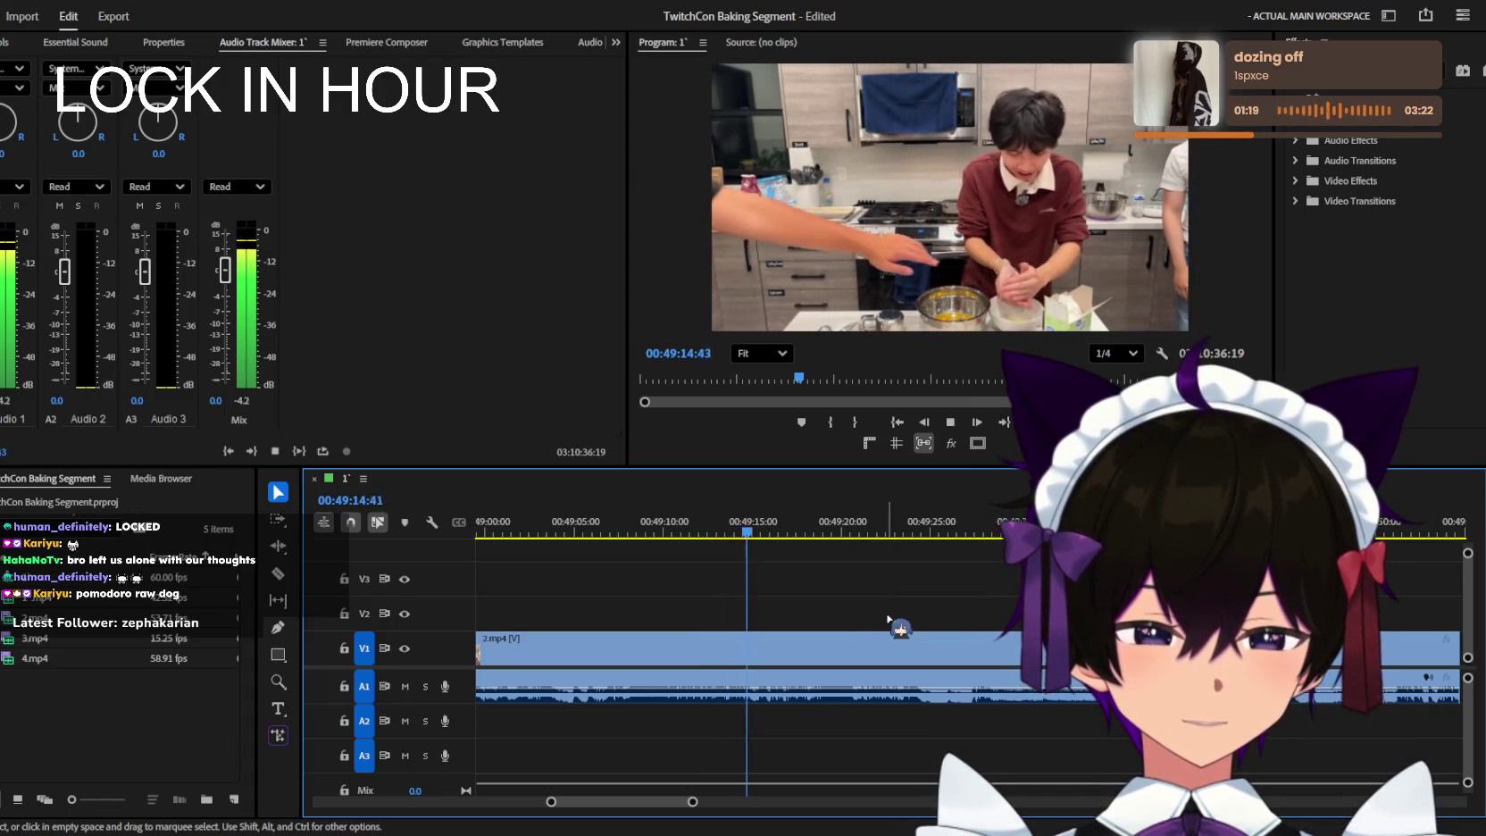
pyautogui.scroll(1, 874, 610)
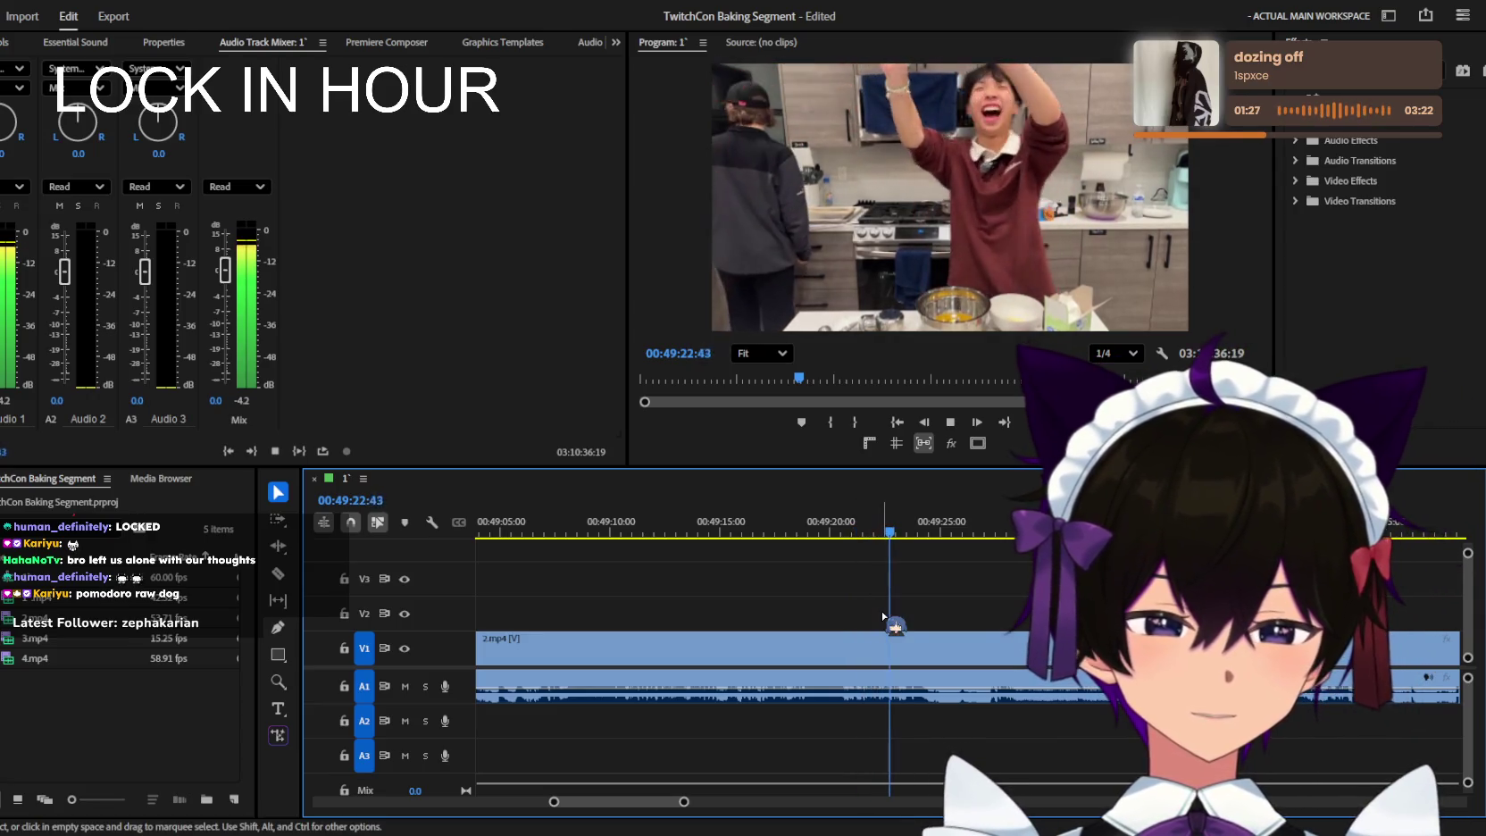
# Cut the 2.mp4 clip on V1/A1 at 49:24:46 and return to the Selection tool.
pyautogui.press('-')
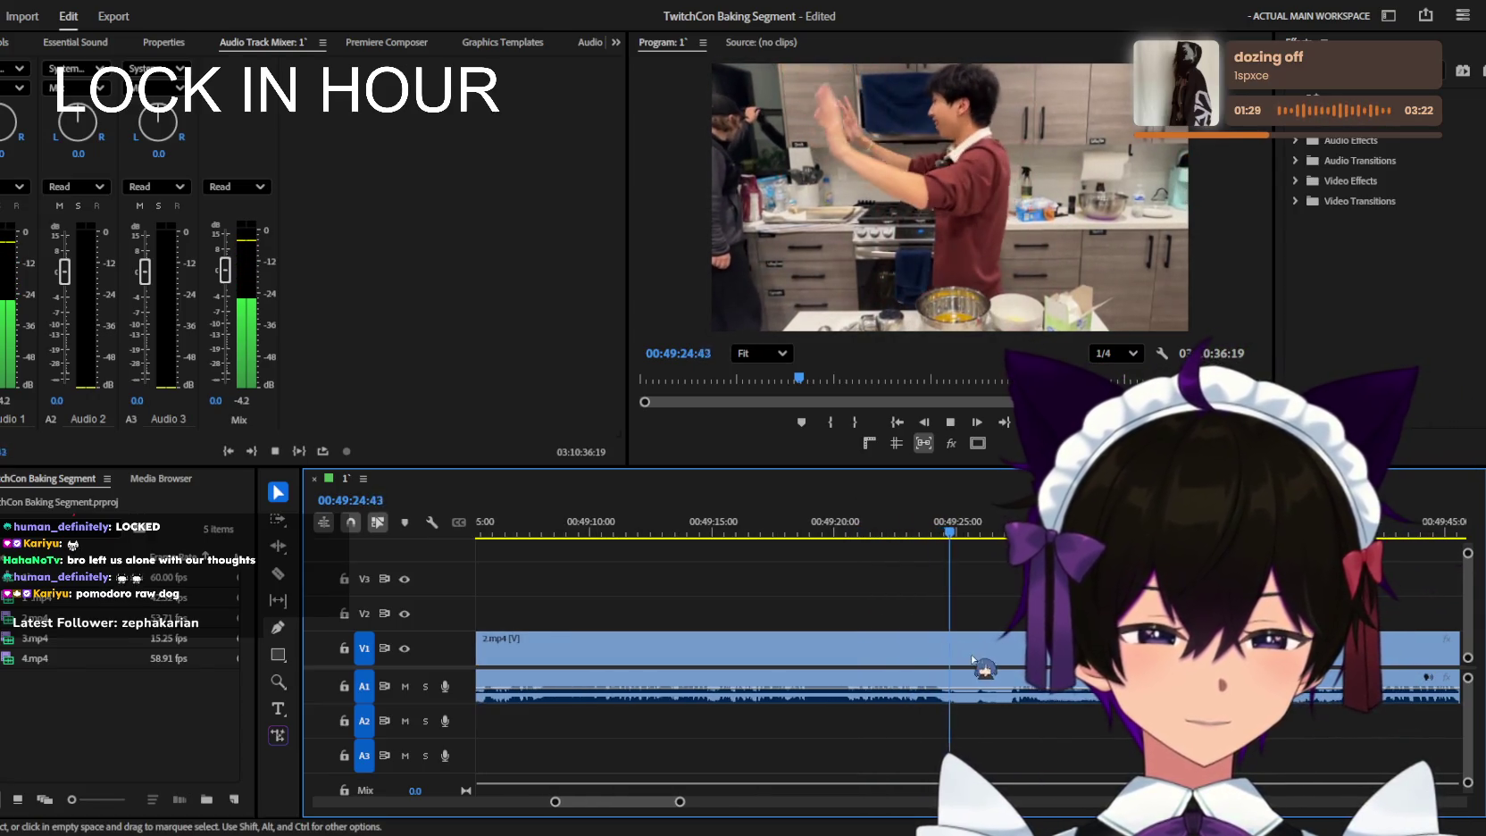
pyautogui.press('=')
pyautogui.press('space')
pyautogui.click(959, 659)
pyautogui.press('space')
pyautogui.press('v')
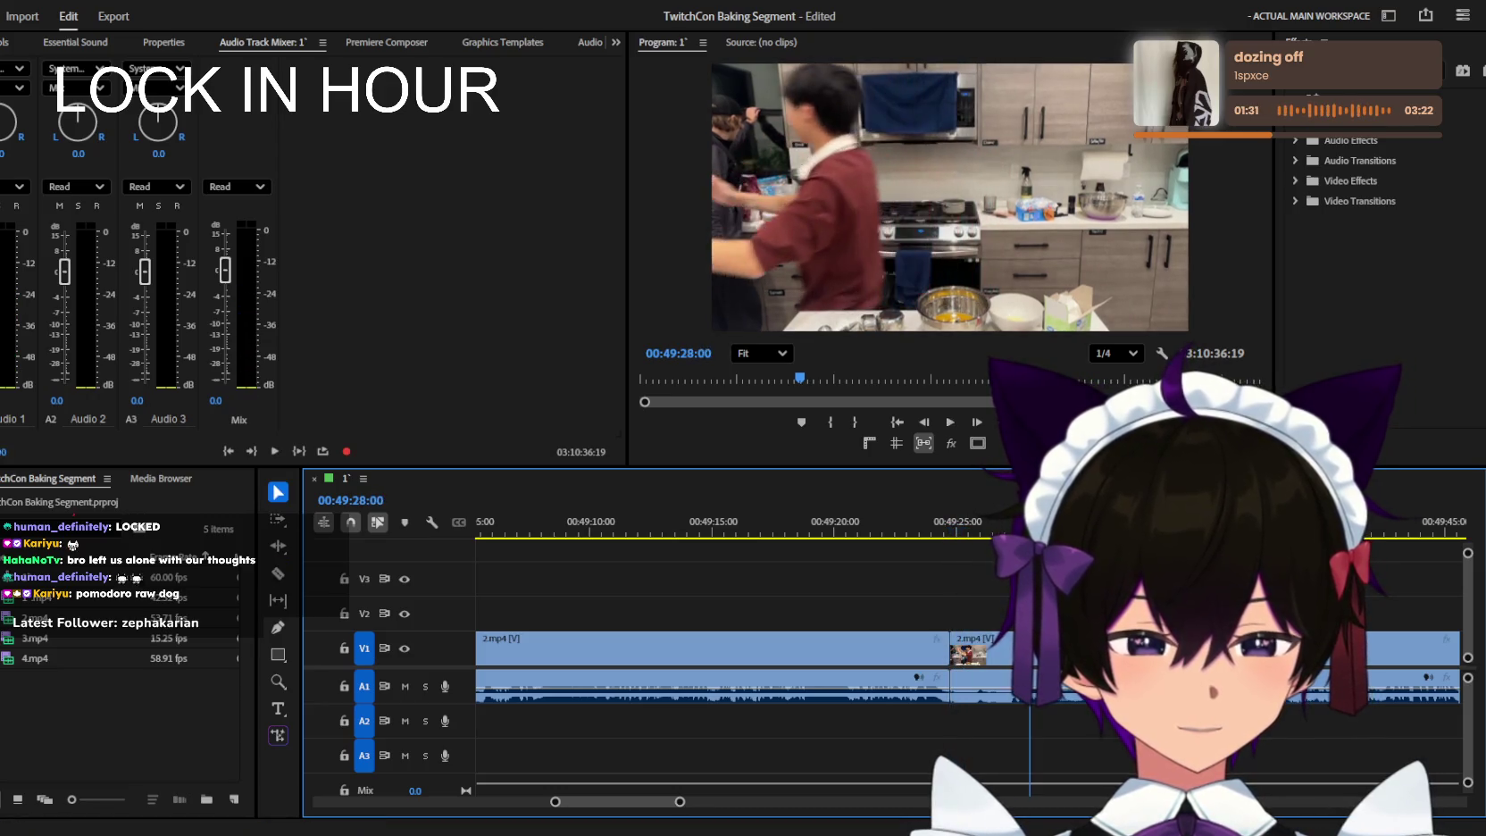
pyautogui.press('-')
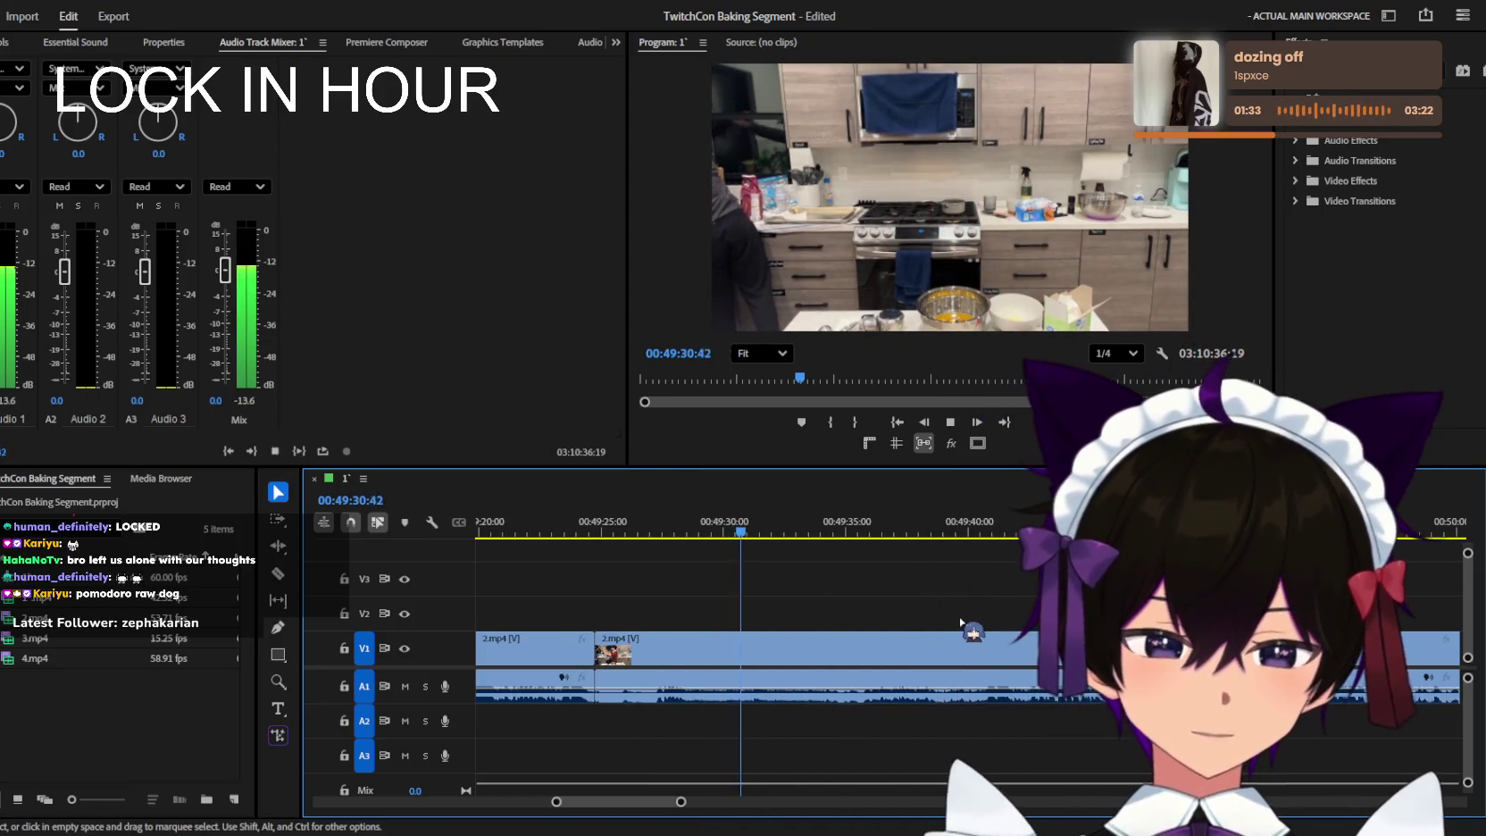
pyautogui.press('-')
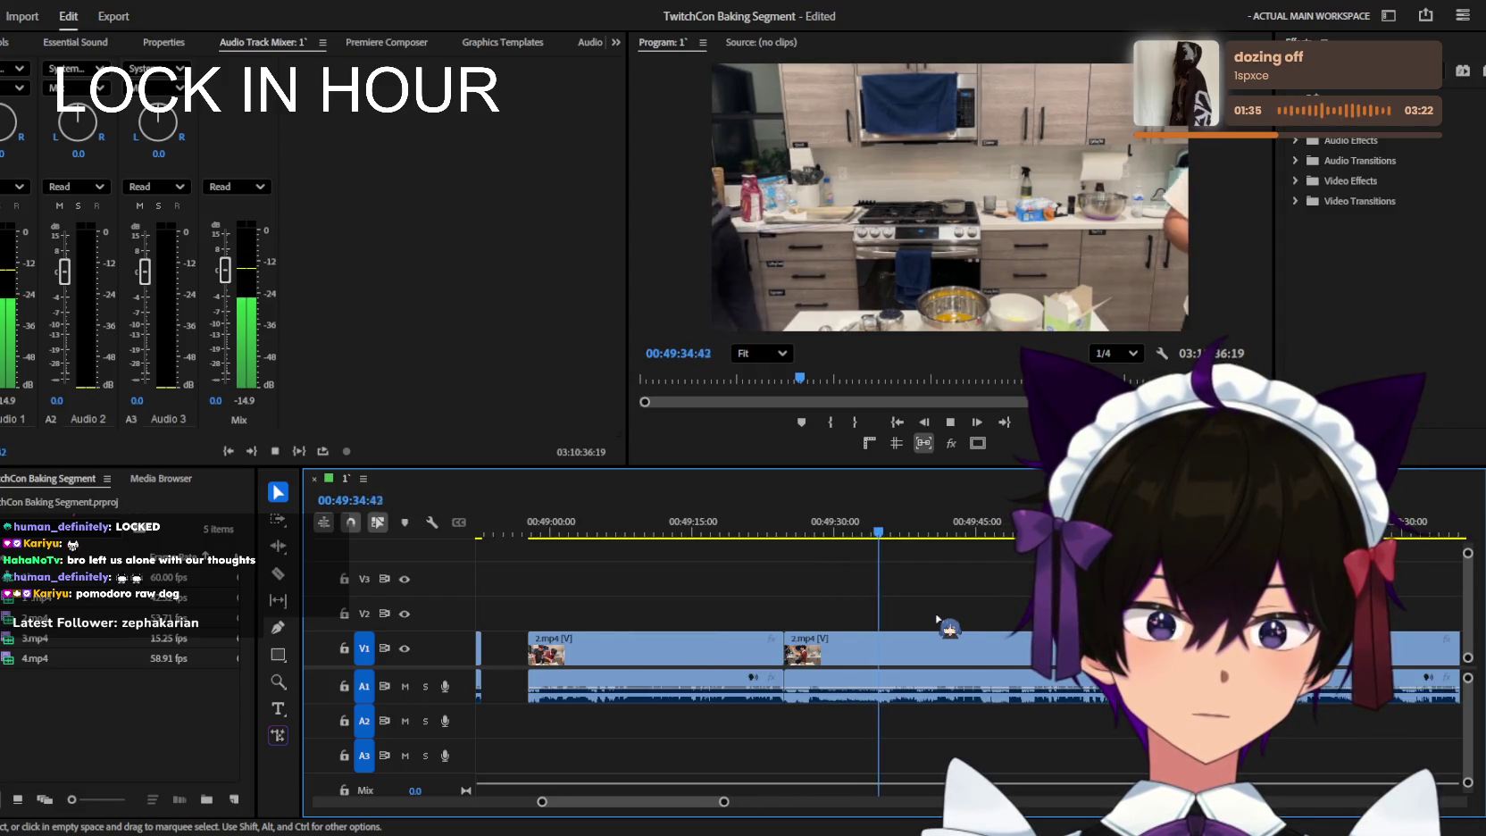
pyautogui.press('-')
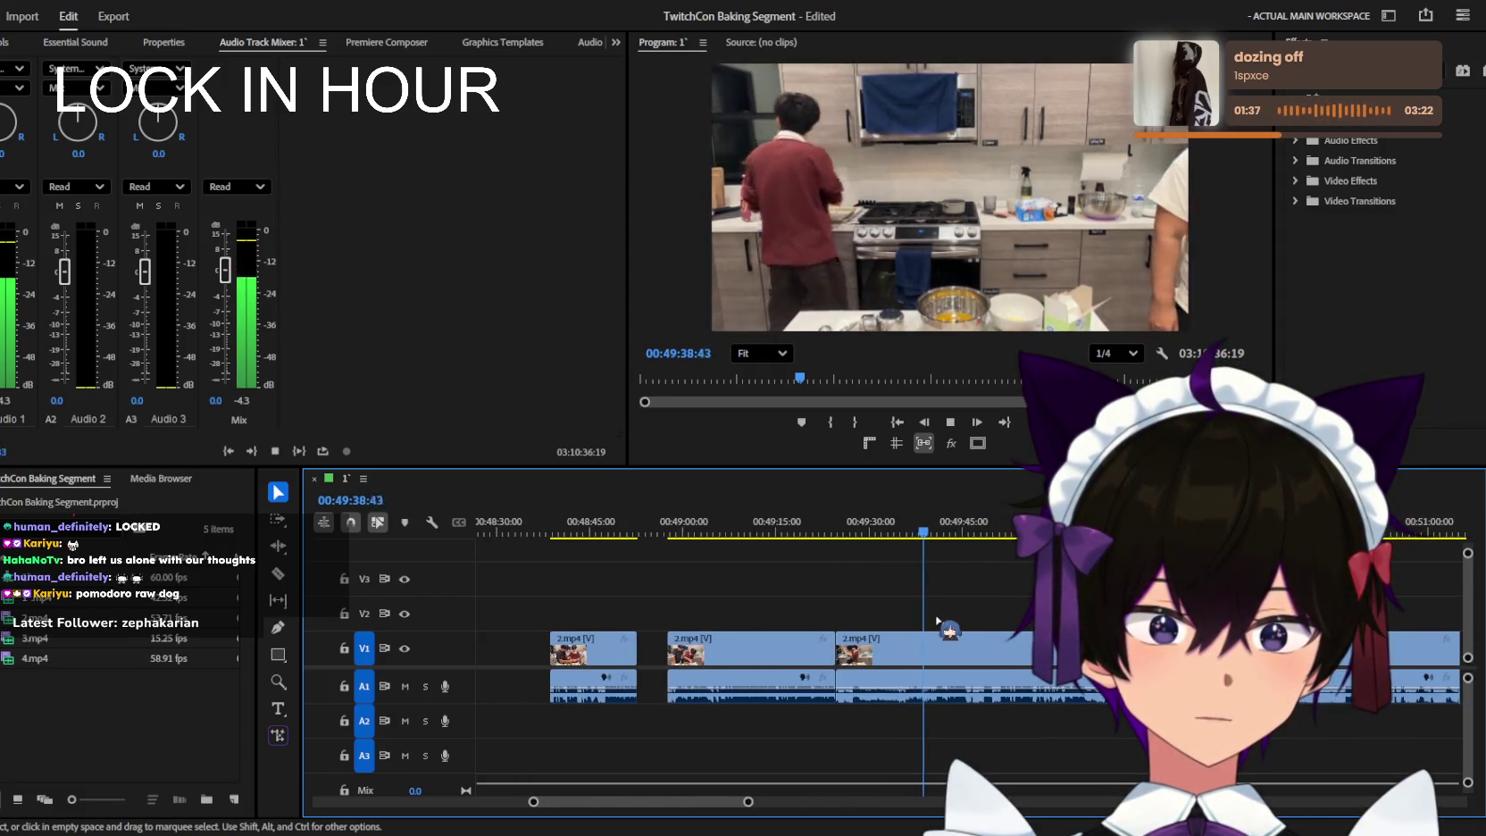
pyautogui.press('-')
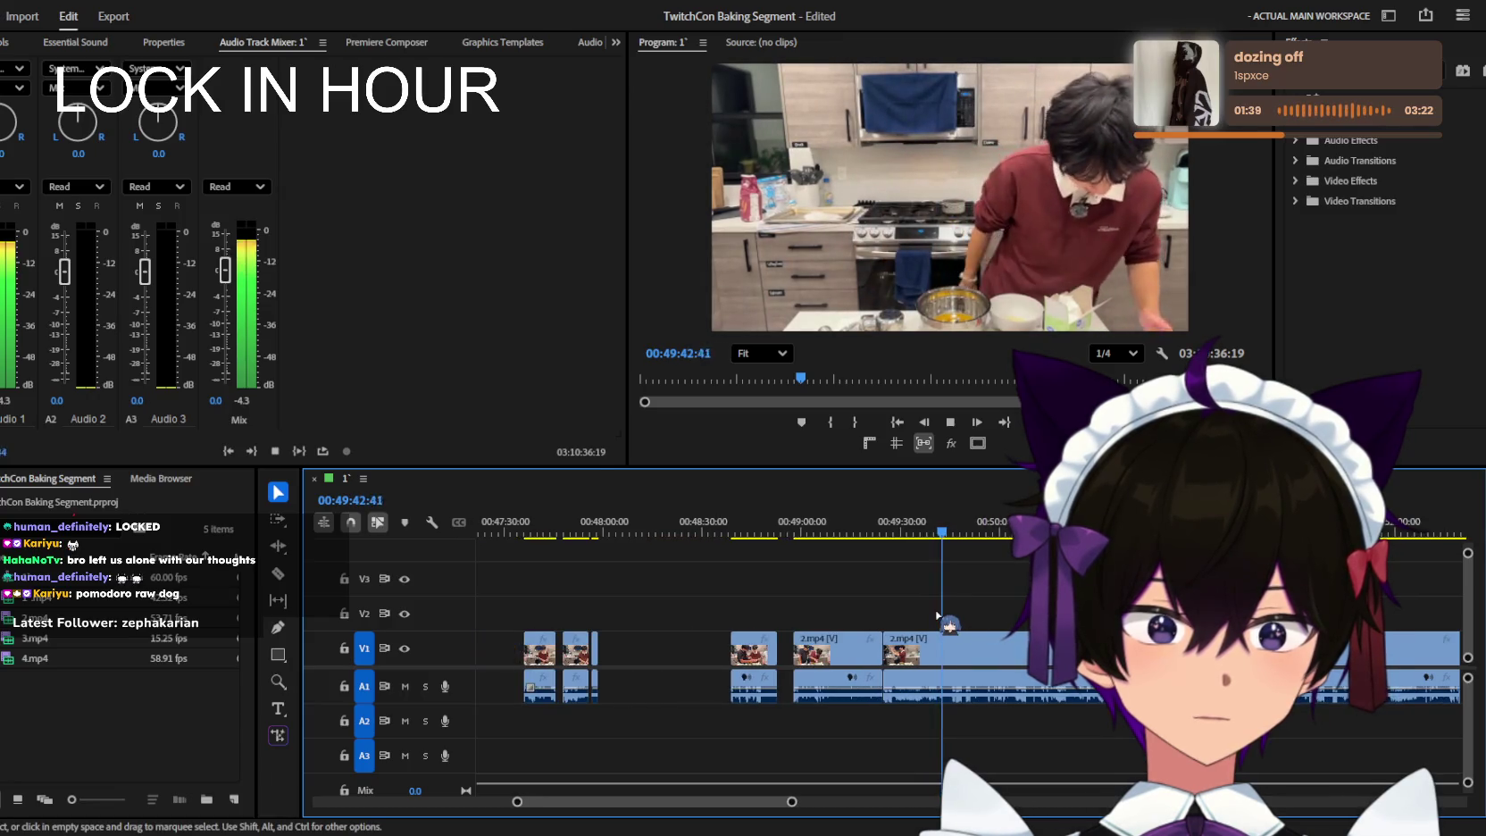
pyautogui.press('=')
pyautogui.press('=')
pyautogui.press('=')
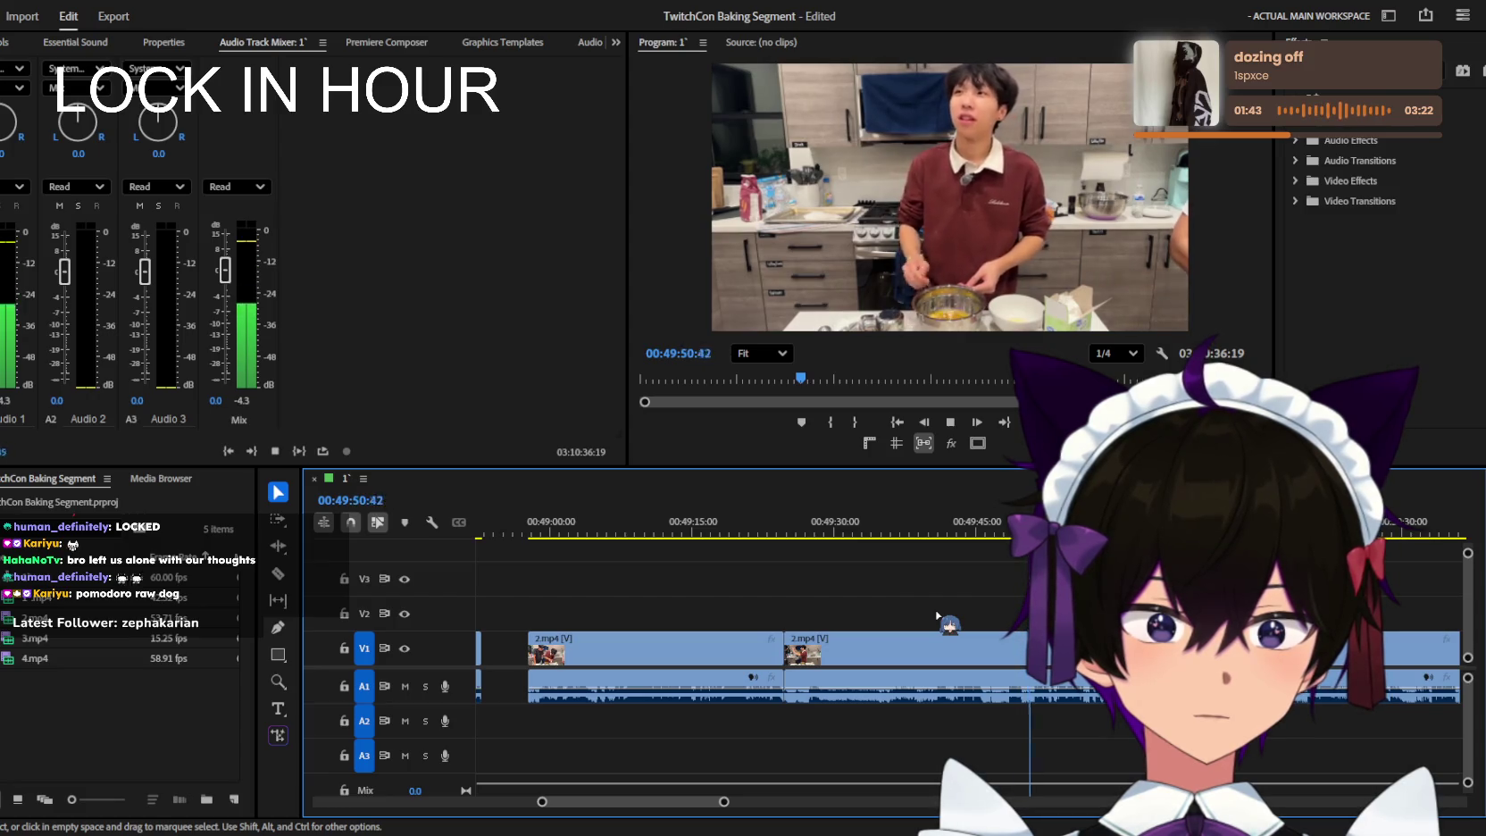
pyautogui.press('-')
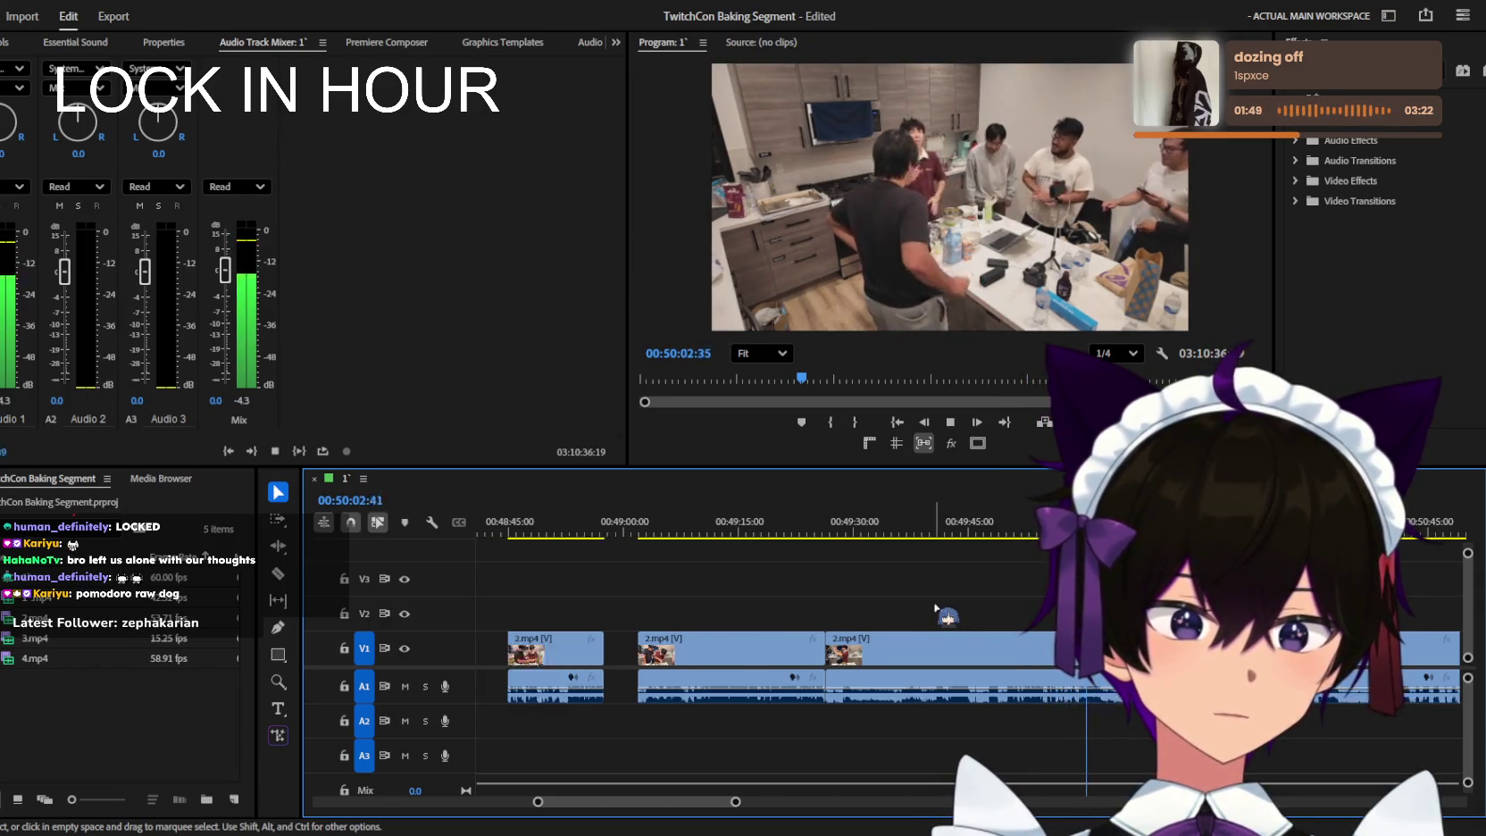
pyautogui.press('-')
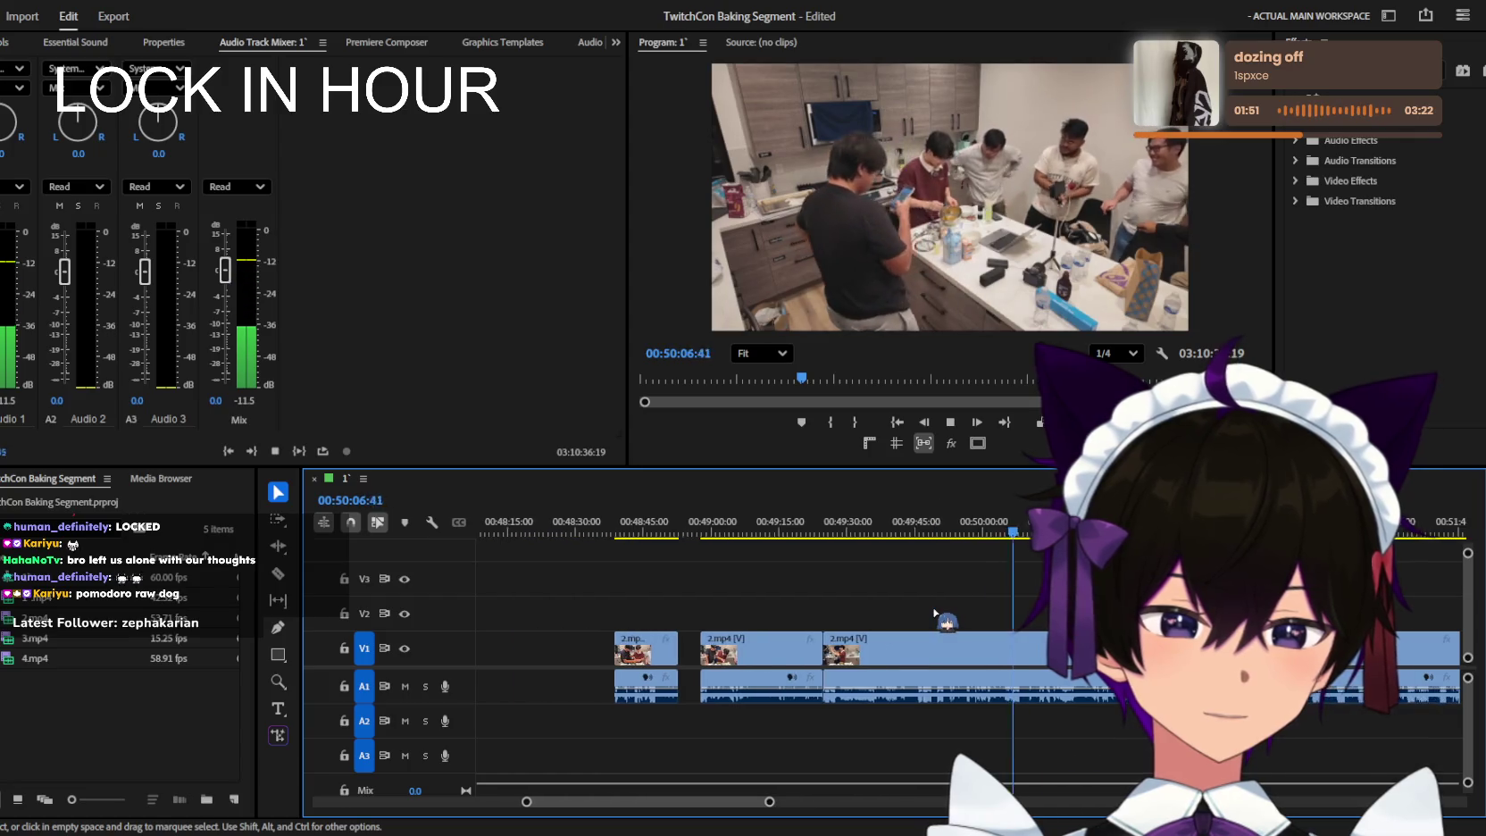
pyautogui.press('-')
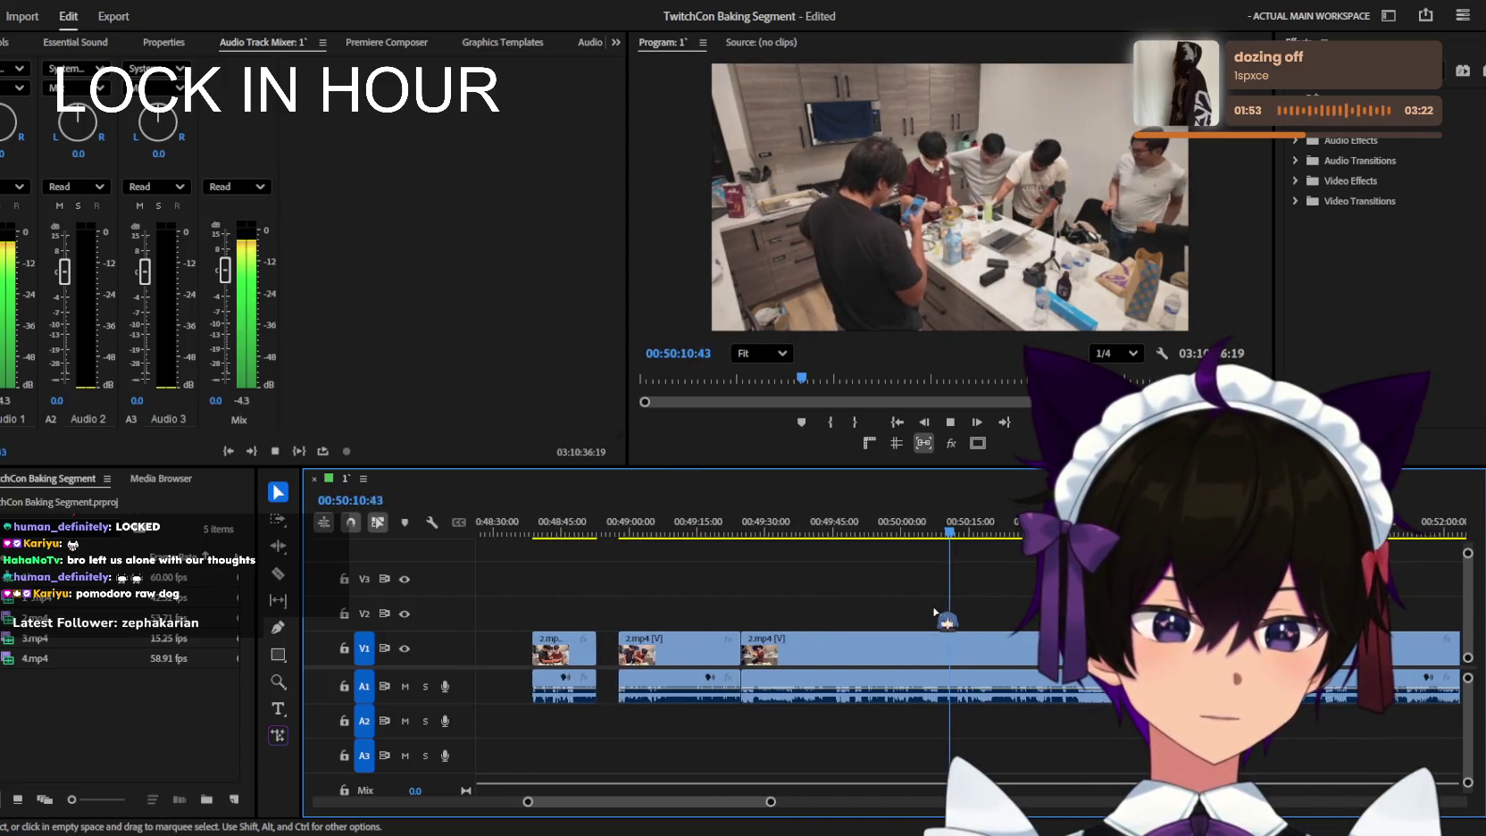
pyautogui.press('-')
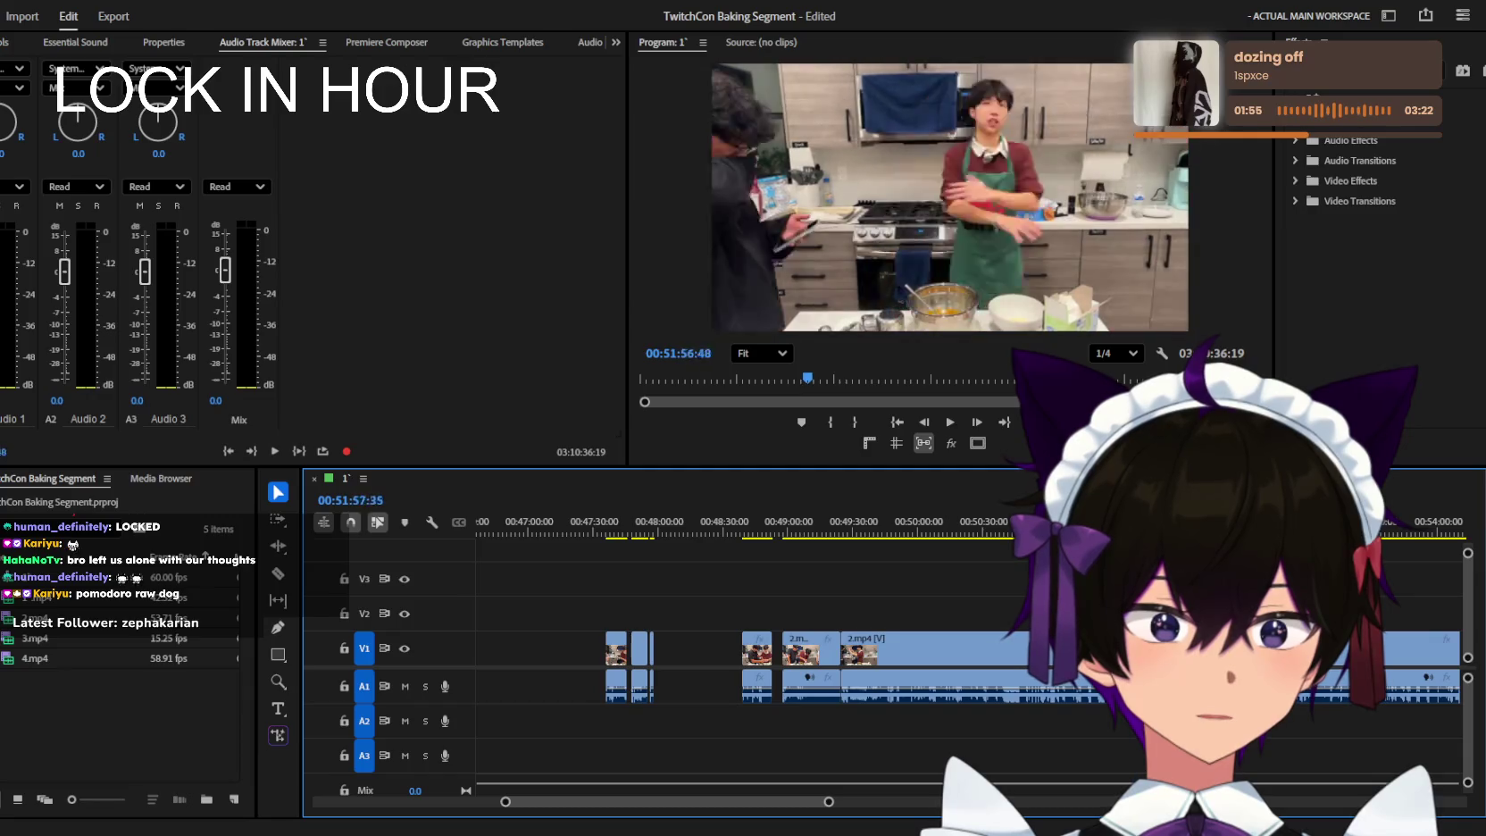
pyautogui.click(935, 533)
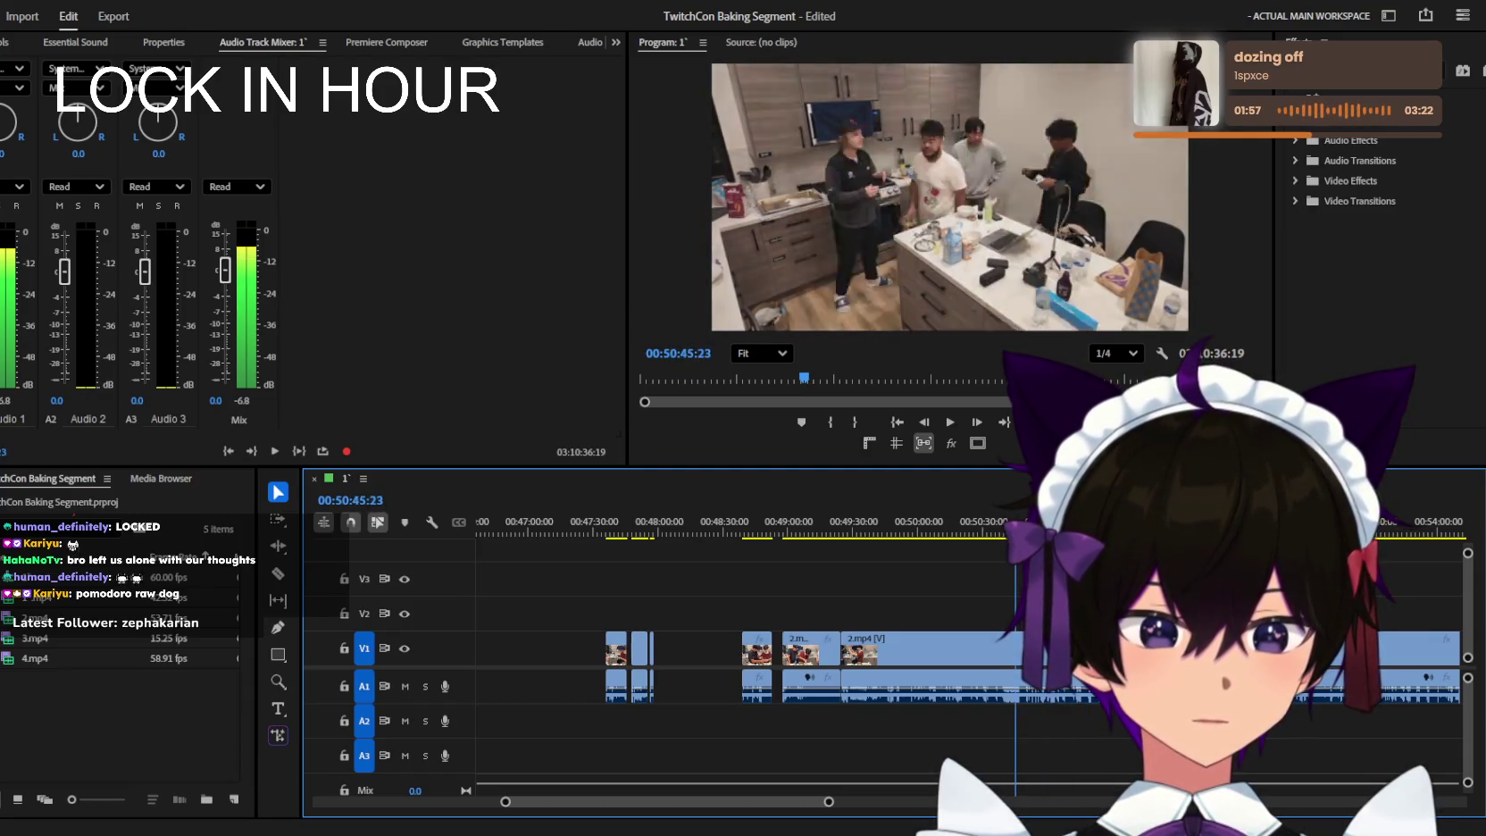
pyautogui.press('=')
pyautogui.press('space')
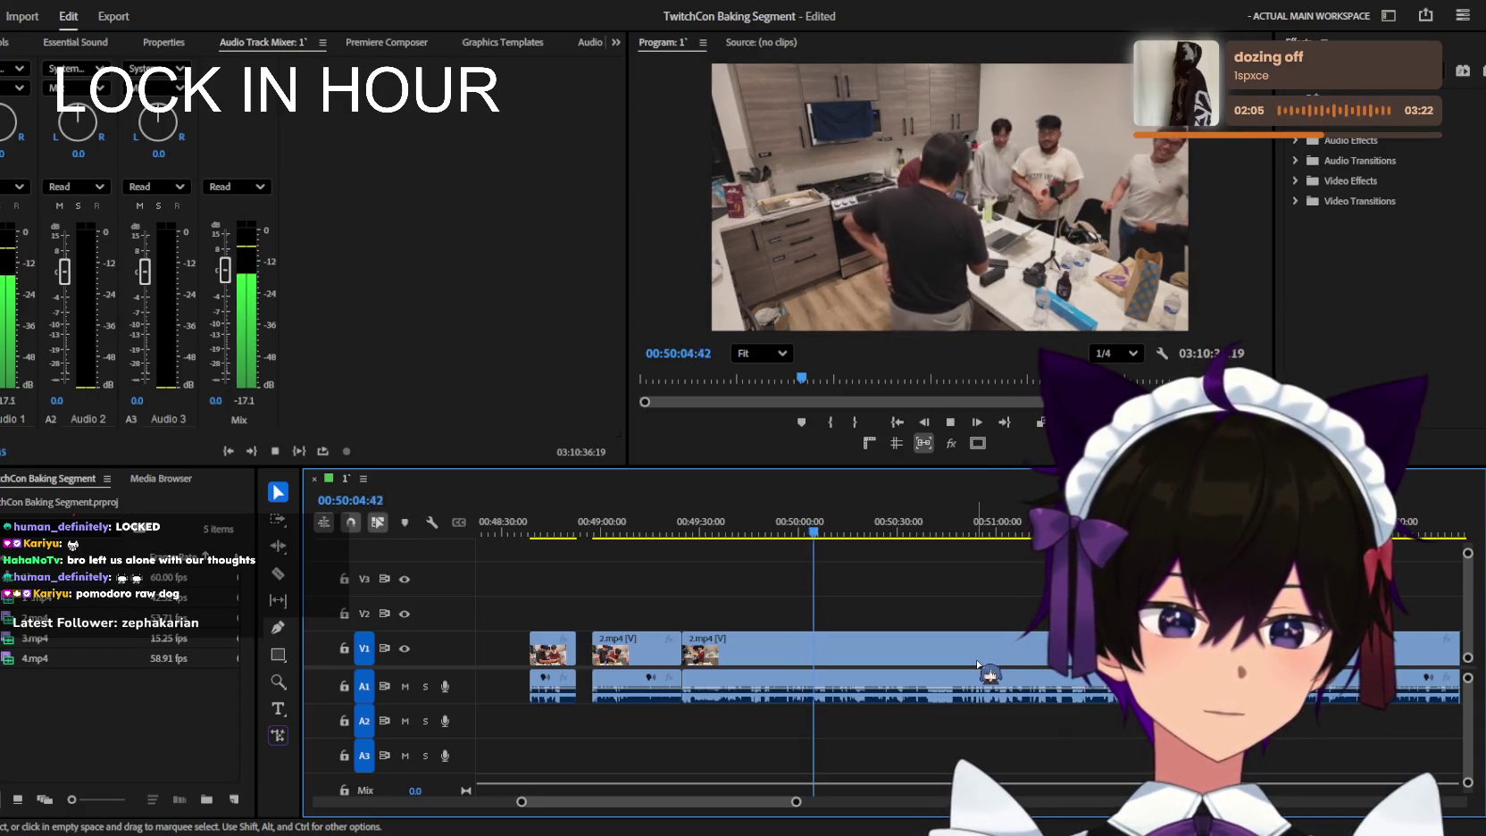
pyautogui.press('=')
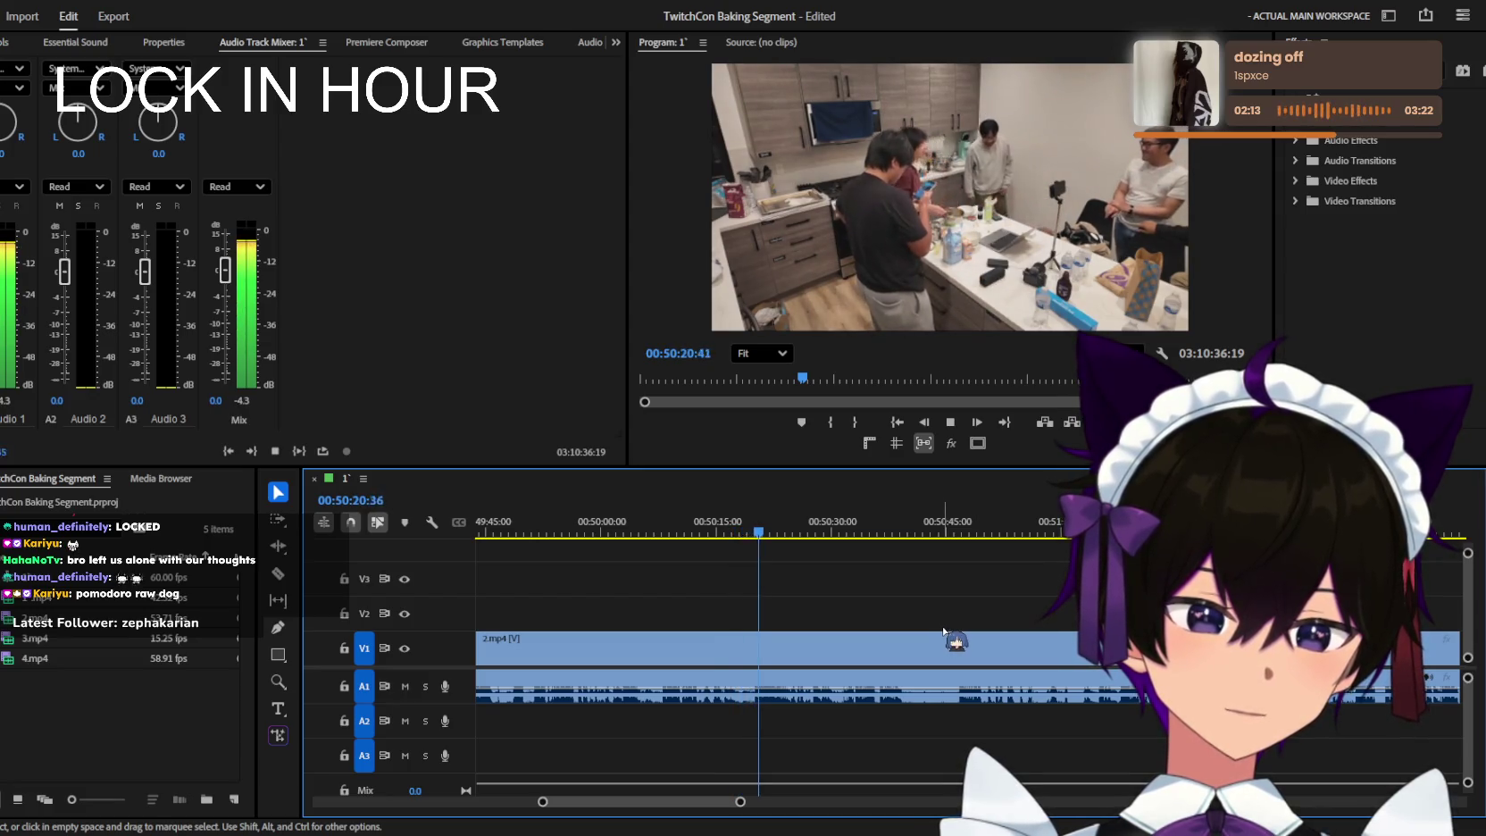
pyautogui.press('-')
pyautogui.press('j')
pyautogui.press('j')
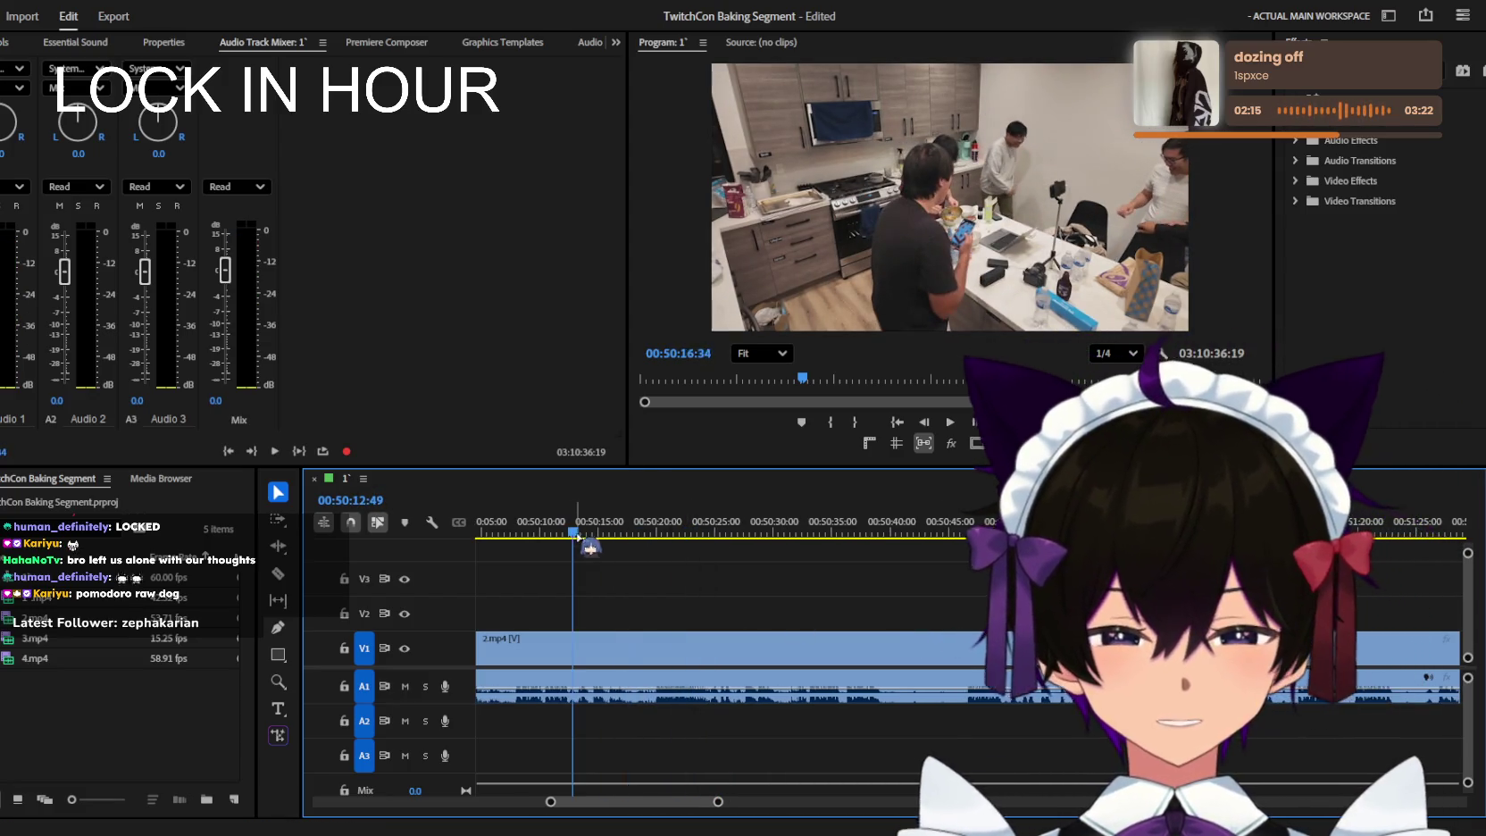
pyautogui.press('space')
pyautogui.press('=')
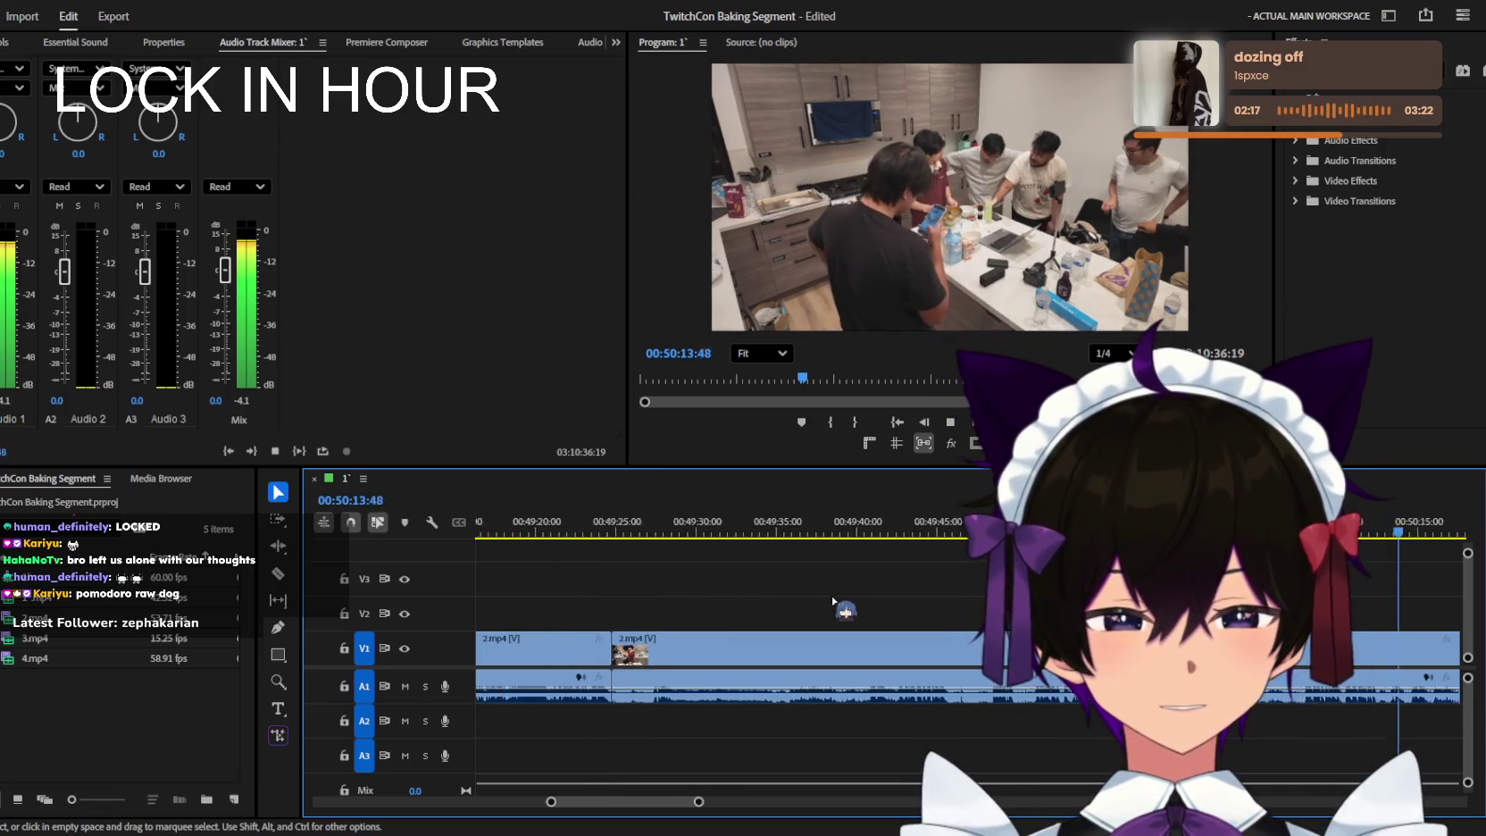
pyautogui.scroll(1, 906, 616)
pyautogui.keyDown('alt'); pyautogui.scroll(1, 916, 619); pyautogui.keyUp('alt')
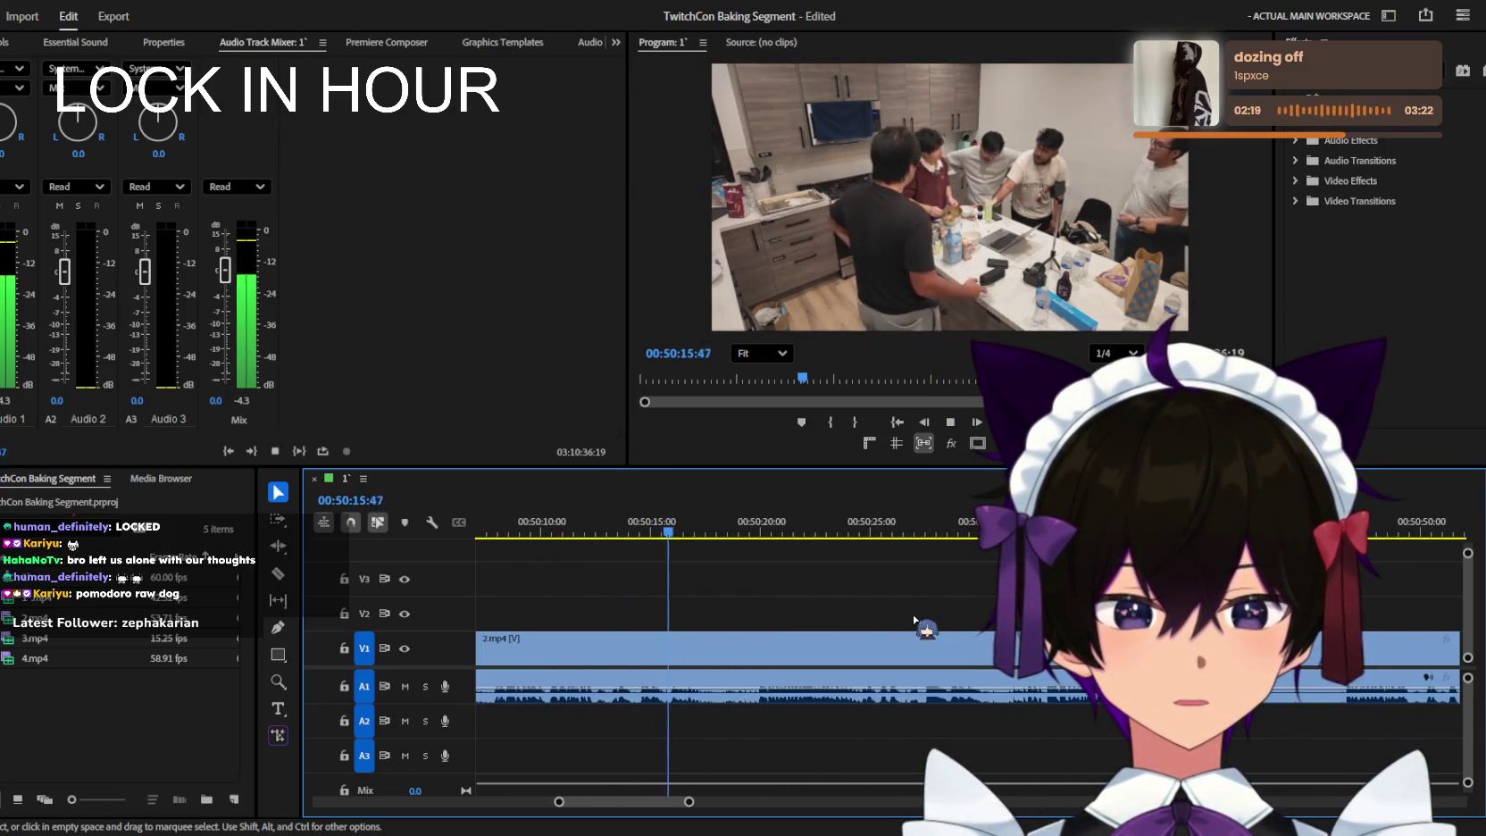
pyautogui.keyDown('alt'); pyautogui.scroll(-1, 915, 622); pyautogui.keyUp('alt')
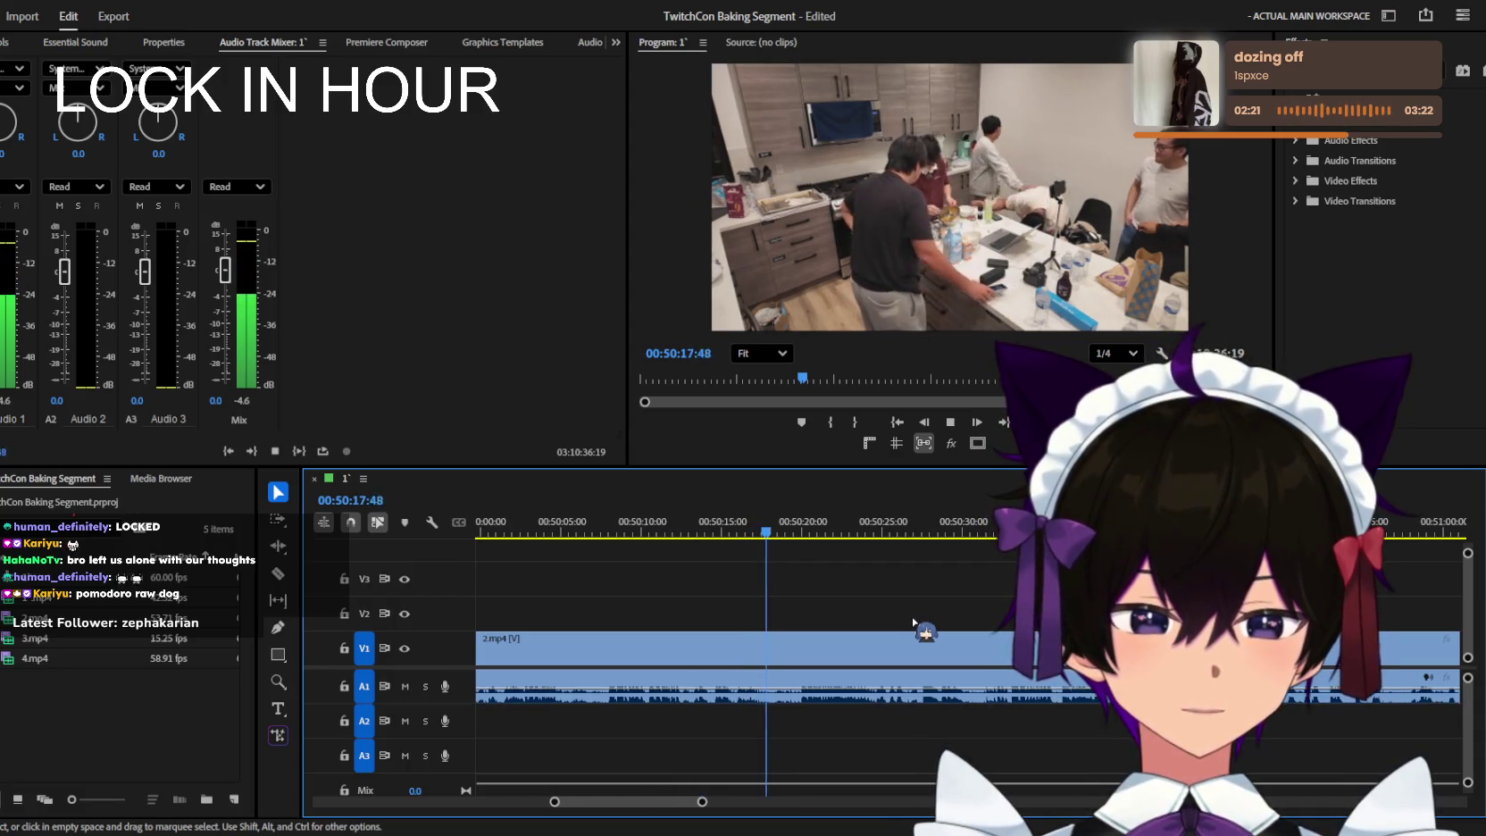
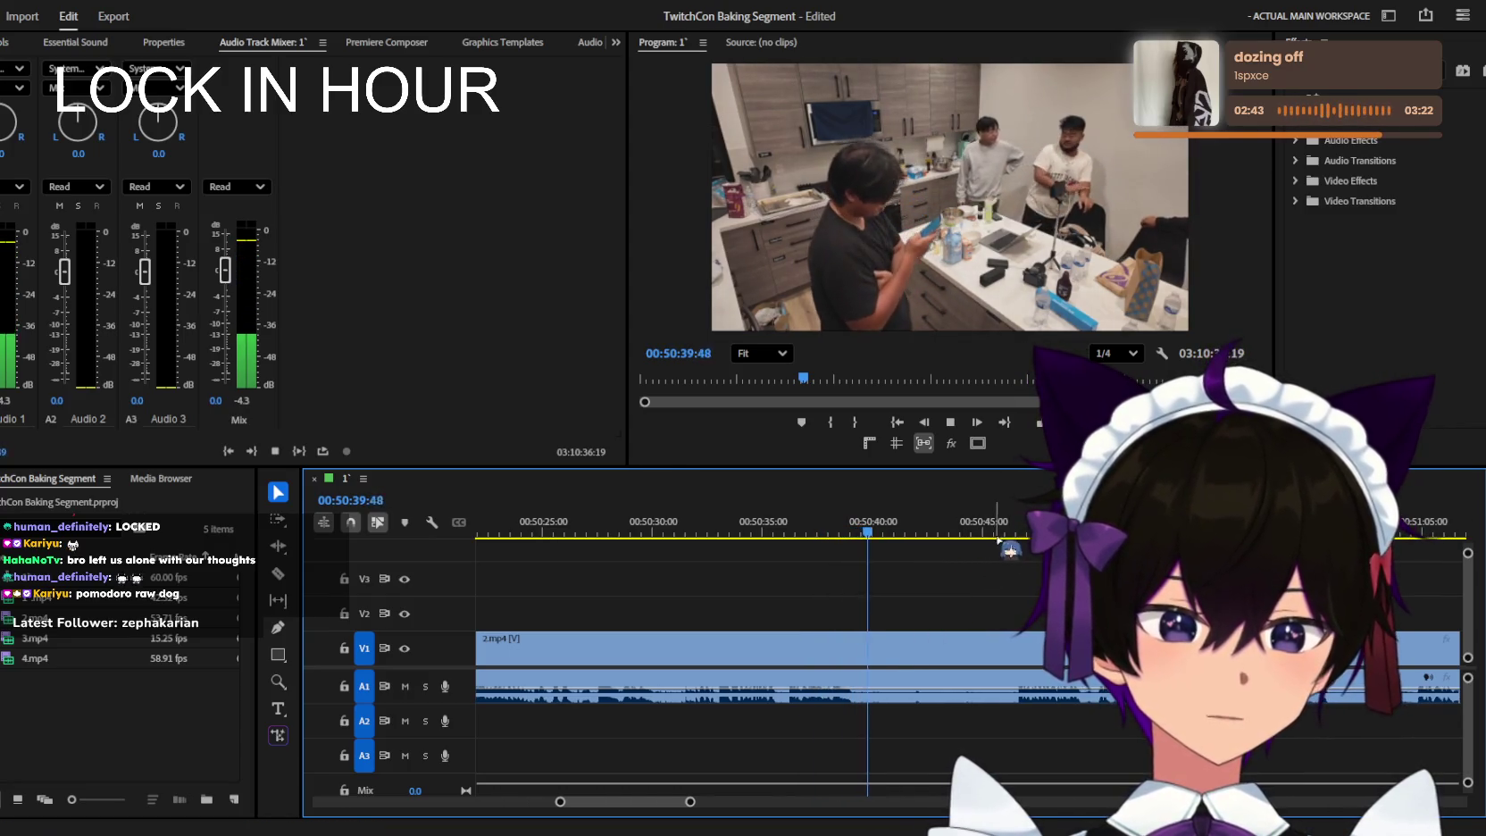
# Play and scrub the 2.mp4 footage around 00:50:44–00:51:07, zooming between 5- and 15-second steps.
pyautogui.click(998, 535)
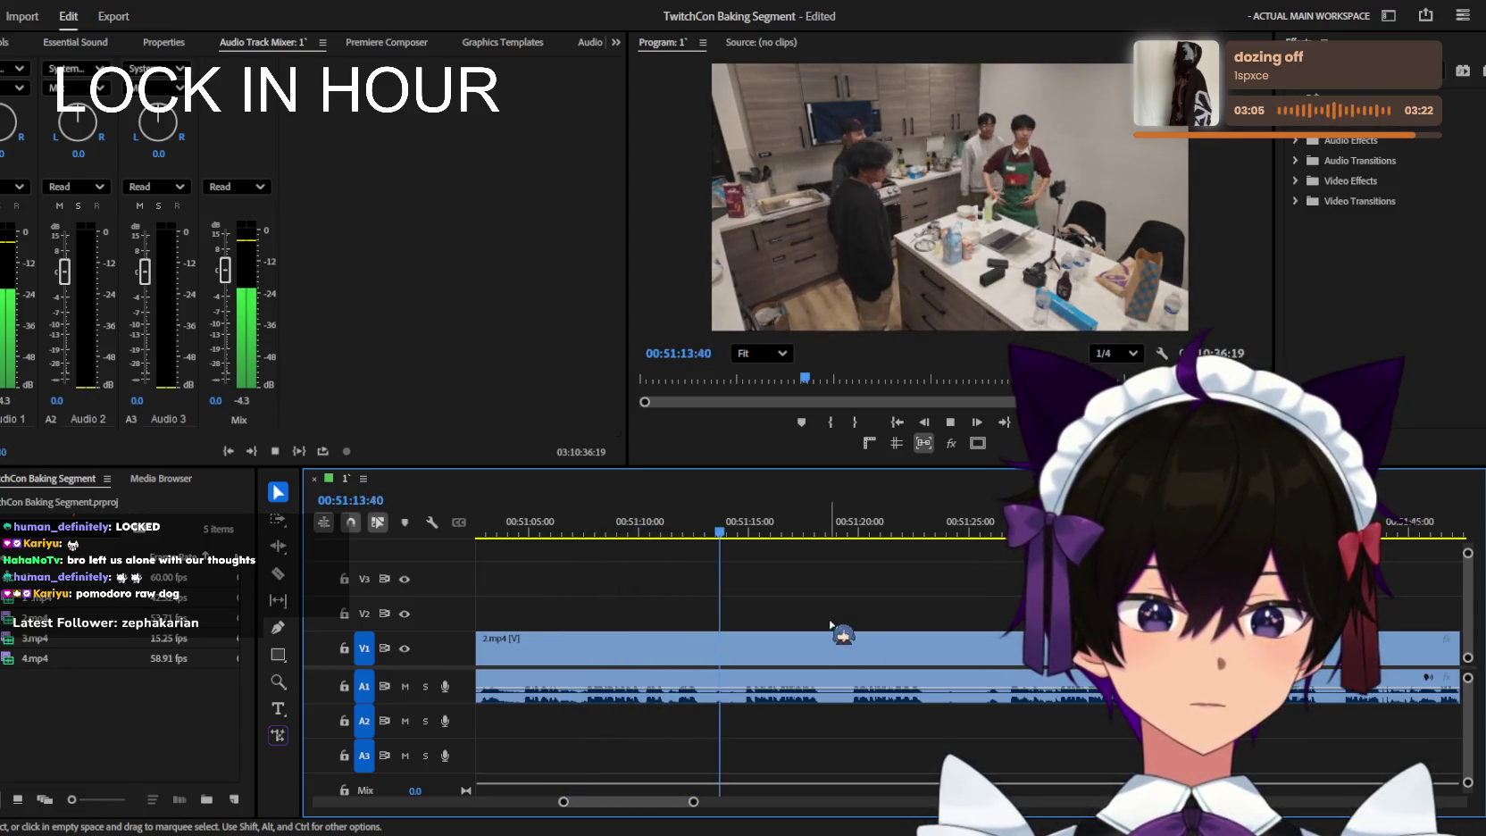
pyautogui.scroll(1, 830, 625)
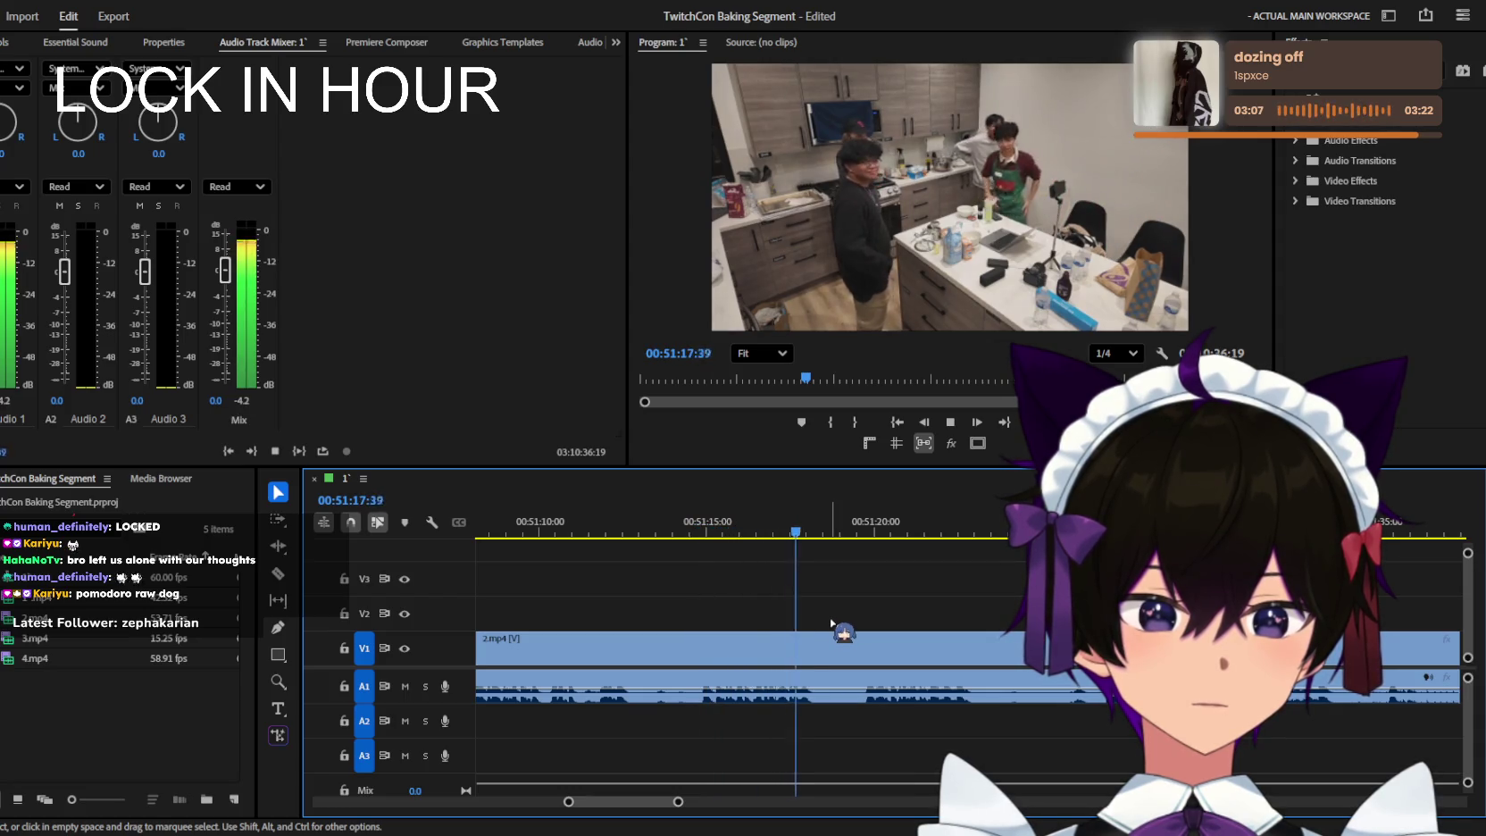
pyautogui.scroll(1, 830, 625)
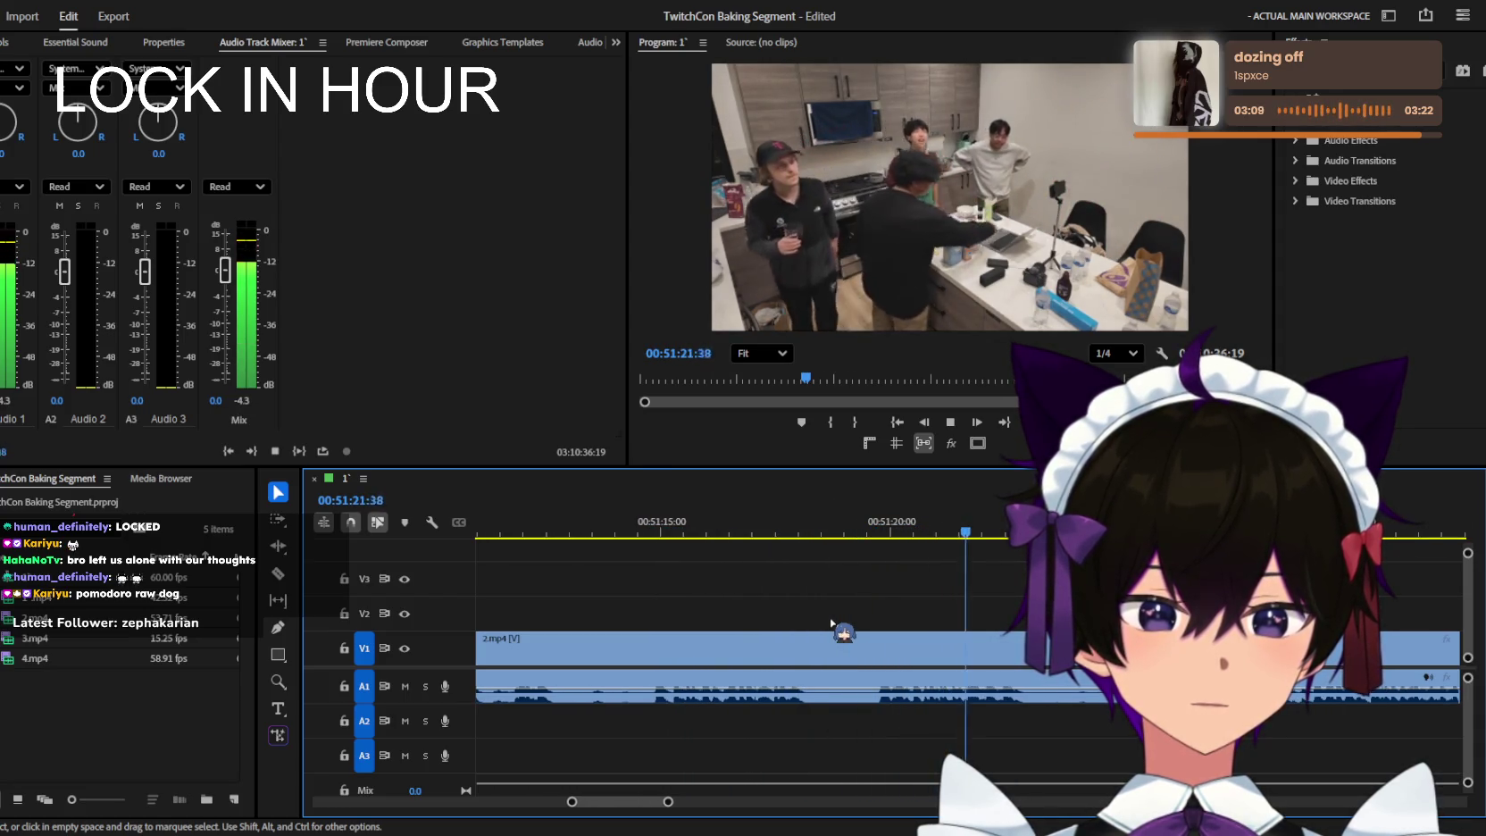
pyautogui.scroll(-1, 831, 623)
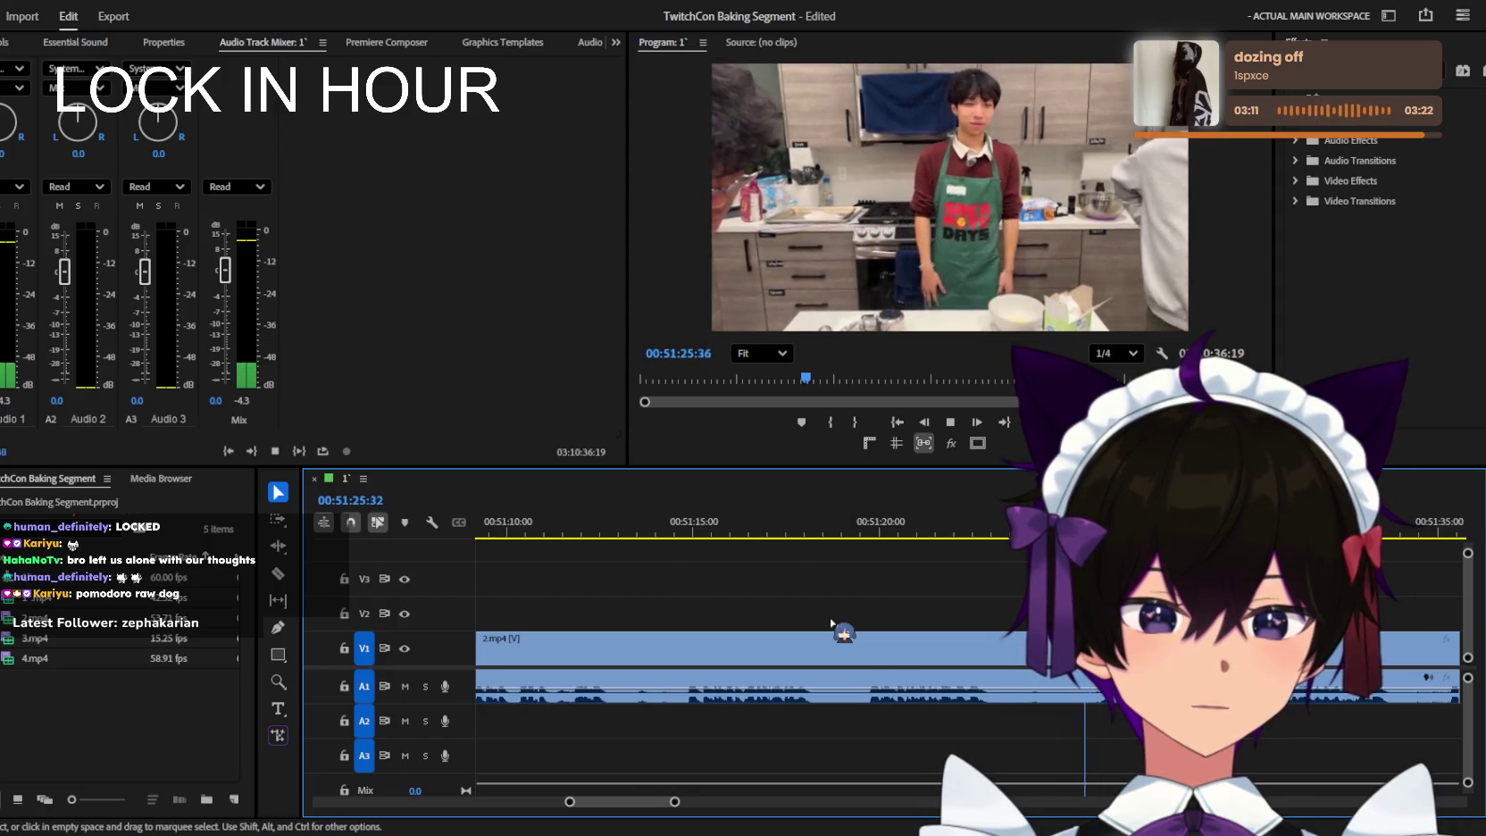
pyautogui.scroll(-1, 830, 623)
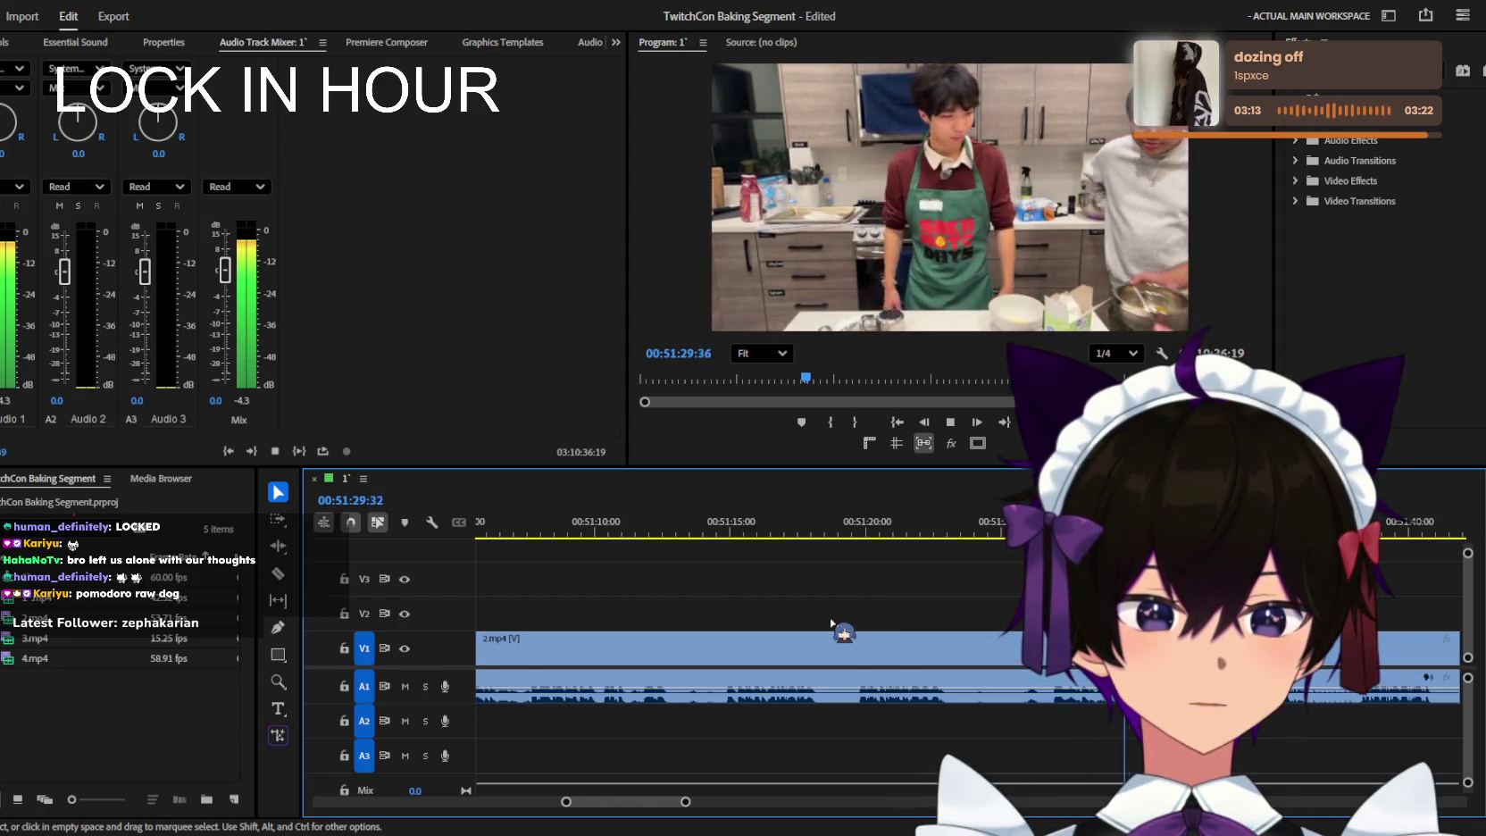
pyautogui.scroll(-1, 964, 629)
pyautogui.press('space')
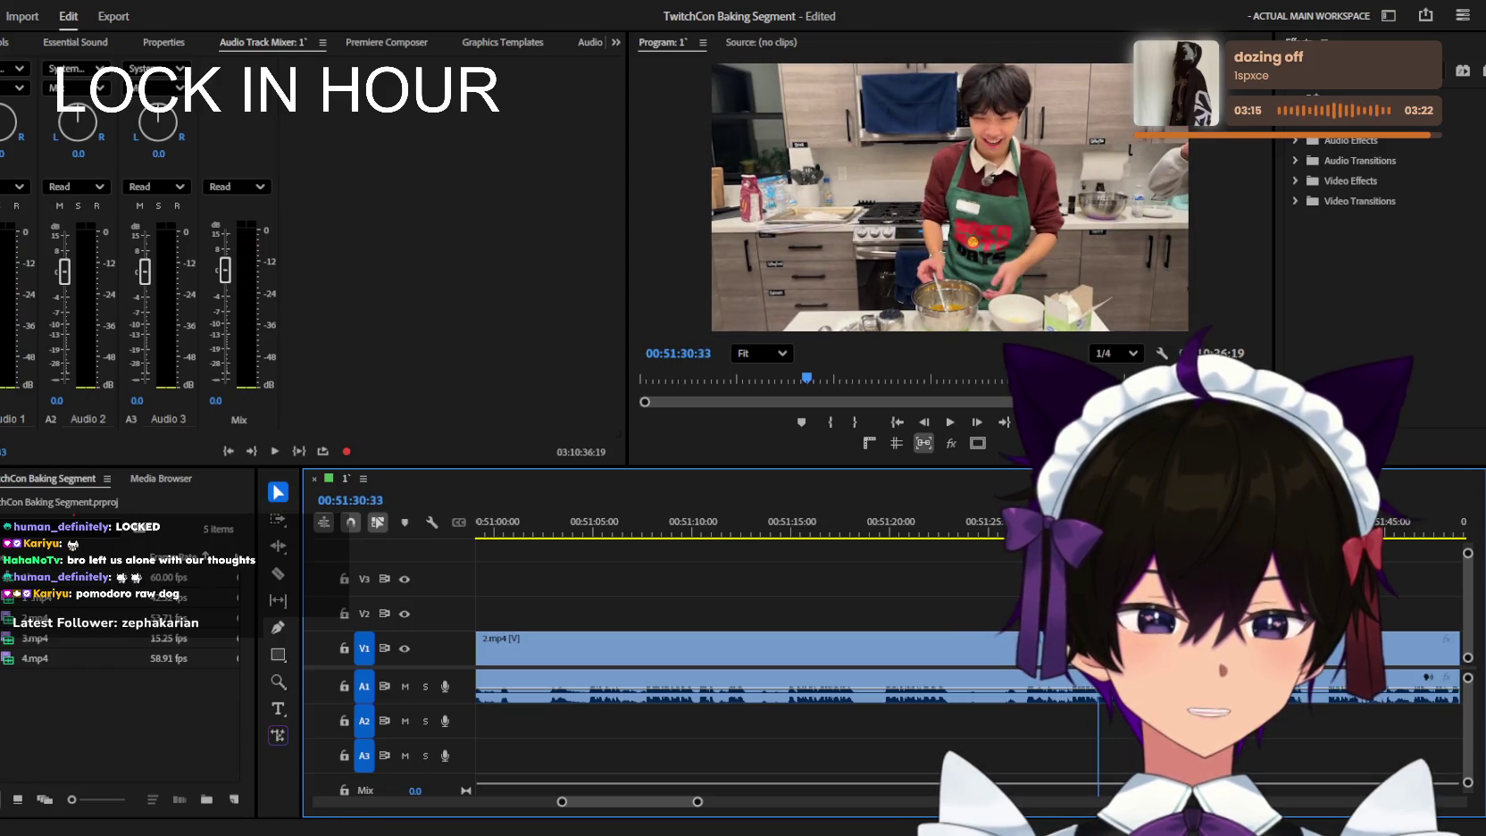
pyautogui.moveTo(1055, 522); pyautogui.dragTo(577, 517)
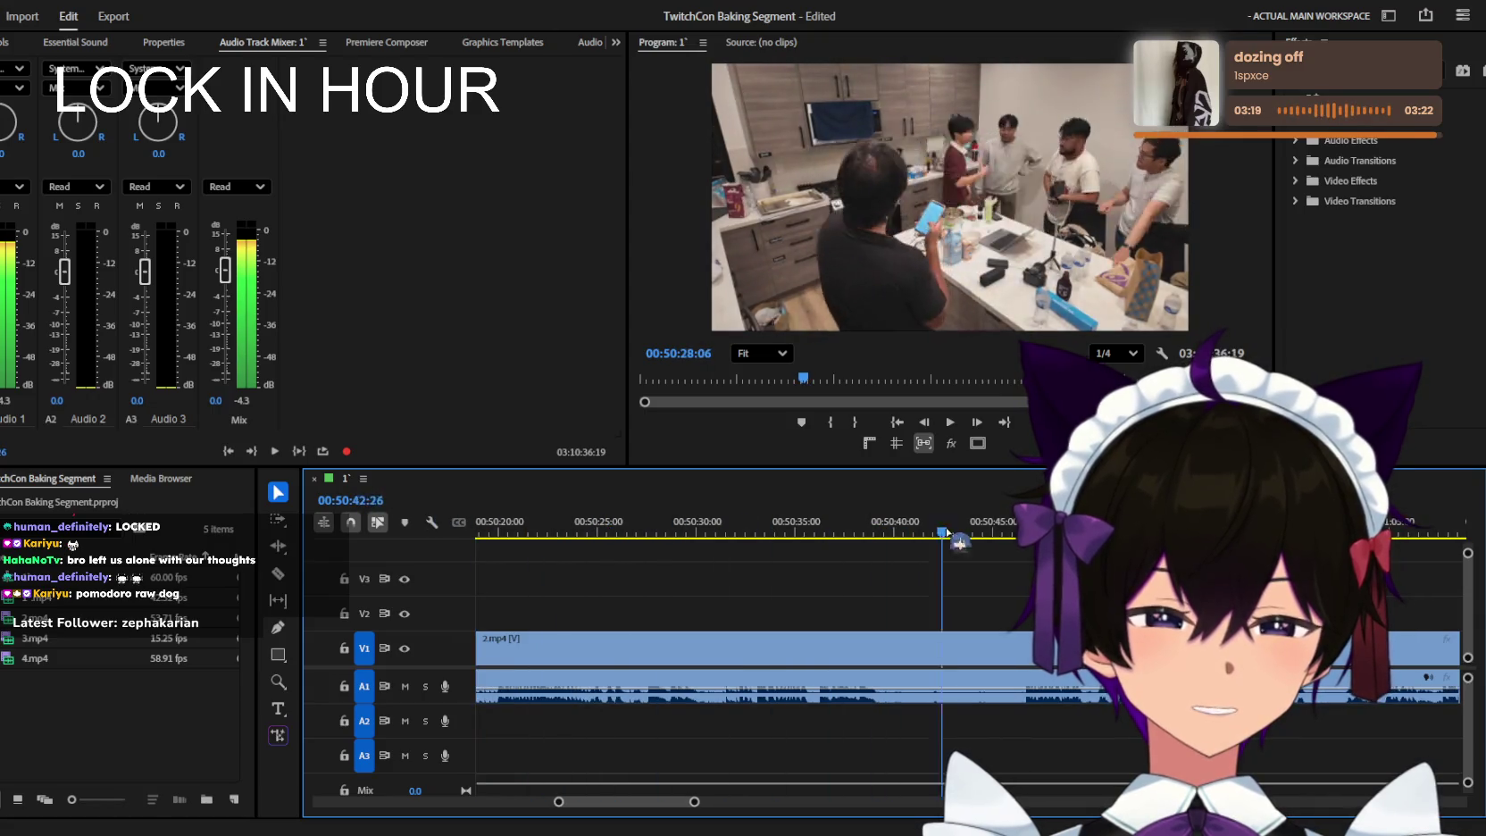
pyautogui.press('space')
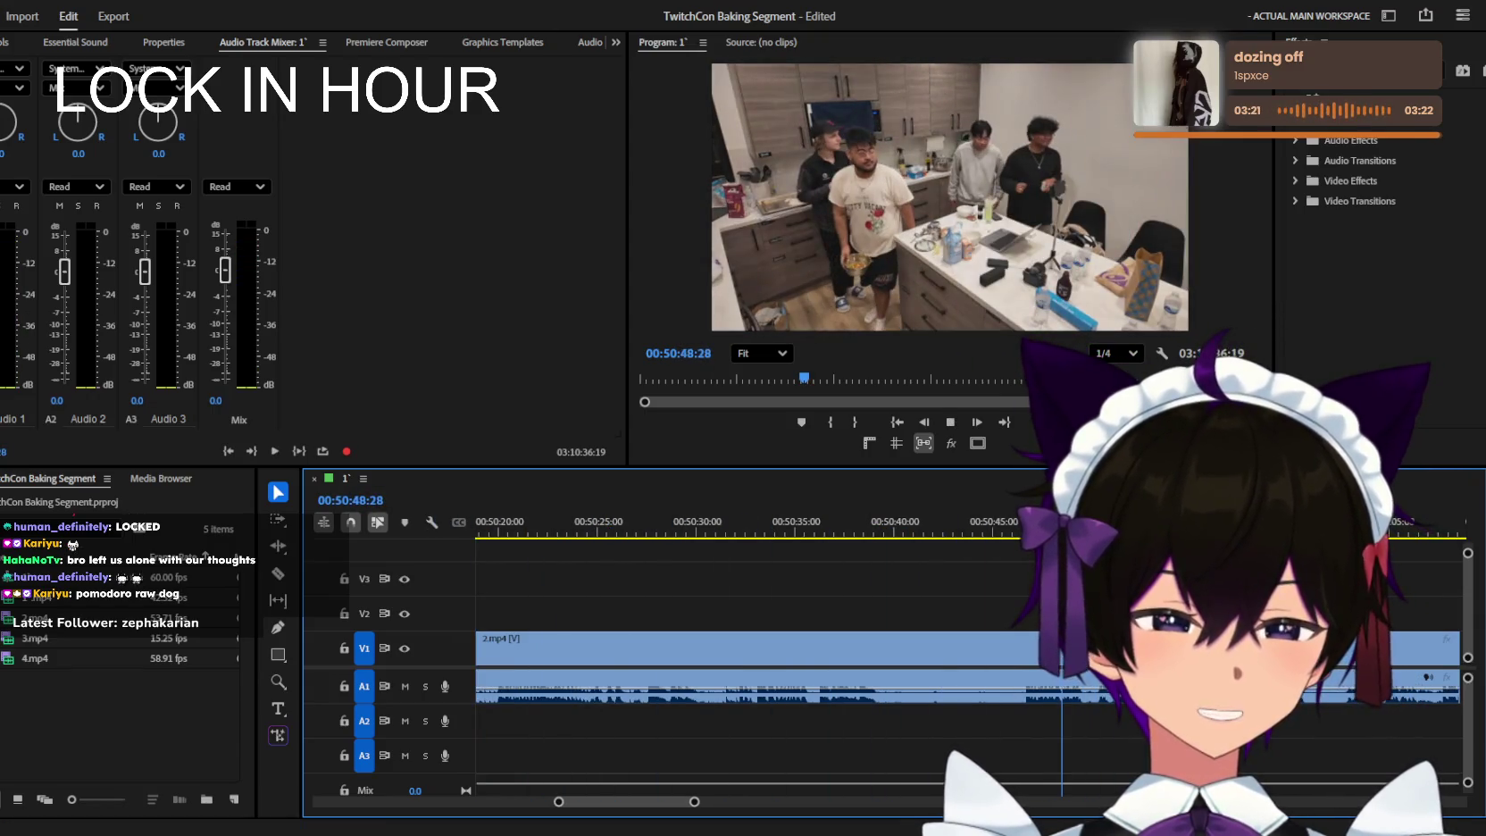
pyautogui.click(989, 533)
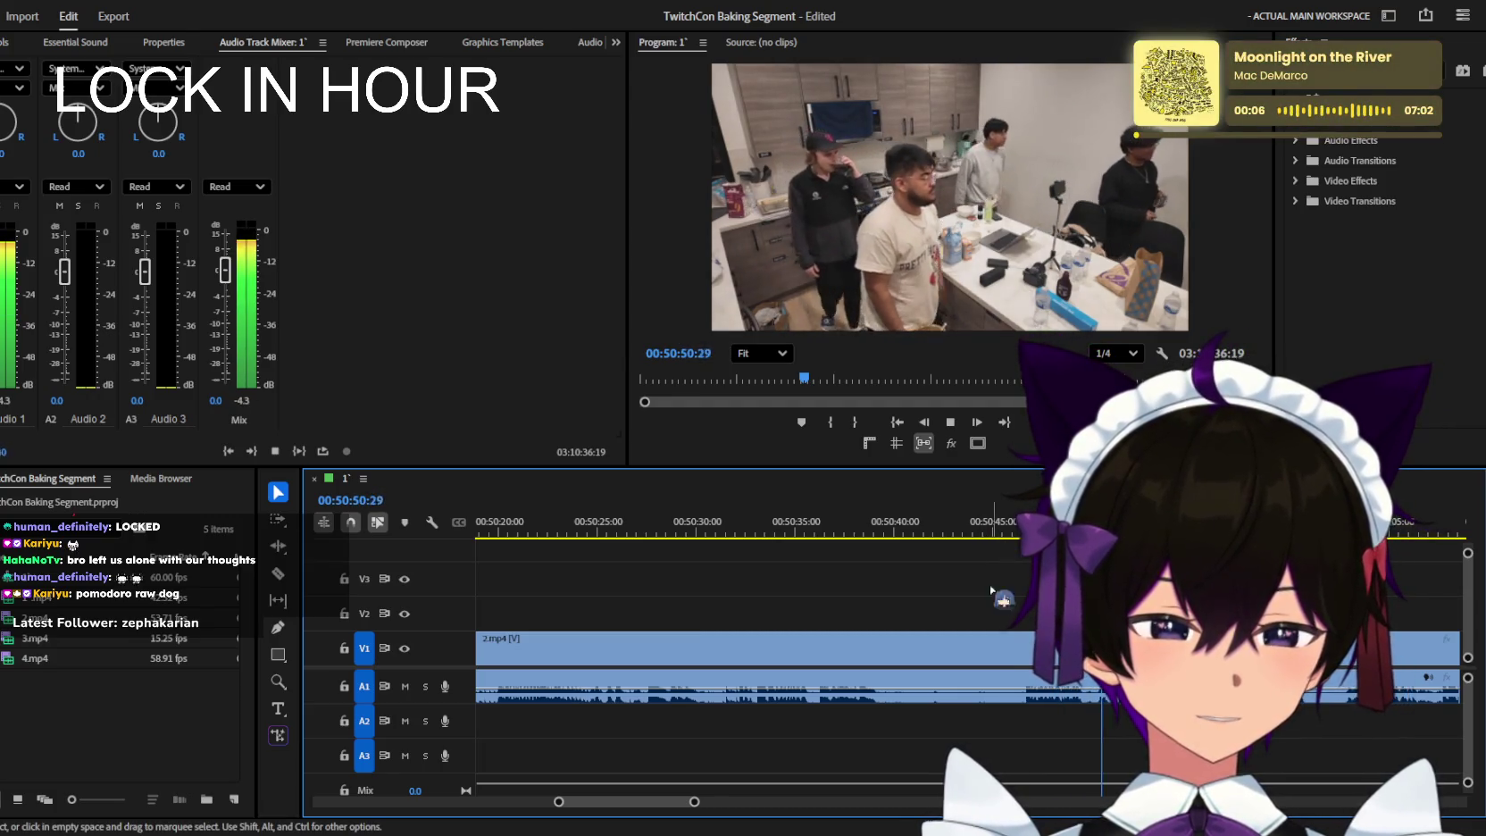
pyautogui.press('-')
pyautogui.press('space')
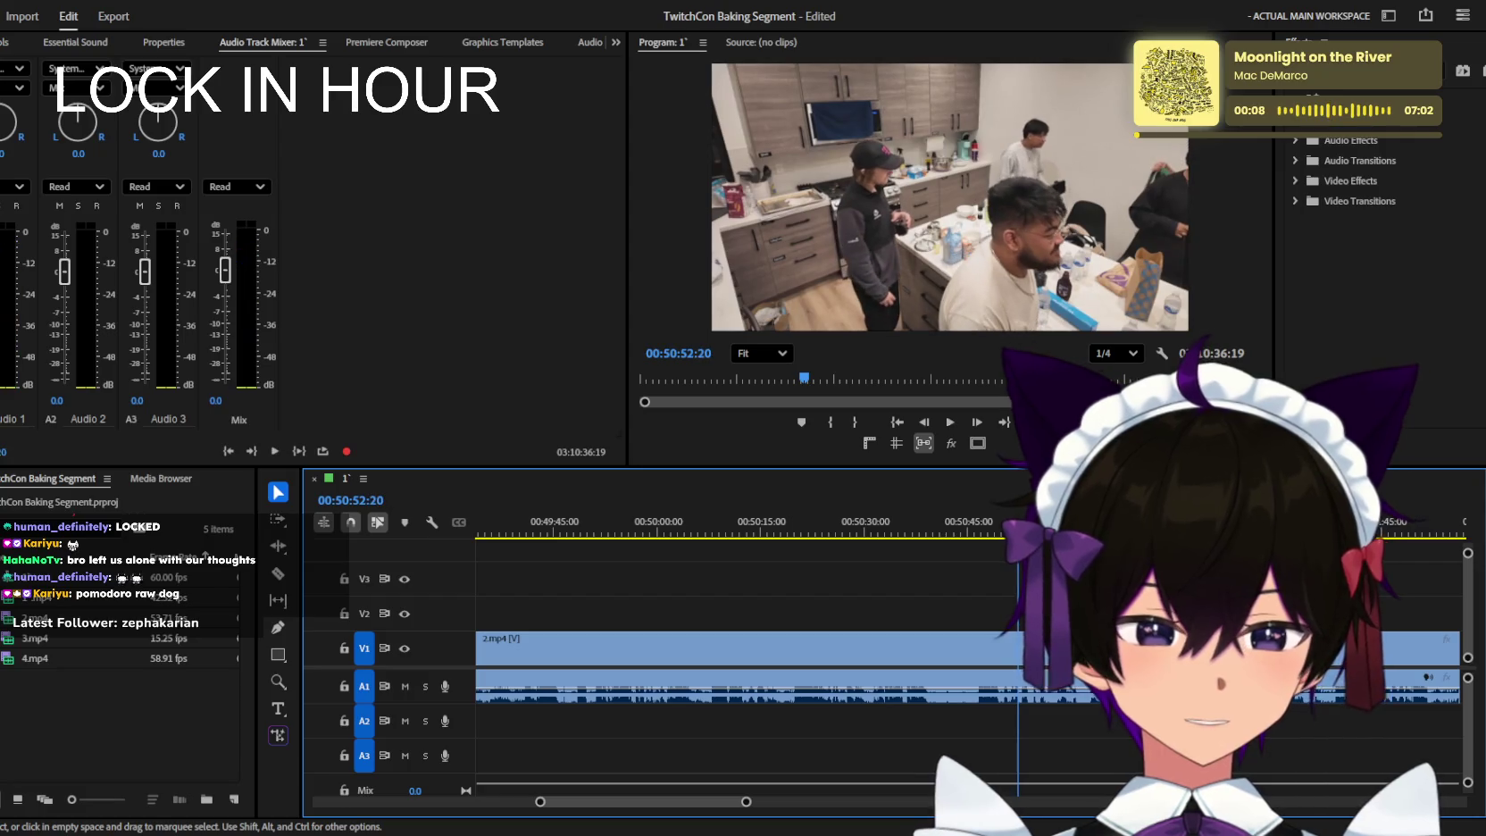
pyautogui.press('space')
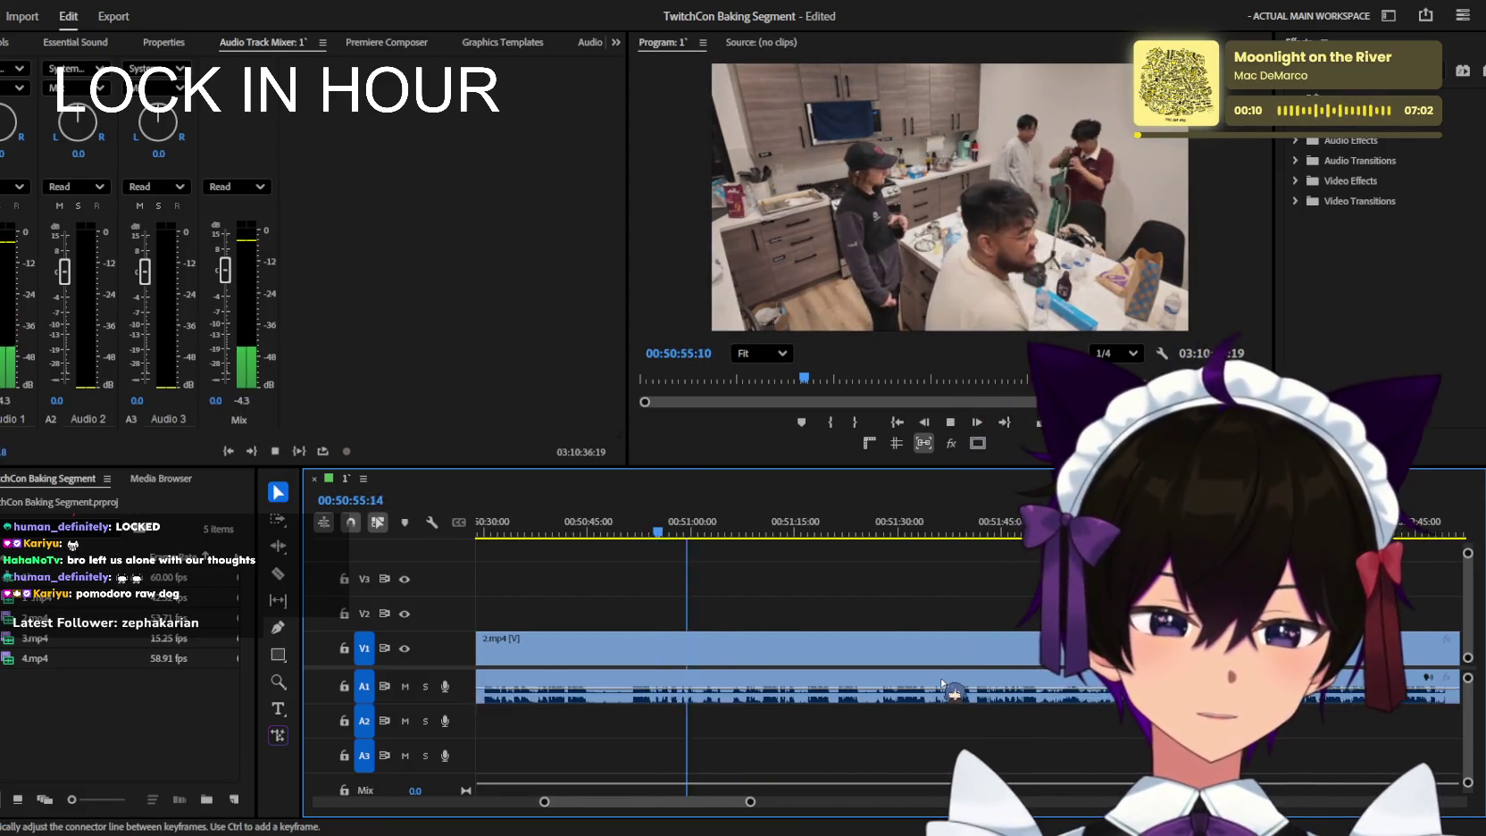
pyautogui.press('=')
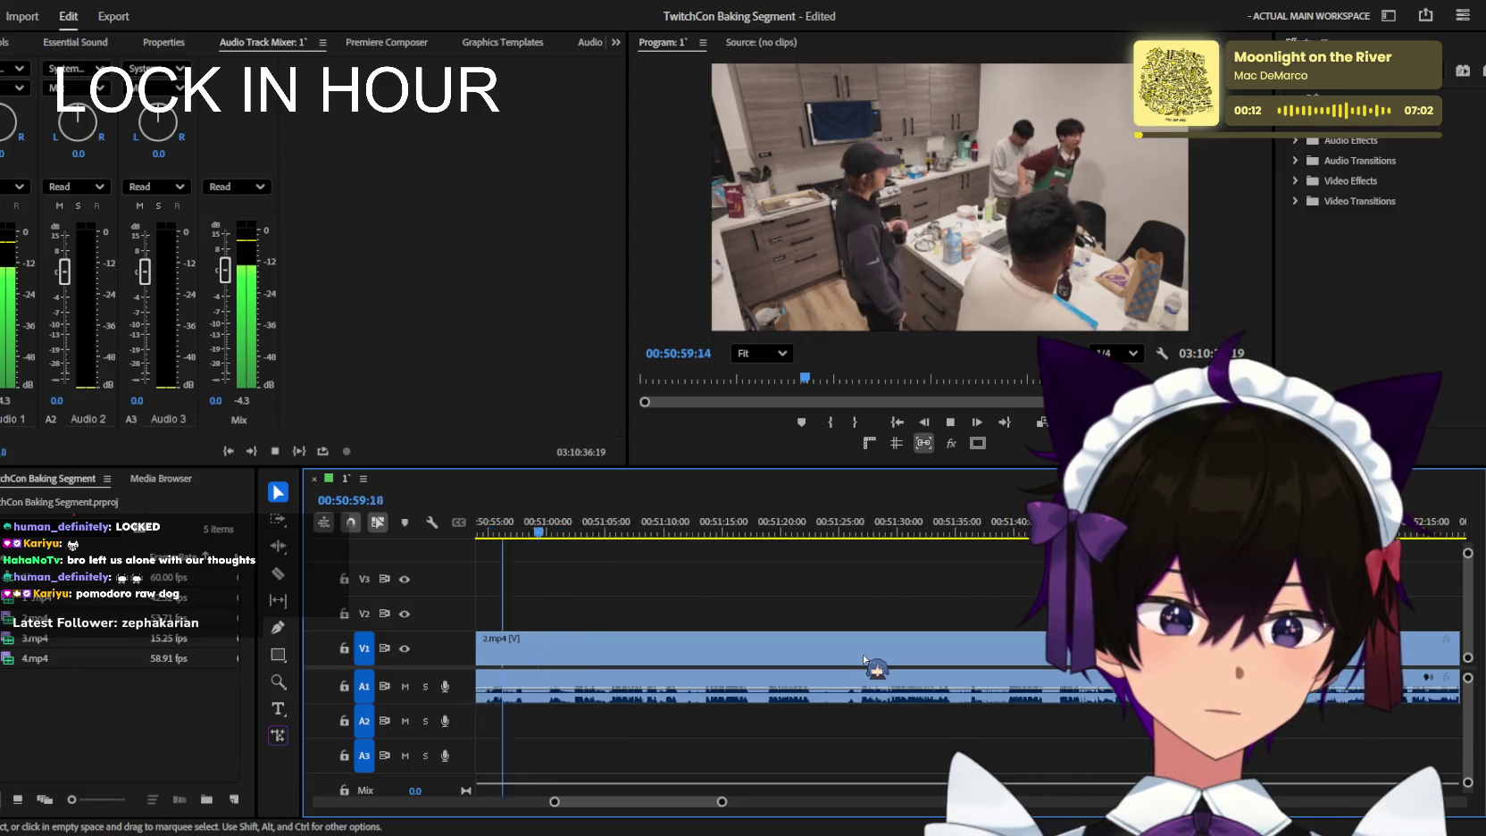
pyautogui.press('-')
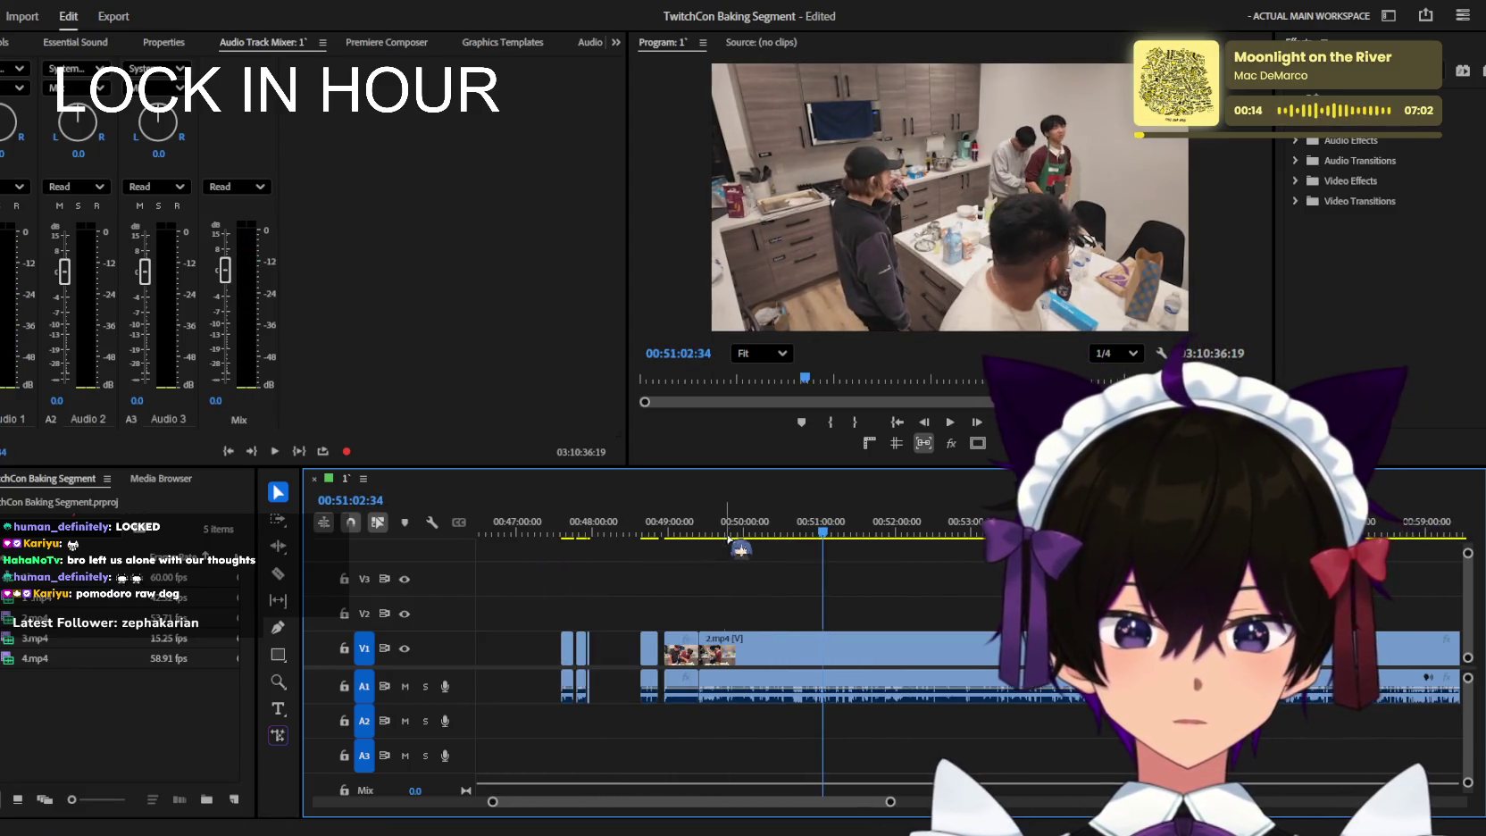
# Scrub from 00:49:19 through 00:50:37 and replay from about 00:50:30 to pinpoint the cut.
pyautogui.click(694, 534)
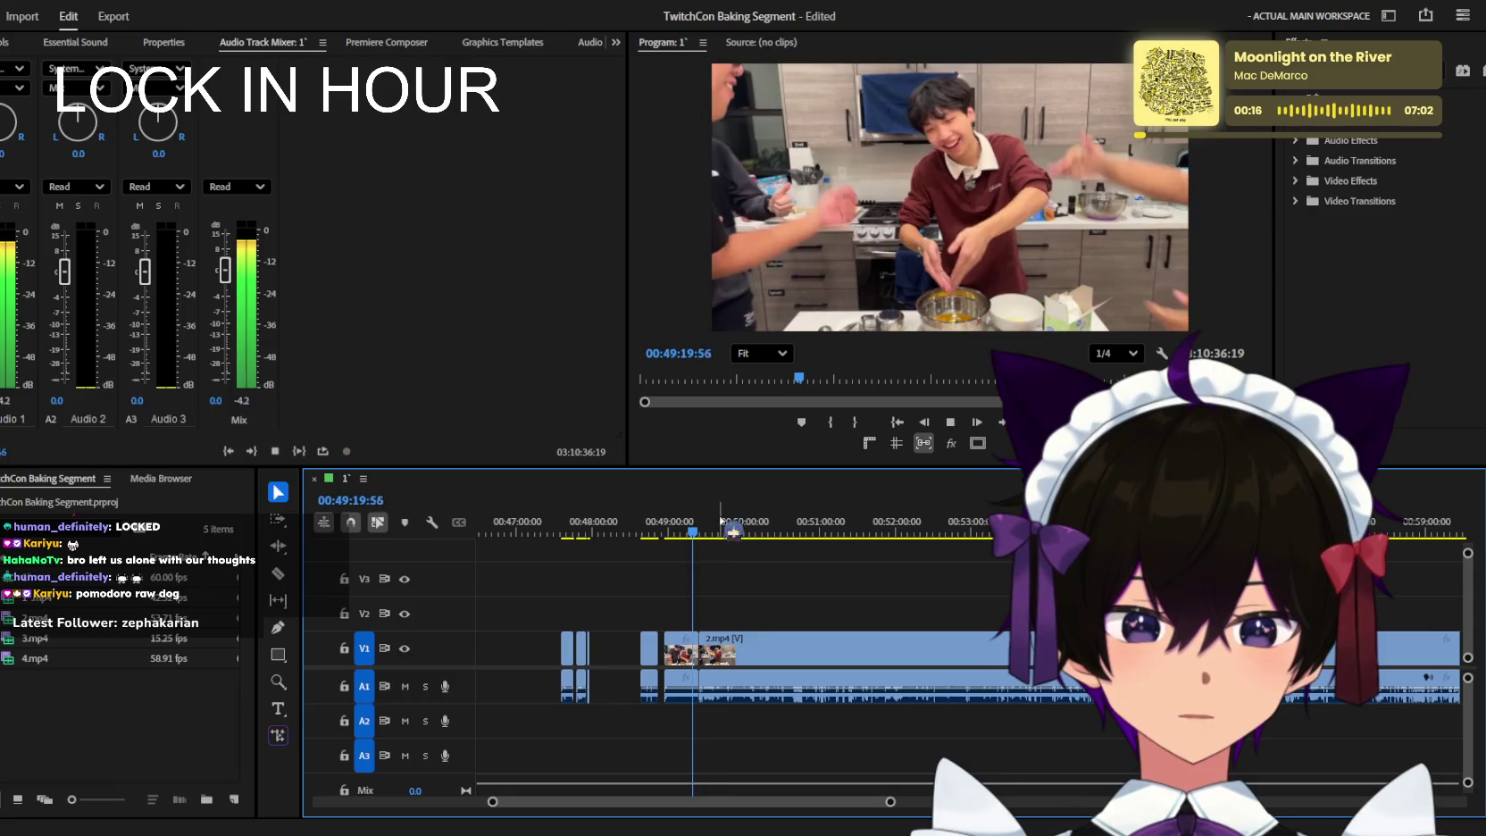
pyautogui.moveTo(695, 534); pyautogui.dragTo(839, 534)
pyautogui.scroll(2, 882, 609)
pyautogui.scroll(2, 882, 609)
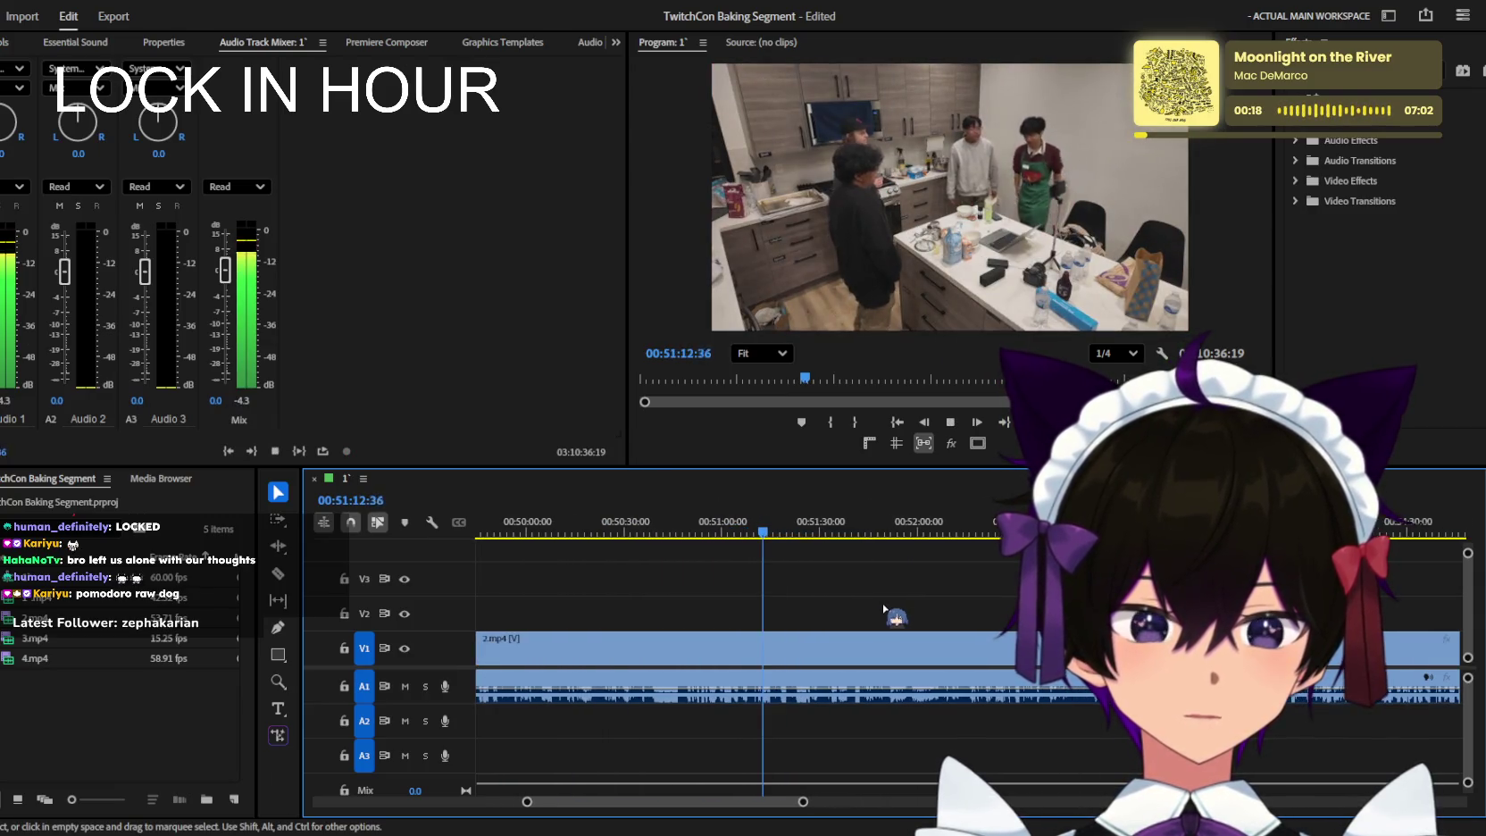
pyautogui.scroll(-3, 803, 571)
pyautogui.click(925, 534)
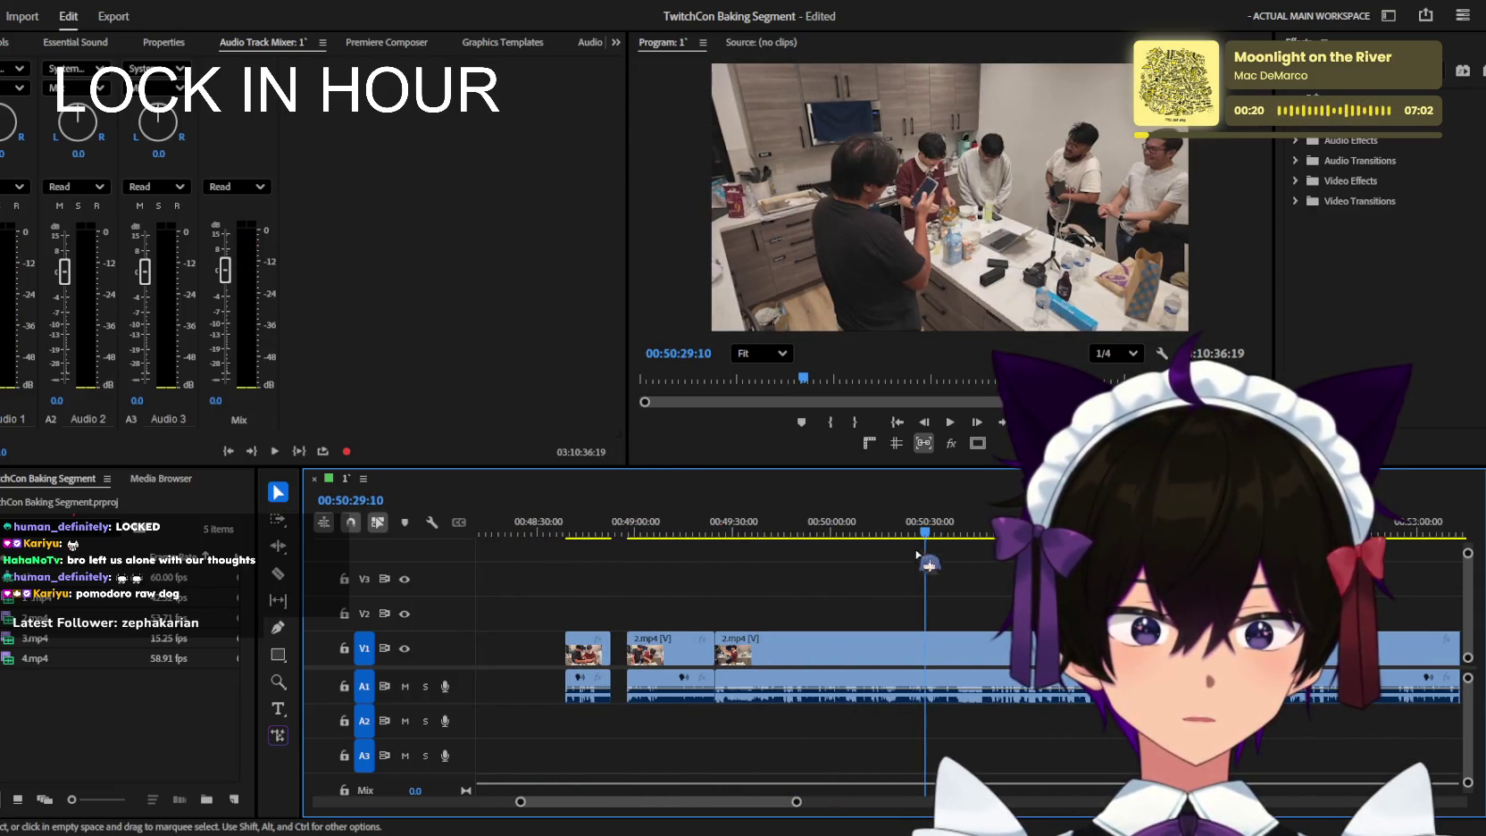
pyautogui.moveTo(868, 532); pyautogui.dragTo(954, 533)
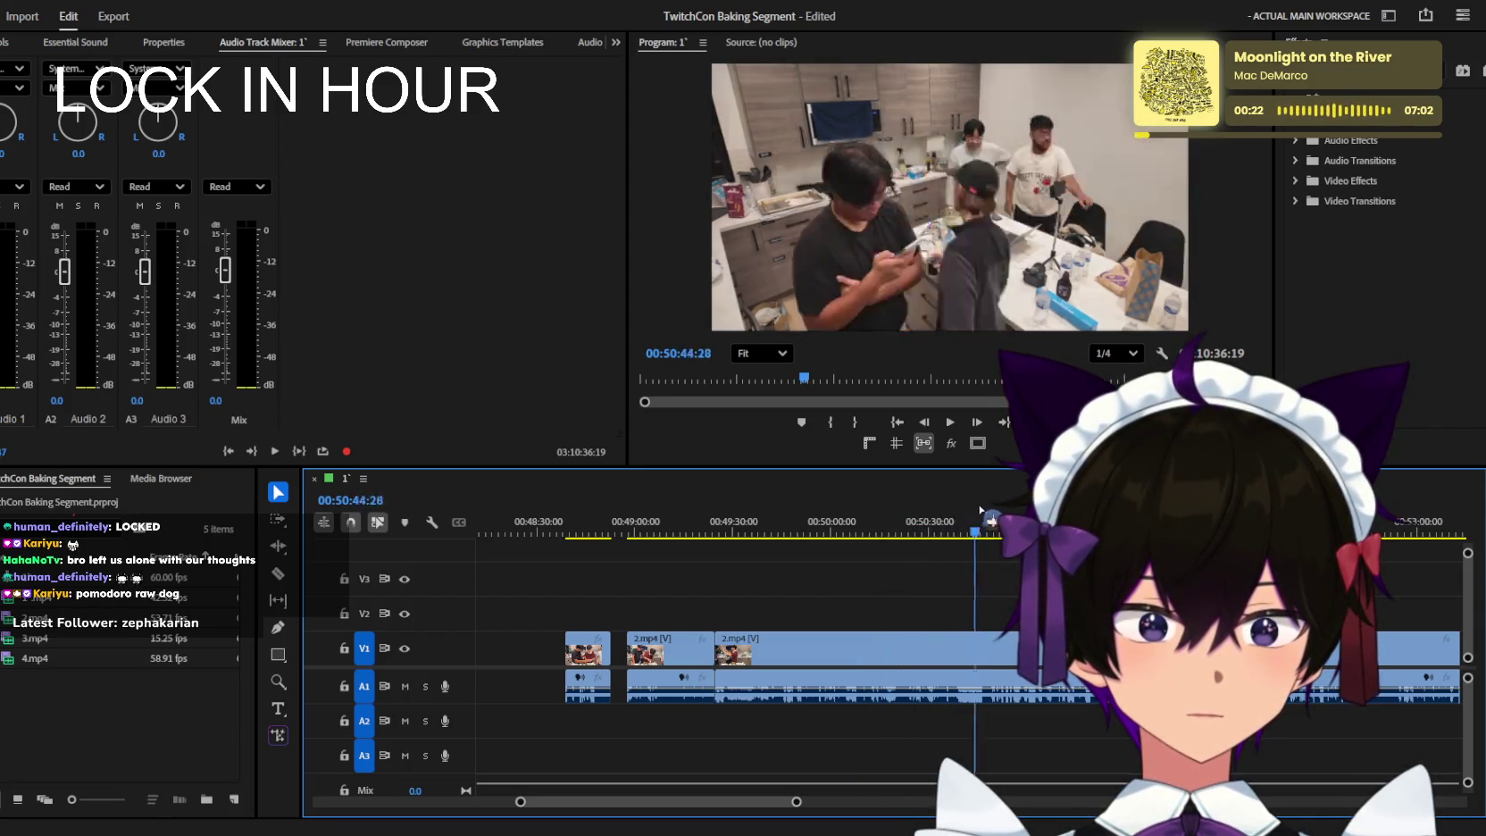
pyautogui.scroll(2, 970, 540)
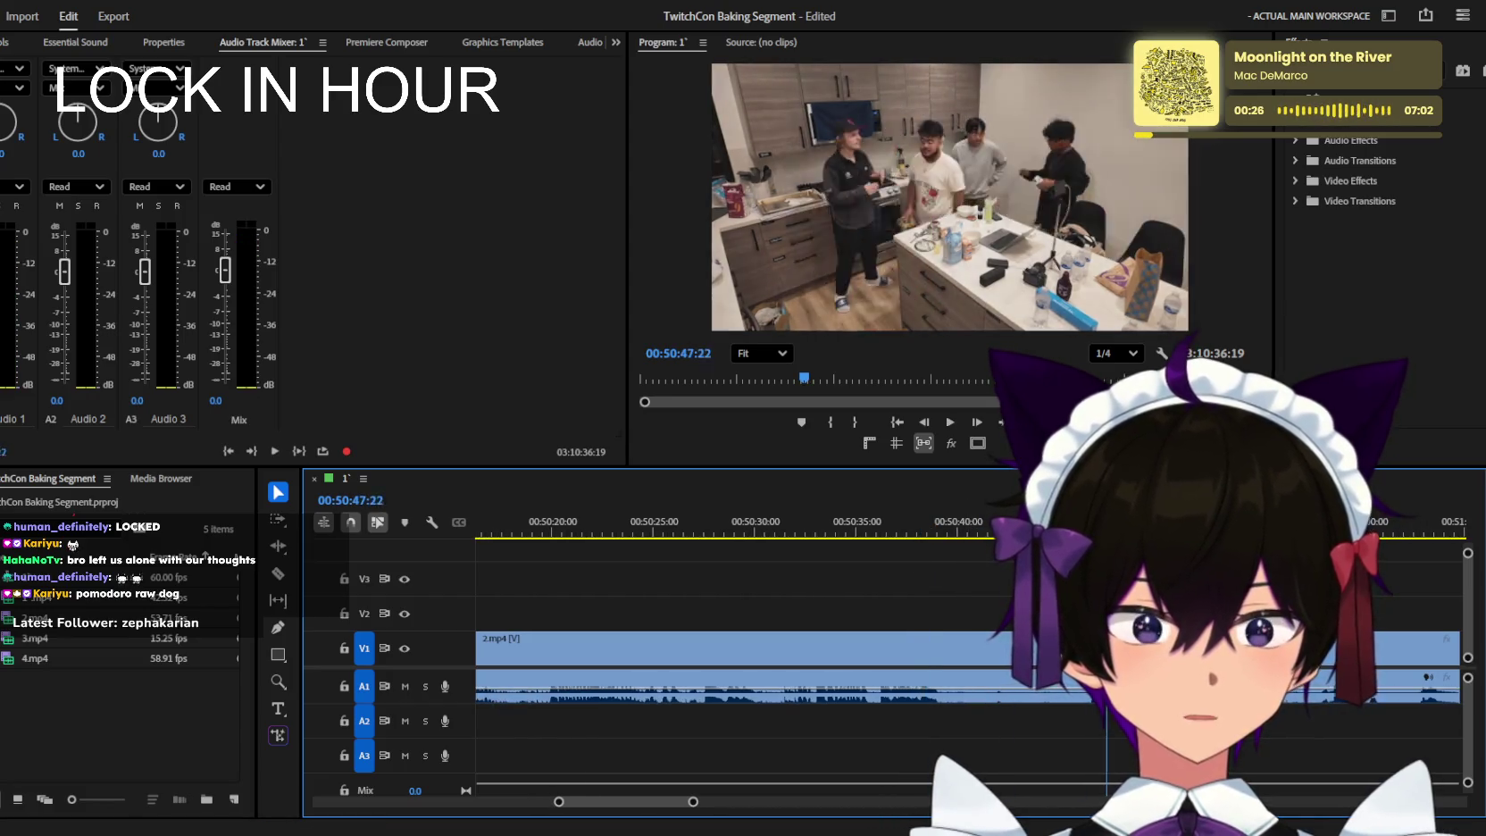
pyautogui.moveTo(969, 528); pyautogui.dragTo(770, 519)
pyautogui.press('space')
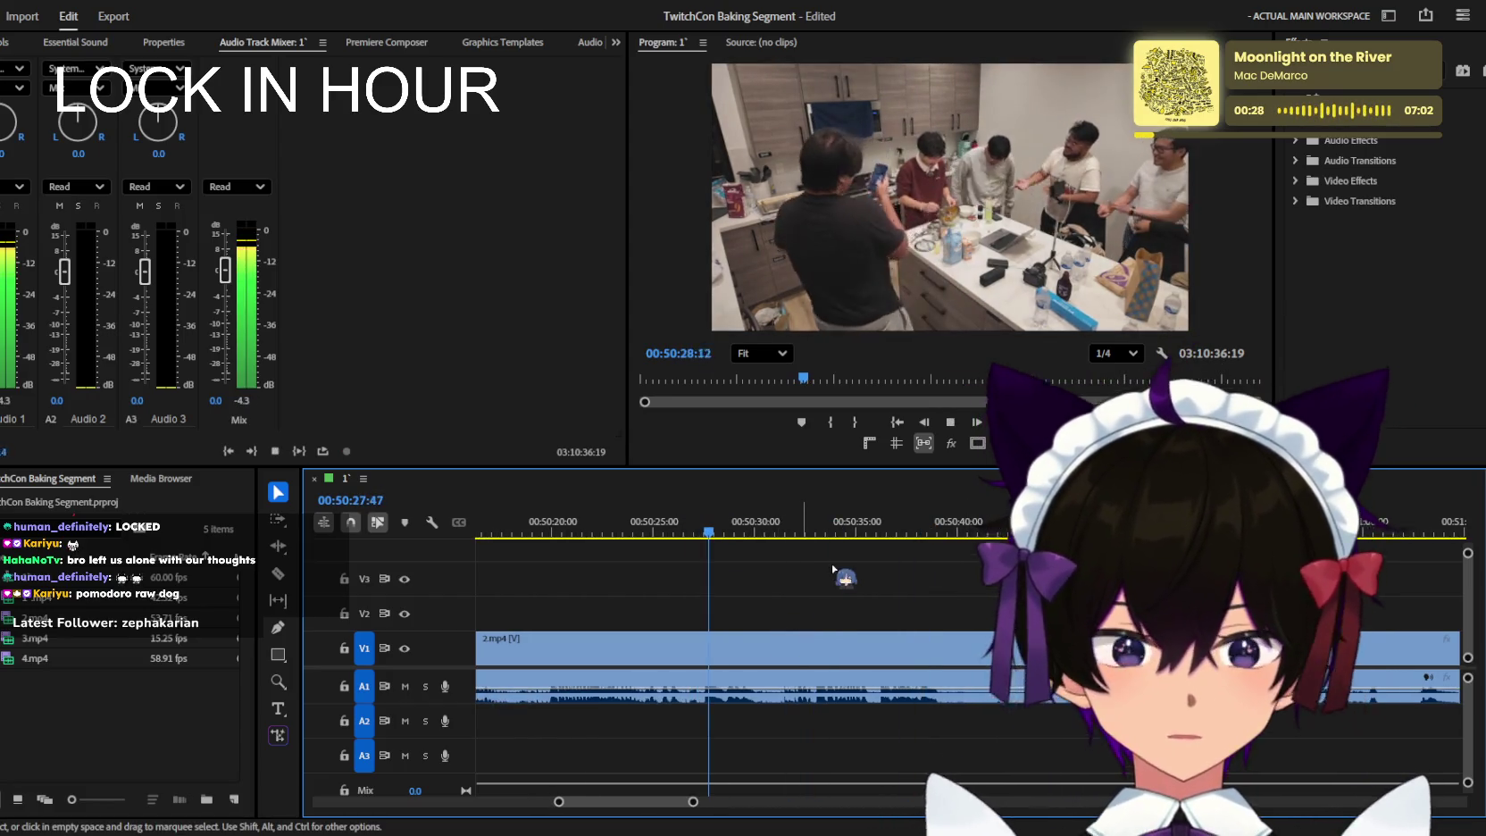
pyautogui.scroll(1, 804, 616)
pyautogui.scroll(1, 830, 604)
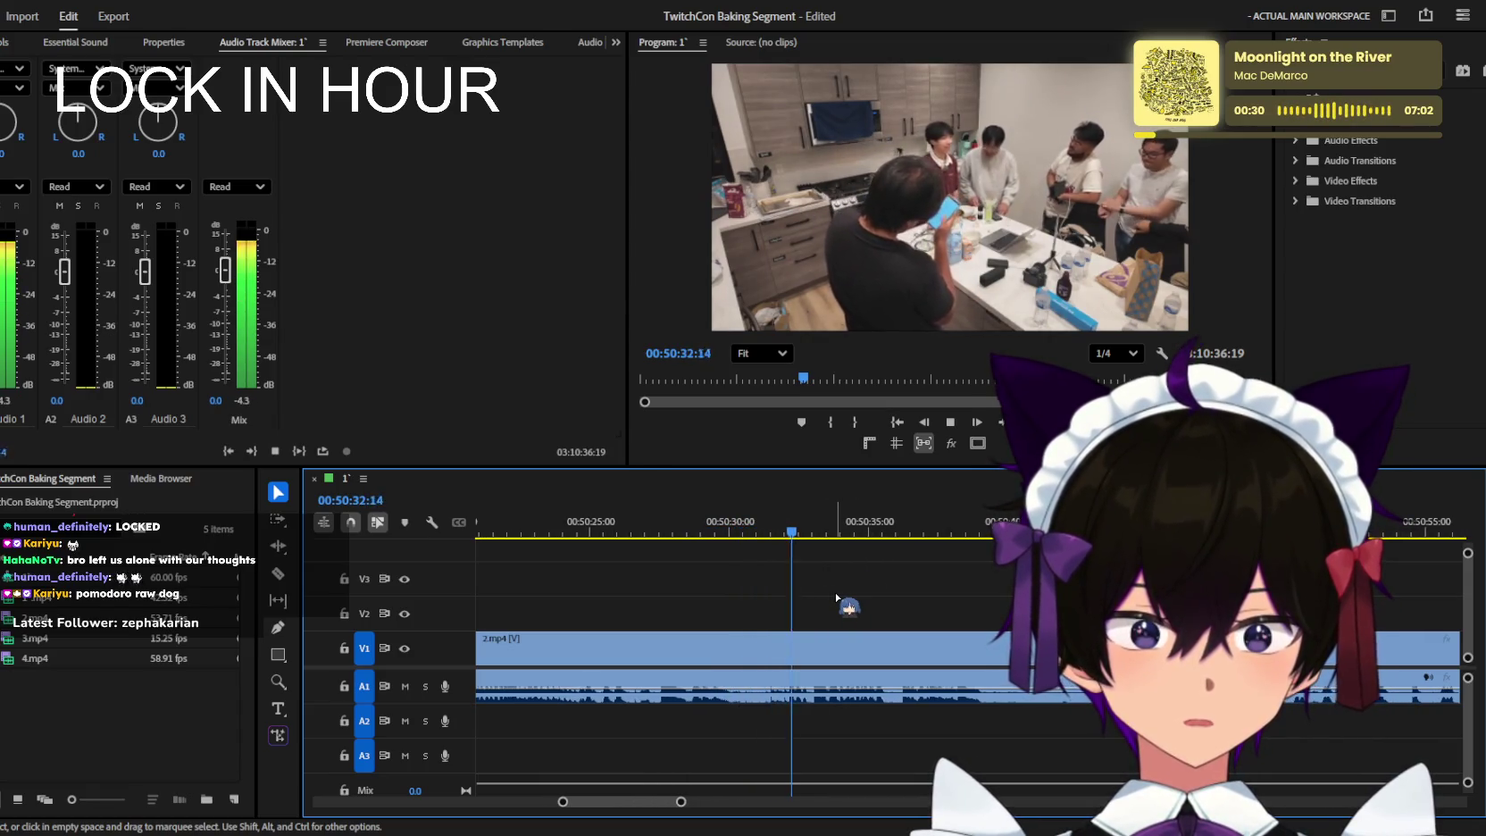
pyautogui.scroll(1, 859, 646)
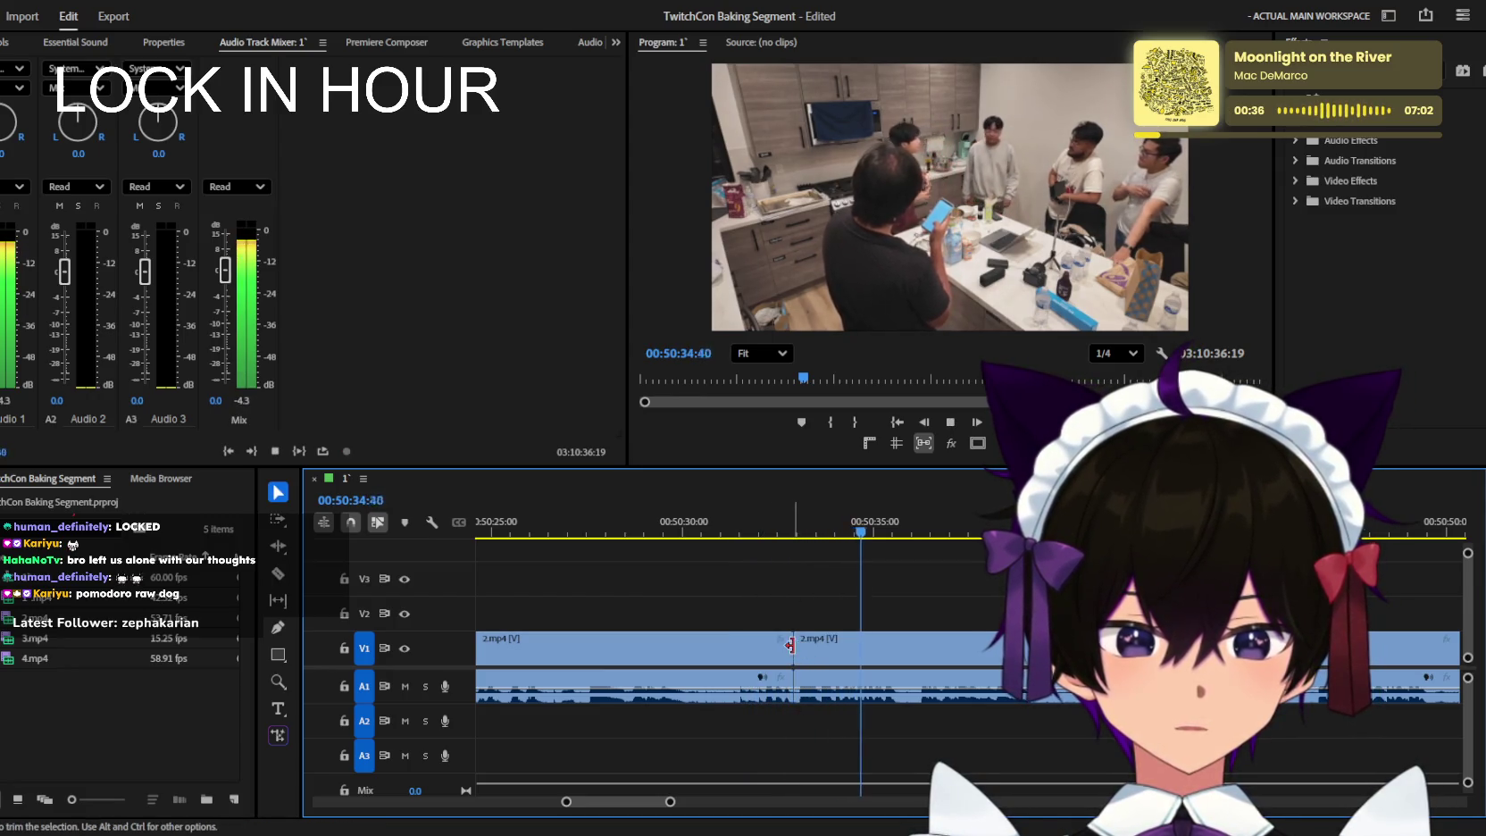
pyautogui.scroll(-2, 786, 625)
pyautogui.scroll(-2, 772, 589)
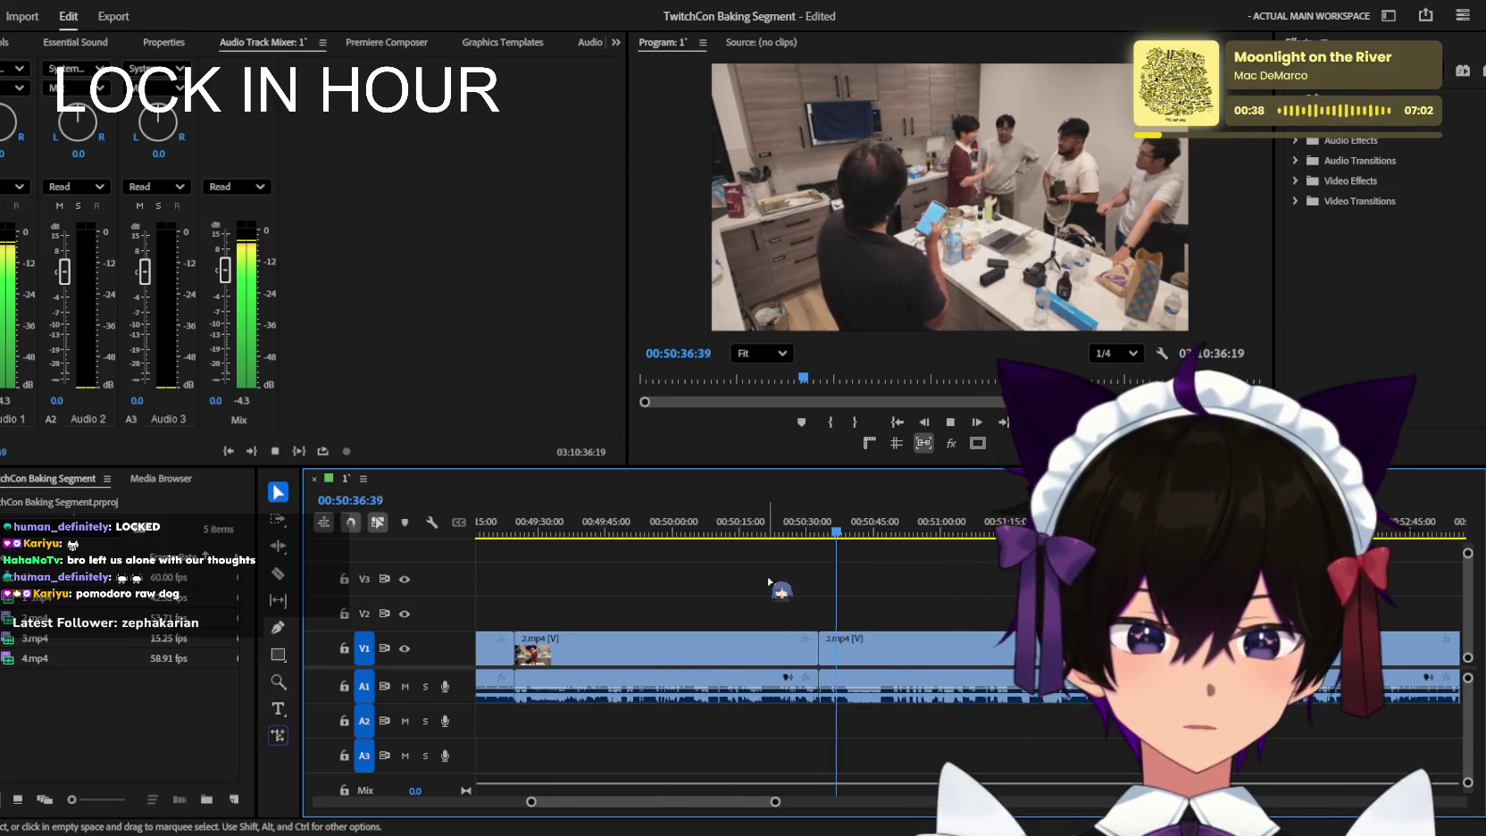
pyautogui.scroll(2, 770, 582)
pyautogui.scroll(1, 977, 680)
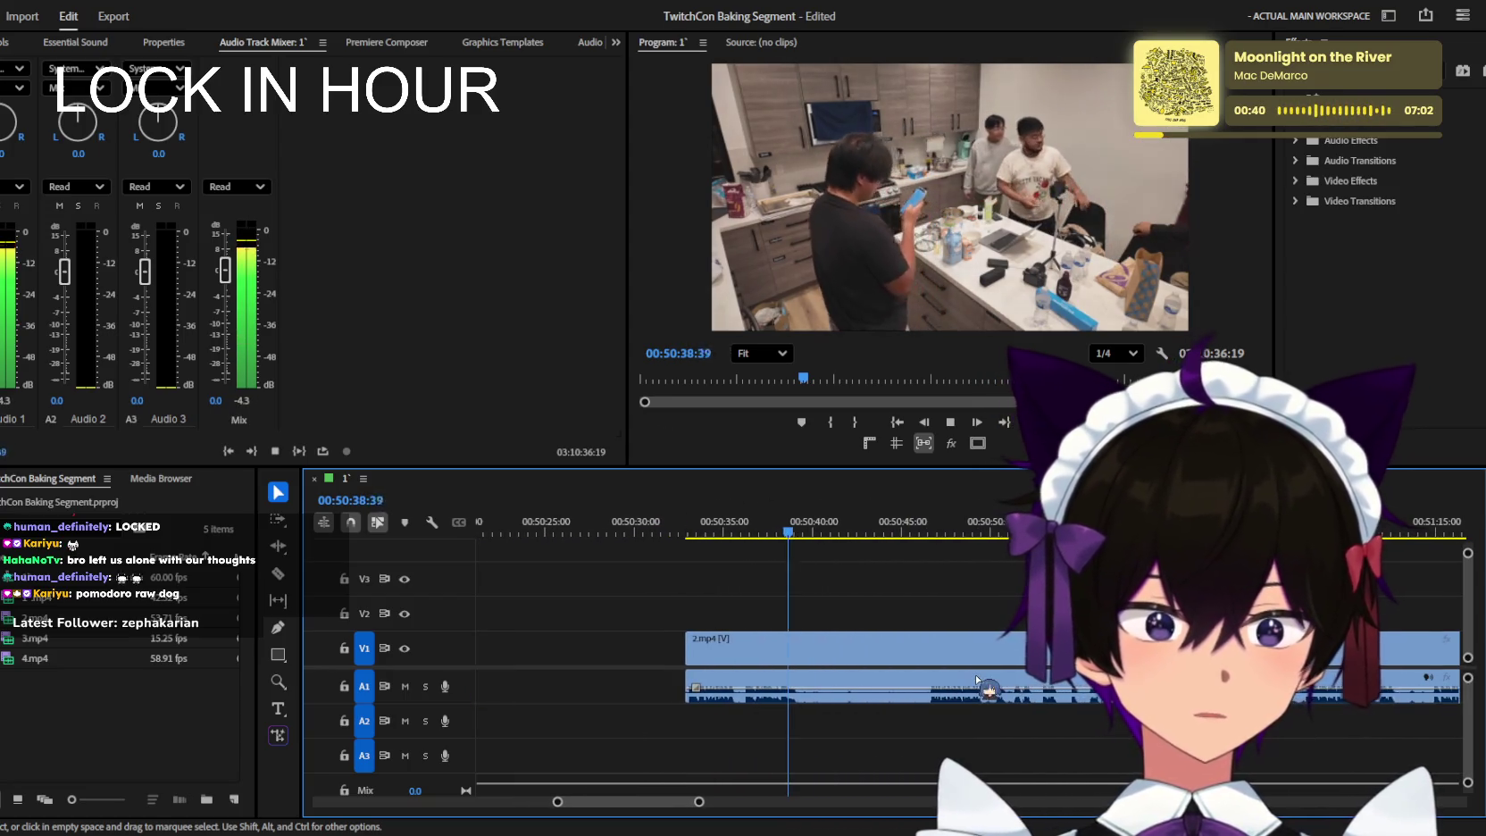
pyautogui.scroll(-2, 993, 688)
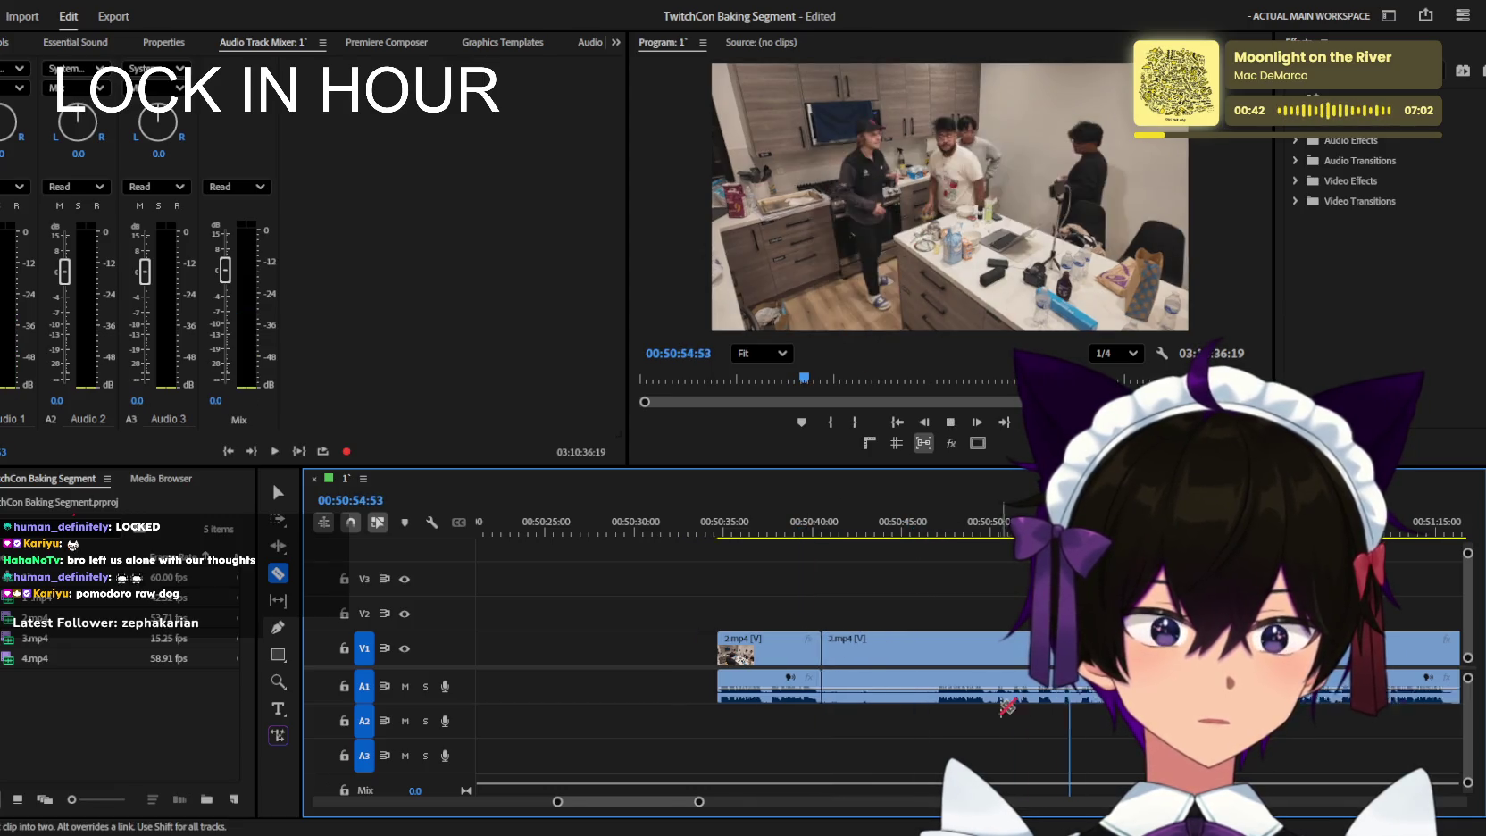
# Replay from 00:50:44 and delete the unwanted middle piece of 2.mp4, leaving a gap.
pyautogui.moveTo(992, 542); pyautogui.dragTo(984, 547)
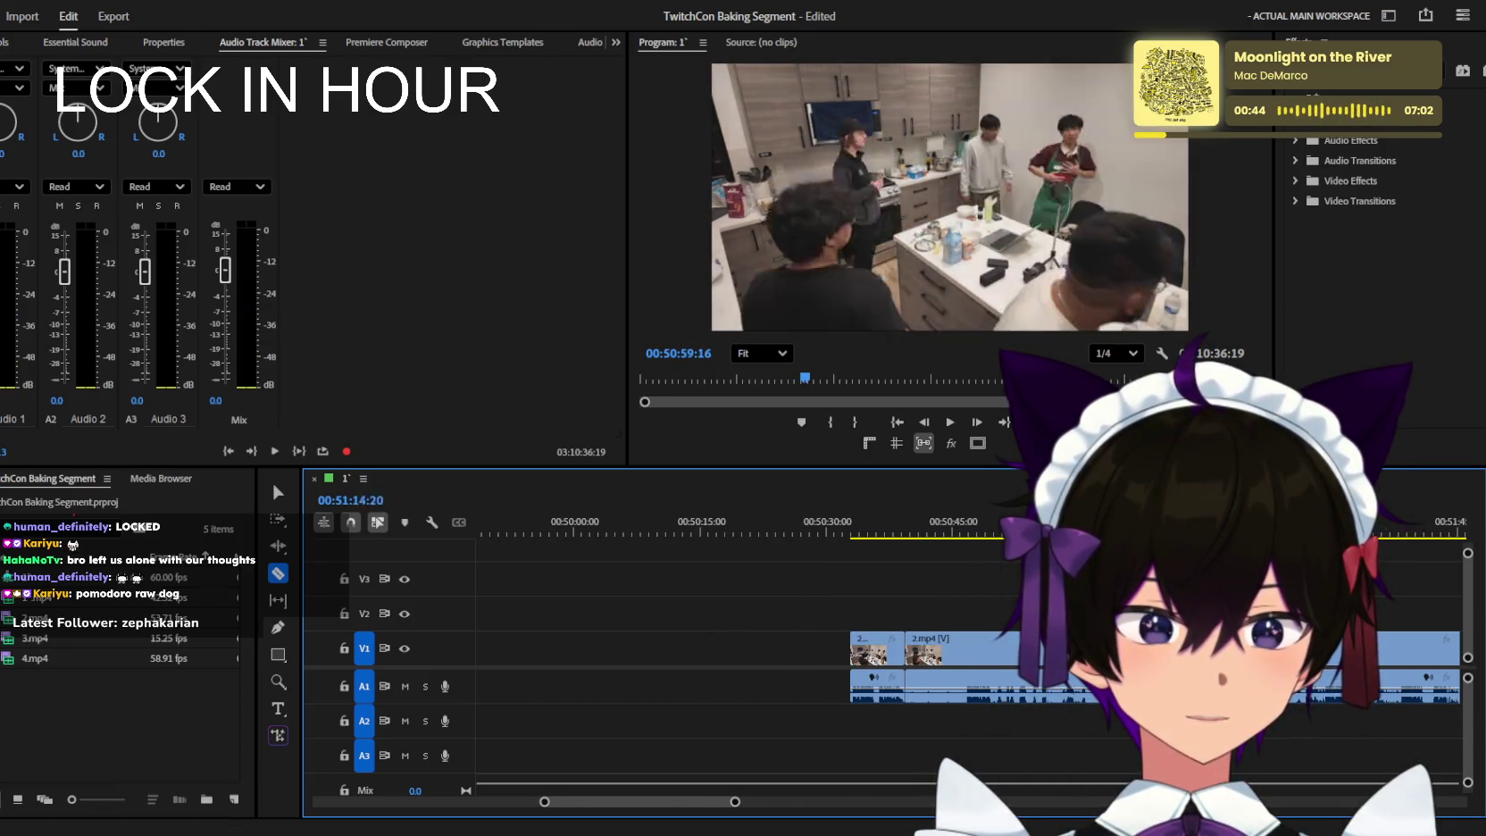
pyautogui.scroll(2, 984, 571)
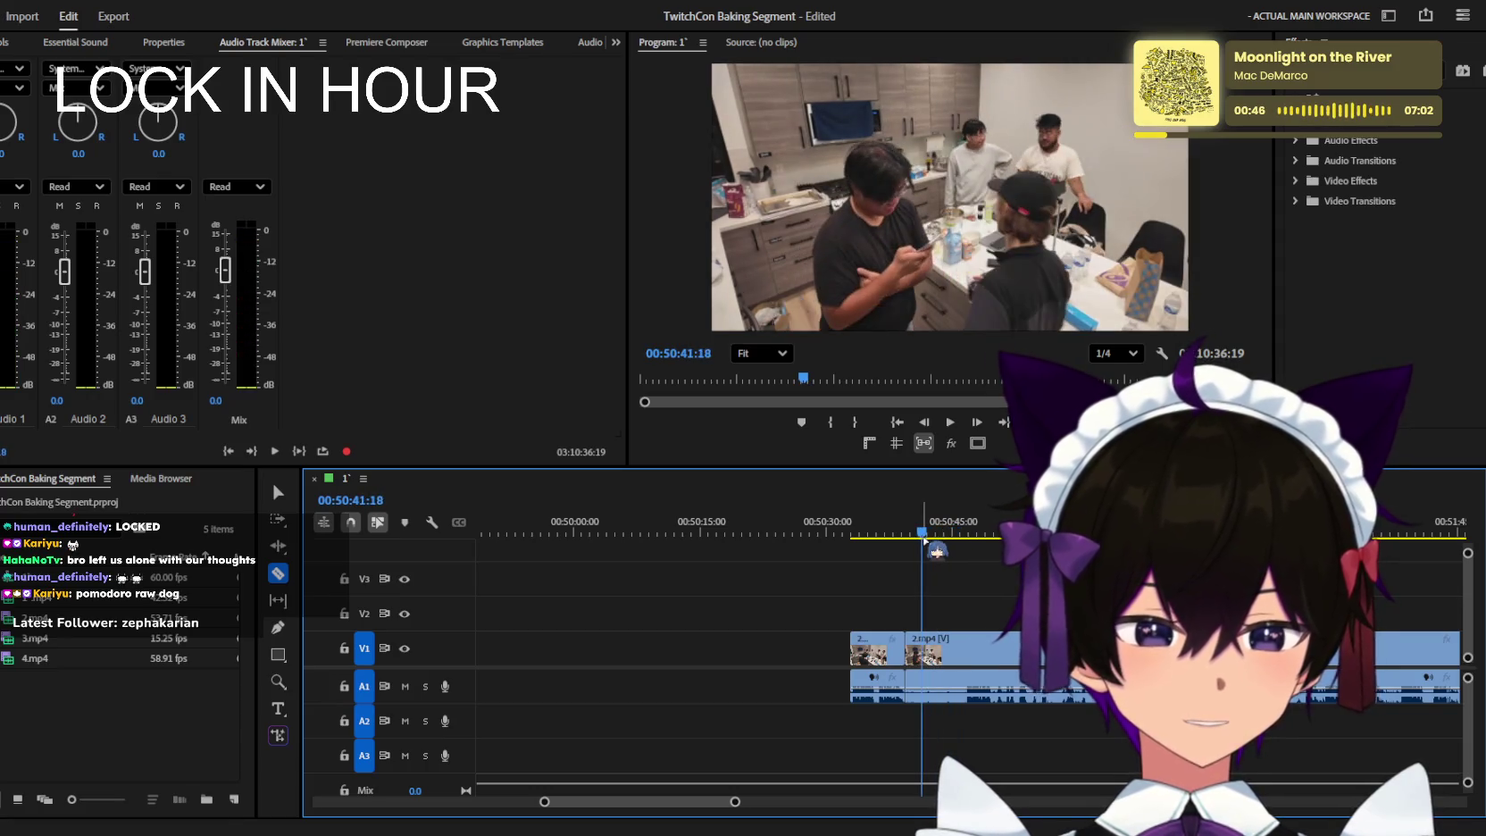
pyautogui.press('space')
pyautogui.scroll(1, 983, 607)
pyautogui.scroll(1, 982, 616)
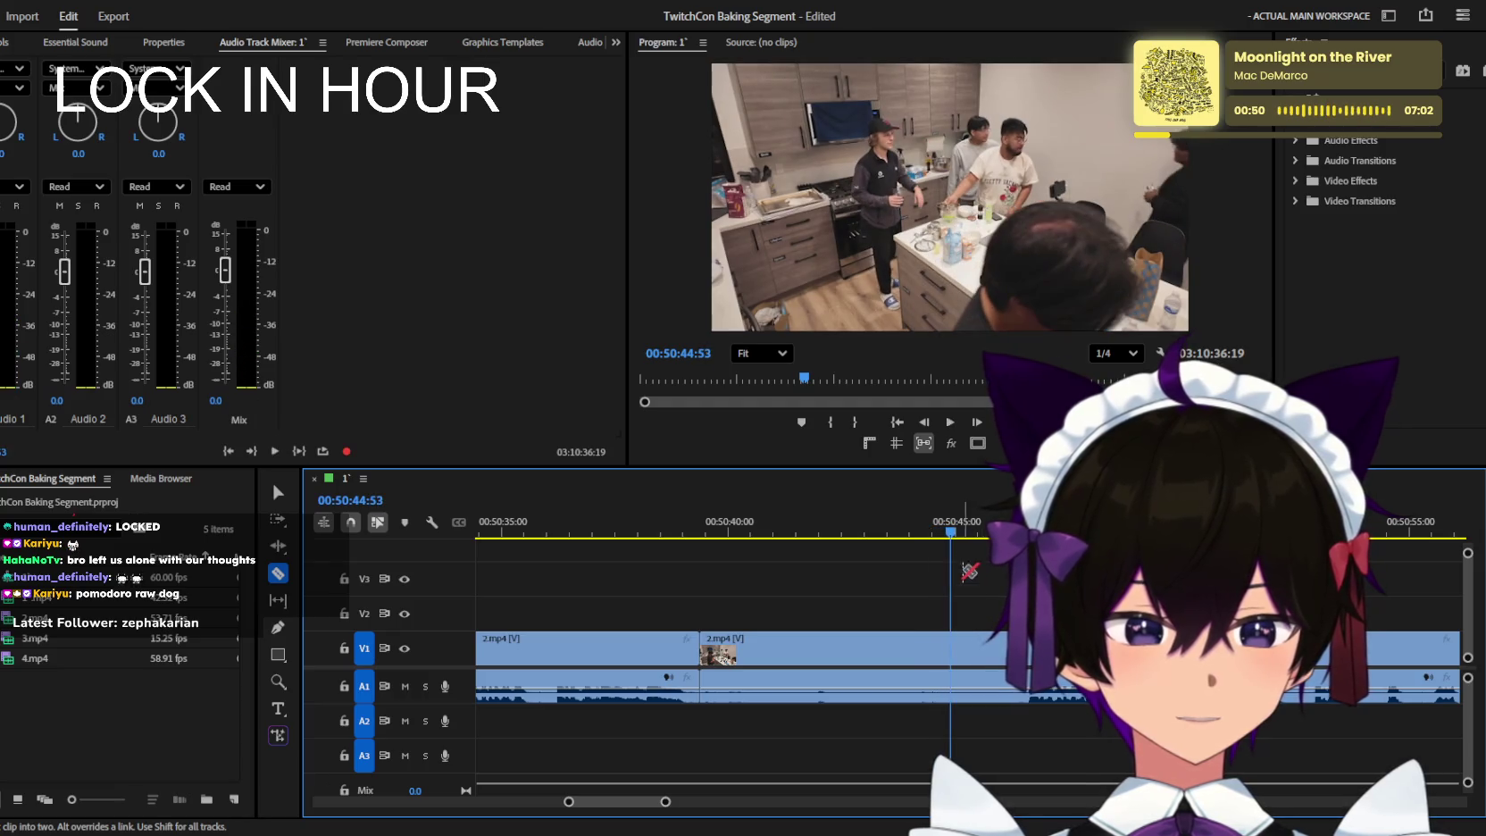
pyautogui.click(939, 534)
pyautogui.press('space')
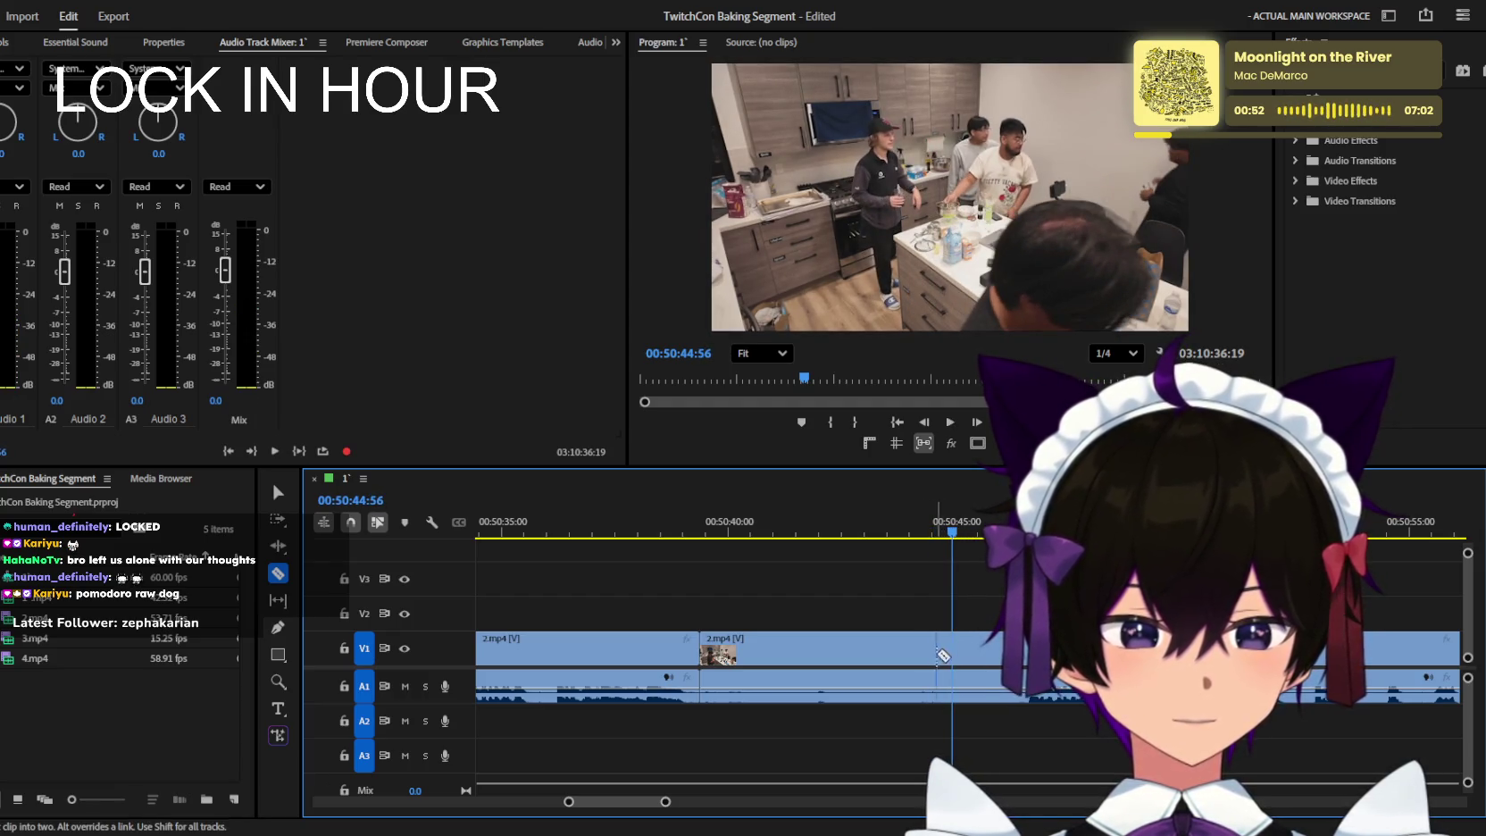
pyautogui.click(929, 678)
pyautogui.press('Delete')
pyautogui.press('space')
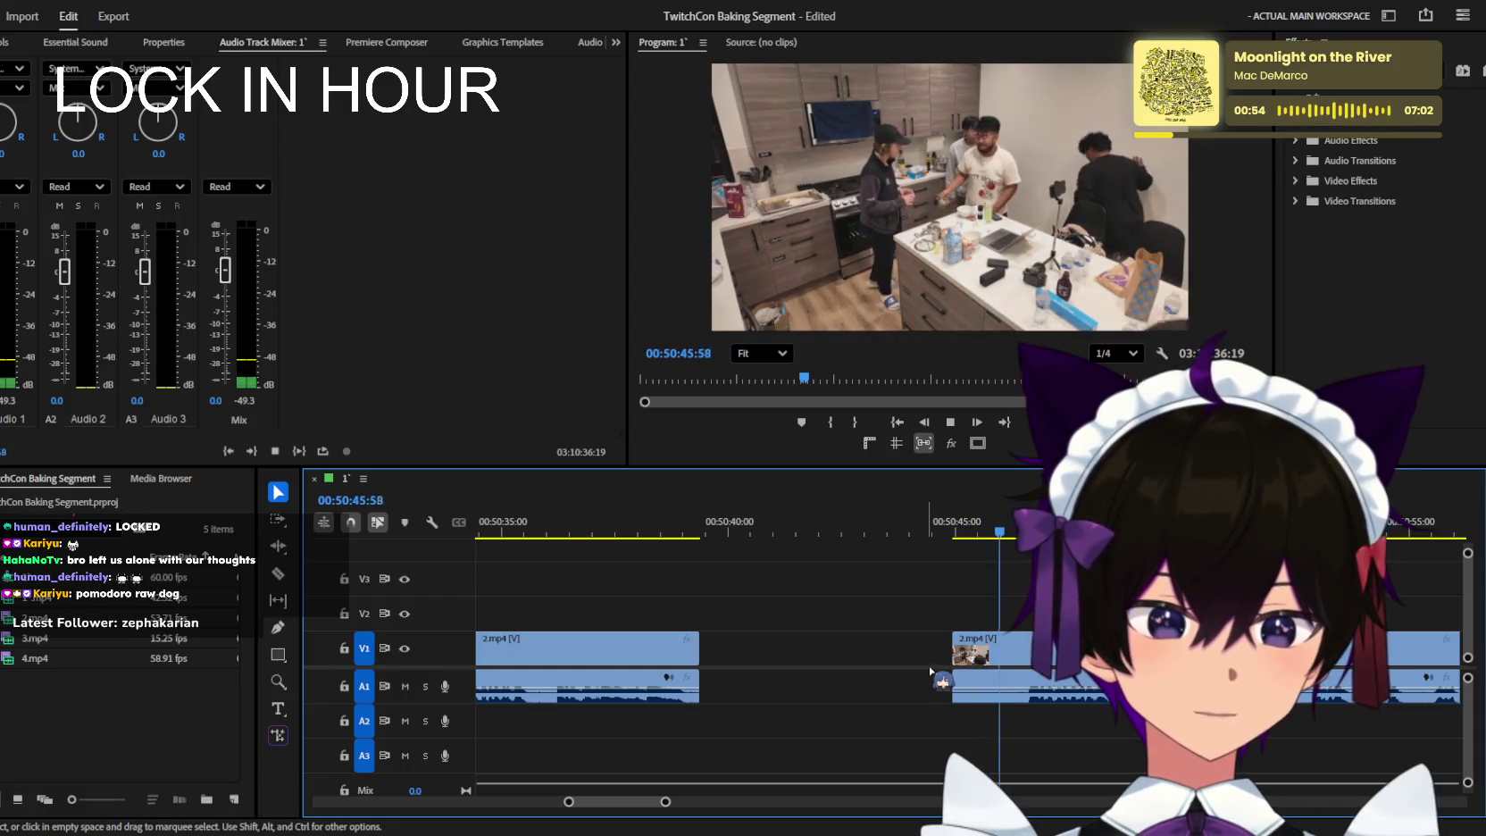
# Play past the removed section and inspect the footage that follows the gap.
pyautogui.scroll(3, 938, 661)
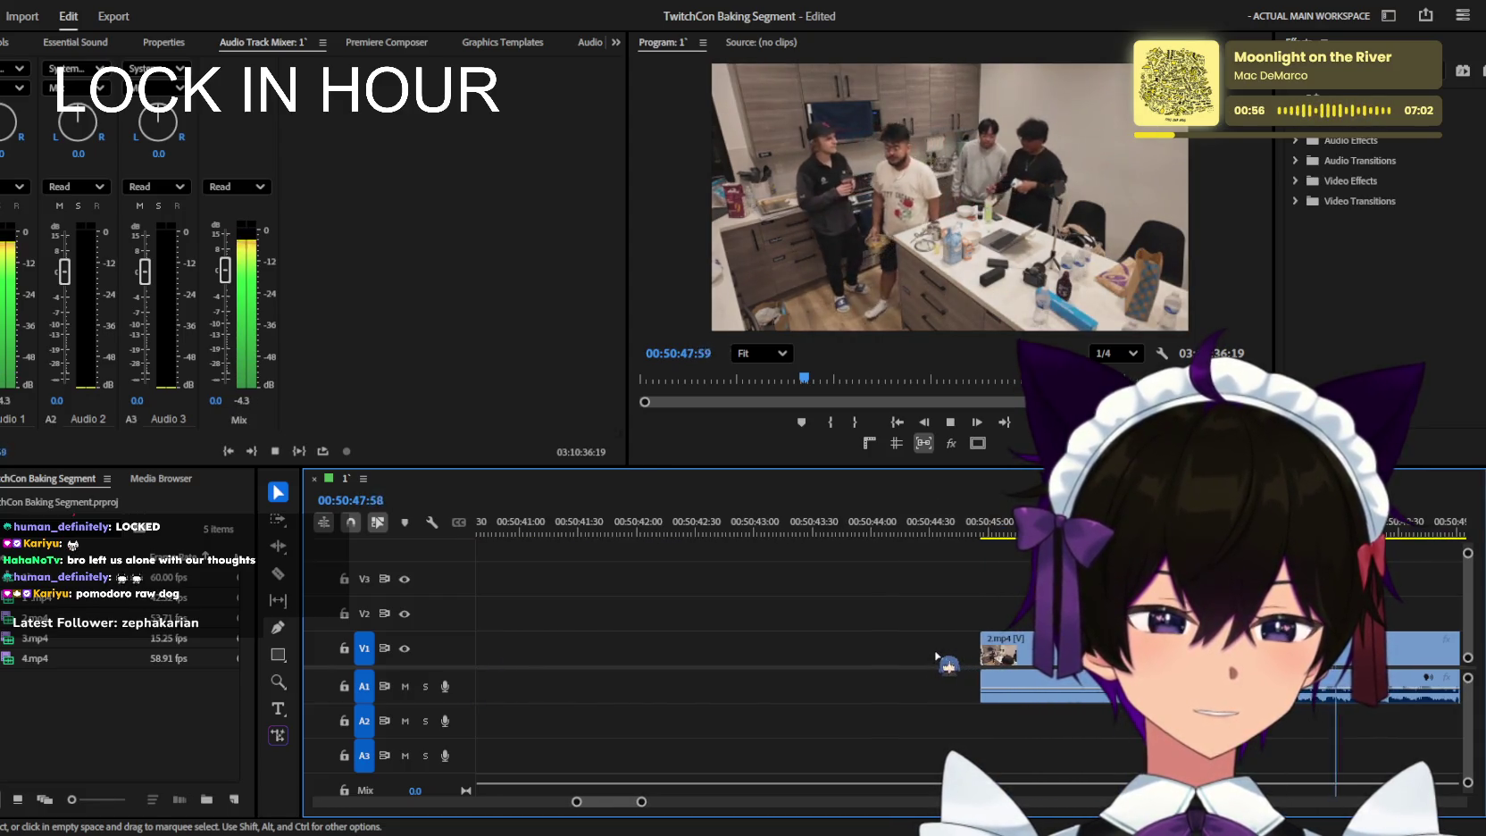
pyautogui.scroll(-2, 938, 659)
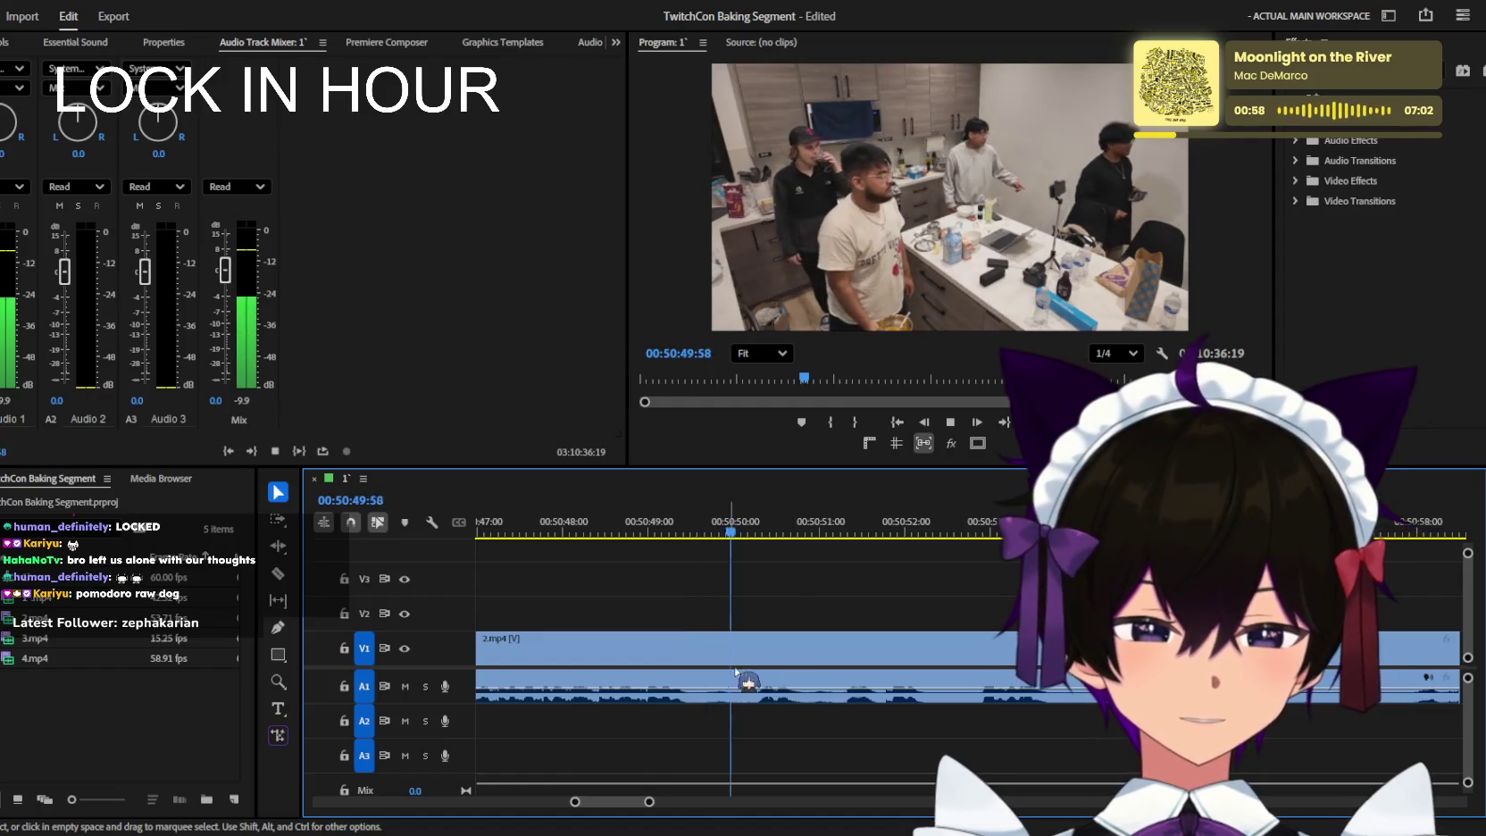
pyautogui.press('space')
pyautogui.press('space')
pyautogui.scroll(-2, 768, 659)
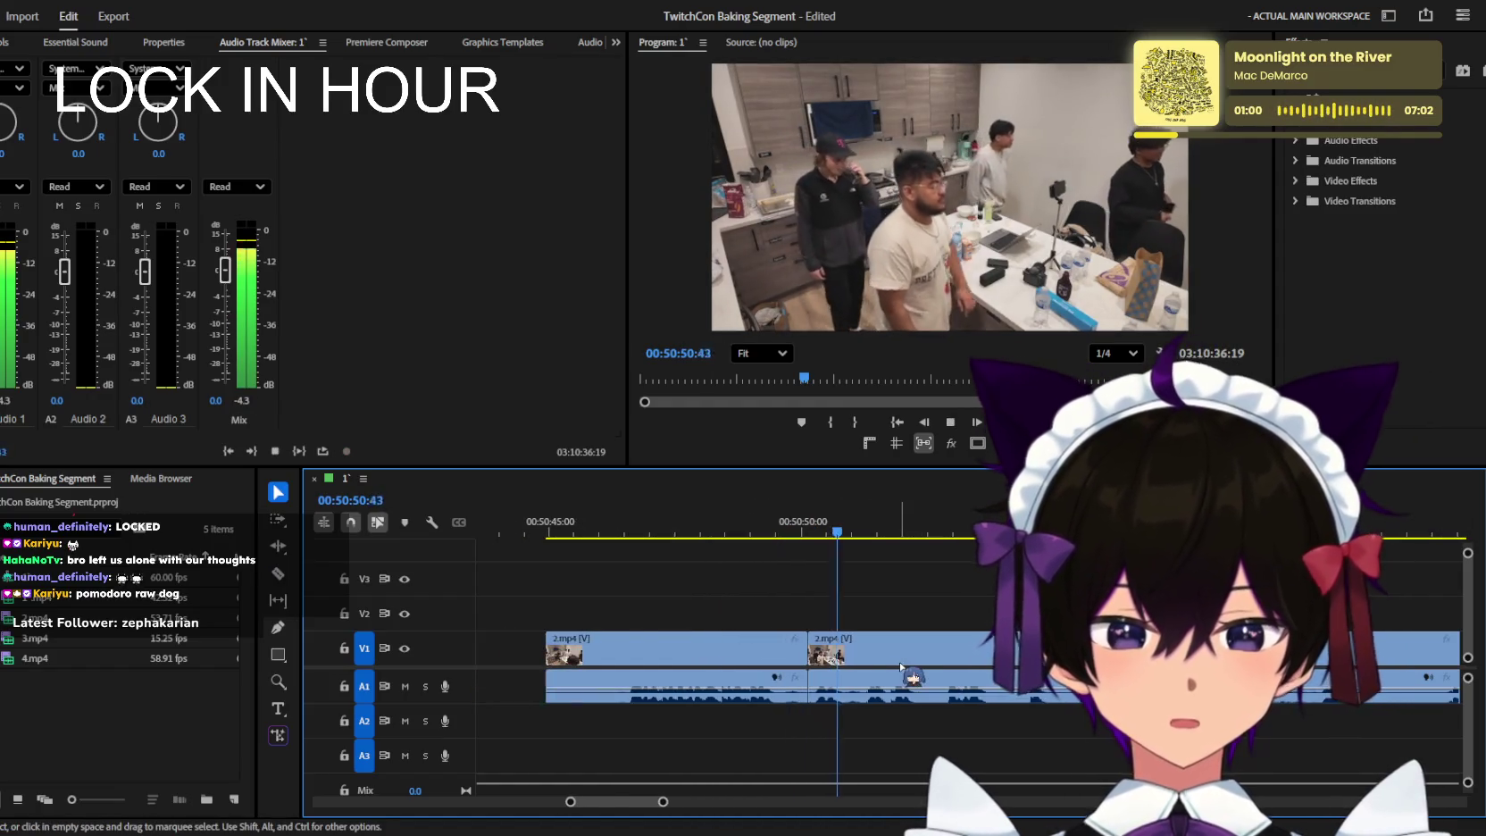
pyautogui.scroll(-3, 900, 667)
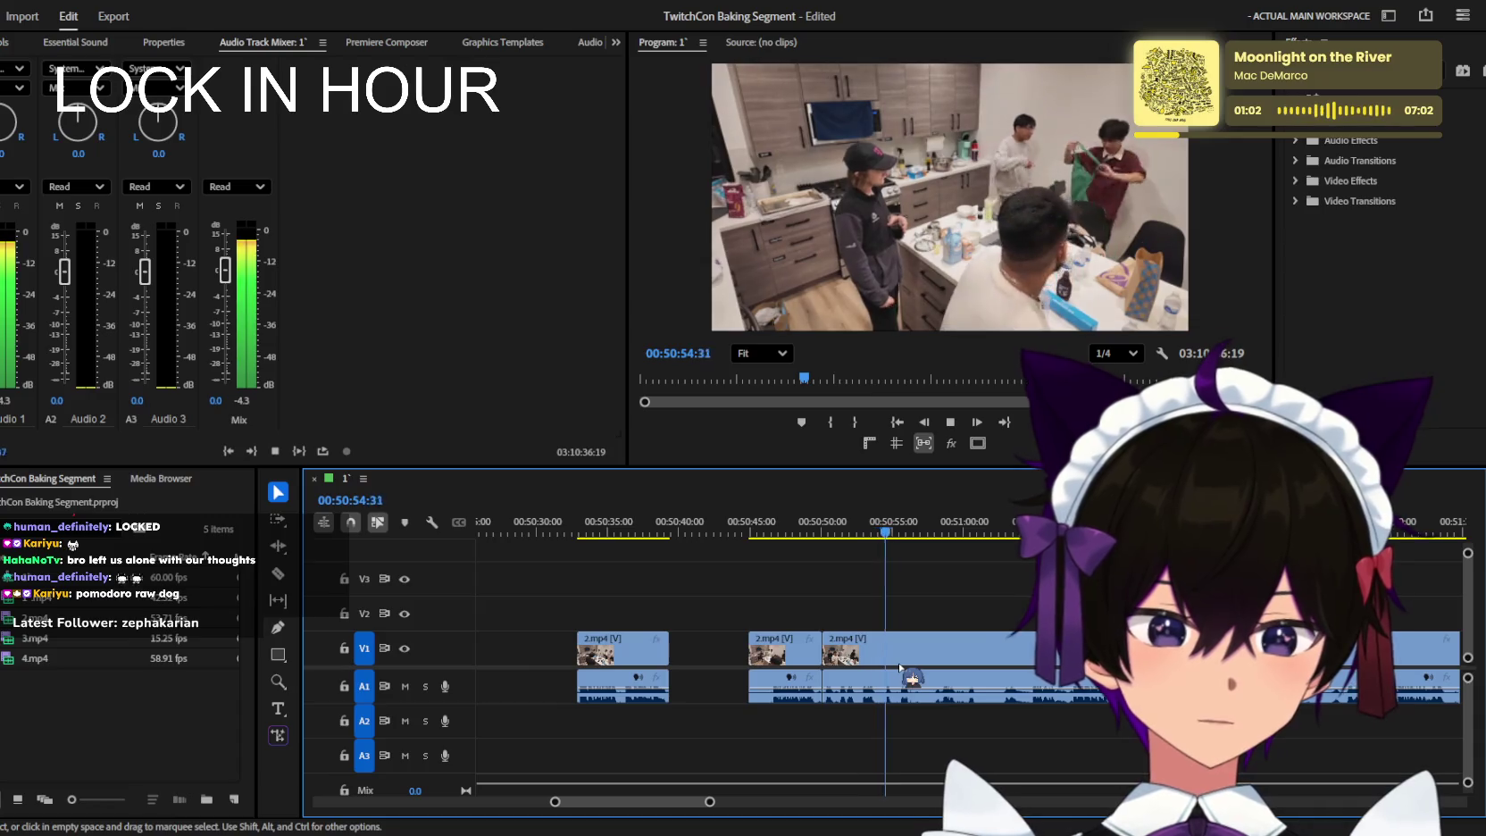
pyautogui.scroll(-1, 901, 665)
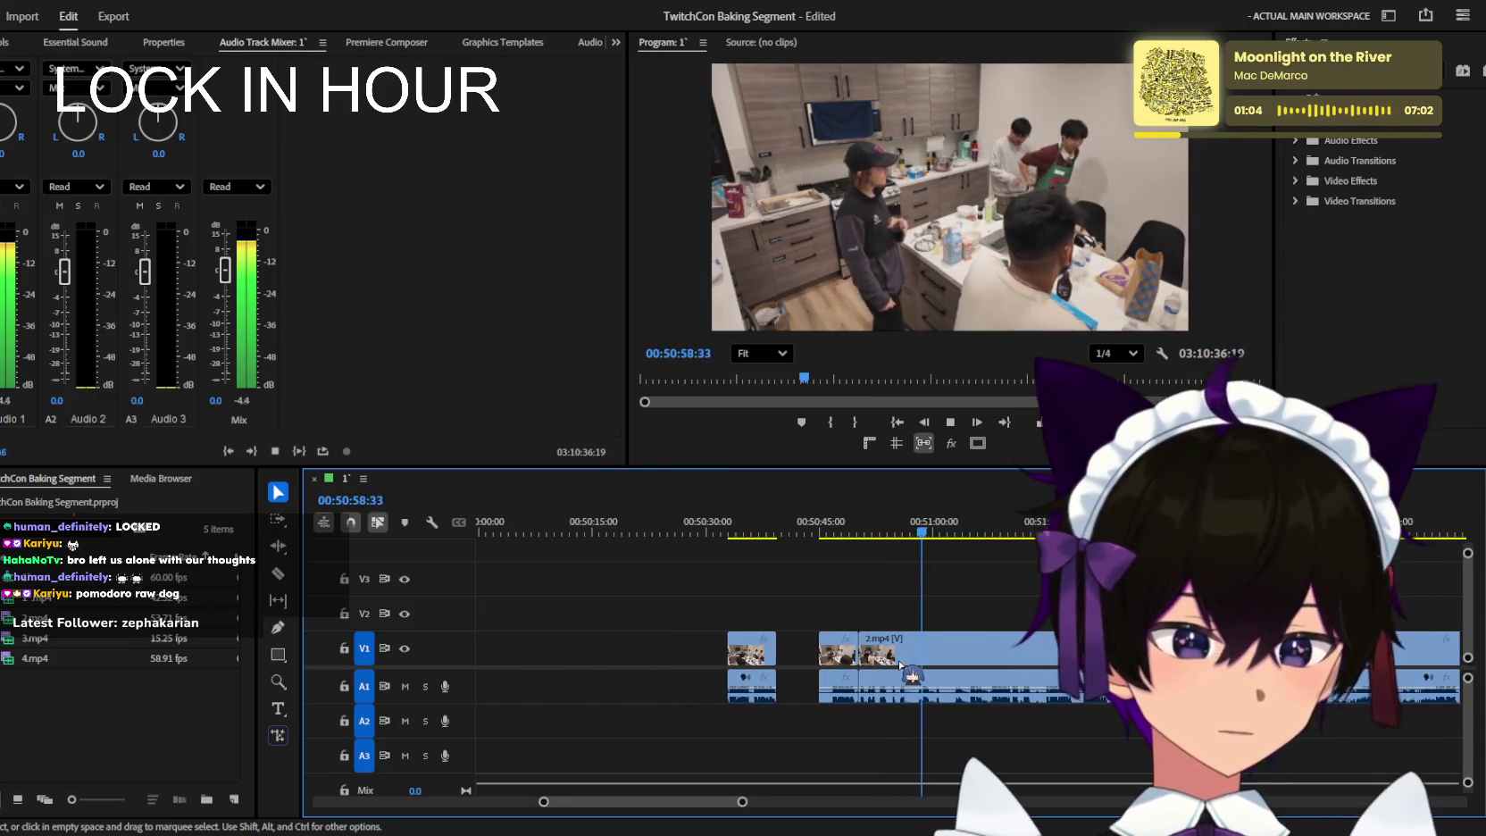
pyautogui.scroll(-1, 900, 665)
pyautogui.scroll(2, 900, 665)
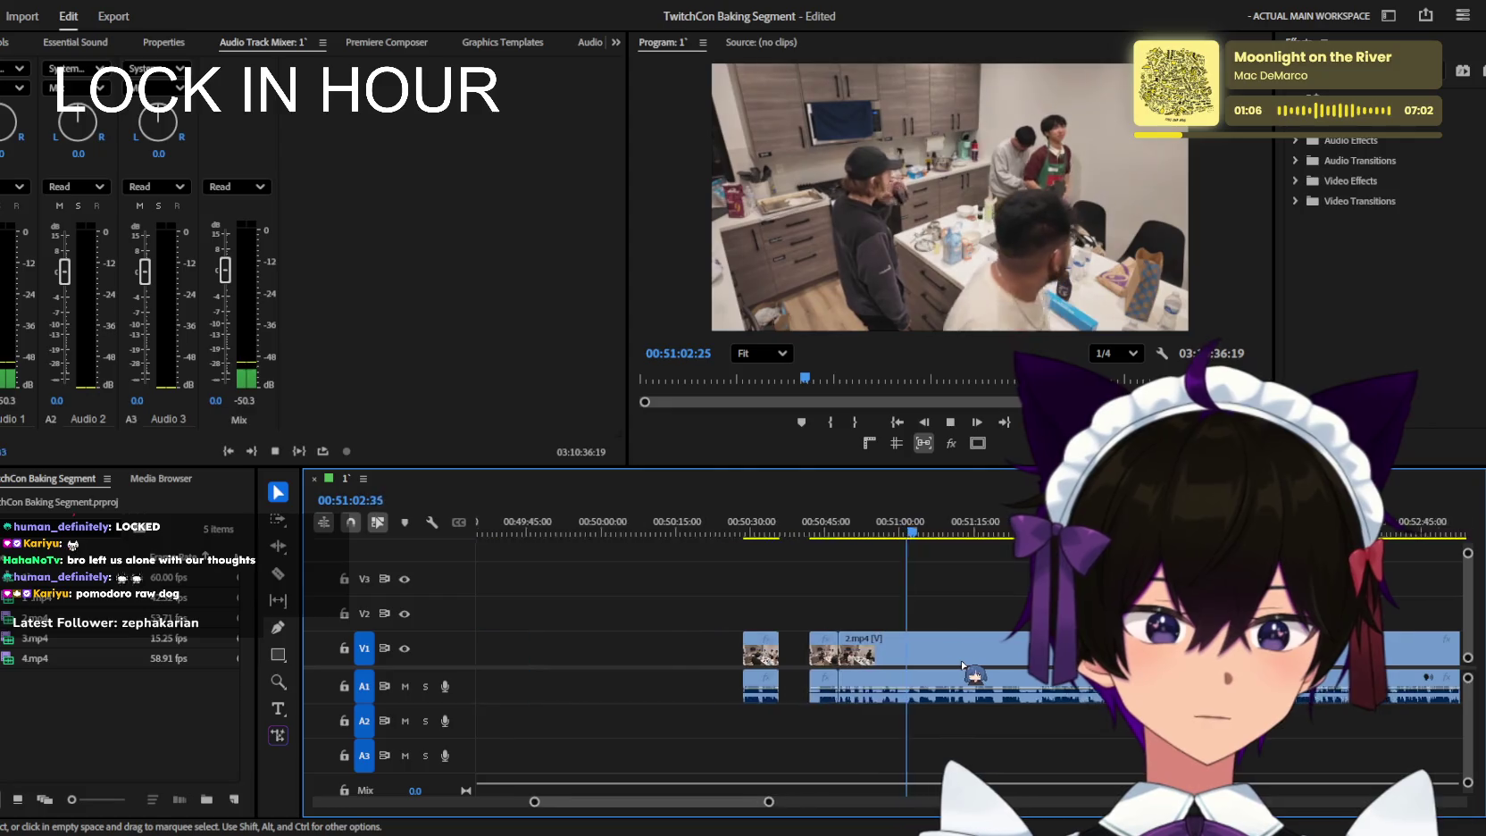
pyautogui.scroll(2, 928, 663)
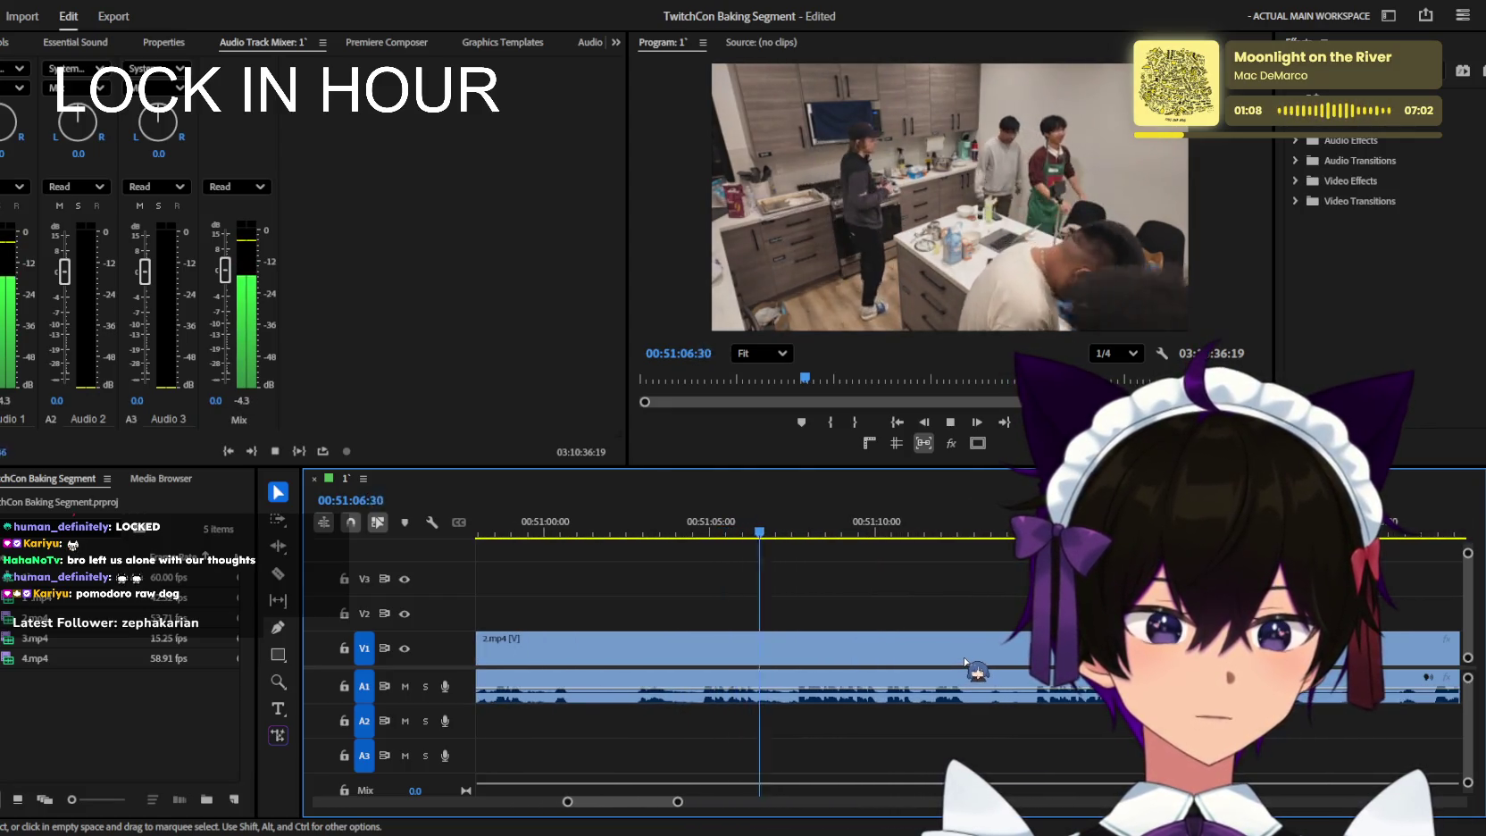
pyautogui.scroll(2, 964, 663)
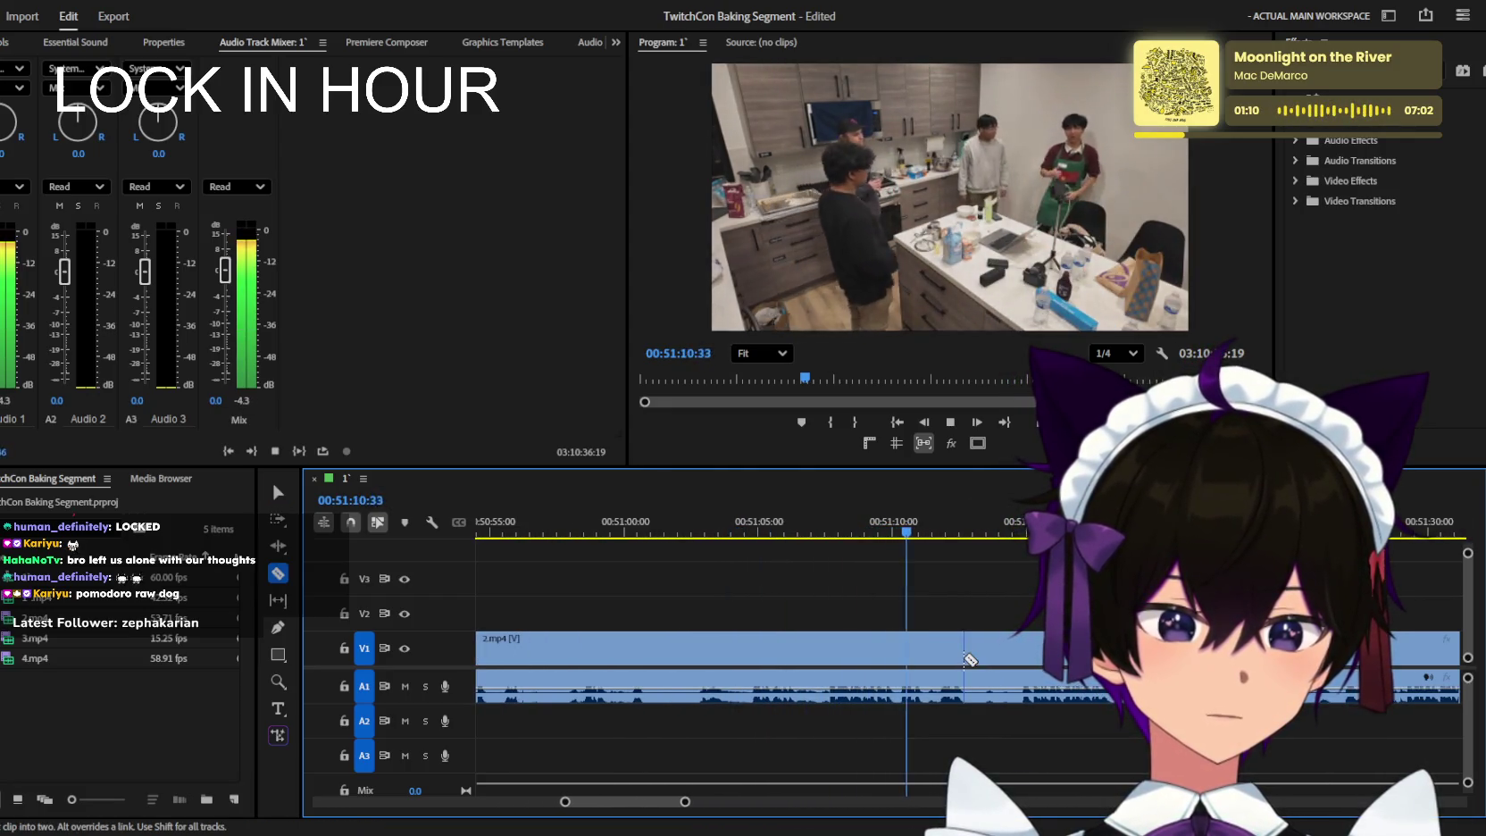
pyautogui.scroll(2, 813, 625)
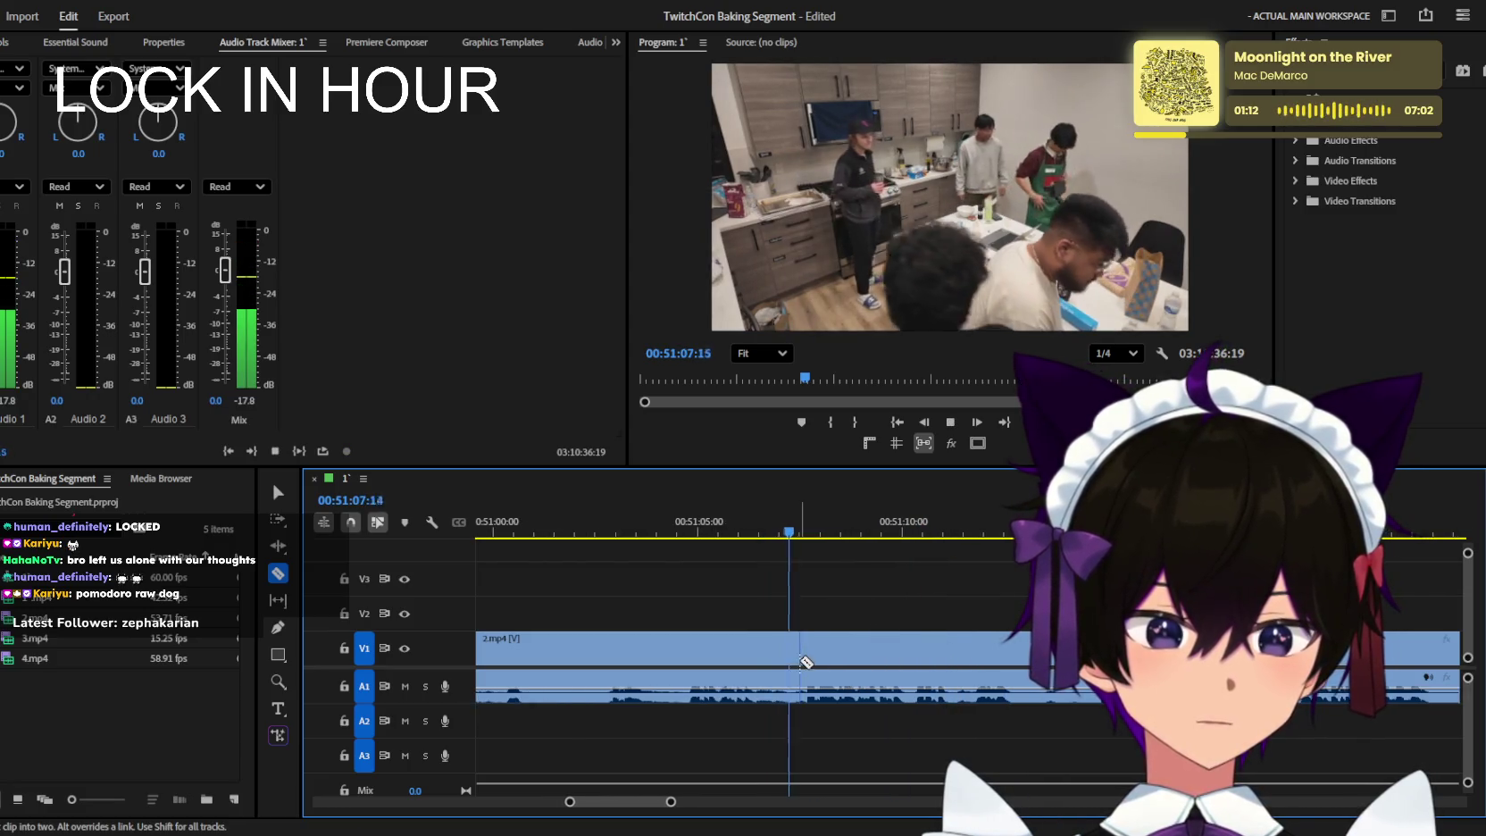
pyautogui.scroll(-2, 804, 661)
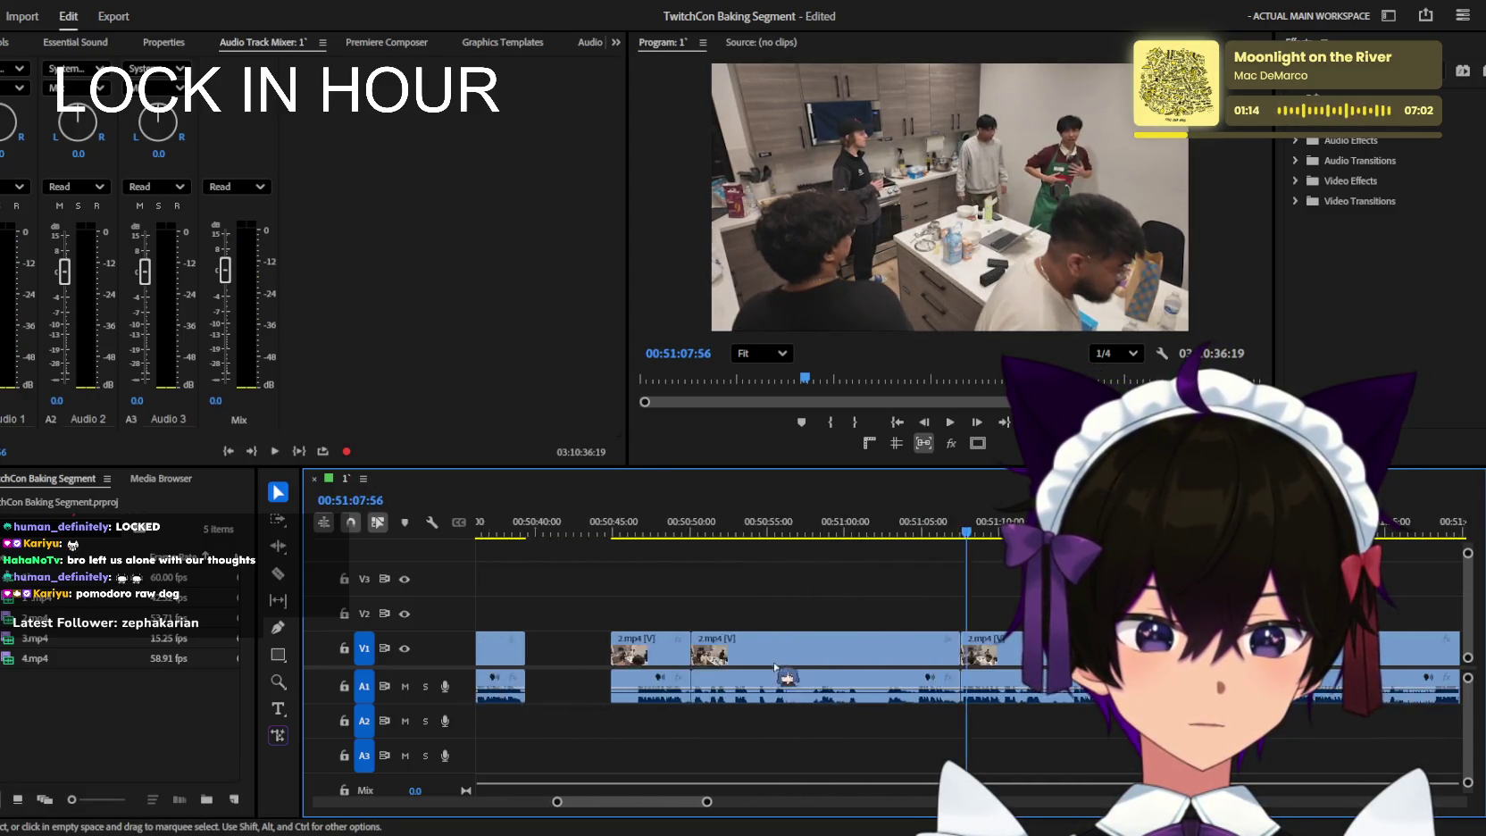
pyautogui.scroll(-2, 786, 705)
# Play forward to the cut point and split the 2.mp4 clip near 51:13.
pyautogui.press('space')
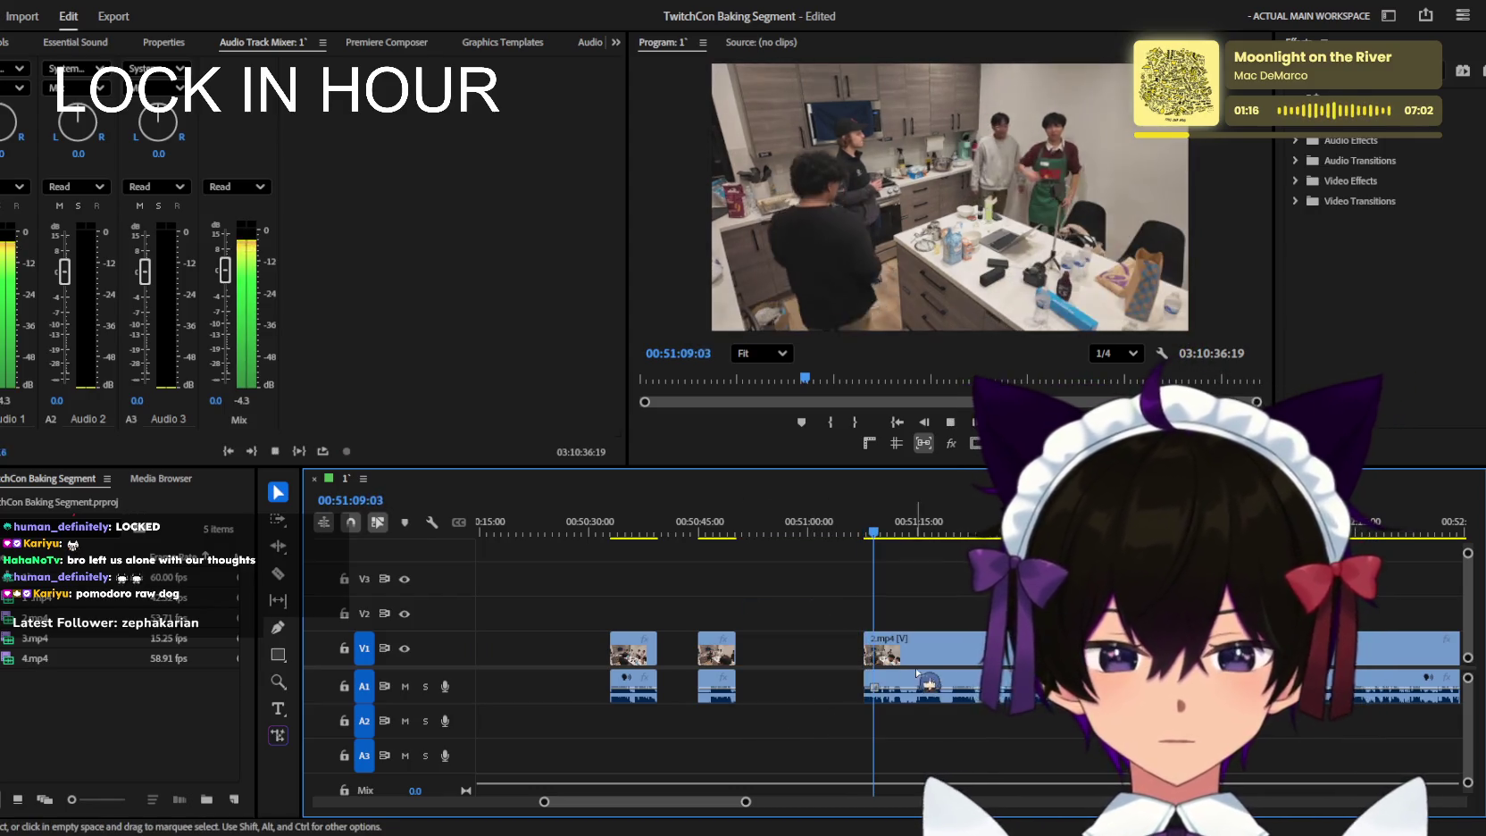
pyautogui.scroll(2, 857, 701)
pyautogui.scroll(2, 893, 678)
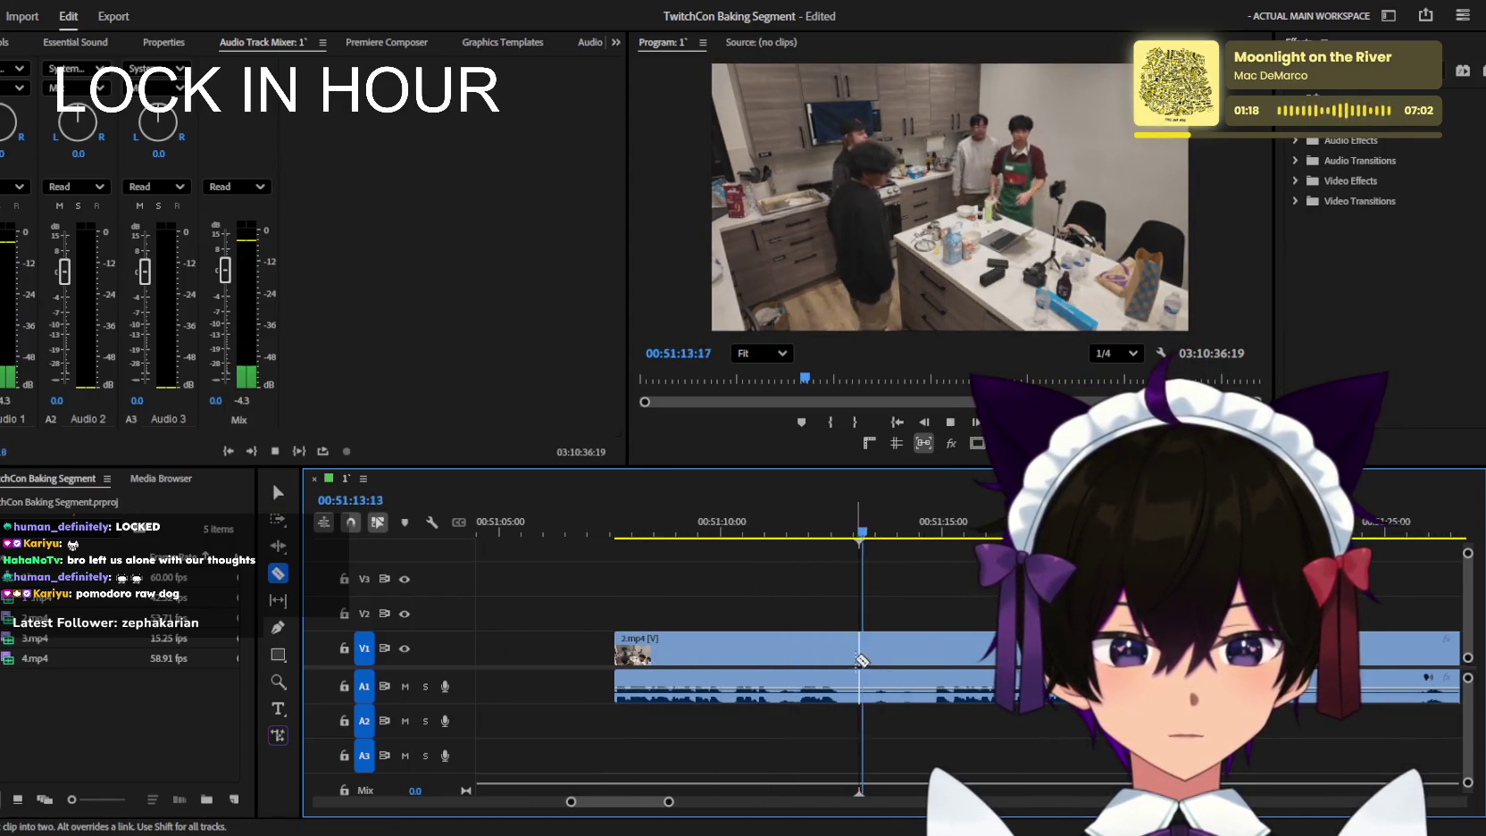
pyautogui.press('space')
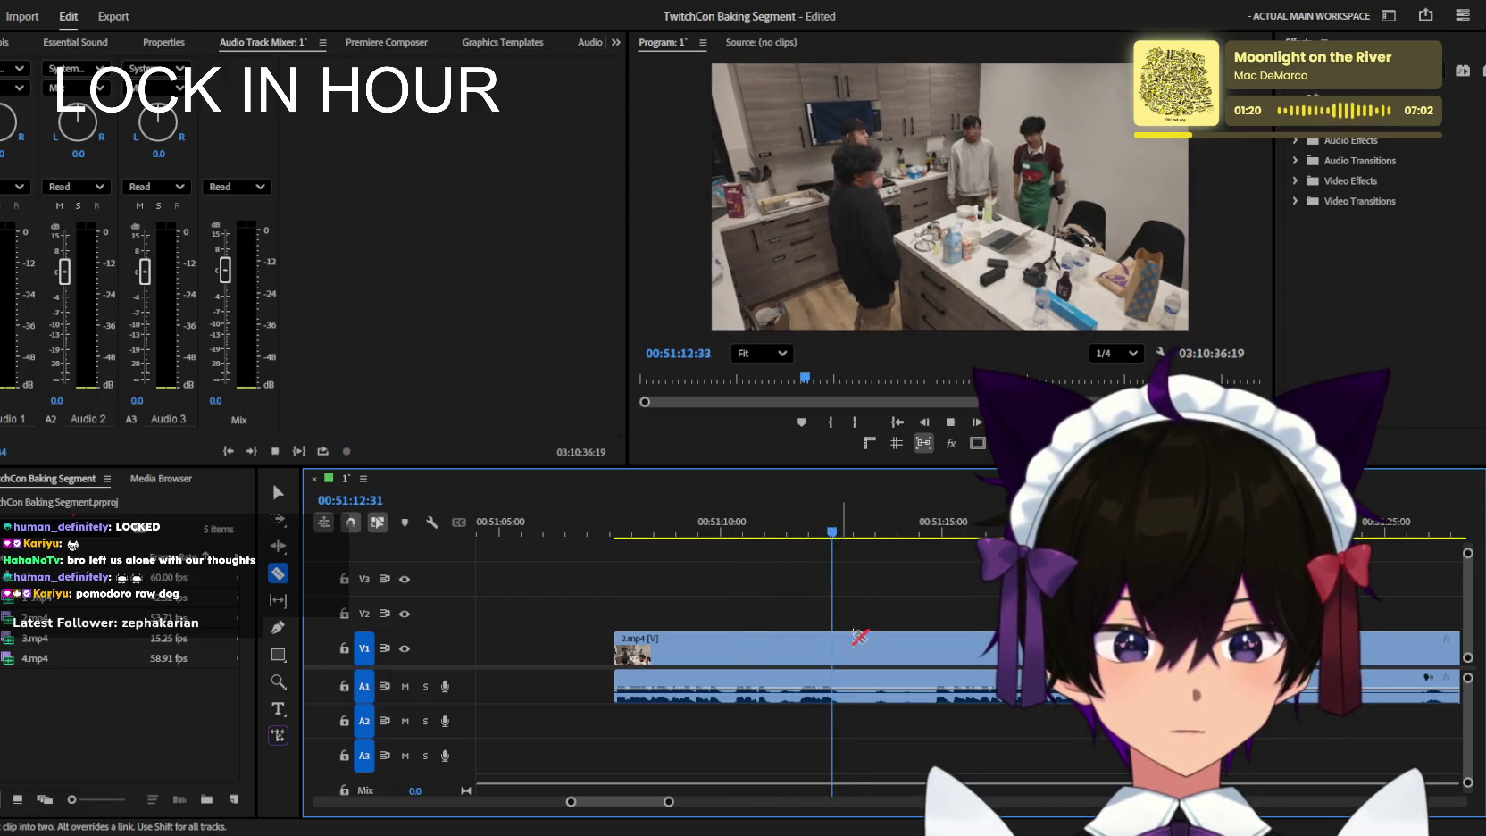
pyautogui.click(851, 663)
pyautogui.scroll(-2, 893, 679)
pyautogui.press('space')
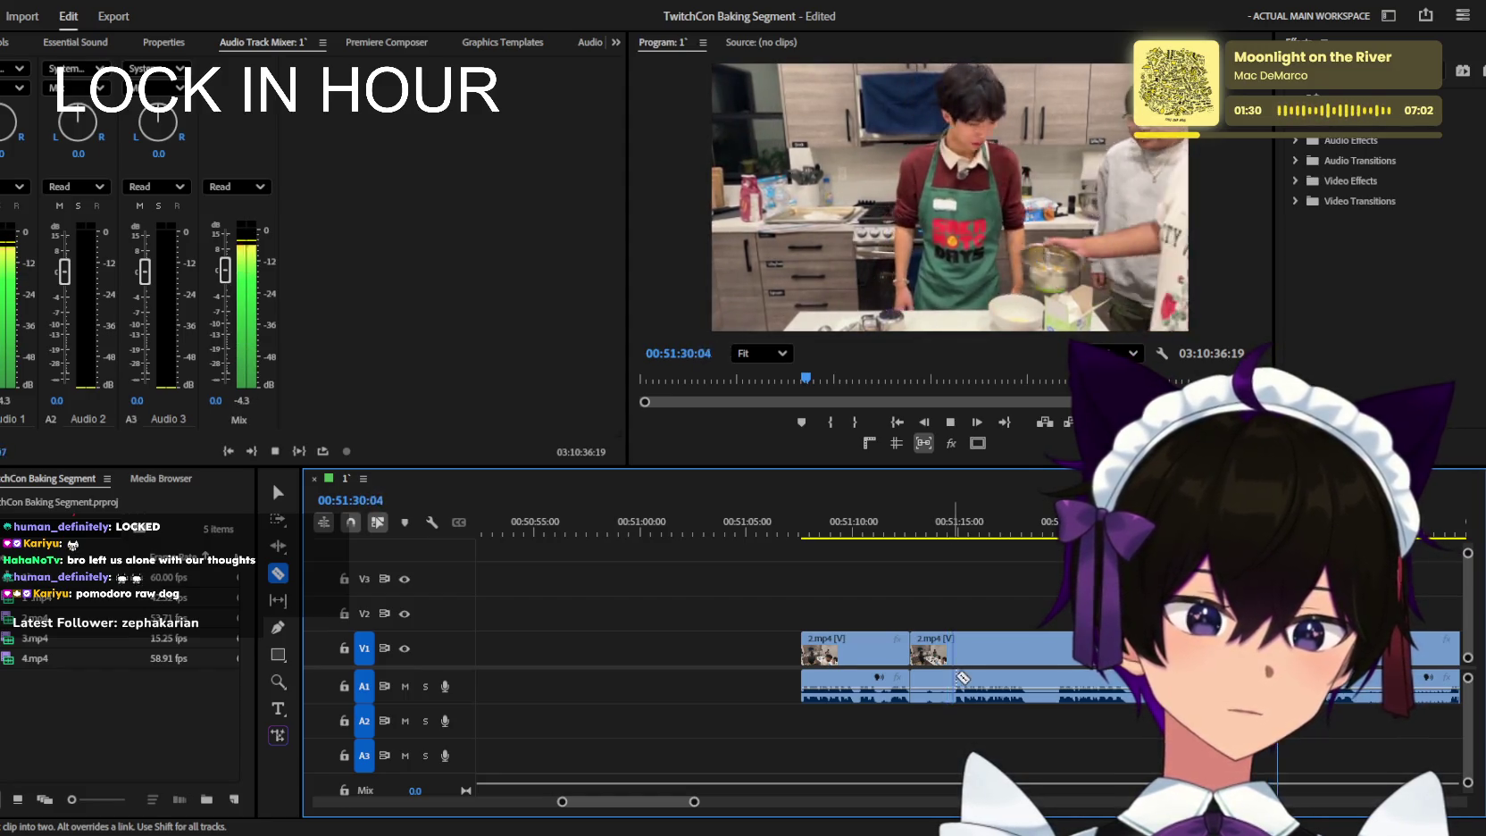
# Rewatch the new cut and drag the trimmed 2.mp4 section into place.
pyautogui.press('-')
pyautogui.press('space')
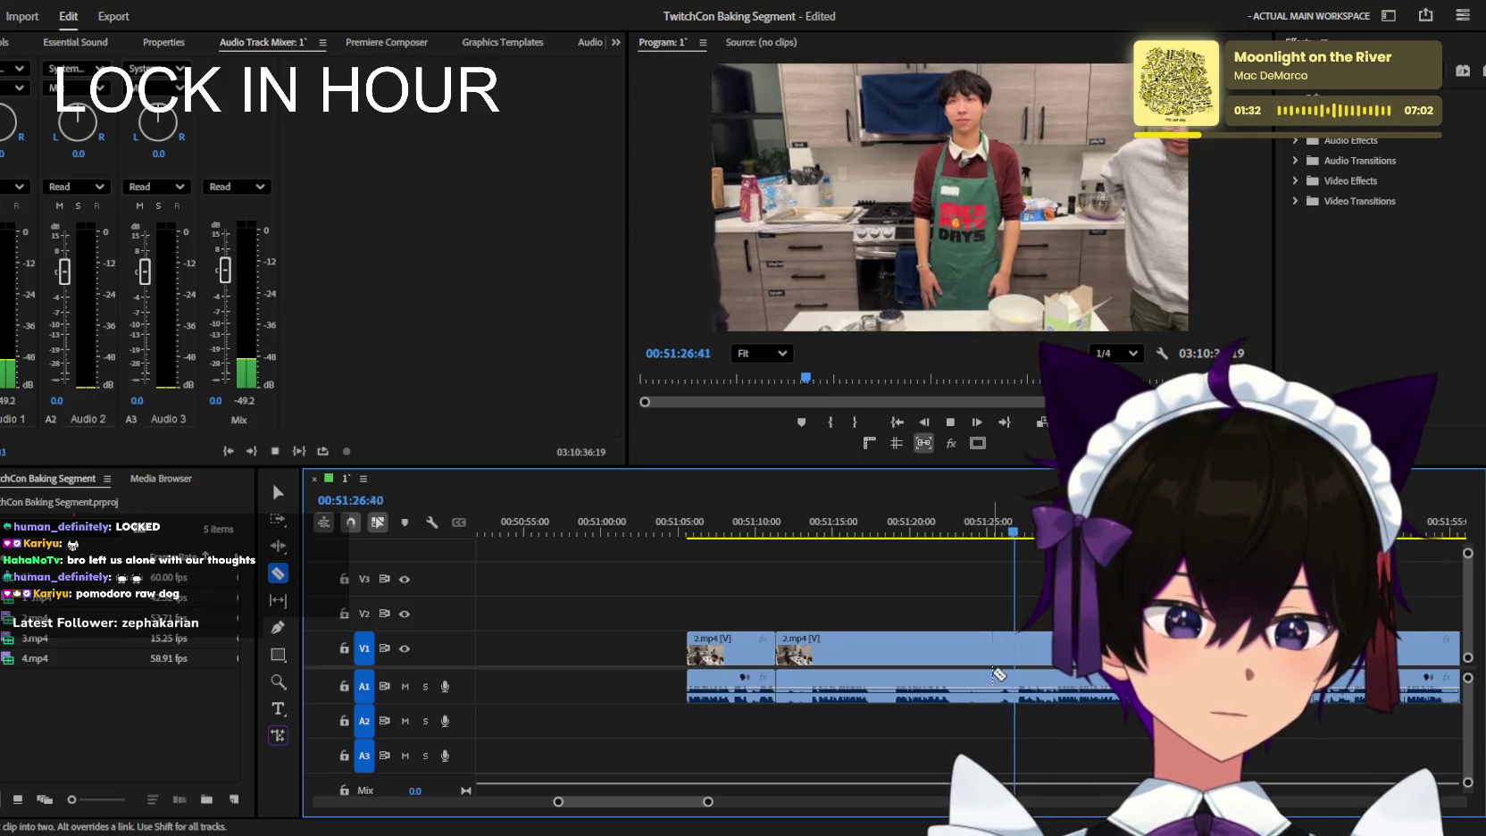
pyautogui.press('=')
pyautogui.press('space')
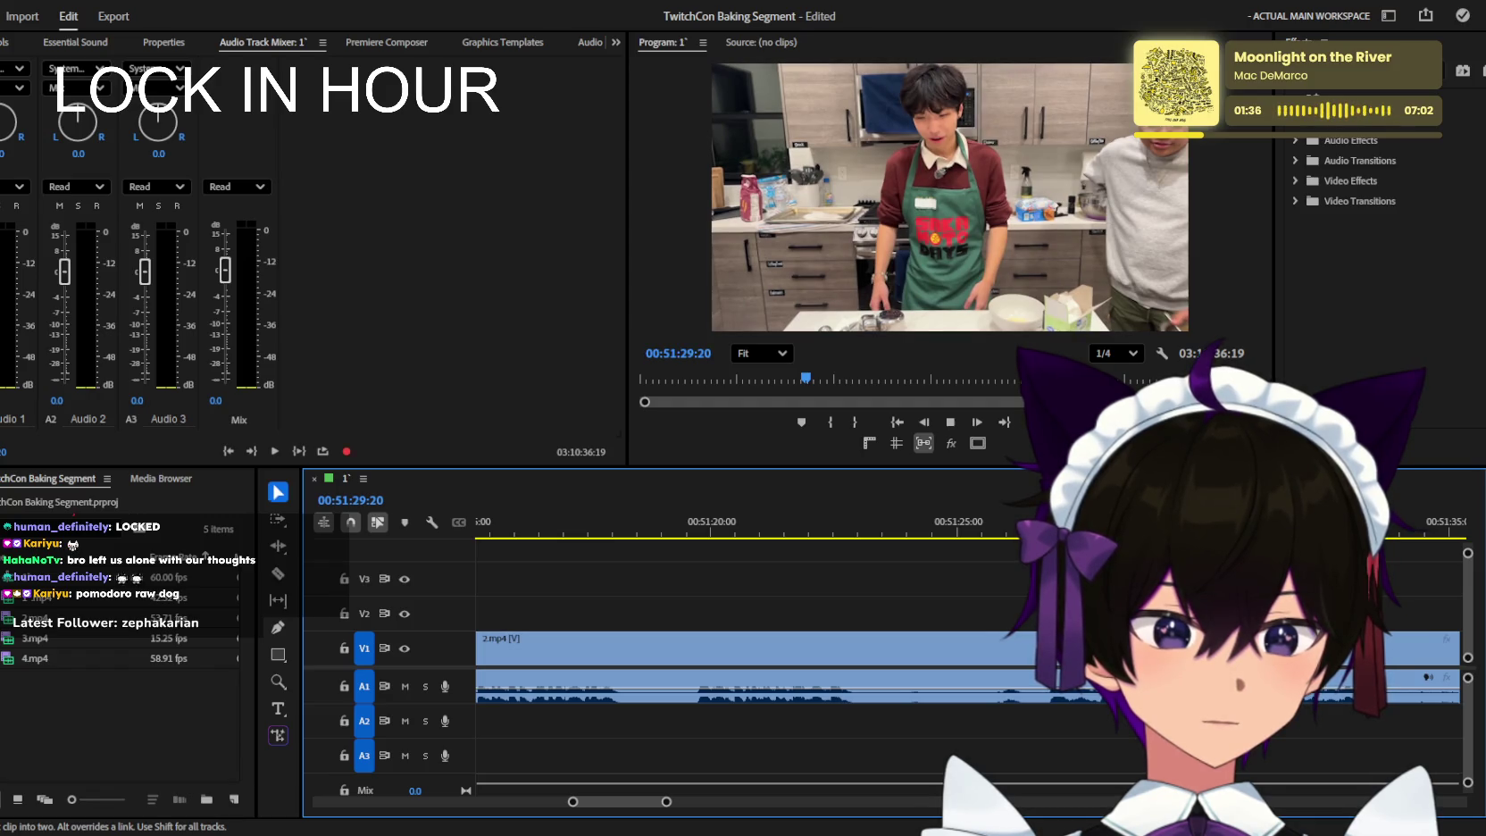
pyautogui.moveTo(1064, 695); pyautogui.dragTo(963, 684)
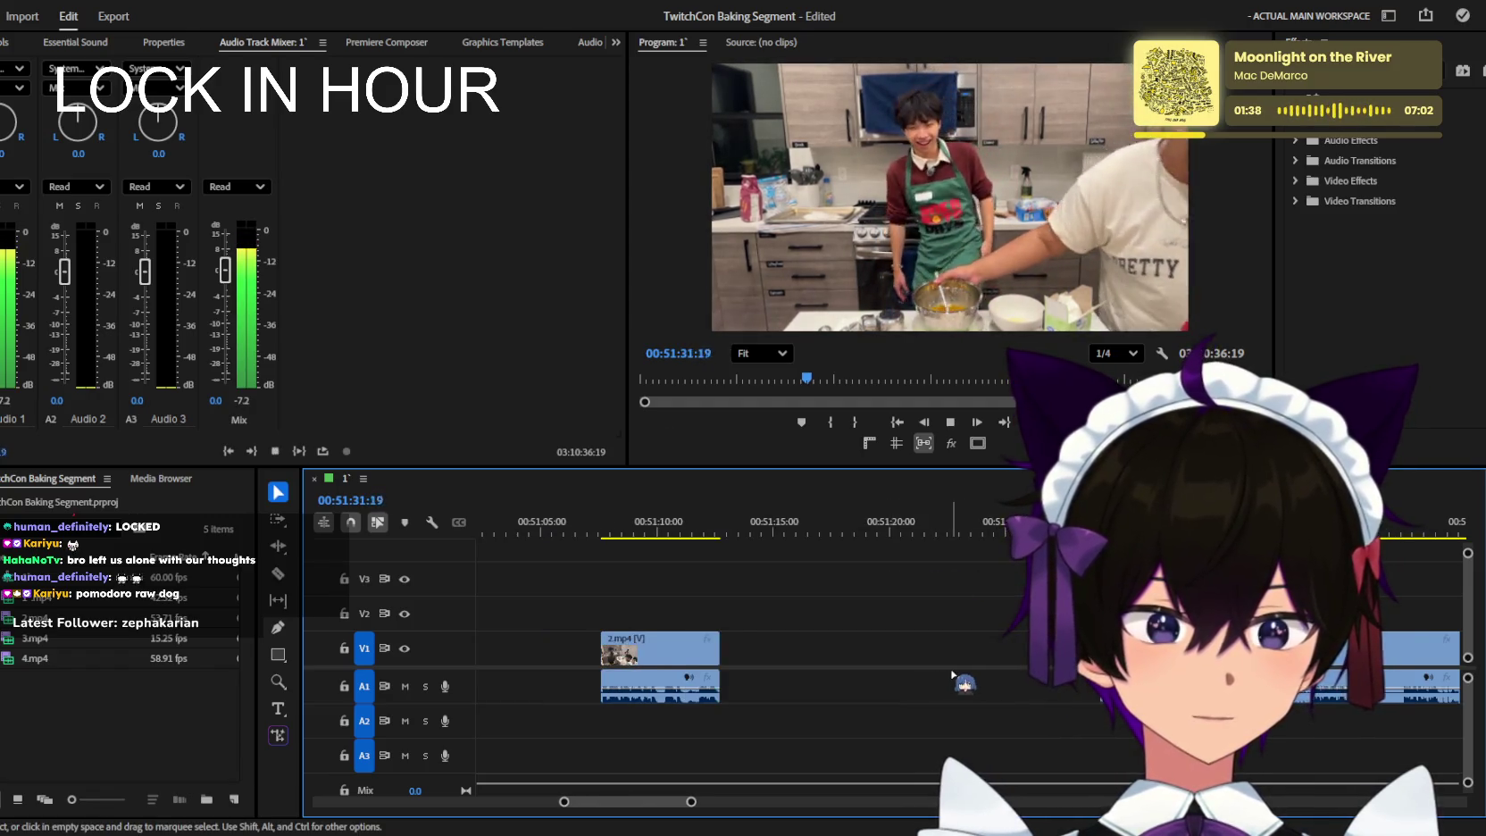
# Zoom out to check the earlier clip pieces and rewatch from about 51:43.
pyautogui.press('=')
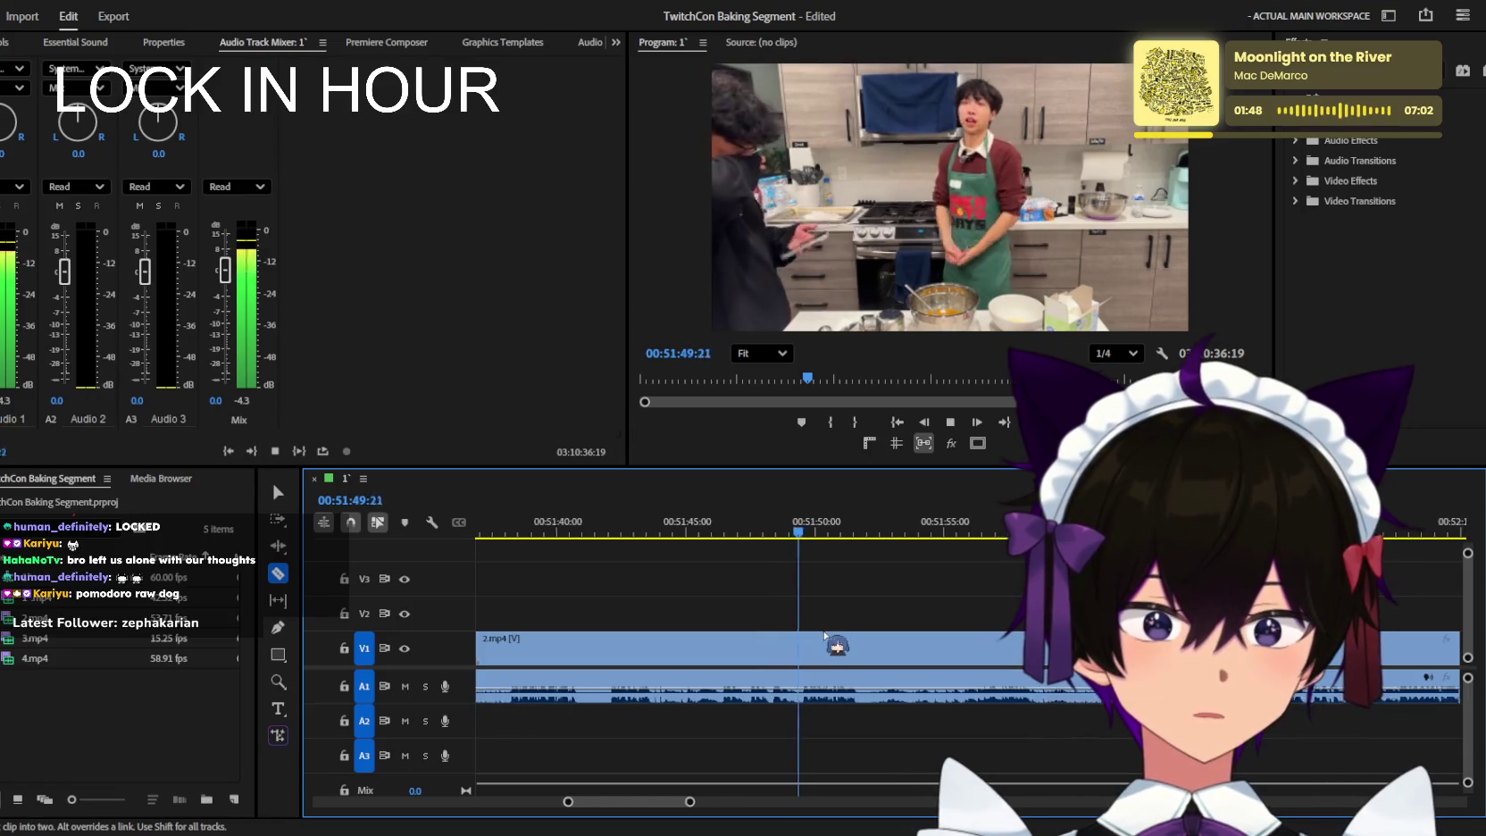
pyautogui.press('-')
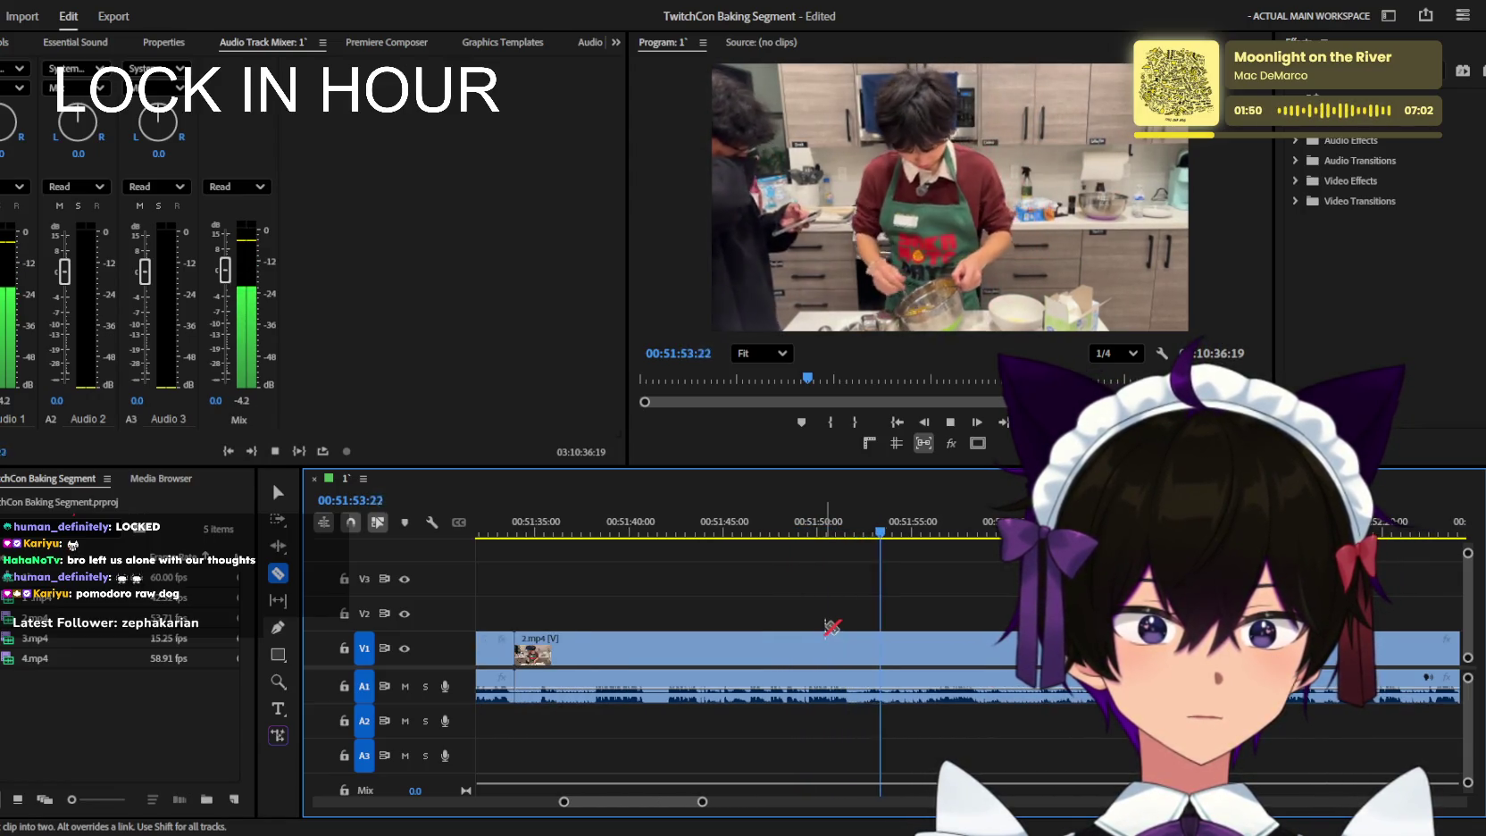
pyautogui.press('-')
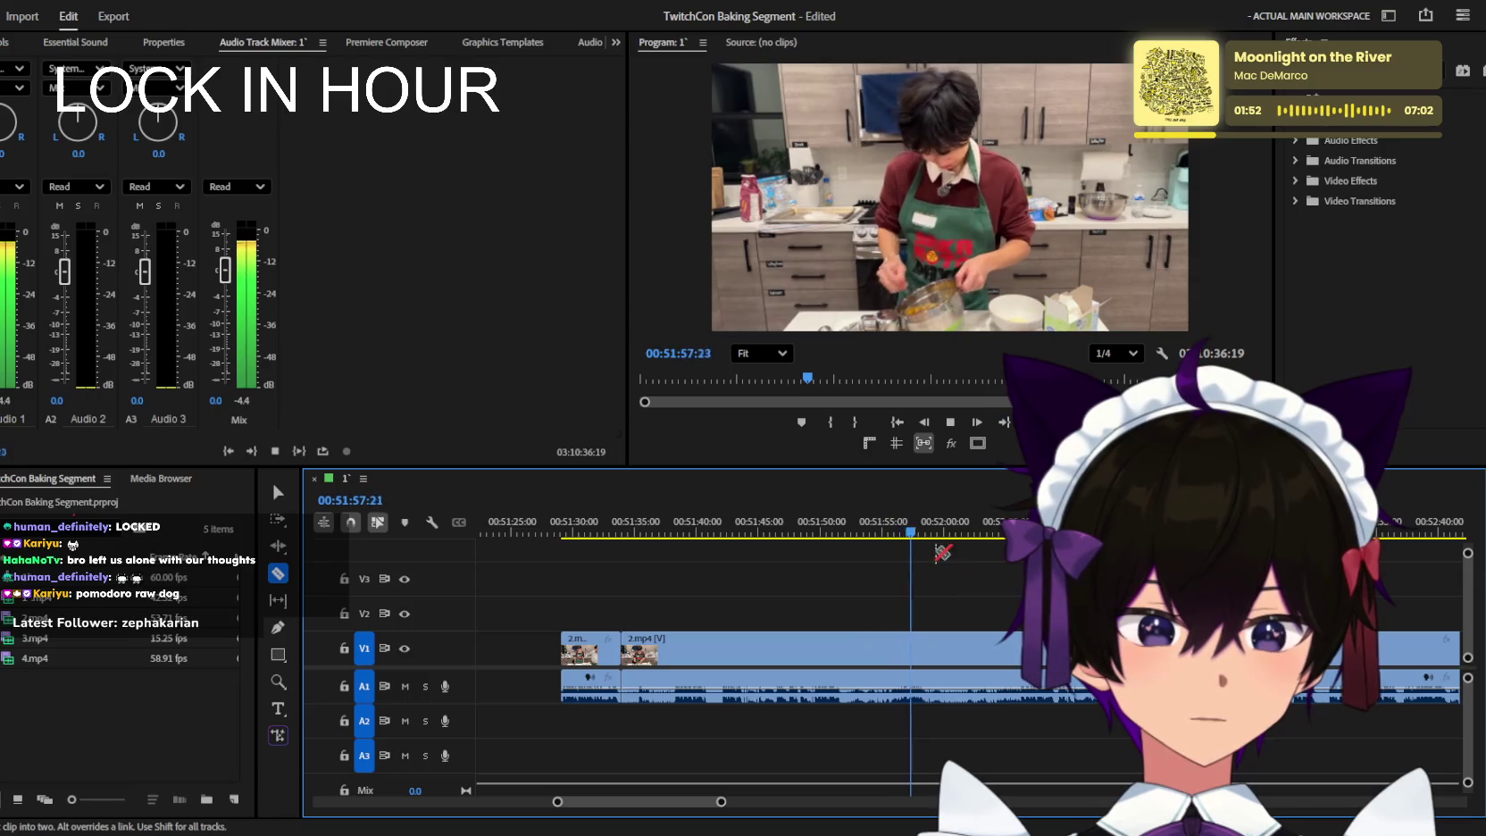
pyautogui.press('space')
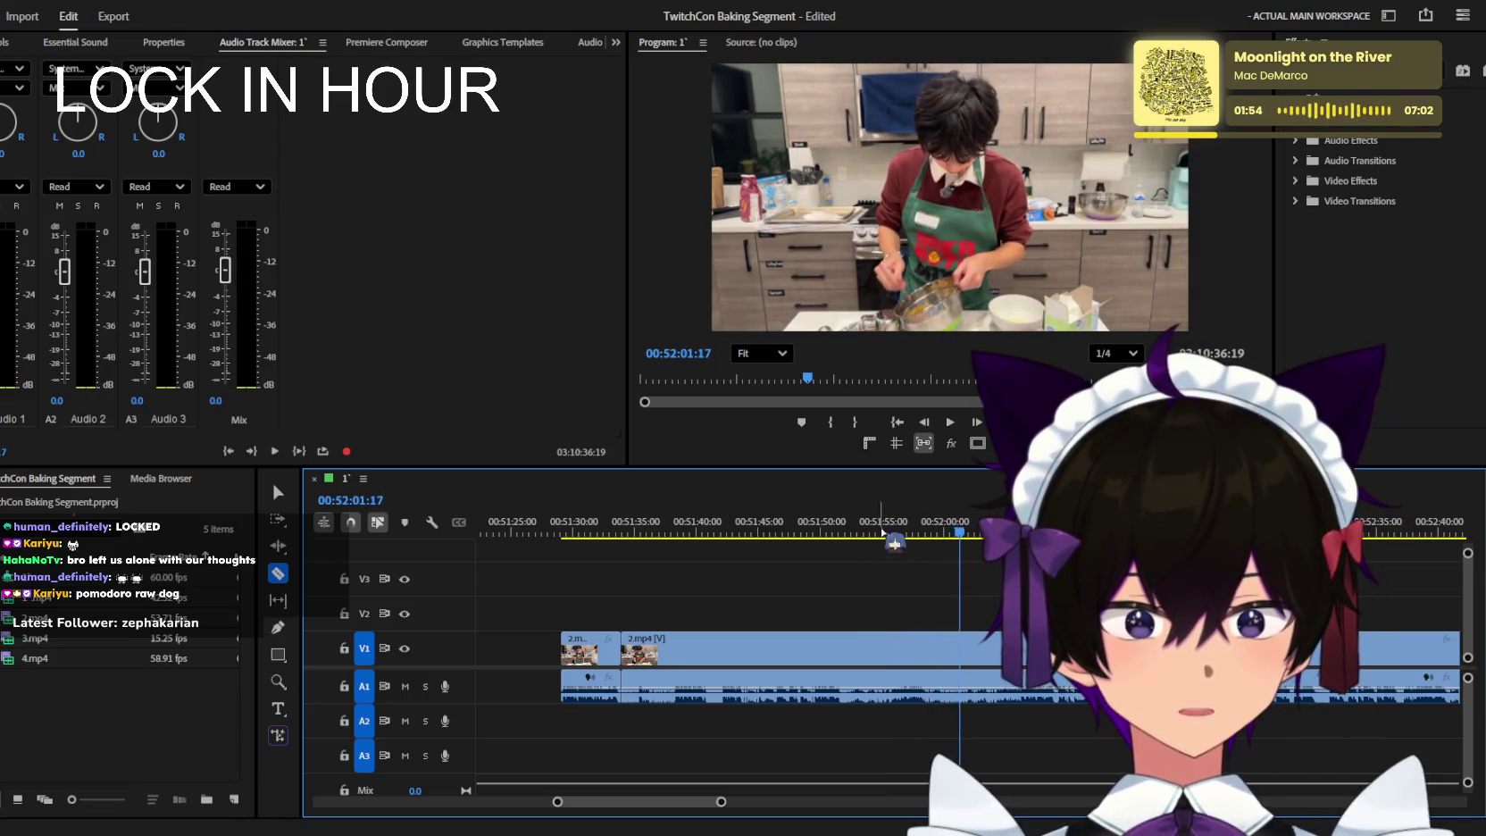
pyautogui.press('=')
pyautogui.press('space')
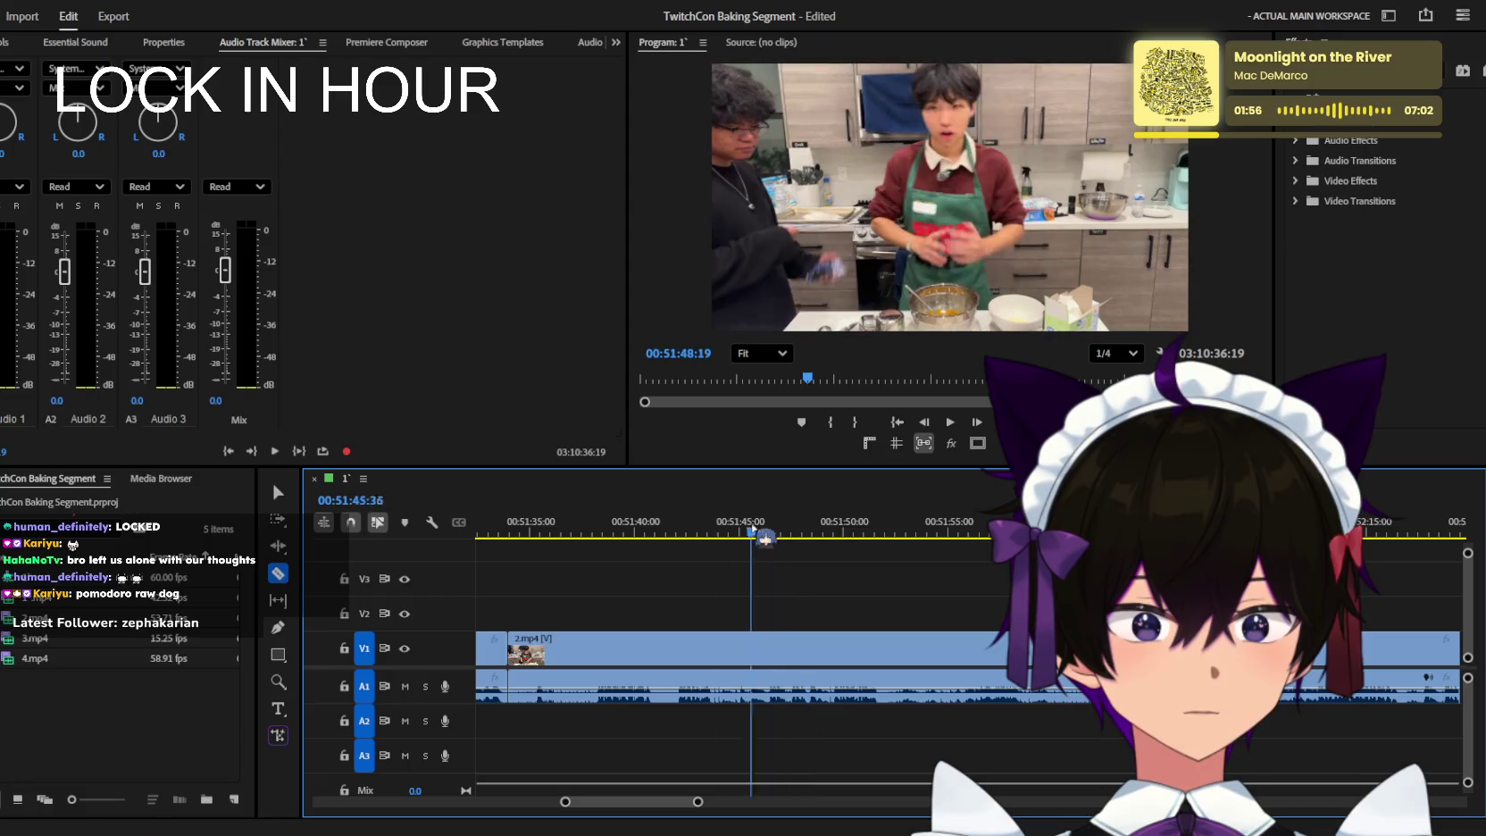
pyautogui.moveTo(759, 530); pyautogui.dragTo(587, 529)
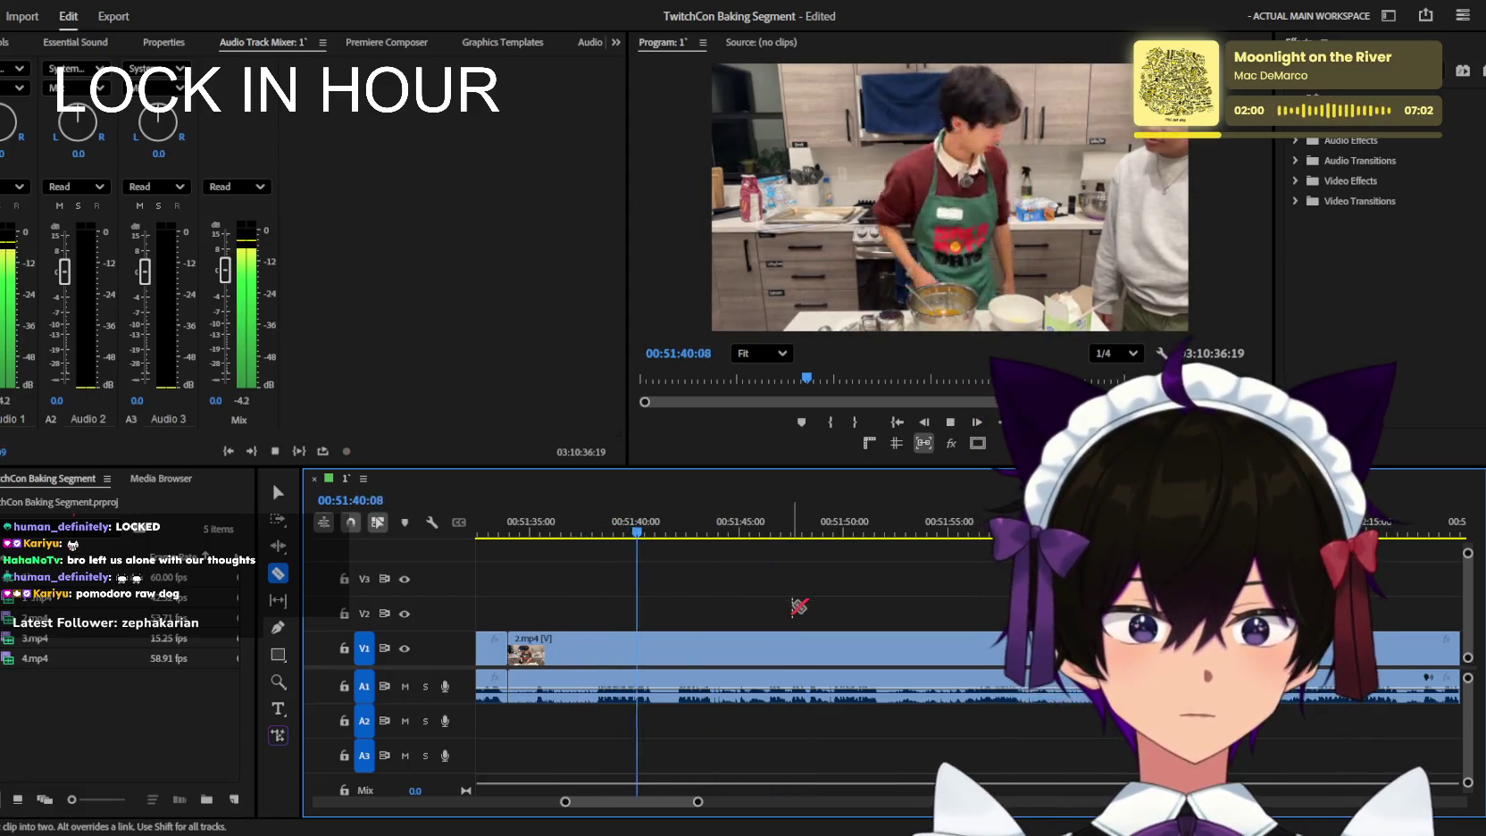
pyautogui.press('=')
pyautogui.press('-')
pyautogui.press('-')
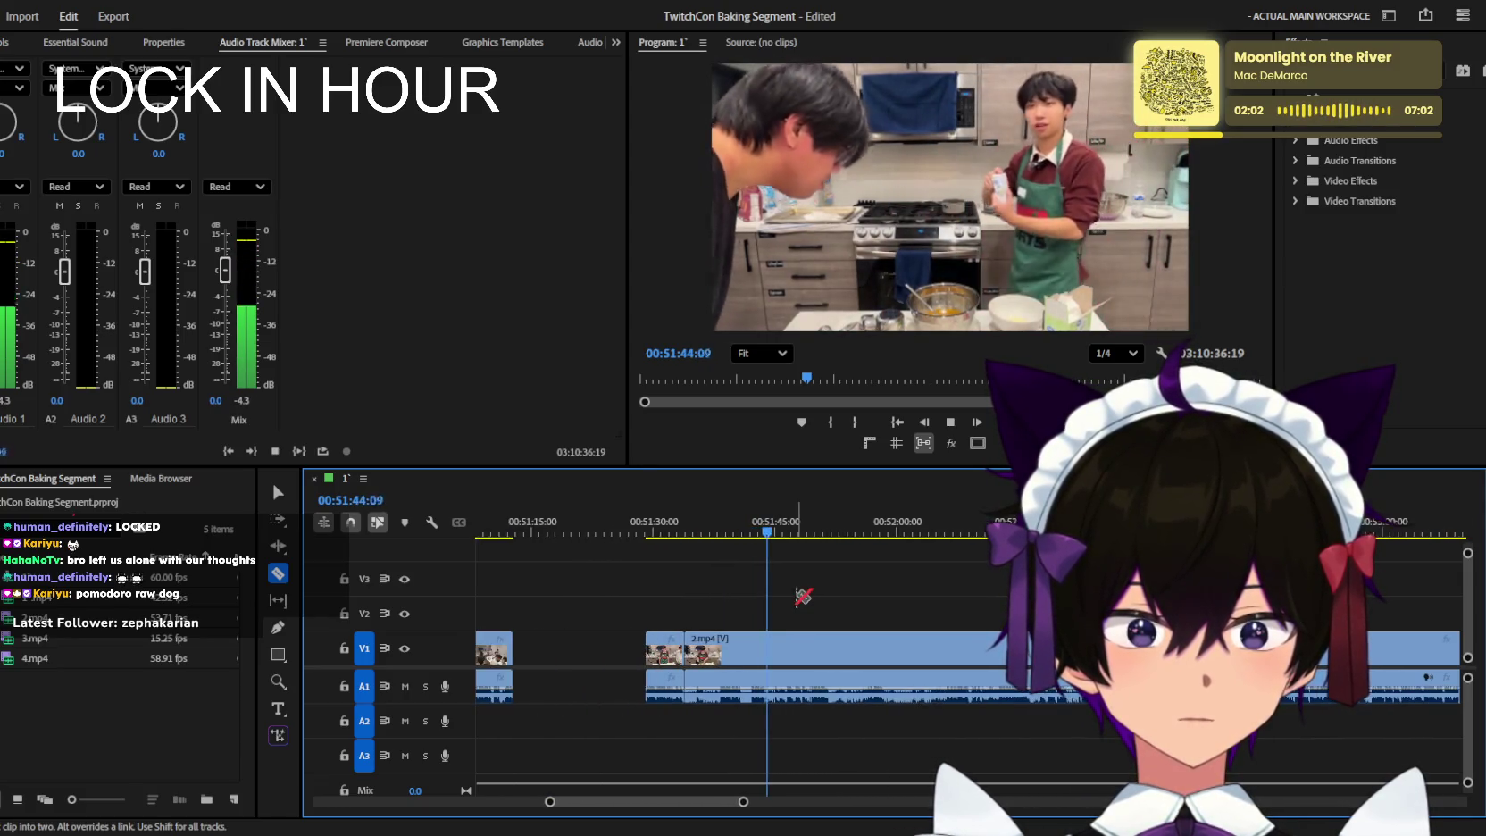
pyautogui.press('-')
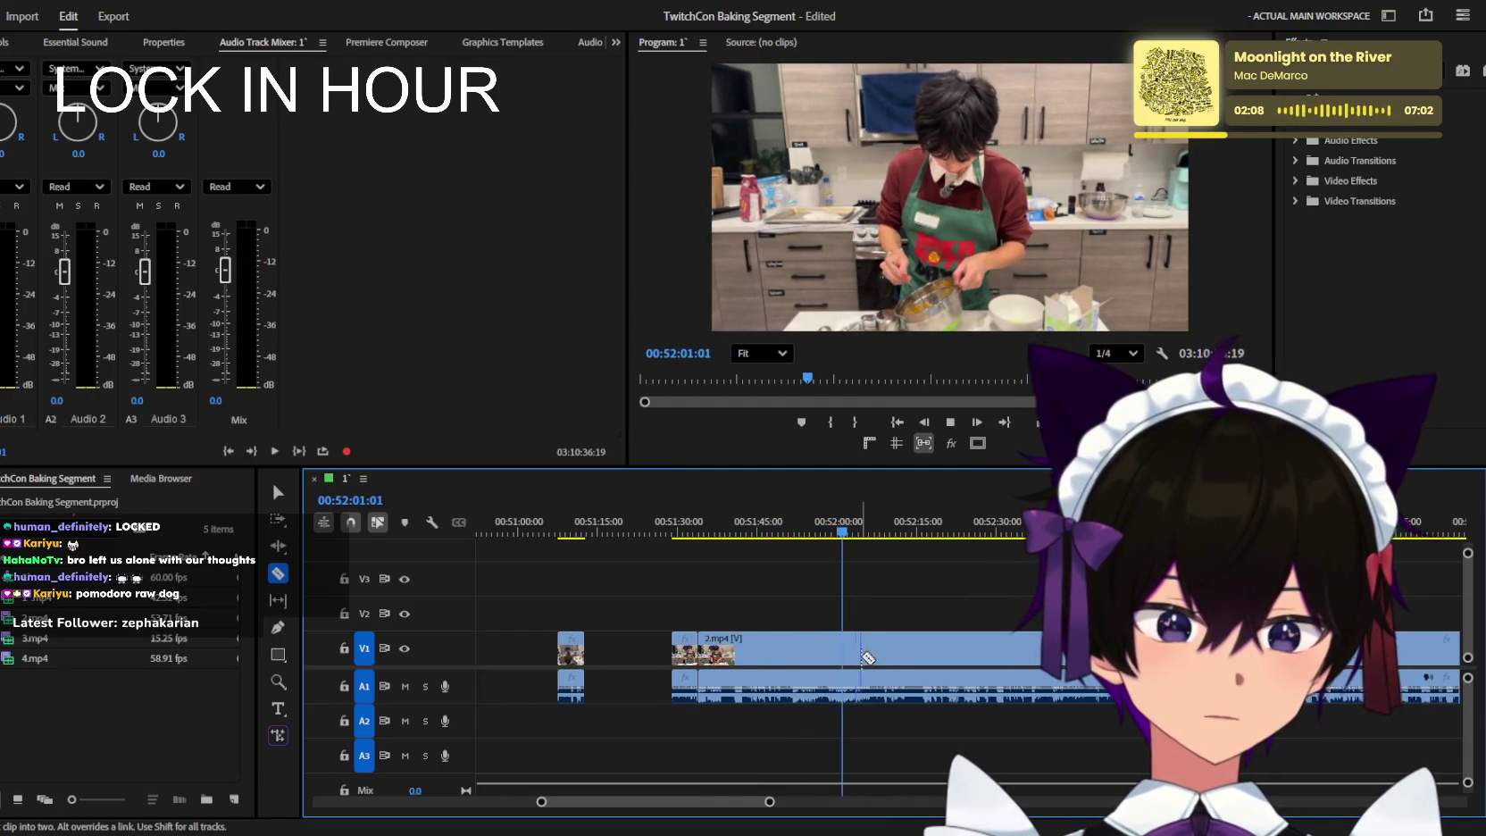
pyautogui.press('=')
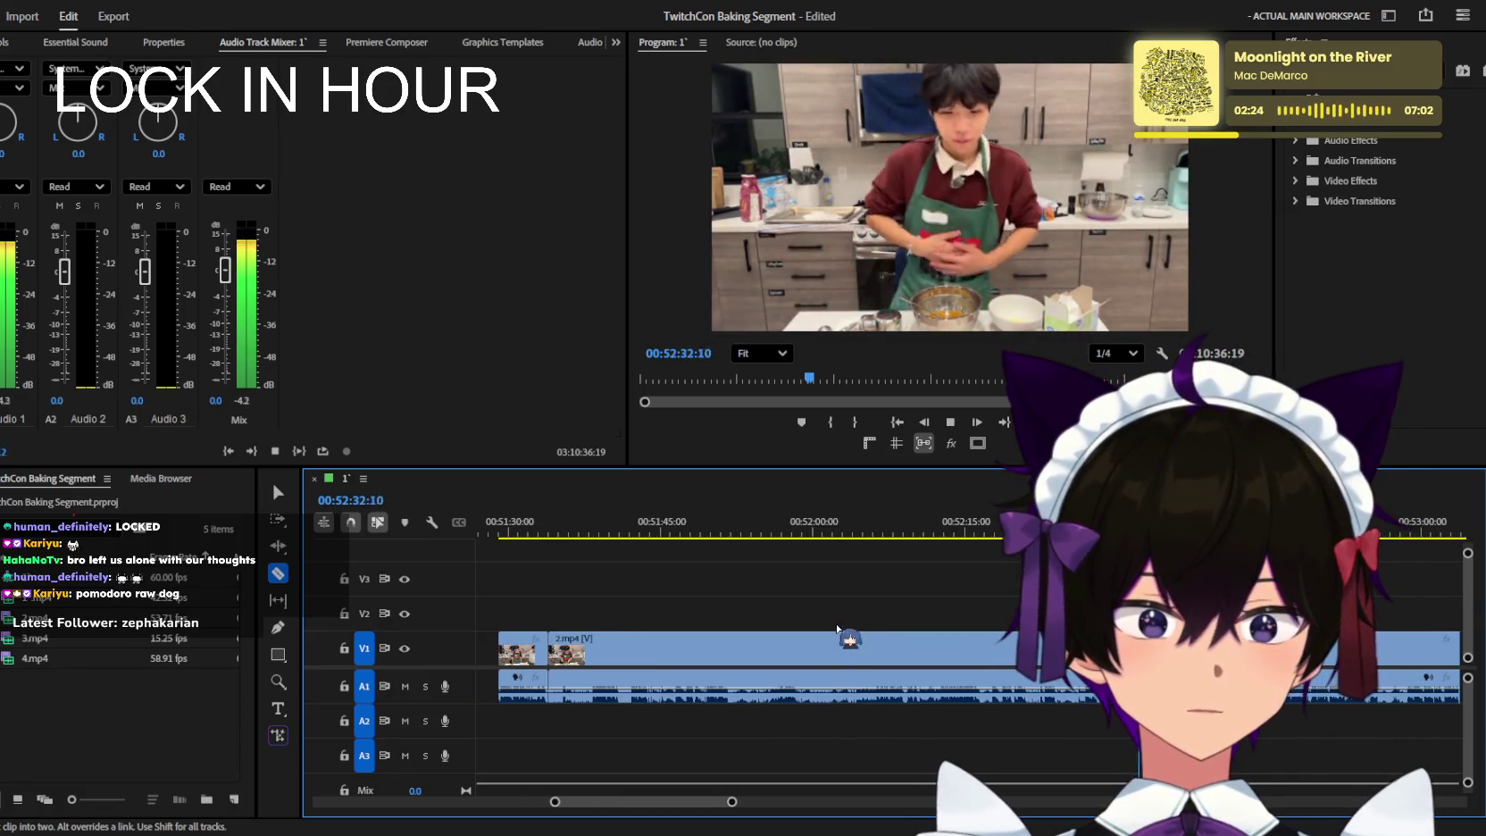
# Watch the 2.mp4 kitchen footage play through 00:55:03 while zooming the timeline, ending back at 00:54:50.
pyautogui.scroll(-3, 843, 627)
pyautogui.scroll(-2, 838, 629)
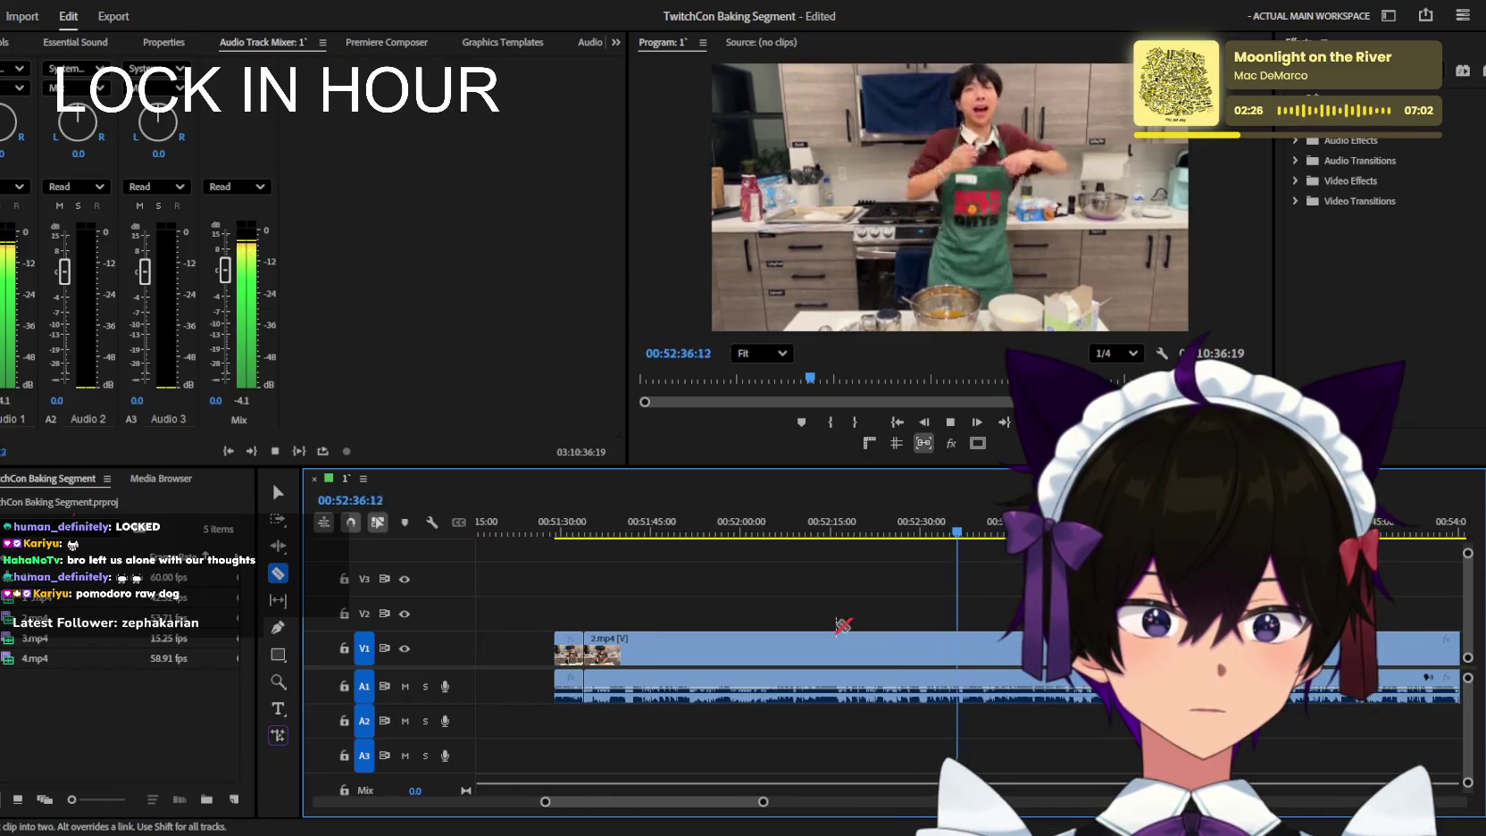
pyautogui.scroll(-2, 843, 626)
pyautogui.scroll(1, 843, 627)
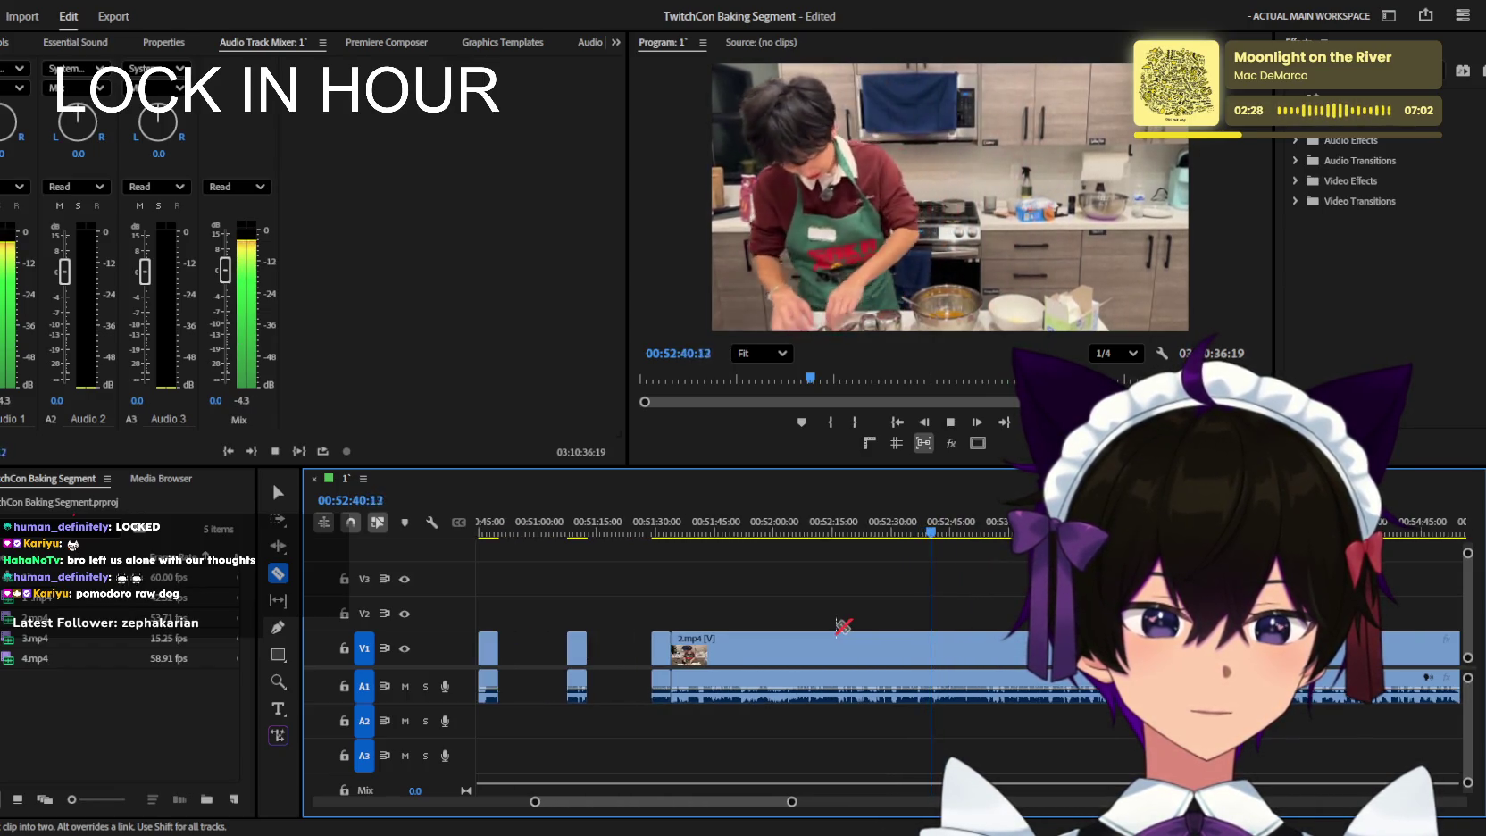
pyautogui.scroll(1, 843, 628)
pyautogui.scroll(-1, 843, 628)
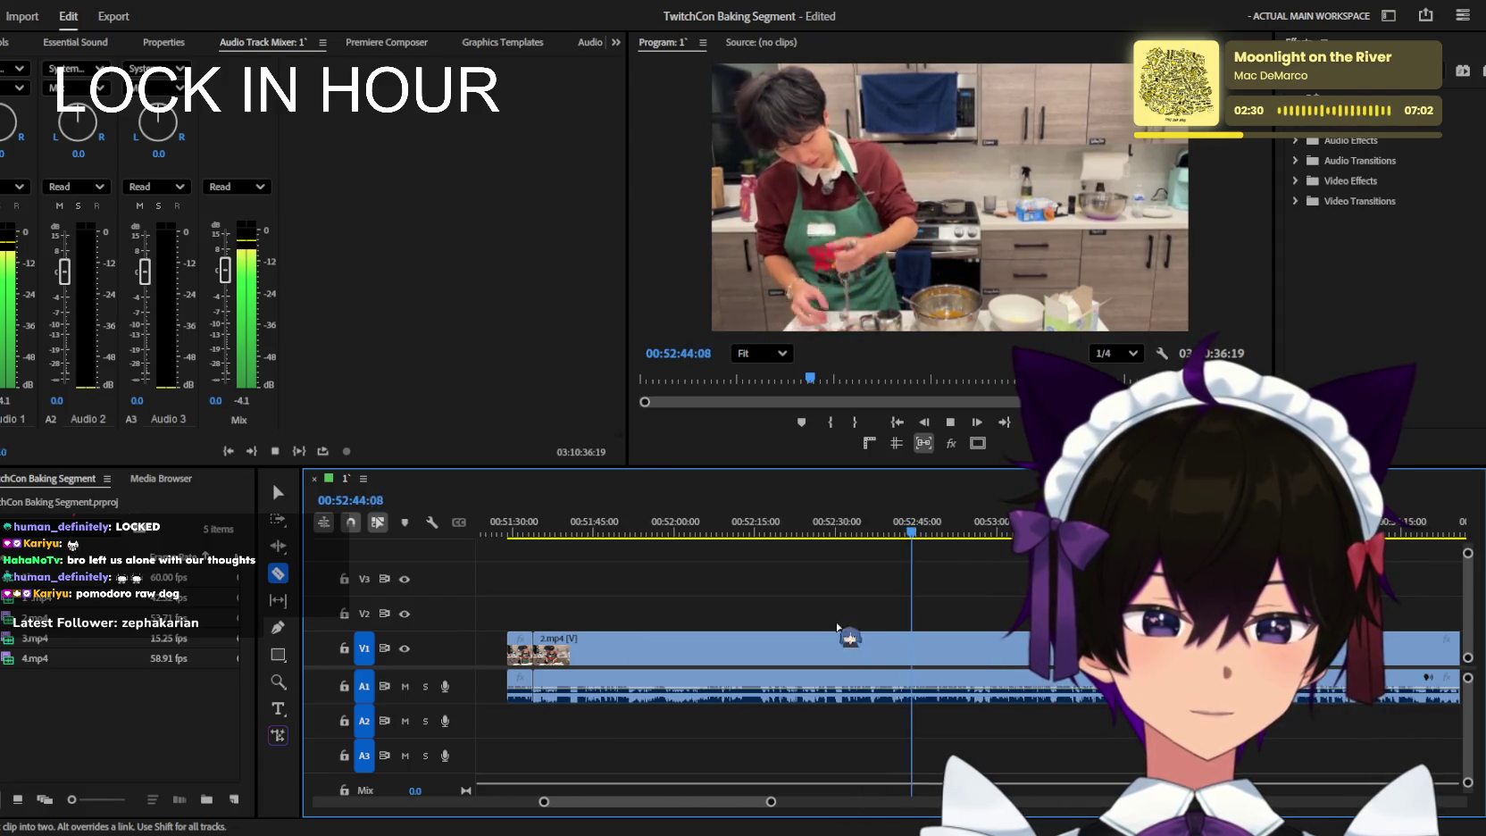
pyautogui.scroll(-1, 843, 627)
pyautogui.scroll(2, 843, 626)
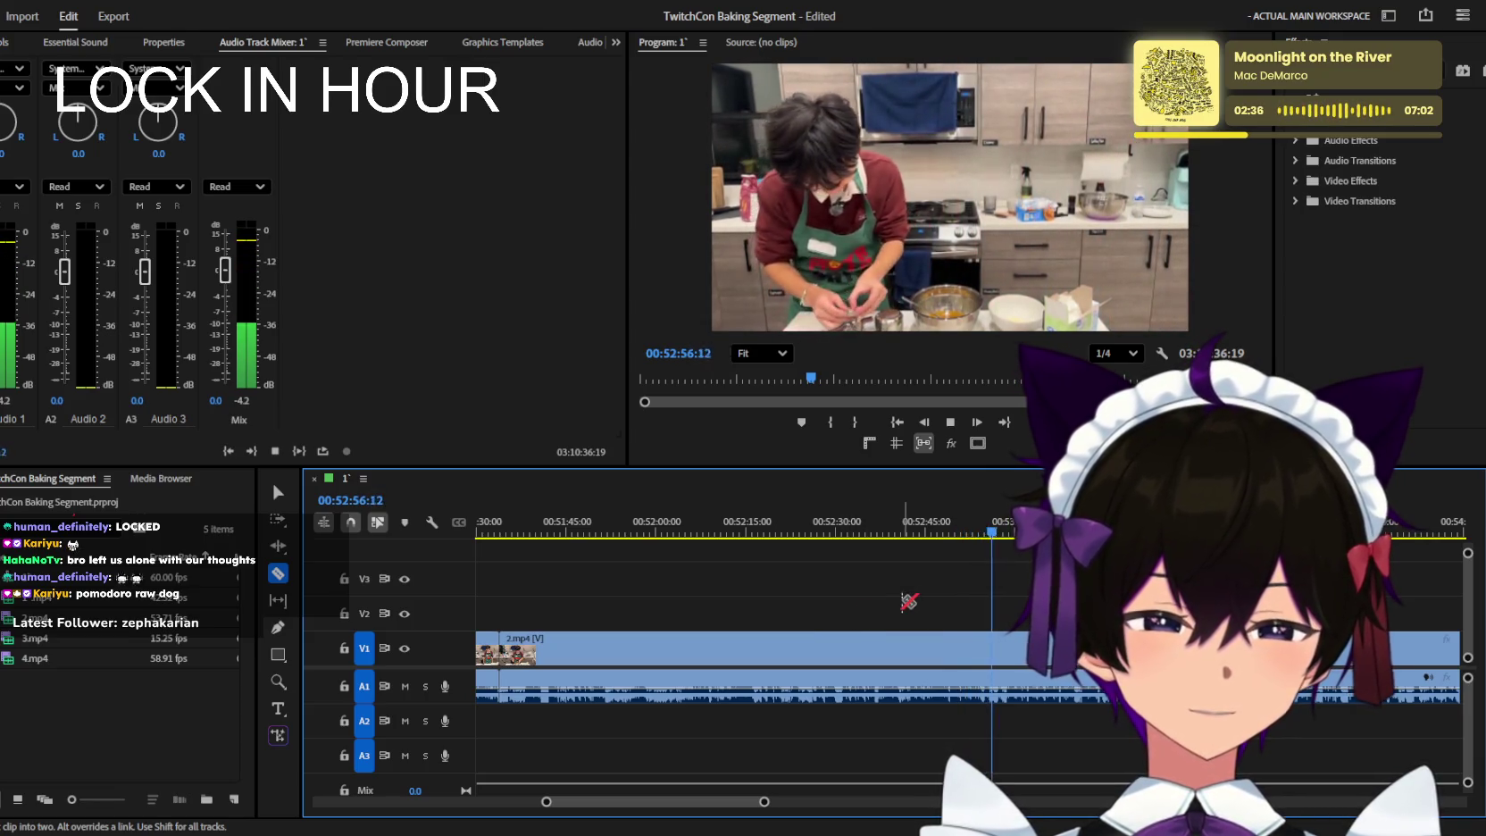
pyautogui.scroll(-1, 934, 600)
pyautogui.scroll(-1, 934, 600)
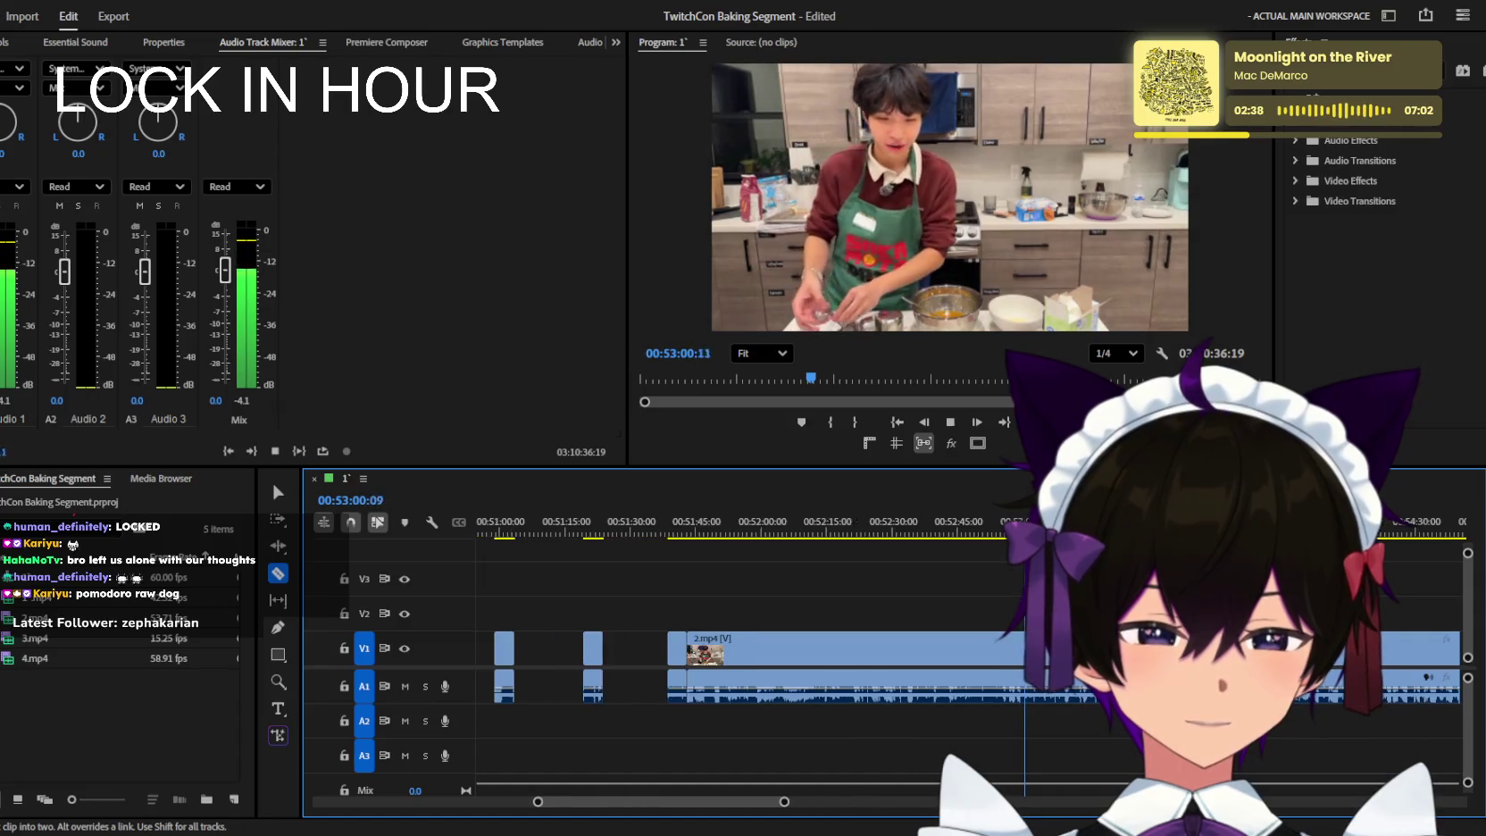
pyautogui.scroll(-1, 934, 600)
pyautogui.scroll(1, 1036, 610)
pyautogui.scroll(1, 1036, 610)
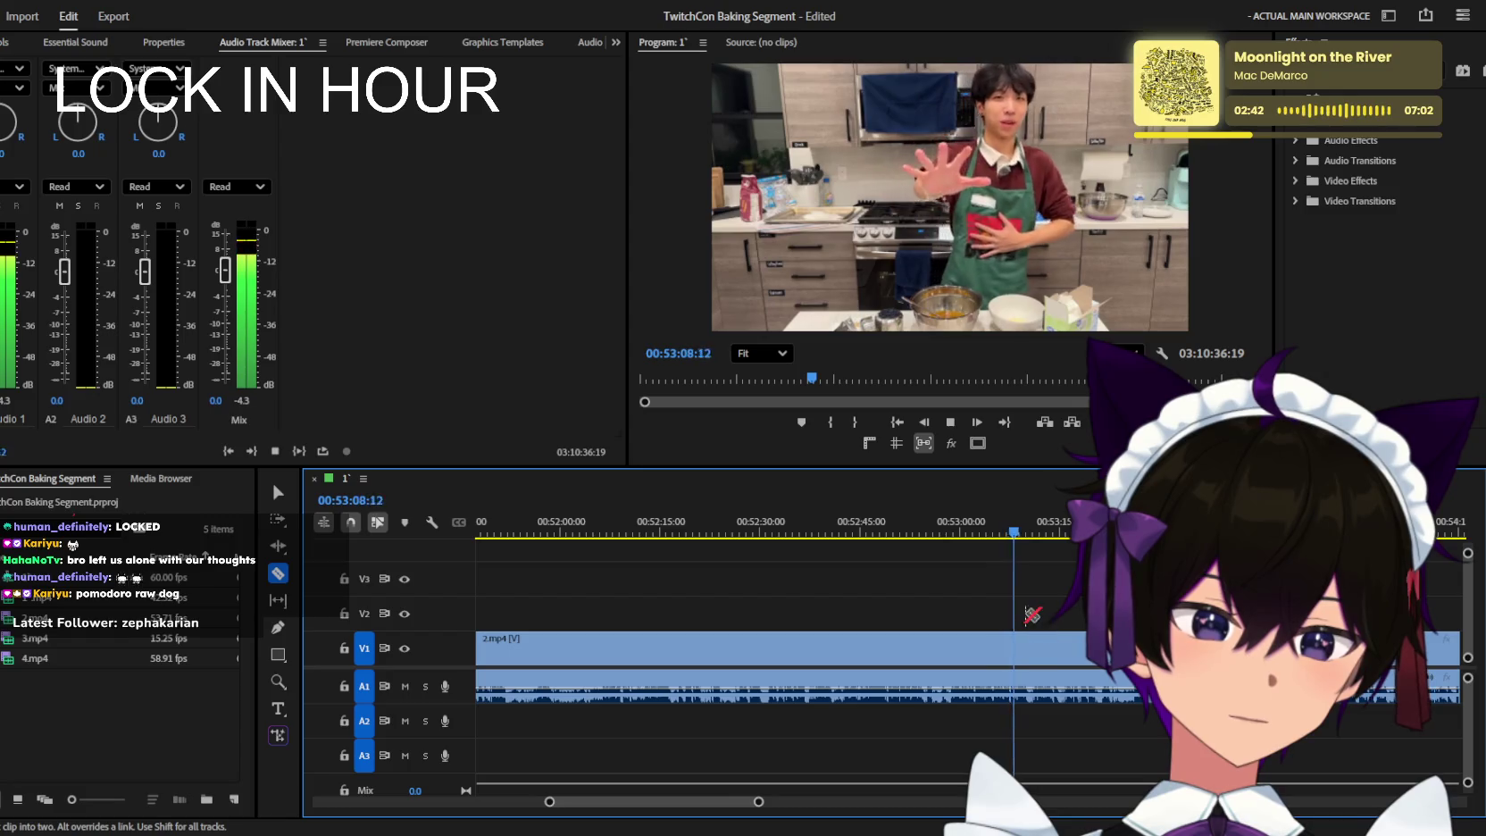
pyautogui.scroll(1, 1032, 614)
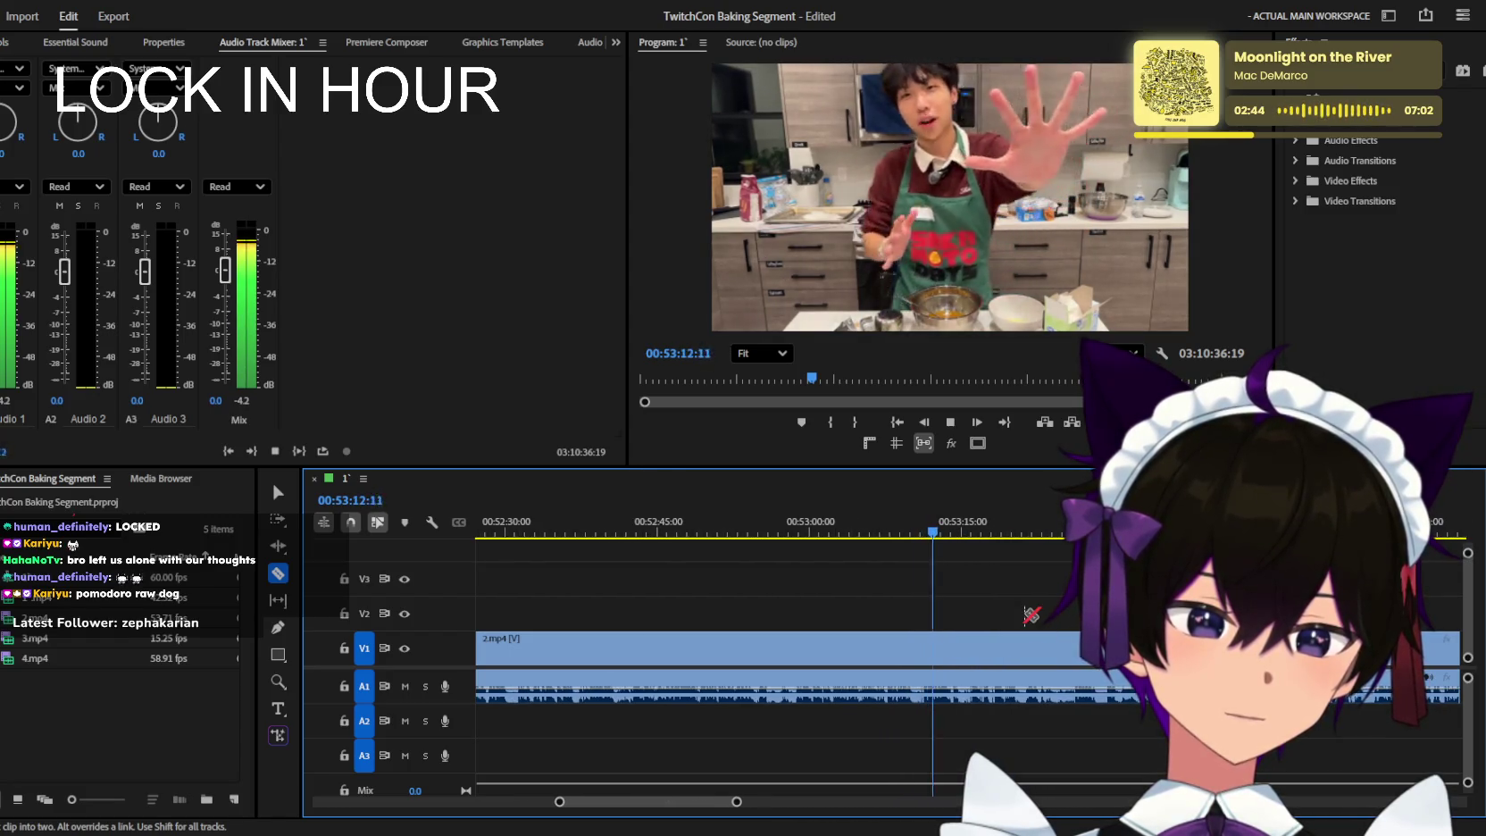
pyautogui.scroll(1, 1032, 615)
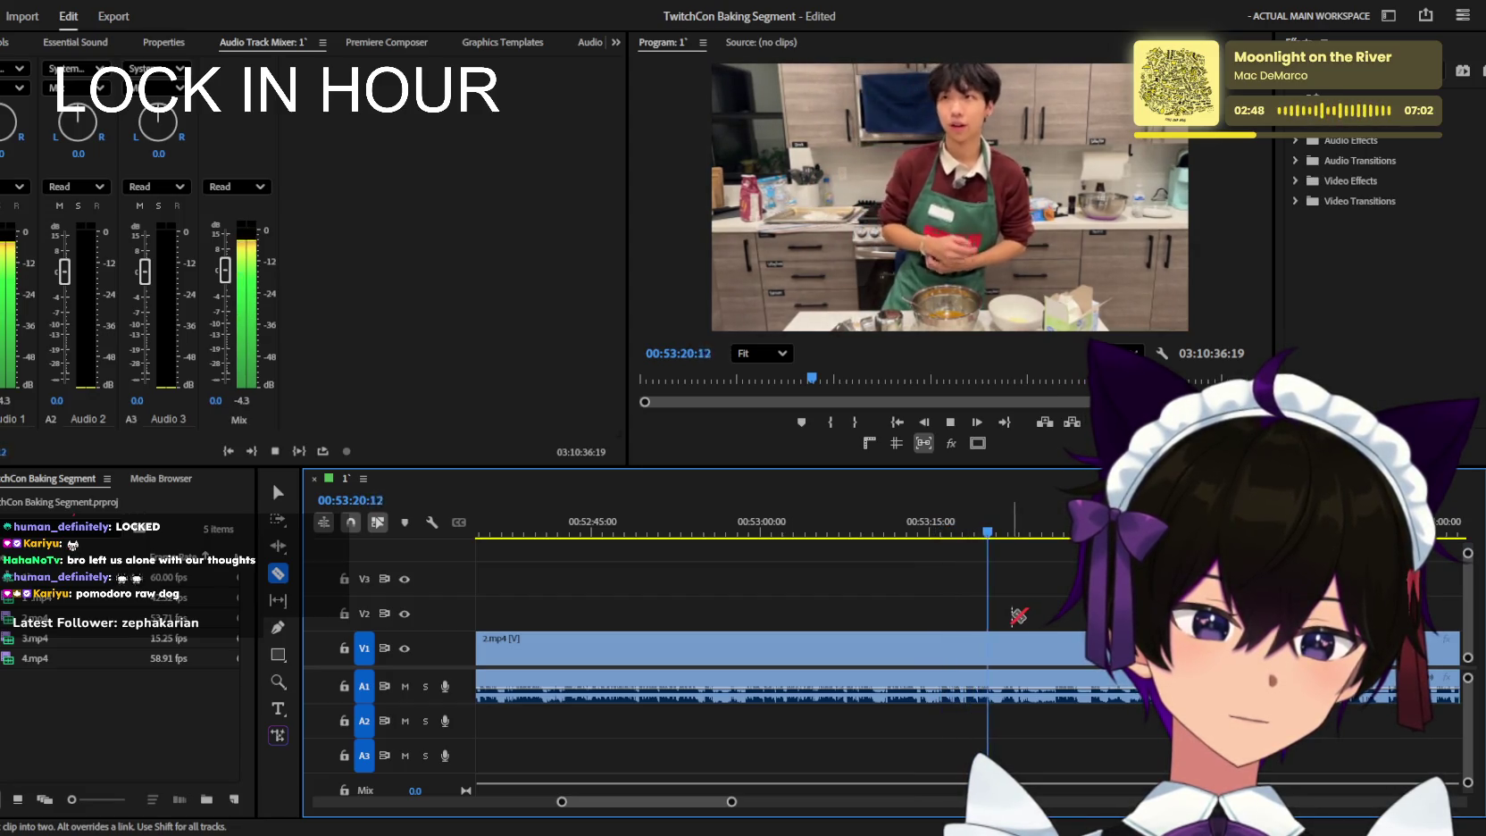
pyautogui.scroll(-1, 1018, 616)
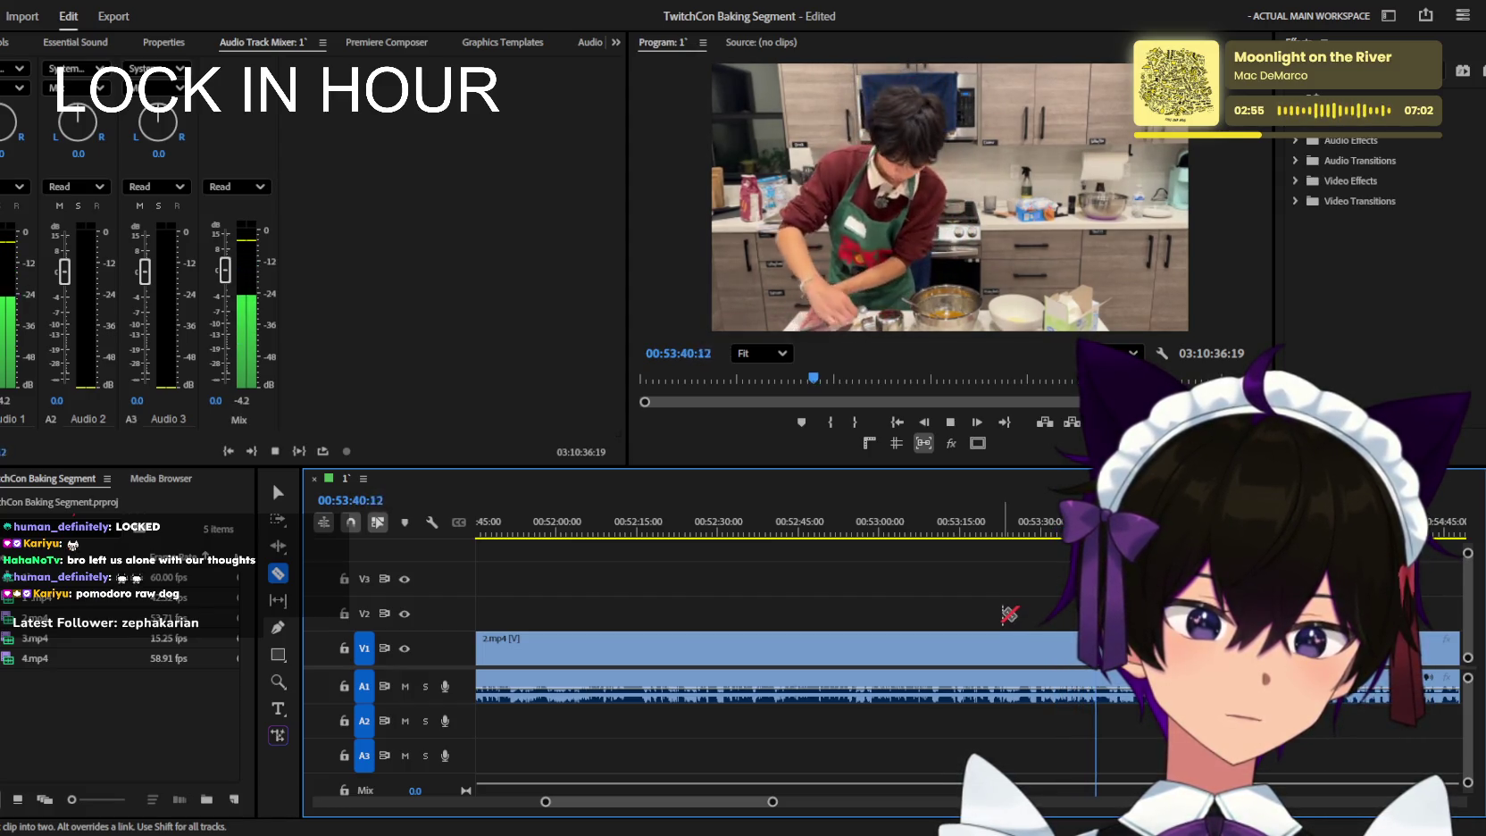
pyautogui.scroll(2, 1027, 616)
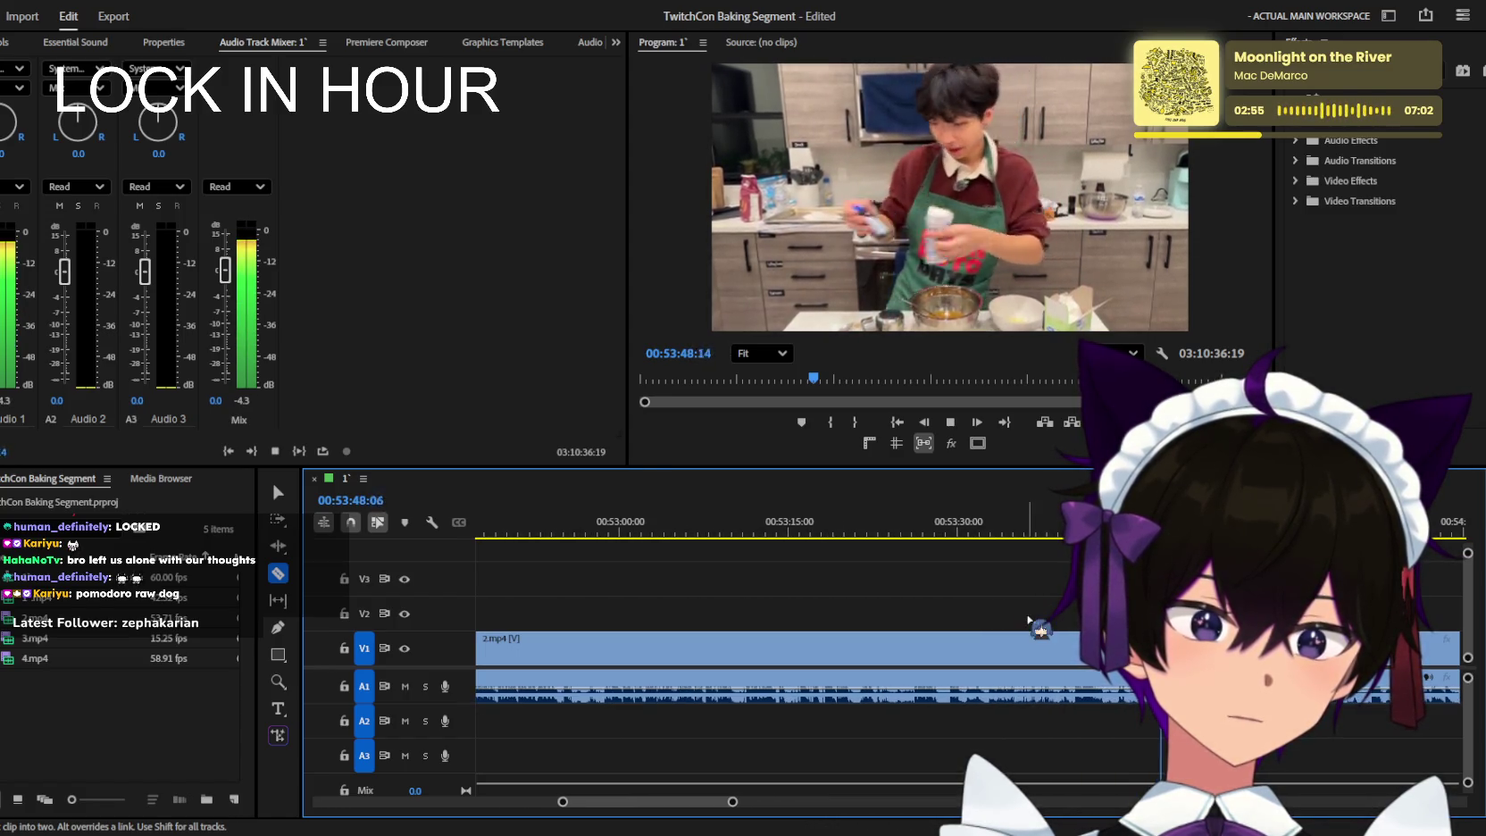
pyautogui.scroll(1, 1027, 619)
pyautogui.scroll(-1, 1029, 618)
pyautogui.scroll(-1, 1027, 619)
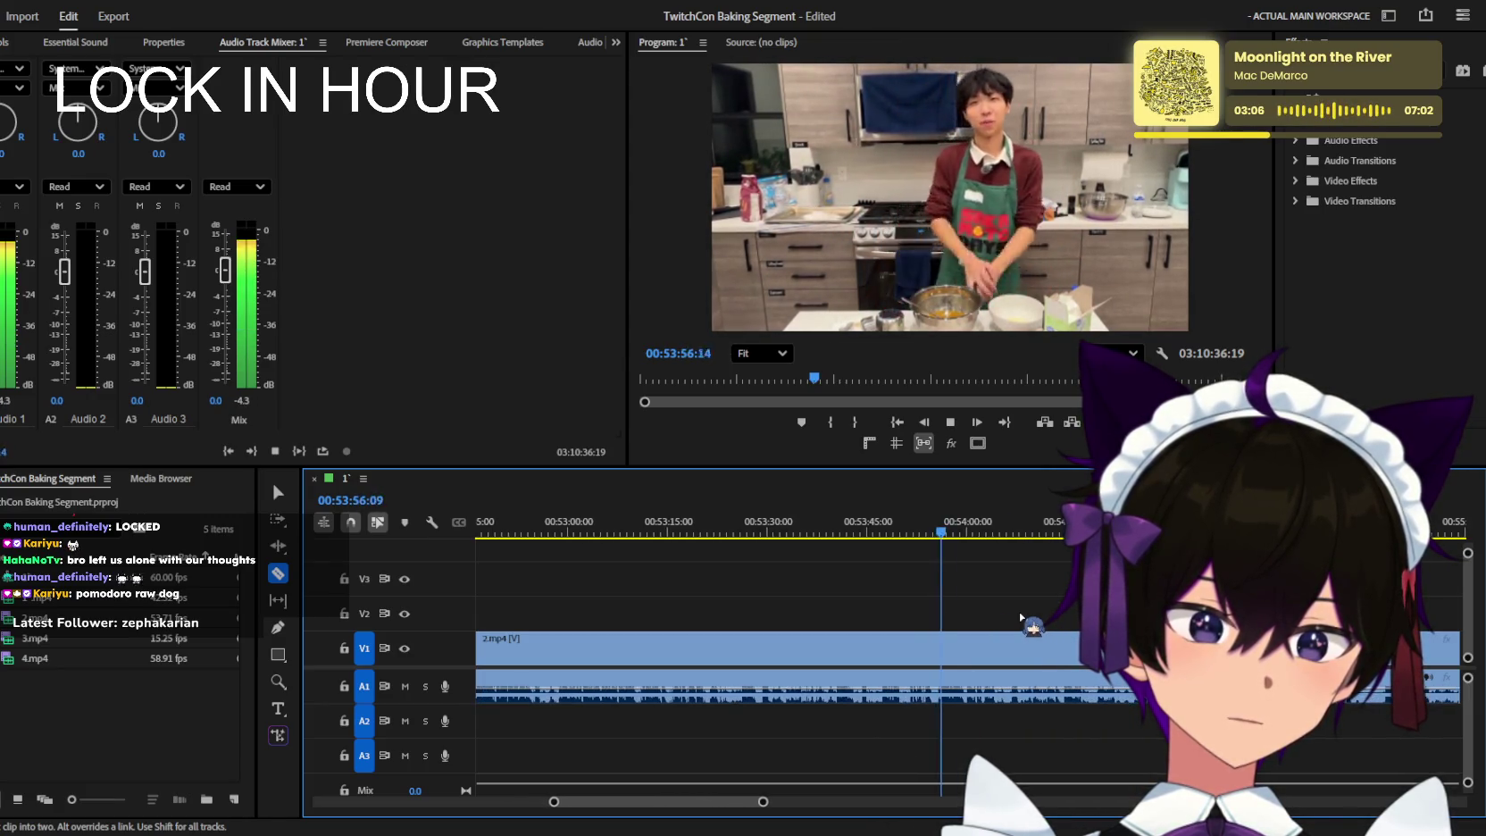
pyautogui.scroll(-1, 1029, 615)
pyautogui.scroll(-1, 1027, 615)
pyautogui.scroll(-1, 1025, 615)
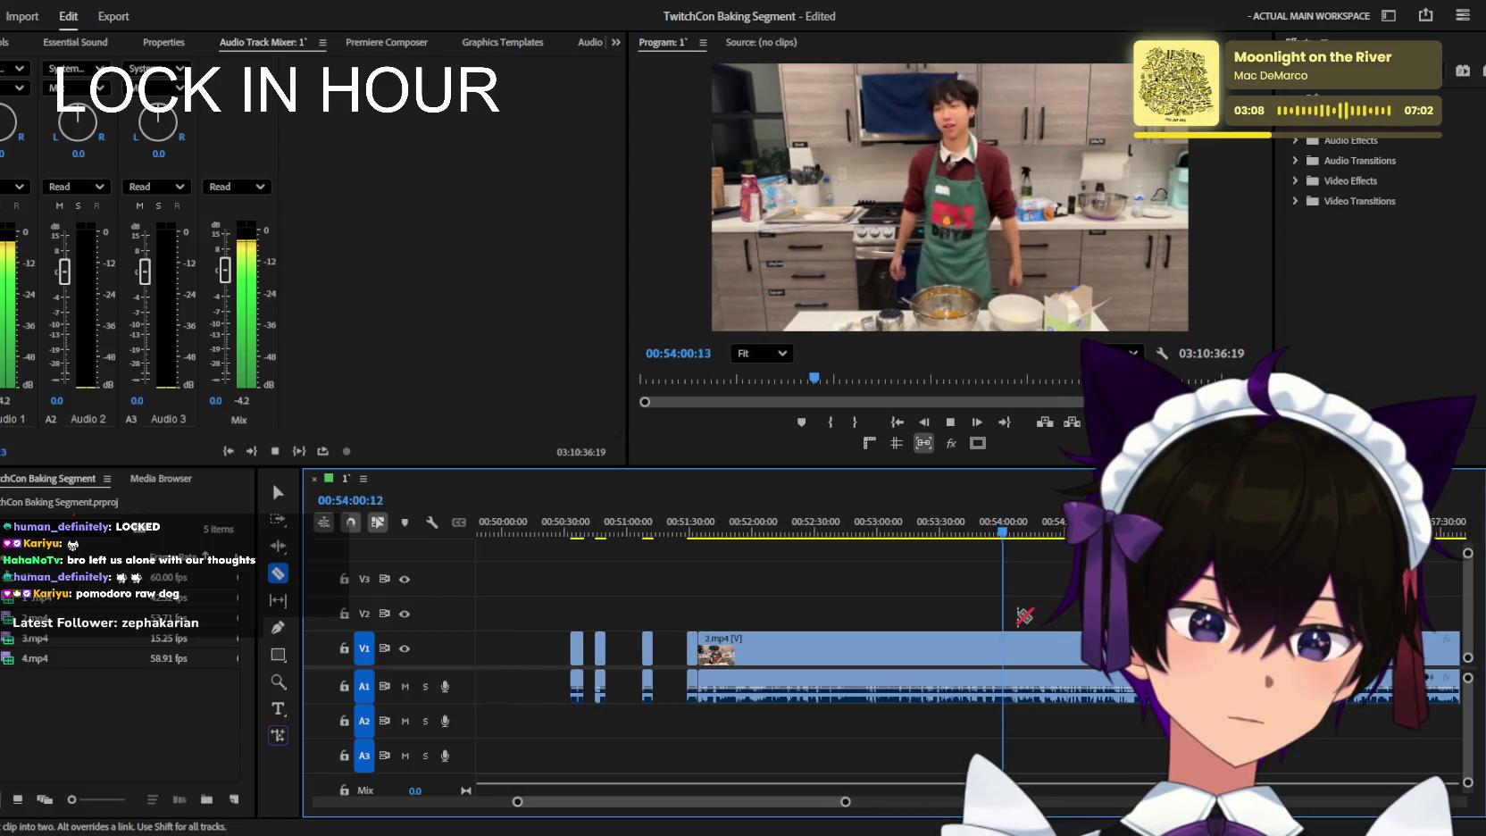
pyautogui.scroll(1, 1025, 615)
pyautogui.scroll(1, 1025, 614)
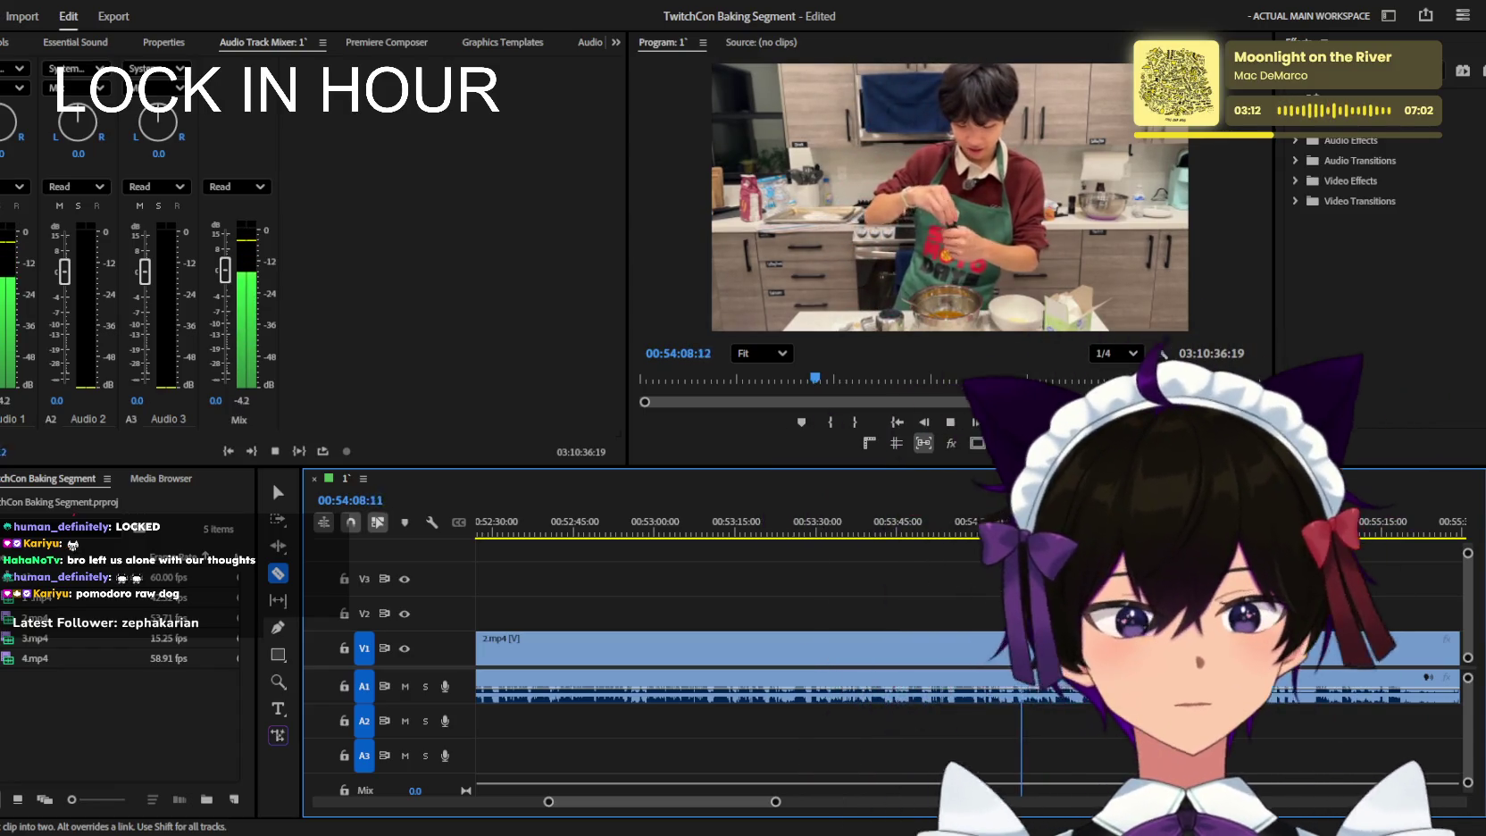
pyautogui.scroll(1, 1025, 615)
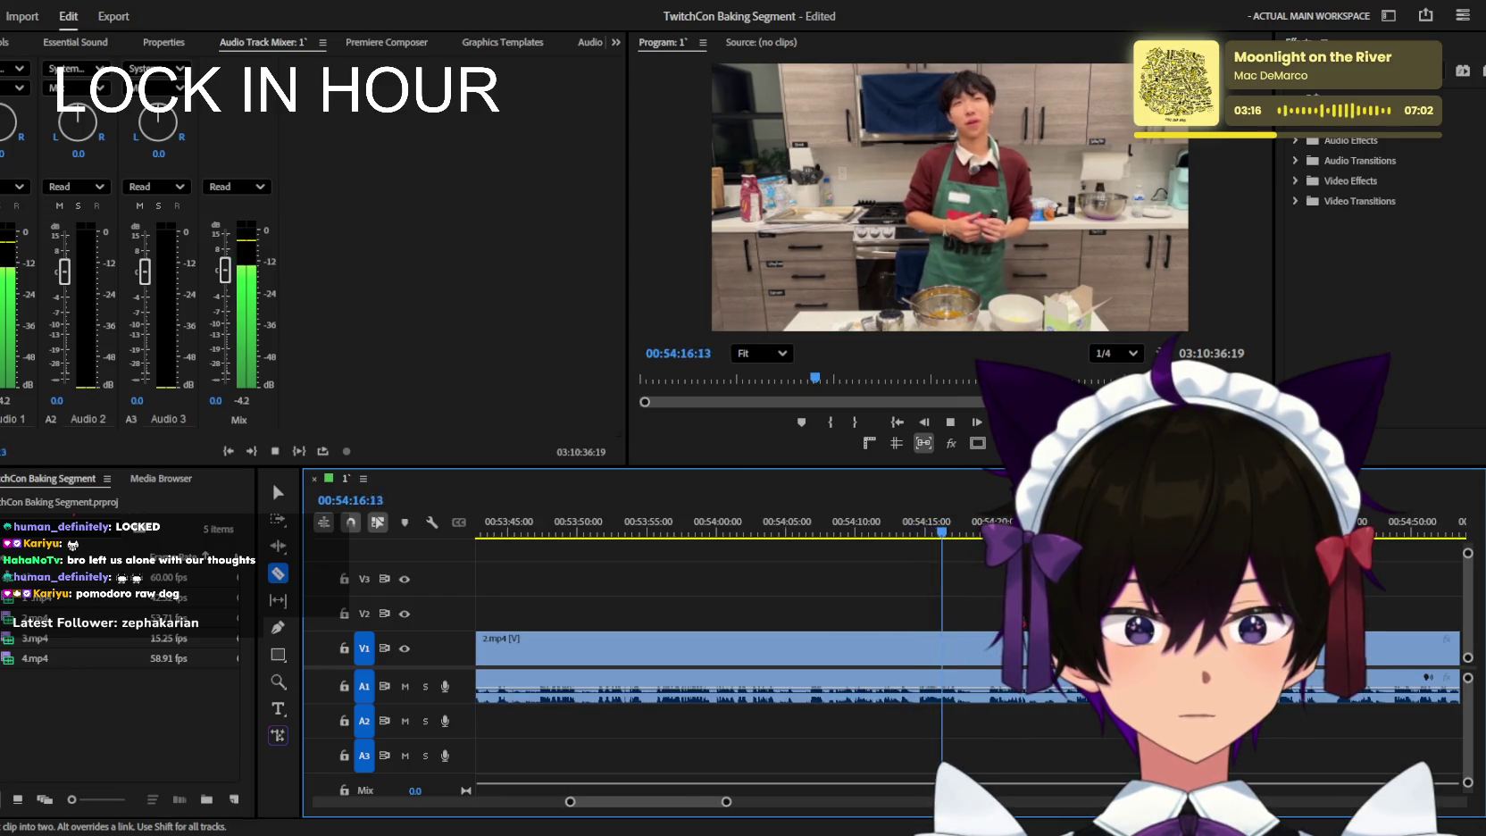
pyautogui.scroll(1, 1026, 631)
pyautogui.scroll(-1, 1026, 631)
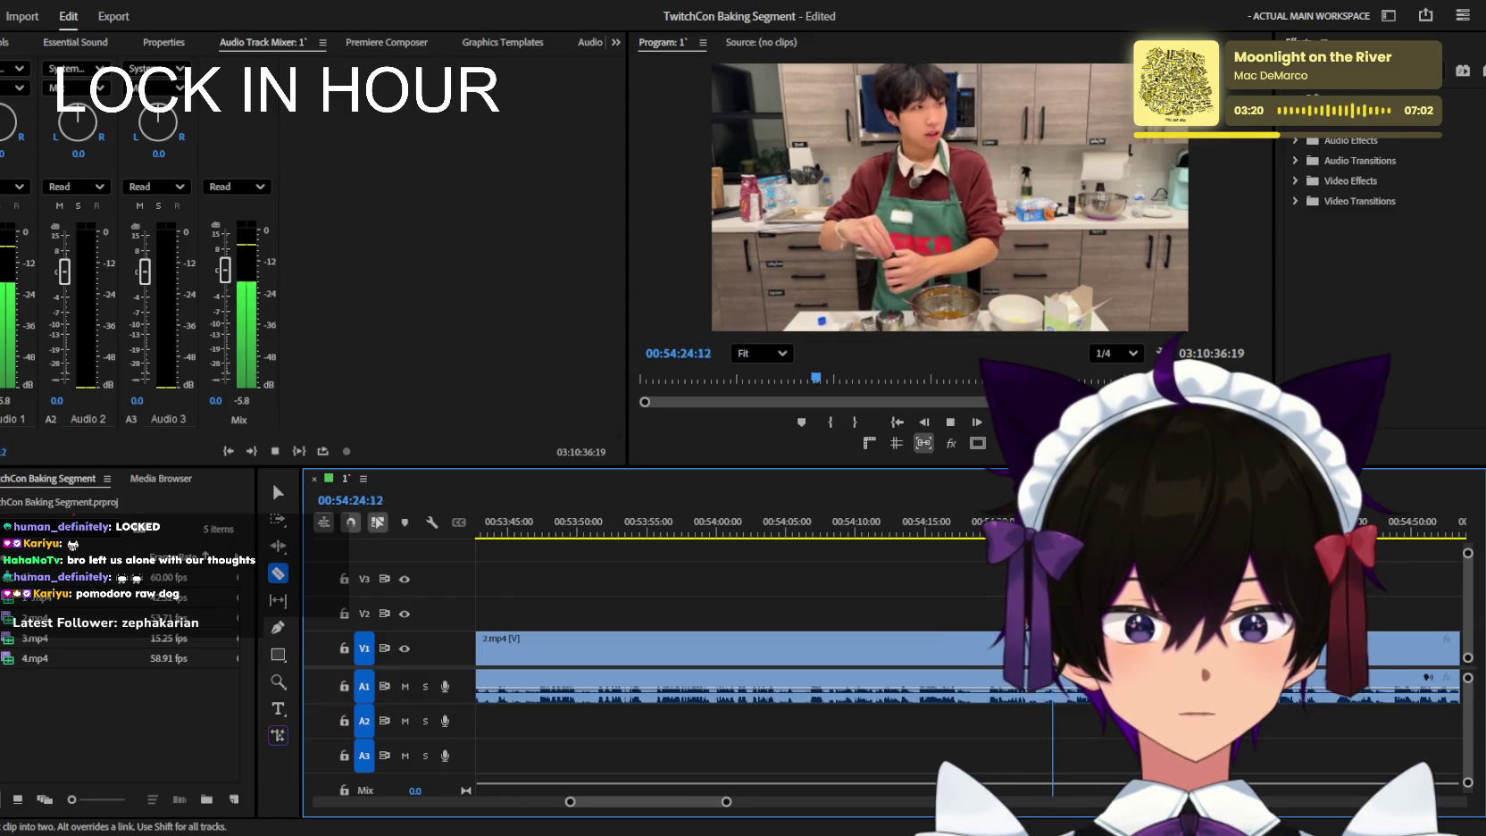
pyautogui.scroll(2, 1026, 631)
pyautogui.scroll(1, 1026, 632)
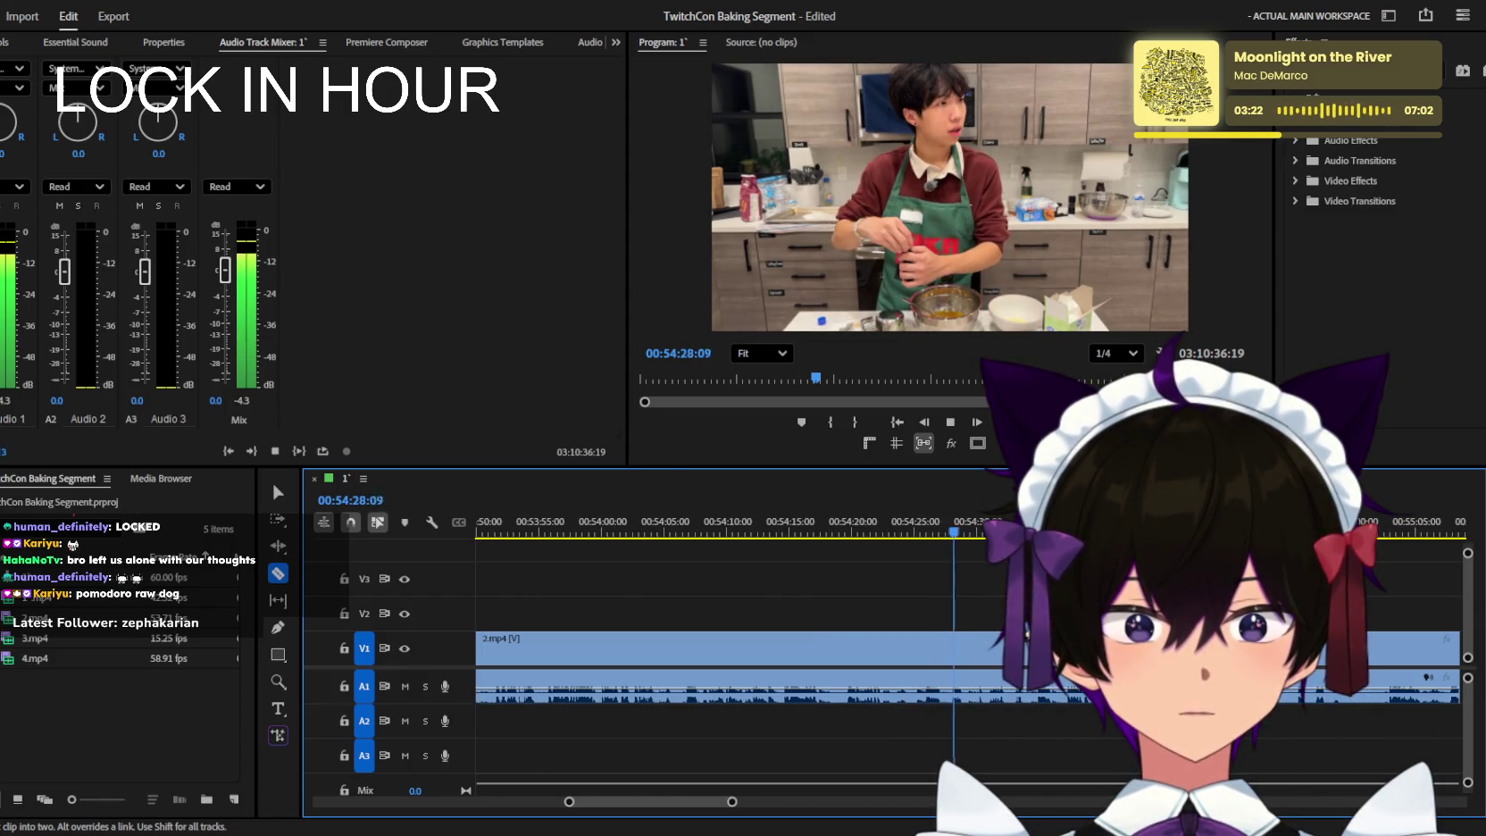
pyautogui.scroll(-5, 1004, 619)
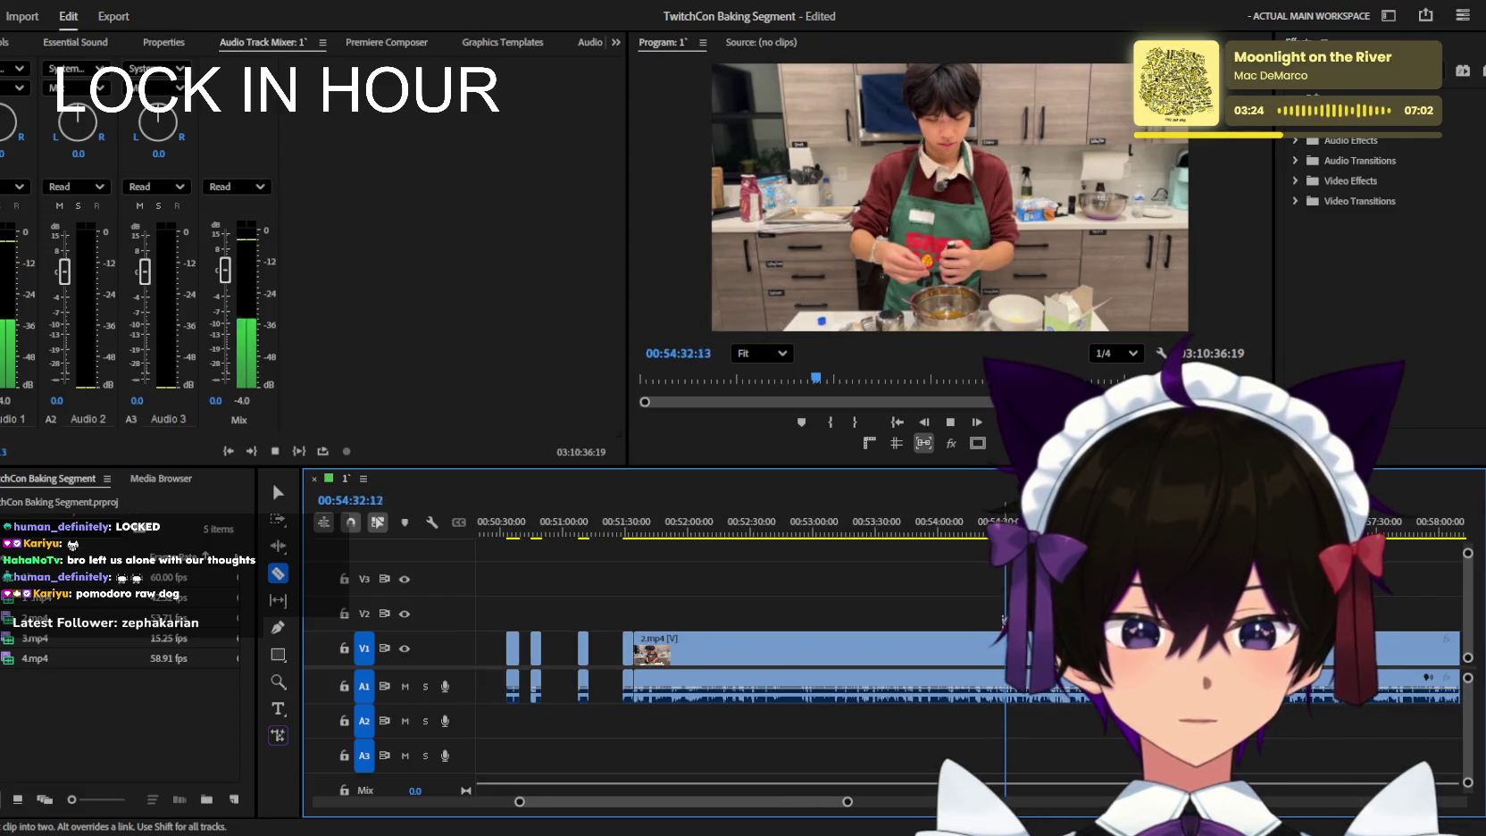
pyautogui.scroll(2, 1003, 618)
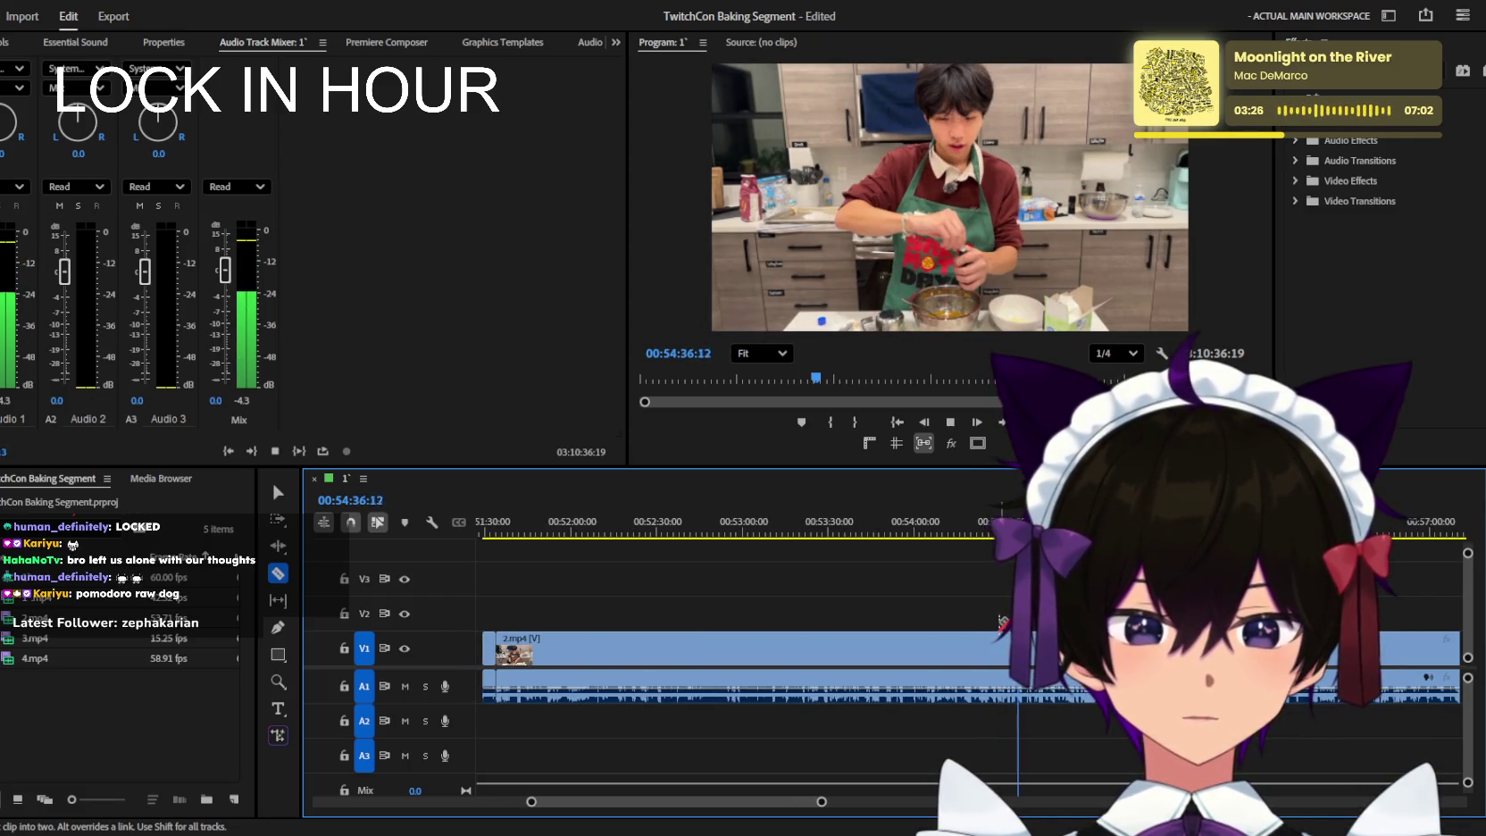
pyautogui.scroll(-3, 1004, 622)
pyautogui.scroll(-2, 1004, 623)
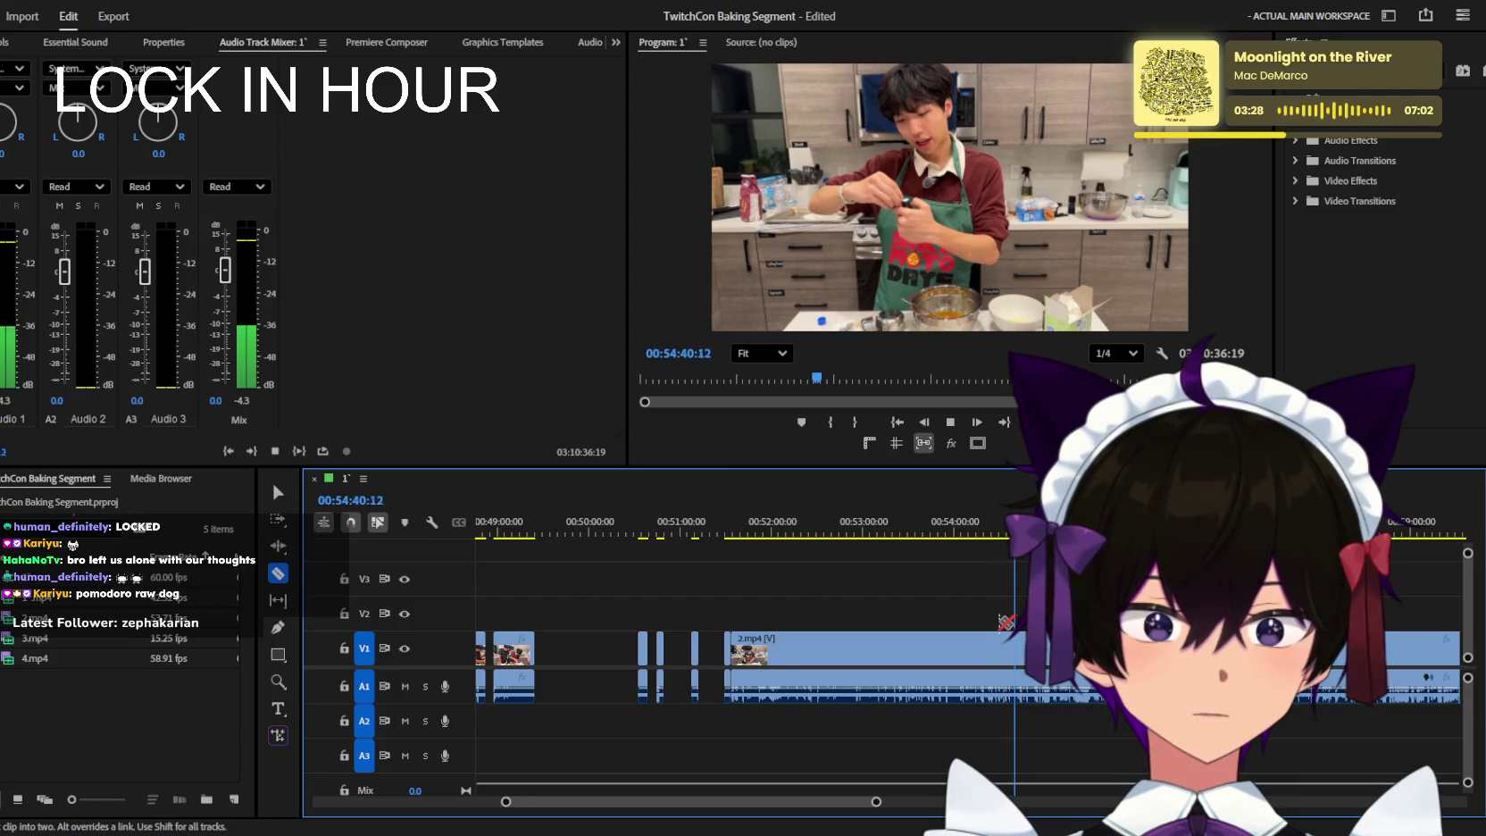
pyautogui.scroll(1, 1002, 627)
pyautogui.scroll(1, 1007, 620)
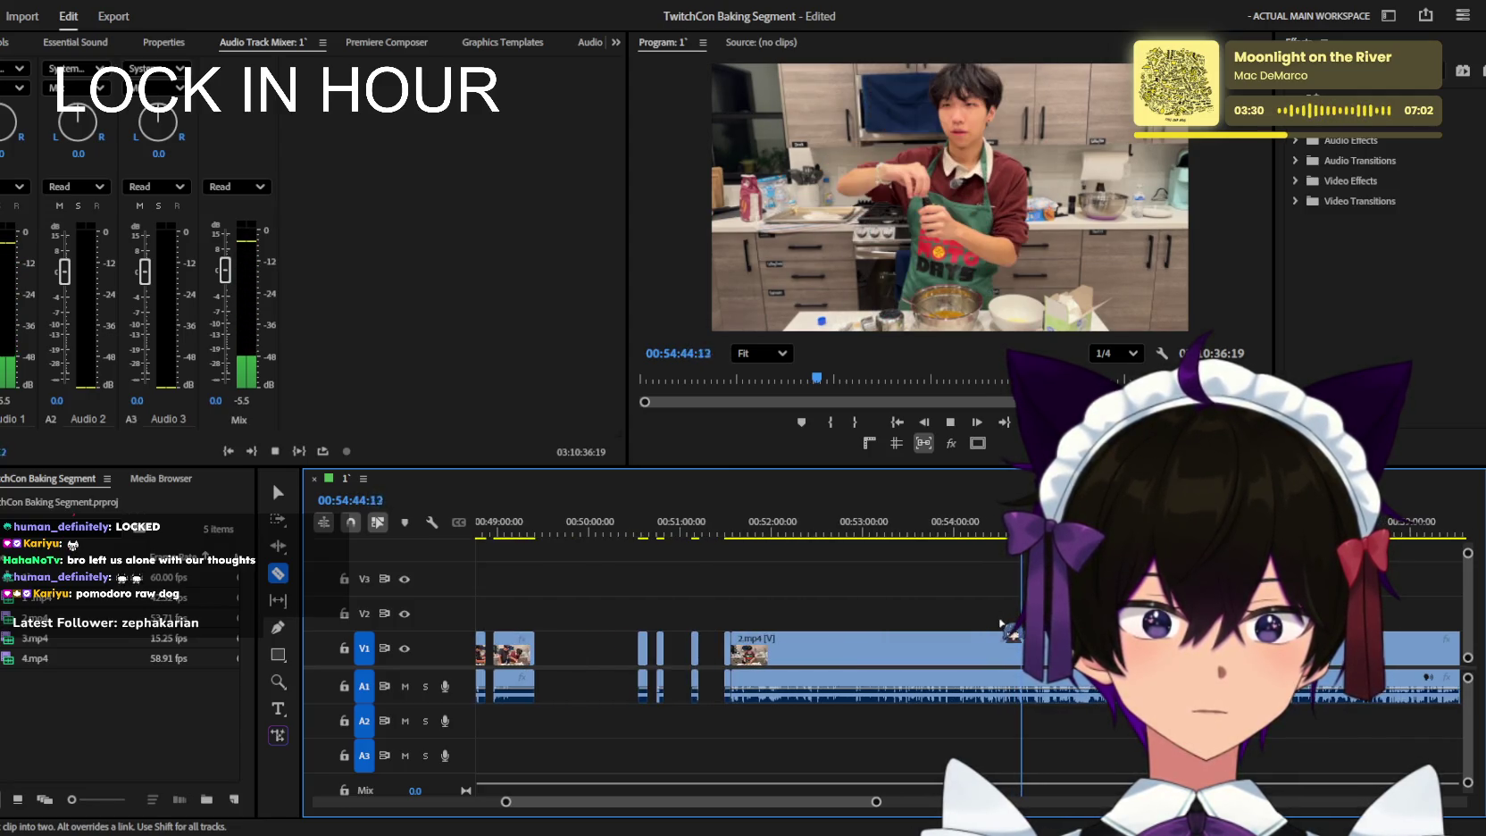
pyautogui.scroll(2, 1006, 620)
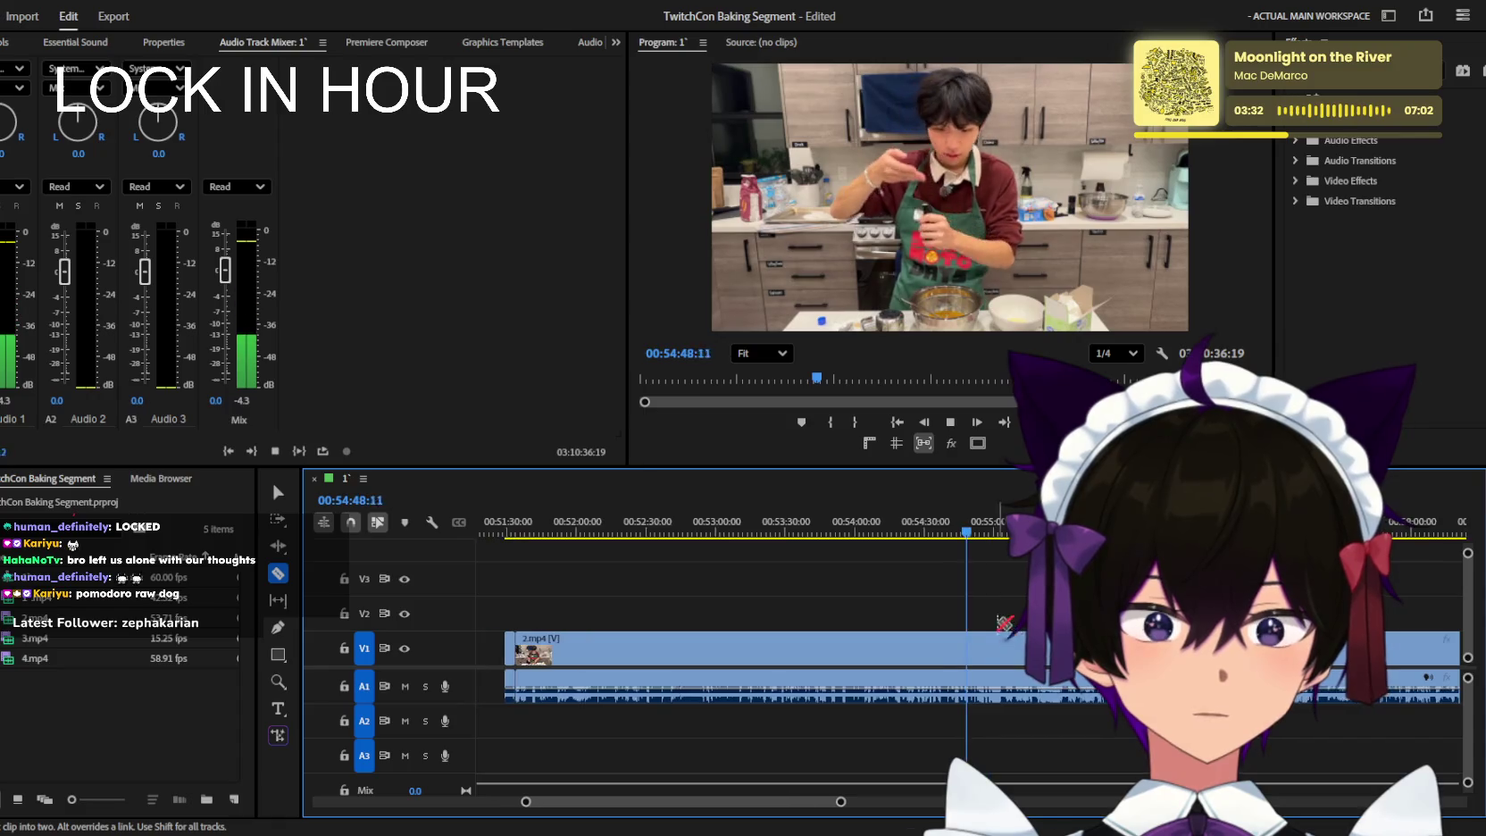
pyautogui.scroll(2, 1002, 624)
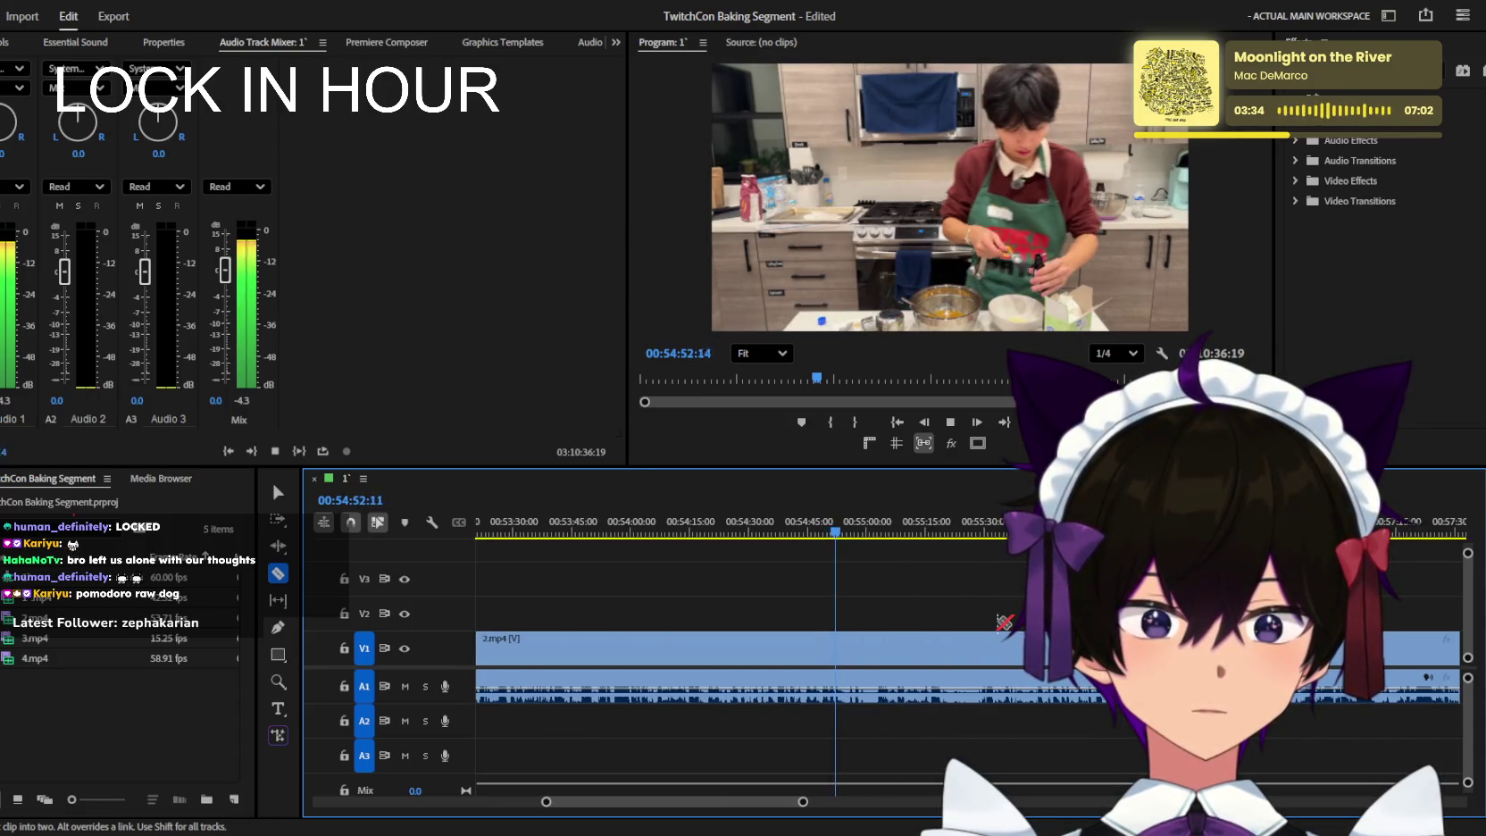
pyautogui.scroll(1, 1004, 620)
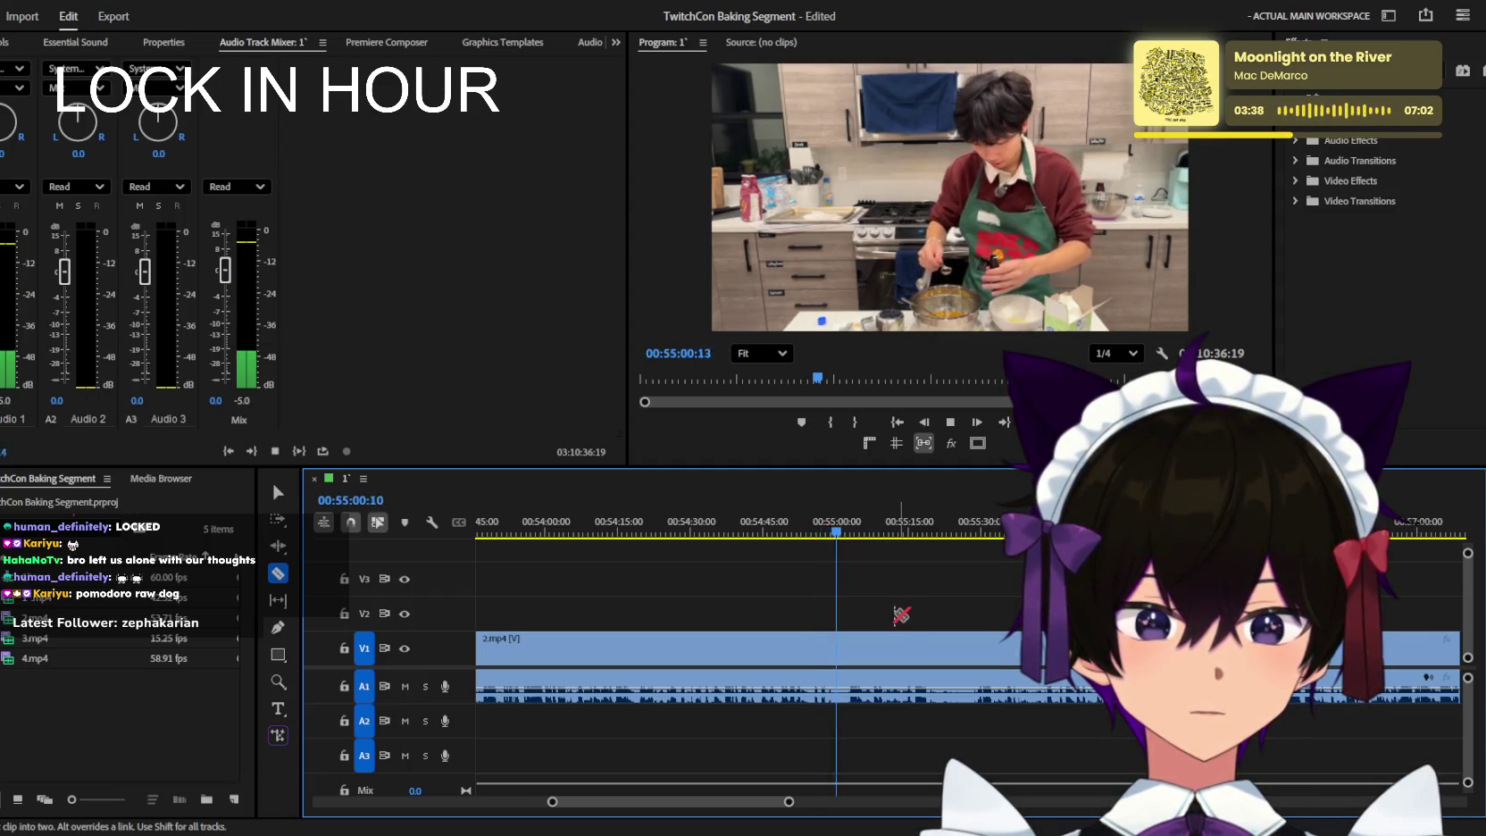
pyautogui.scroll(1, 898, 616)
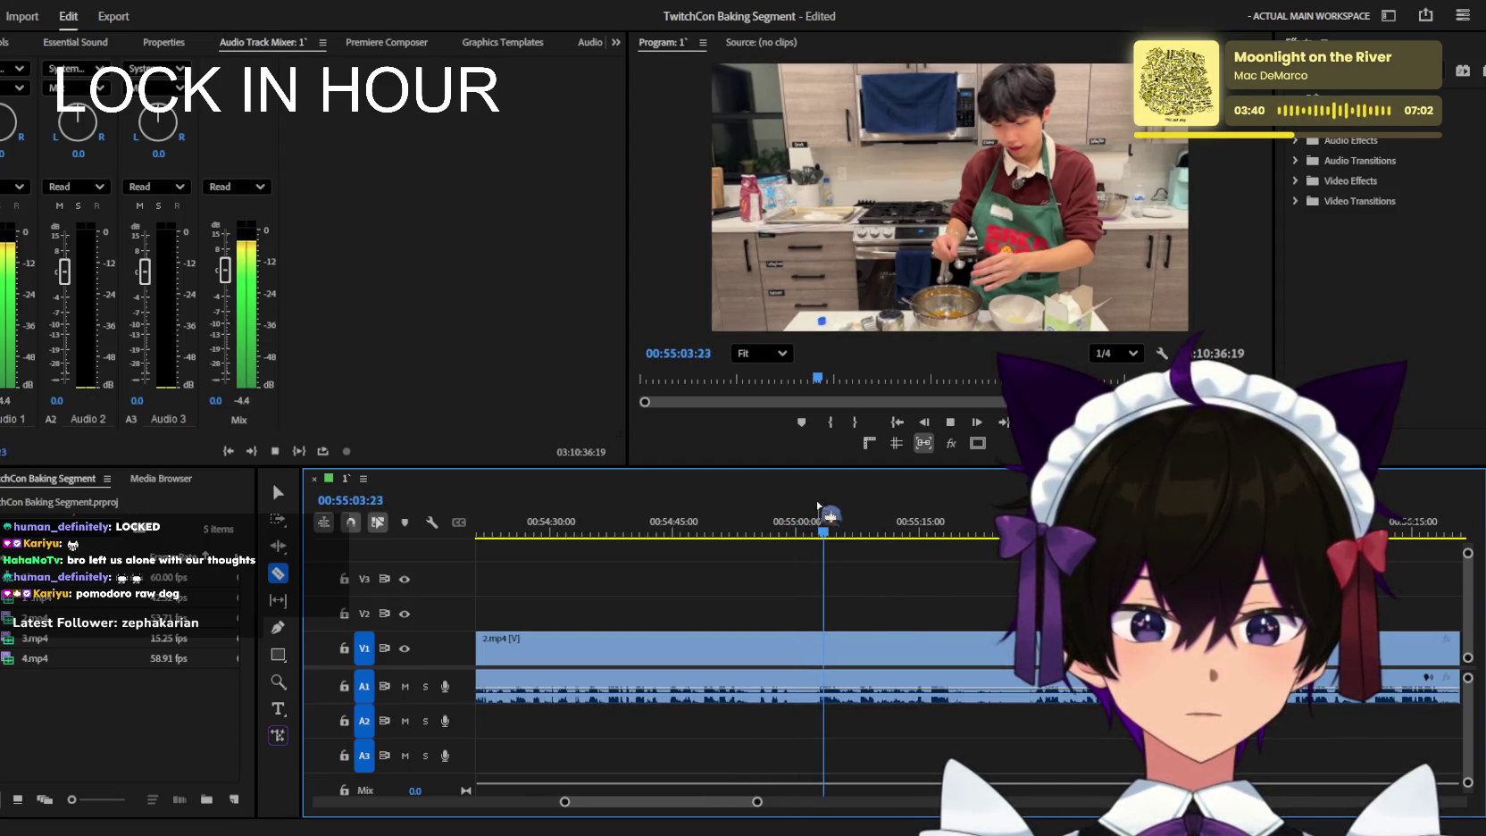
pyautogui.moveTo(819, 536); pyautogui.dragTo(722, 536)
# Resume playback from 00:54:50, then skip ahead to about 00:55:37 and keep watching.
pyautogui.scroll(1, 751, 629)
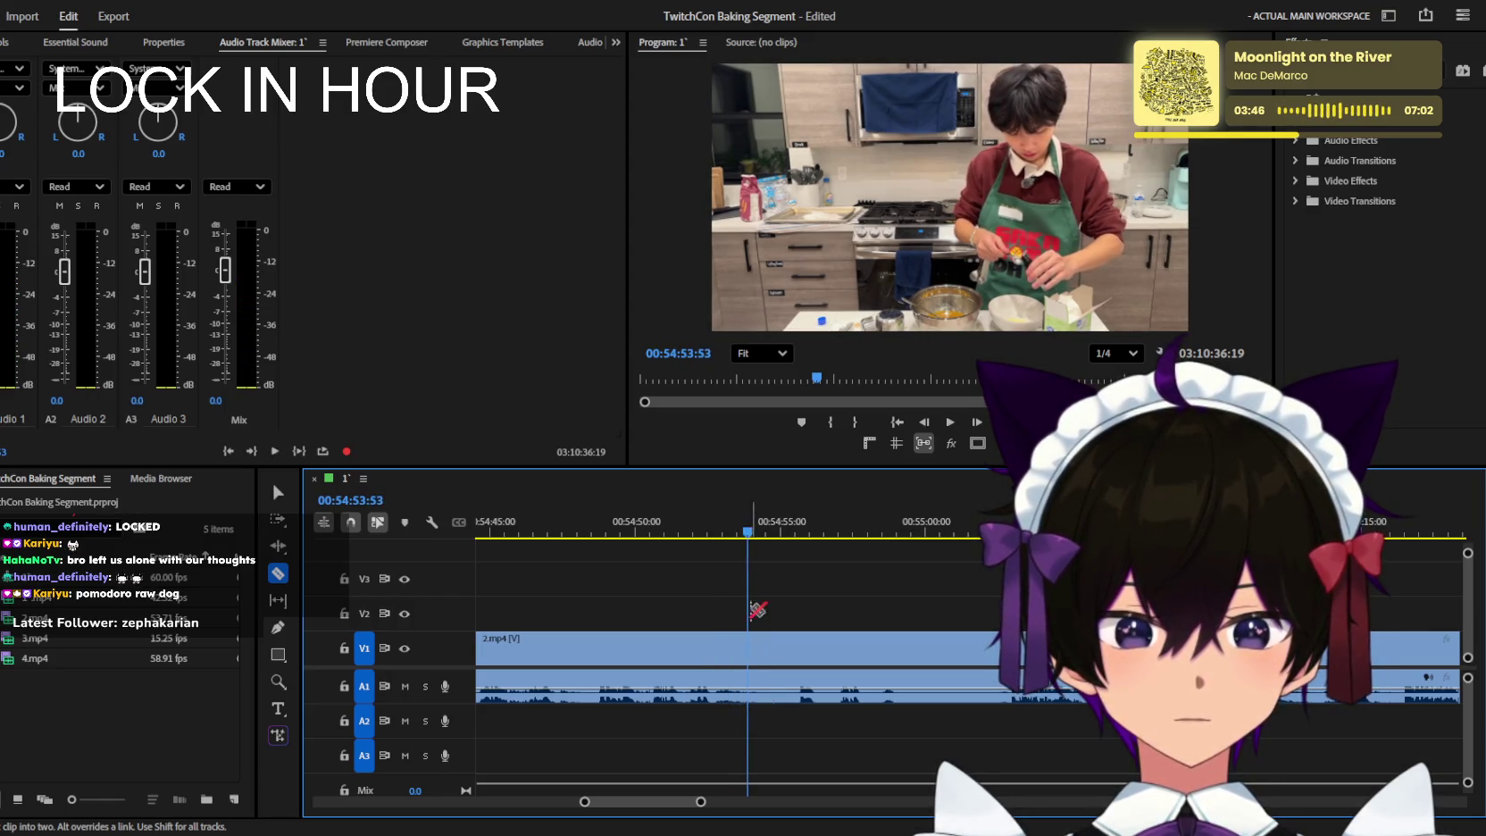
pyautogui.press('space')
pyautogui.scroll(-3, 770, 540)
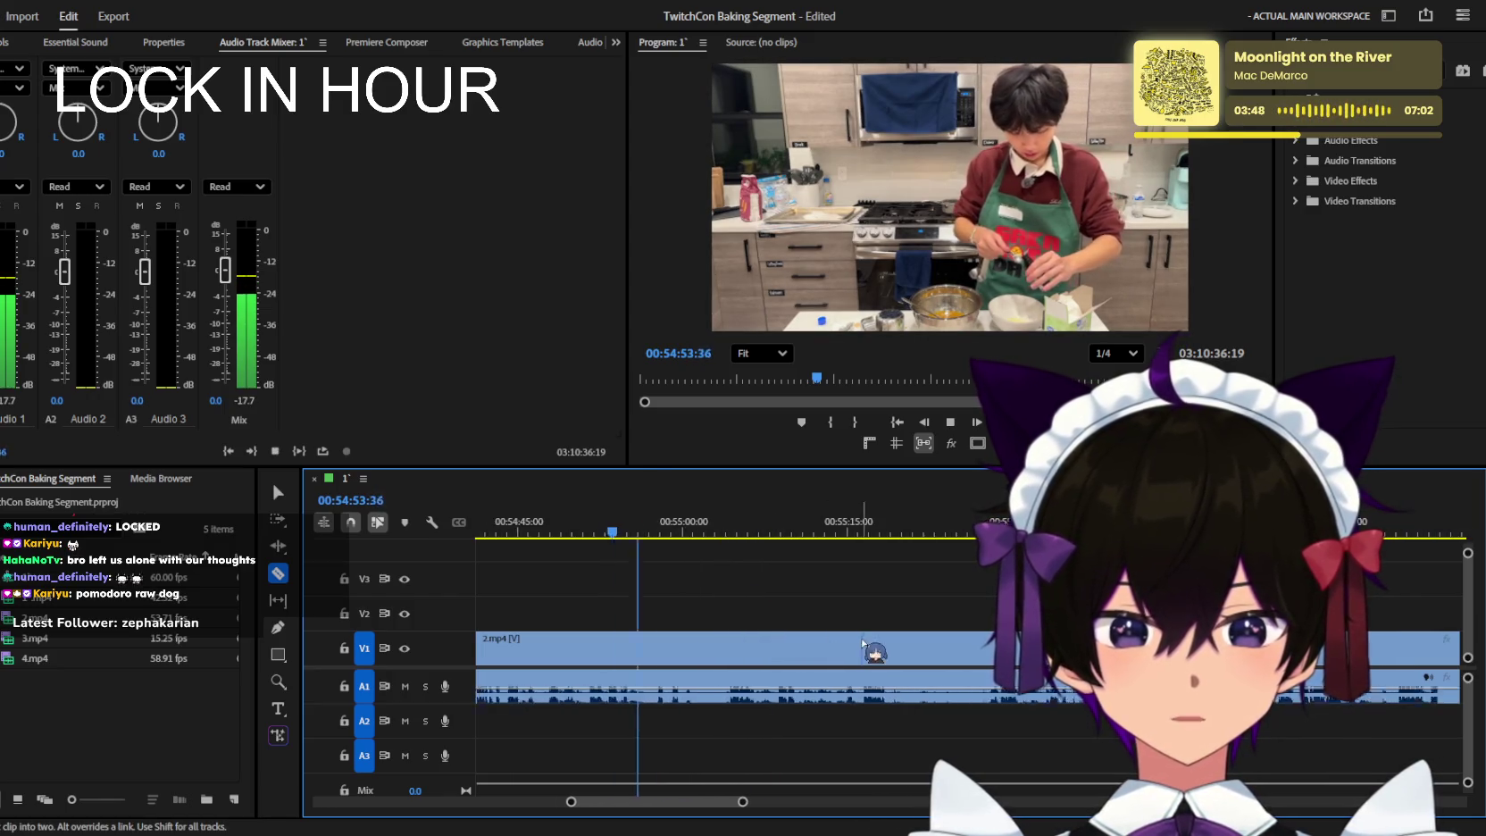
pyautogui.moveTo(920, 536); pyautogui.dragTo(970, 536)
pyautogui.scroll(-2, 973, 580)
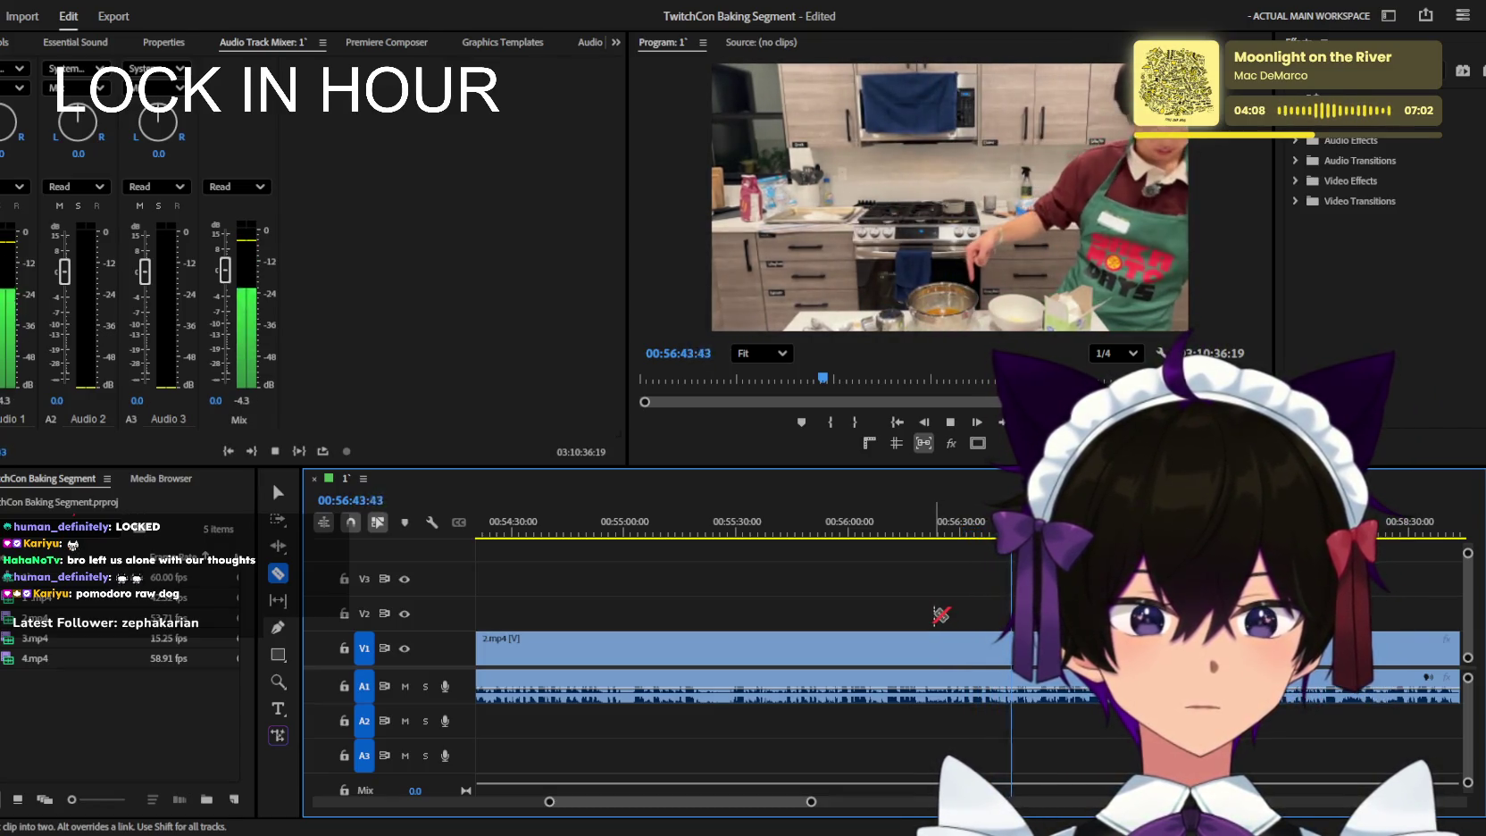
pyautogui.press('-')
# Shuttle forward through the 2.mp4 kitchen clip, halting playback at 00:58:12:23.
pyautogui.press('=')
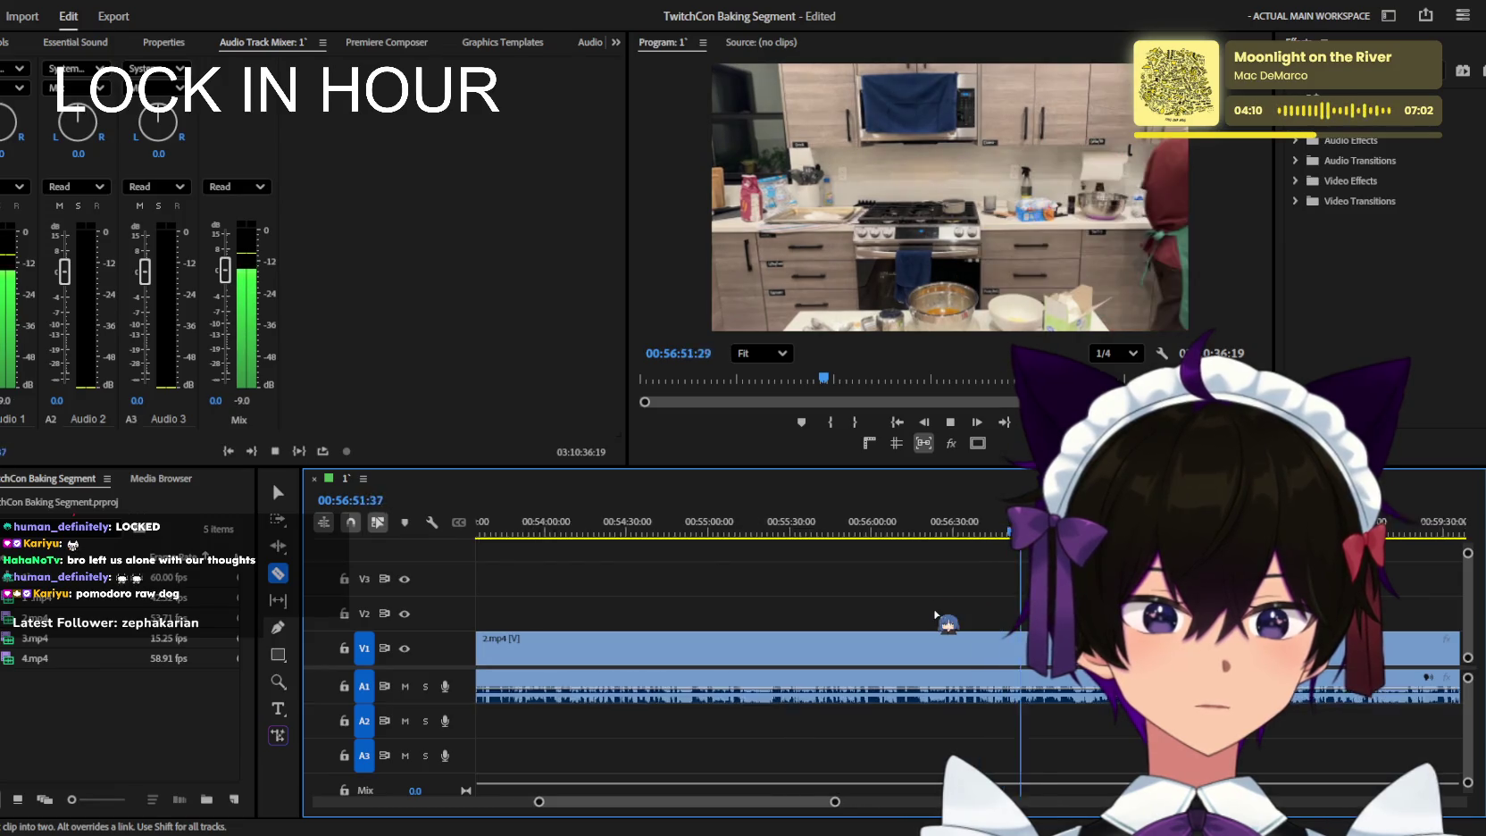
pyautogui.press('=')
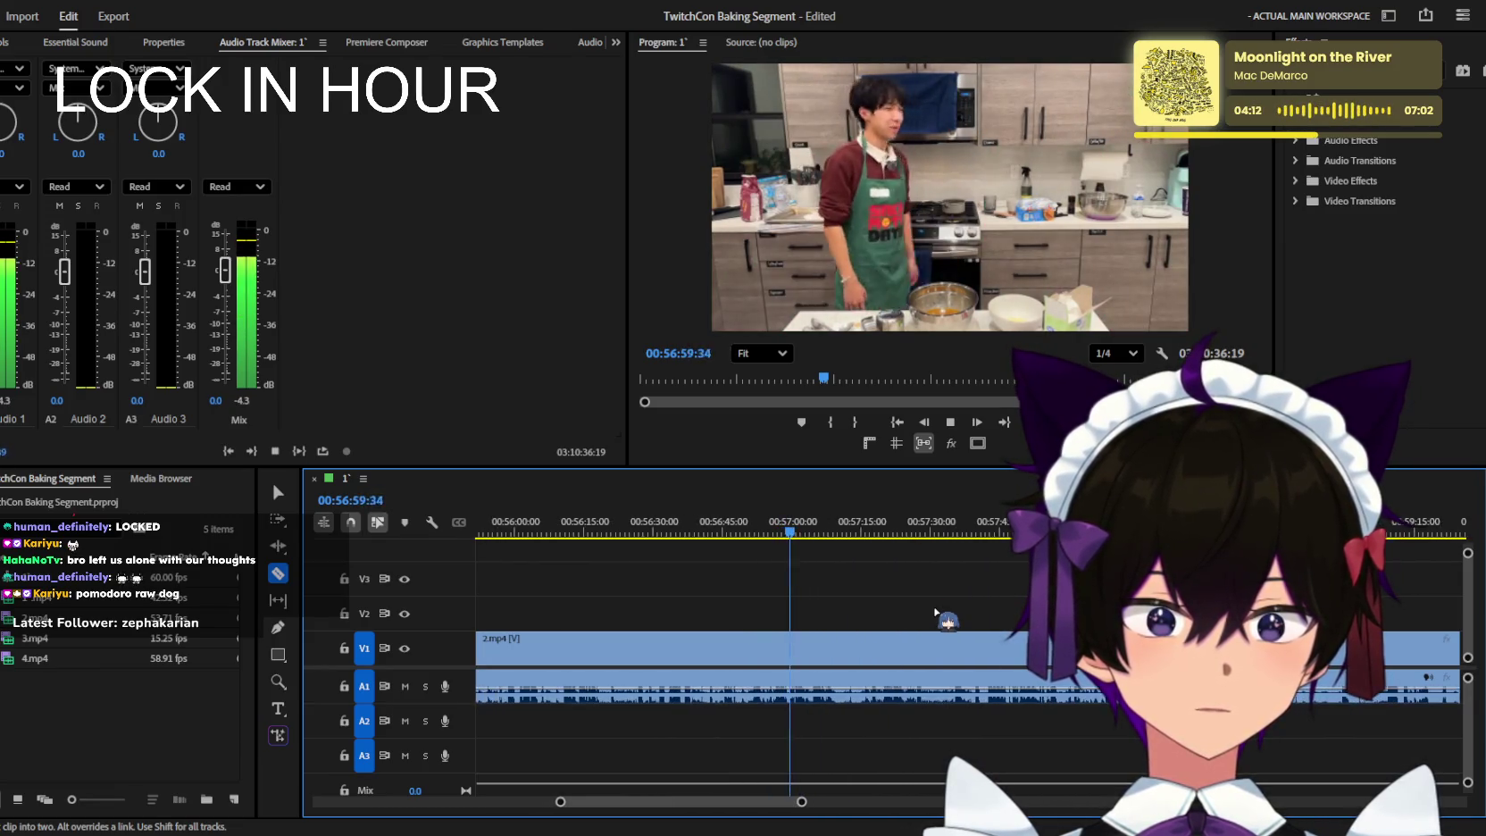
pyautogui.press('=')
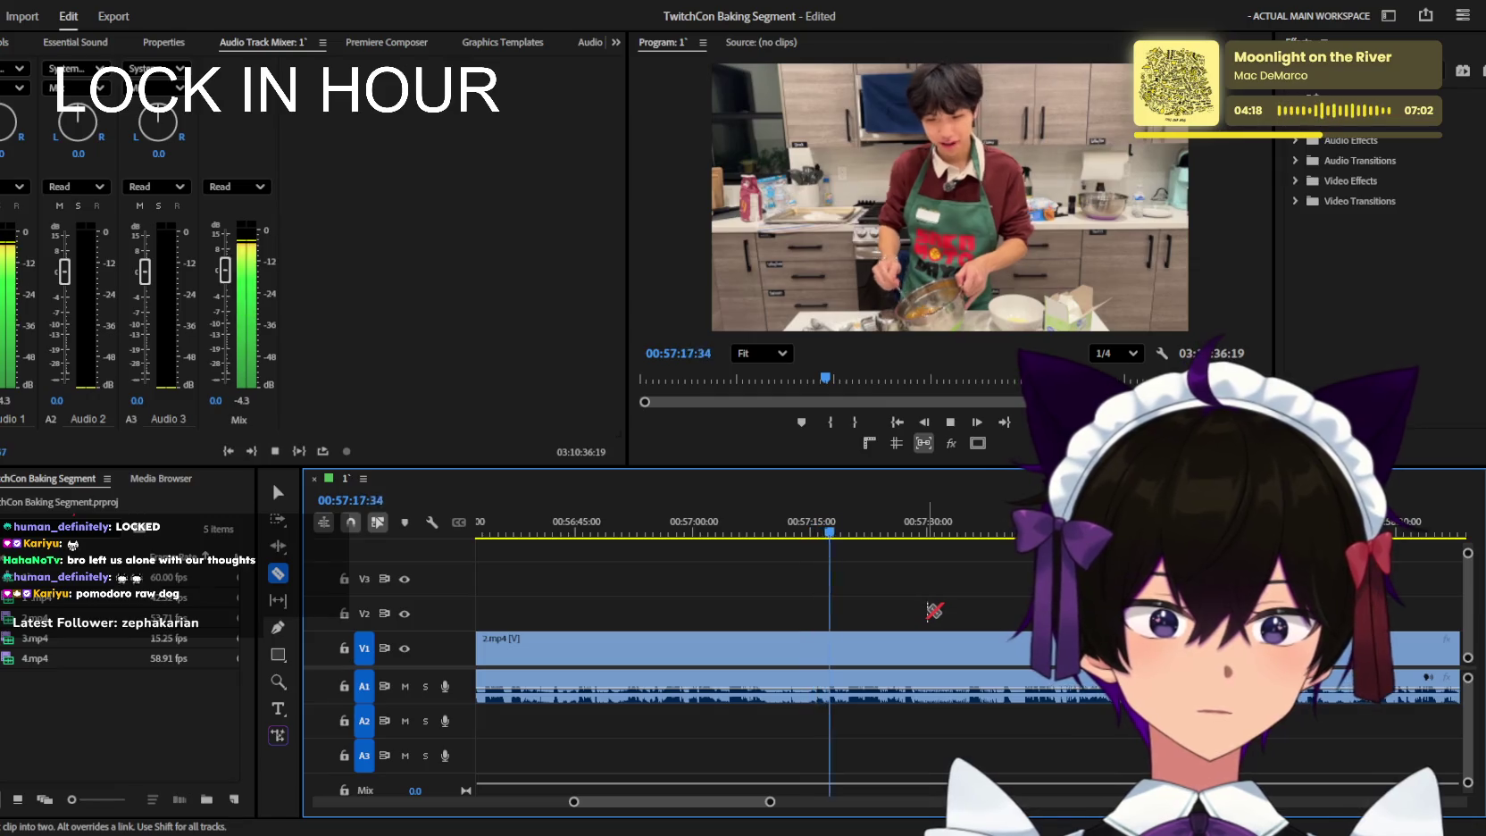
pyautogui.press('-')
pyautogui.press('-')
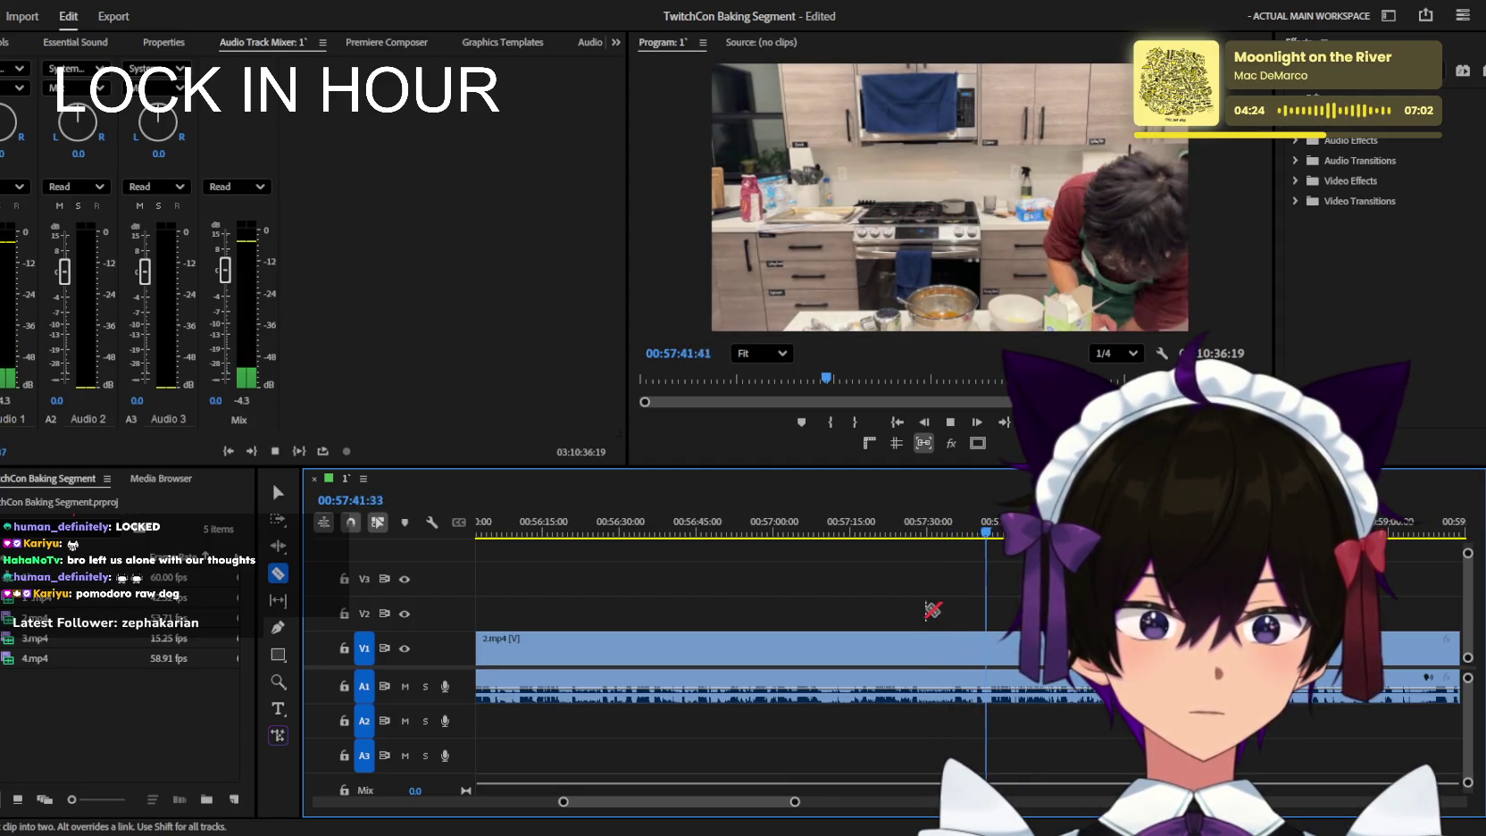
pyautogui.press('=')
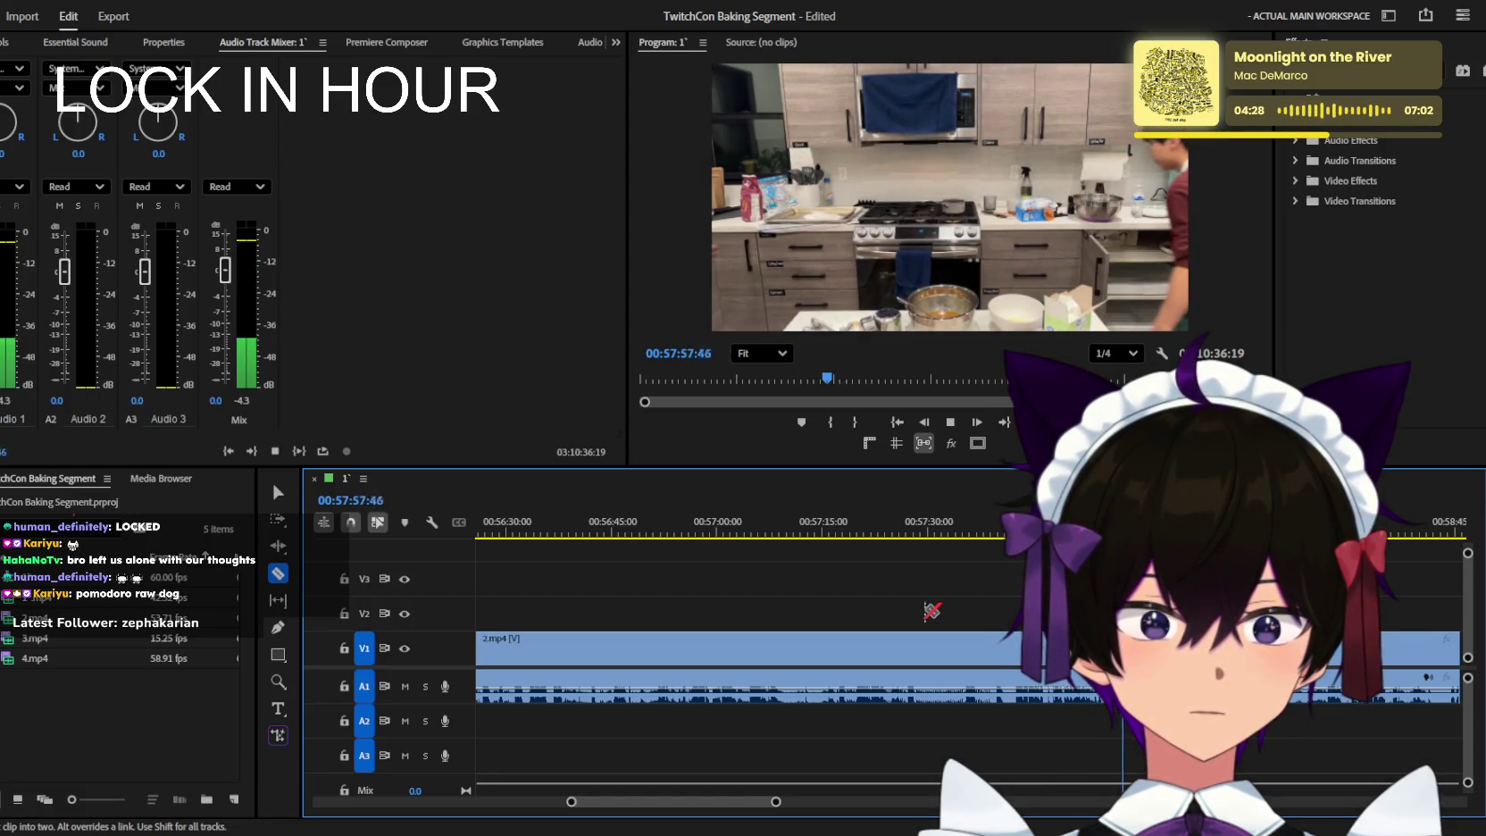
pyautogui.press('=')
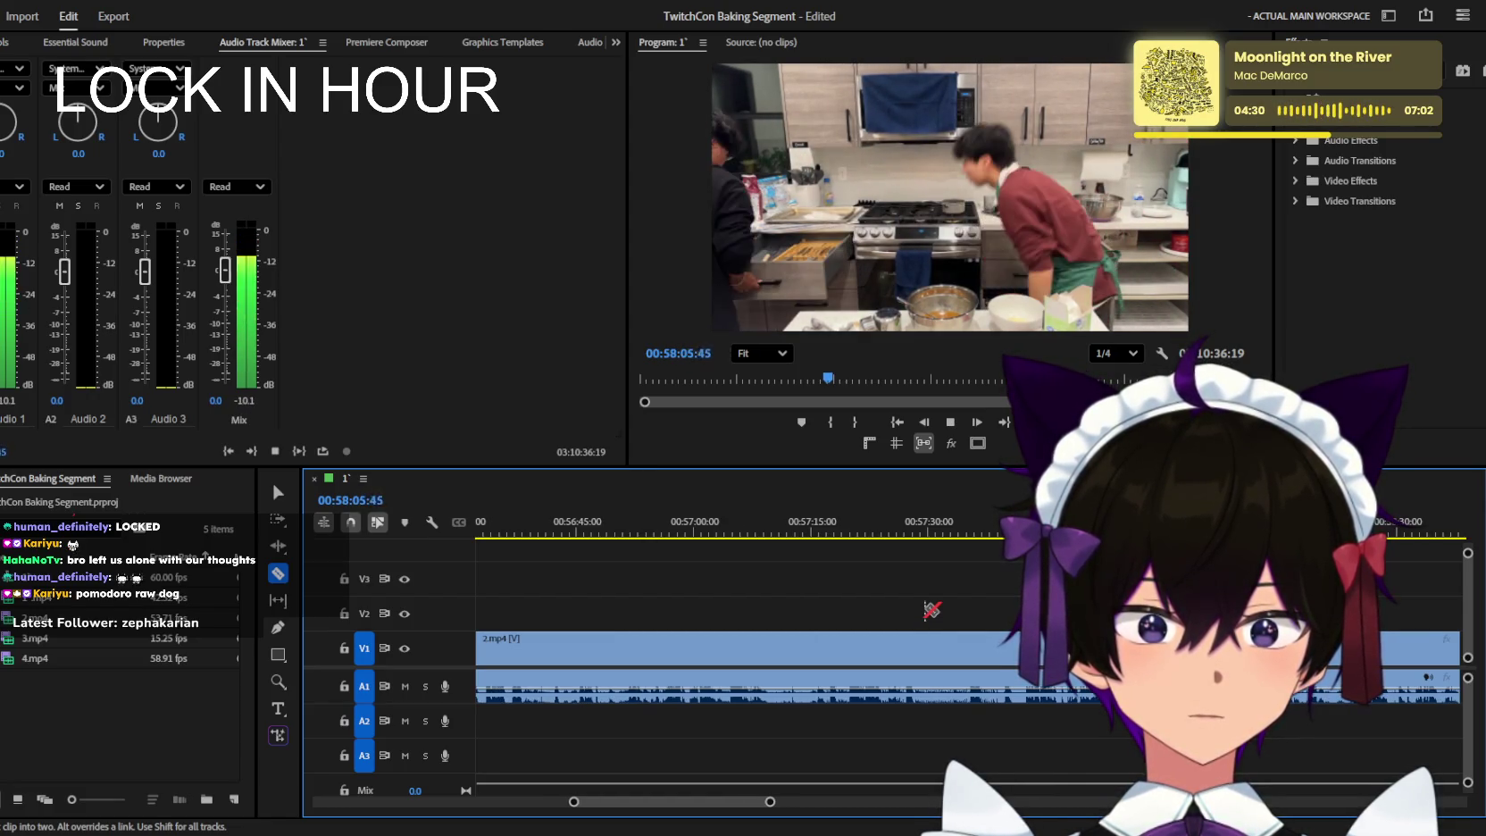
pyautogui.press('space')
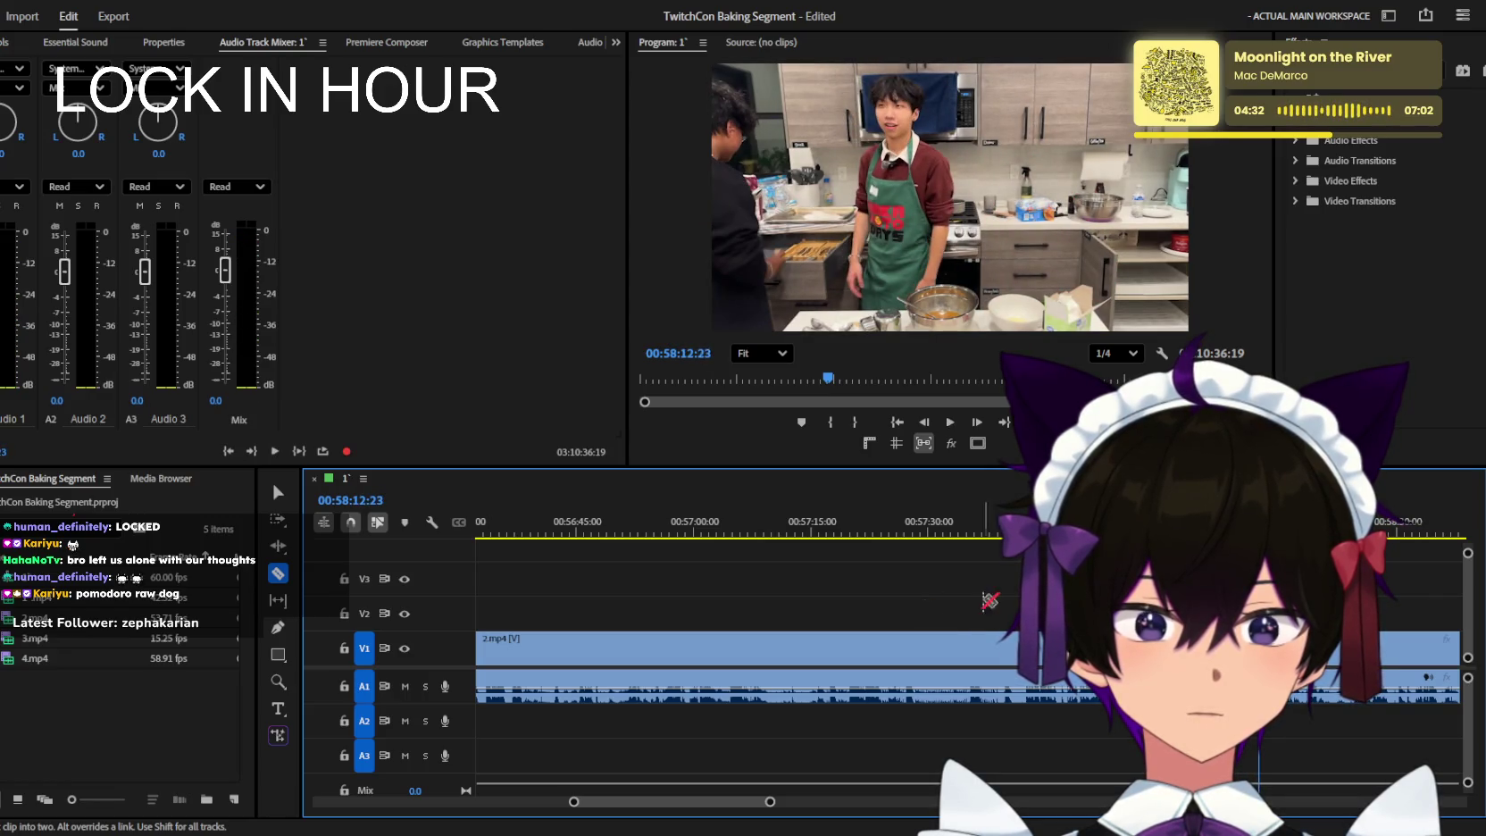